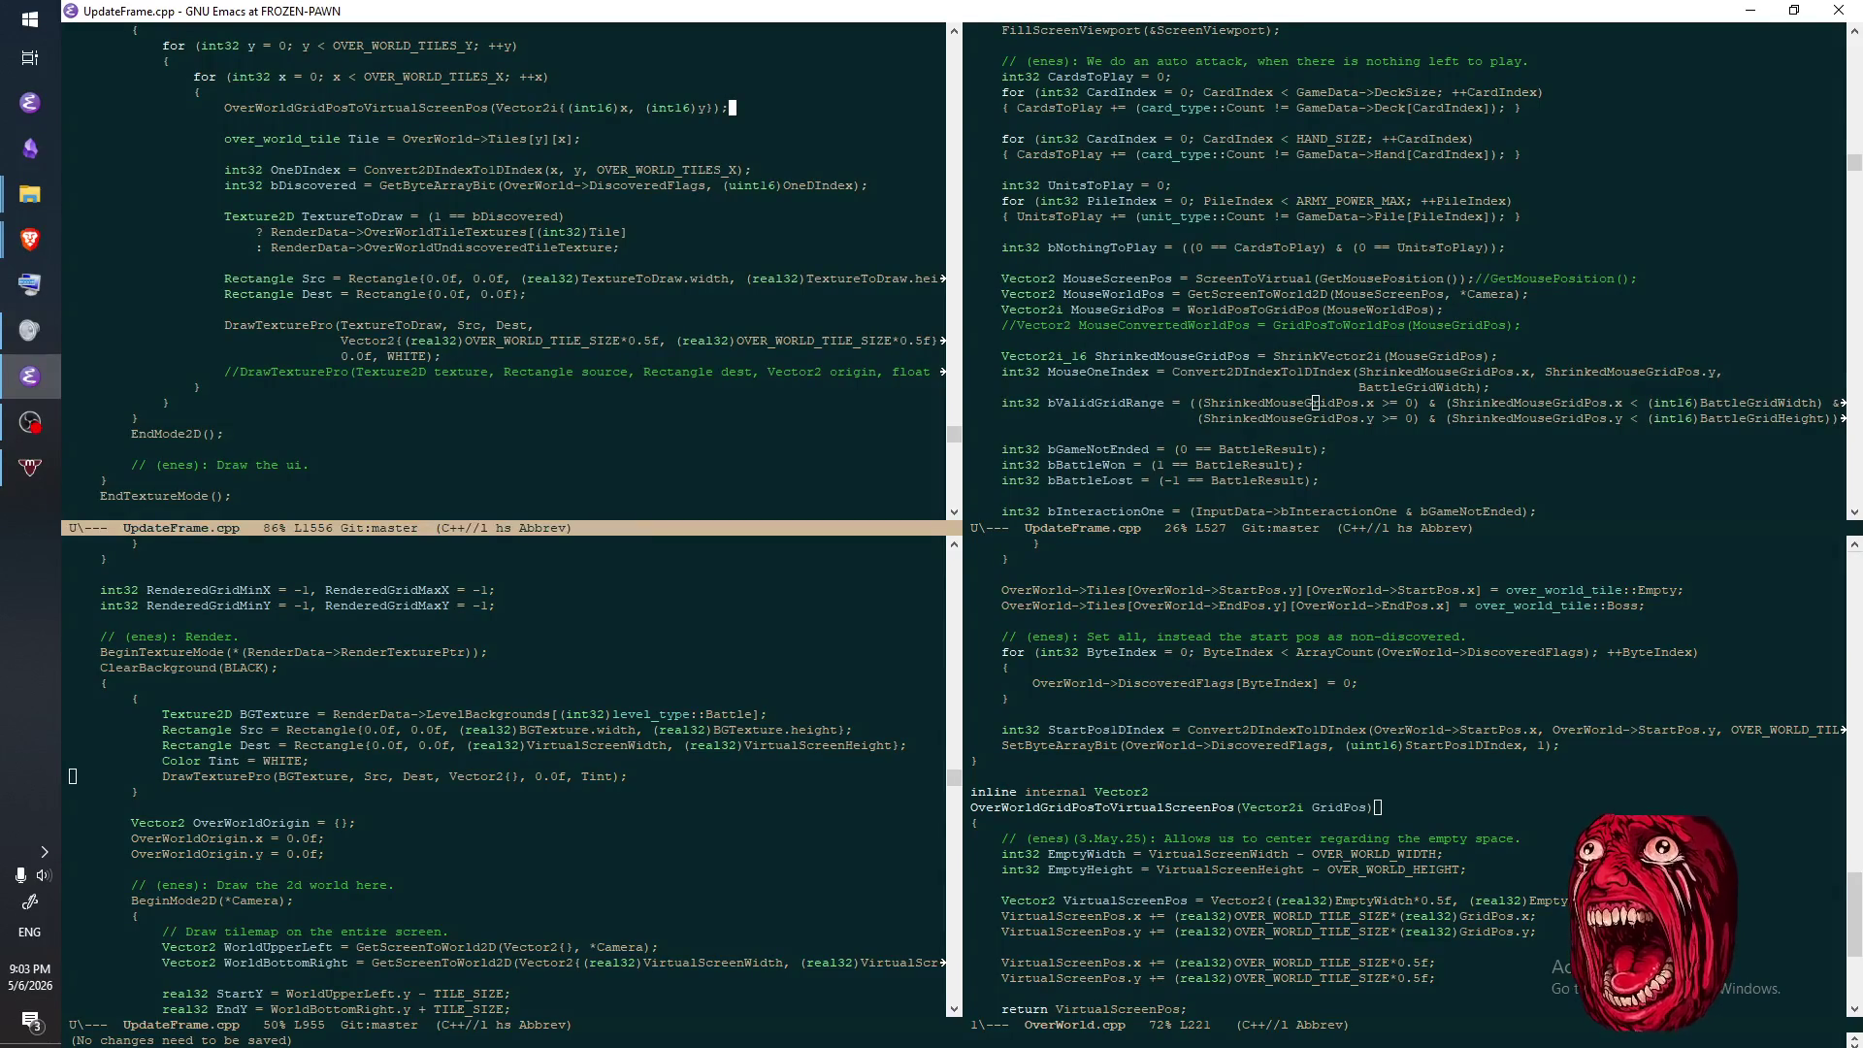
# - Check which brackets the tile call's parentheses match, saving the unchanged file
pyautogui.hotkey('alt', 'm')
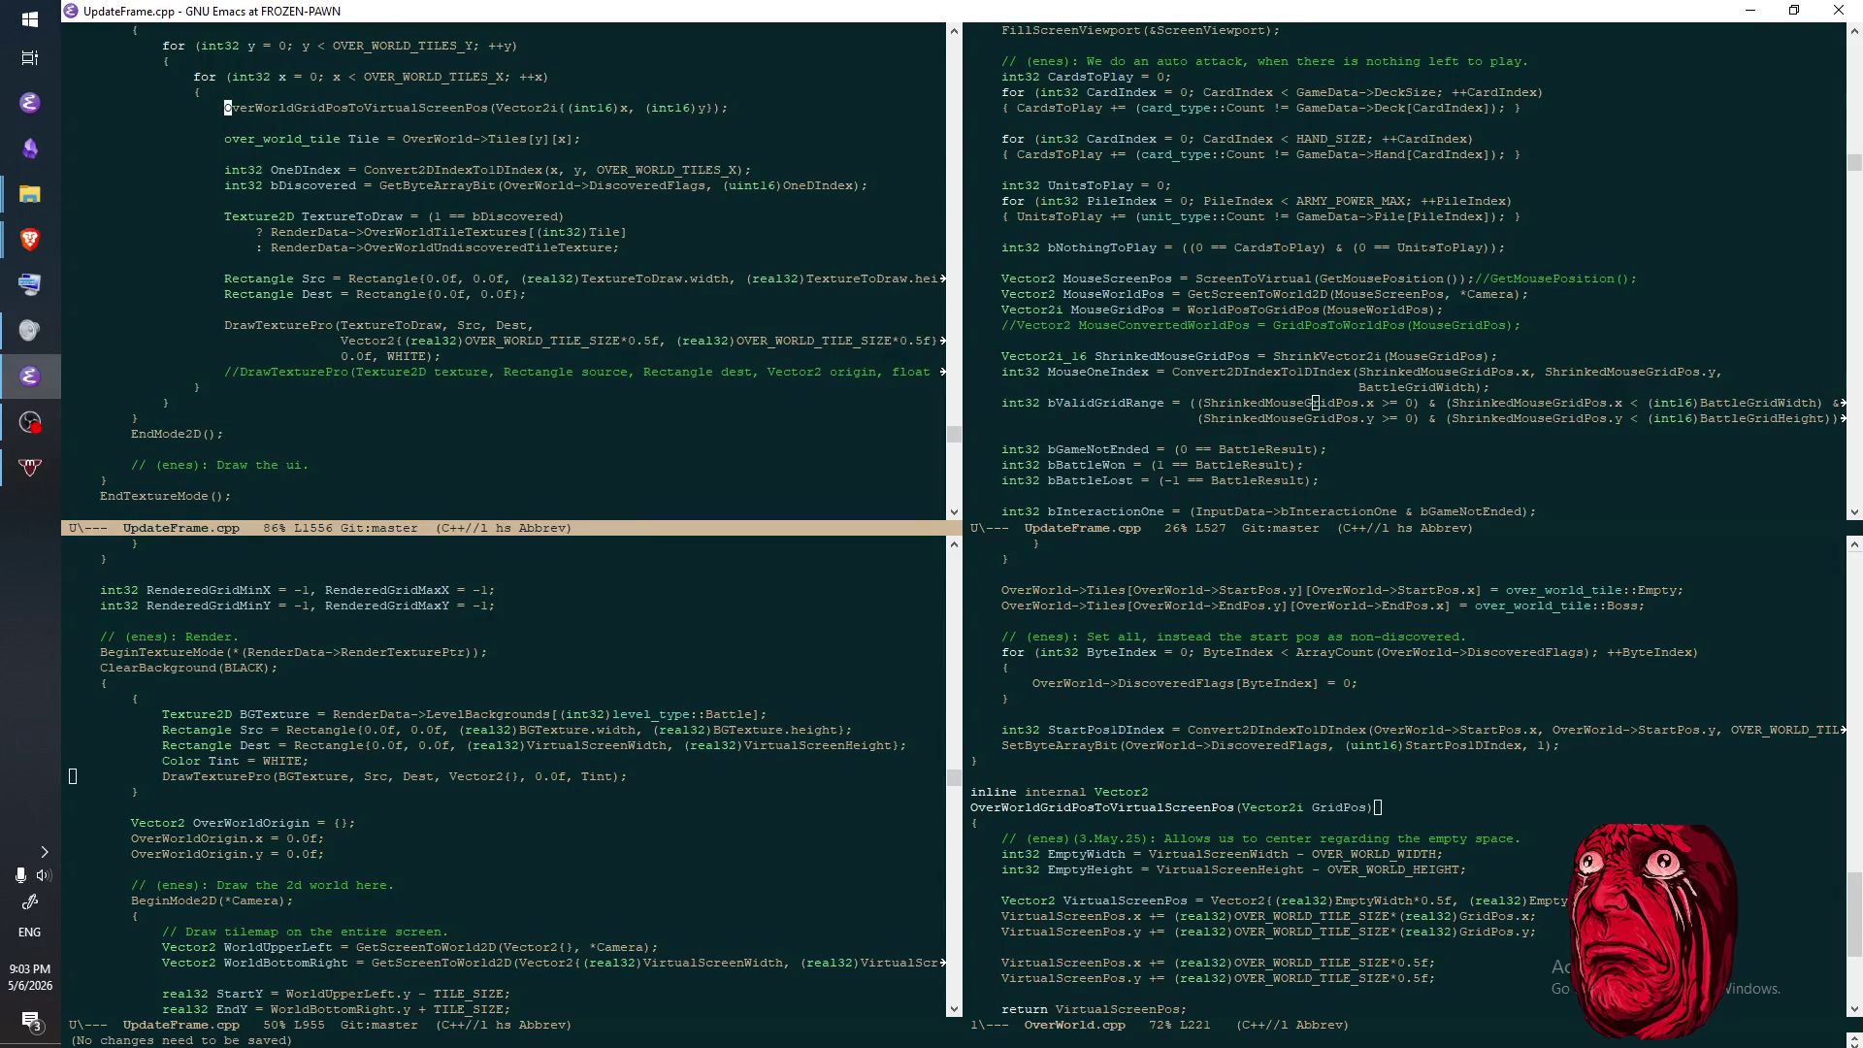
pyautogui.click(723, 108)
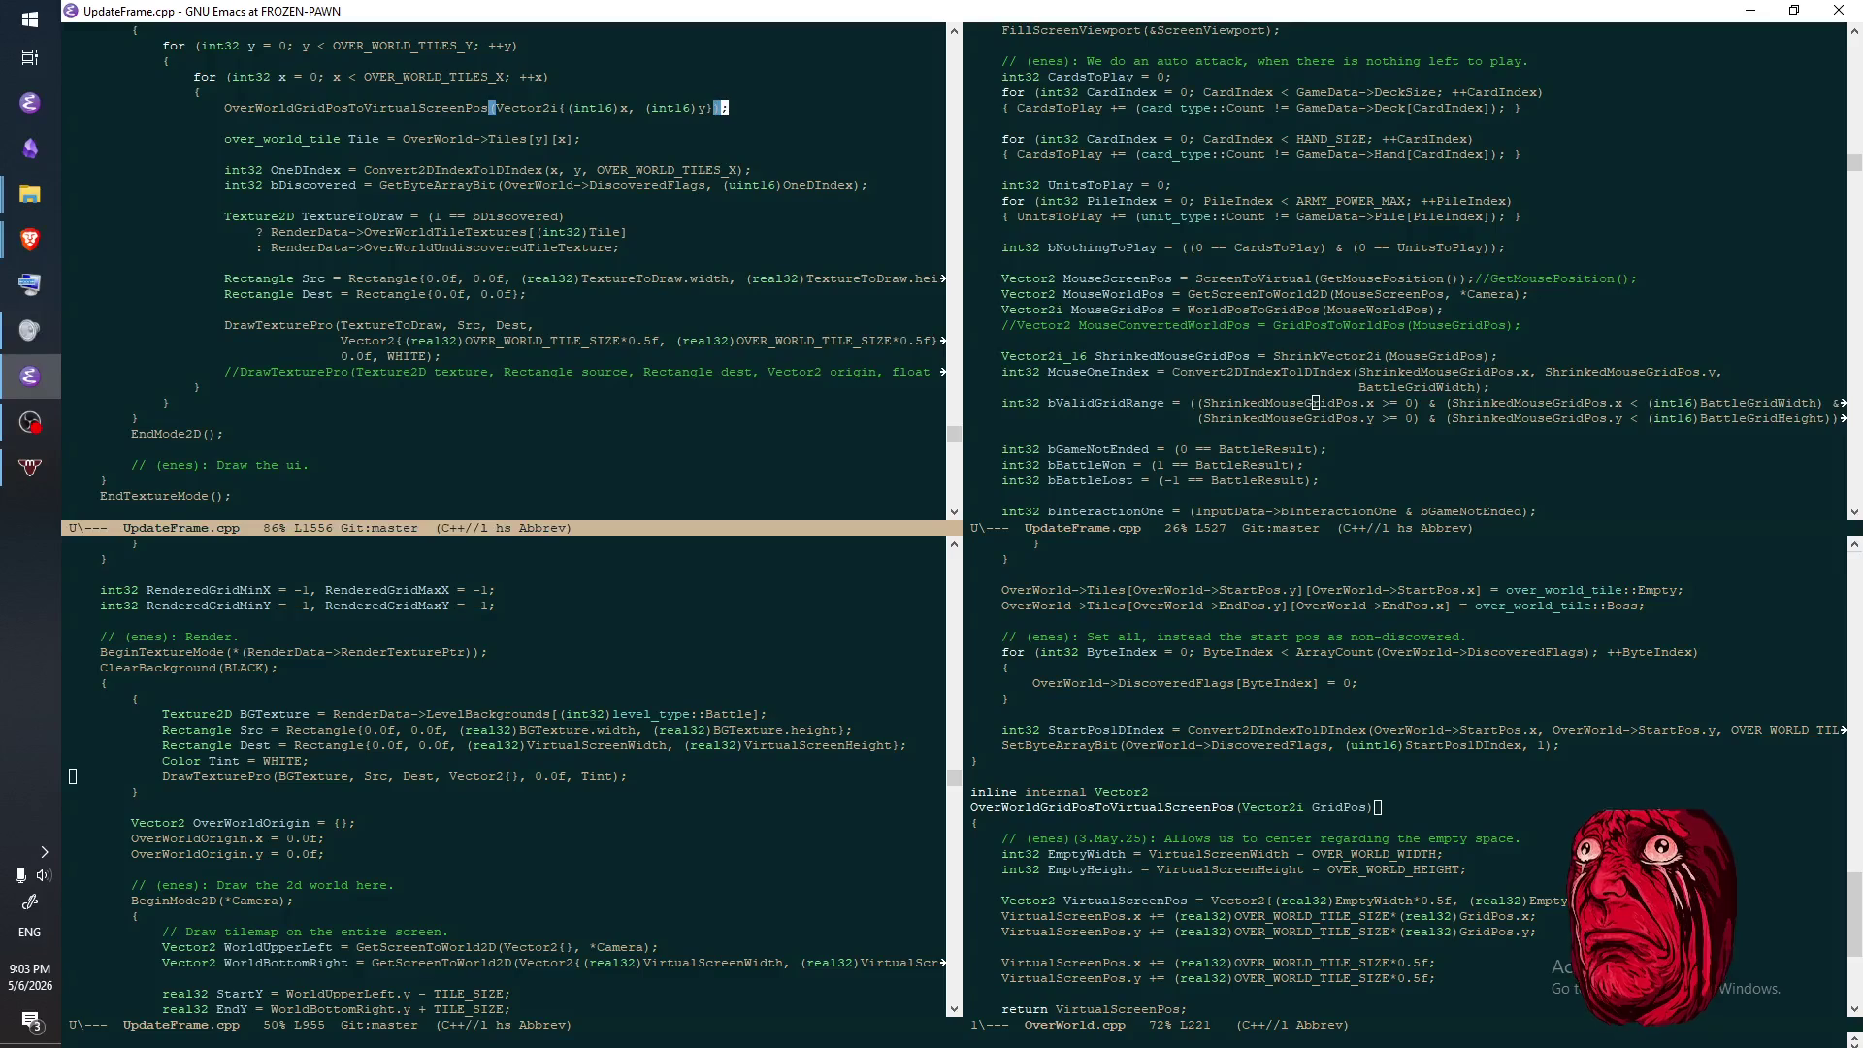
pyautogui.click(716, 108)
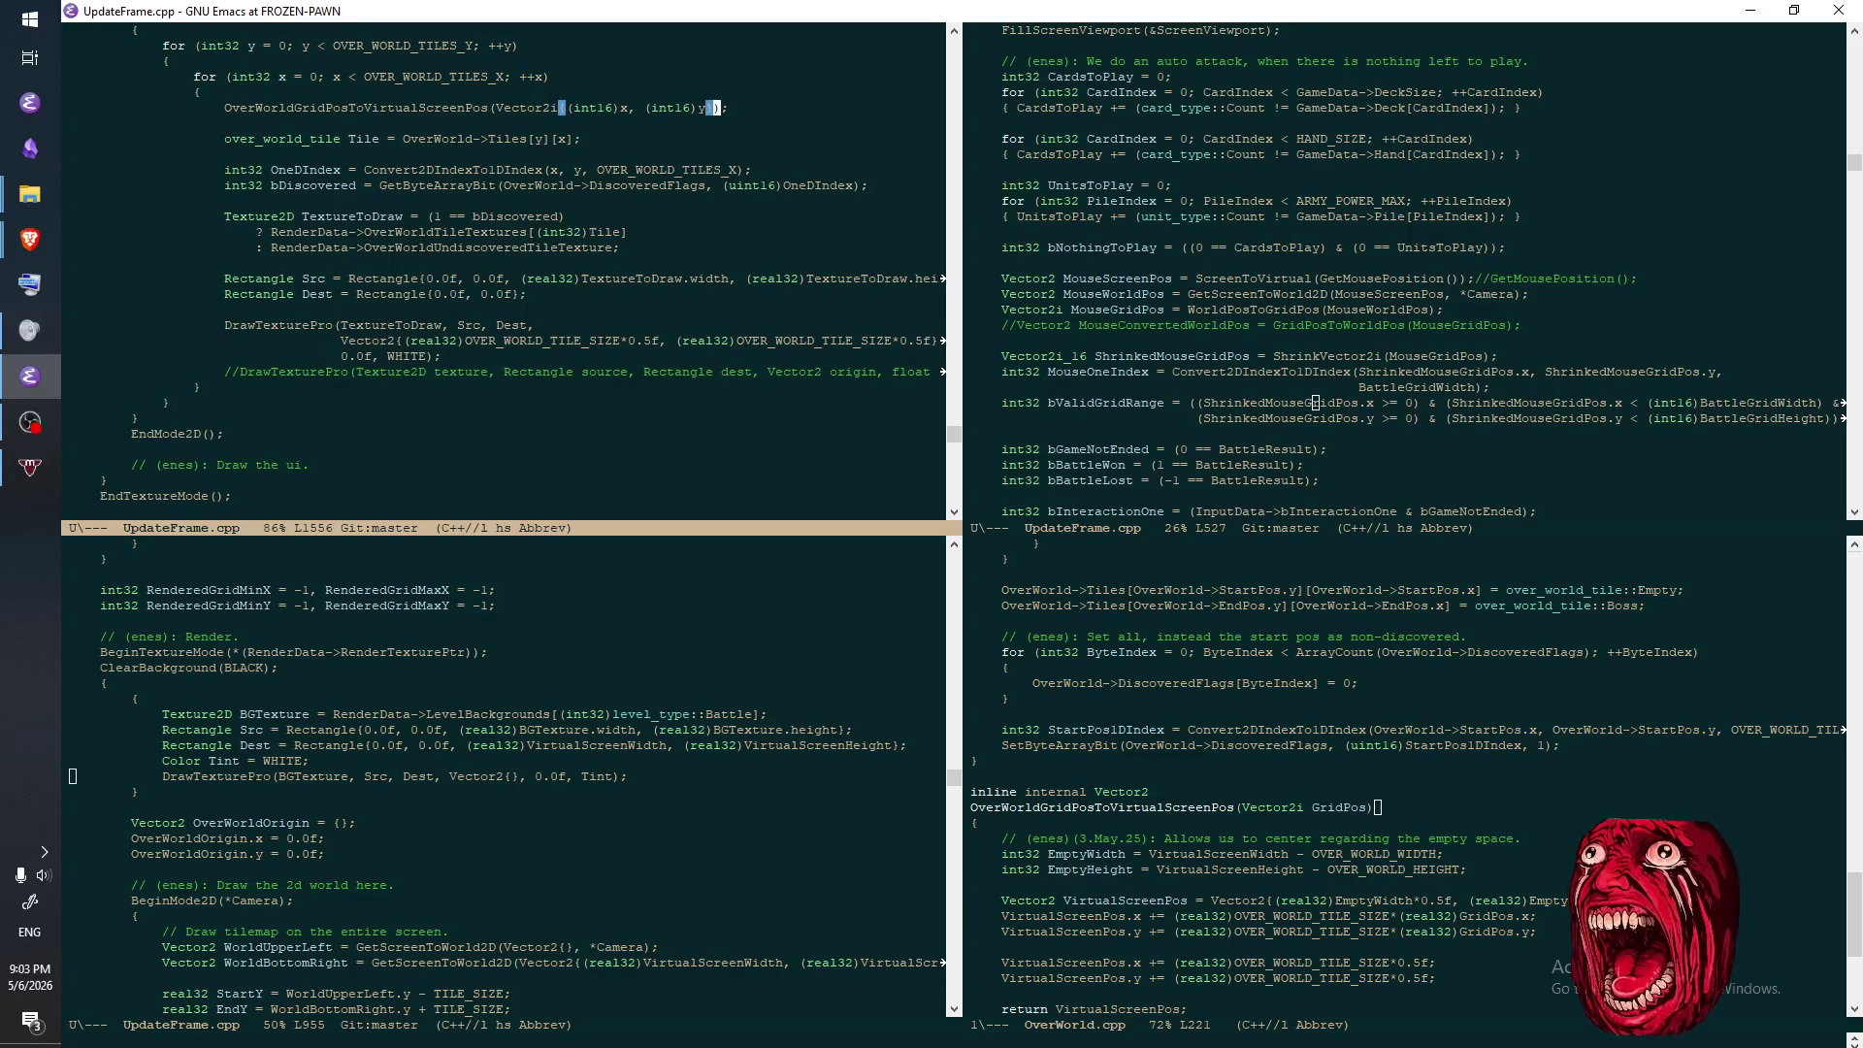
pyautogui.click(732, 108)
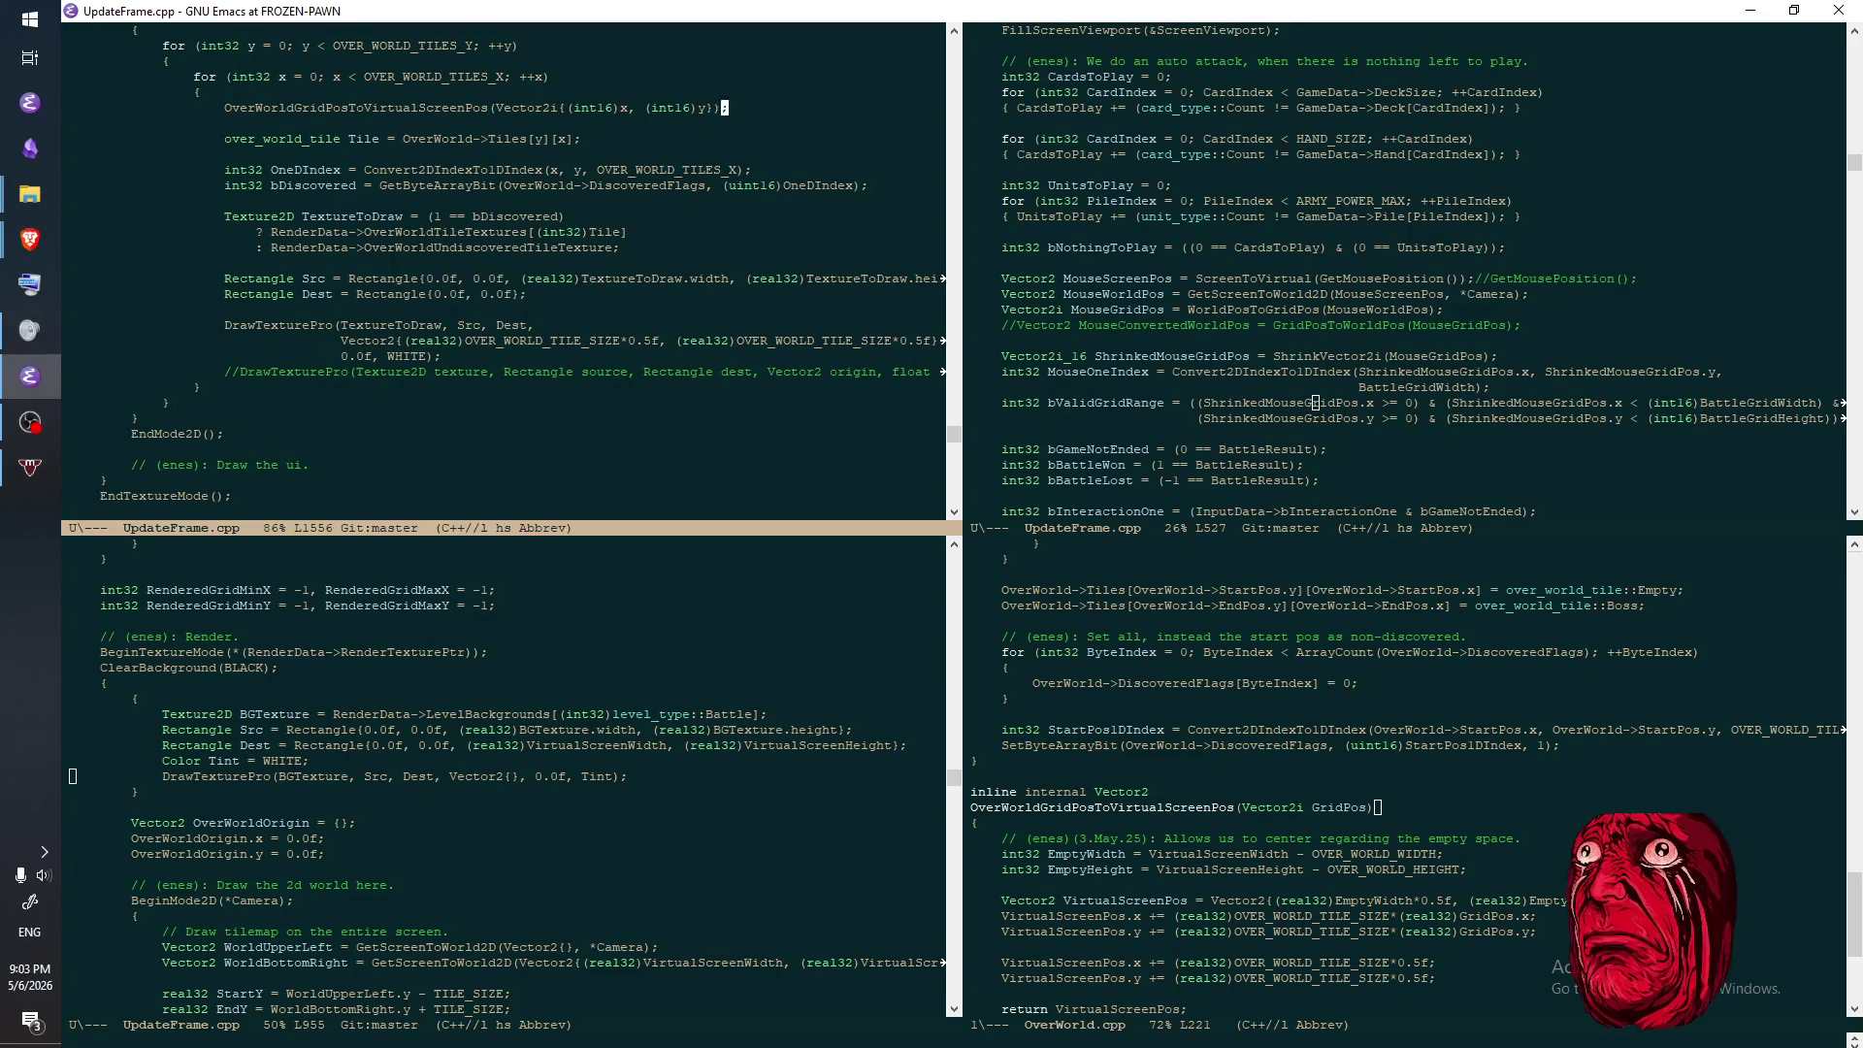
pyautogui.click(716, 108)
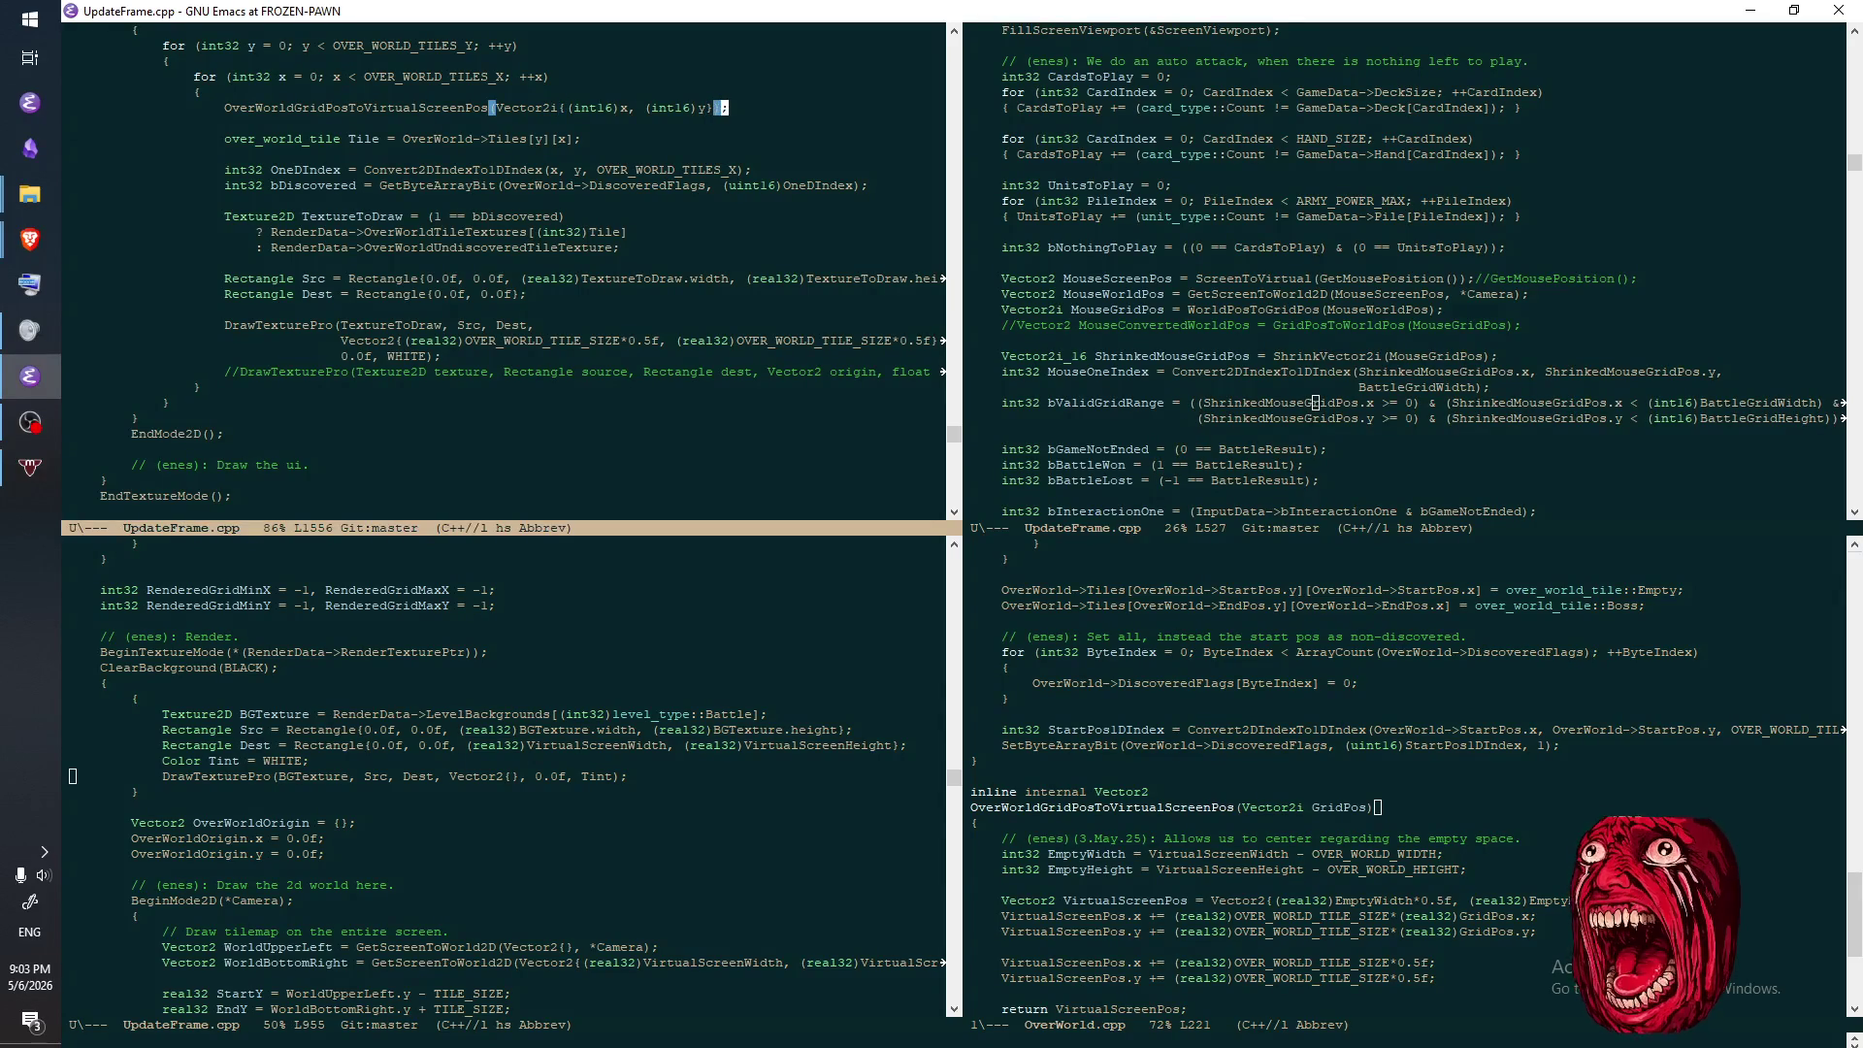
pyautogui.click(733, 108)
pyautogui.hotkey('ctrl', 'x')
pyautogui.hotkey('ctrl', 's')
pyautogui.hotkey('alt', 'm')
pyautogui.hotkey('ctrl', 'x')
pyautogui.hotkey('ctrl', 's')
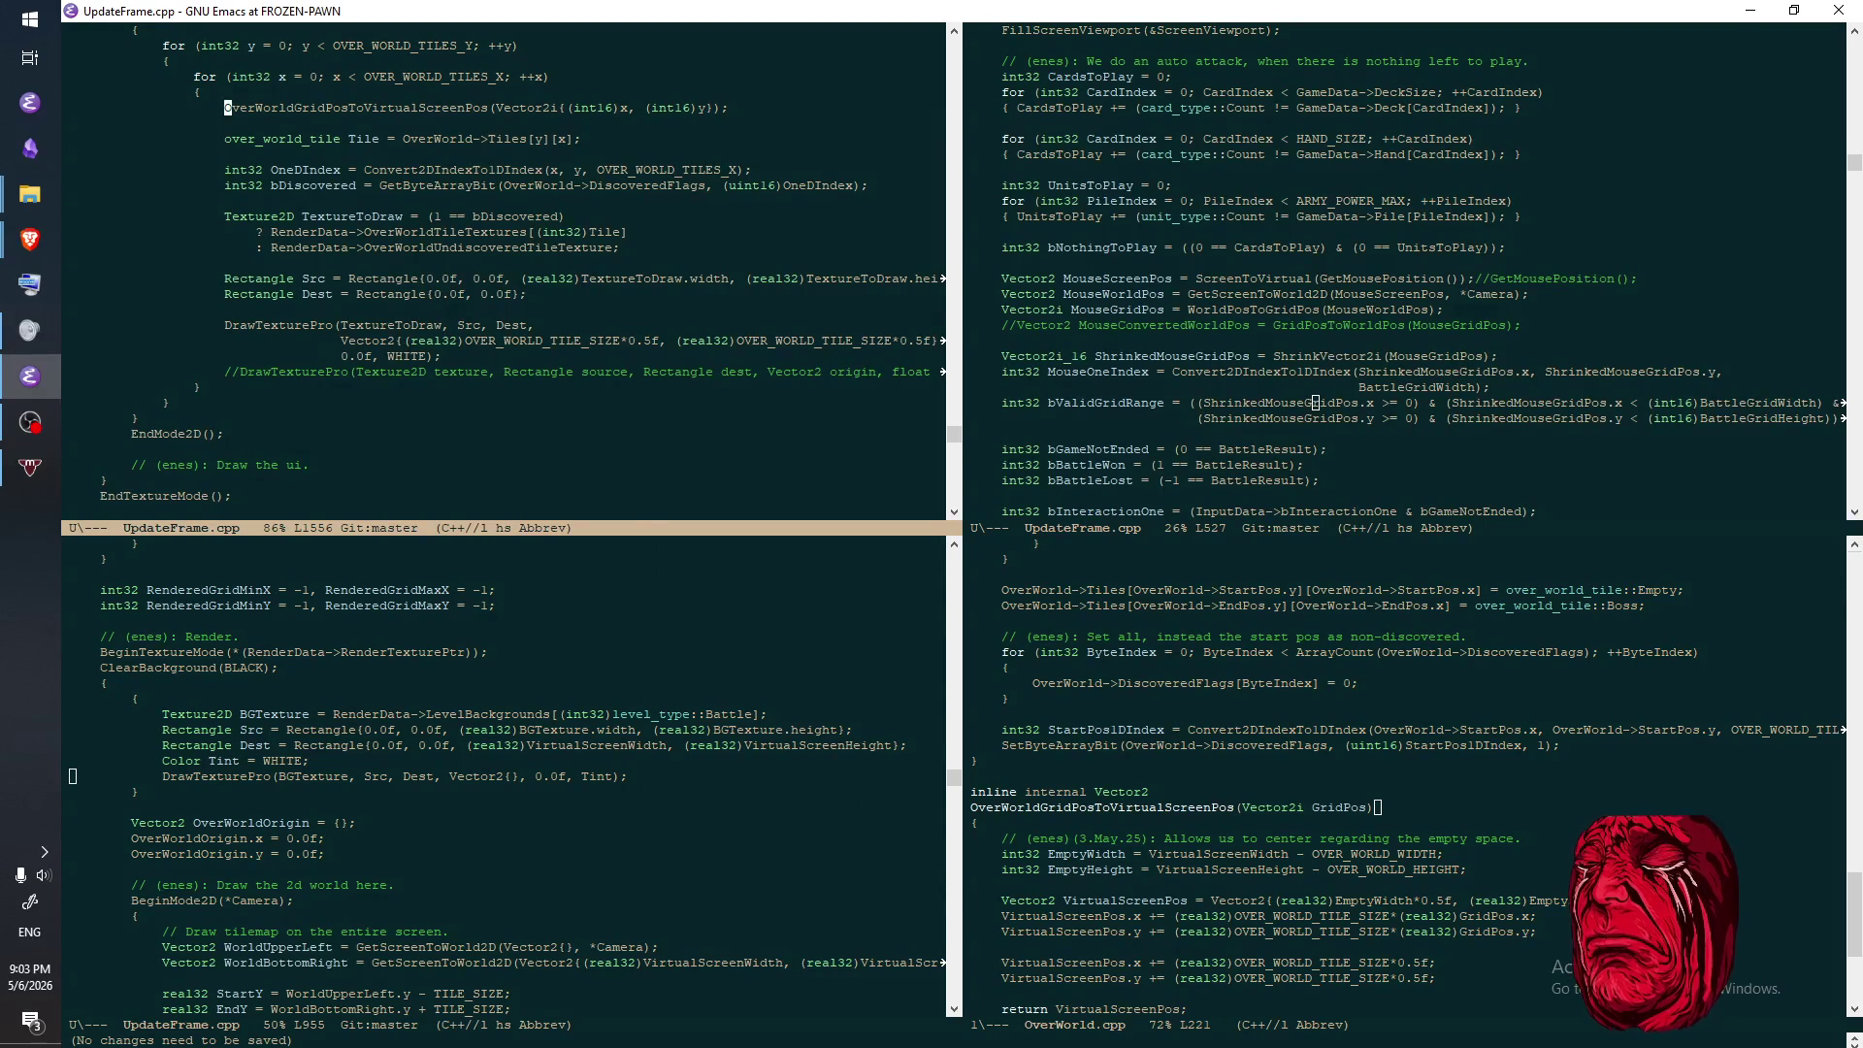
# - Assign the tile call's result to 'Vector2 VirtualScreenPos =' and save
pyautogui.write('Vector2 Vir')
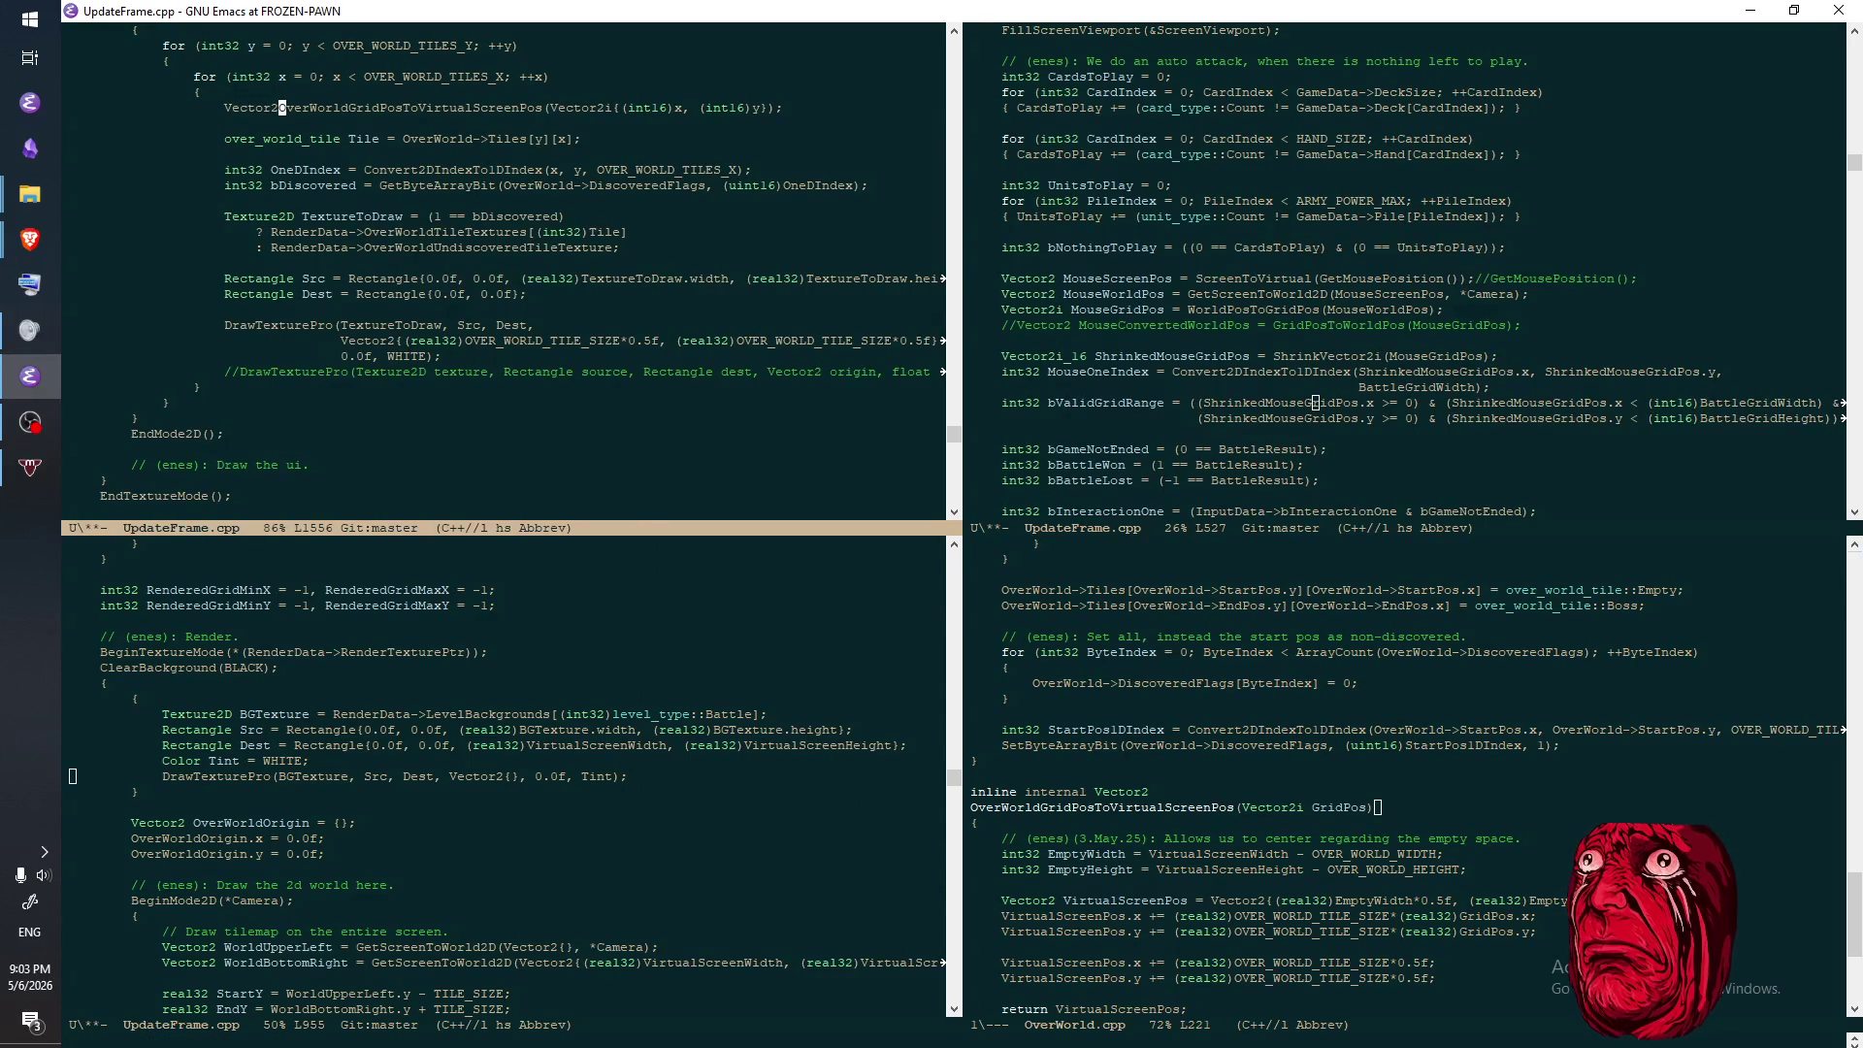
pyautogui.write('tualScreenPos ')
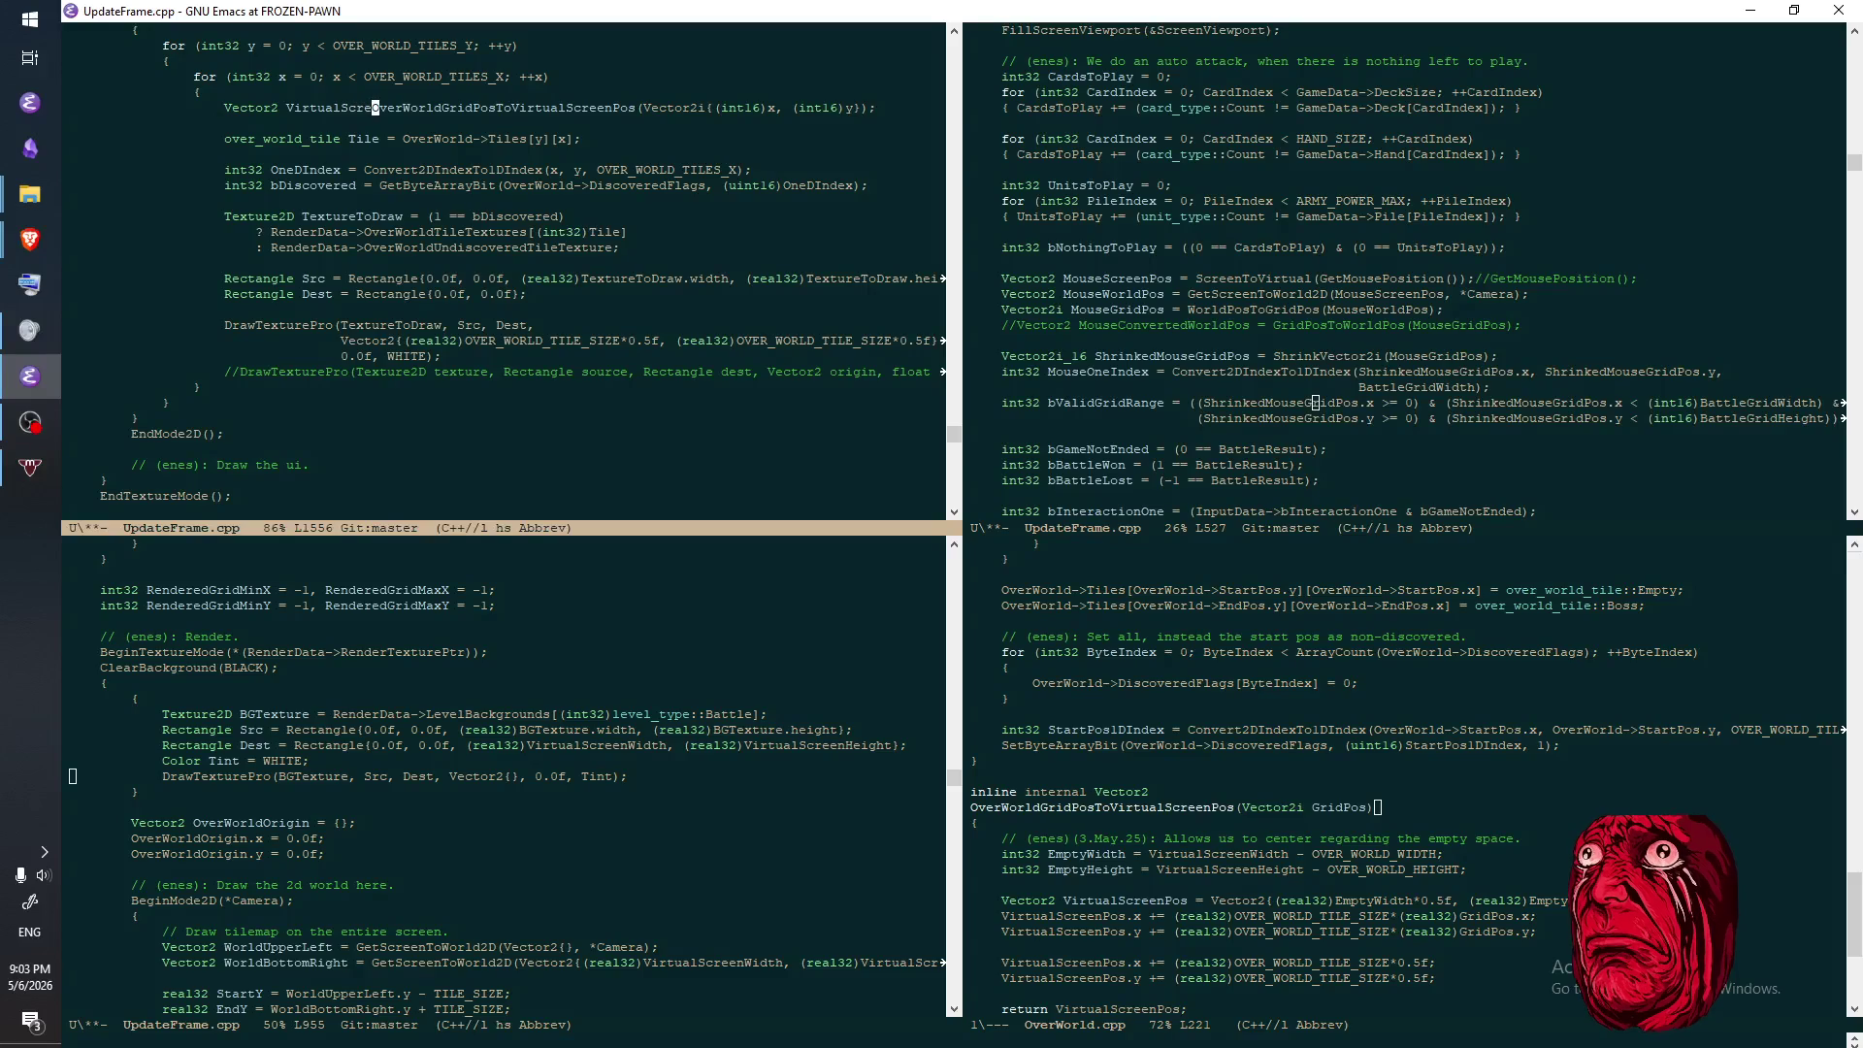
pyautogui.write('=')
pyautogui.hotkey('ctrl', 'x')
pyautogui.hotkey('ctrl', 's')
pyautogui.press('Home')
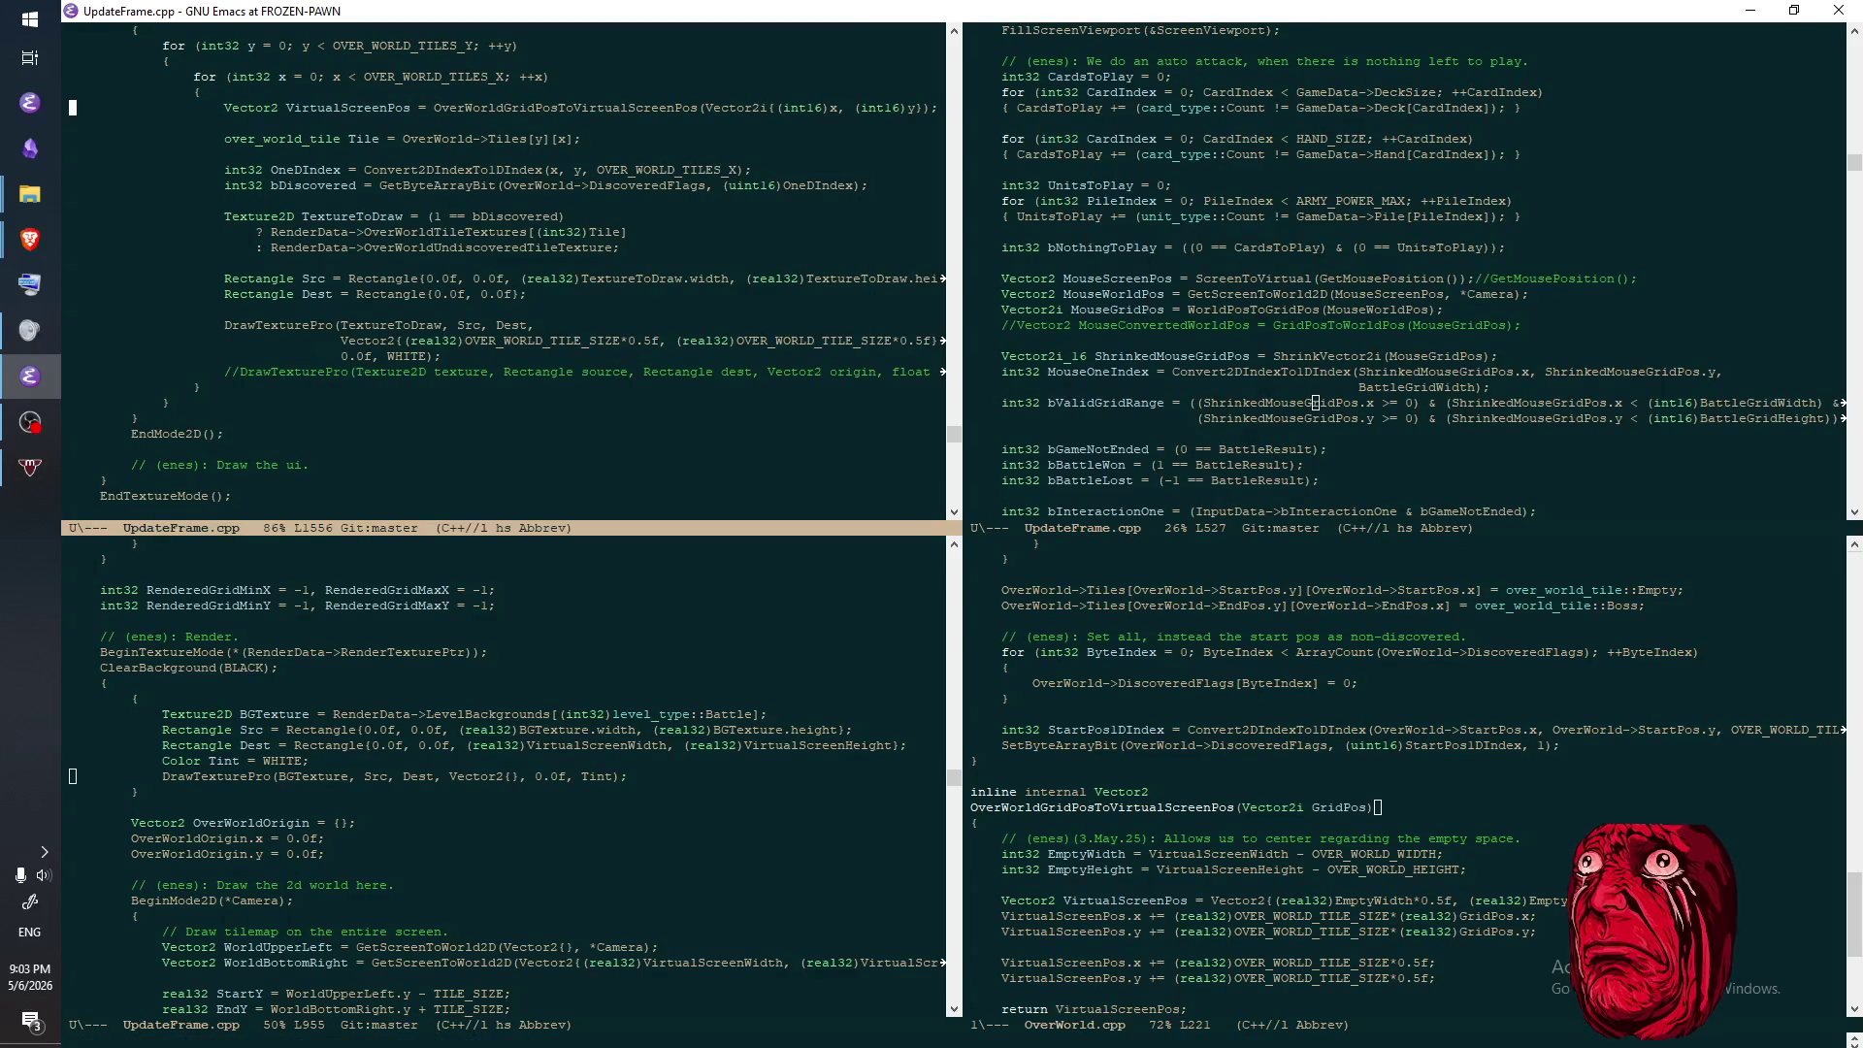
# - In the other window, search for 'screenpos' until reaching the old MouseWorldPos code
pyautogui.hotkey('ctrl', 'x')
pyautogui.press('o')
pyautogui.hotkey('ctrl', 's')
pyautogui.write('scre')
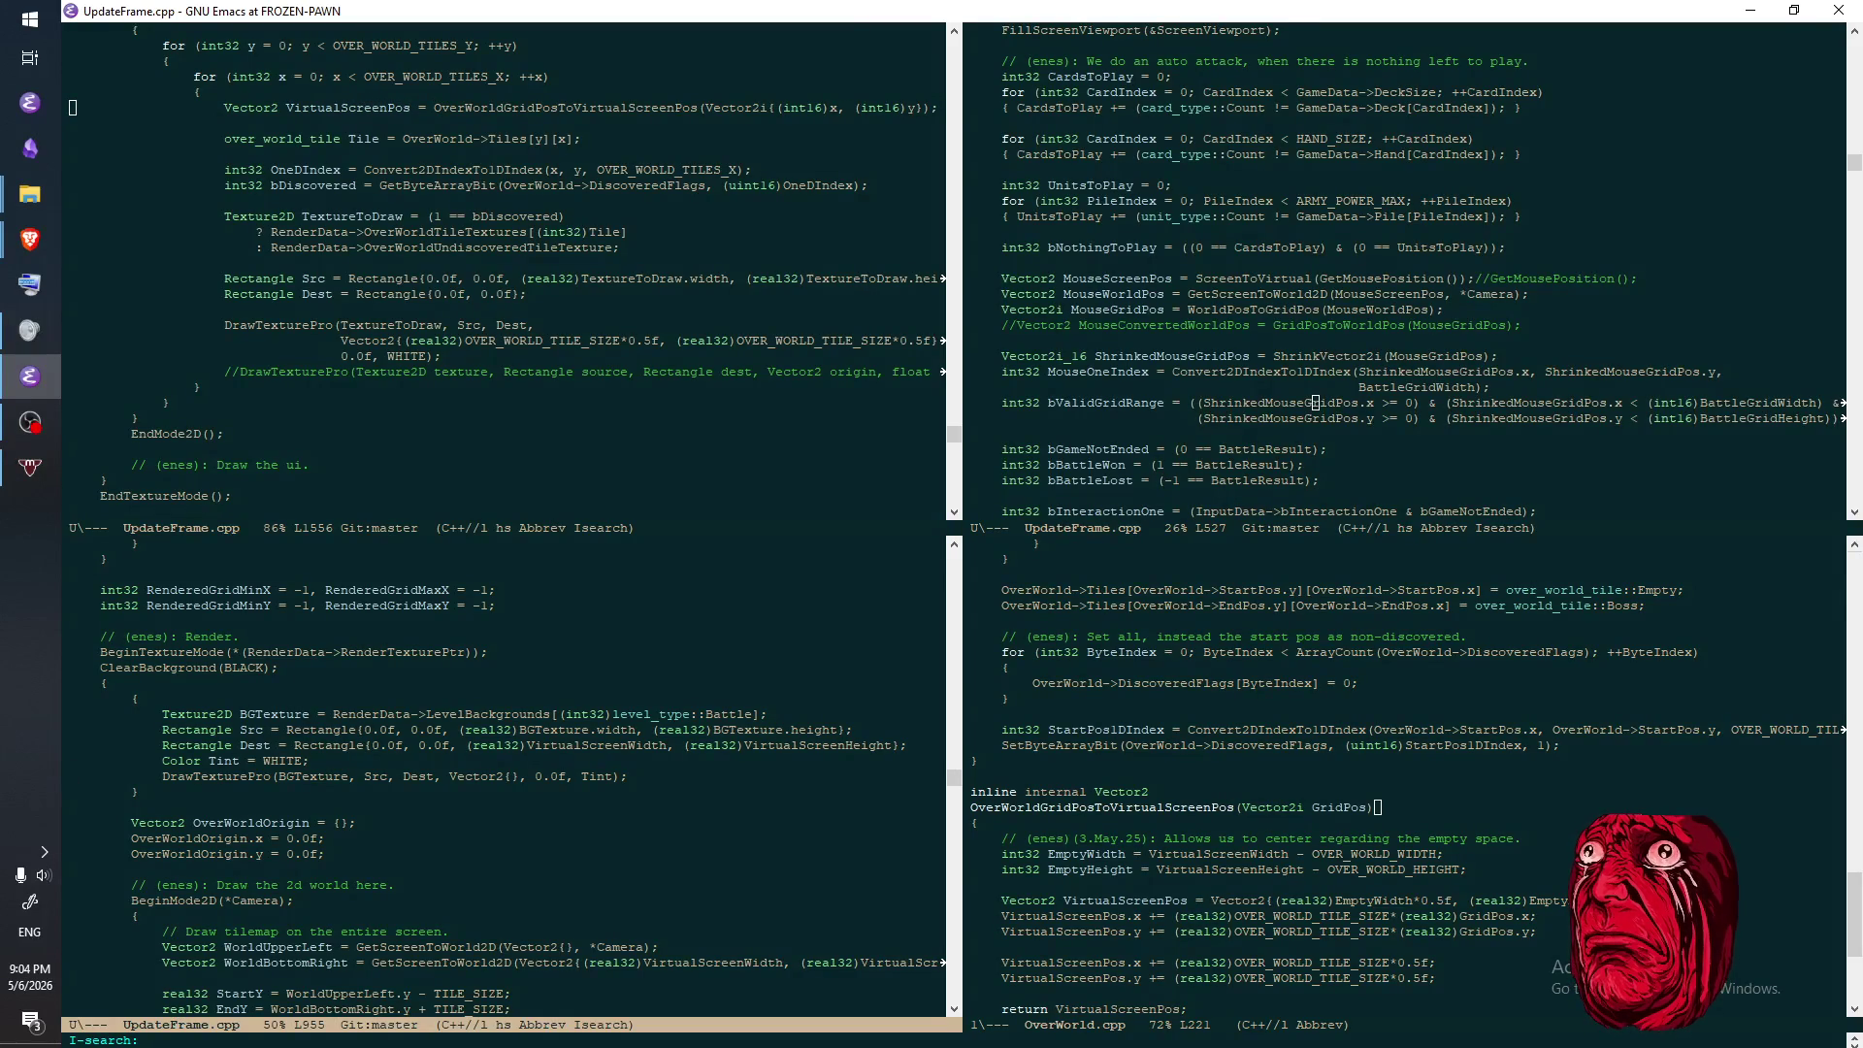
pyautogui.write('enposto')
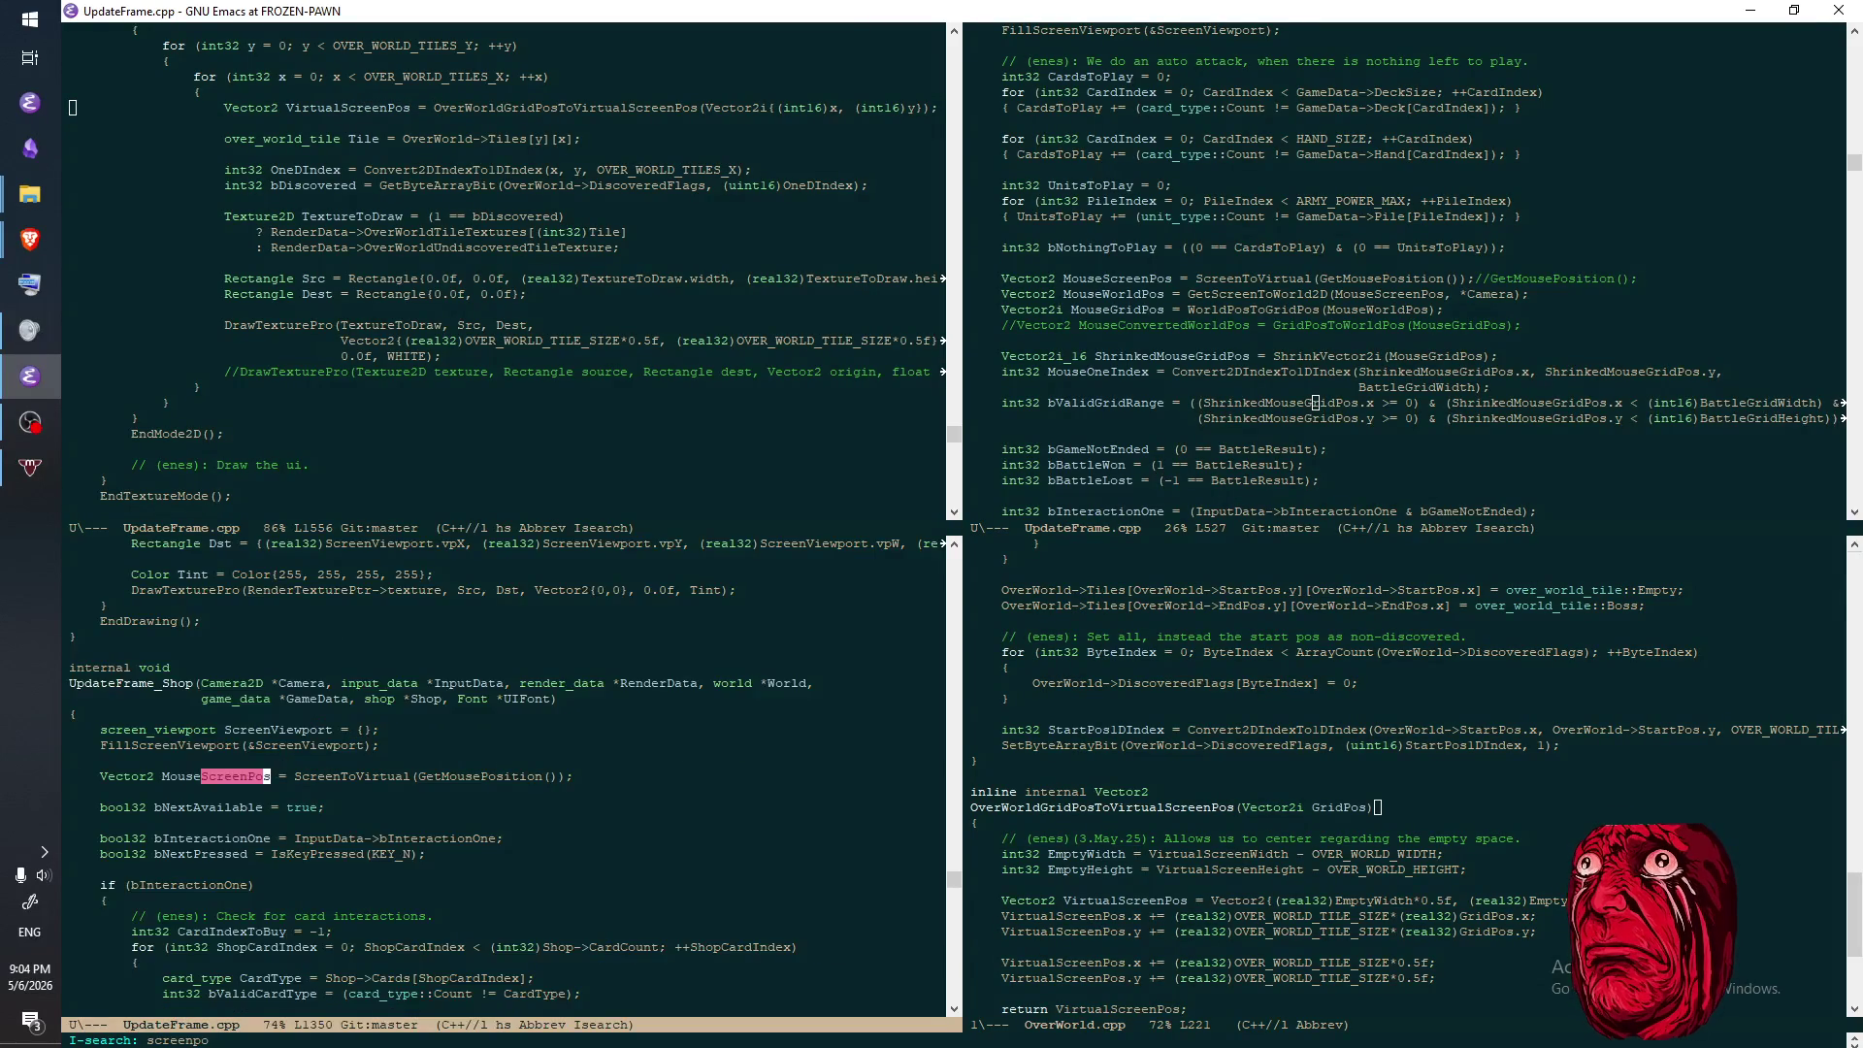
pyautogui.hotkey('ctrl', 's')
pyautogui.press('BackSpace')
pyautogui.press('BackSpace')
pyautogui.hotkey('ctrl', 's')
pyautogui.hotkey('ctrl', 's')
pyautogui.hotkey('ctrl', 's')
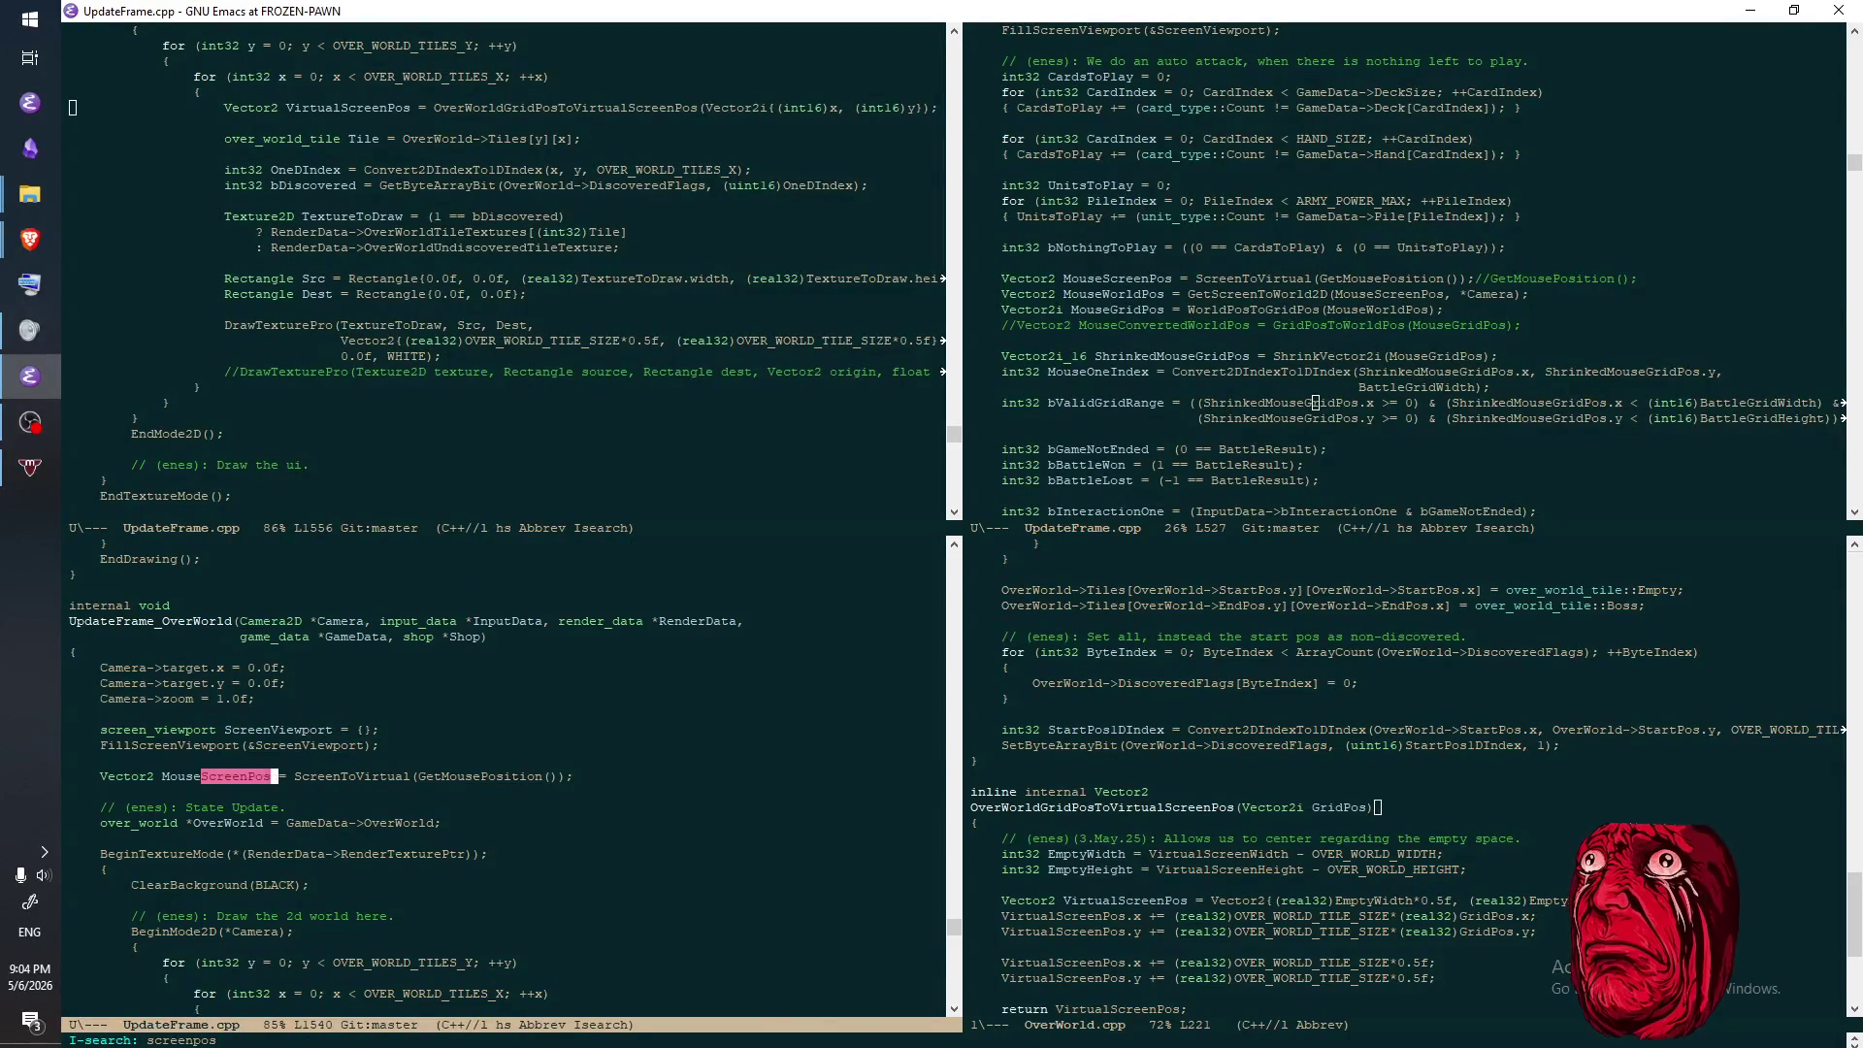
pyautogui.hotkey('ctrl', 's')
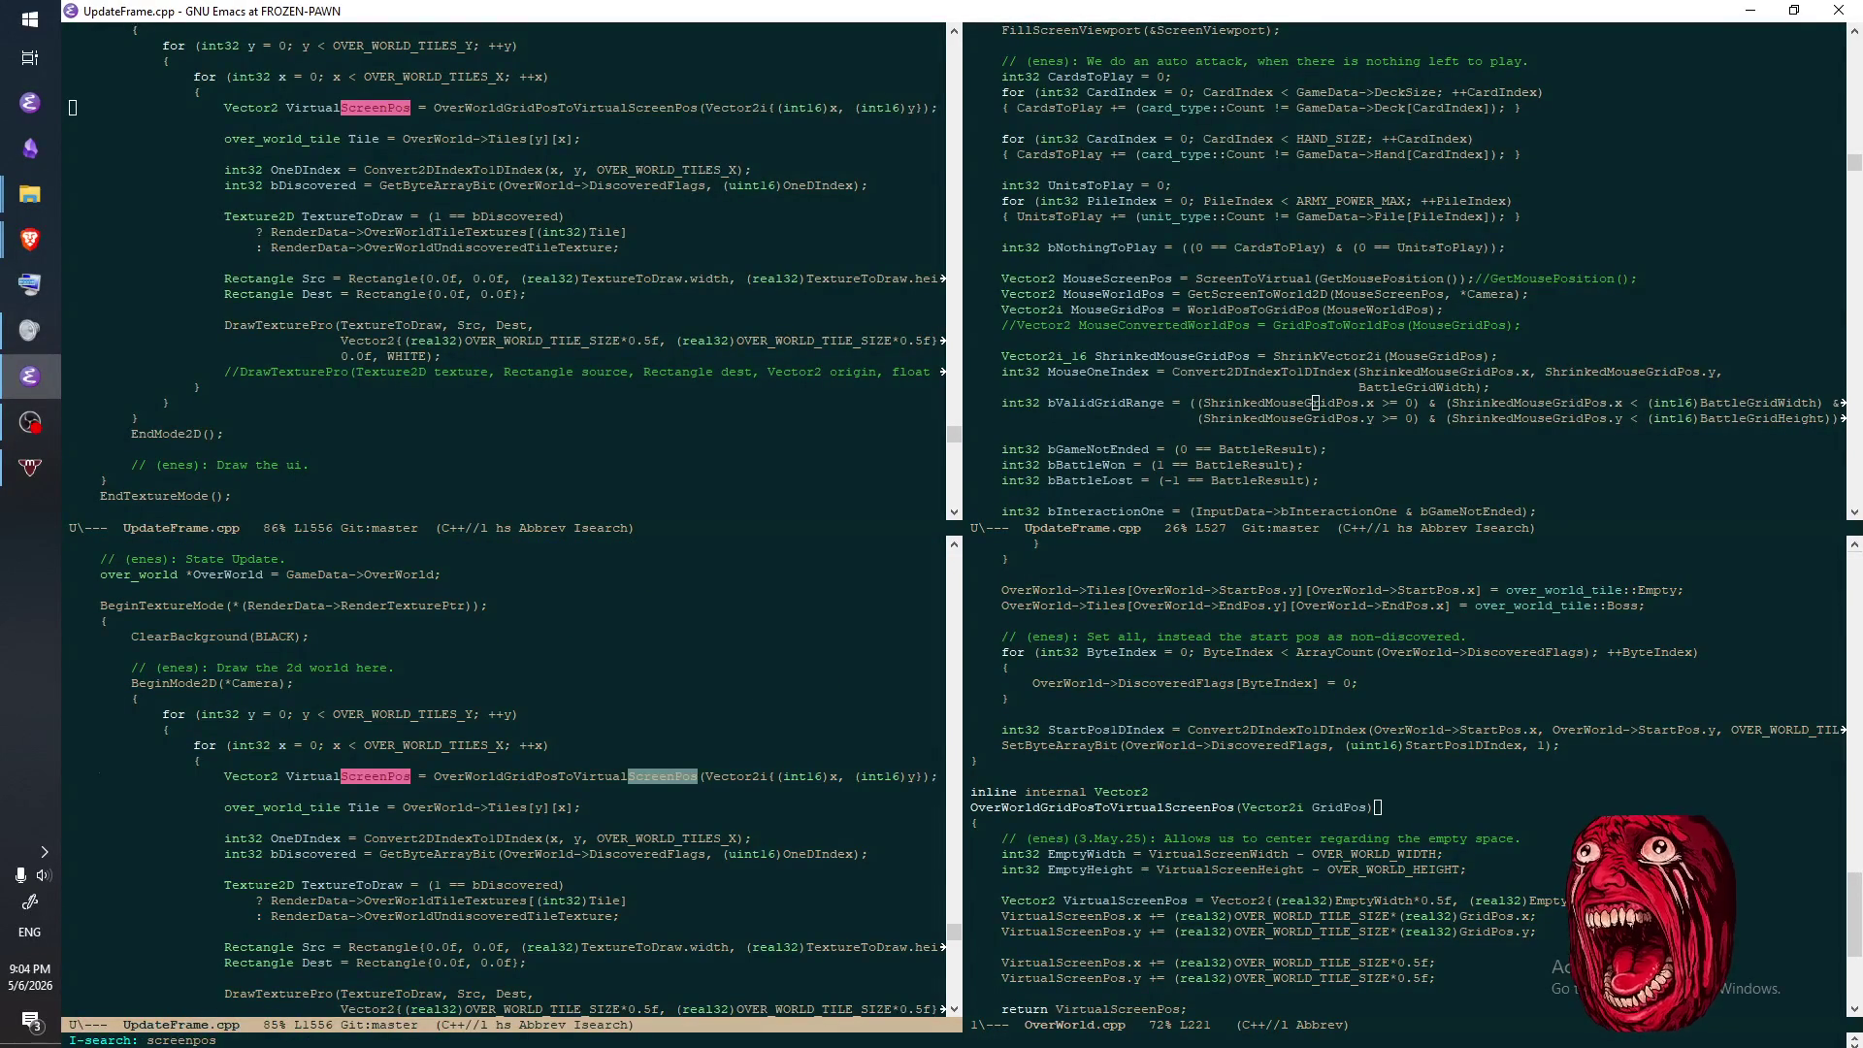
pyautogui.hotkey('ctrl', 's')
pyautogui.hotkey('ctrl', 's')
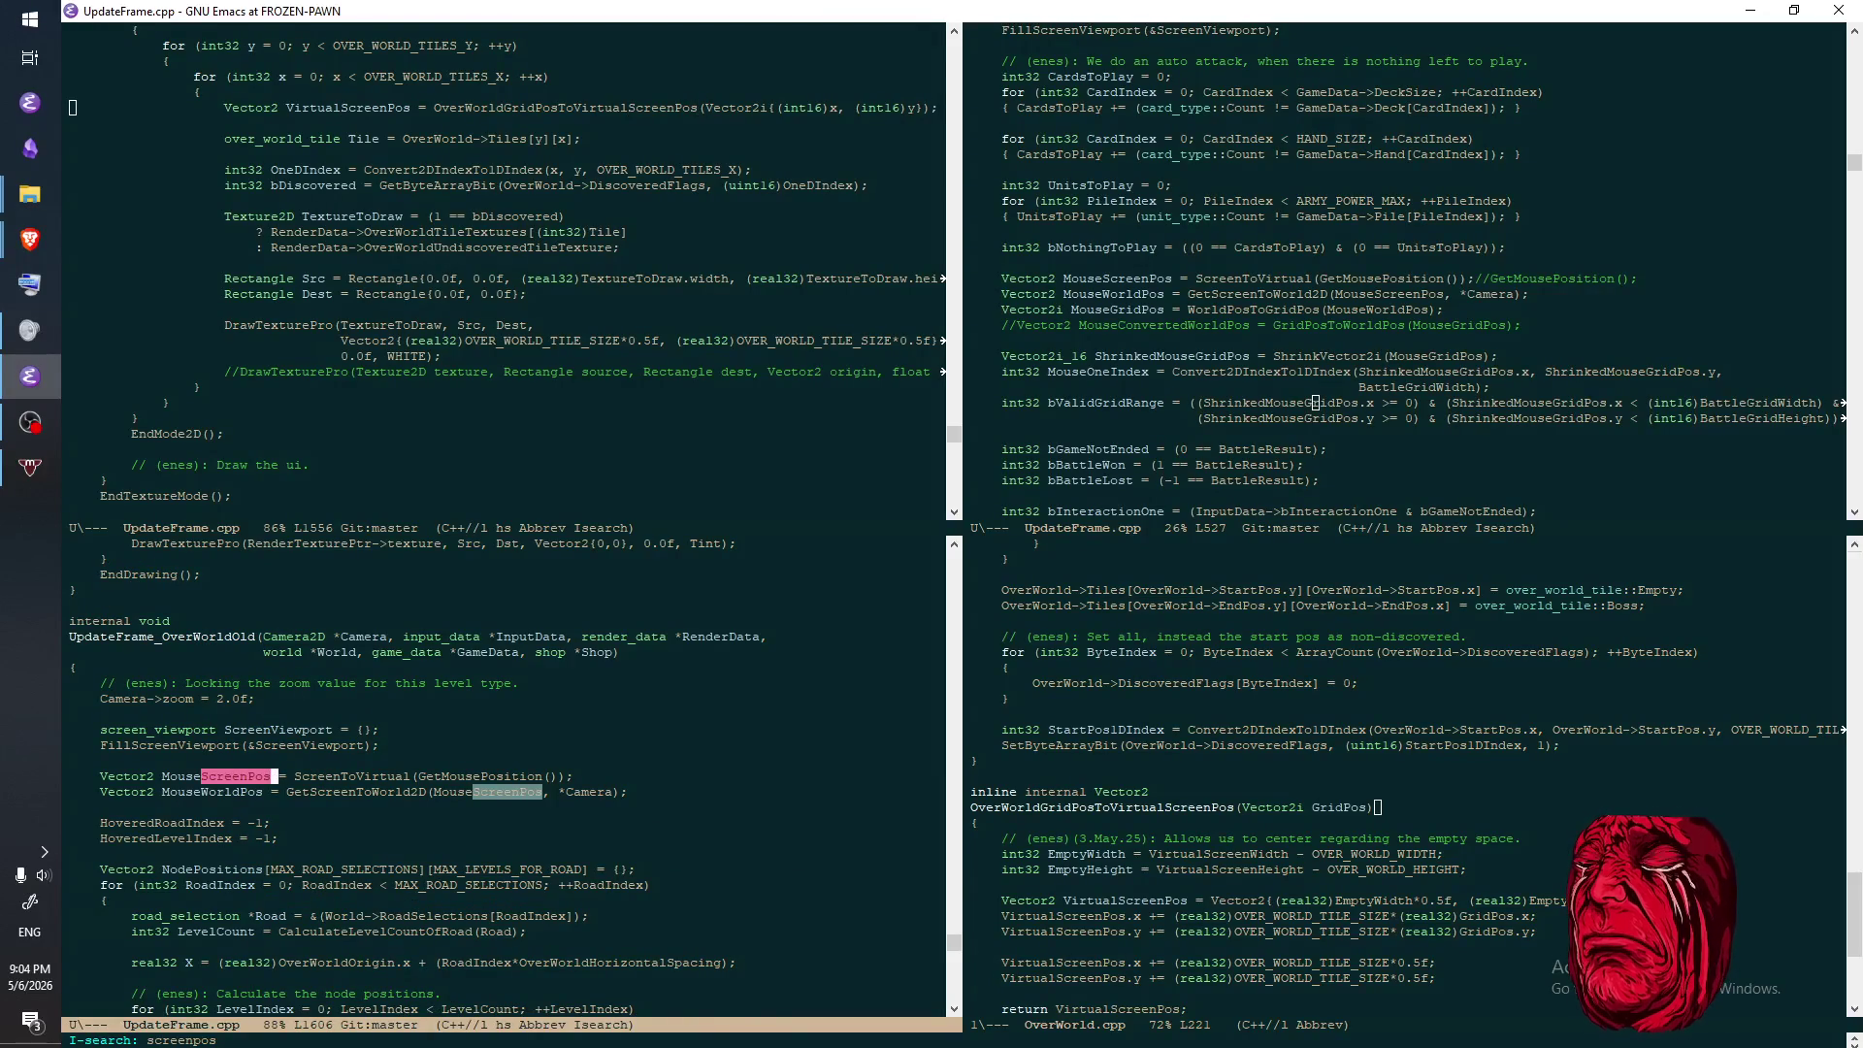
# - Copy the GetScreenToWorld2D call from the old MouseWorldPos line
pyautogui.click(575, 792)
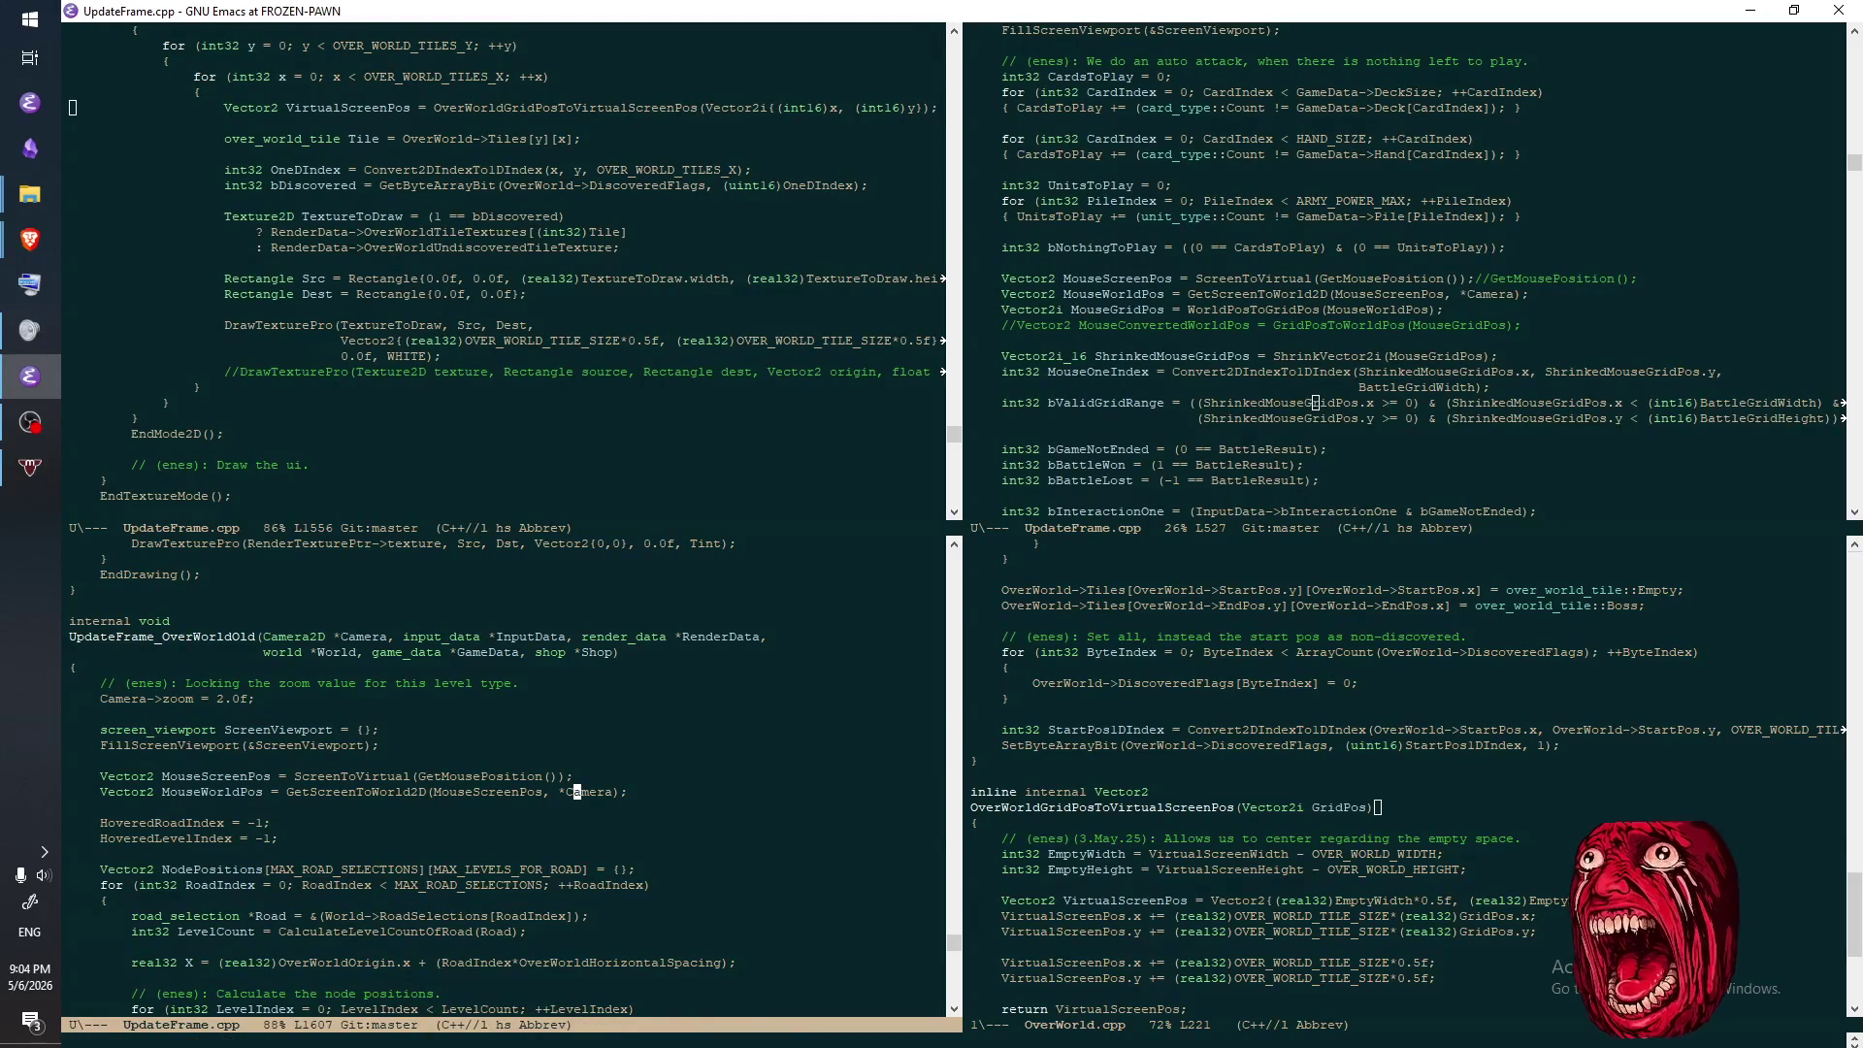
pyautogui.hotkey('alt', 'b')
pyautogui.hotkey('alt', 'b')
pyautogui.hotkey('alt', 'b')
pyautogui.hotkey('alt', 'f')
pyautogui.hotkey('ctrl', 'f')
pyautogui.hotkey('ctrl', 'f')
pyautogui.hotkey('ctrl', 'f')
pyautogui.hotkey('ctrl', 'space')
pyautogui.hotkey('ctrl', 'e')
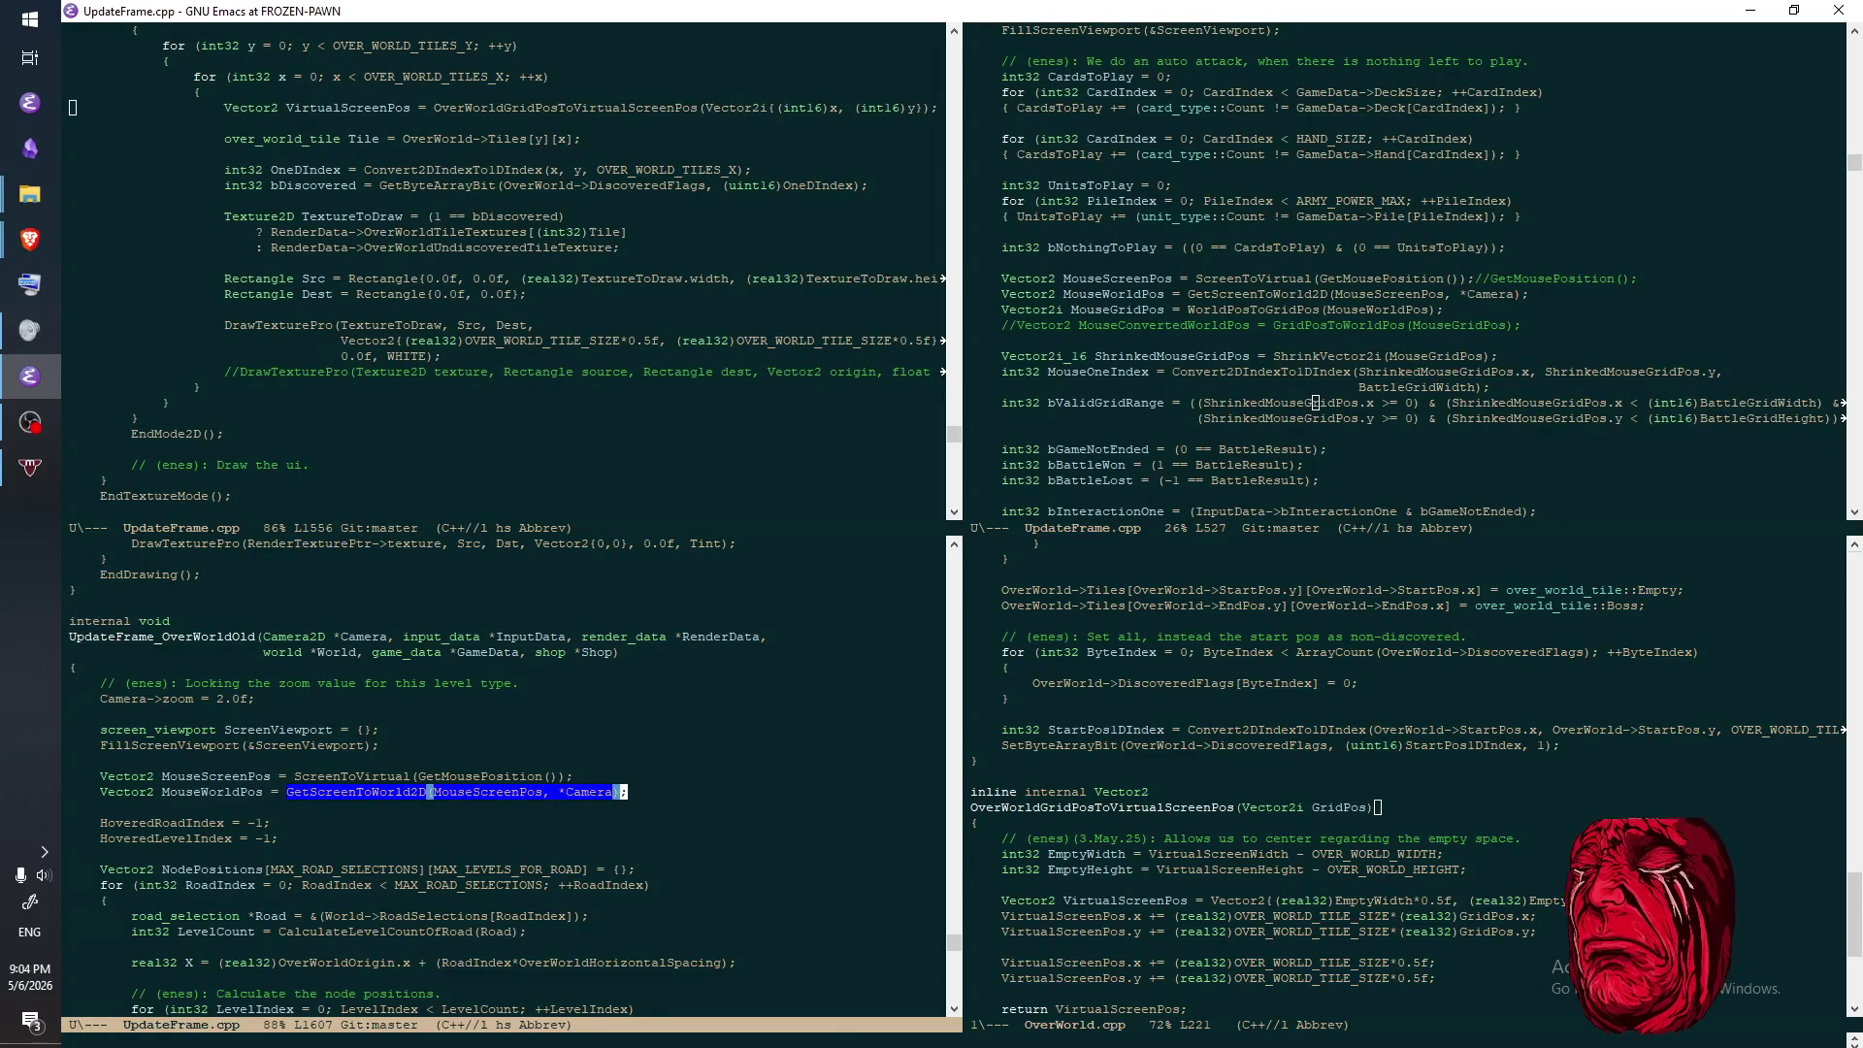
pyautogui.hotkey('alt', 'w')
pyautogui.hotkey('alt', 'w')
pyautogui.hotkey('alt', 'w')
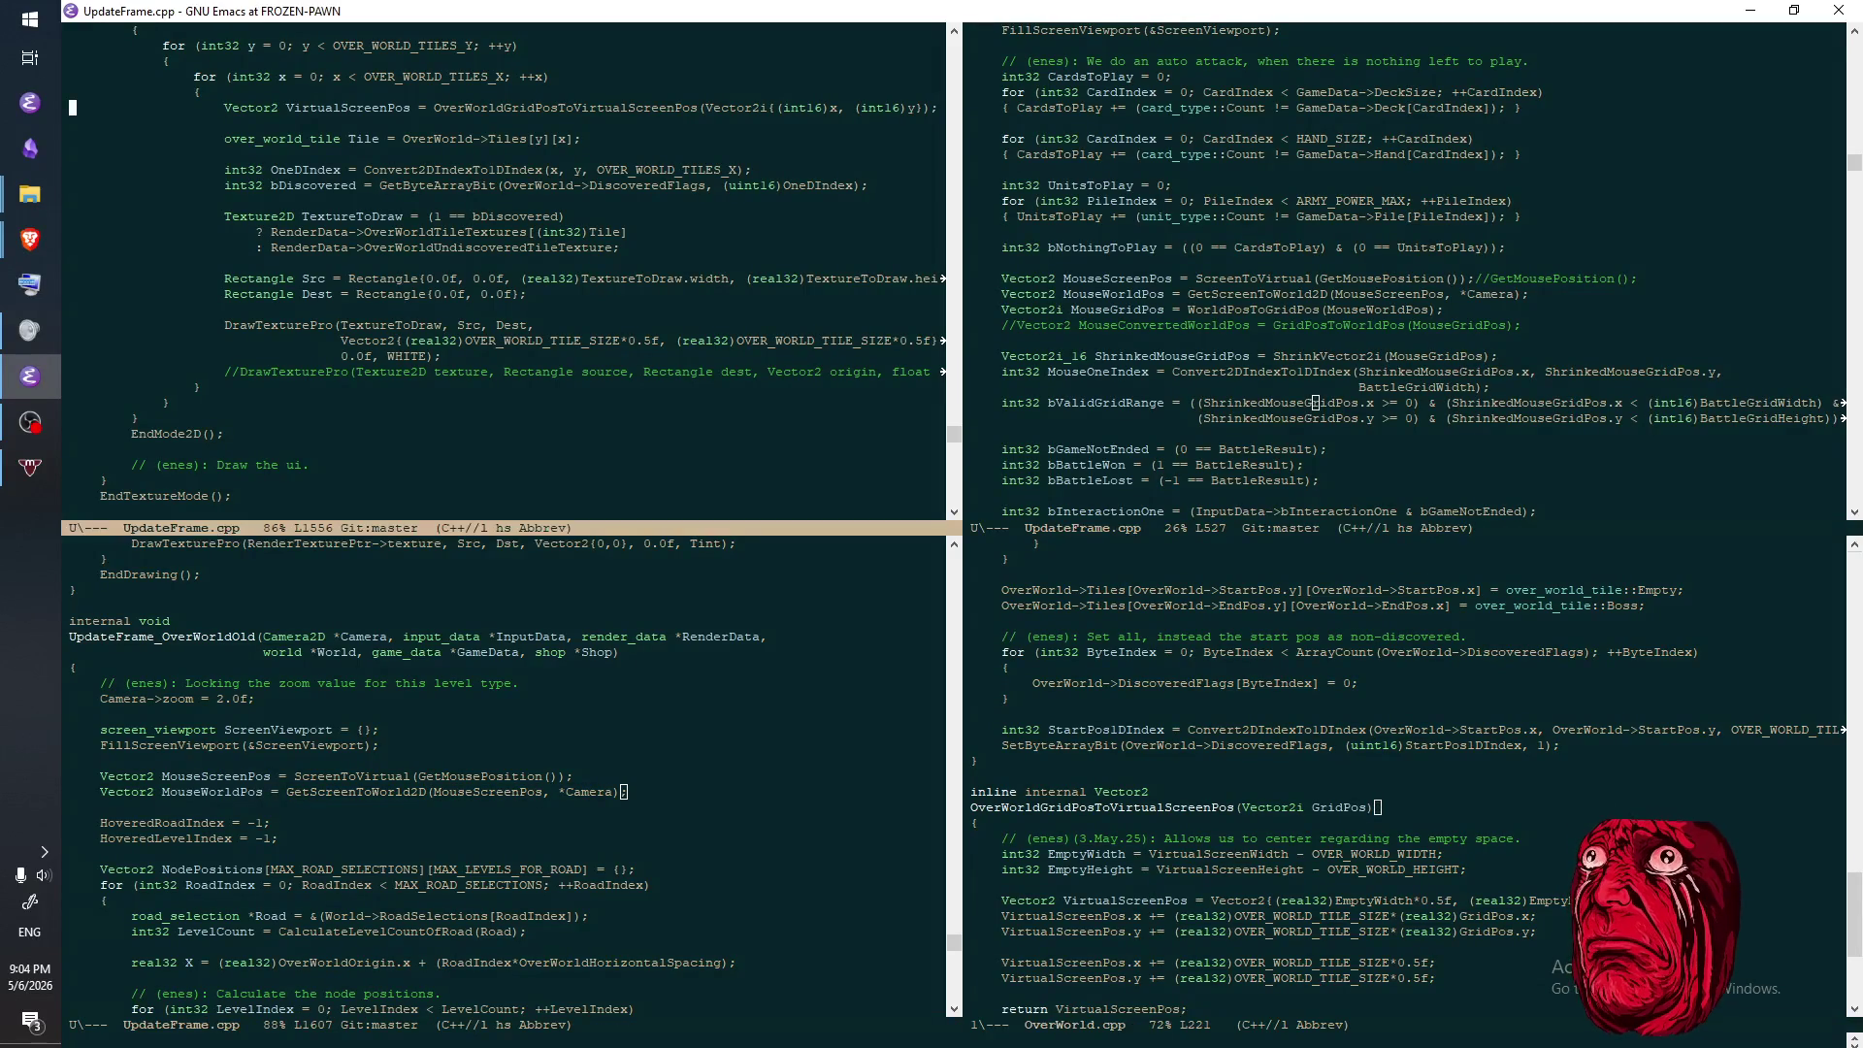
# - Add a WorldPos line computing GetScreenToWorld2D from VirtualScreenPos instead of MouseScreenPos, and save
pyautogui.hotkey('ctrl', 'e')
pyautogui.press('Return')
pyautogui.write('Ve')
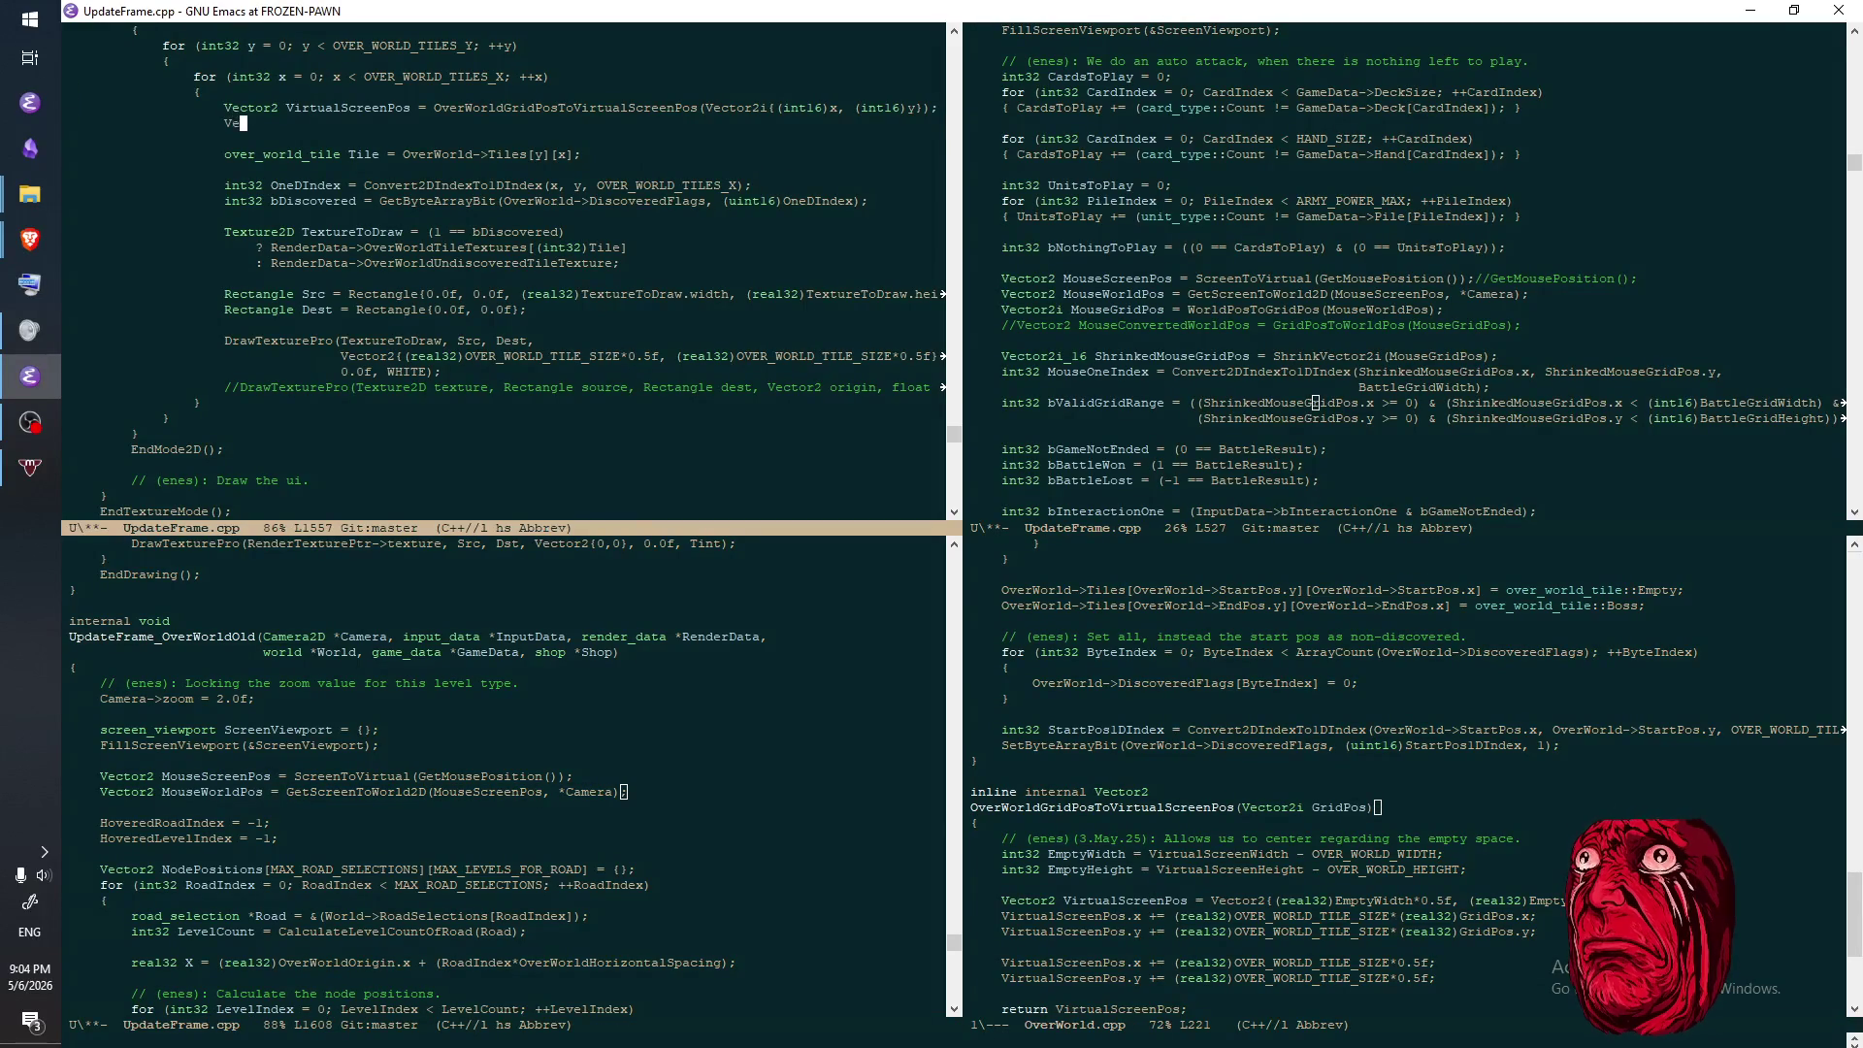
pyautogui.write('coor2 ')
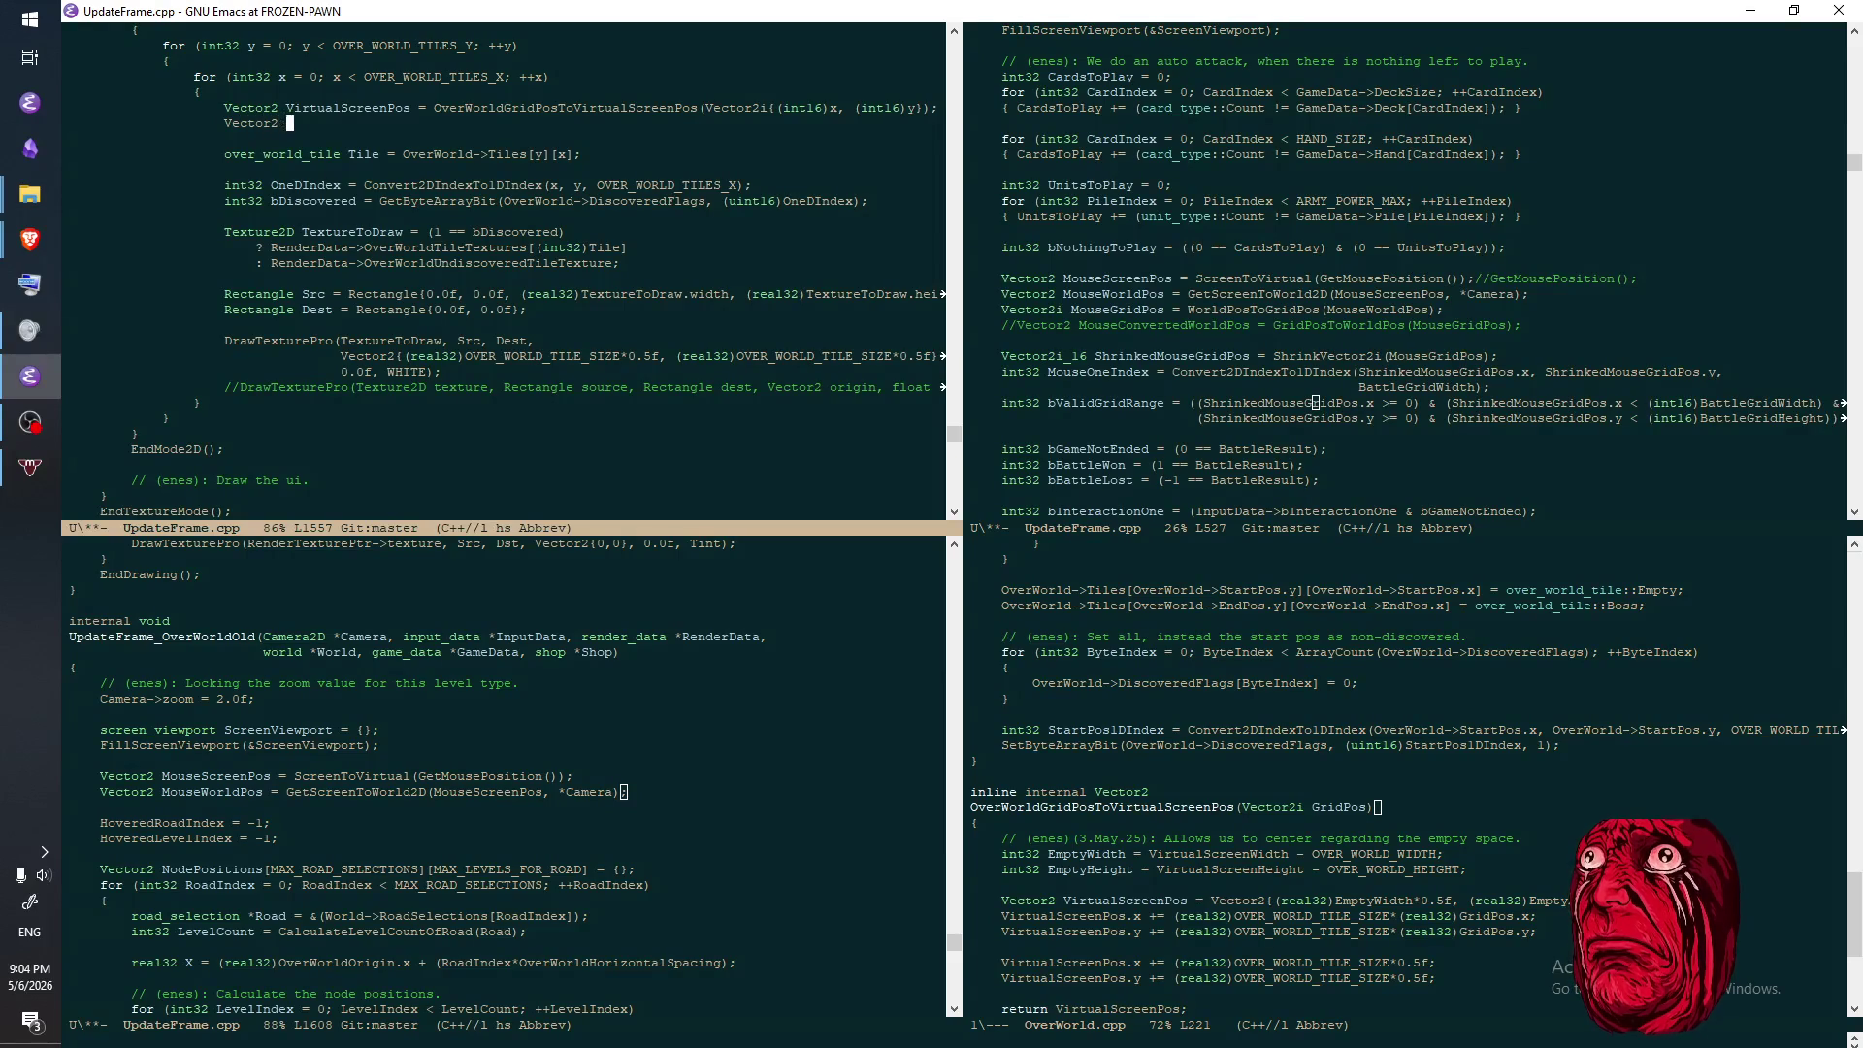
pyautogui.write('WorldPos =')
pyautogui.hotkey('ctrl', 'y')
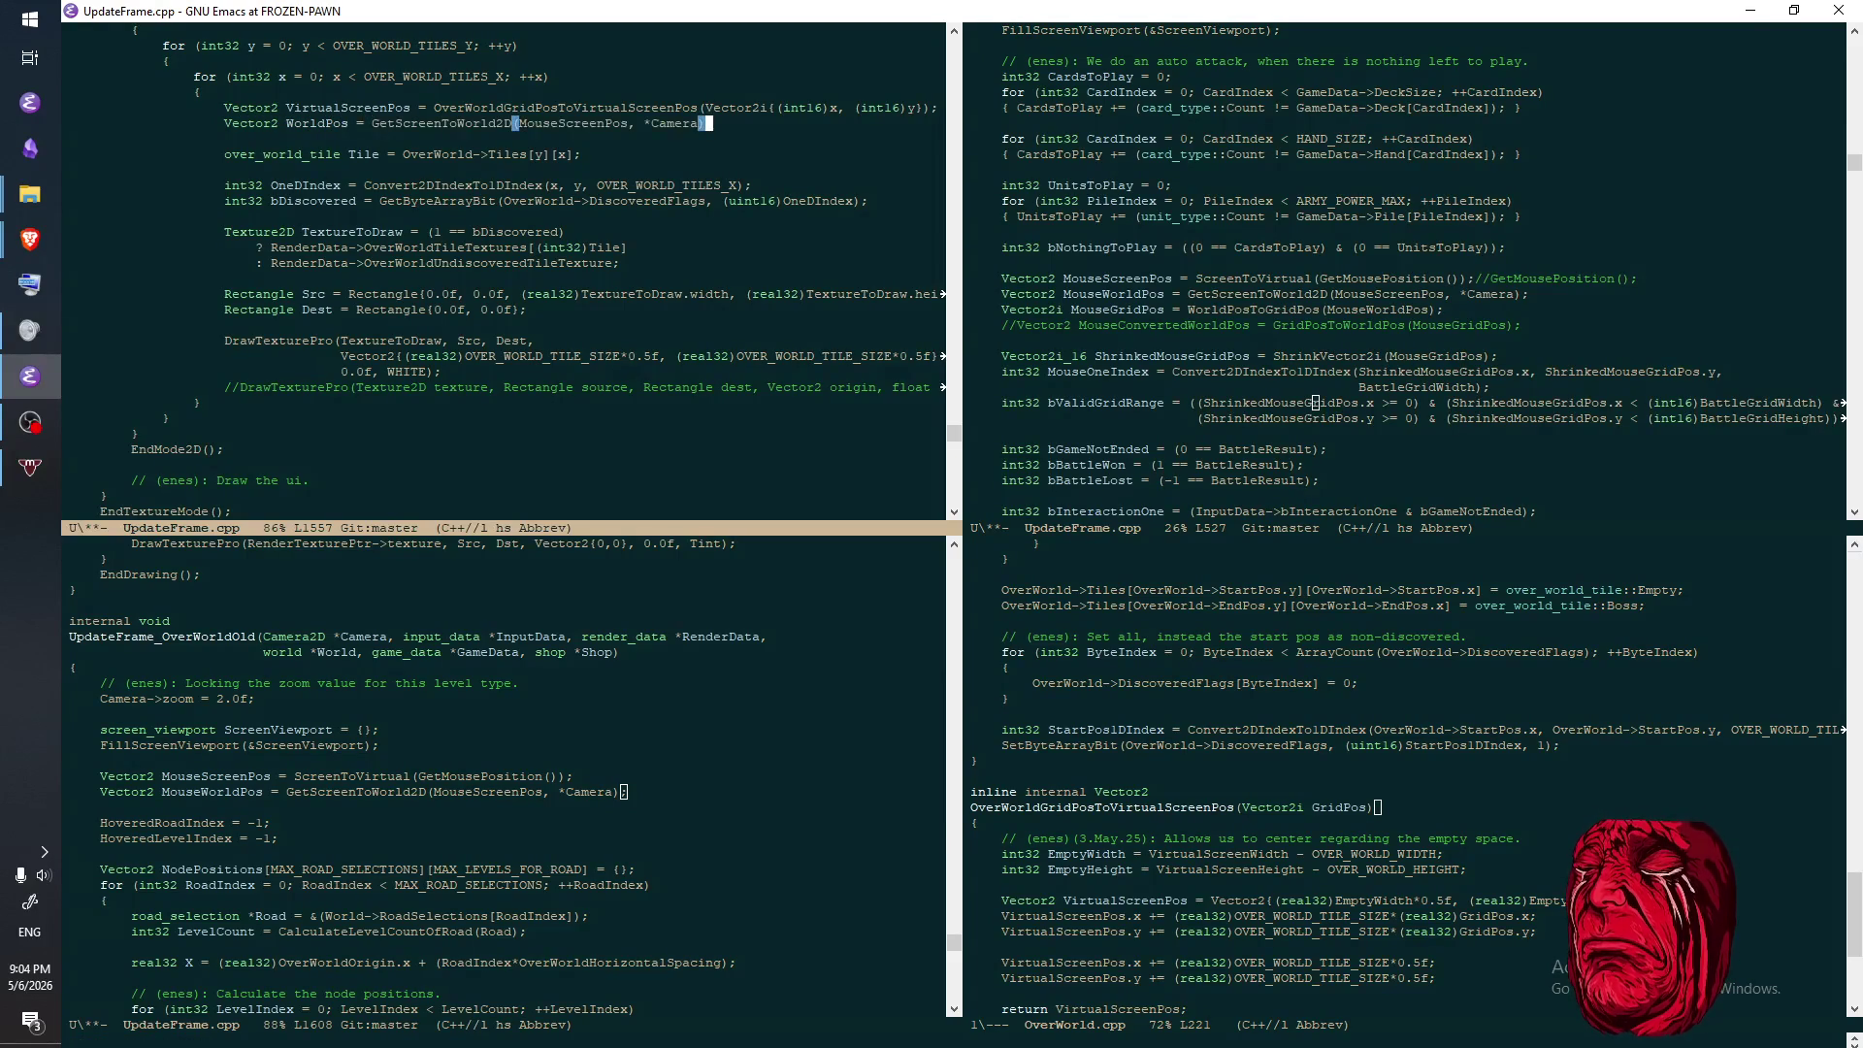
pyautogui.hotkey('alt', 'b')
pyautogui.hotkey('alt', 'b')
pyautogui.hotkey('alt', 'd')
pyautogui.write('VirtualScreenPos')
pyautogui.hotkey('alt', 'b')
pyautogui.hotkey('alt', 'b')
pyautogui.hotkey('alt', 'b')
pyautogui.hotkey('alt', 'f')
pyautogui.hotkey('ctrl', 'a')
pyautogui.hotkey('ctrl', 'x')
pyautogui.hotkey('ctrl', 's')
# - Make Rectangle Dest use WorldPos.x and WorldPos.y, and save
pyautogui.press('Down')
pyautogui.press('Down')
pyautogui.press('Down')
pyautogui.press('Down')
pyautogui.press('Down')
pyautogui.press('Down')
pyautogui.hotkey('ctrl', 'e')
pyautogui.hotkey('ctrl', 'b')
pyautogui.hotkey('ctrl', 'b')
pyautogui.write(',')
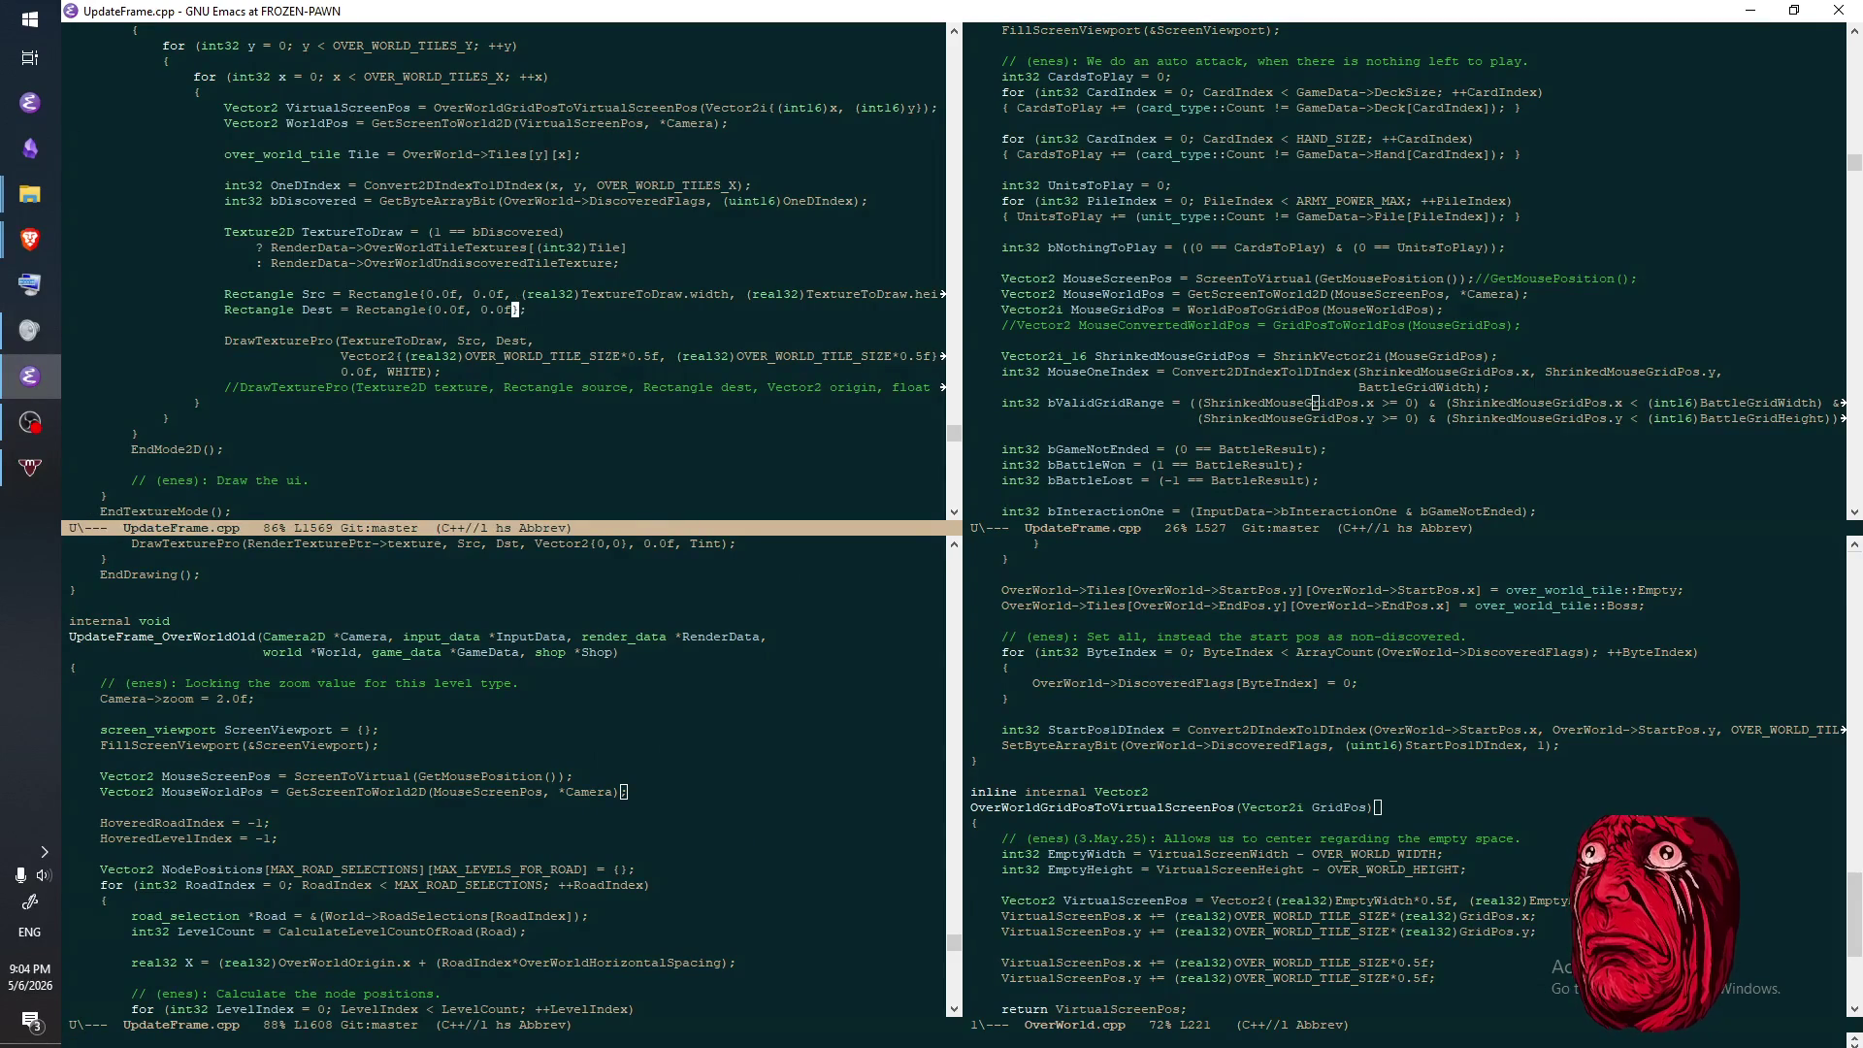
pyautogui.hotkey('ctrl', 'x')
pyautogui.hotkey('ctrl', 's')
pyautogui.write('WorldPos.x, WorldPos.')
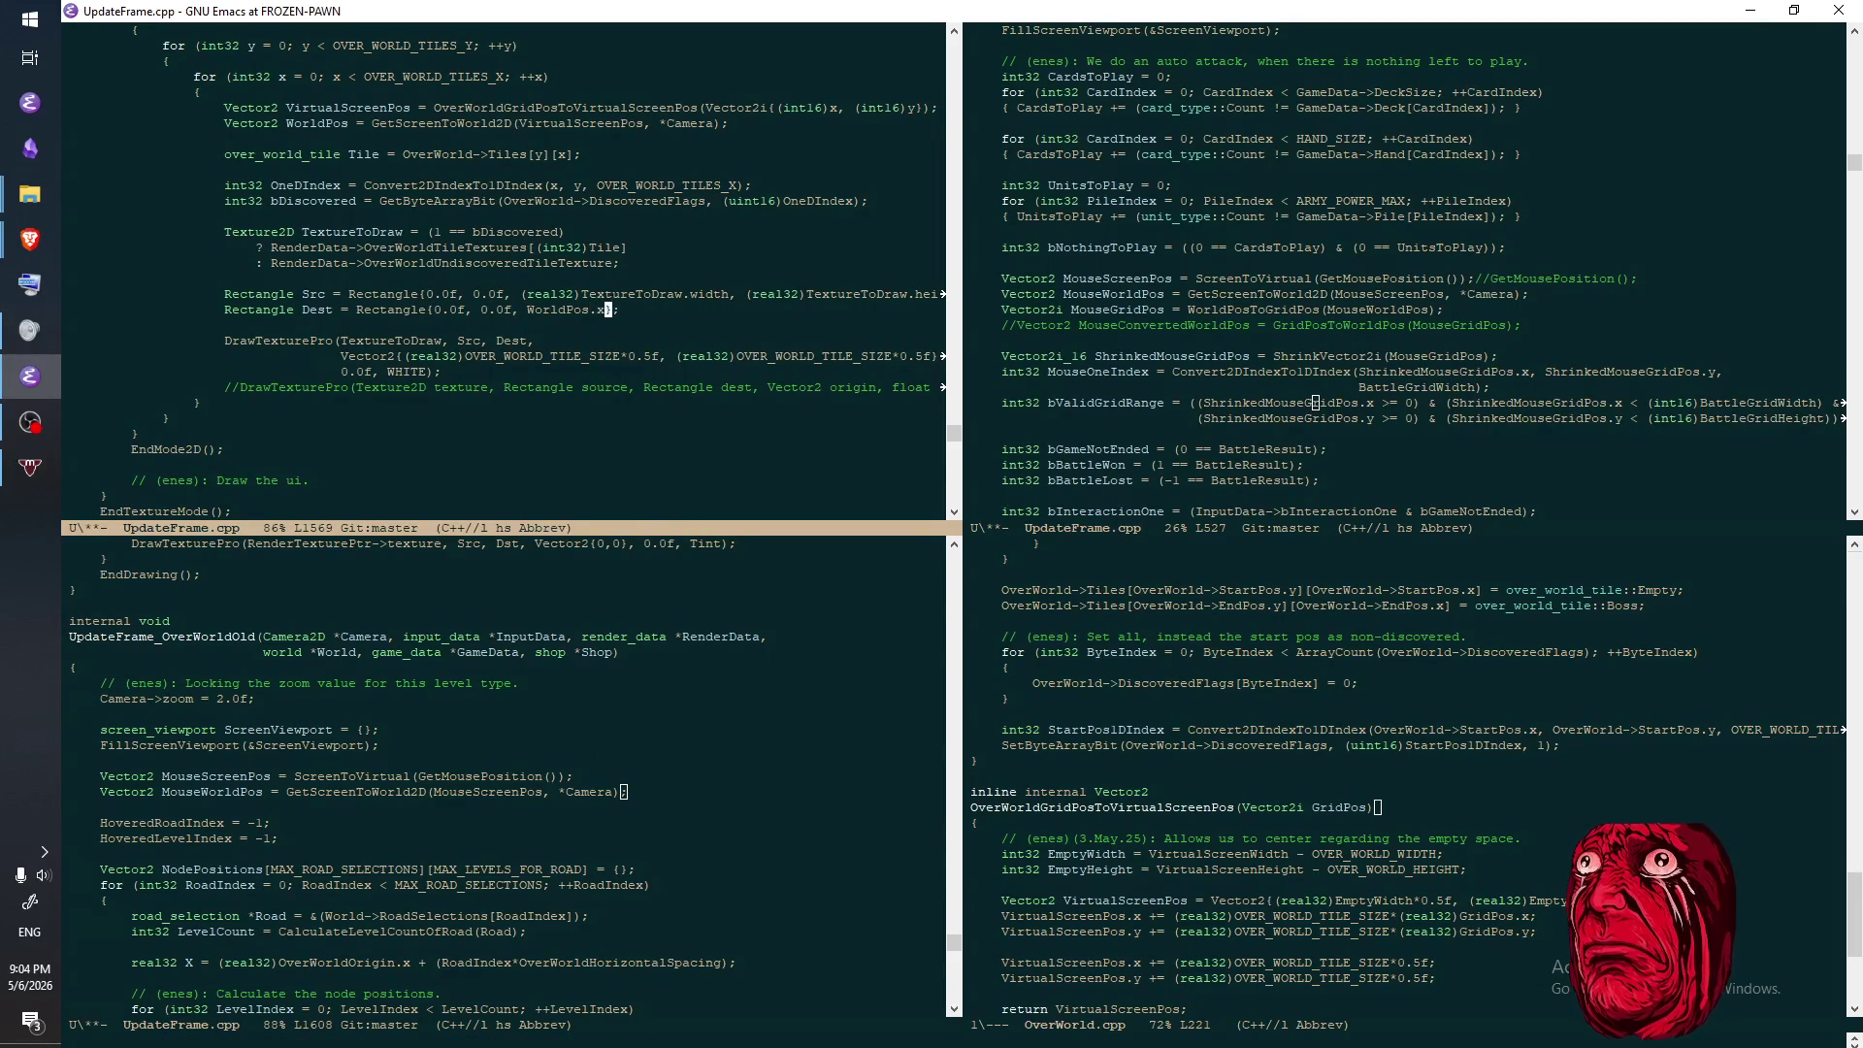
pyautogui.write('y')
pyautogui.hotkey('ctrl', 'x')
pyautogui.hotkey('ctrl', 's')
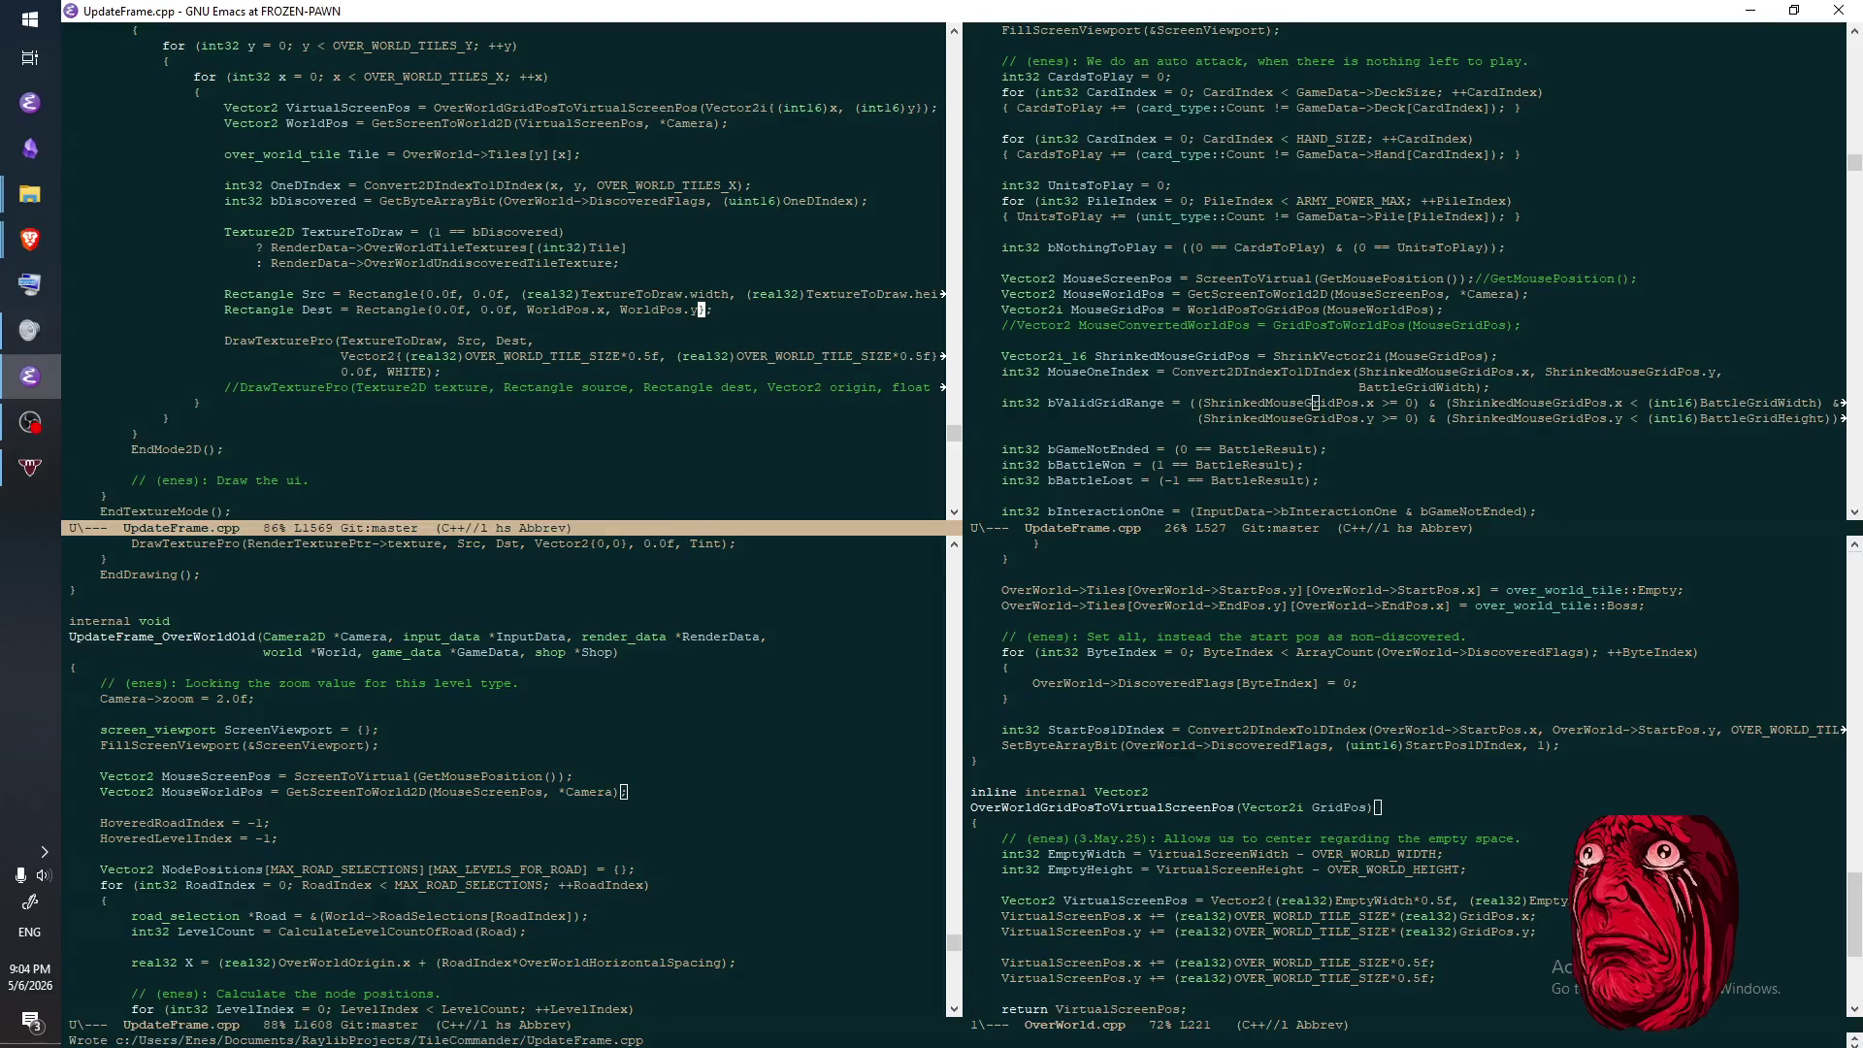
pyautogui.hotkey('alt', 'b')
pyautogui.hotkey('ctrl', 'x')
pyautogui.hotkey('ctrl', 's')
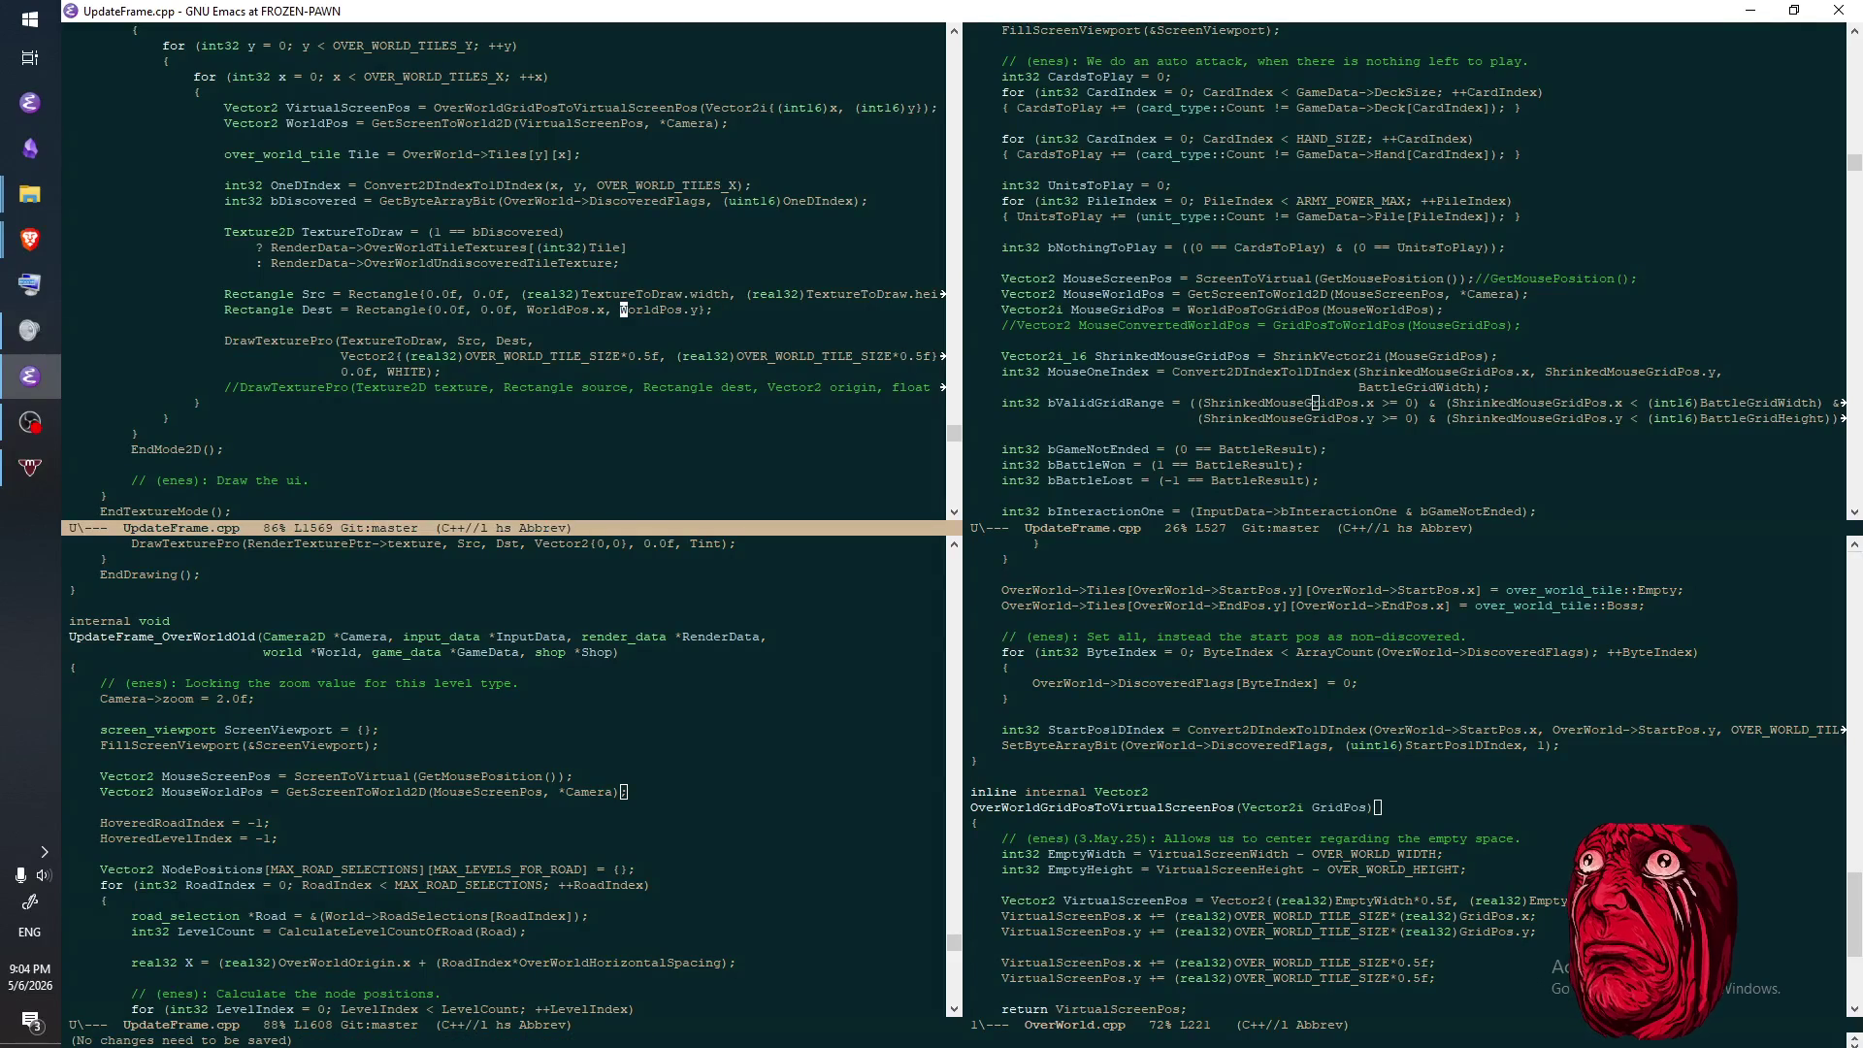
# - Delete the commented-out DrawTexturePro line and save
pyautogui.hotkey('ctrl', 'n')
pyautogui.hotkey('ctrl', 'n')
pyautogui.hotkey('ctrl', 'n')
pyautogui.hotkey('ctrl', 'a')
pyautogui.hotkey('ctrl', 'space')
pyautogui.hotkey('ctrl', 'e')
pyautogui.hotkey('ctrl', 'w')
pyautogui.hotkey('ctrl', 'd')
pyautogui.hotkey('ctrl', 'x')
pyautogui.hotkey('ctrl', 's')
# - Review the tile loop, save again, and switch to Photopea in Brave
pyautogui.hotkey('ctrl', 'p')
pyautogui.hotkey('ctrl', 'p')
pyautogui.hotkey('ctrl', 'p')
pyautogui.hotkey('ctrl', 'p')
pyautogui.hotkey('ctrl', 'p')
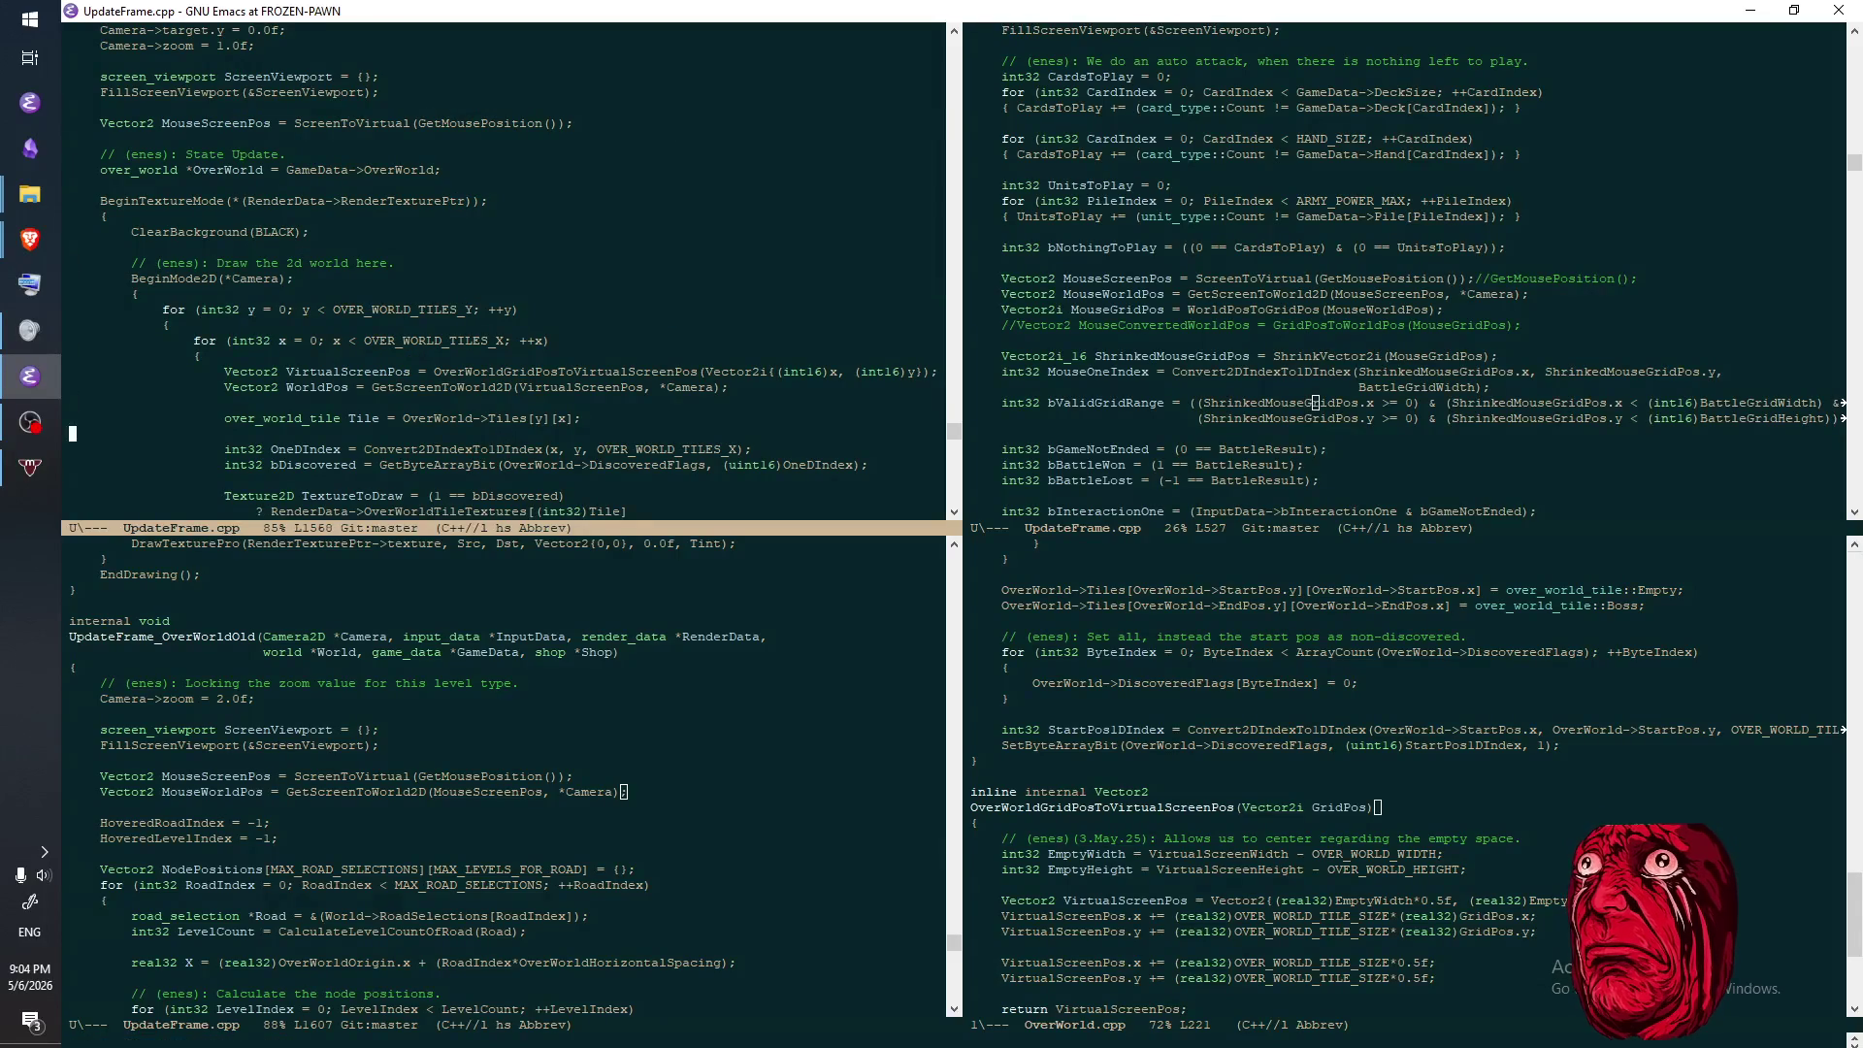
pyautogui.hotkey('ctrl', 'n')
pyautogui.hotkey('ctrl', 'n')
pyautogui.hotkey('ctrl', 'n')
pyautogui.hotkey('ctrl', 'p')
pyautogui.hotkey('ctrl', 'p')
pyautogui.hotkey('ctrl', 'p')
pyautogui.hotkey('ctrl', 'p')
pyautogui.hotkey('ctrl', 'p')
pyautogui.hotkey('ctrl', 'p')
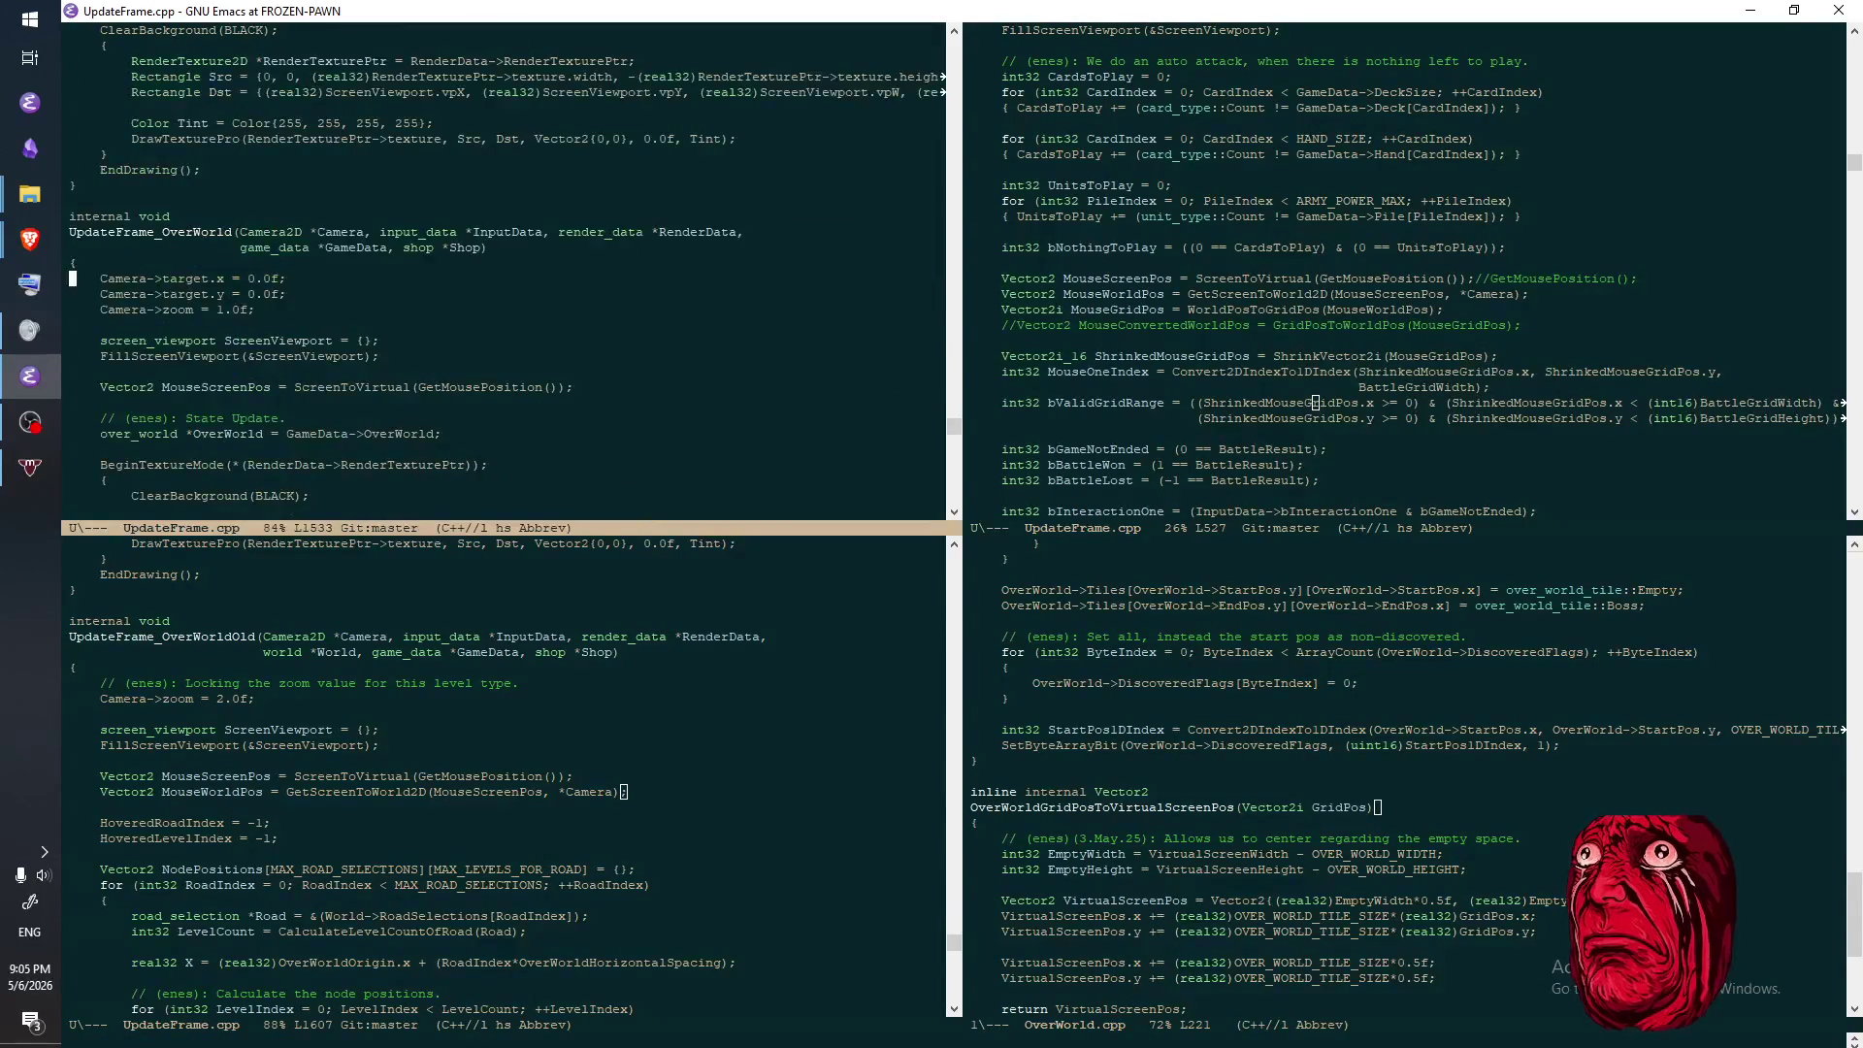
pyautogui.hotkey('ctrl', 'x')
pyautogui.hotkey('ctrl', 's')
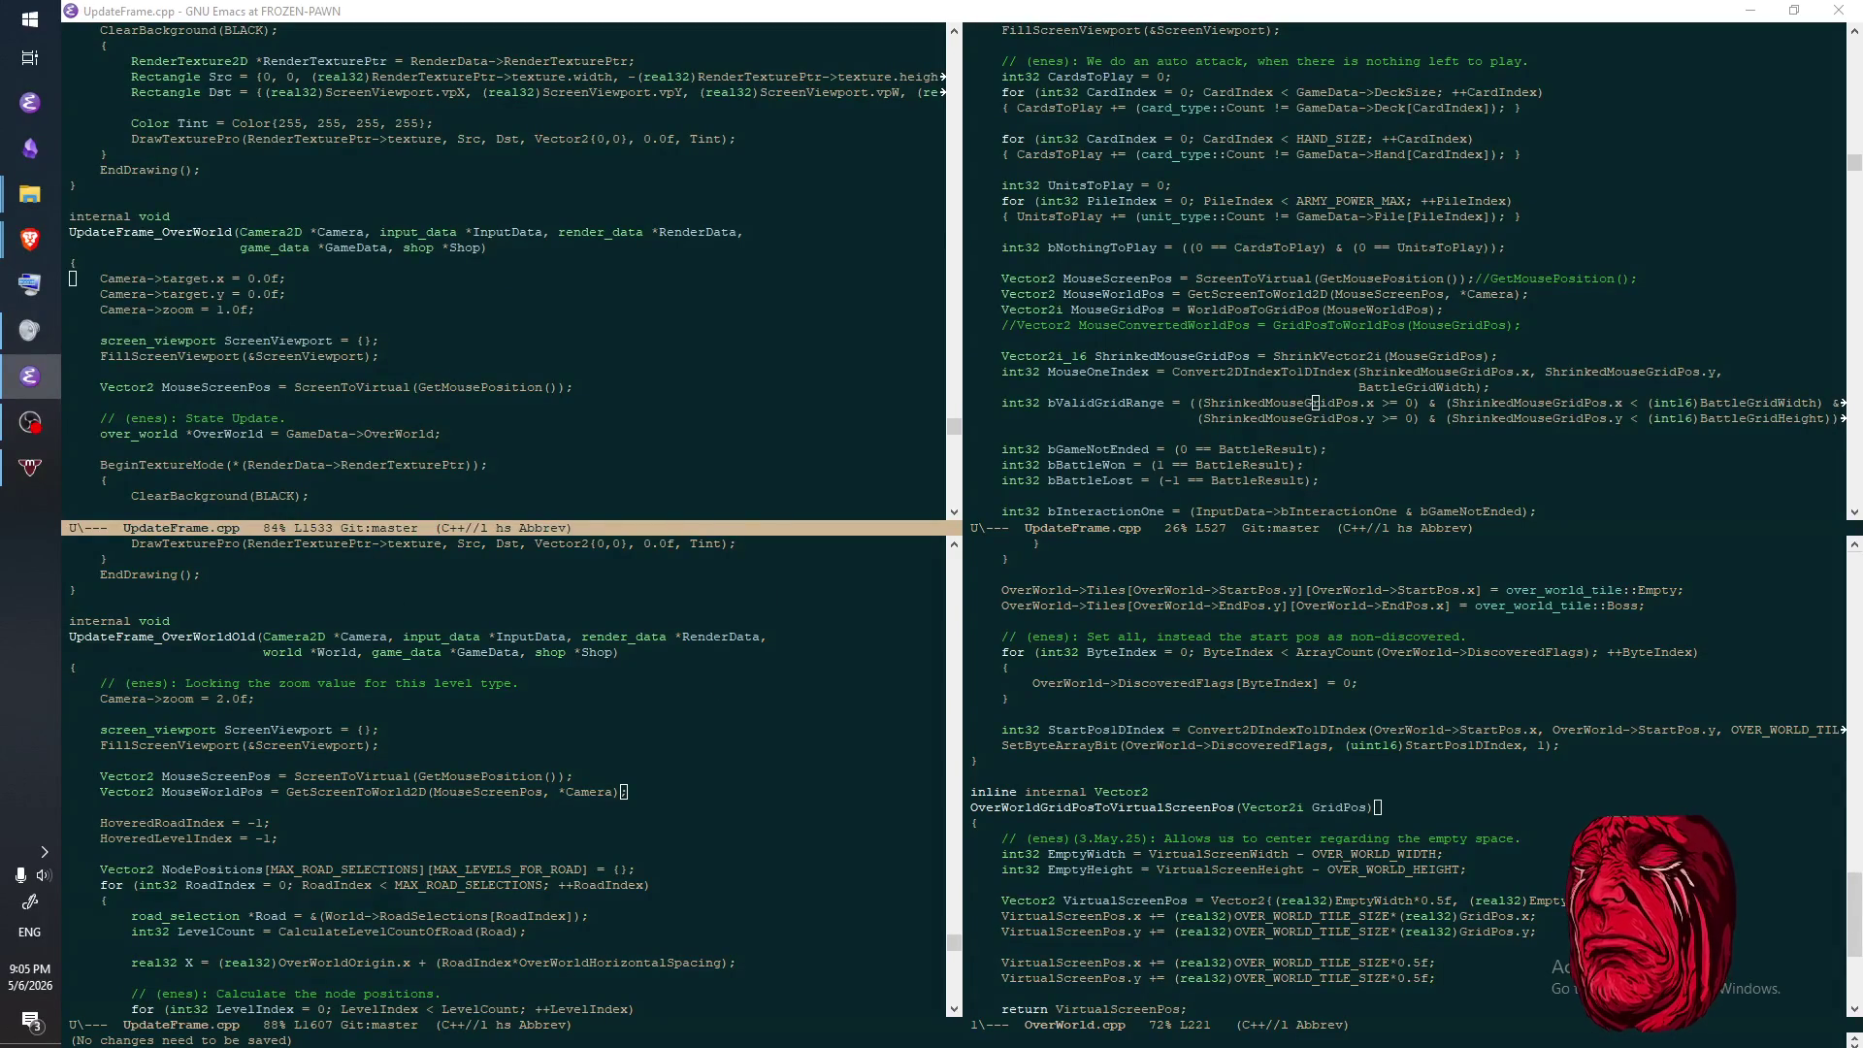
pyautogui.hotkey('alt', 'Tab')
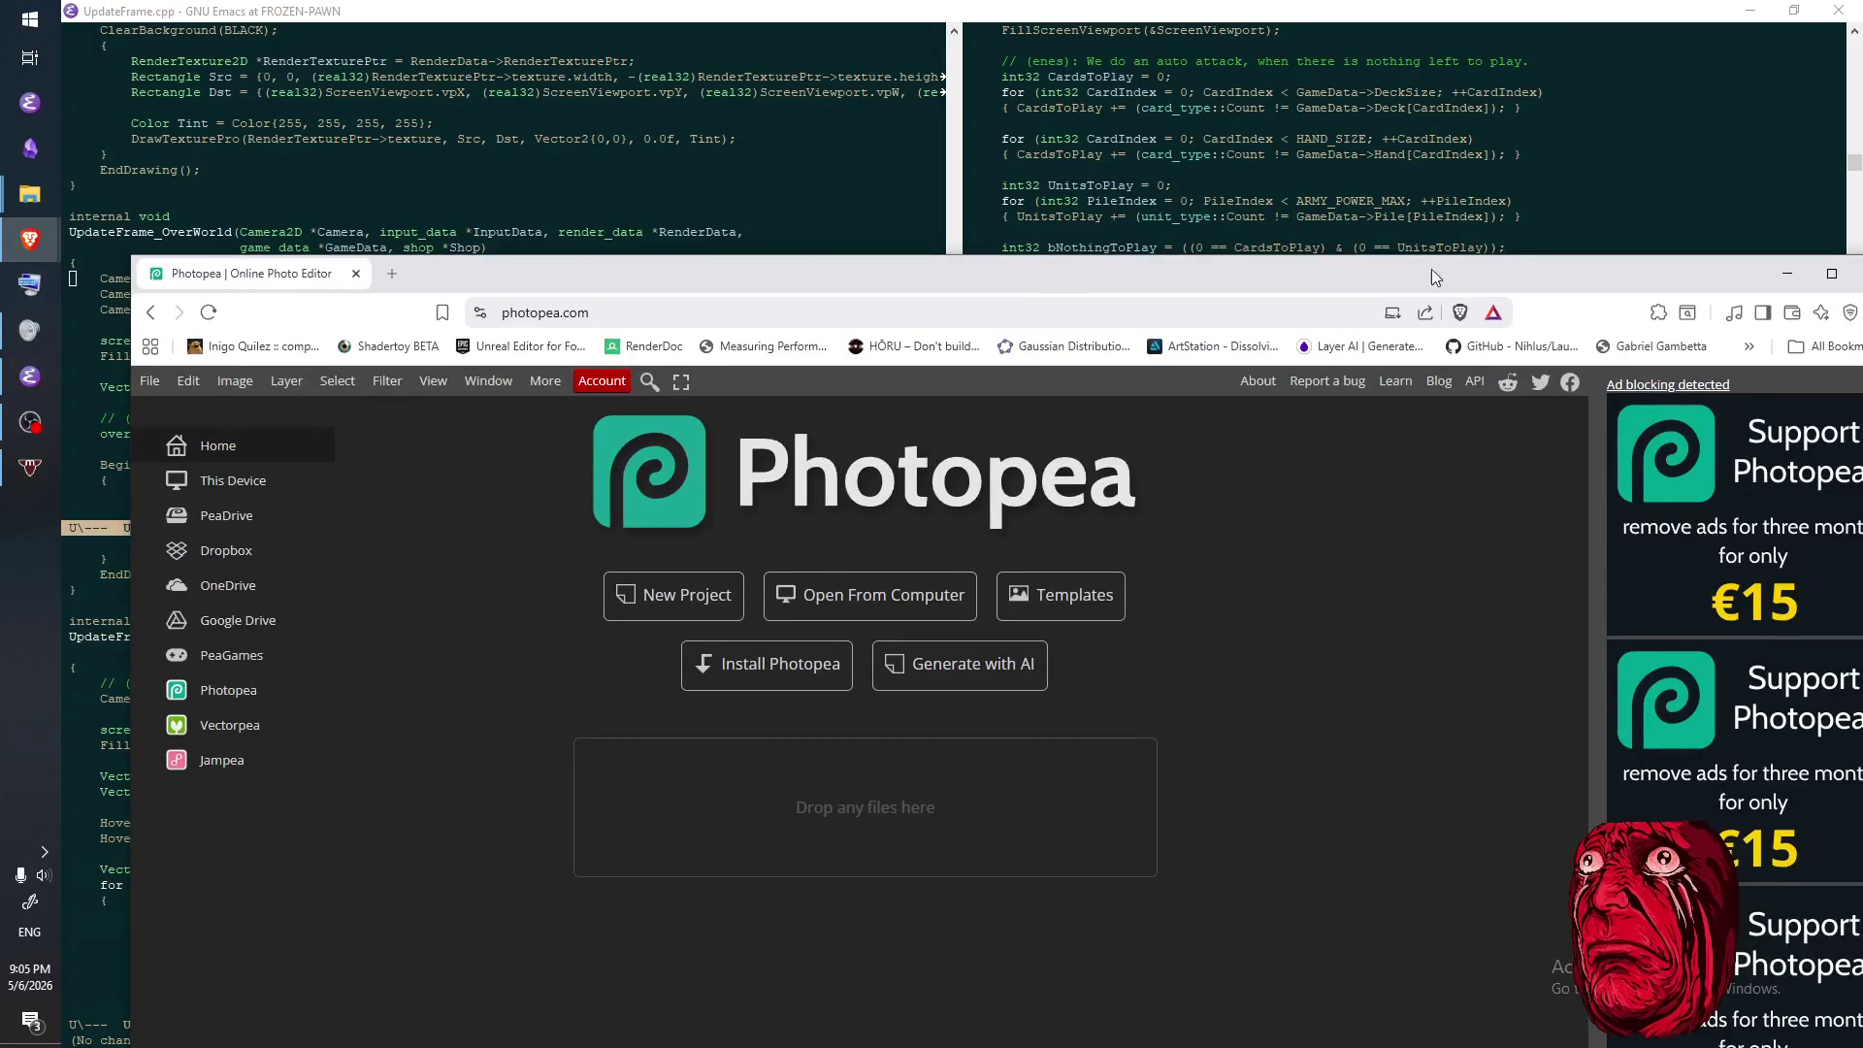
# - Maximise the browser and bring up OneBitTrials.psd showing the octopus sprite in Photopea
pyautogui.doubleClick(1465, 271)
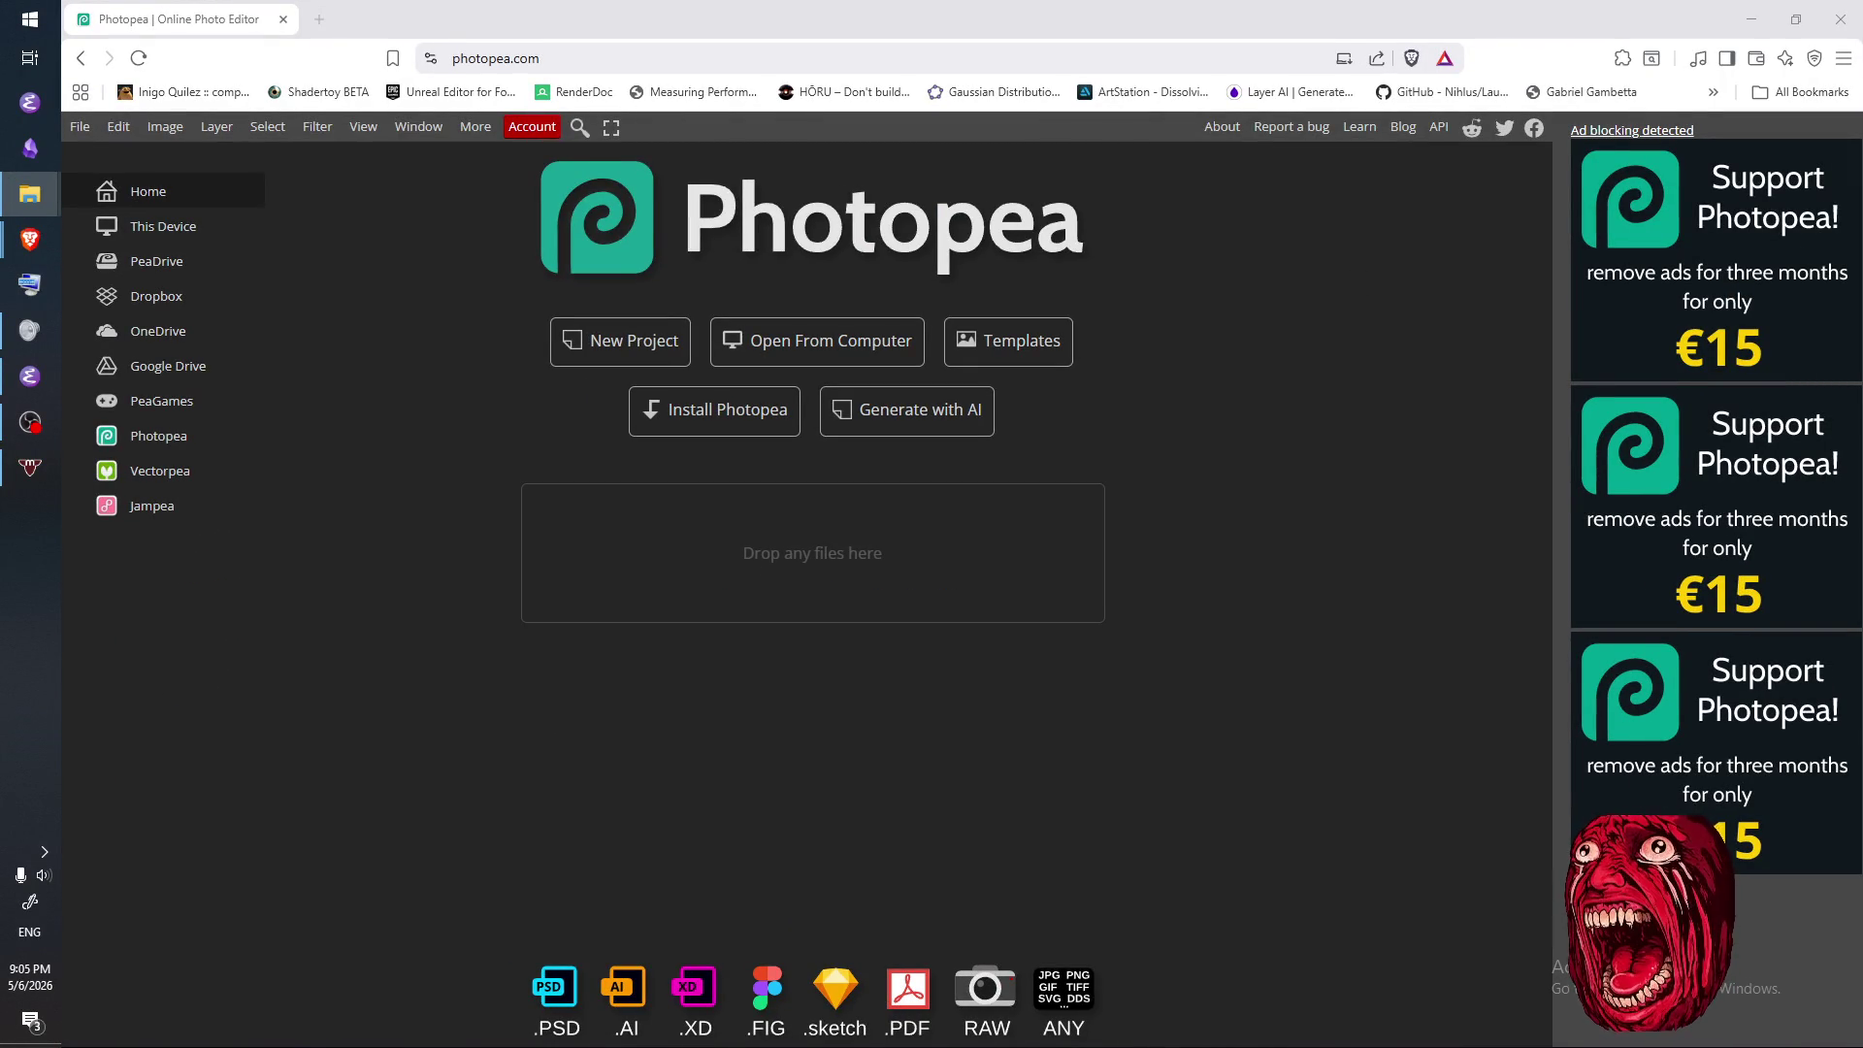
pyautogui.moveTo(912, 614); pyautogui.dragTo(887, 625)
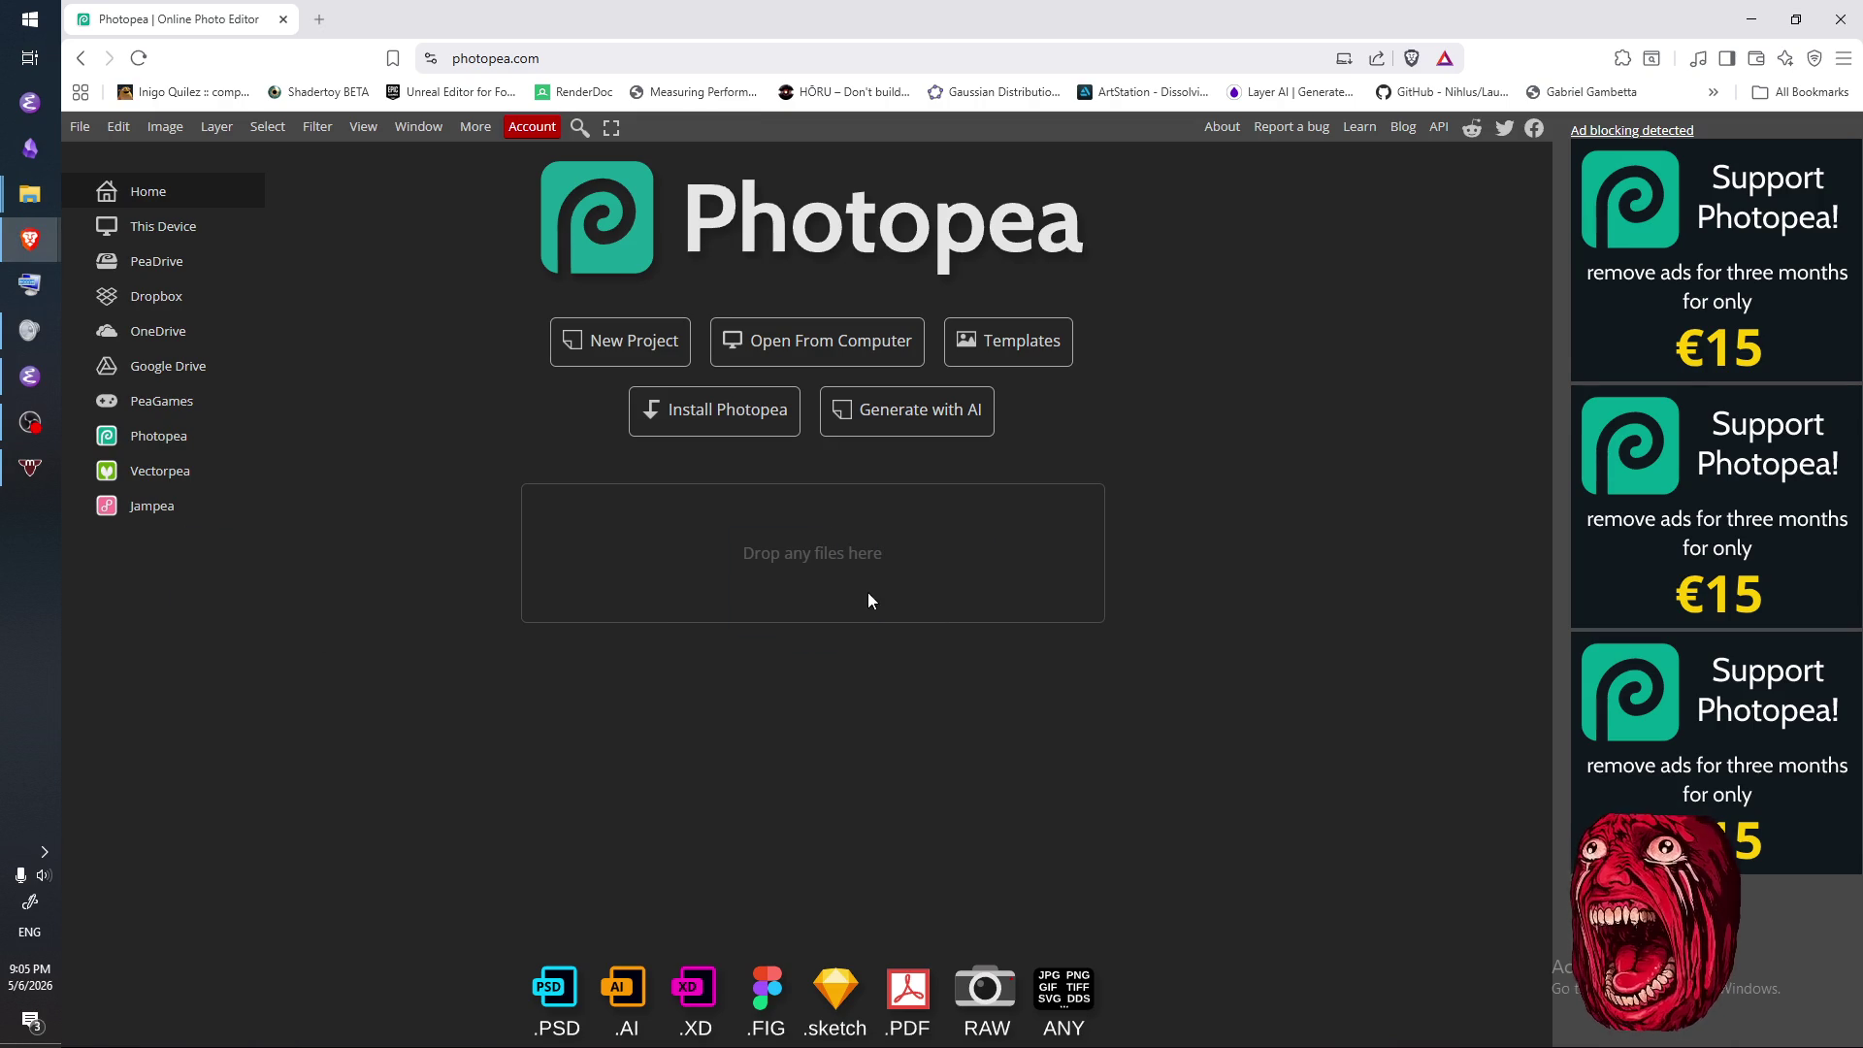
pyautogui.scroll(5, 718, 621)
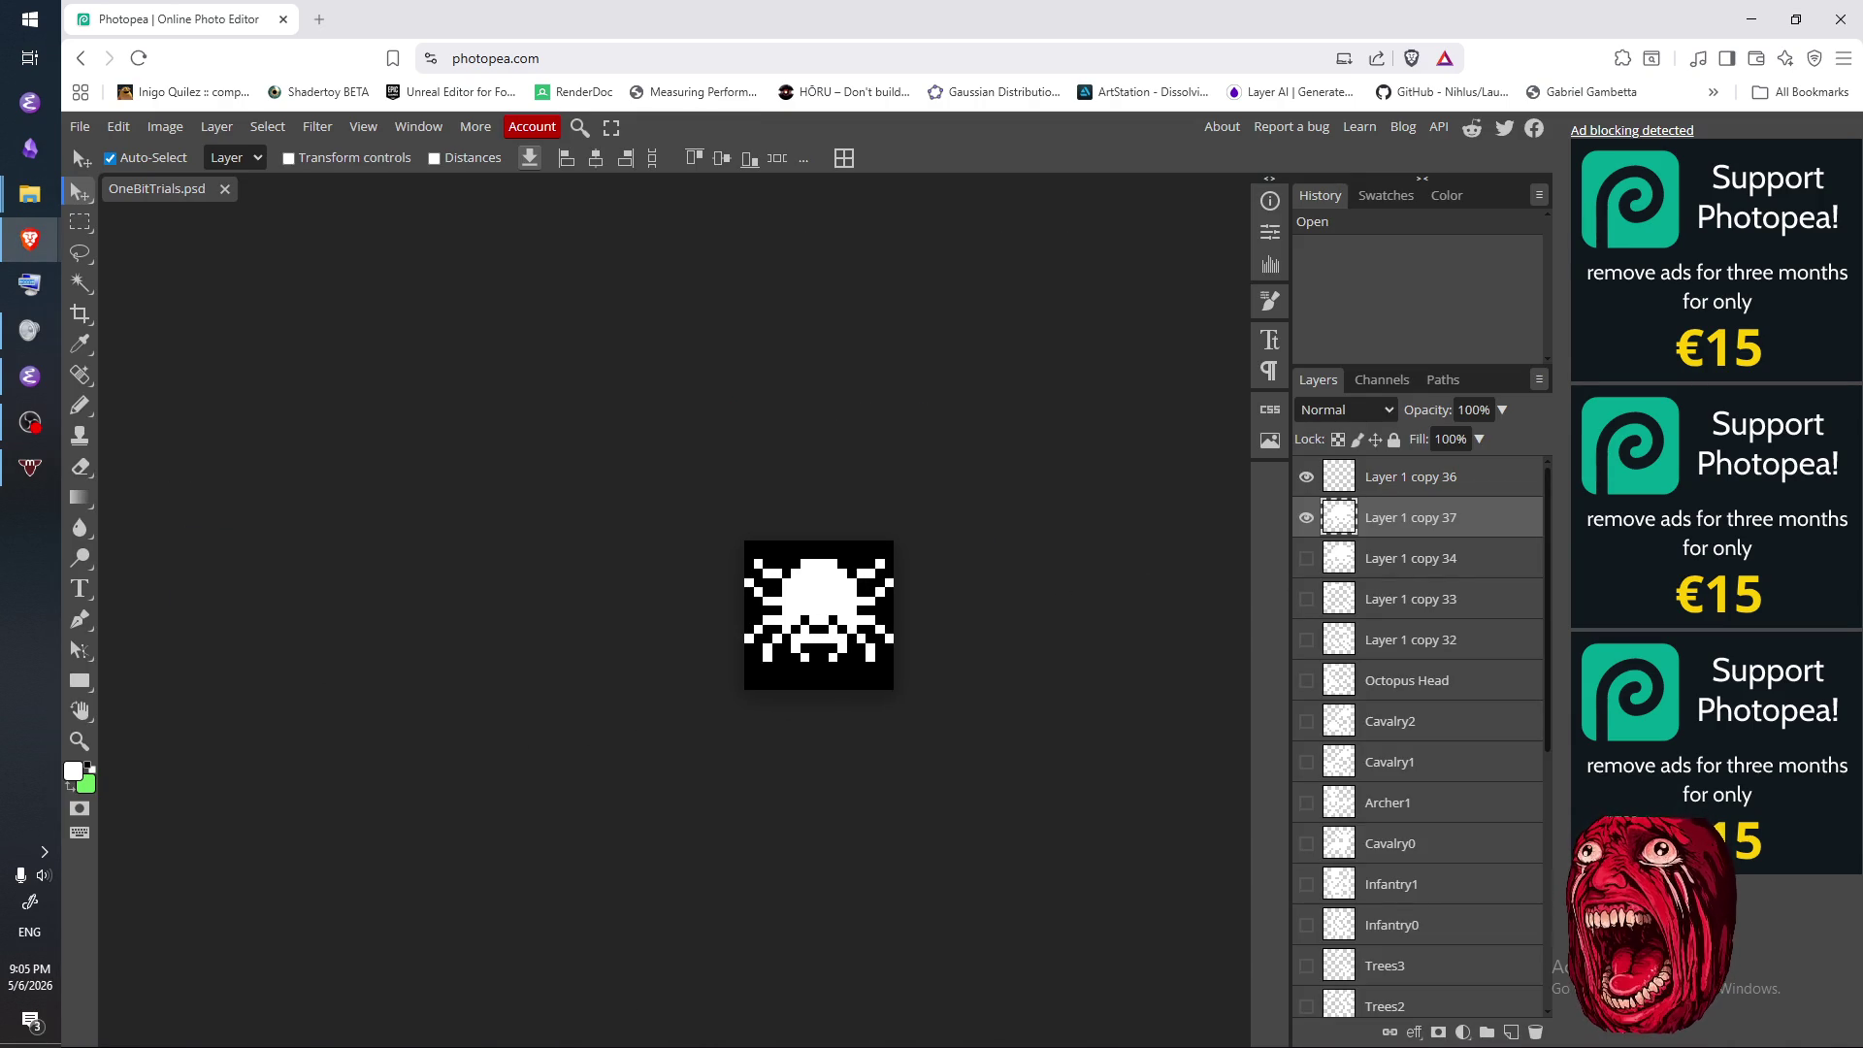
# - Back in Photopea, toggle the Layer 1 copy 34 tile against its neighbour to compare them
pyautogui.hotkey('alt', 'Tab')
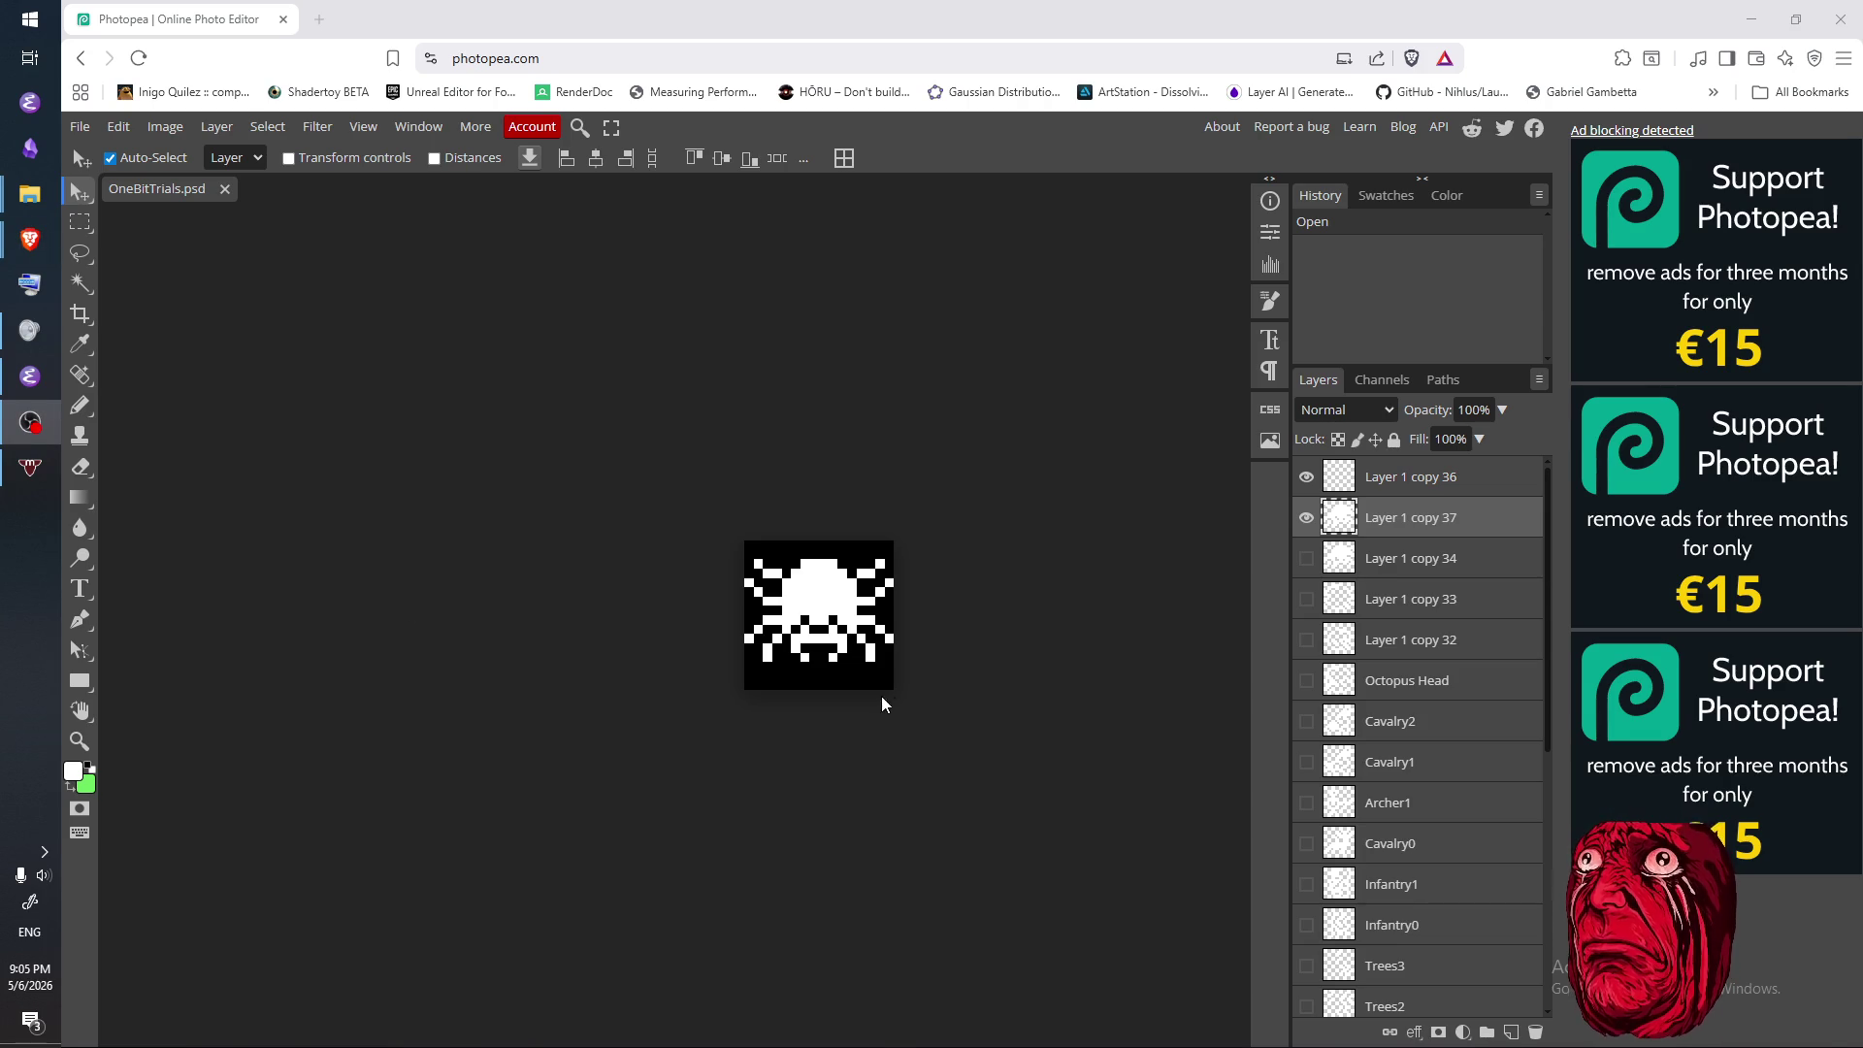
pyautogui.hotkey('alt', 'Tab')
pyautogui.scroll(3, 931, 718)
pyautogui.scroll(-1, 1455, 820)
pyautogui.scroll(-5, 1457, 820)
pyautogui.scroll(6, 1455, 824)
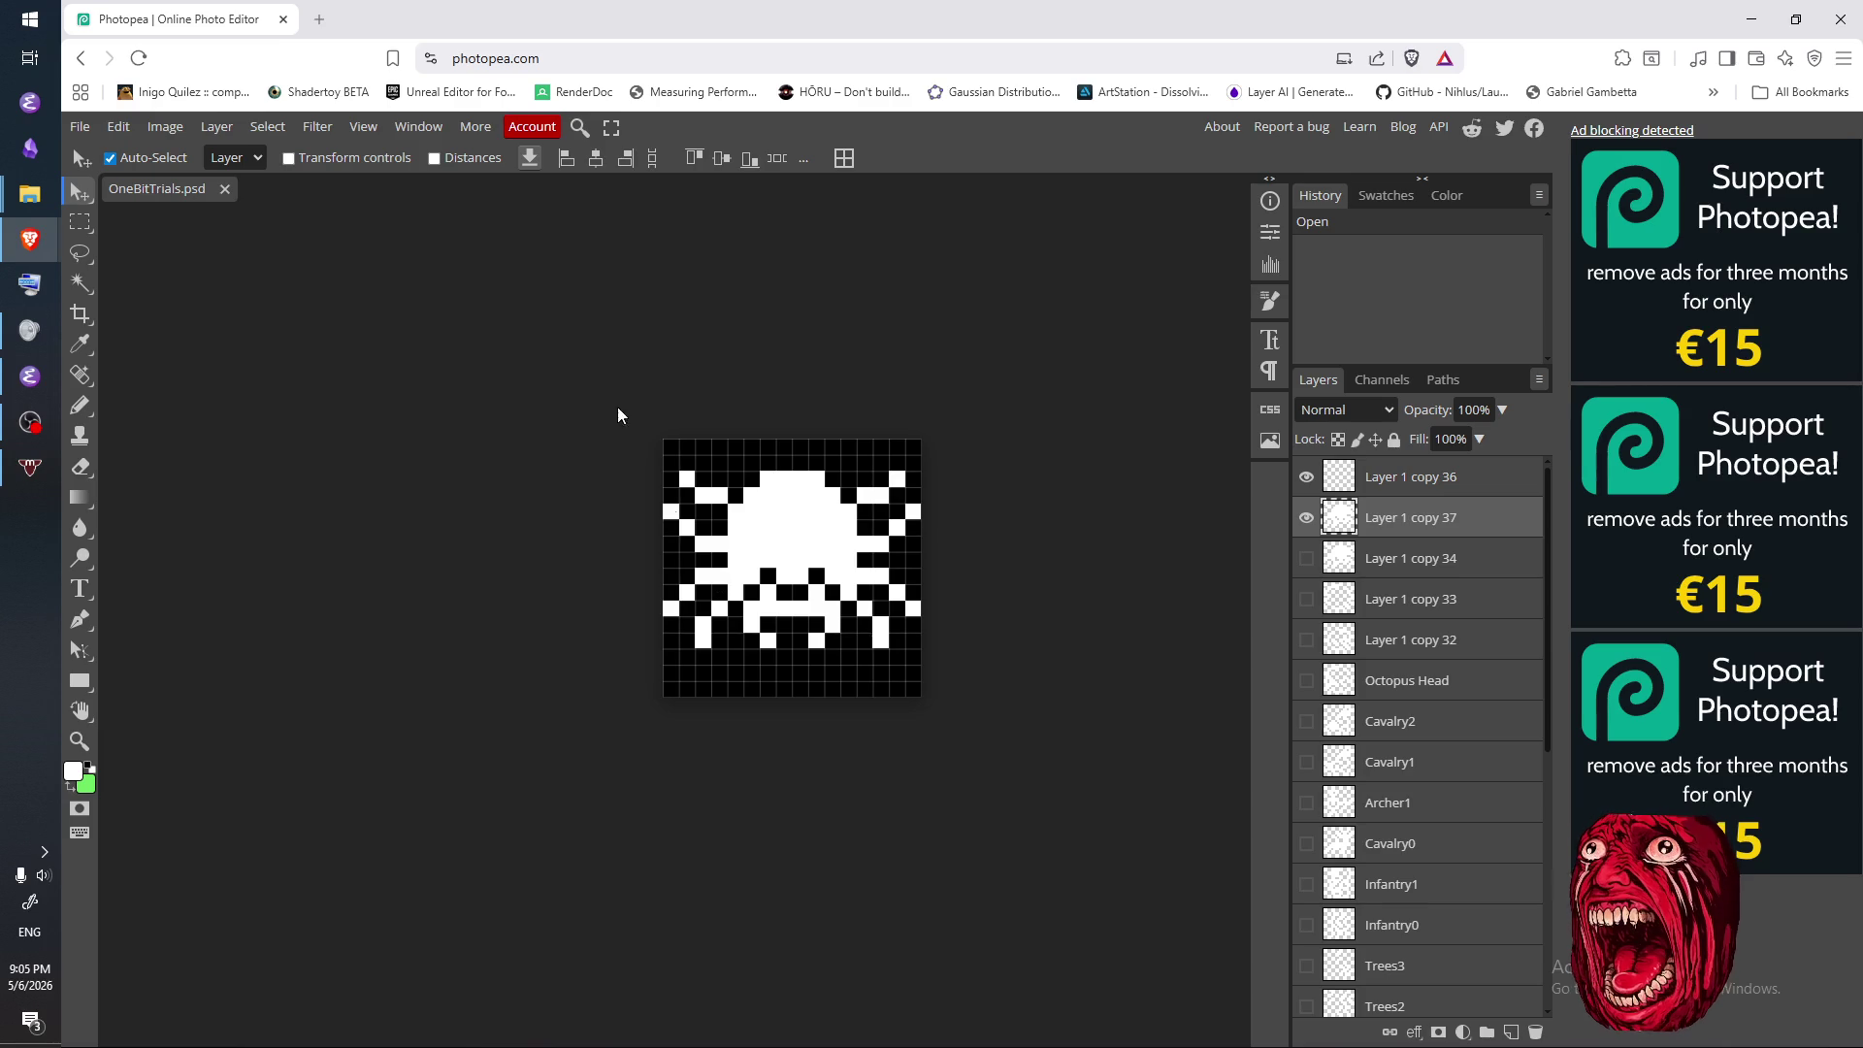
pyautogui.scroll(1, 821, 500)
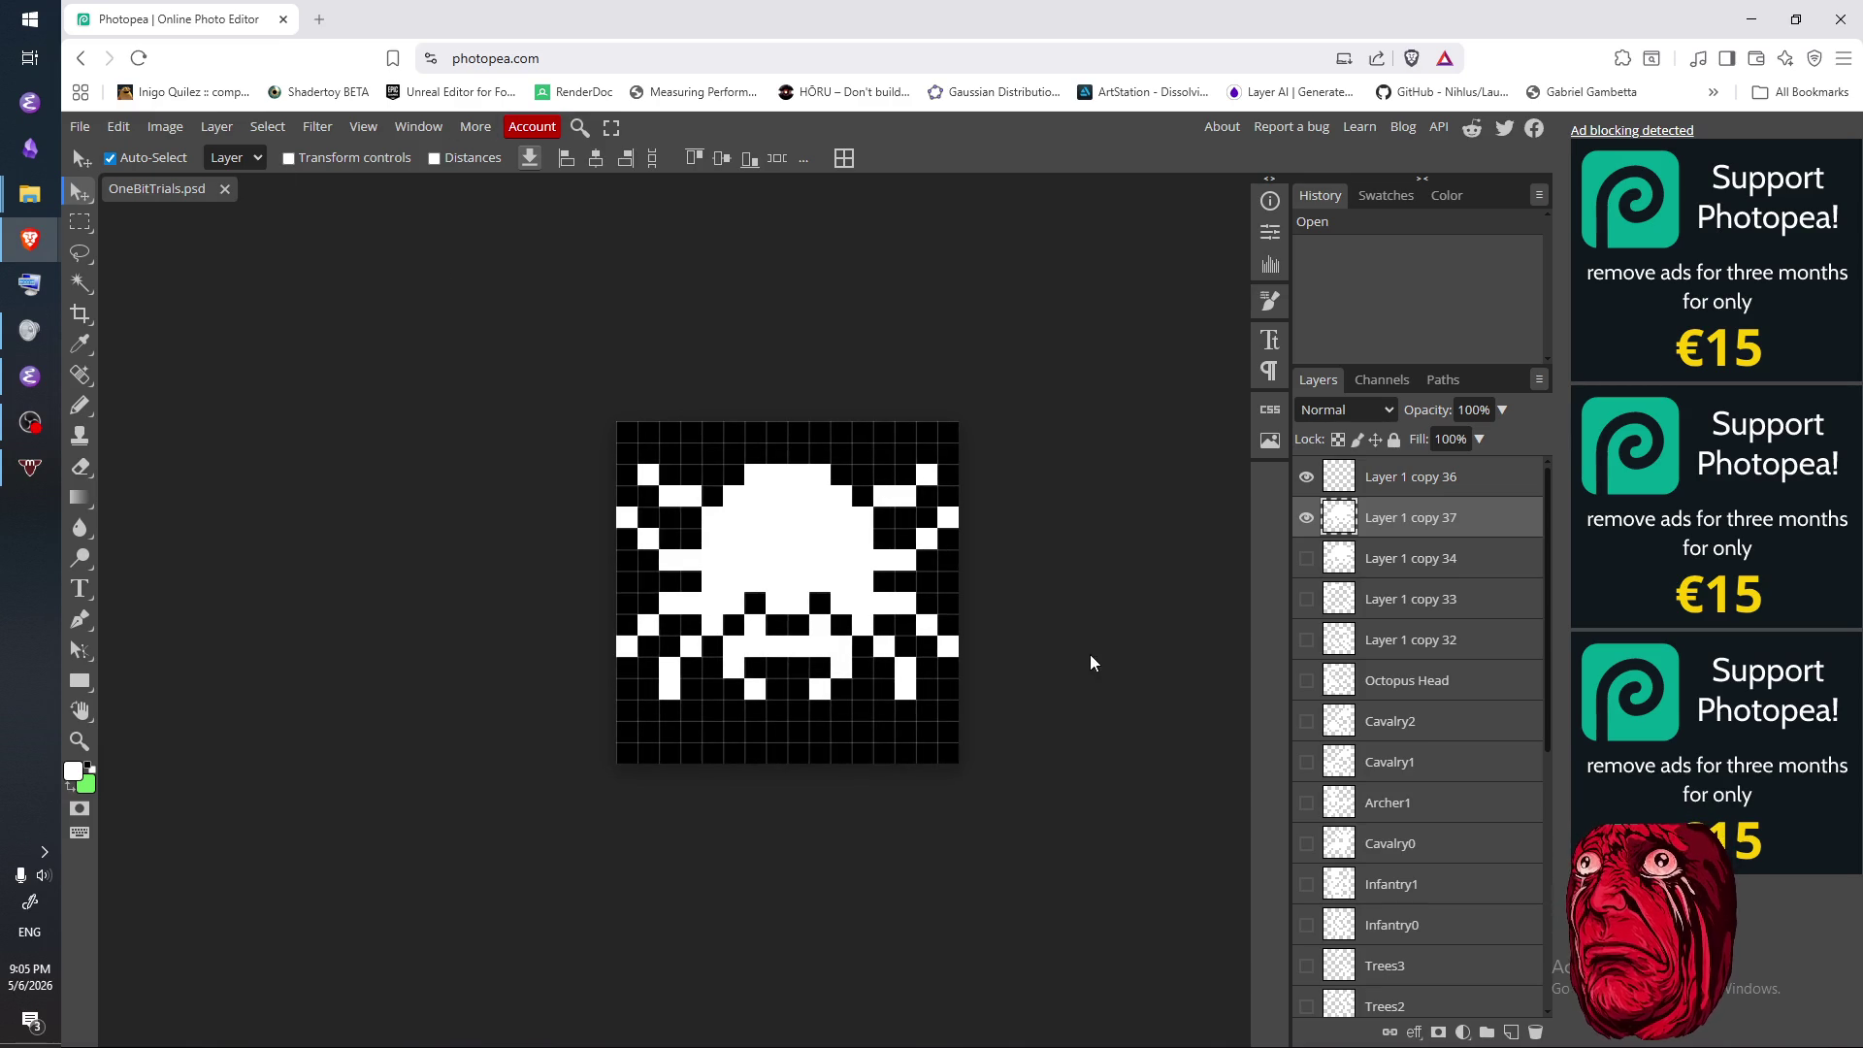
pyautogui.click(1306, 517)
pyautogui.click(1306, 558)
pyautogui.click(1306, 558)
pyautogui.click(1305, 517)
pyautogui.click(1306, 557)
# - Hide the octopus and copy 34 tiles, preview the copy 33 ring, then show the copy 32 face
pyautogui.click(1305, 558)
pyautogui.click(1306, 517)
pyautogui.click(1306, 558)
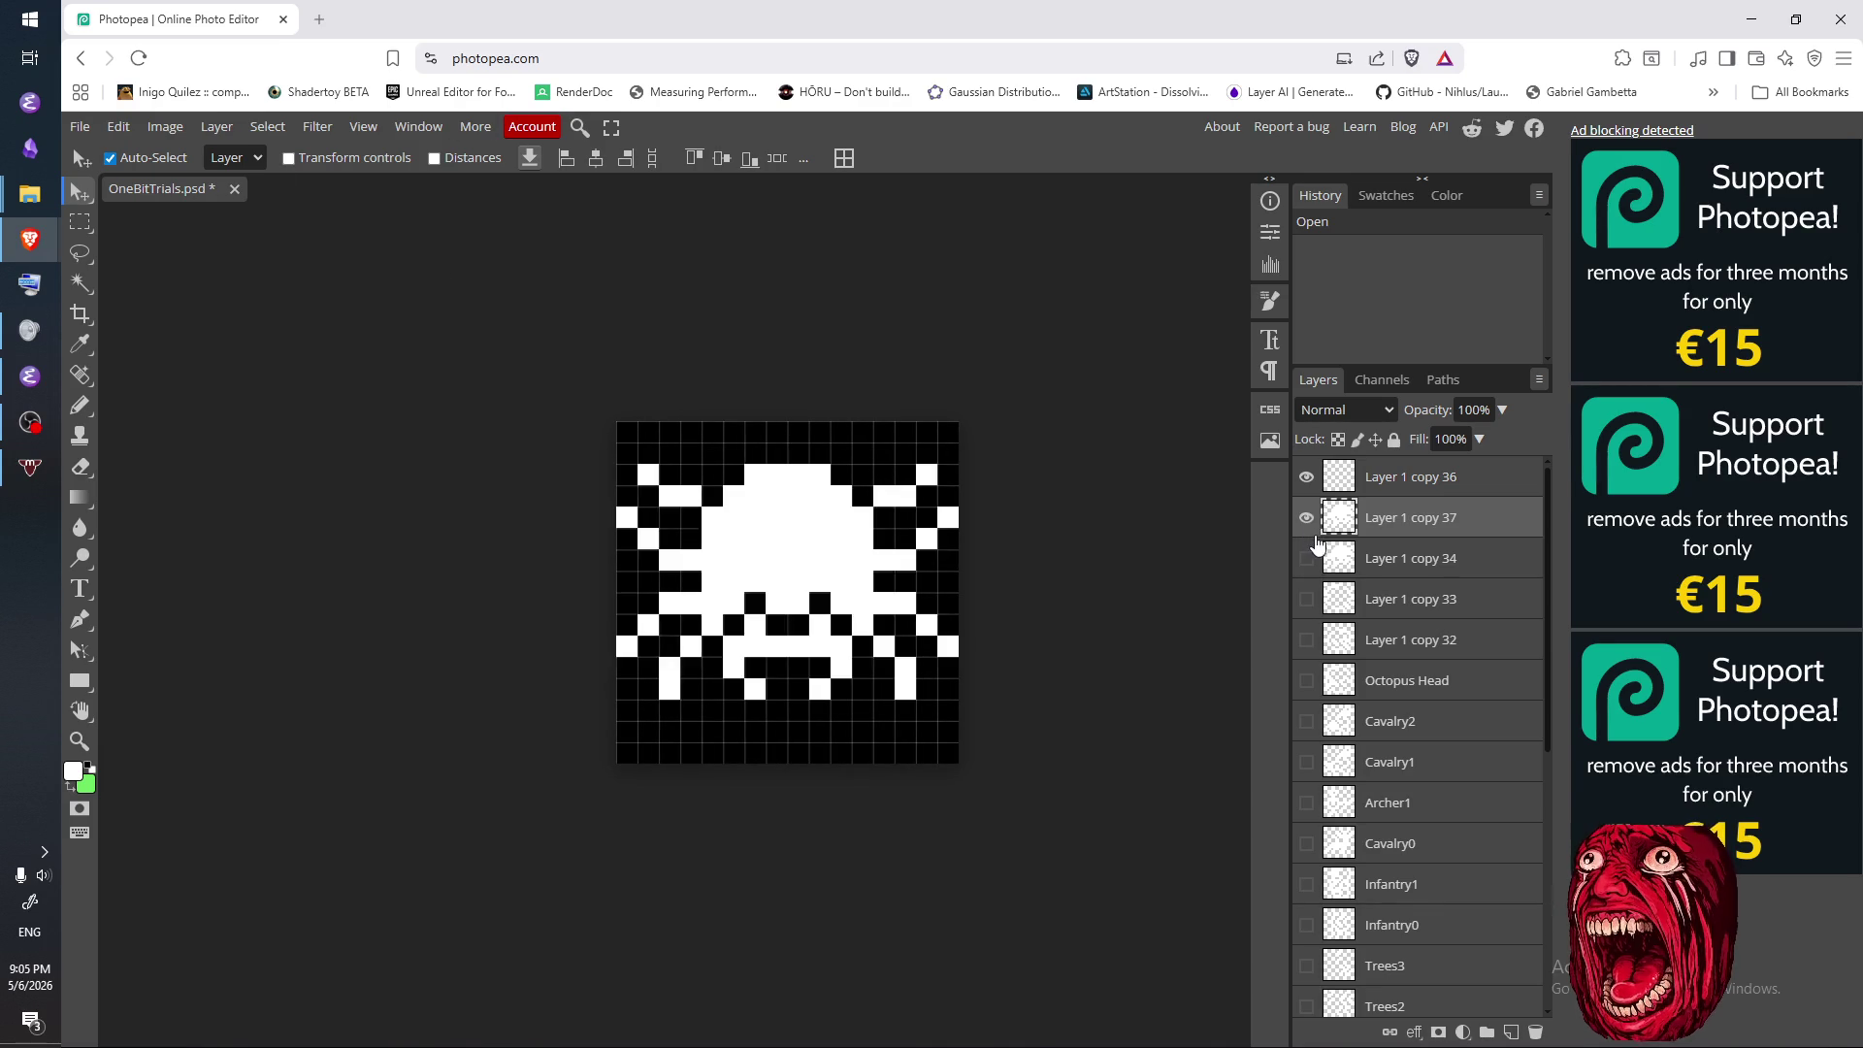
pyautogui.click(1306, 558)
pyautogui.click(1305, 598)
pyautogui.click(1306, 598)
pyautogui.click(1306, 681)
pyautogui.click(1306, 680)
pyautogui.click(1305, 639)
# - Flick between the copy 32 face and Octopus Head tiles, leaving Octopus Head shown and centred
pyautogui.scroll(1, 1060, 657)
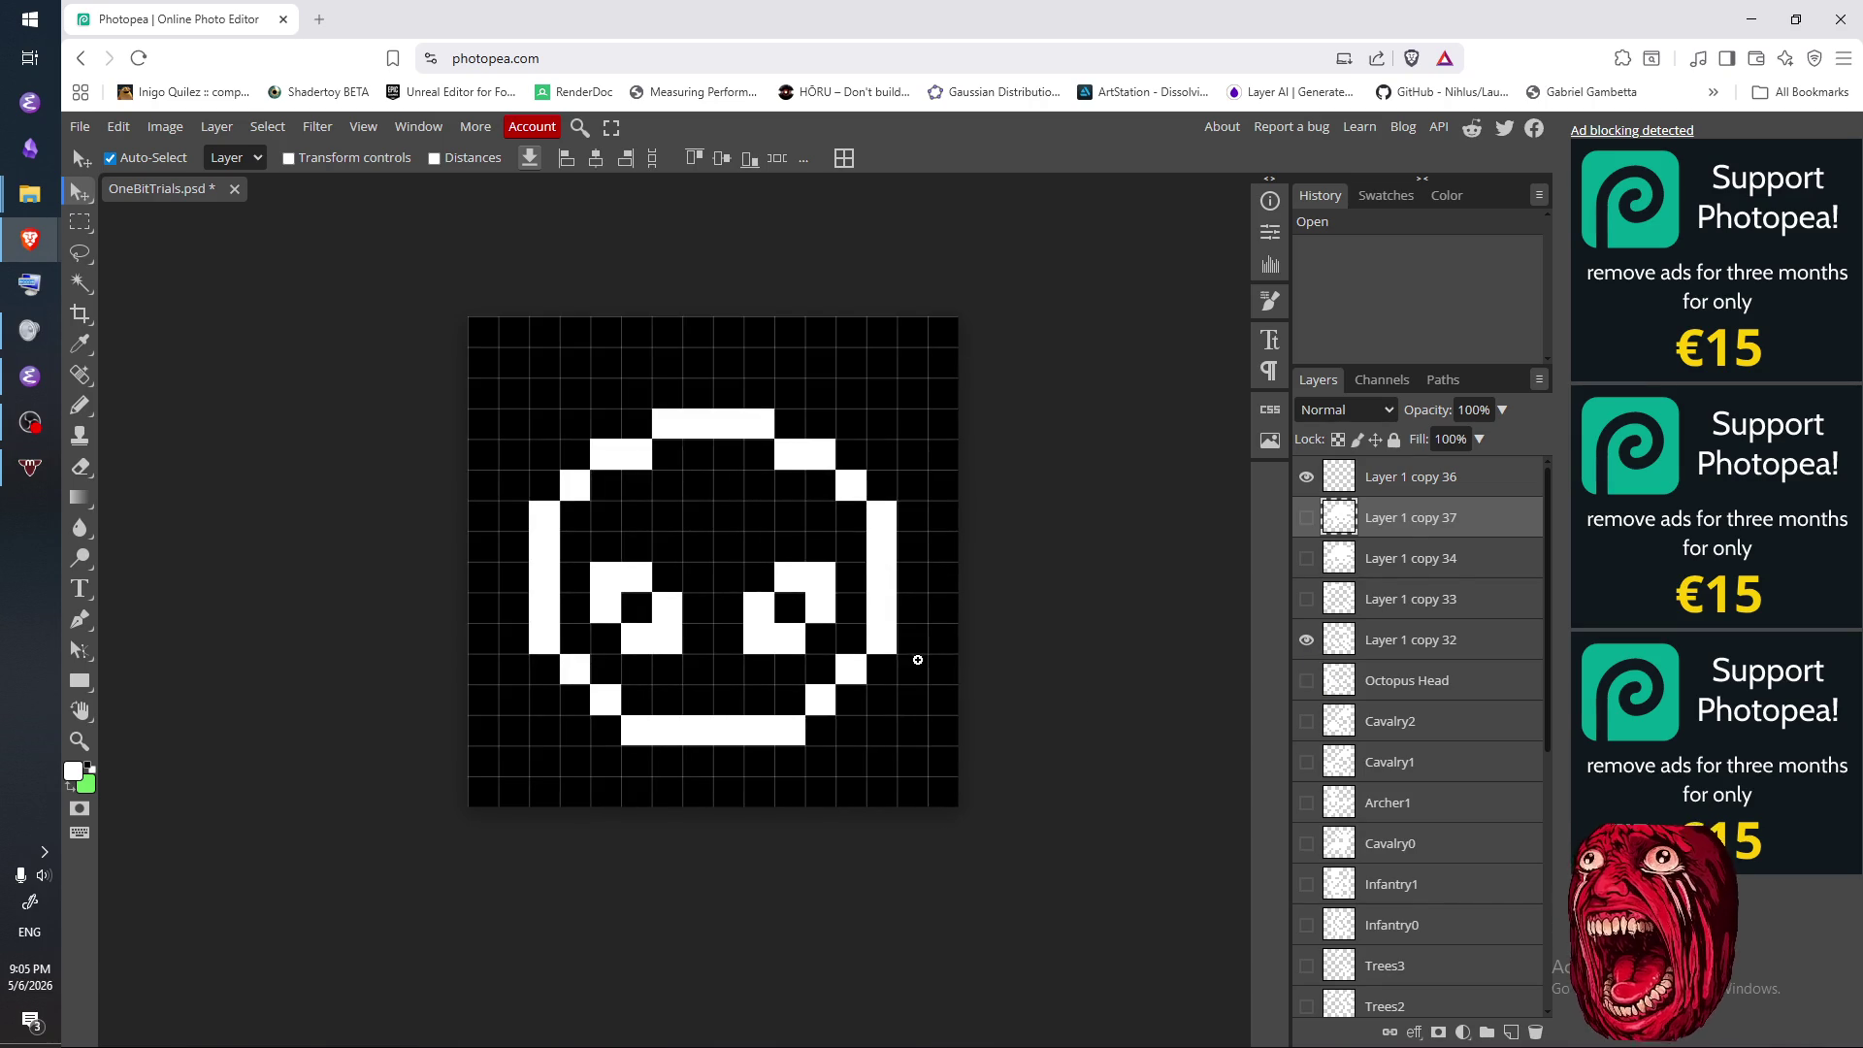
pyautogui.scroll(-1, 915, 656)
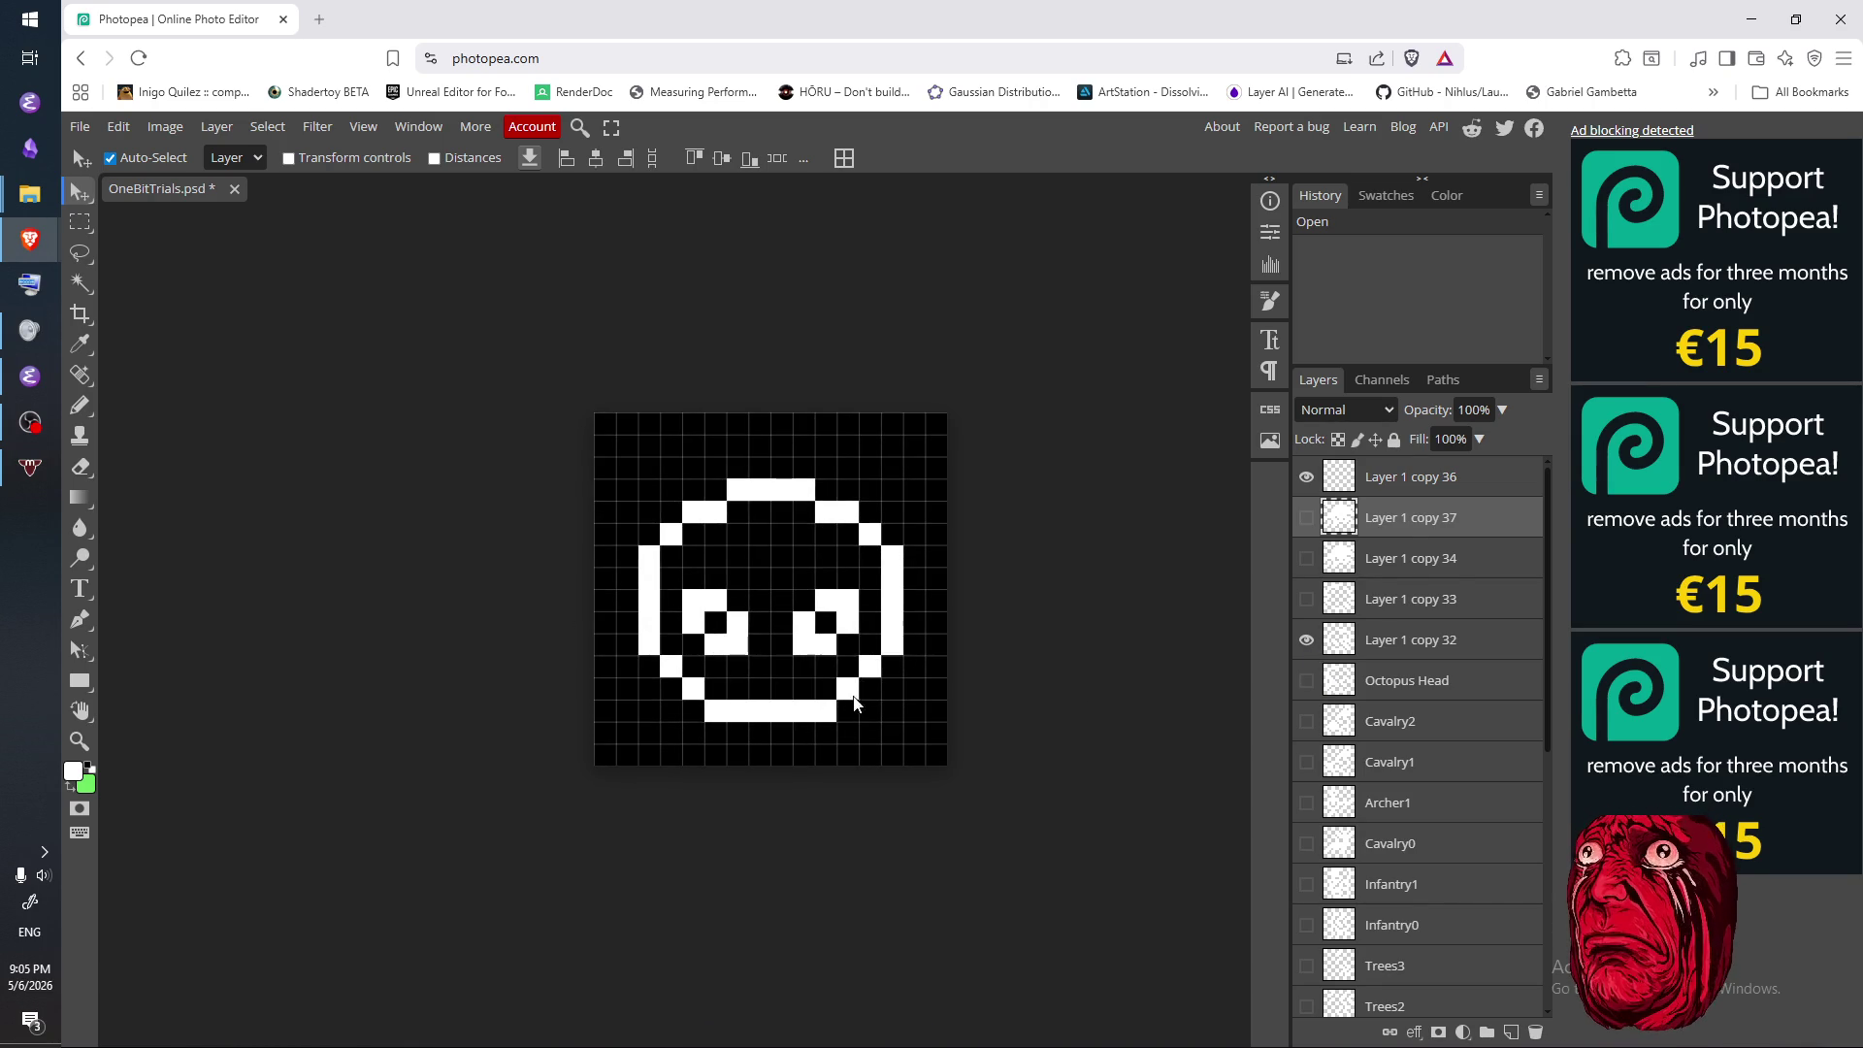
pyautogui.click(1306, 640)
pyautogui.click(1306, 640)
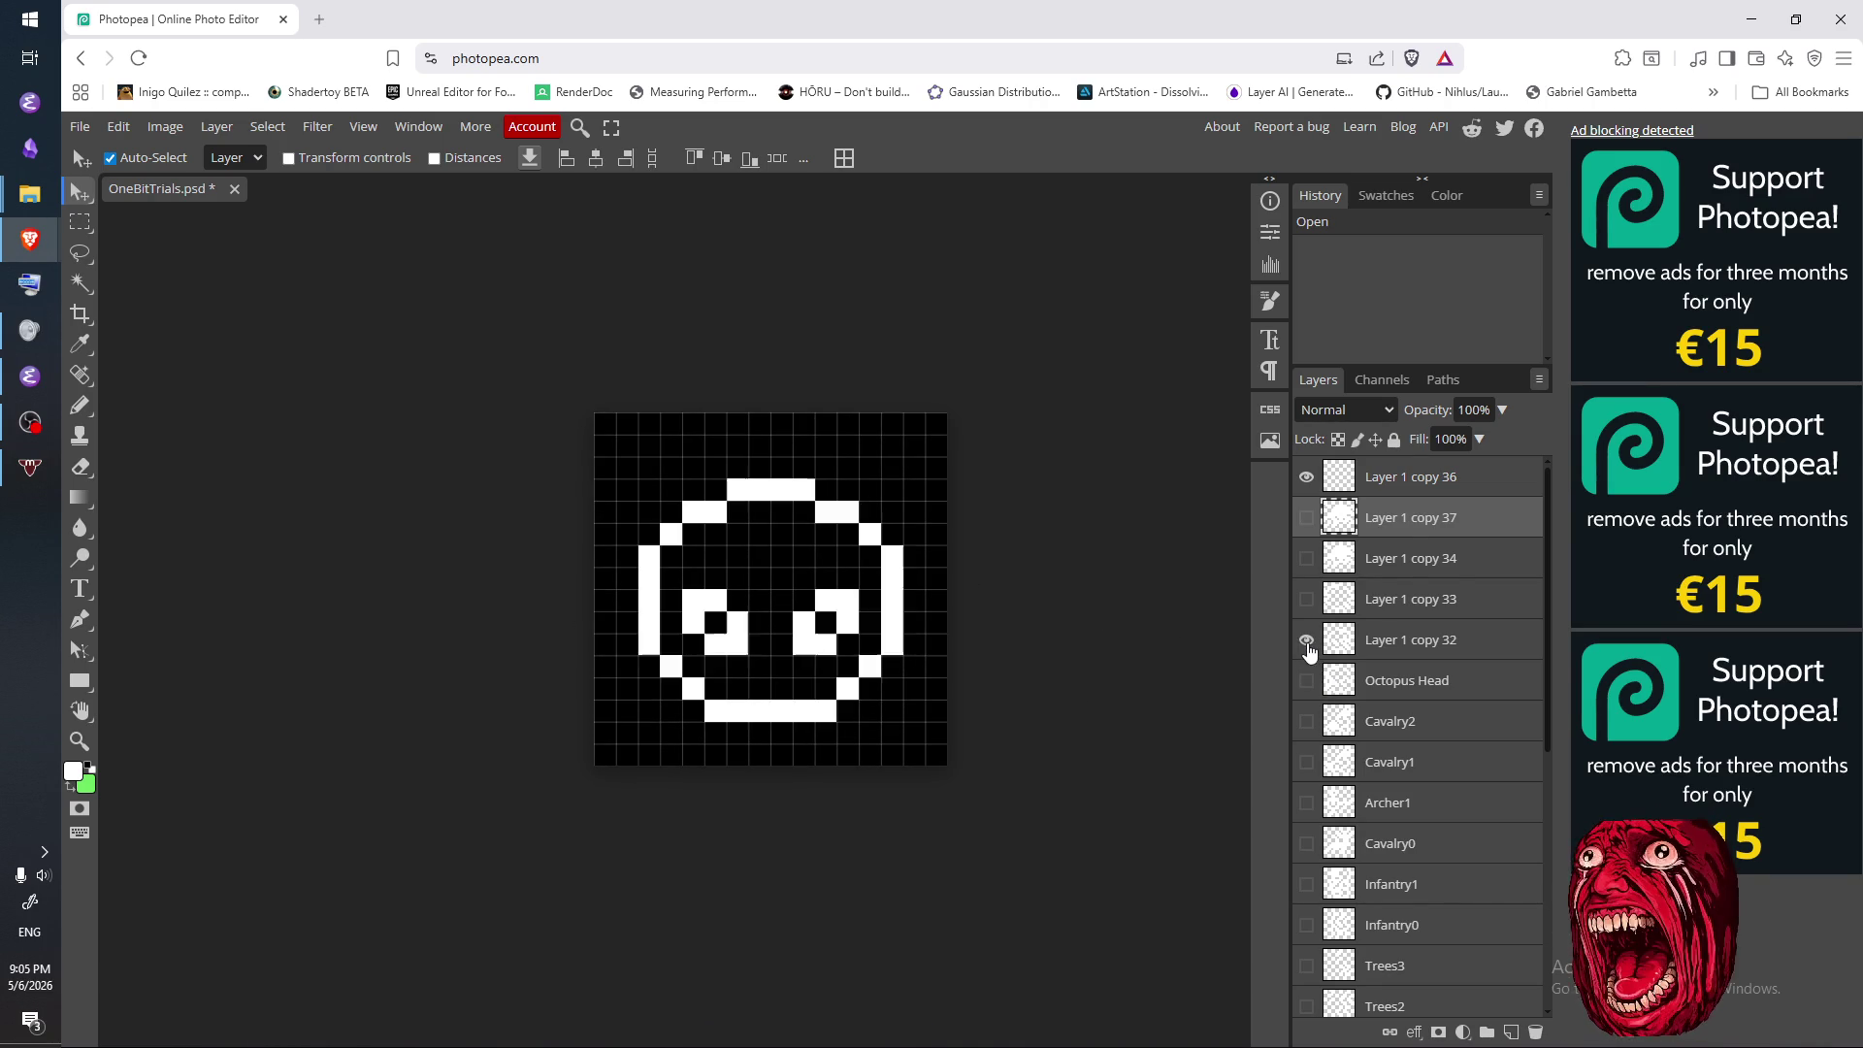
pyautogui.click(1306, 643)
pyautogui.click(1305, 648)
pyautogui.click(1306, 648)
pyautogui.click(1307, 680)
pyautogui.click(1305, 648)
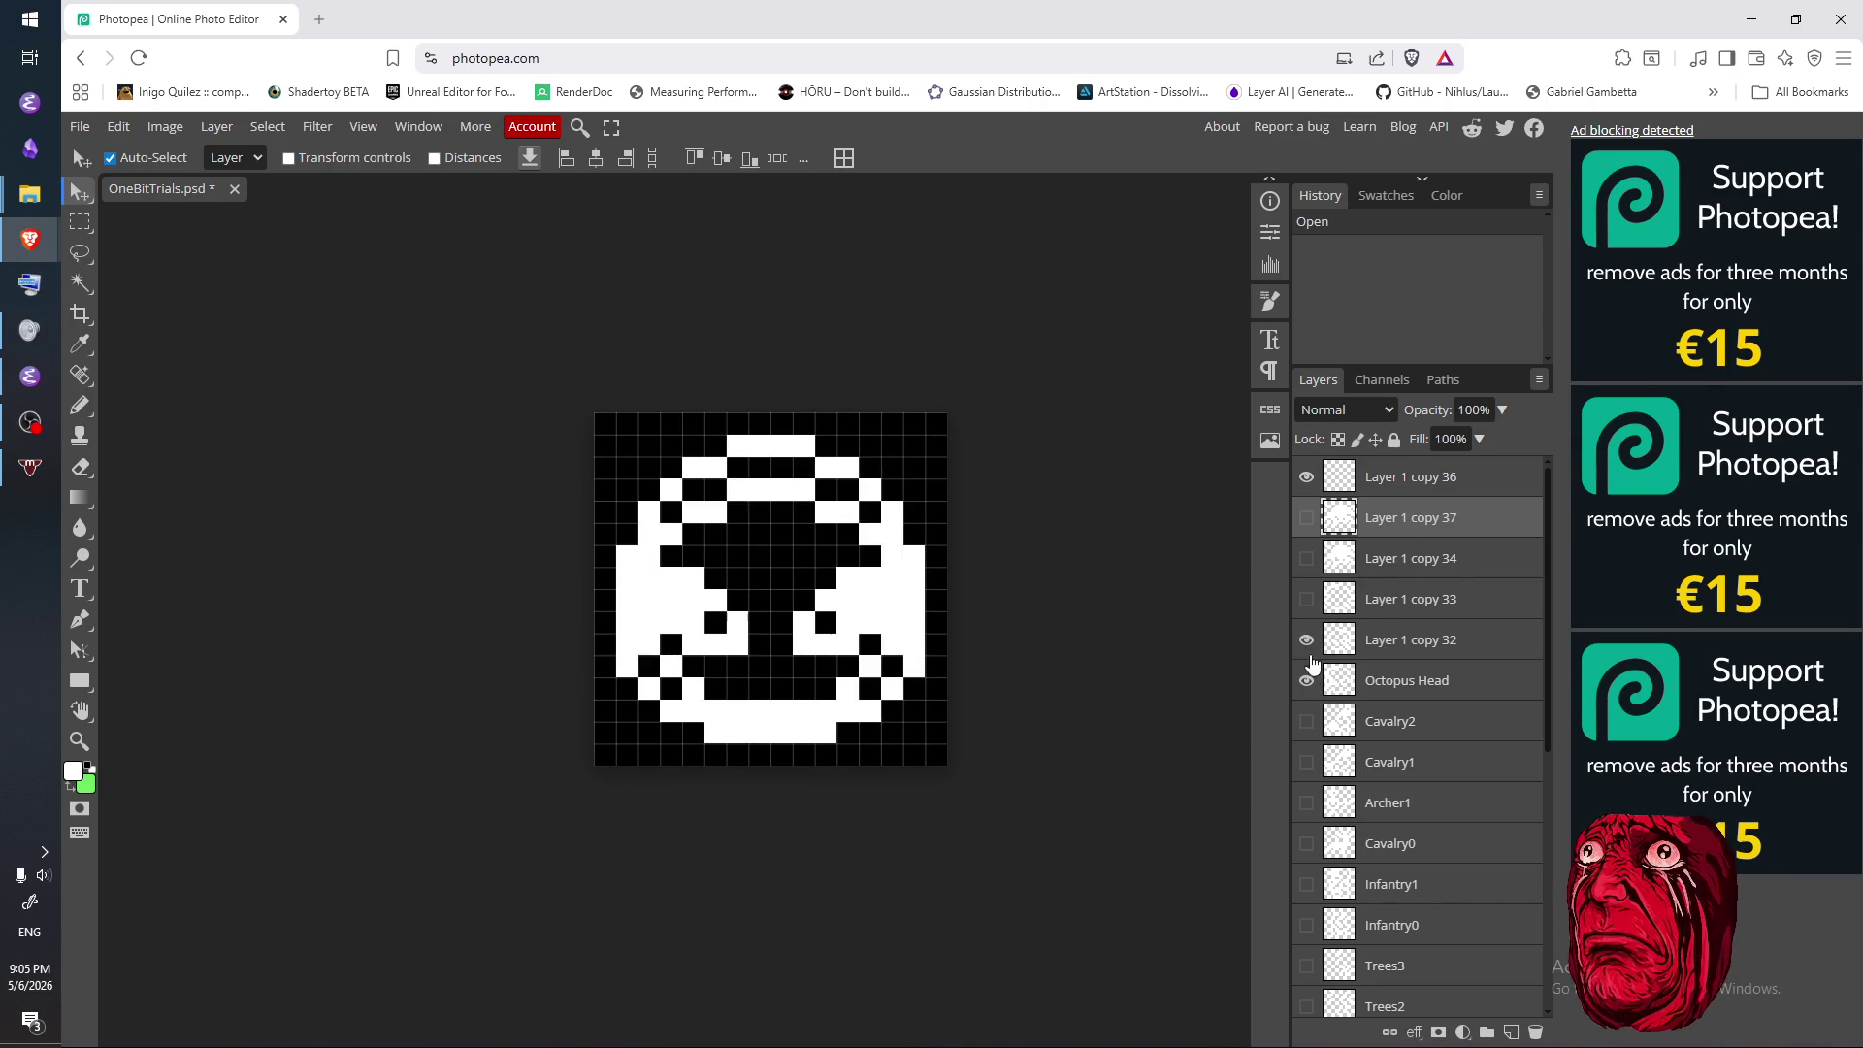
pyautogui.click(1305, 648)
pyautogui.click(1306, 680)
pyautogui.scroll(-2, 970, 679)
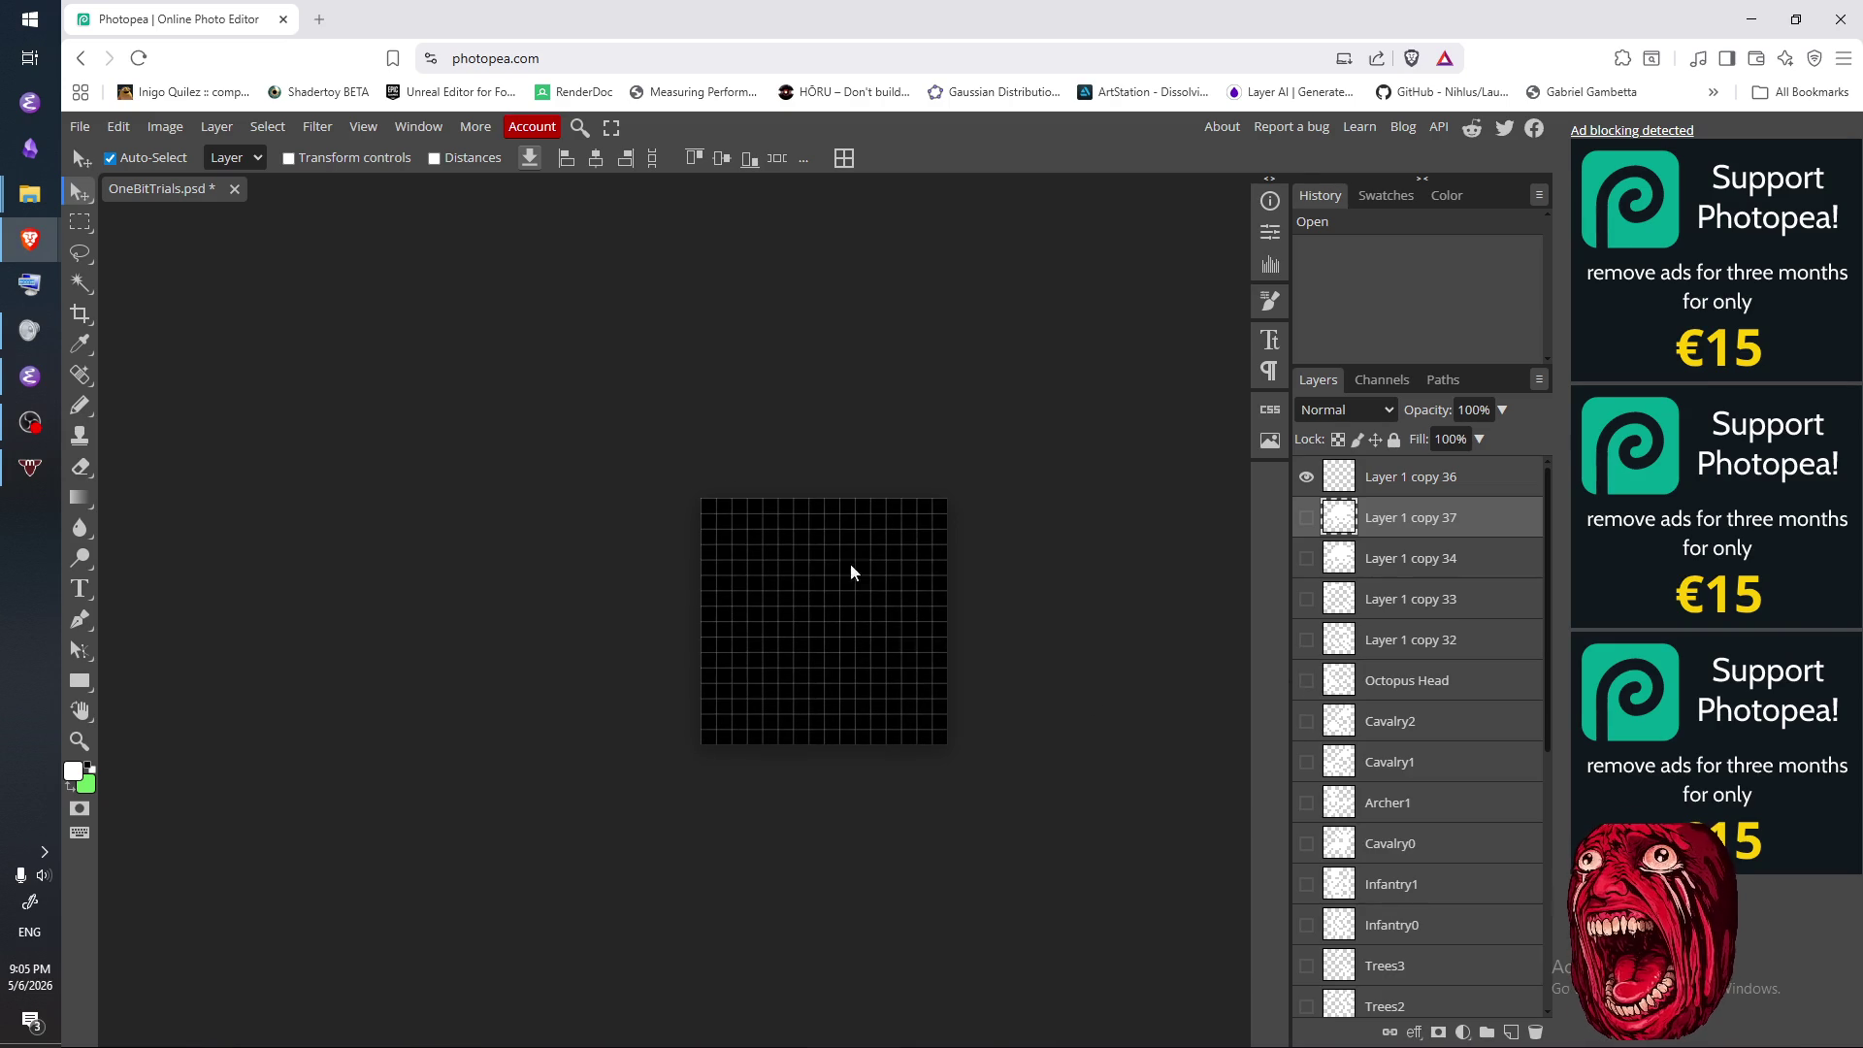
pyautogui.click(1305, 680)
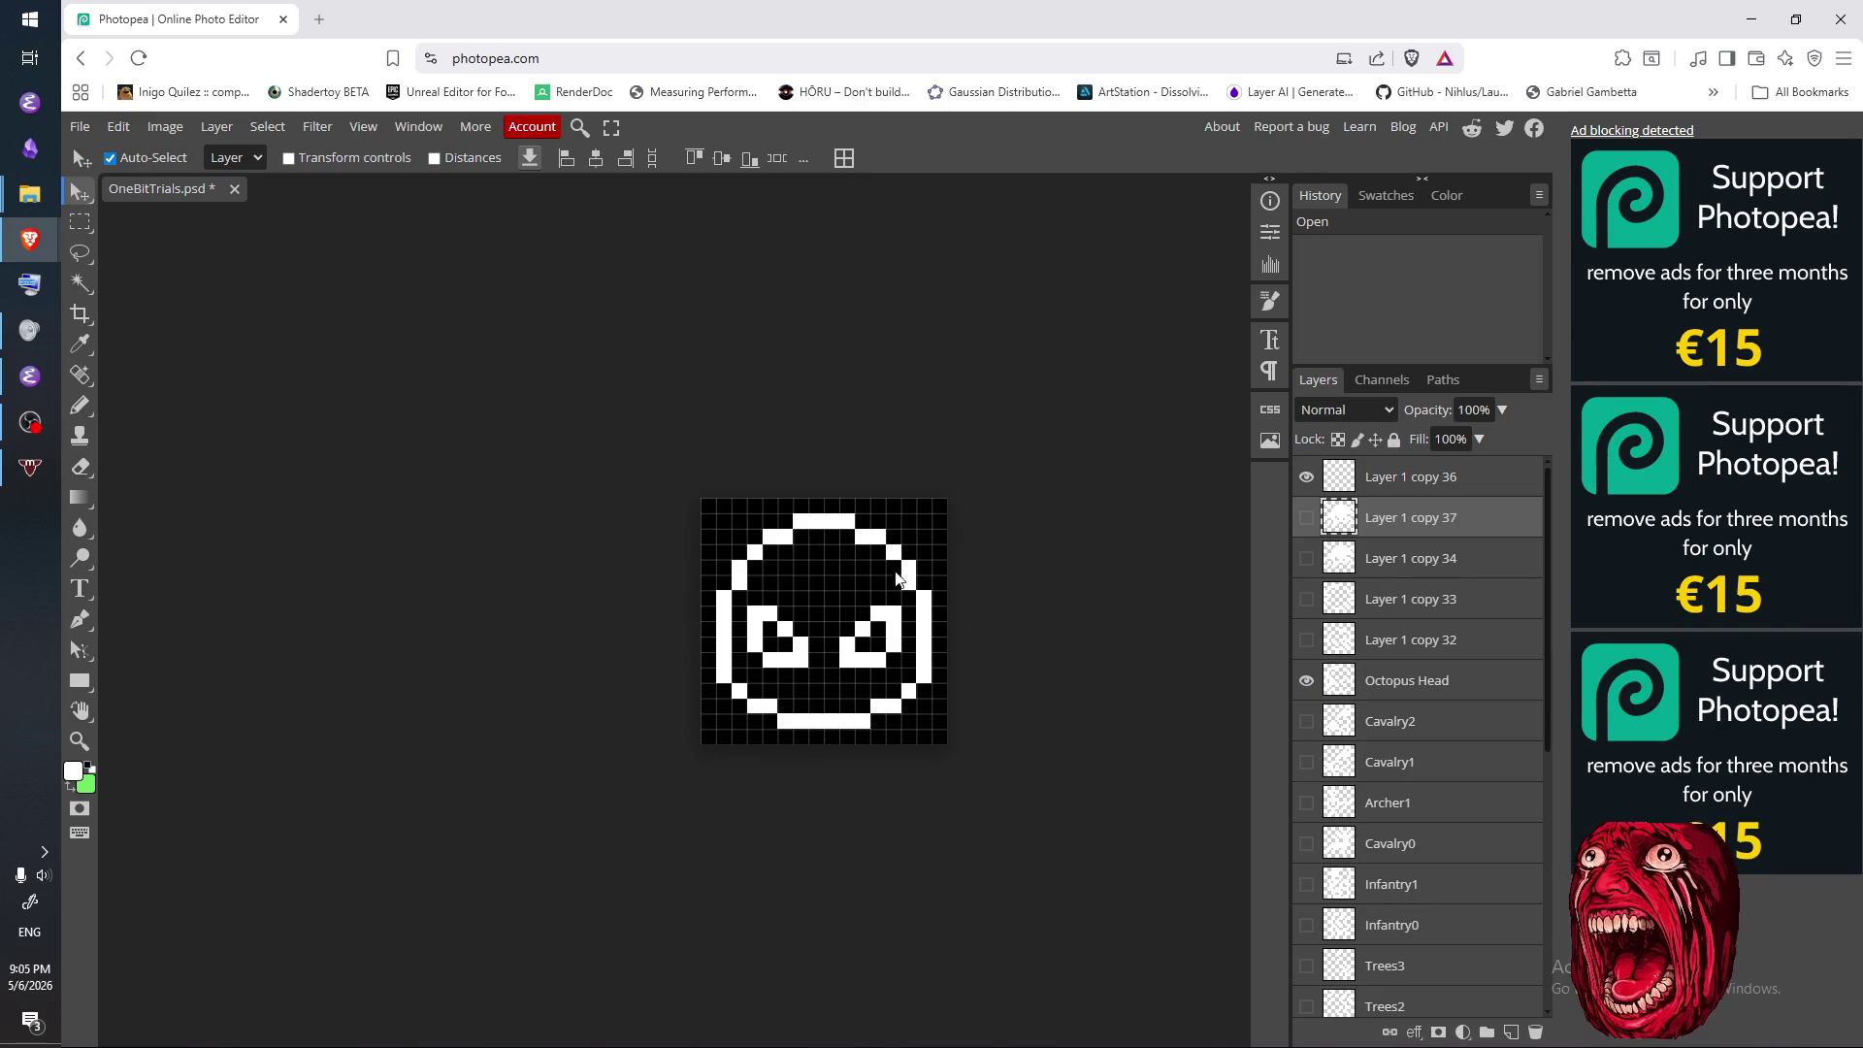
pyautogui.moveTo(1051, 701); pyautogui.dragTo(947, 718)
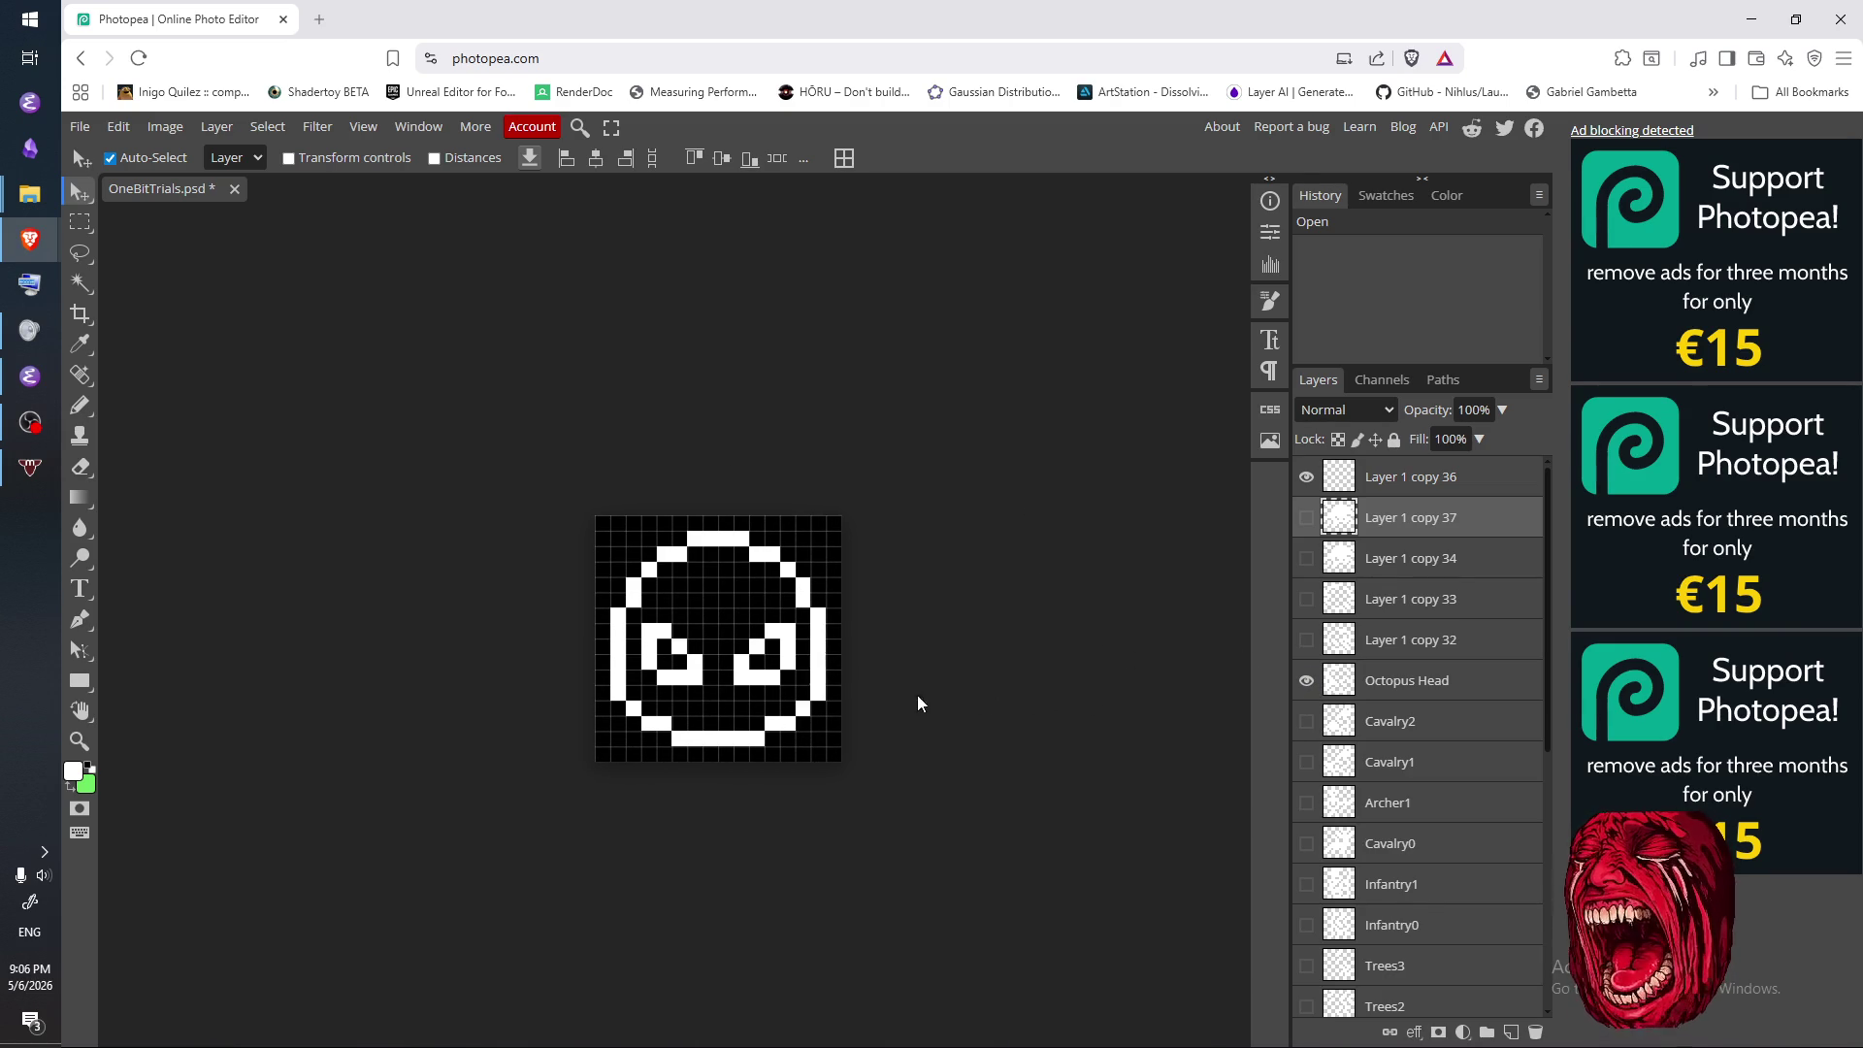
pyautogui.moveTo(649, 666); pyautogui.dragTo(649, 609)
# - Compare the Cavalry2, Cavalry1 and Archer1 sprites, selecting the Cavalry2 layer along the way
pyautogui.click(1305, 680)
pyautogui.click(1305, 721)
pyautogui.scroll(3, 782, 623)
pyautogui.scroll(-3, 867, 599)
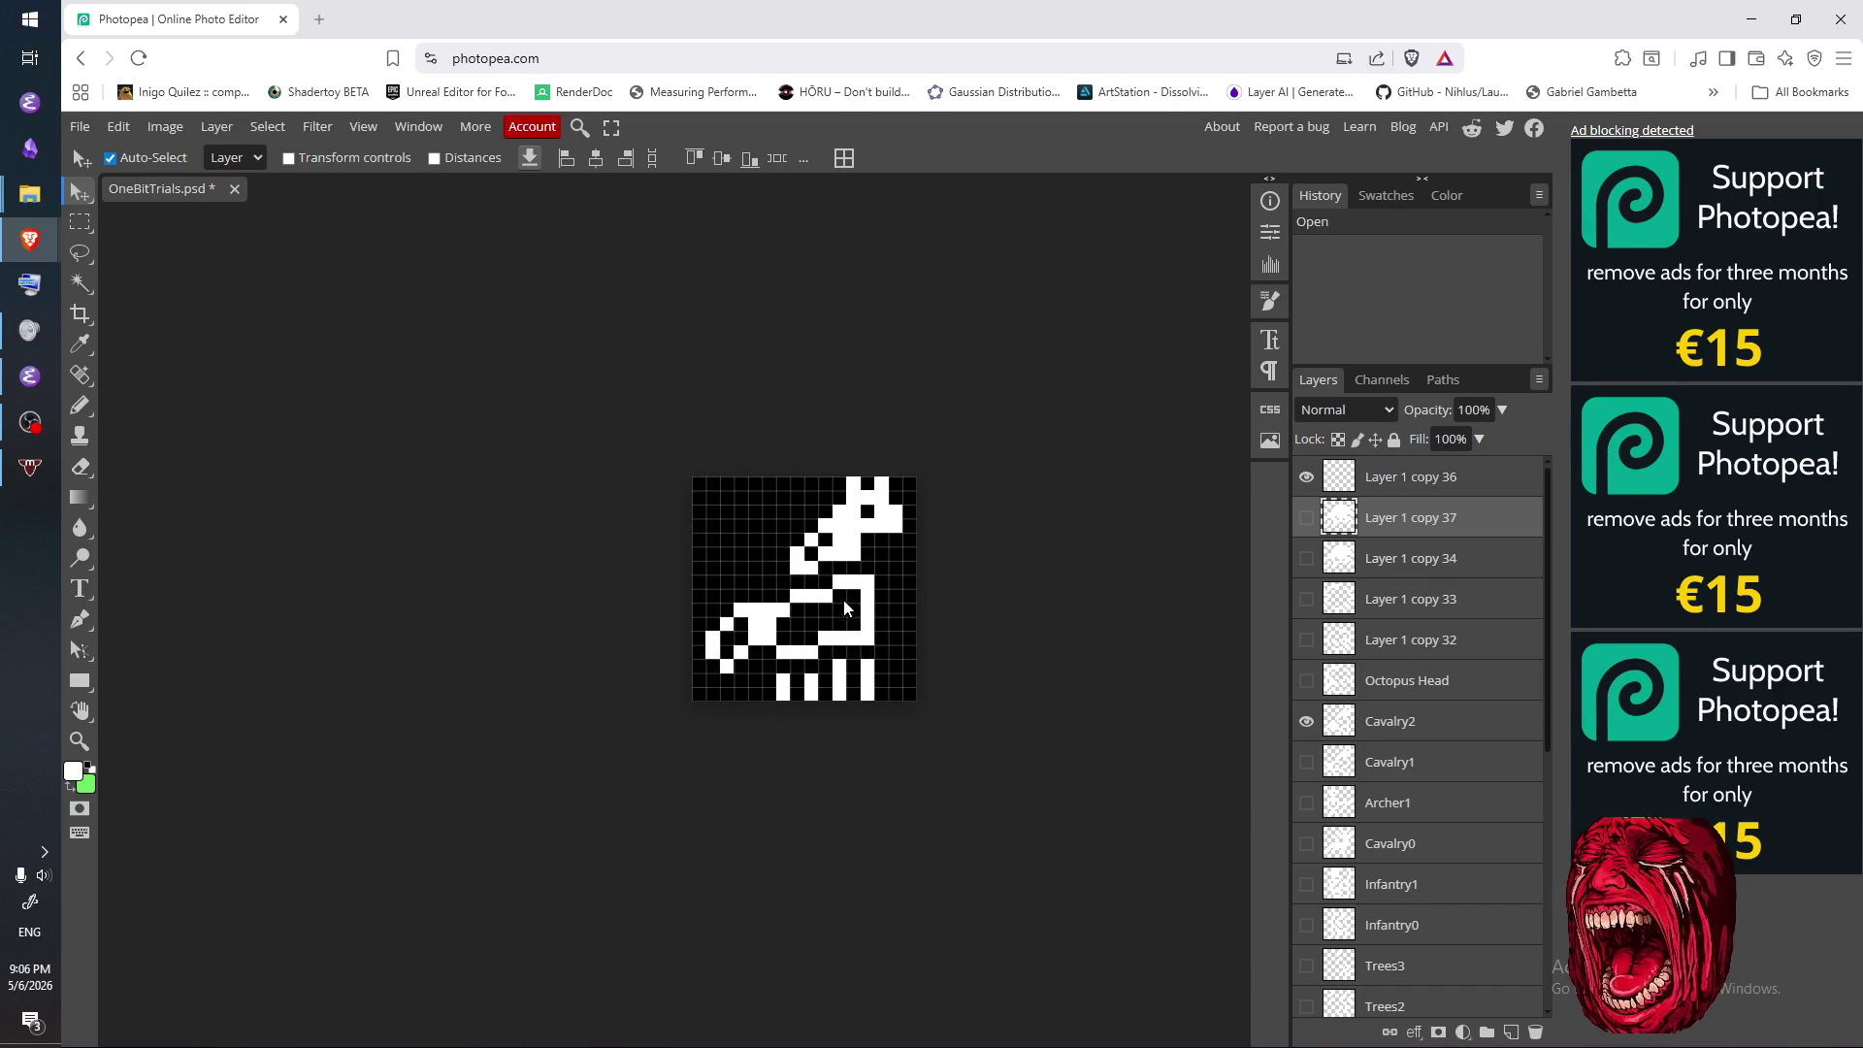
pyautogui.scroll(1, 881, 615)
pyautogui.click(1306, 720)
pyautogui.click(1306, 762)
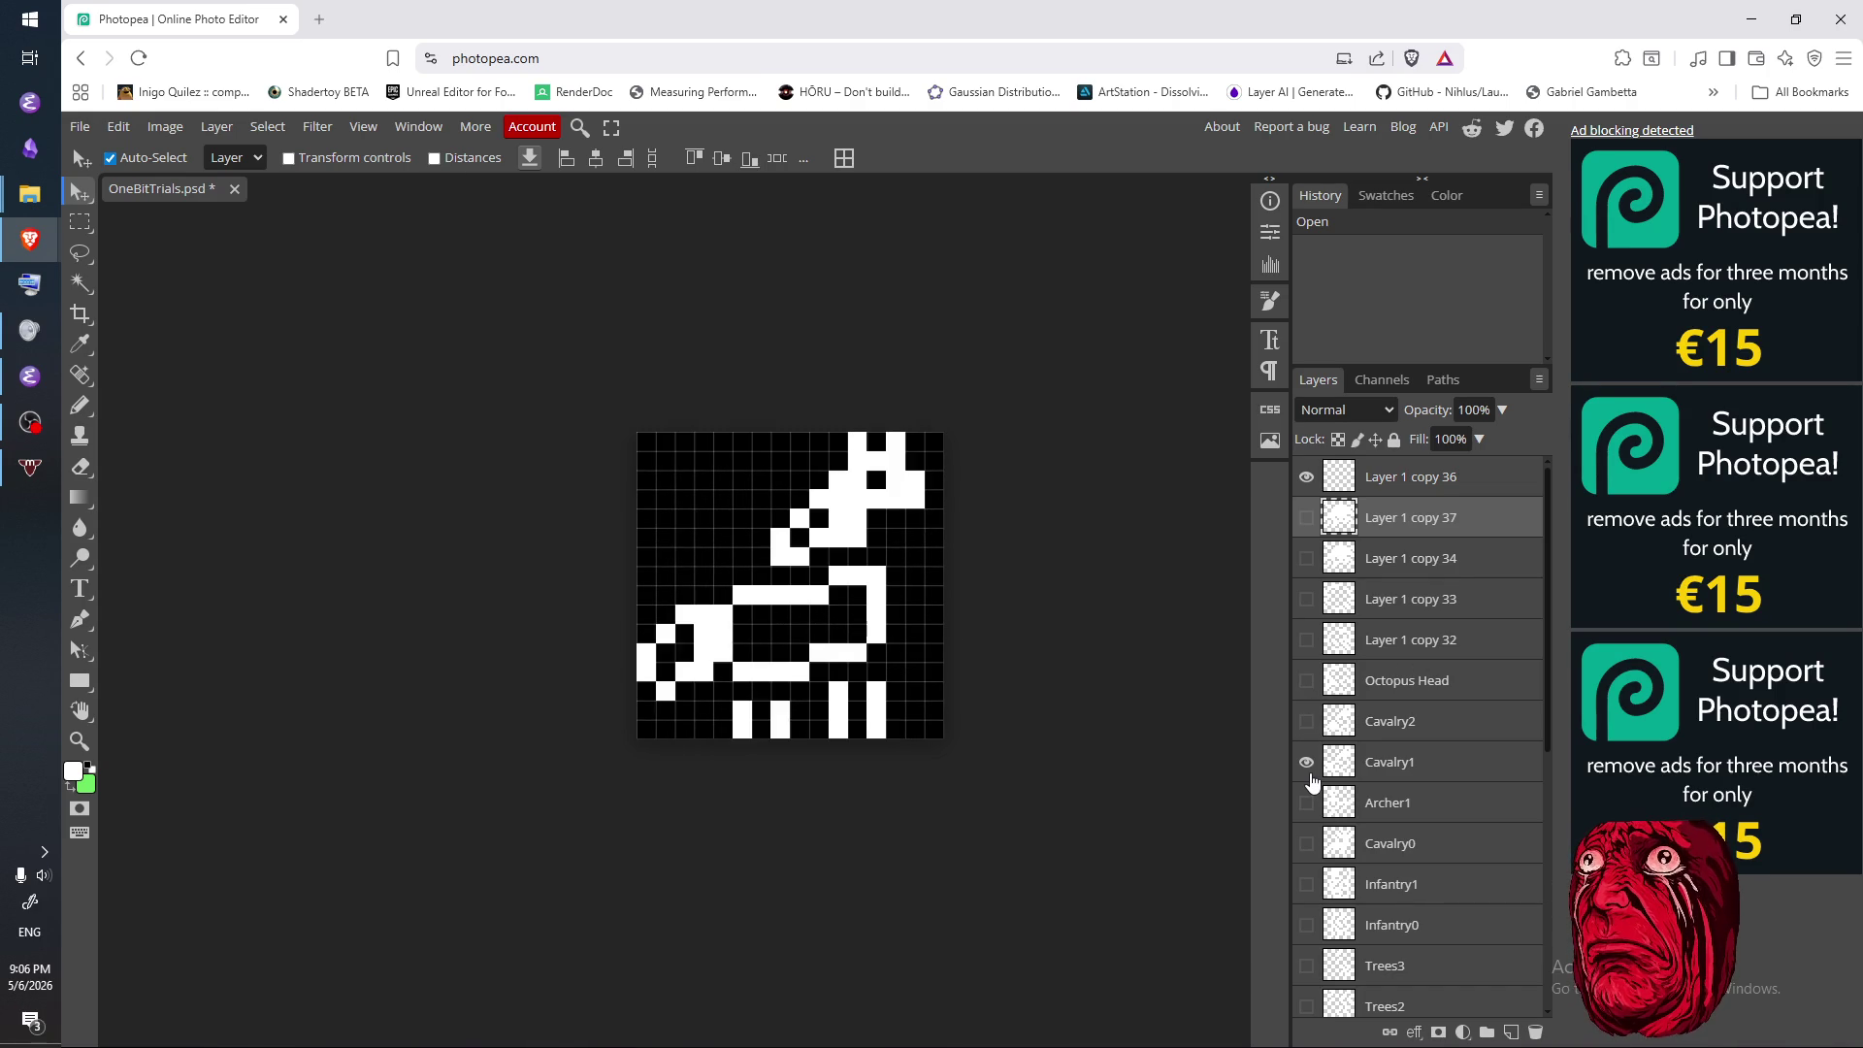
pyautogui.click(1305, 762)
pyautogui.click(1327, 722)
pyautogui.click(1306, 722)
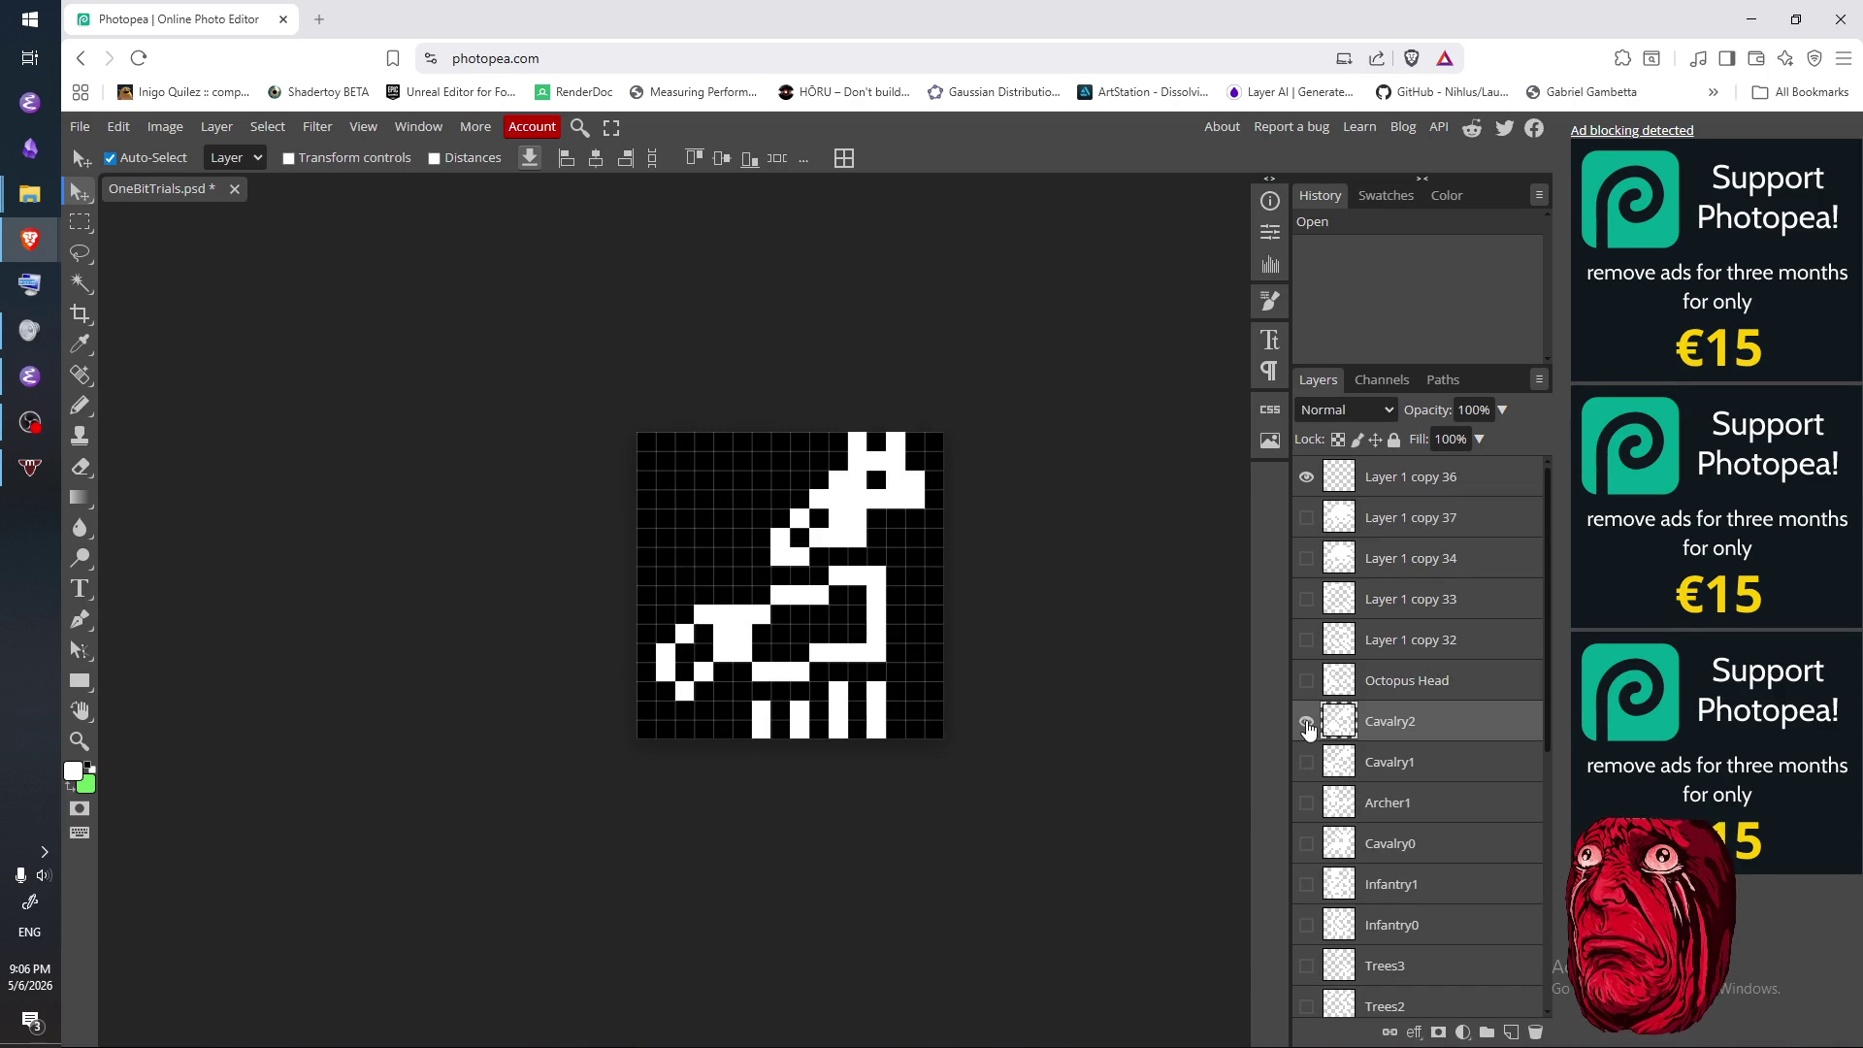
pyautogui.click(1307, 725)
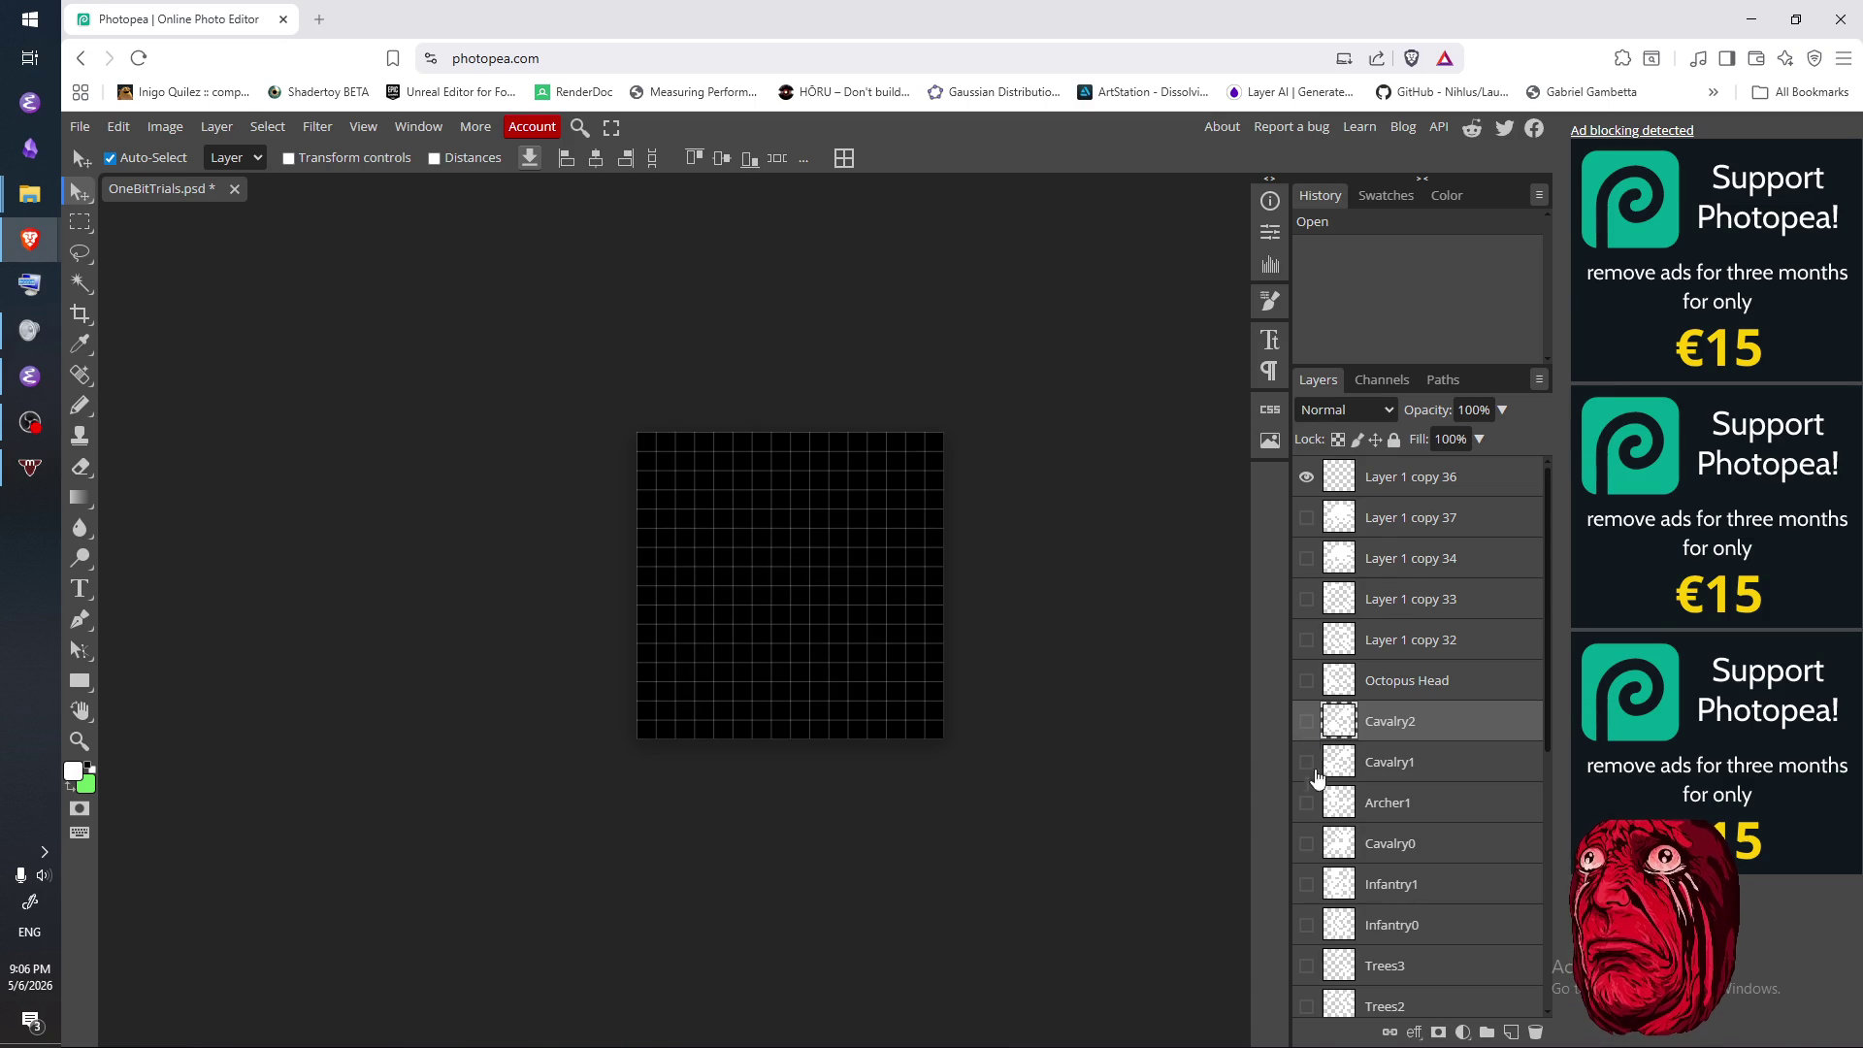
pyautogui.click(1315, 809)
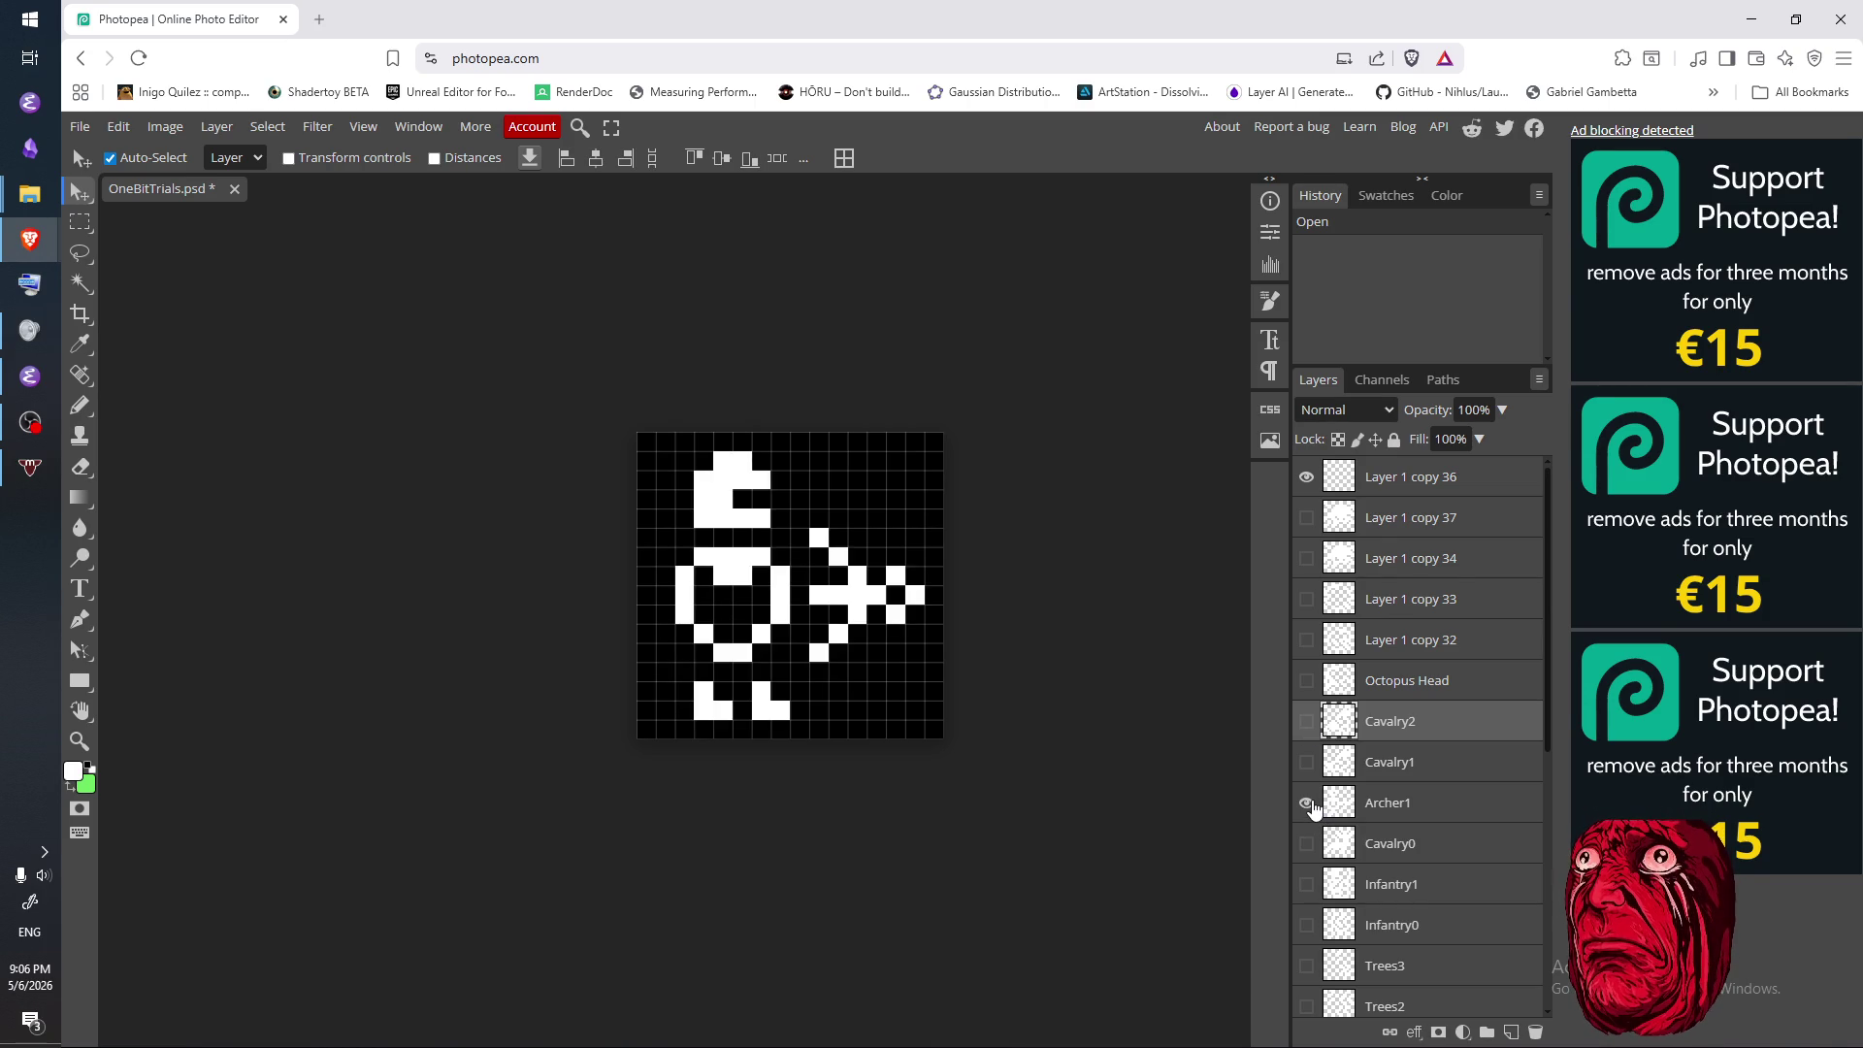
pyautogui.click(1307, 805)
# - Preview the copy 32 face, copy 33 and Octopus Head tiles, making Layer 1 copy 32 active
pyautogui.click(1309, 642)
pyautogui.click(1310, 648)
pyautogui.click(1305, 613)
pyautogui.click(1305, 611)
pyautogui.click(1305, 642)
pyautogui.click(1304, 656)
pyautogui.click(1306, 682)
pyautogui.click(1306, 682)
pyautogui.click(1308, 647)
pyautogui.click(1307, 646)
pyautogui.click(1309, 648)
pyautogui.click(1399, 648)
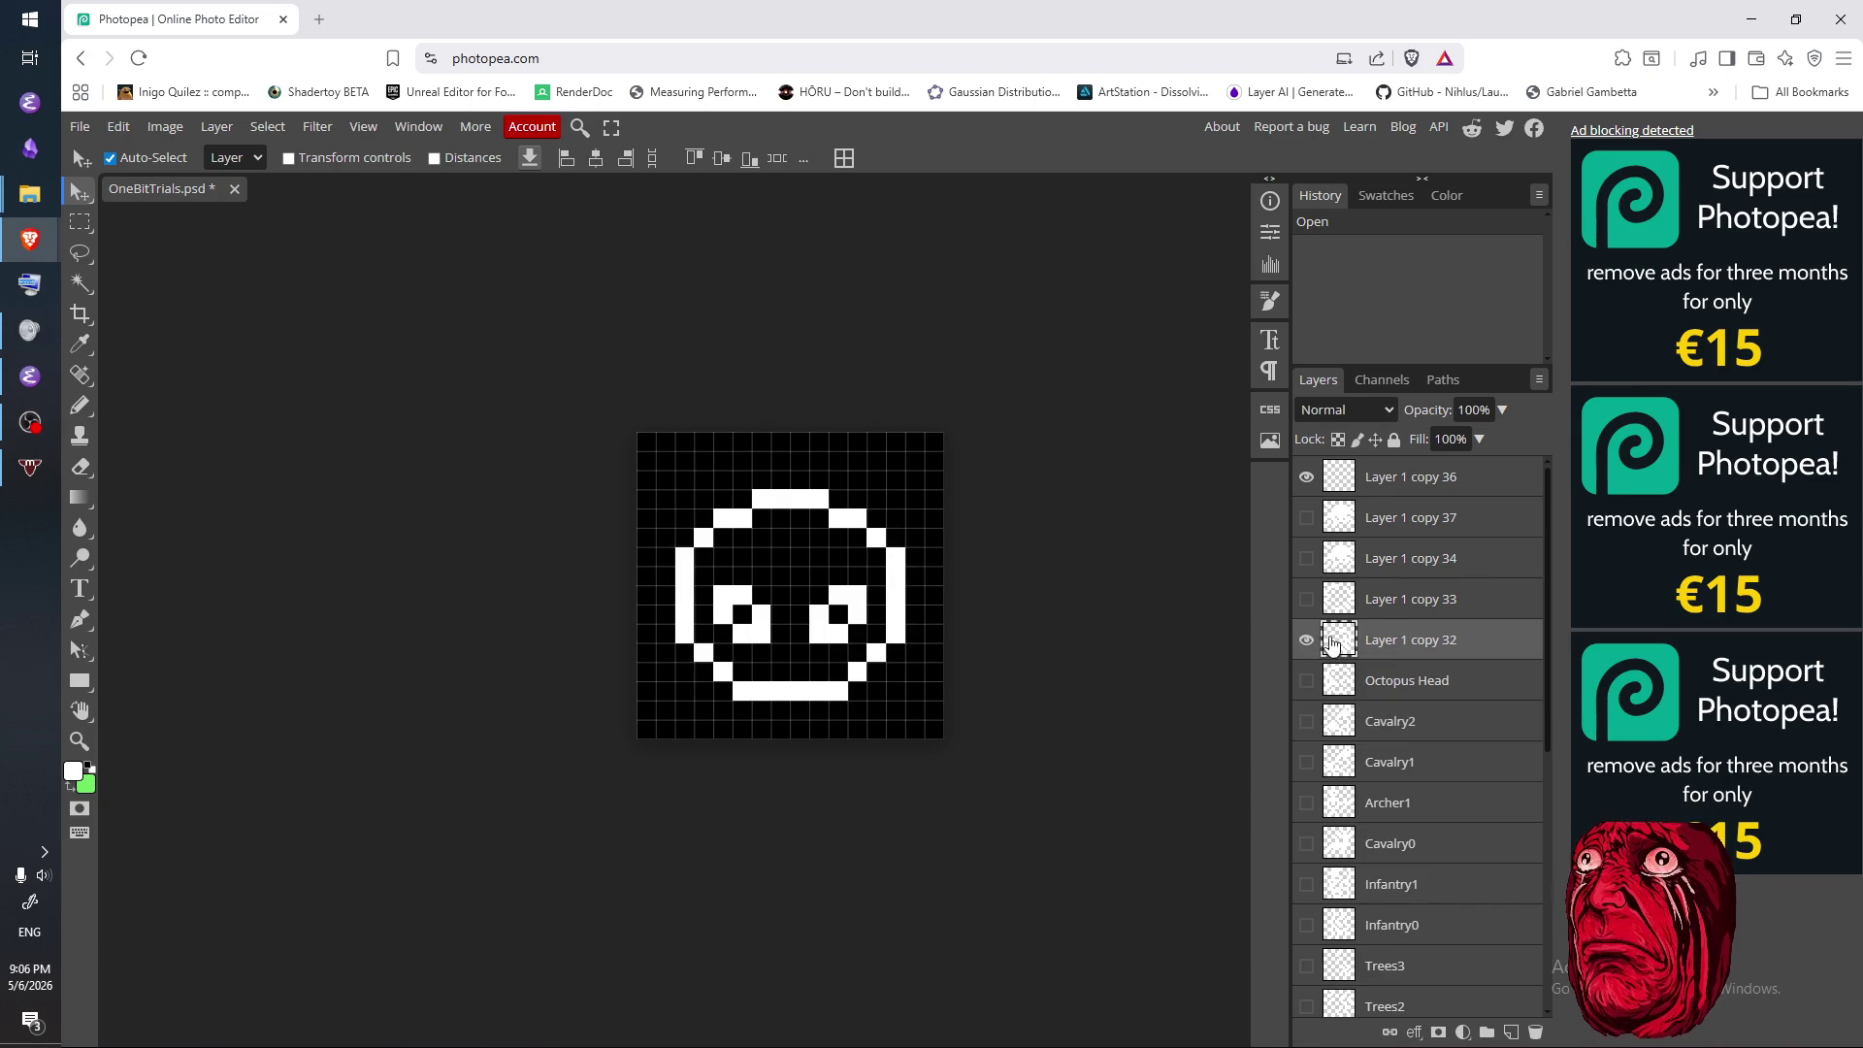
pyautogui.click(1307, 642)
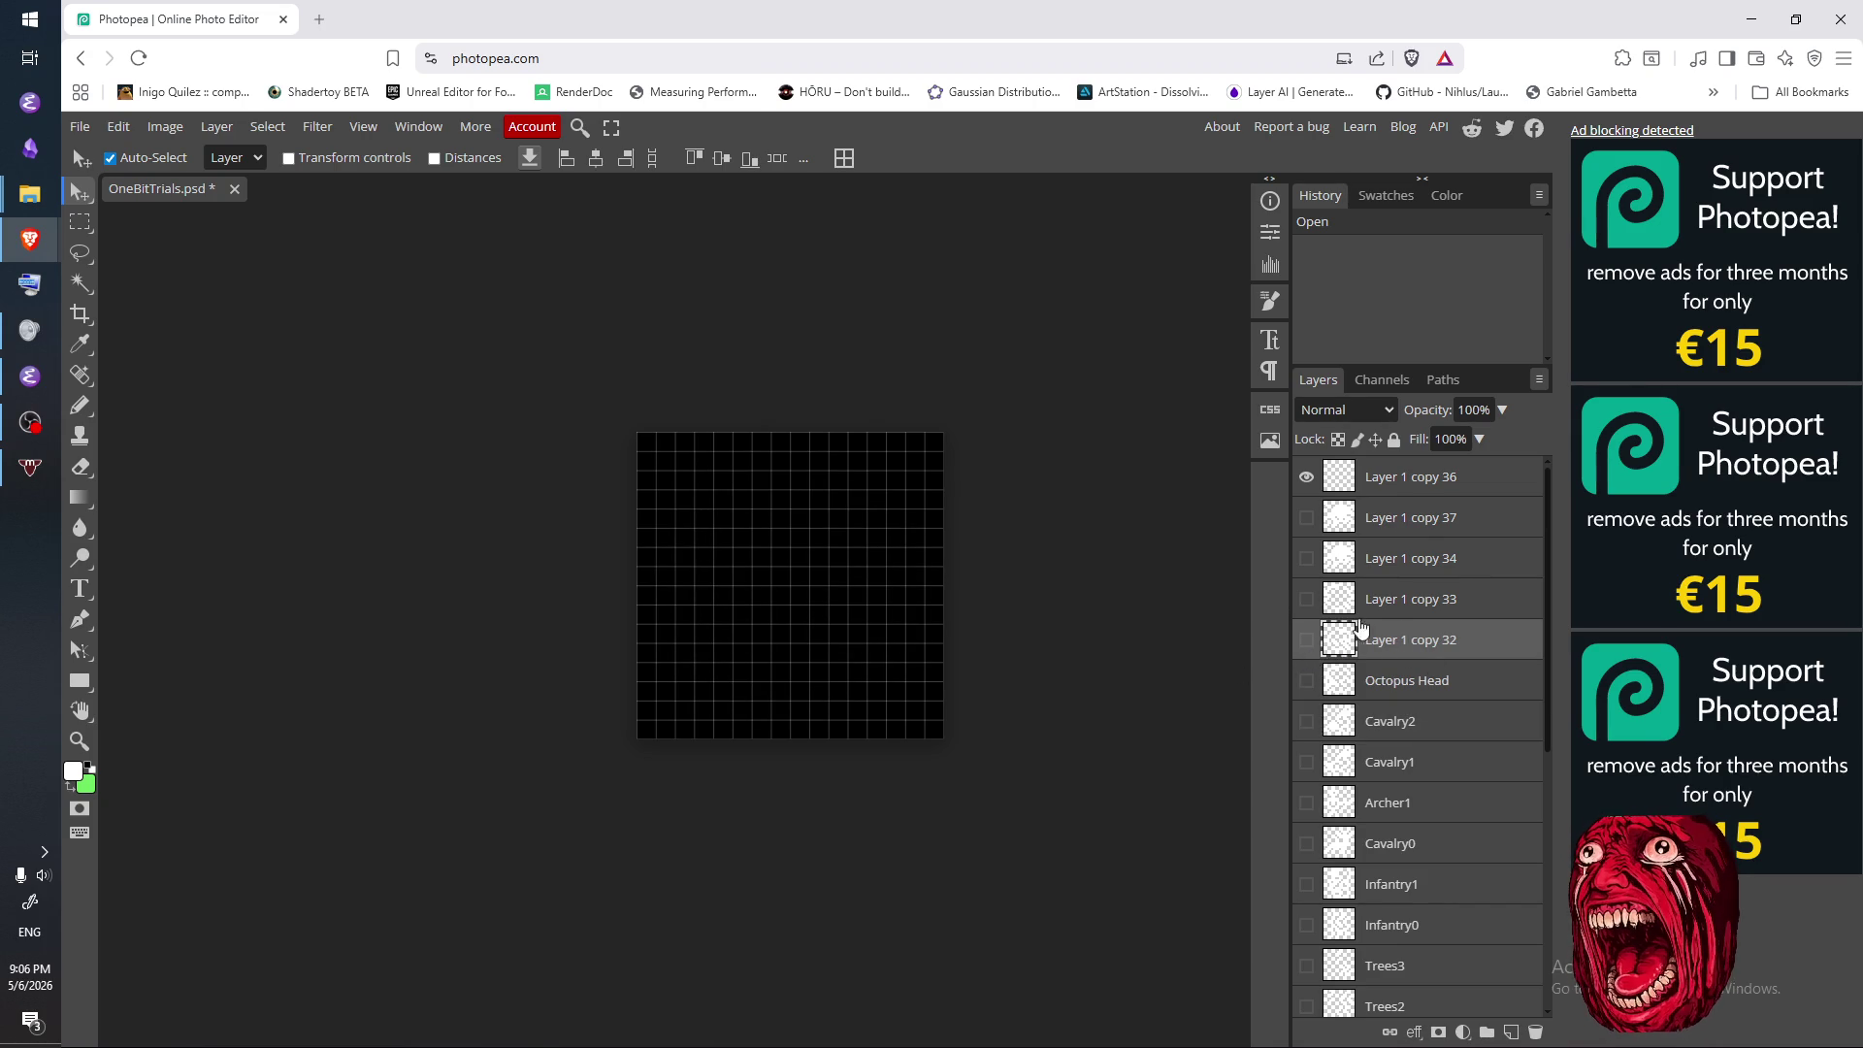
pyautogui.click(1306, 642)
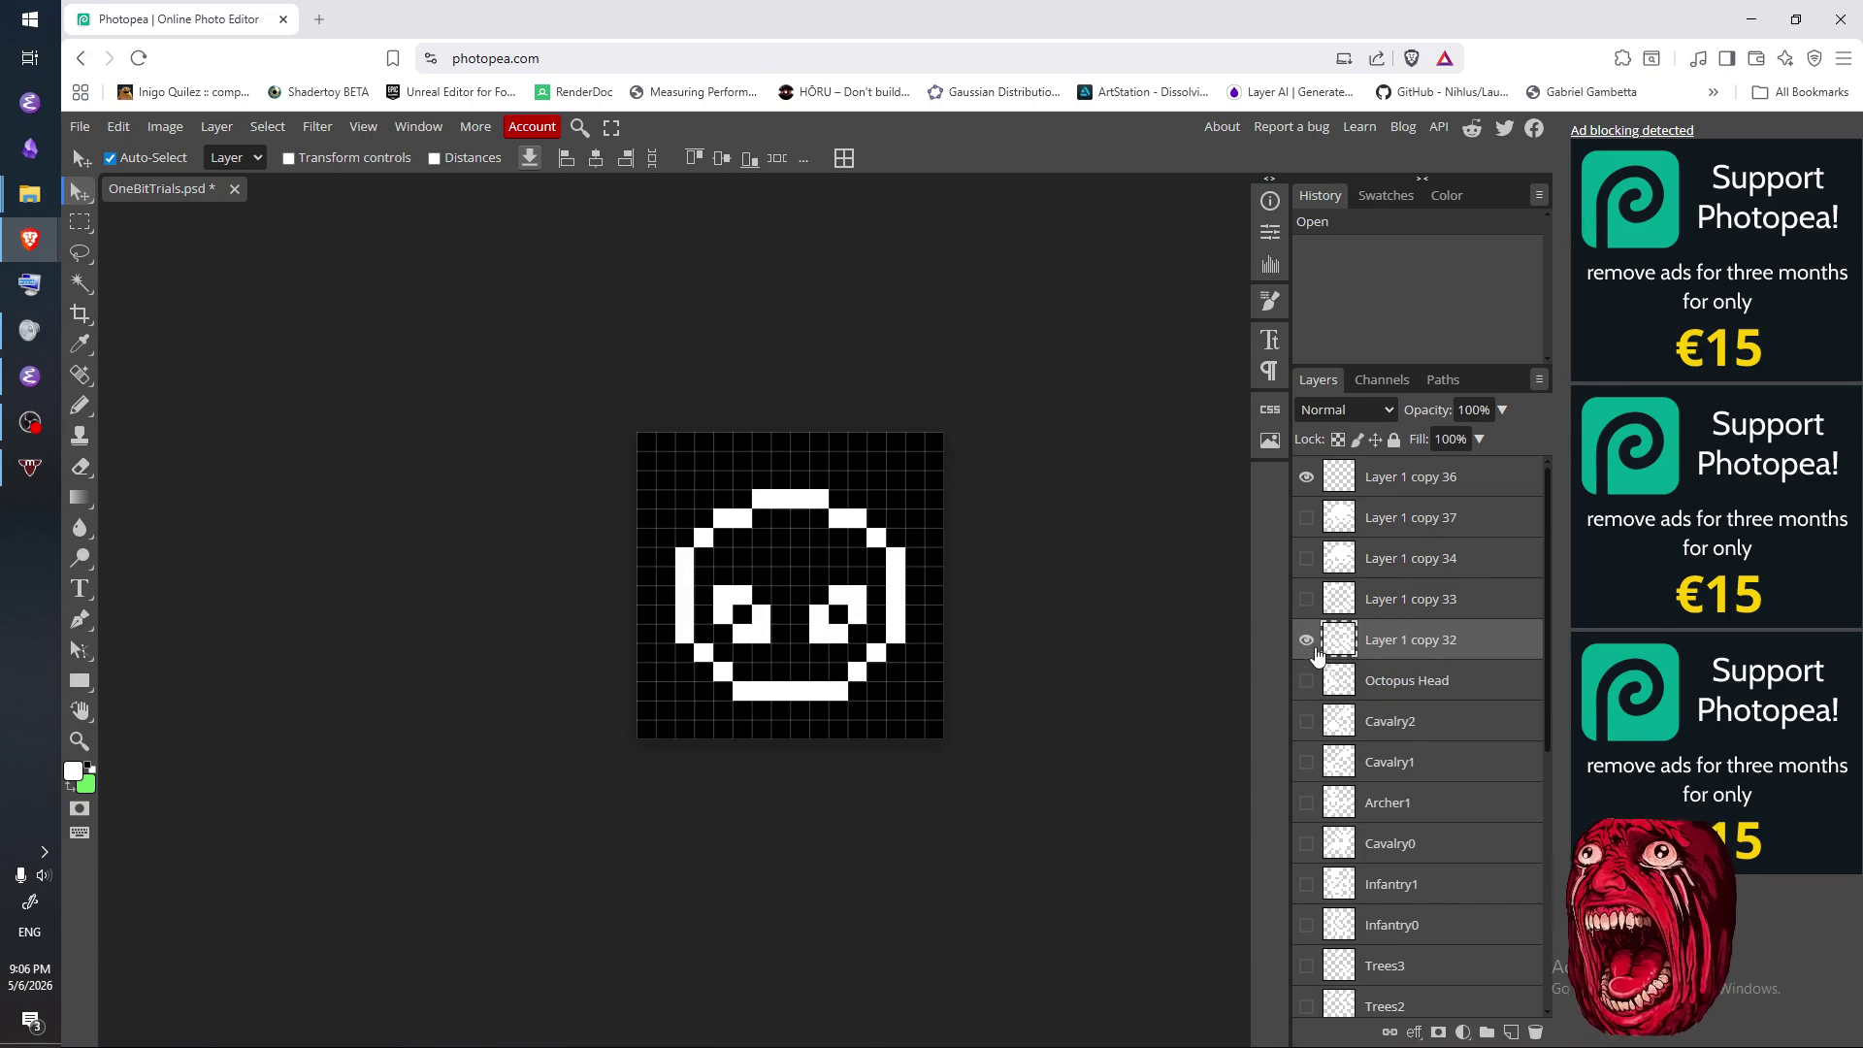
pyautogui.click(1308, 640)
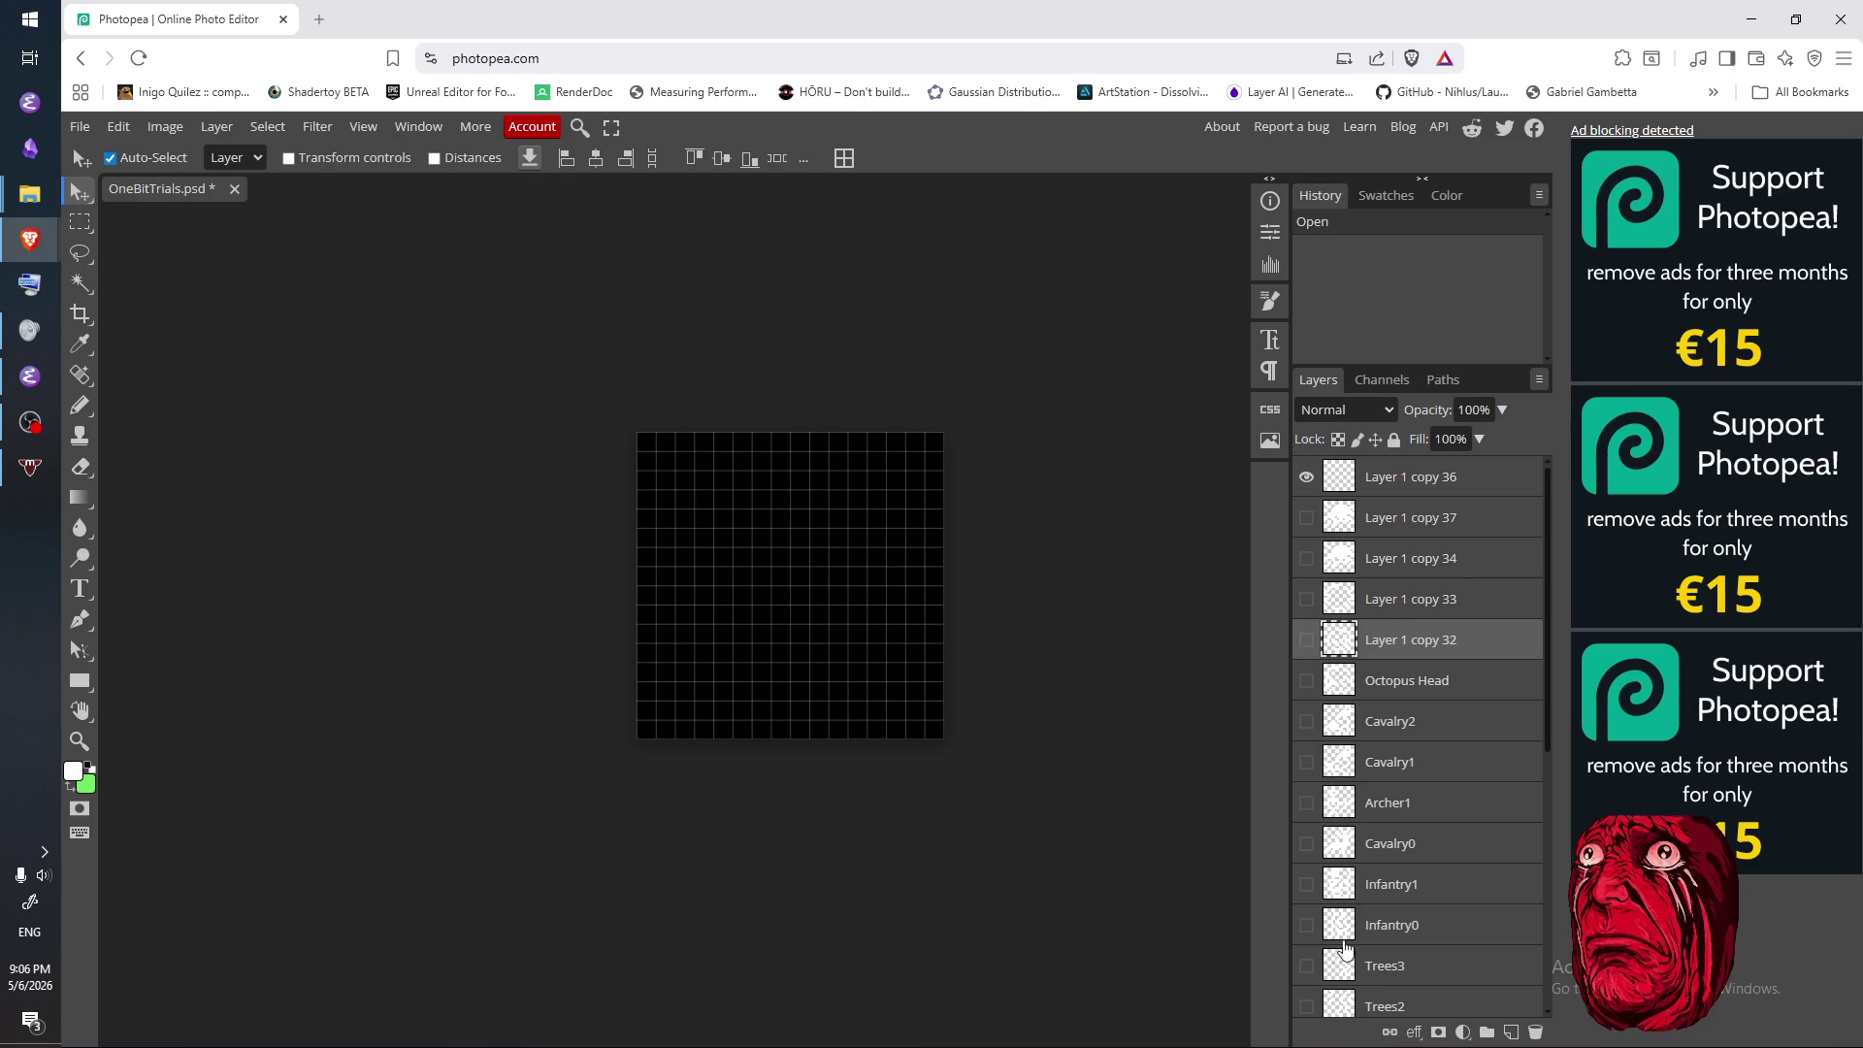
# - Preview the Infantry0 and Infantry1 sprites, then select Cavalry2 and compare it with Cavalry1
pyautogui.click(1306, 927)
pyautogui.click(1305, 930)
pyautogui.click(1307, 885)
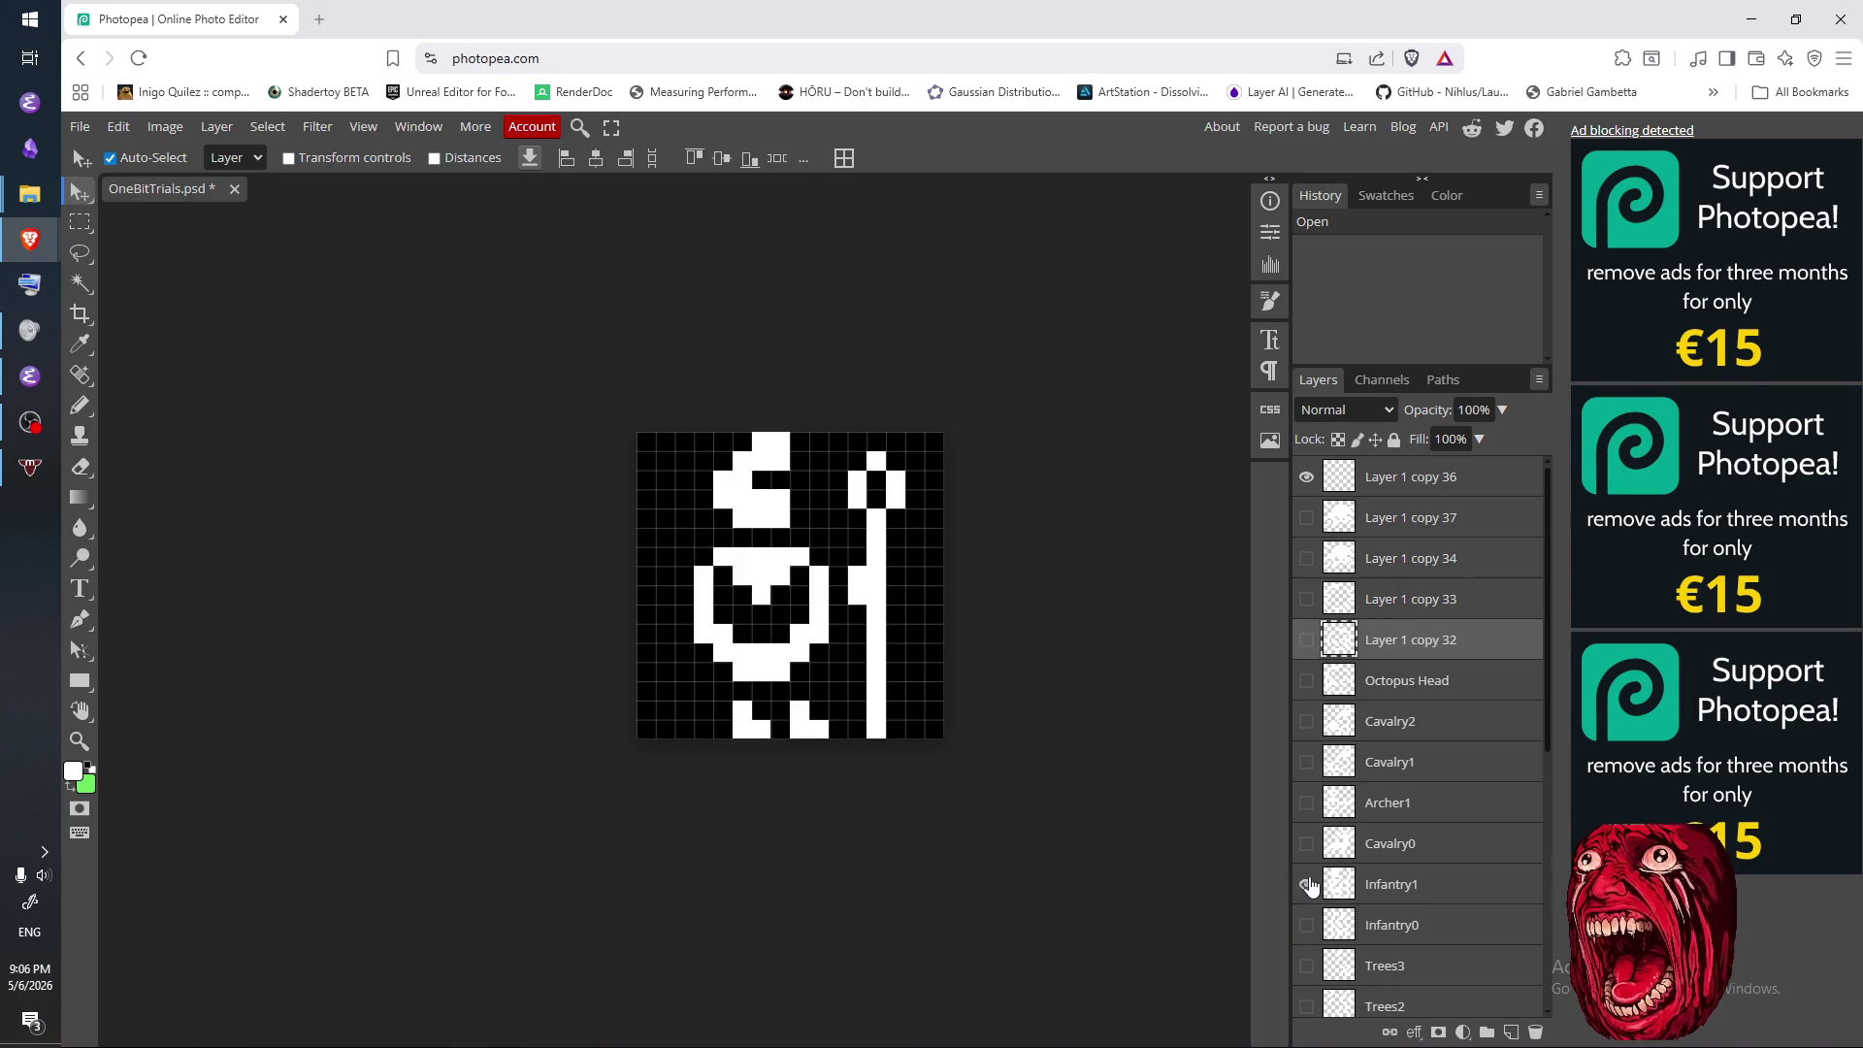
pyautogui.click(1307, 885)
pyautogui.click(1338, 728)
pyautogui.click(1306, 722)
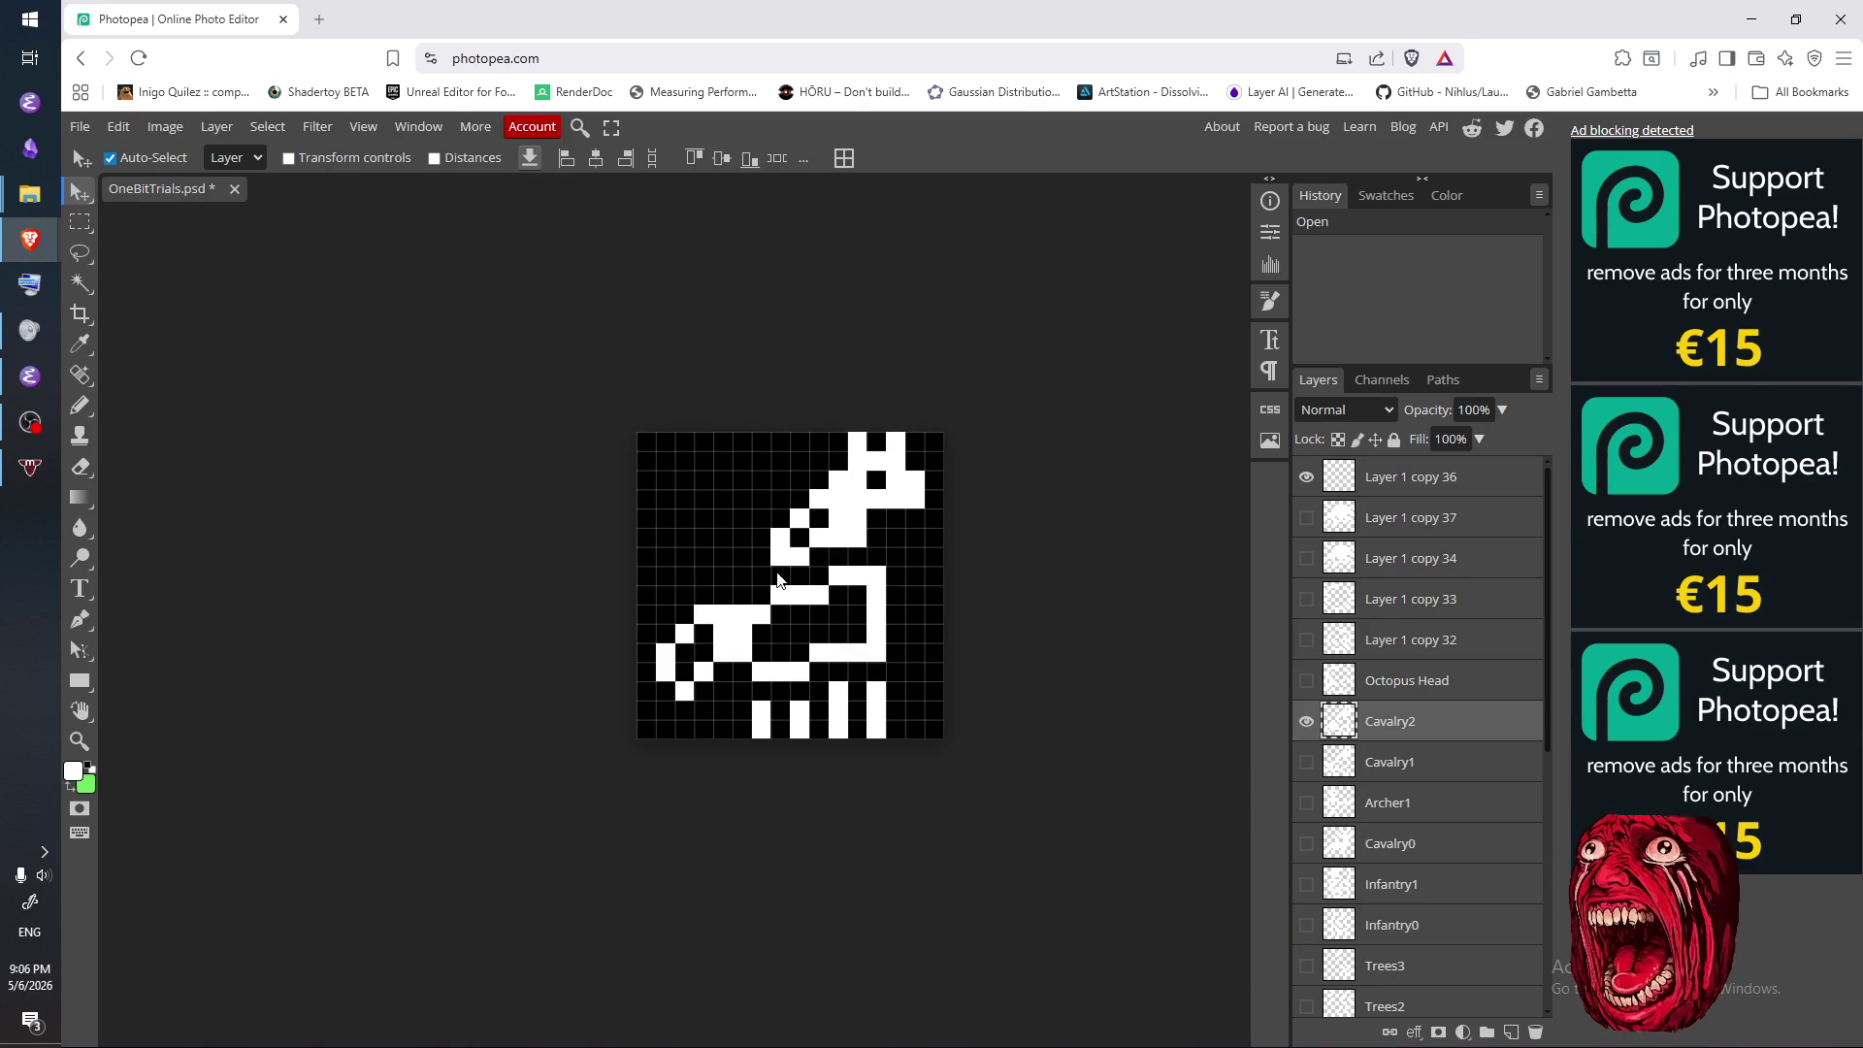
pyautogui.click(1306, 721)
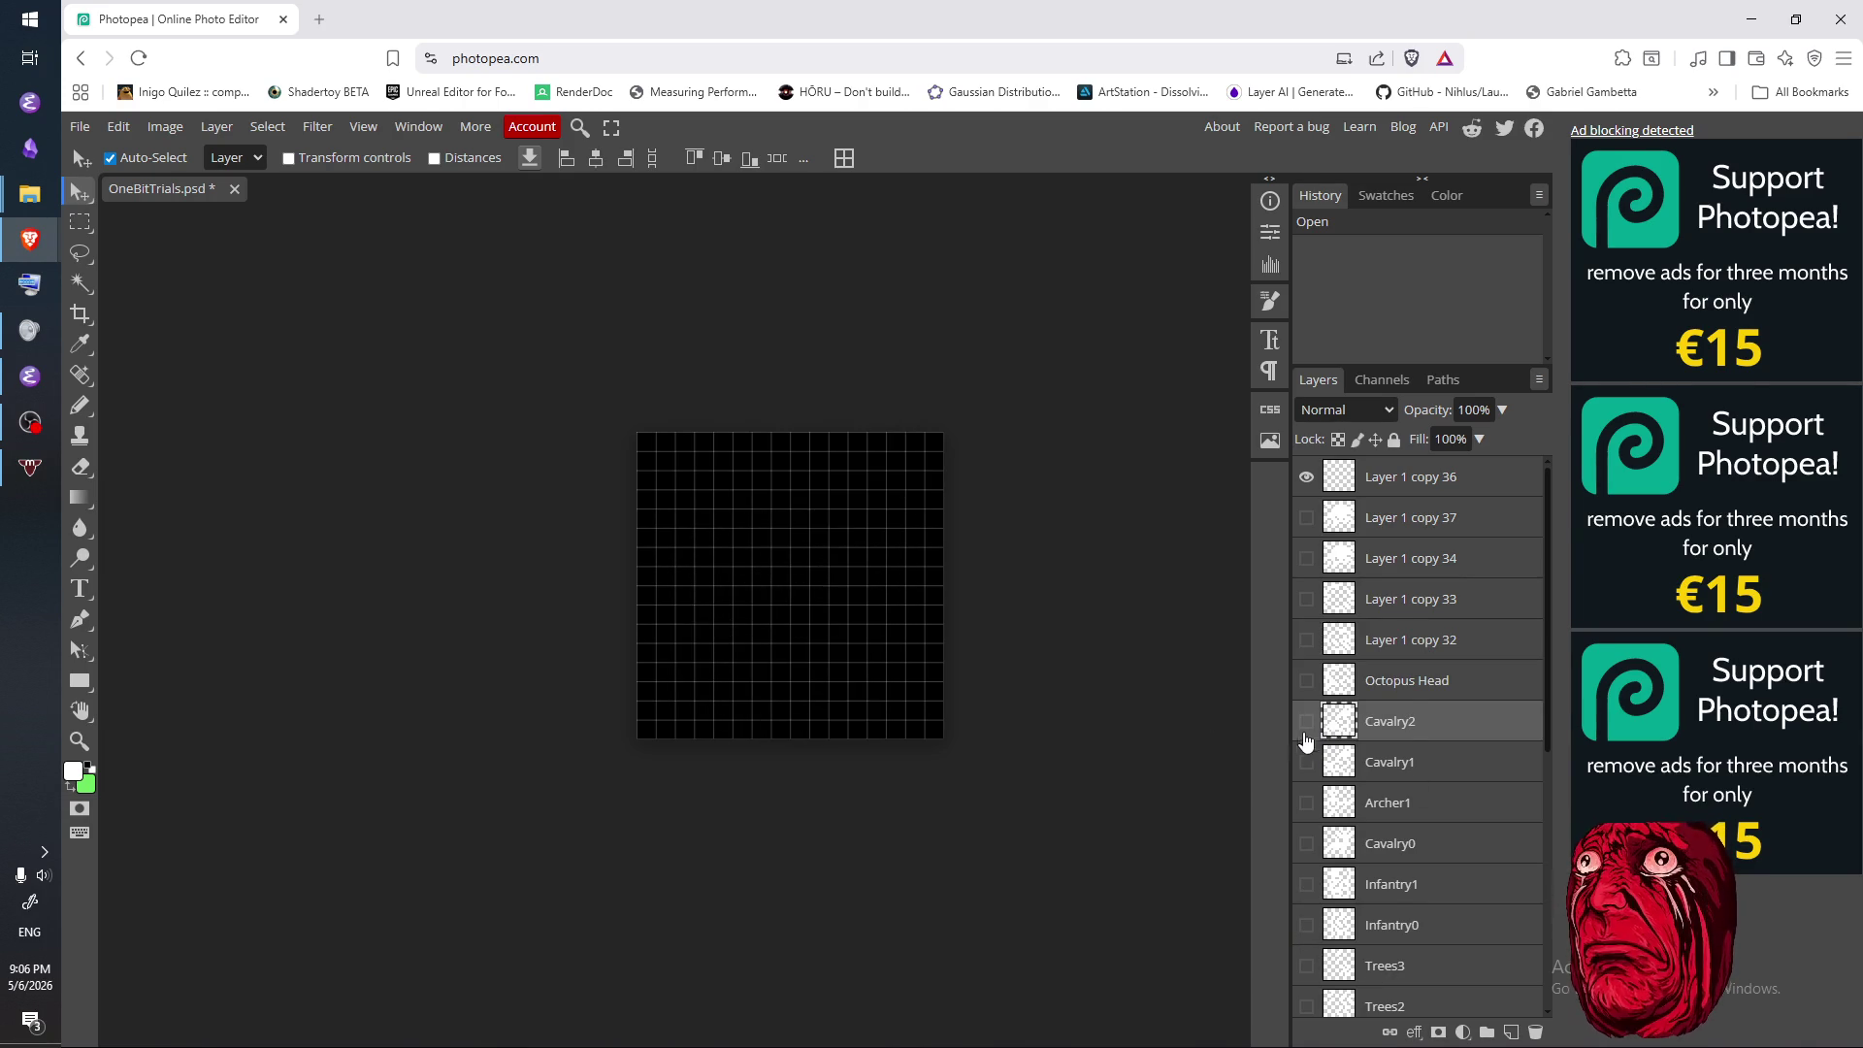
pyautogui.click(1306, 762)
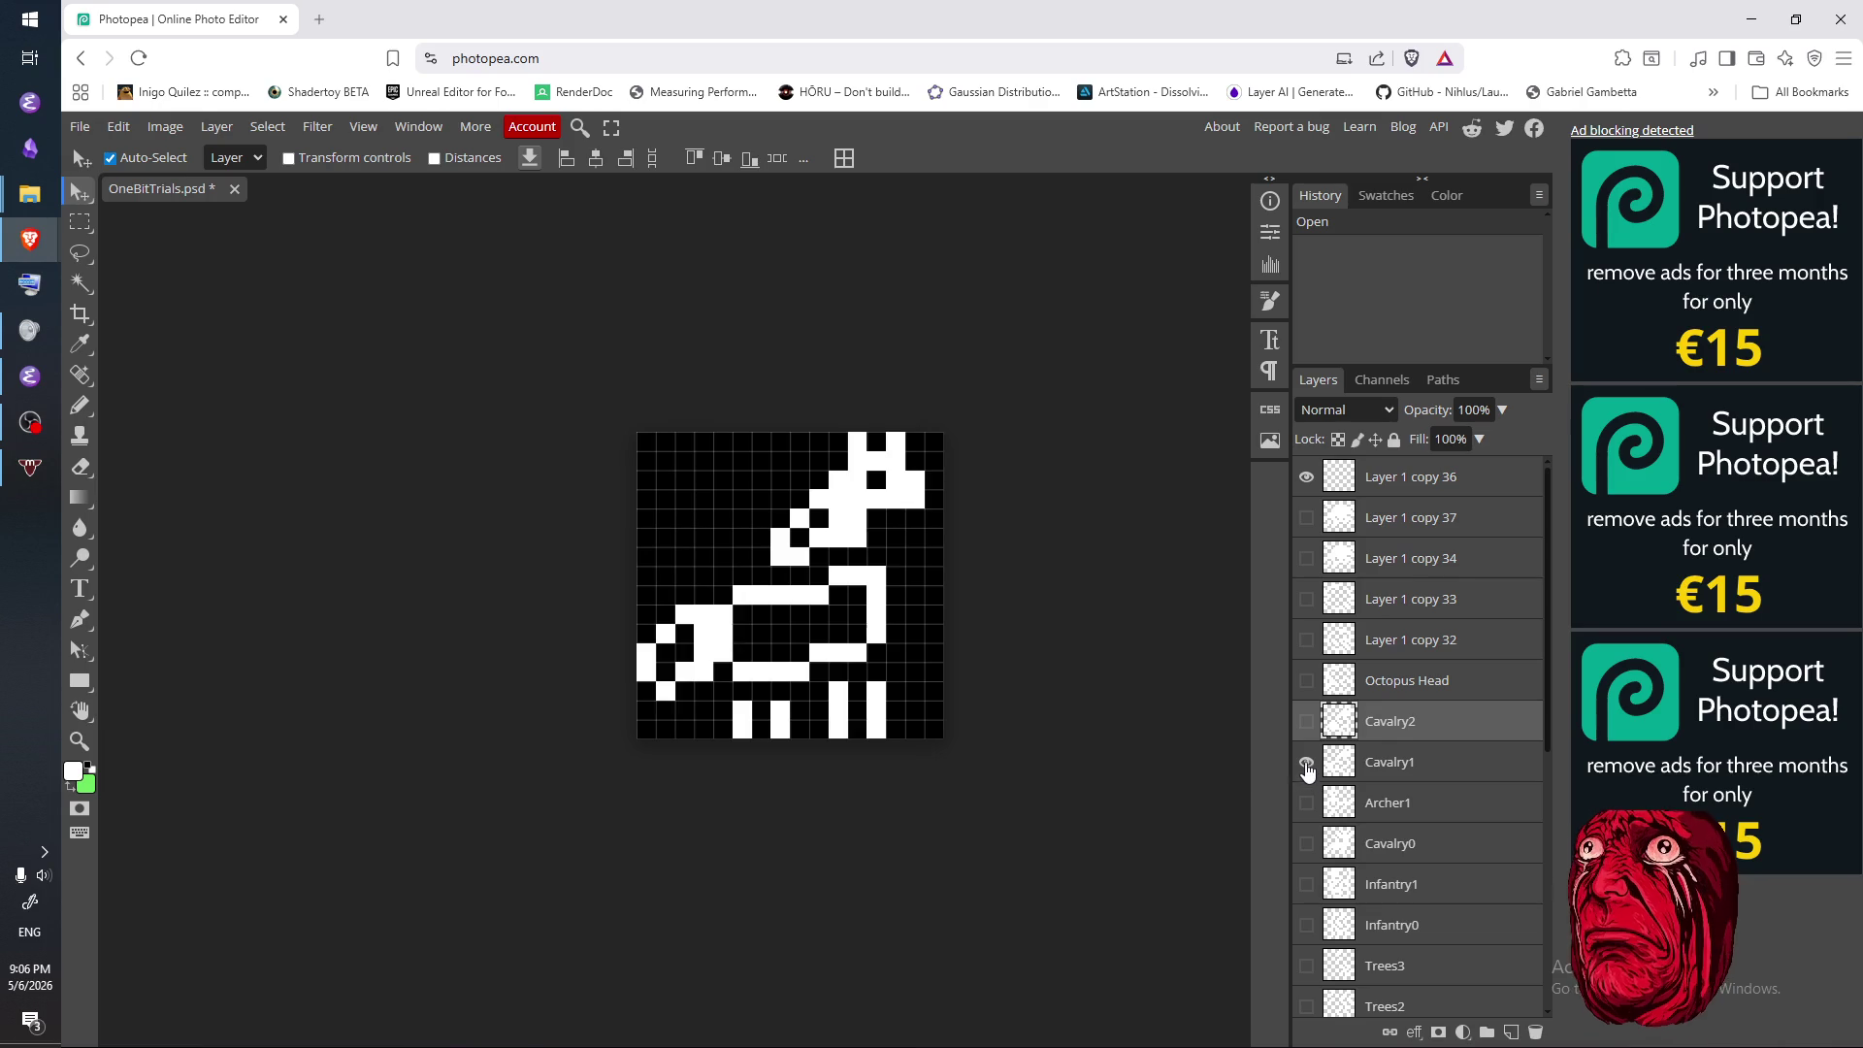
pyautogui.click(1307, 761)
pyautogui.click(1306, 723)
pyautogui.click(1306, 726)
pyautogui.click(1306, 723)
pyautogui.click(1307, 762)
pyautogui.click(1306, 762)
pyautogui.click(1307, 726)
pyautogui.click(1306, 726)
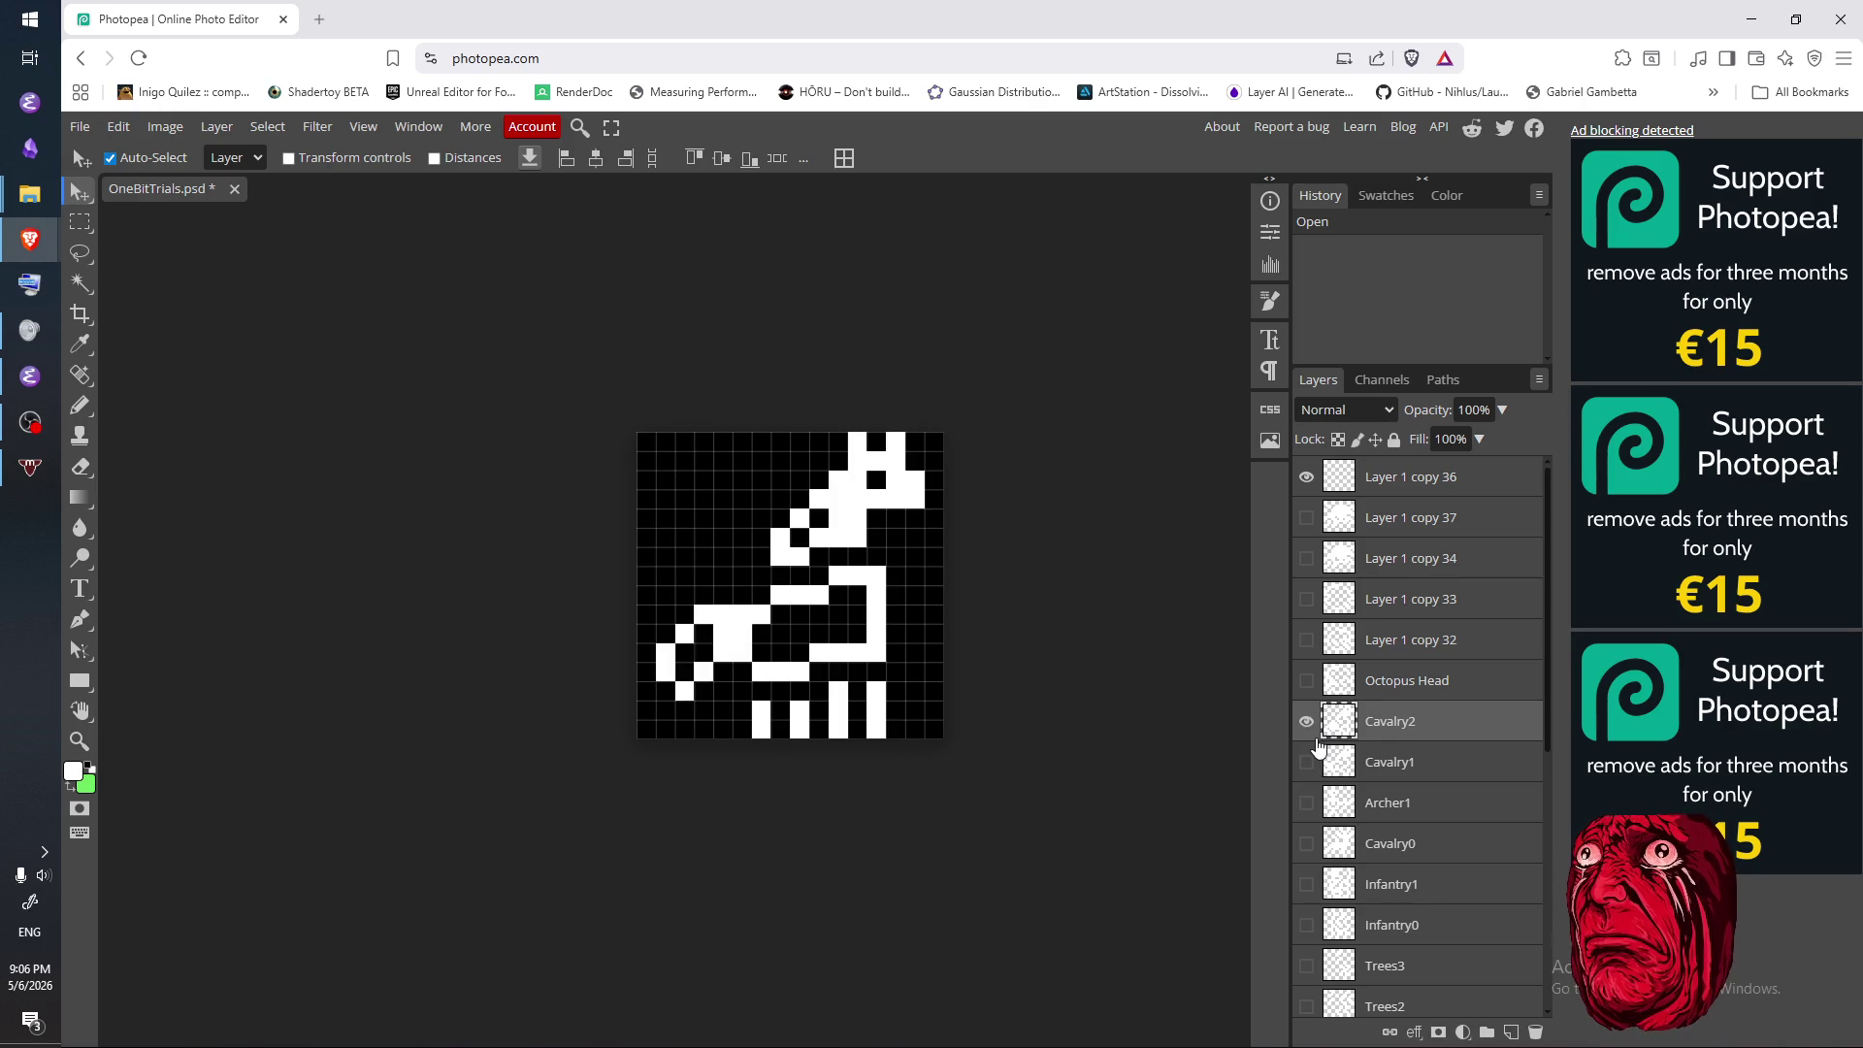
pyautogui.click(1310, 724)
# - Make Layer 1 copy 36 active, preview Grass 2, copy 32 and Cavalry1, and leave Cavalry2 shown
pyautogui.click(1420, 478)
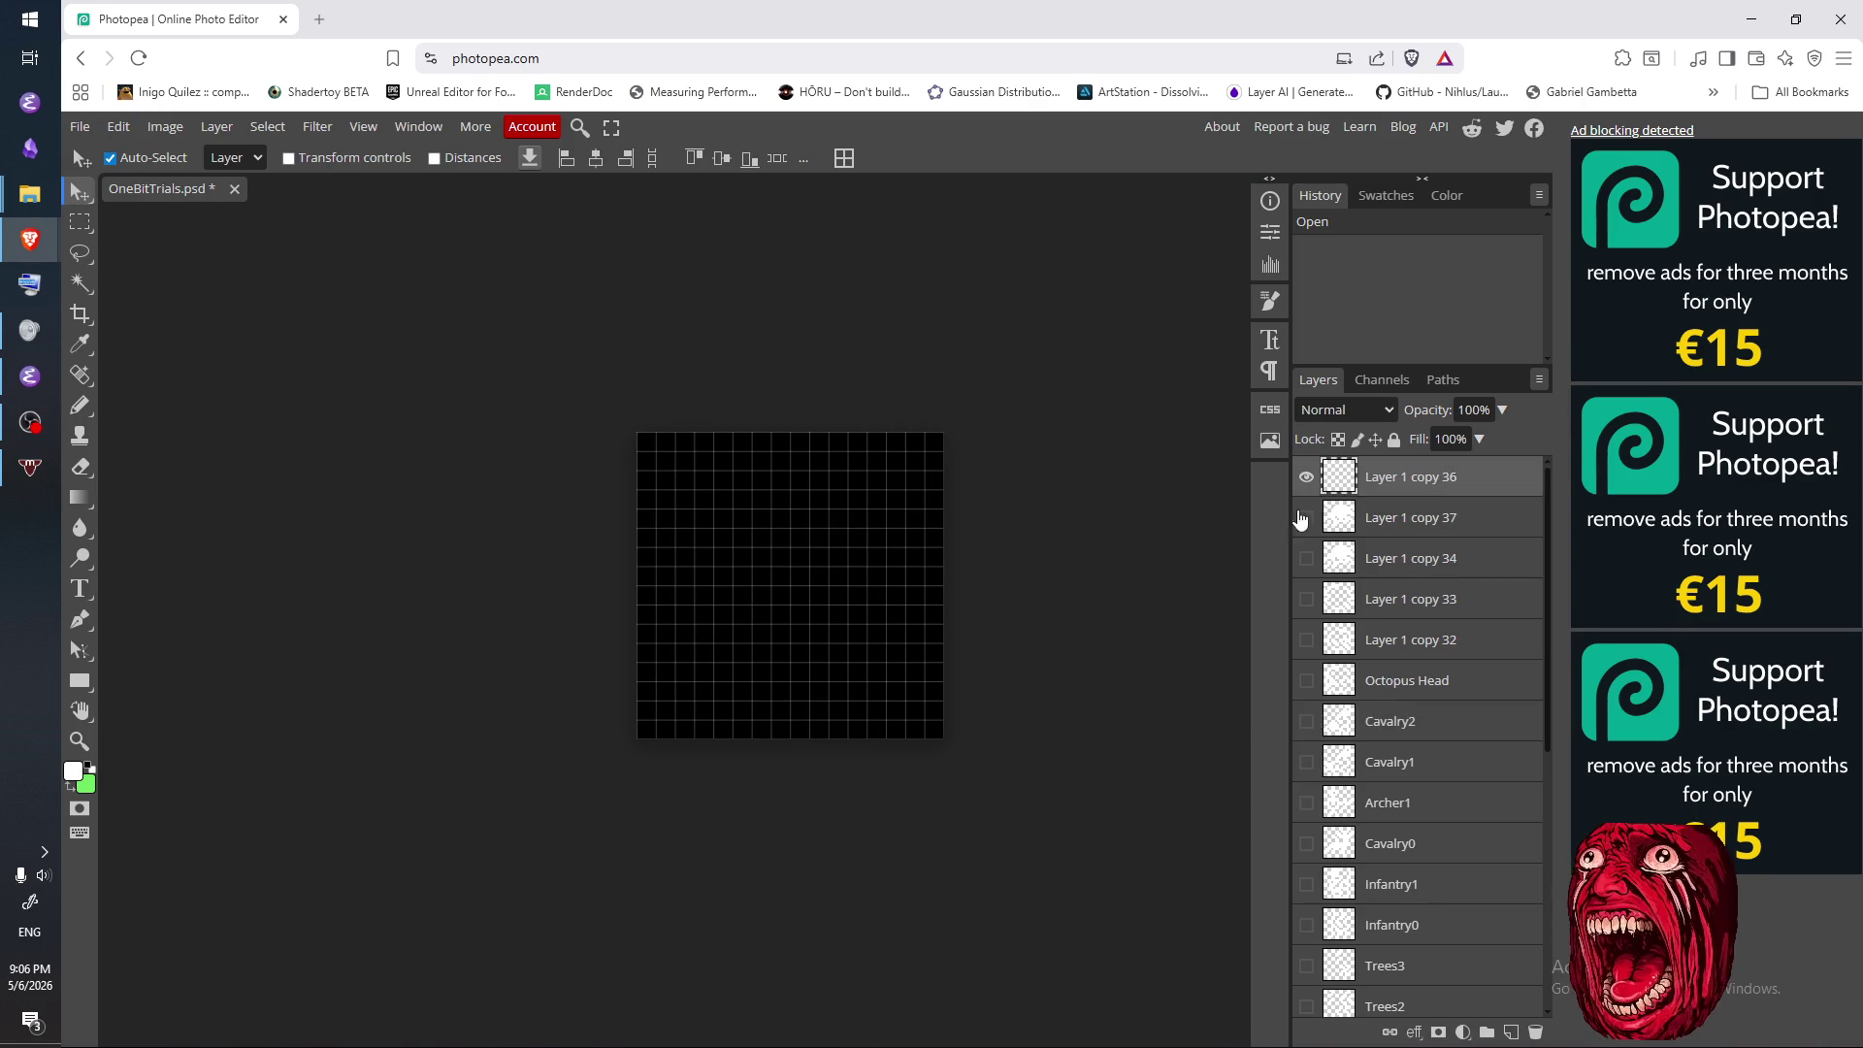
pyautogui.scroll(-5, 1376, 846)
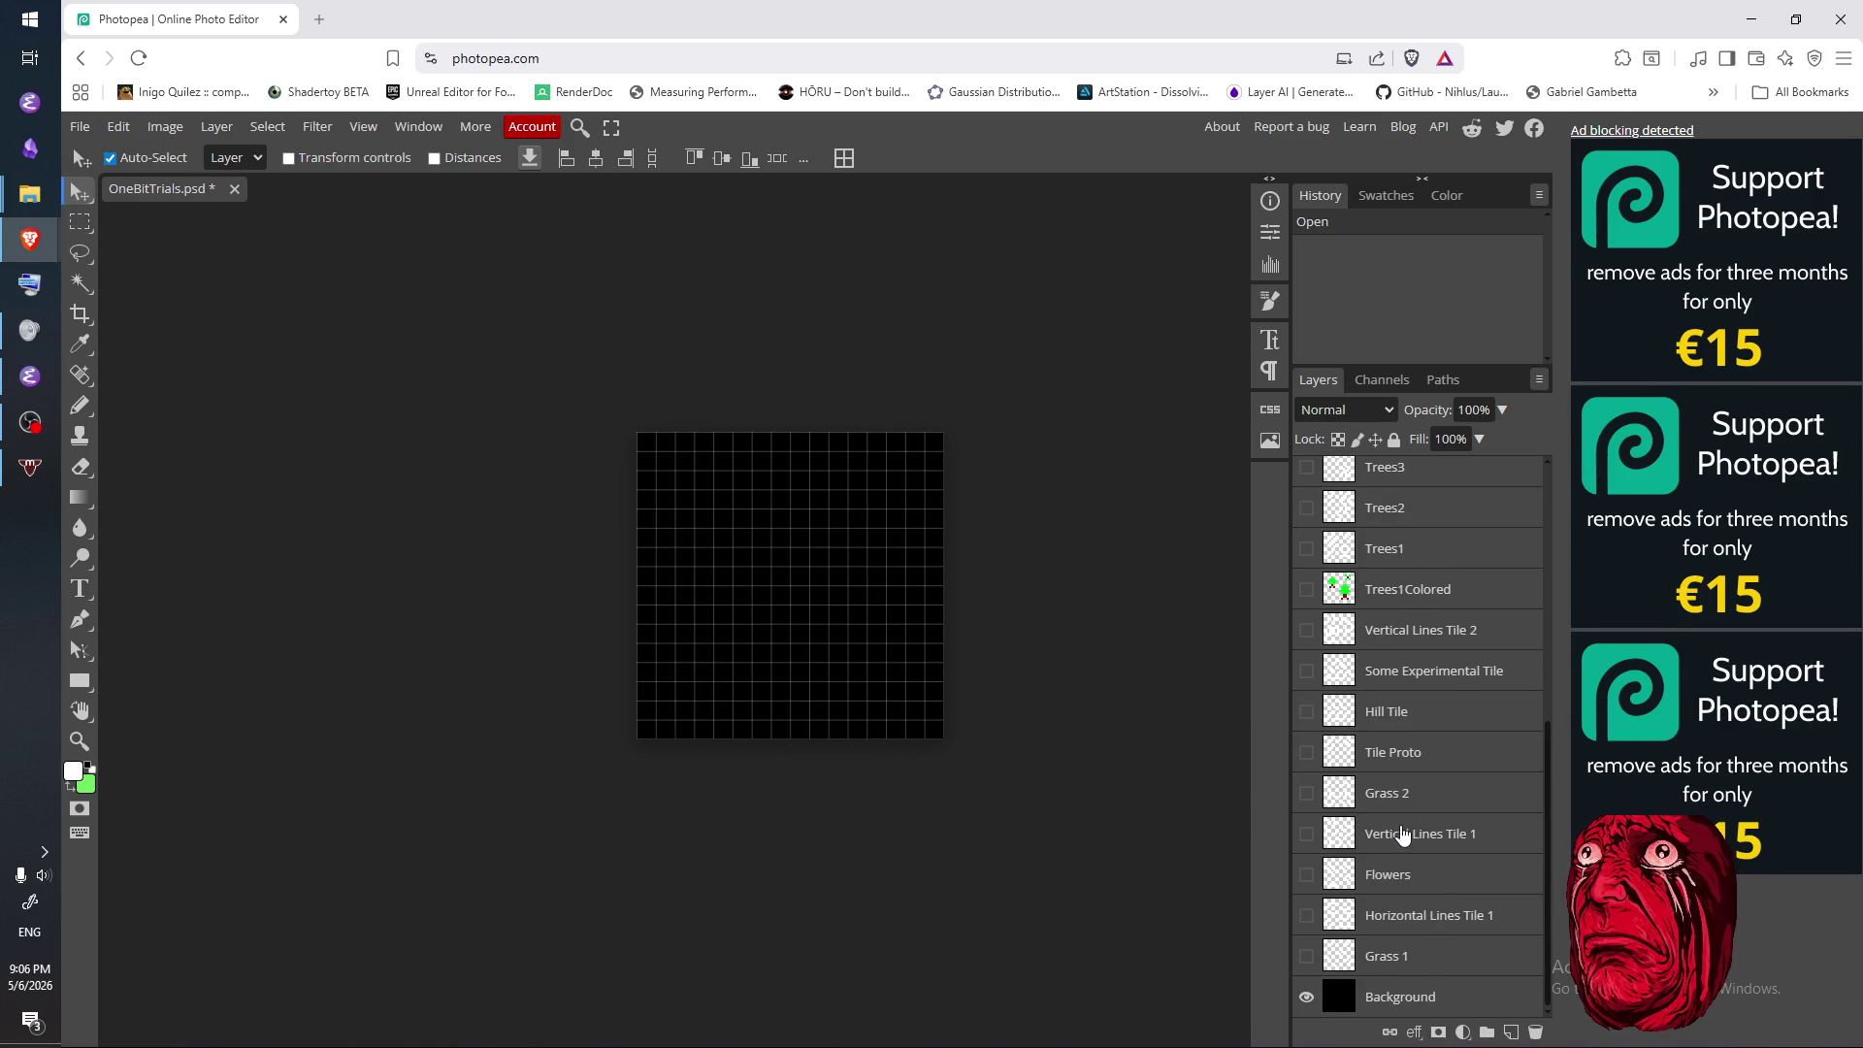
pyautogui.click(1306, 794)
pyautogui.click(1306, 794)
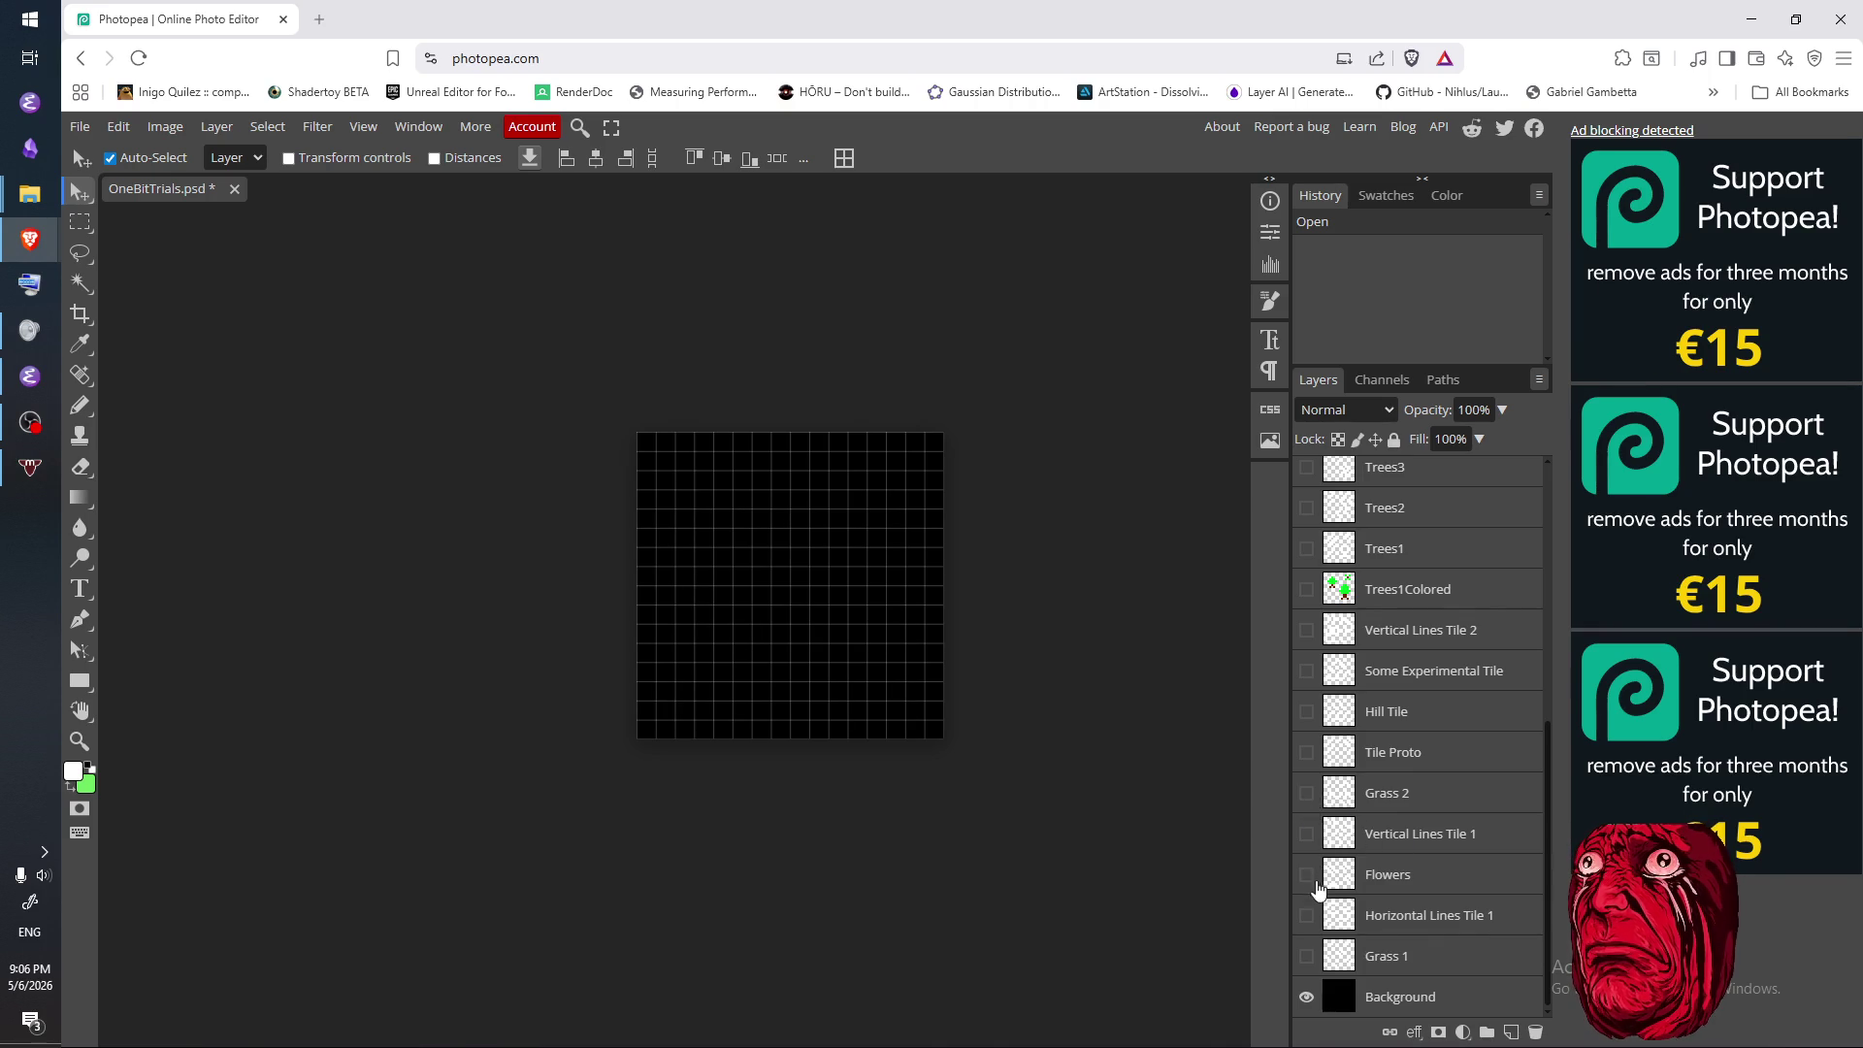
pyautogui.scroll(5, 1339, 892)
pyautogui.click(1306, 639)
pyautogui.click(1306, 639)
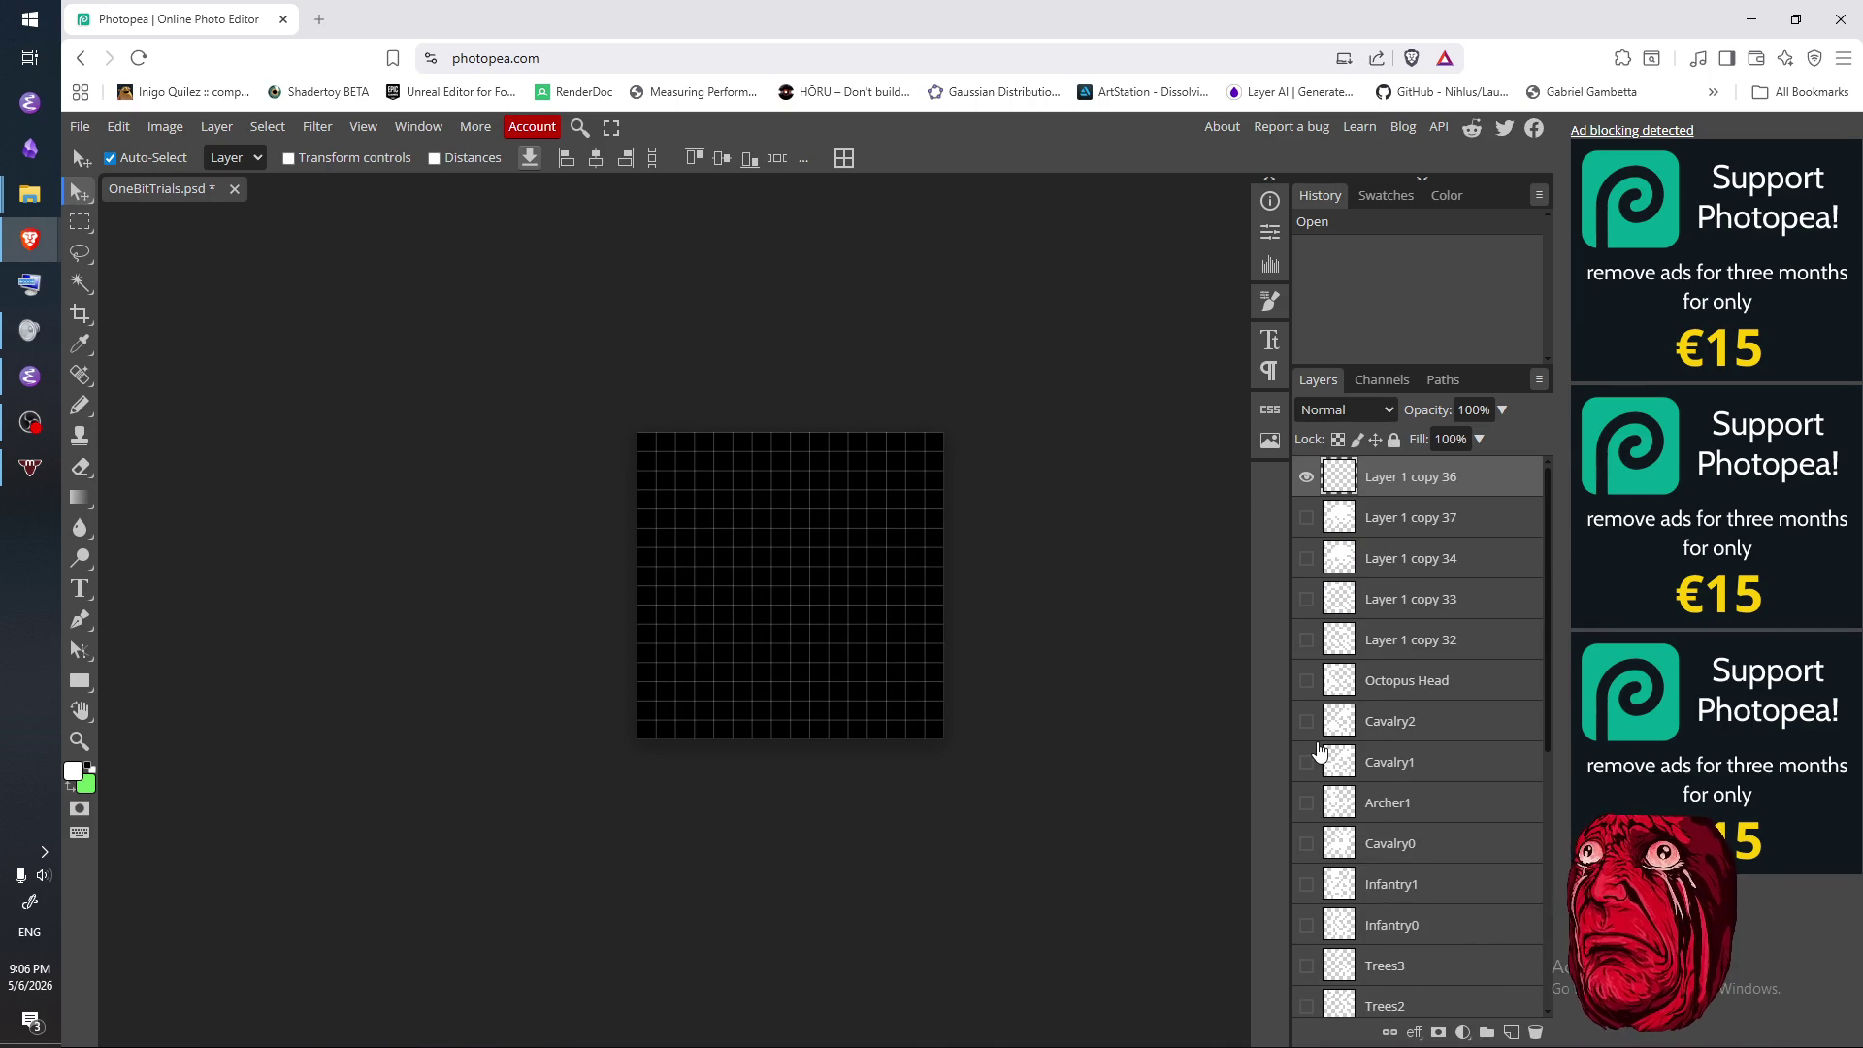
pyautogui.click(1310, 761)
pyautogui.click(1310, 761)
pyautogui.click(1309, 721)
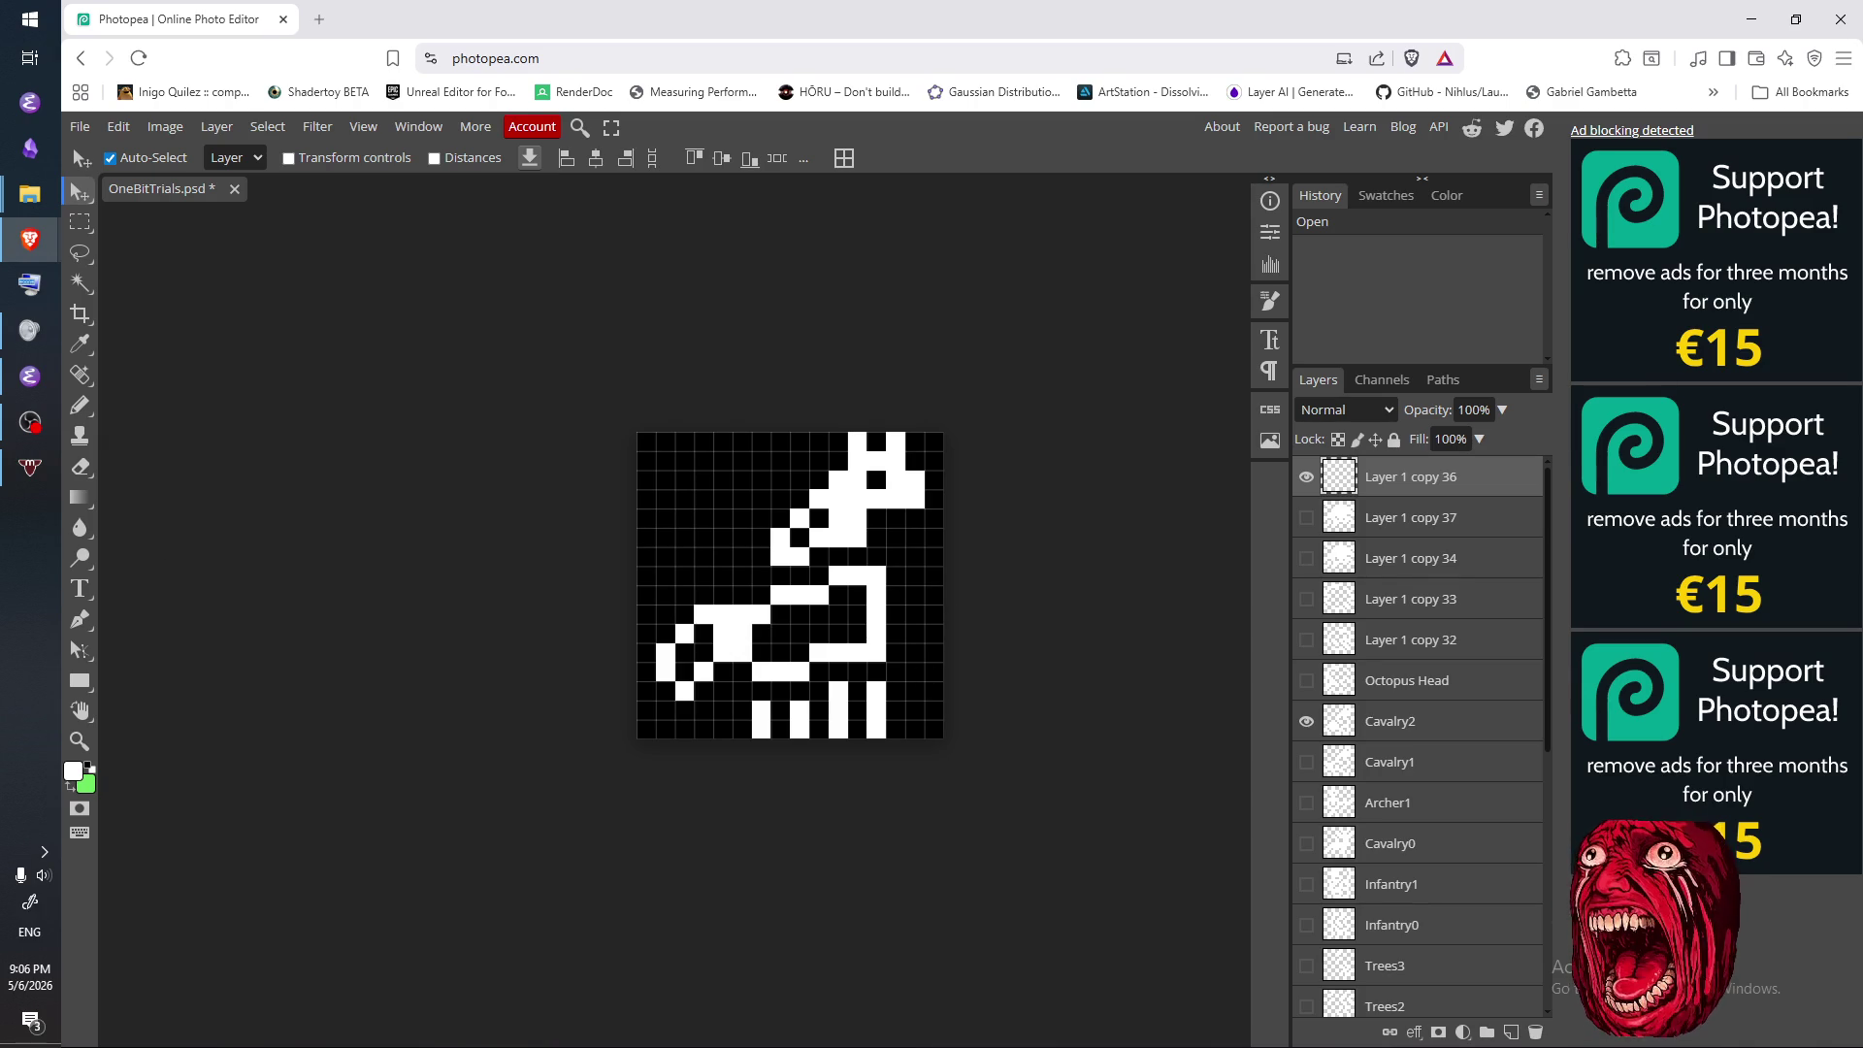
pyautogui.hotkey('alt', 'Tab')
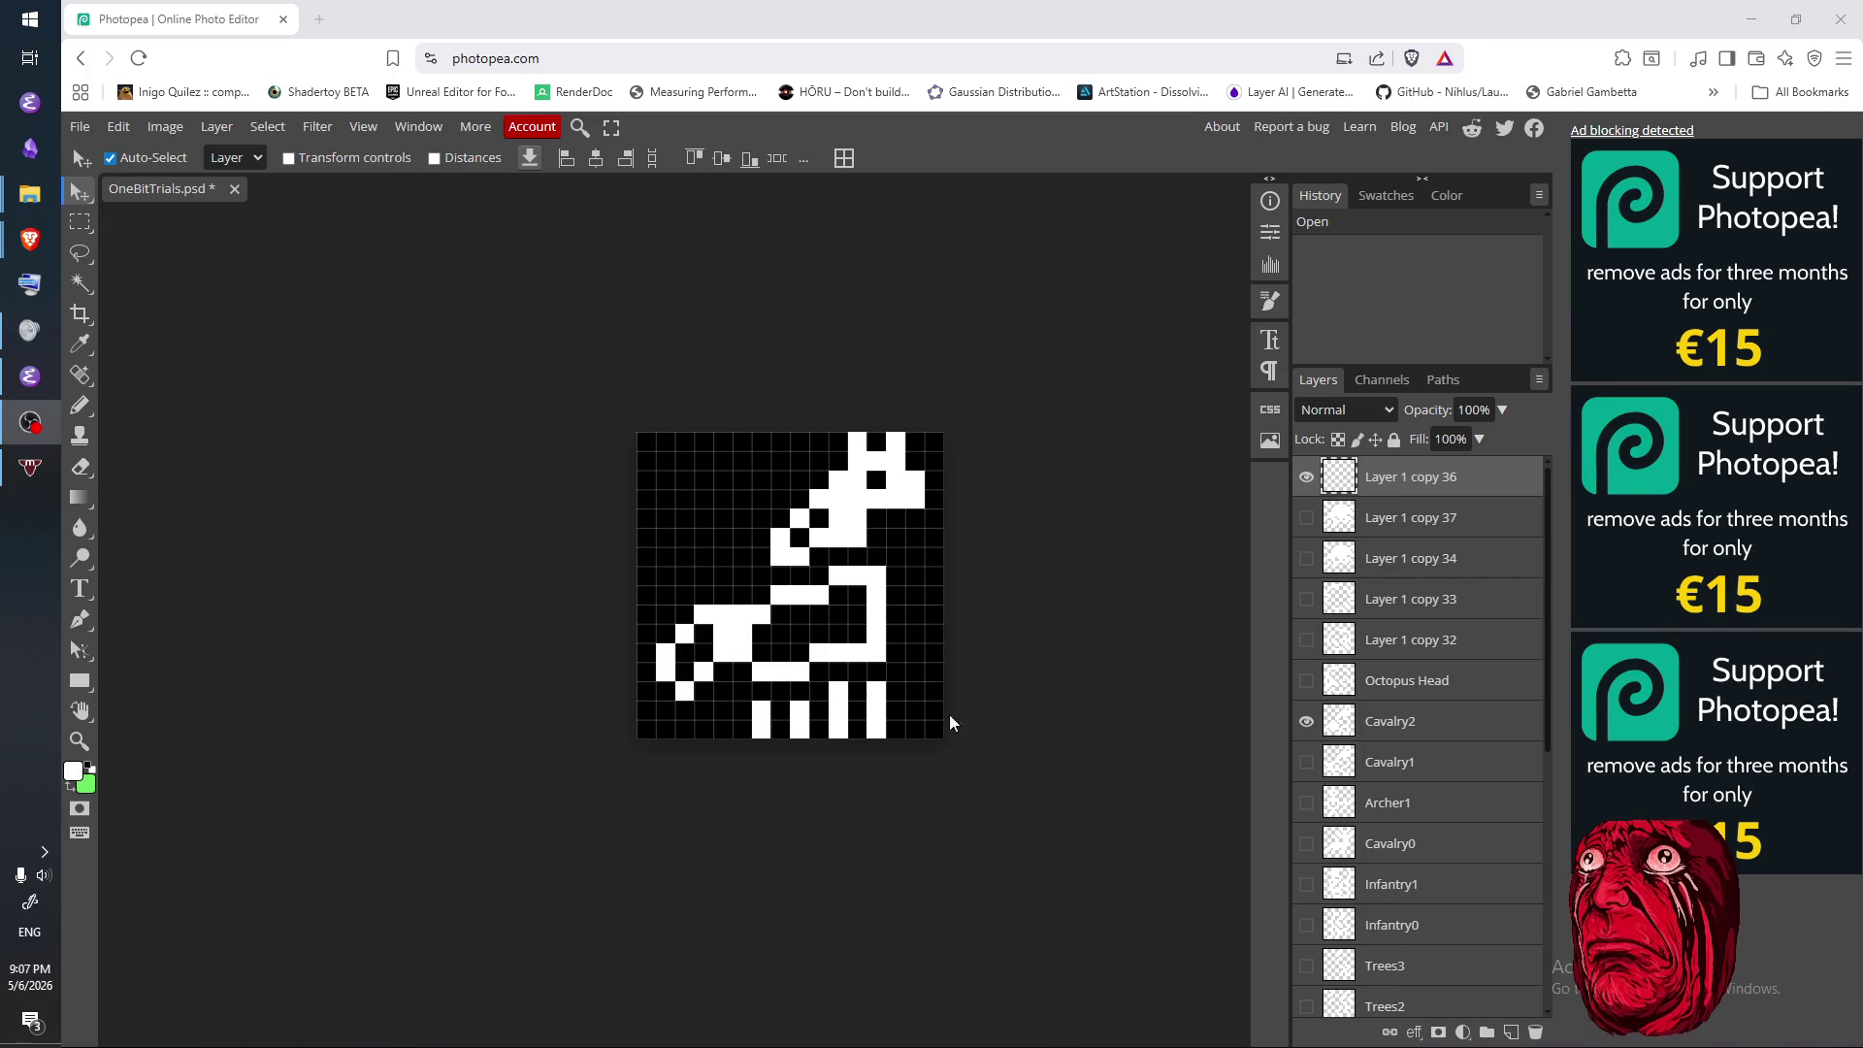
pyautogui.scroll(-2, 1454, 844)
# - Hide Cavalry2 and preview the Trees3, Trees2 and Trees1 tiles in turn
pyautogui.click(1306, 527)
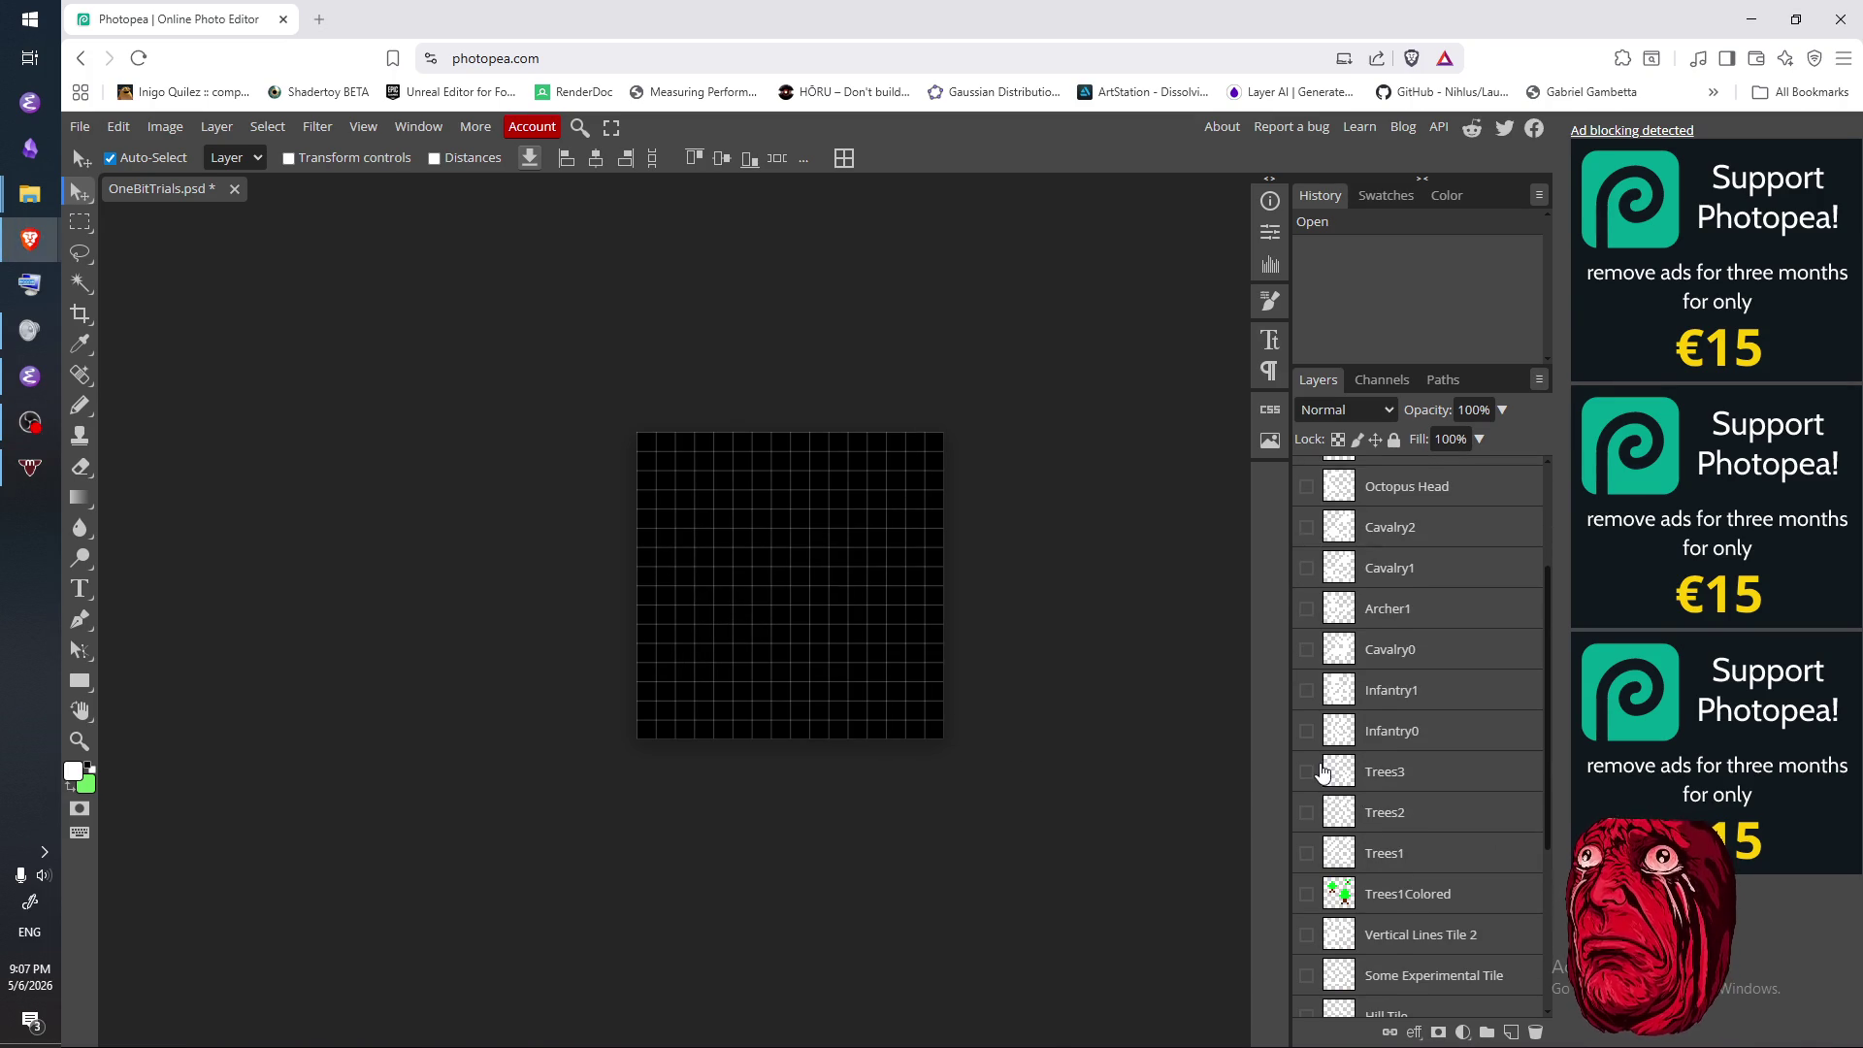
pyautogui.click(1318, 776)
pyautogui.click(1307, 773)
pyautogui.click(1307, 772)
pyautogui.click(1305, 813)
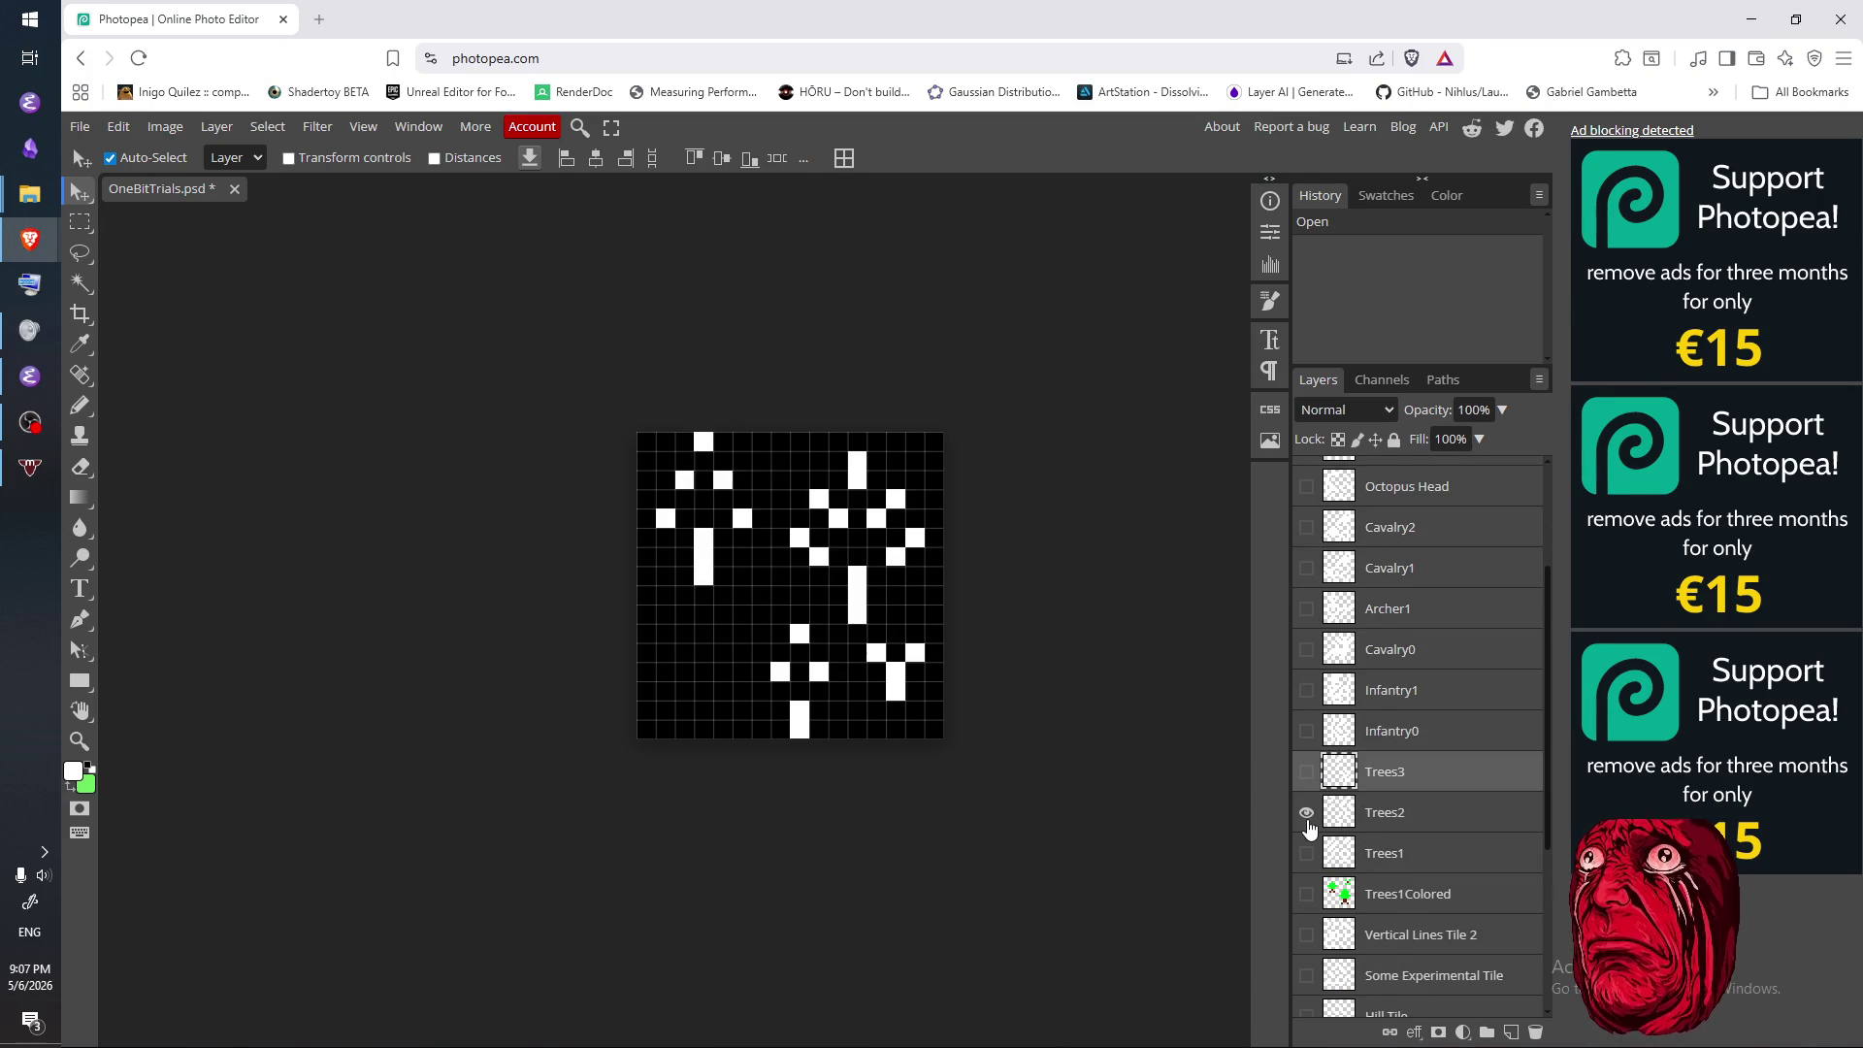
pyautogui.click(1305, 813)
pyautogui.click(1315, 856)
pyautogui.click(1307, 853)
pyautogui.click(1306, 854)
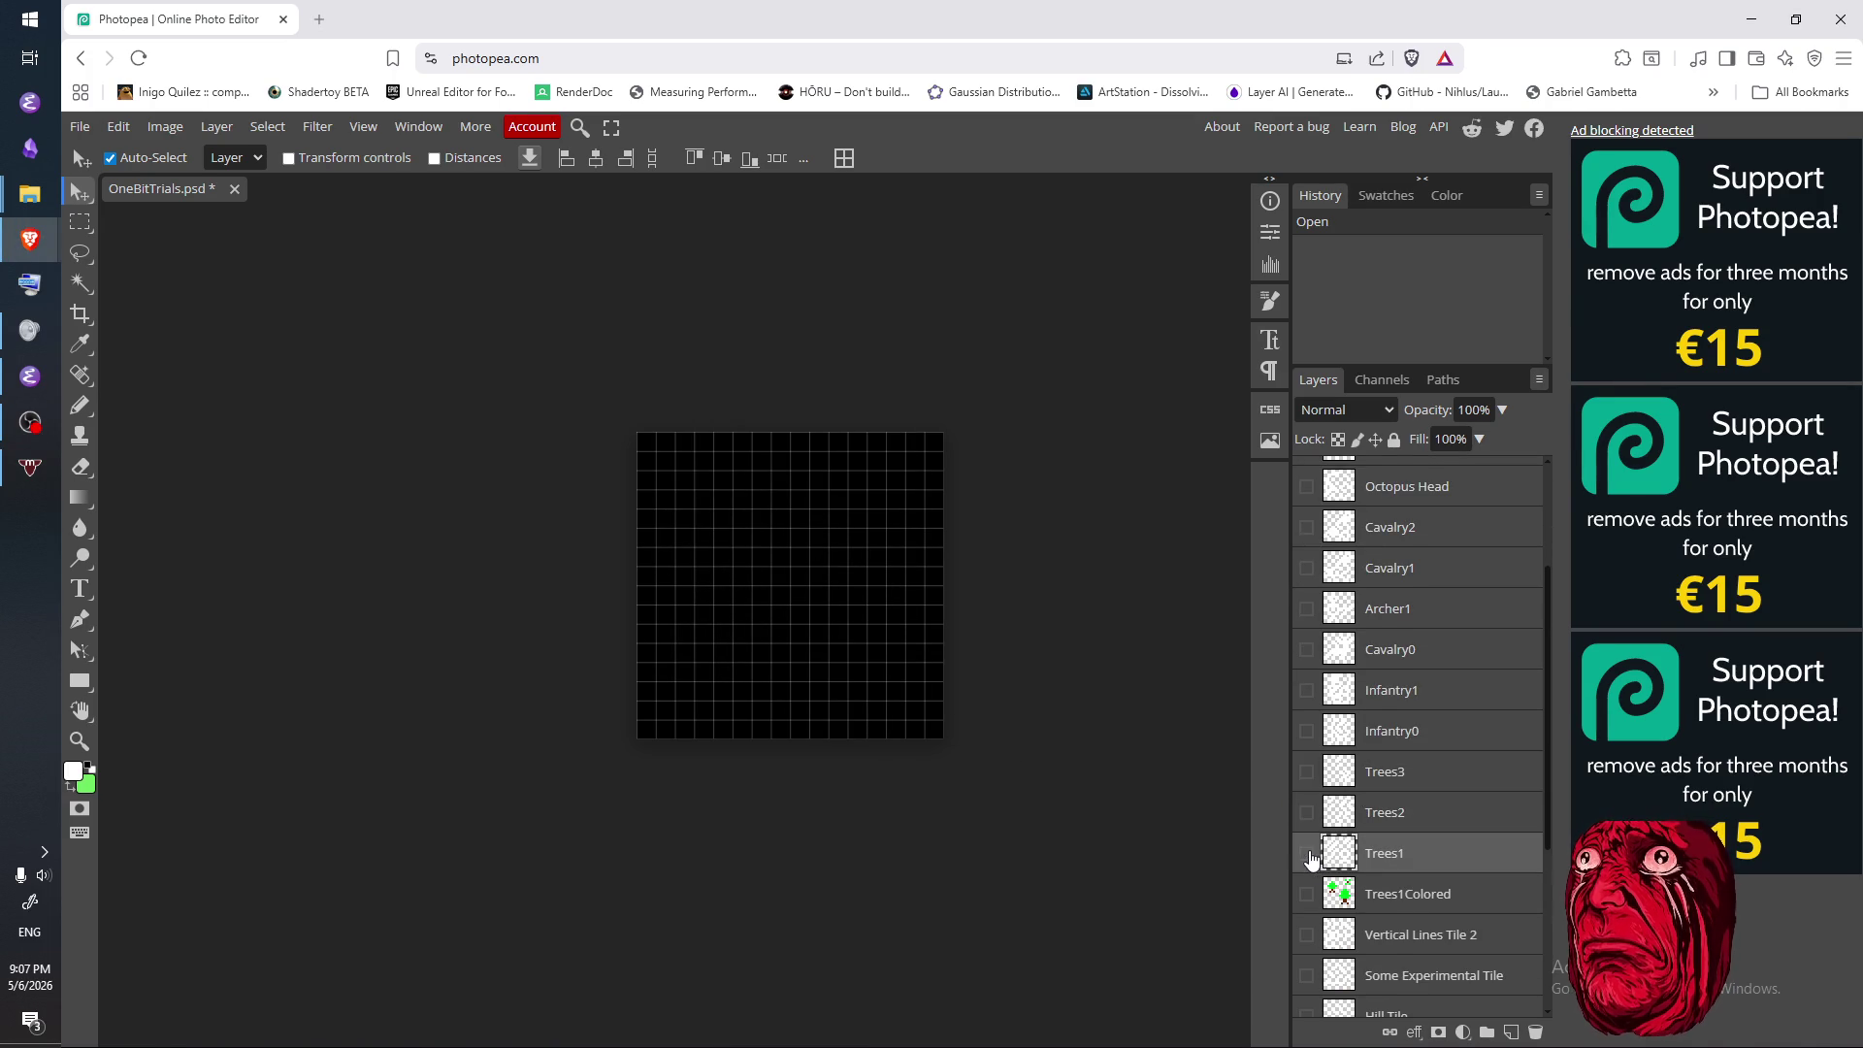
# - Preview Some Experimental Tile, the Hill Tile and the Grass 2 tile, hiding each afterwards
pyautogui.scroll(-3, 1317, 870)
pyautogui.click(1306, 643)
pyautogui.click(1306, 643)
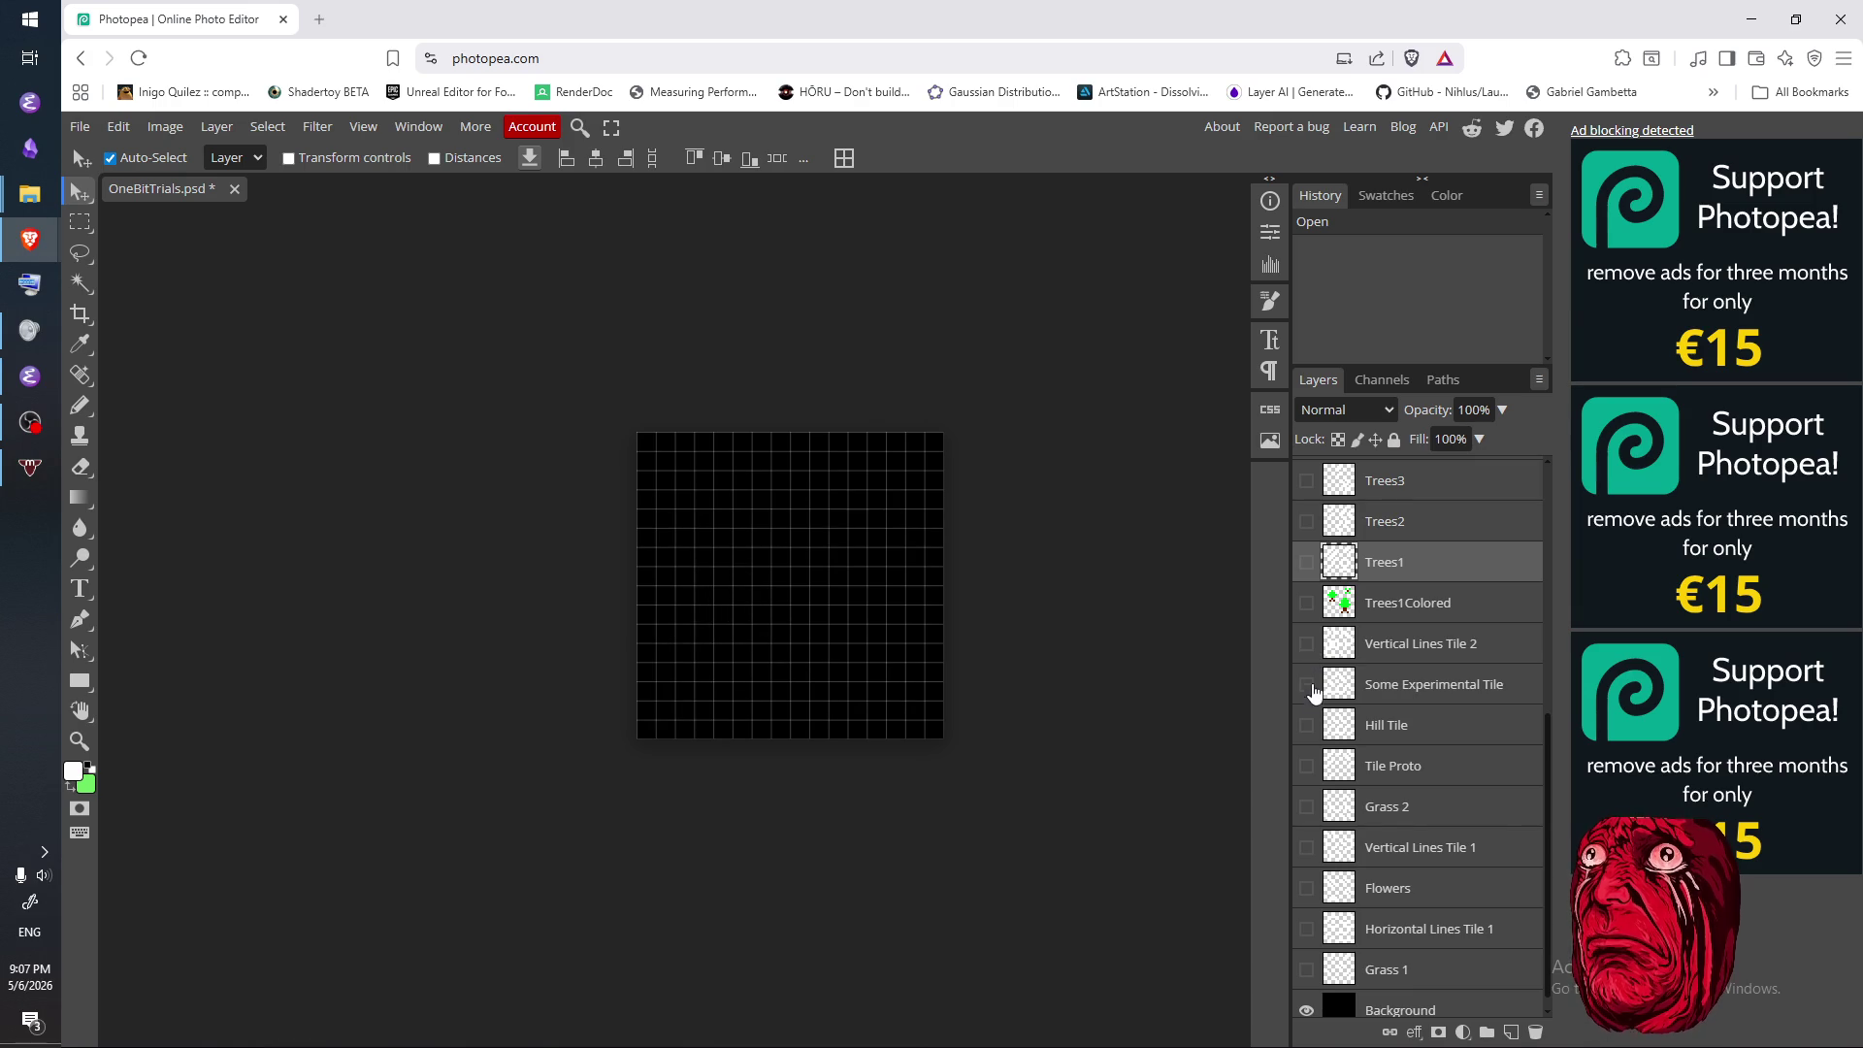
pyautogui.click(1305, 684)
pyautogui.click(1306, 683)
pyautogui.click(1306, 725)
pyautogui.click(1306, 724)
pyautogui.click(1306, 806)
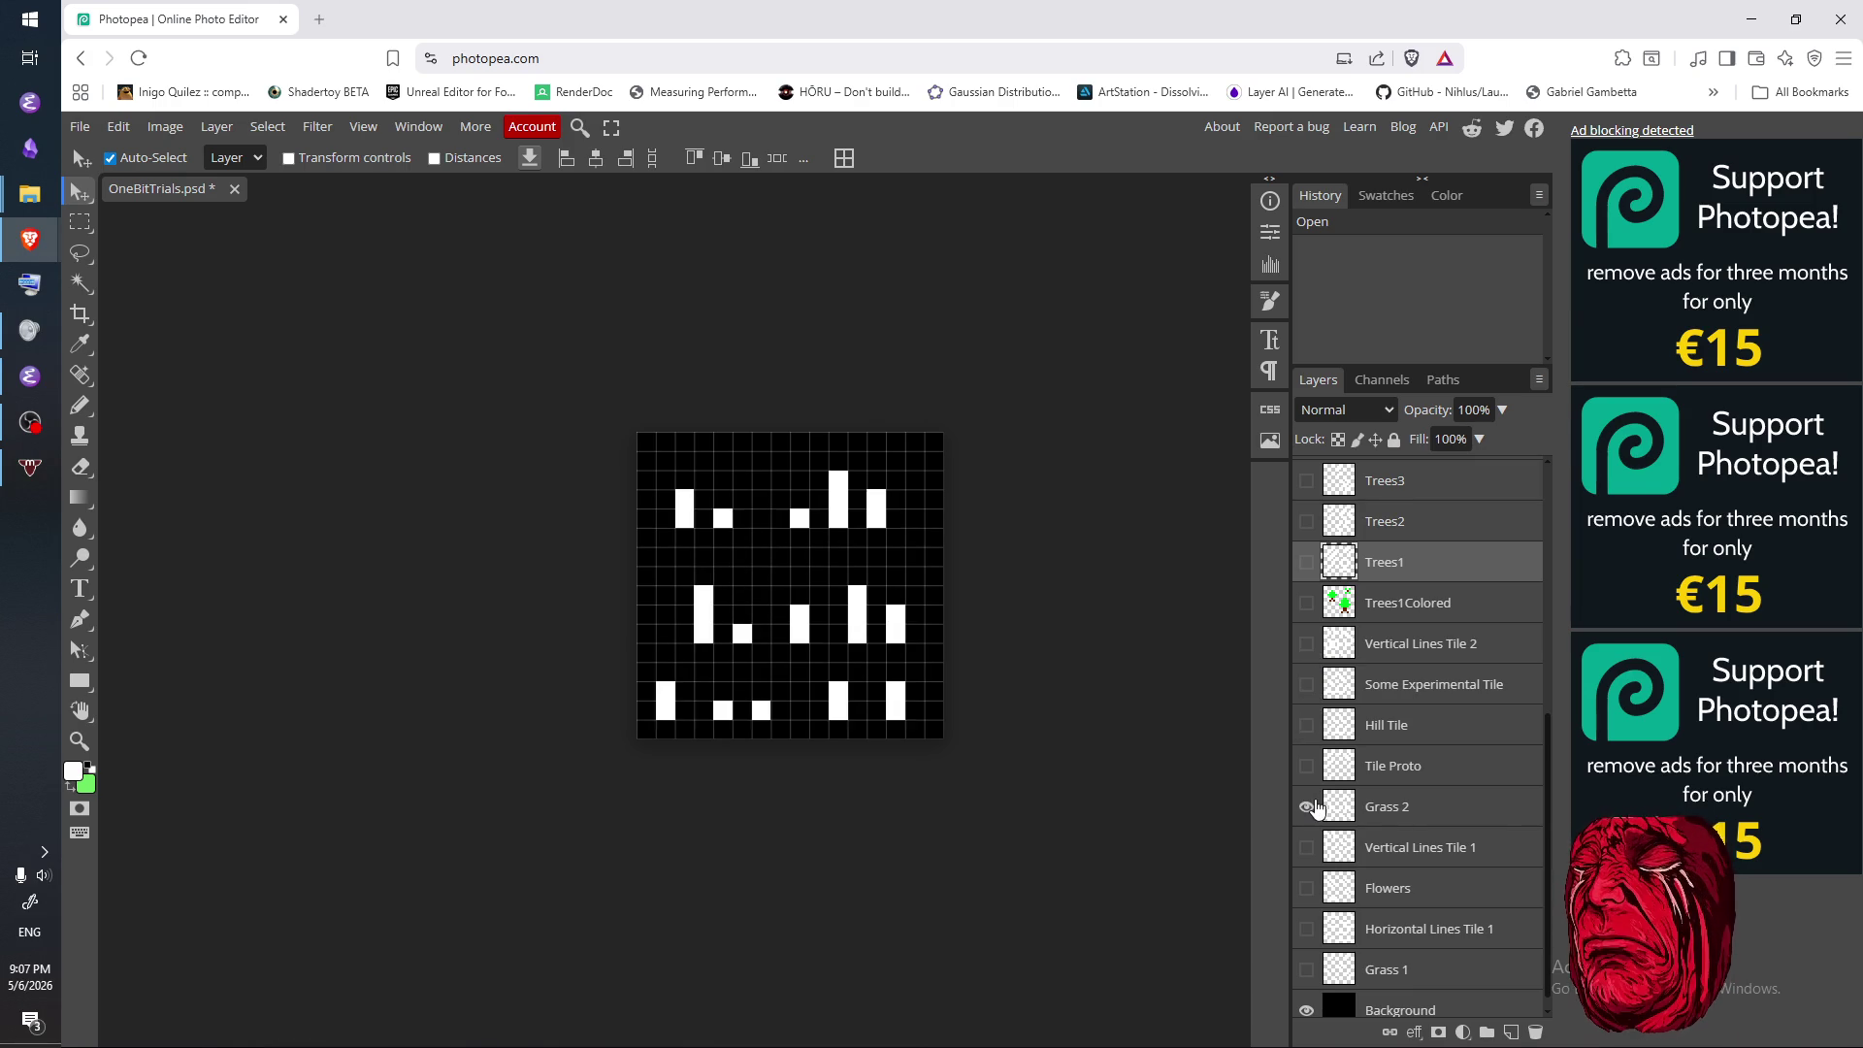
pyautogui.click(1306, 806)
# - Check Vertical Lines Tile 1 and Flowers, then show and select Horizontal Lines Tile 1
pyautogui.click(1305, 847)
pyautogui.click(1306, 847)
pyautogui.click(1306, 888)
pyautogui.click(1305, 887)
pyautogui.click(1306, 928)
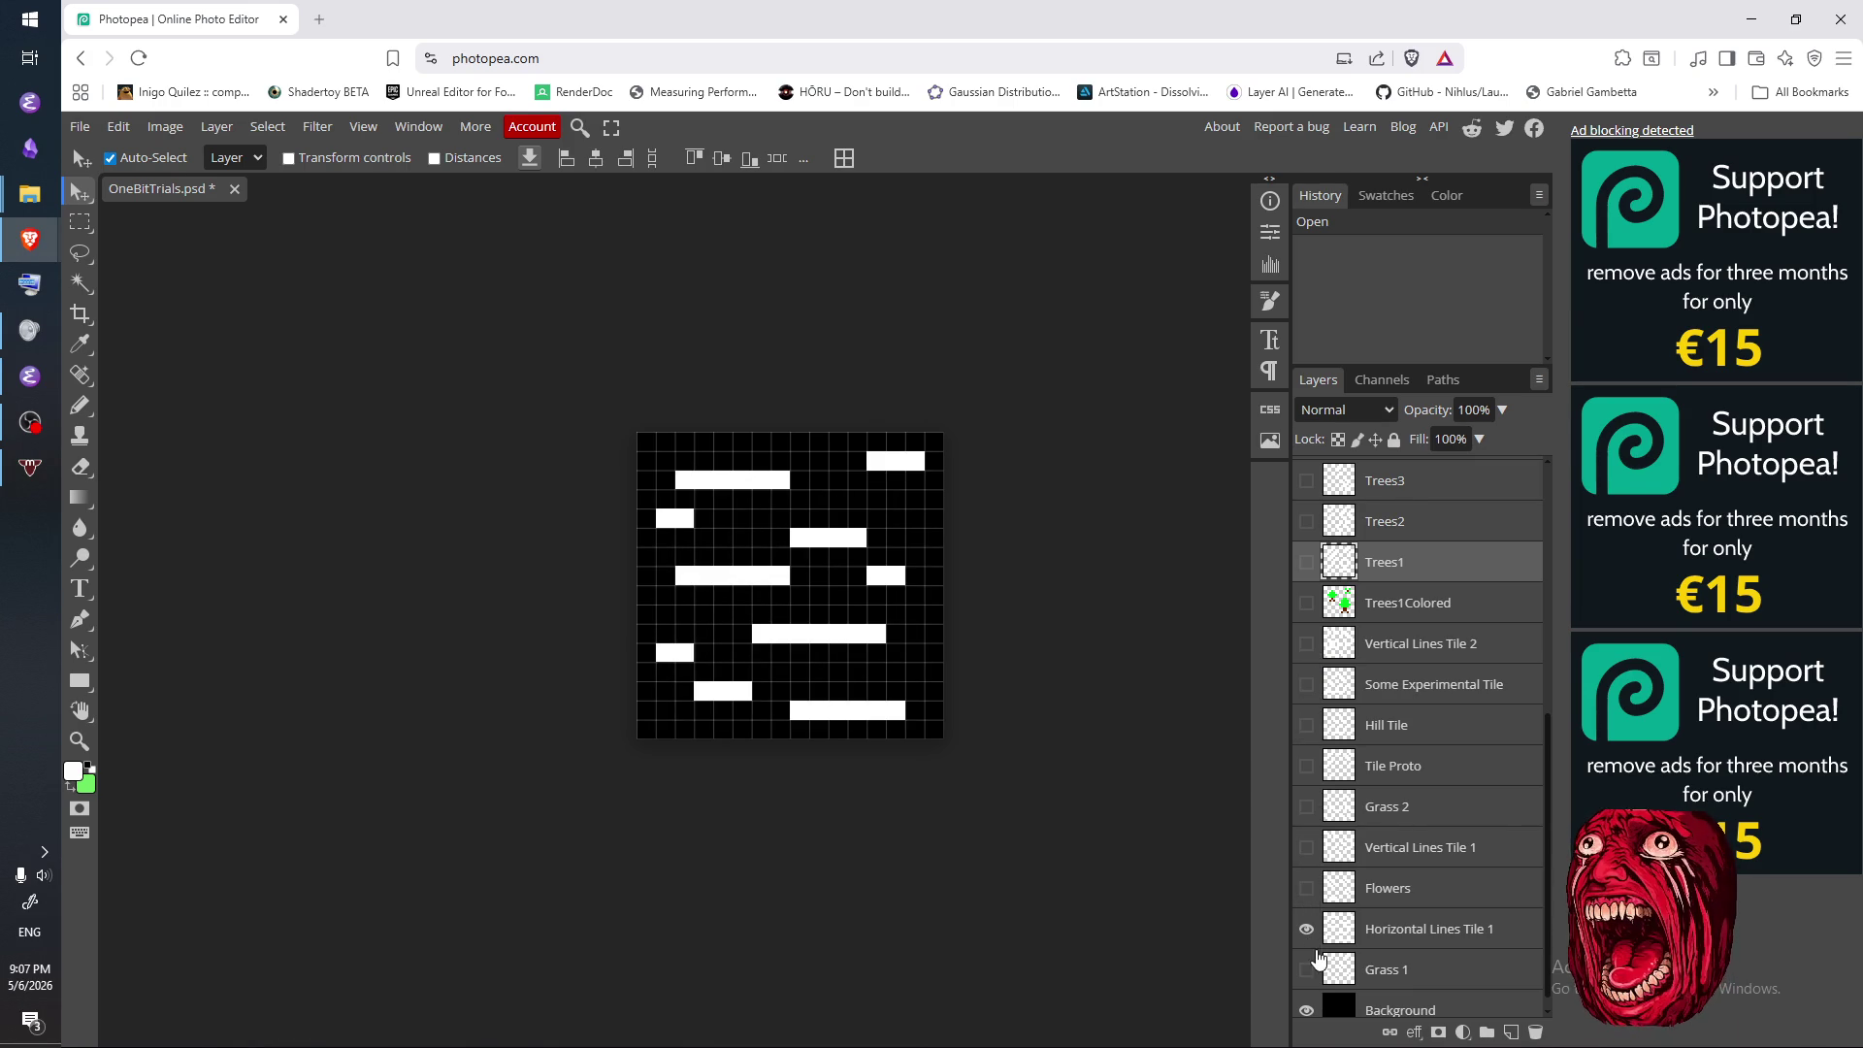
pyautogui.click(1376, 931)
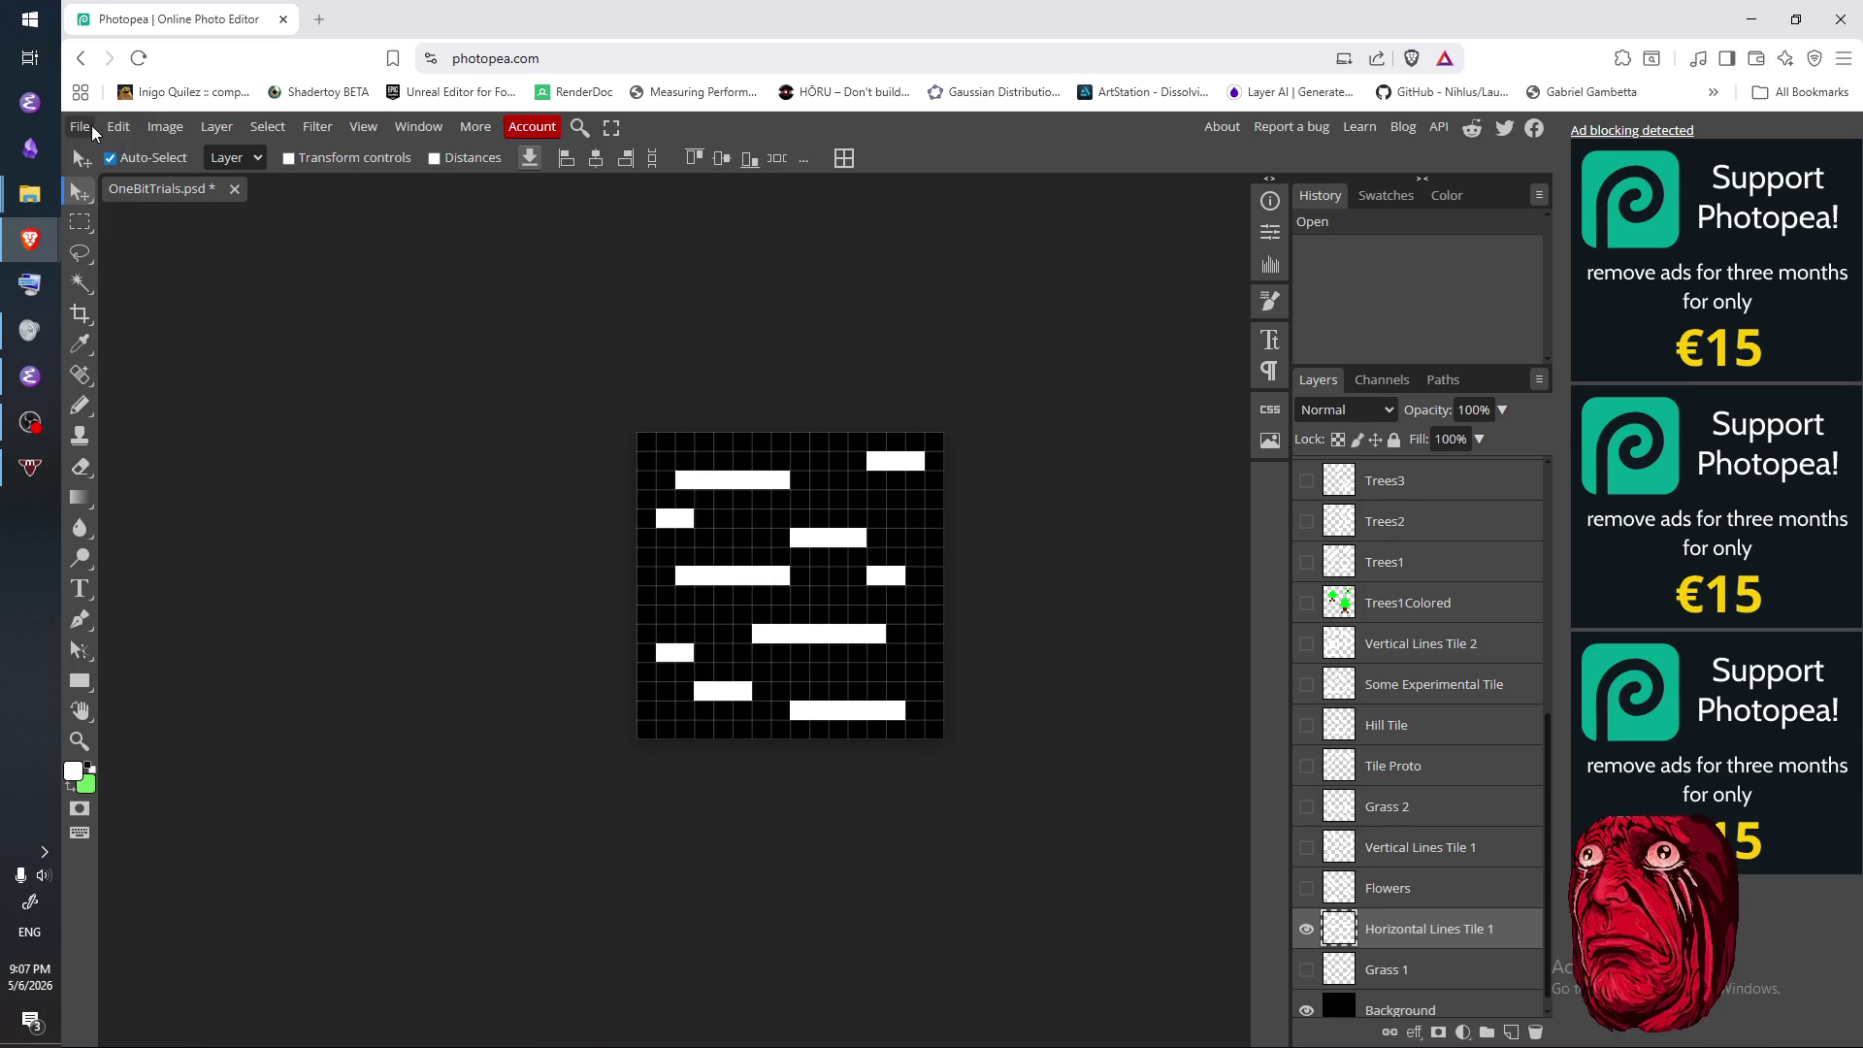
# - Export the tile as PNG named T_OverWorldWater to the Desktop and close the ad-blocker notice
pyautogui.click(80, 126)
pyautogui.moveTo(206, 429)
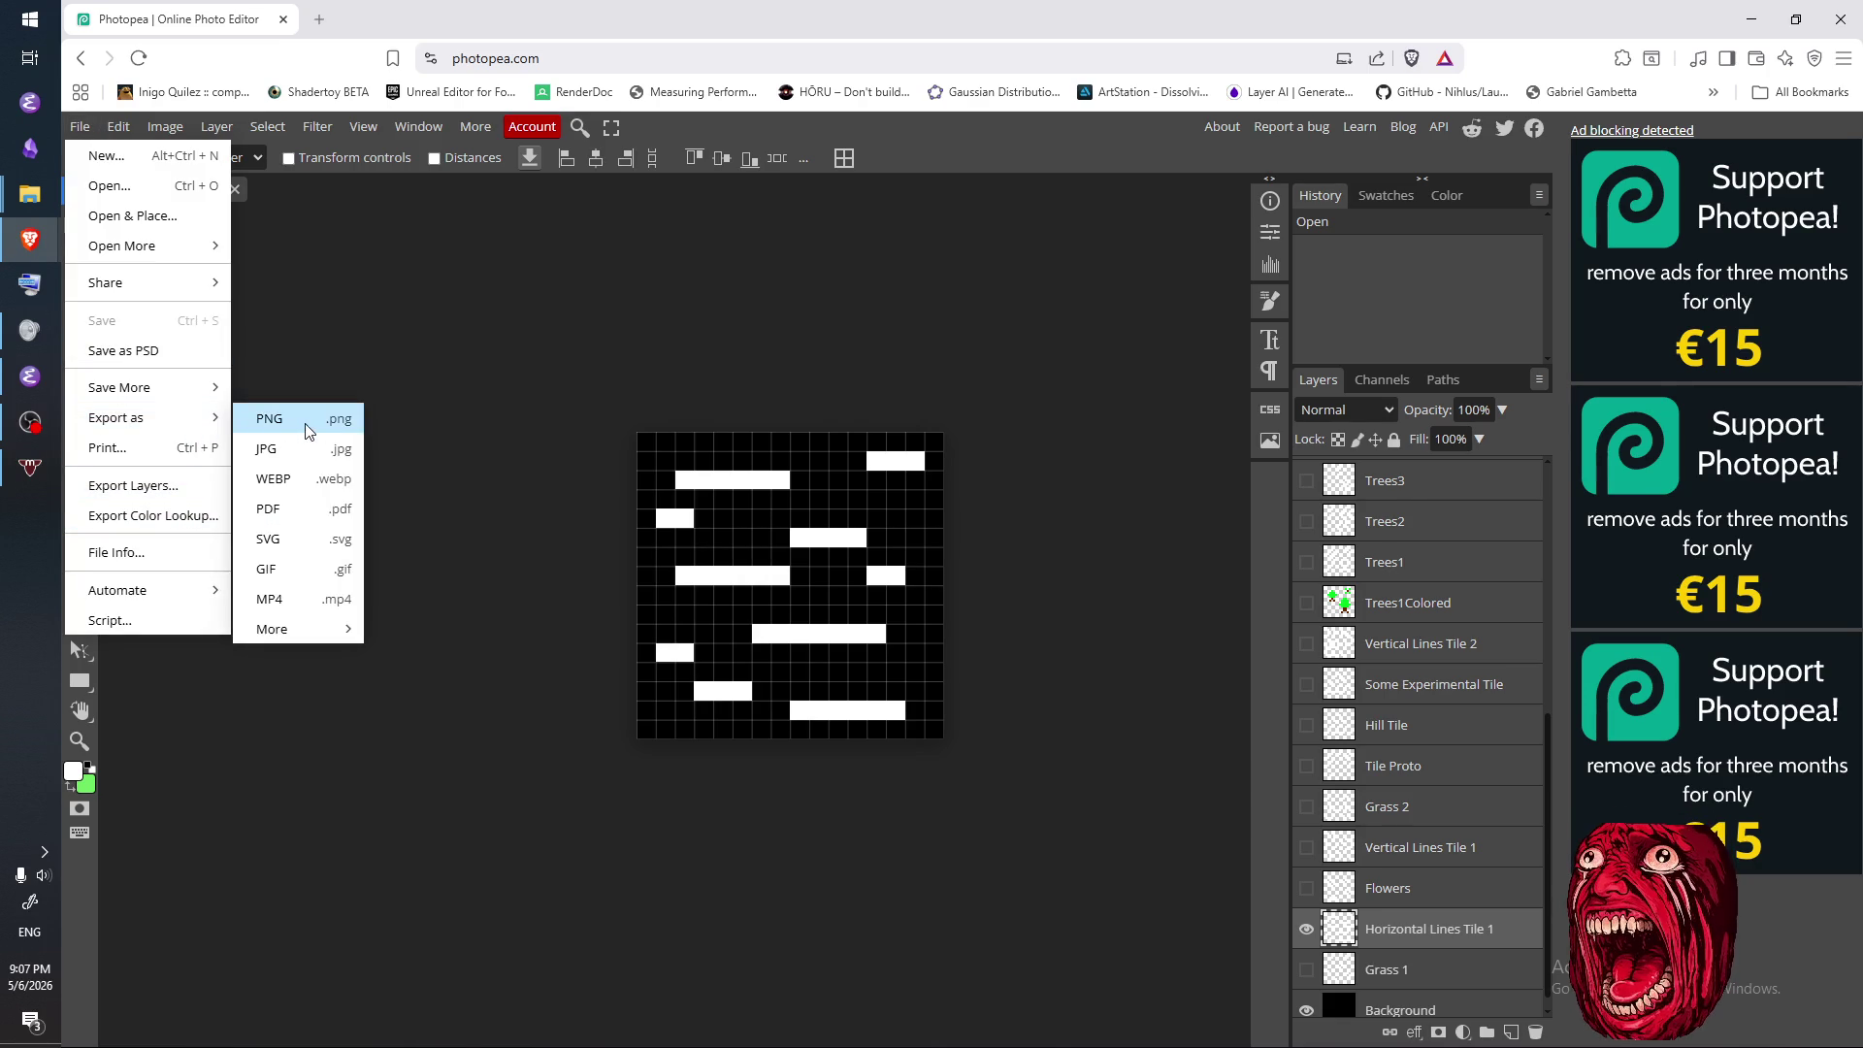
pyautogui.click(269, 418)
pyautogui.doubleClick(794, 333)
pyautogui.write('T_O')
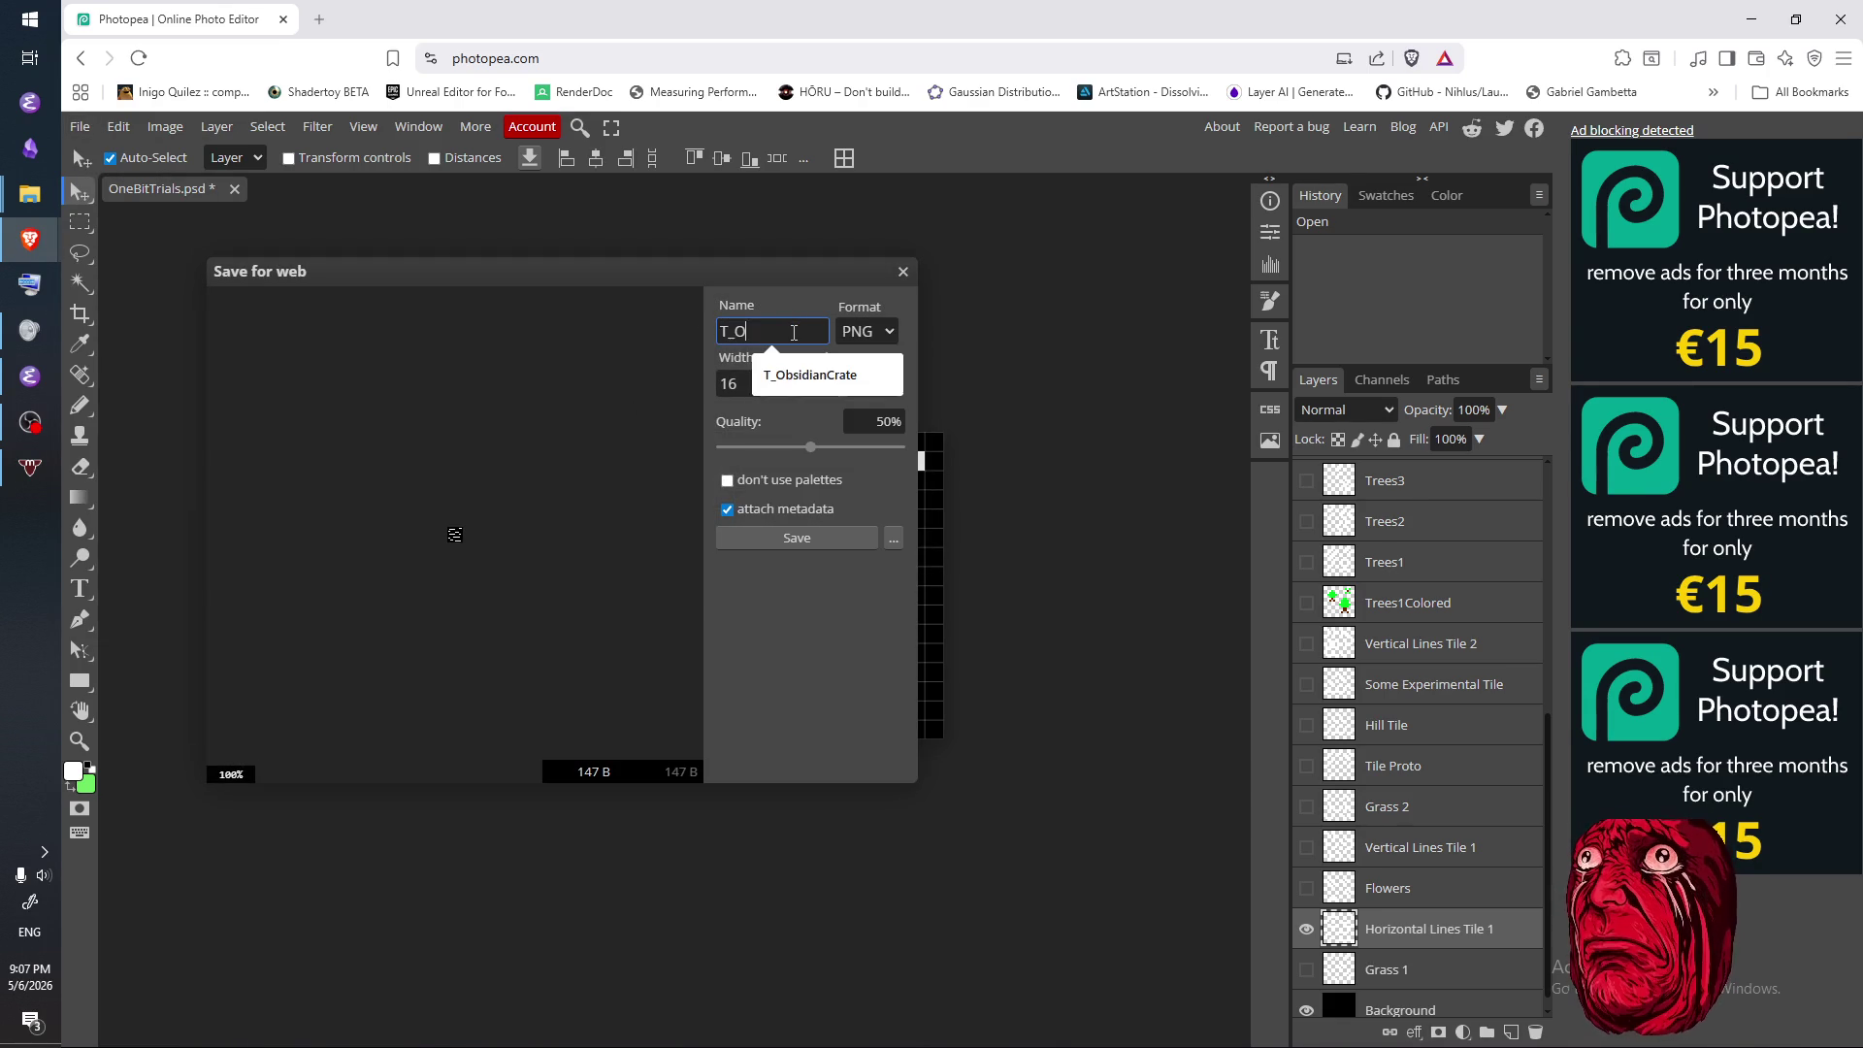
pyautogui.write('verWorldWater')
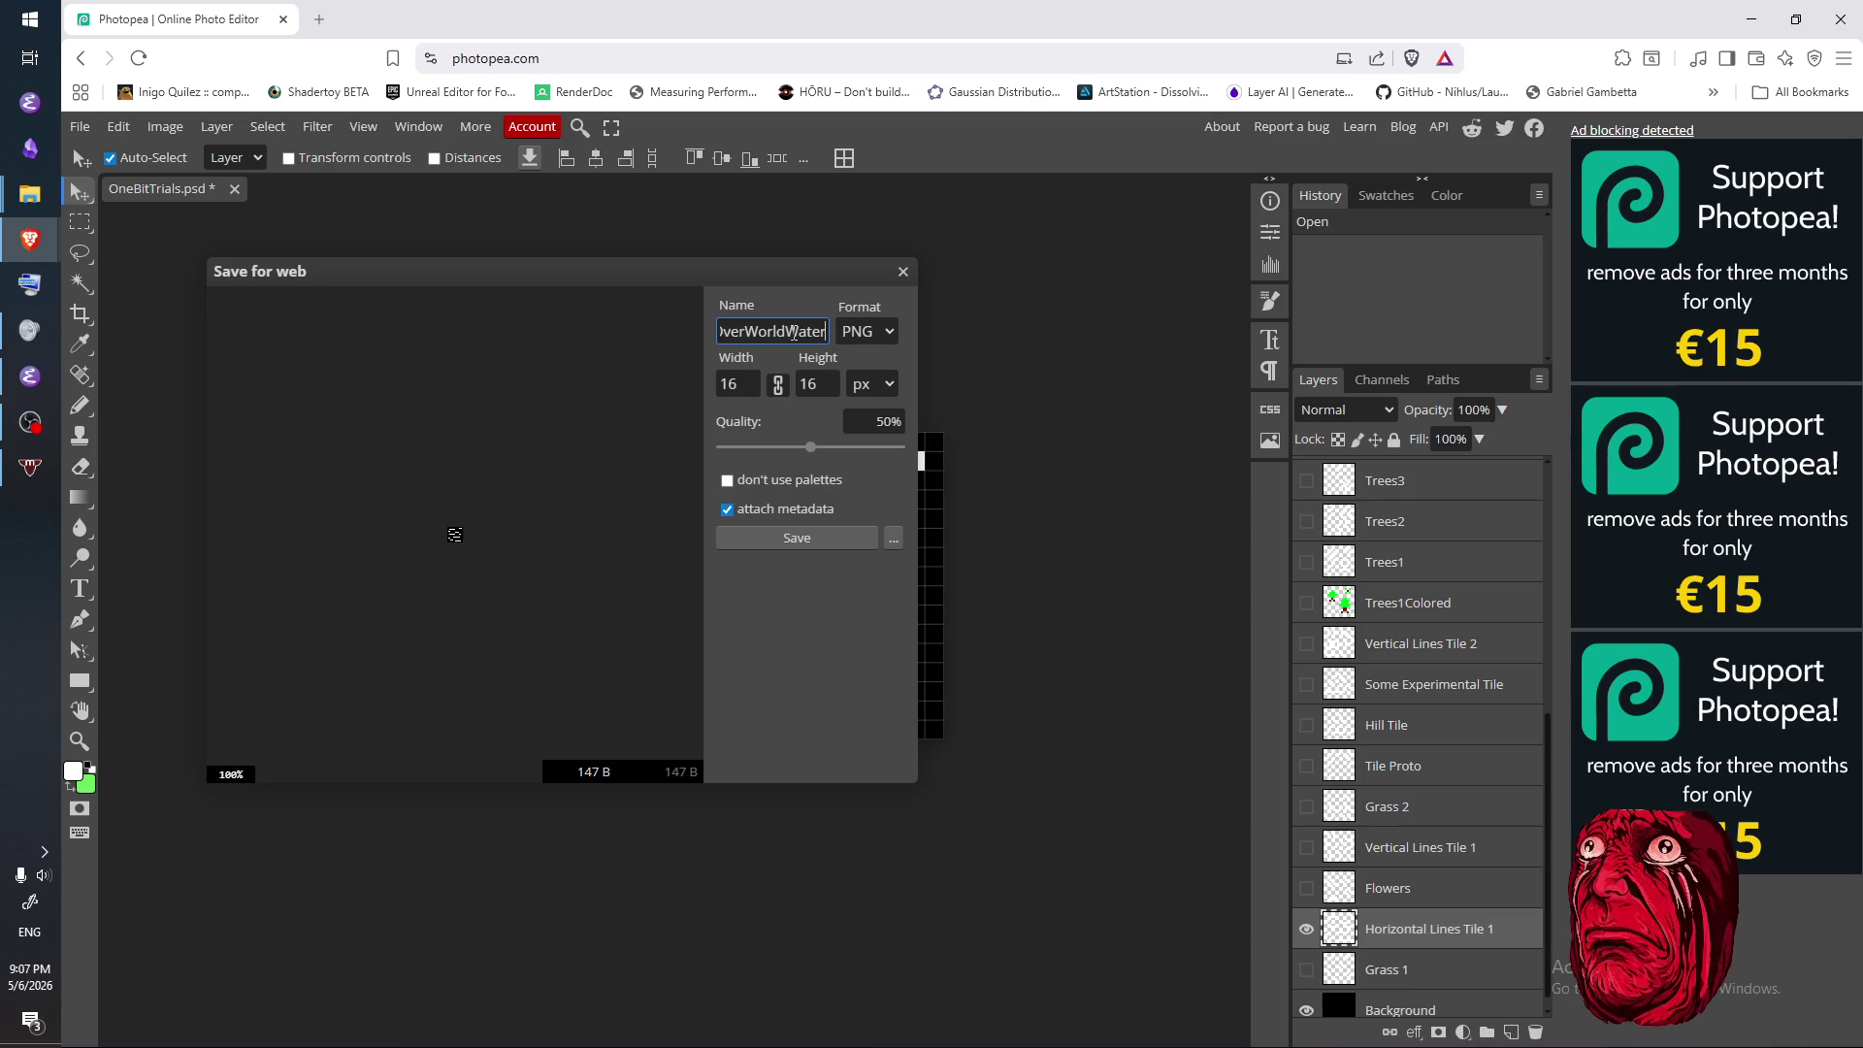
pyautogui.click(865, 537)
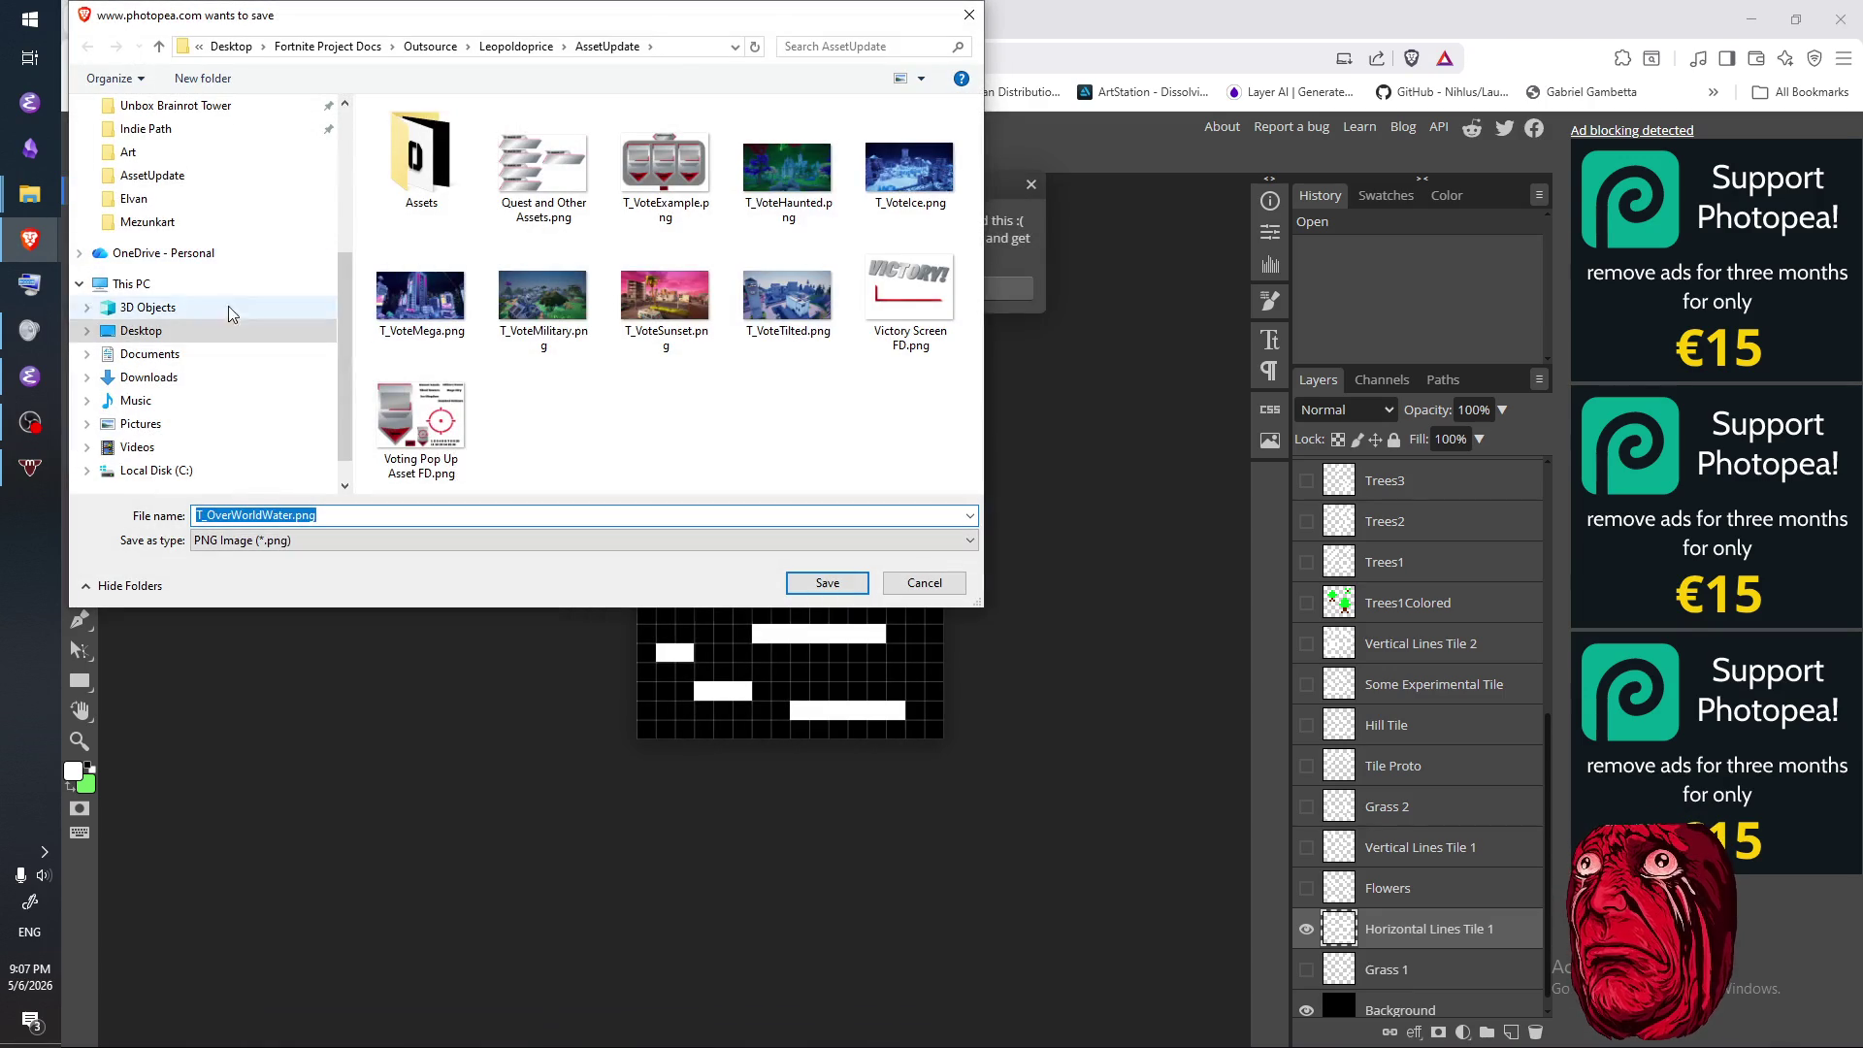
pyautogui.click(238, 331)
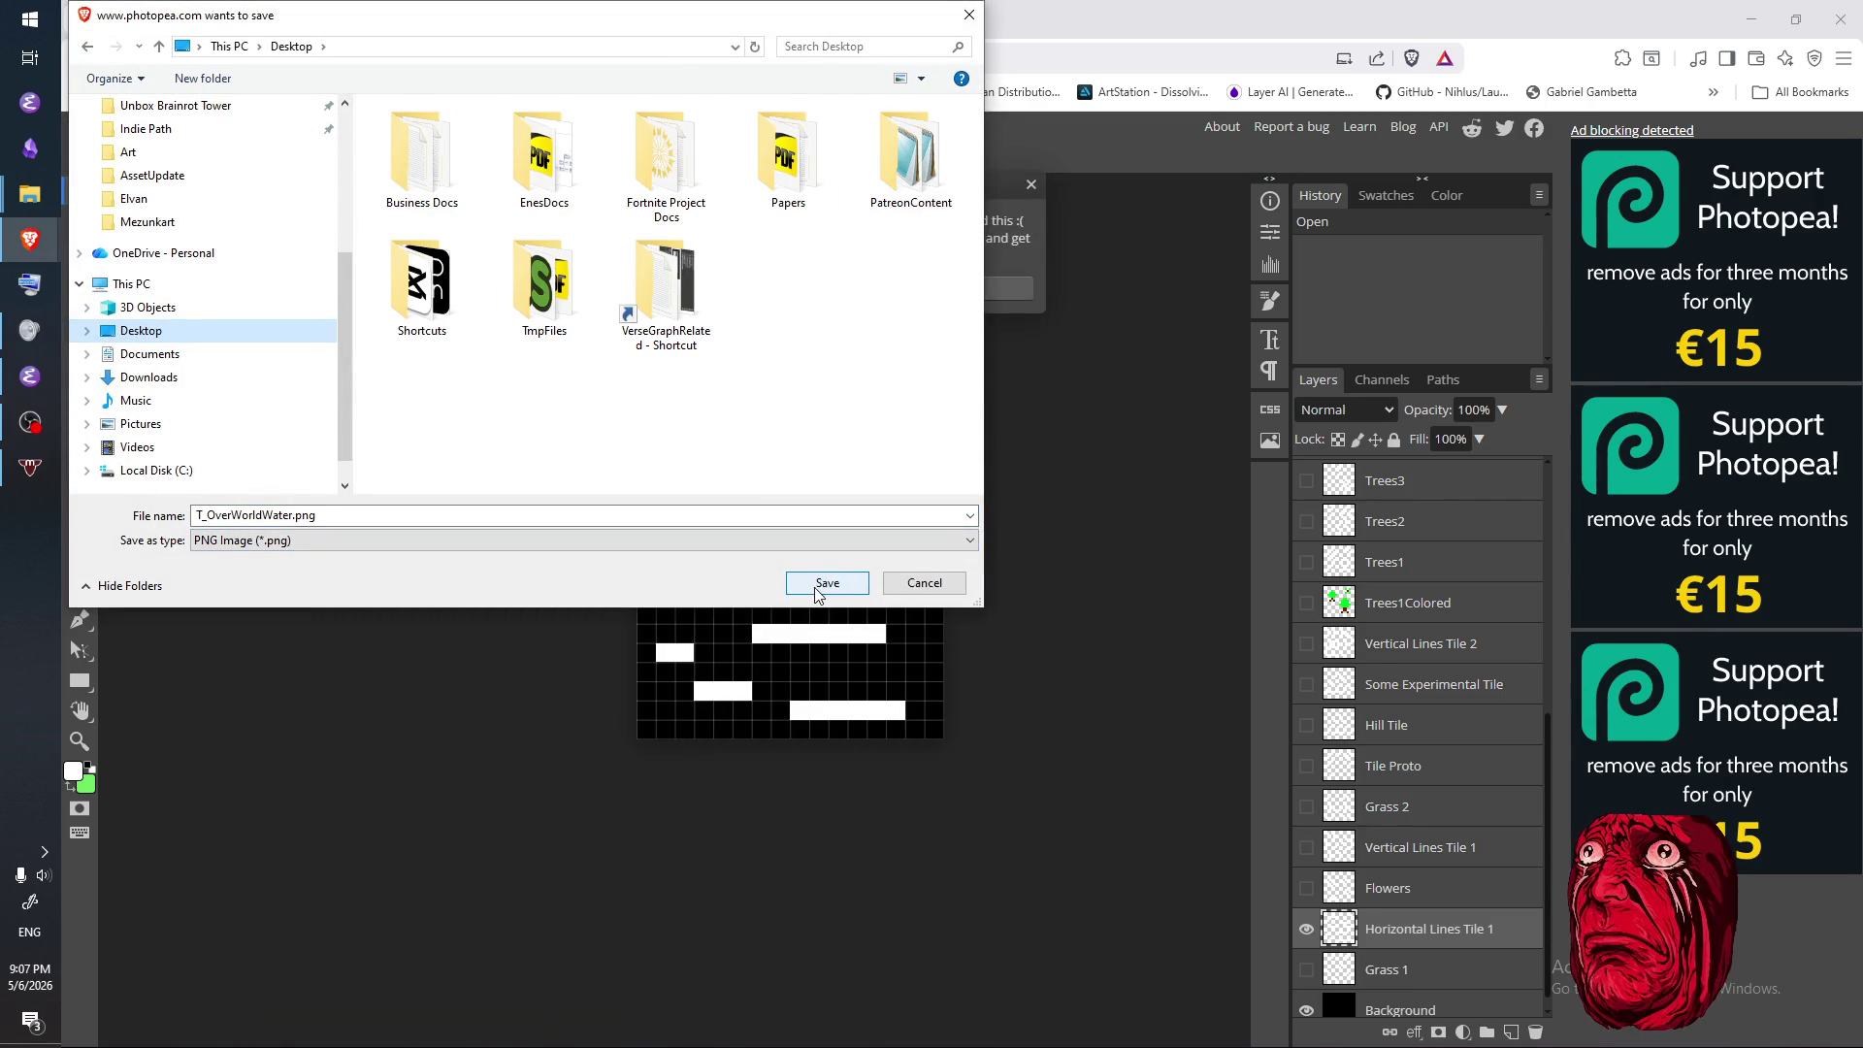
pyautogui.click(818, 588)
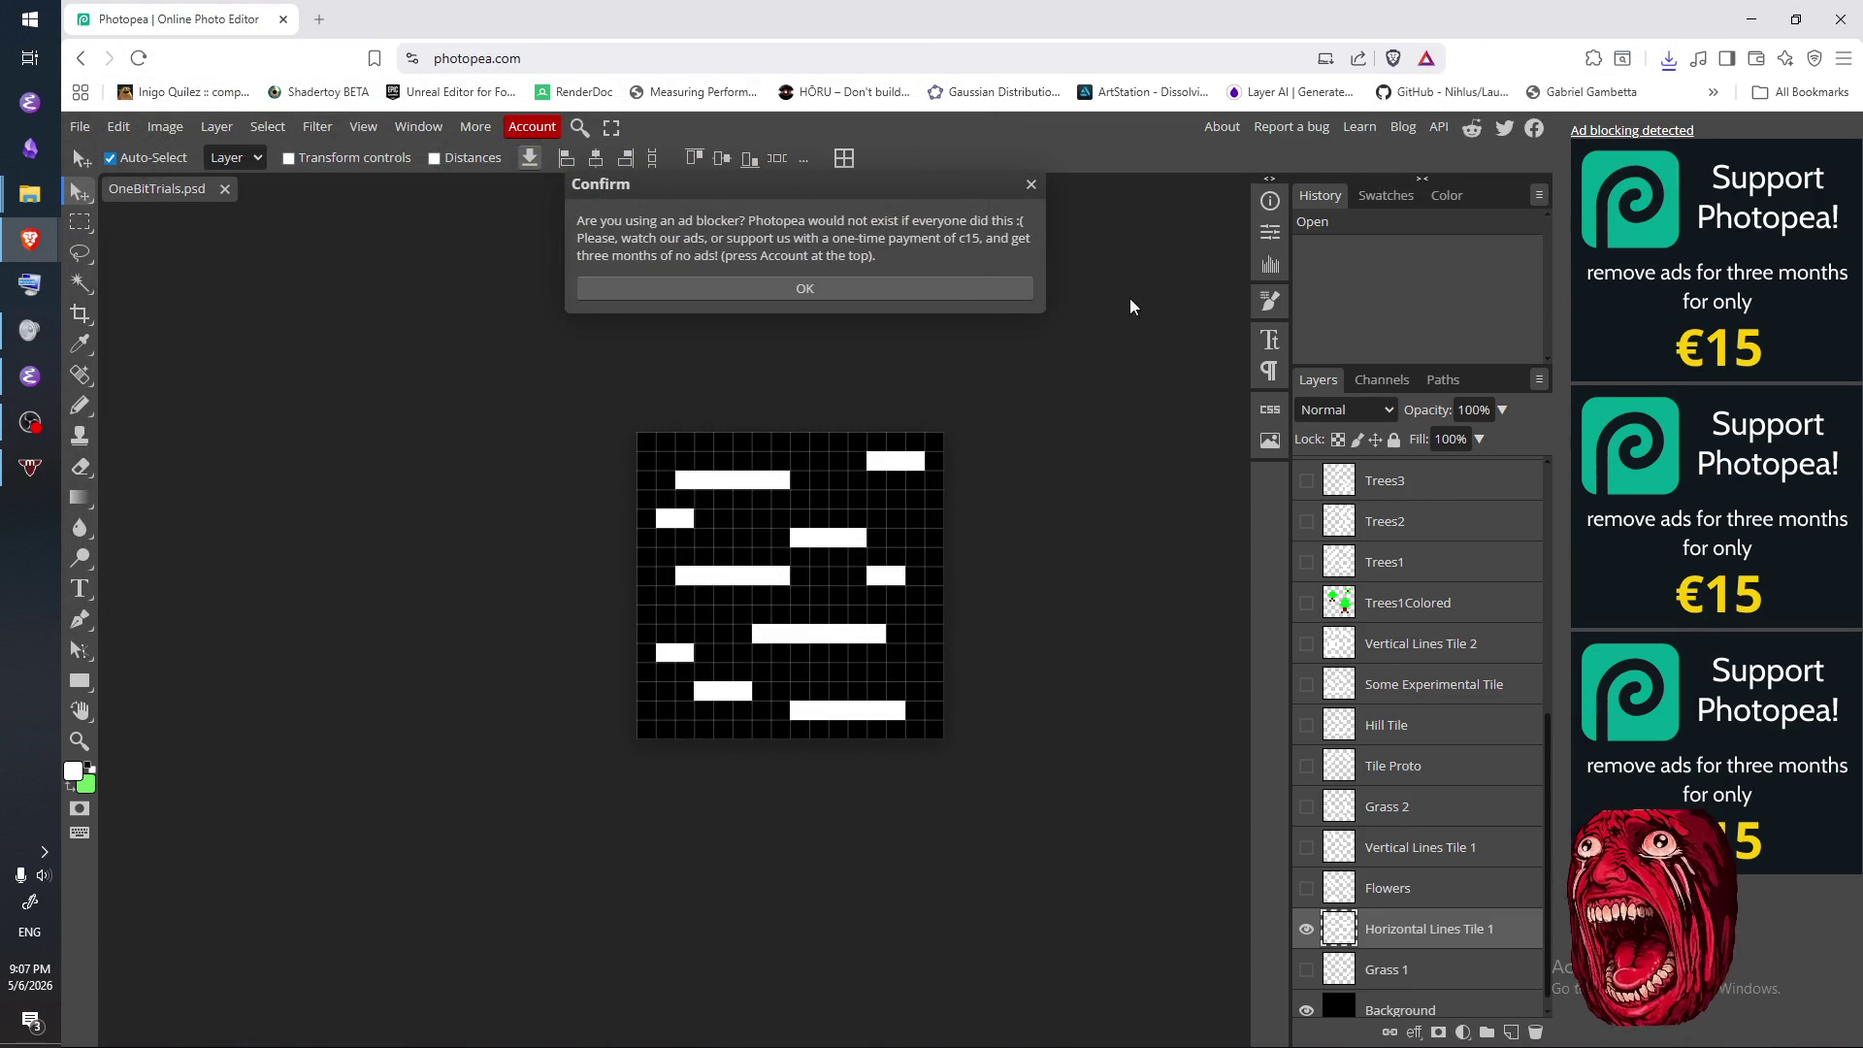
pyautogui.click(1032, 186)
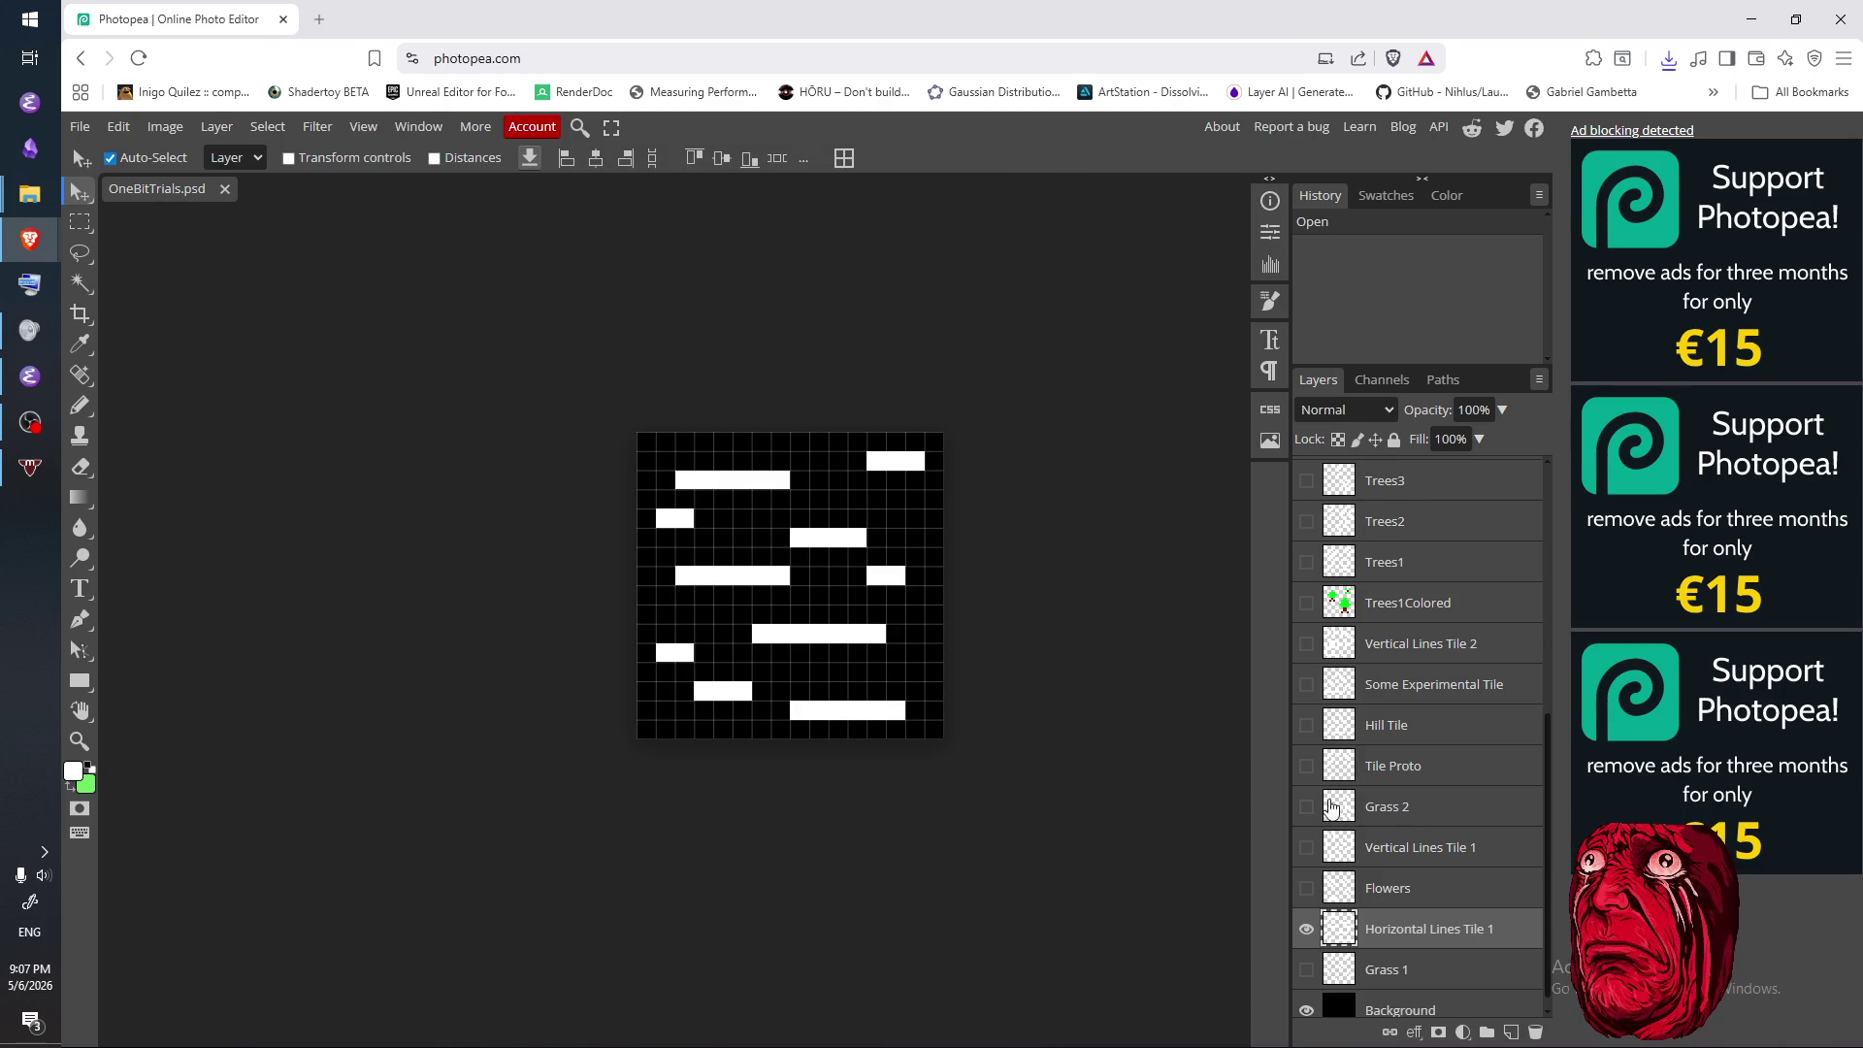
# - Hide the Horizontal Lines Tile 1 bars and rename Layer 1 copy 37 to Spider2
pyautogui.click(1306, 929)
pyautogui.scroll(5, 1394, 795)
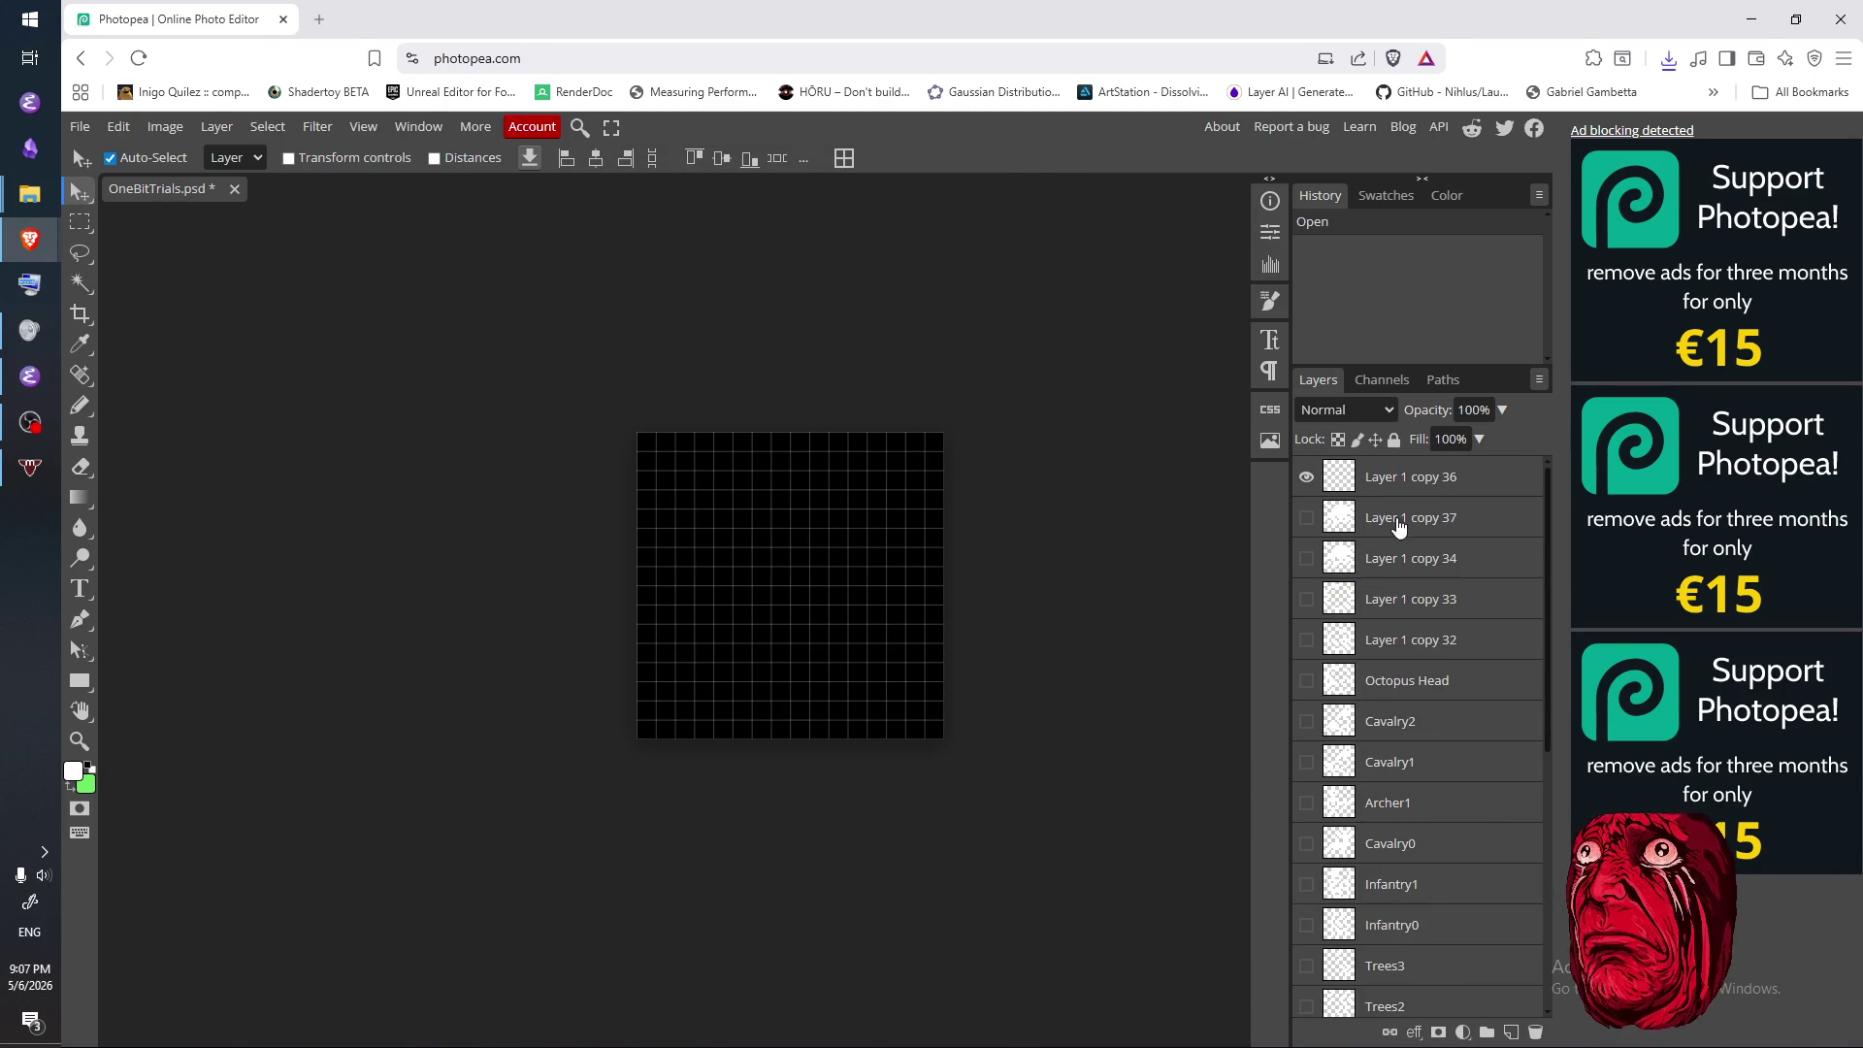
pyautogui.click(1397, 517)
pyautogui.click(1306, 517)
pyautogui.click(1306, 476)
pyautogui.doubleClick(1377, 521)
pyautogui.write('S')
pyautogui.press('Return')
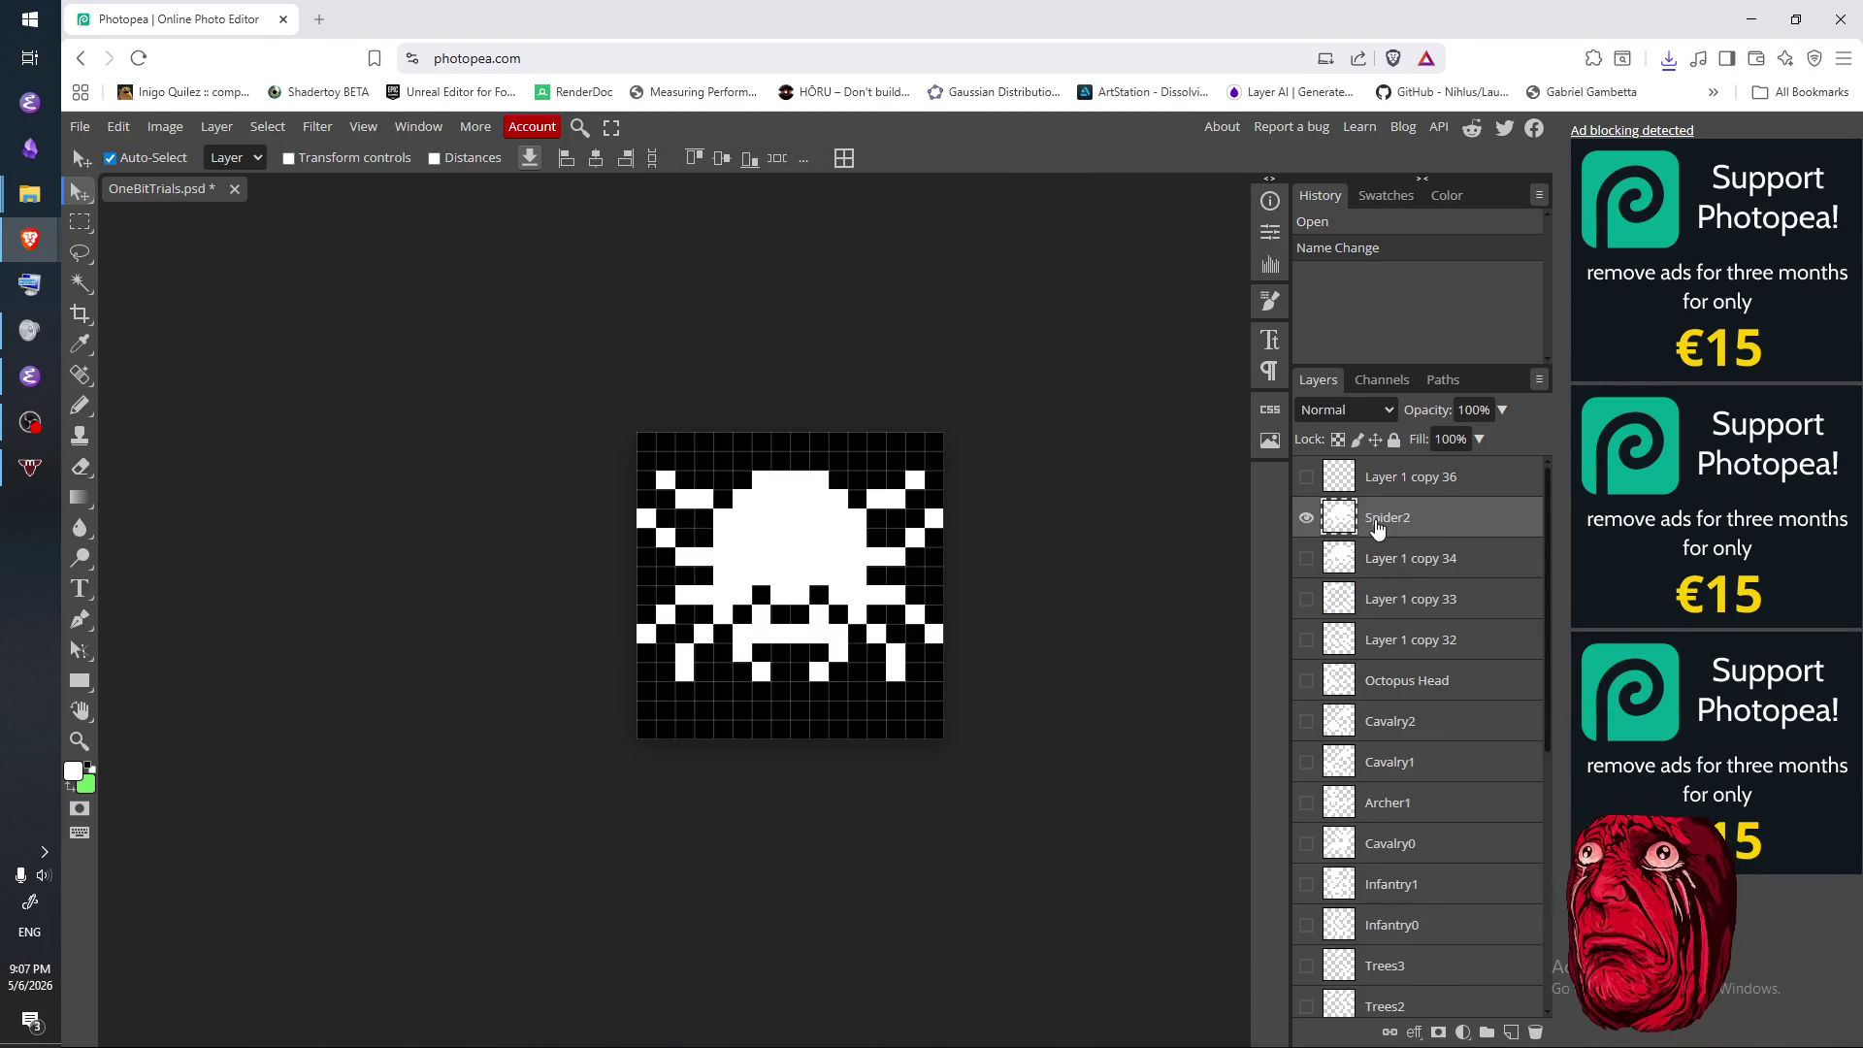
# - Delete the empty Layer 1 copy 34 layer
pyautogui.click(1406, 563)
pyautogui.click(1306, 517)
pyautogui.click(1306, 561)
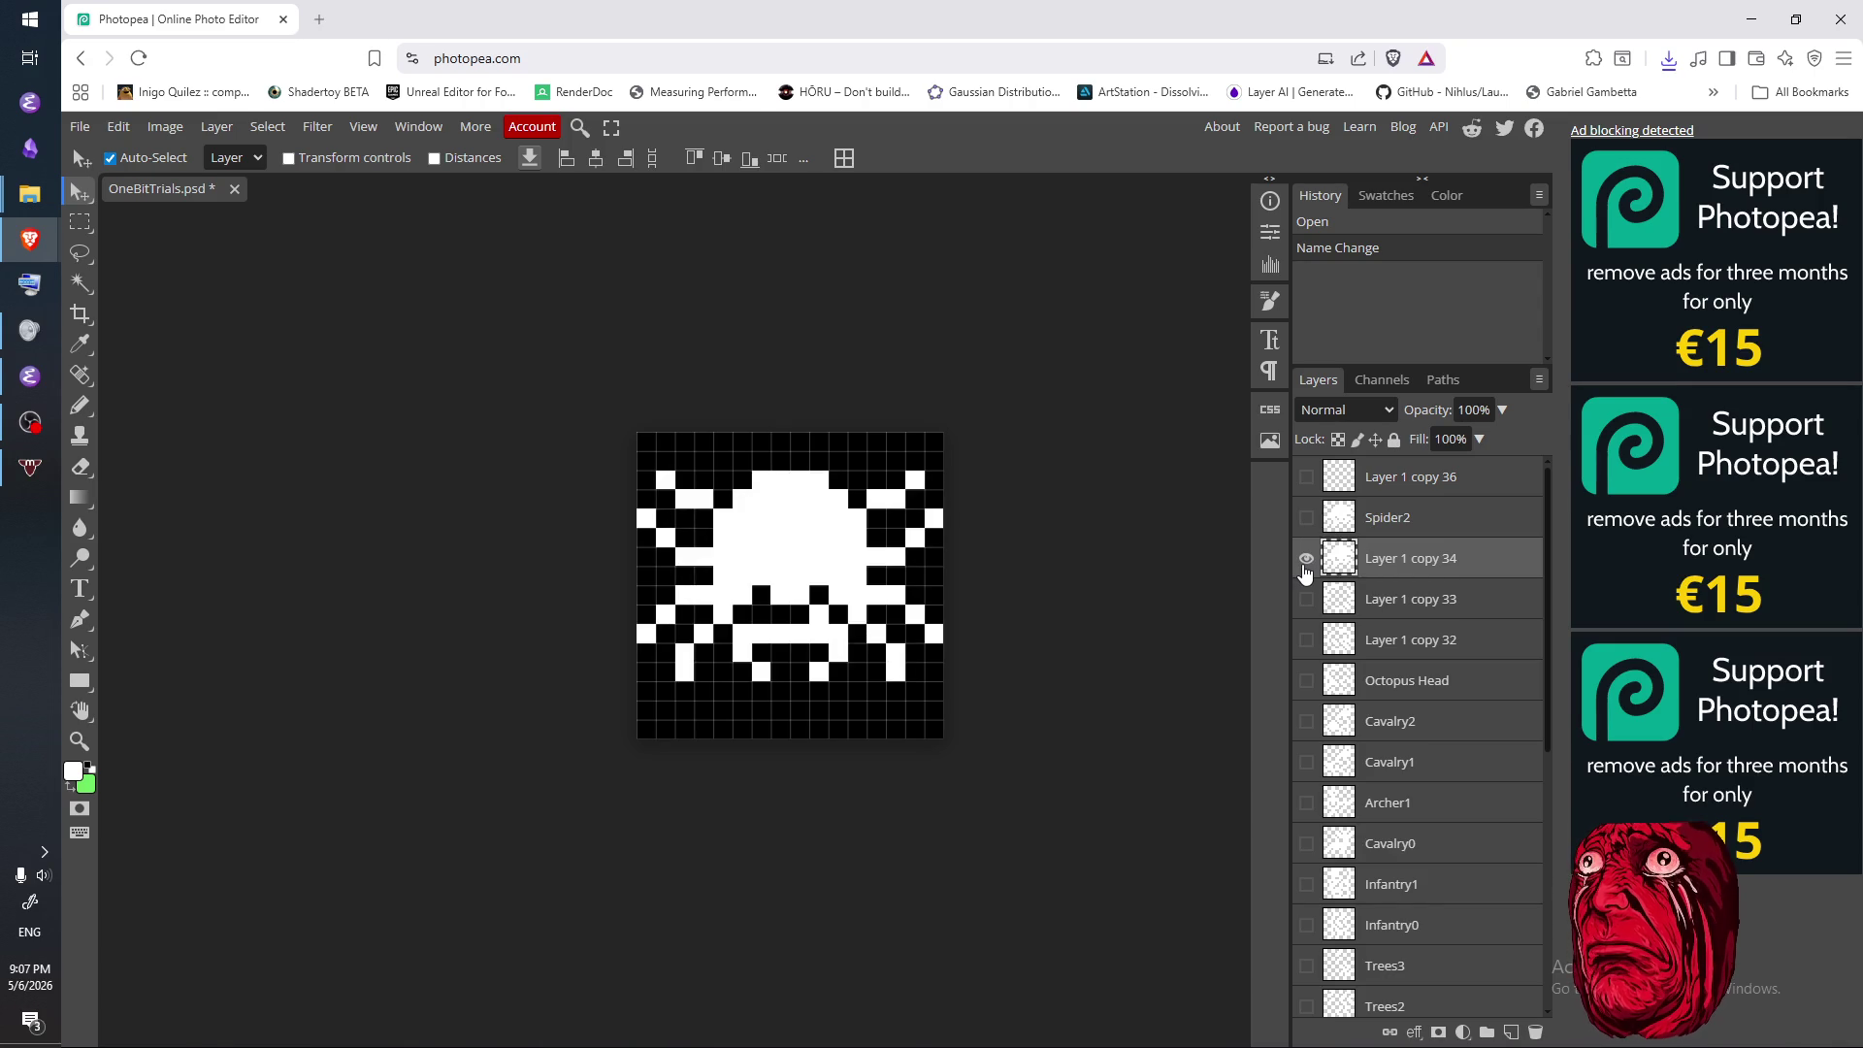
pyautogui.press('Delete')
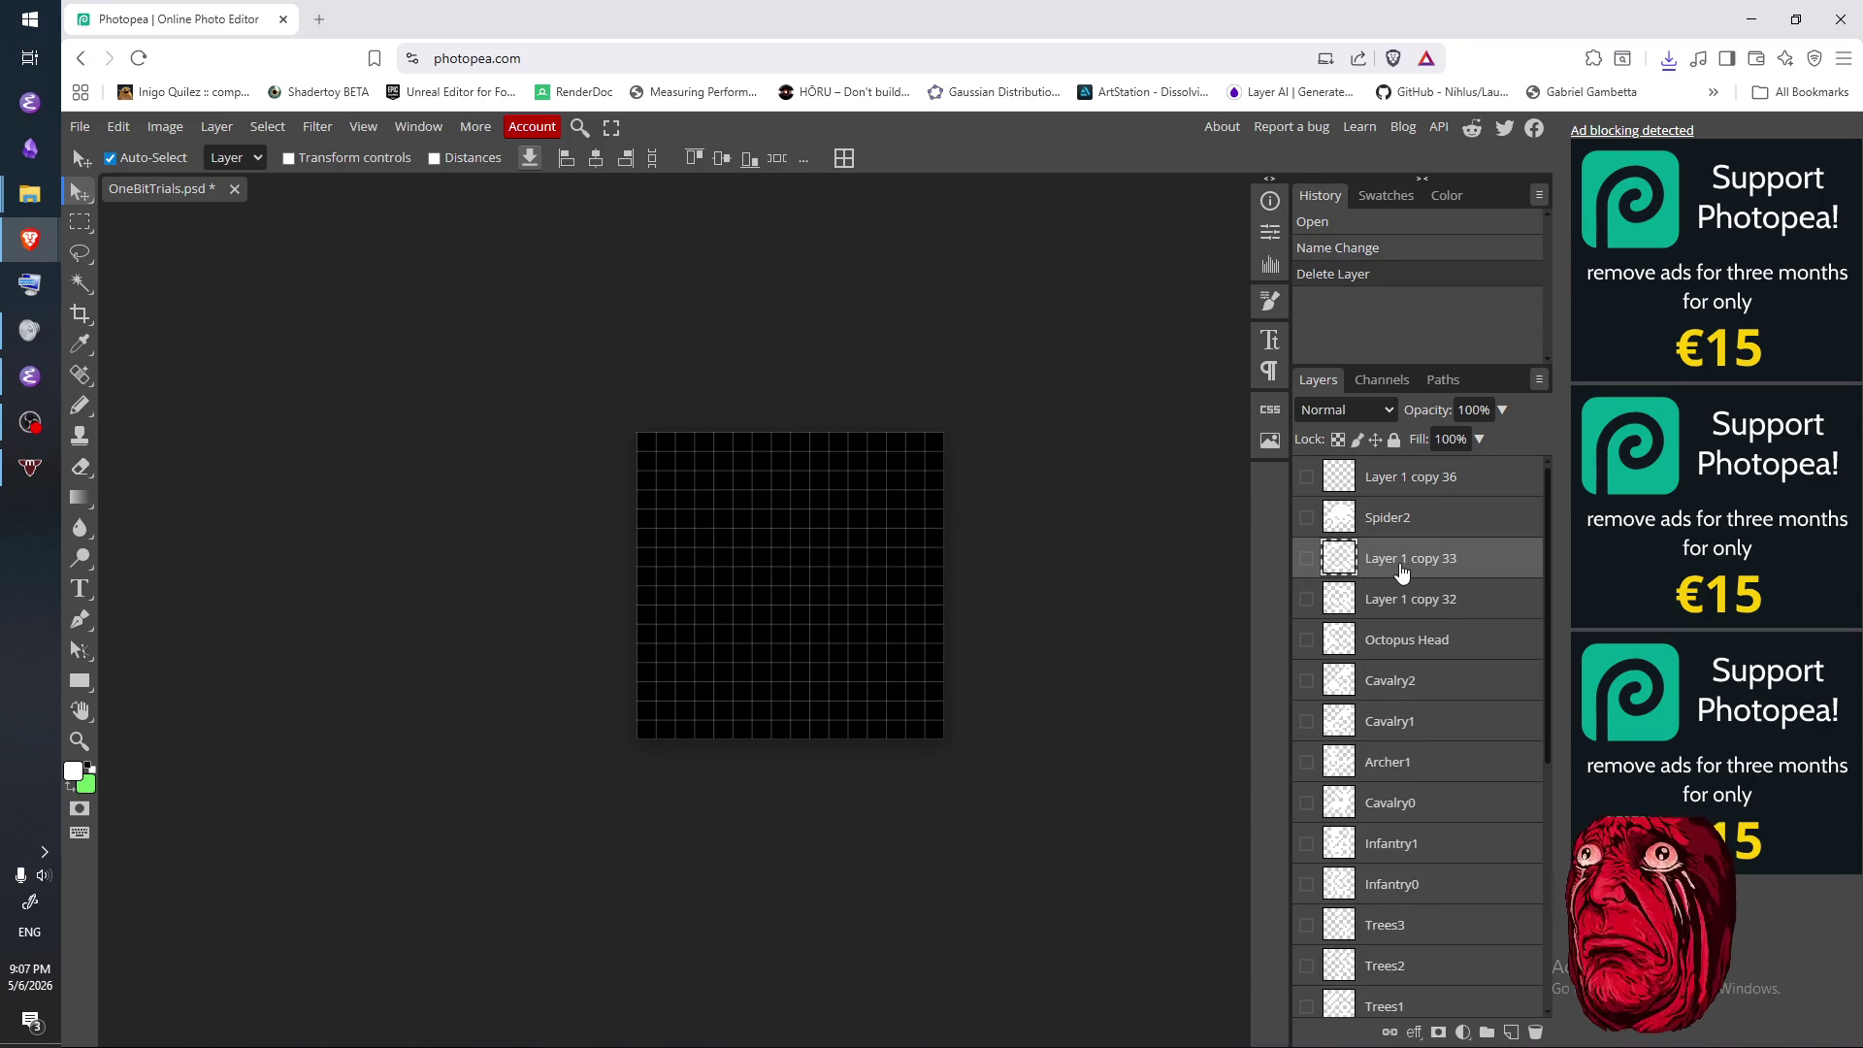
pyautogui.click(1306, 561)
# - Rename the Spider2 layer to Spider
pyautogui.doubleClick(1412, 524)
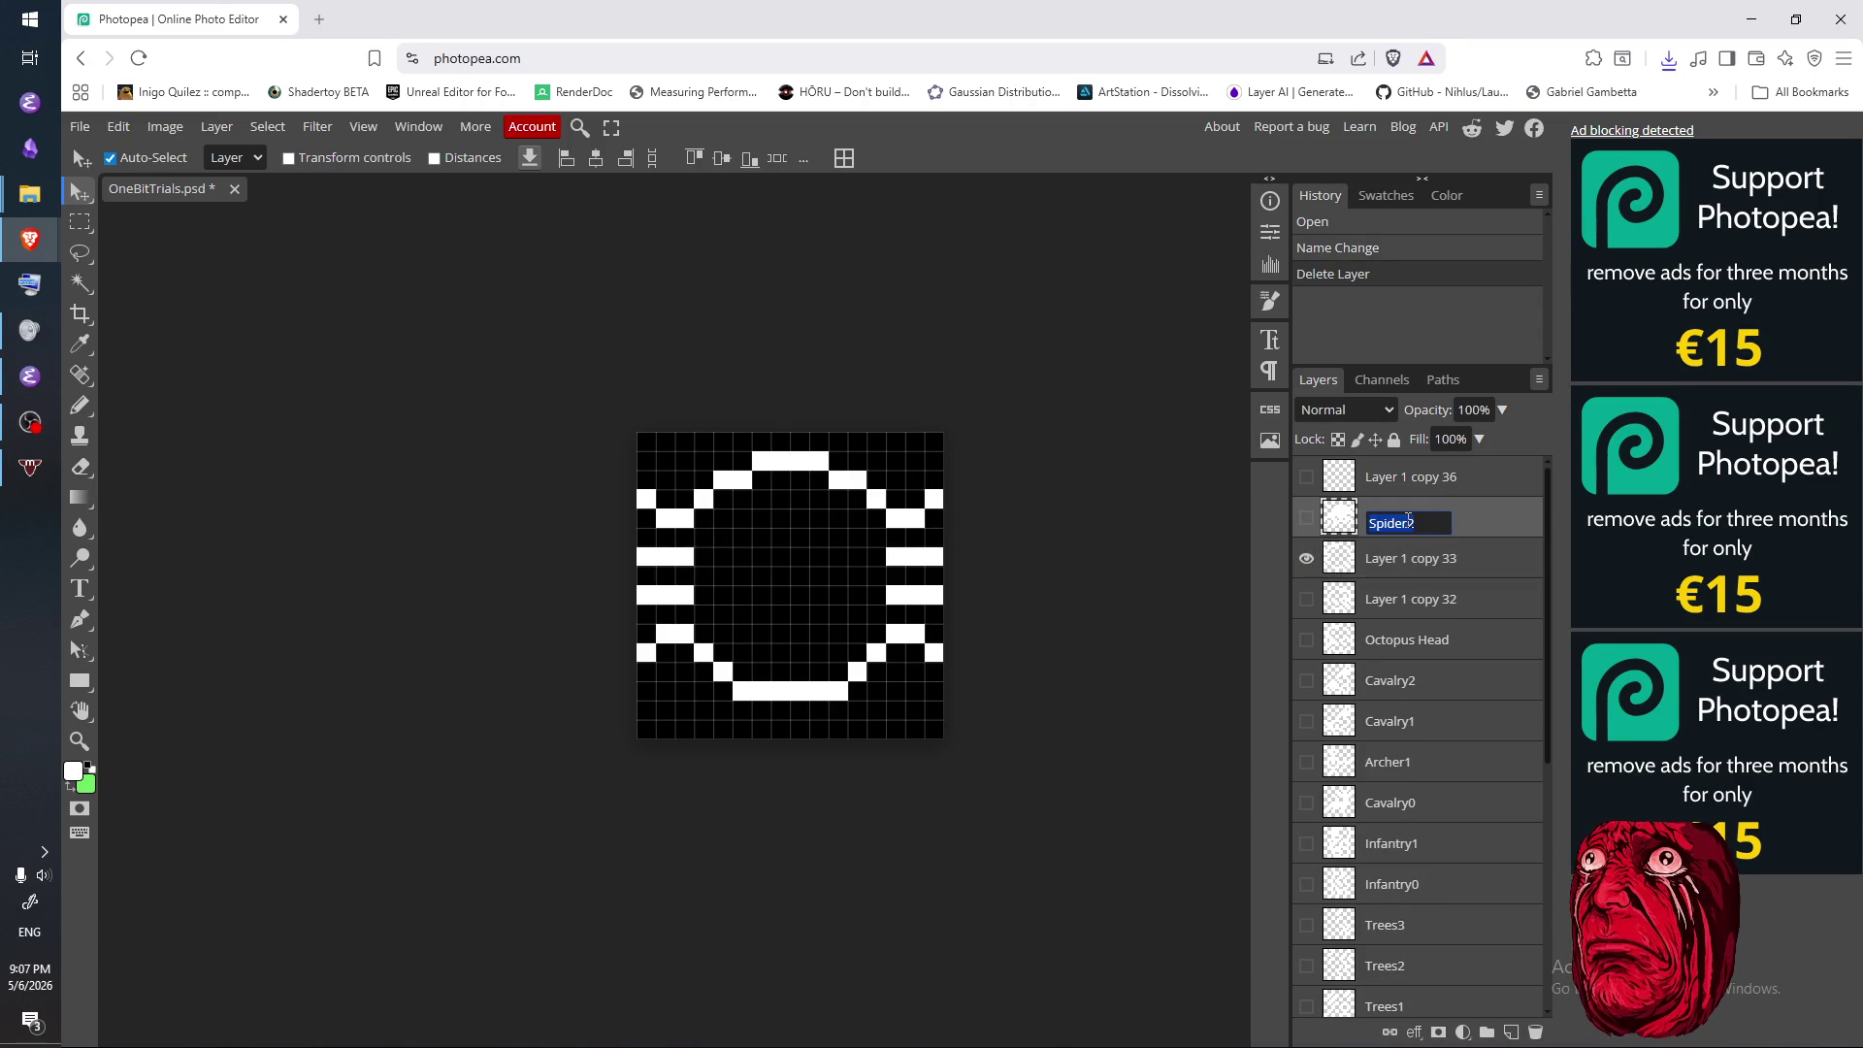
pyautogui.click(1416, 524)
pyautogui.press('BackSpace')
pyautogui.press('Return')
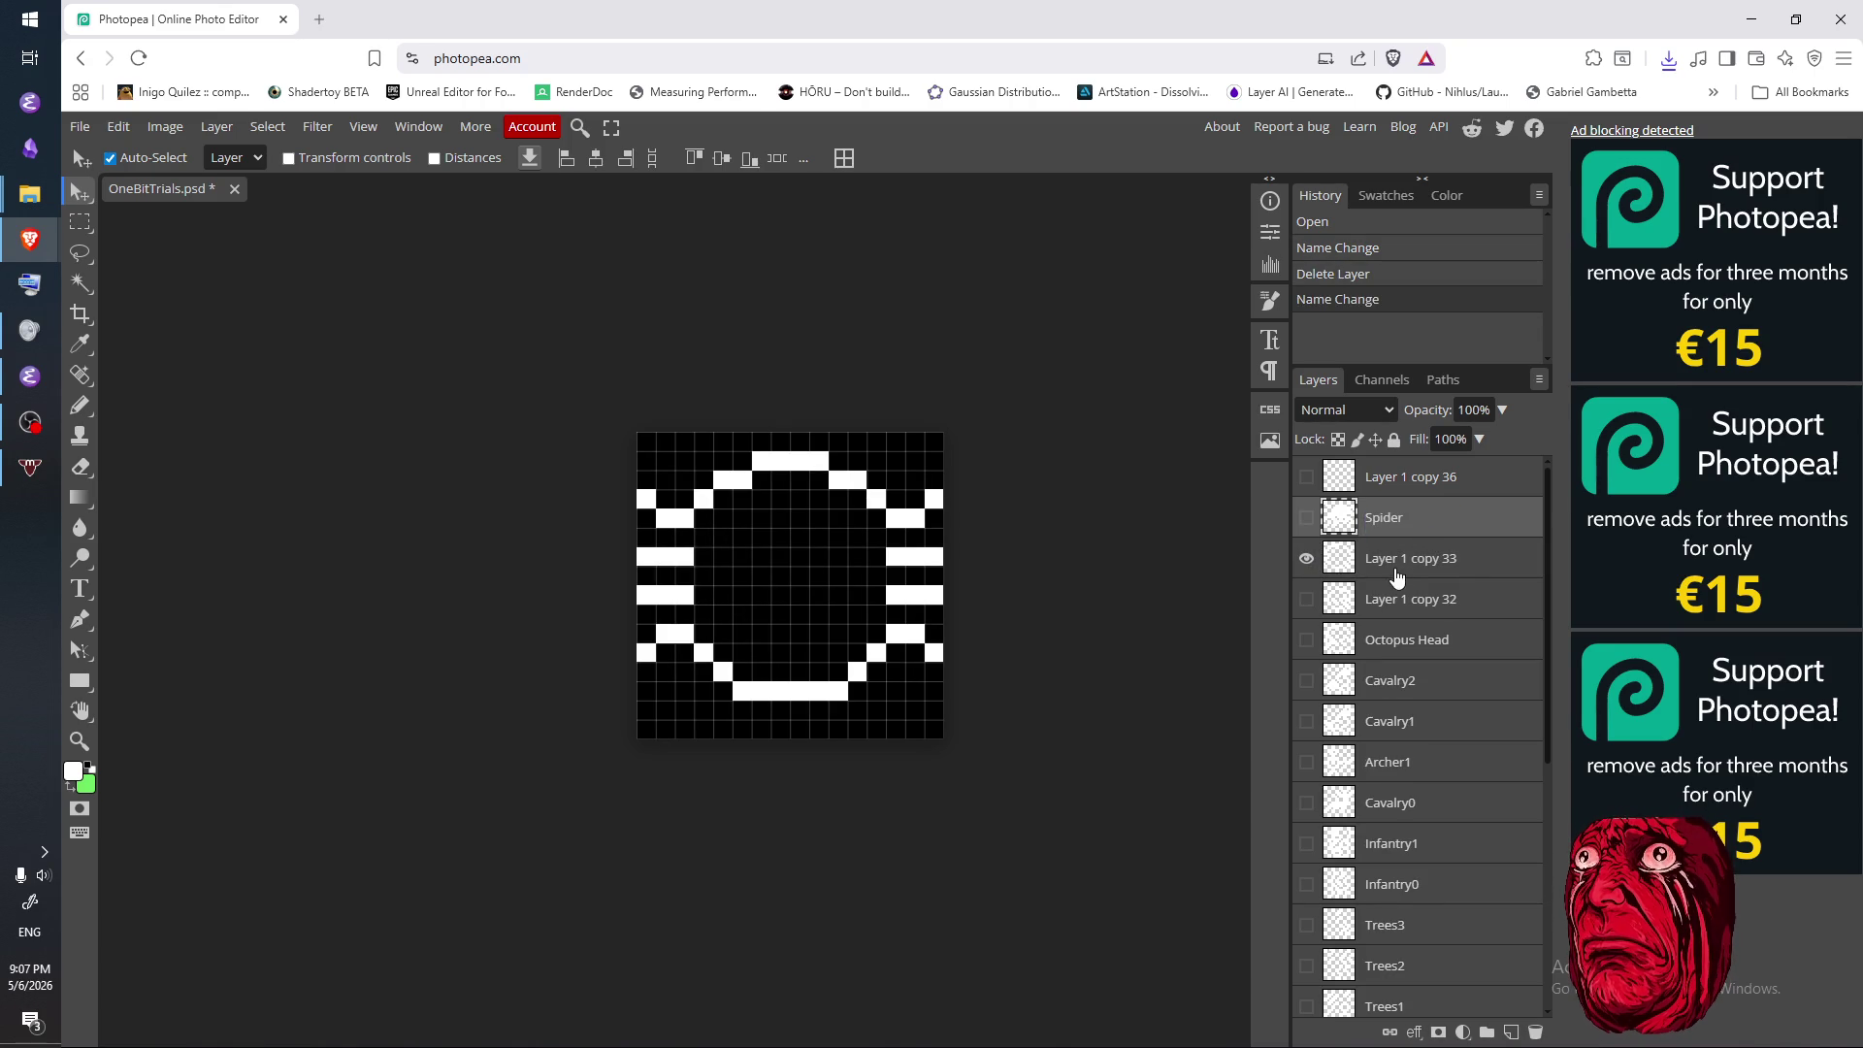
# - Rename the Layer 1 copy 32 face layer to Octopus Heady2
pyautogui.click(1397, 573)
pyautogui.click(1306, 560)
pyautogui.click(1306, 561)
pyautogui.click(1306, 601)
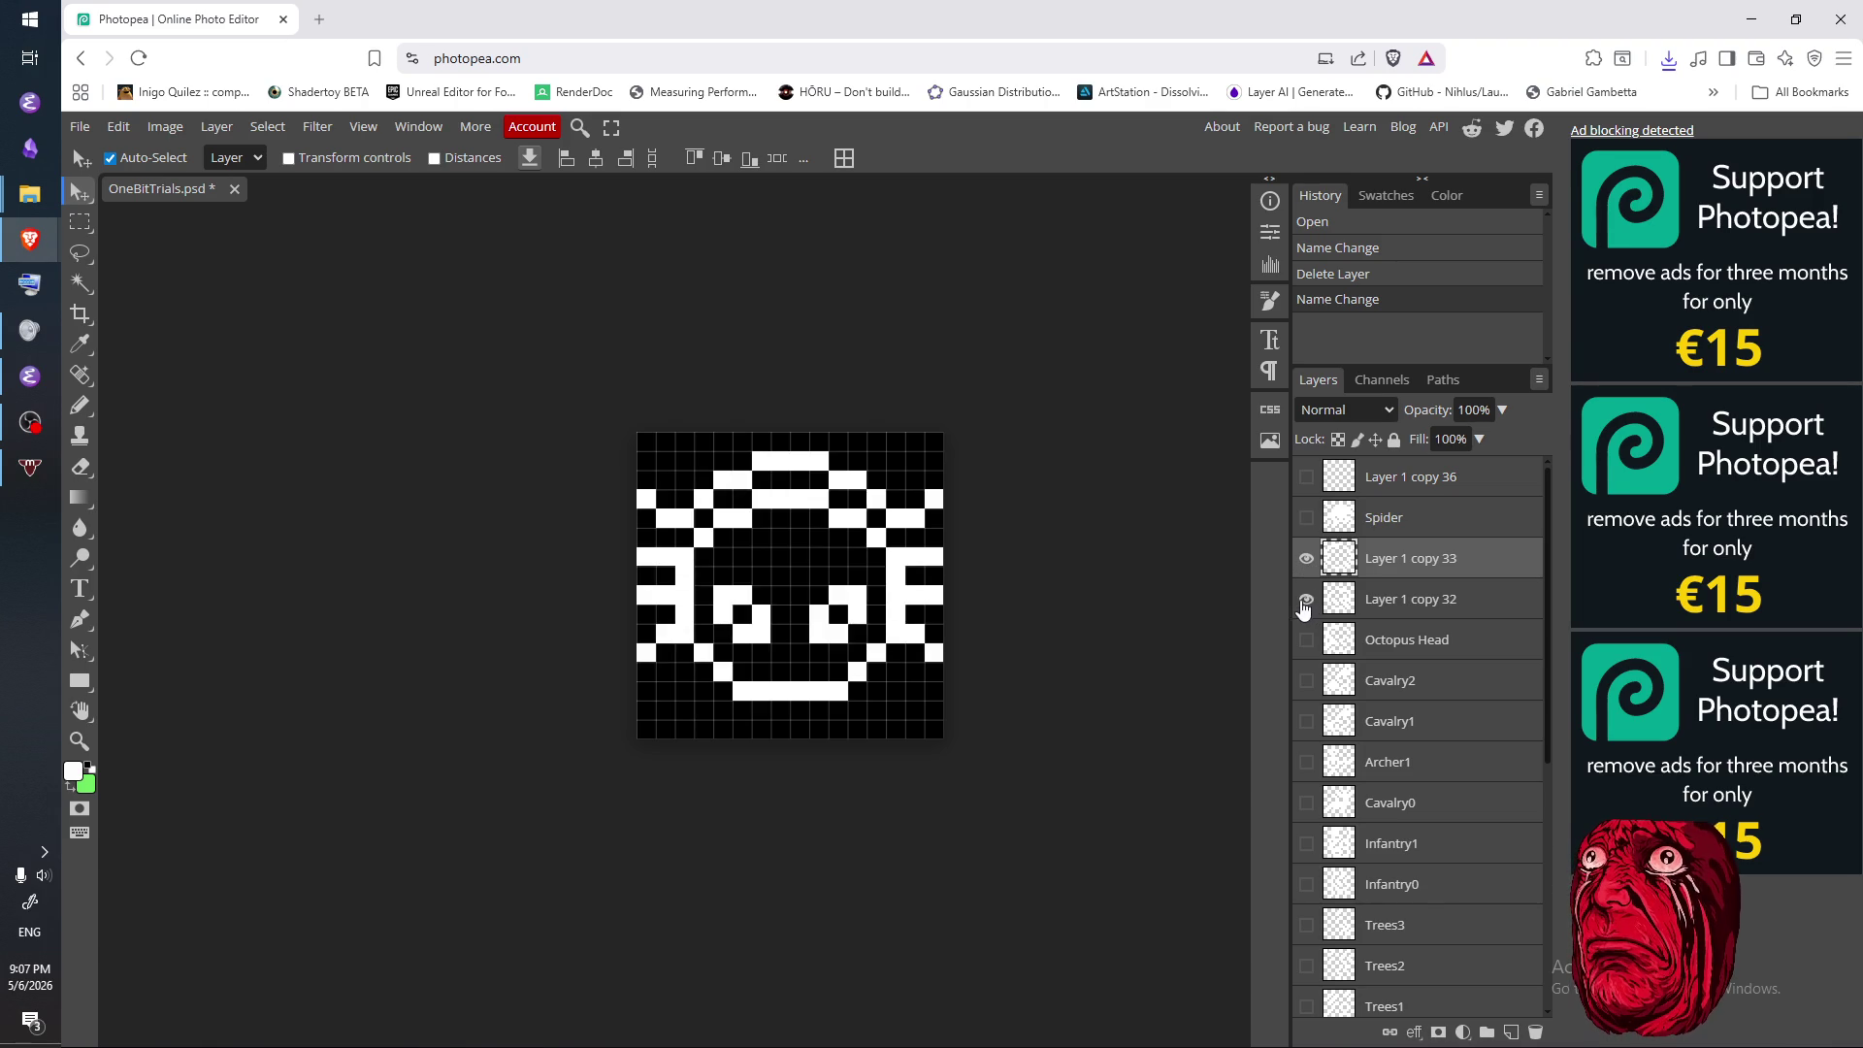
pyautogui.click(1305, 601)
pyautogui.click(1400, 606)
pyautogui.click(1306, 558)
pyautogui.click(1306, 599)
pyautogui.doubleClick(1442, 605)
pyautogui.write('Oct')
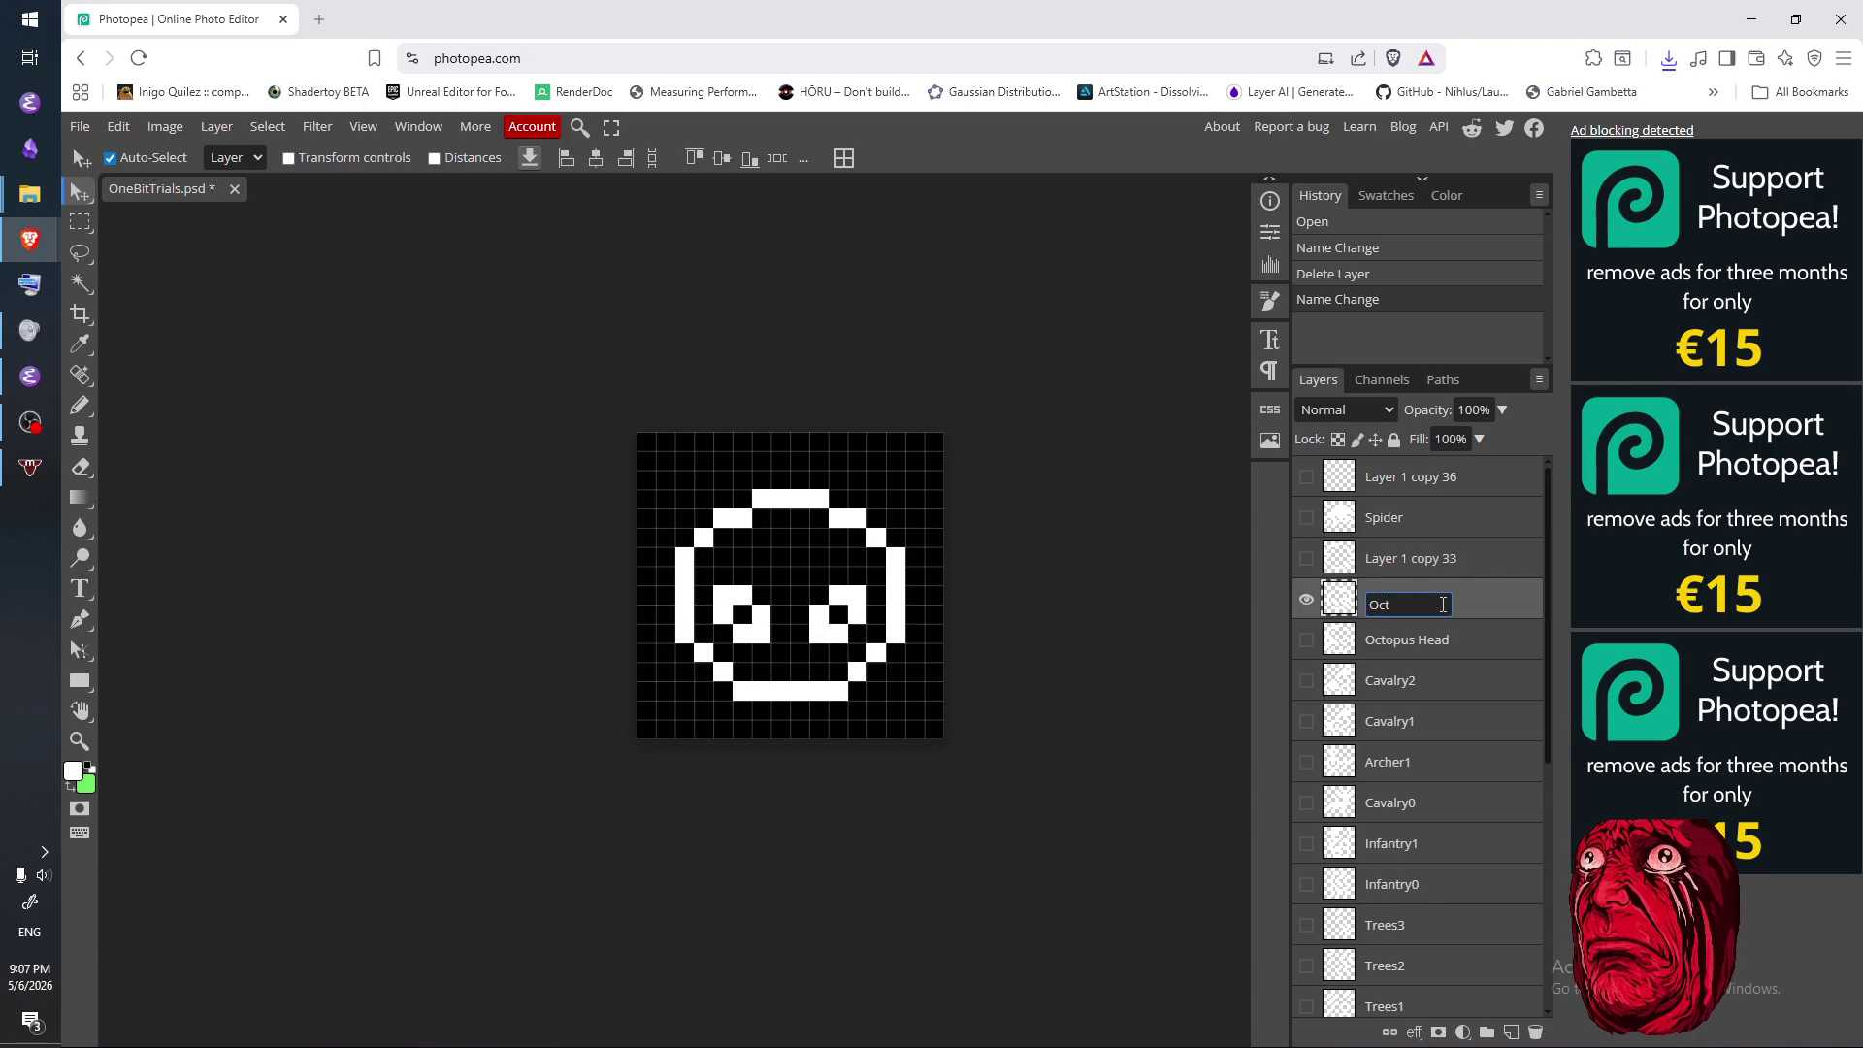
pyautogui.write('opus Heady2')
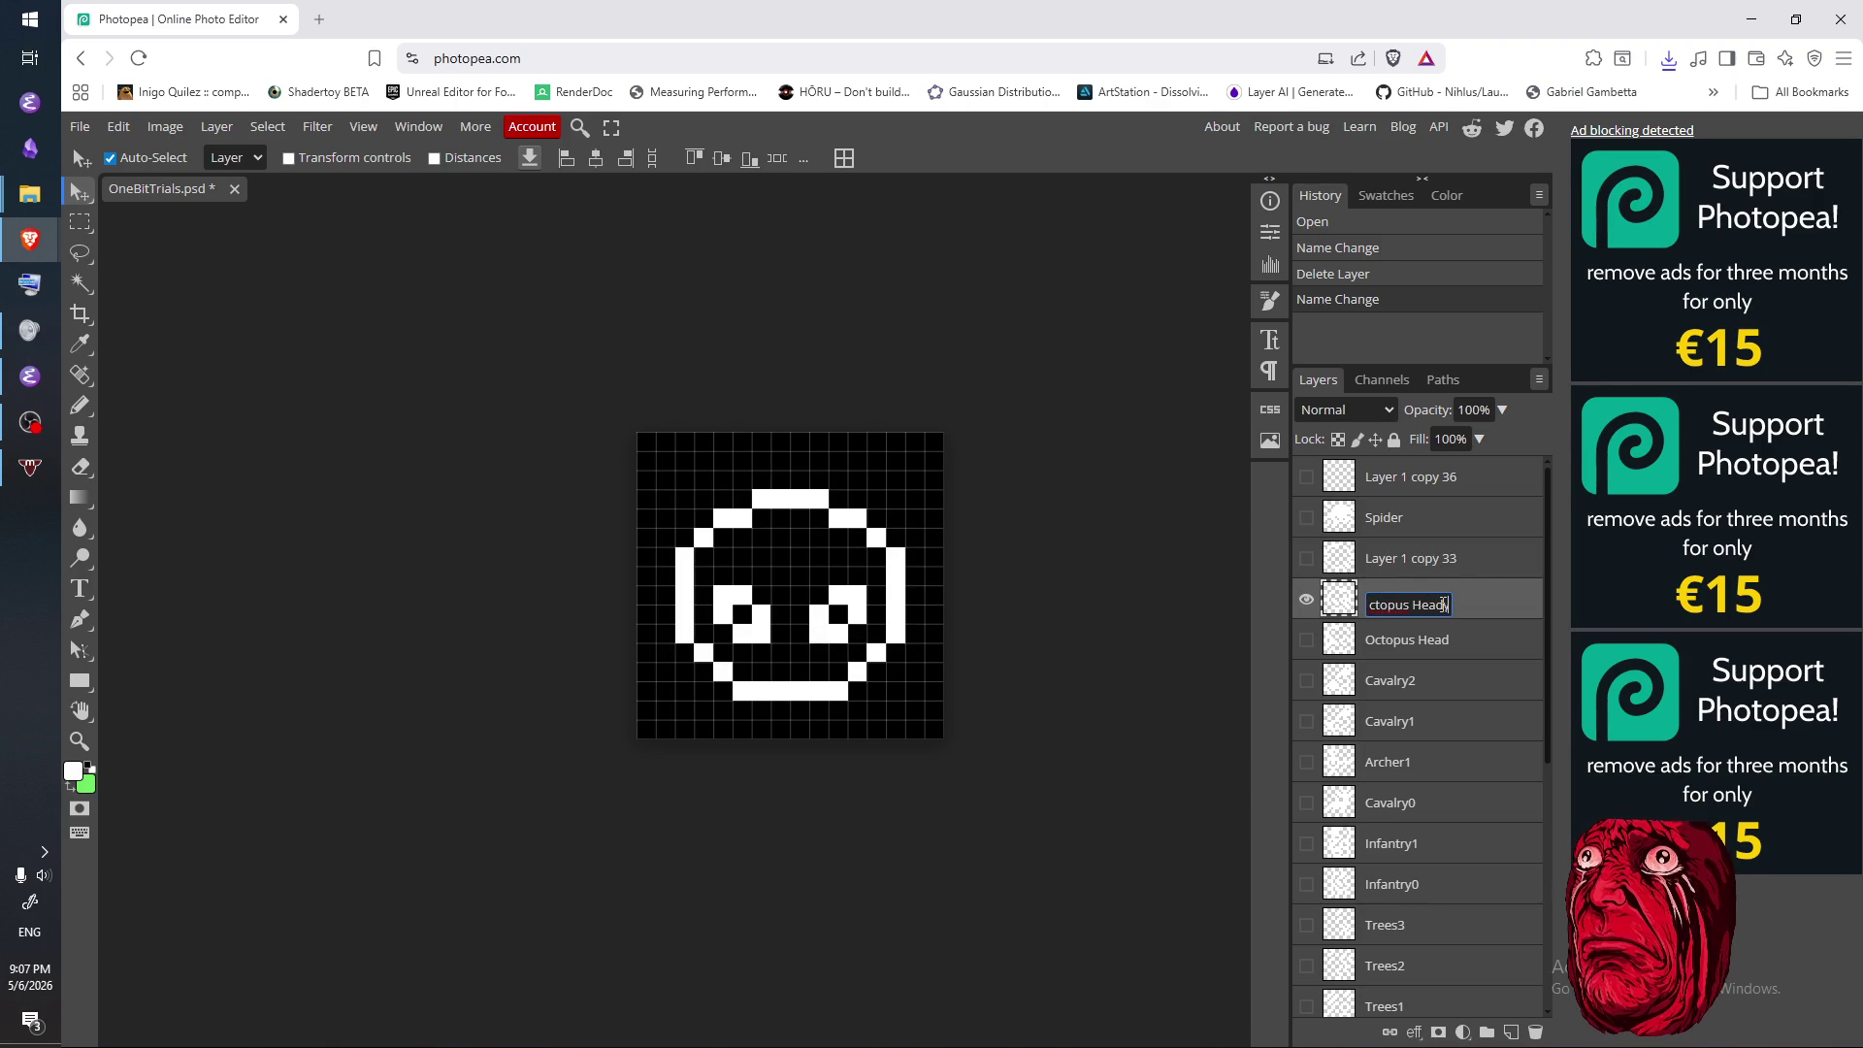
pyautogui.press('Return')
# - Fix the typo so the layer is named Octopus Head2
pyautogui.click(1435, 643)
pyautogui.click(1305, 599)
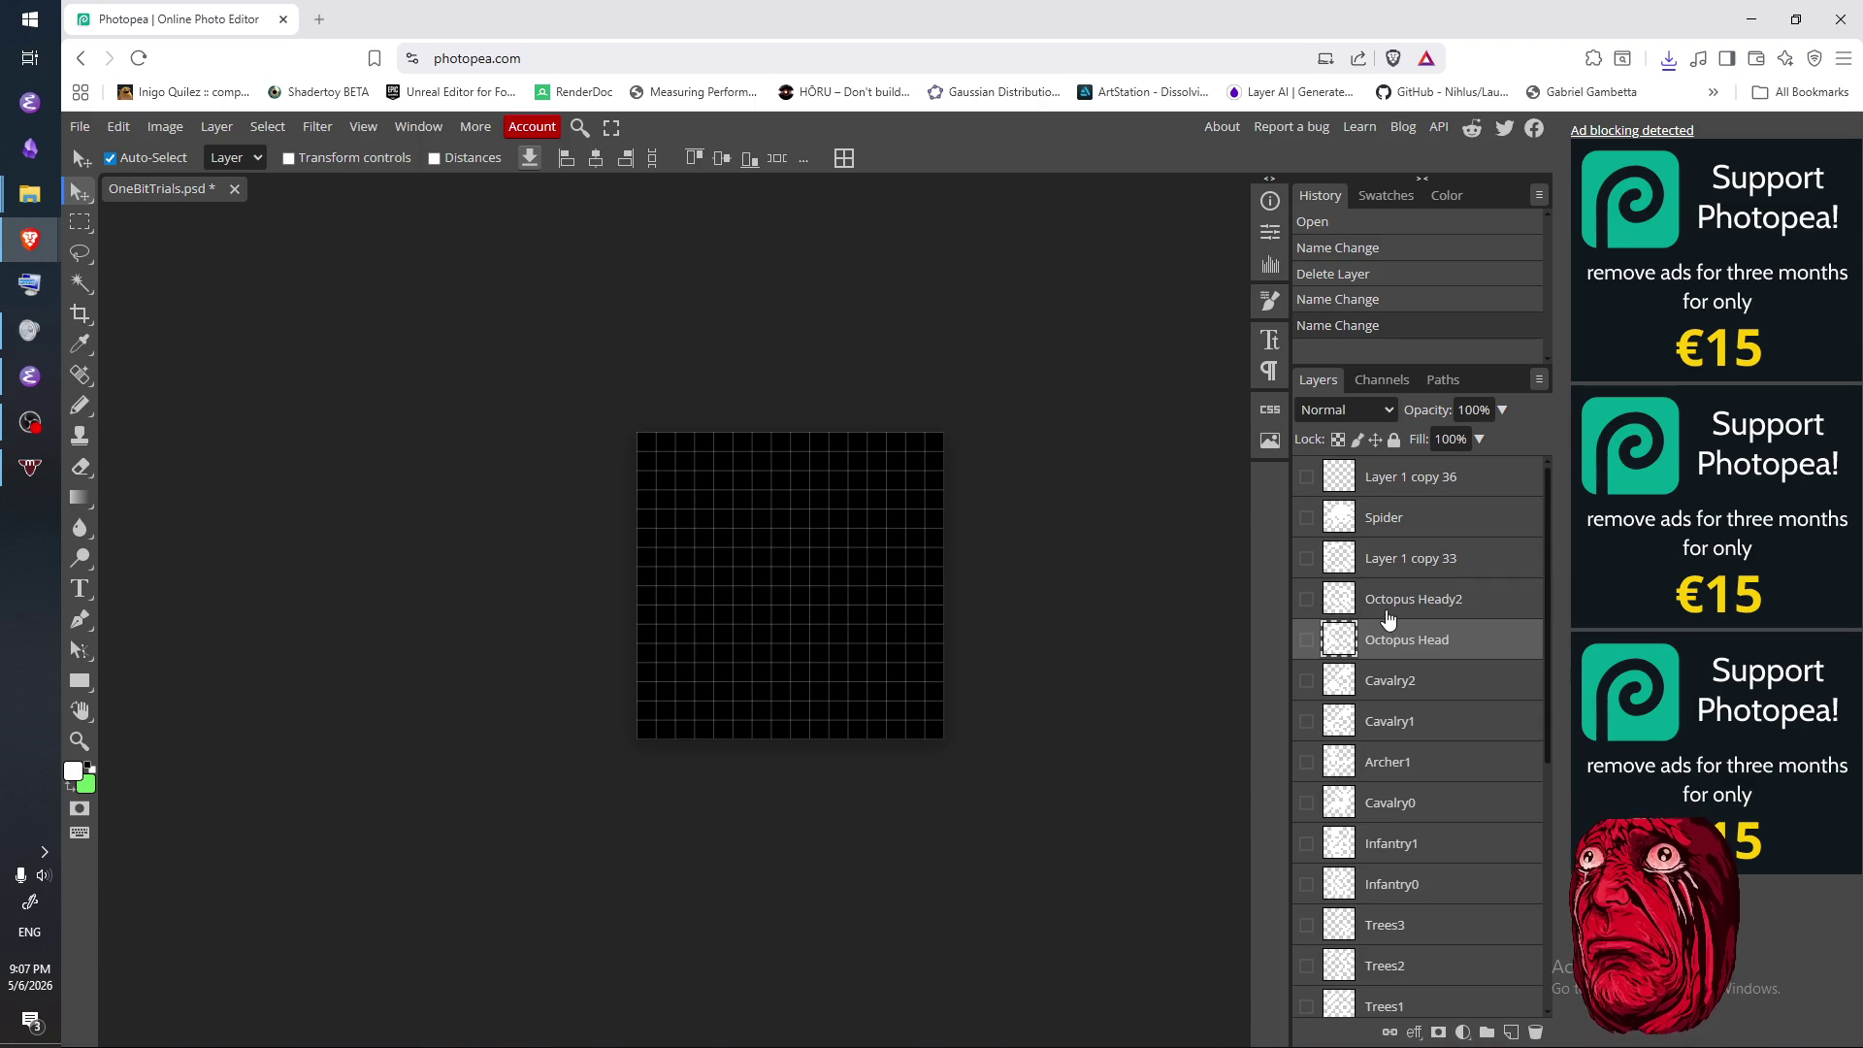
pyautogui.click(1435, 601)
pyautogui.doubleClick(1455, 601)
pyautogui.click(1441, 608)
pyautogui.press('Delete')
pyautogui.press('Return')
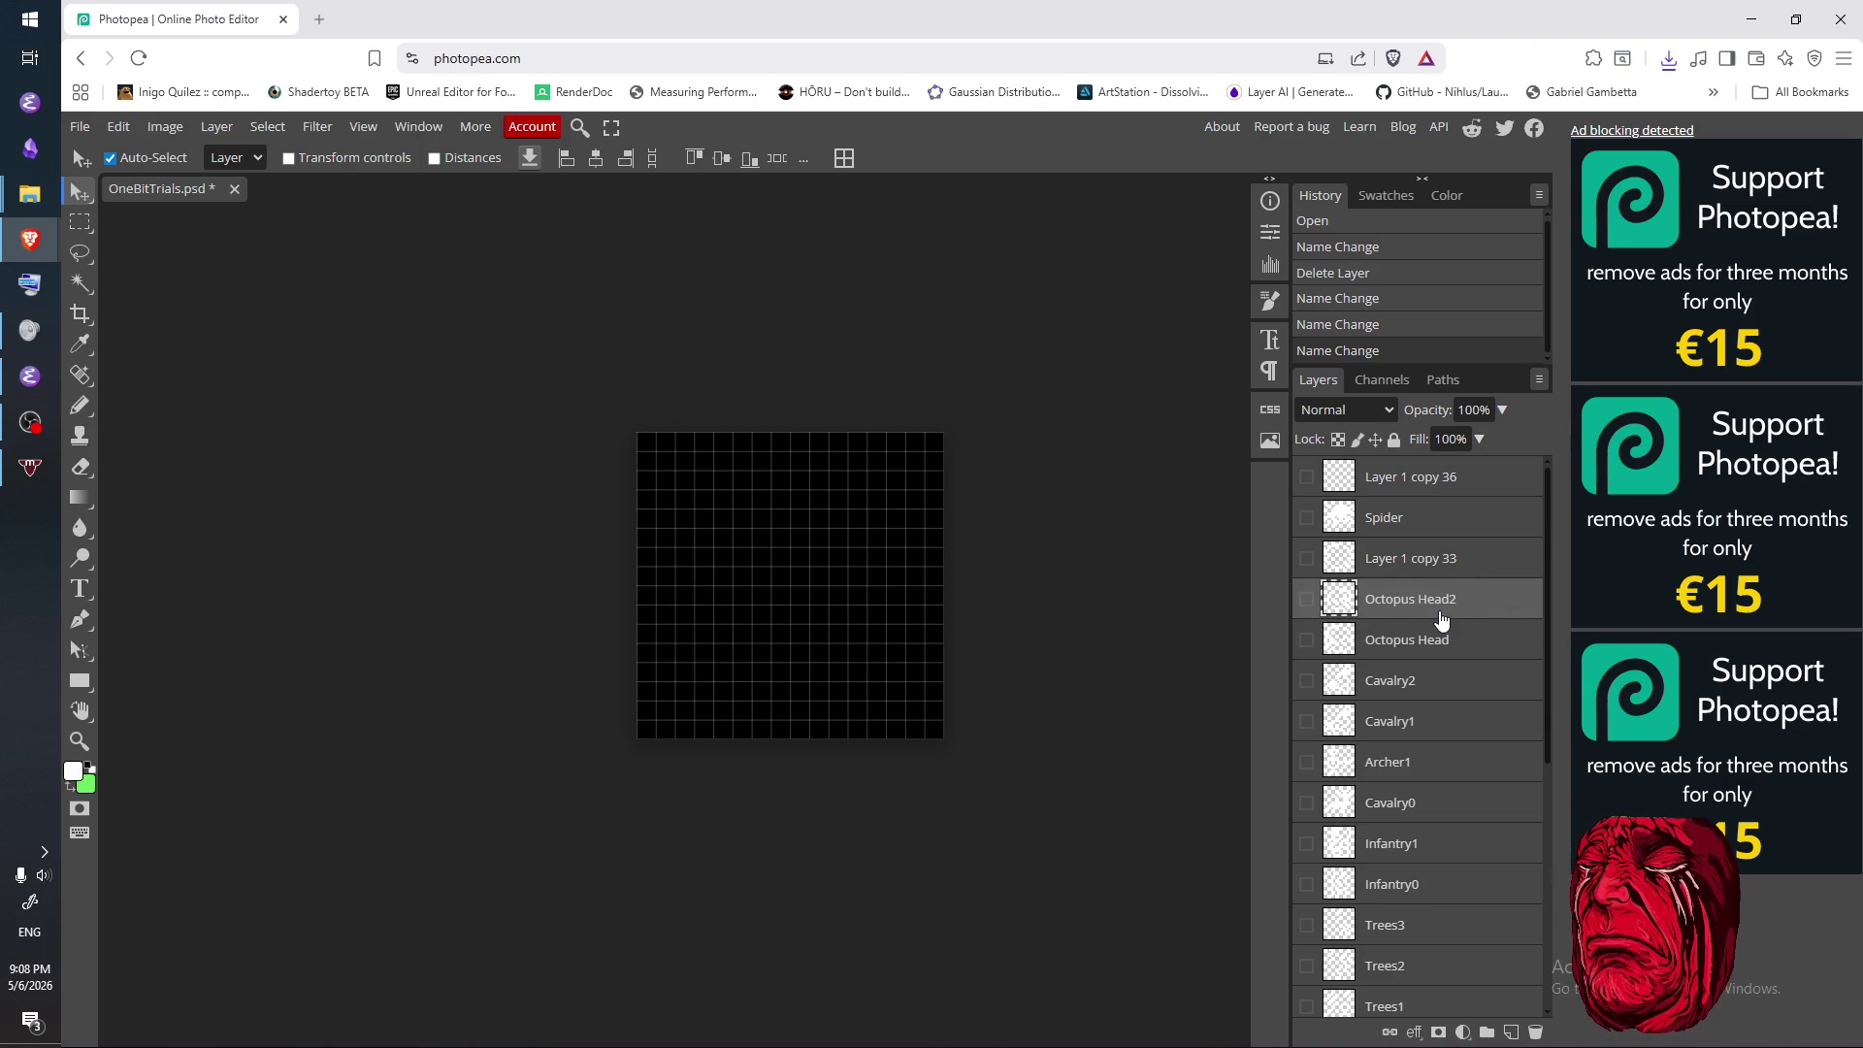
# - Rename the Layer 1 copy 33 ring layer to Spider Empty
pyautogui.click(1373, 564)
pyautogui.click(1306, 557)
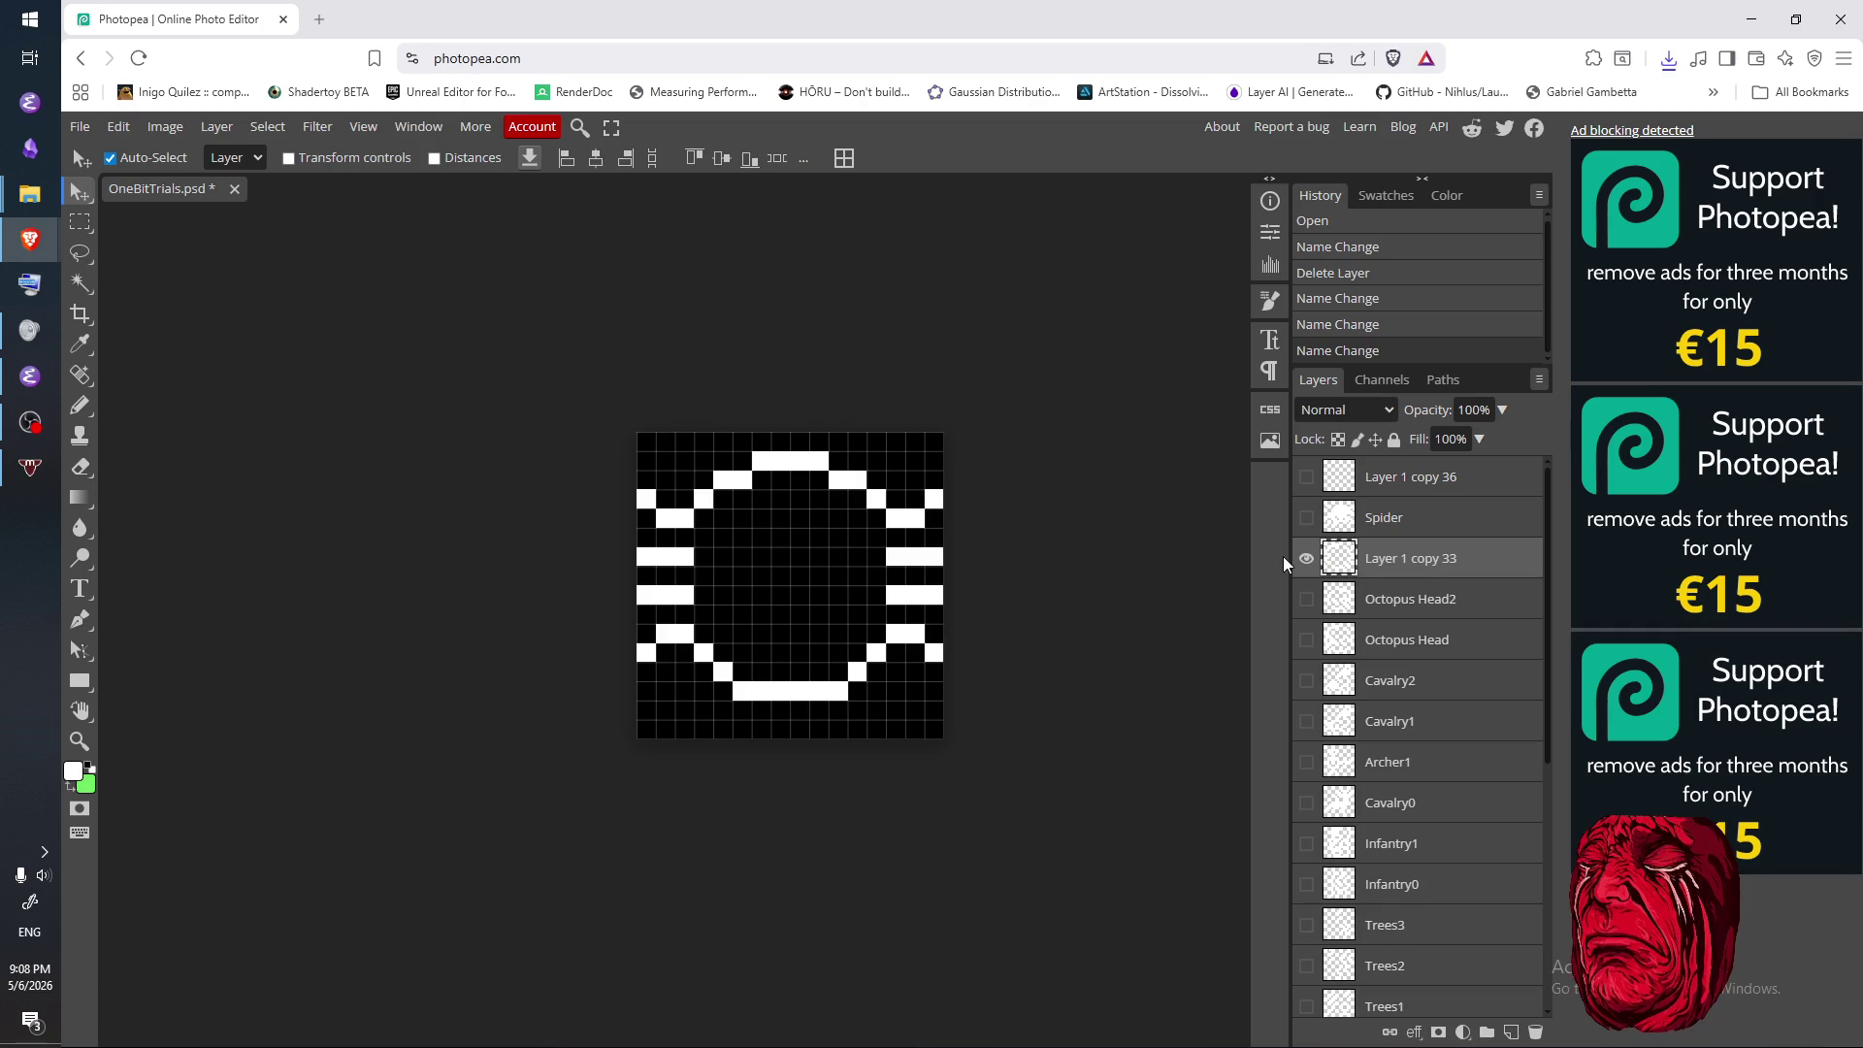
pyautogui.click(1304, 560)
pyautogui.doubleClick(1409, 561)
pyautogui.write('SpiderEmpty')
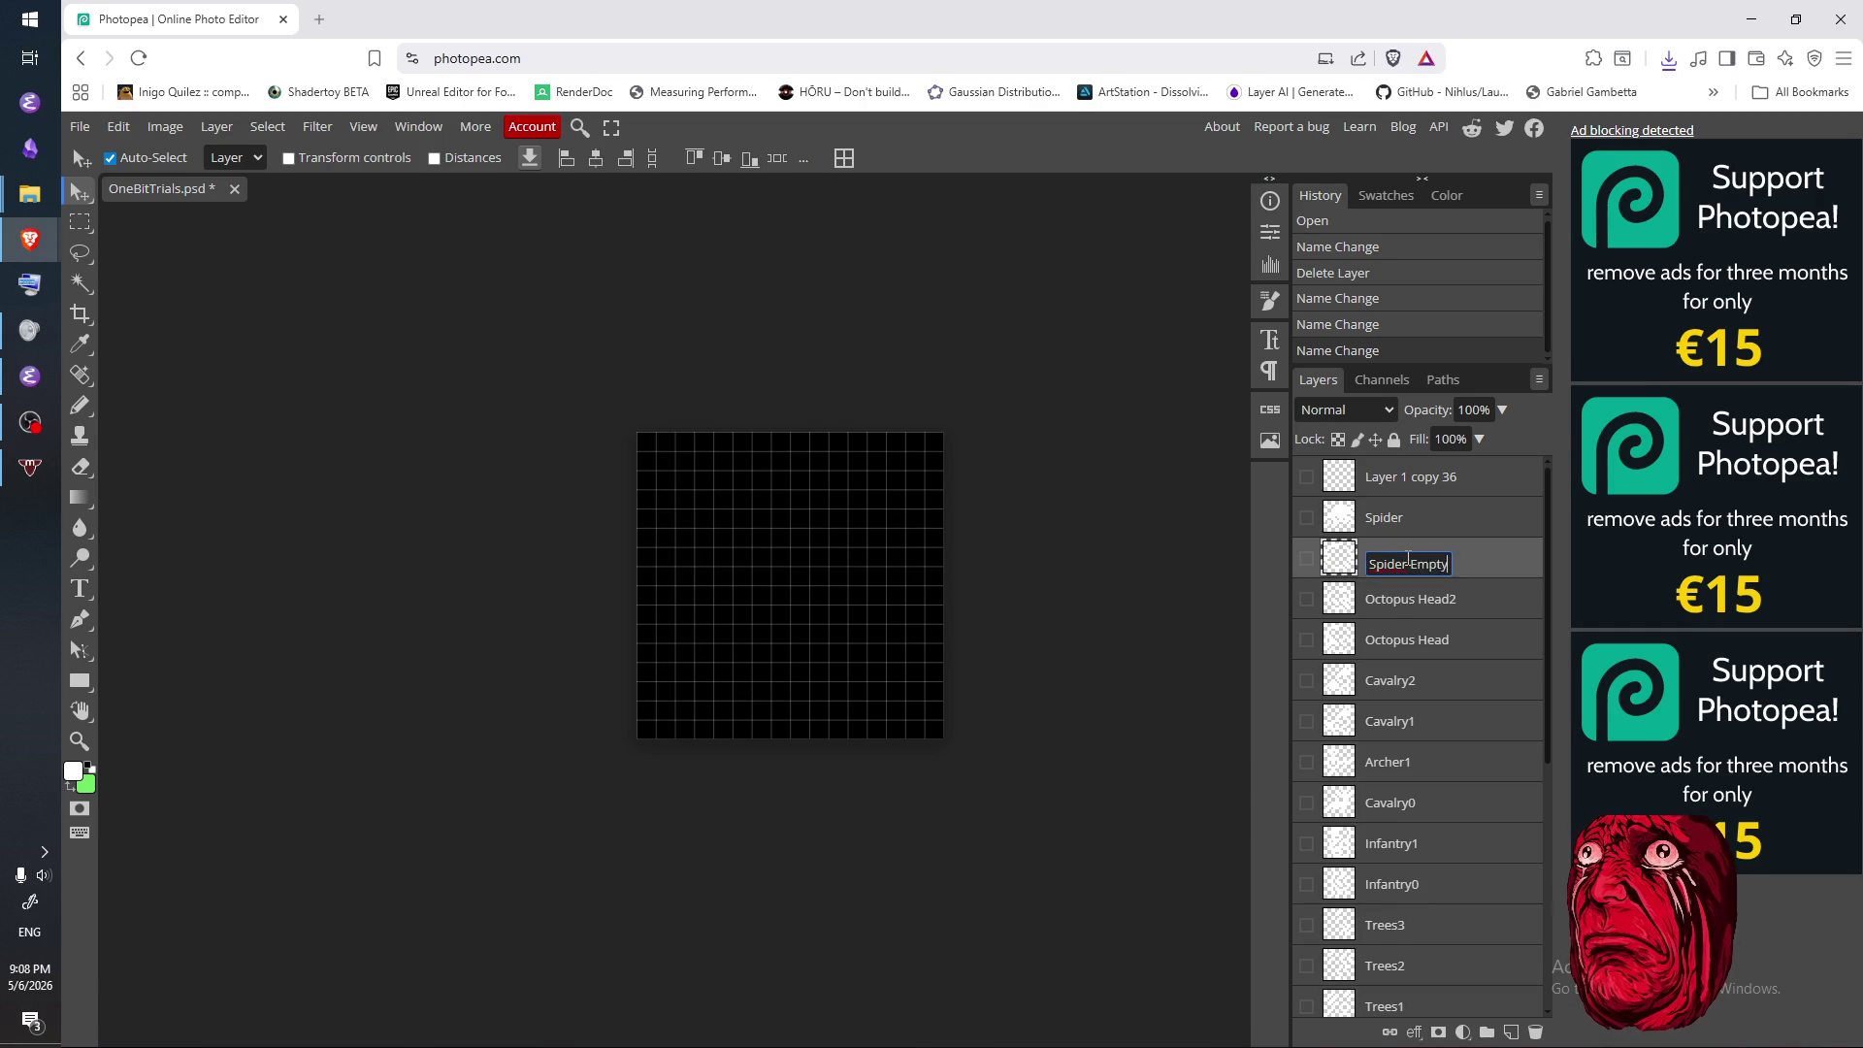
pyautogui.press('Return')
# - Rename Layer 1 copy 36 to OverWorldEmpty and make it visible
pyautogui.click(1426, 480)
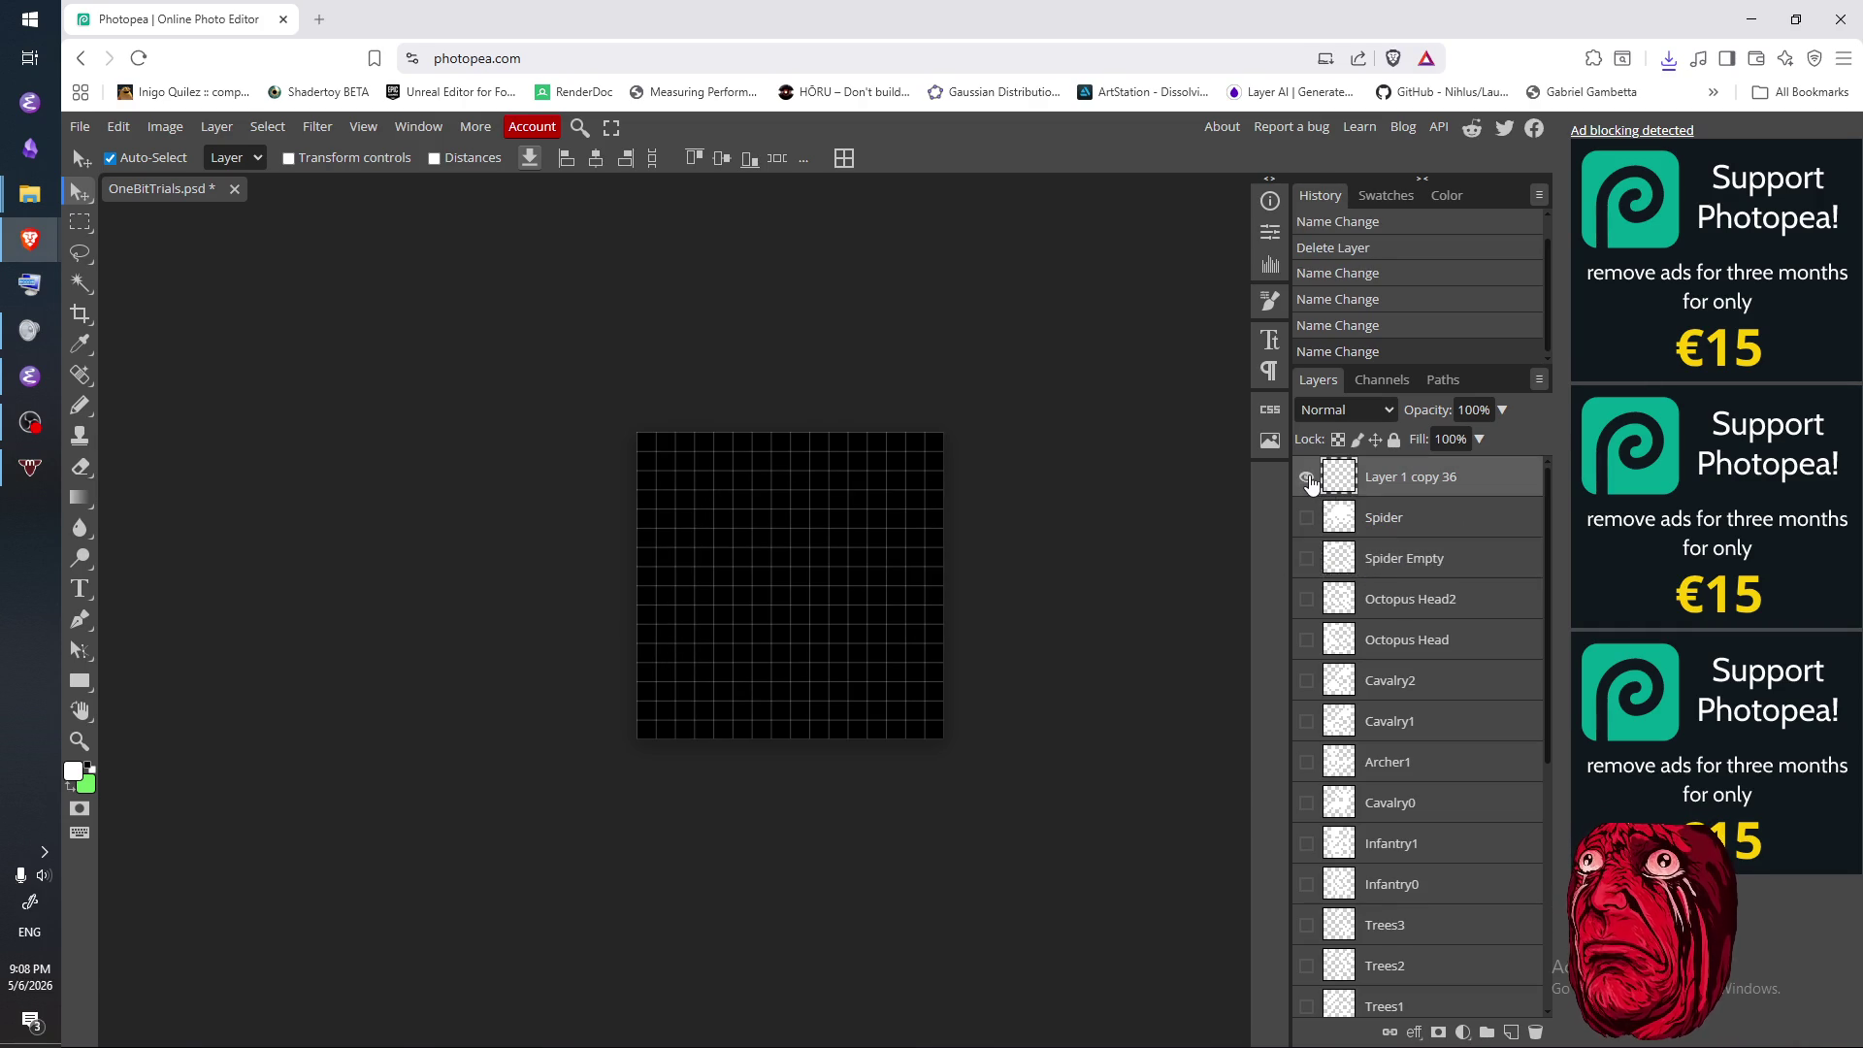
pyautogui.click(1305, 478)
pyautogui.doubleClick(1402, 477)
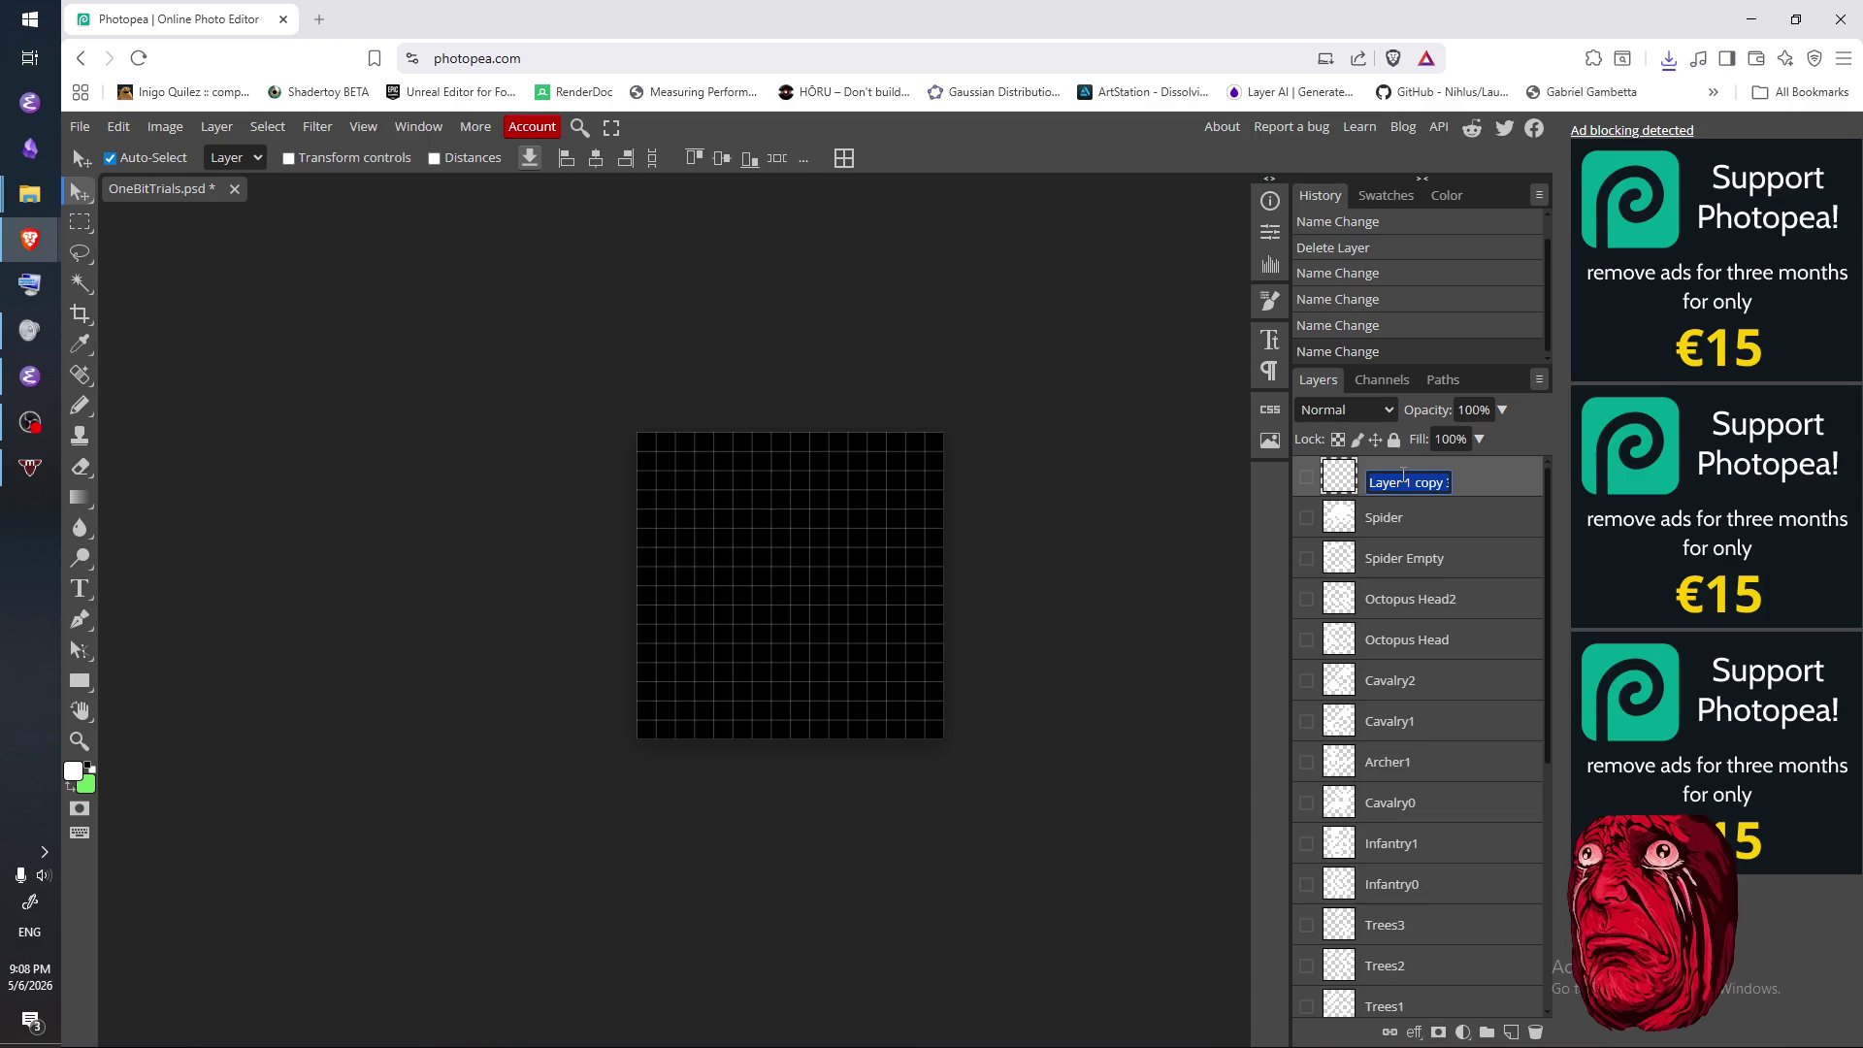
pyautogui.write('E')
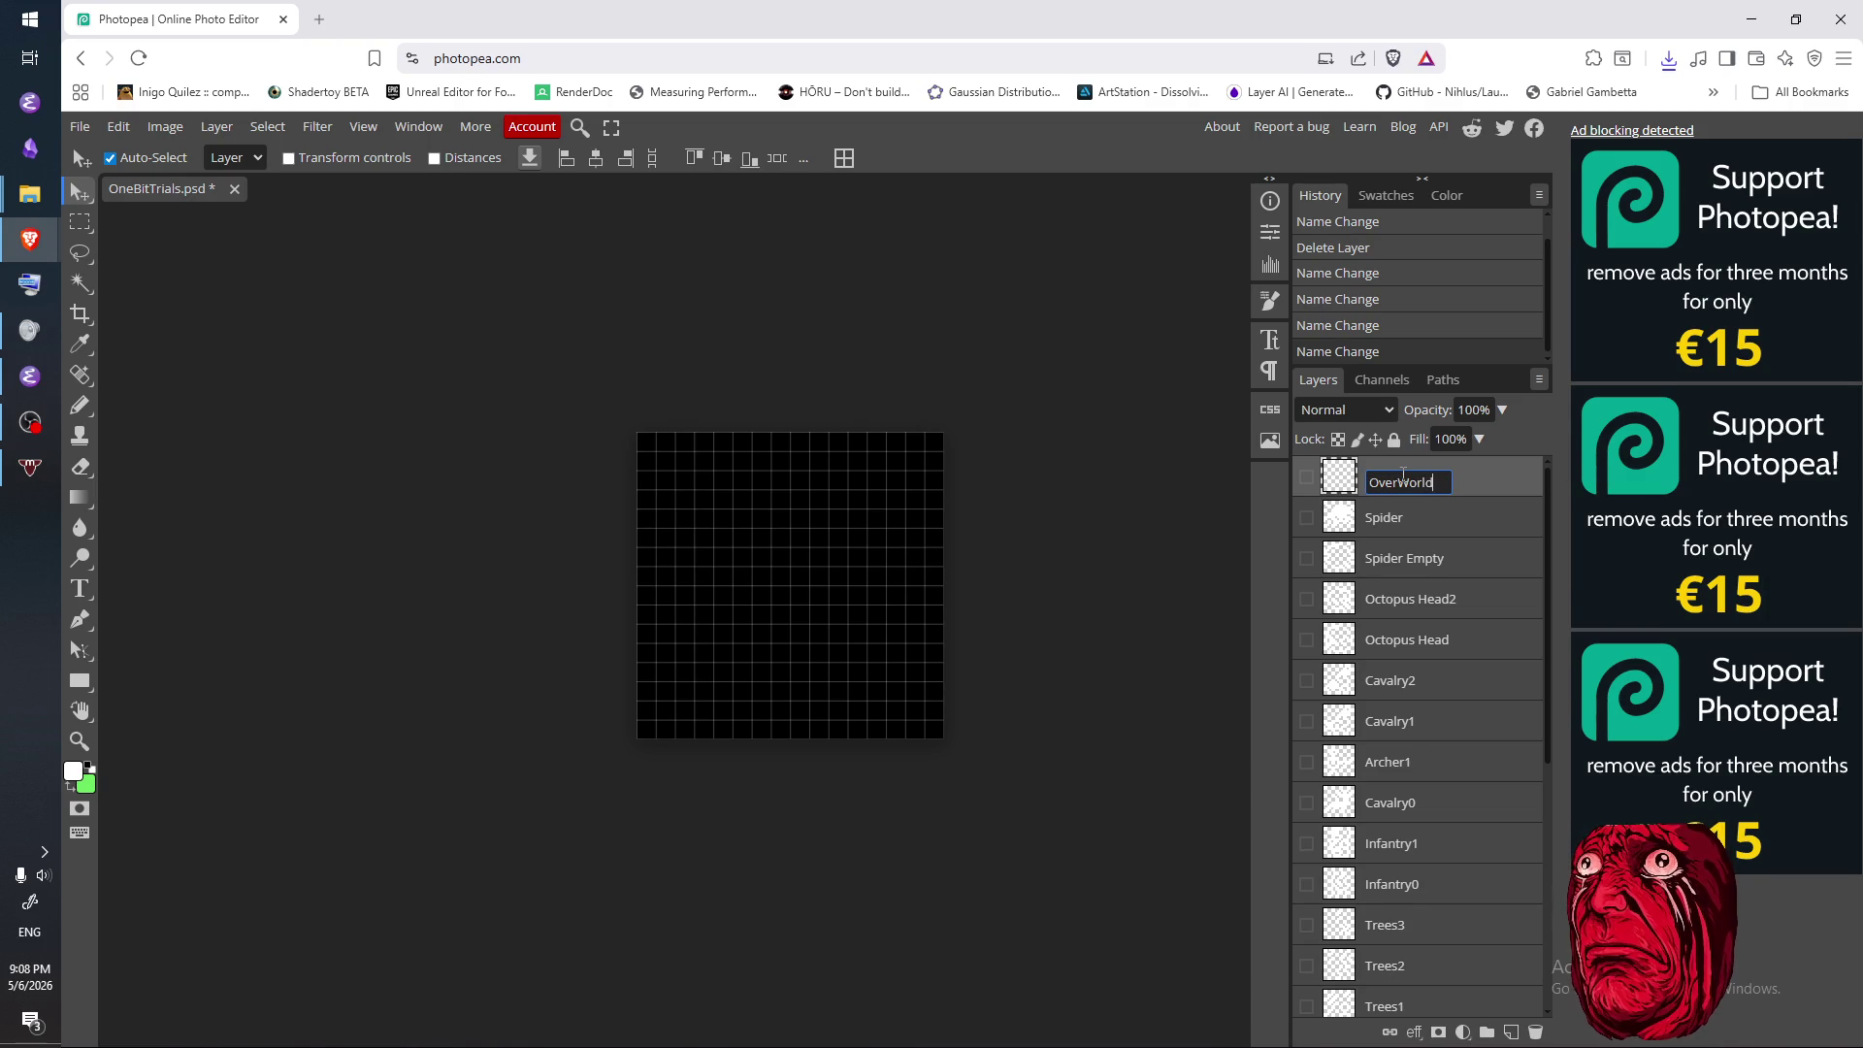
pyautogui.write('mpty')
pyautogui.press('Return')
pyautogui.click(1306, 480)
# - Set the Pencil to 1 px and the Eraser to Pencil mode at 1 px
pyautogui.press('b')
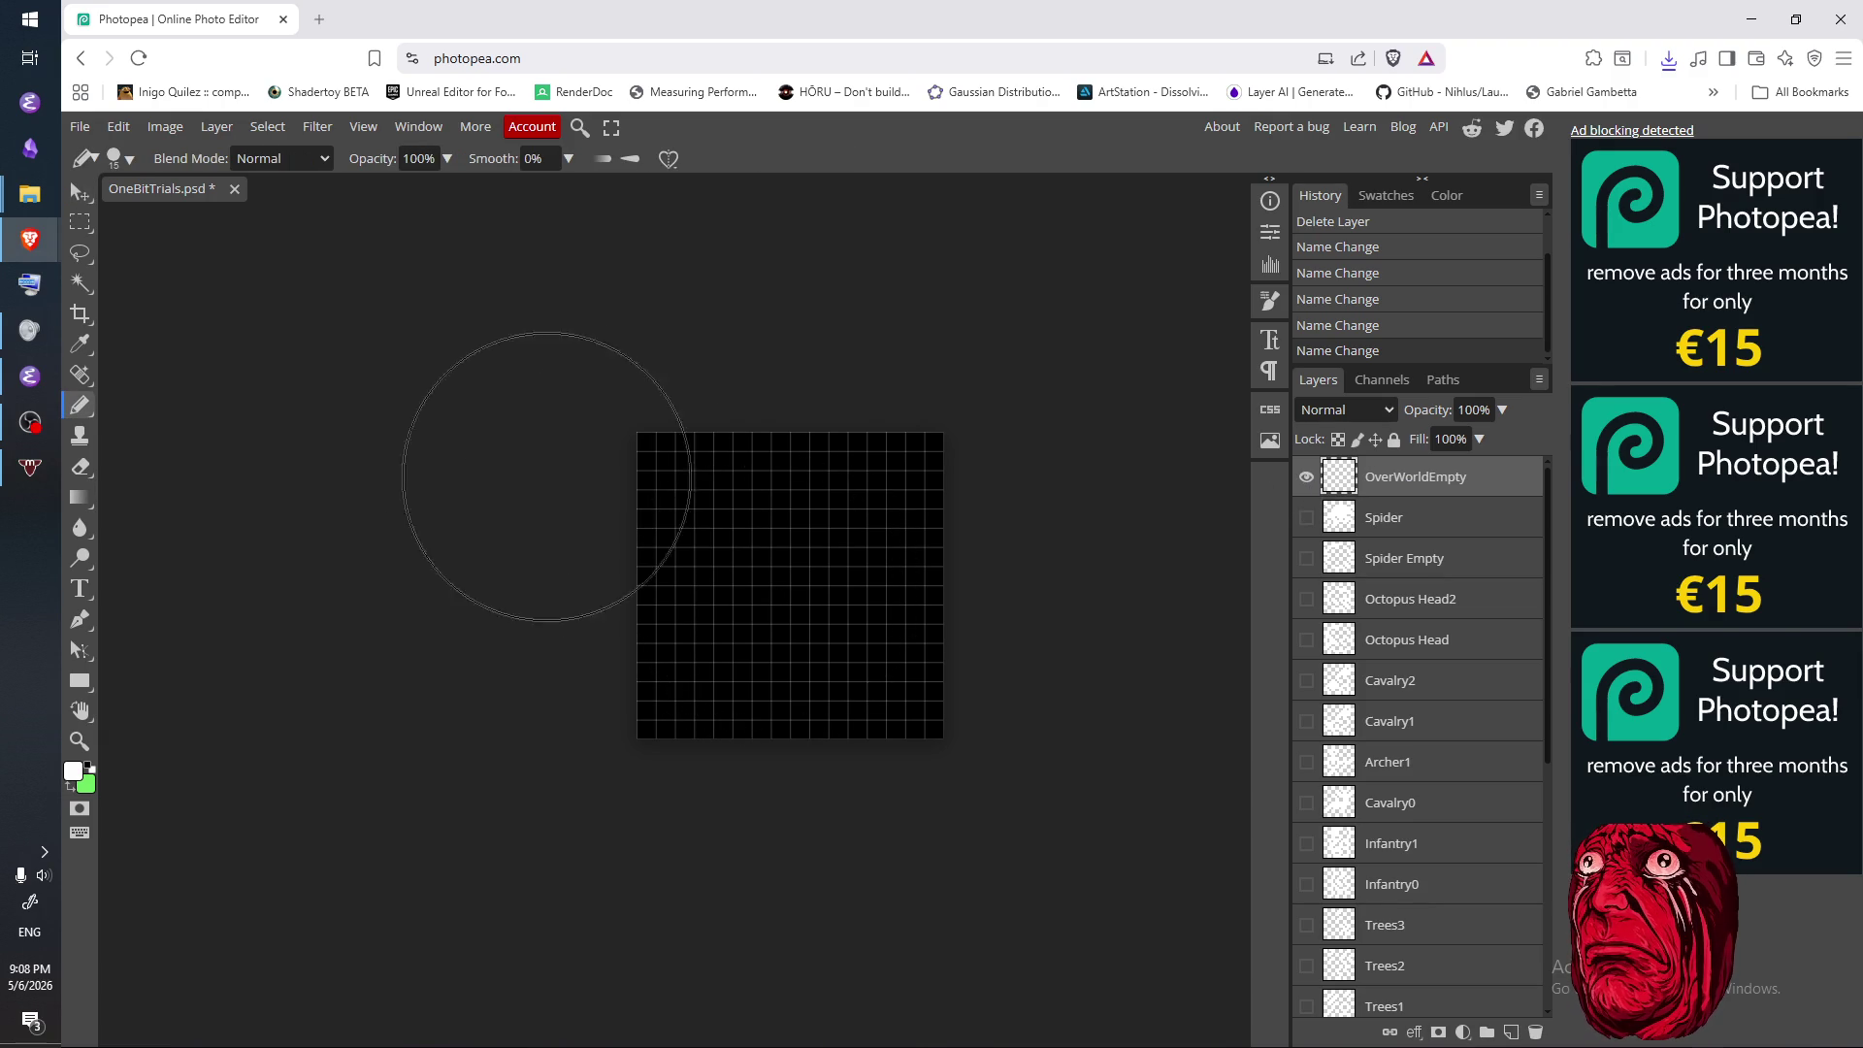
pyautogui.click(129, 158)
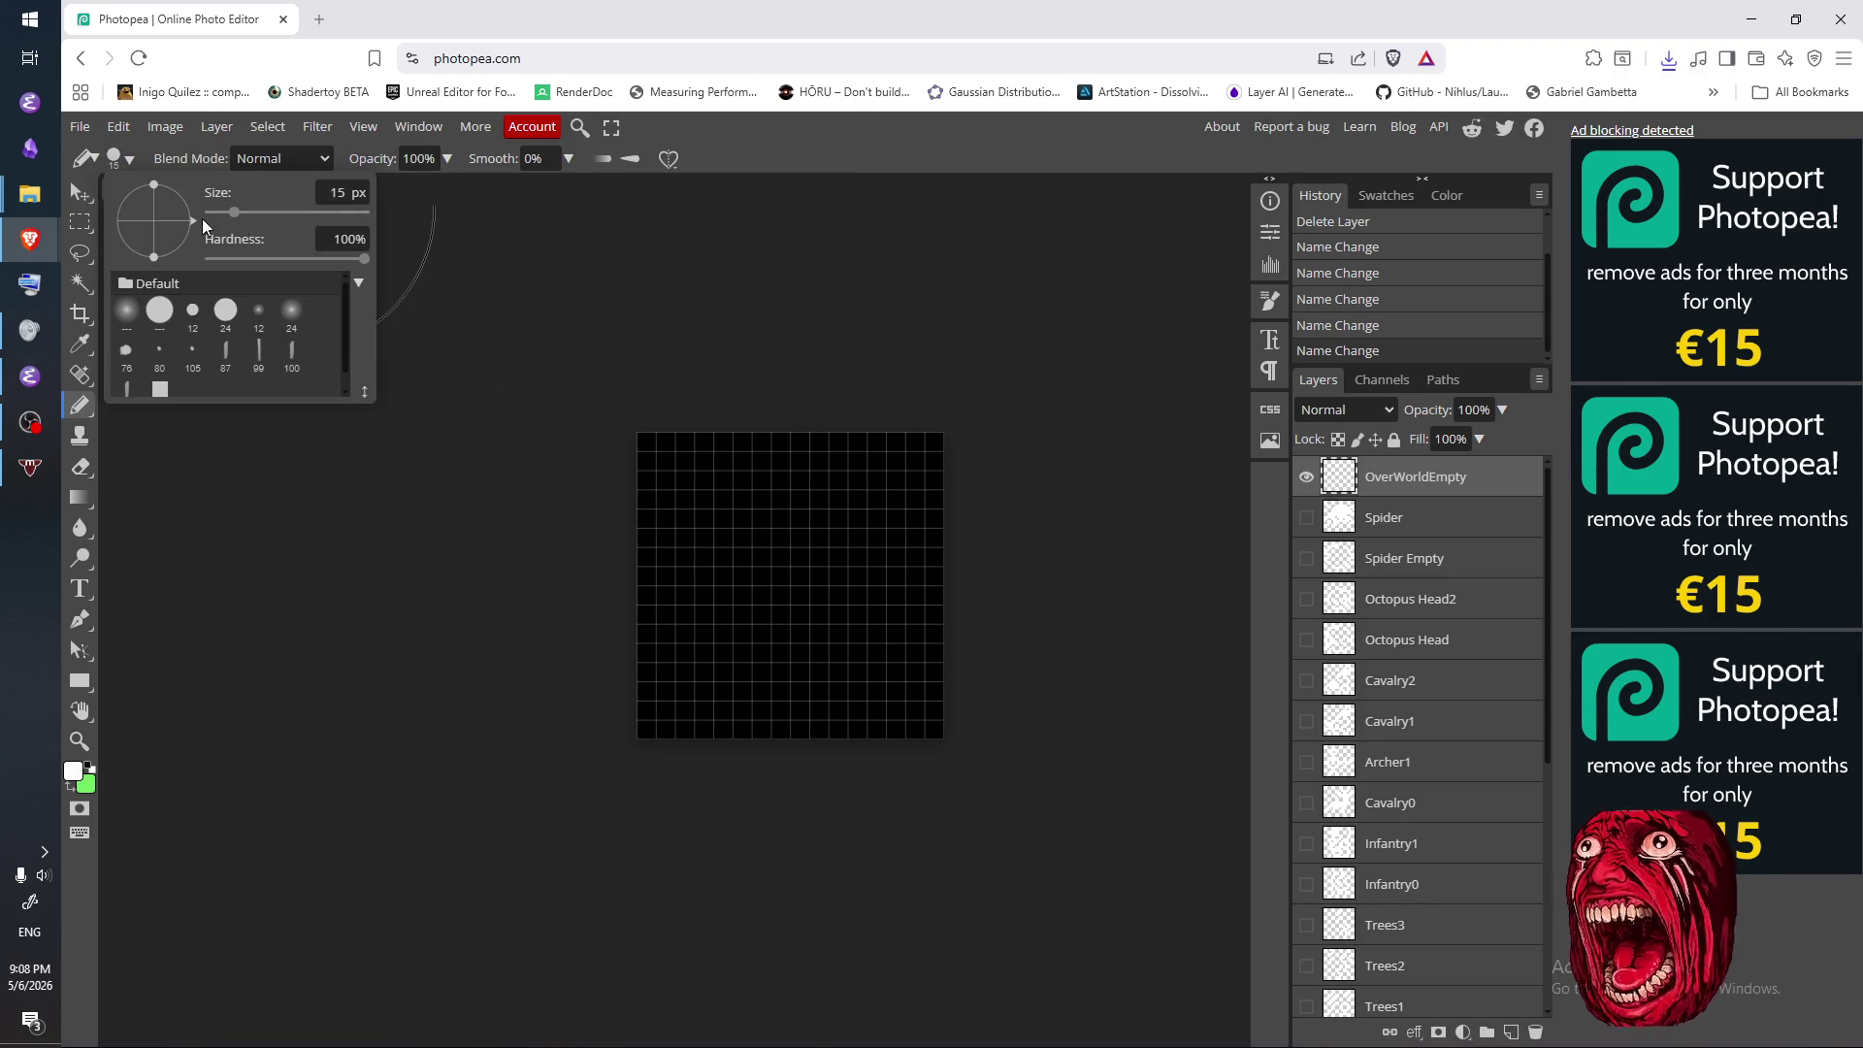
pyautogui.click(295, 160)
pyautogui.click(295, 160)
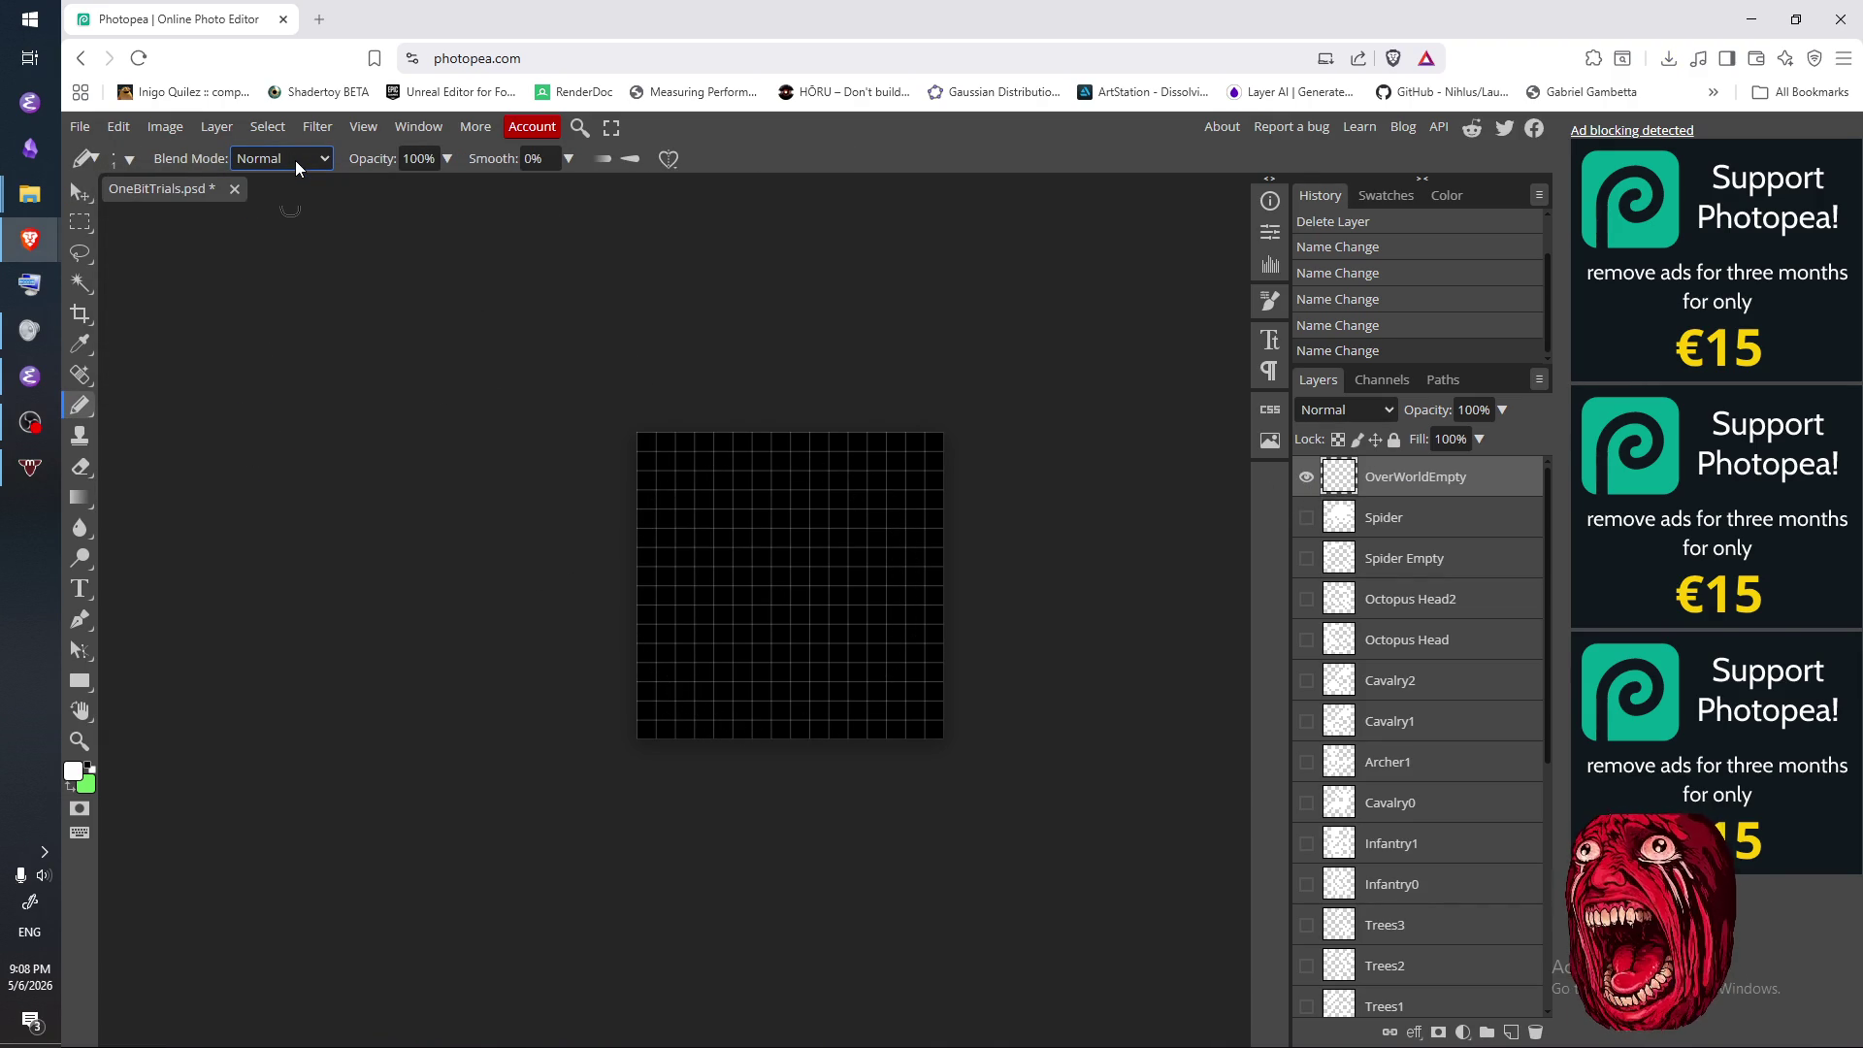
pyautogui.click(390, 348)
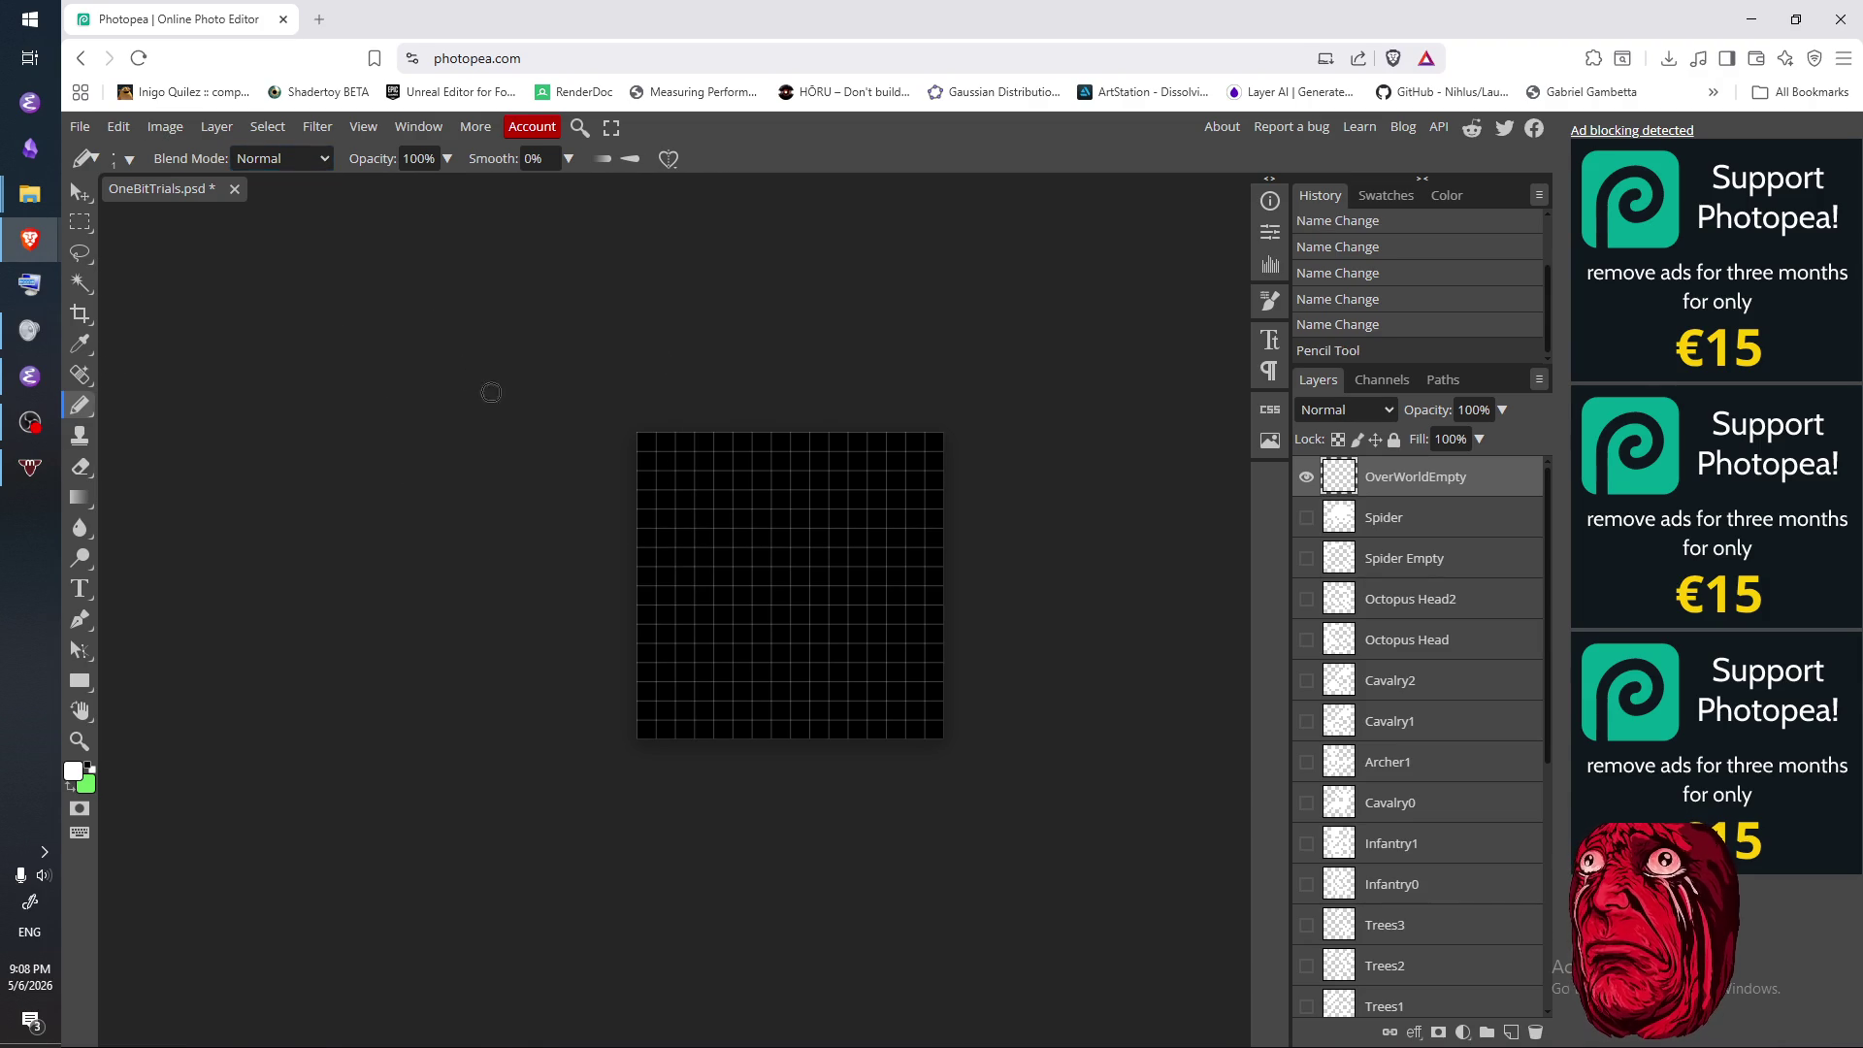
pyautogui.press('e')
pyautogui.click(237, 160)
pyautogui.click(270, 219)
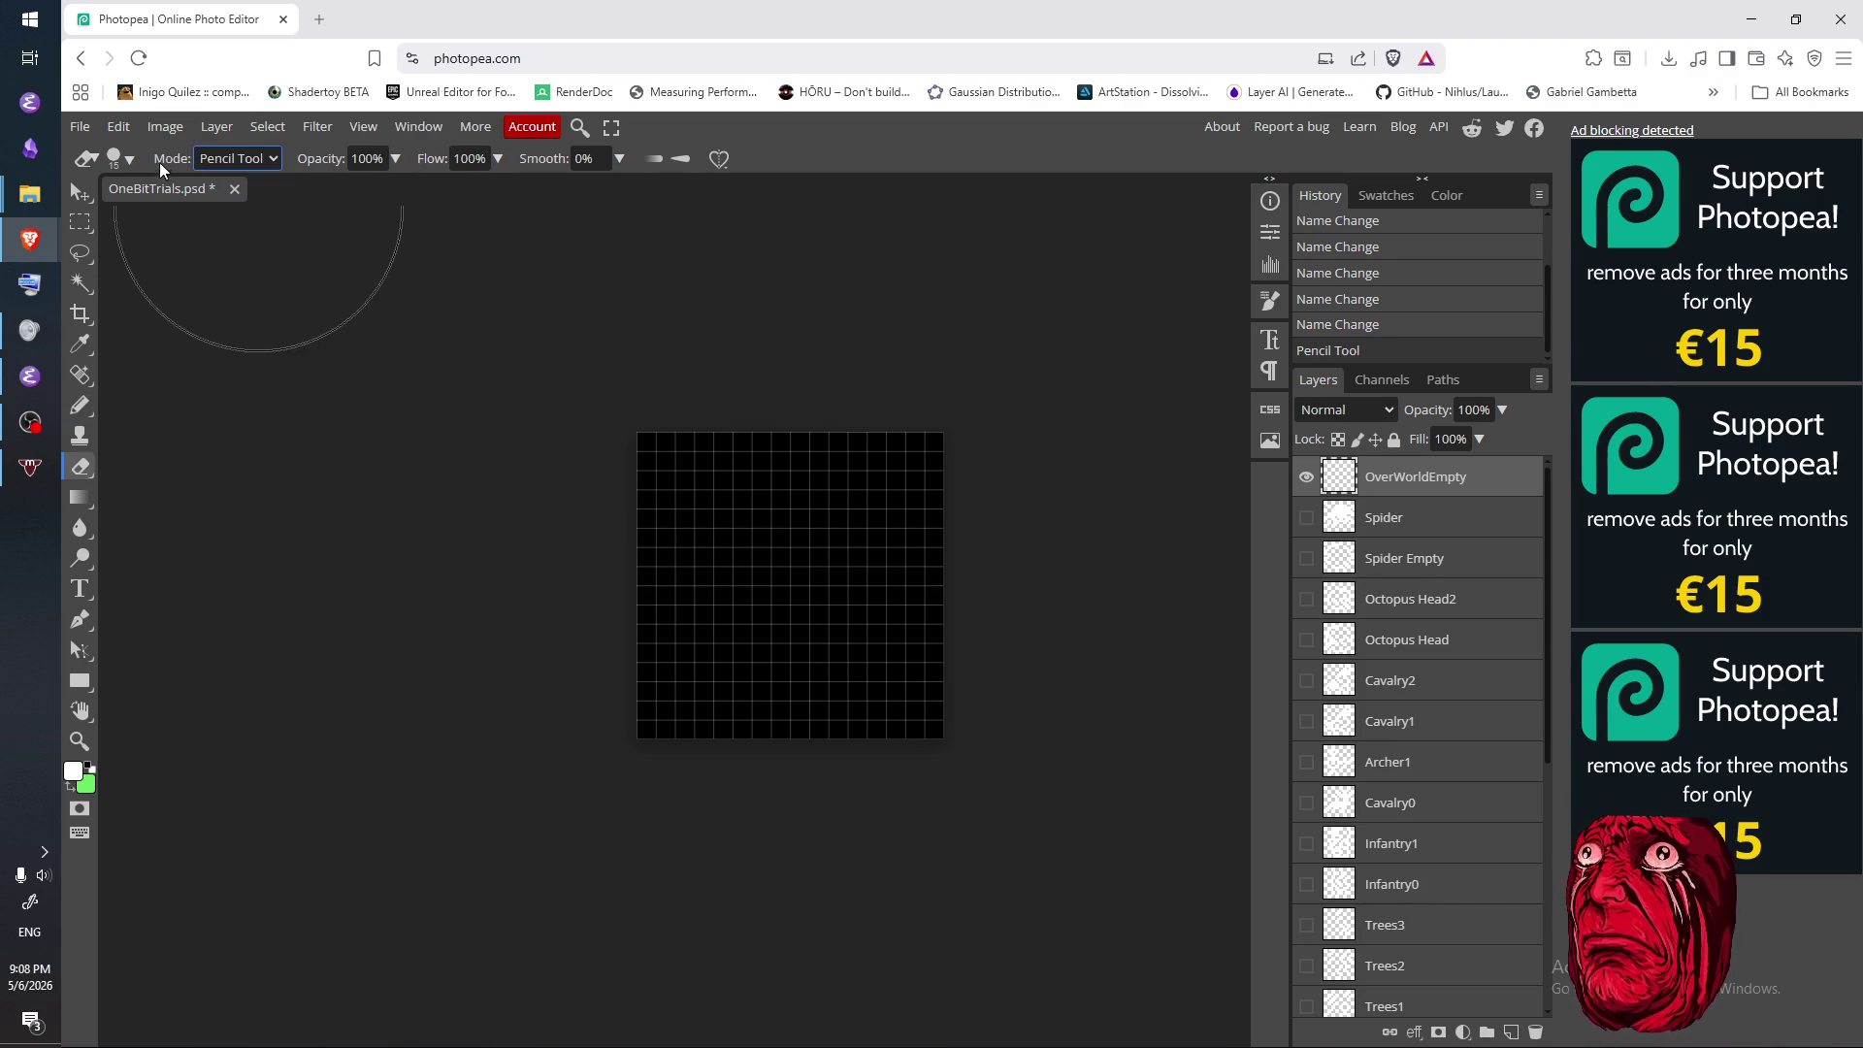
pyautogui.click(118, 158)
pyautogui.moveTo(242, 213); pyautogui.dragTo(205, 213)
pyautogui.press('b')
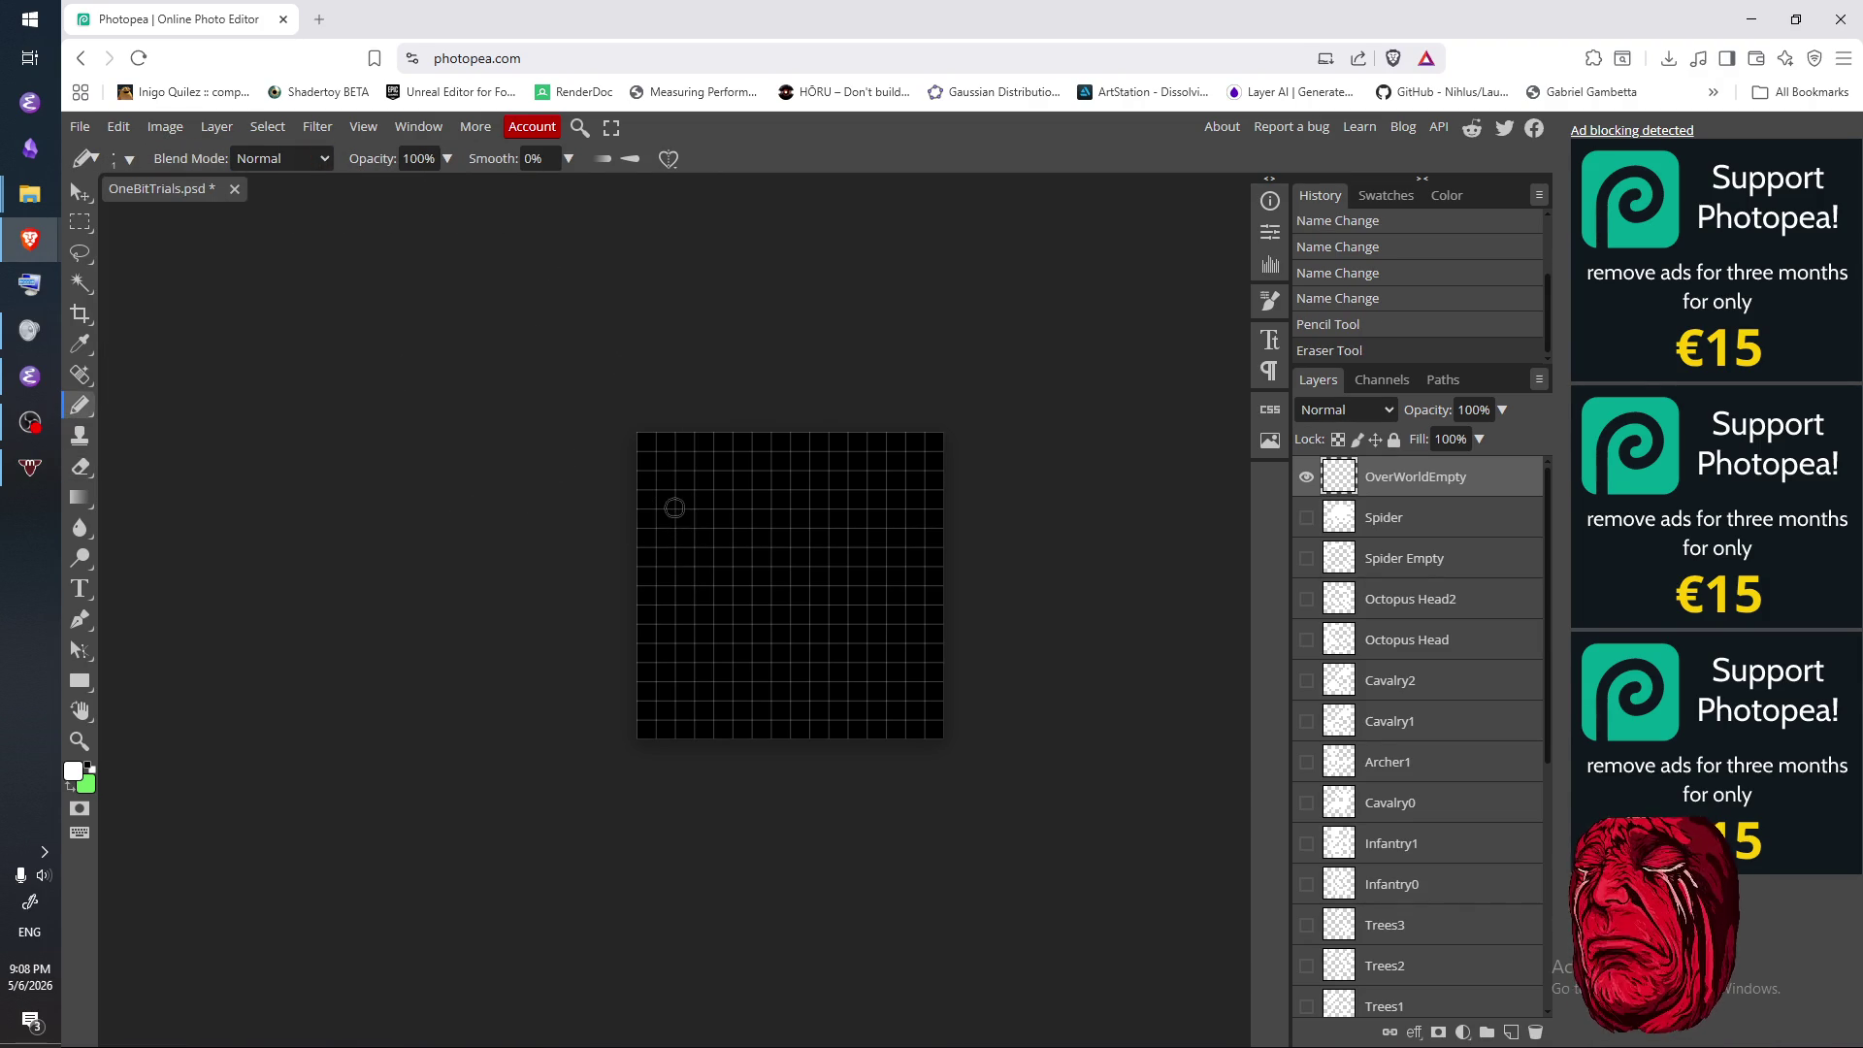
# - Place trial white pixels on the zoomed tile, erasing a stray one
pyautogui.scroll(2, 776, 519)
pyautogui.click(647, 515)
pyautogui.click(682, 549)
pyautogui.click(676, 516)
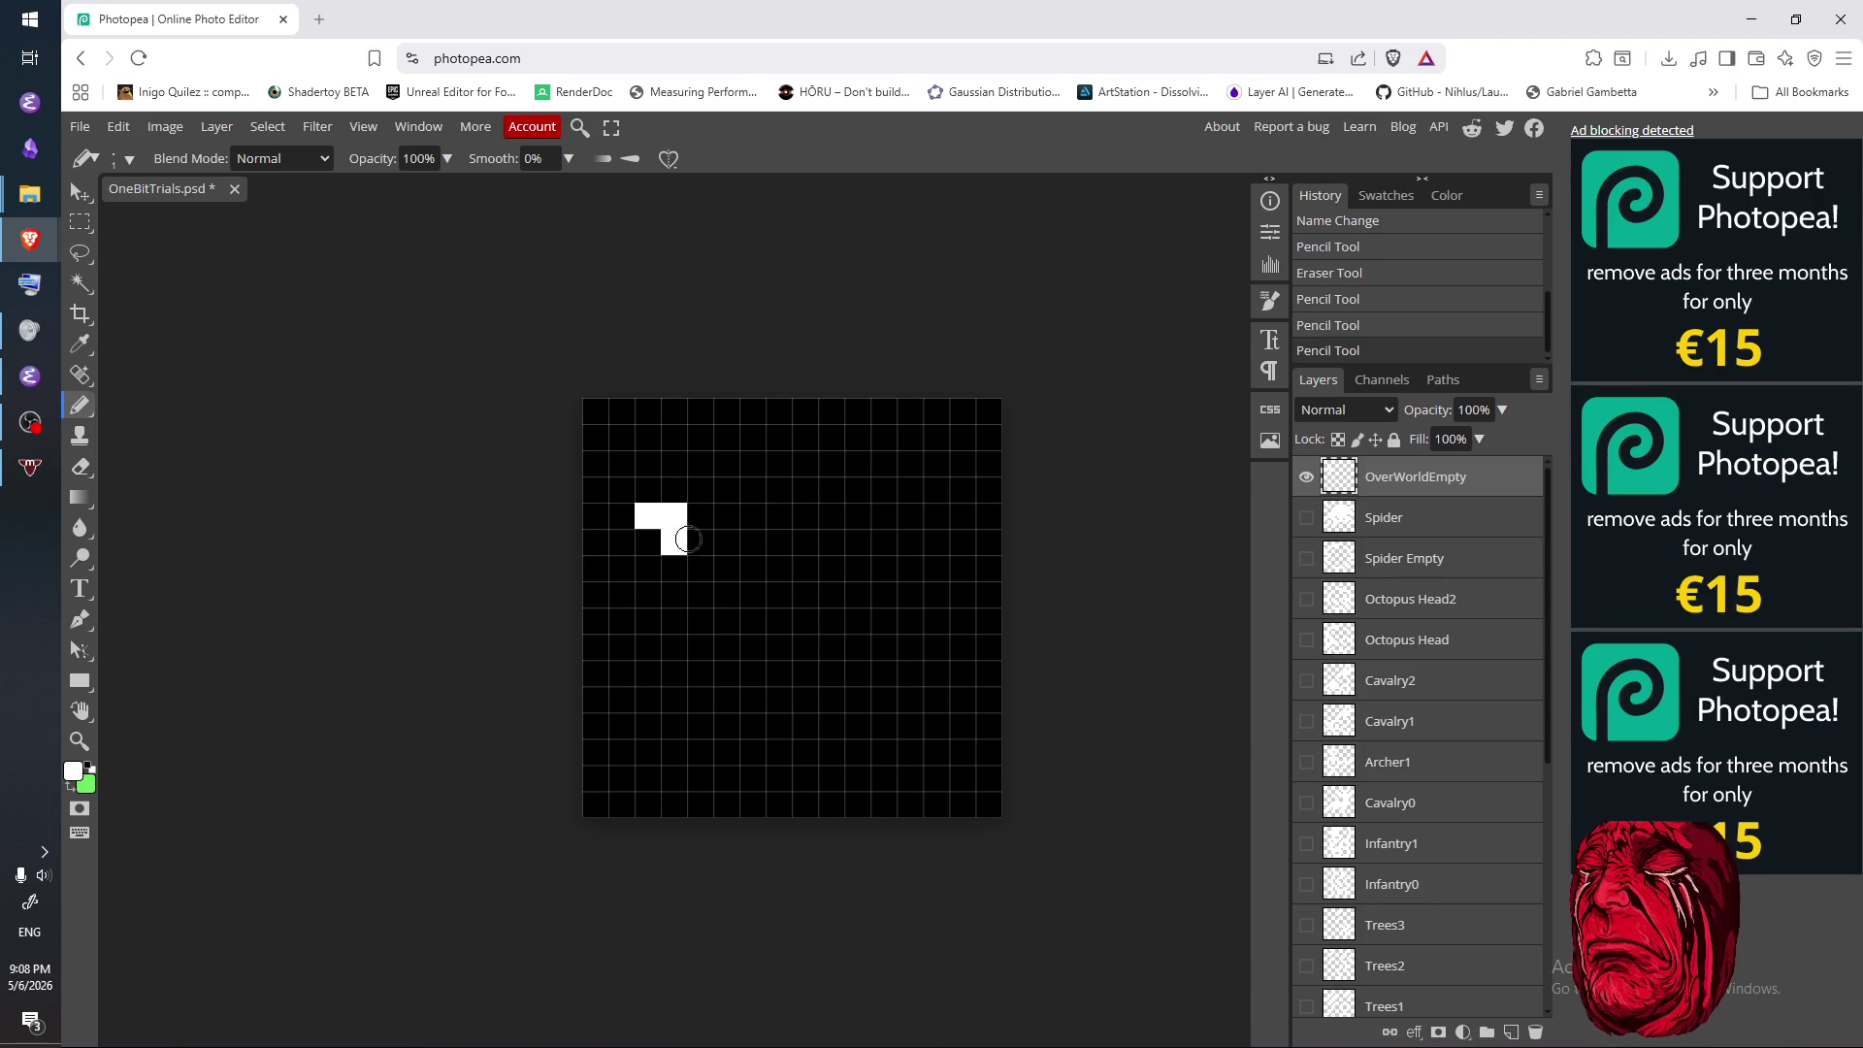
pyautogui.press('e')
pyautogui.click(677, 515)
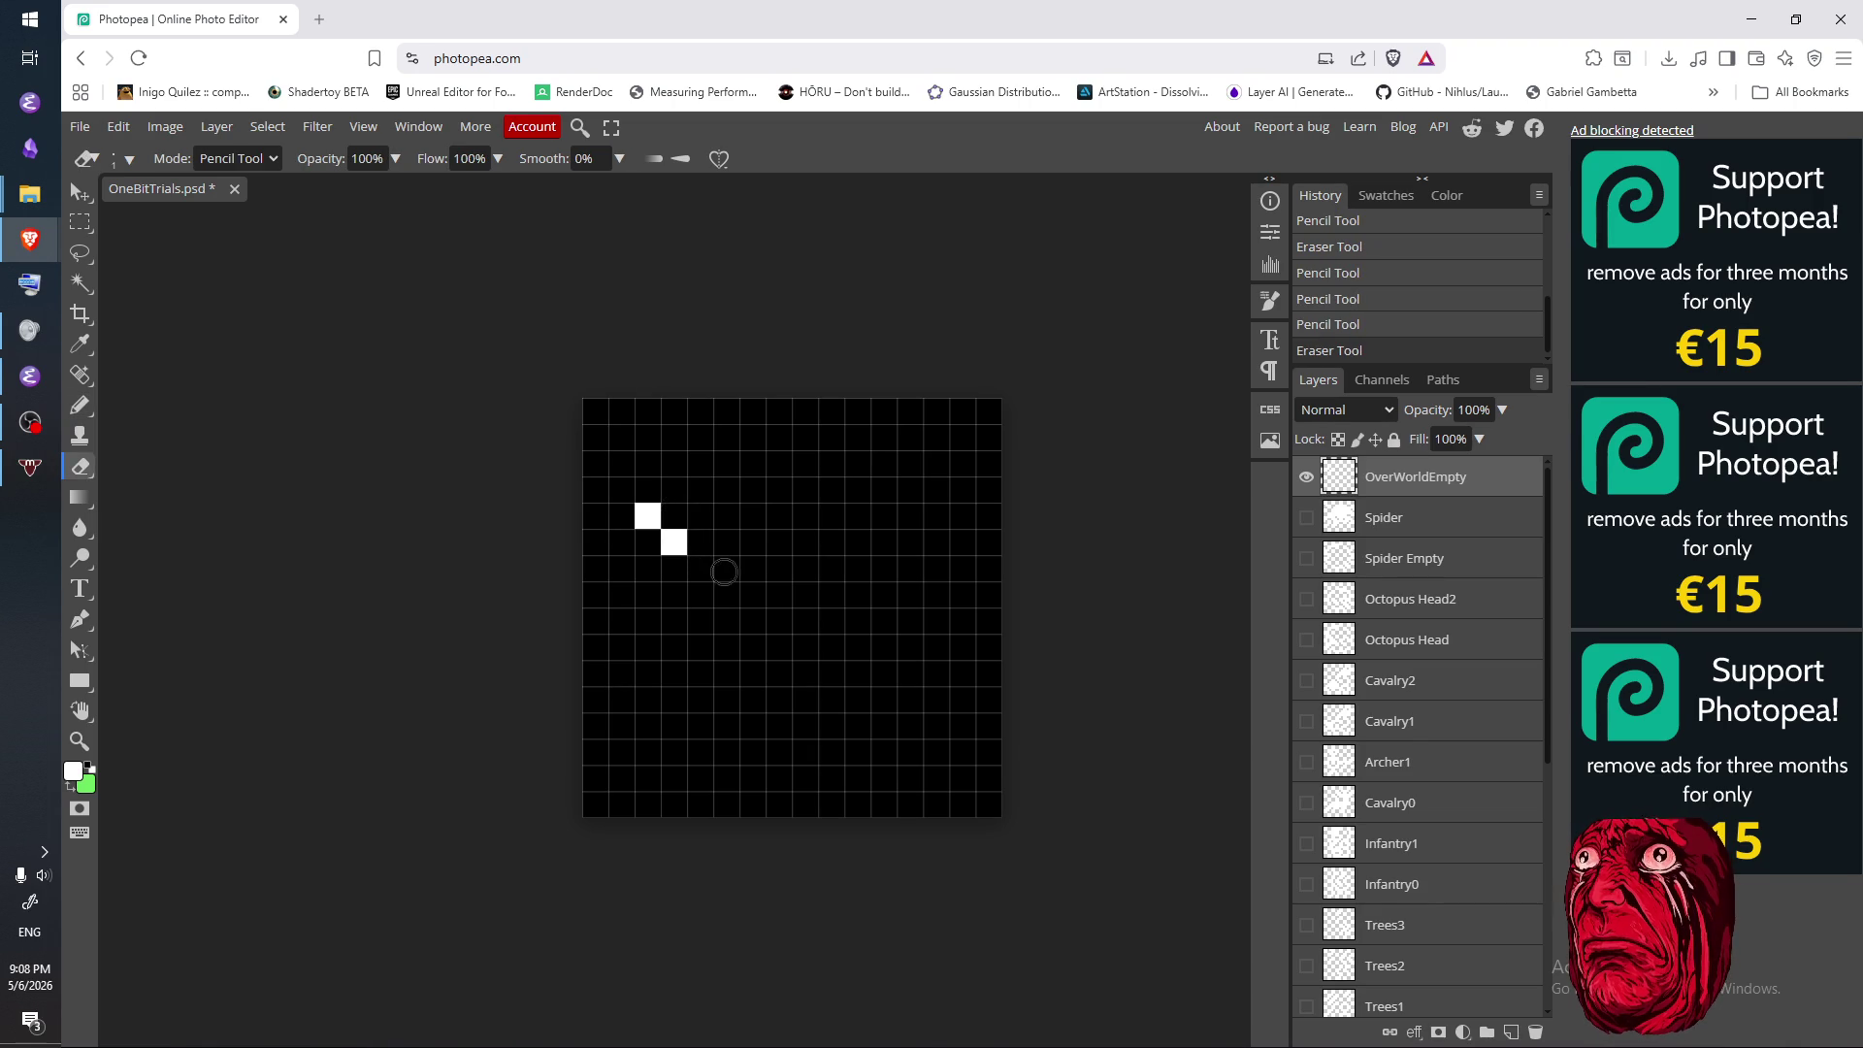
pyautogui.press('b')
pyautogui.click(647, 568)
# - Clear the remaining trial pixels so the tile is black again
pyautogui.press('e')
pyautogui.click(647, 568)
pyautogui.press('b')
pyautogui.click(647, 568)
pyautogui.click(726, 516)
pyautogui.press('e')
pyautogui.click(730, 556)
pyautogui.click(726, 519)
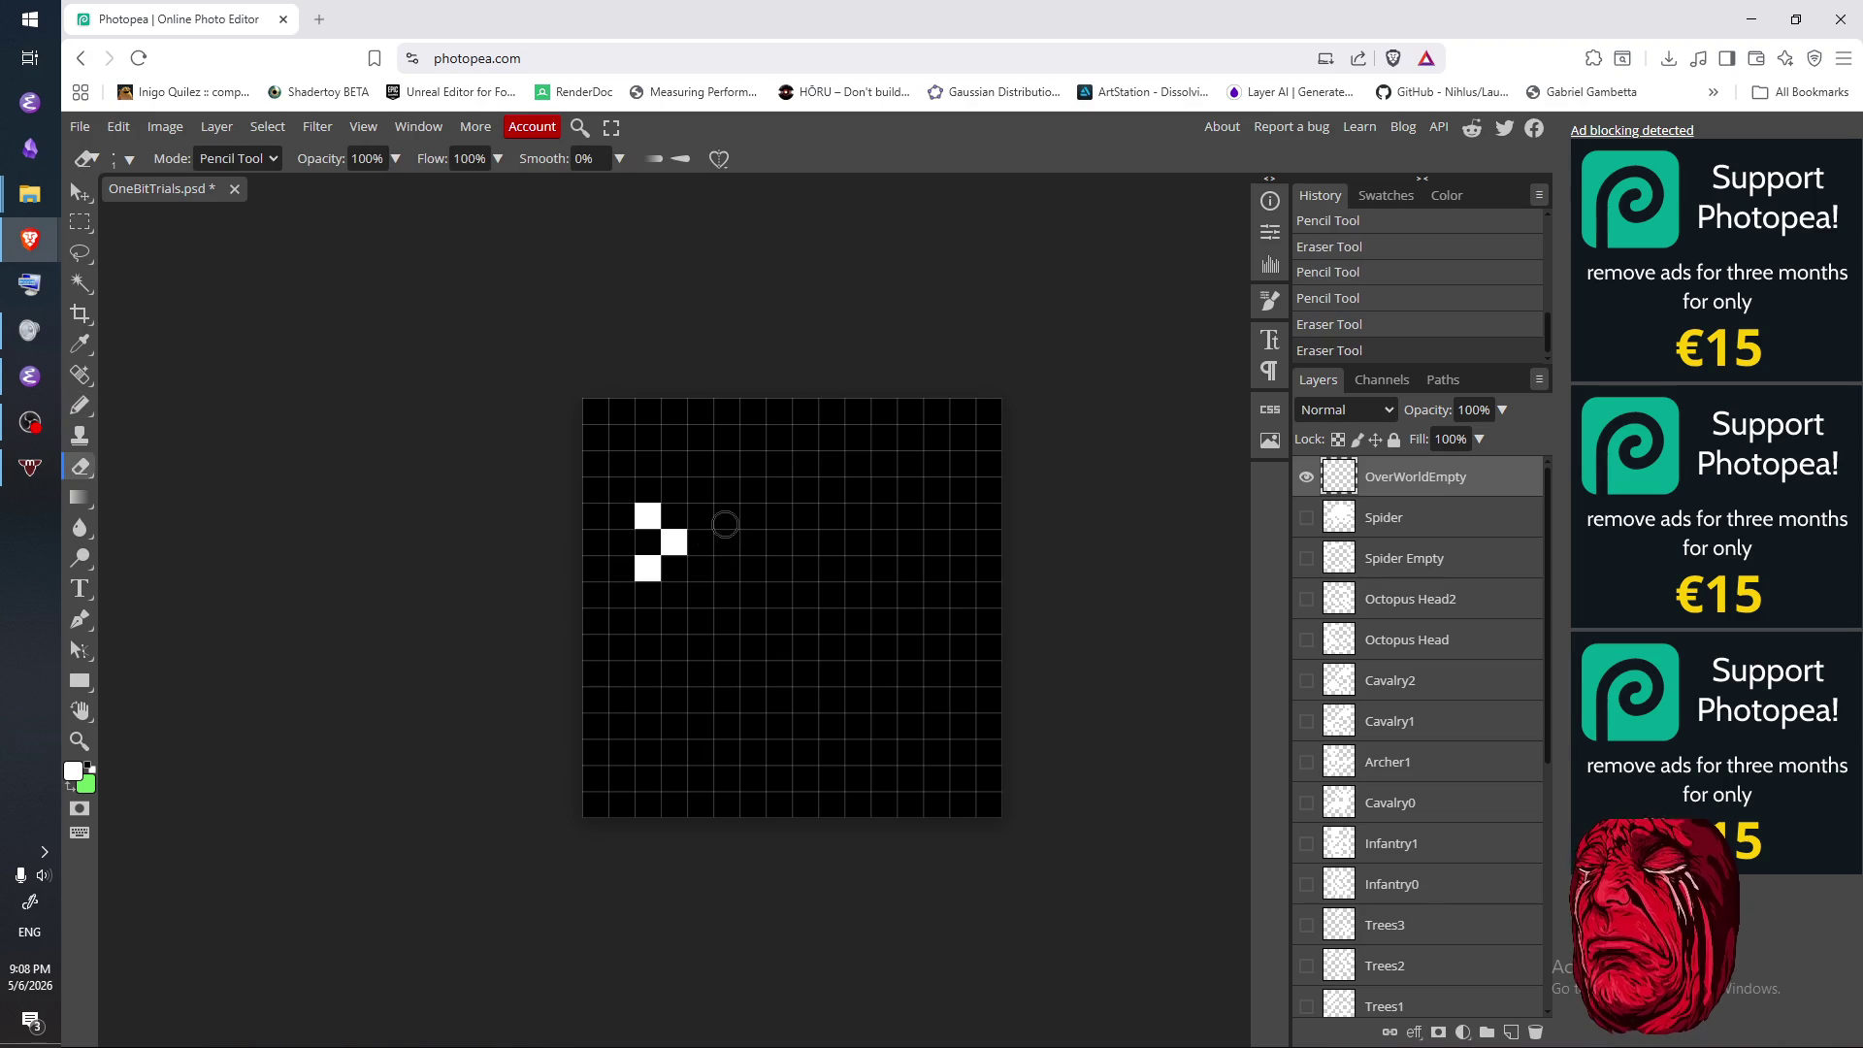
pyautogui.click(673, 541)
pyautogui.press('b')
# - Draw white 2x2 blocks at the upper left and top right of the tile
pyautogui.click(647, 541)
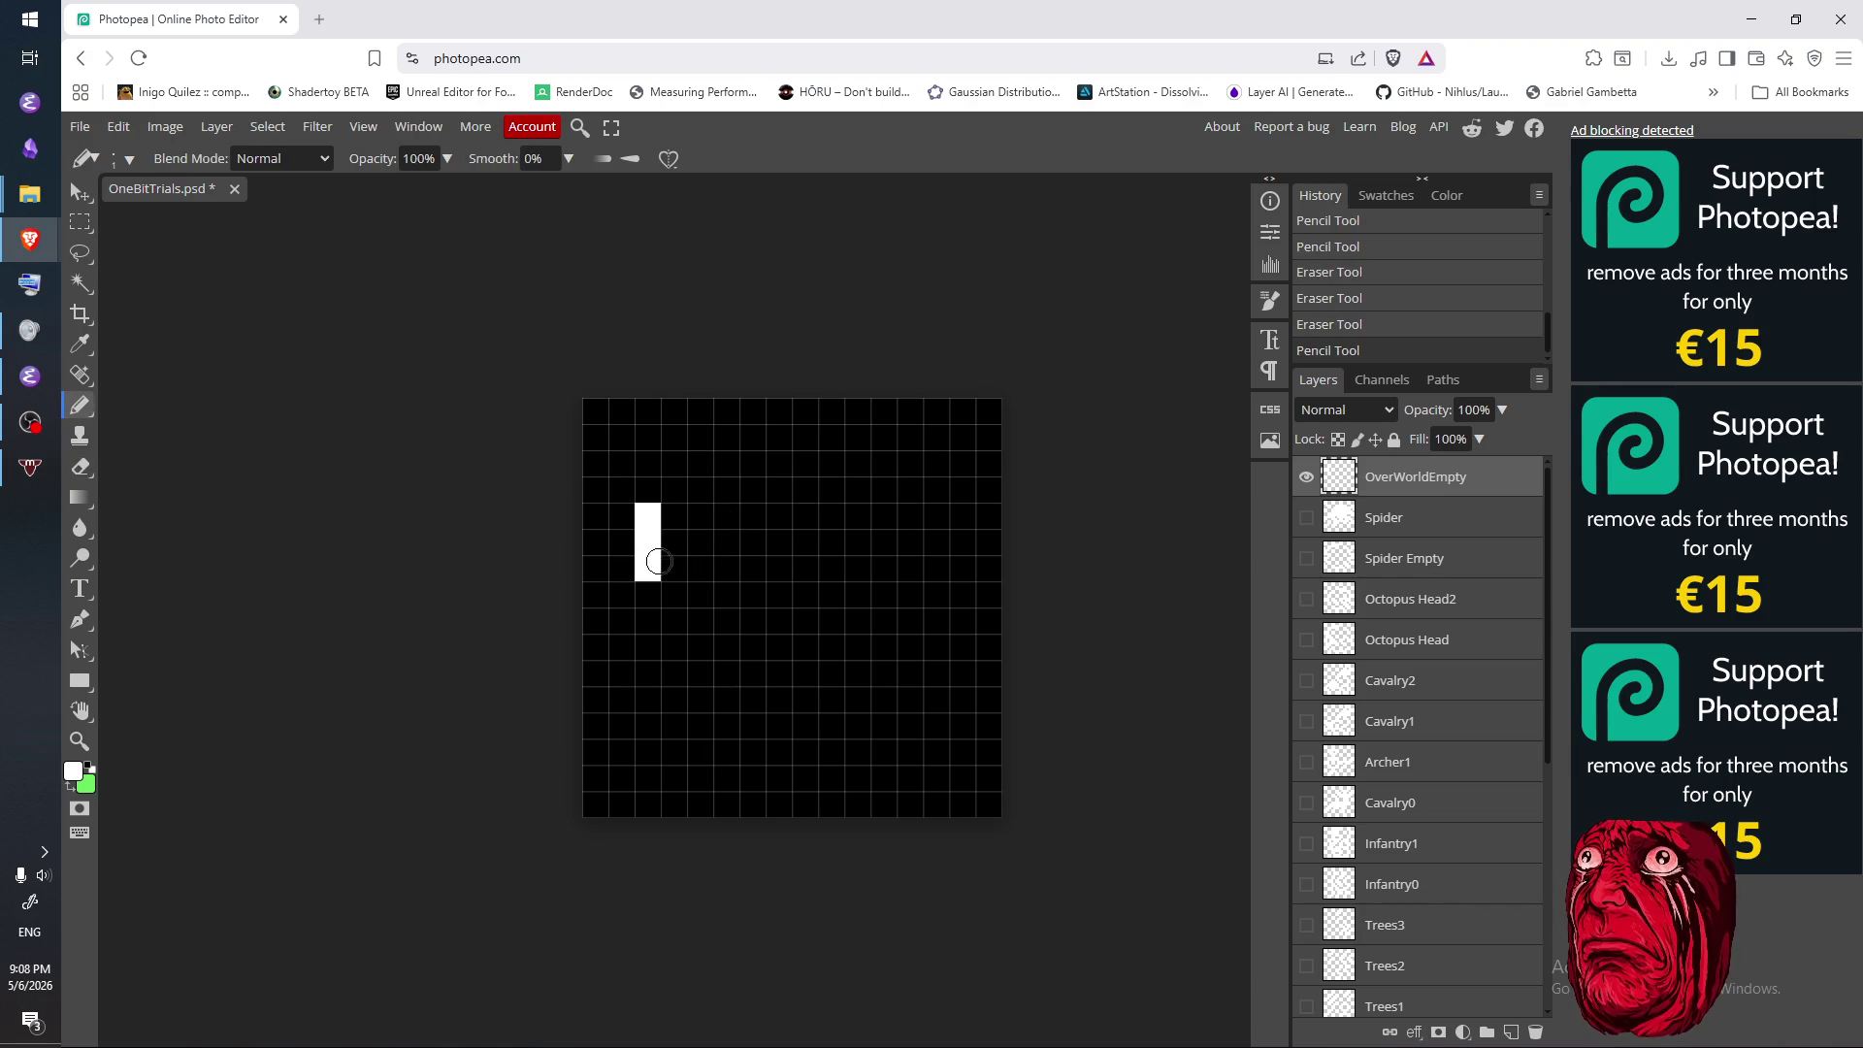
pyautogui.press('e')
pyautogui.click(647, 568)
pyautogui.press('b')
pyautogui.click(673, 541)
pyautogui.click(673, 516)
pyautogui.click(883, 437)
pyautogui.click(909, 437)
pyautogui.click(909, 462)
pyautogui.click(883, 462)
# - Draw white 2x2 blocks near the tile centre and at the lower left
pyautogui.click(778, 620)
pyautogui.click(804, 620)
pyautogui.click(799, 594)
pyautogui.click(778, 594)
pyautogui.click(648, 752)
pyautogui.click(673, 752)
pyautogui.click(647, 726)
pyautogui.click(673, 726)
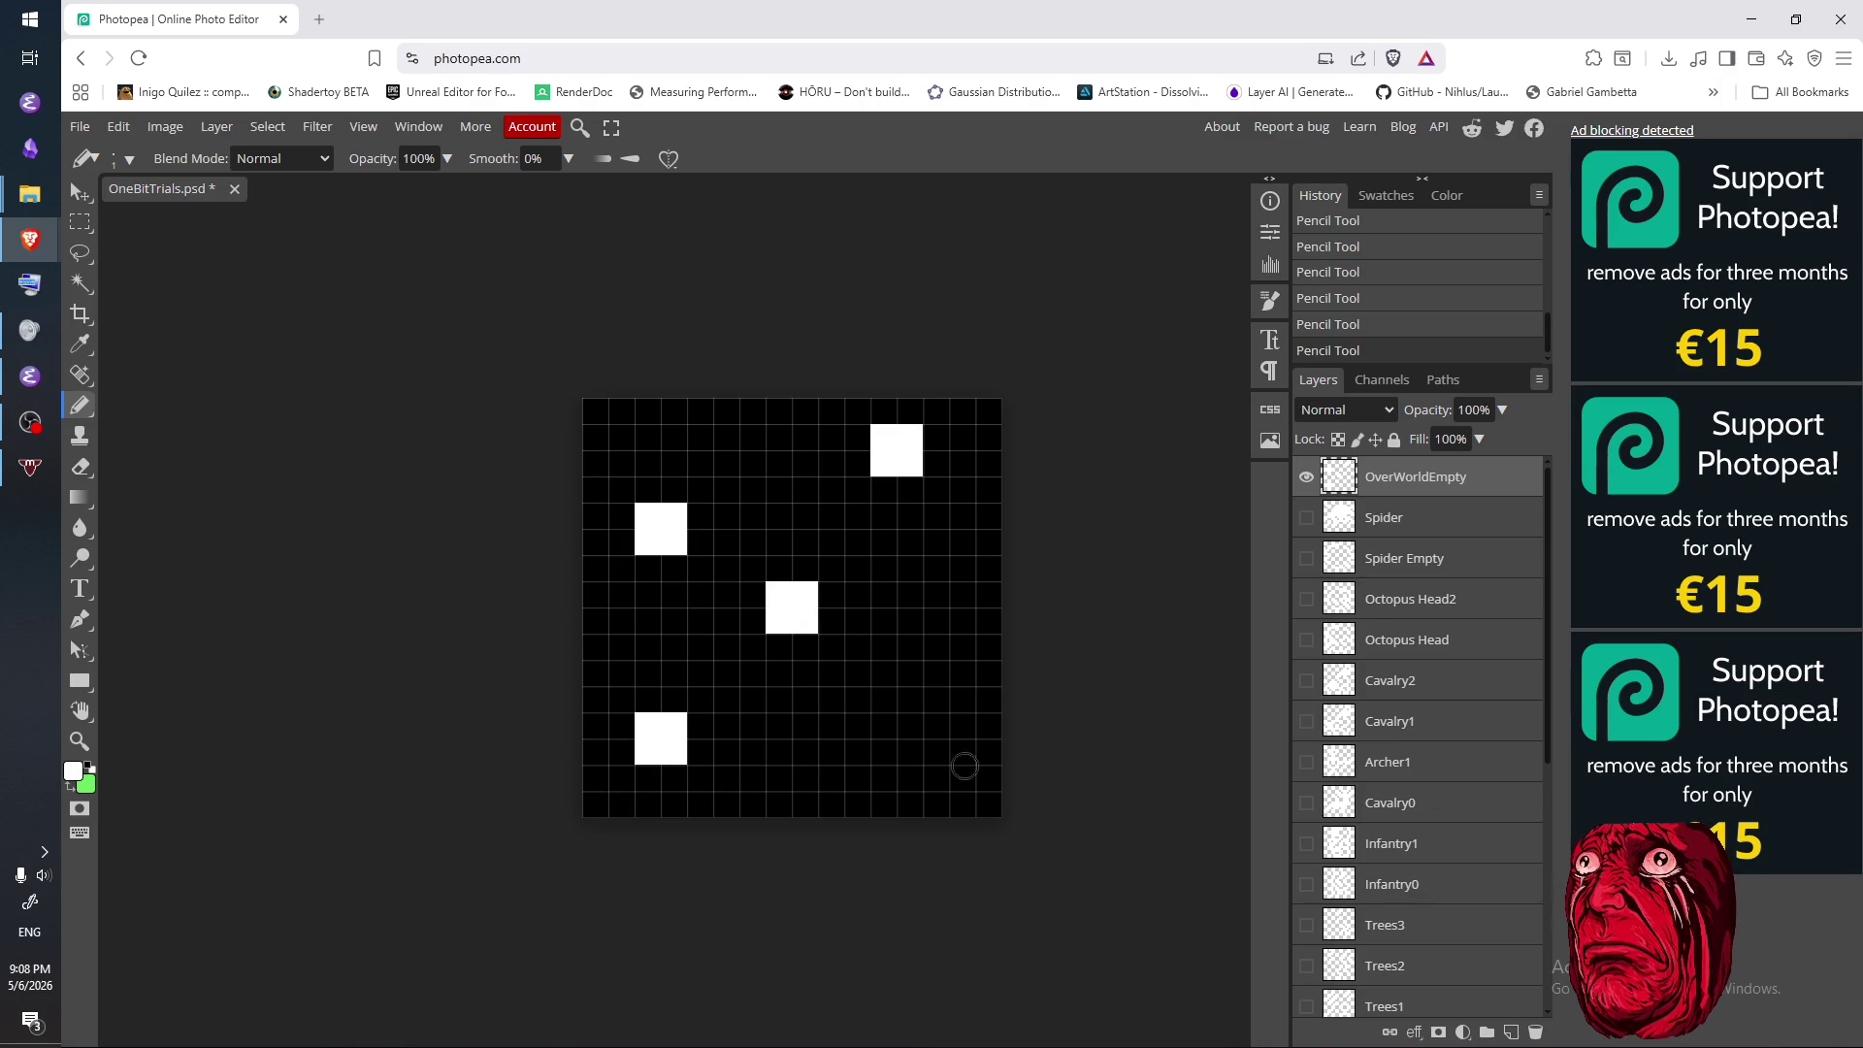
# - Draw a lower-right 2x2 block, then erase two cells to leave a diagonal pair
pyautogui.click(961, 749)
pyautogui.click(935, 725)
pyautogui.click(961, 724)
pyautogui.click(935, 750)
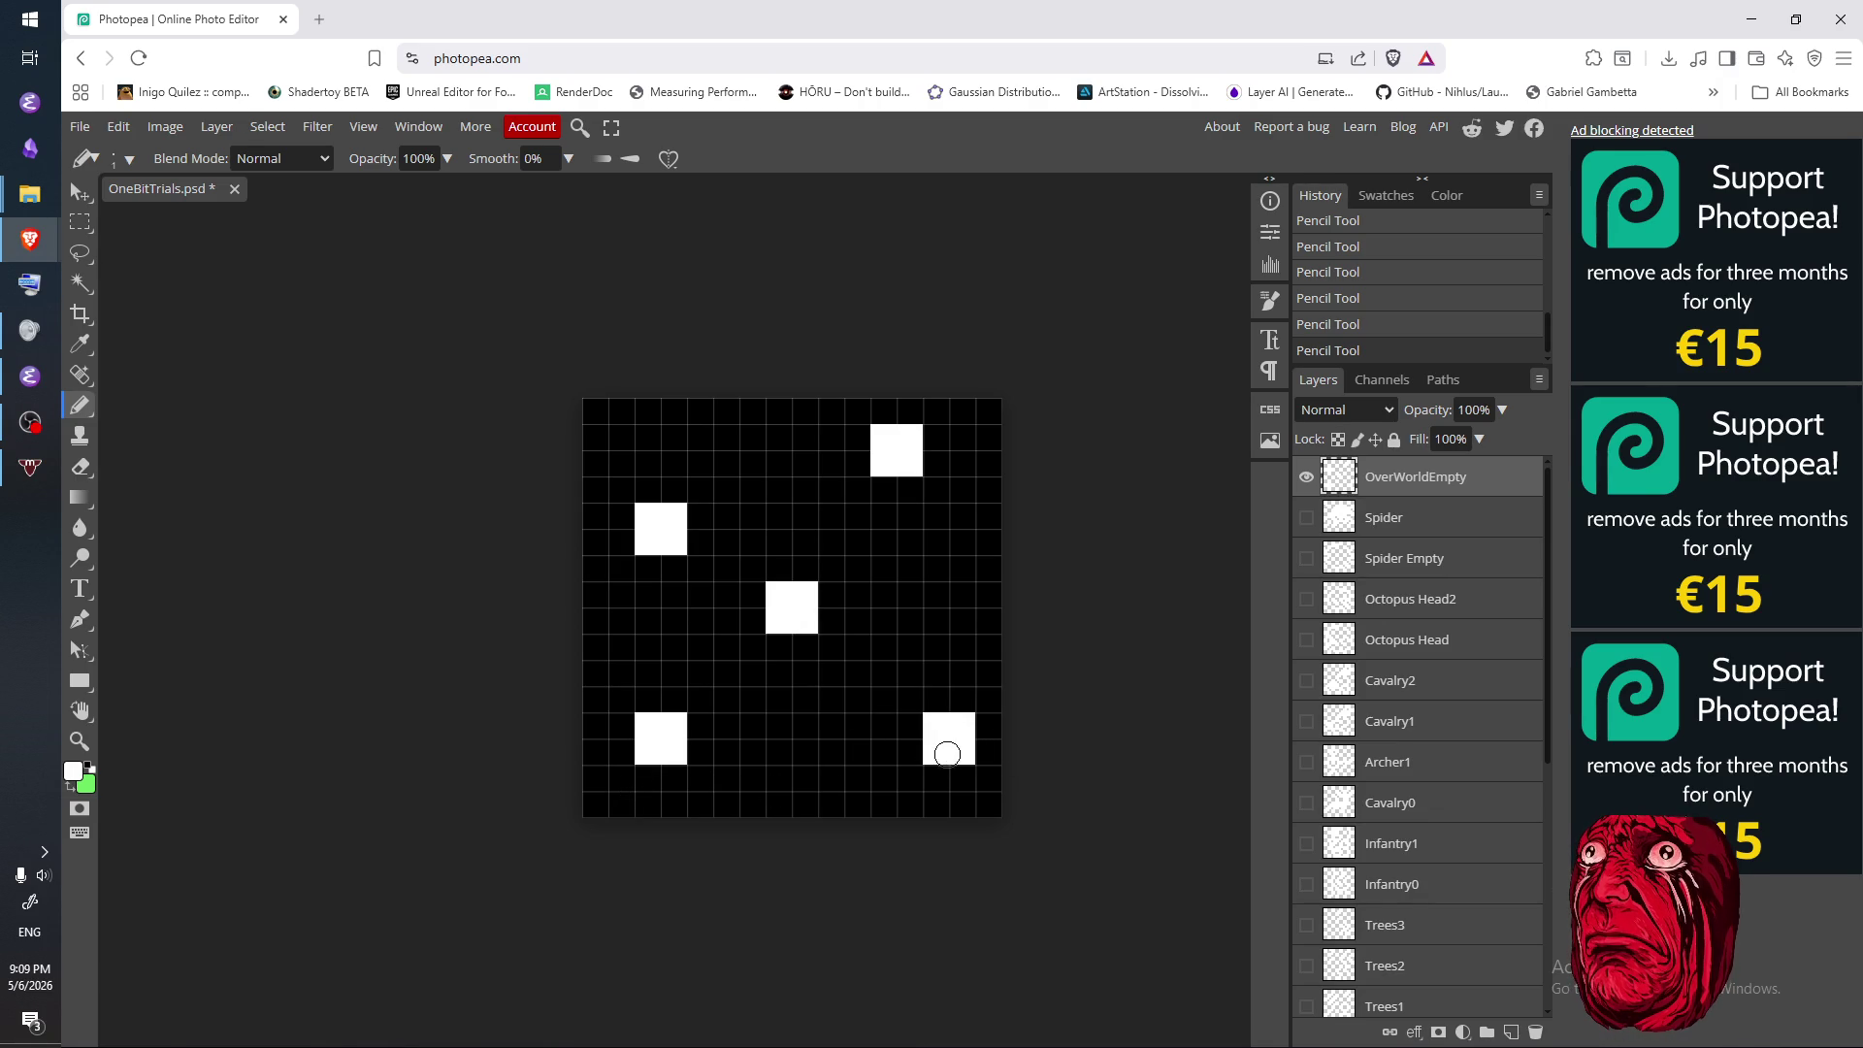
pyautogui.press('e')
pyautogui.click(937, 752)
pyautogui.click(964, 724)
pyautogui.scroll(-3, 1032, 774)
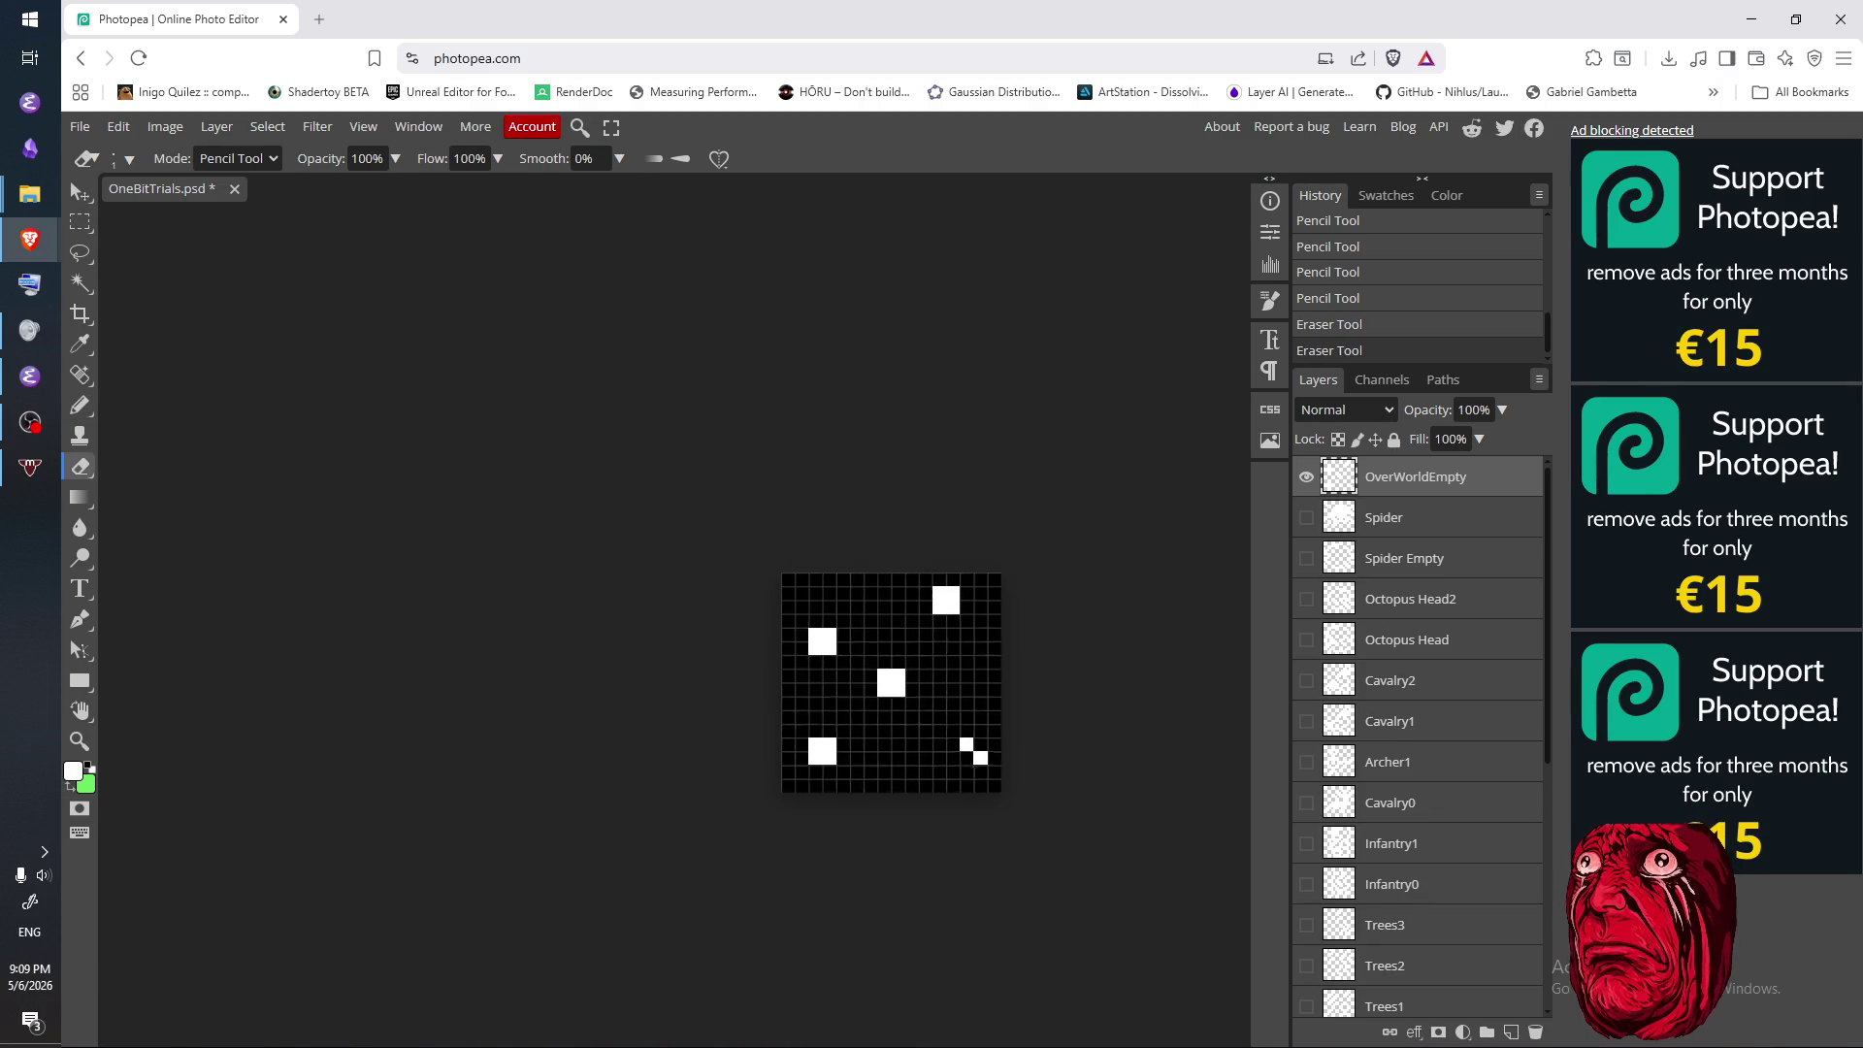
# - Touch up the lower-left white block by erasing and refilling its two diagonal cells
pyautogui.click(816, 744)
pyautogui.click(831, 758)
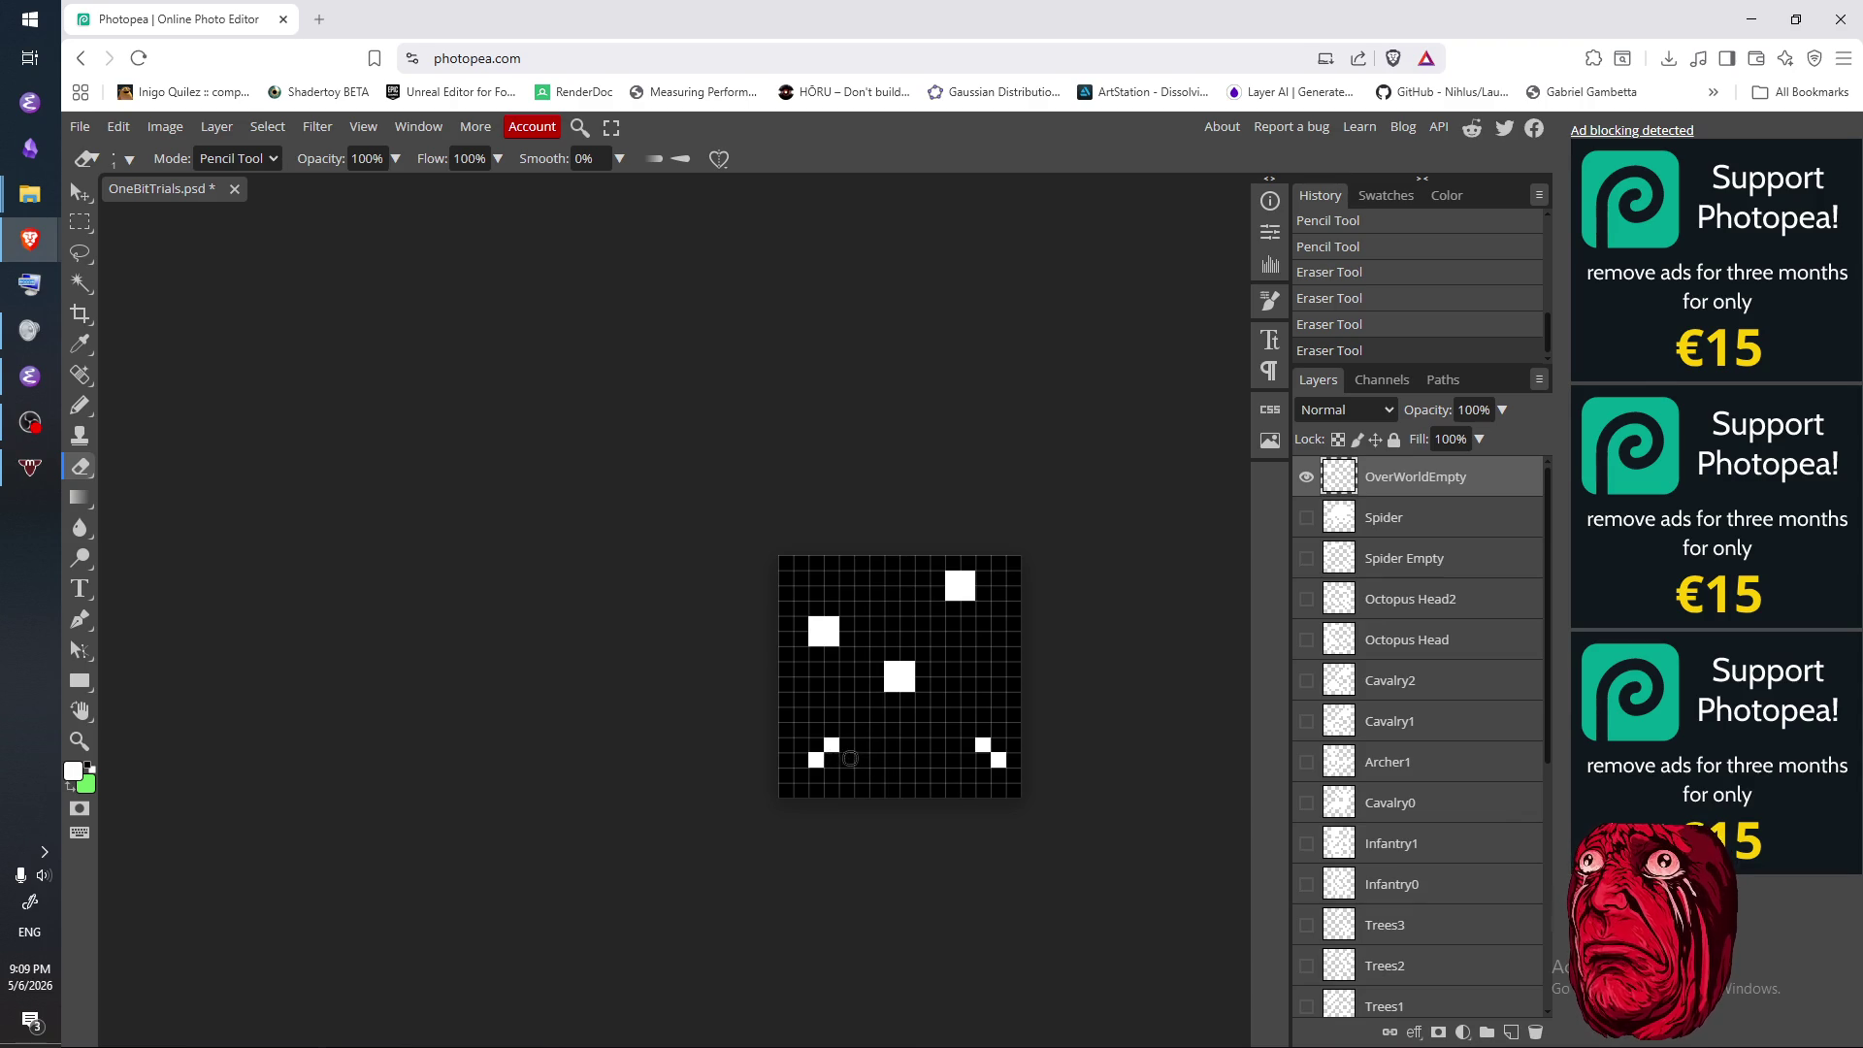
pyautogui.press('b')
pyautogui.click(831, 759)
pyautogui.click(816, 744)
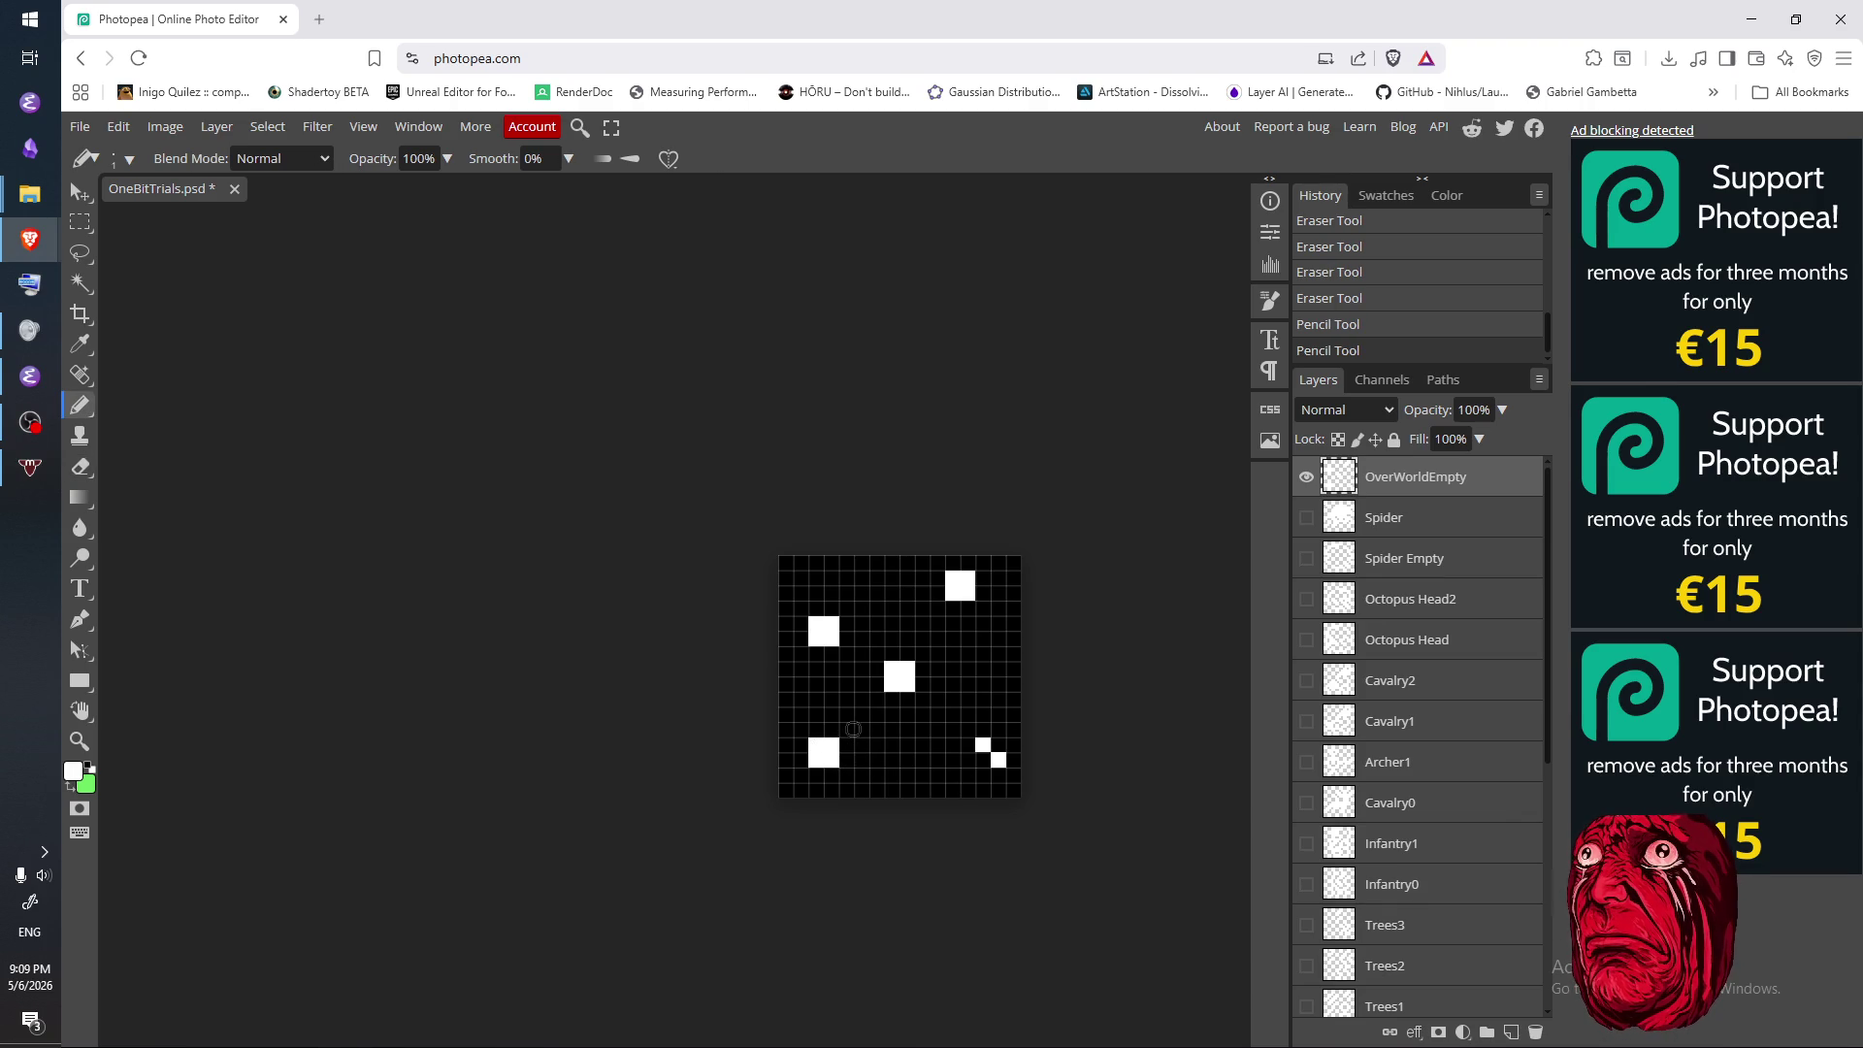
# - Sketch a small white pixel mark near the top of the tile
pyautogui.scroll(2, 888, 723)
pyautogui.moveTo(861, 524); pyautogui.dragTo(863, 548)
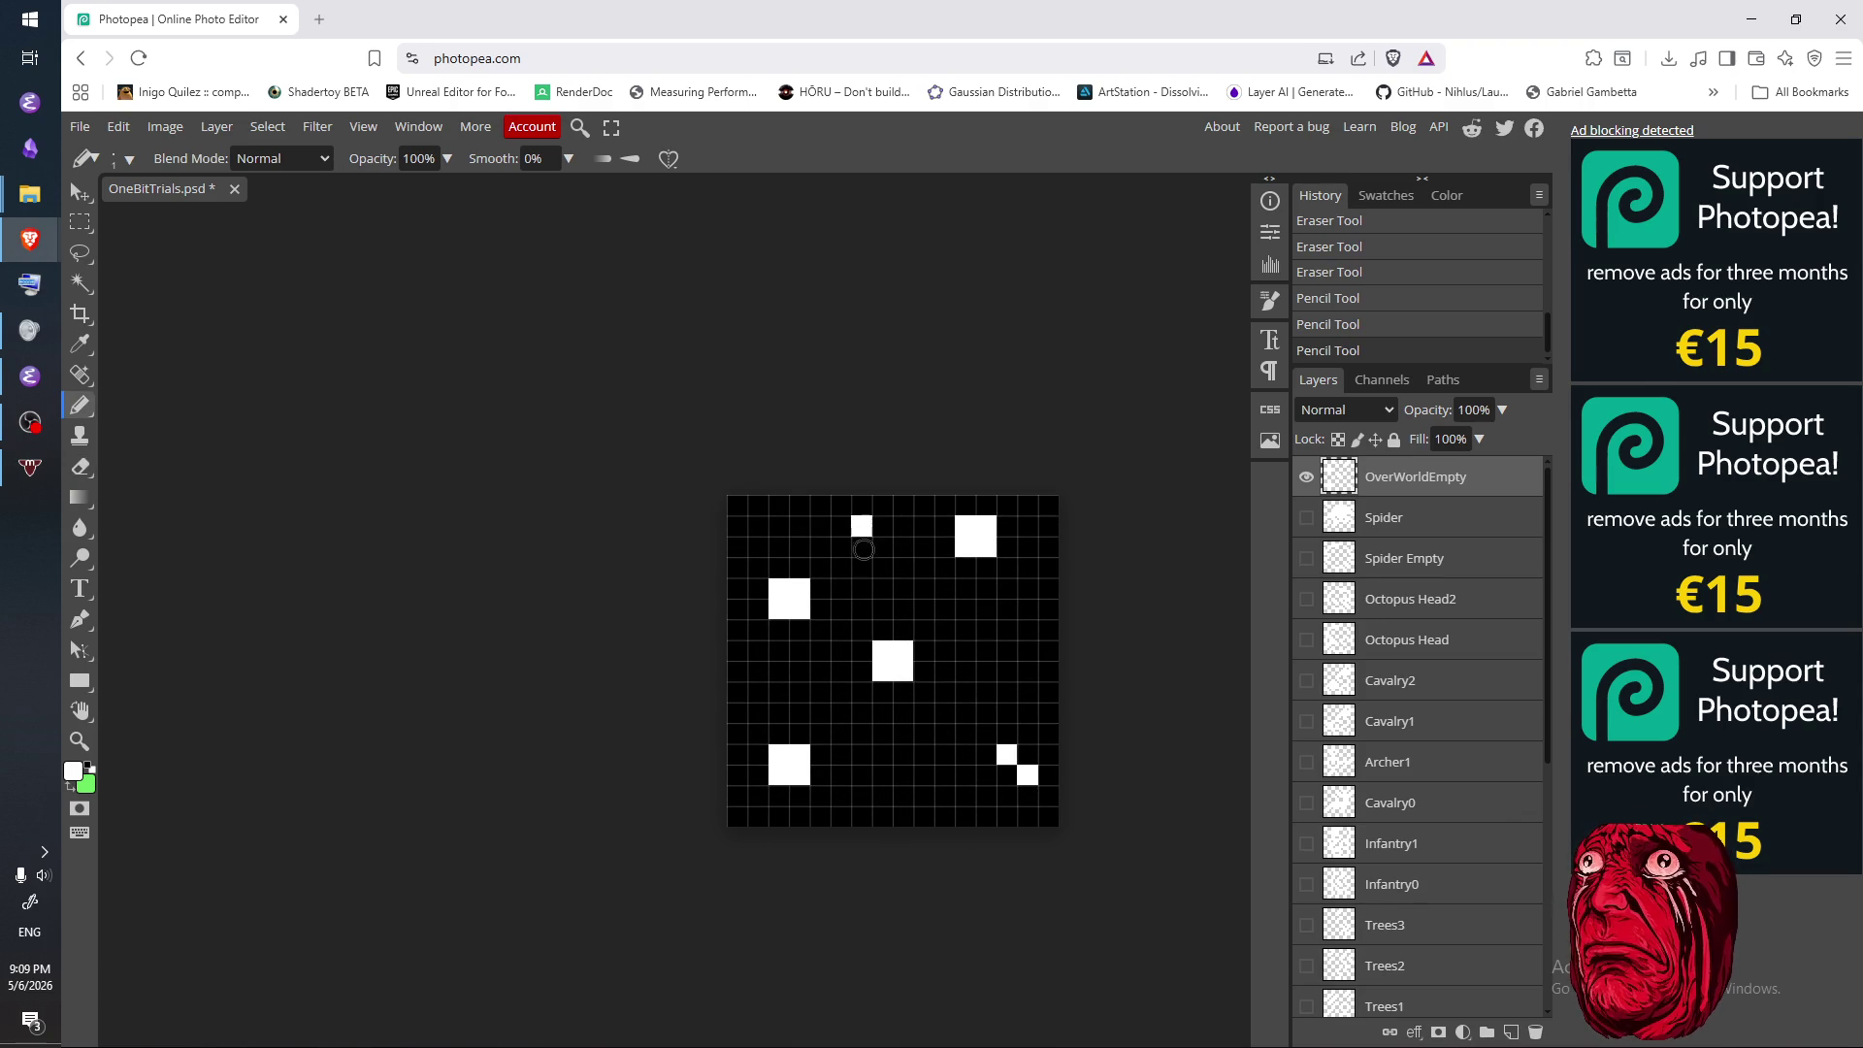
pyautogui.click(882, 546)
pyautogui.press('e')
pyautogui.click(852, 548)
pyautogui.press('b')
pyautogui.click(882, 526)
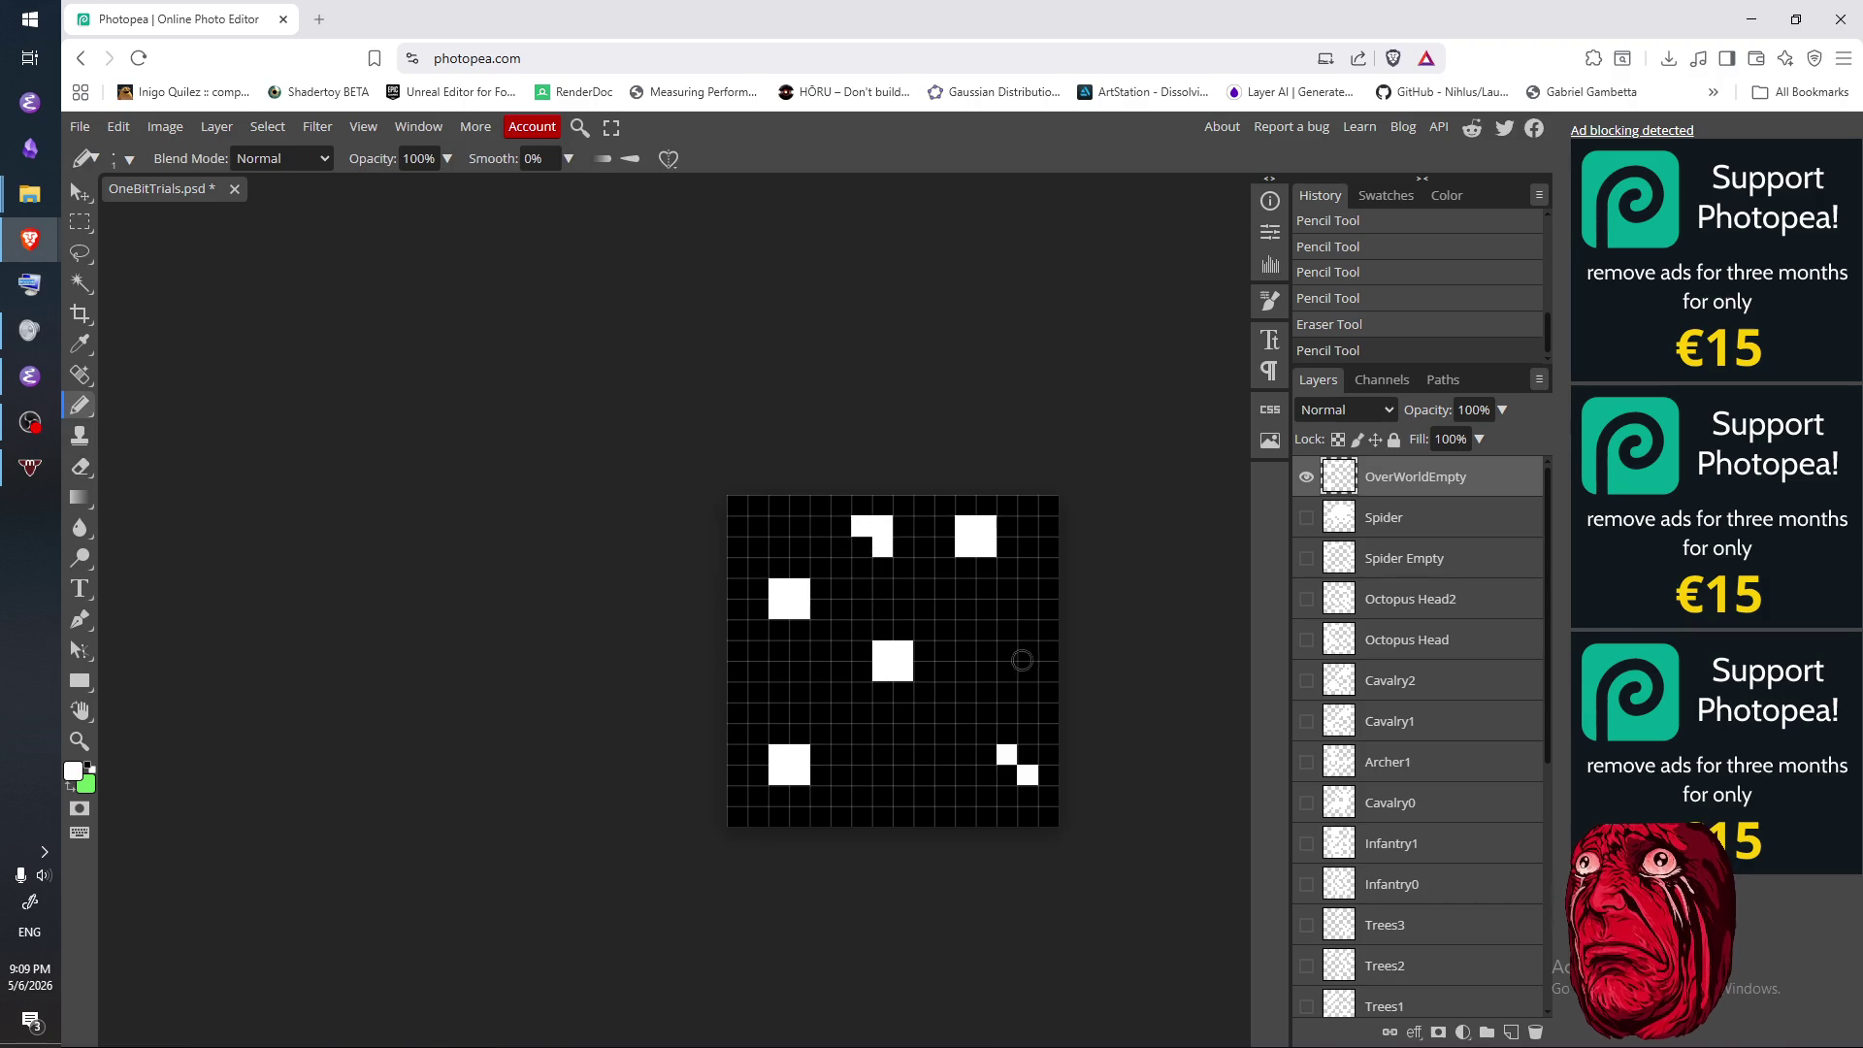
pyautogui.click(889, 568)
pyautogui.click(903, 568)
# - Reshape the top mark, then erase it entirely
pyautogui.press('e')
pyautogui.click(883, 527)
pyautogui.press('b')
pyautogui.click(903, 549)
pyautogui.press('e')
pyautogui.moveTo(863, 529)
pyautogui.mouseDown()
pyautogui.moveTo(888, 553)
pyautogui.moveTo(886, 532)
pyautogui.mouseUp()
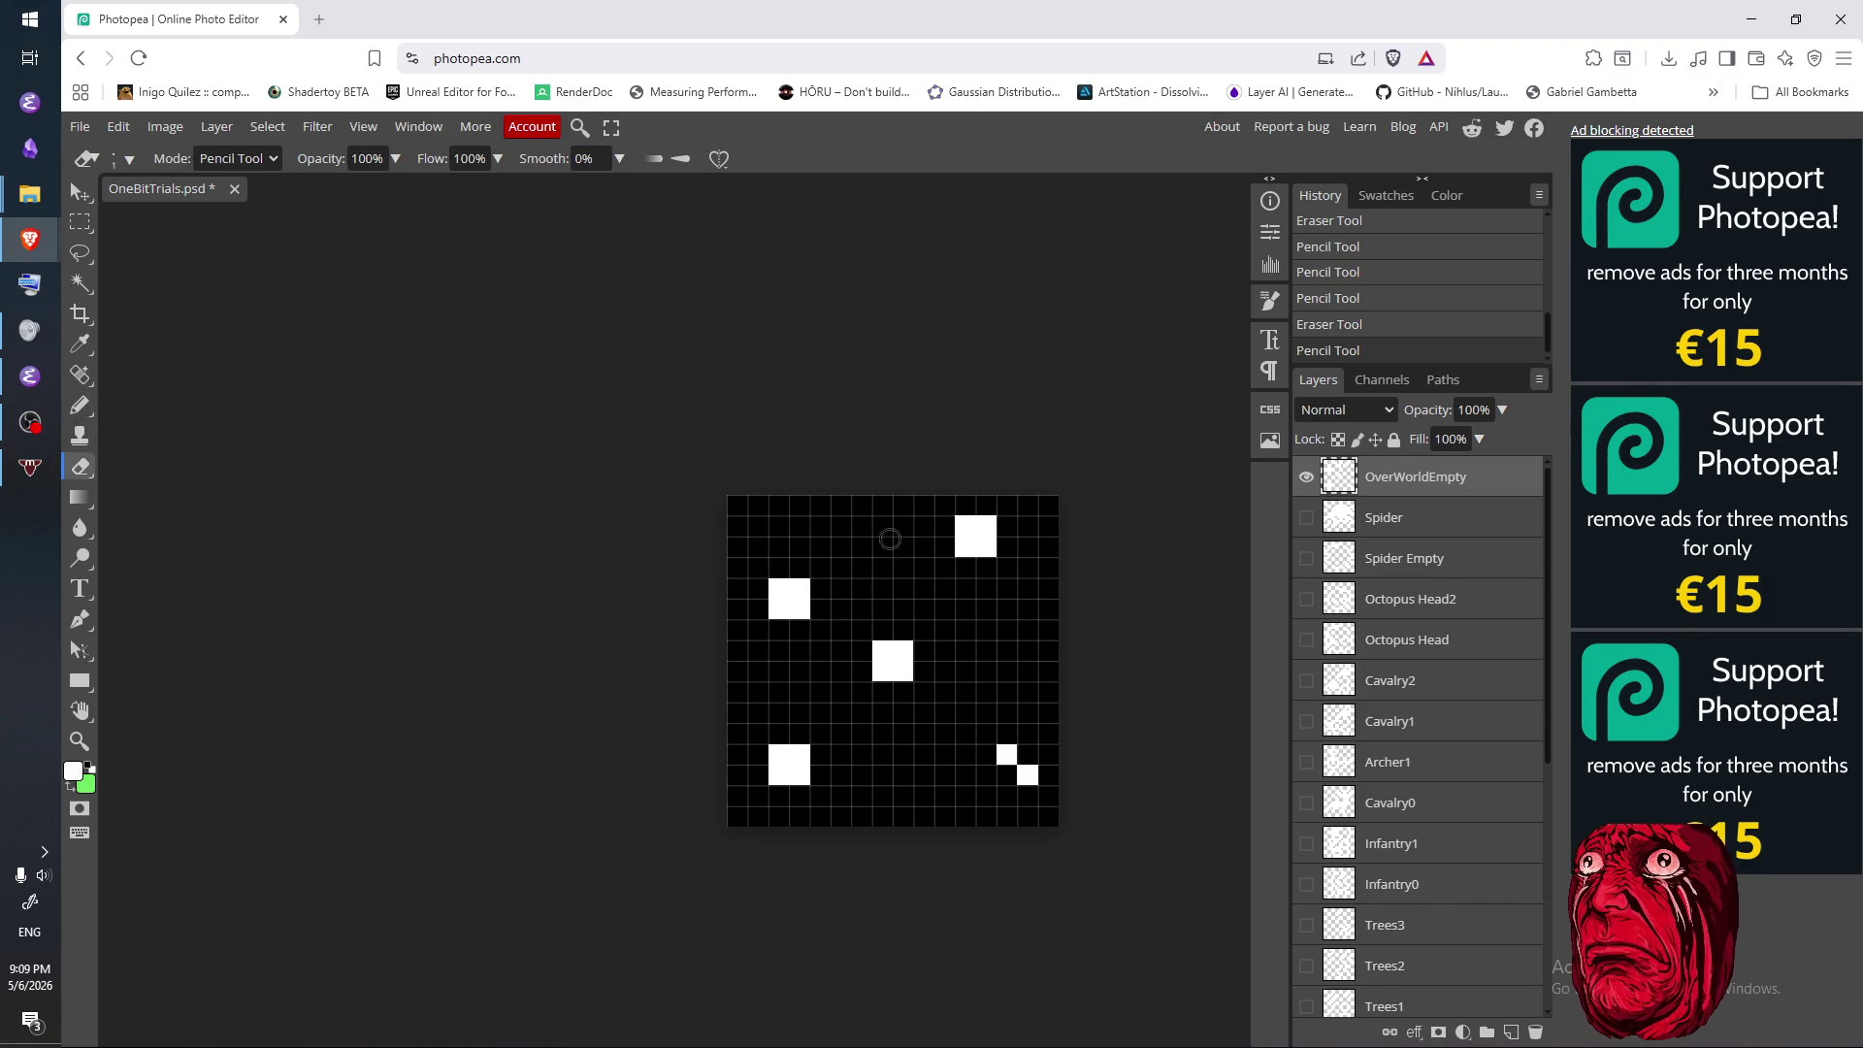
# - Paint a white 2x2 block in the bottom-right area of the tile
pyautogui.press('b')
pyautogui.moveTo(1012, 768); pyautogui.dragTo(1009, 795)
pyautogui.press('e')
pyautogui.press('b')
pyautogui.click(1027, 753)
pyautogui.click(1006, 774)
# - Add a white 2x2 block just right of the tile's centre
pyautogui.moveTo(986, 668)
pyautogui.mouseDown()
pyautogui.moveTo(986, 636)
pyautogui.moveTo(999, 659)
pyautogui.mouseUp()
pyautogui.press('e')
pyautogui.click(985, 640)
pyautogui.press('b')
pyautogui.moveTo(999, 659)
pyautogui.mouseDown()
pyautogui.moveTo(1007, 682)
pyautogui.moveTo(987, 645)
pyautogui.moveTo(1007, 669)
pyautogui.mouseUp()
# - Draw a white 2x2 block near the top of the tile
pyautogui.press('e')
pyautogui.press('b')
pyautogui.click(854, 542)
pyautogui.click(861, 525)
pyautogui.click(881, 525)
pyautogui.click(880, 546)
# - Paint a white 2x2 block at the bottom centre
pyautogui.press('e')
pyautogui.click(898, 776)
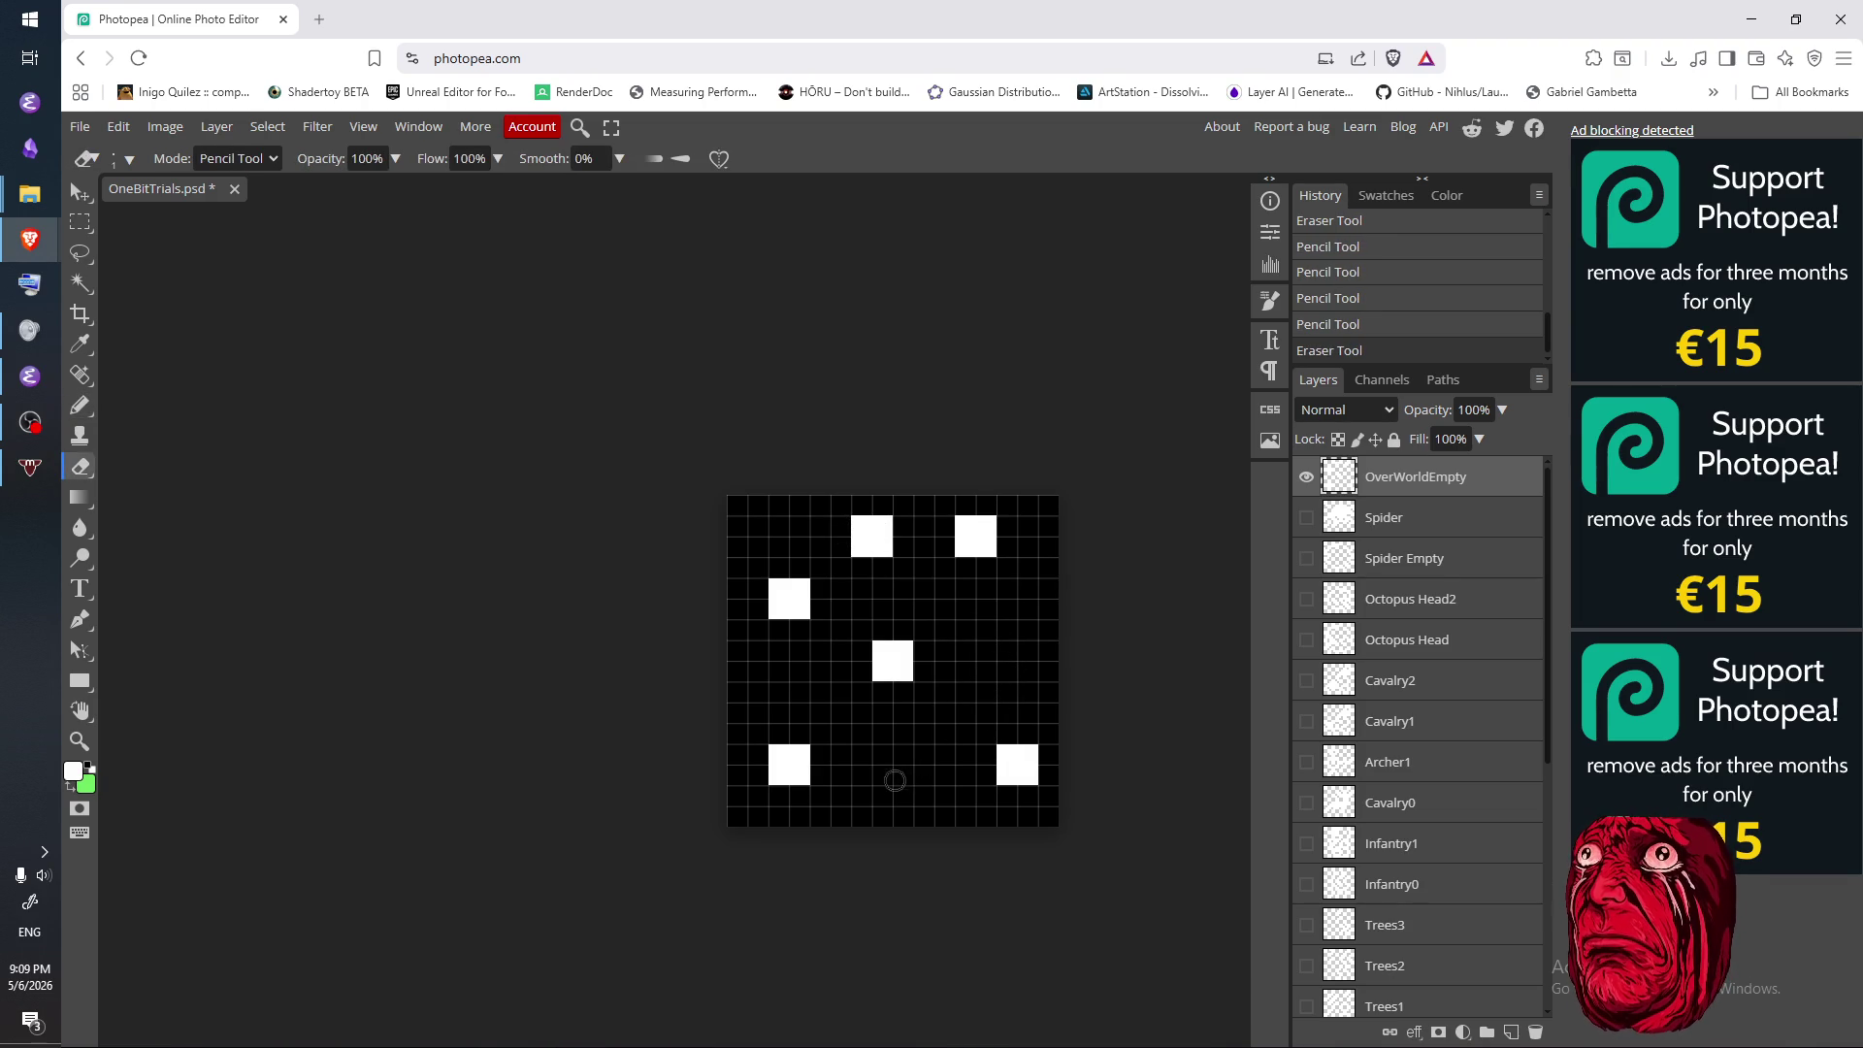
pyautogui.press('b')
pyautogui.click(902, 774)
pyautogui.moveTo(903, 795); pyautogui.dragTo(923, 796)
pyautogui.click(923, 774)
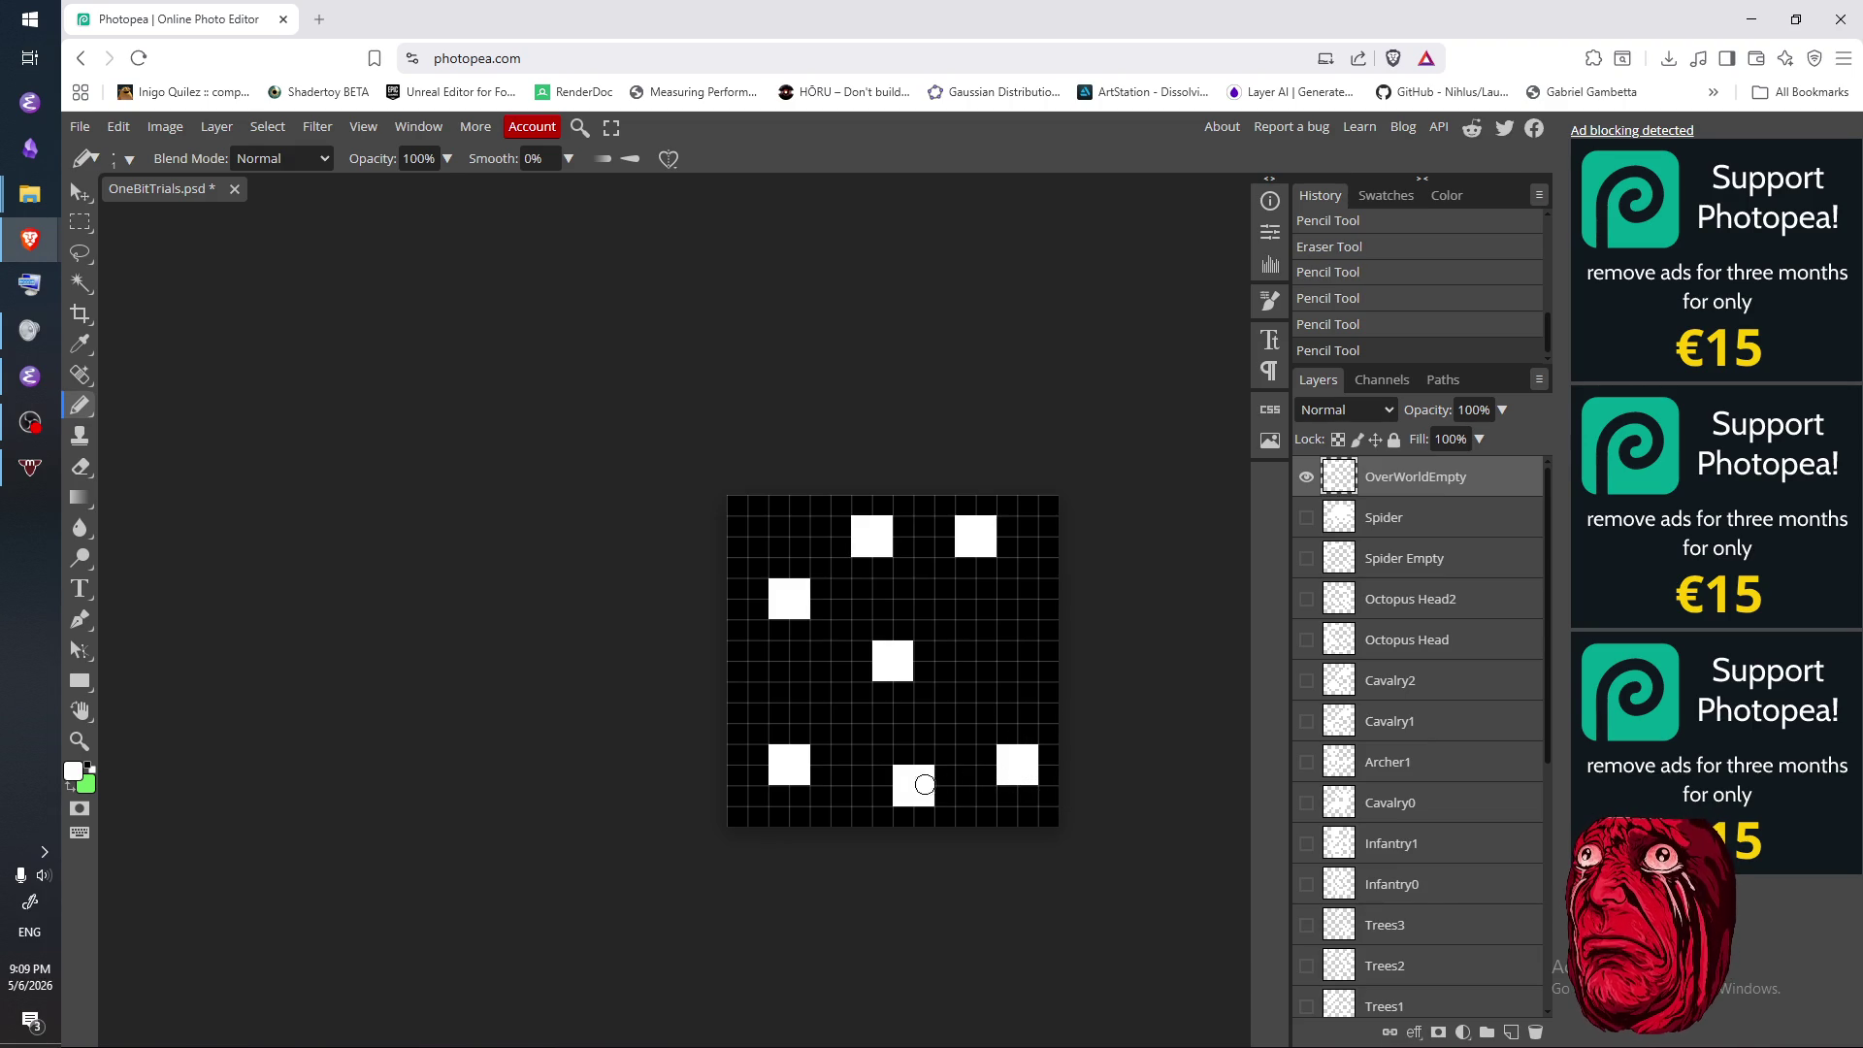
# - Erase the bottom-centre, top and centre 2x2 blocks
pyautogui.press('e')
pyautogui.moveTo(897, 771); pyautogui.dragTo(921, 800)
pyautogui.click(922, 790)
pyautogui.moveTo(859, 540); pyautogui.dragTo(888, 559)
pyautogui.moveTo(854, 688)
pyautogui.mouseDown()
pyautogui.moveTo(892, 648)
pyautogui.moveTo(898, 666)
pyautogui.moveTo(841, 669)
pyautogui.moveTo(860, 691)
pyautogui.mouseUp()
# - Draw a new white 2x2 block right of centre
pyautogui.press('b')
pyautogui.click(944, 629)
pyautogui.click(945, 649)
pyautogui.click(964, 651)
pyautogui.click(960, 637)
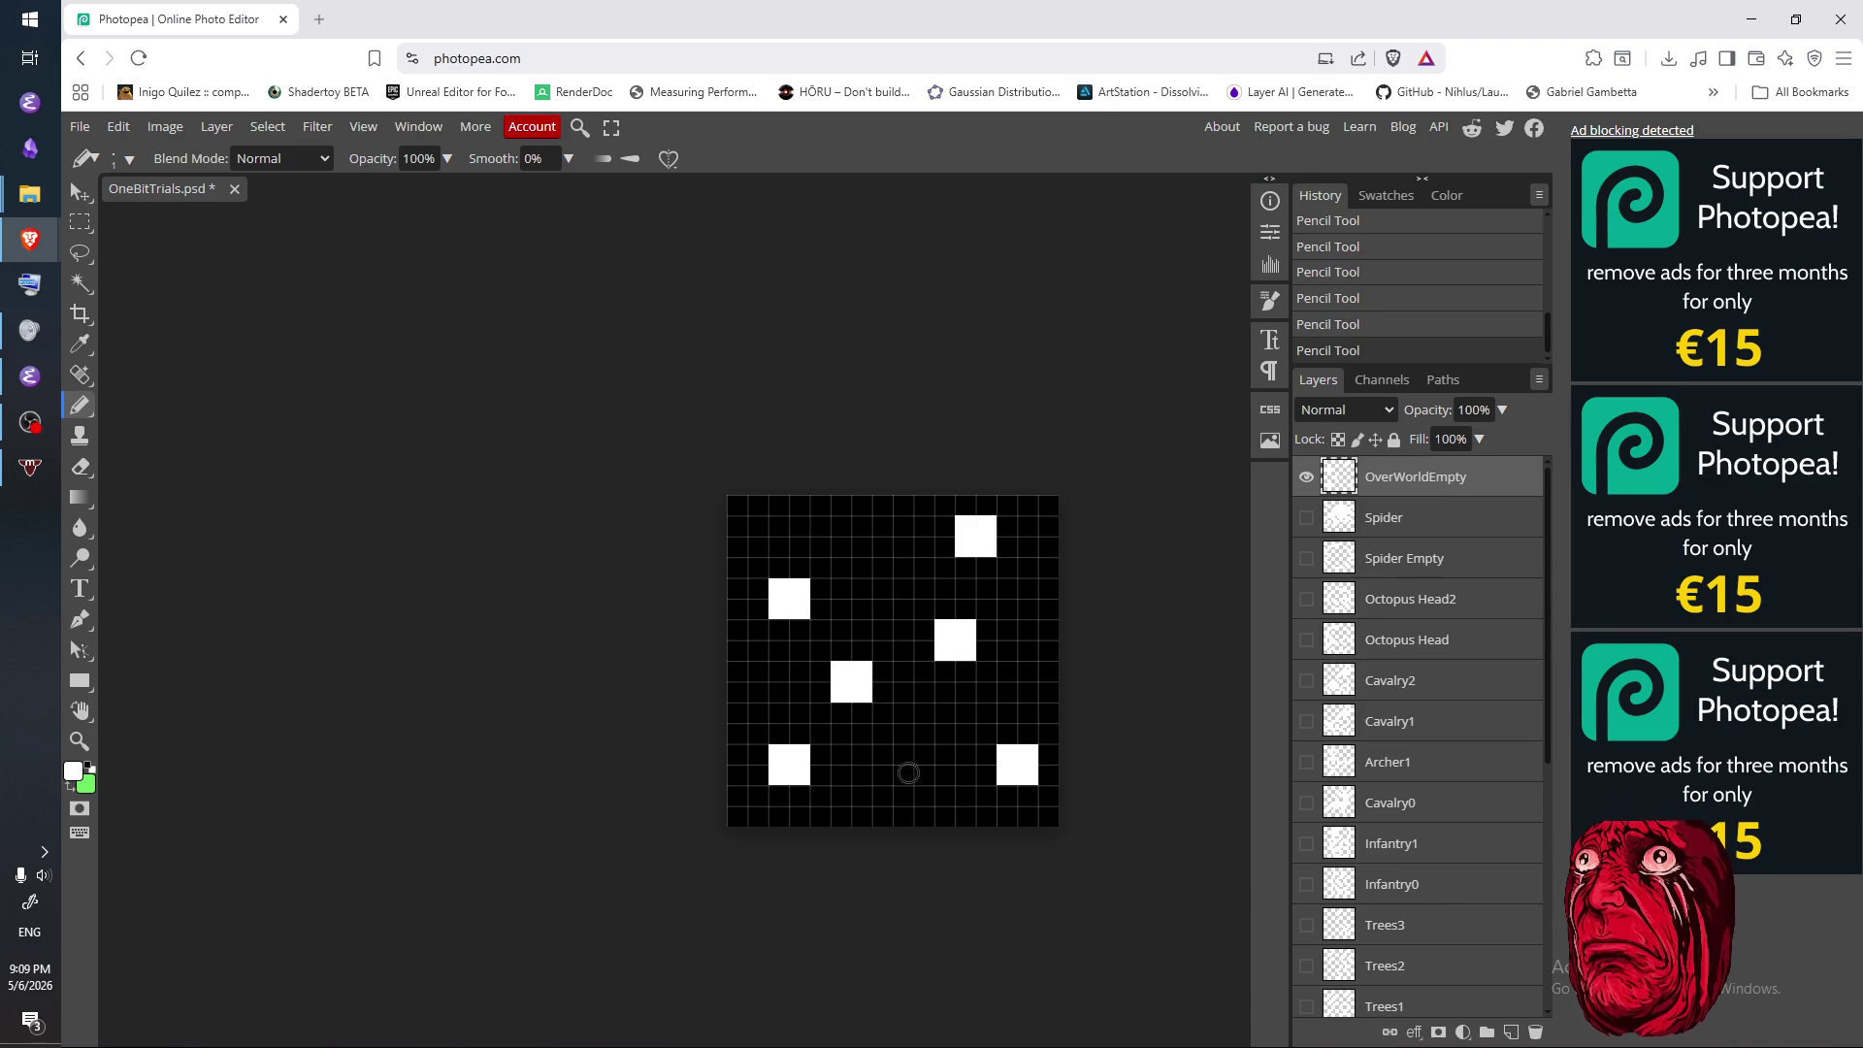
# - Move the top-right 2x2 block further left along the top
pyautogui.press('e')
pyautogui.moveTo(980, 524); pyautogui.dragTo(958, 550)
pyautogui.press('b')
pyautogui.click(923, 548)
pyautogui.click(922, 548)
pyautogui.click(923, 526)
pyautogui.click(943, 526)
pyautogui.click(944, 548)
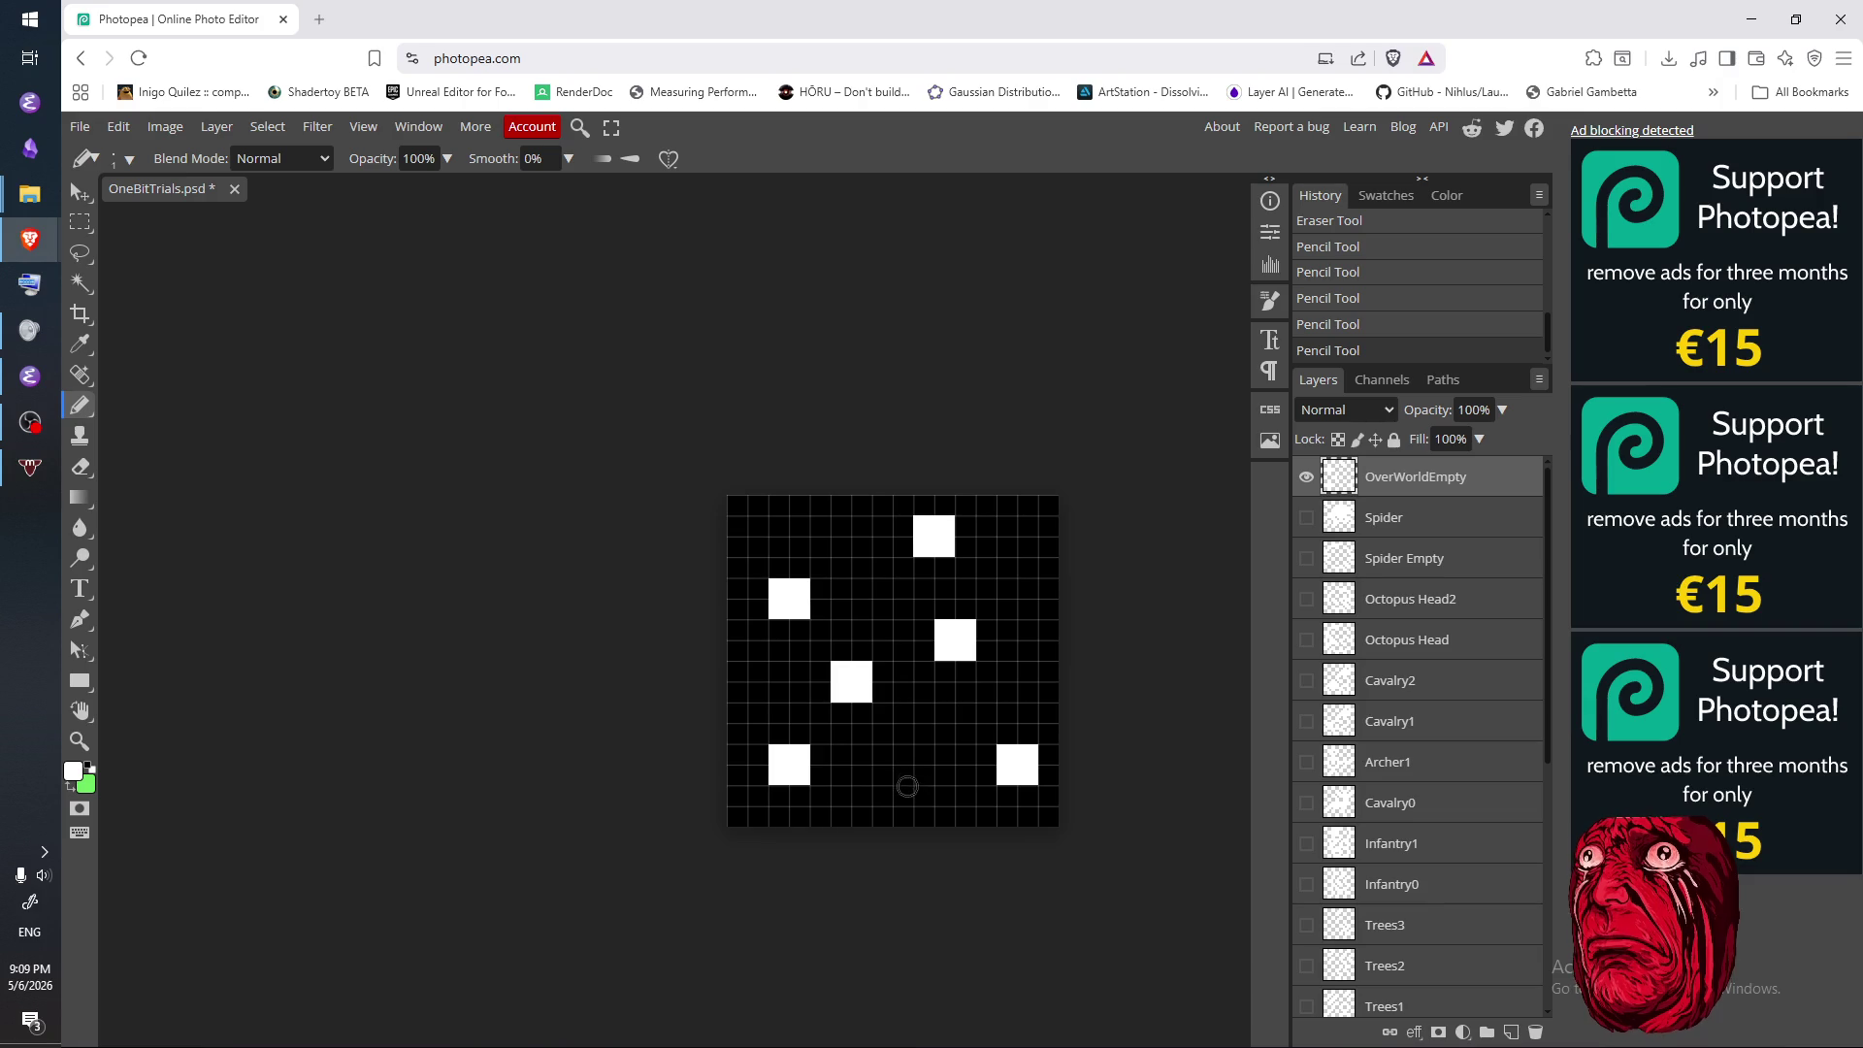
# - Replace the lower-right 2x2 block with one at the bottom centre
pyautogui.press('e')
pyautogui.moveTo(1007, 774)
pyautogui.mouseDown()
pyautogui.moveTo(1028, 757)
pyautogui.moveTo(1009, 776)
pyautogui.mouseUp()
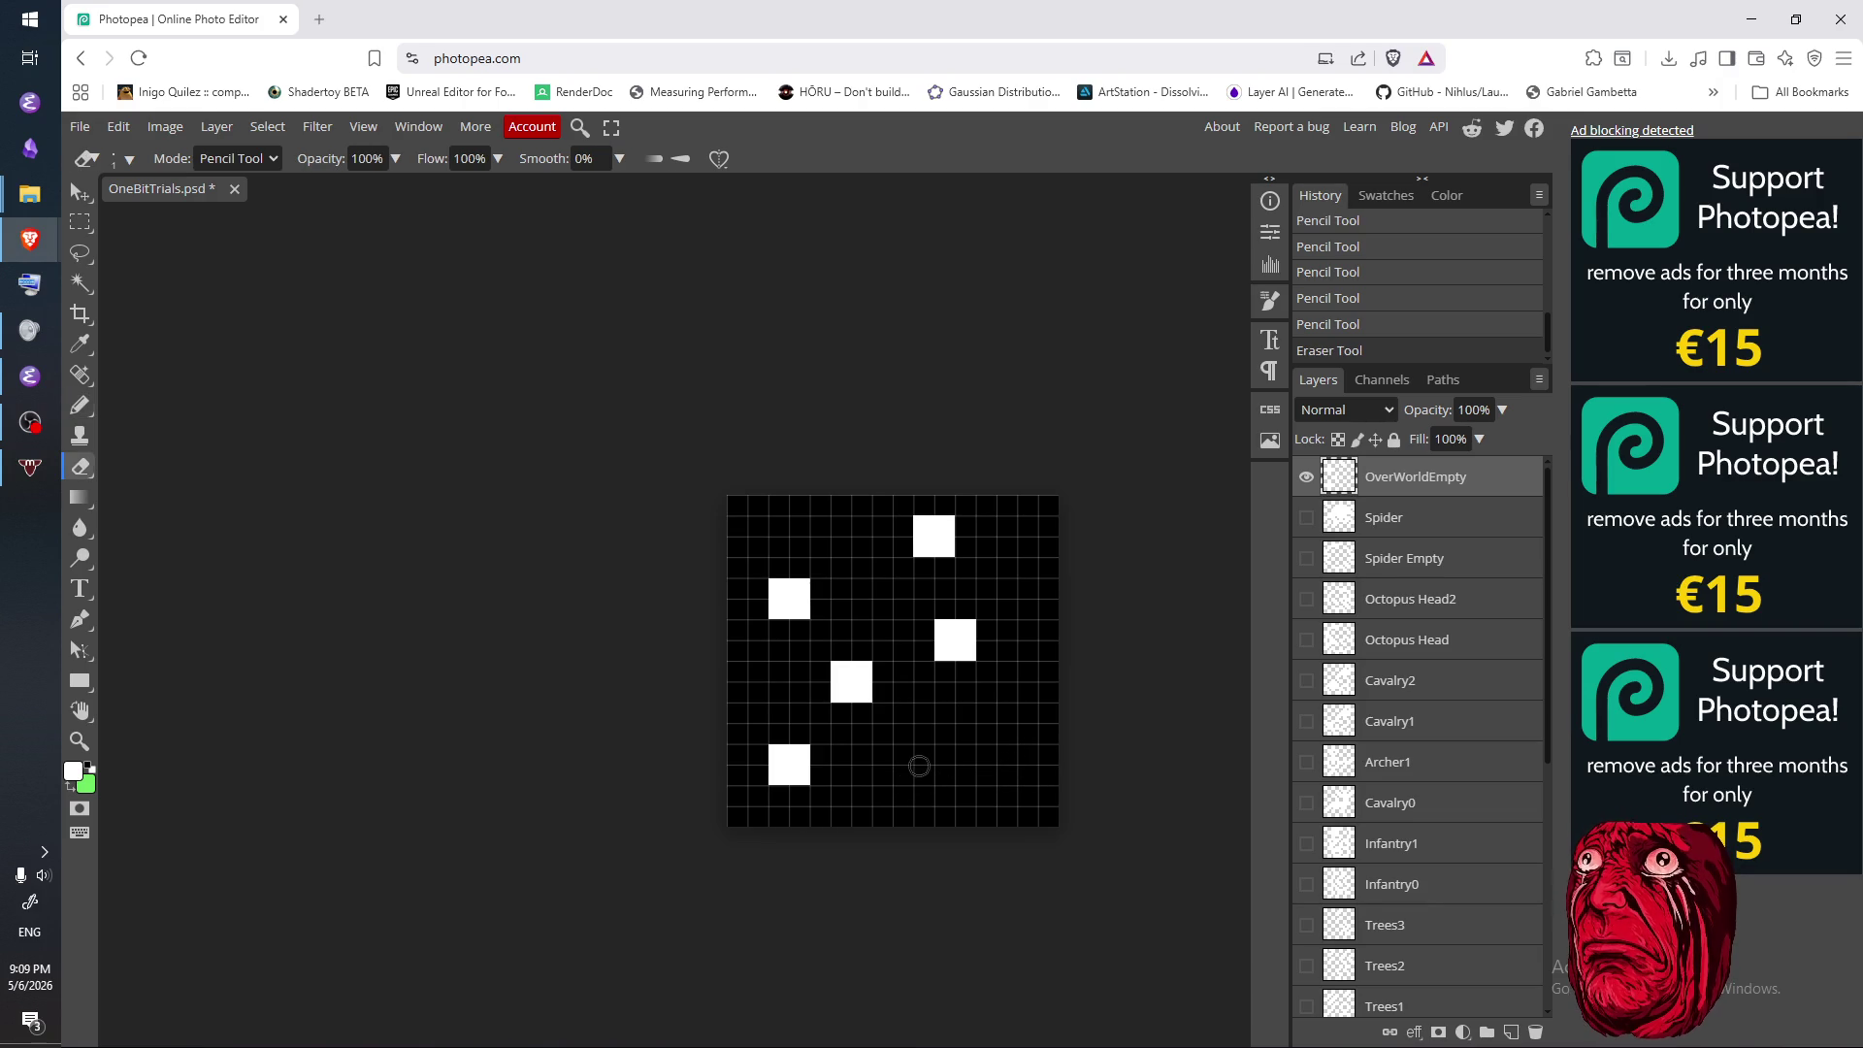
pyautogui.press('b')
pyautogui.click(924, 758)
pyautogui.click(924, 775)
pyautogui.click(944, 755)
pyautogui.click(954, 770)
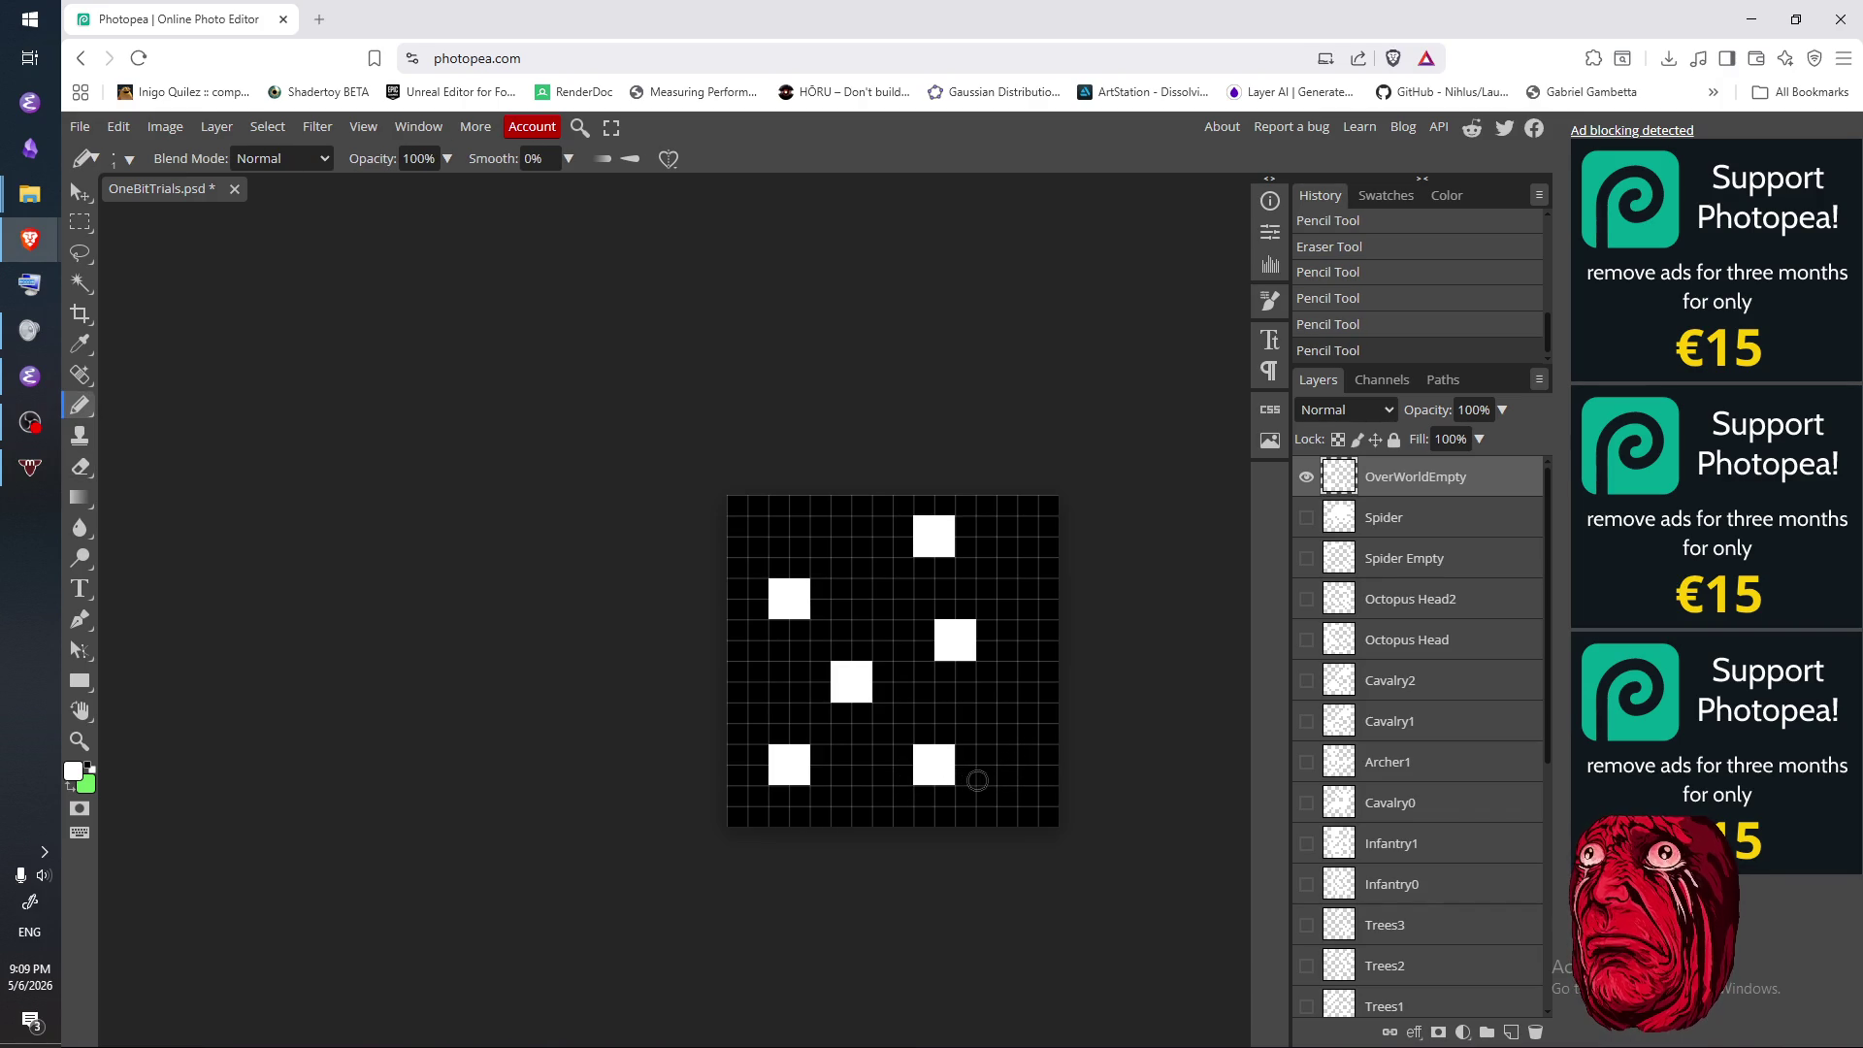
# - Move the bottom-centre block back to the bottom right as a 2x2 square
pyautogui.press('e')
pyautogui.moveTo(921, 752); pyautogui.dragTo(952, 786)
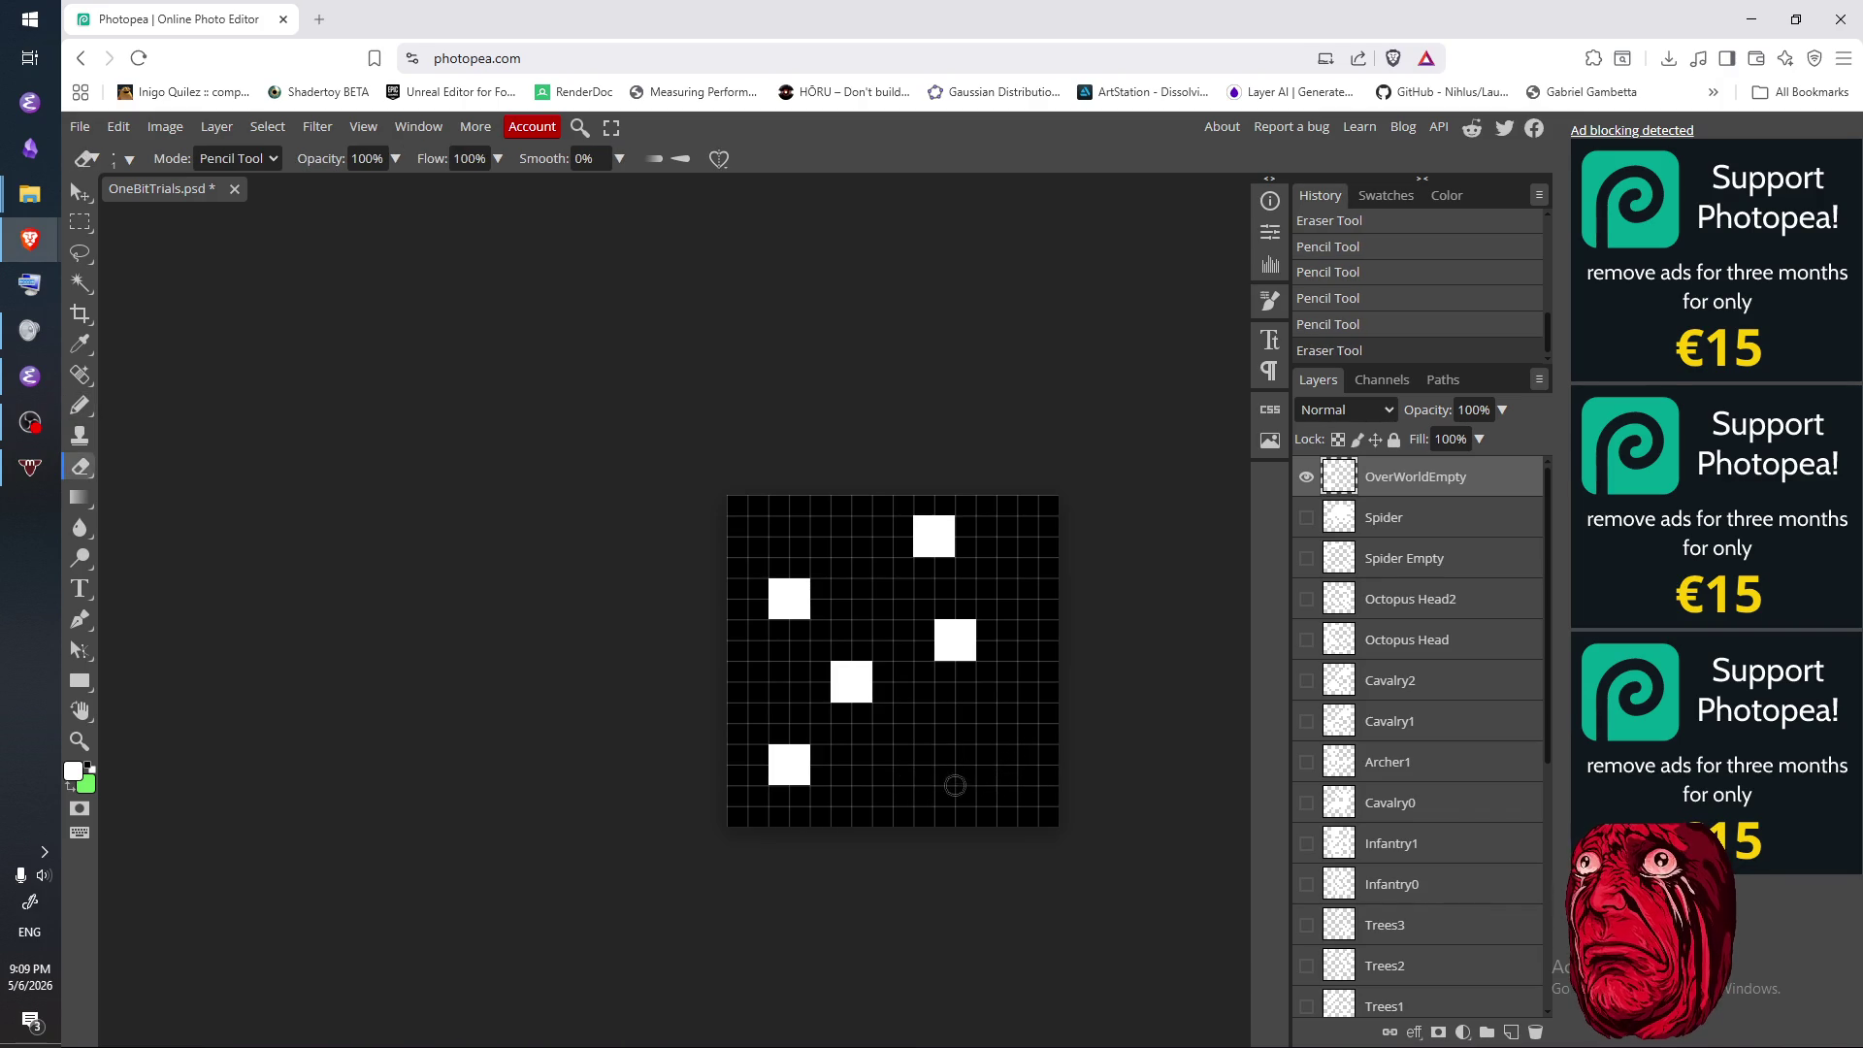
pyautogui.press('b')
pyautogui.click(987, 757)
pyautogui.click(1007, 775)
pyautogui.click(1007, 755)
pyautogui.click(985, 775)
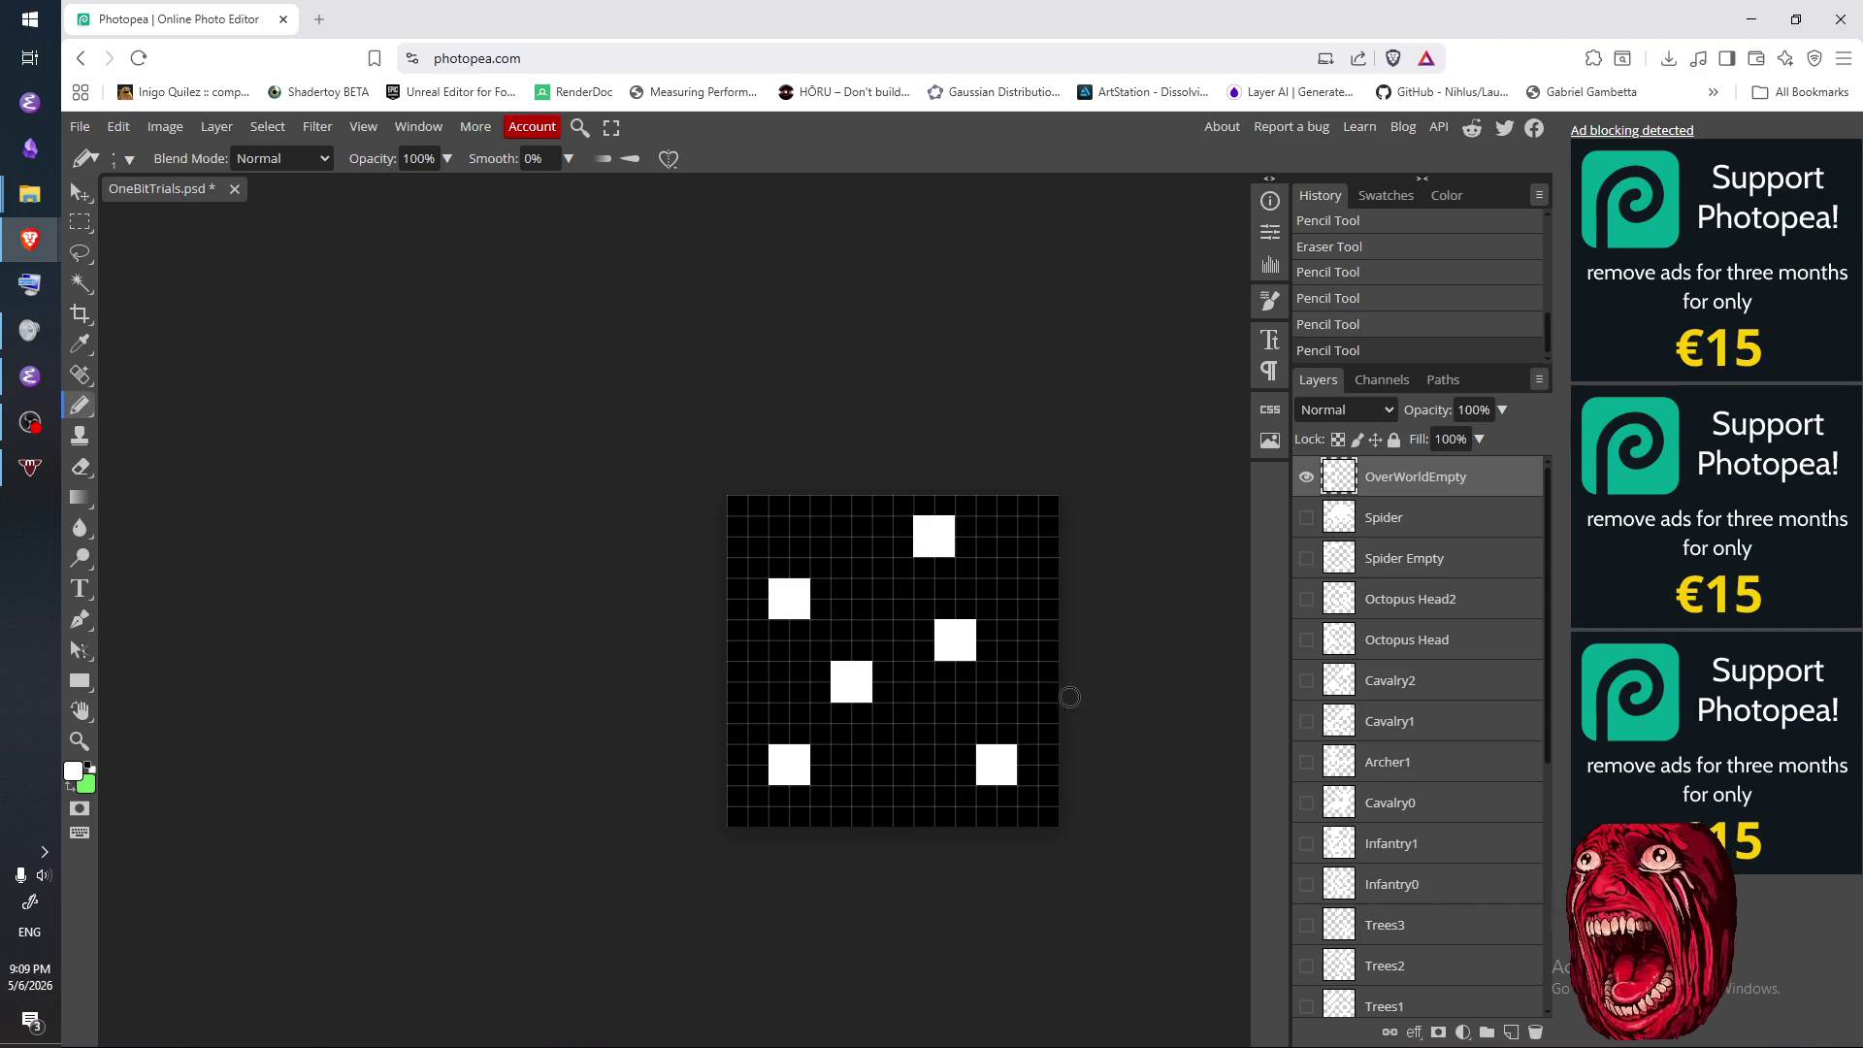
# - Lower the centre 2x2 block by one pixel
pyautogui.press('e')
pyautogui.click(861, 672)
pyautogui.click(838, 691)
pyautogui.click(840, 671)
pyautogui.click(861, 692)
pyautogui.press('b')
pyautogui.click(861, 692)
pyautogui.click(861, 713)
pyautogui.click(881, 713)
pyautogui.click(882, 692)
# - Shift the right-of-centre 2x2 block one pixel further right
pyautogui.press('e')
pyautogui.moveTo(945, 630); pyautogui.dragTo(959, 659)
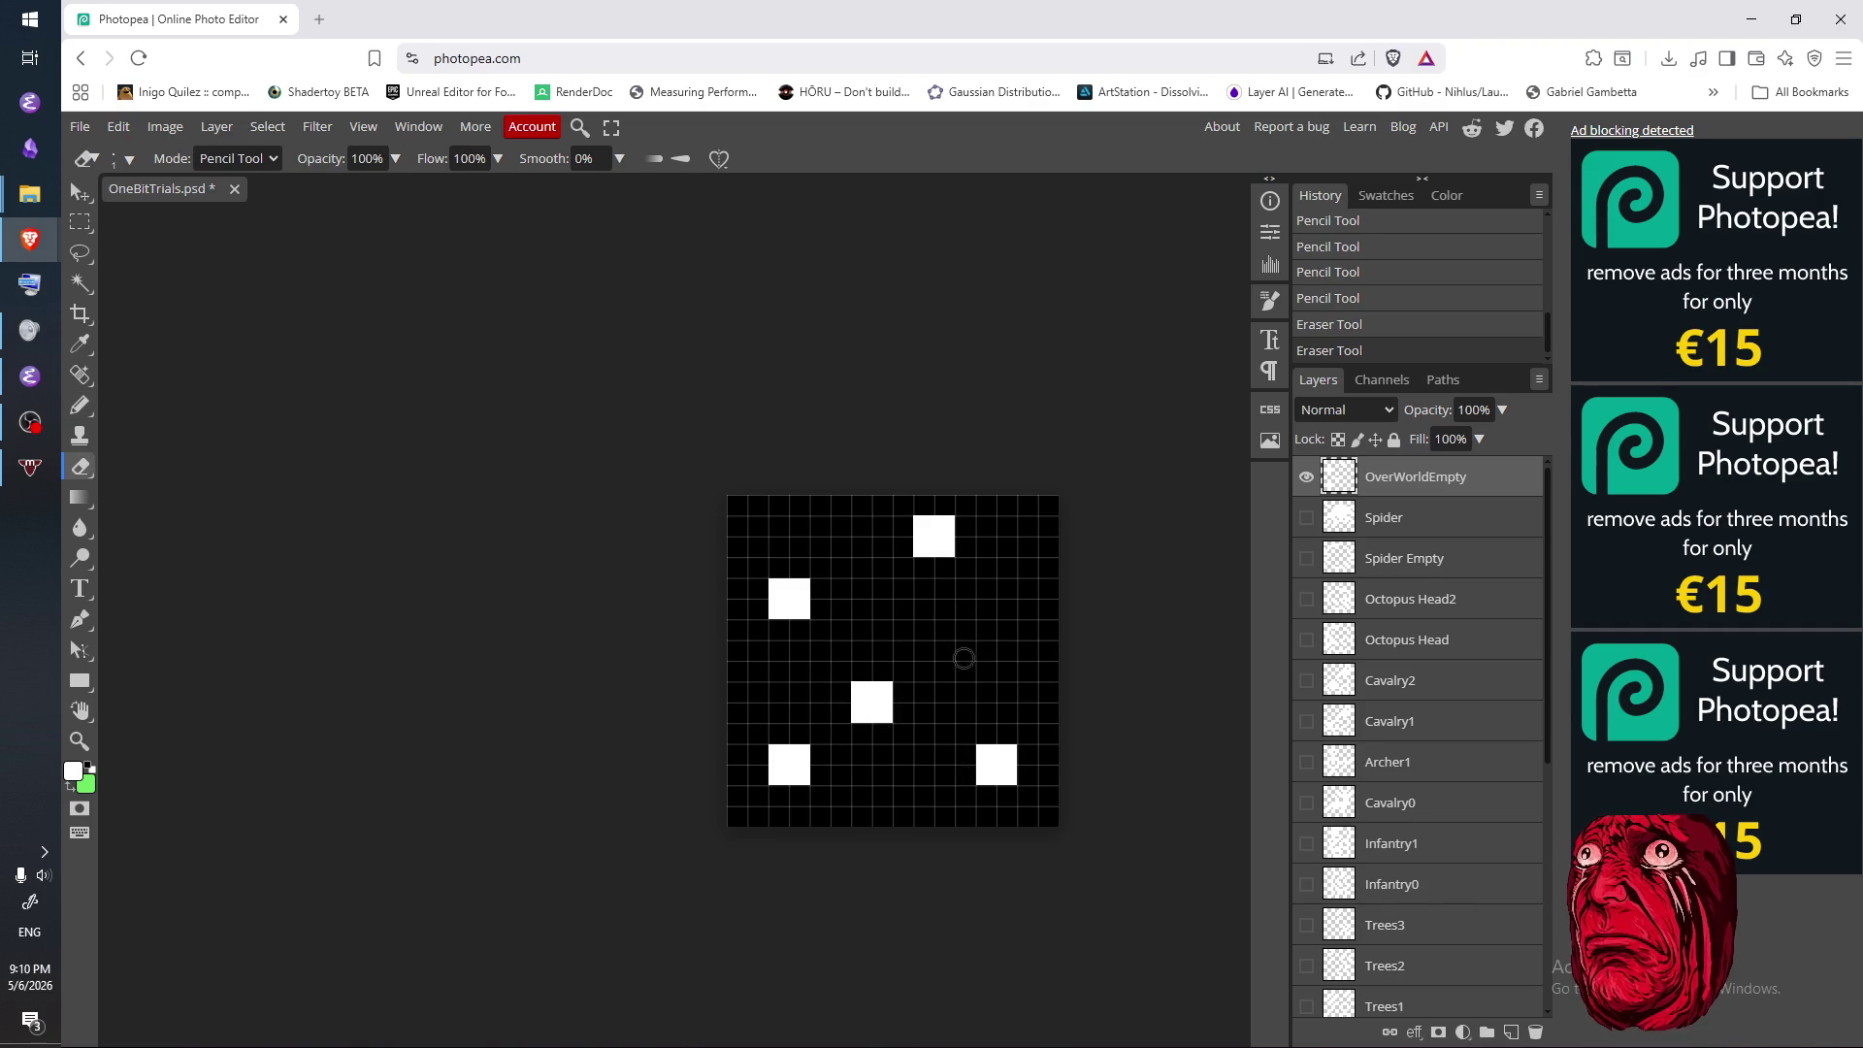
pyautogui.press('b')
pyautogui.click(965, 630)
pyautogui.click(966, 650)
pyautogui.click(986, 650)
pyautogui.click(986, 630)
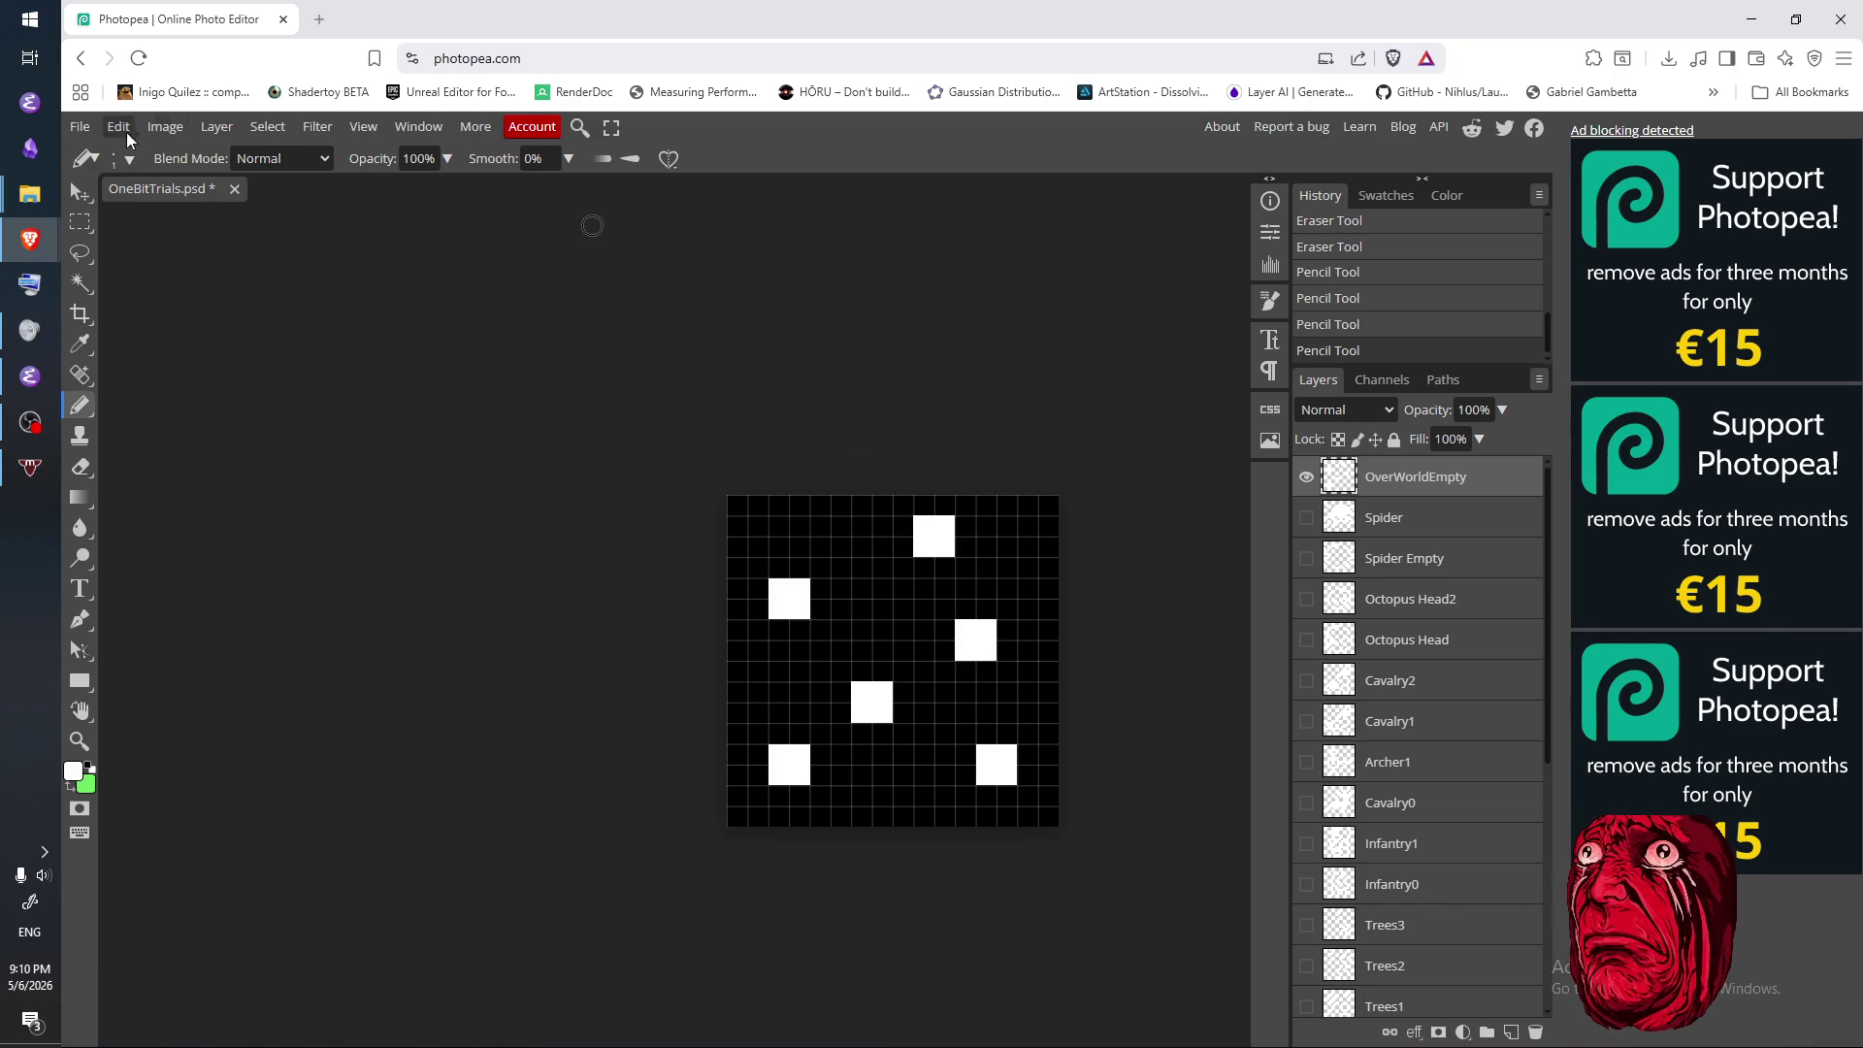
# - Export the tile as PNG T_OverWorldEmpty.png to the Desktop and dismiss the ad-blocker notice
pyautogui.click(79, 127)
pyautogui.moveTo(209, 424)
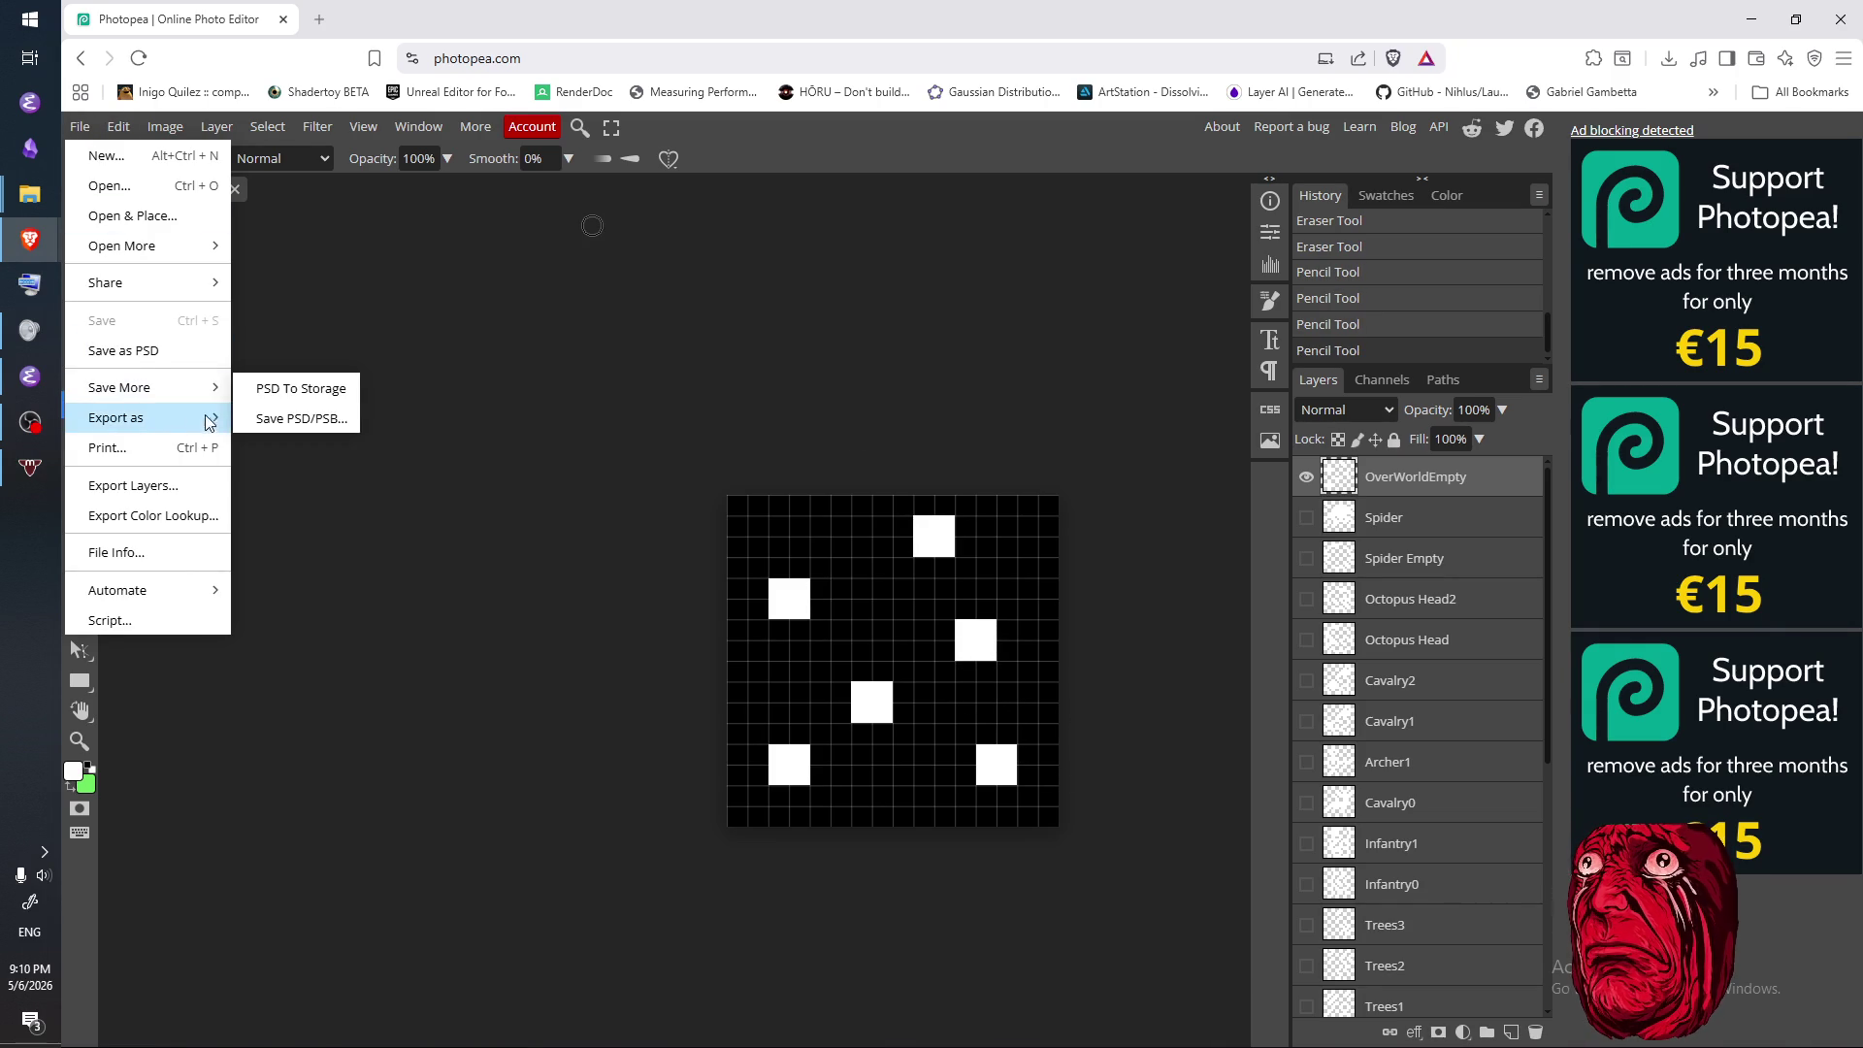
pyautogui.click(267, 417)
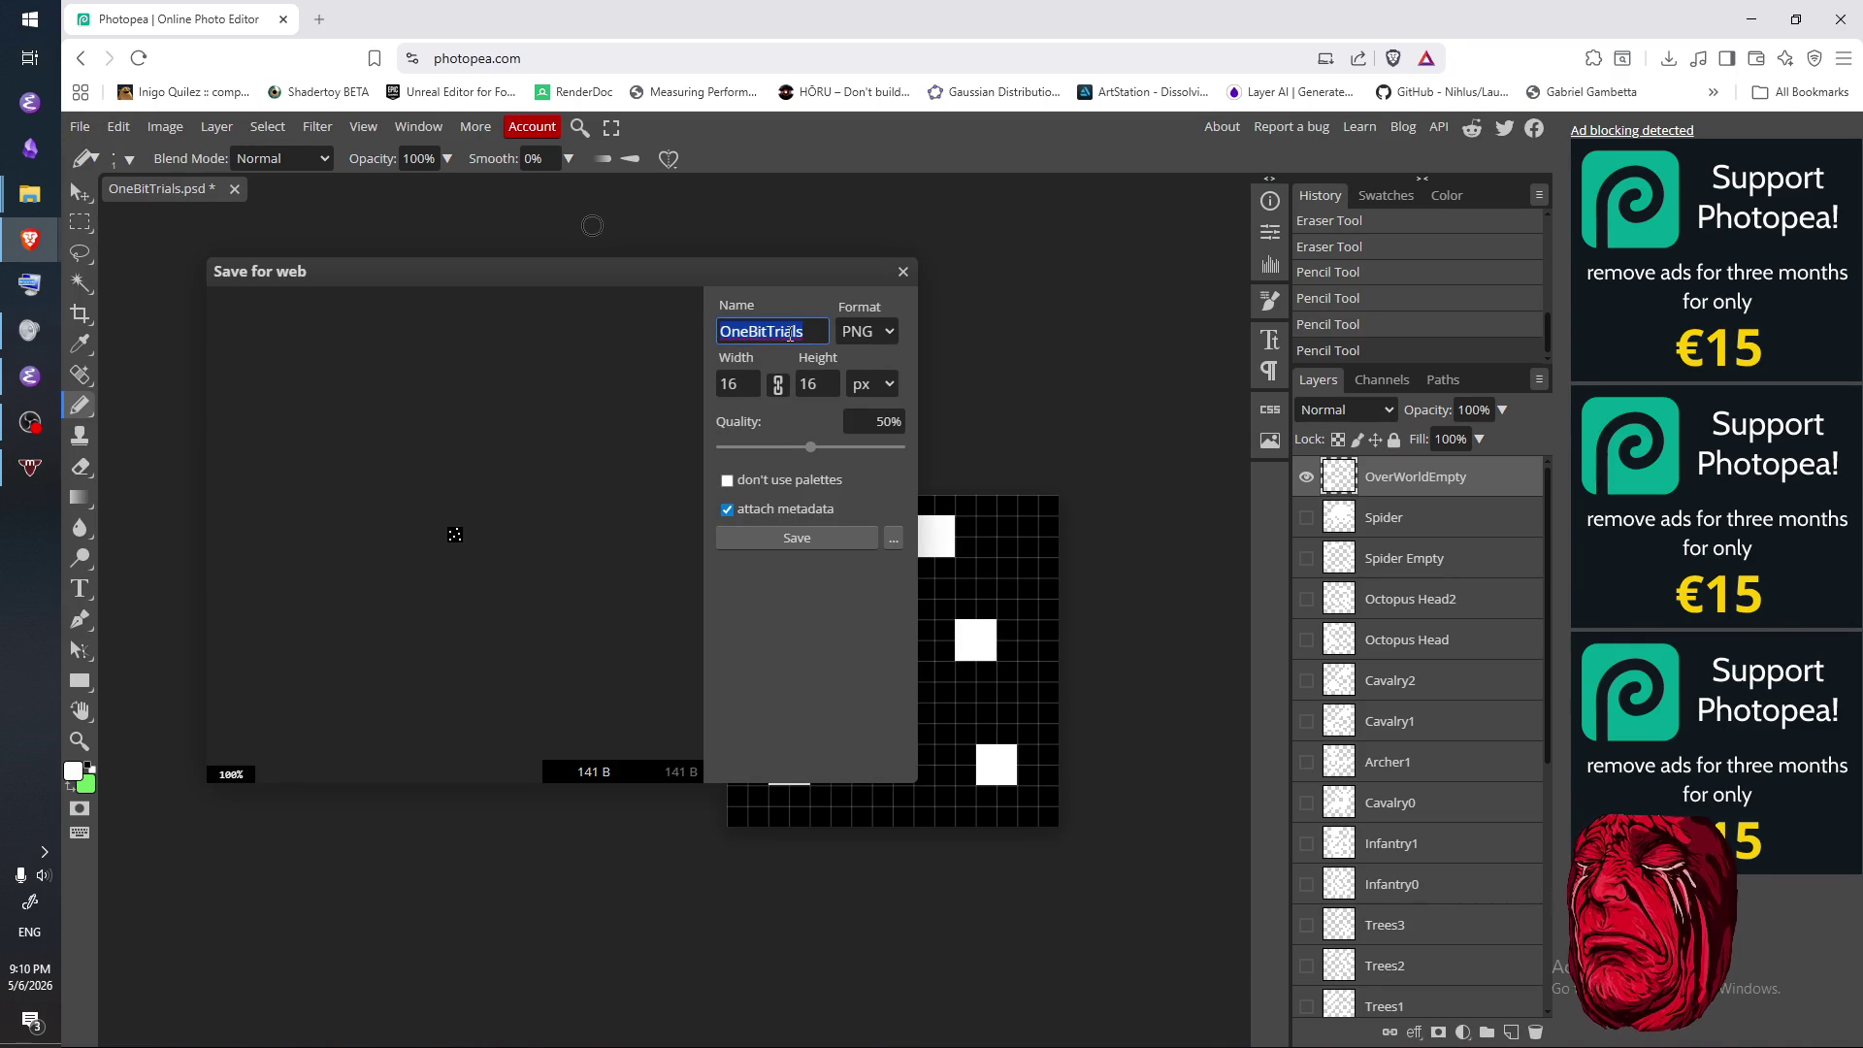
pyautogui.write('T_OverW')
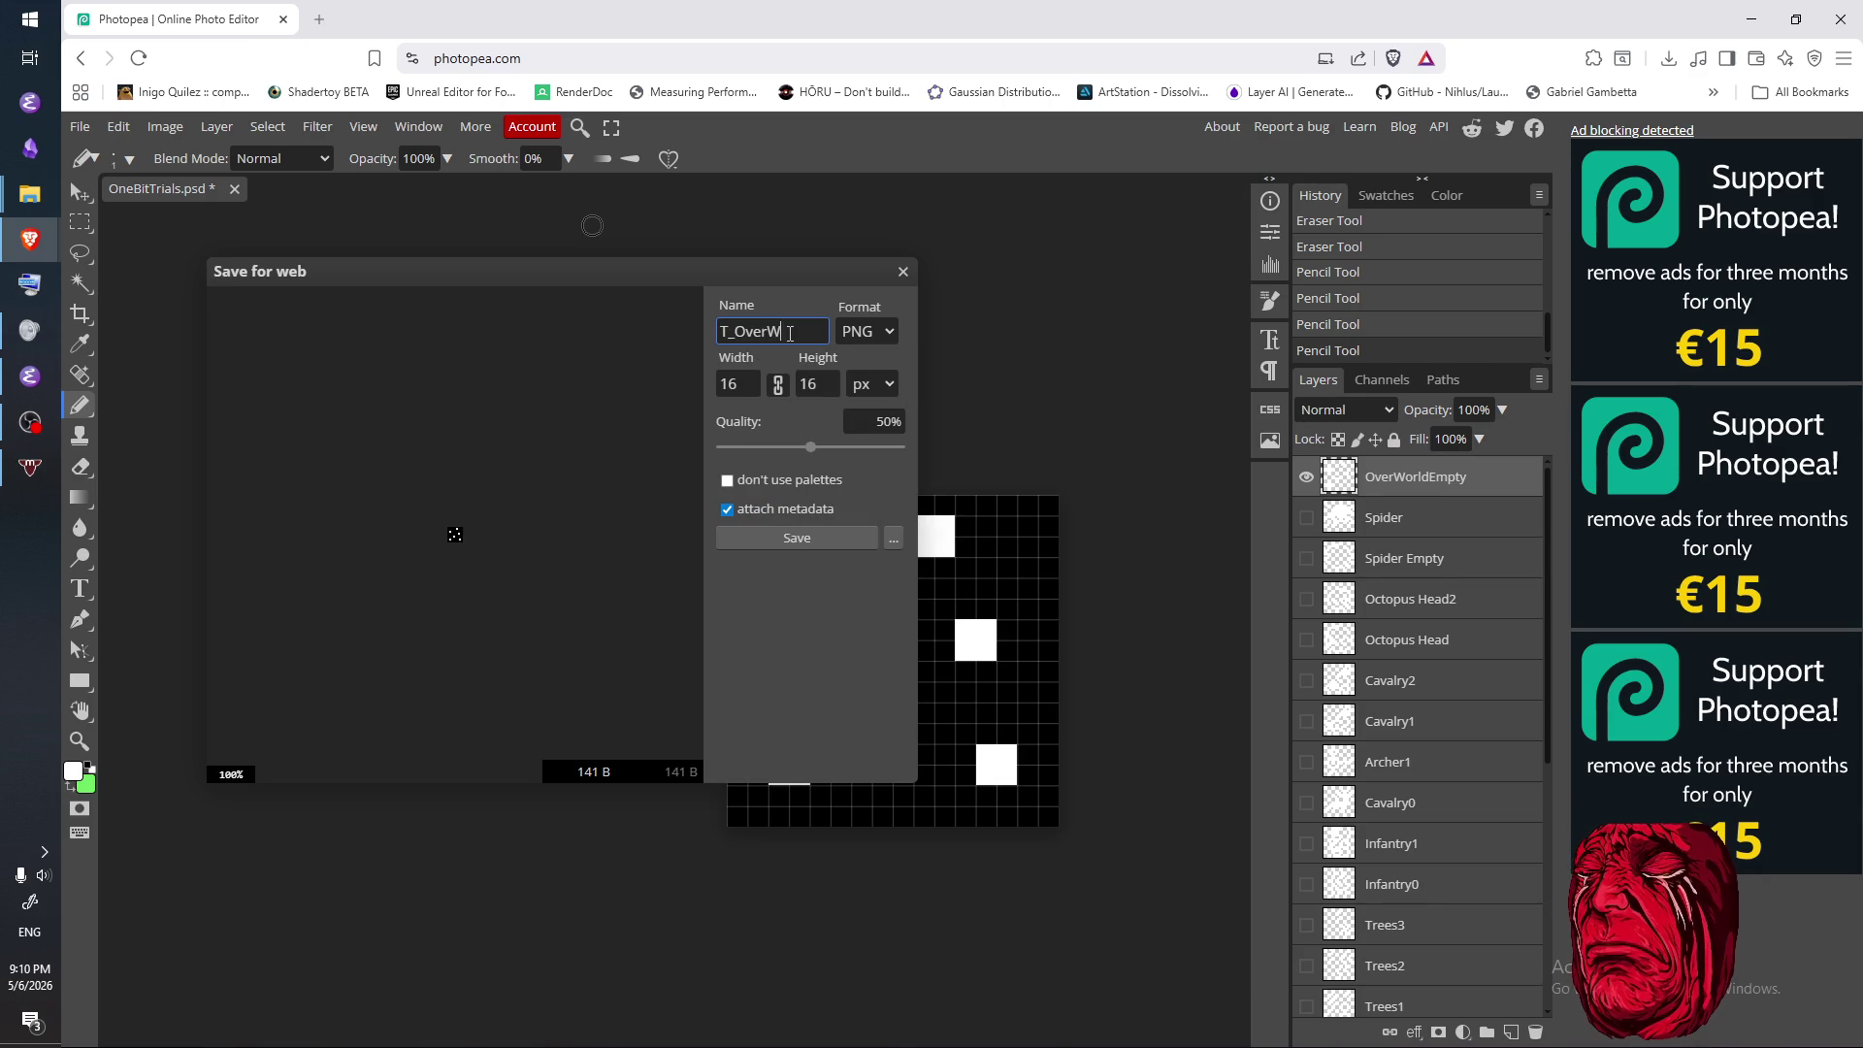
pyautogui.write('dEmpty')
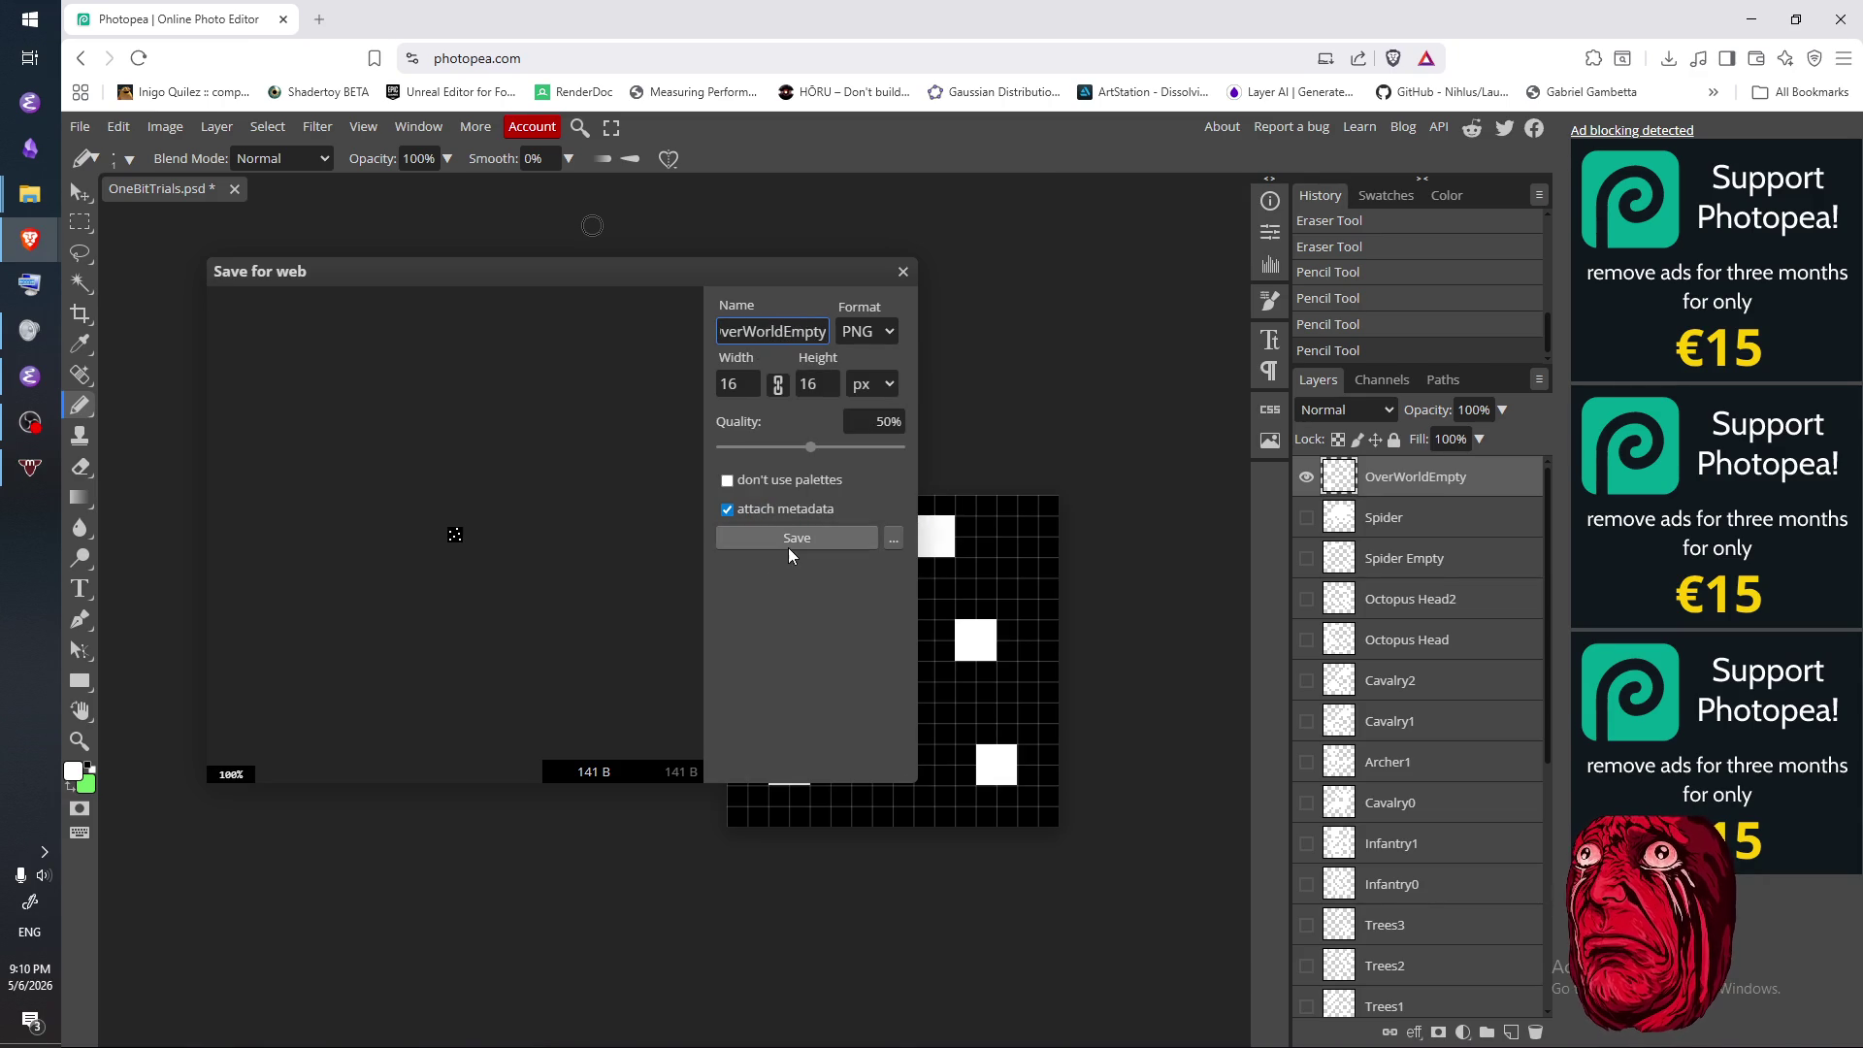
pyautogui.click(788, 543)
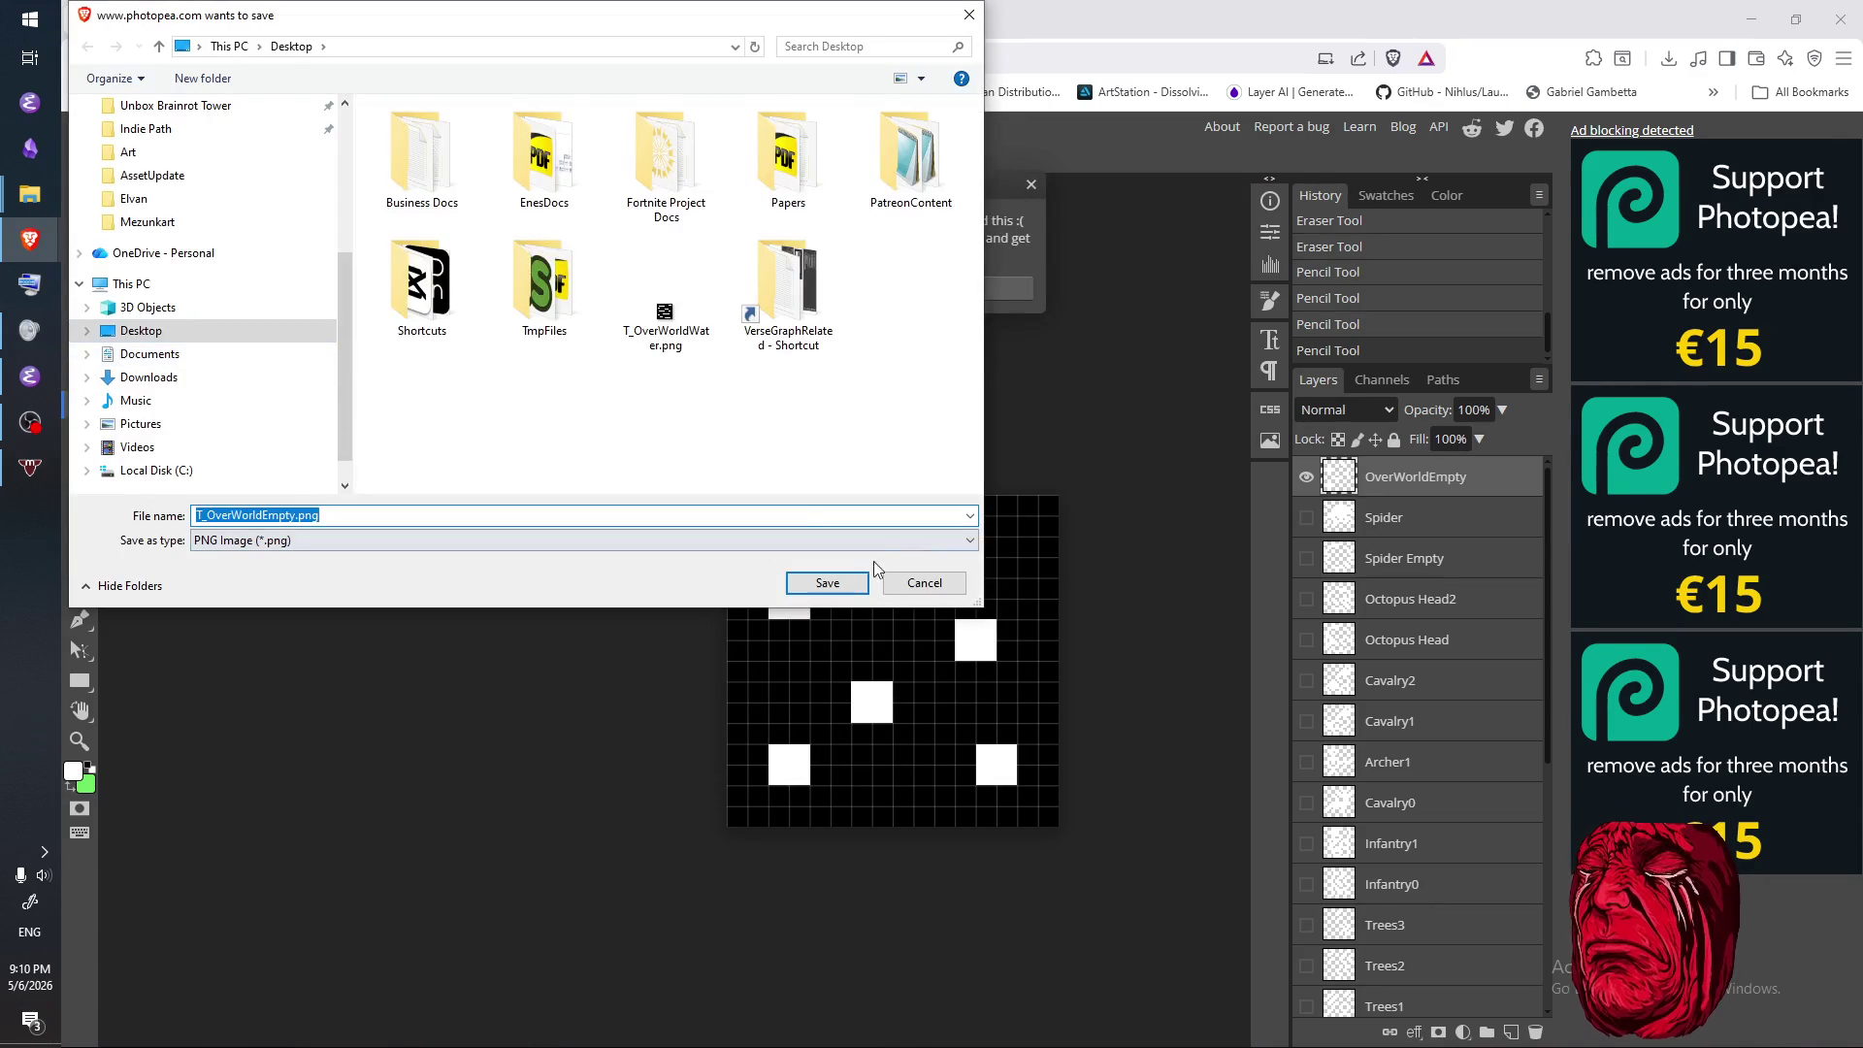
pyautogui.click(823, 573)
pyautogui.click(1031, 186)
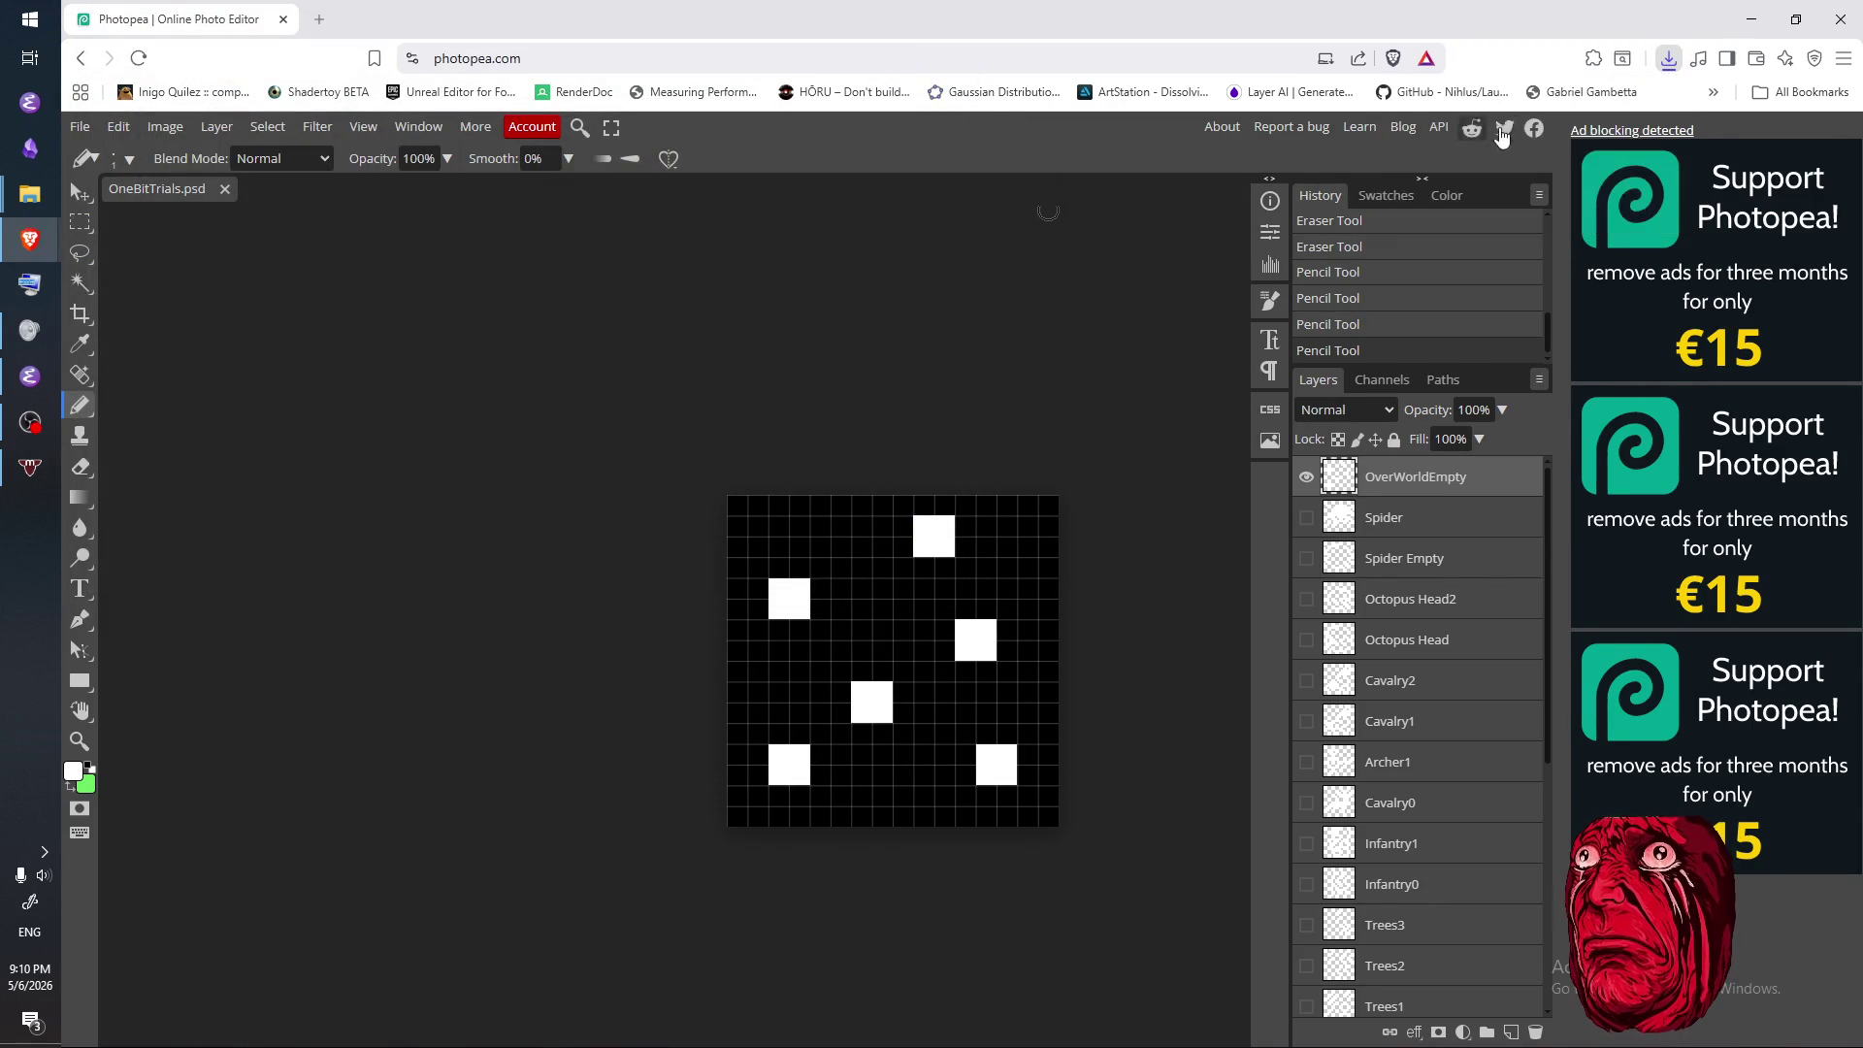
# - Duplicate the OverWorldEmpty layer, hide the original, and erase all white squares from the copy
pyautogui.click(797, 376)
pyautogui.hotkey('ctrl', 'j')
pyautogui.click(1306, 522)
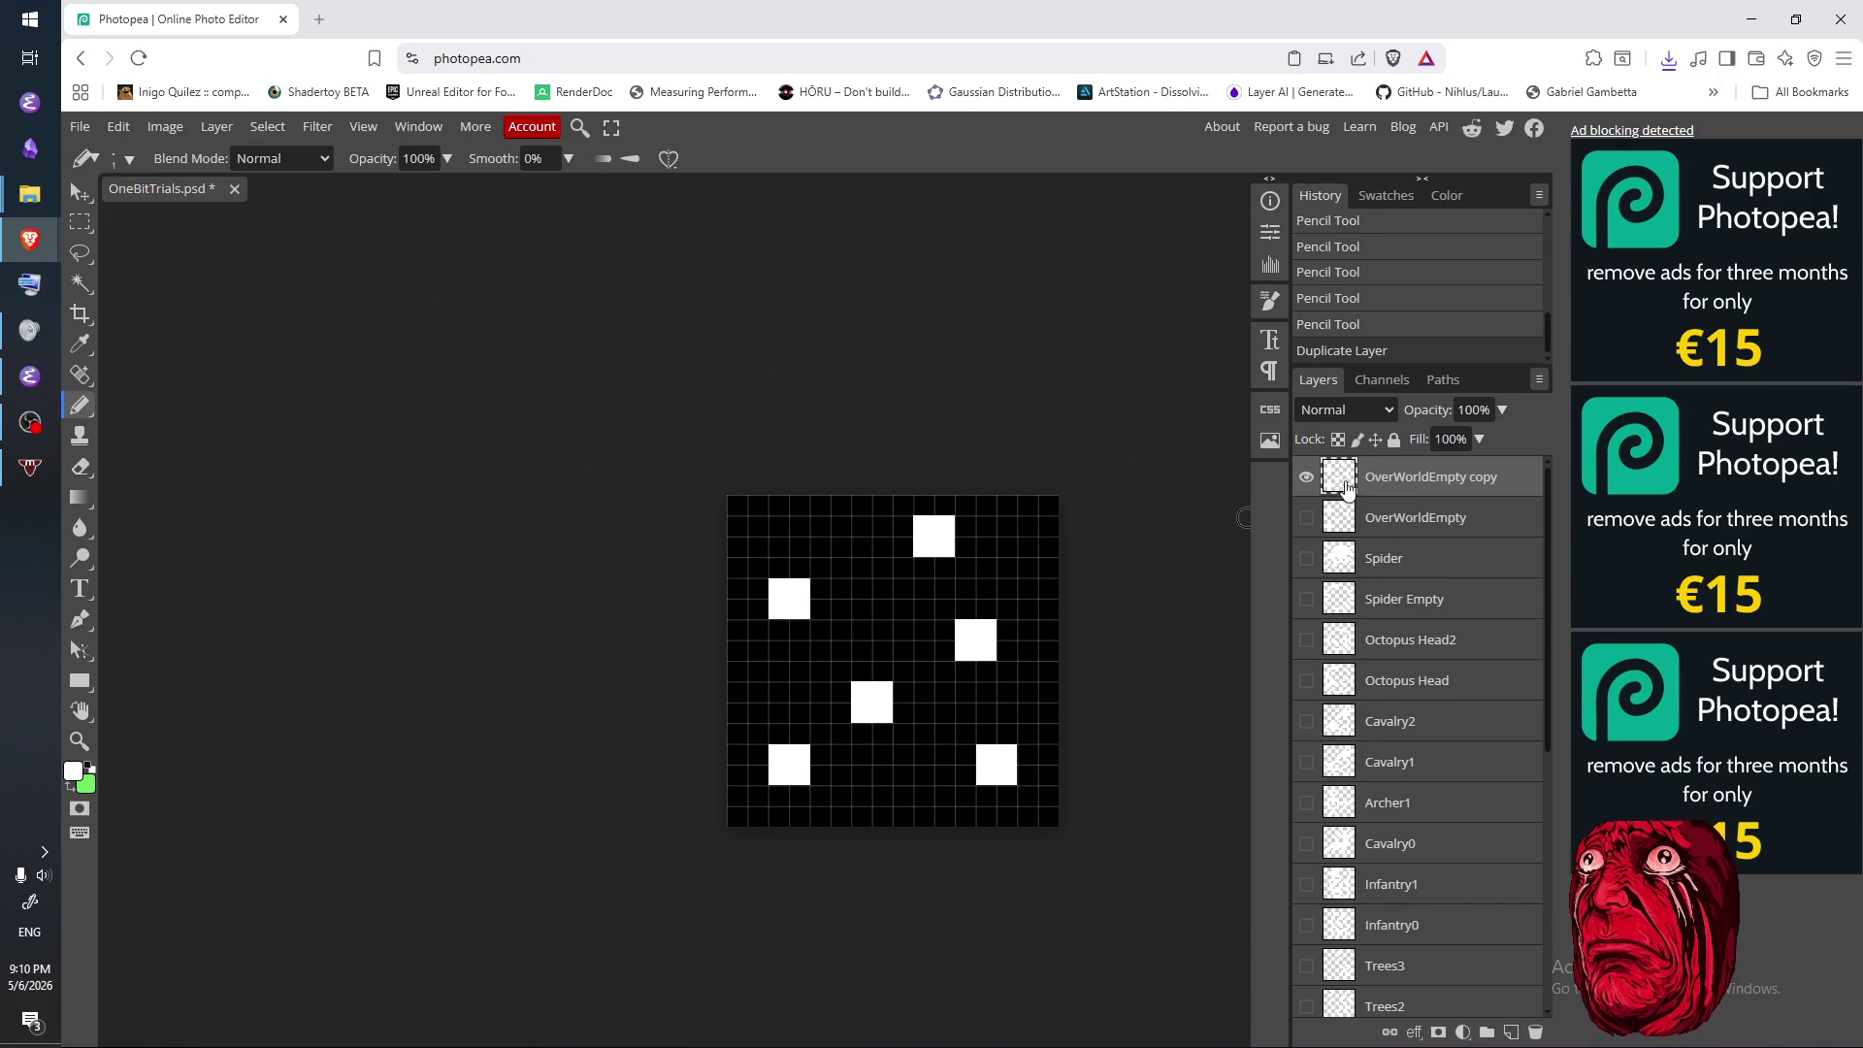
pyautogui.press('e')
pyautogui.moveTo(769, 595)
pyautogui.mouseDown()
pyautogui.moveTo(796, 606)
pyautogui.moveTo(931, 534)
pyautogui.moveTo(969, 568)
pyautogui.moveTo(960, 629)
pyautogui.moveTo(998, 666)
pyautogui.moveTo(859, 703)
pyautogui.moveTo(769, 773)
pyautogui.moveTo(981, 759)
pyautogui.moveTo(1009, 776)
pyautogui.mouseUp()
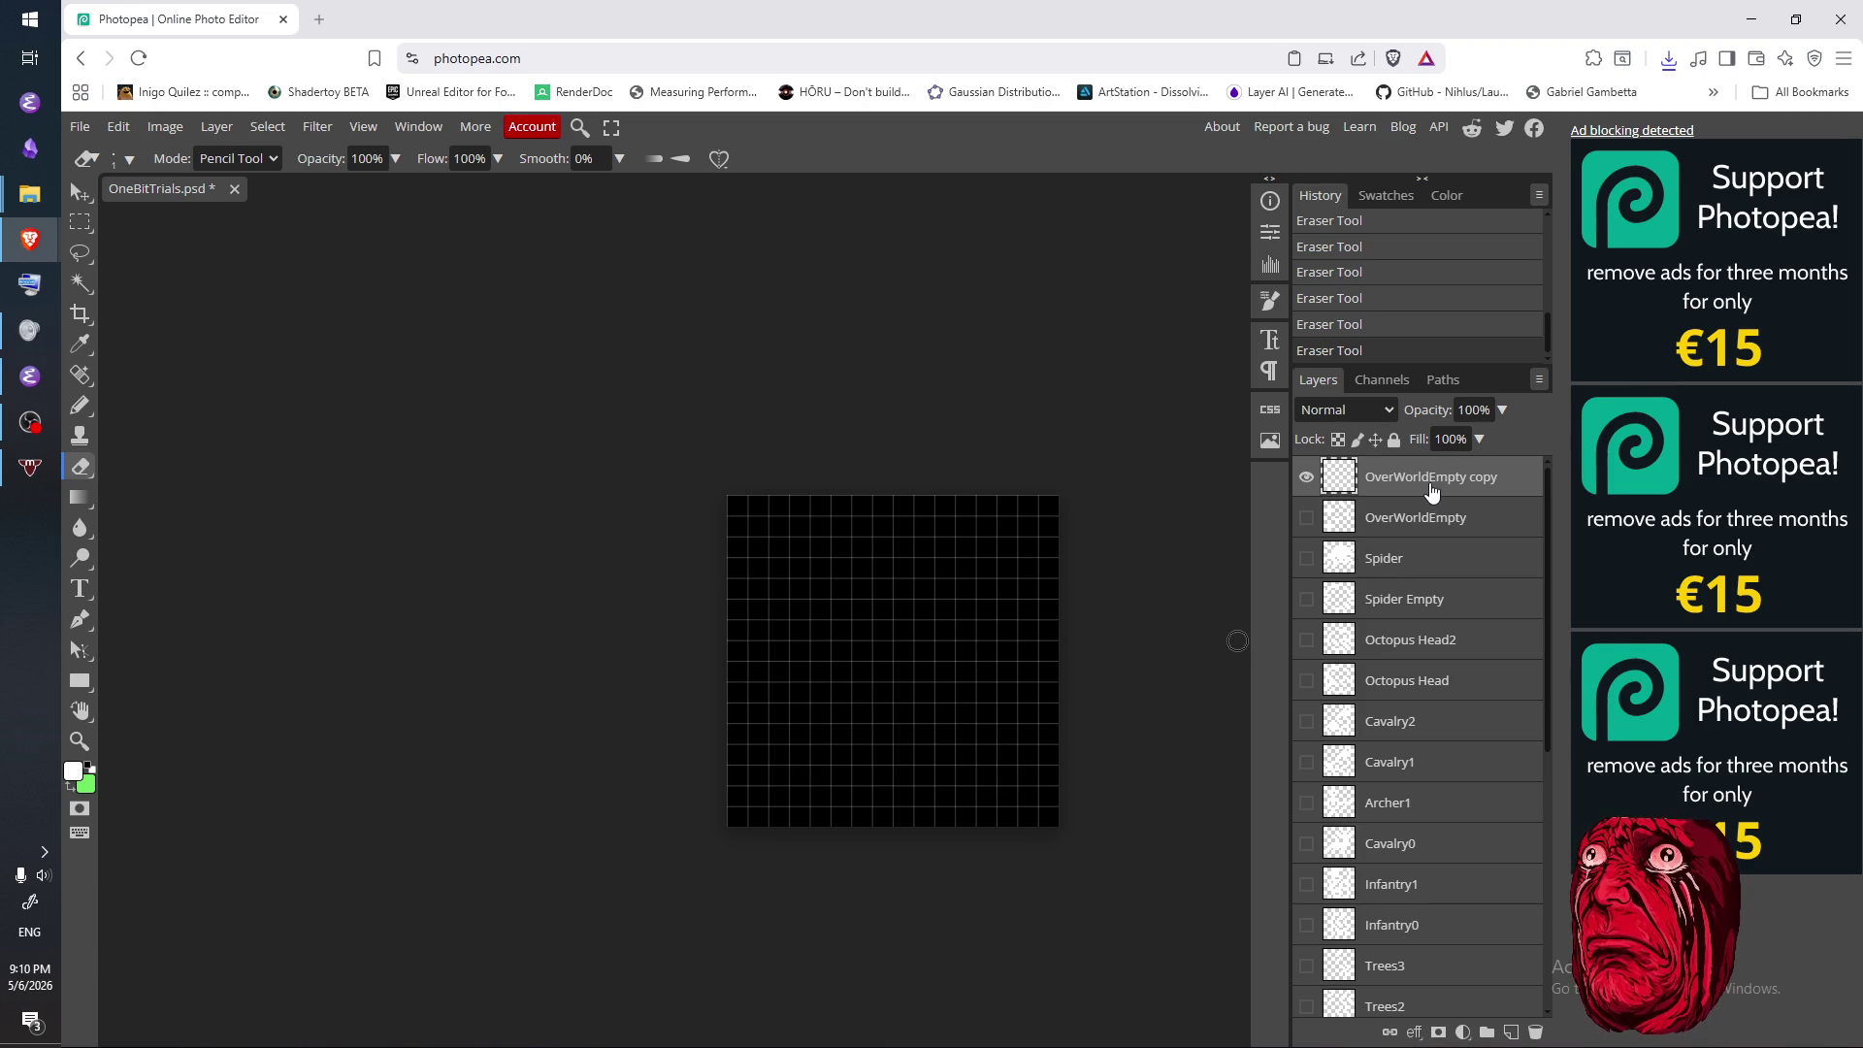
# - Rename the copied layer to OverWorldUndiscovered
pyautogui.doubleClick(1438, 482)
pyautogui.click(1433, 482)
pyautogui.moveTo(1439, 482); pyautogui.dragTo(1580, 482)
pyautogui.write('Un')
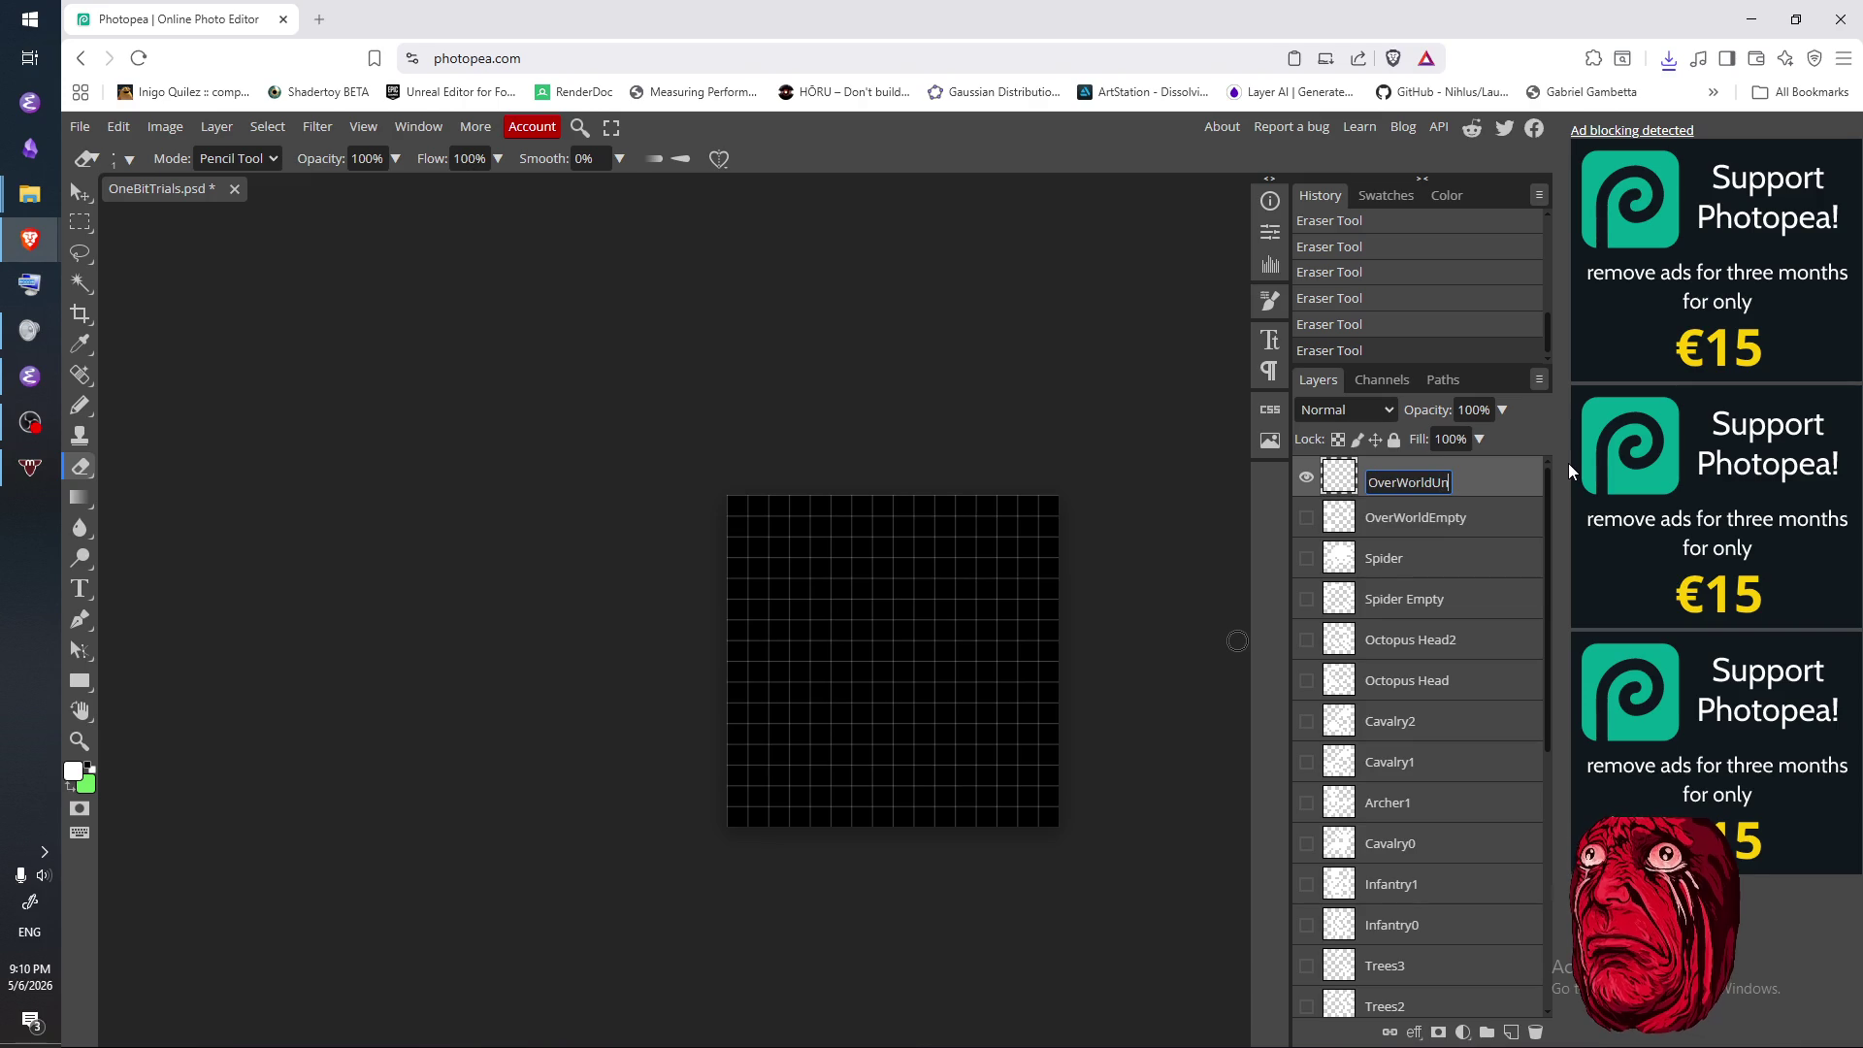
pyautogui.write('Disoc')
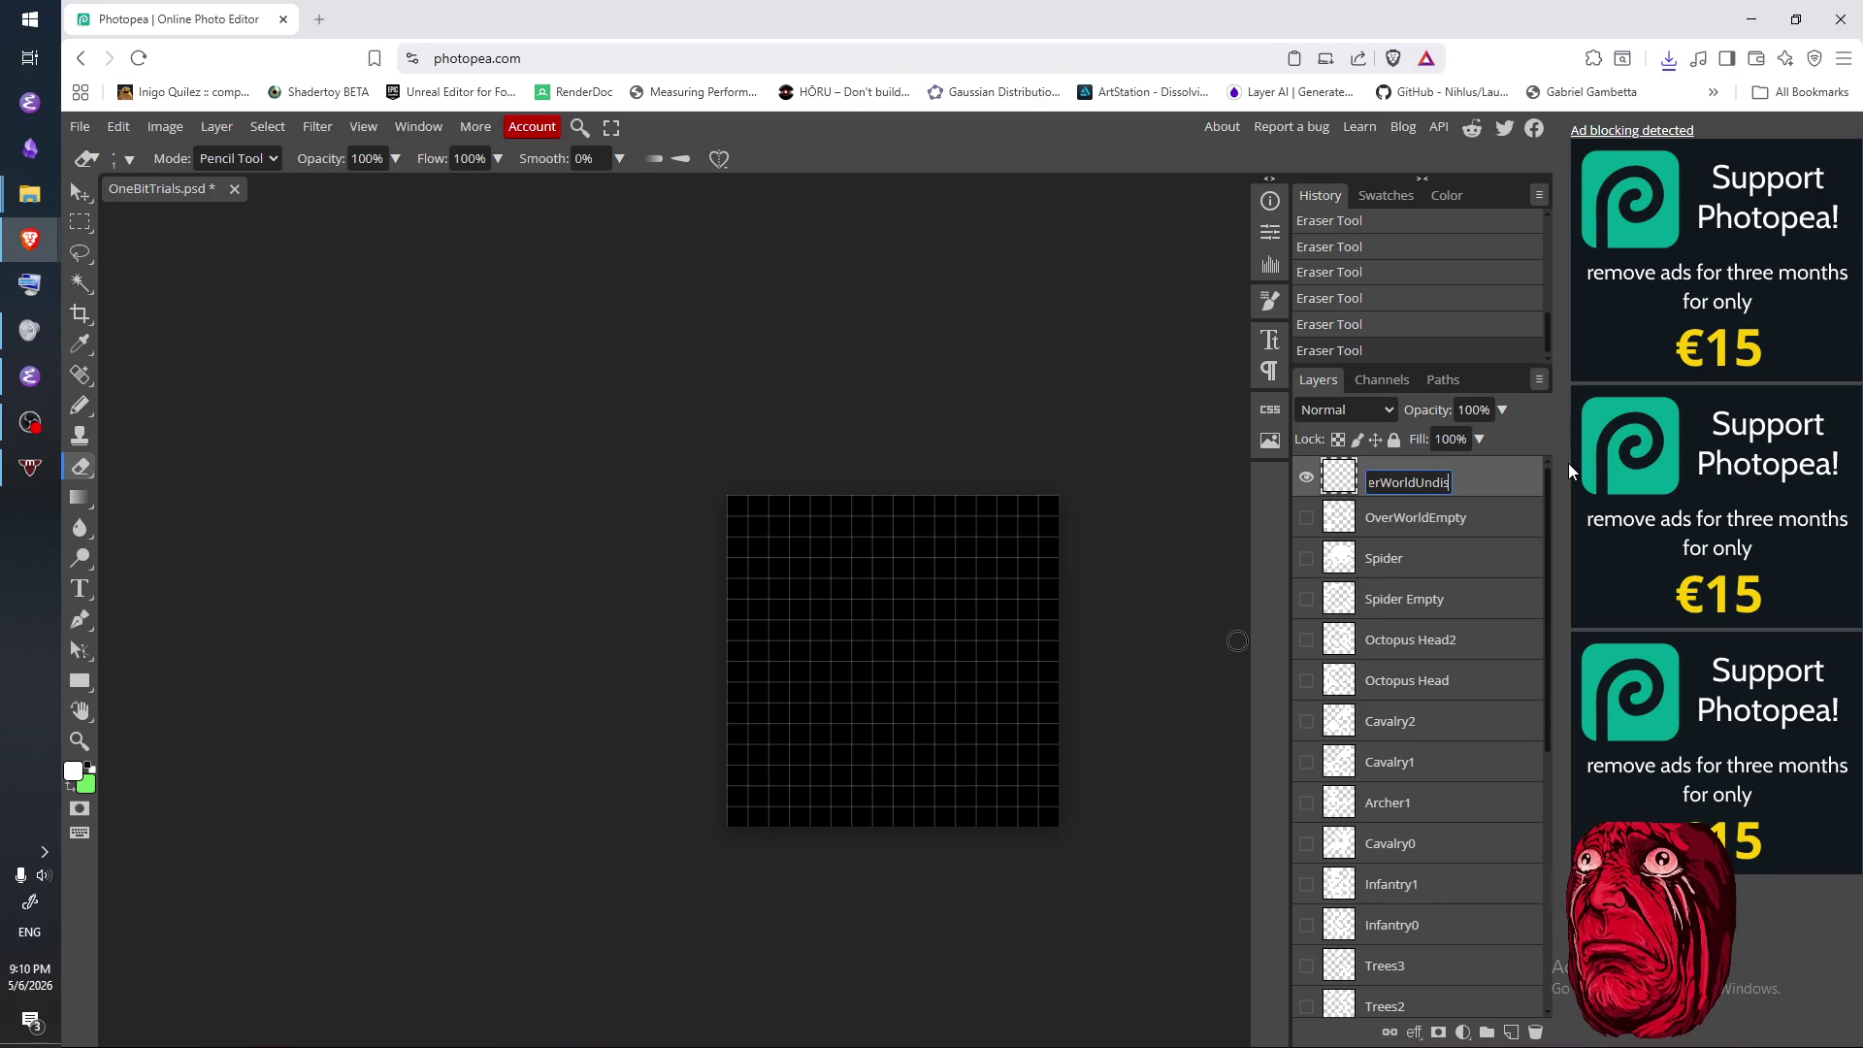
pyautogui.press('BackSpace')
pyautogui.press('BackSpace')
pyautogui.write('cove')
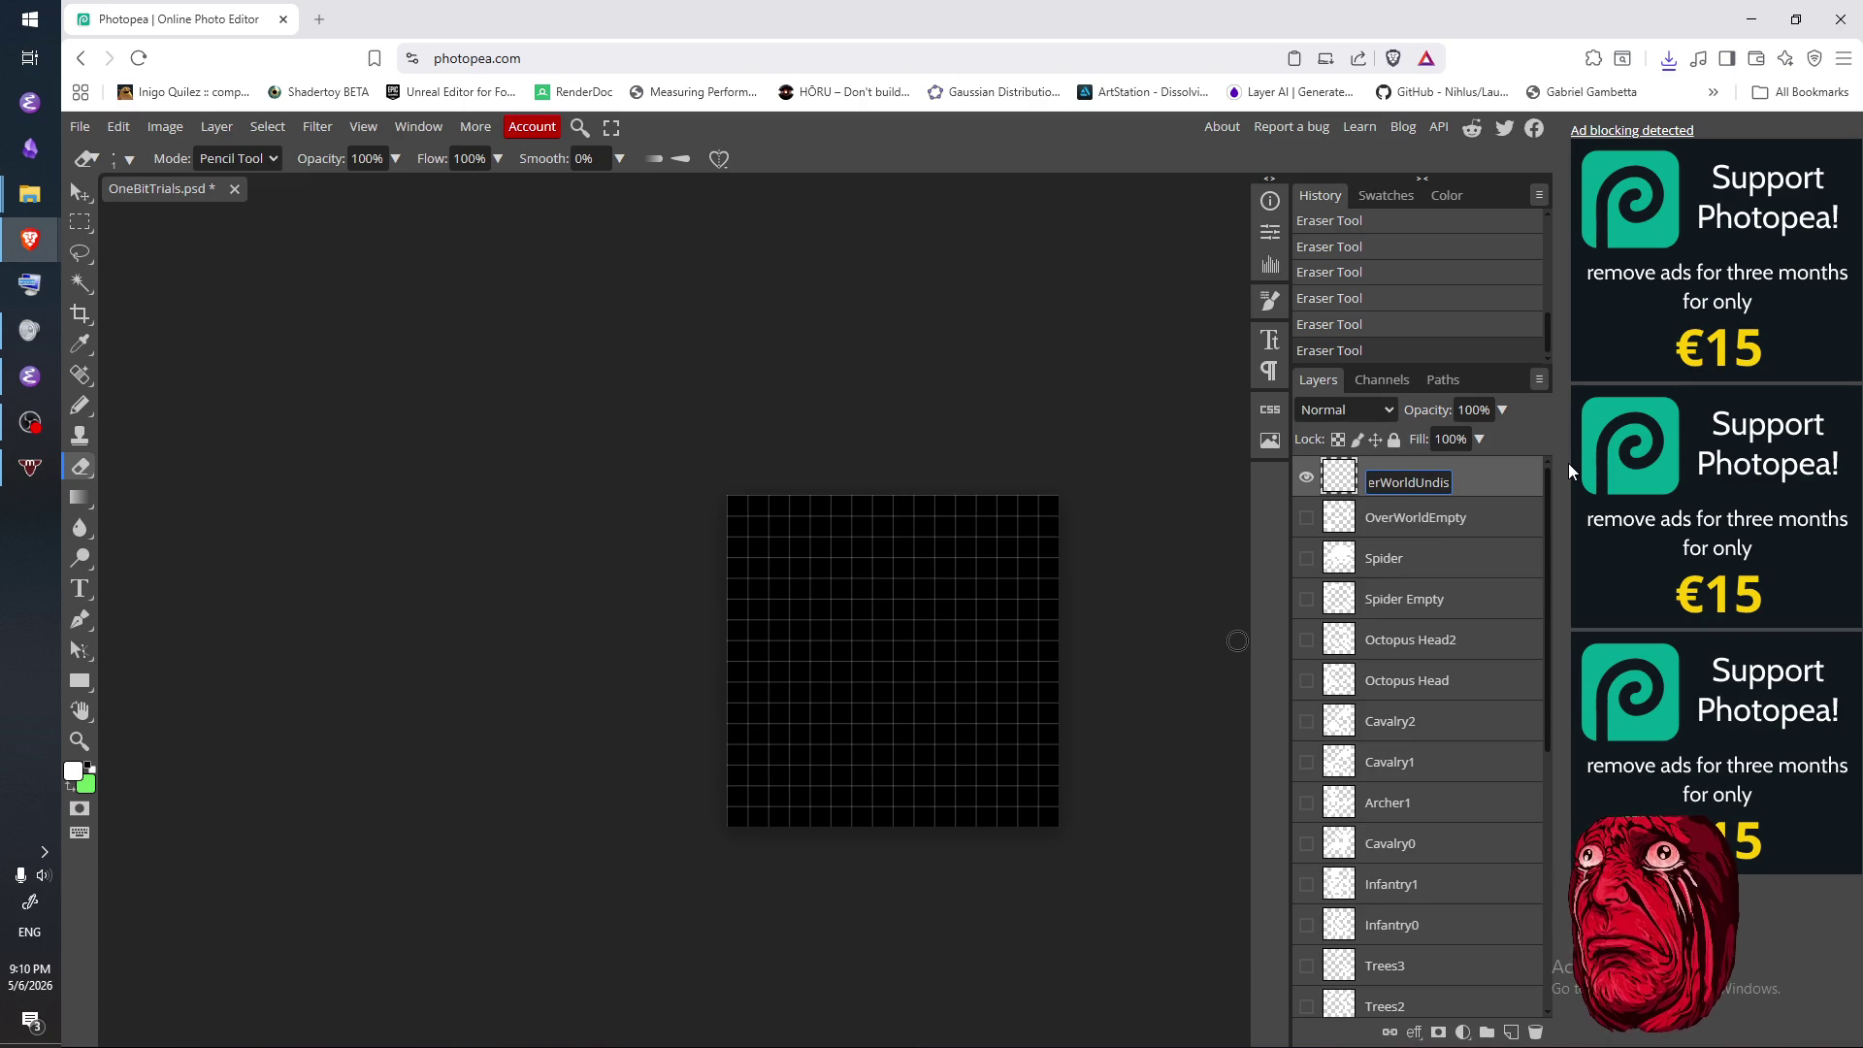
pyautogui.write('red')
pyautogui.press('Return')
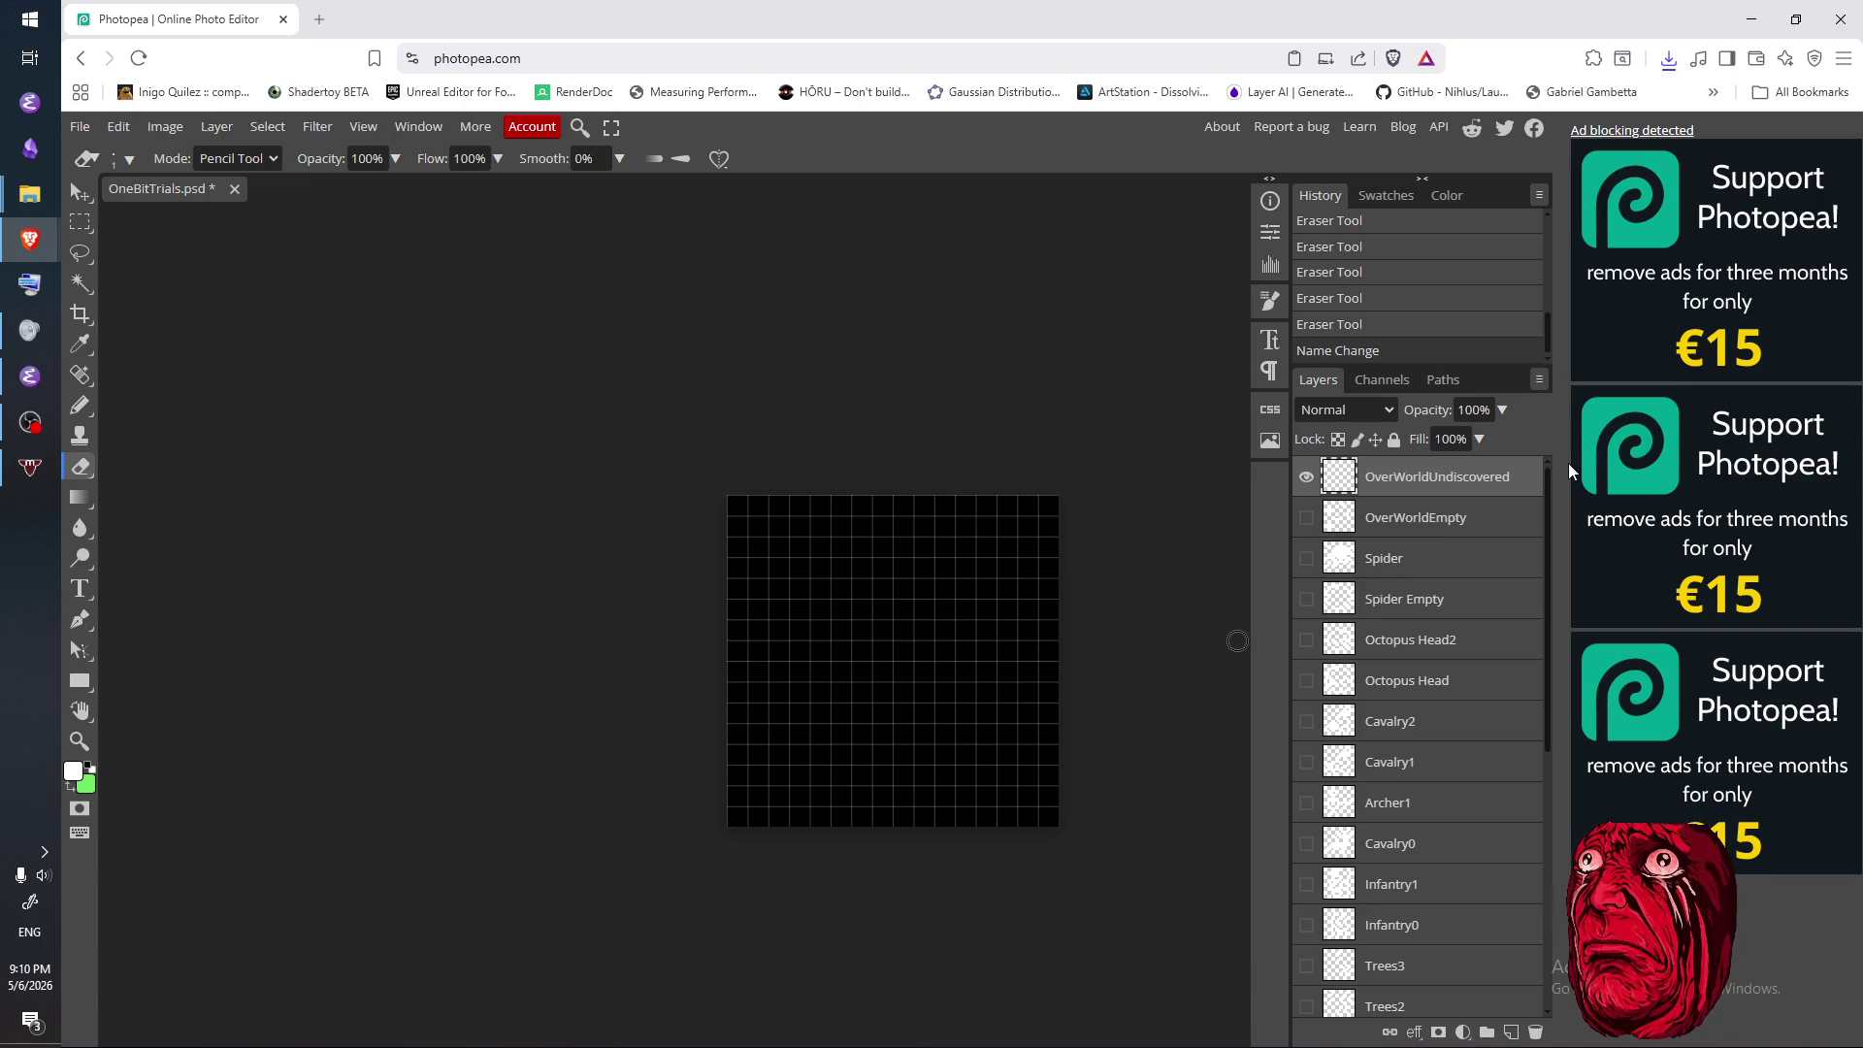
pyautogui.click(836, 611)
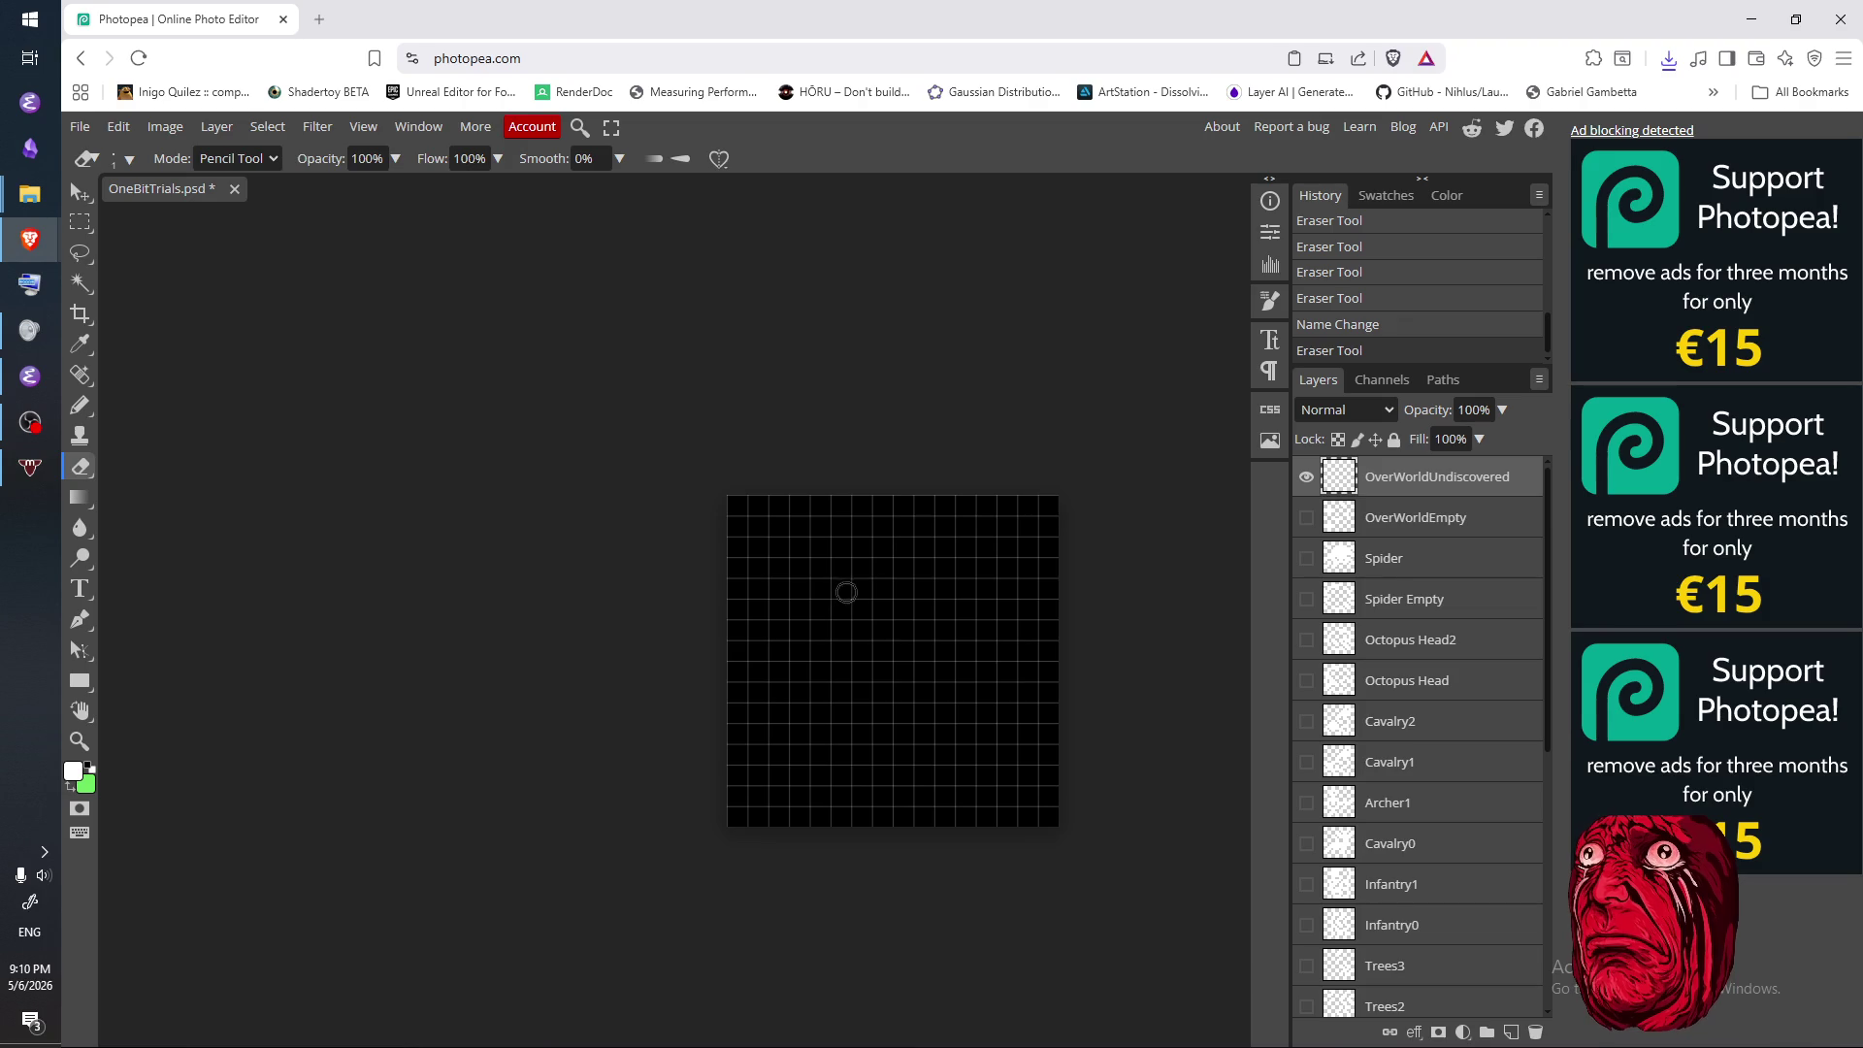
# - Draw the white pixel curve of the question mark with the Pencil, undoing an L-shaped first stroke
pyautogui.press('b')
pyautogui.moveTo(840, 609)
pyautogui.mouseDown()
pyautogui.moveTo(840, 546)
pyautogui.moveTo(943, 577)
pyautogui.mouseUp()
pyautogui.hotkey('ctrl', 'z')
pyautogui.moveTo(821, 636)
pyautogui.mouseDown()
pyautogui.moveTo(852, 561)
pyautogui.moveTo(946, 625)
pyautogui.moveTo(905, 695)
pyautogui.mouseUp()
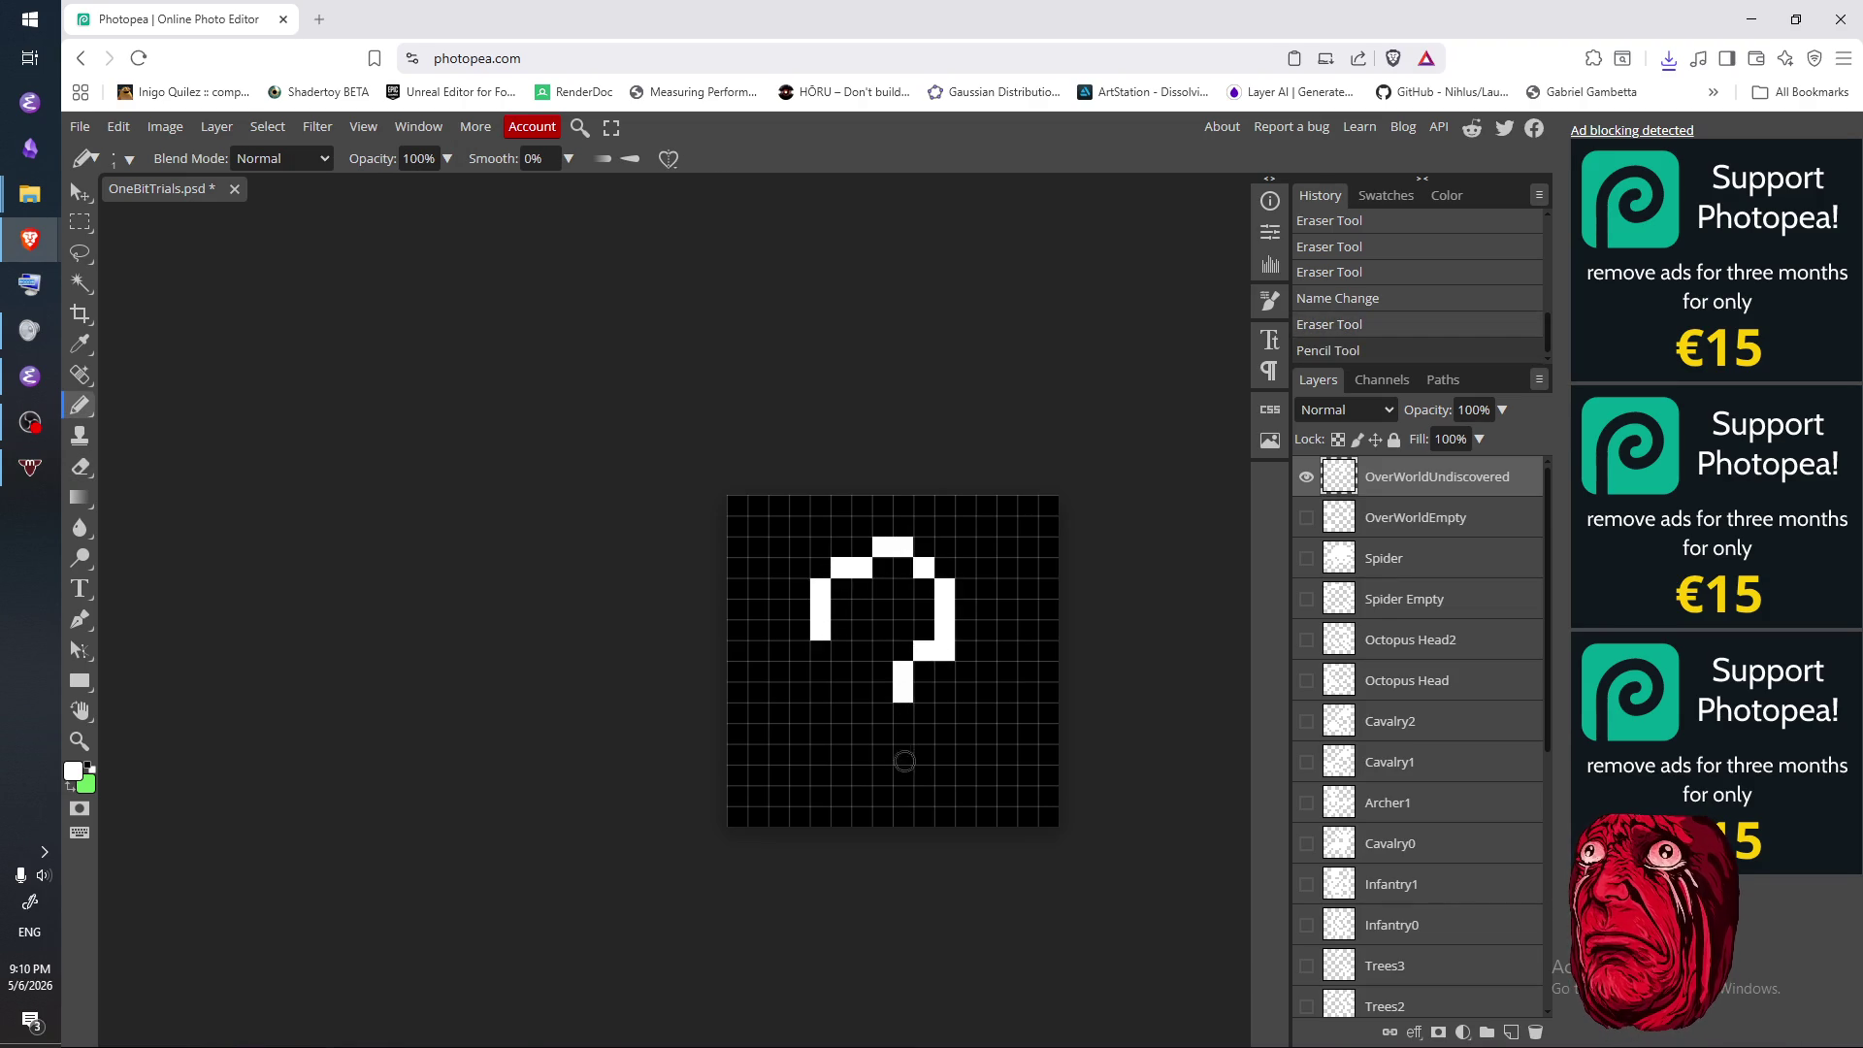
# - Paint a block of white cells below the question mark's curve
pyautogui.click(878, 753)
pyautogui.moveTo(883, 773); pyautogui.dragTo(921, 753)
pyautogui.click(916, 750)
pyautogui.click(883, 733)
pyautogui.click(916, 734)
pyautogui.click(903, 734)
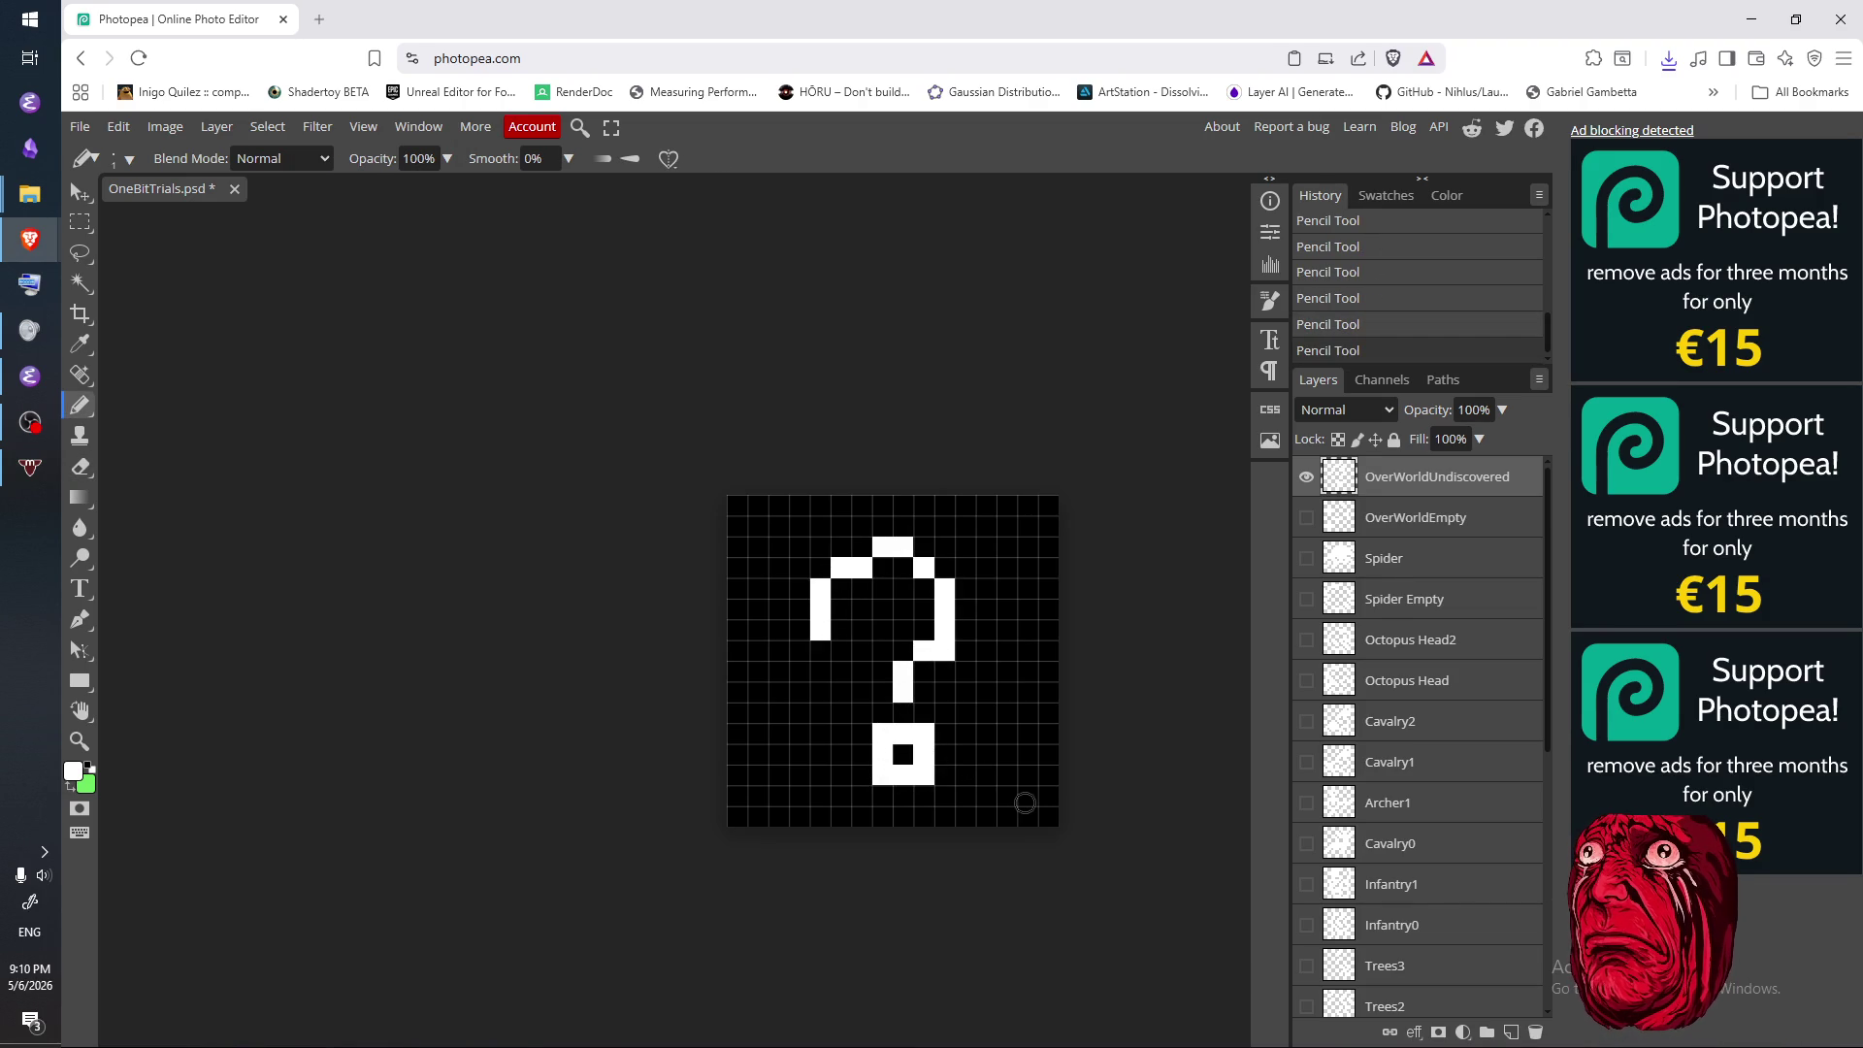
# - Erase the corner cells and then the leftover dot cells below the question mark
pyautogui.press('e')
pyautogui.click(882, 734)
pyautogui.click(923, 734)
pyautogui.click(880, 776)
pyautogui.click(923, 776)
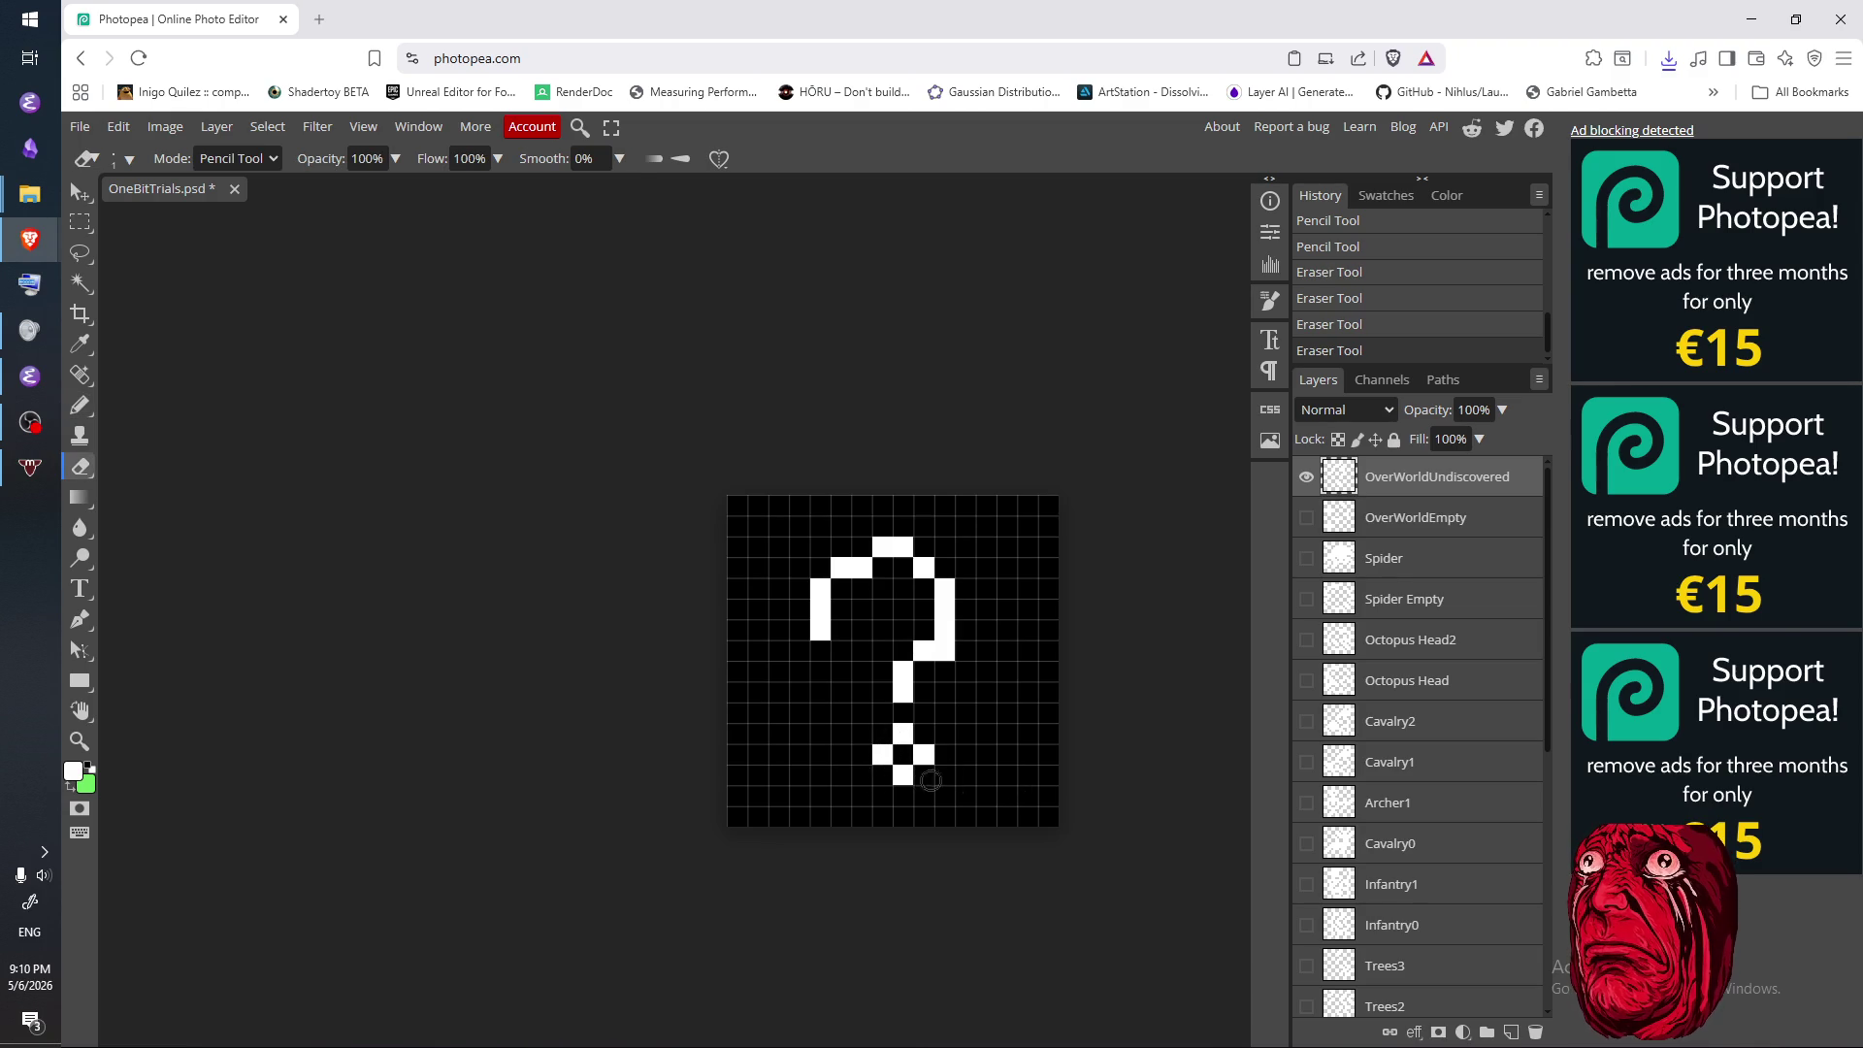
pyautogui.press('b')
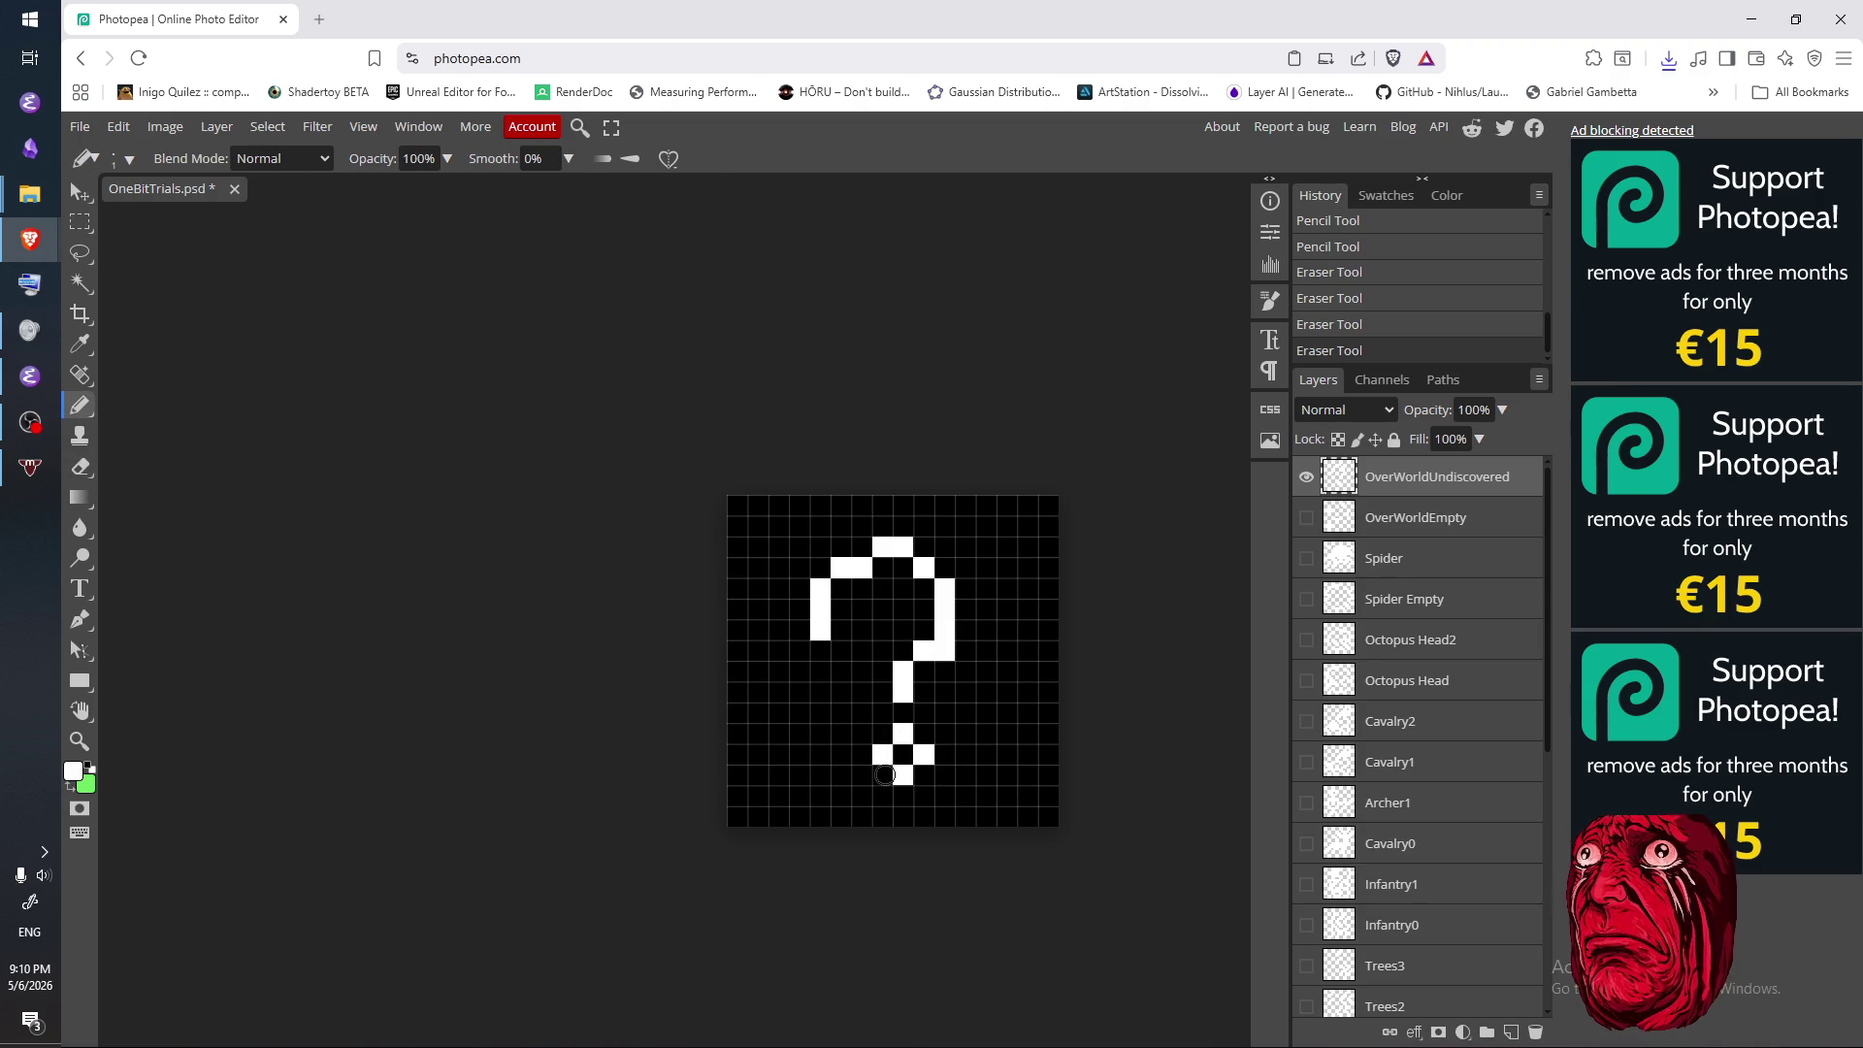
pyautogui.press('e')
pyautogui.moveTo(903, 734); pyautogui.dragTo(903, 776)
pyautogui.click(924, 755)
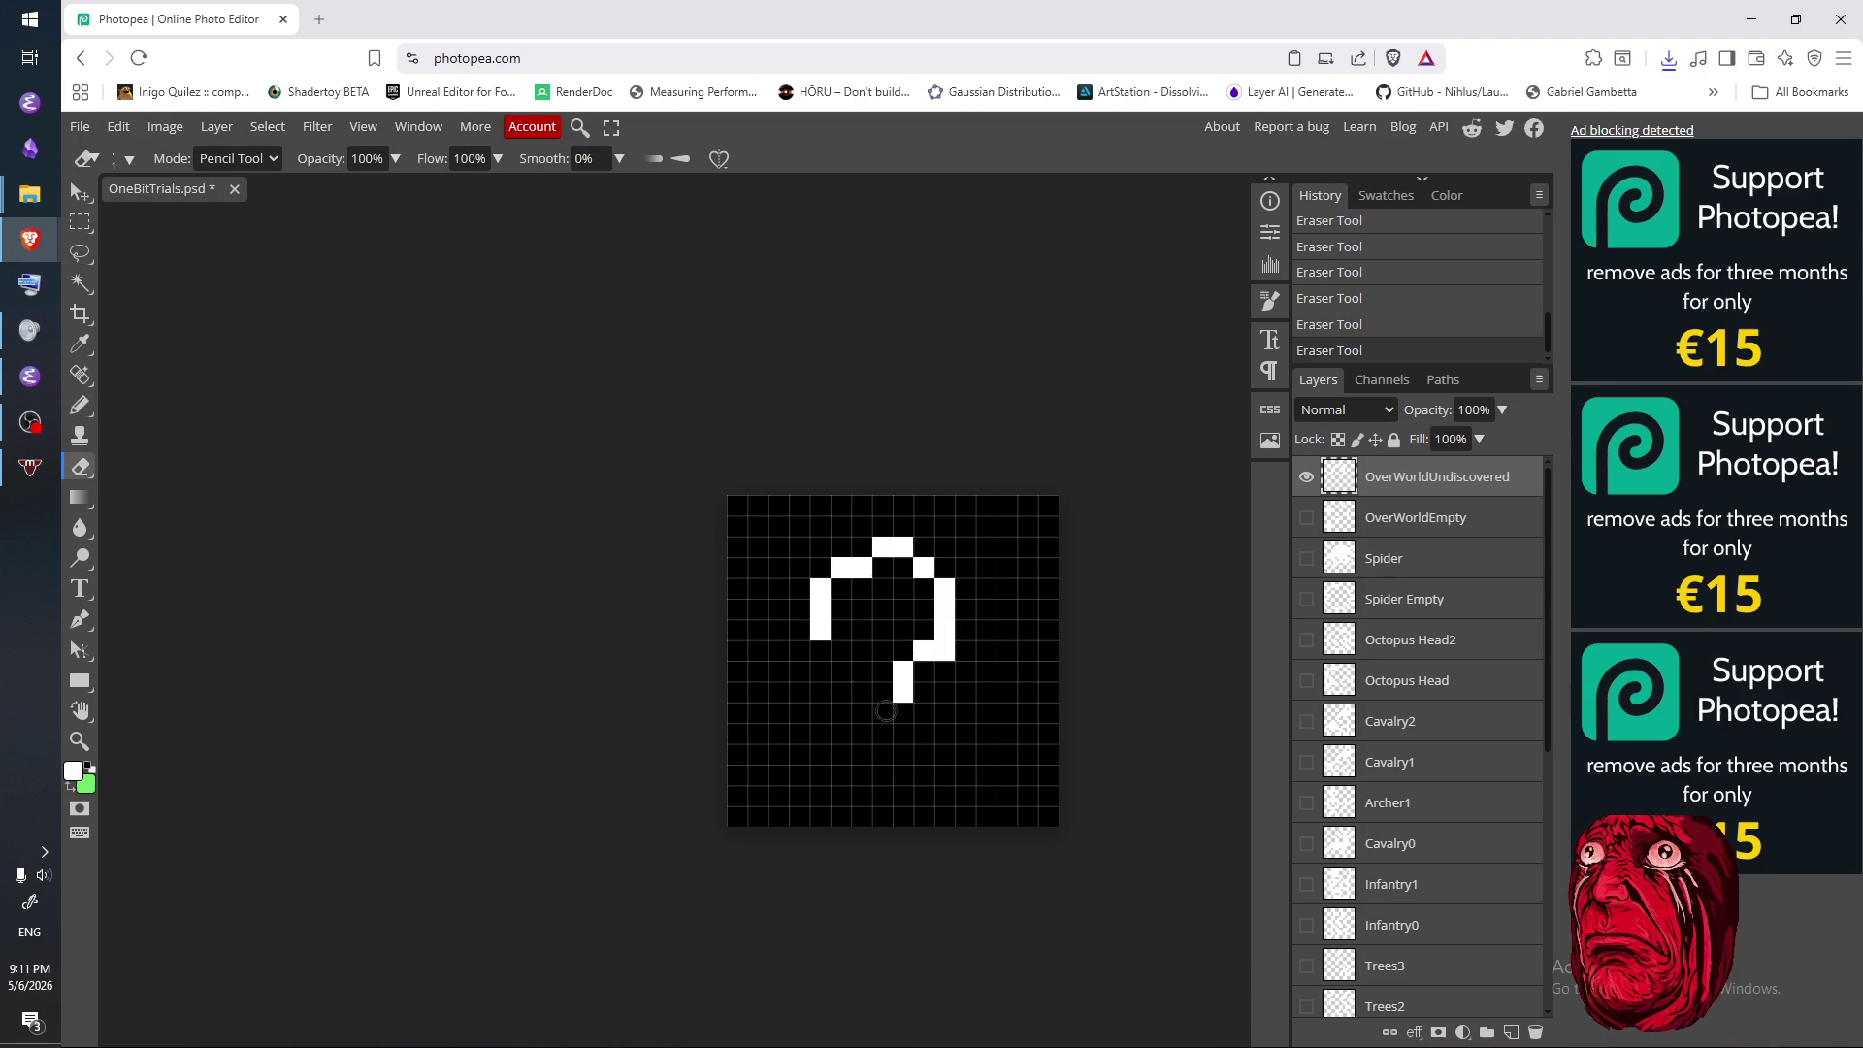
# - Thicken the top of the question mark and widen its hook
pyautogui.press('b')
pyautogui.click(825, 632)
pyautogui.click(840, 627)
pyautogui.click(840, 608)
pyautogui.click(860, 587)
pyautogui.click(880, 587)
pyautogui.click(882, 566)
pyautogui.click(902, 567)
pyautogui.click(922, 588)
# - Curve the hook down into a white stem
pyautogui.click(901, 588)
pyautogui.click(922, 609)
pyautogui.click(923, 629)
pyautogui.click(902, 649)
pyautogui.click(882, 670)
pyautogui.click(882, 690)
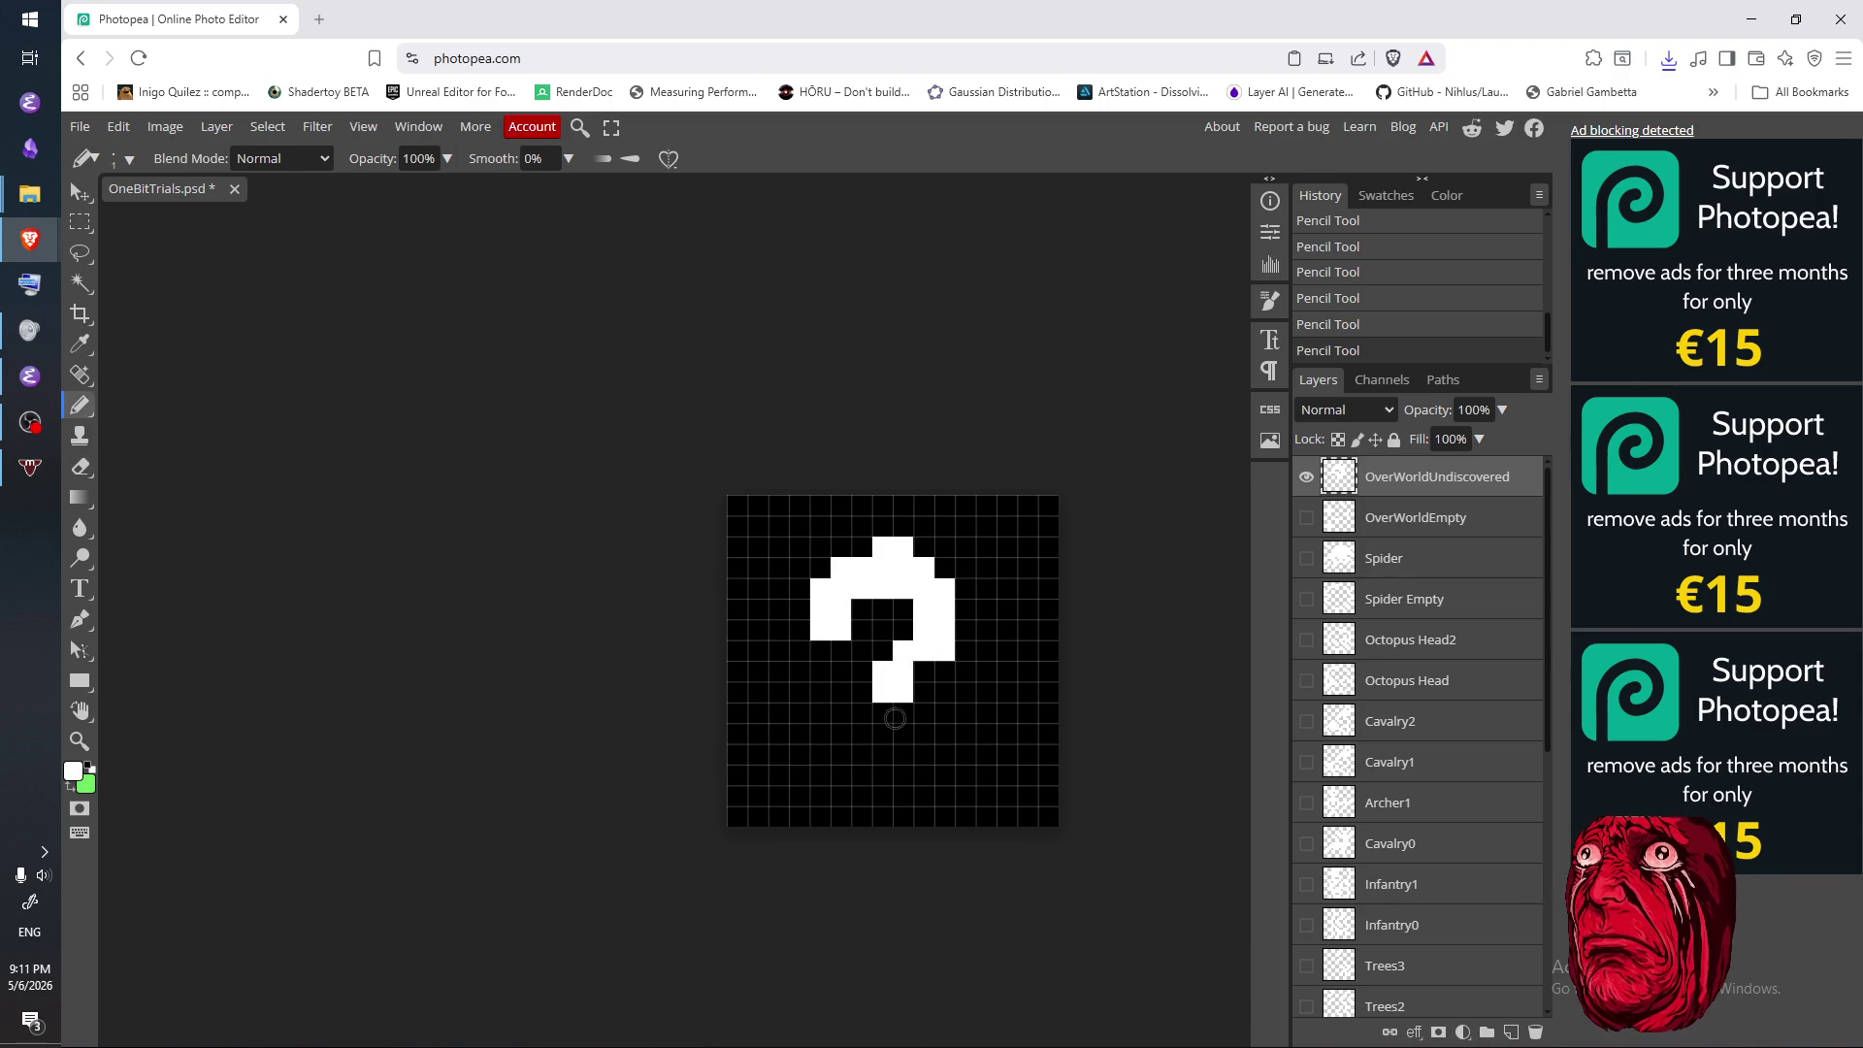
# - Extend the stem one row, draw a 2x2 dot, and marquee-select the whole question mark
pyautogui.click(882, 711)
pyautogui.click(902, 712)
pyautogui.click(882, 773)
pyautogui.click(902, 773)
pyautogui.click(882, 794)
pyautogui.click(902, 793)
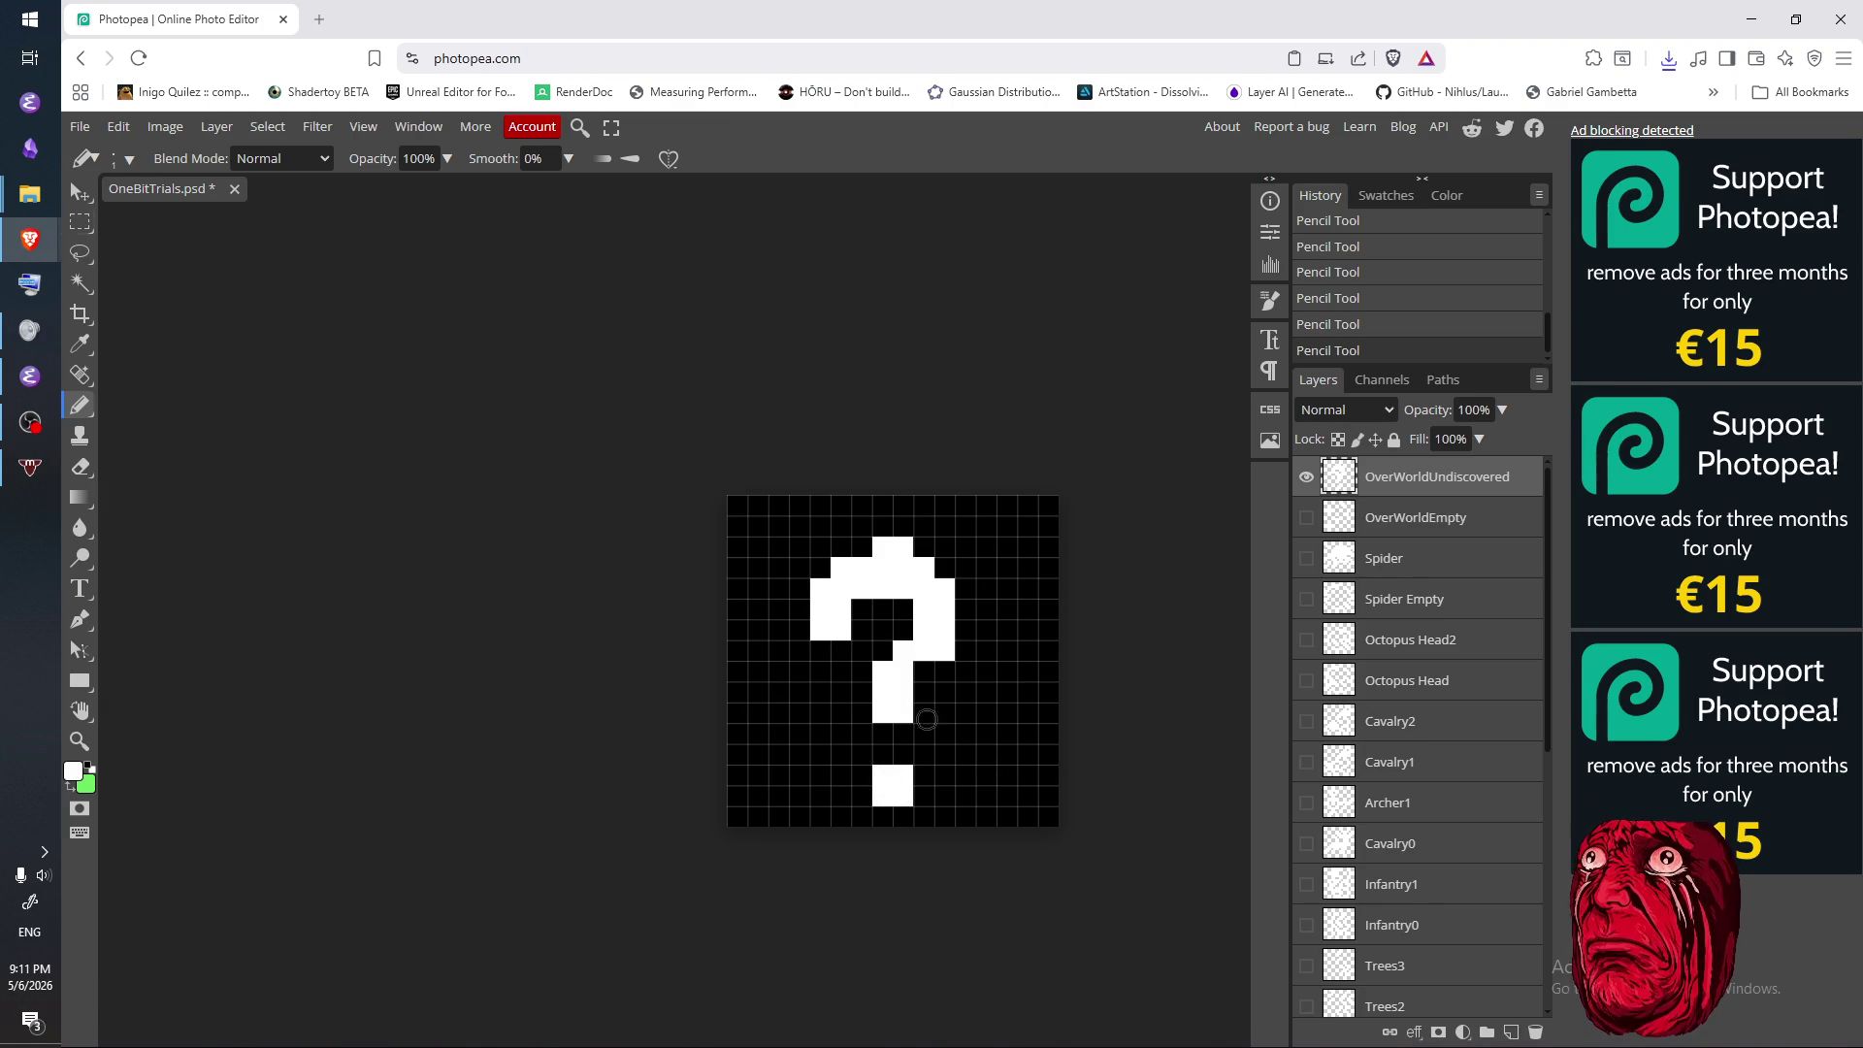
pyautogui.press('m')
pyautogui.moveTo(762, 801); pyautogui.dragTo(998, 503)
# - Free Transform the question mark up one cell, then deselect
pyautogui.rightClick(936, 611)
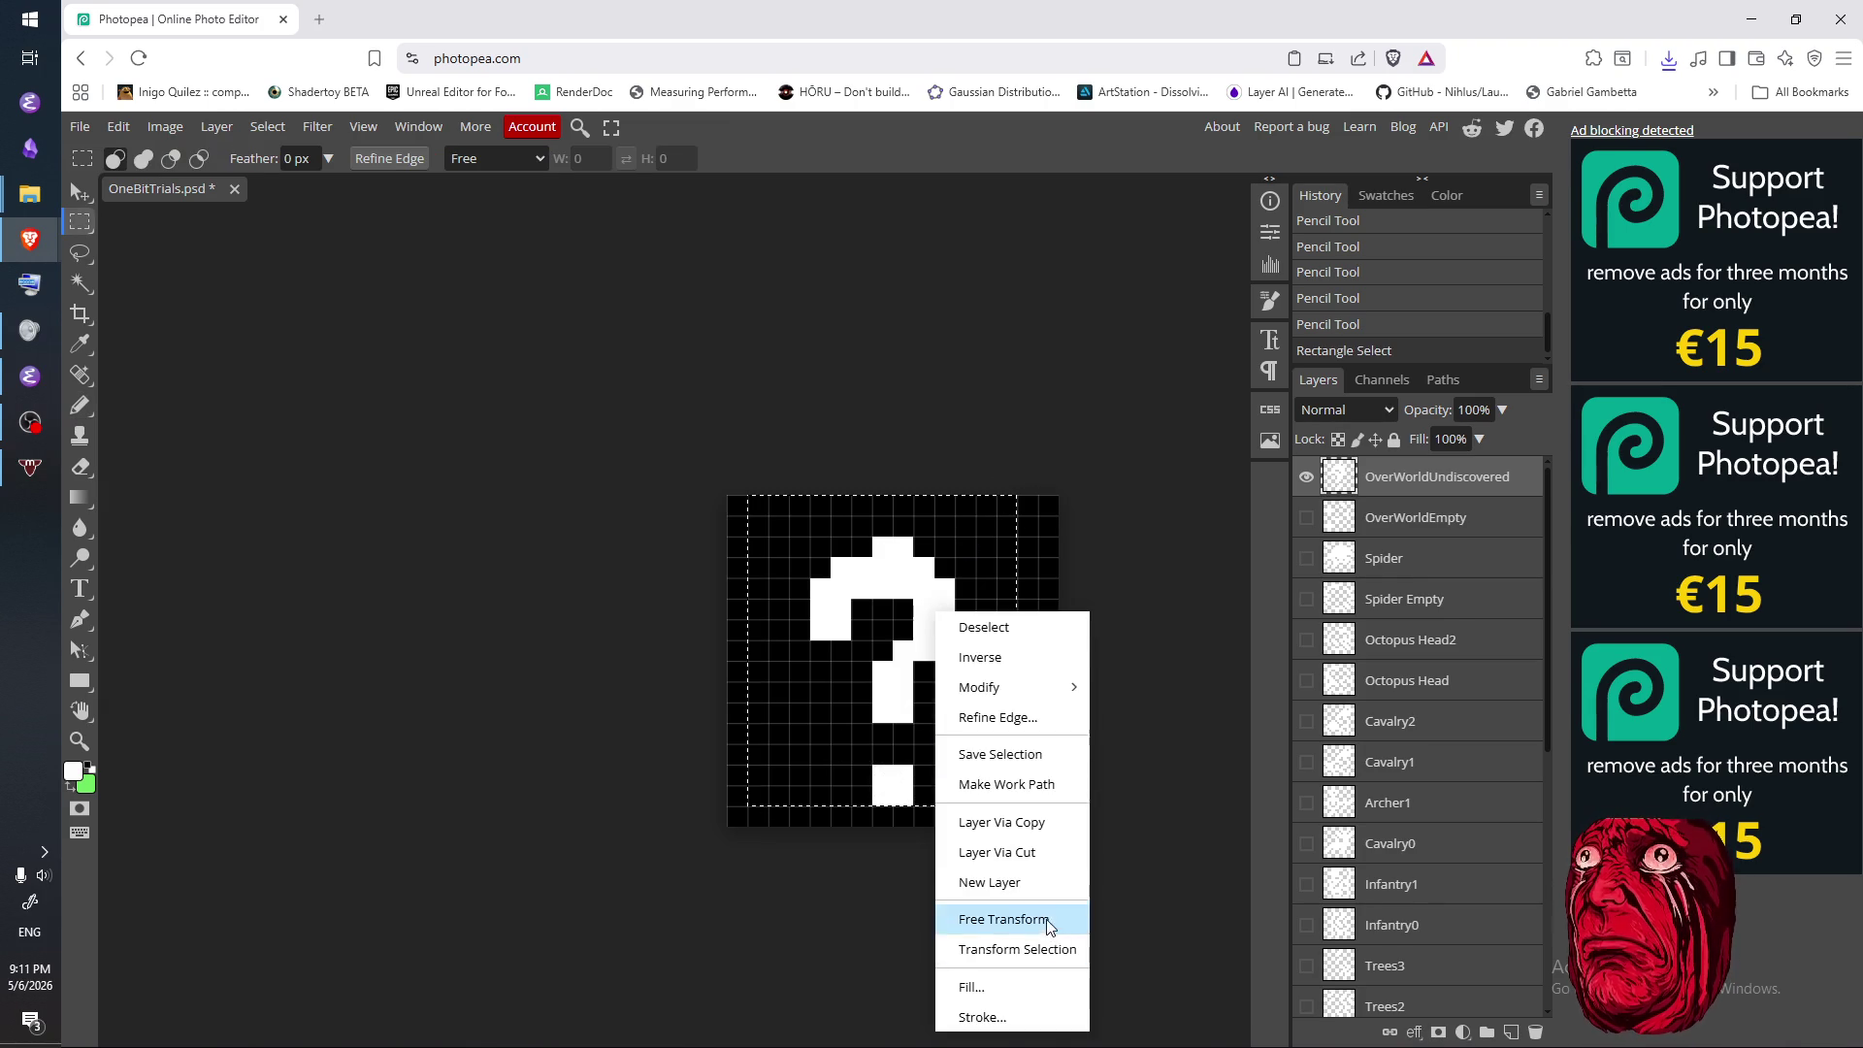
pyautogui.click(994, 915)
pyautogui.press('Up')
pyautogui.press('Return')
pyautogui.hotkey('ctrl', 'd')
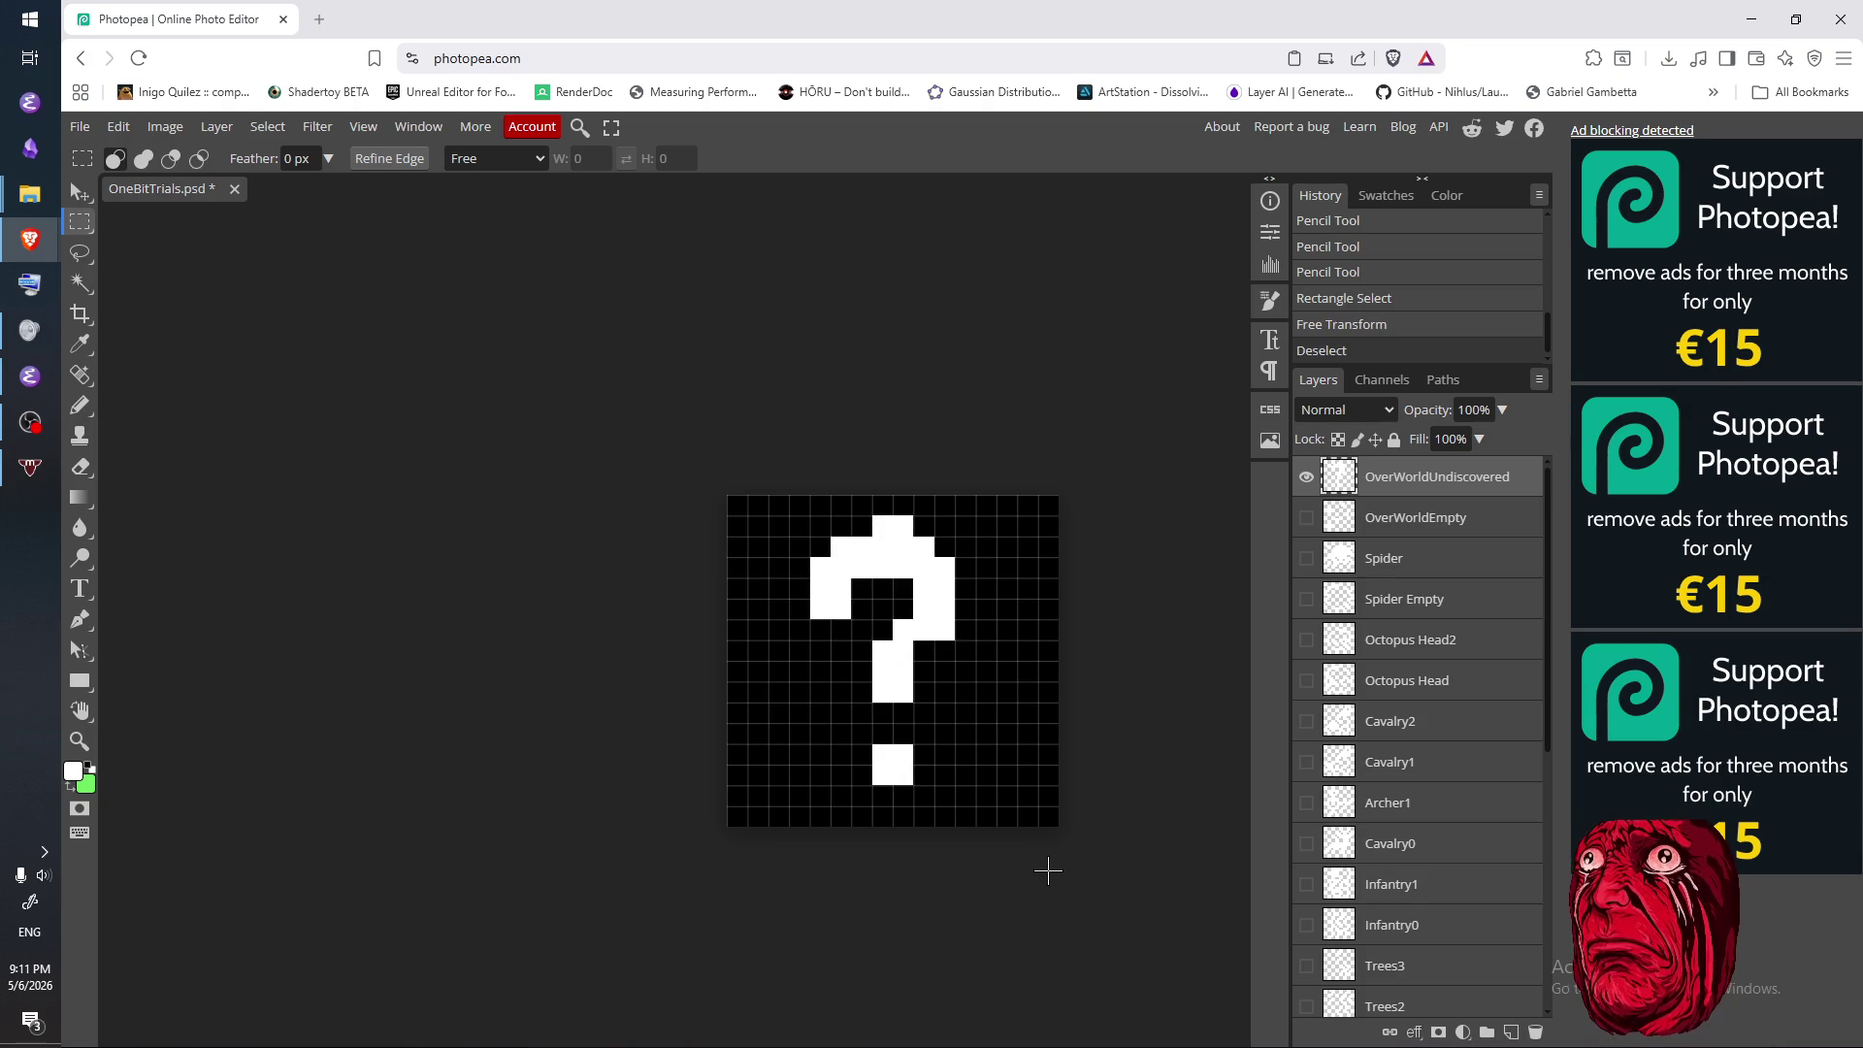
# - Erase the stray white block, extend the stem one row, and redraw the dot
pyautogui.press('e')
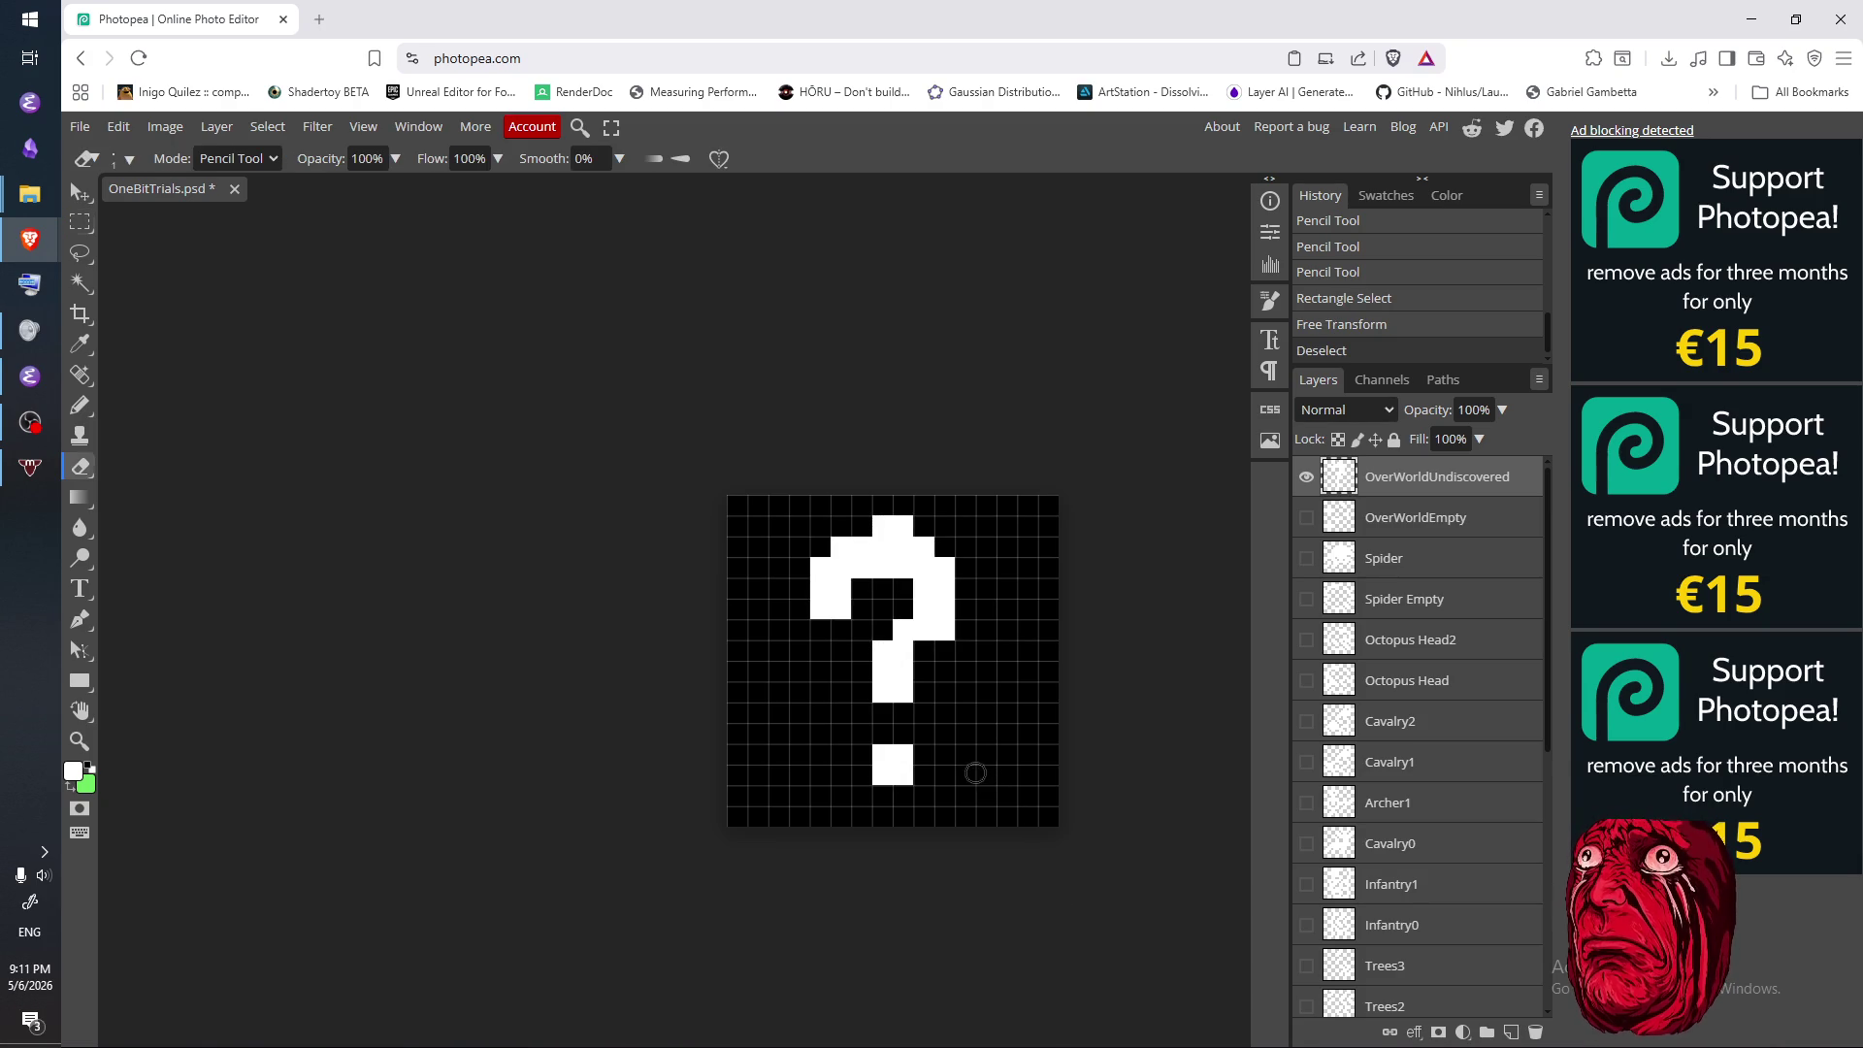
pyautogui.click(885, 776)
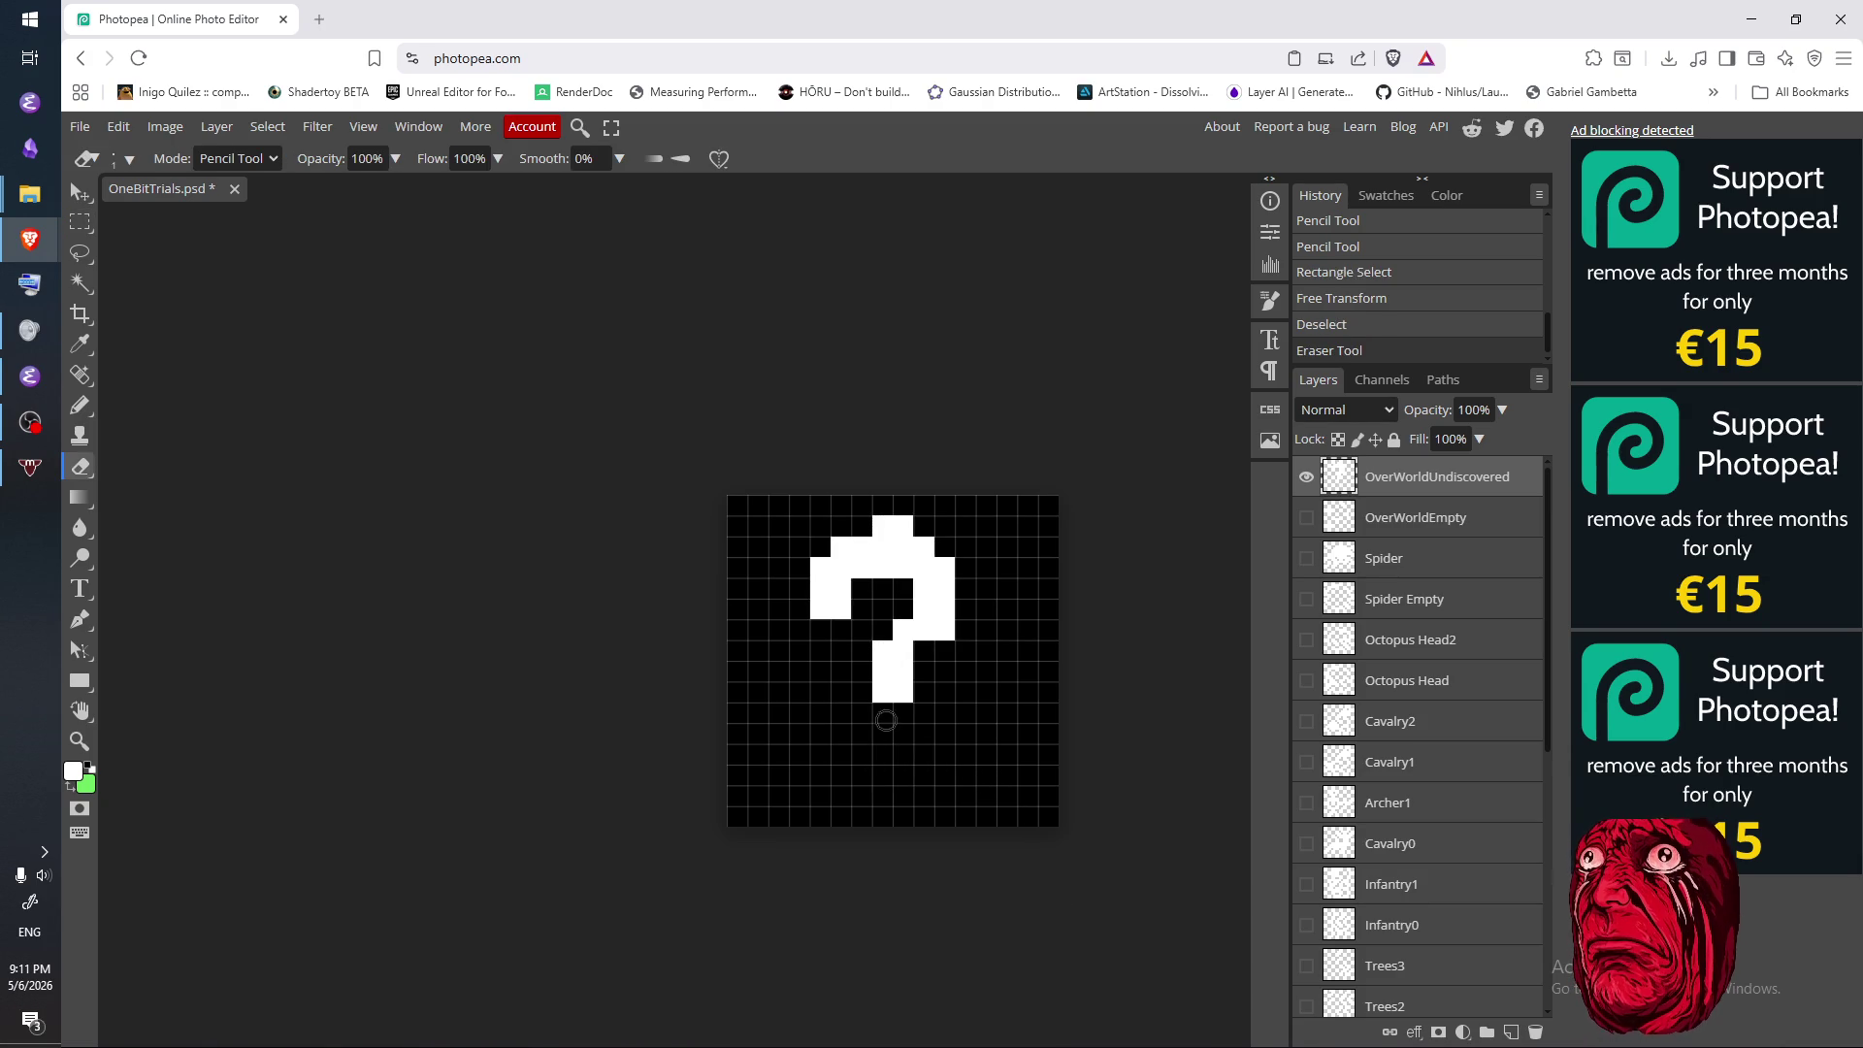
pyautogui.press('b')
pyautogui.click(893, 712)
pyautogui.click(886, 794)
pyautogui.click(902, 795)
pyautogui.click(901, 780)
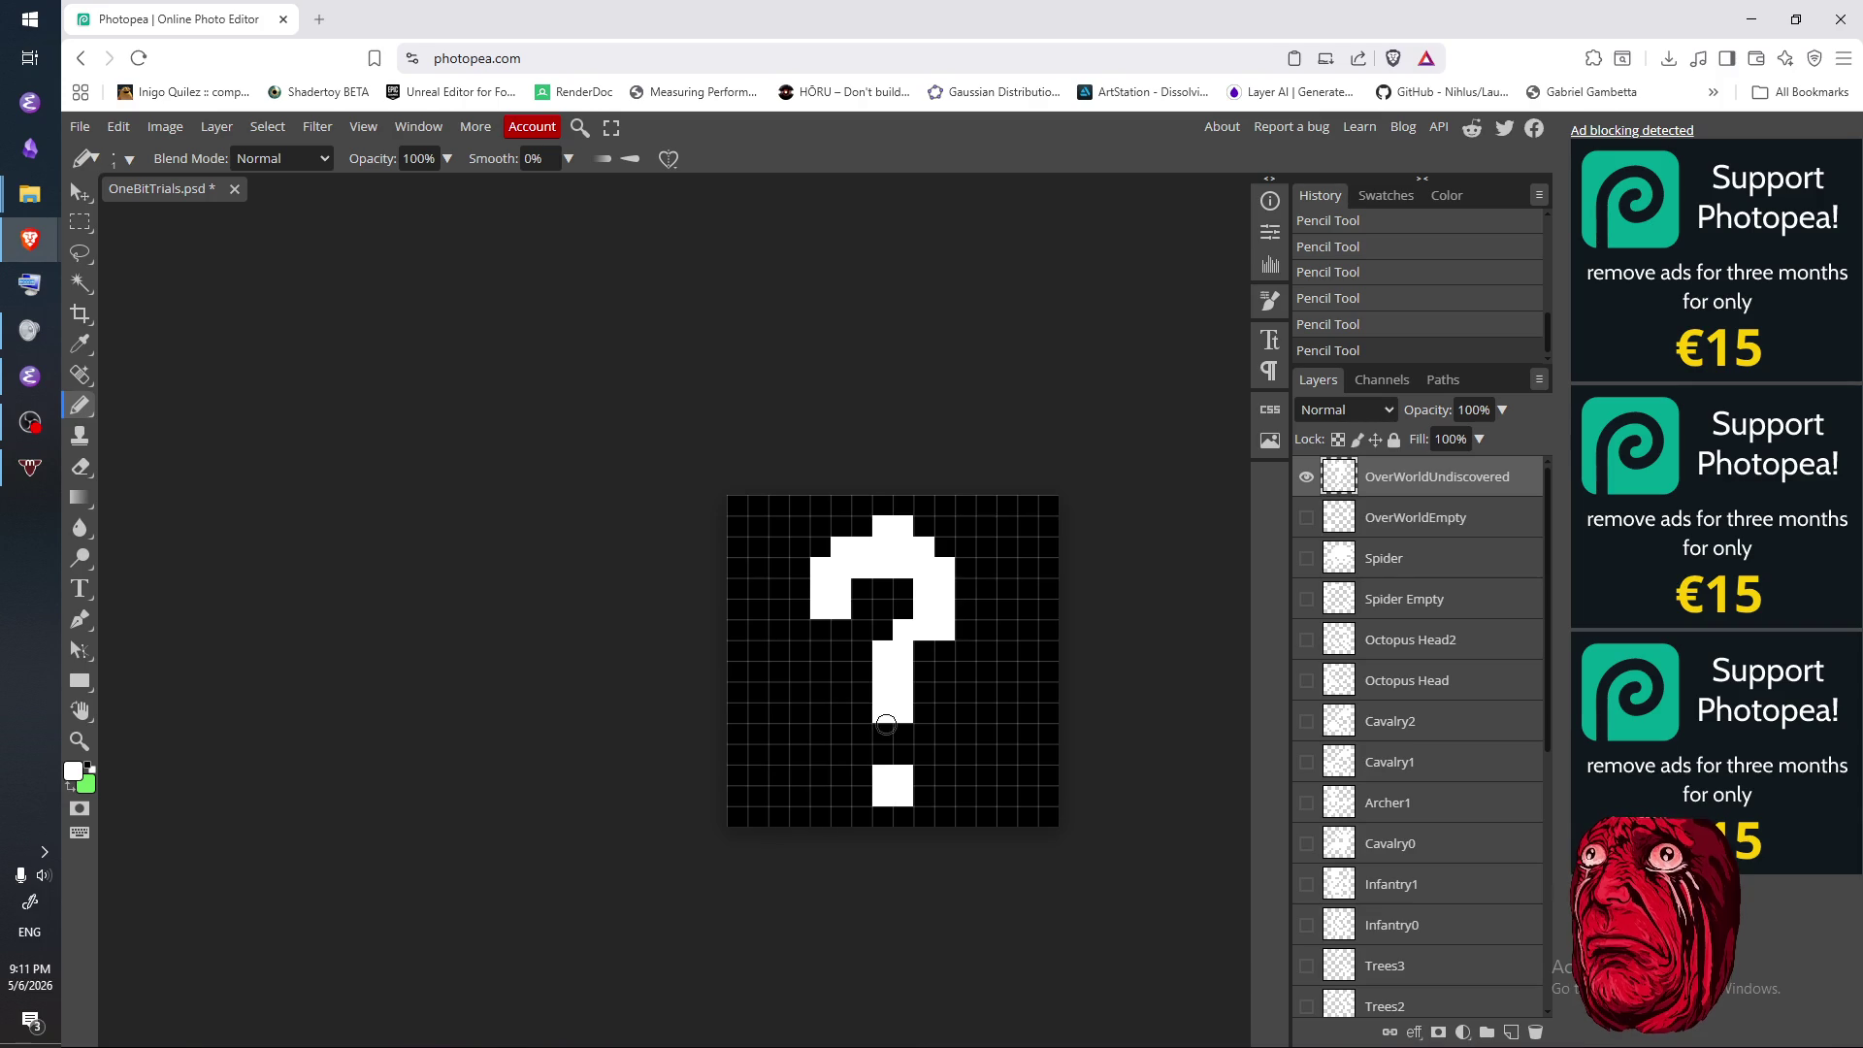
# - Erase the dot and redraw it one row higher
pyautogui.press('e')
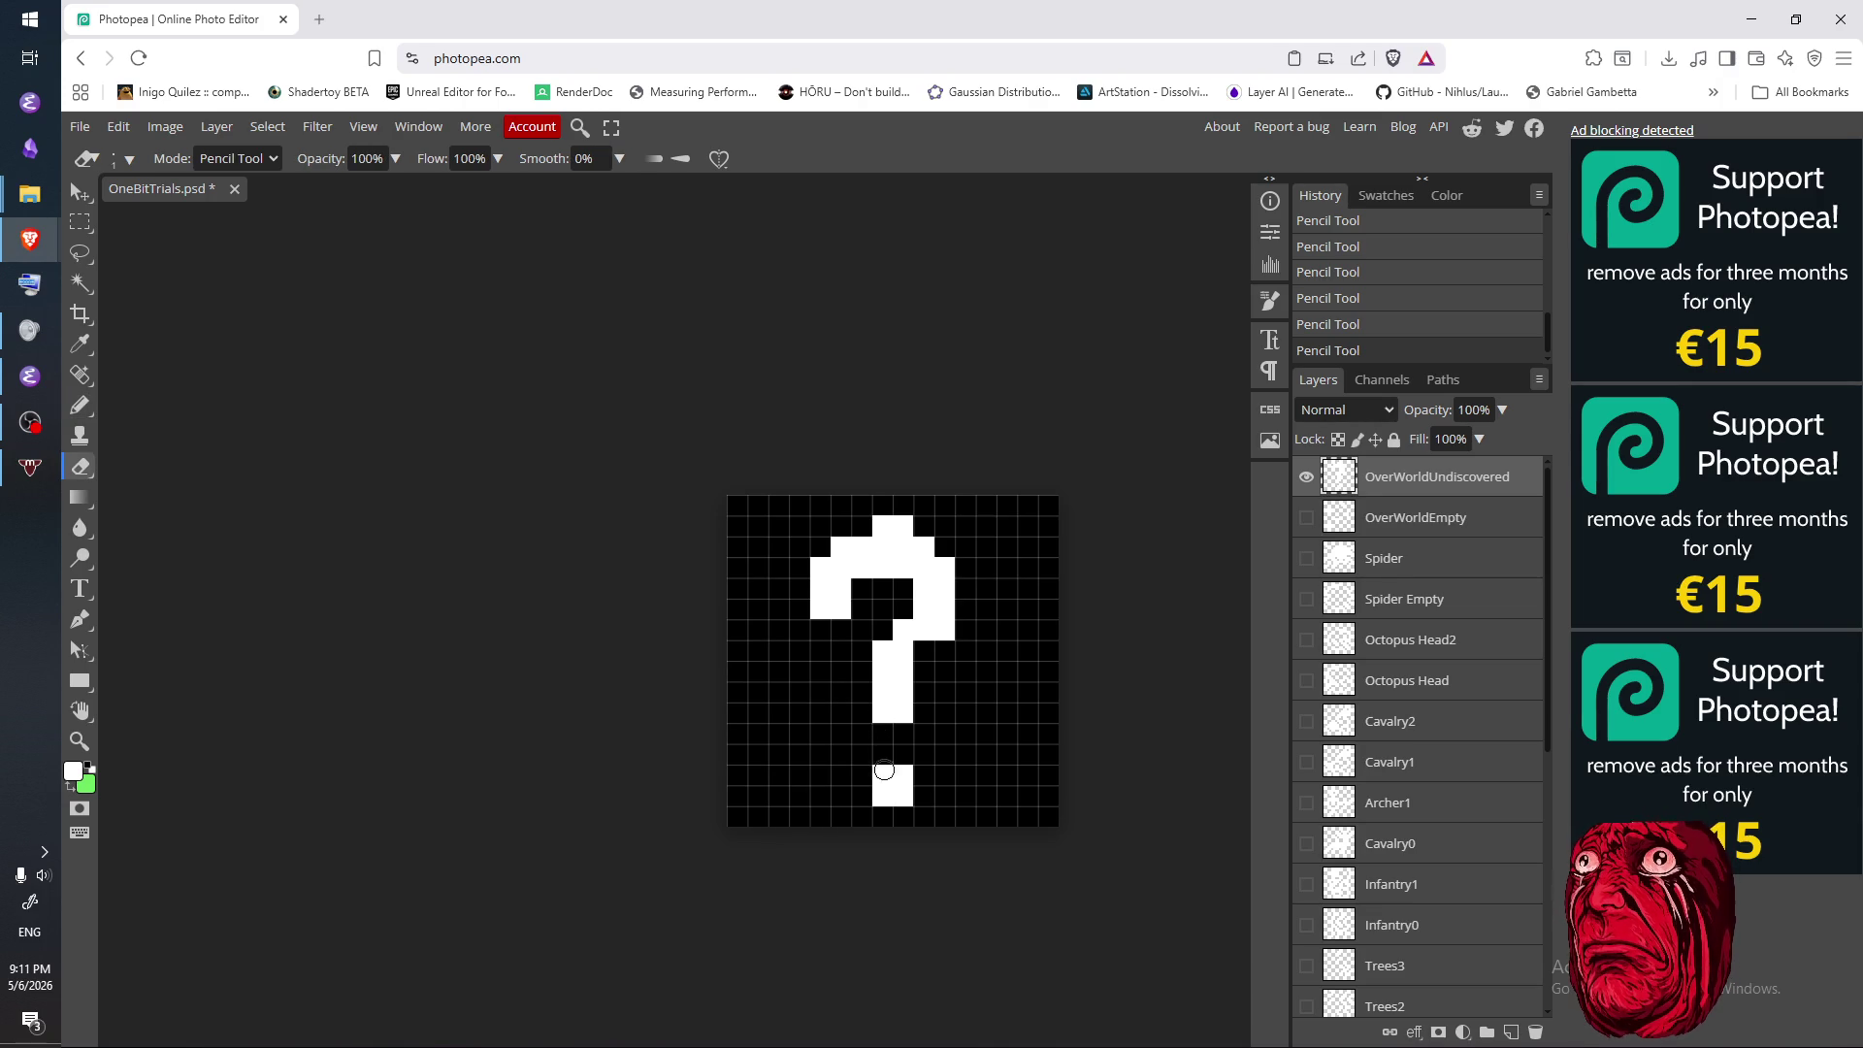
pyautogui.click(872, 776)
pyautogui.click(902, 796)
pyautogui.press('b')
pyautogui.click(883, 755)
pyautogui.click(882, 776)
pyautogui.click(902, 754)
pyautogui.click(912, 776)
# - Trim the stem's bottom row and rebuild the 2x2 dot just under the stem
pyautogui.press('e')
pyautogui.click(891, 712)
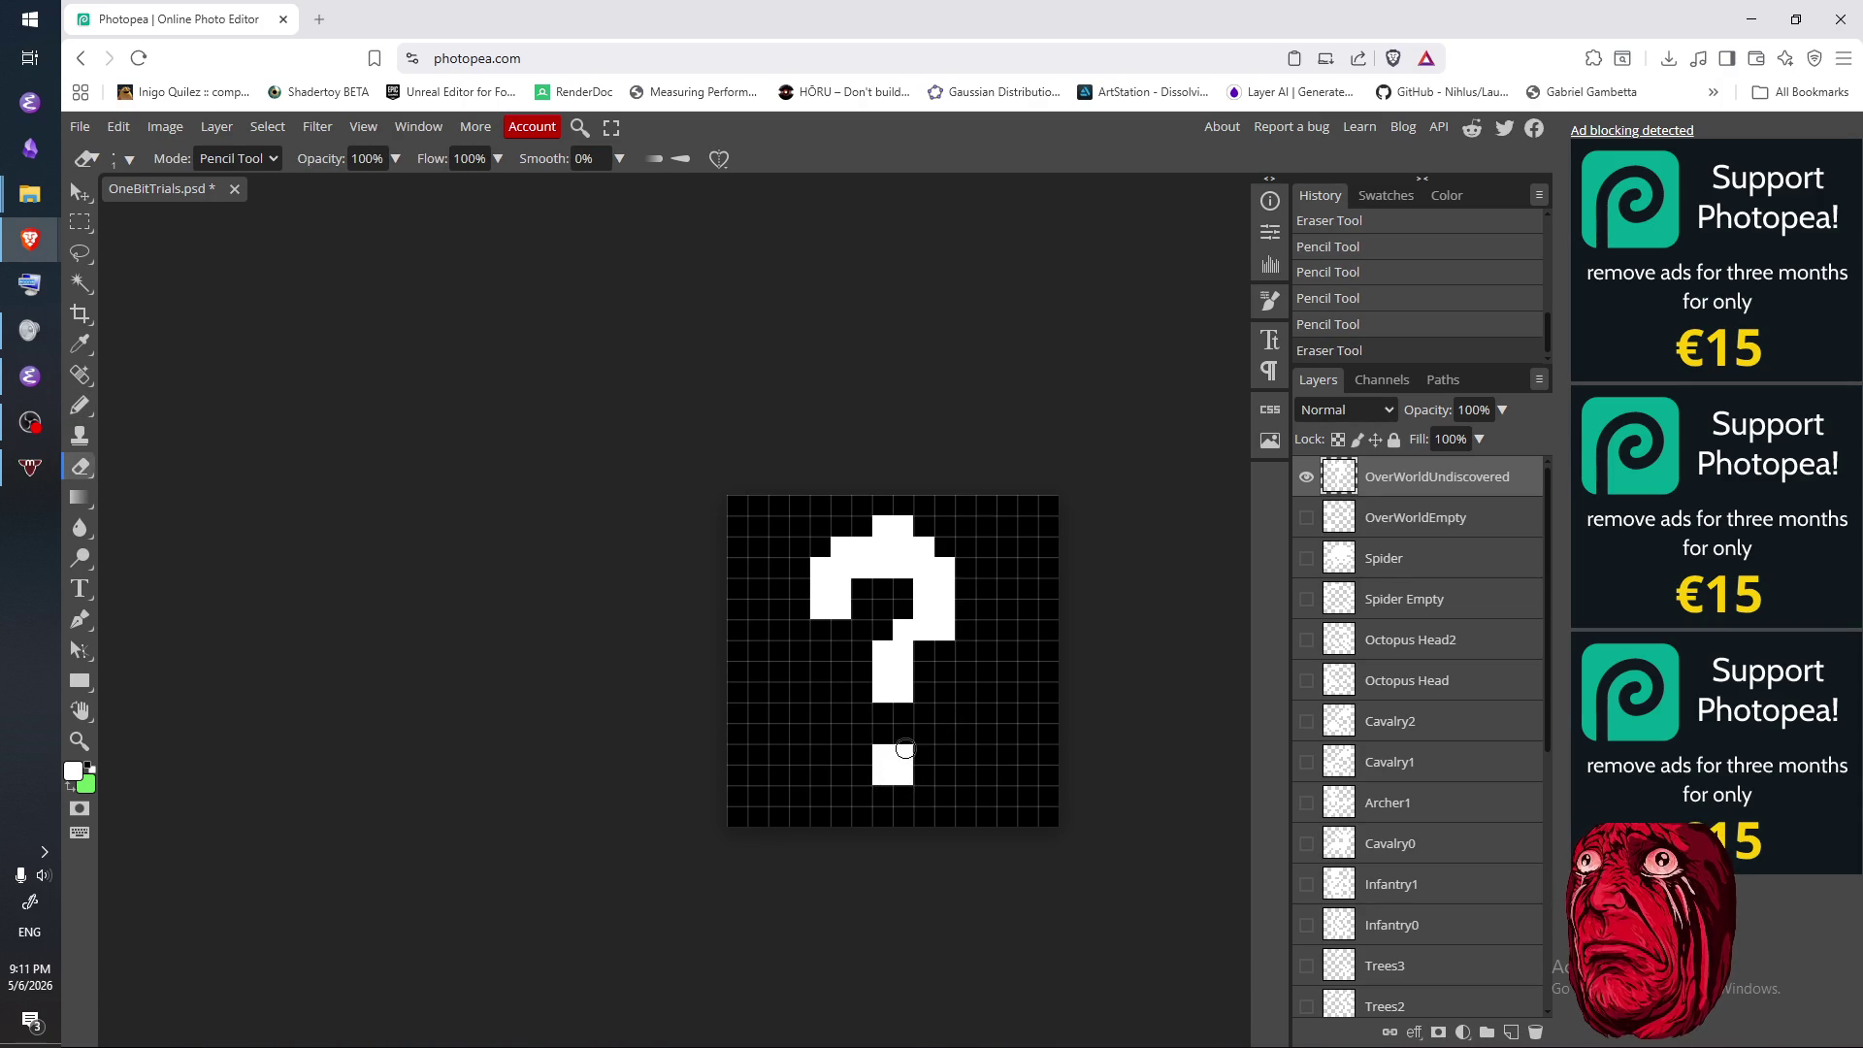
pyautogui.click(887, 778)
pyautogui.press('b')
pyautogui.click(882, 754)
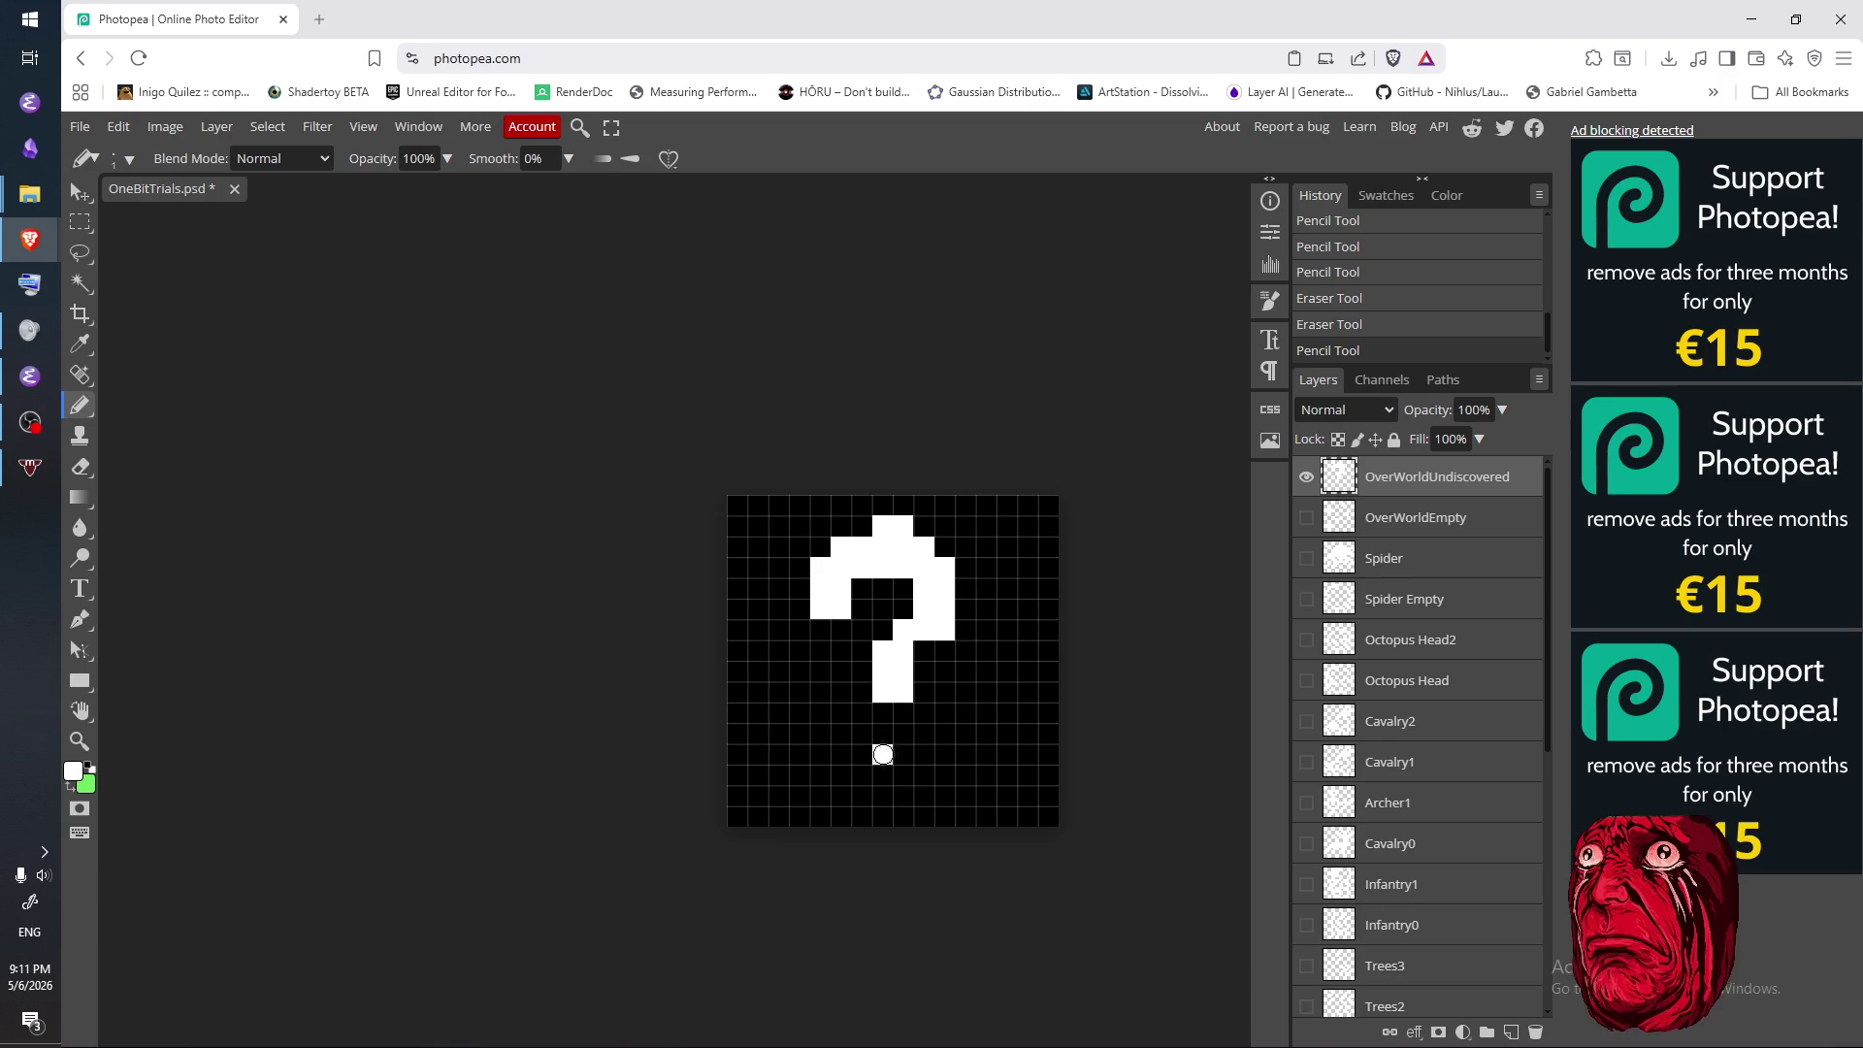
pyautogui.click(902, 736)
pyautogui.click(883, 735)
pyautogui.click(902, 755)
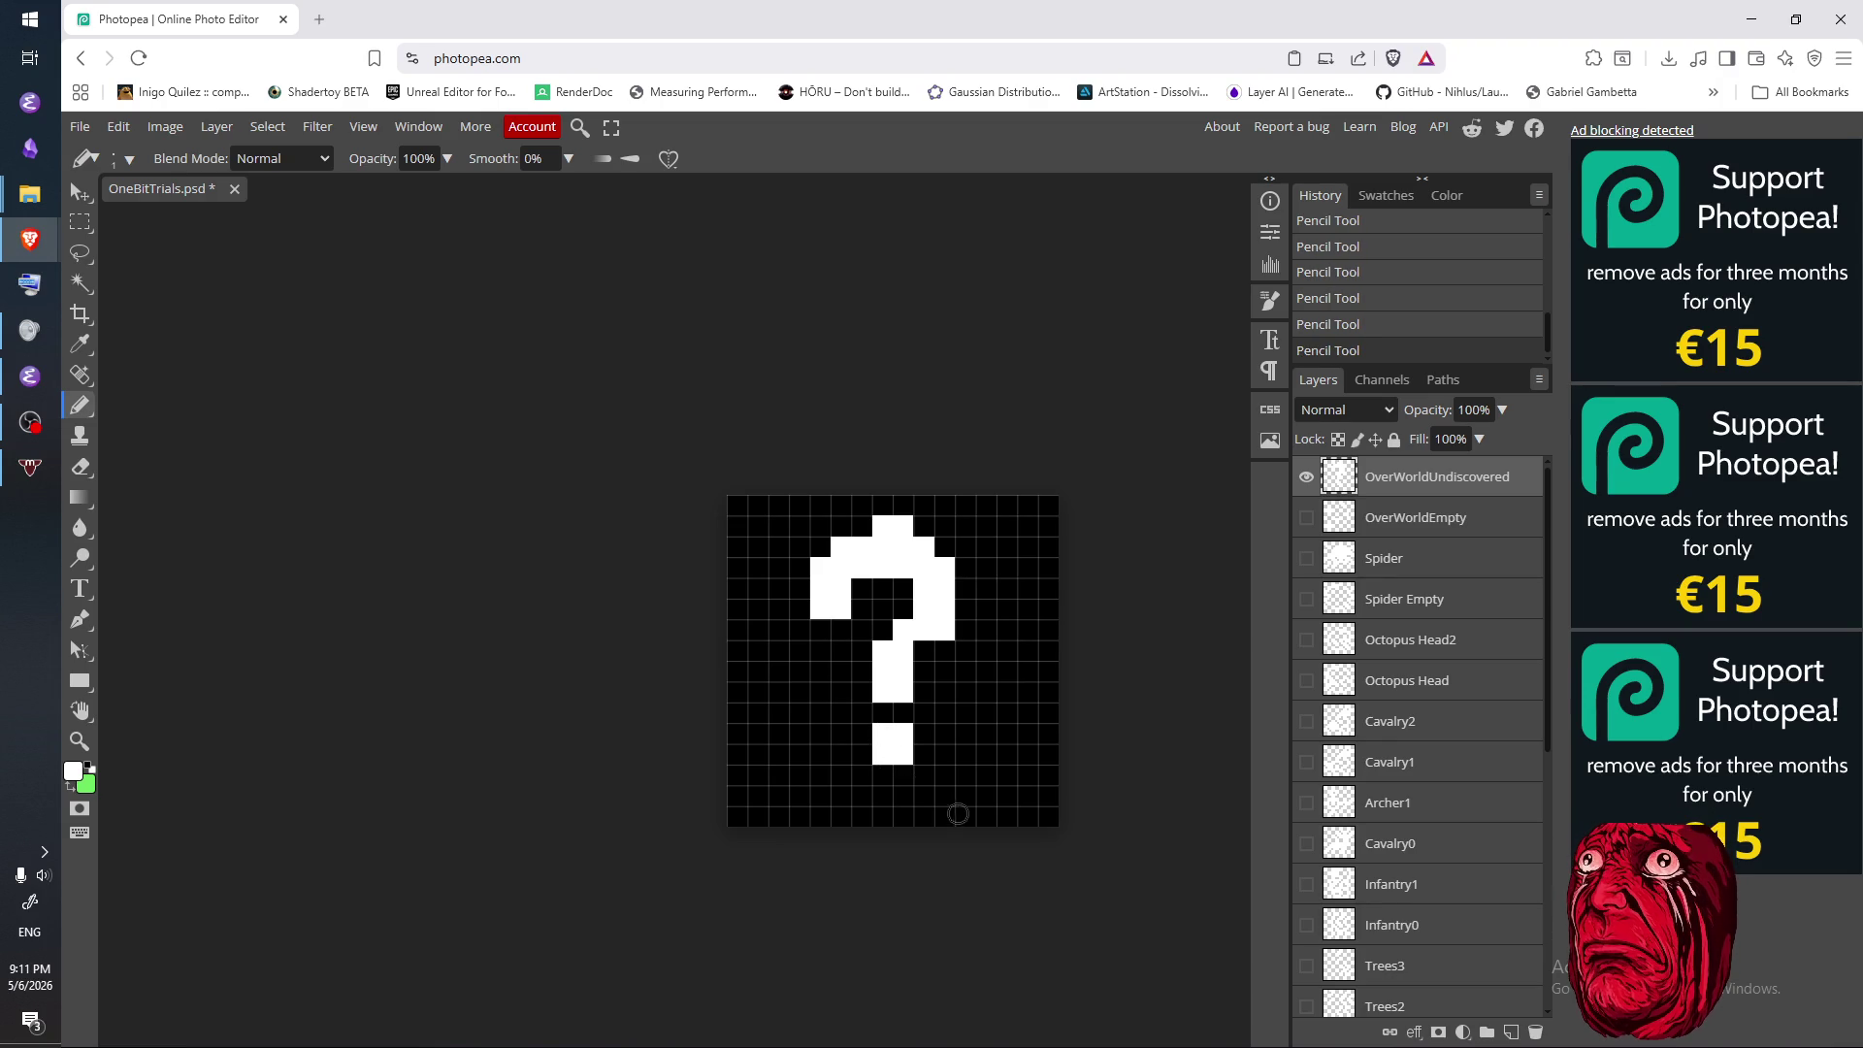
pyautogui.press('e')
pyautogui.moveTo(881, 754); pyautogui.dragTo(902, 755)
pyautogui.click(893, 757)
pyautogui.press('b')
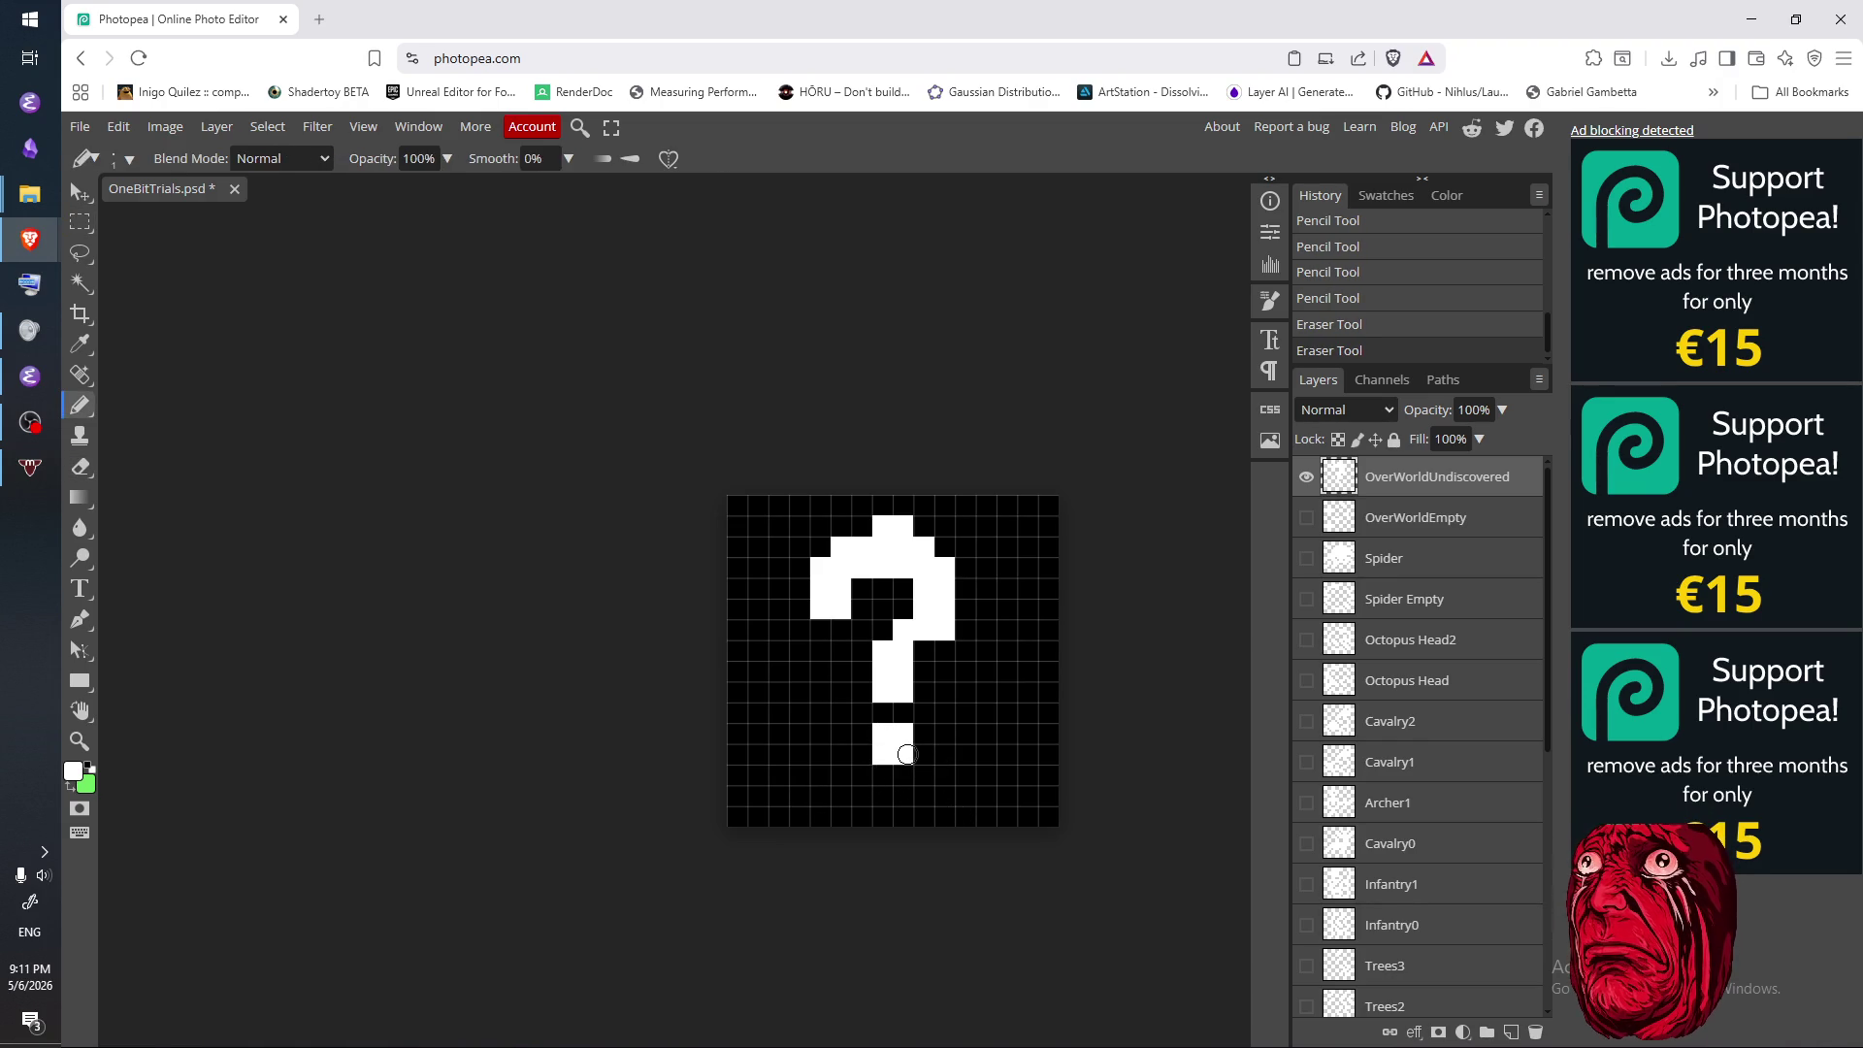
# - Select the whole question mark, Free Transform it down one cell, and deselect
pyautogui.press('m')
pyautogui.moveTo(752, 818); pyautogui.dragTo(1002, 540)
pyautogui.rightClick(934, 614)
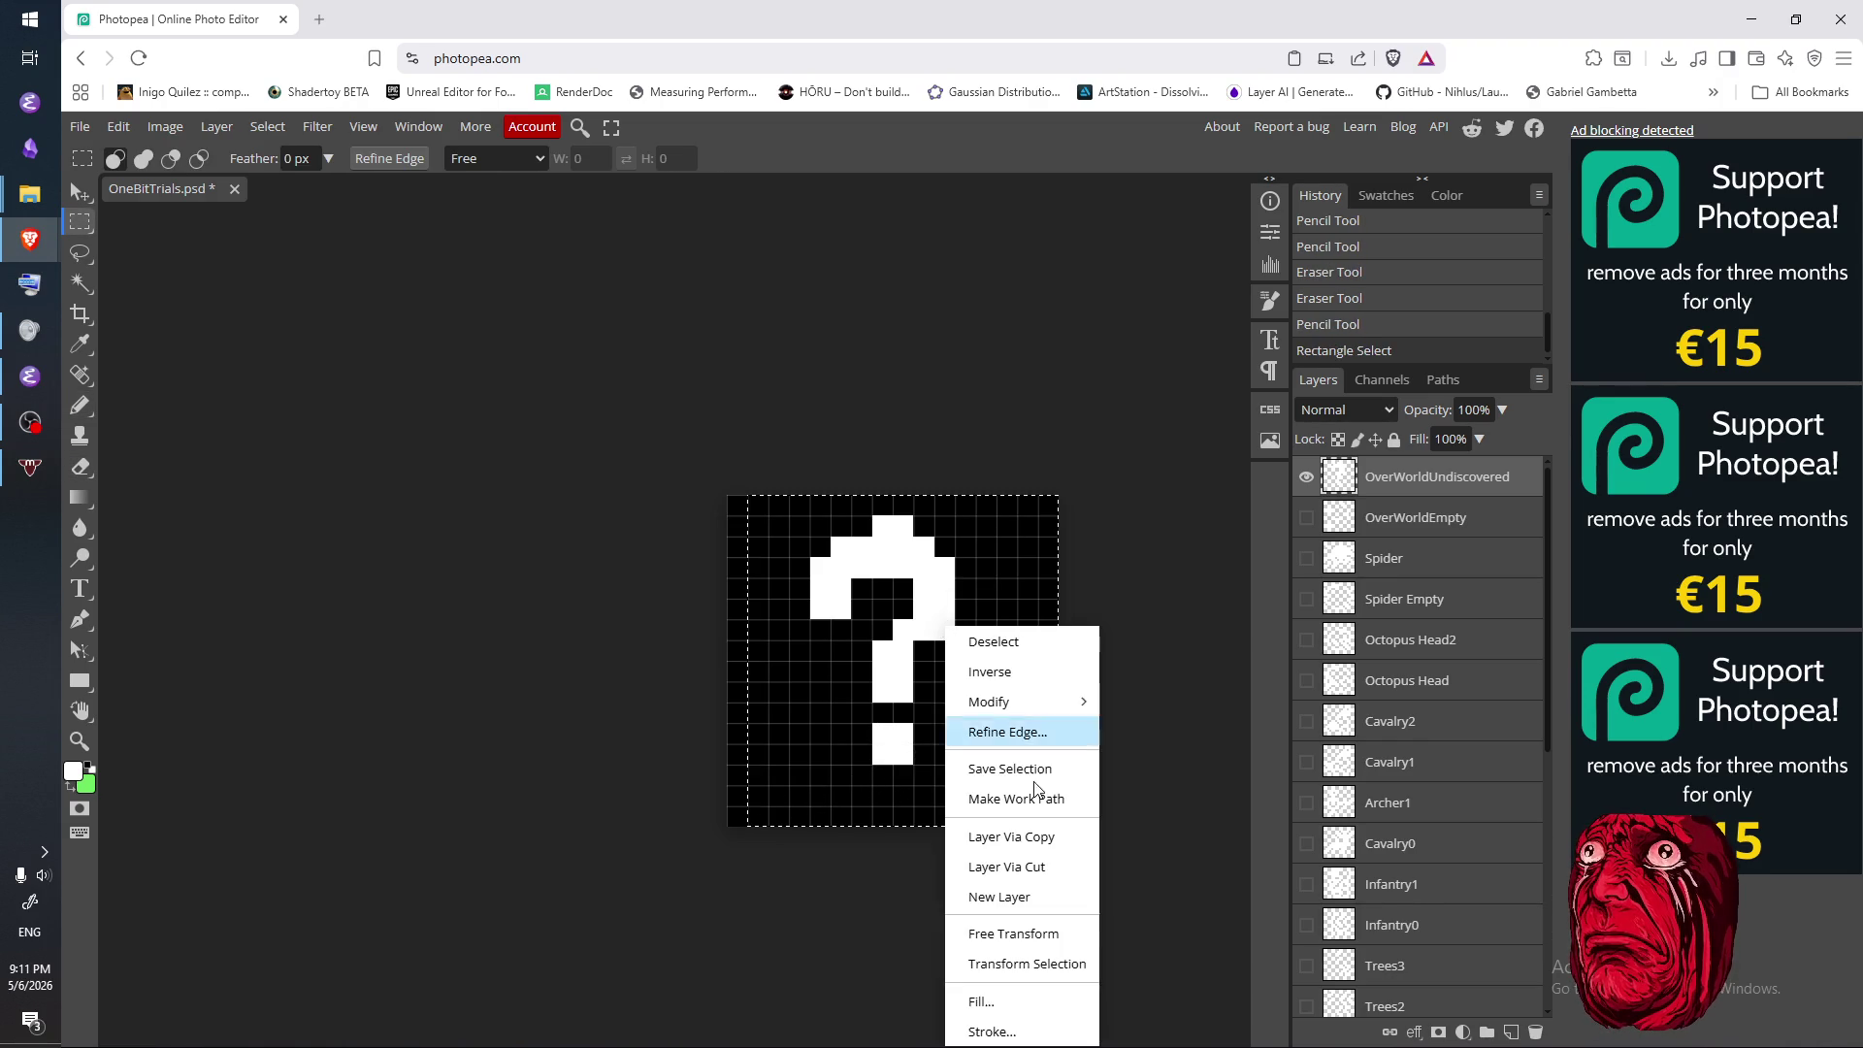
pyautogui.click(1075, 928)
pyautogui.press('Down')
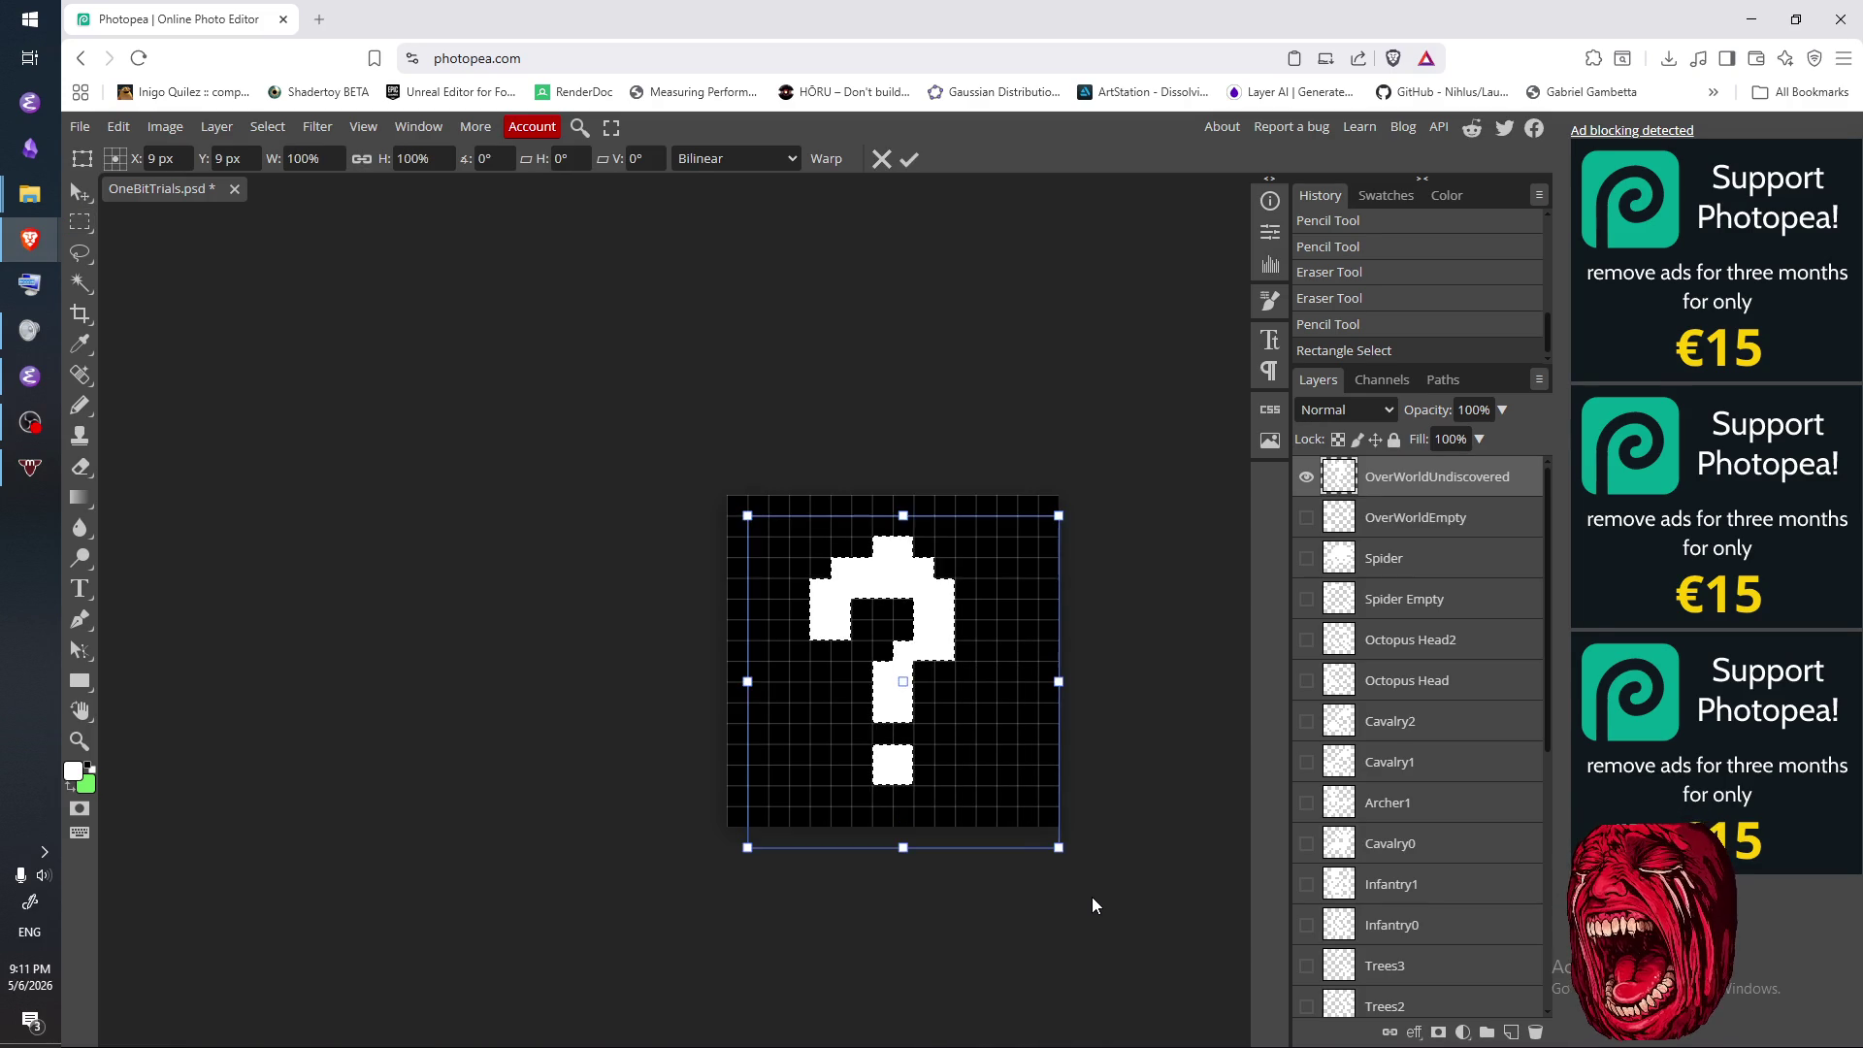
pyautogui.press('Return')
pyautogui.hotkey('ctrl', 'd')
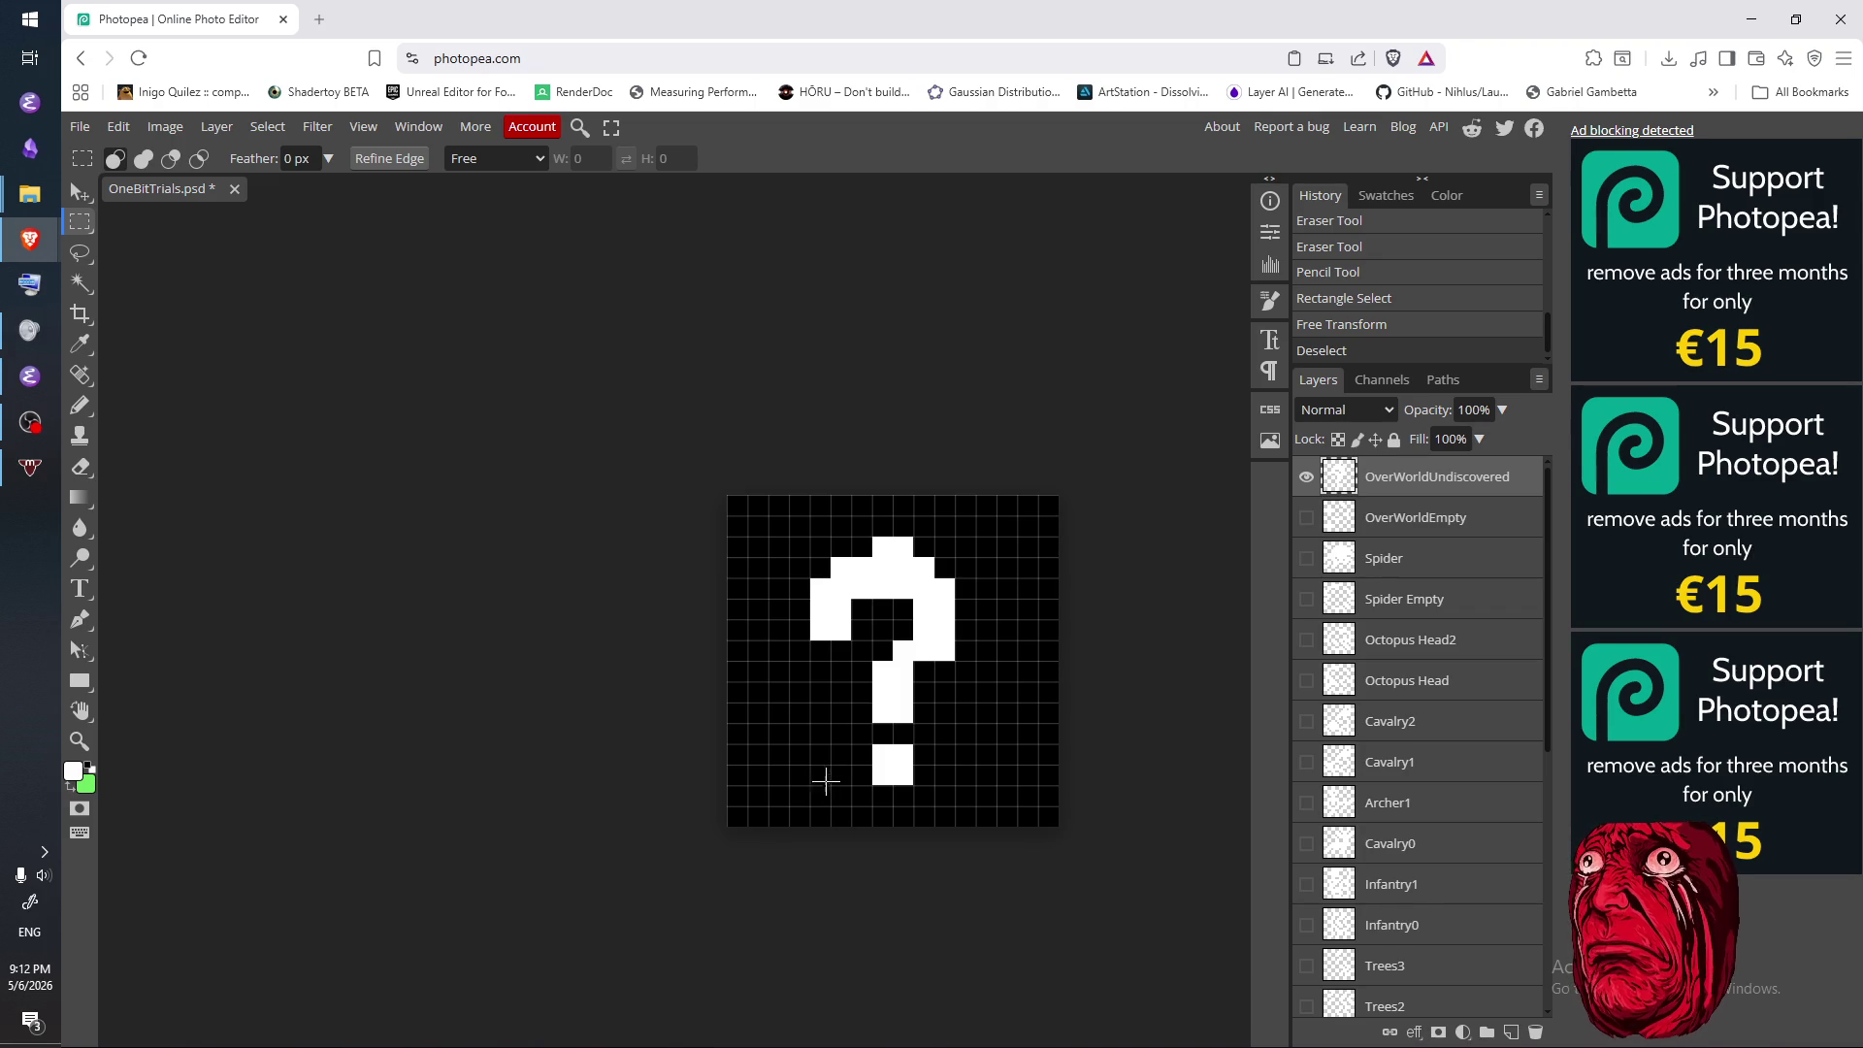
# - Export the tile as PNG named T_OverWorldUndiscovered.png and confirm the save
pyautogui.click(80, 126)
pyautogui.moveTo(177, 421)
pyautogui.click(267, 419)
pyautogui.doubleClick(776, 329)
pyautogui.write('T_OverWor')
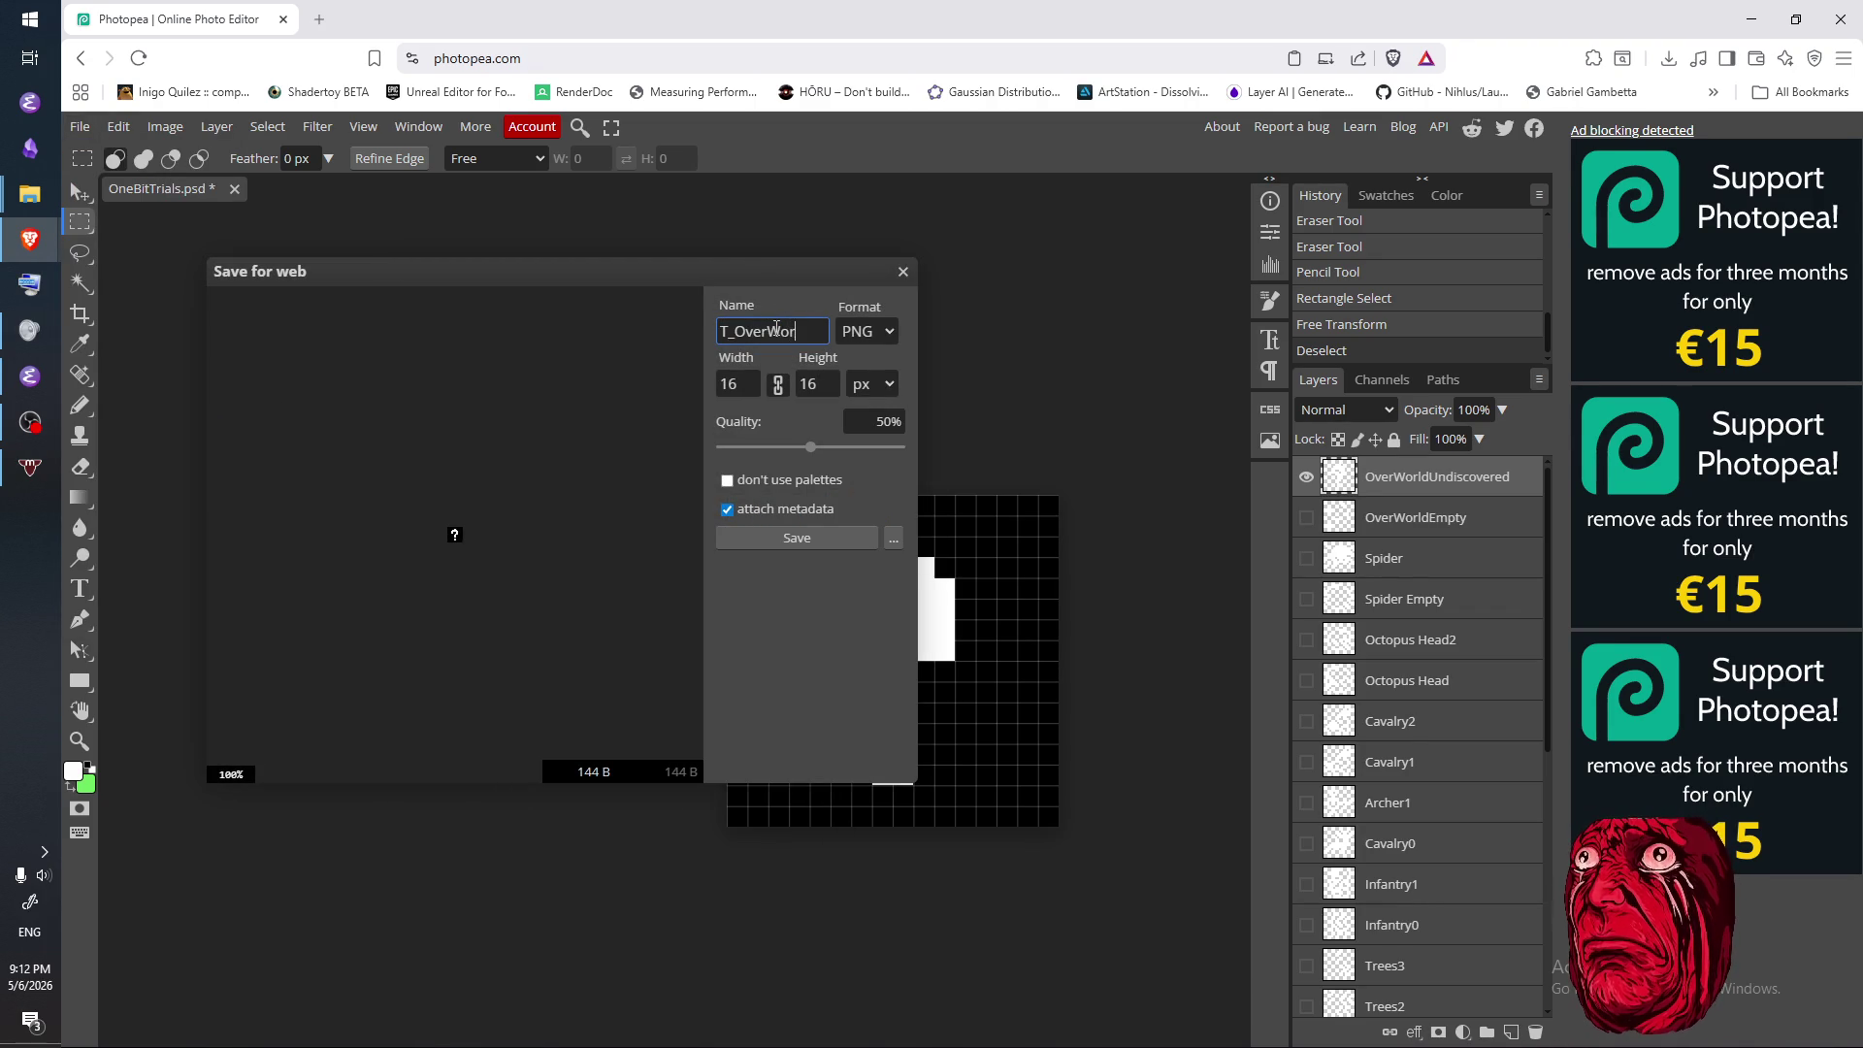
pyautogui.write('Undis')
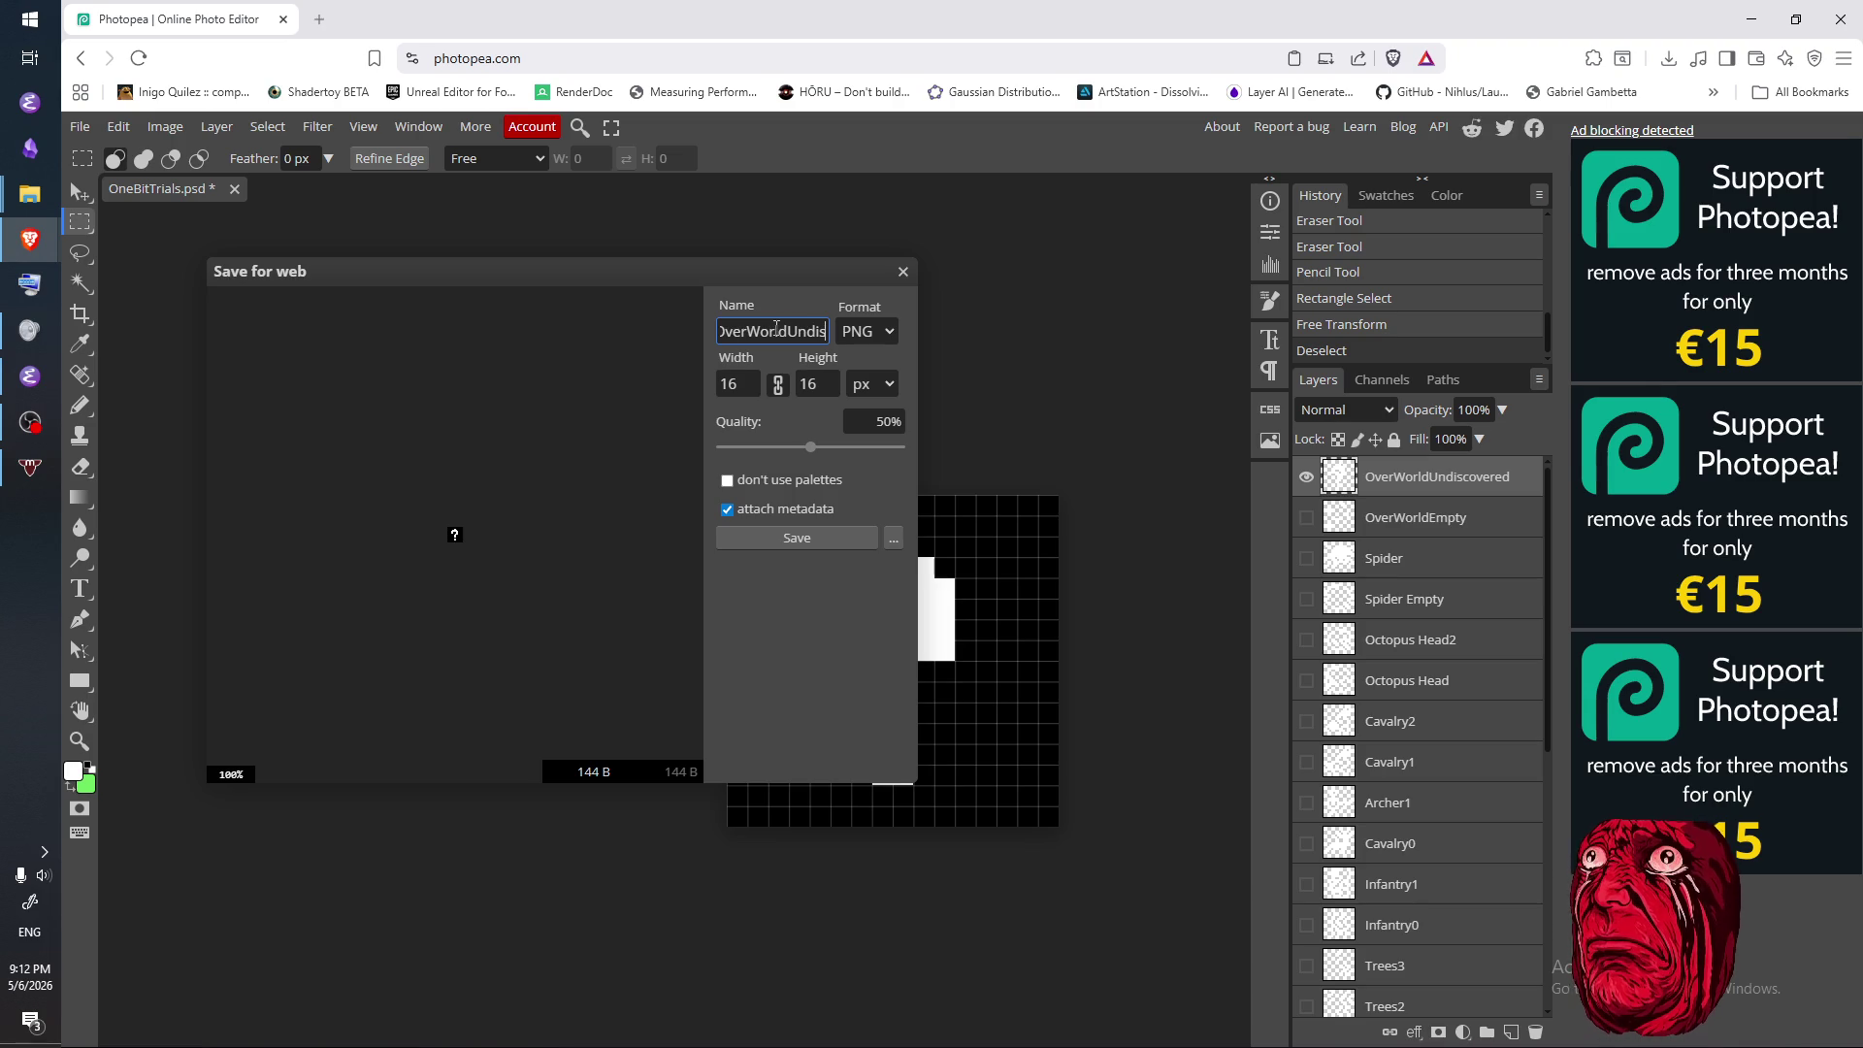
pyautogui.write('covered')
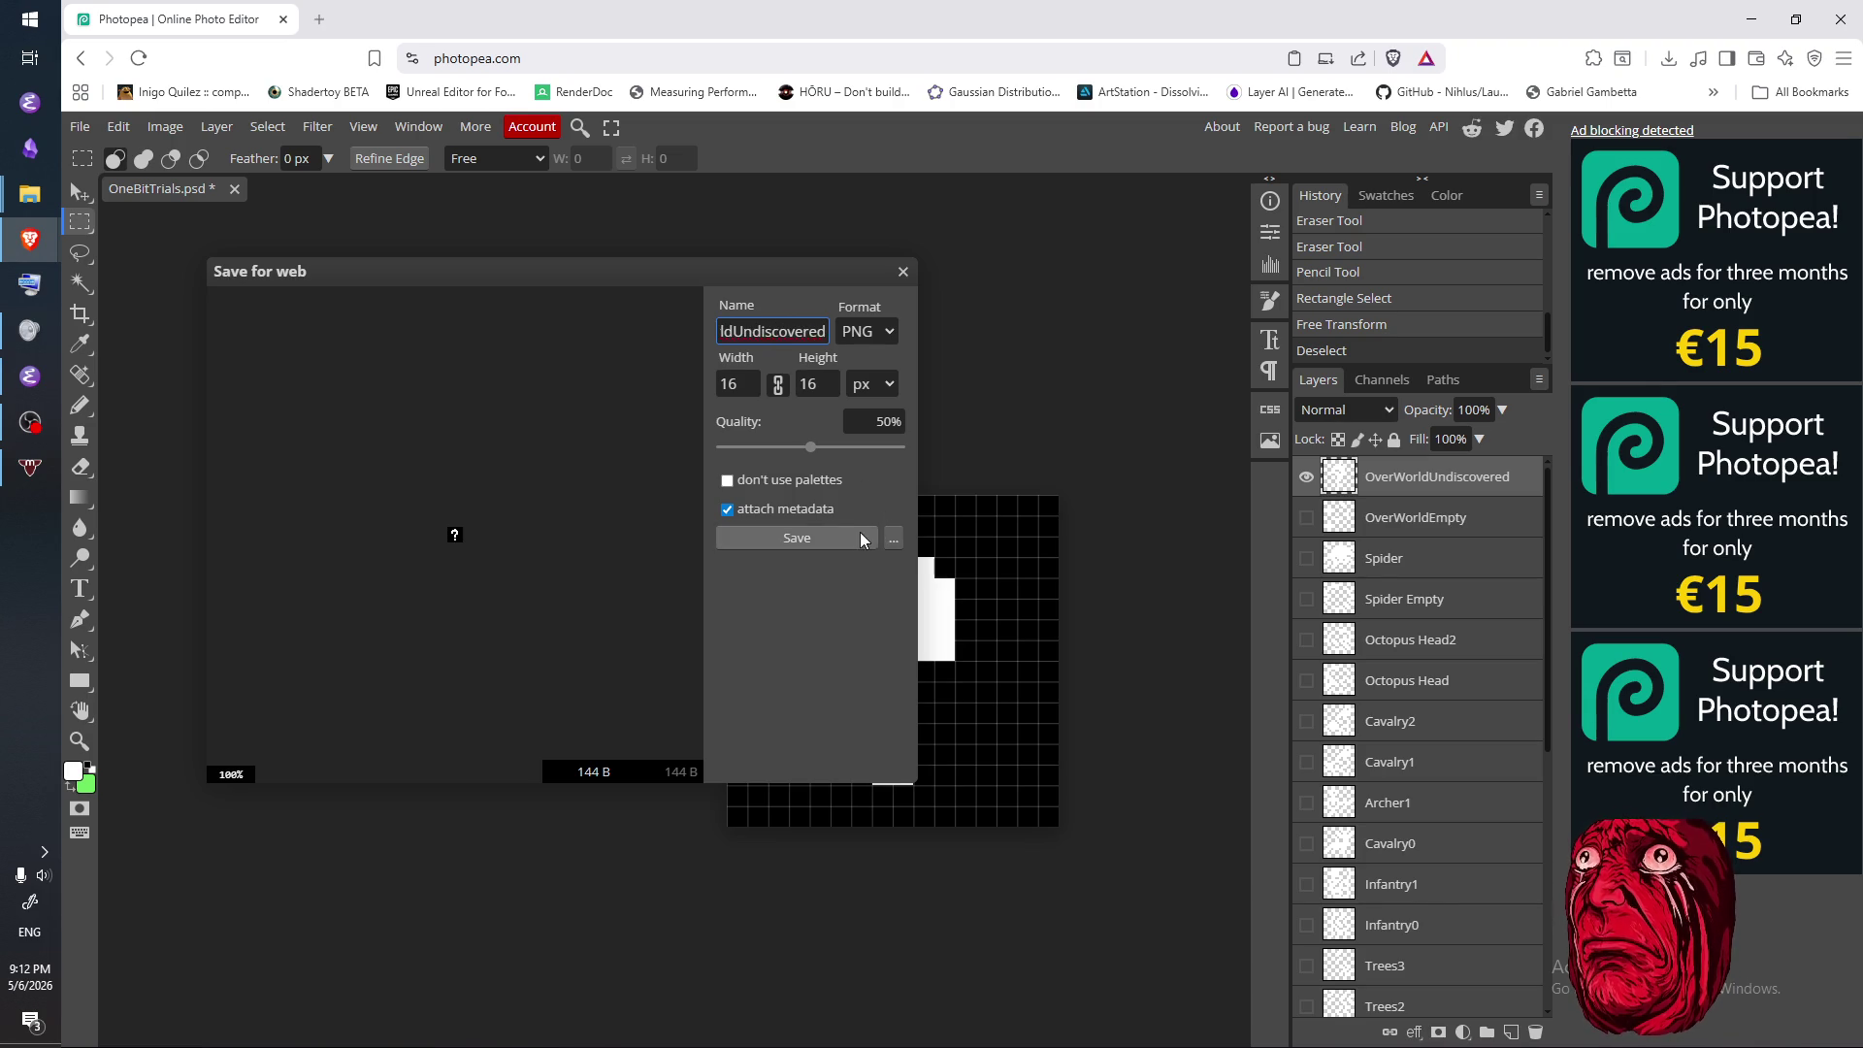
pyautogui.click(860, 531)
pyautogui.click(865, 591)
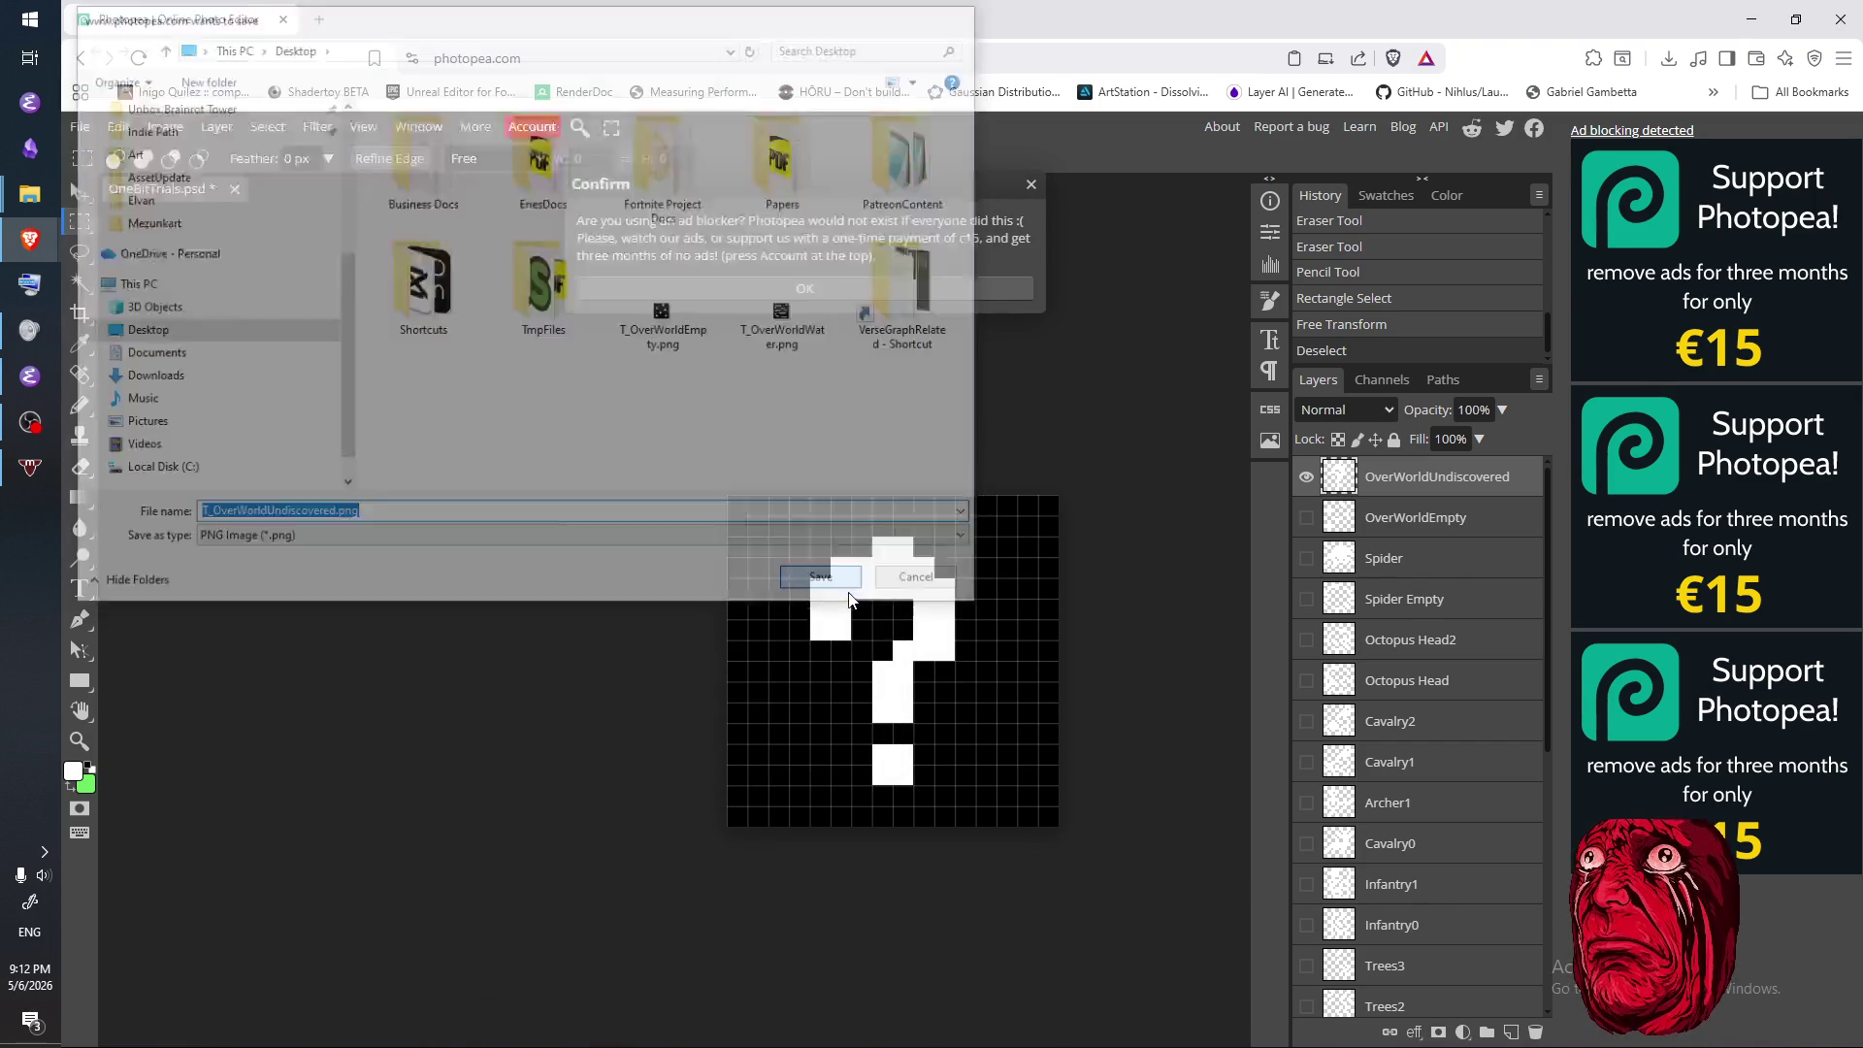
# - Dismiss the ad-blocker notice, clear the canvas selection, and switch to Emacs
pyautogui.click(1034, 186)
pyautogui.click(1017, 264)
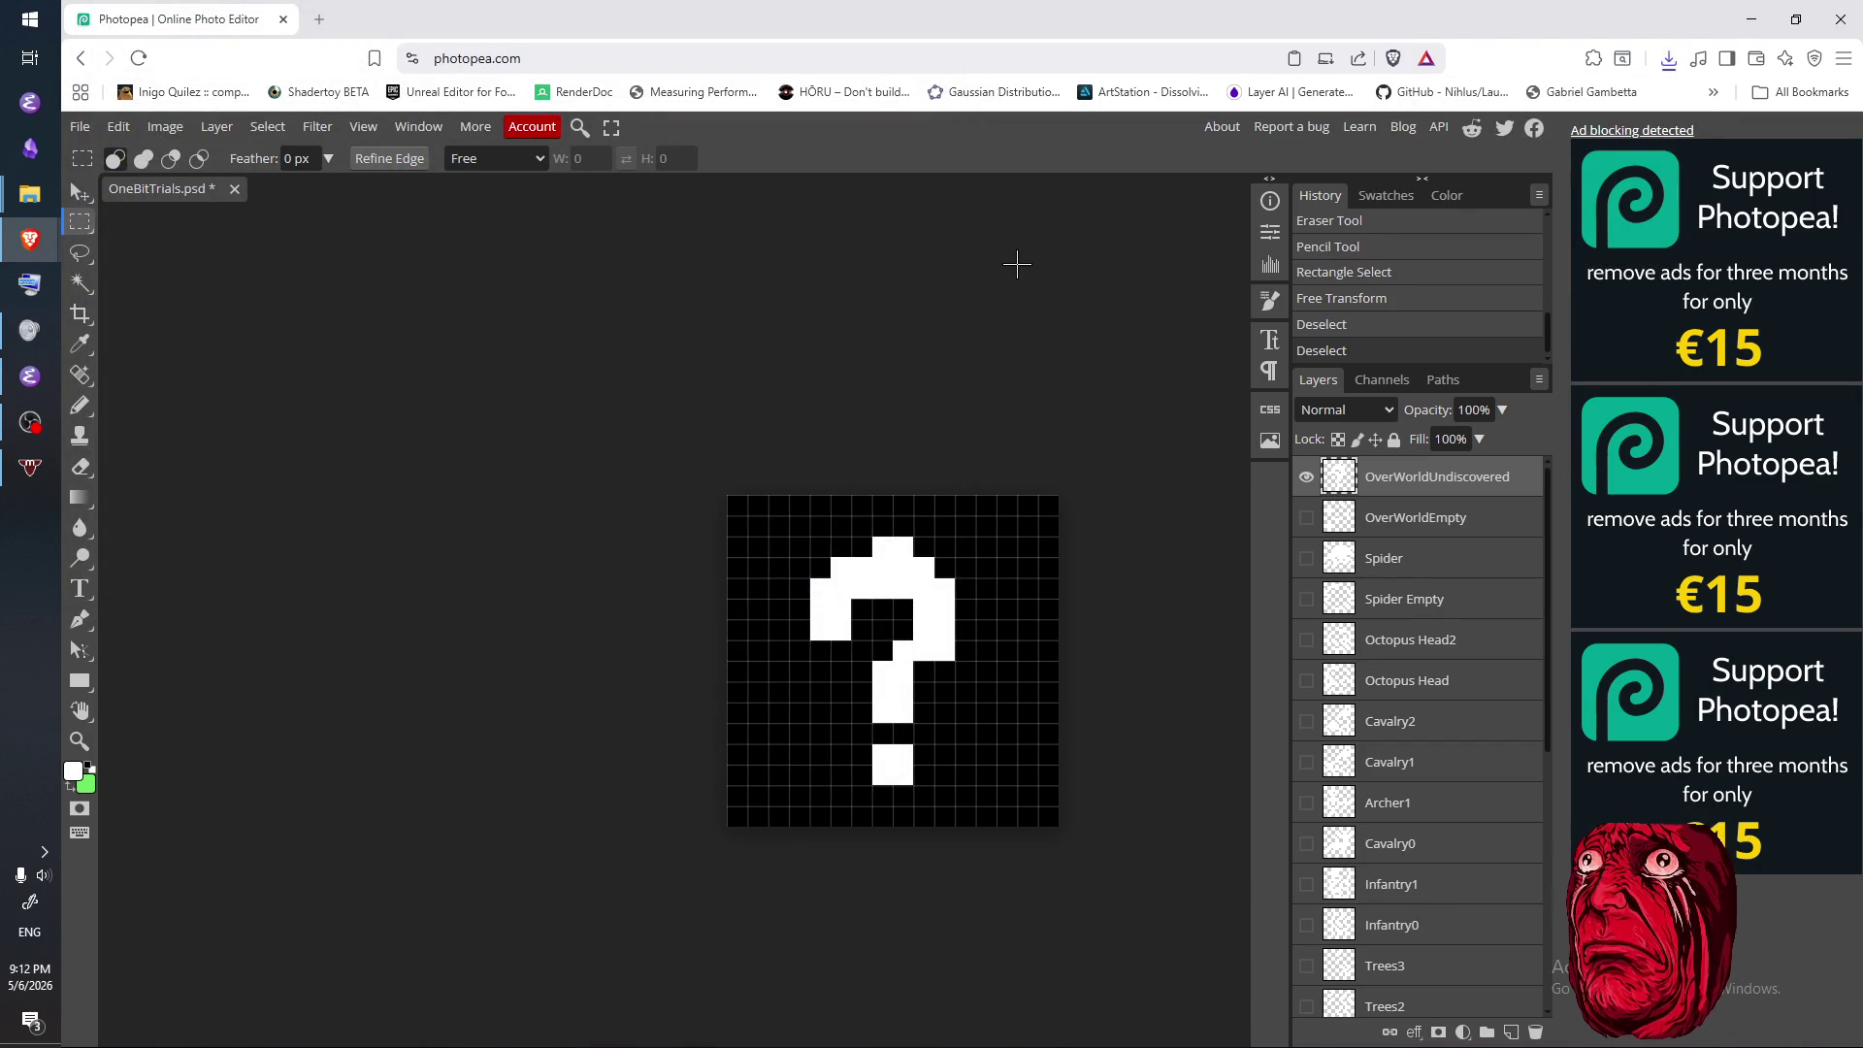
pyautogui.click(17, 381)
# - Focus the upper-right code window, split it side by side, then close the extra window
pyautogui.click(1269, 382)
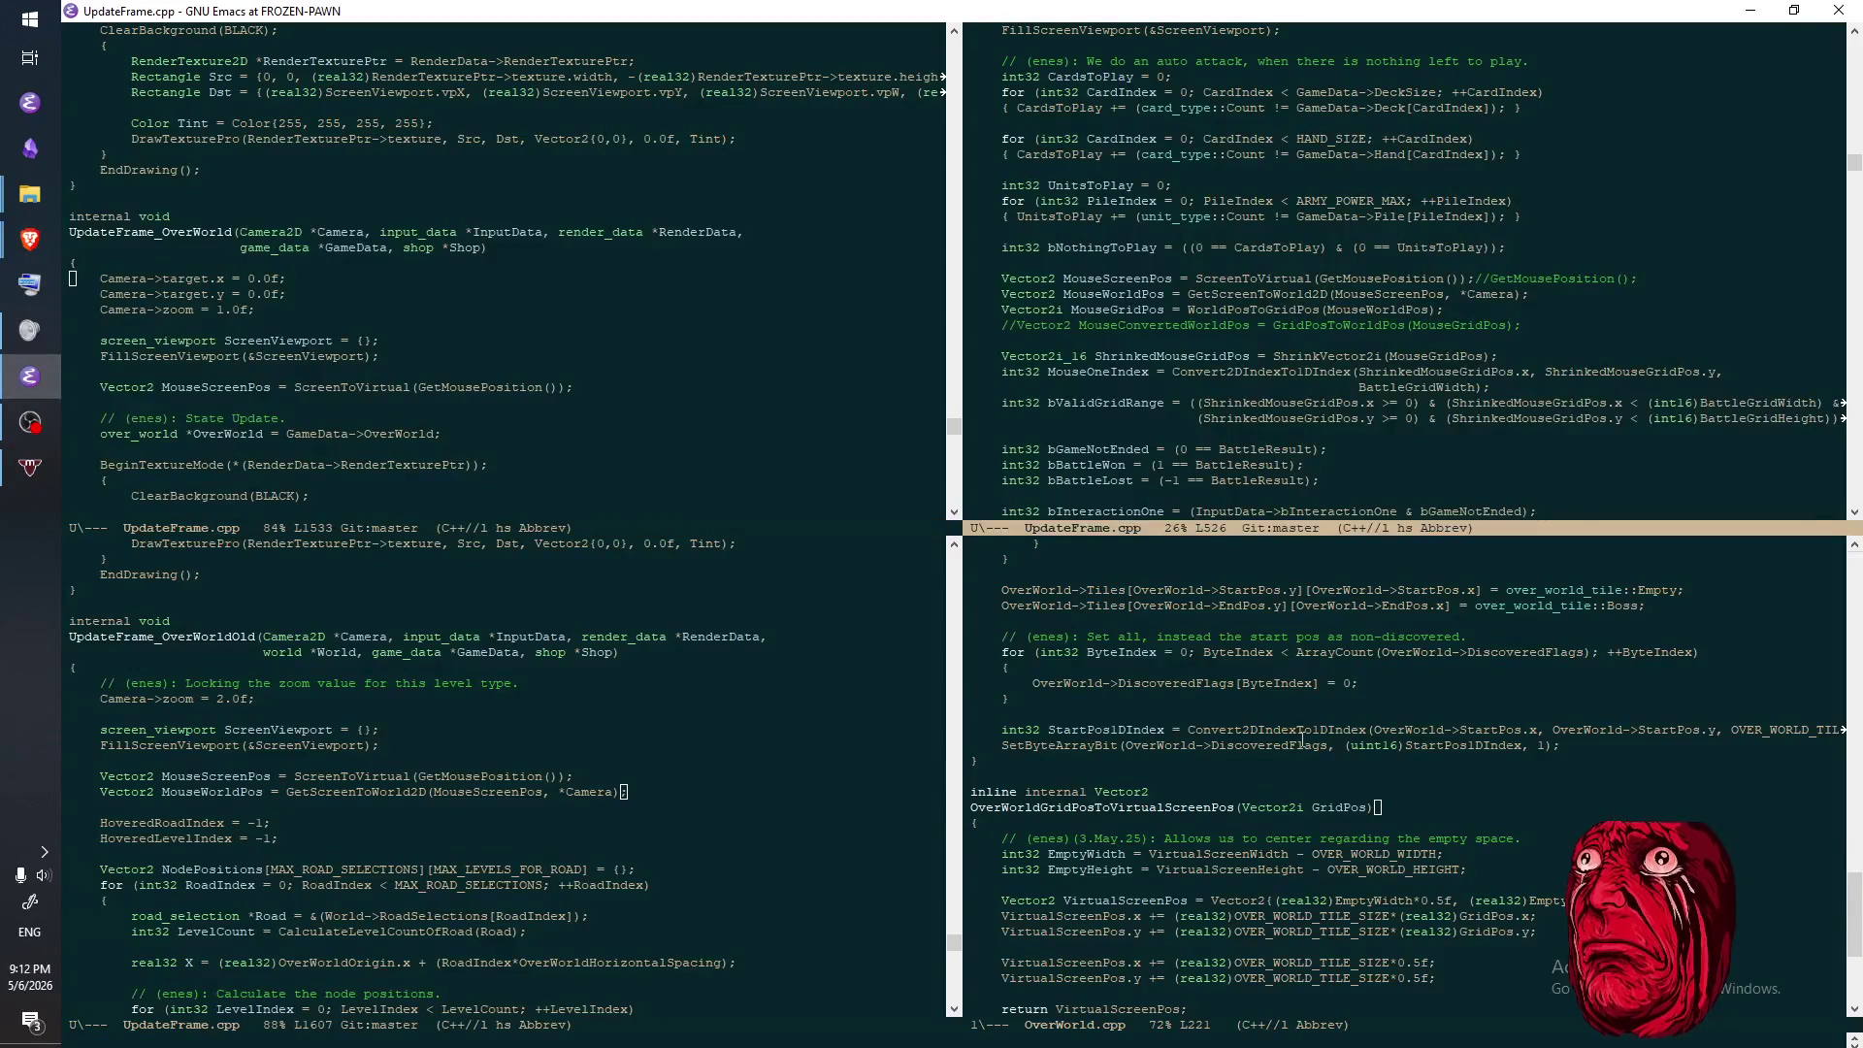
pyautogui.hotkey('ctrl', 'x')
pyautogui.press('3')
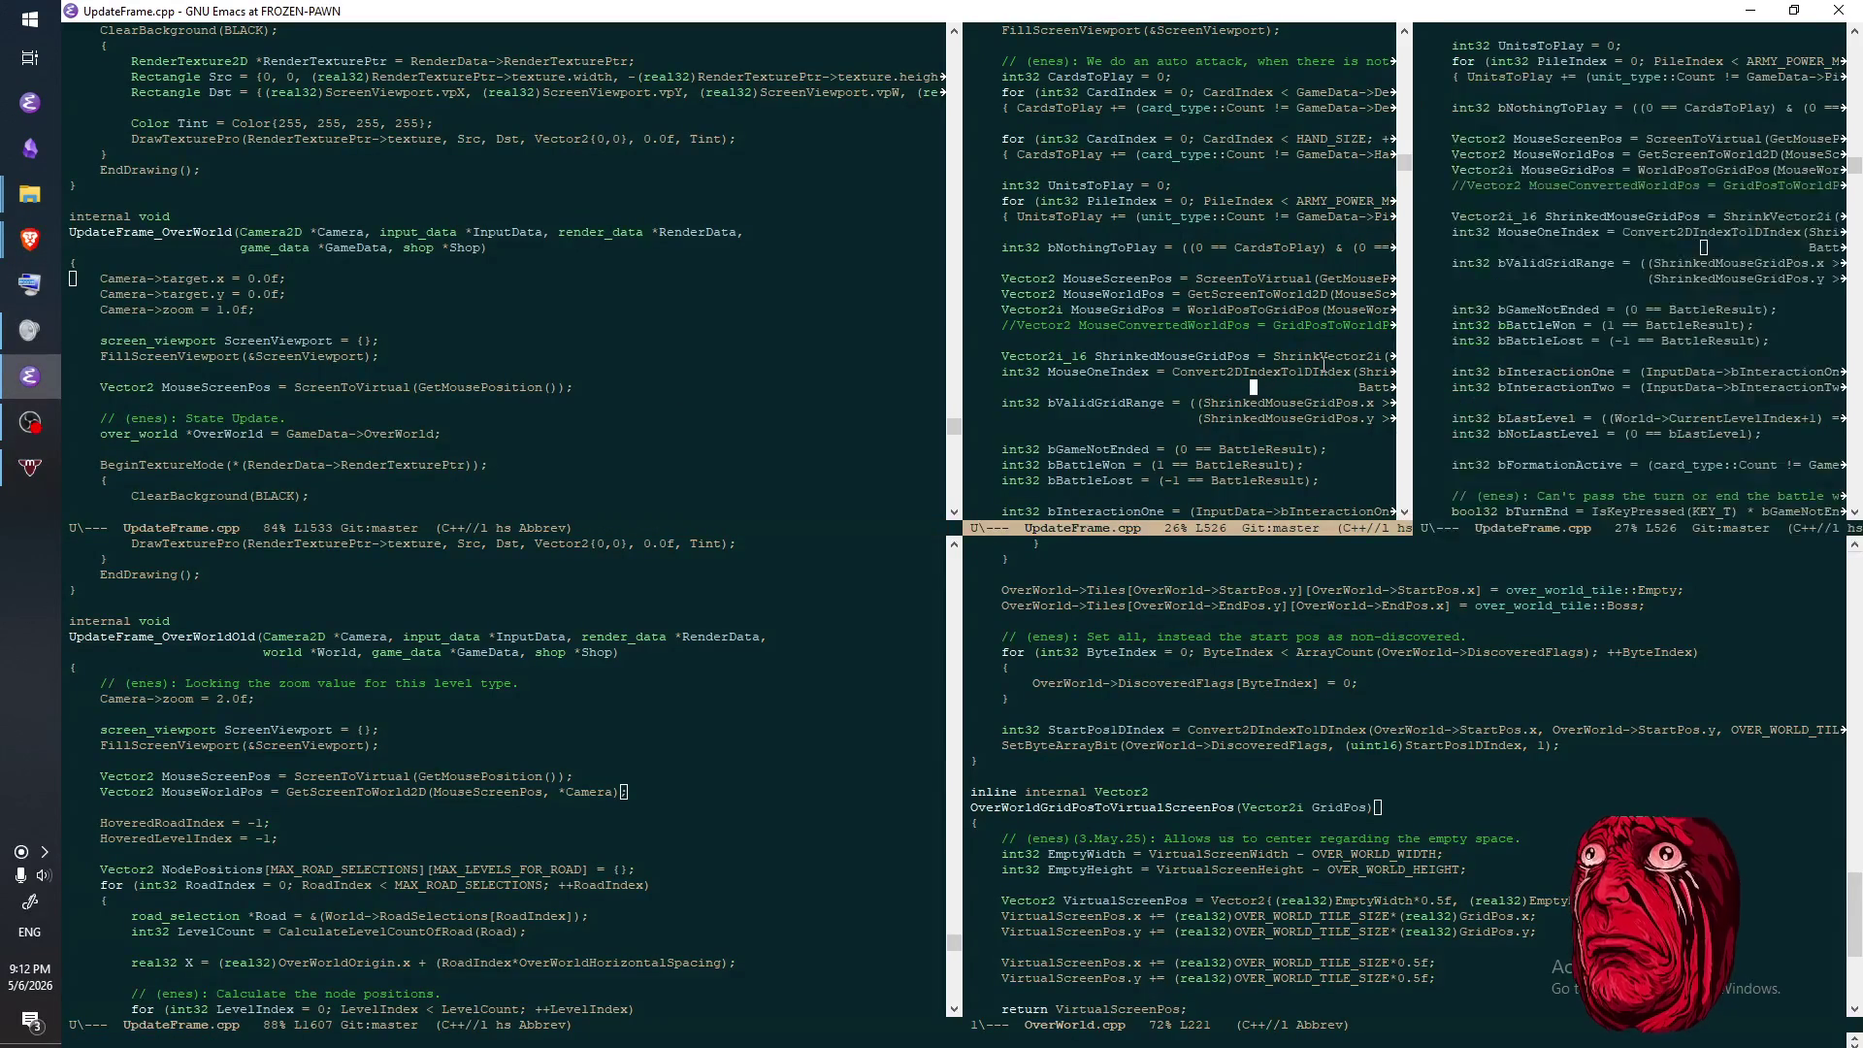
pyautogui.hotkey('ctrl', 'x')
pyautogui.press('o')
pyautogui.hotkey('ctrl', 'x')
pyautogui.press('0')
# - Open TileCommander.h with C-x C-f and tab completion
pyautogui.hotkey('ctrl', 'x')
pyautogui.hotkey('ctrl', 'f')
pyautogui.write('tile')
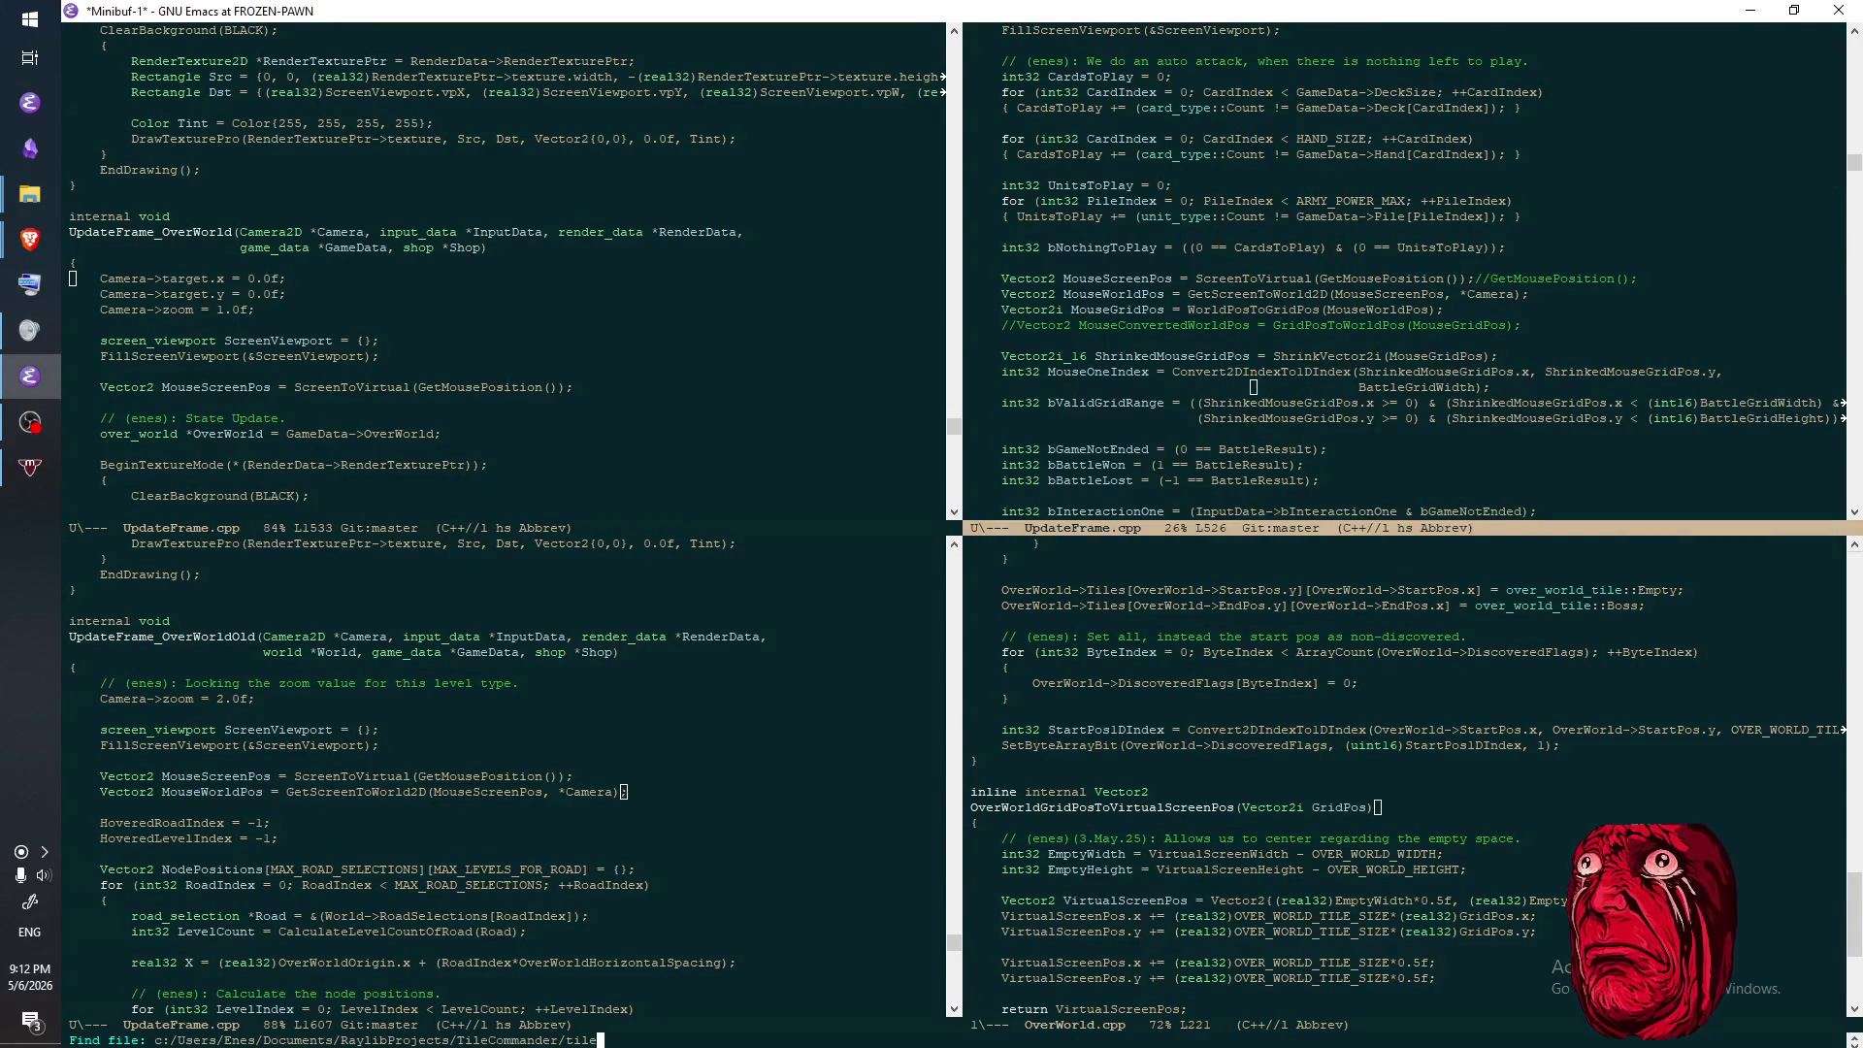
pyautogui.press('Tab')
pyautogui.write('h')
pyautogui.press('Return')
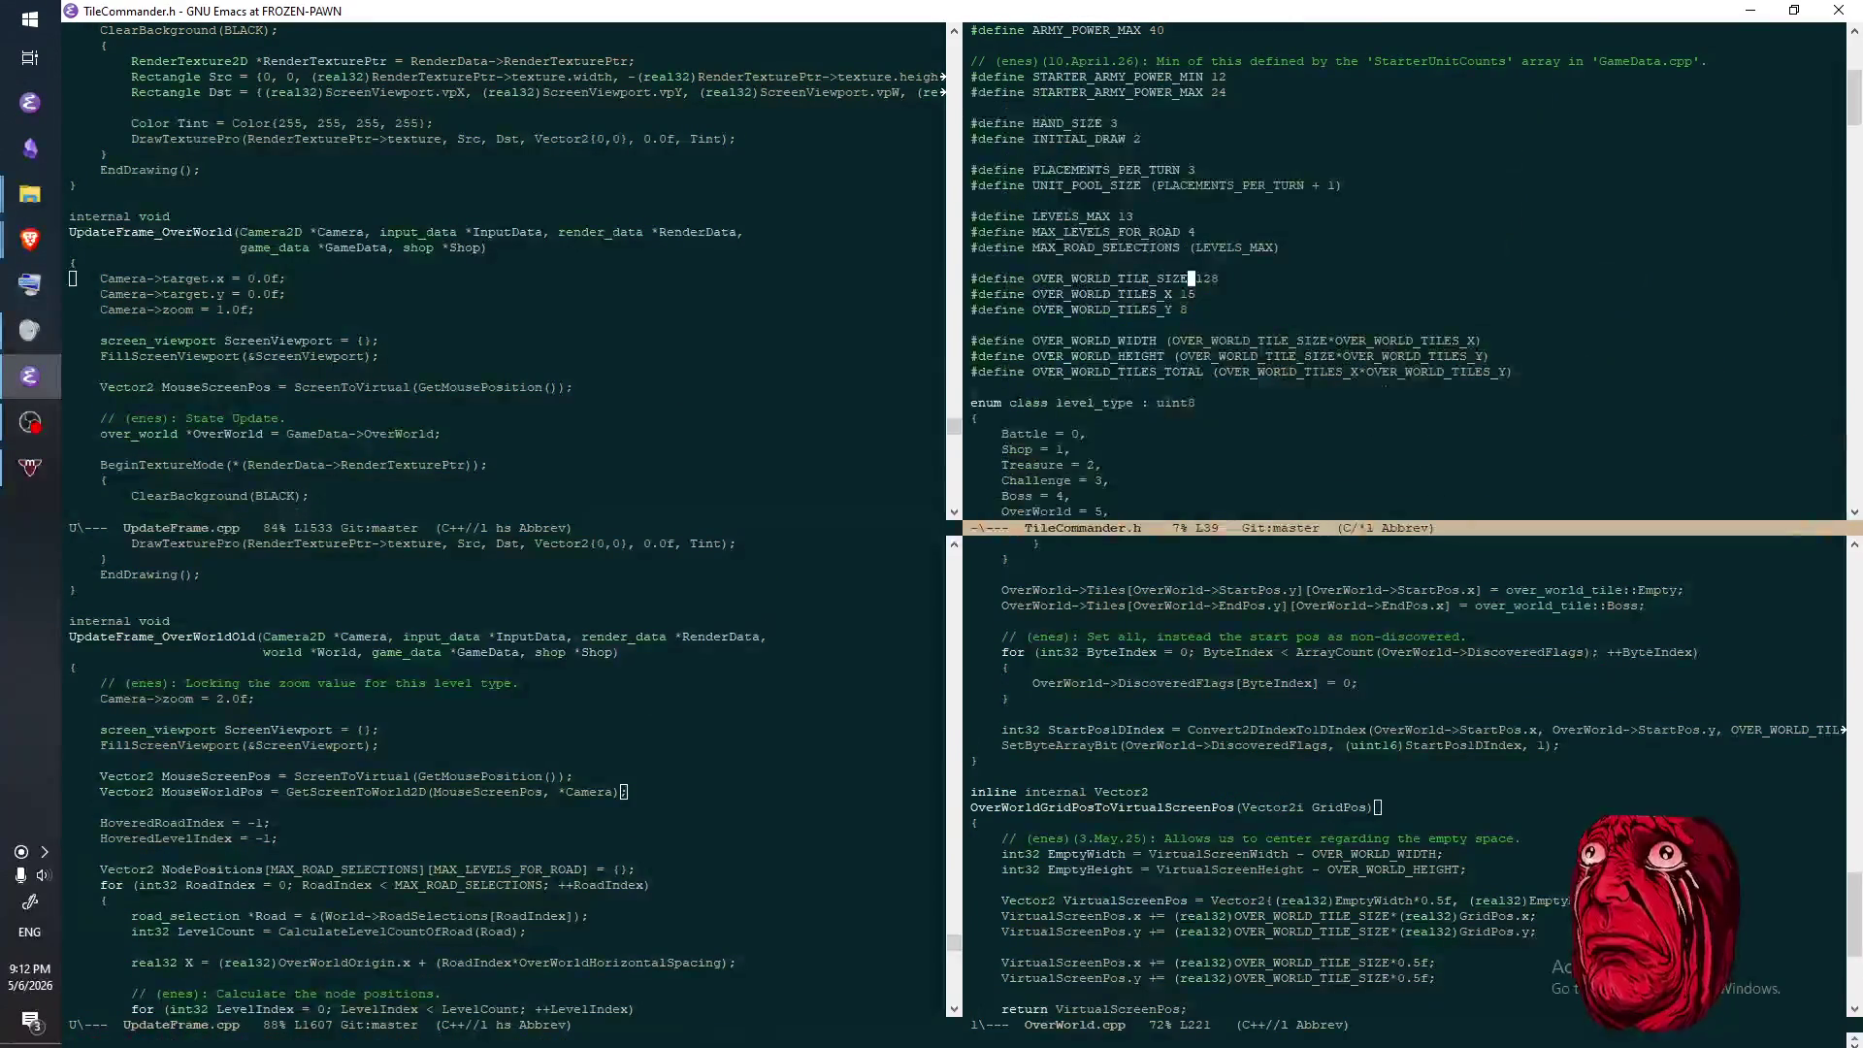
# - Search to the over_world_tile enum, then return to Photopea and duplicate the OverWorldUndiscovered layer
pyautogui.hotkey('ctrl', 's')
pyautogui.write('over_')
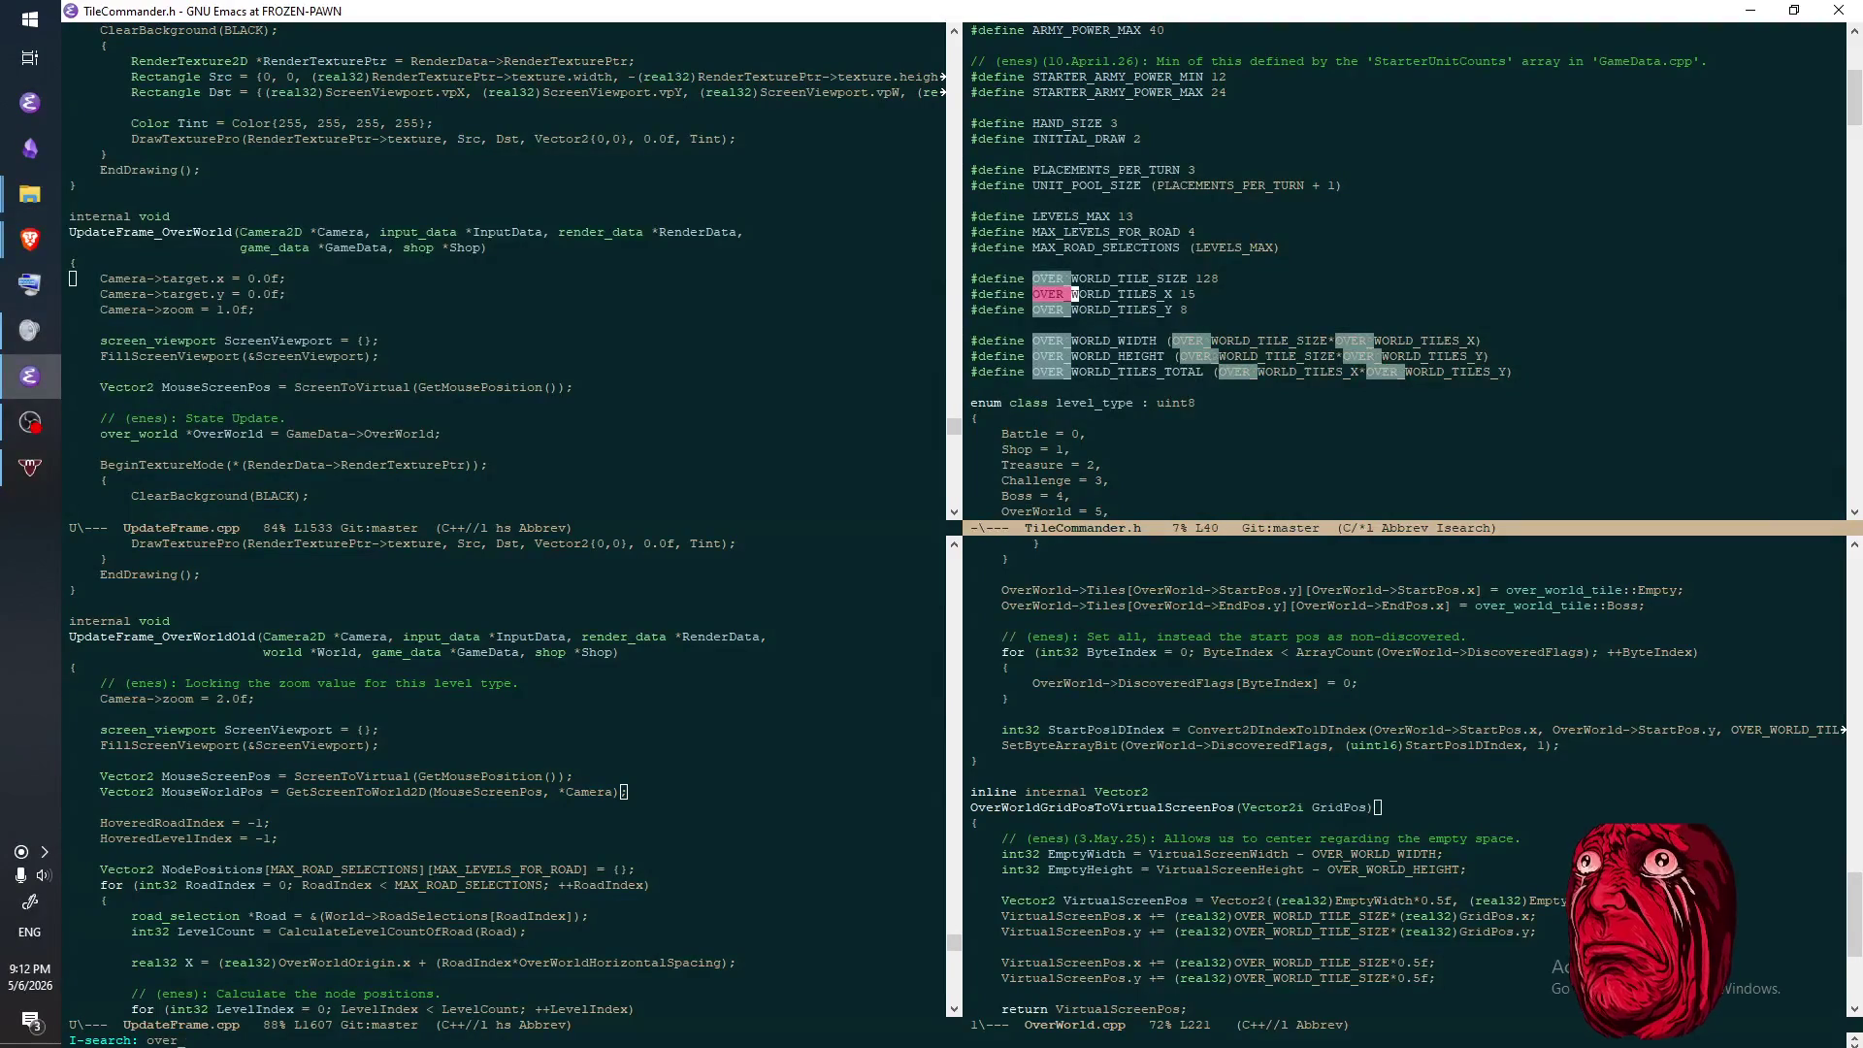
pyautogui.write('world_tile')
pyautogui.hotkey('ctrl', 's')
pyautogui.hotkey('ctrl', 's')
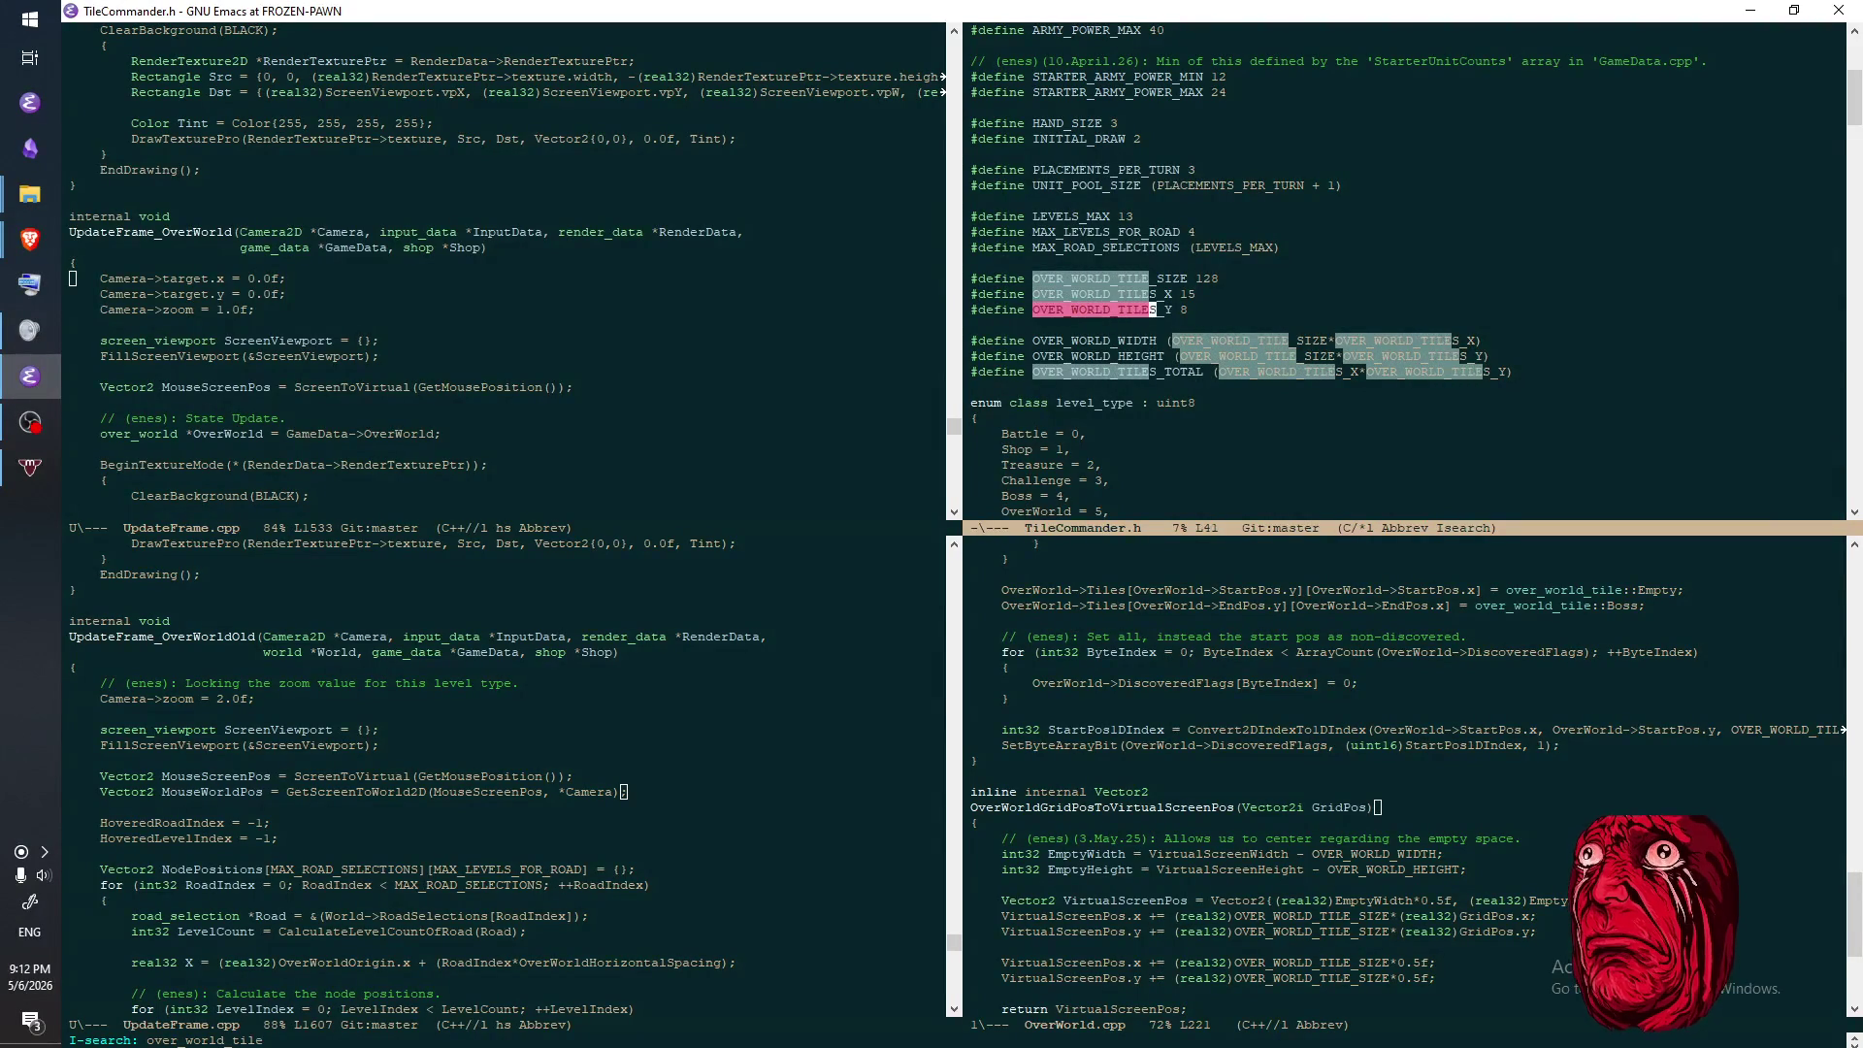
pyautogui.hotkey('ctrl', 's')
pyautogui.hotkey('ctrl', 's')
pyautogui.hotkey('ctrl', 's')
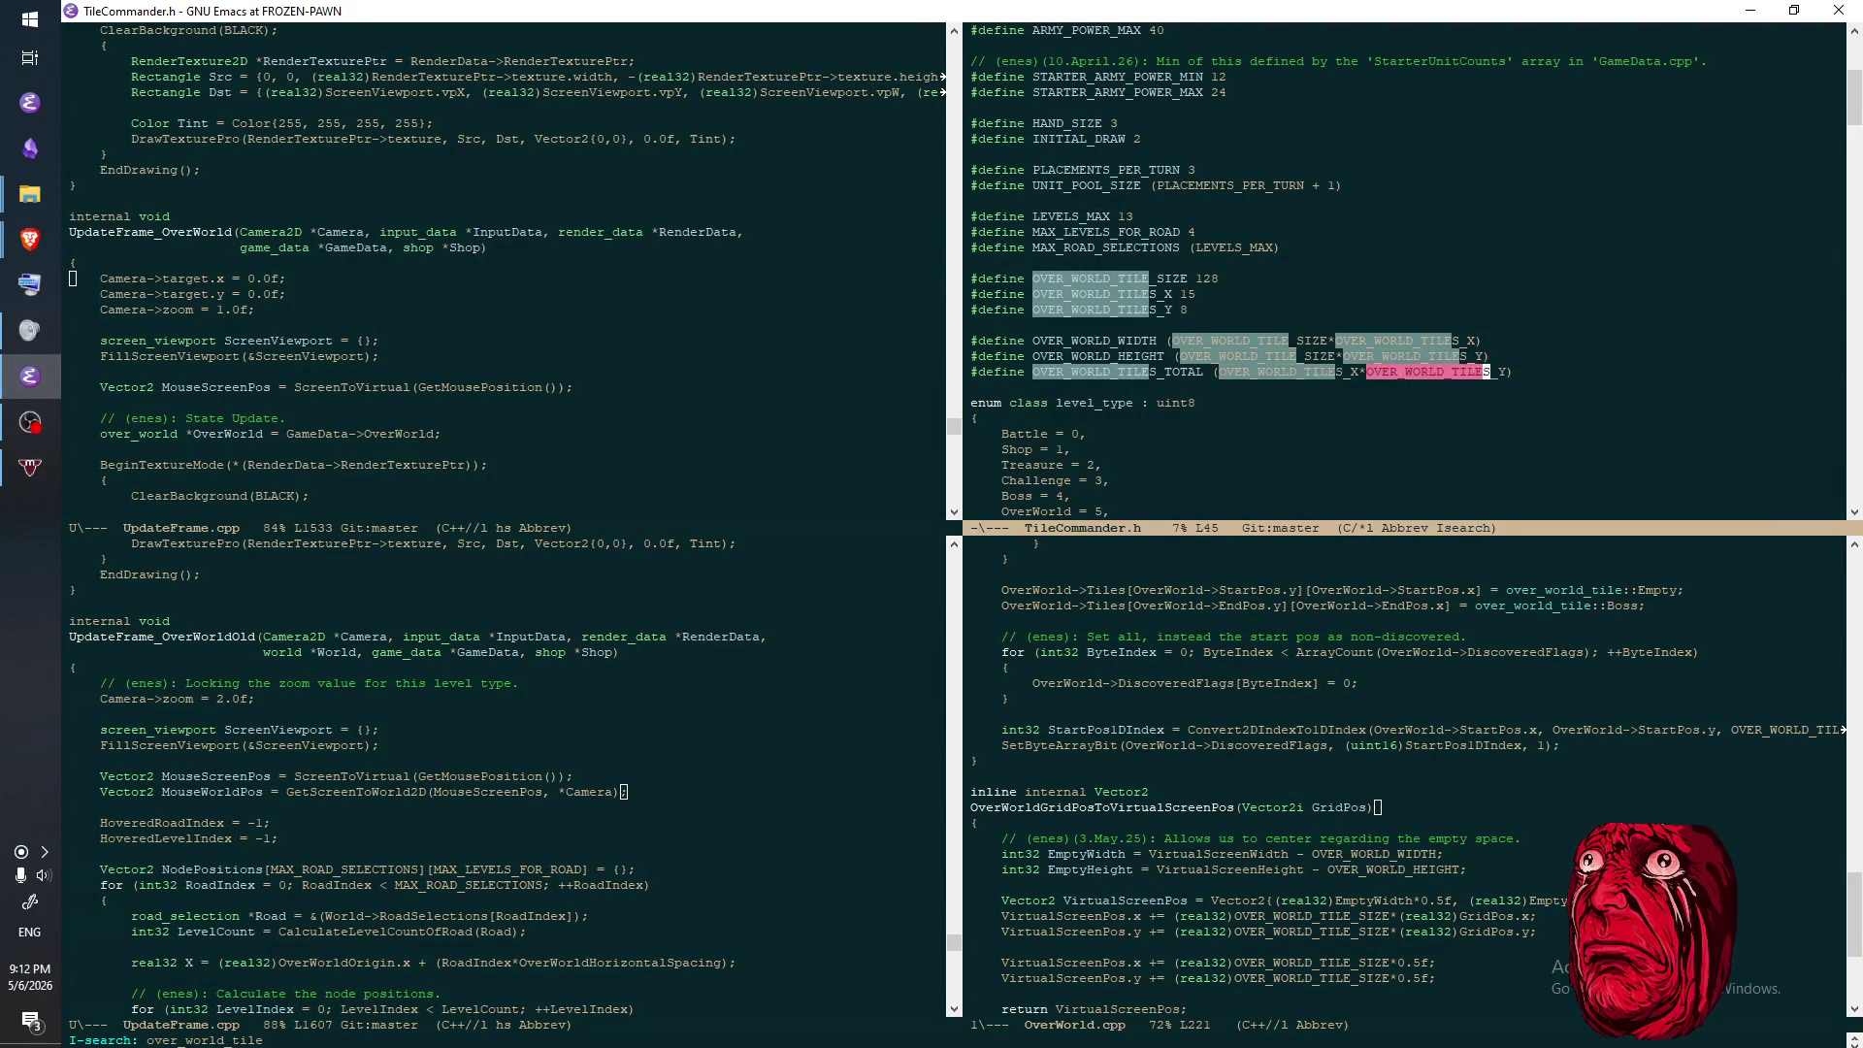
pyautogui.press('Down')
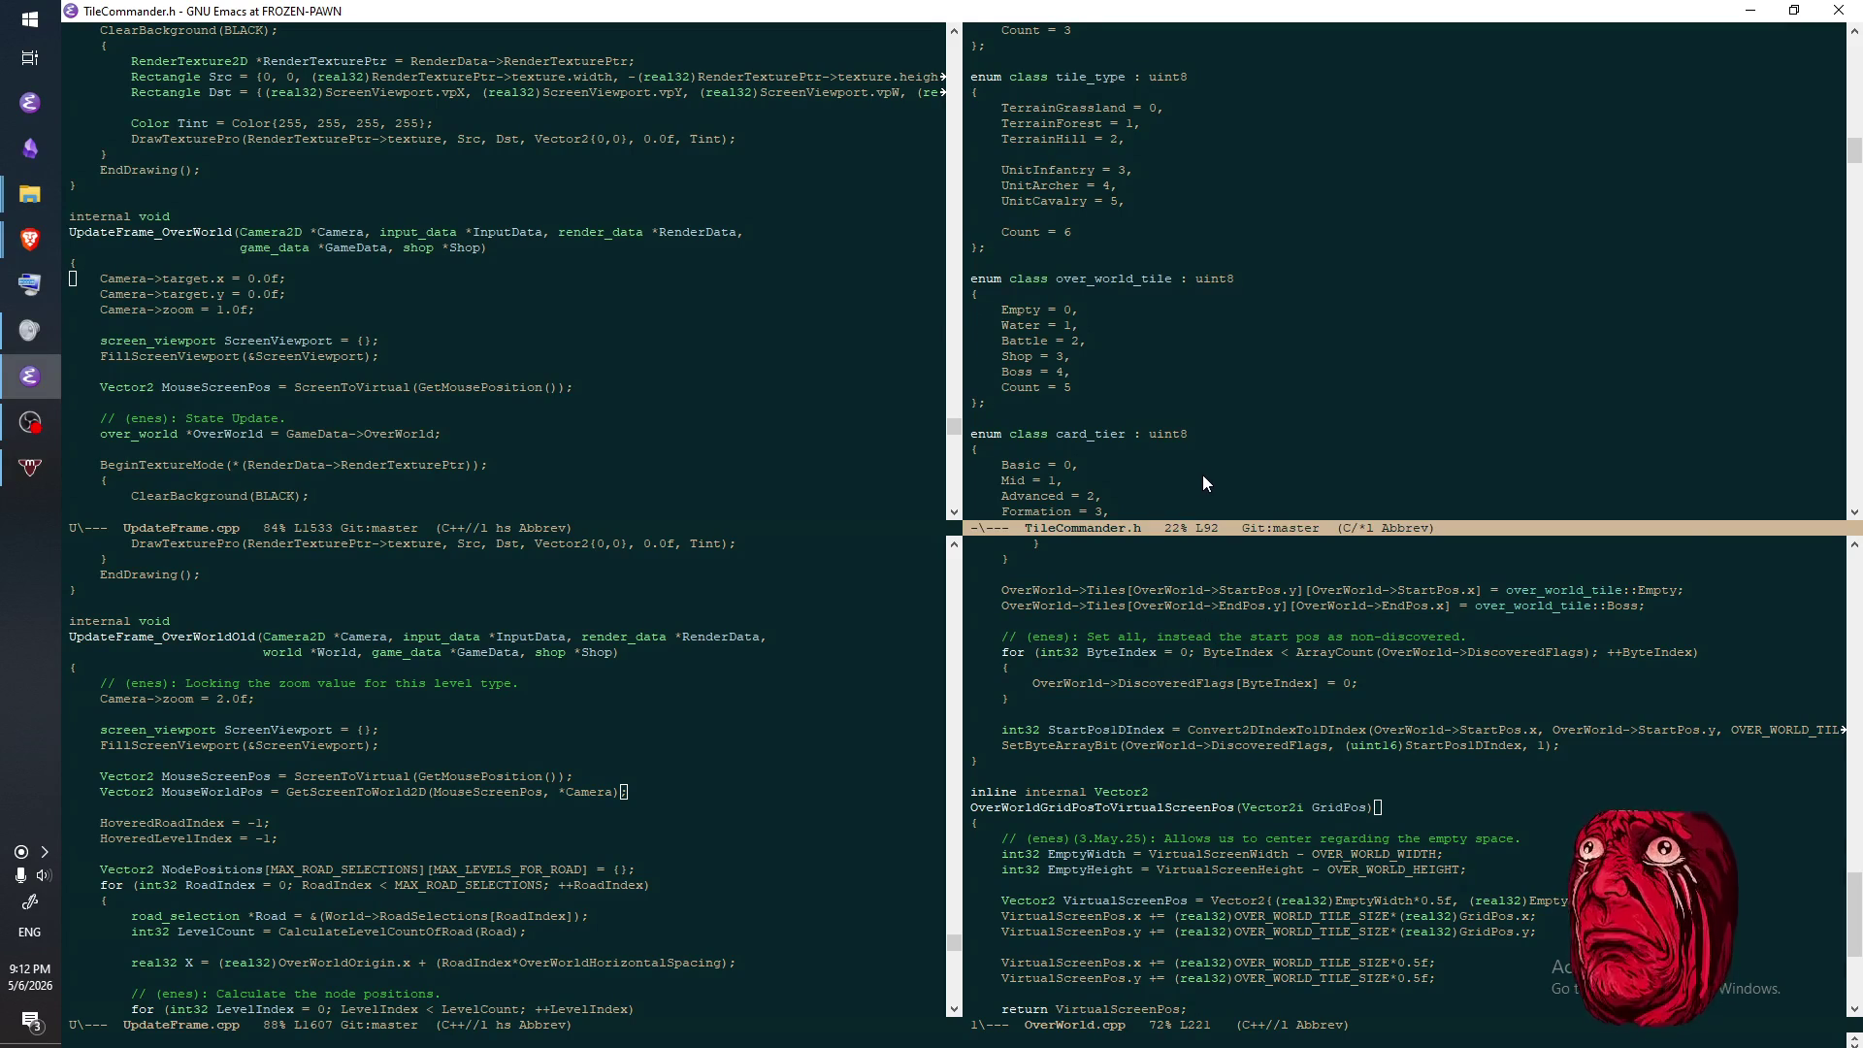
pyautogui.hotkey('alt', 'Tab')
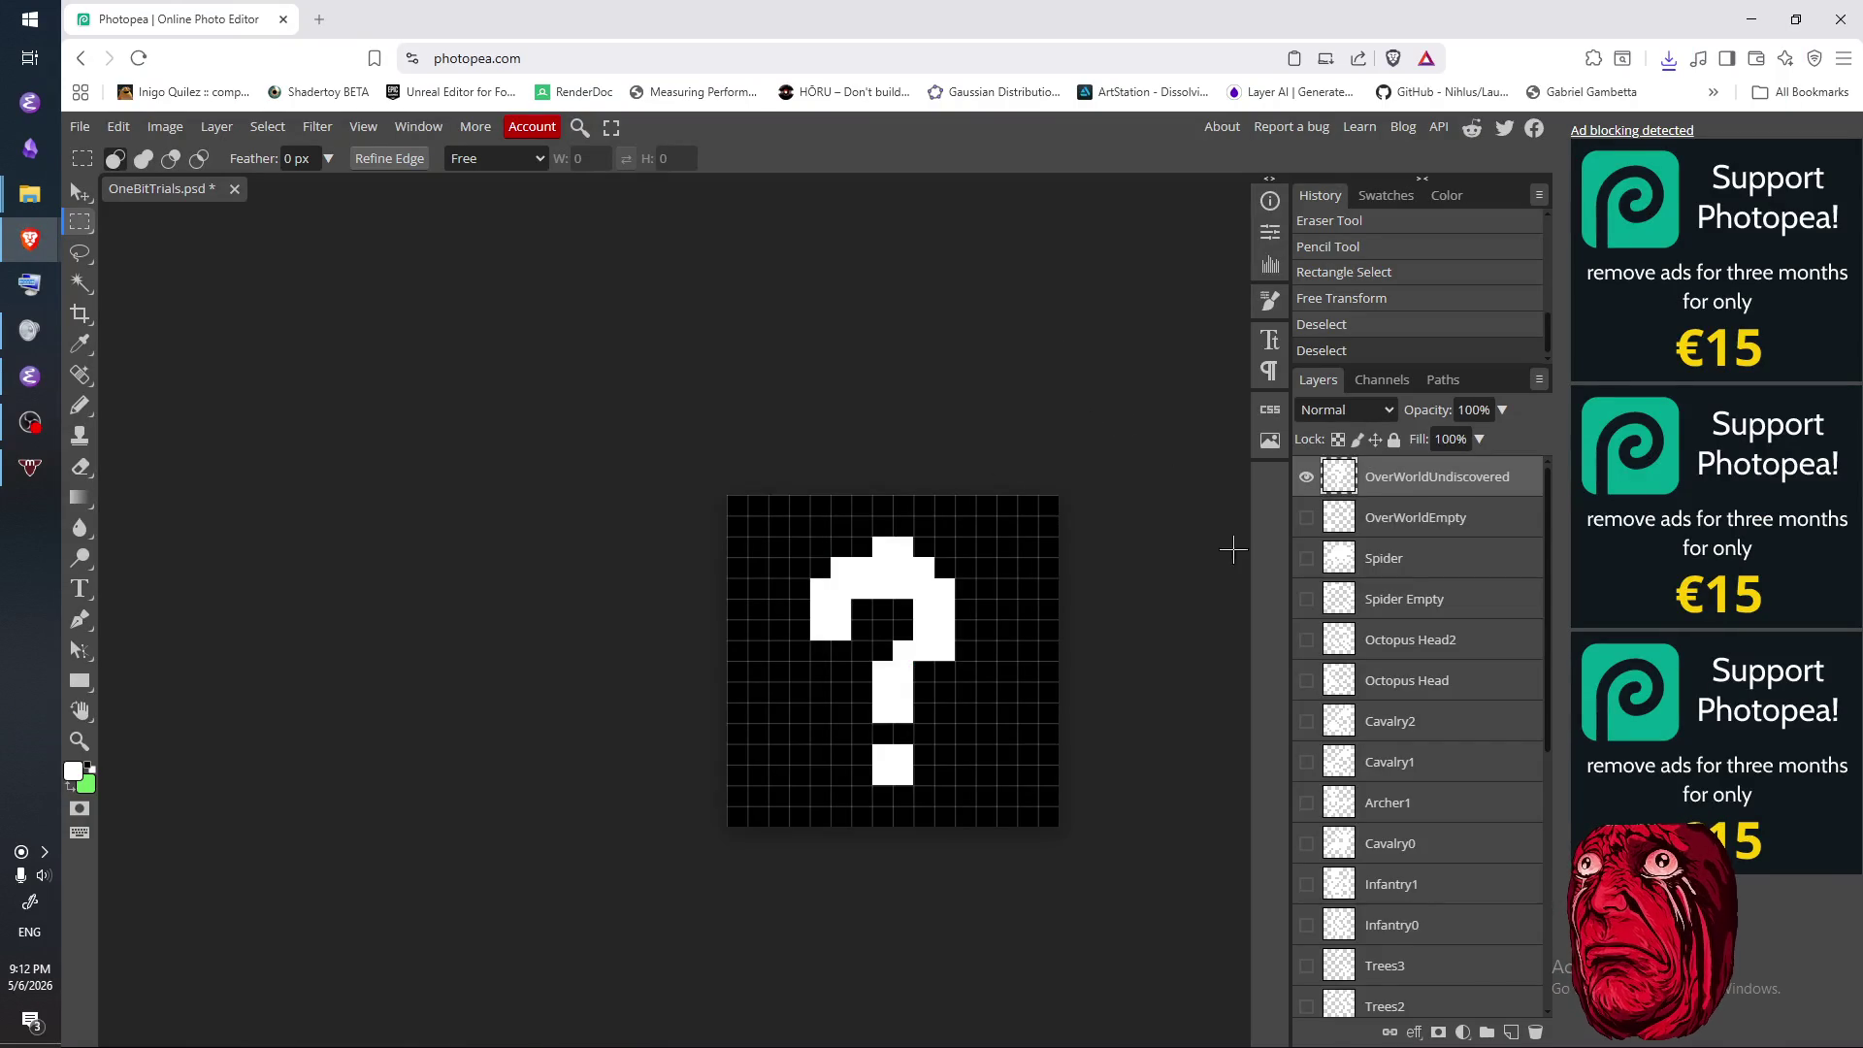
pyautogui.hotkey('ctrl', 'j')
# - Rename the duplicated layer to OverWorldBattle
pyautogui.doubleClick(1432, 479)
pyautogui.write('OverWorldUndiscov')
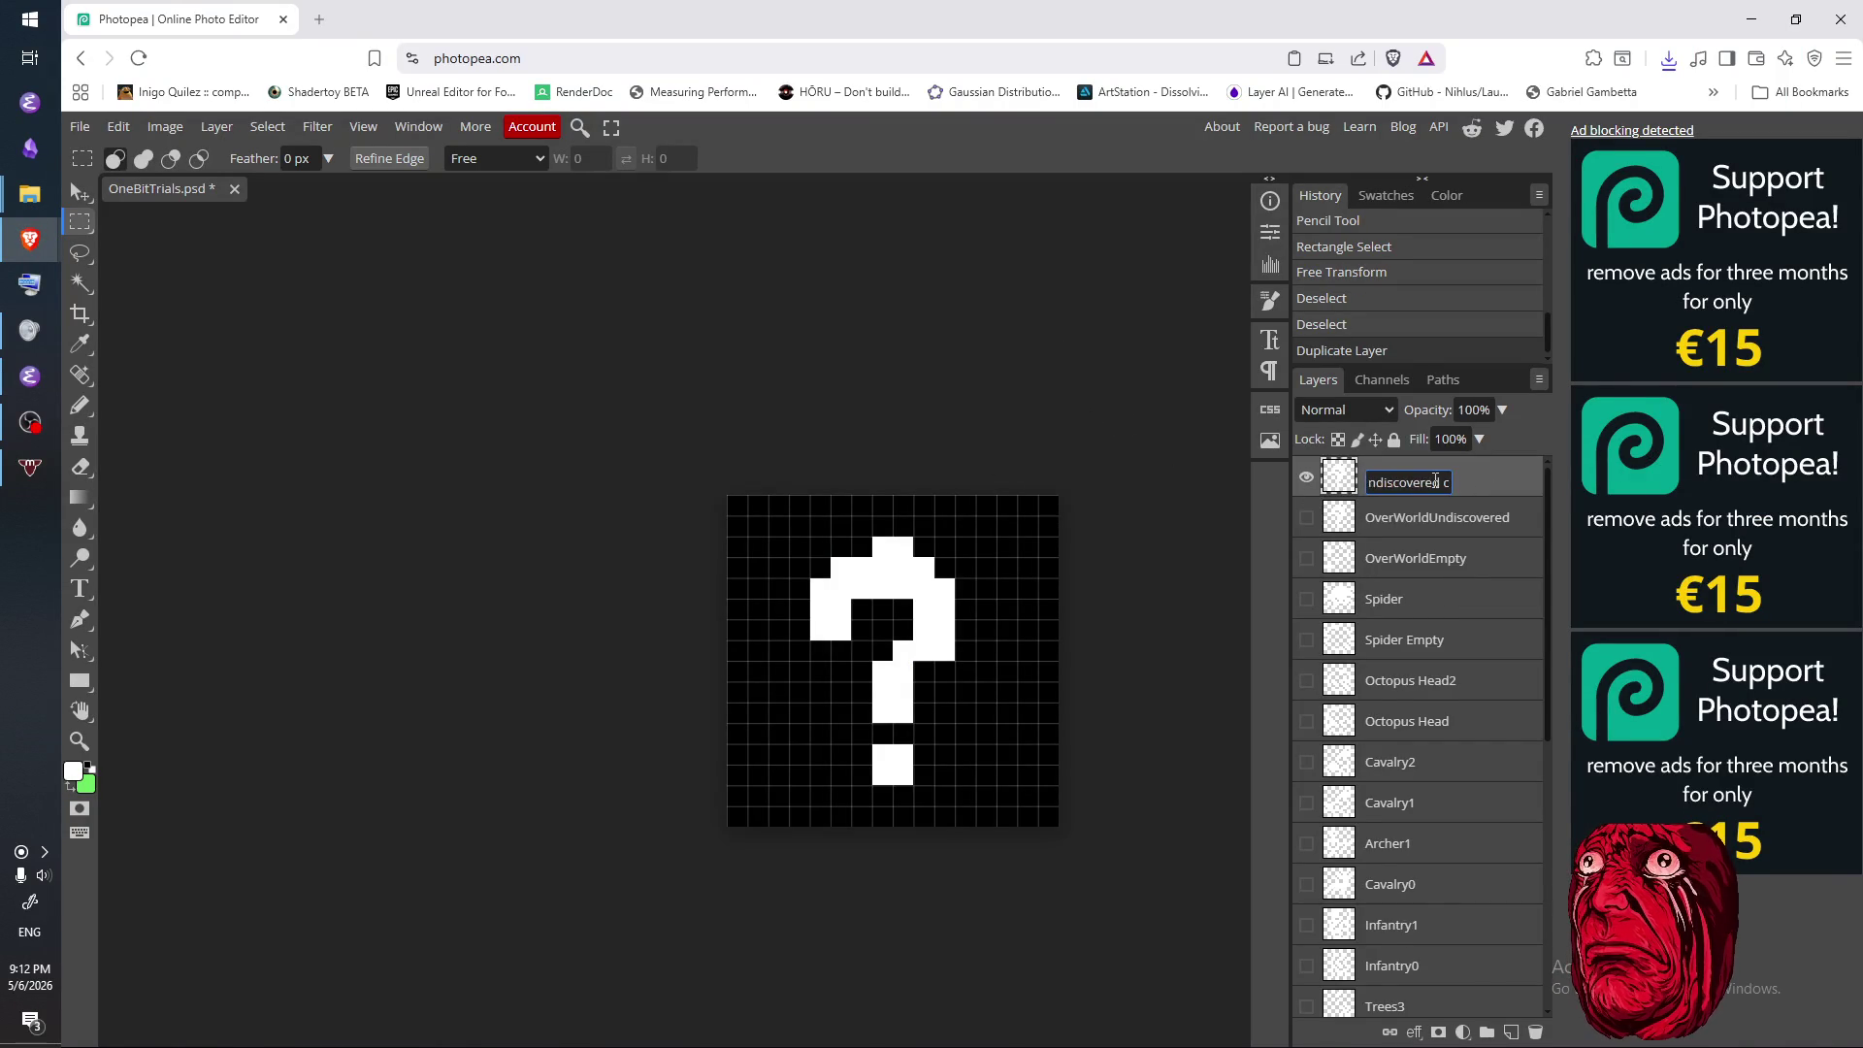
pyautogui.press('BackSpace')
pyautogui.press('BackSpace')
pyautogui.press('BackSpace')
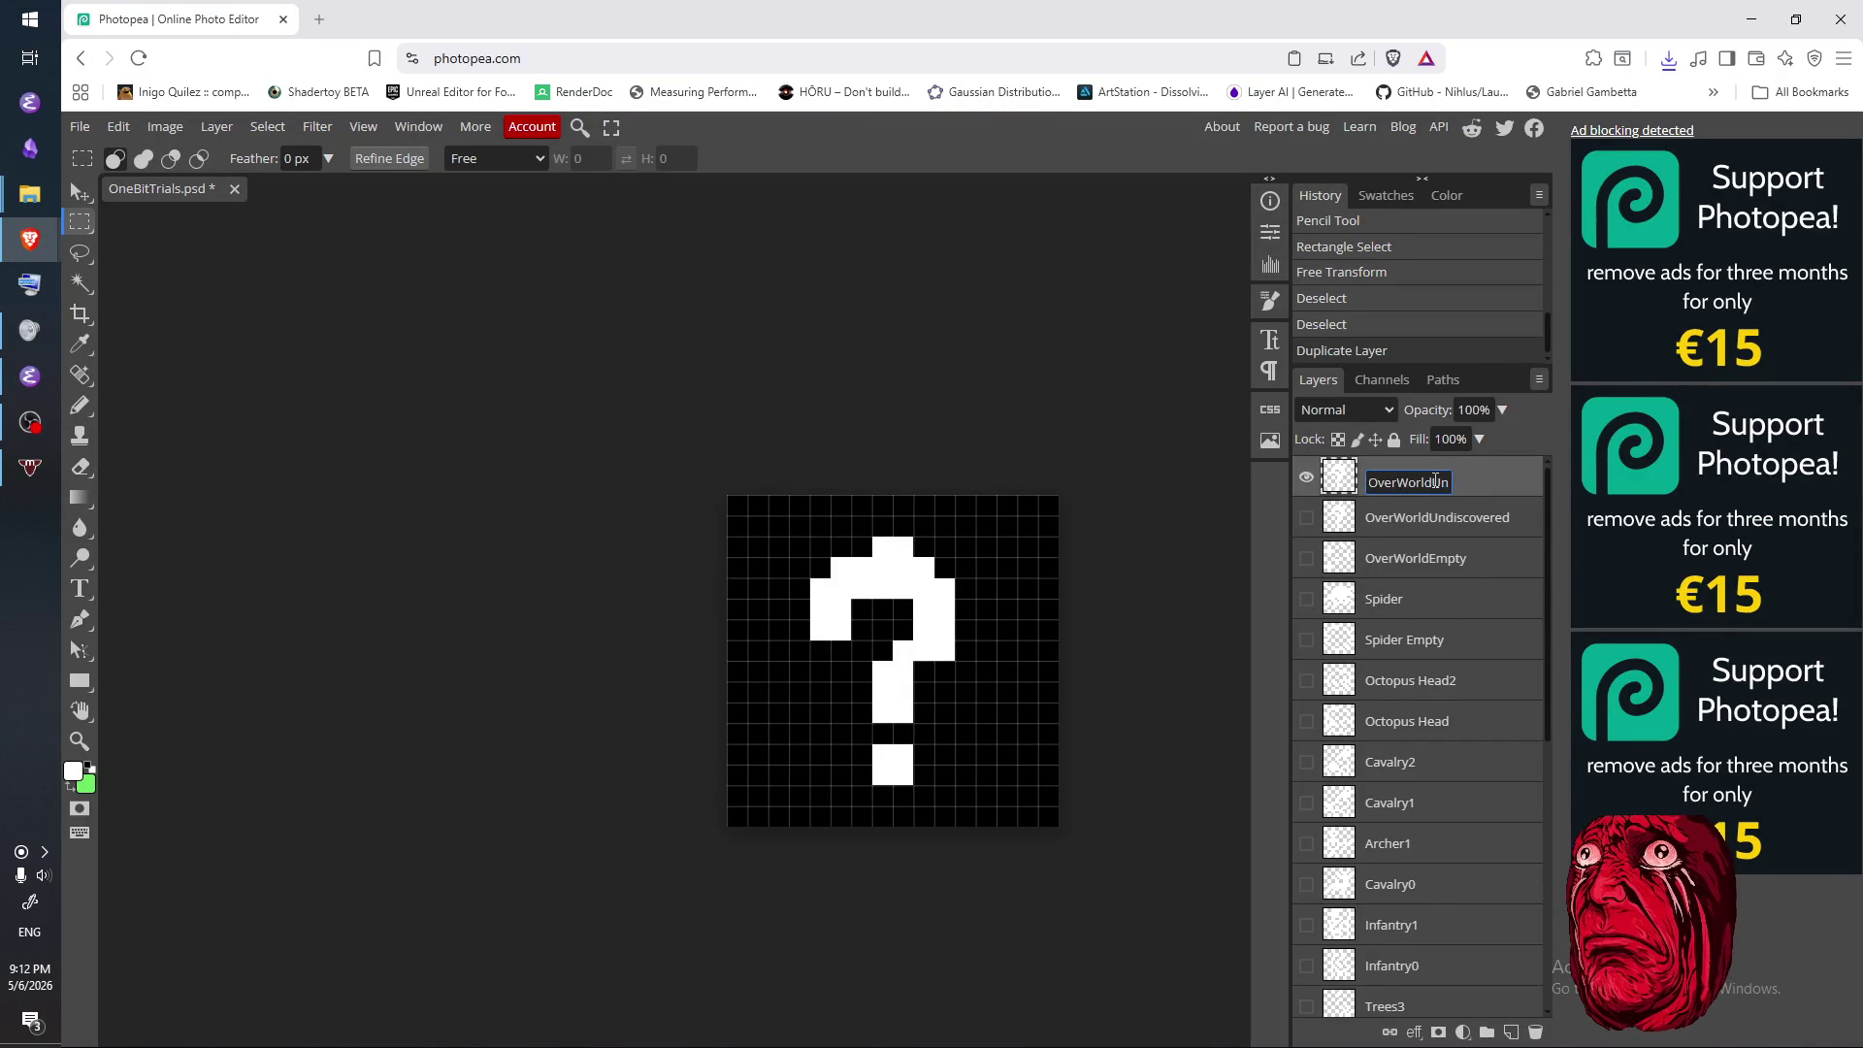
pyautogui.write('ttle')
pyautogui.press('Return')
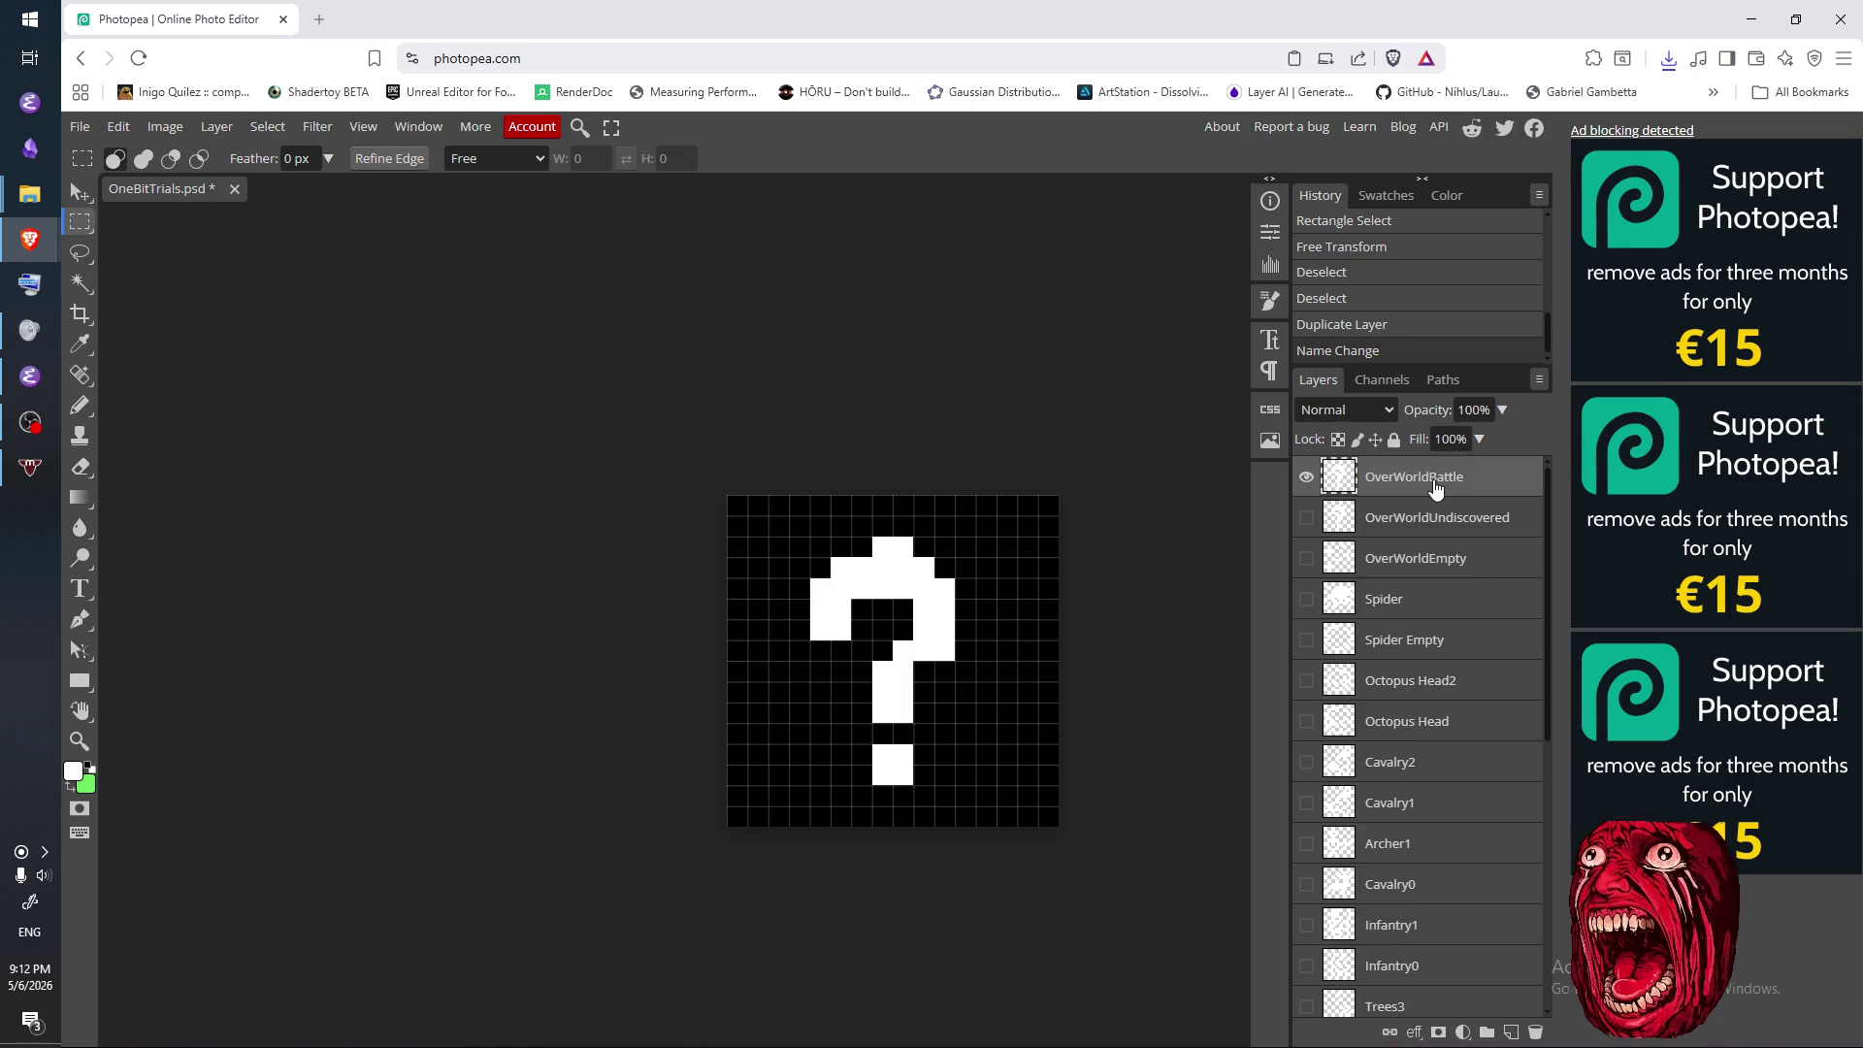
# - Delete an accidental extra copy and erase the question mark from OverWorldBattle
pyautogui.hotkey('ctrl', 'j')
pyautogui.click(1416, 511)
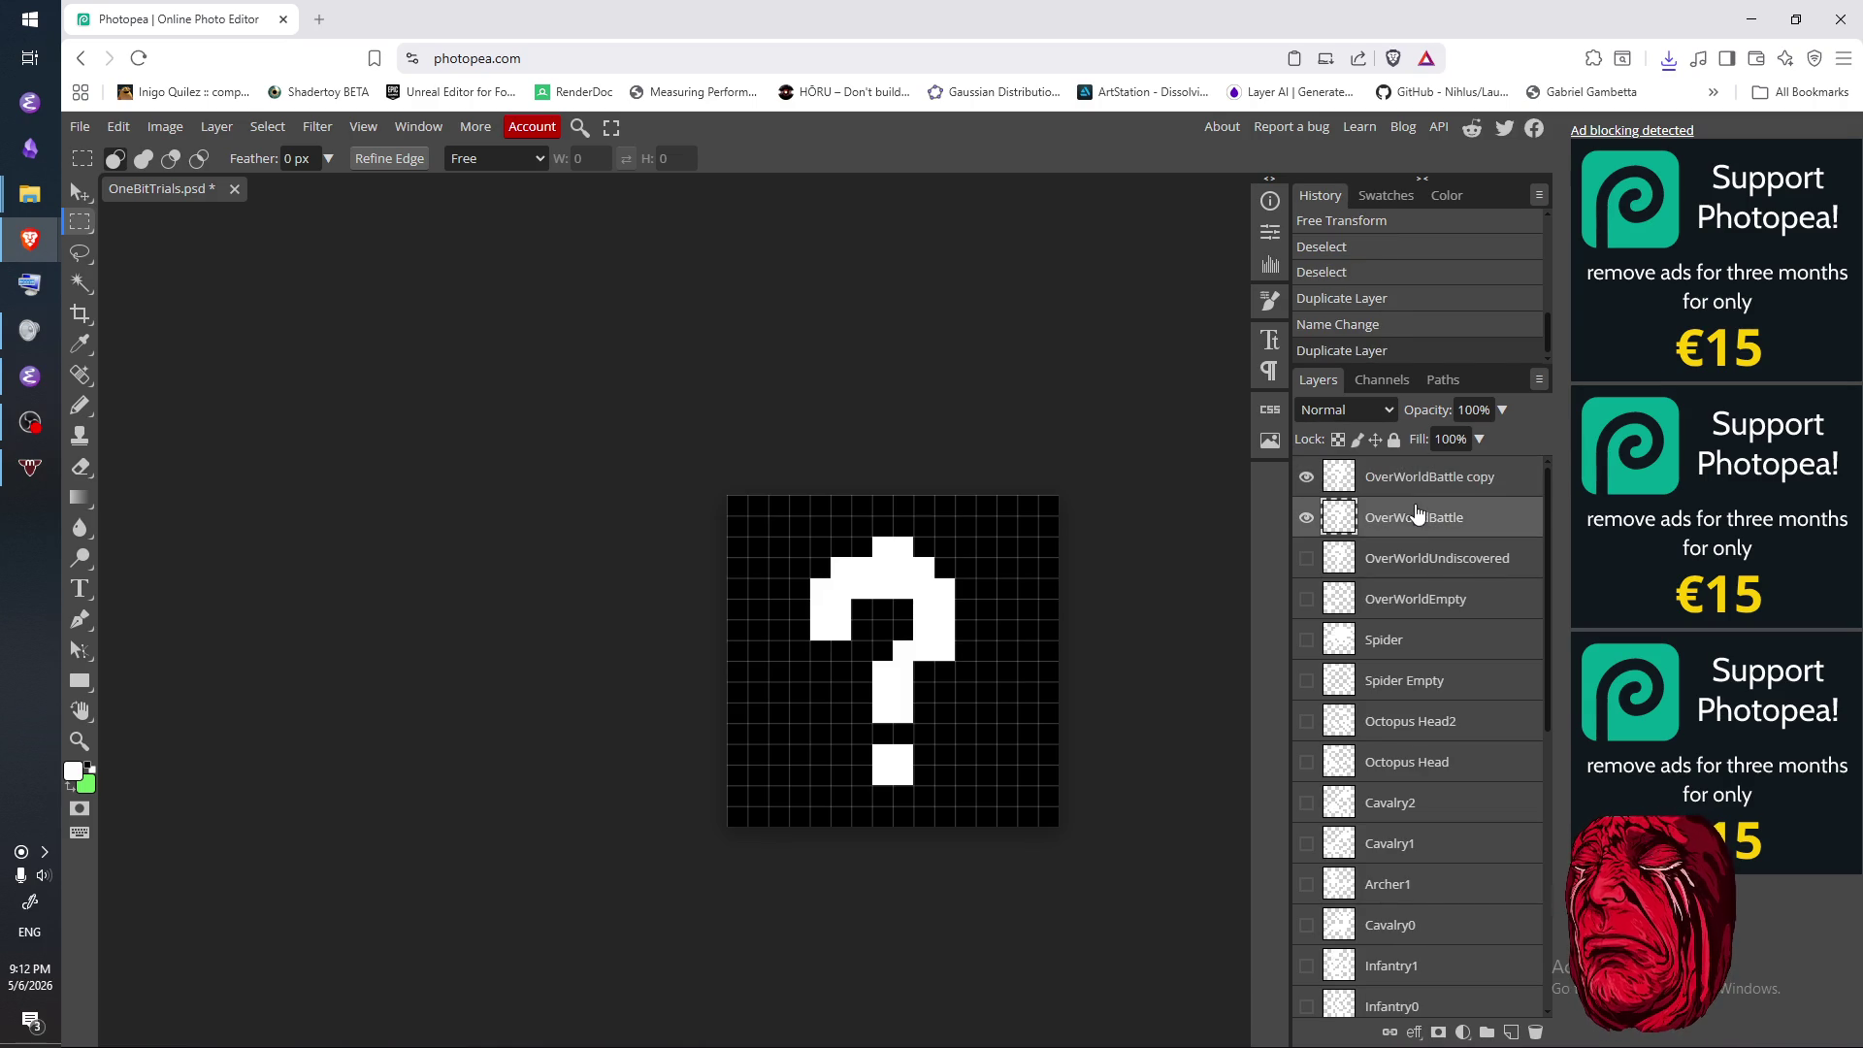
pyautogui.click(1422, 490)
pyautogui.press('Delete')
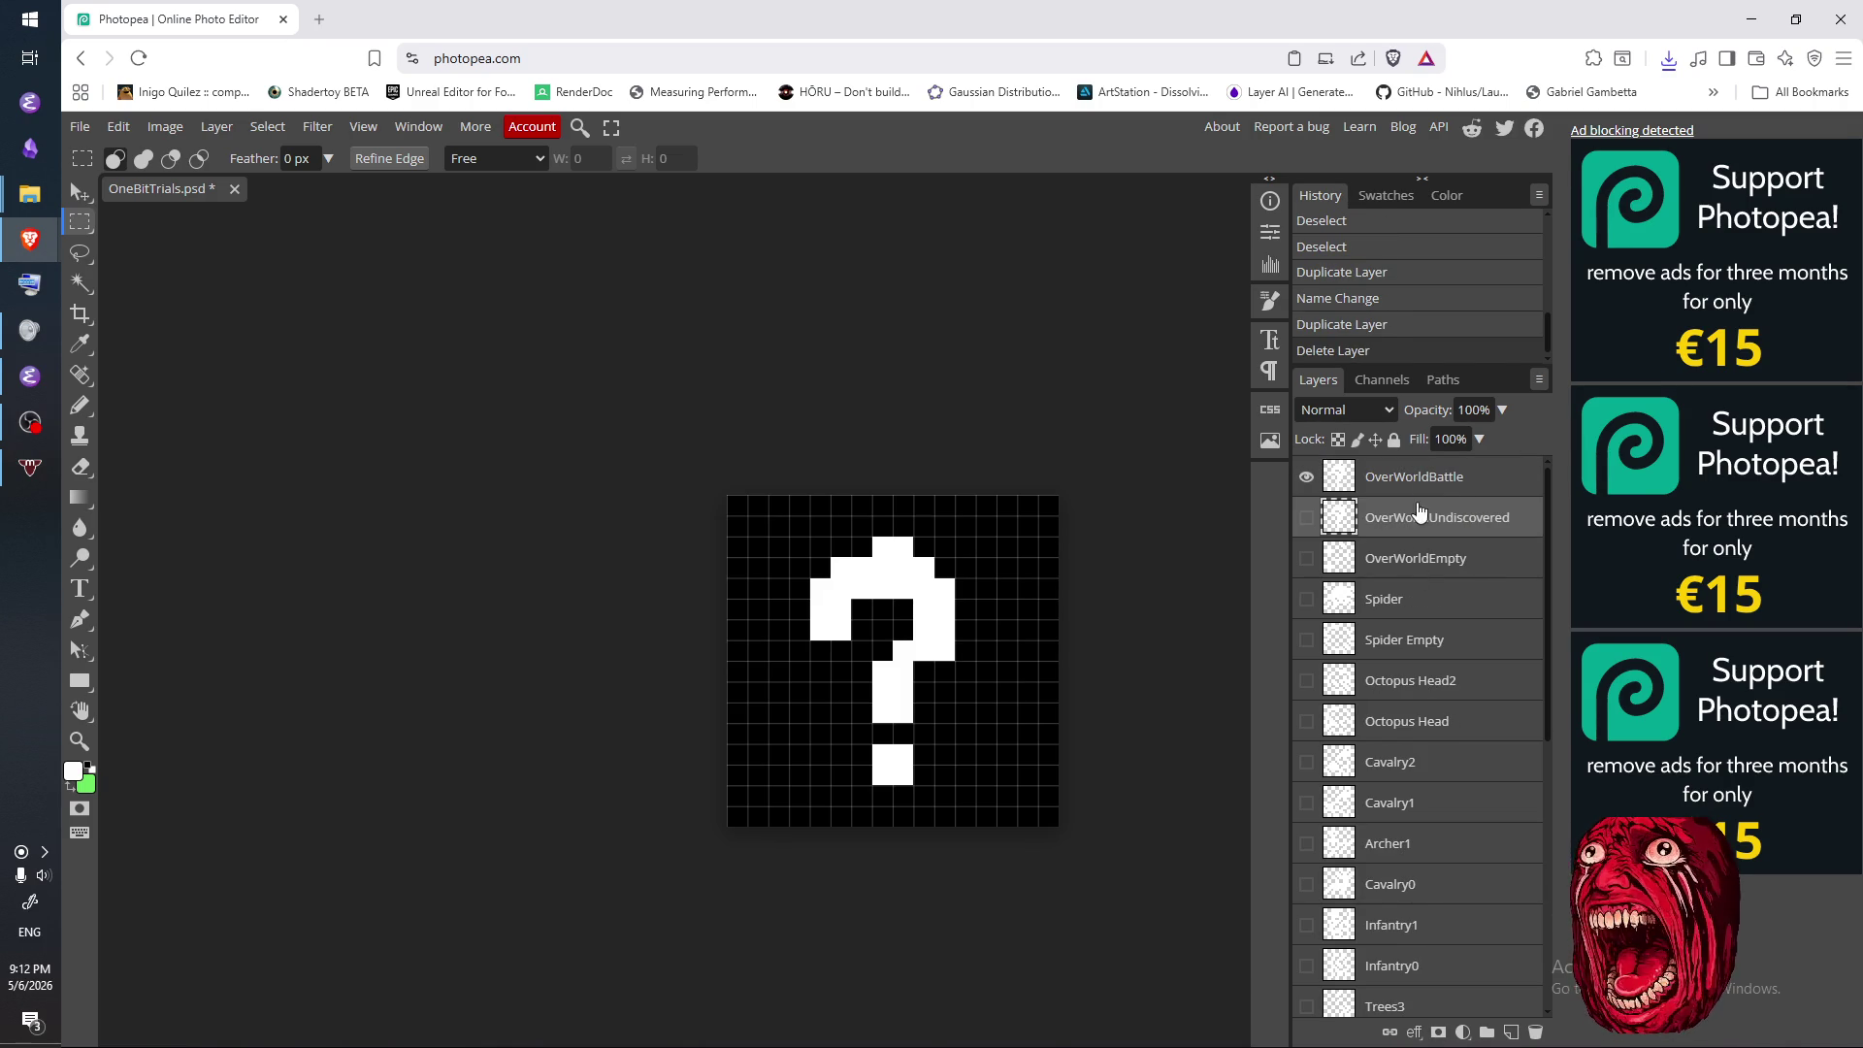
pyautogui.click(1417, 476)
pyautogui.press('e')
pyautogui.moveTo(934, 587)
pyautogui.mouseDown()
pyautogui.moveTo(830, 572)
pyautogui.moveTo(813, 643)
pyautogui.moveTo(855, 529)
pyautogui.moveTo(917, 752)
pyautogui.moveTo(933, 652)
pyautogui.moveTo(918, 602)
pyautogui.moveTo(883, 776)
pyautogui.mouseUp()
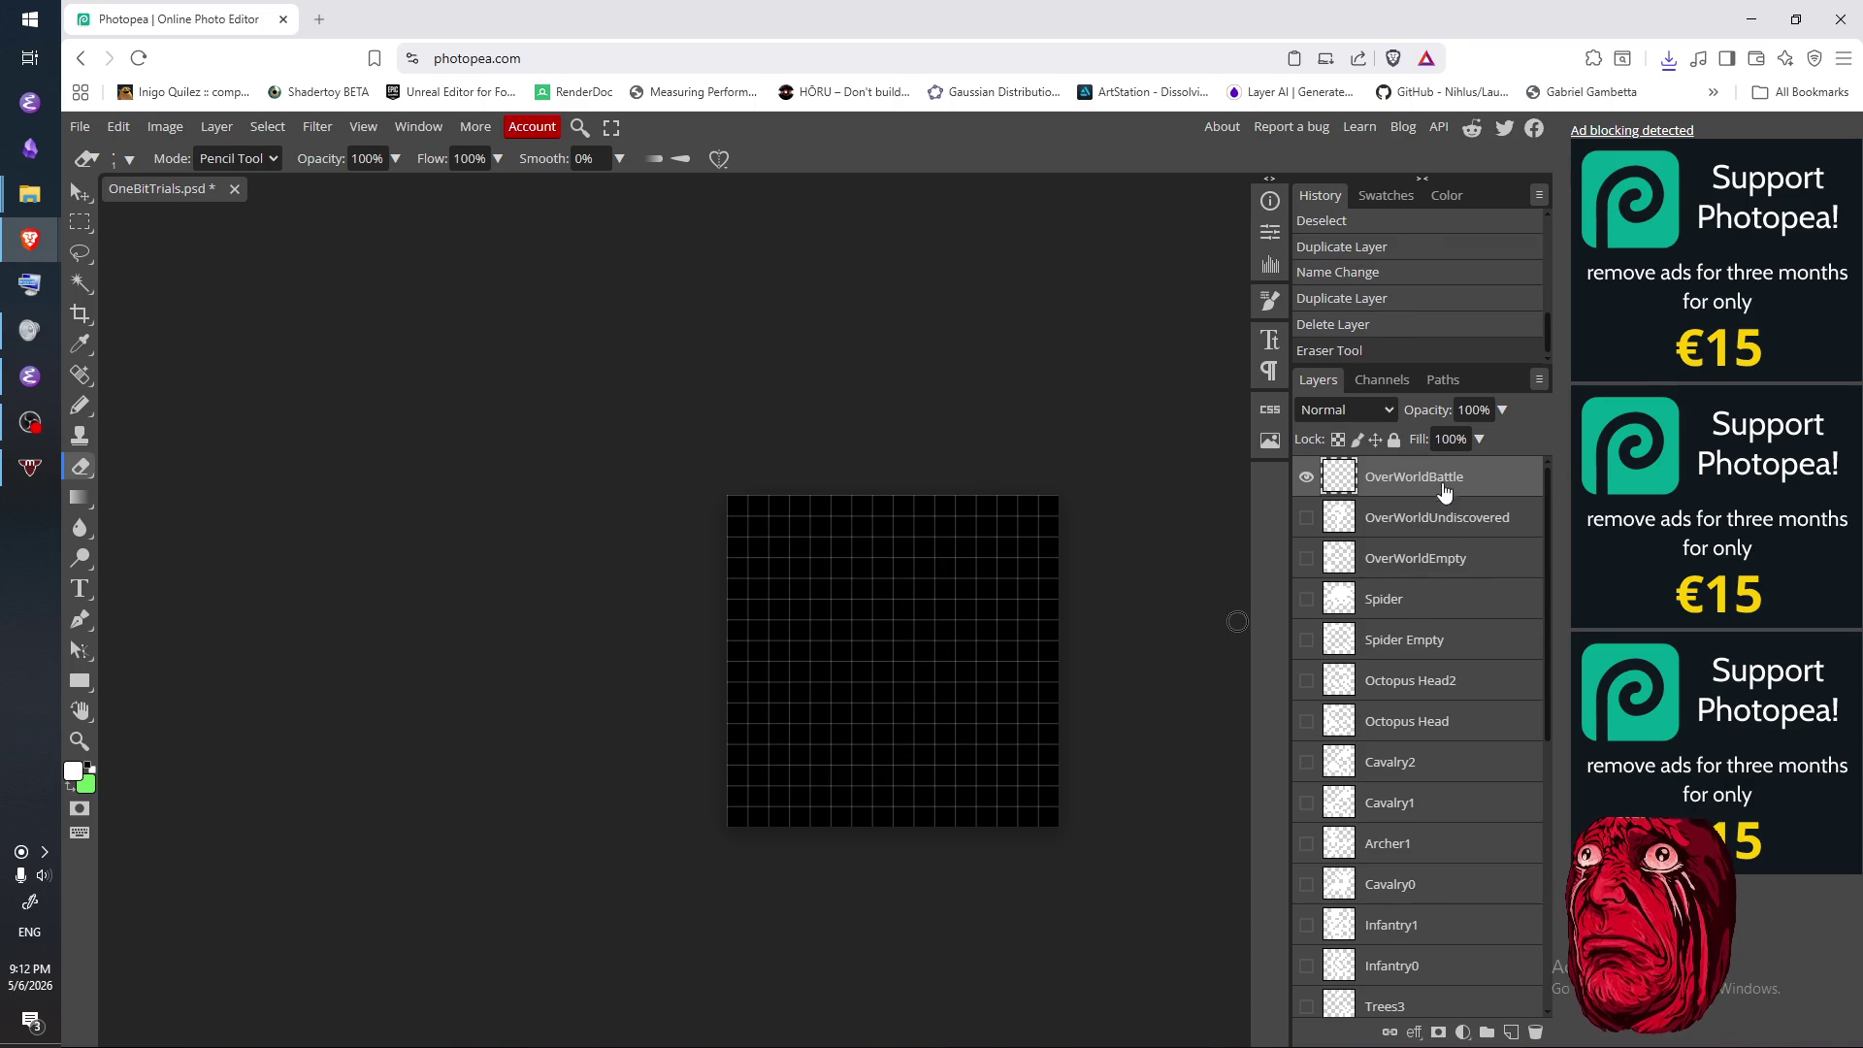
# - Duplicate the blank OverWorldBattle layer and name the copy OverWorldShop
pyautogui.hotkey('ctrl', 'j')
pyautogui.doubleClick(1460, 493)
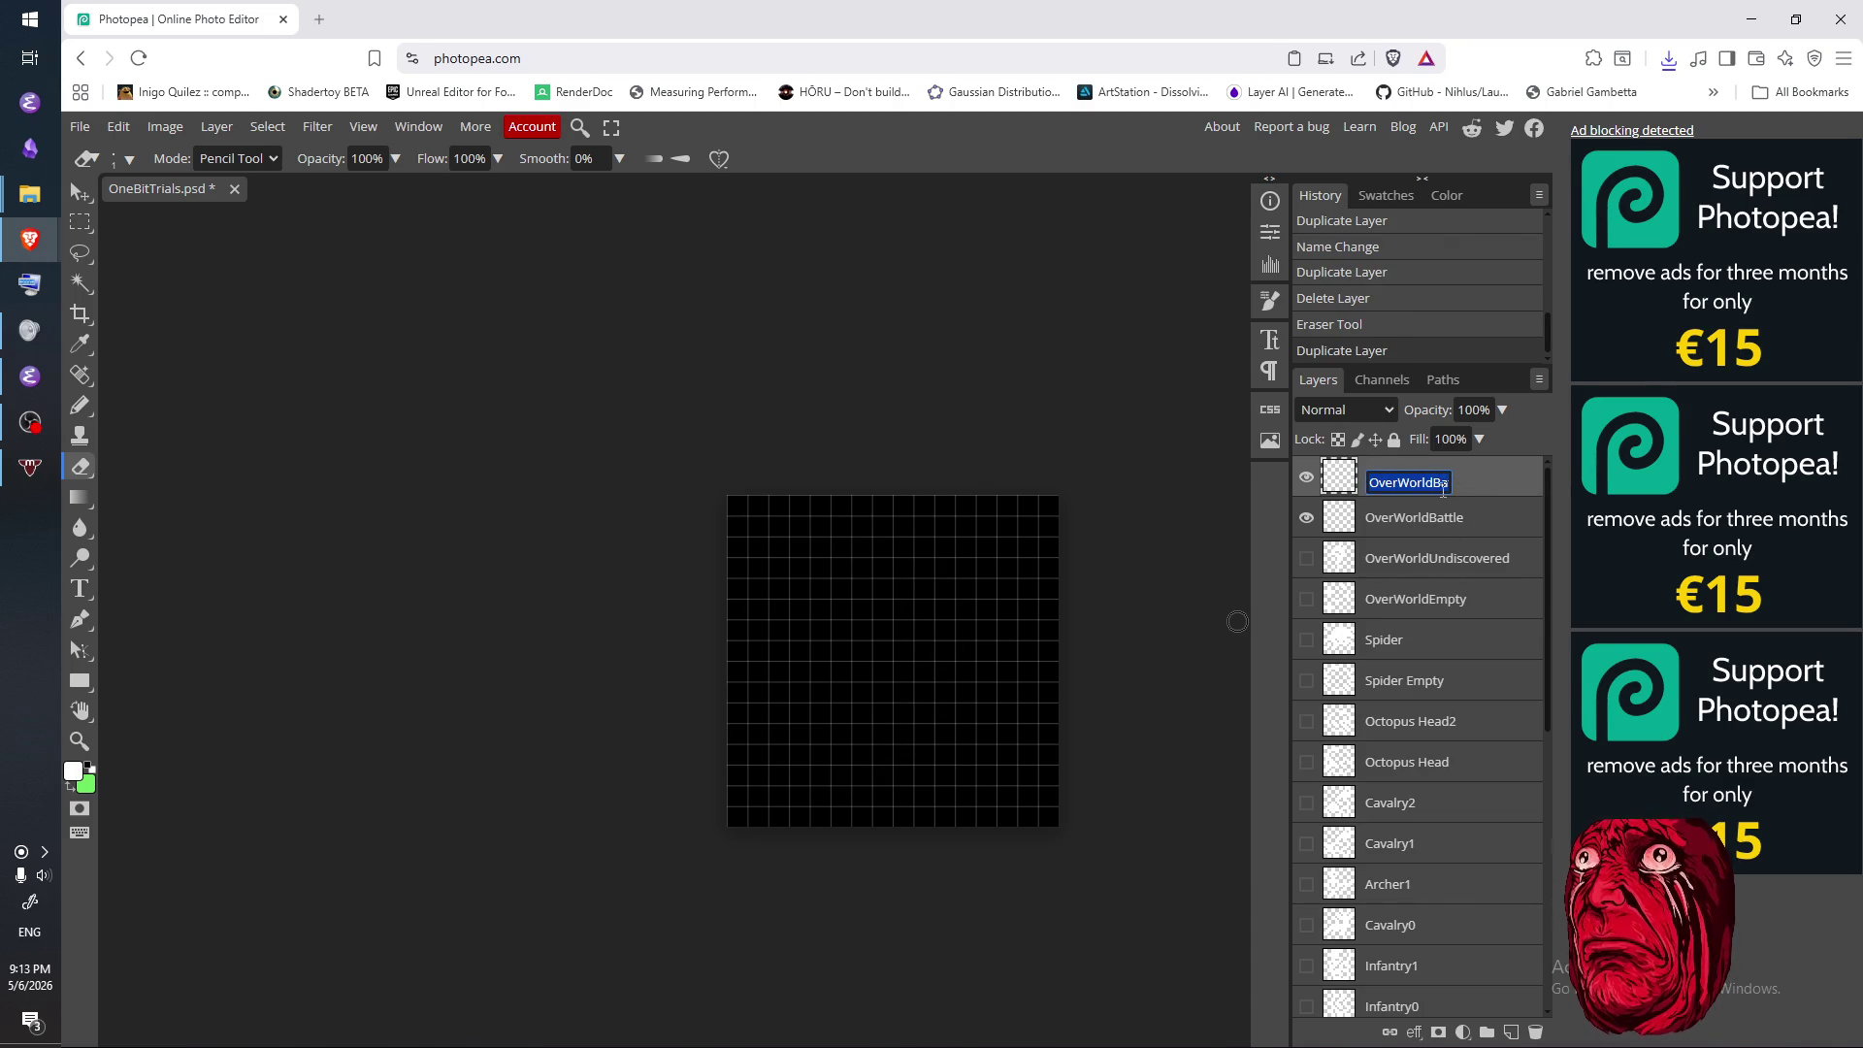
pyautogui.write('OverWorldB')
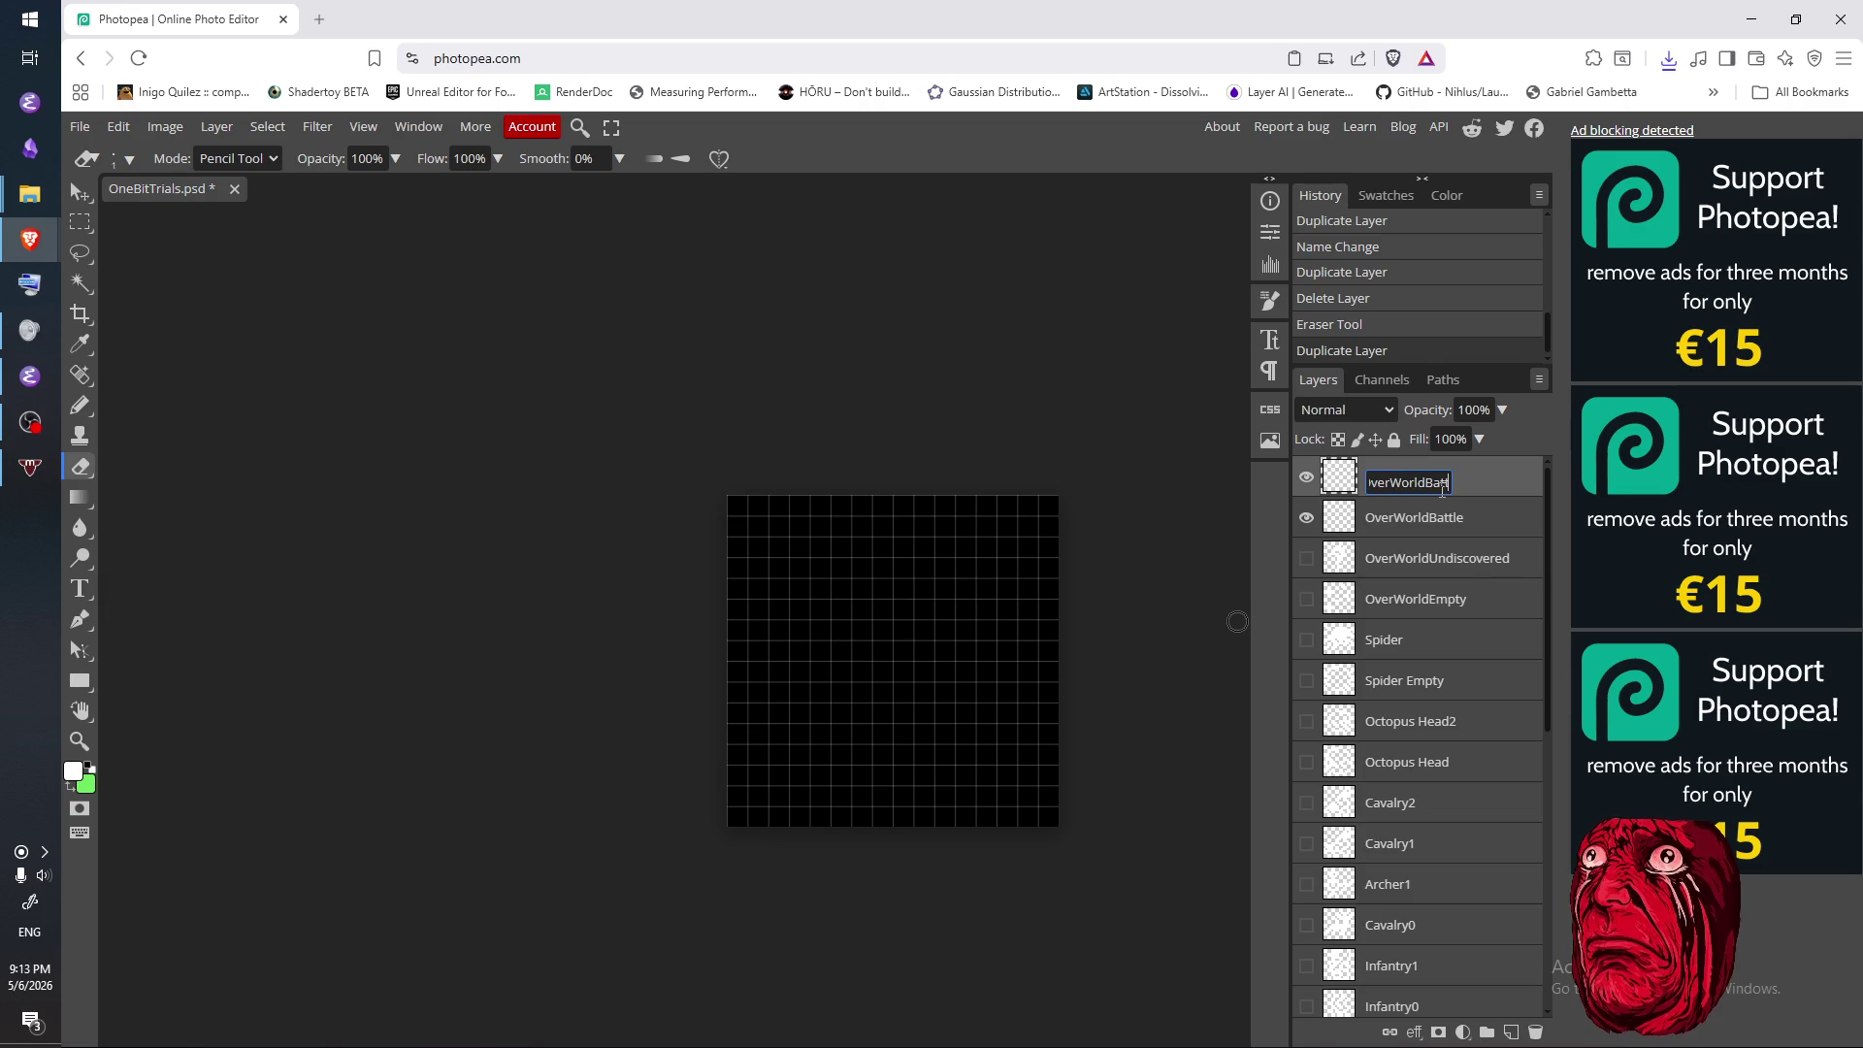
pyautogui.write('Shop')
pyautogui.press('Return')
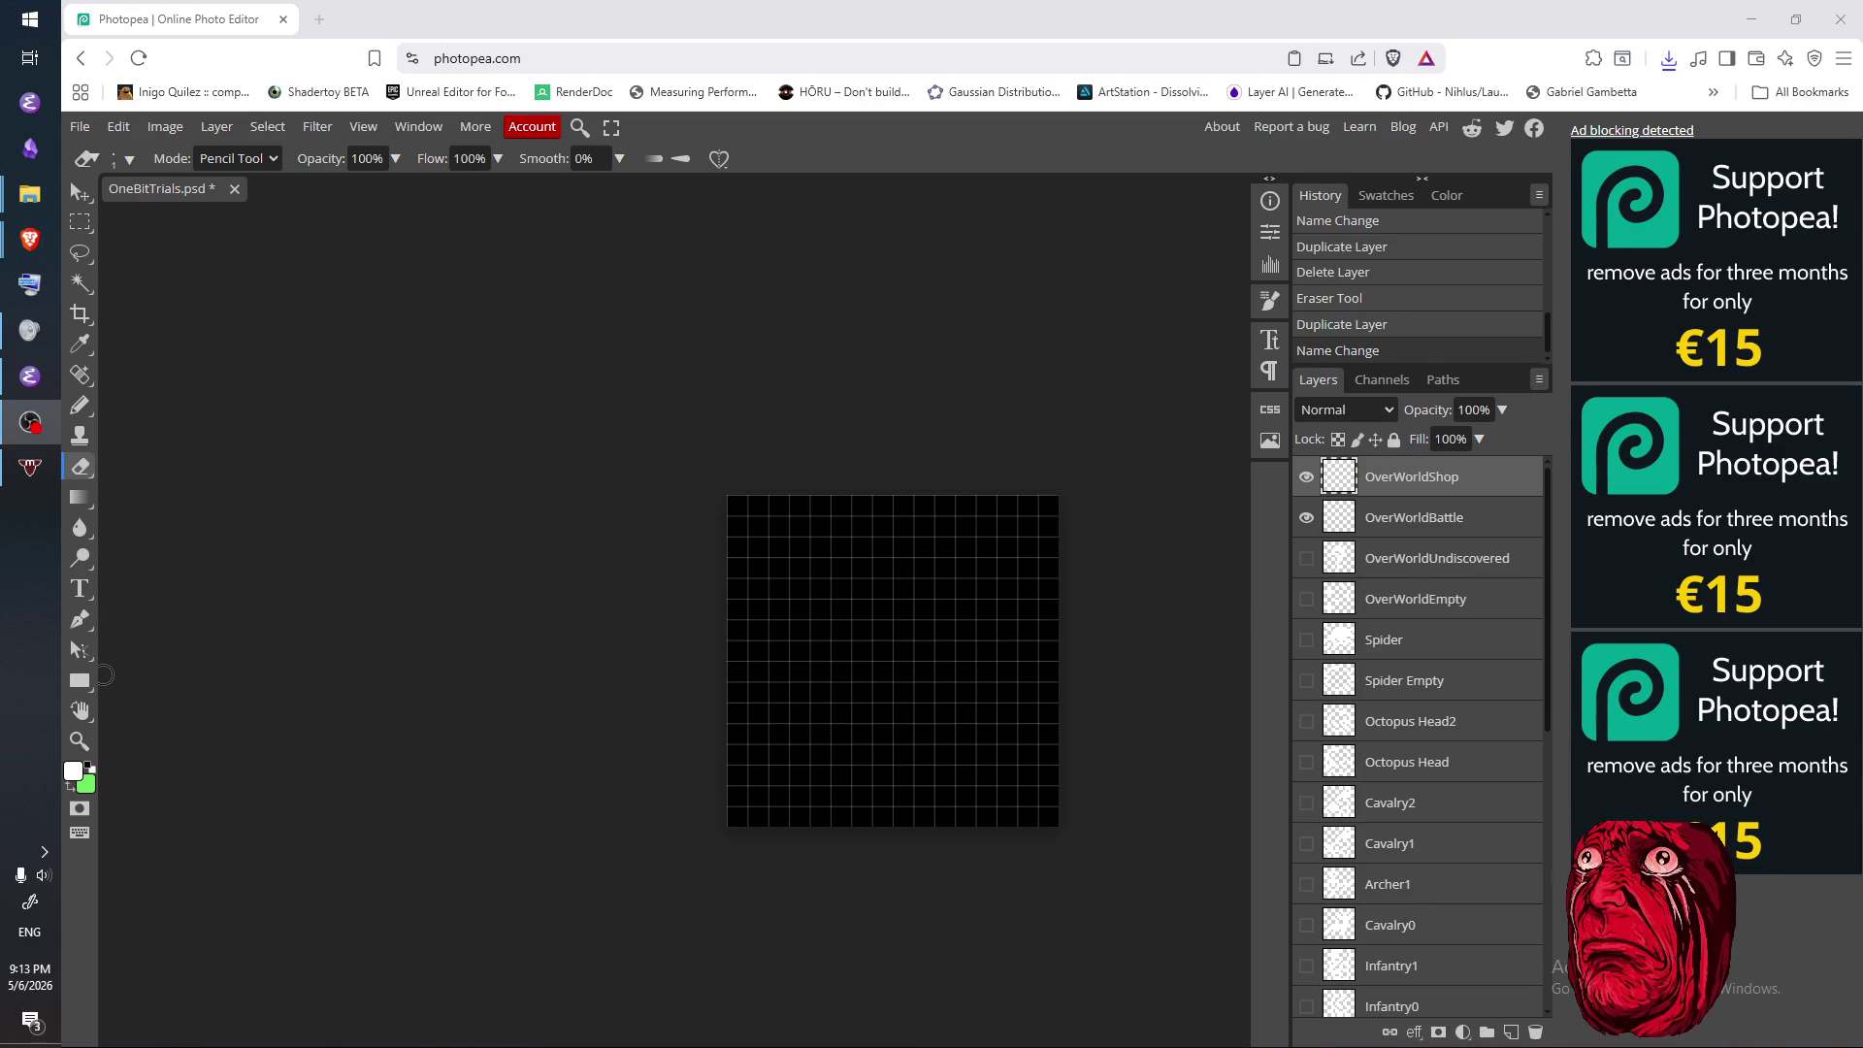
# - Duplicate again, name the copy OverWorldBoss, and hide the Shop and Boss layers
pyautogui.click(1460, 478)
pyautogui.hotkey('ctrl', 'j')
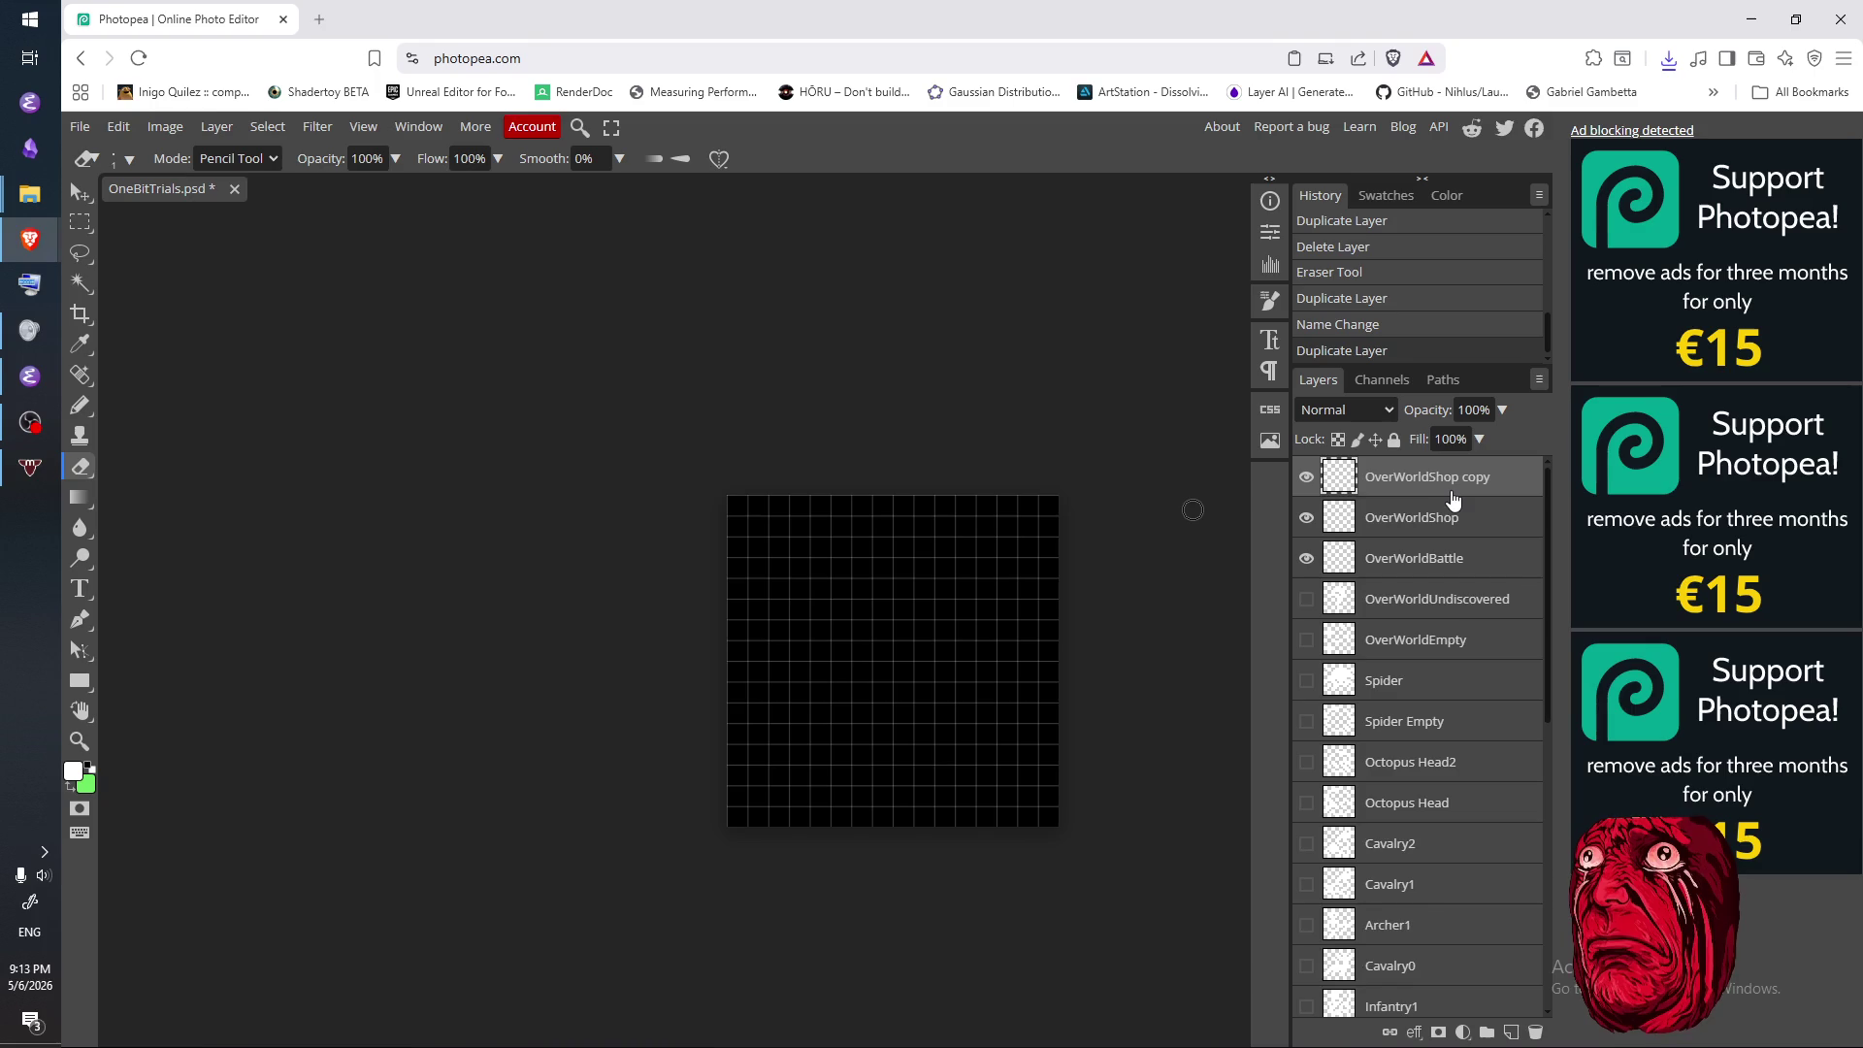
pyautogui.doubleClick(1449, 483)
pyautogui.press('Escape')
pyautogui.doubleClick(1442, 488)
pyautogui.write('OverWorldSh')
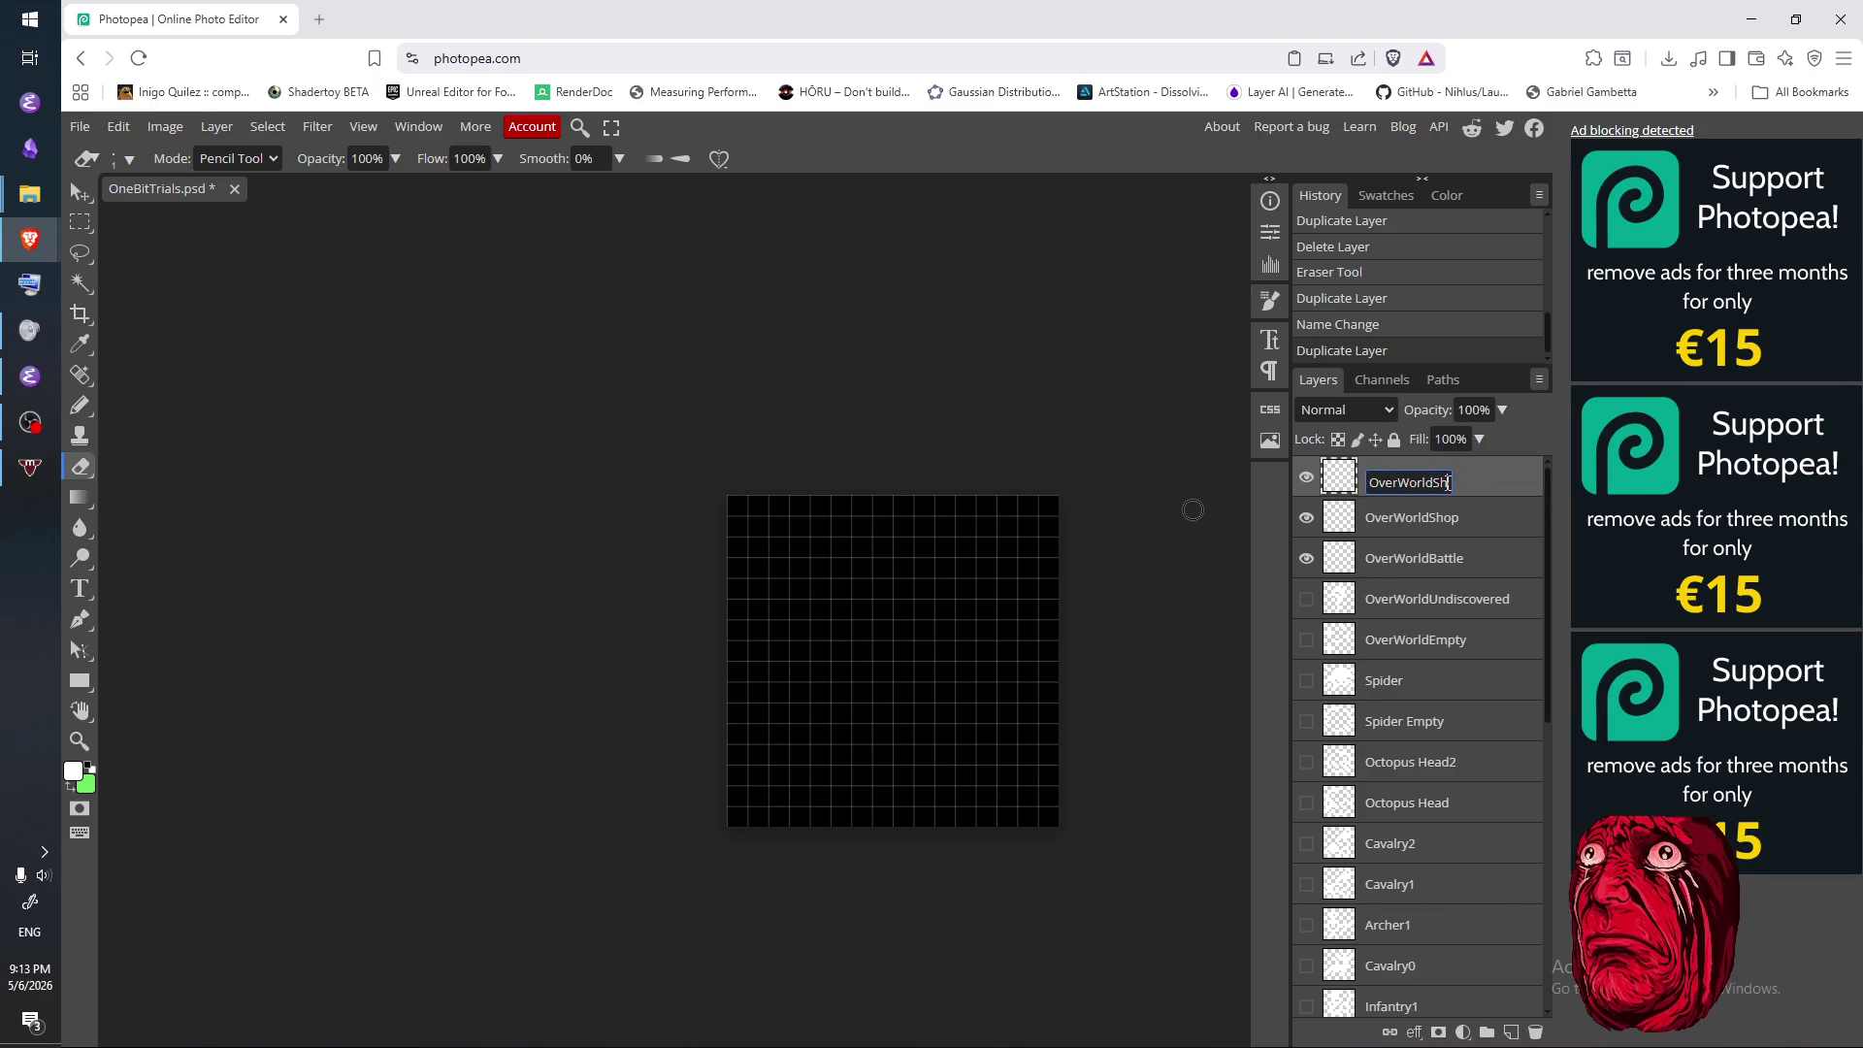
pyautogui.doubleClick(1446, 482)
pyautogui.write('OverWorldBoss')
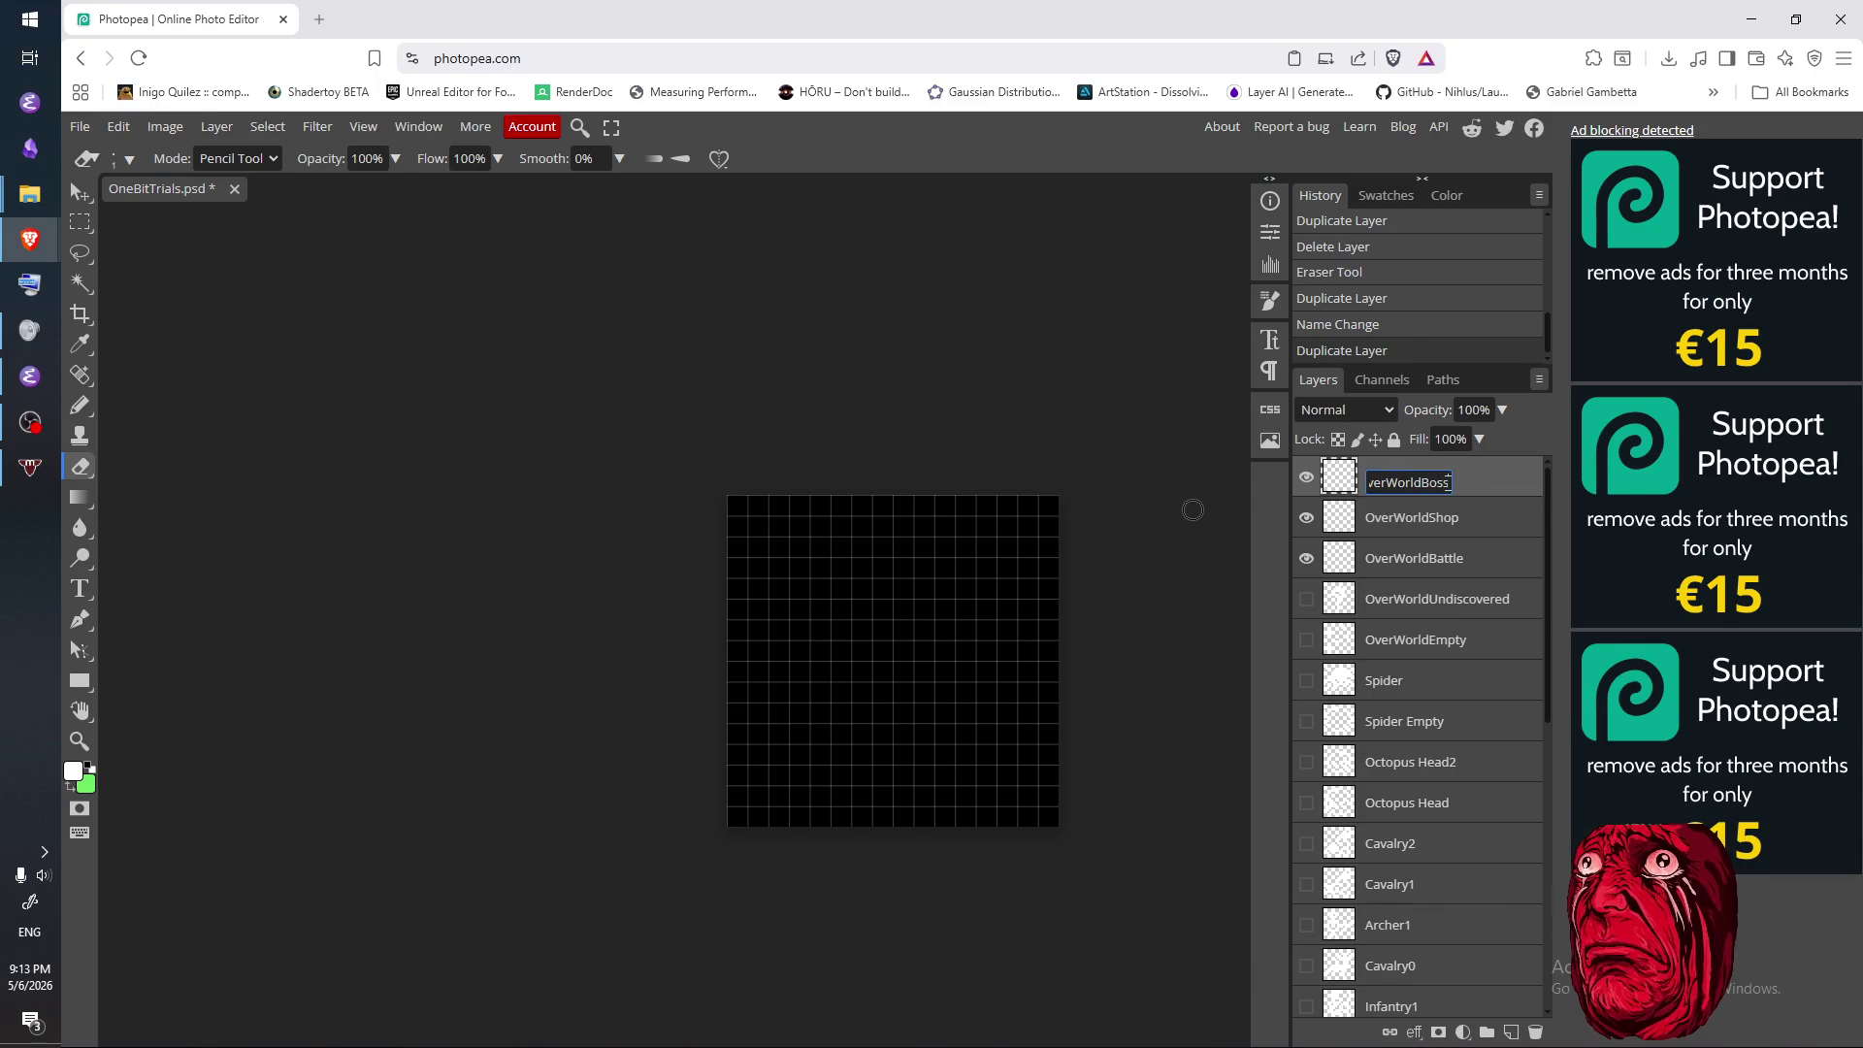
pyautogui.press('Return')
pyautogui.click(1381, 534)
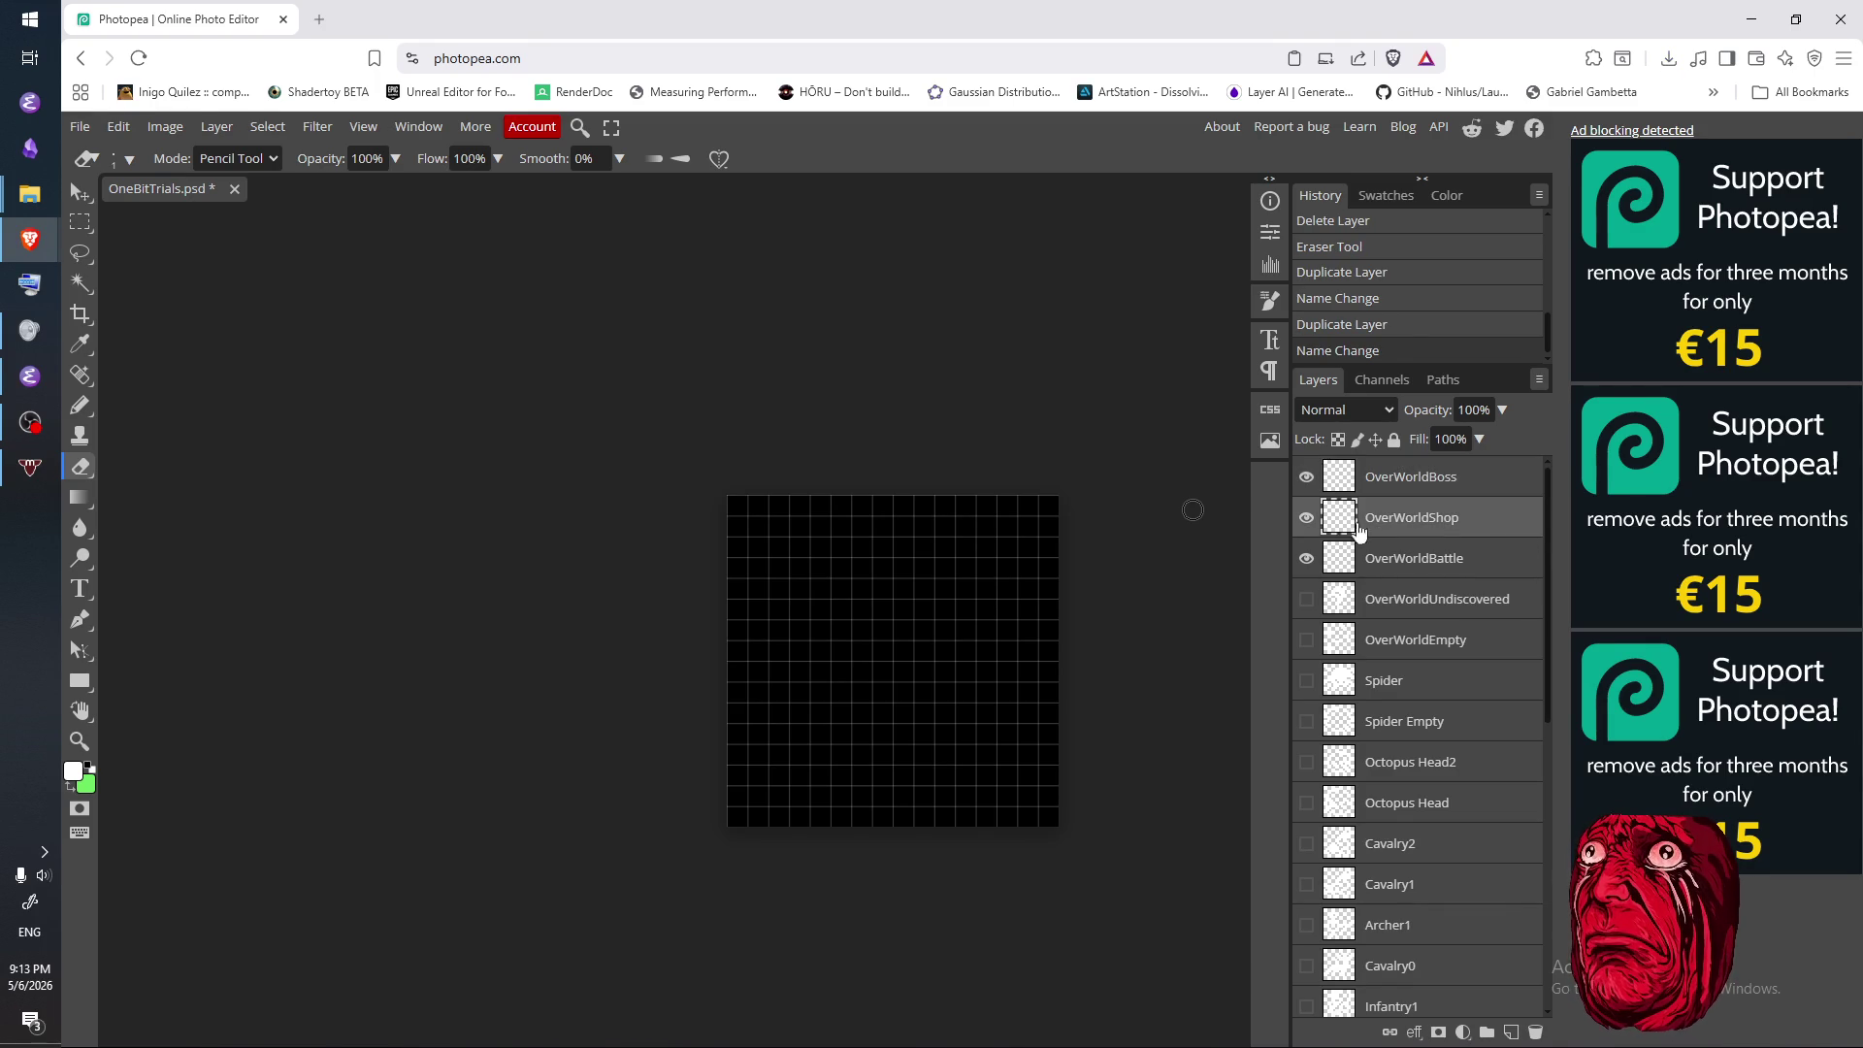
pyautogui.click(1399, 545)
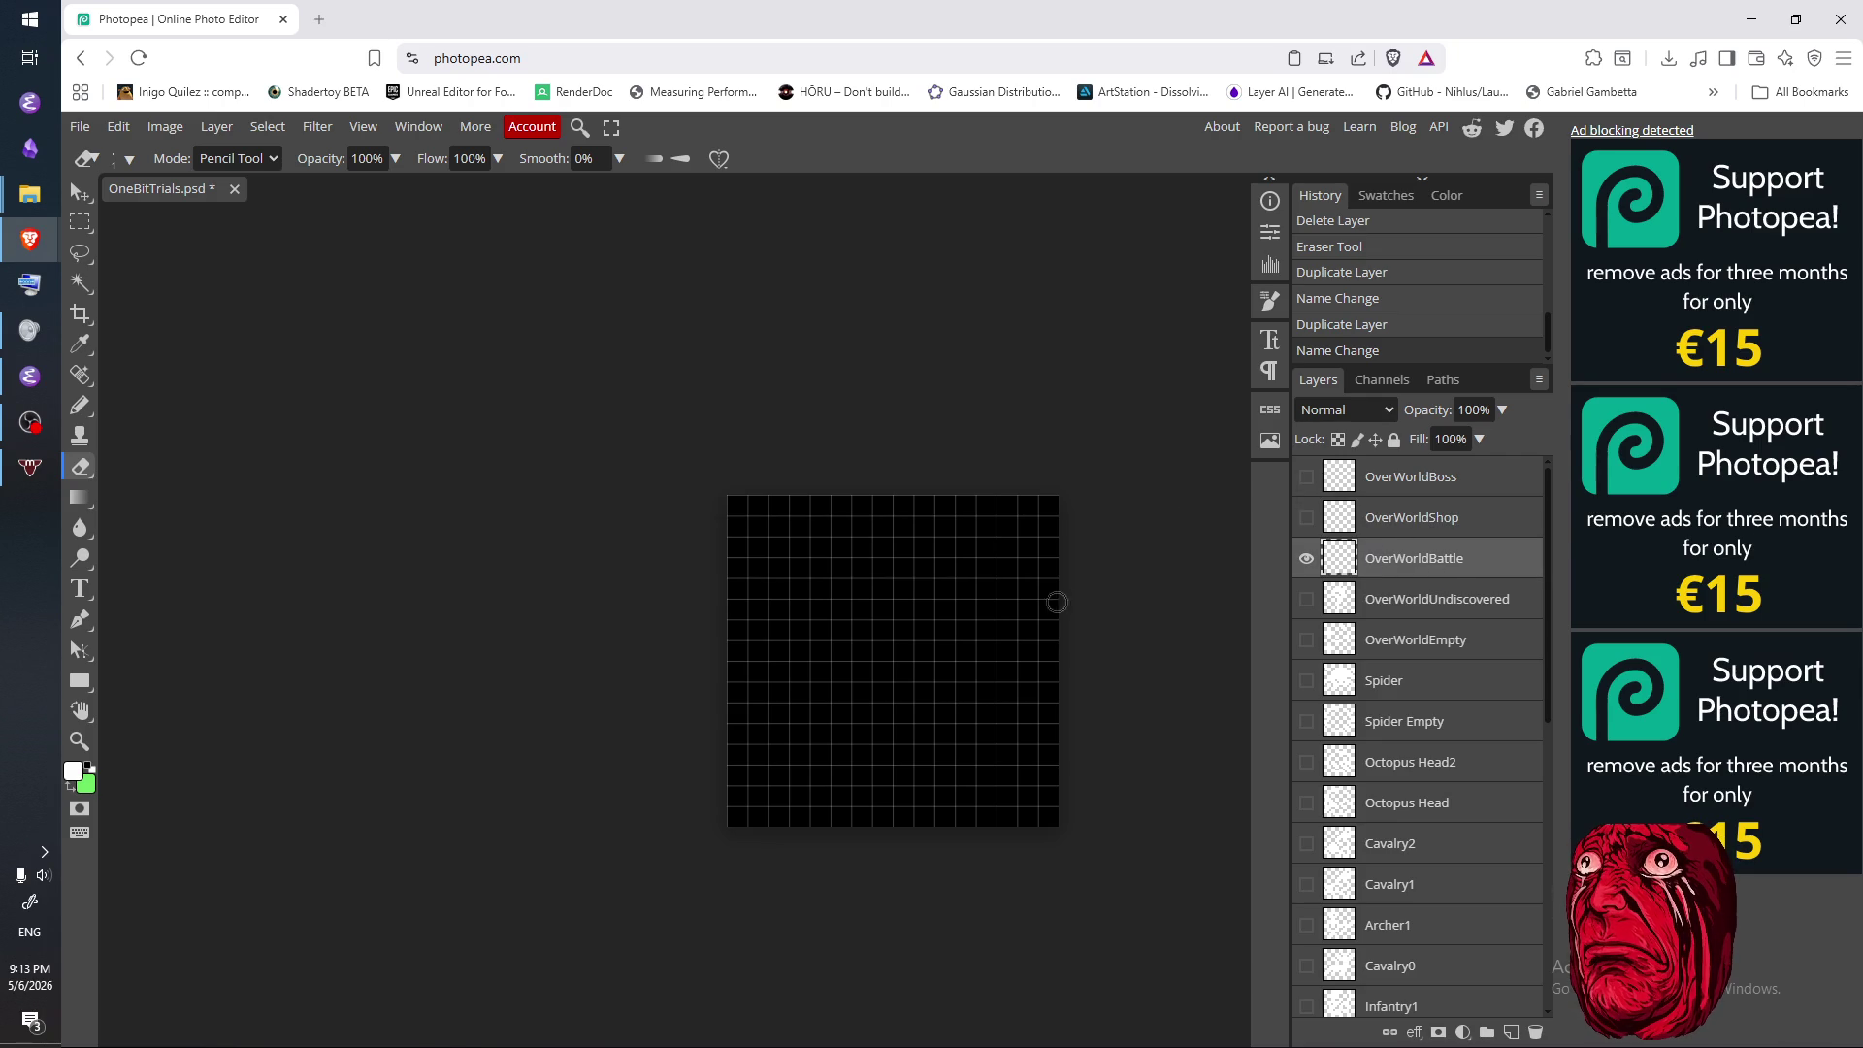
# - Sketch a diagonal white sword blade on the OverWorldBattle tile, then erase it
pyautogui.press('b')
pyautogui.scroll(1, 921, 737)
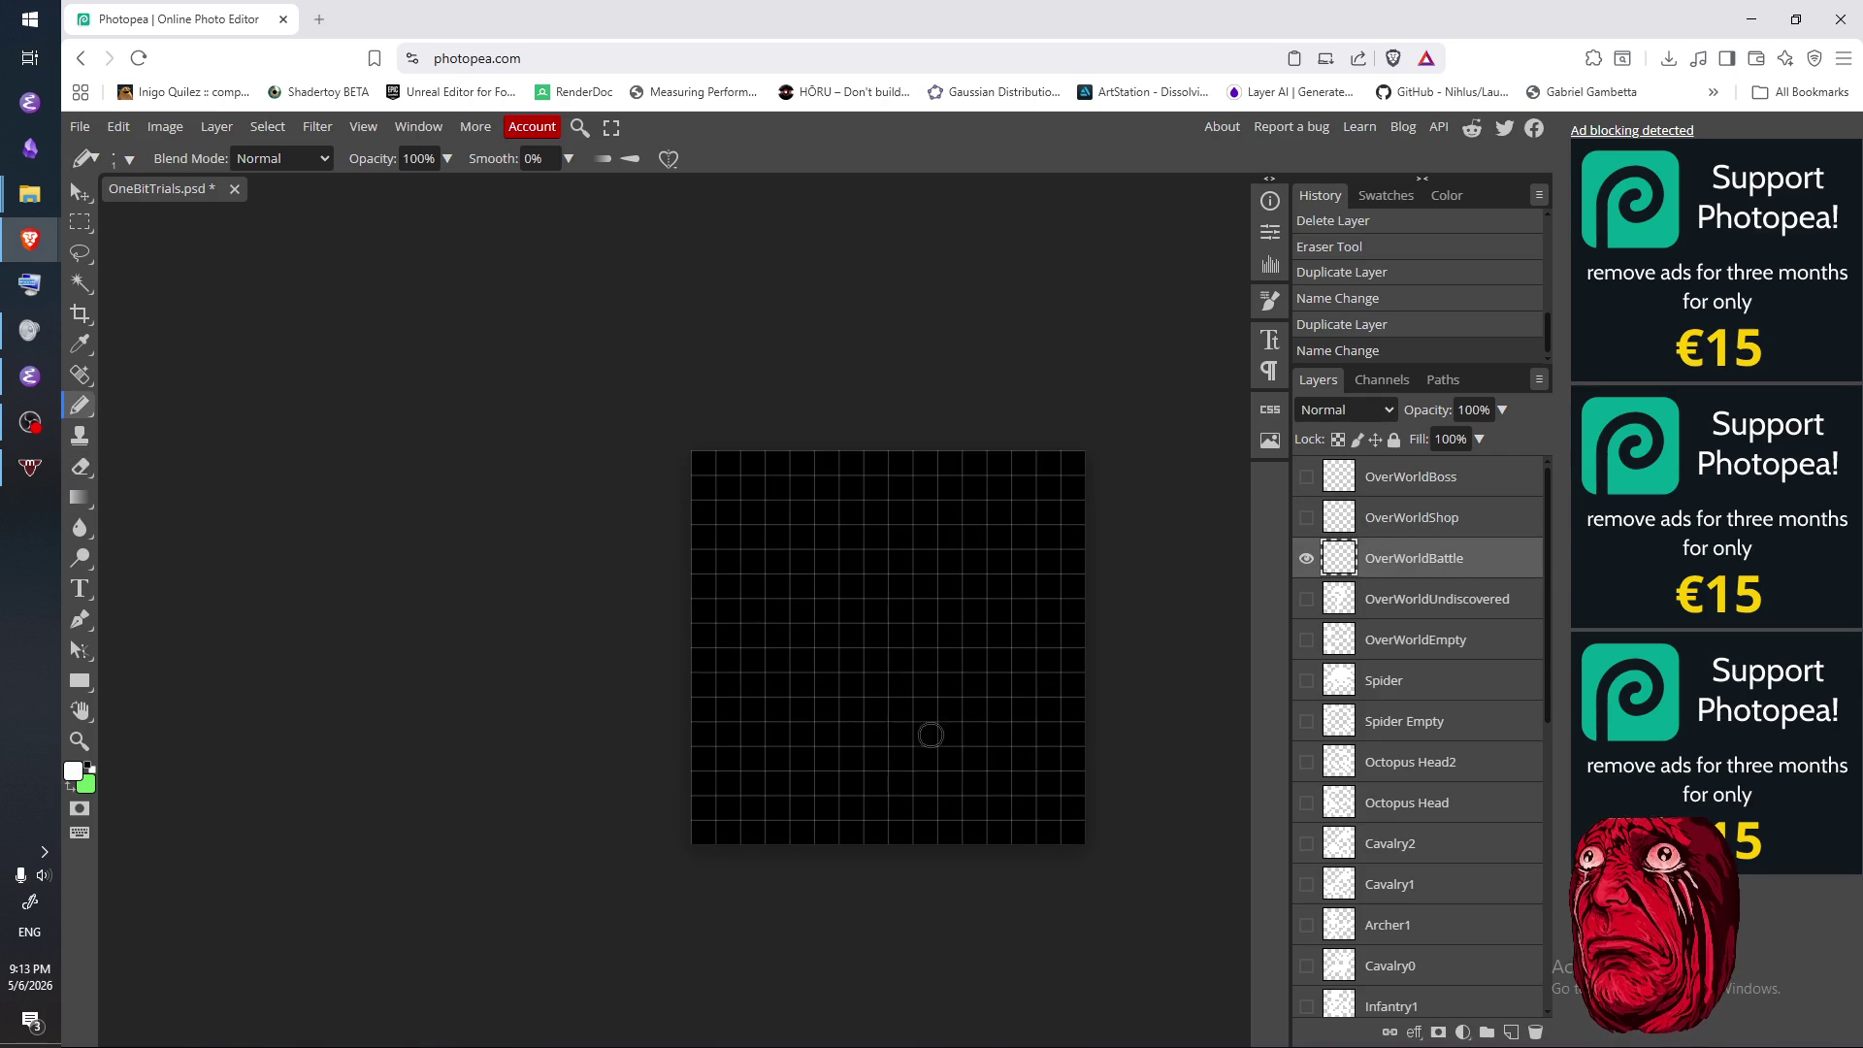
pyautogui.click(781, 745)
pyautogui.moveTo(781, 746); pyautogui.dragTo(997, 529)
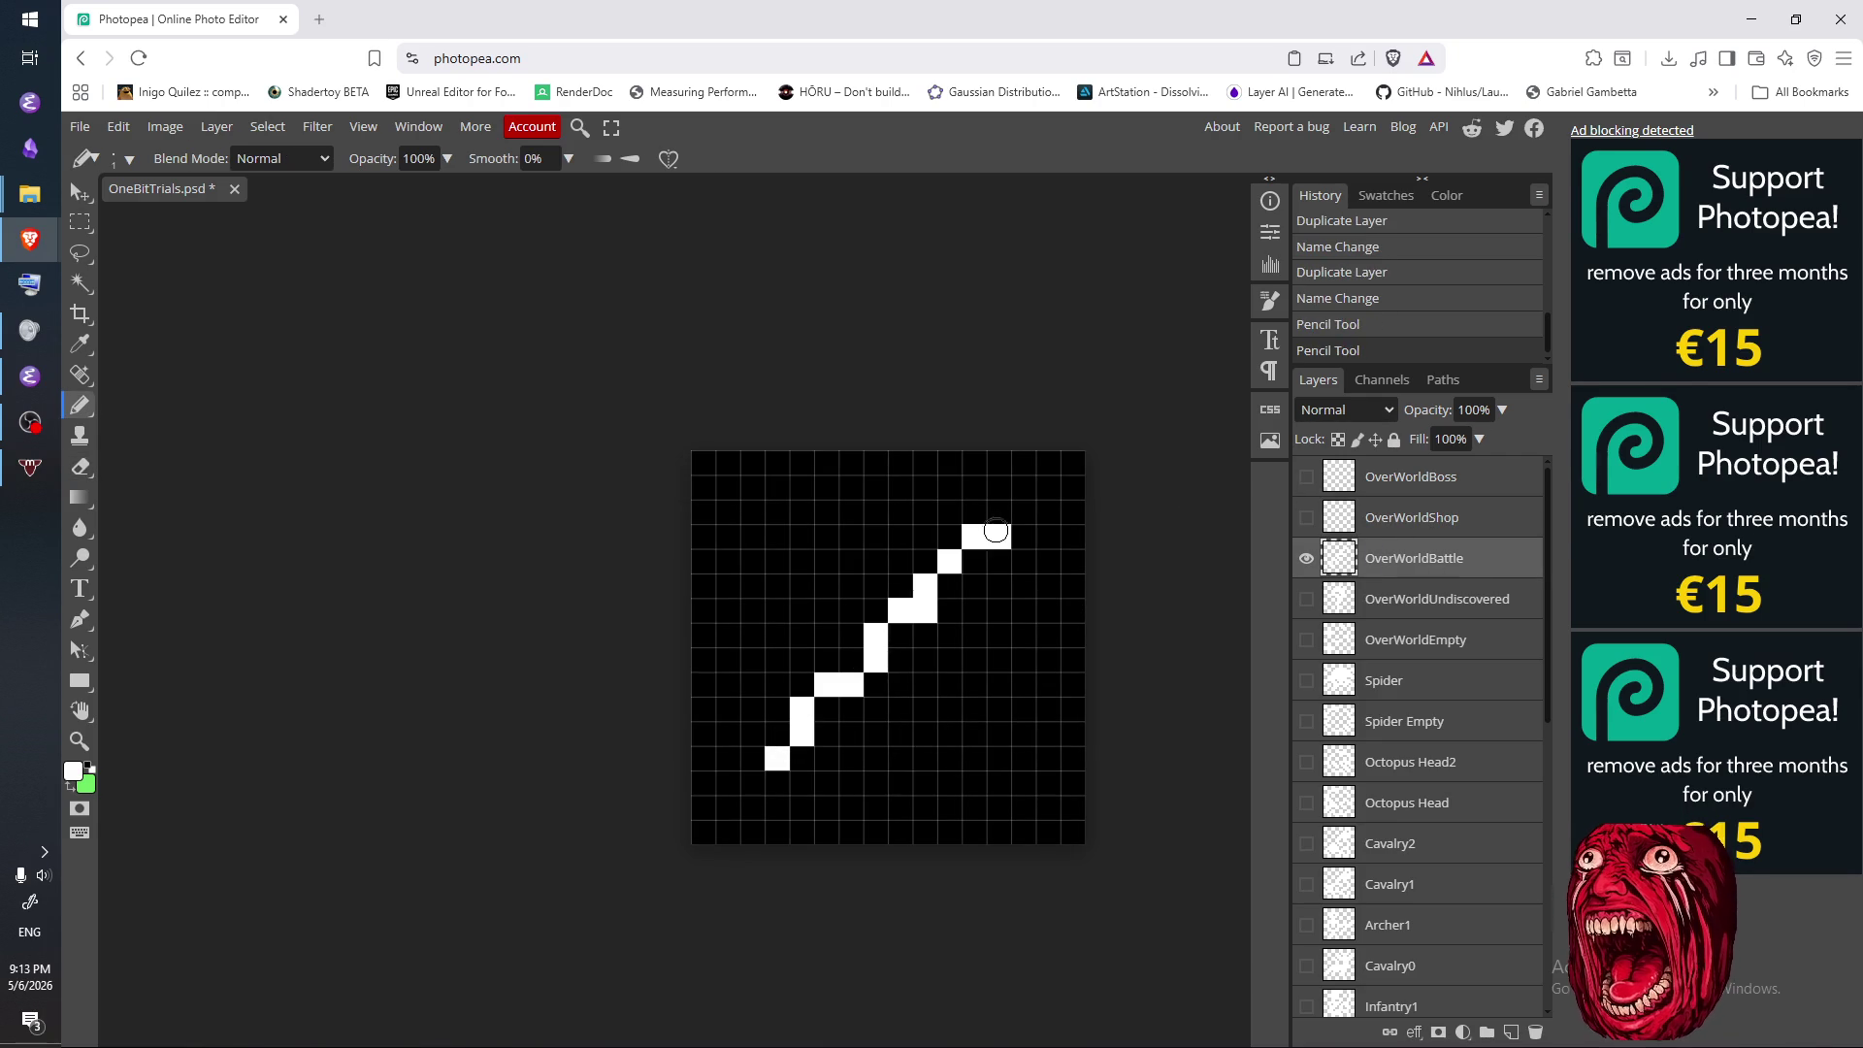
pyautogui.press('e')
pyautogui.moveTo(777, 758)
pyautogui.mouseDown()
pyautogui.moveTo(937, 573)
pyautogui.moveTo(805, 703)
pyautogui.mouseUp()
pyautogui.moveTo(965, 590); pyautogui.dragTo(964, 556)
# - Draw two vertical white sword blades side by side on the battle tile
pyautogui.press('b')
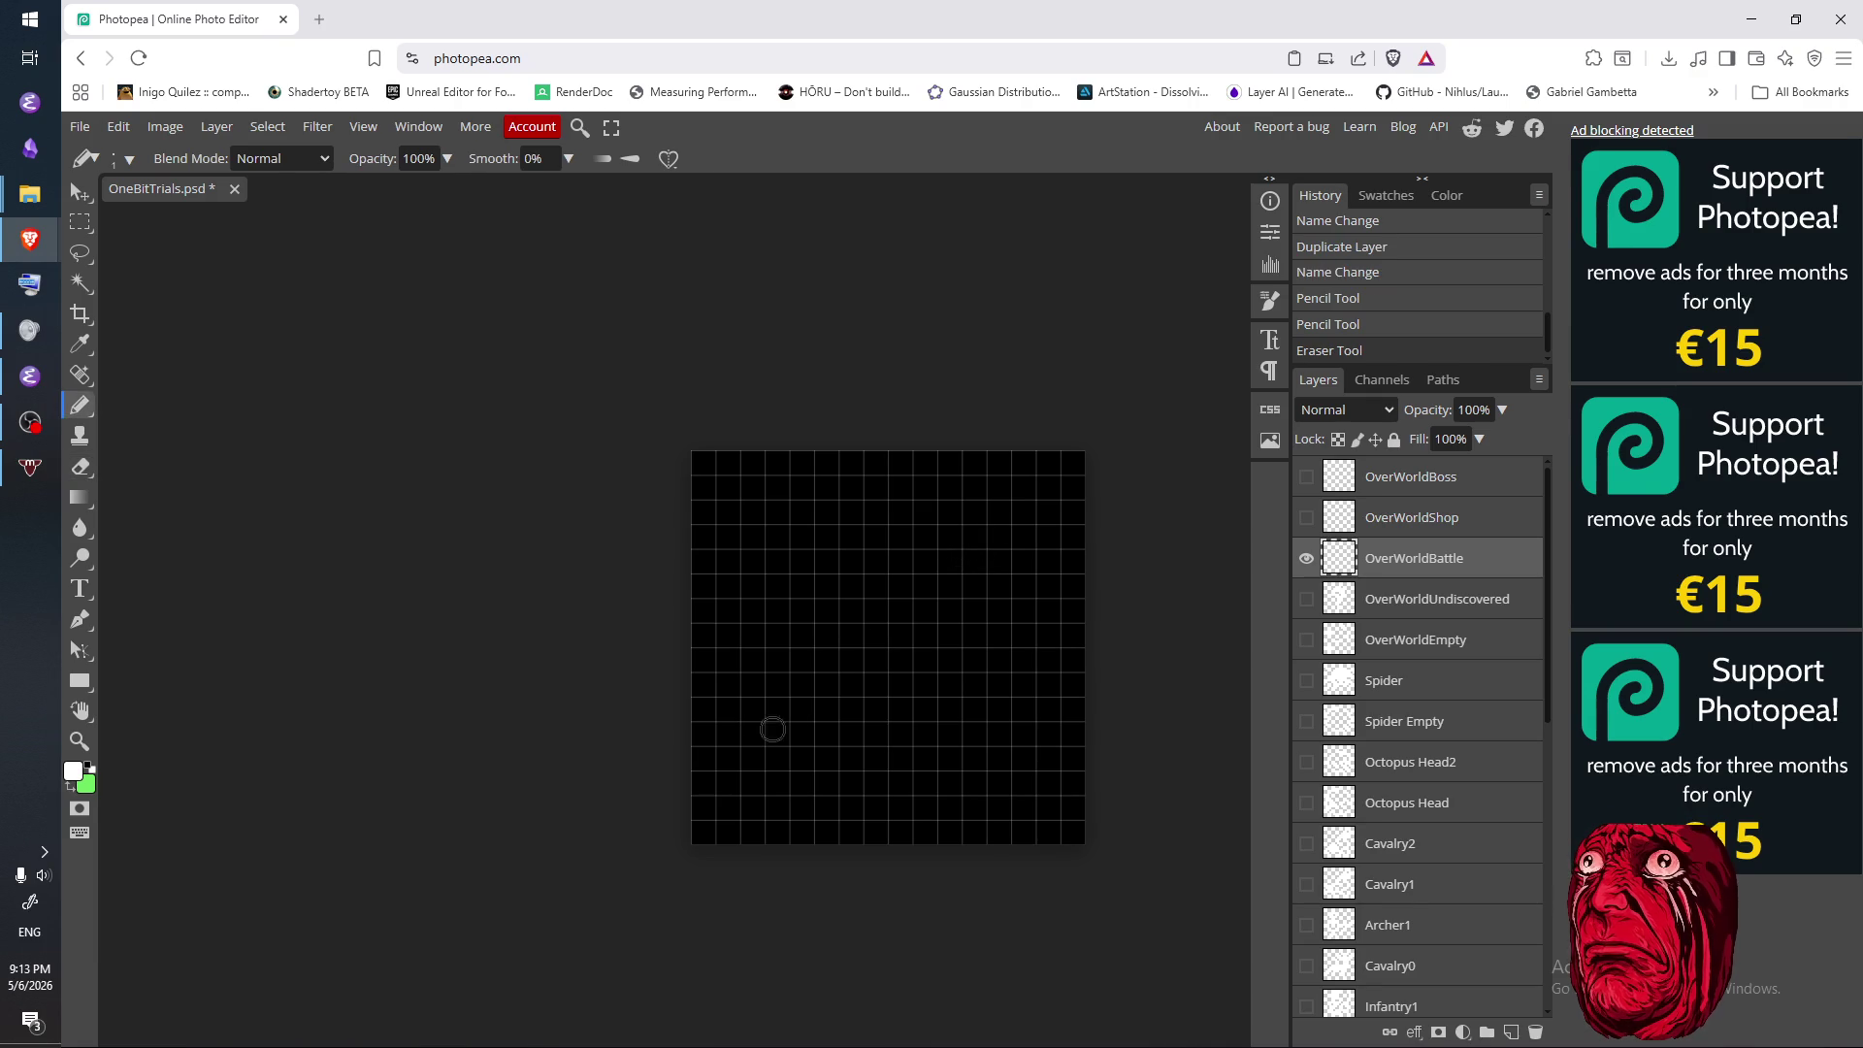
pyautogui.moveTo(825, 569)
pyautogui.mouseDown()
pyautogui.moveTo(826, 713)
pyautogui.moveTo(805, 762)
pyautogui.moveTo(884, 733)
pyautogui.moveTo(827, 777)
pyautogui.mouseUp()
pyautogui.press('e')
pyautogui.press('b')
pyautogui.click(827, 777)
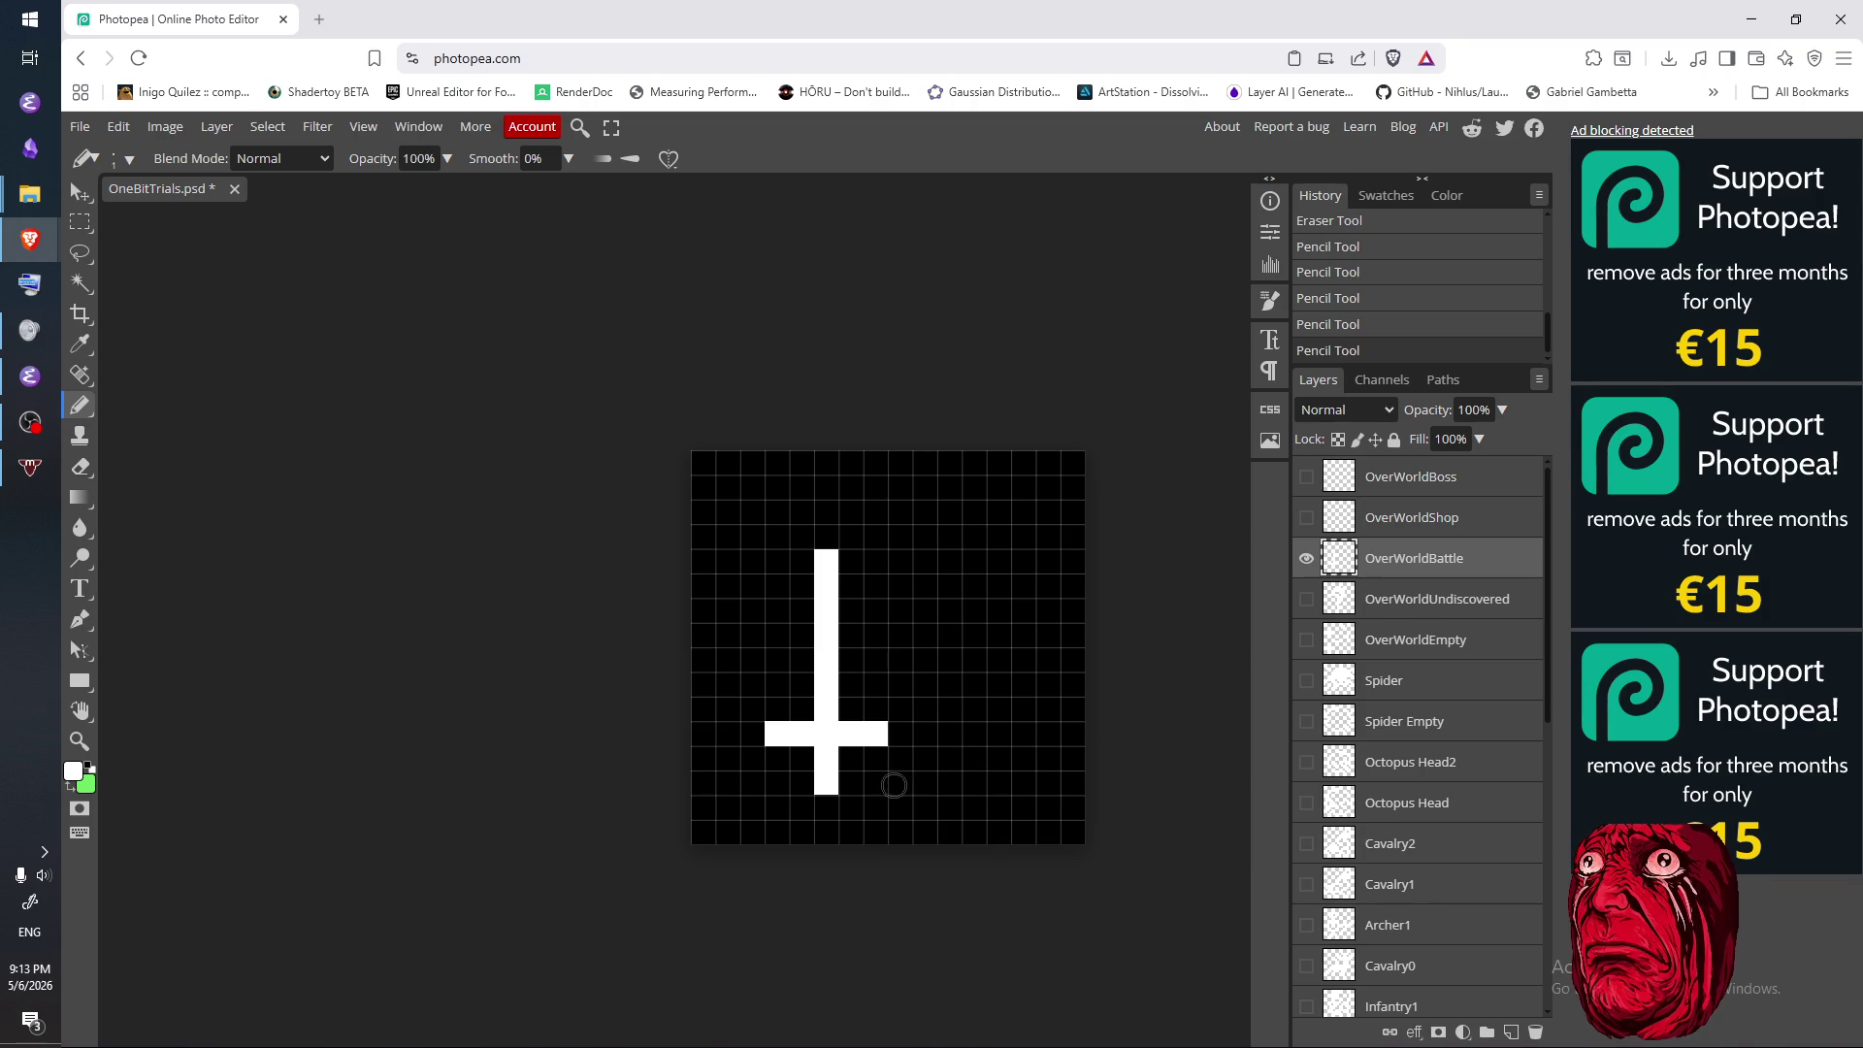
pyautogui.moveTo(967, 564)
pyautogui.mouseDown()
pyautogui.moveTo(960, 780)
pyautogui.moveTo(956, 747)
pyautogui.moveTo(972, 741)
pyautogui.moveTo(976, 771)
pyautogui.mouseUp()
pyautogui.press('e')
pyautogui.press('b')
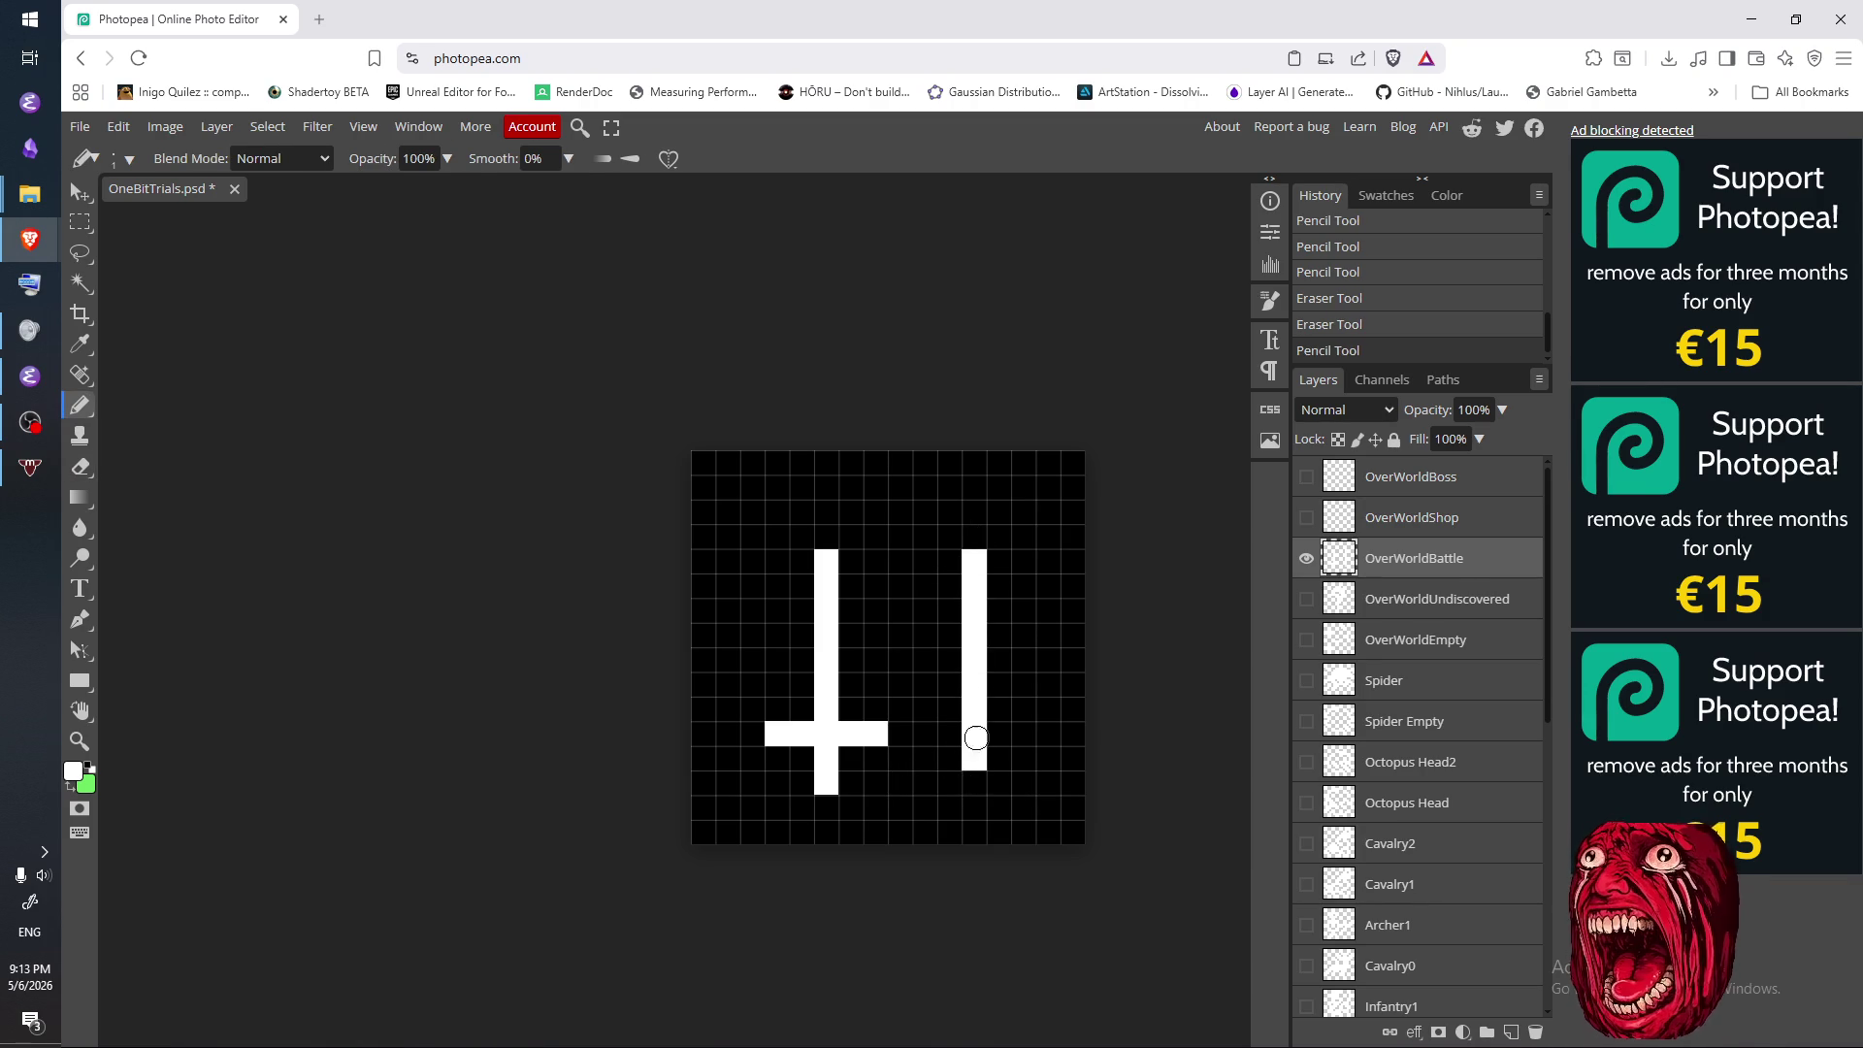
# - Give the right blade a crossguard, redraw it wider, and extend the blade one pixel down
pyautogui.moveTo(925, 585); pyautogui.dragTo(999, 585)
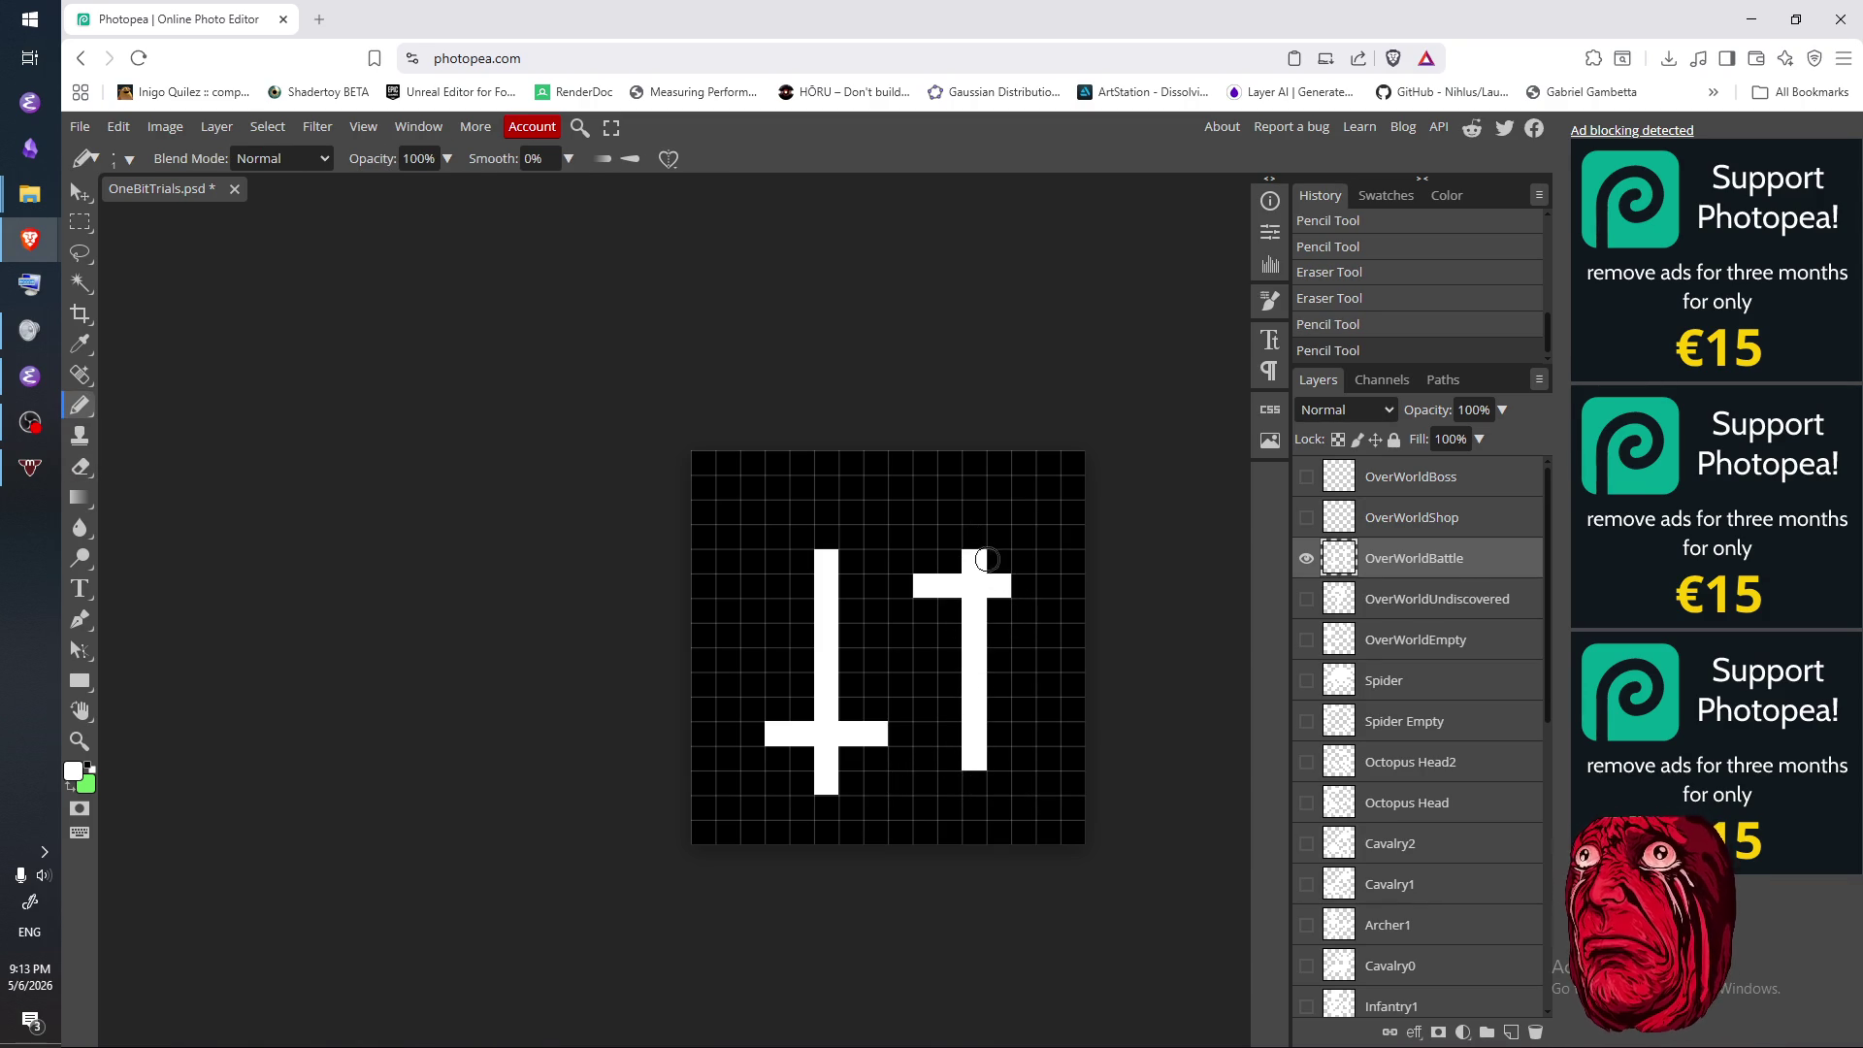
pyautogui.press('e')
pyautogui.click(925, 585)
pyautogui.click(949, 585)
pyautogui.click(993, 583)
pyautogui.press('b')
pyautogui.moveTo(925, 609); pyautogui.dragTo(1028, 610)
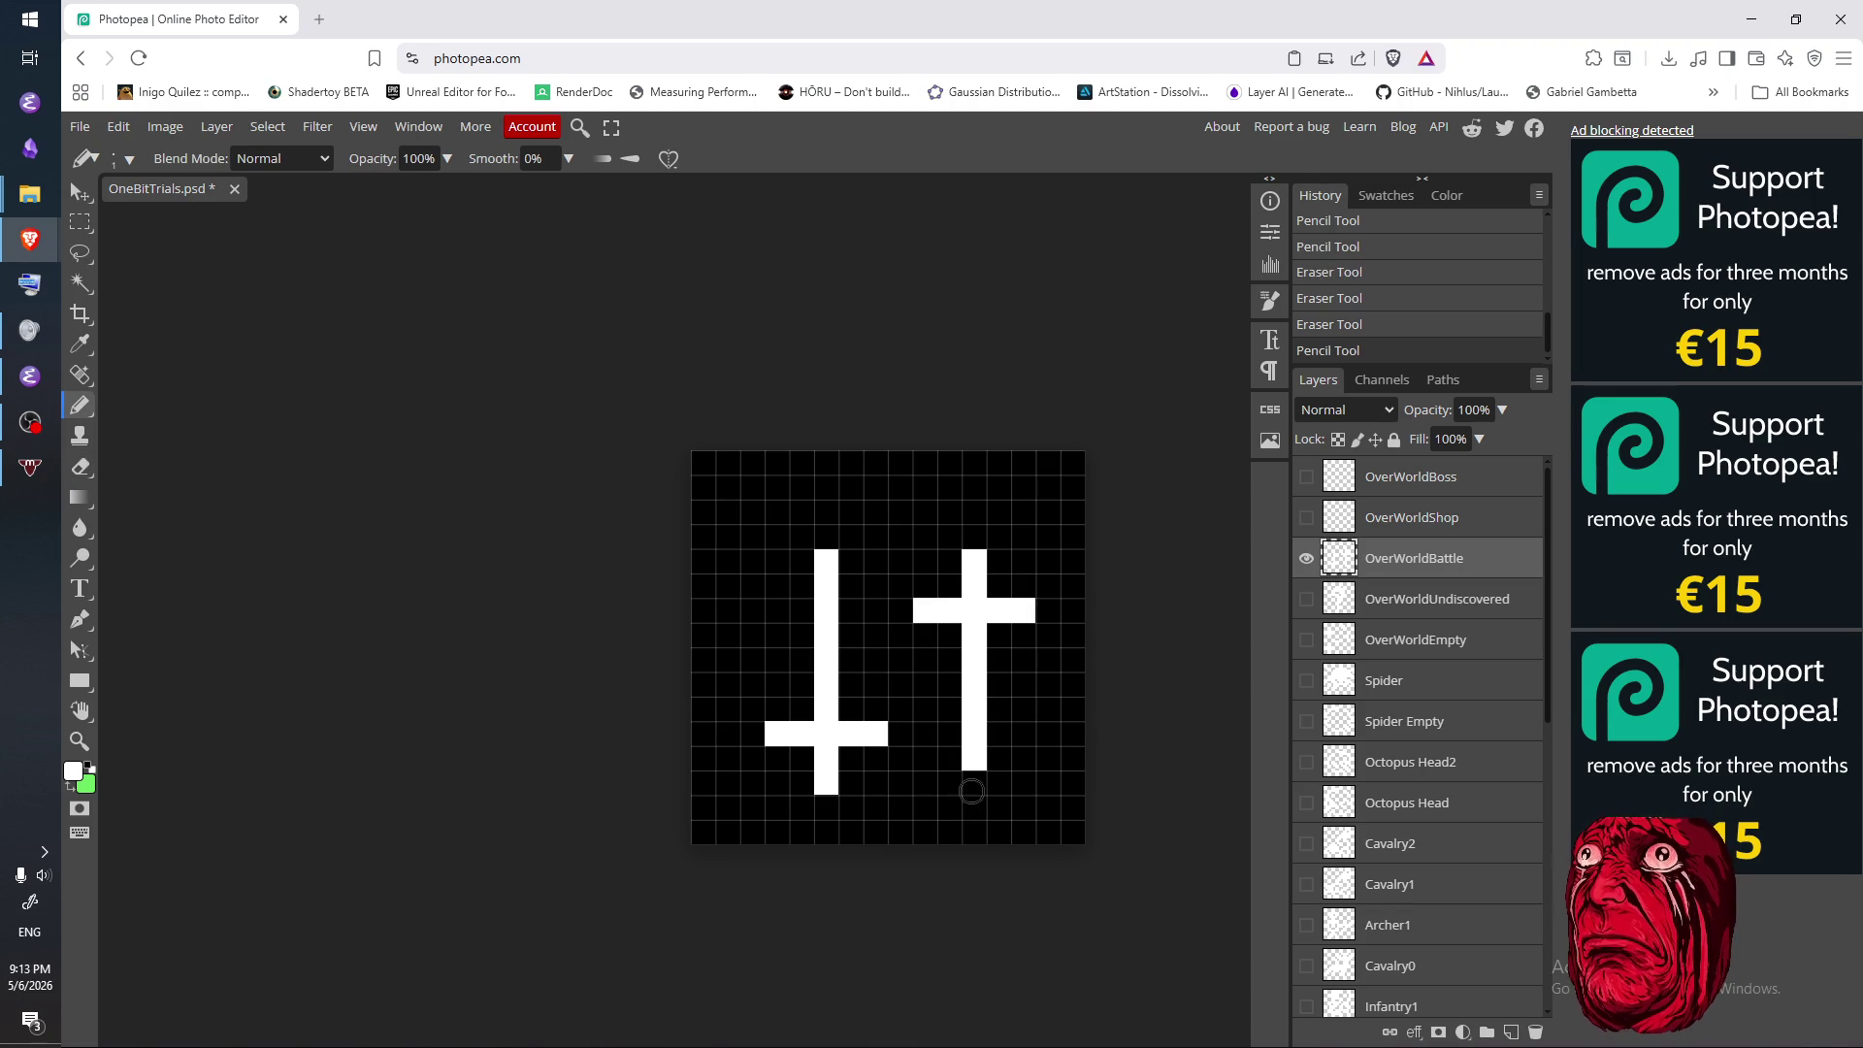
pyautogui.click(971, 791)
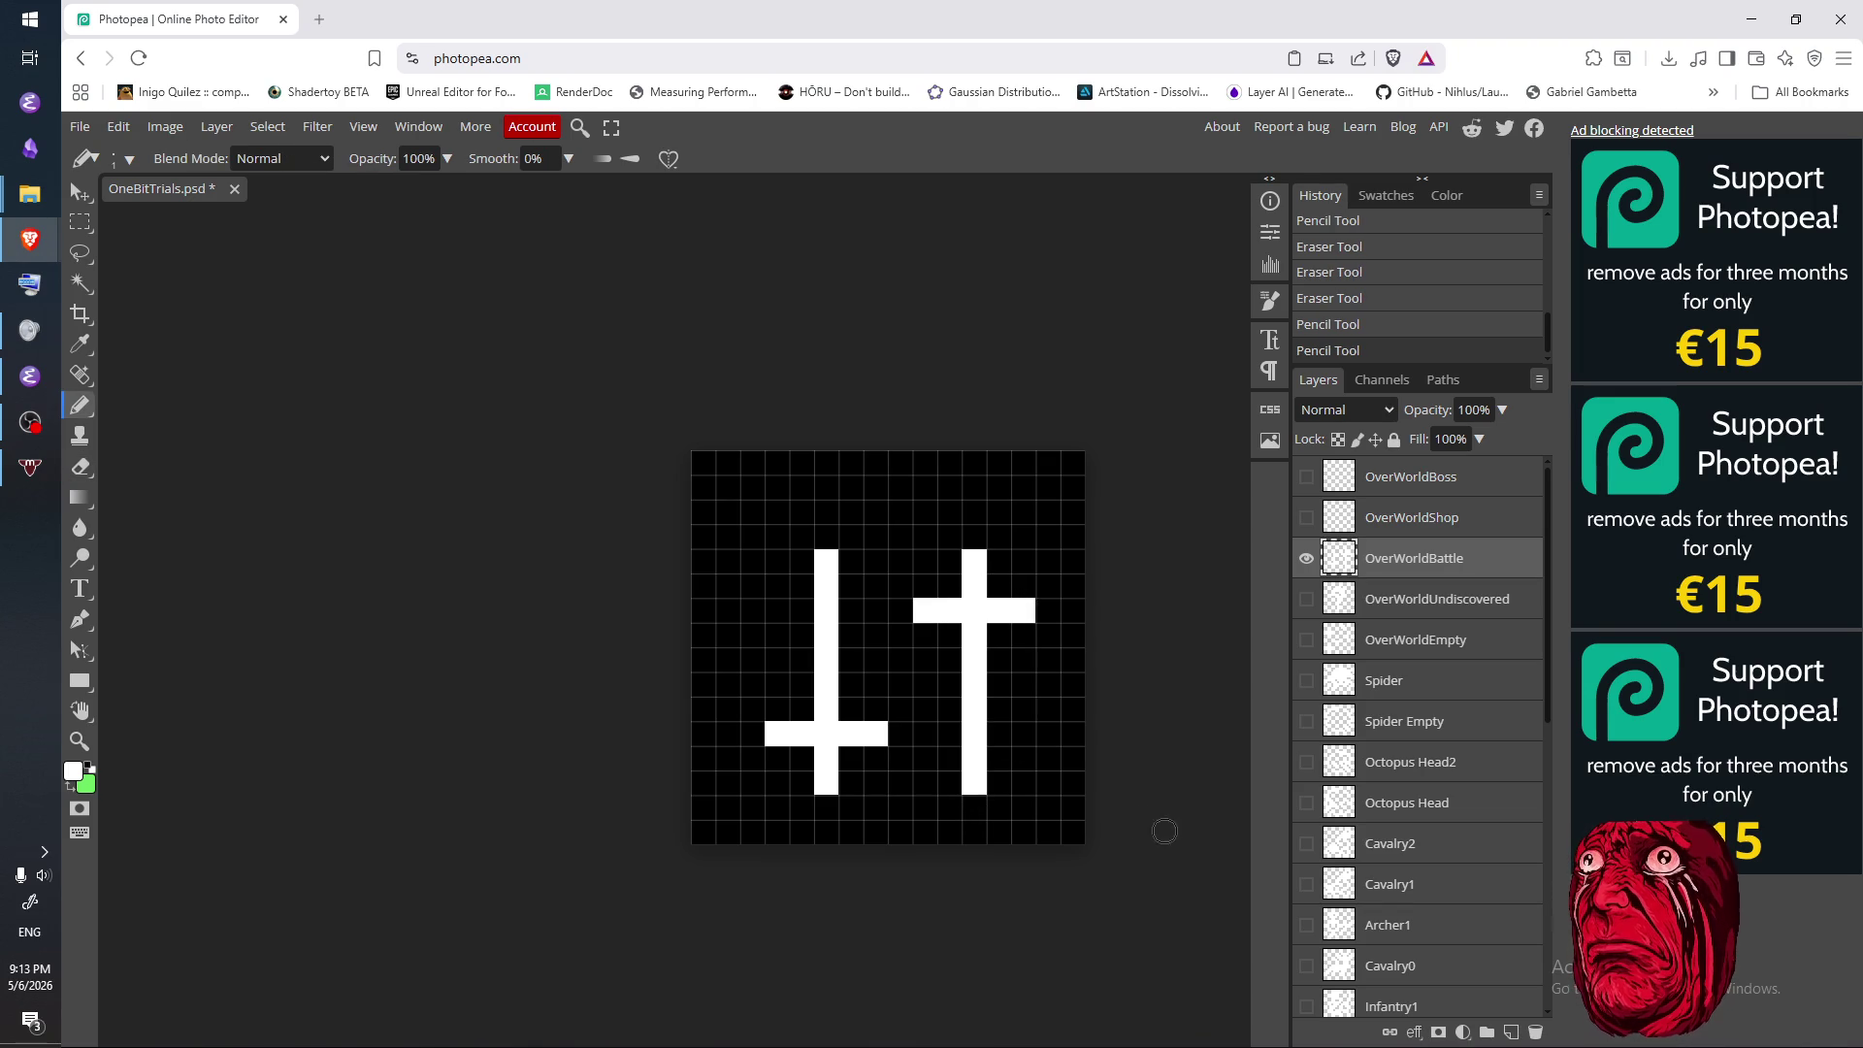
# - Erase the left and right cross shapes, leaving the 16 px tile fully black
pyautogui.press('e')
pyautogui.press('b')
pyautogui.press('e')
pyautogui.moveTo(825, 563)
pyautogui.mouseDown()
pyautogui.moveTo(786, 678)
pyautogui.moveTo(806, 747)
pyautogui.moveTo(779, 732)
pyautogui.moveTo(1010, 572)
pyautogui.moveTo(973, 573)
pyautogui.moveTo(960, 644)
pyautogui.moveTo(987, 790)
pyautogui.moveTo(915, 615)
pyautogui.mouseUp()
pyautogui.click(972, 679)
pyautogui.press('b')
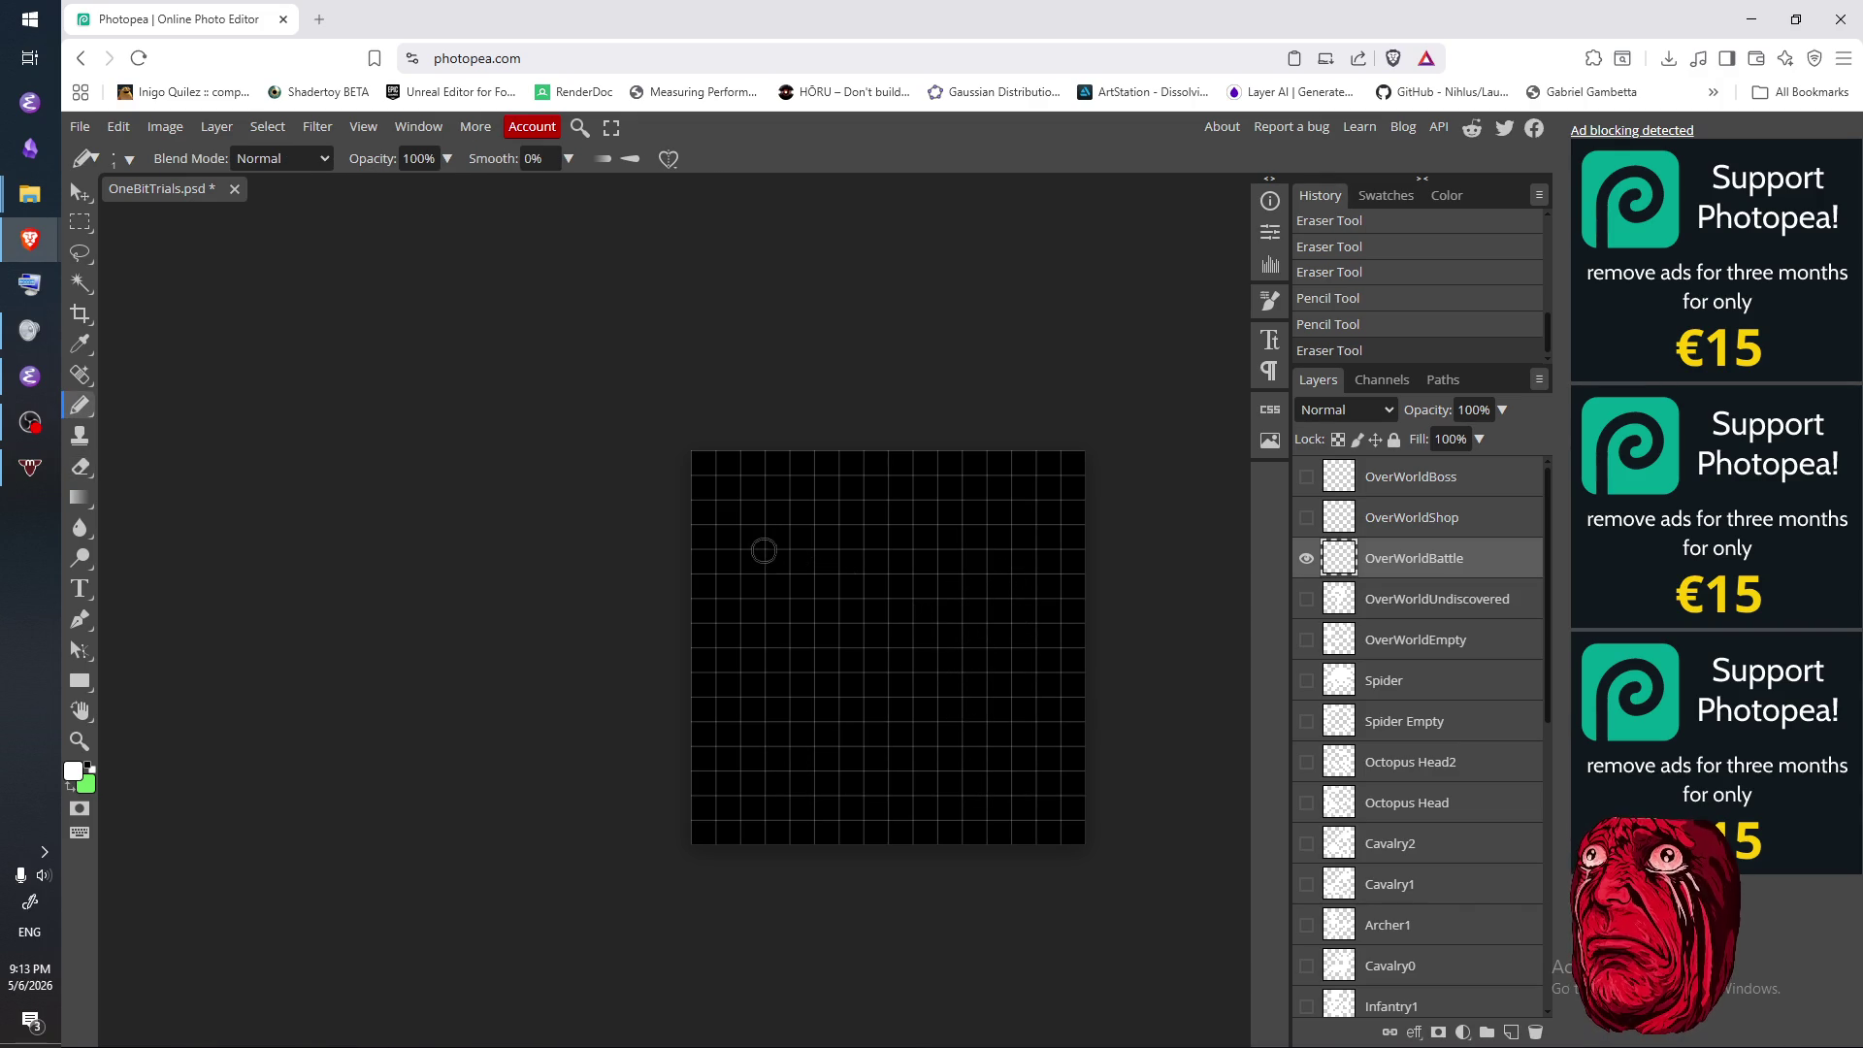
pyautogui.click(774, 559)
pyautogui.moveTo(791, 574); pyautogui.dragTo(999, 782)
pyautogui.click(844, 621)
pyautogui.press('e')
pyautogui.press('b')
pyautogui.moveTo(1013, 554)
pyautogui.mouseDown()
pyautogui.moveTo(802, 757)
pyautogui.moveTo(776, 756)
pyautogui.mouseUp()
pyautogui.moveTo(929, 559); pyautogui.dragTo(1030, 666)
pyautogui.moveTo(851, 582); pyautogui.dragTo(825, 587)
pyautogui.moveTo(777, 635)
pyautogui.mouseDown()
pyautogui.moveTo(727, 659)
pyautogui.moveTo(776, 698)
pyautogui.moveTo(844, 636)
pyautogui.moveTo(999, 635)
pyautogui.moveTo(883, 576)
pyautogui.moveTo(950, 621)
pyautogui.moveTo(771, 761)
pyautogui.moveTo(909, 714)
pyautogui.moveTo(885, 653)
pyautogui.moveTo(999, 782)
pyautogui.mouseUp()
pyautogui.press('e')
pyautogui.moveTo(932, 701); pyautogui.dragTo(1018, 669)
pyautogui.press('b')
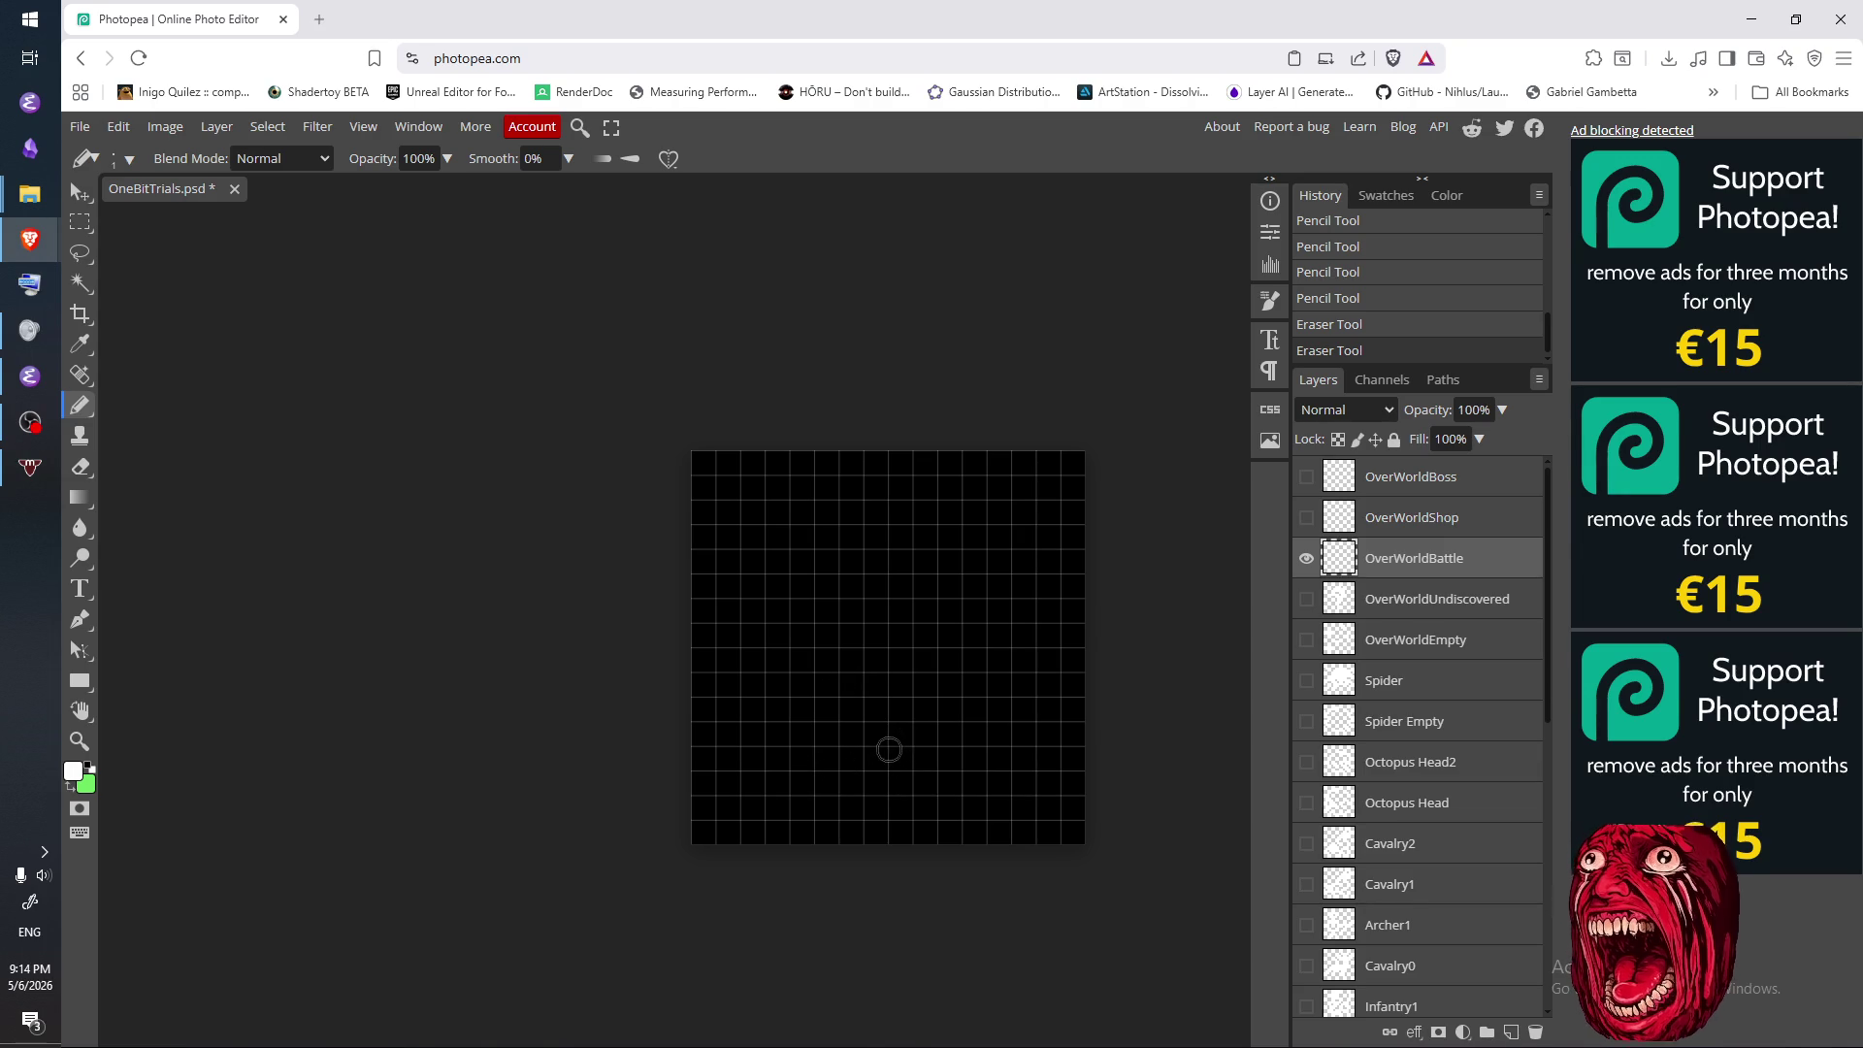
pyautogui.click(776, 782)
pyautogui.click(801, 782)
pyautogui.press('e')
pyautogui.click(802, 782)
pyautogui.press('b')
pyautogui.click(775, 758)
pyautogui.click(751, 734)
pyautogui.press('e')
pyautogui.click(776, 758)
pyautogui.press('b')
pyautogui.click(824, 782)
pyautogui.click(825, 757)
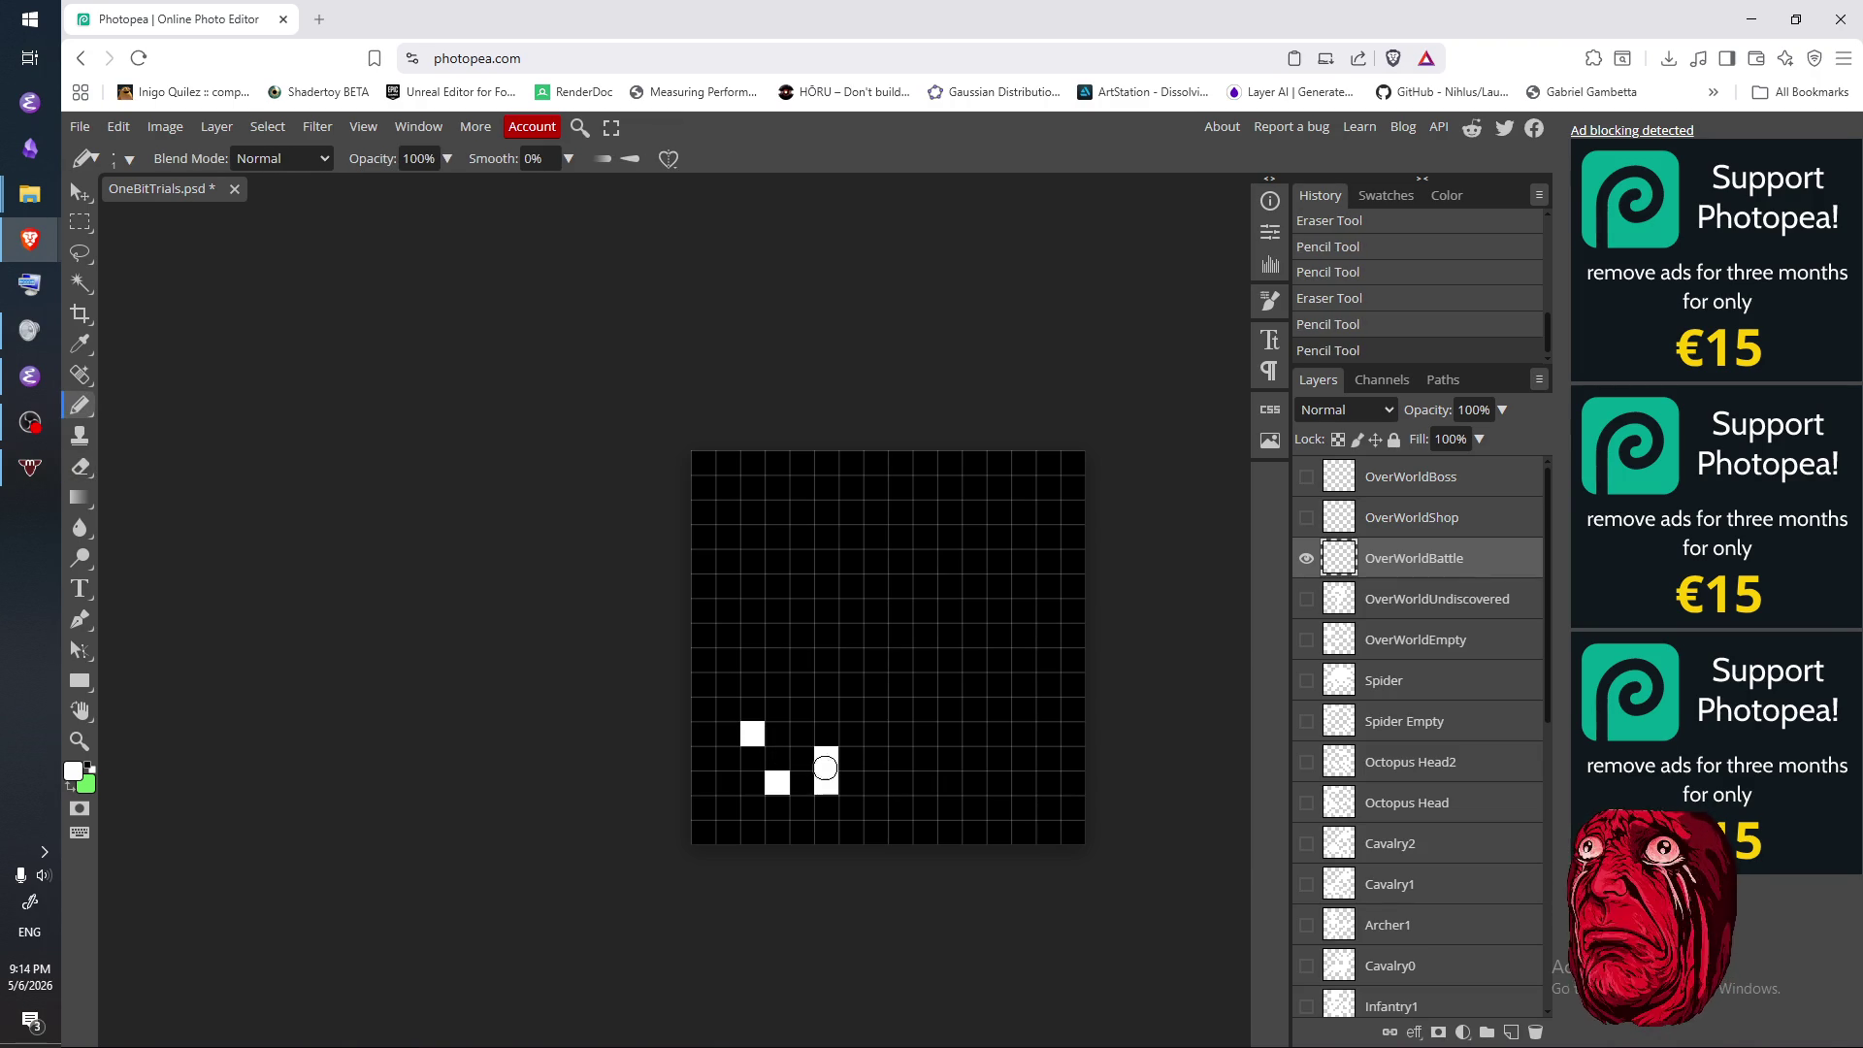
pyautogui.press('e')
pyautogui.moveTo(824, 757); pyautogui.dragTo(823, 782)
pyautogui.press('b')
pyautogui.click(801, 758)
pyautogui.click(813, 759)
pyautogui.press('e')
pyautogui.click(803, 761)
pyautogui.press('b')
pyautogui.click(752, 757)
pyautogui.press('e')
pyautogui.click(752, 758)
pyautogui.press('b')
pyautogui.click(779, 711)
pyautogui.click(776, 757)
pyautogui.press('e')
pyautogui.click(776, 758)
pyautogui.press('b')
pyautogui.click(752, 758)
pyautogui.press('e')
pyautogui.click(805, 761)
pyautogui.press('b')
pyautogui.click(804, 760)
pyautogui.click(826, 734)
pyautogui.click(807, 688)
pyautogui.click(851, 710)
pyautogui.click(876, 685)
pyautogui.click(826, 660)
pyautogui.click(852, 635)
pyautogui.click(899, 660)
pyautogui.click(877, 615)
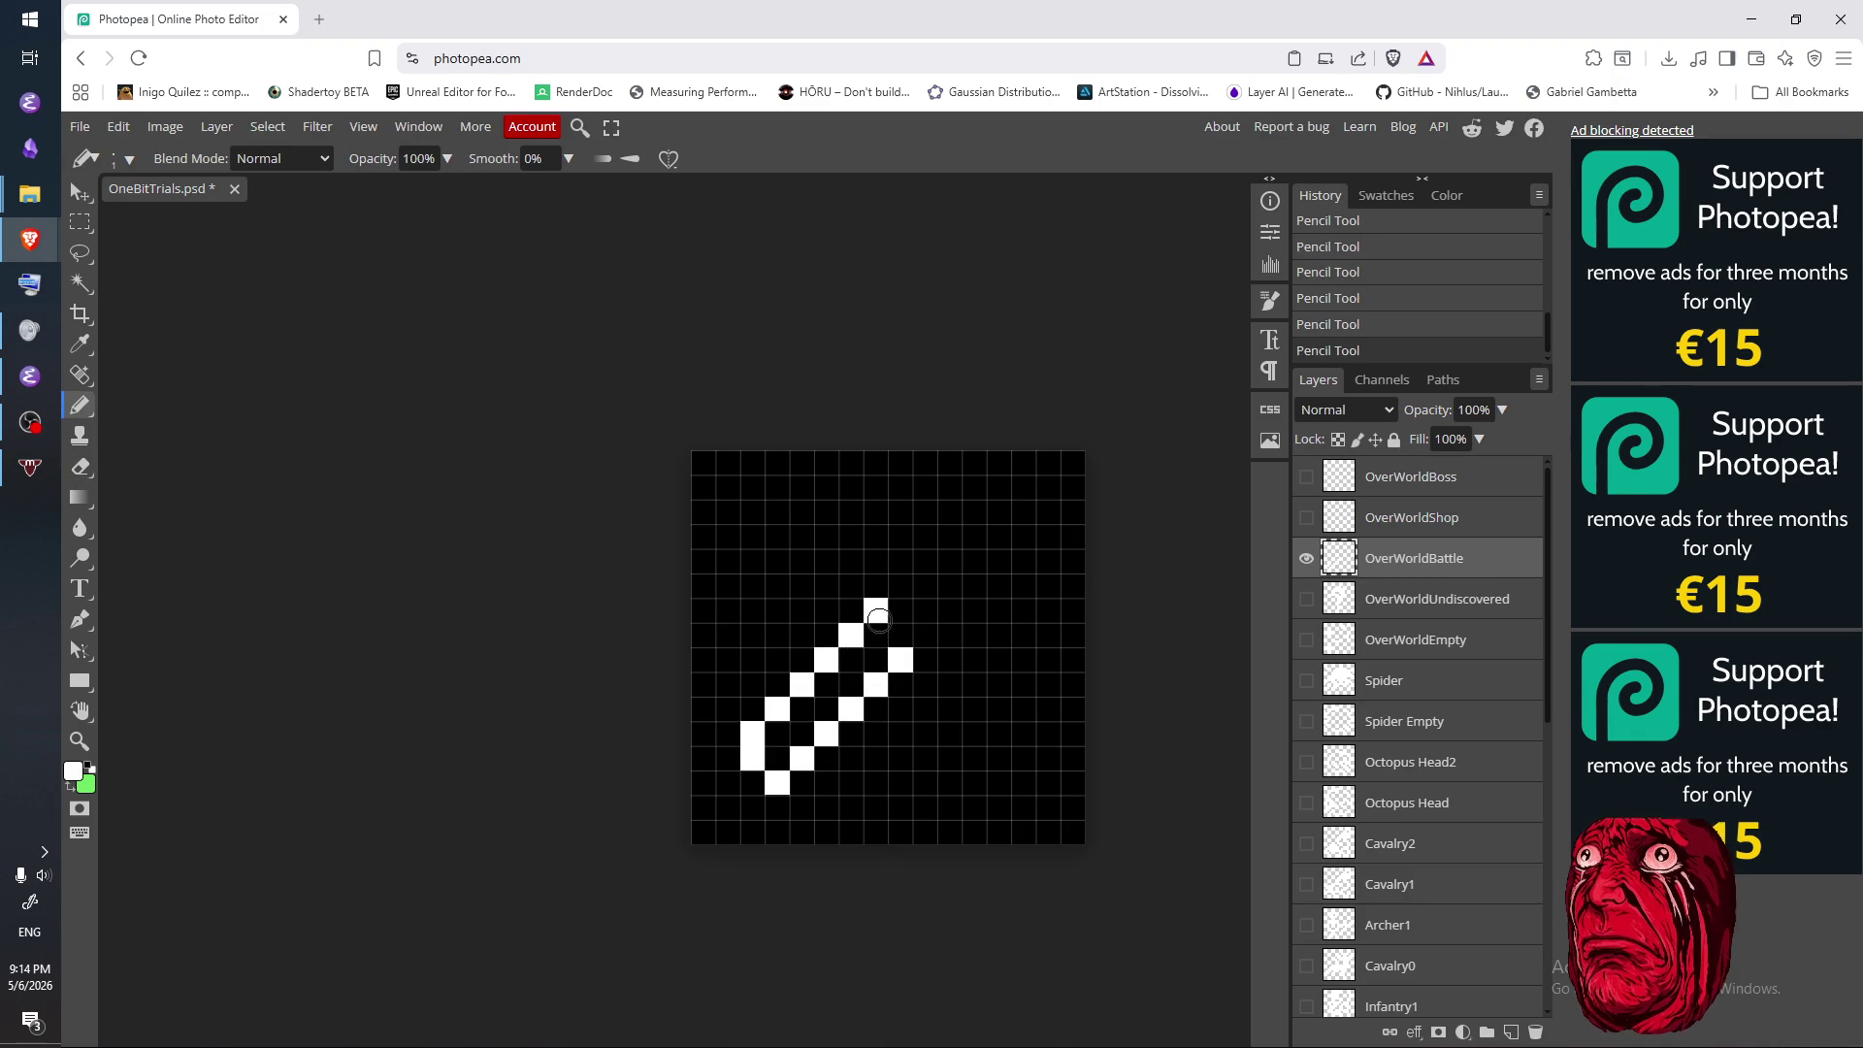
pyautogui.press('e')
pyautogui.click(900, 661)
pyautogui.click(876, 612)
pyautogui.click(851, 635)
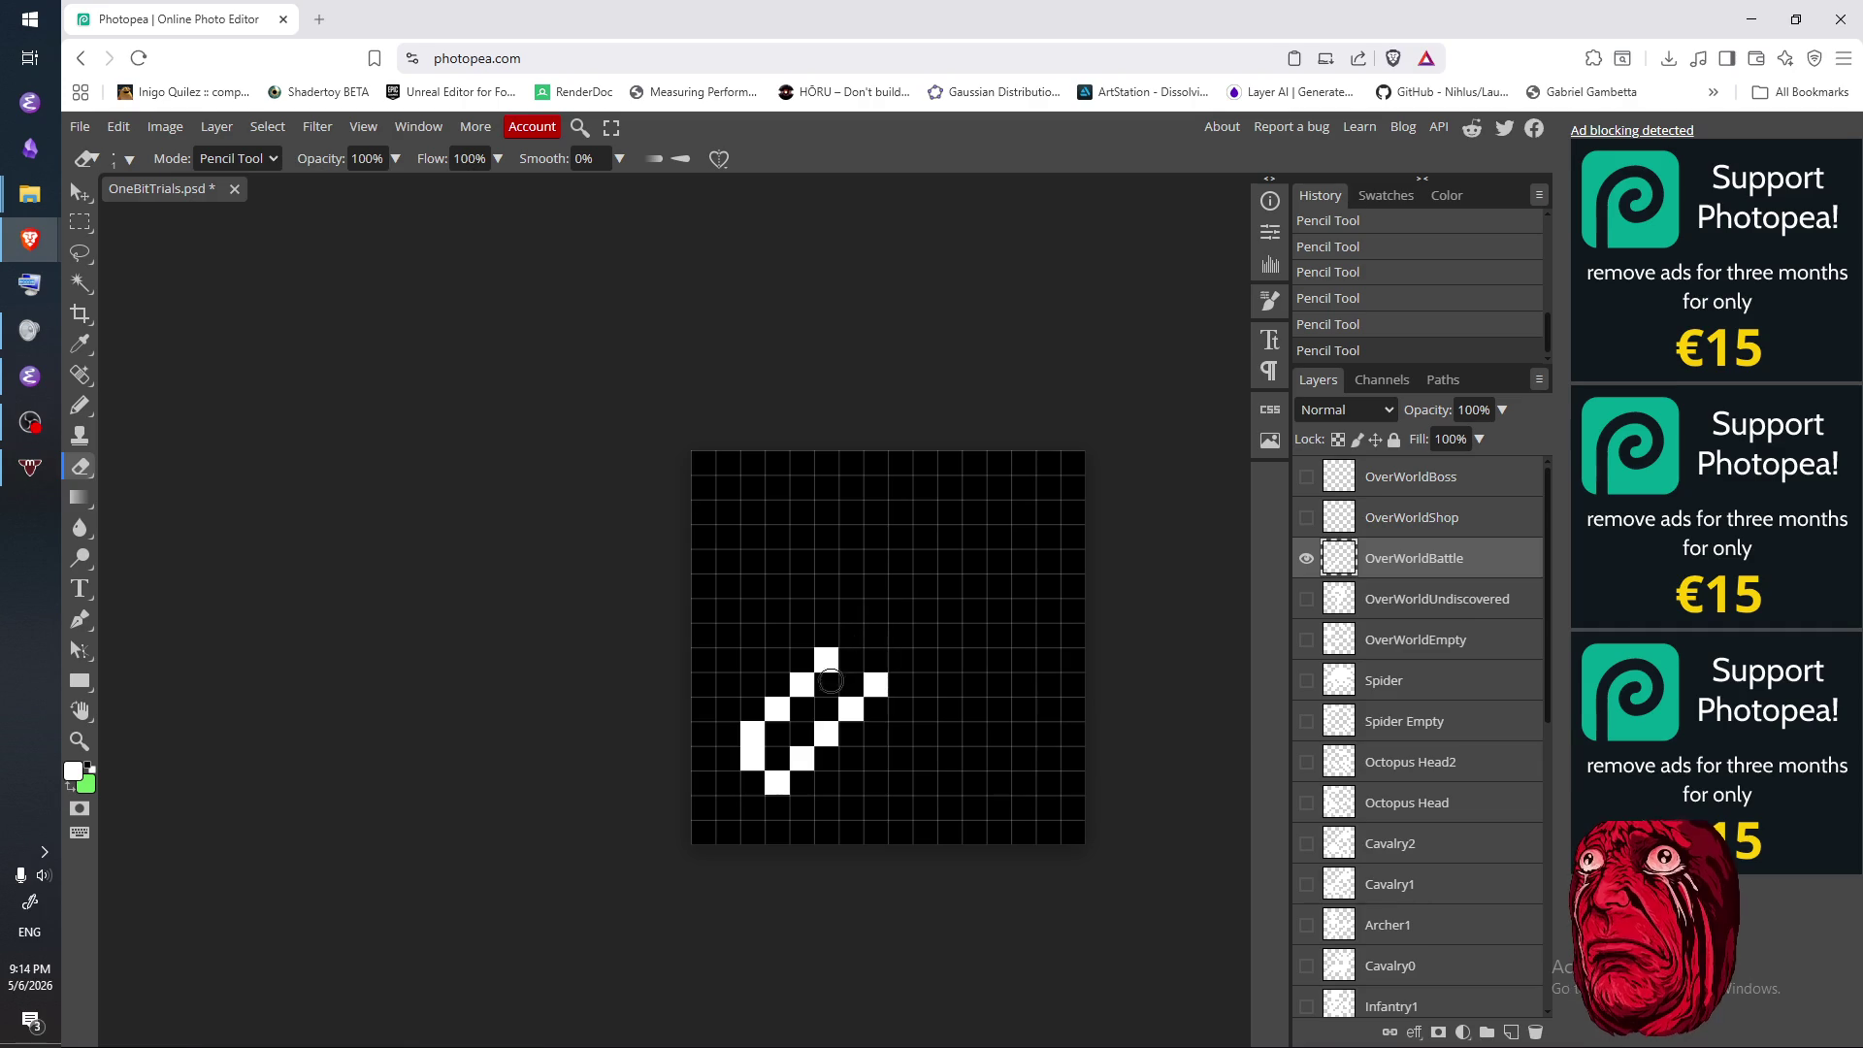
pyautogui.click(875, 685)
pyautogui.click(851, 685)
pyautogui.press('b')
pyautogui.click(825, 685)
pyautogui.press('e')
pyautogui.click(827, 660)
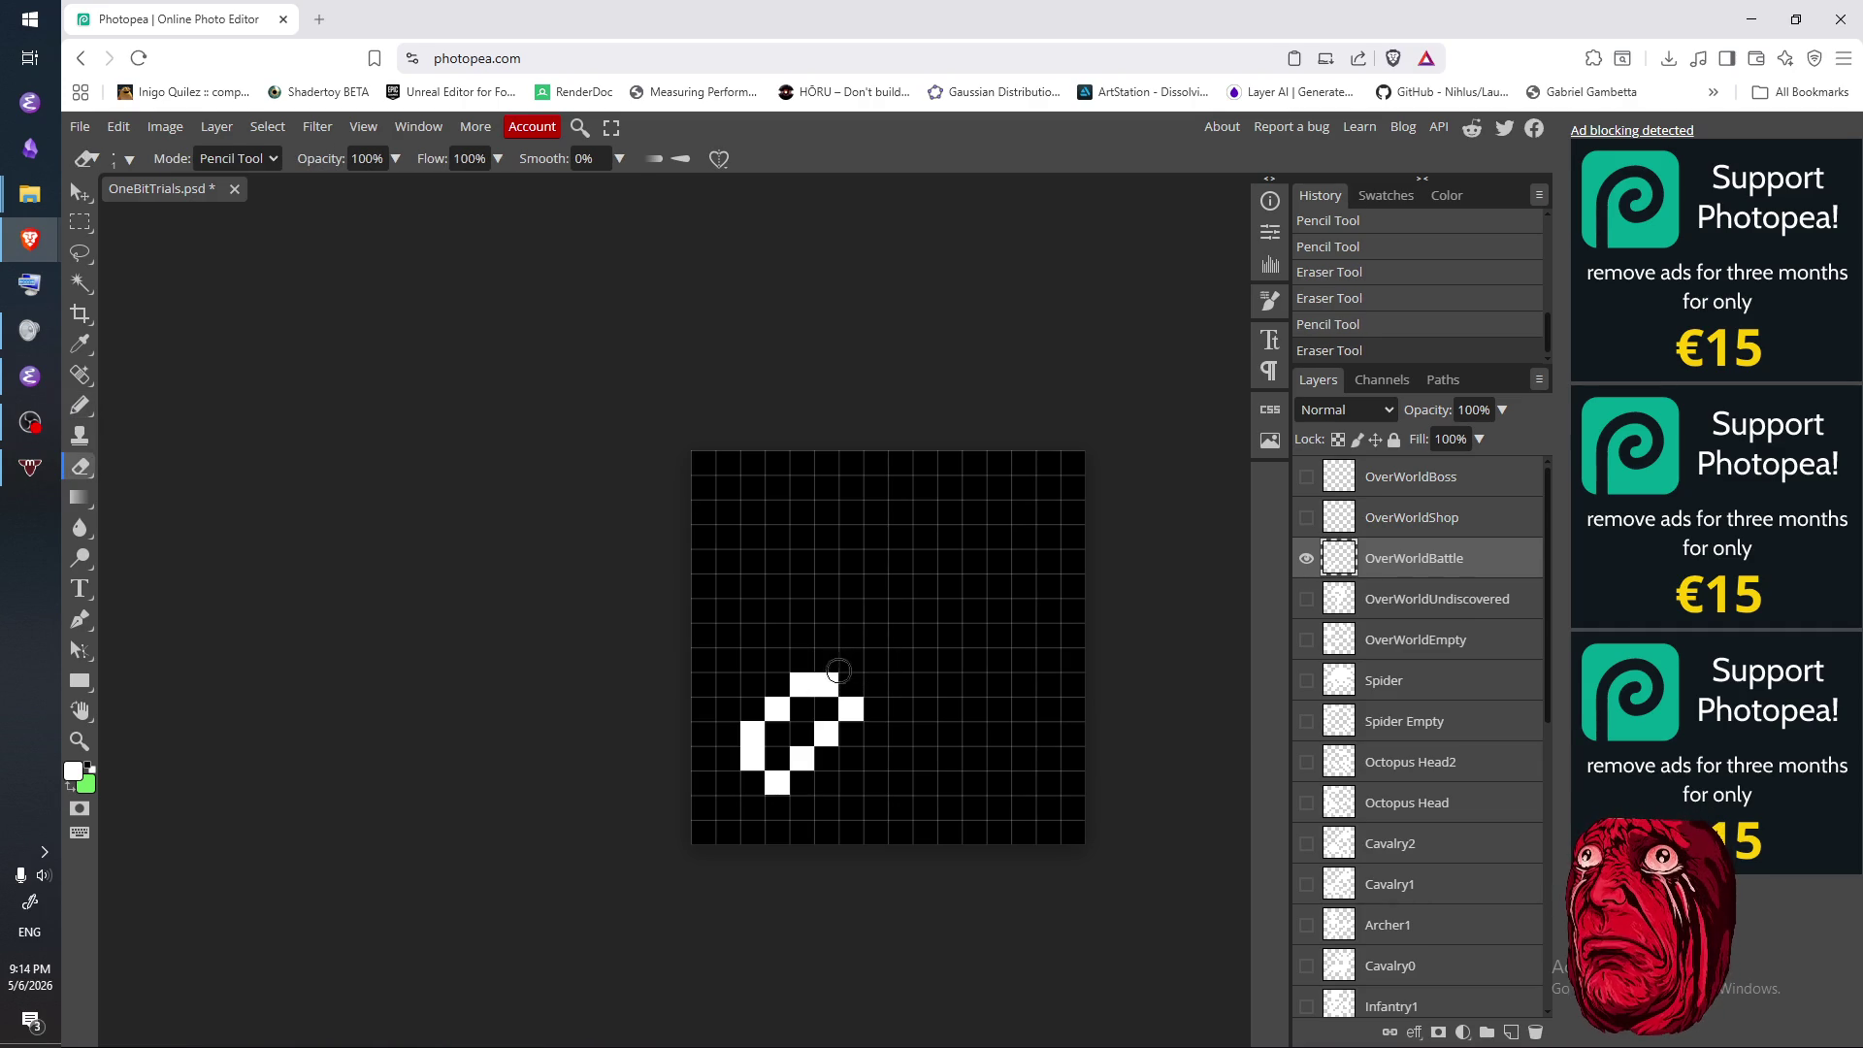
pyautogui.moveTo(817, 683); pyautogui.dragTo(851, 708)
pyautogui.press('b')
pyautogui.click(805, 706)
pyautogui.click(818, 700)
pyautogui.press('e')
pyautogui.click(802, 685)
pyautogui.press('b')
pyautogui.click(826, 685)
pyautogui.click(850, 685)
pyautogui.click(826, 660)
pyautogui.click(851, 659)
pyautogui.click(850, 636)
pyautogui.click(875, 660)
pyautogui.click(875, 635)
pyautogui.click(875, 611)
pyautogui.click(901, 635)
pyautogui.click(900, 612)
pyautogui.click(900, 585)
pyautogui.click(924, 611)
pyautogui.click(925, 585)
pyautogui.click(925, 561)
pyautogui.click(950, 585)
pyautogui.click(950, 561)
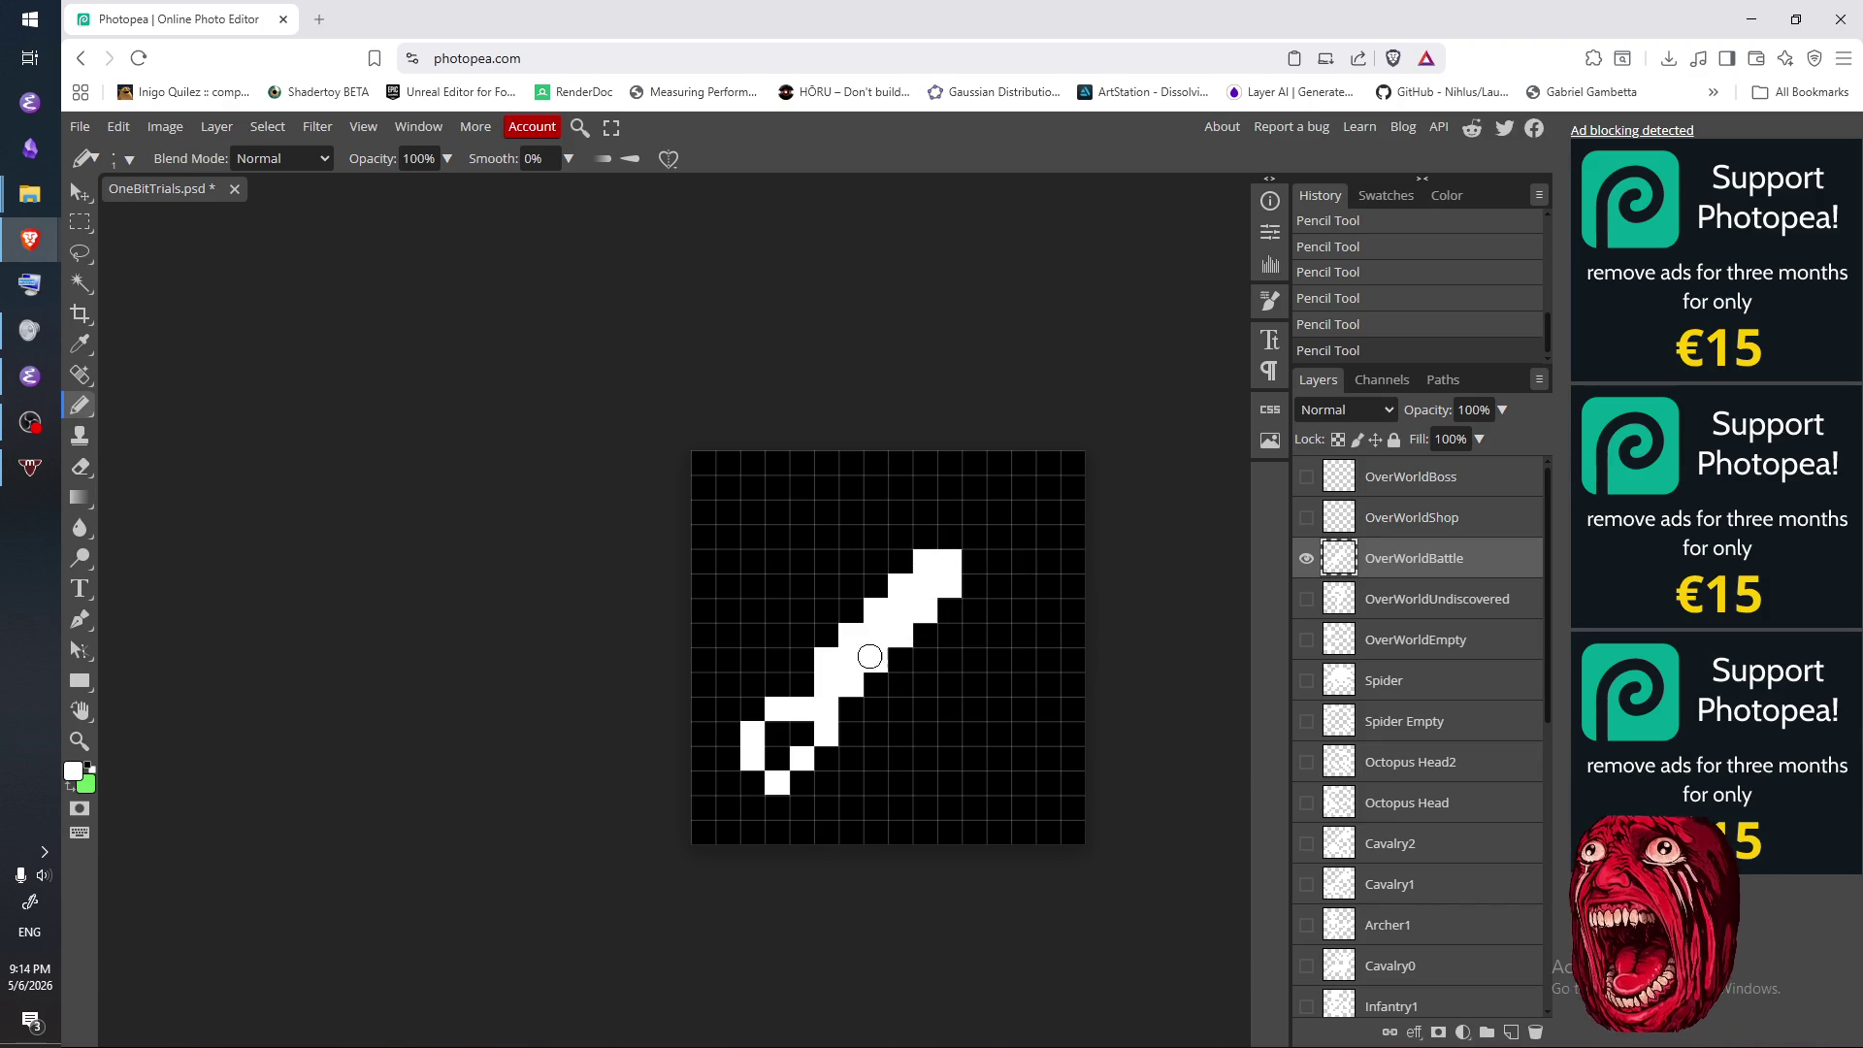
pyautogui.press('e')
pyautogui.moveTo(781, 708)
pyautogui.mouseDown()
pyautogui.moveTo(874, 642)
pyautogui.moveTo(903, 594)
pyautogui.moveTo(968, 608)
pyautogui.moveTo(926, 581)
pyautogui.mouseUp()
pyautogui.press('b')
pyautogui.moveTo(768, 745); pyautogui.dragTo(808, 729)
pyautogui.click(801, 722)
pyautogui.click(805, 725)
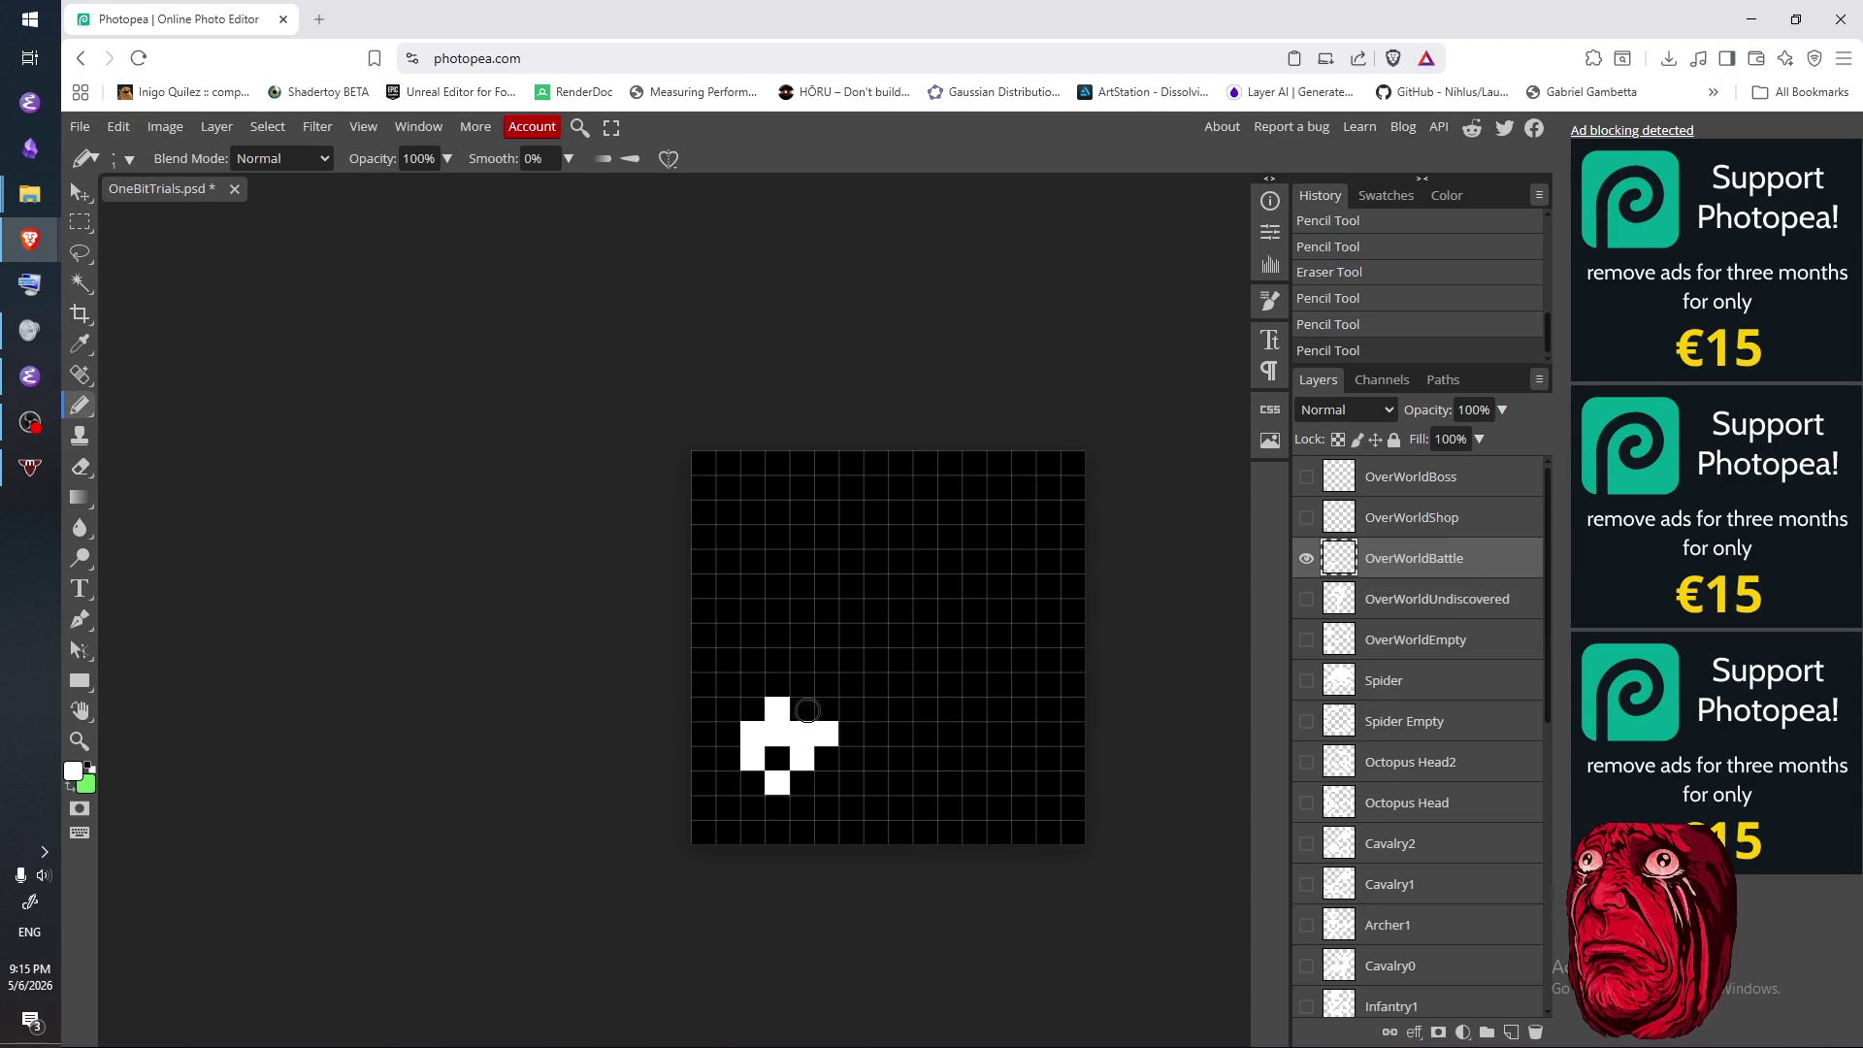
pyautogui.press('e')
pyautogui.click(825, 729)
pyautogui.click(779, 711)
pyautogui.press('b')
pyautogui.moveTo(801, 735); pyautogui.dragTo(953, 602)
pyautogui.click(825, 733)
pyautogui.click(851, 709)
pyautogui.click(923, 635)
pyautogui.click(929, 586)
pyautogui.press('e')
pyautogui.moveTo(771, 733)
pyautogui.mouseDown()
pyautogui.moveTo(830, 745)
pyautogui.moveTo(766, 723)
pyautogui.moveTo(958, 576)
pyautogui.moveTo(802, 758)
pyautogui.mouseUp()
pyautogui.click(924, 582)
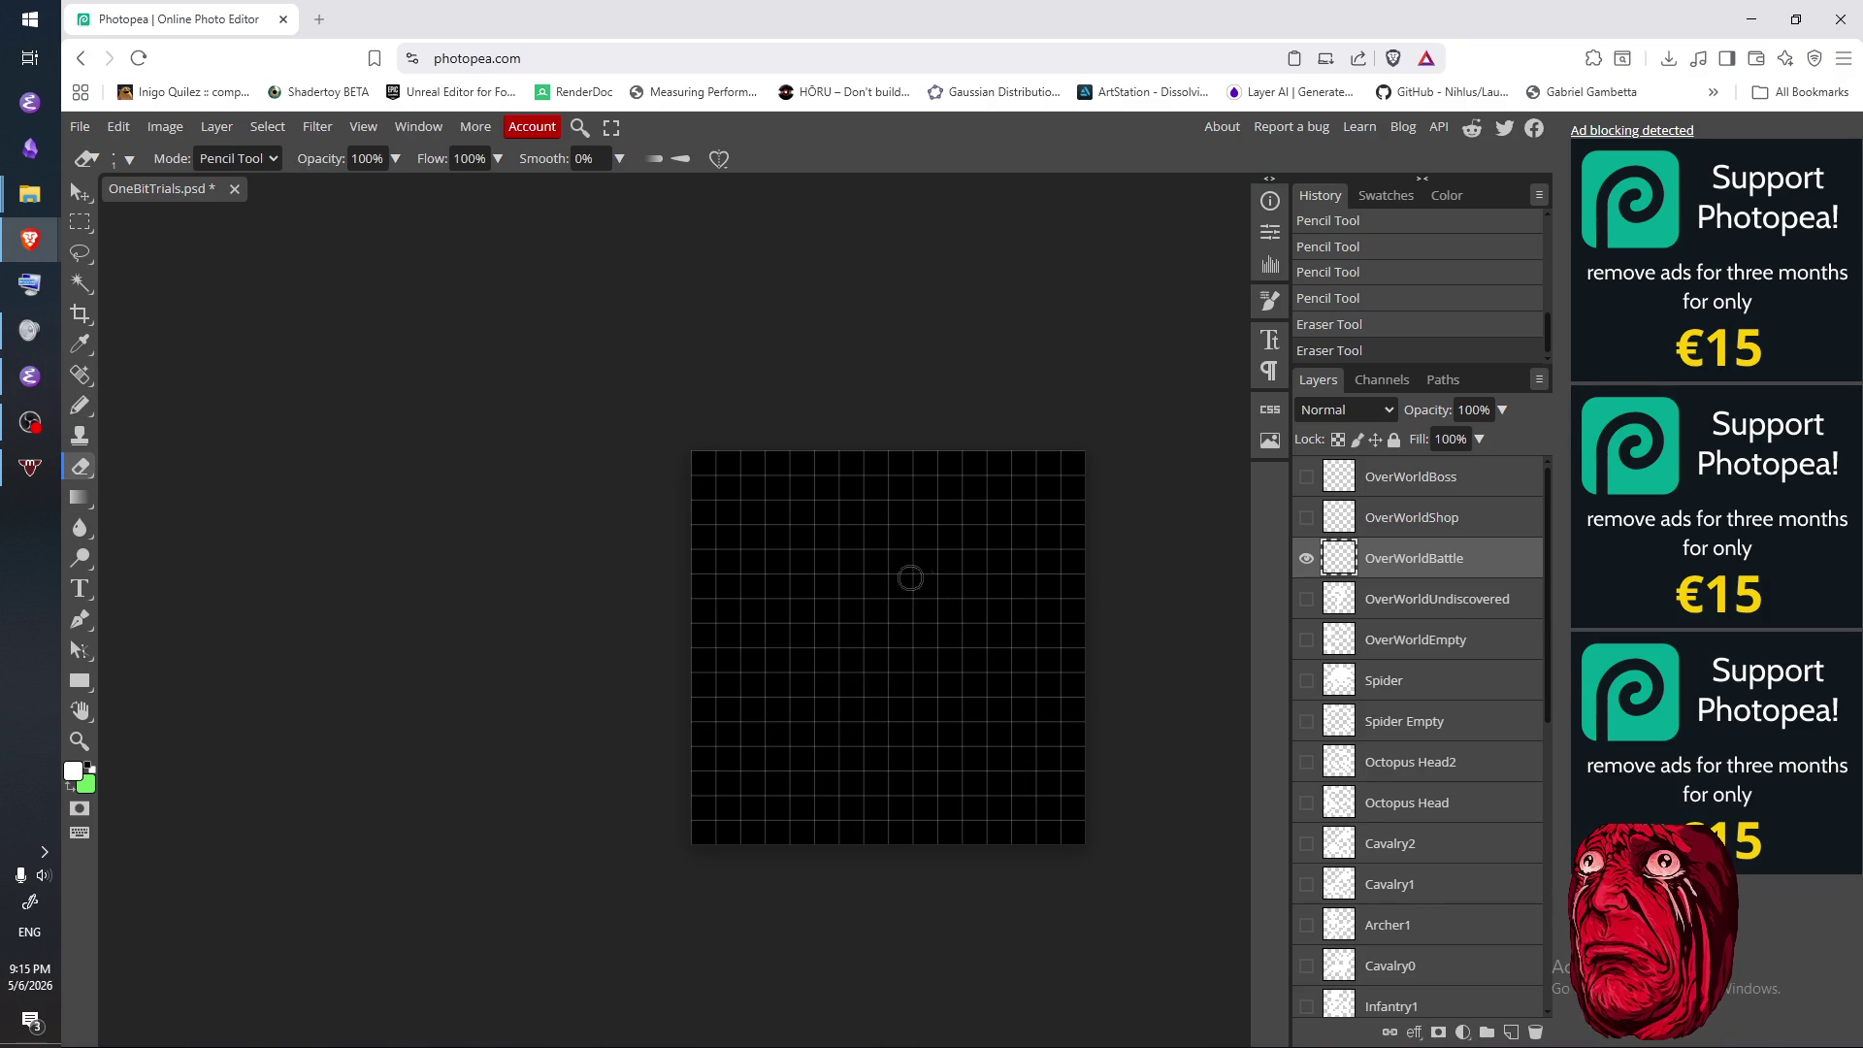
pyautogui.press('b')
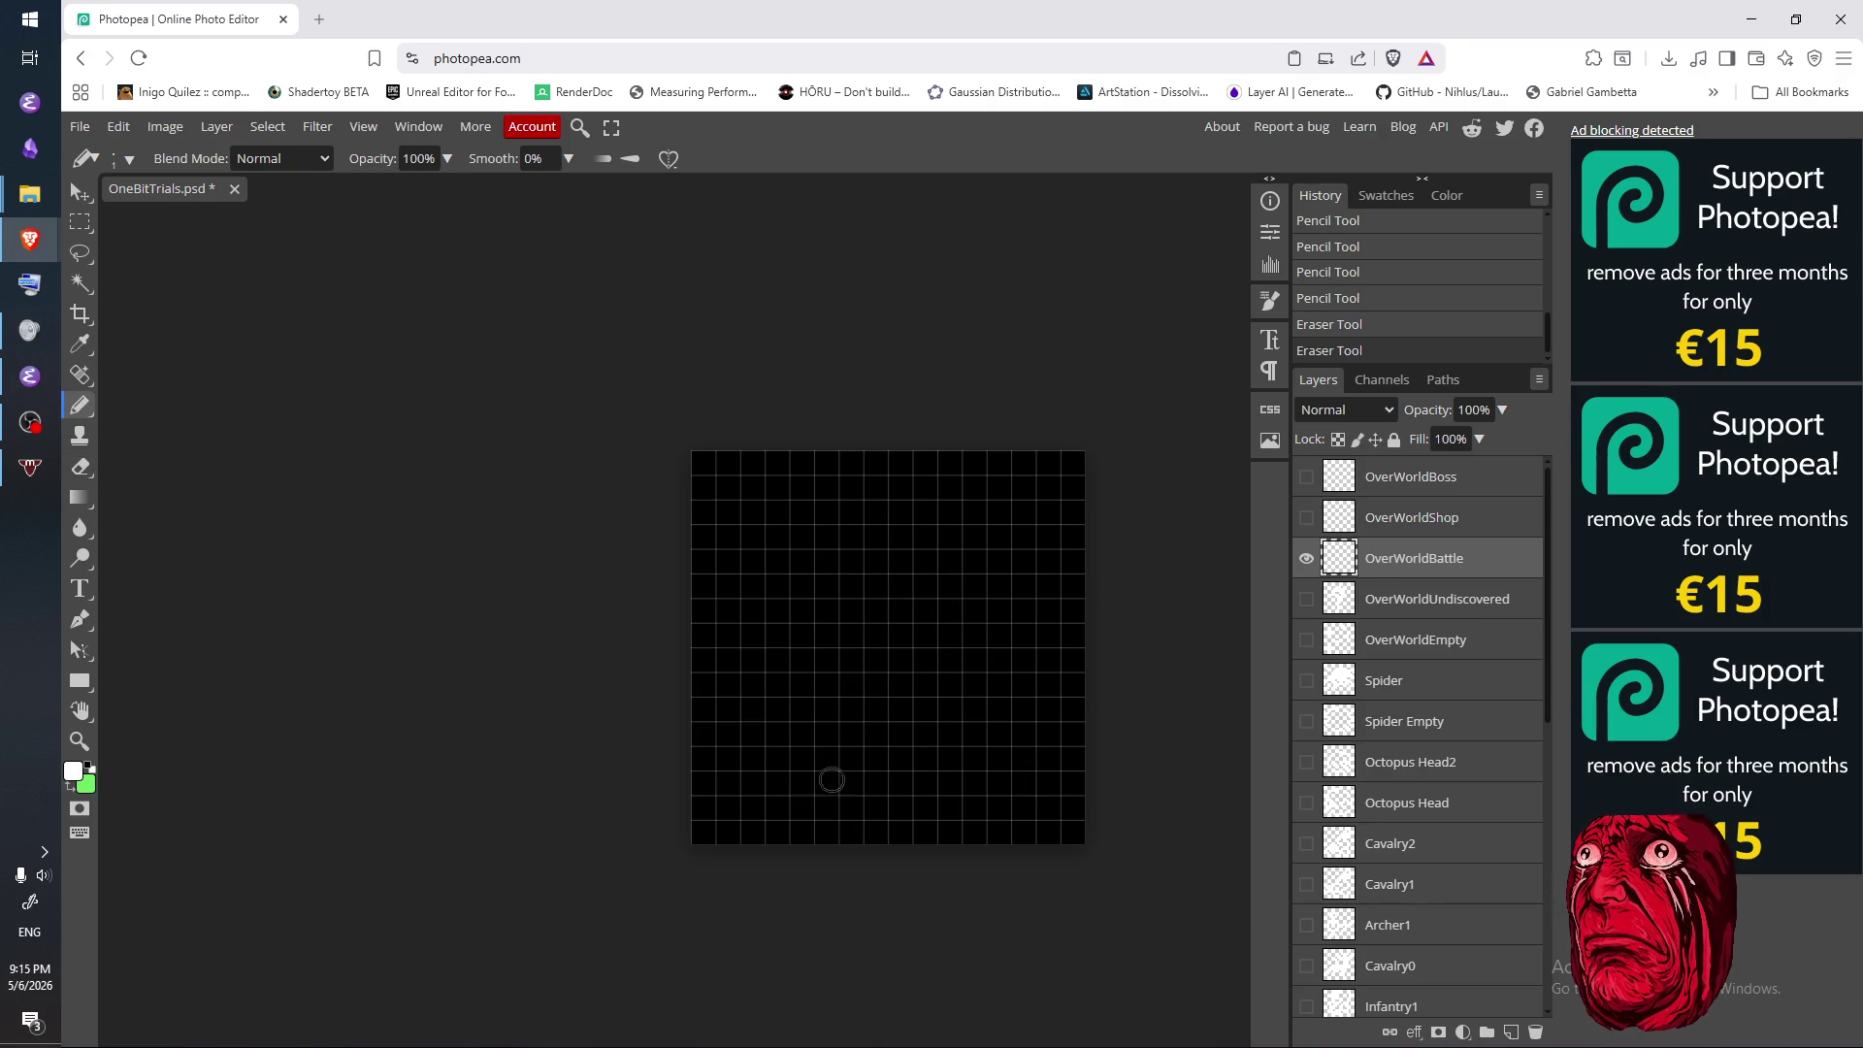
# - Pencil white bracket shapes in the lower middle of the tile, mirrored on left and right
pyautogui.click(832, 739)
pyautogui.click(826, 758)
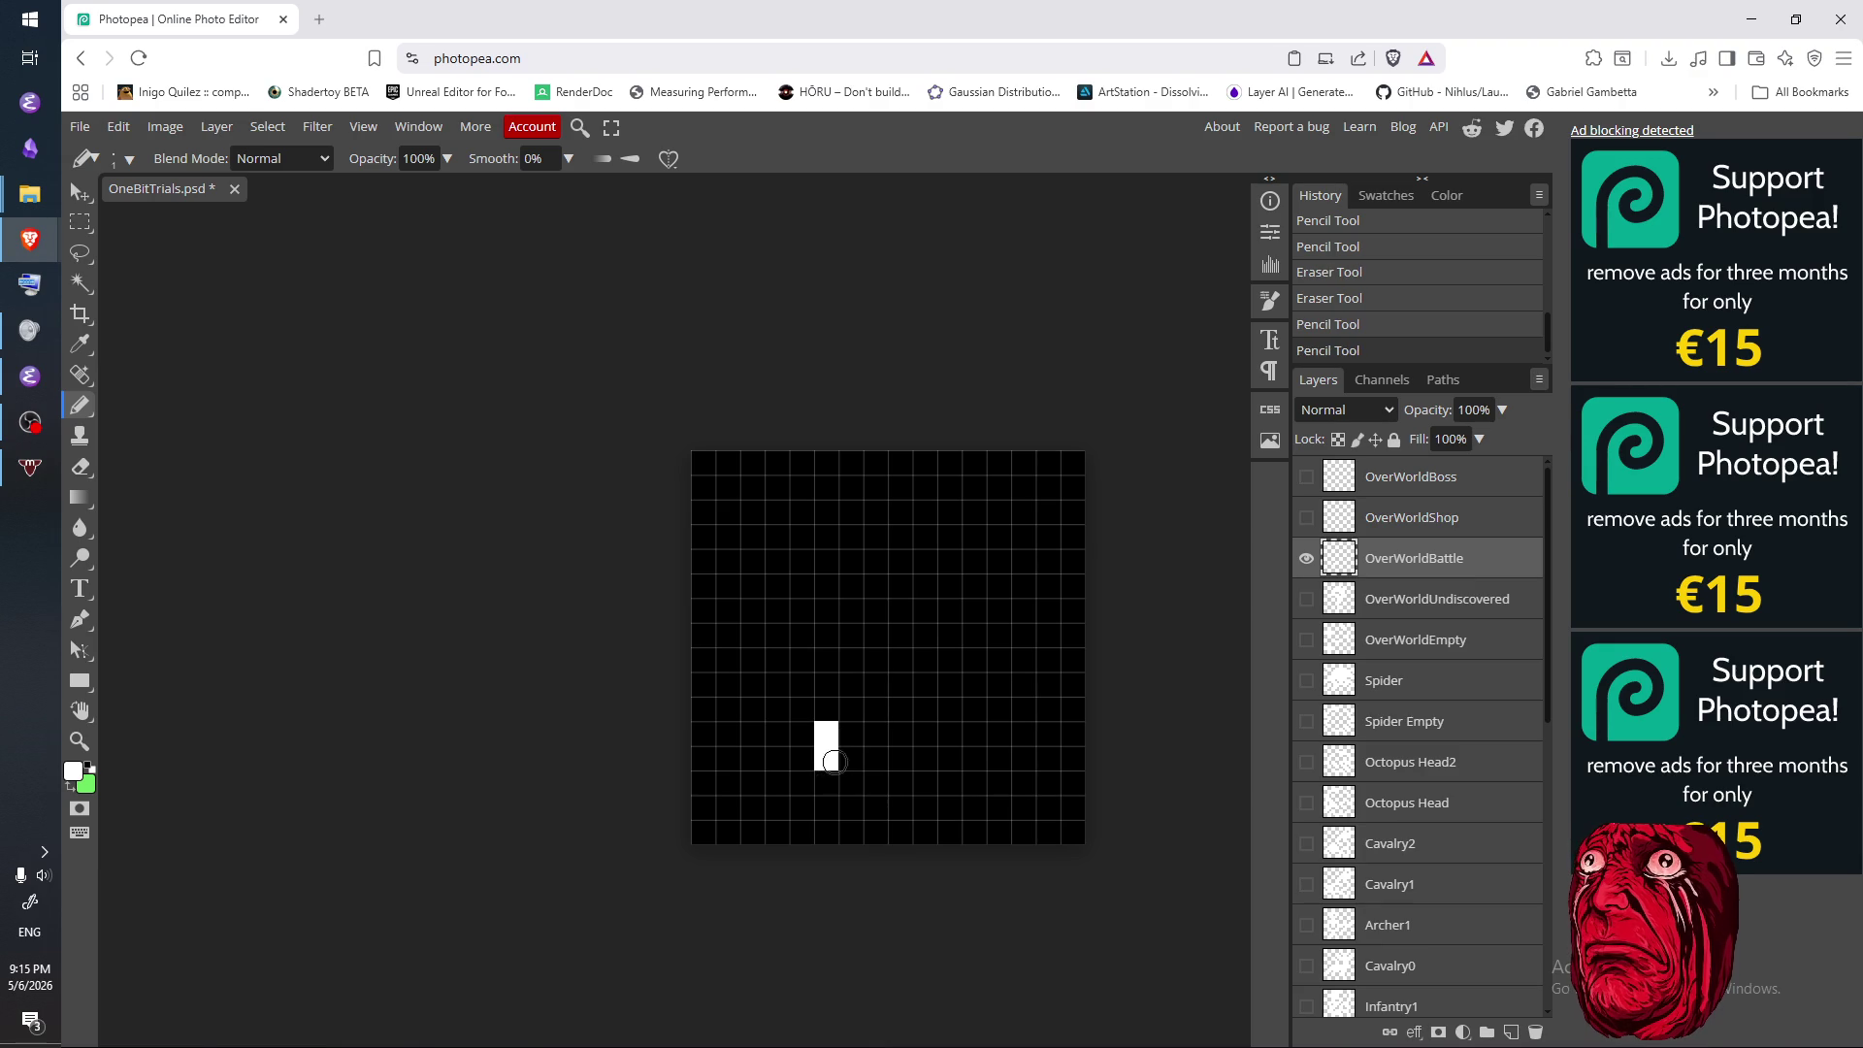
pyautogui.click(851, 708)
pyautogui.click(858, 782)
pyautogui.press('e')
pyautogui.moveTo(826, 758); pyautogui.dragTo(858, 784)
pyautogui.press('b')
pyautogui.click(851, 758)
pyautogui.click(876, 758)
pyautogui.click(876, 708)
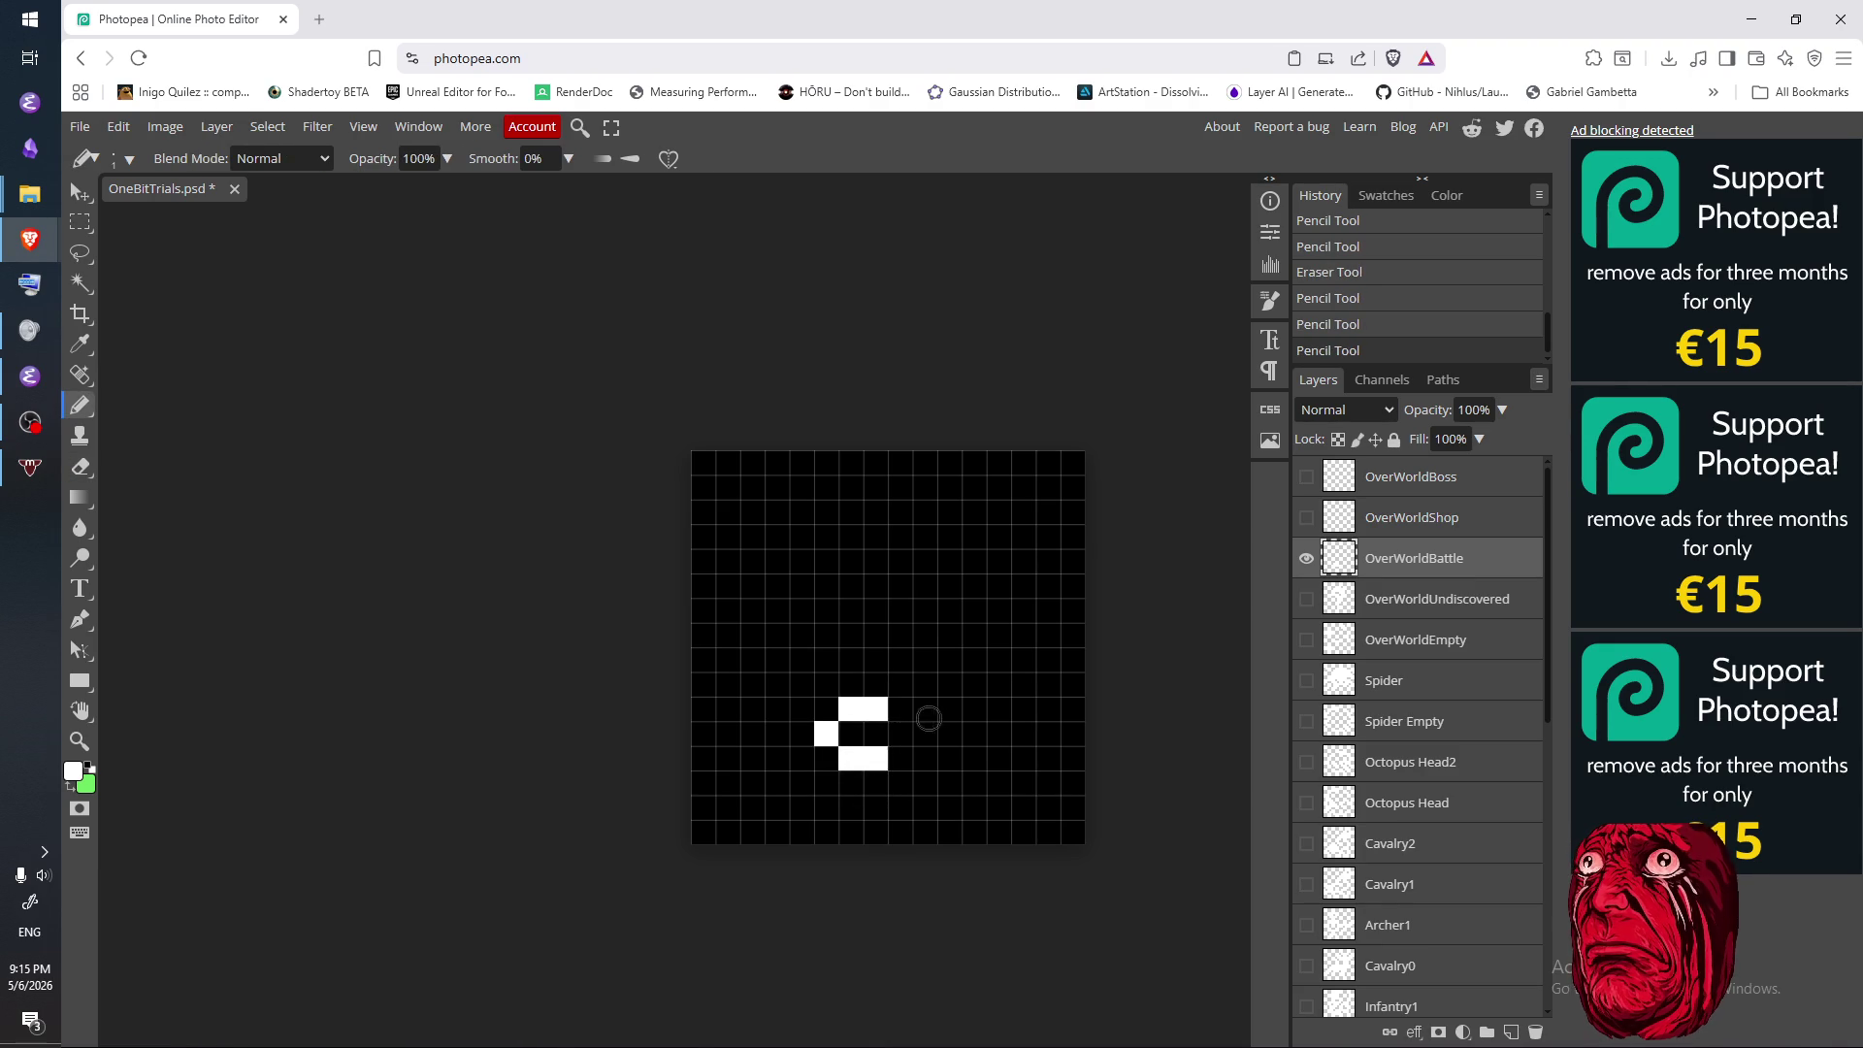
pyautogui.click(952, 713)
pyautogui.click(975, 708)
pyautogui.click(999, 733)
pyautogui.click(975, 758)
pyautogui.click(950, 757)
# - Add a 2x2 white block below the bracket shapes
pyautogui.click(899, 782)
pyautogui.press('e')
pyautogui.click(900, 782)
pyautogui.press('b')
pyautogui.click(900, 782)
pyautogui.click(900, 807)
pyautogui.click(925, 806)
pyautogui.click(925, 781)
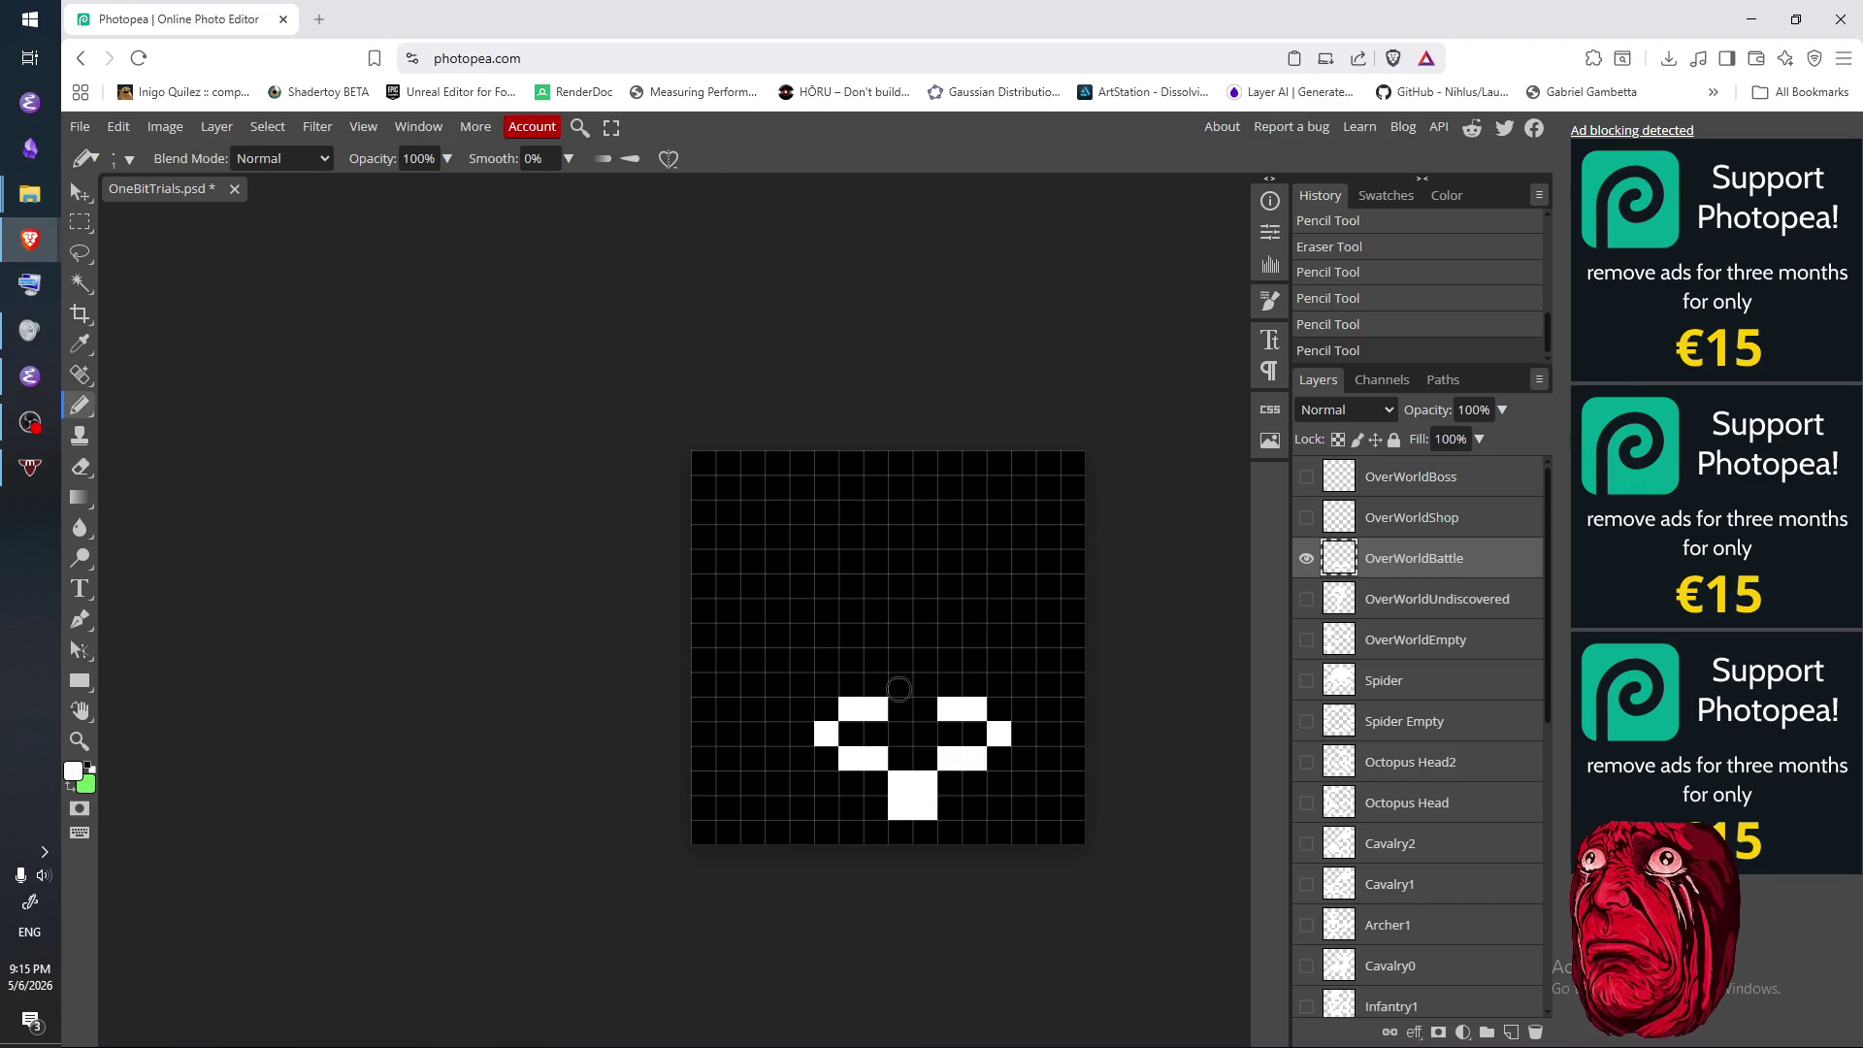
# - Rework the right column and left cells around the V shape by toggling pencil and eraser
pyautogui.press('e')
pyautogui.moveTo(973, 709); pyautogui.dragTo(973, 758)
pyautogui.click(998, 733)
pyautogui.press('b')
pyautogui.click(950, 733)
pyautogui.press('e')
pyautogui.click(948, 735)
pyautogui.press('b')
pyautogui.click(968, 740)
pyautogui.moveTo(830, 708)
pyautogui.mouseDown()
pyautogui.moveTo(847, 785)
pyautogui.moveTo(840, 707)
pyautogui.mouseUp()
pyautogui.press('e')
pyautogui.press('b')
pyautogui.click(851, 734)
pyautogui.press('e')
# - Erase most of the bottom block, refill a few cells, then clear the cells below the V
pyautogui.moveTo(897, 780)
pyautogui.mouseDown()
pyautogui.moveTo(900, 805)
pyautogui.moveTo(929, 800)
pyautogui.moveTo(974, 733)
pyautogui.moveTo(1001, 736)
pyautogui.mouseUp()
pyautogui.press('b')
pyautogui.click(974, 758)
pyautogui.click(900, 784)
pyautogui.click(900, 807)
pyautogui.click(950, 807)
pyautogui.click(949, 783)
pyautogui.press('e')
pyautogui.click(948, 807)
pyautogui.click(902, 812)
pyautogui.press('b')
pyautogui.click(927, 813)
pyautogui.press('e')
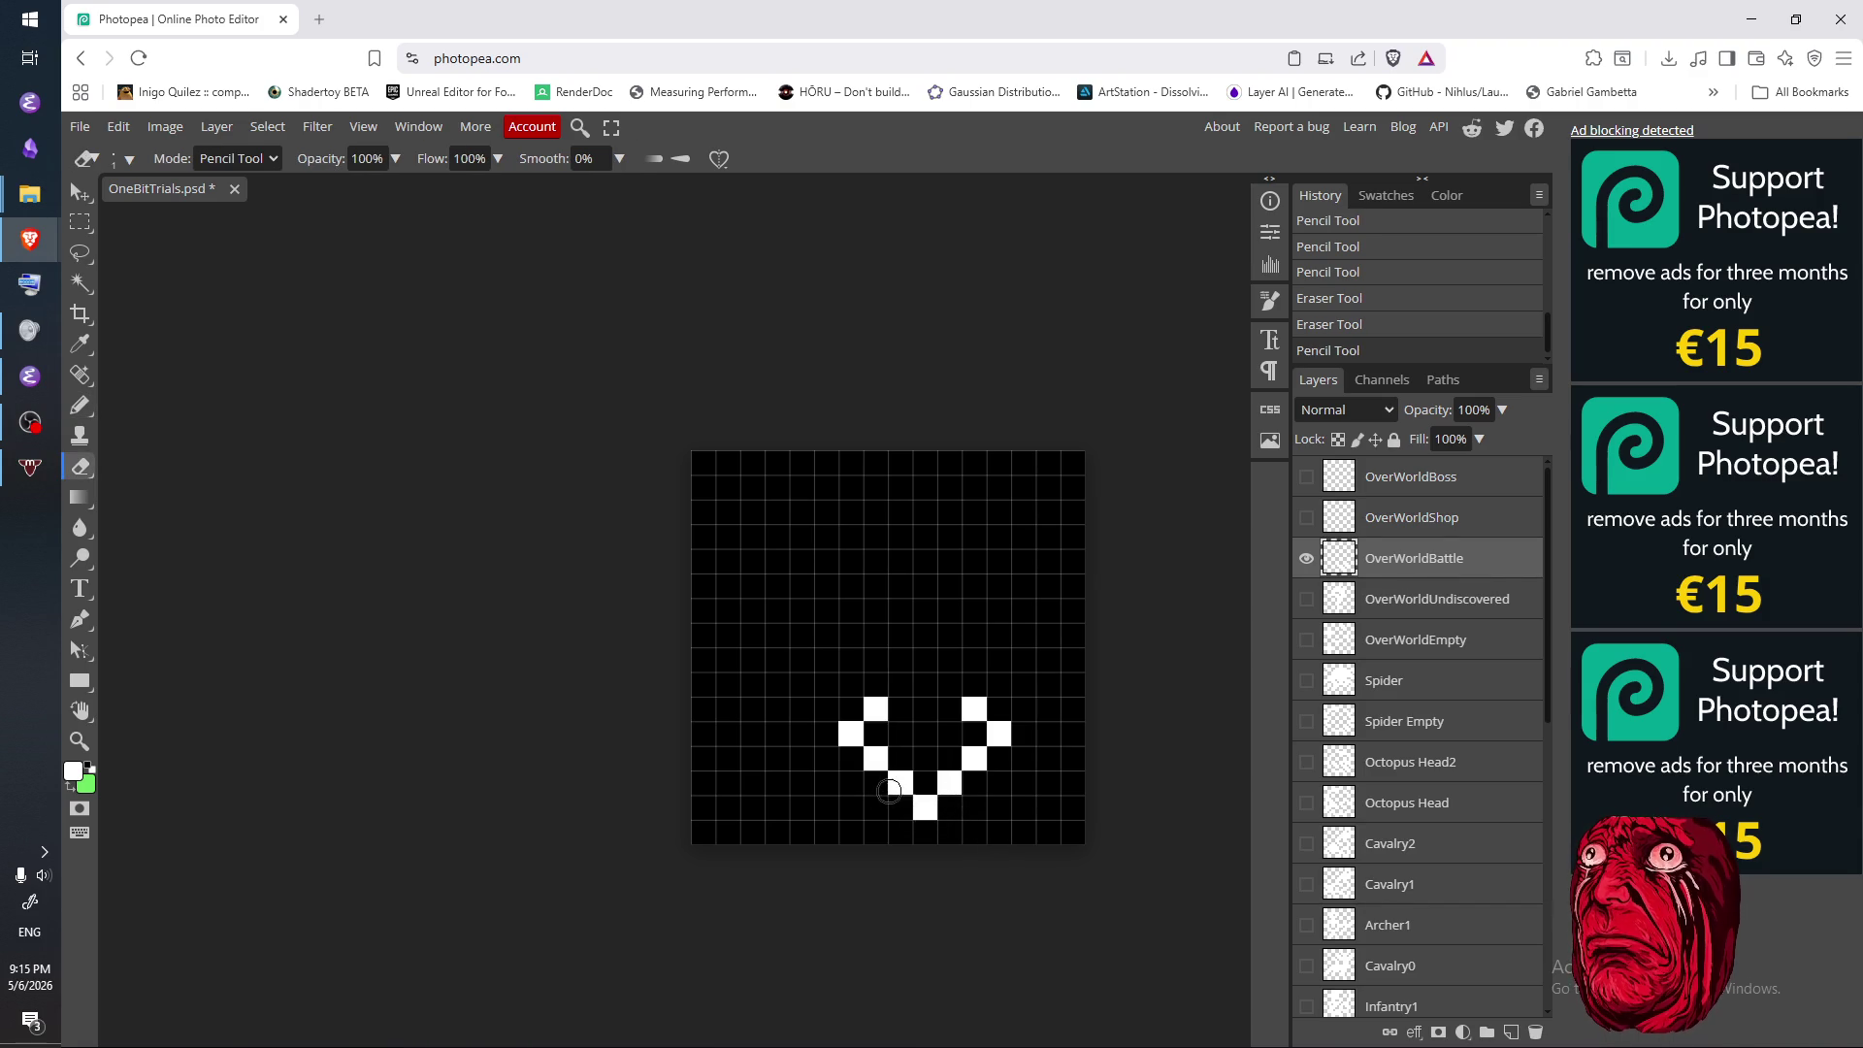
pyautogui.moveTo(900, 783); pyautogui.dragTo(923, 808)
pyautogui.click(919, 812)
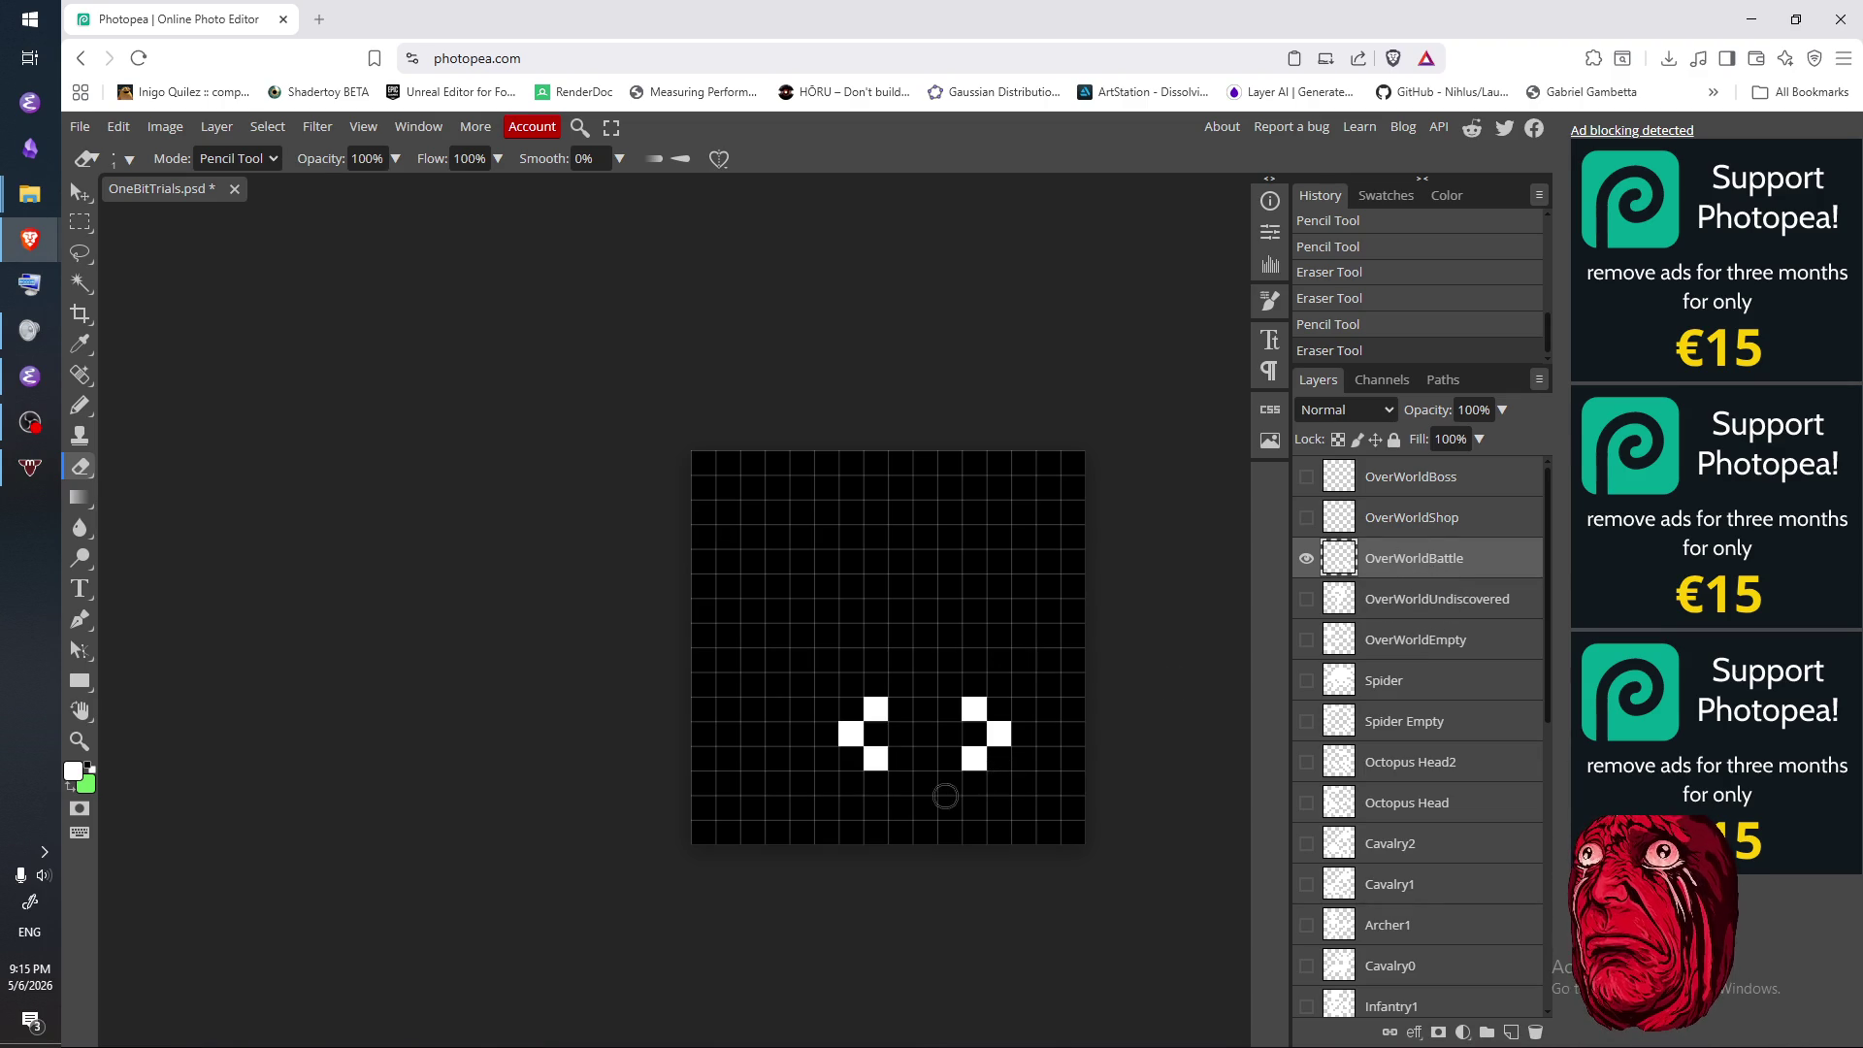
# - Try diagonal pixels below the left arm, then erase them again
pyautogui.press('b')
pyautogui.click(900, 782)
pyautogui.click(926, 807)
pyautogui.click(951, 790)
pyautogui.press('e')
pyautogui.click(900, 782)
pyautogui.click(925, 807)
pyautogui.press('b')
# - Draw a short white column and a U shape beneath the left arm
pyautogui.click(875, 781)
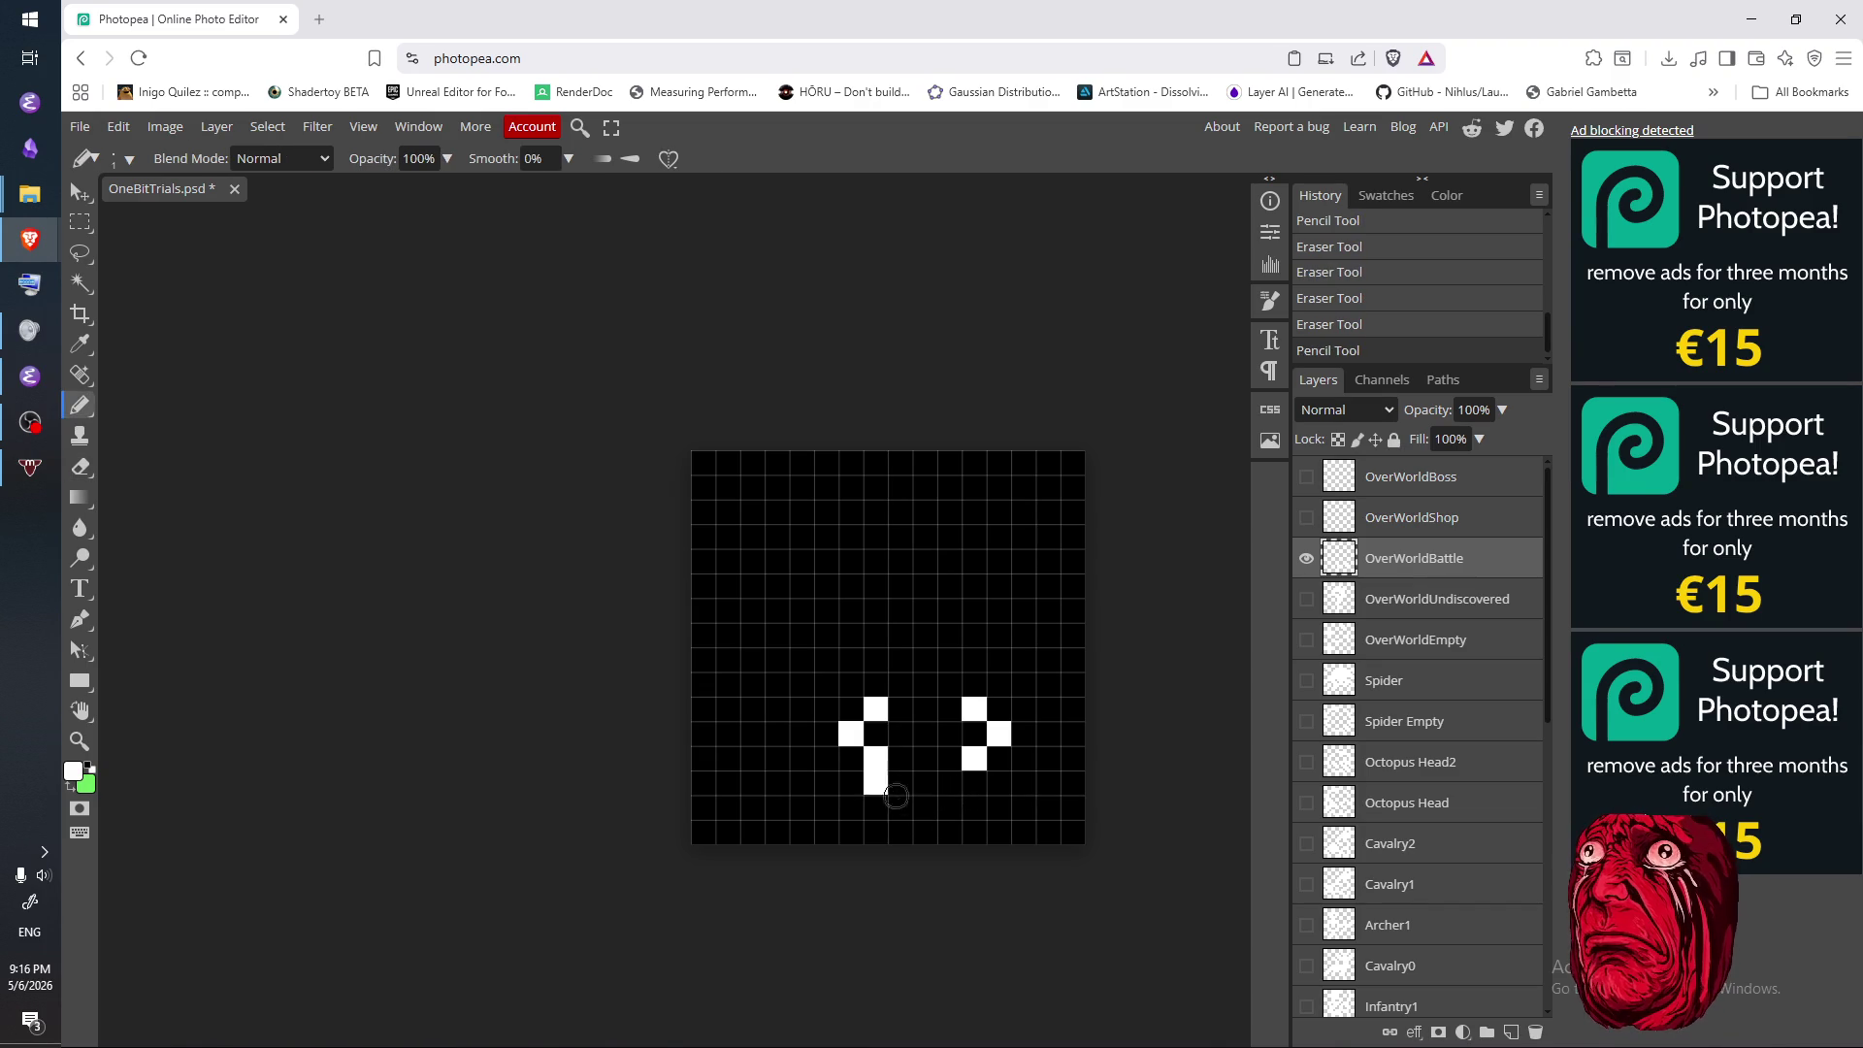
pyautogui.press('e')
pyautogui.click(875, 782)
pyautogui.press('b')
pyautogui.click(899, 782)
pyautogui.click(900, 807)
pyautogui.click(924, 807)
pyautogui.click(948, 807)
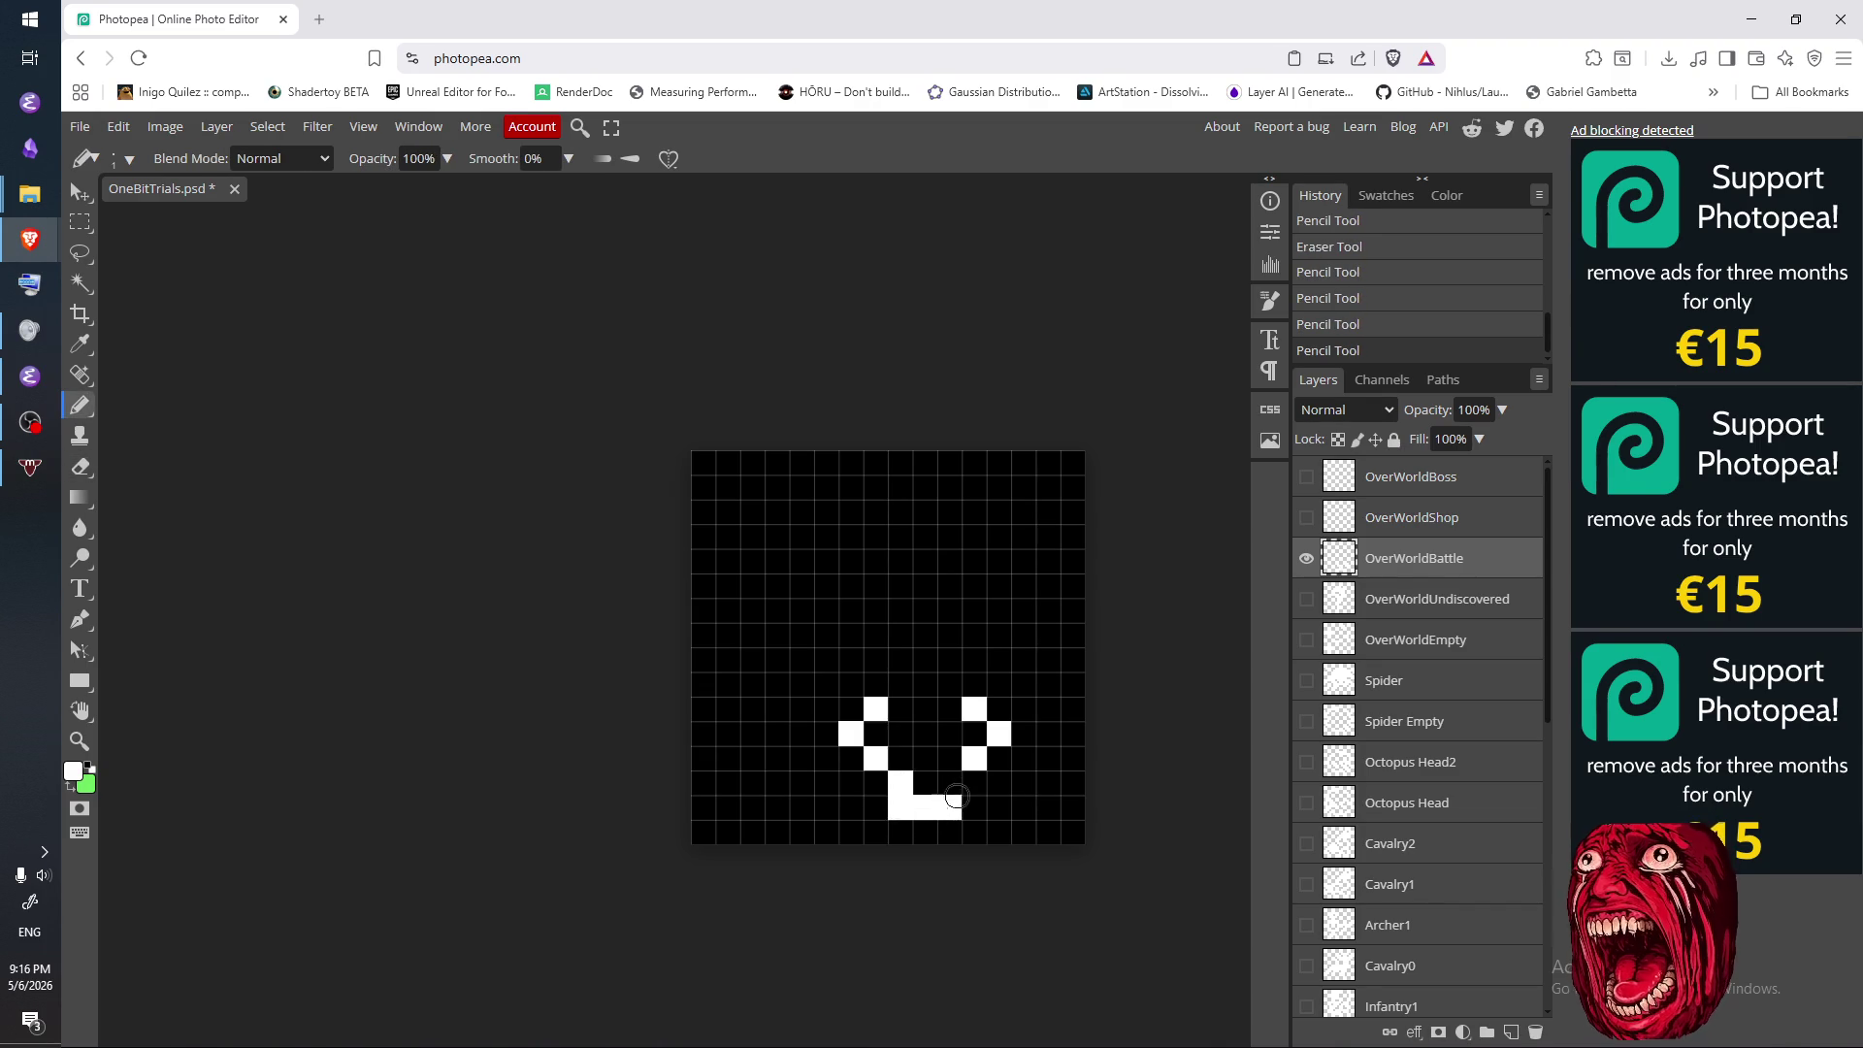
pyautogui.click(948, 782)
# - Draw the sword stem upward, then erase the U corners and stray right-side pixels
pyautogui.moveTo(909, 682); pyautogui.dragTo(900, 599)
pyautogui.moveTo(967, 683)
pyautogui.mouseDown()
pyautogui.moveTo(973, 635)
pyautogui.moveTo(973, 687)
pyautogui.moveTo(947, 660)
pyautogui.moveTo(939, 550)
pyautogui.moveTo(903, 572)
pyautogui.moveTo(908, 556)
pyautogui.mouseUp()
pyautogui.press('e')
pyautogui.press('b')
pyautogui.press('e')
pyautogui.click(900, 807)
pyautogui.click(948, 807)
pyautogui.moveTo(928, 796)
pyautogui.mouseDown()
pyautogui.moveTo(902, 782)
pyautogui.moveTo(949, 781)
pyautogui.mouseUp()
pyautogui.moveTo(973, 707); pyautogui.dragTo(978, 760)
pyautogui.moveTo(951, 645)
pyautogui.mouseDown()
pyautogui.moveTo(949, 532)
pyautogui.moveTo(951, 677)
pyautogui.mouseUp()
pyautogui.click(1002, 730)
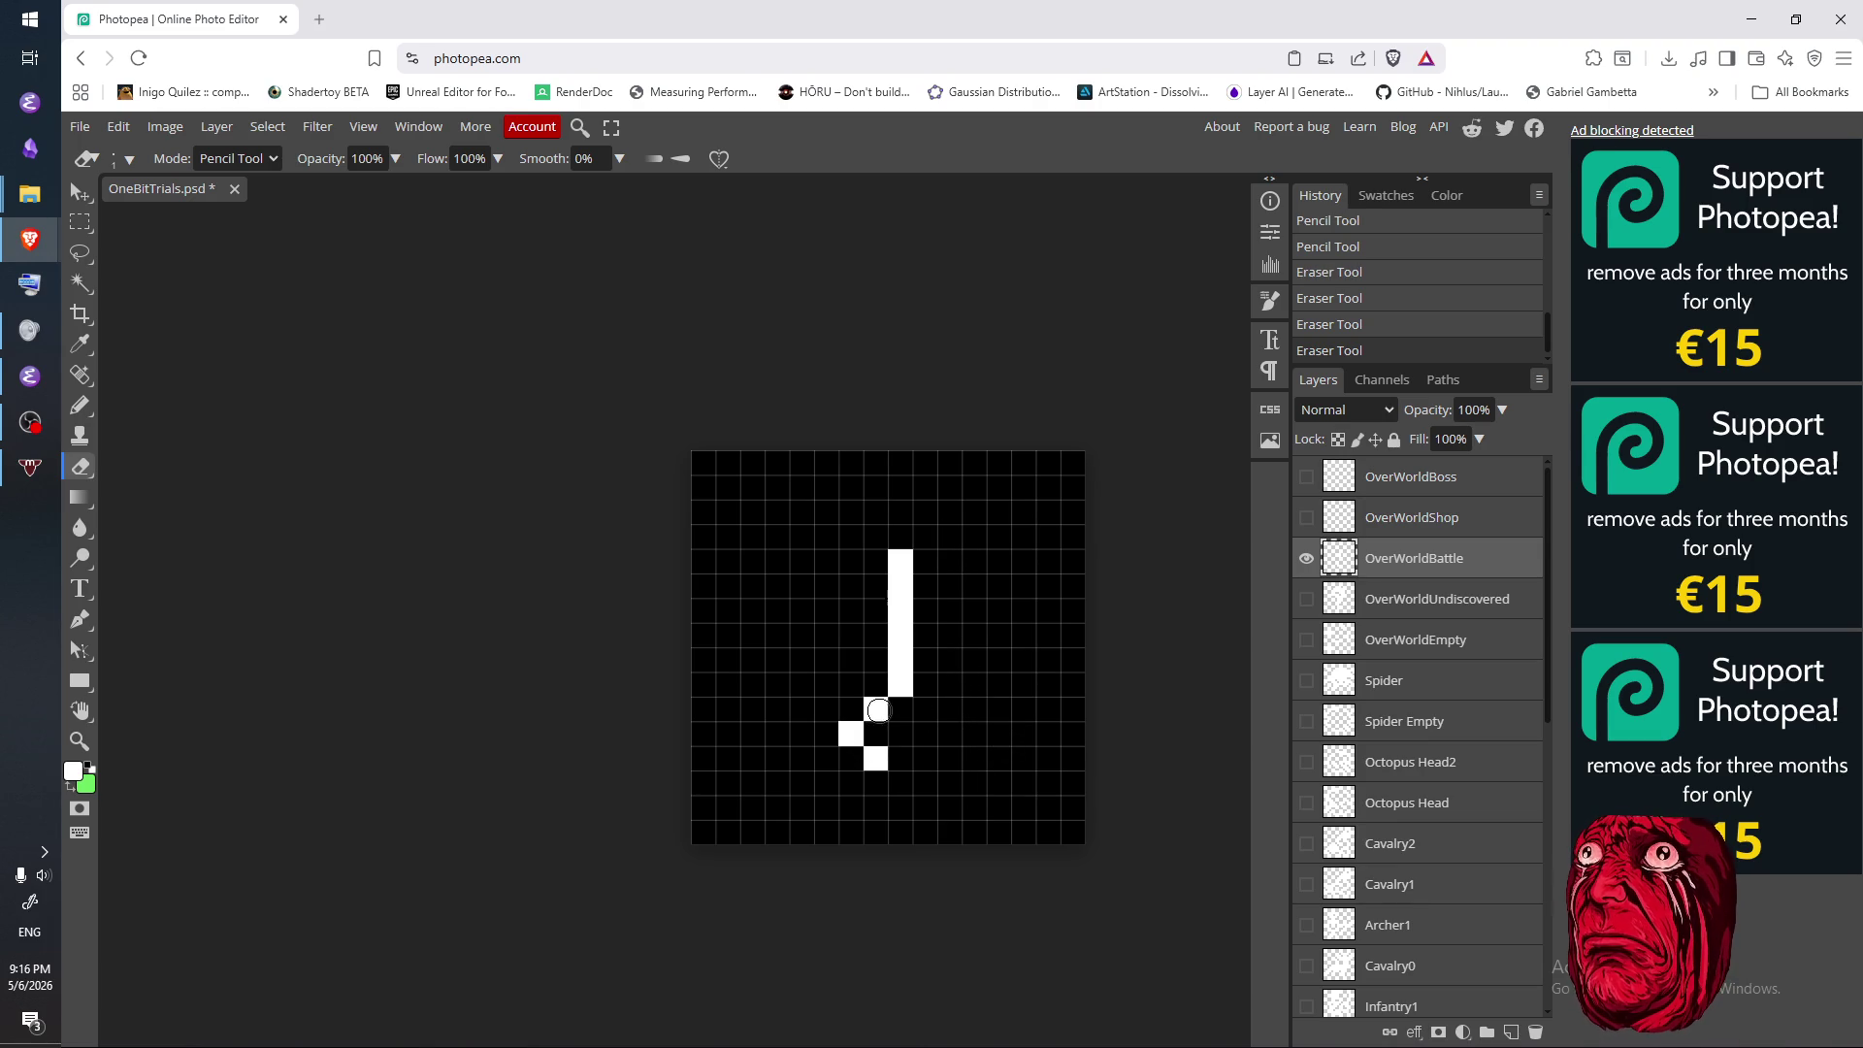
# - Fill a 2x2 pommel block, add right guard pixels, and widen the blade to two pixels
pyautogui.press('n')
pyautogui.click(941, 713)
pyautogui.click(900, 782)
pyautogui.click(925, 782)
pyautogui.click(900, 806)
pyautogui.click(924, 806)
pyautogui.click(976, 735)
pyautogui.click(948, 757)
pyautogui.moveTo(927, 685); pyautogui.dragTo(932, 544)
pyautogui.press('e')
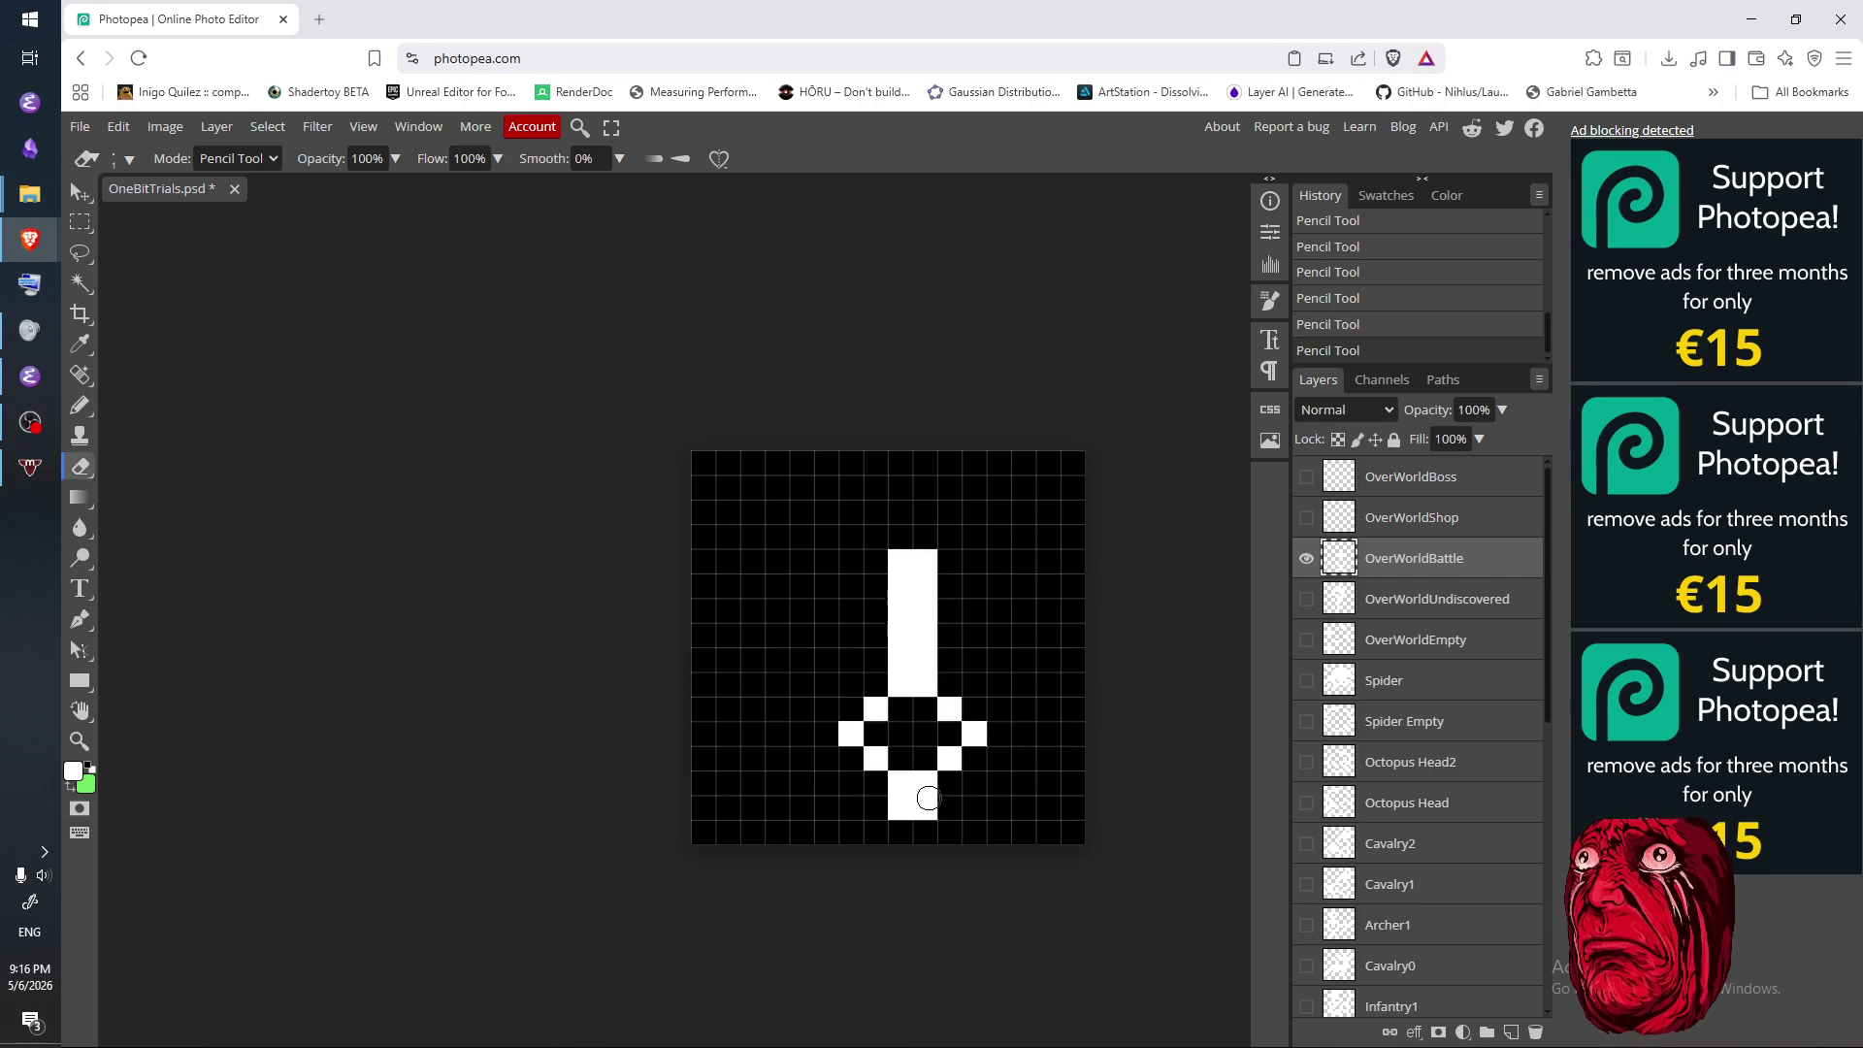
pyautogui.press('b')
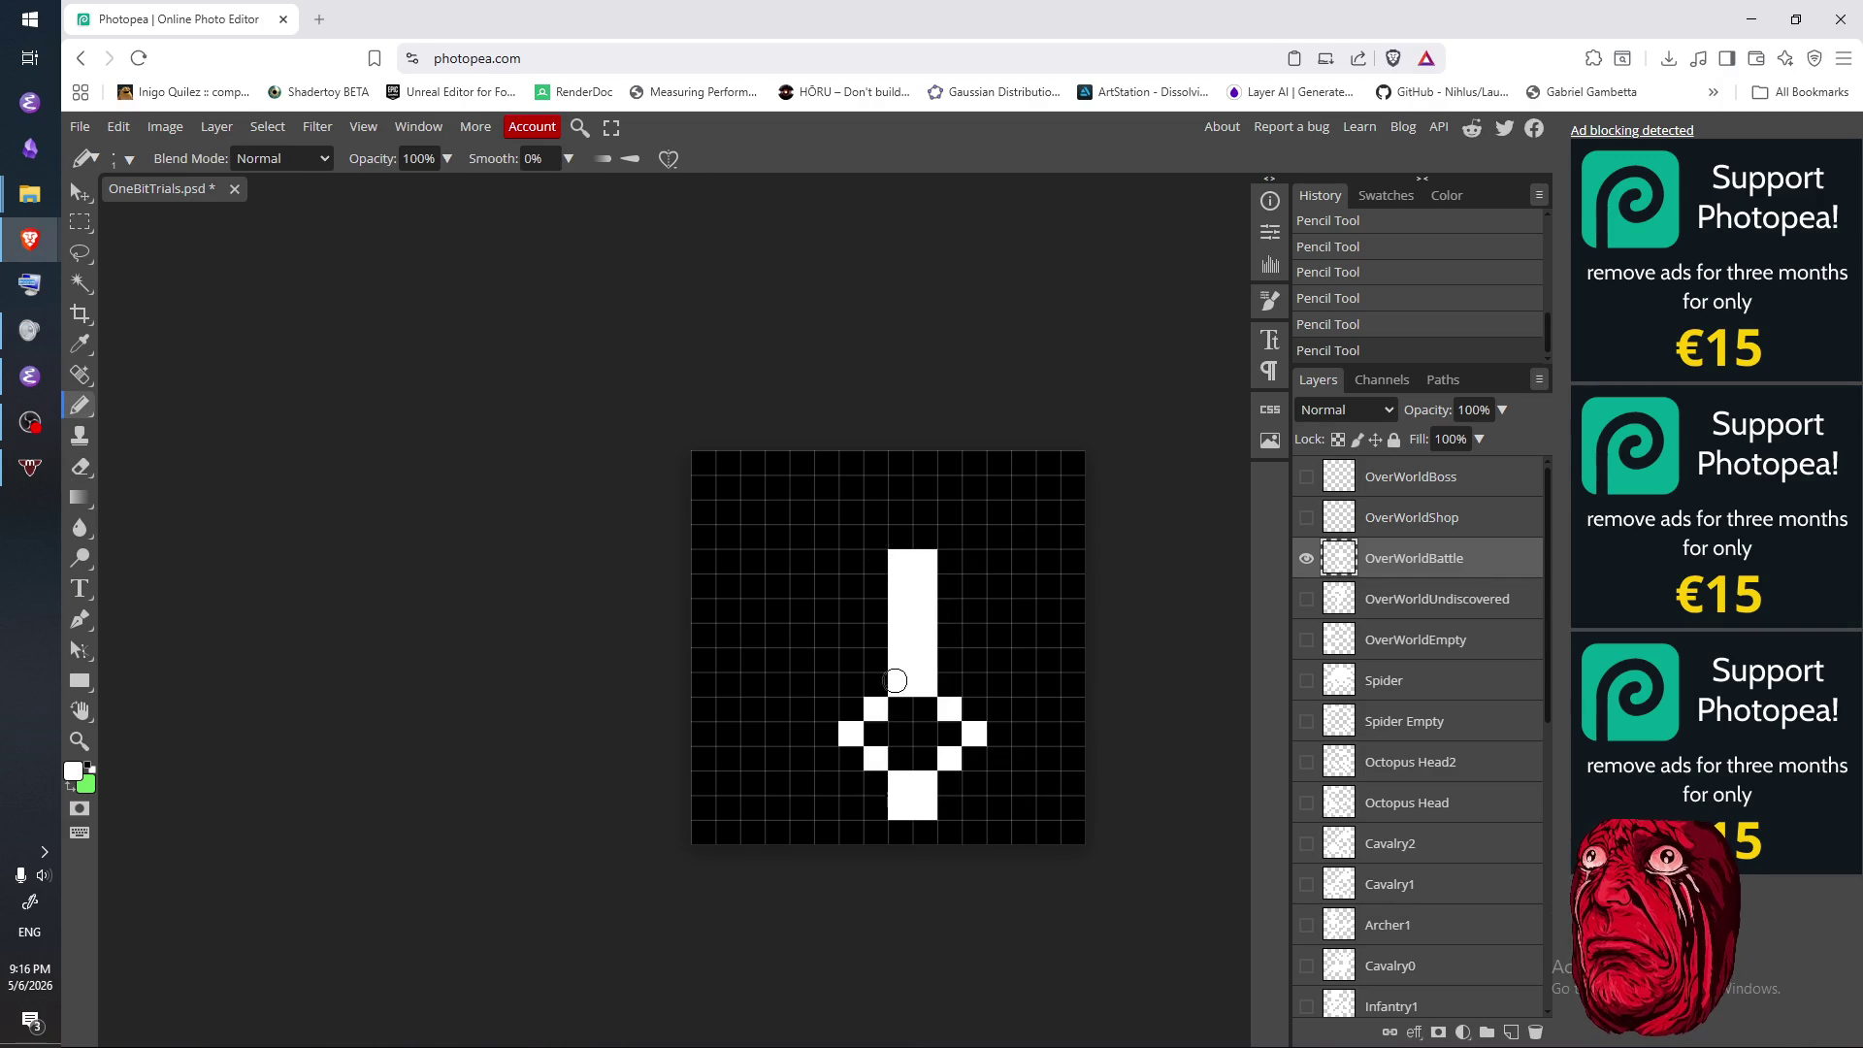
# - Reshape the left guard arm, erasing and repencilling its cells
pyautogui.click(949, 732)
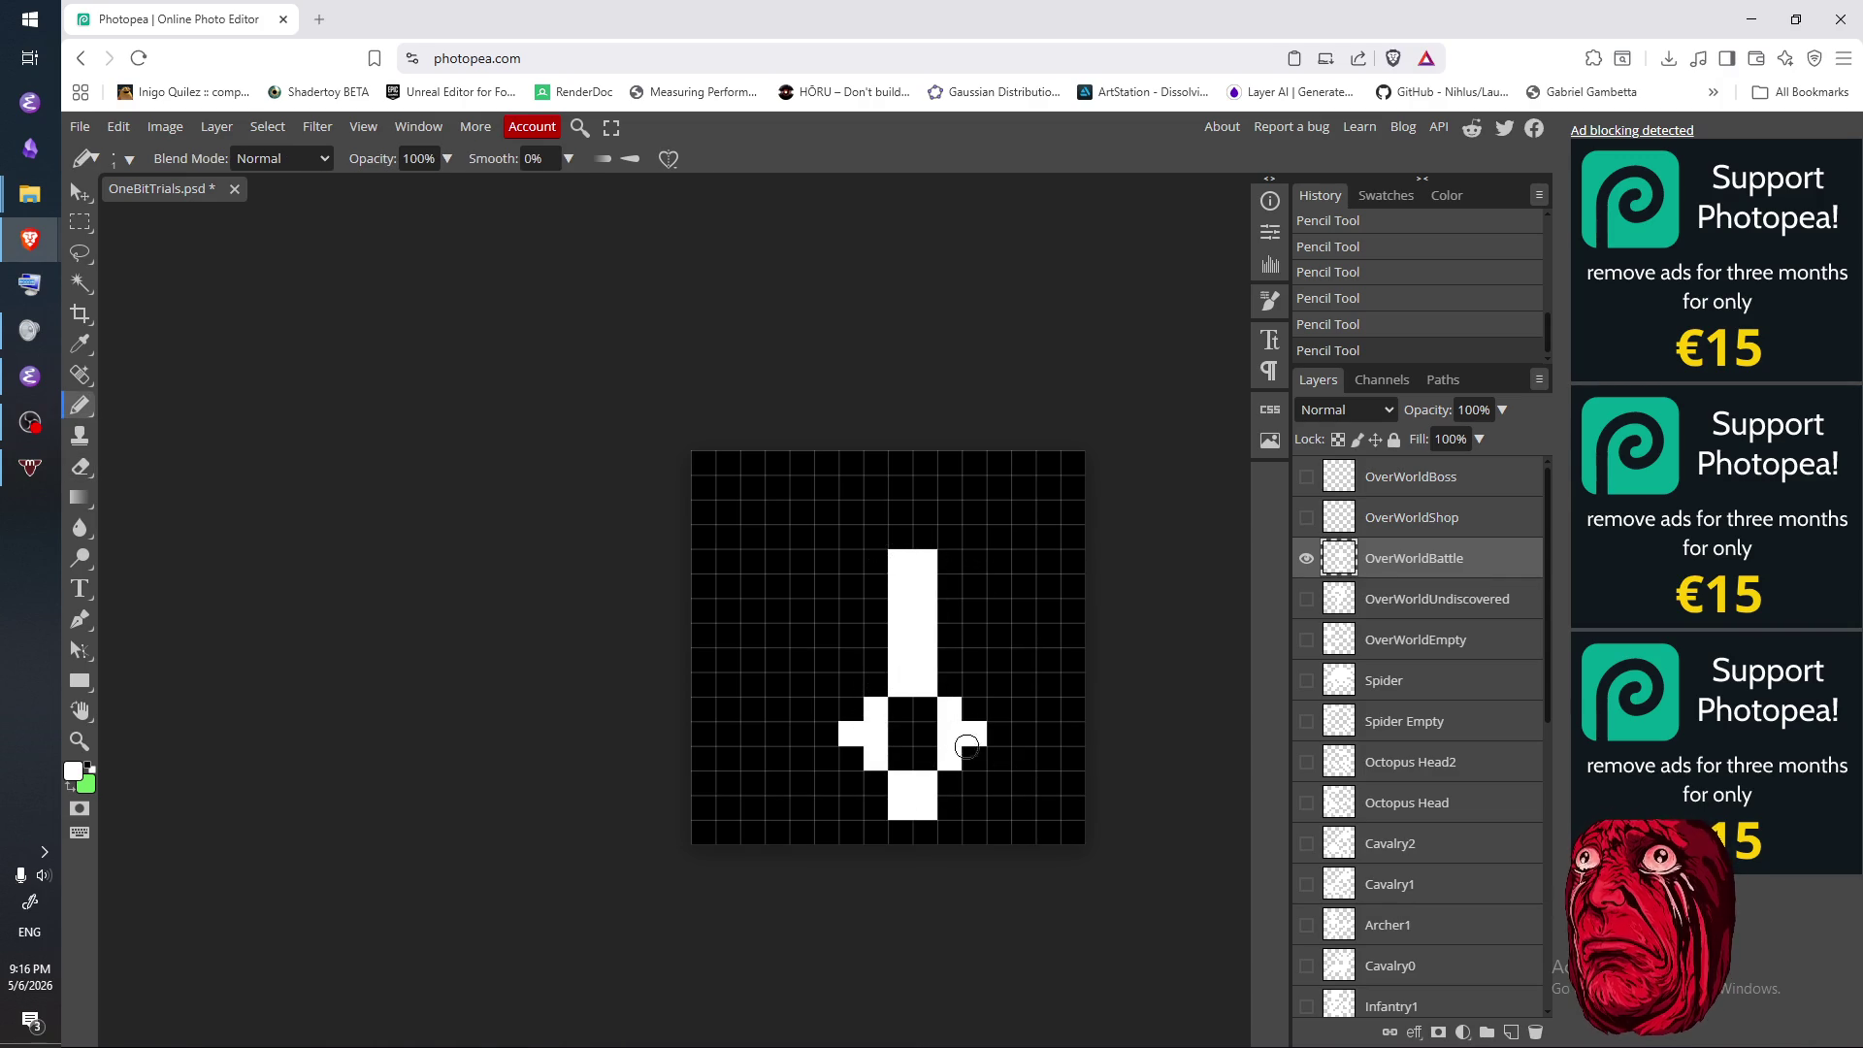
pyautogui.press('e')
pyautogui.click(949, 732)
pyautogui.click(886, 748)
pyautogui.click(851, 732)
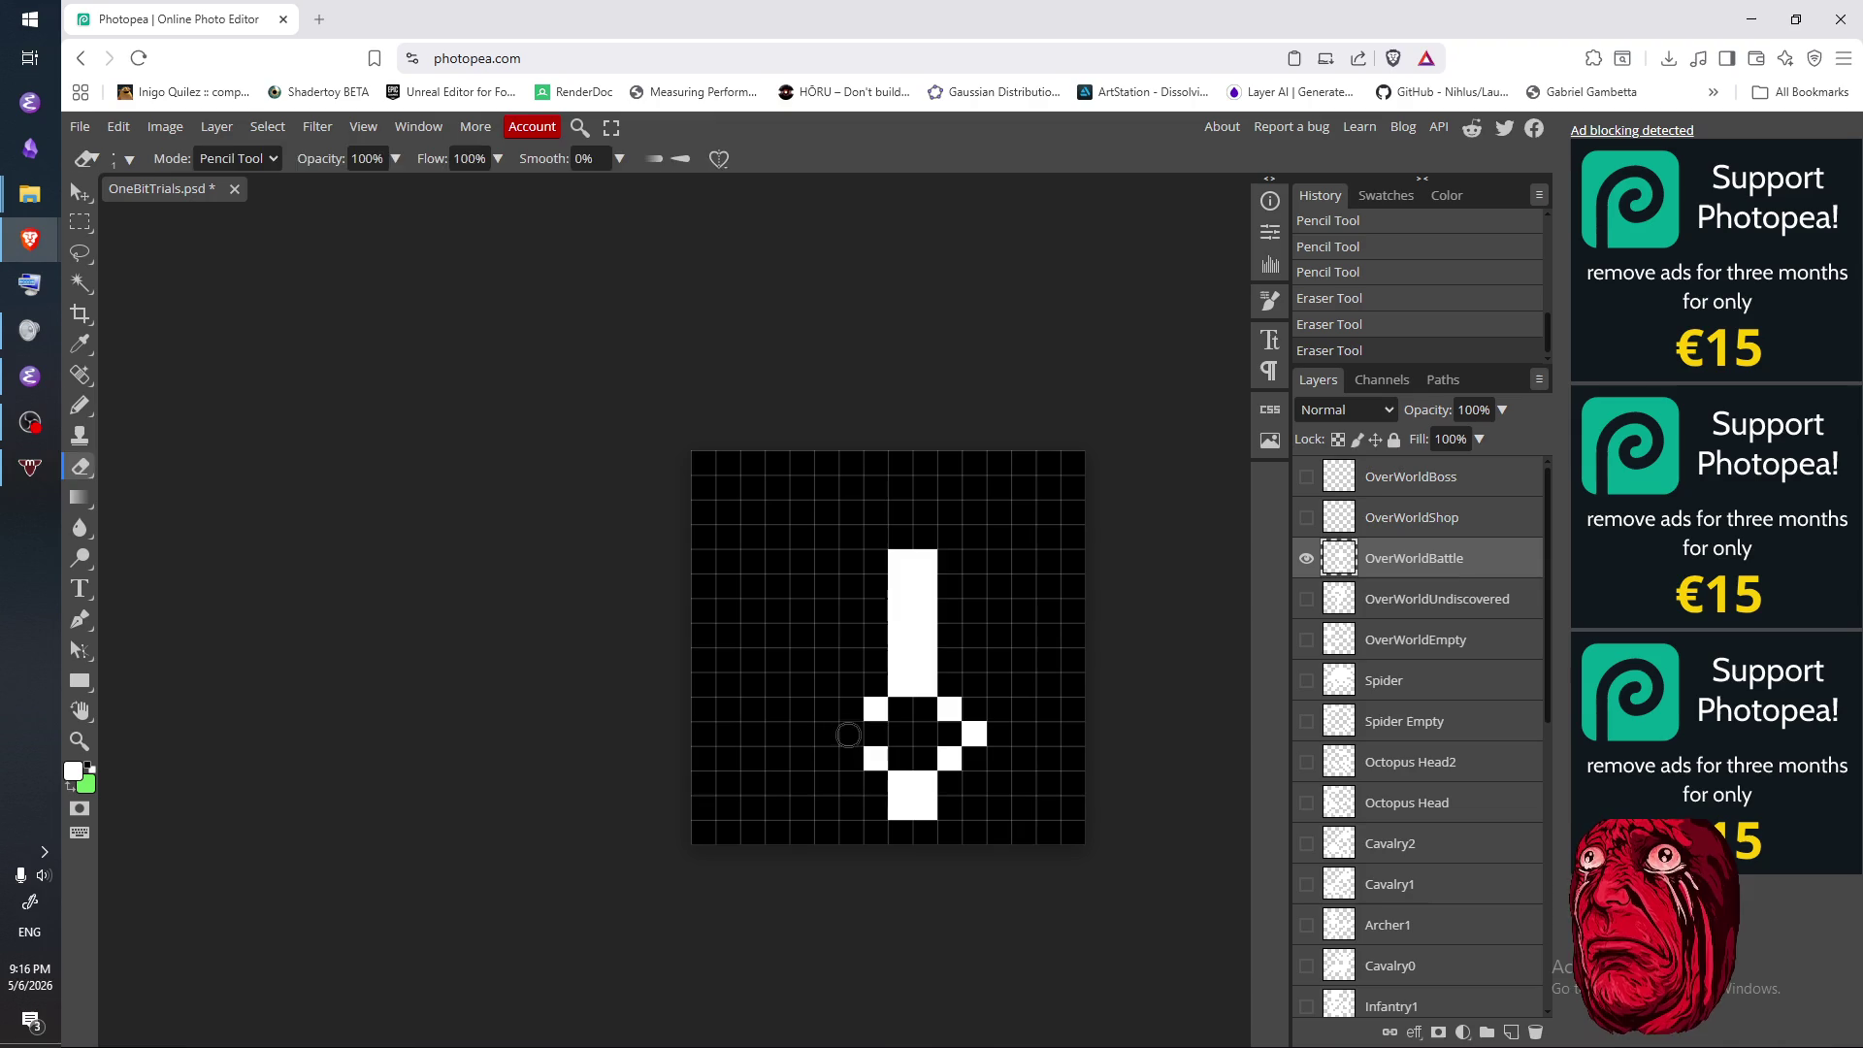
pyautogui.press('b')
pyautogui.click(851, 708)
pyautogui.click(826, 732)
# - Mirror the left guard arm onto the right side of the hilt
pyautogui.click(941, 745)
pyautogui.press('e')
pyautogui.click(974, 733)
pyautogui.press('b')
pyautogui.click(999, 708)
pyautogui.press('e')
pyautogui.click(999, 708)
pyautogui.press('b')
pyautogui.click(974, 709)
pyautogui.click(974, 756)
pyautogui.click(999, 732)
# - Trim both guard arms to slanted tips and erase the blade, leaving only the hilt
pyautogui.press('e')
pyautogui.moveTo(851, 756); pyautogui.dragTo(815, 744)
pyautogui.press('b')
pyautogui.click(851, 732)
pyautogui.press('e')
pyautogui.click(974, 709)
pyautogui.click(974, 757)
pyautogui.click(999, 733)
pyautogui.press('b')
pyautogui.click(974, 732)
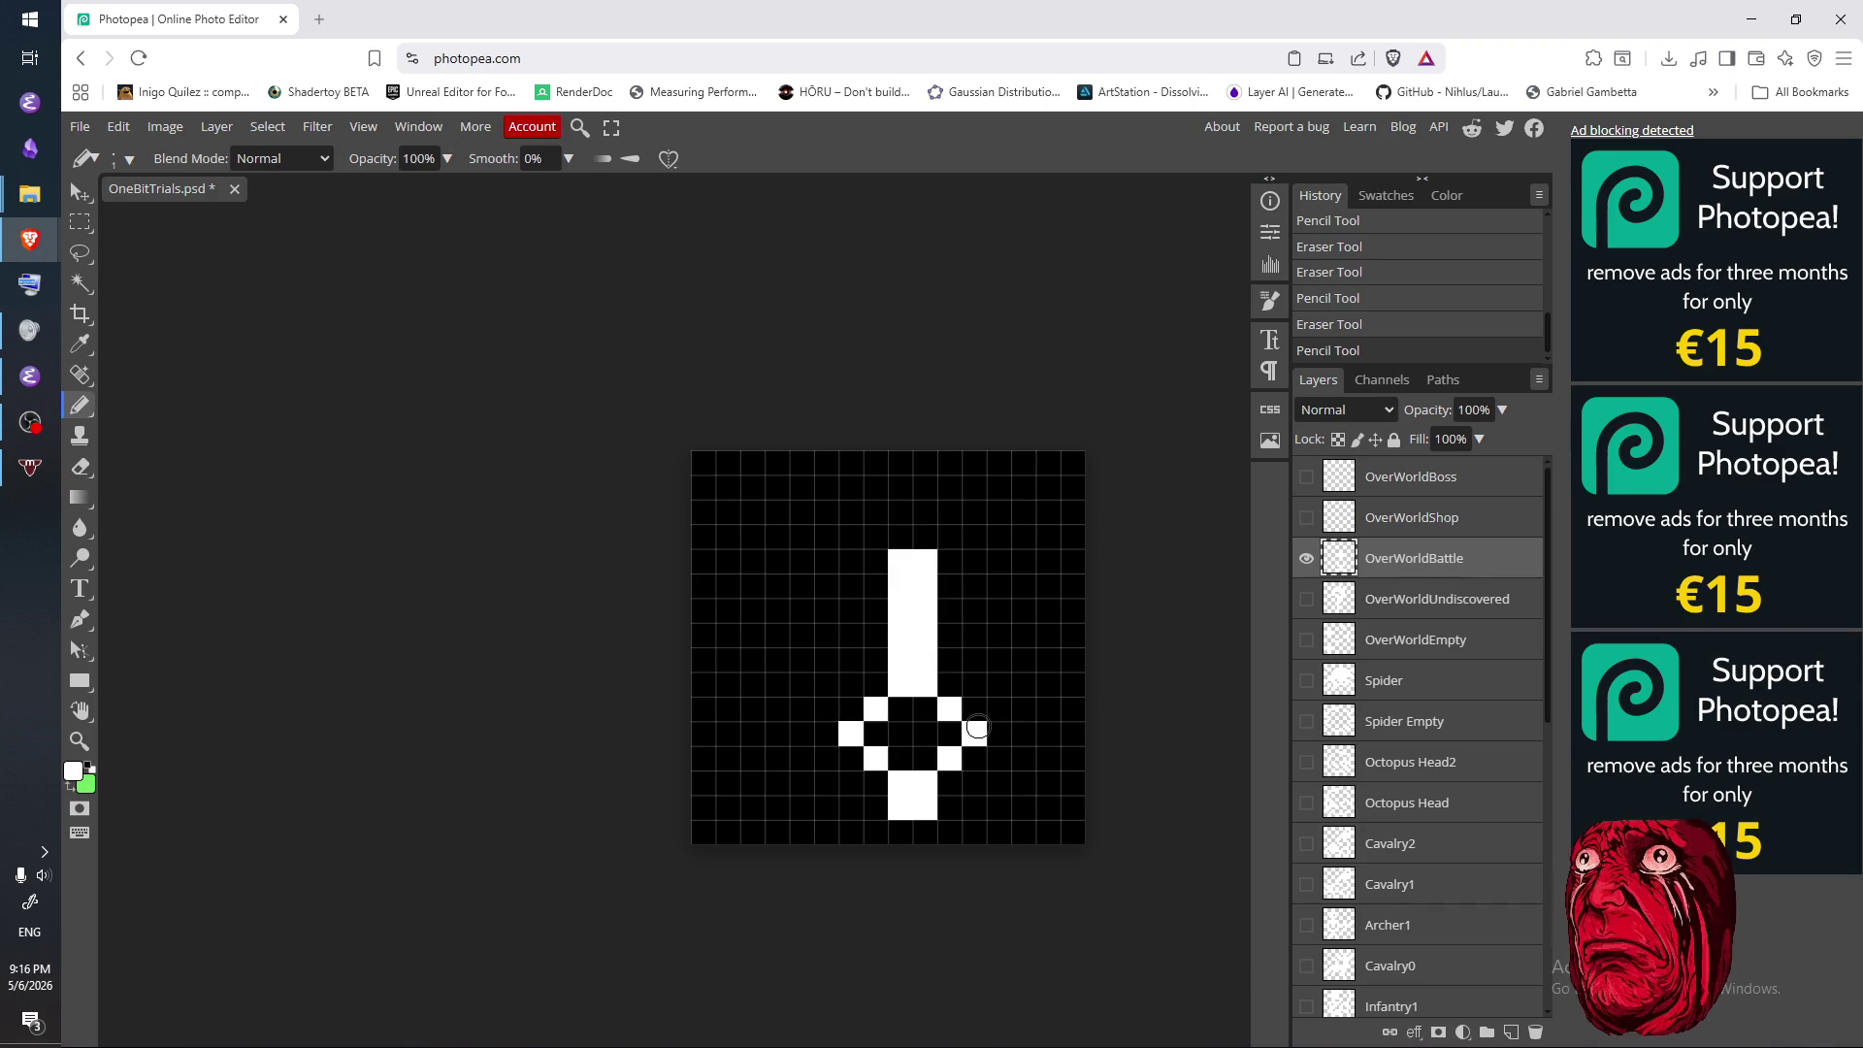
pyautogui.press('e')
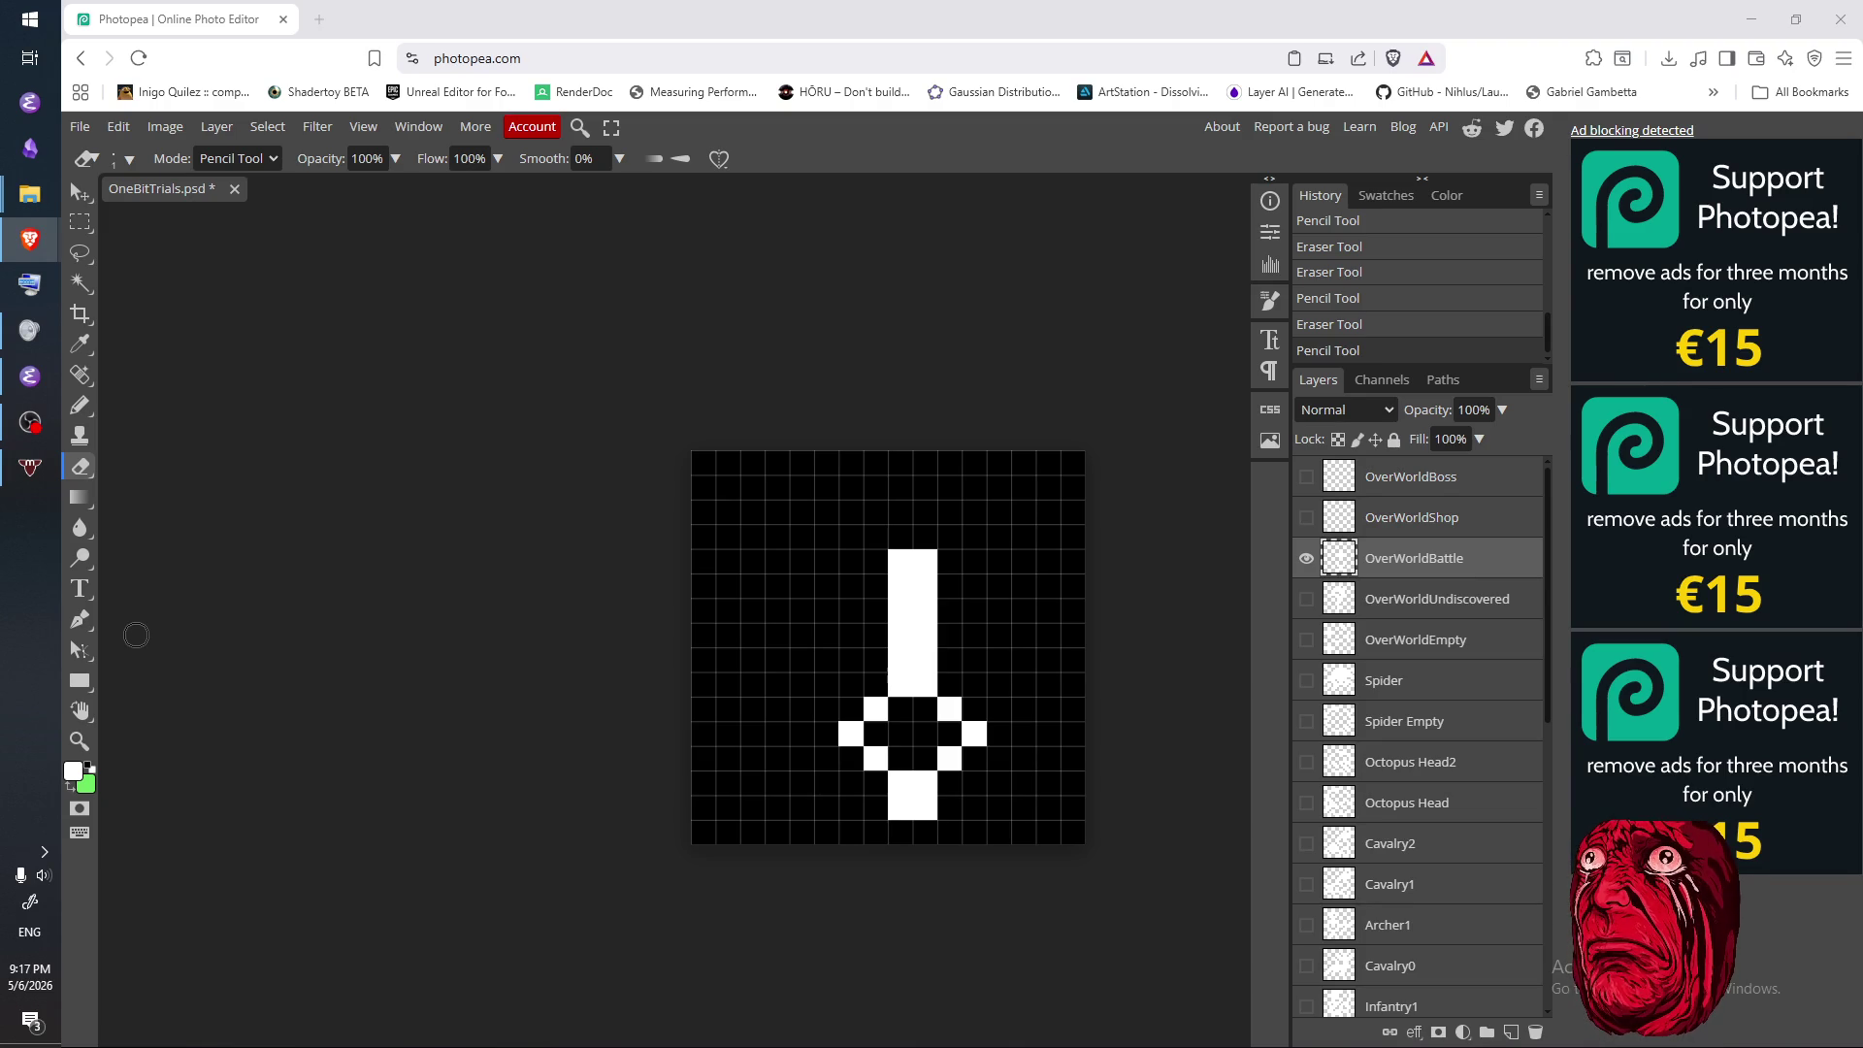
pyautogui.moveTo(878, 767)
pyautogui.mouseDown()
pyautogui.moveTo(924, 601)
pyautogui.moveTo(887, 657)
pyautogui.moveTo(901, 567)
pyautogui.moveTo(925, 561)
pyautogui.mouseUp()
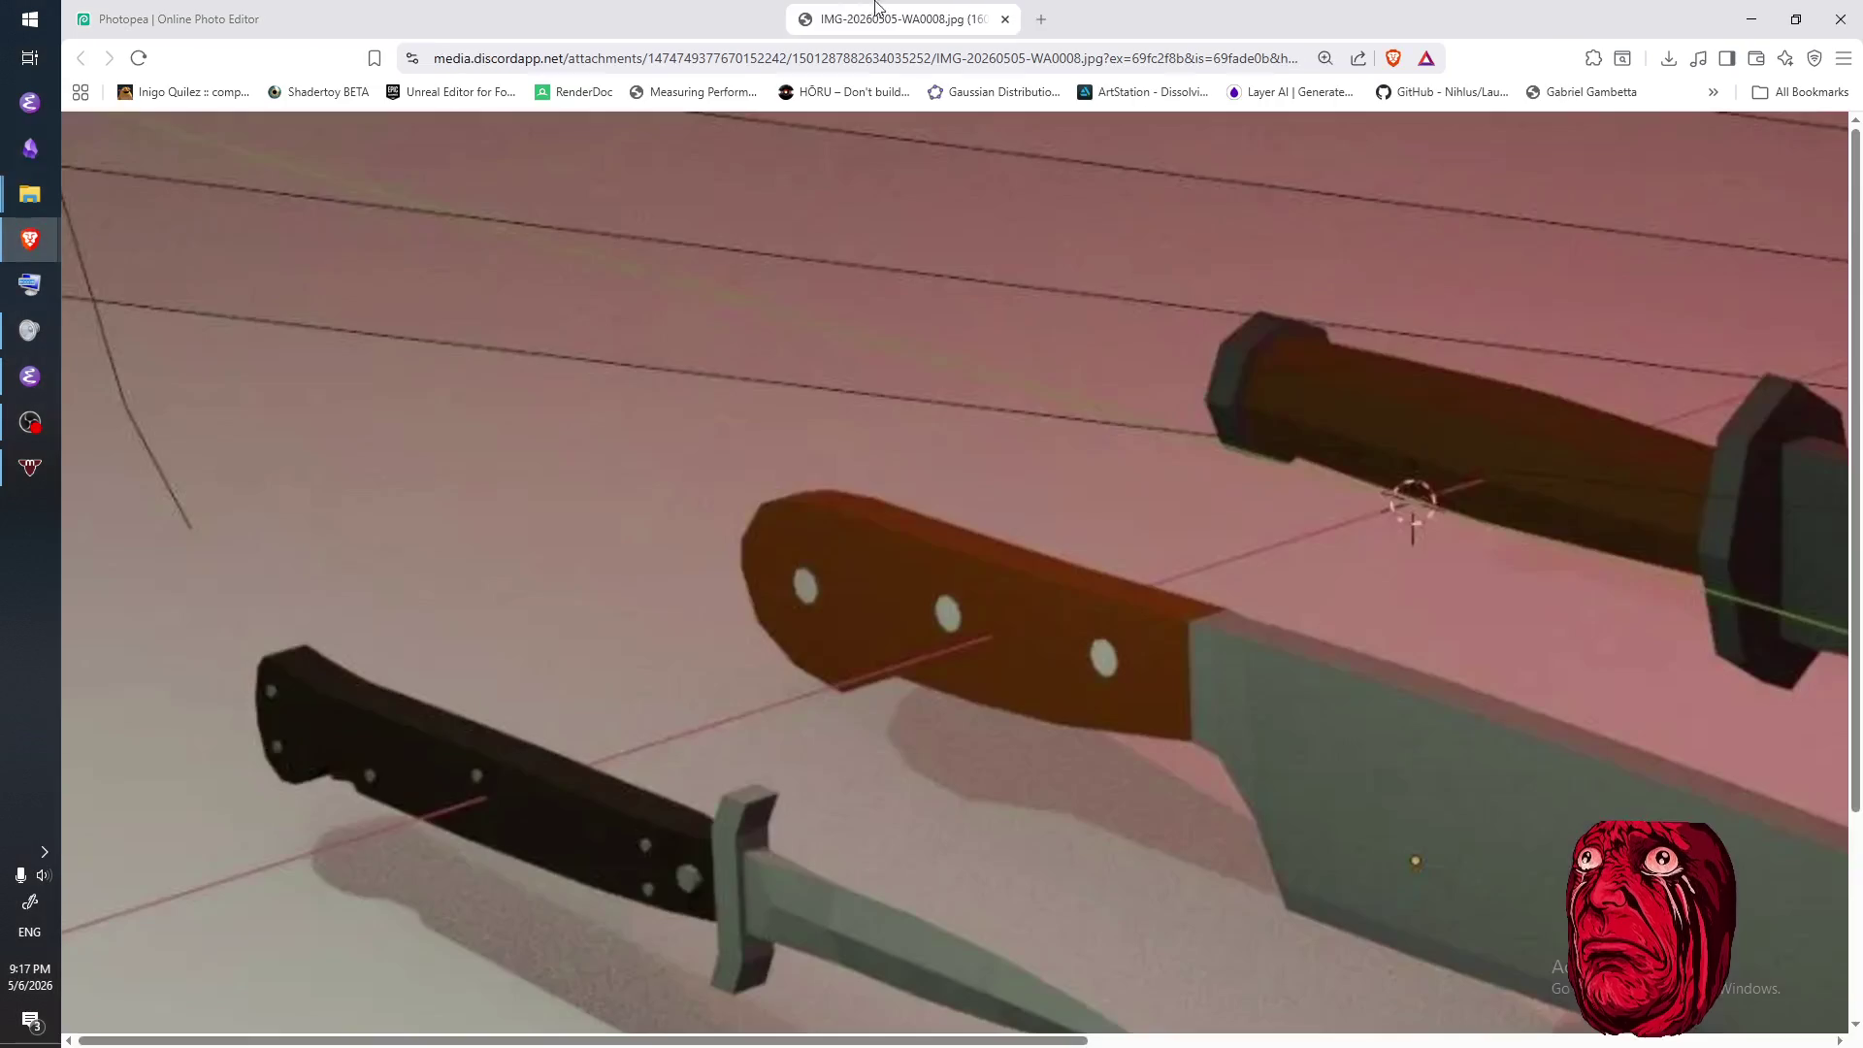
# - Zoom out the knife reference image until it fits, then return to the Photopea tab
pyautogui.keyDown('ctrl'); pyautogui.scroll(-5, 1143, 582); pyautogui.keyUp('ctrl')
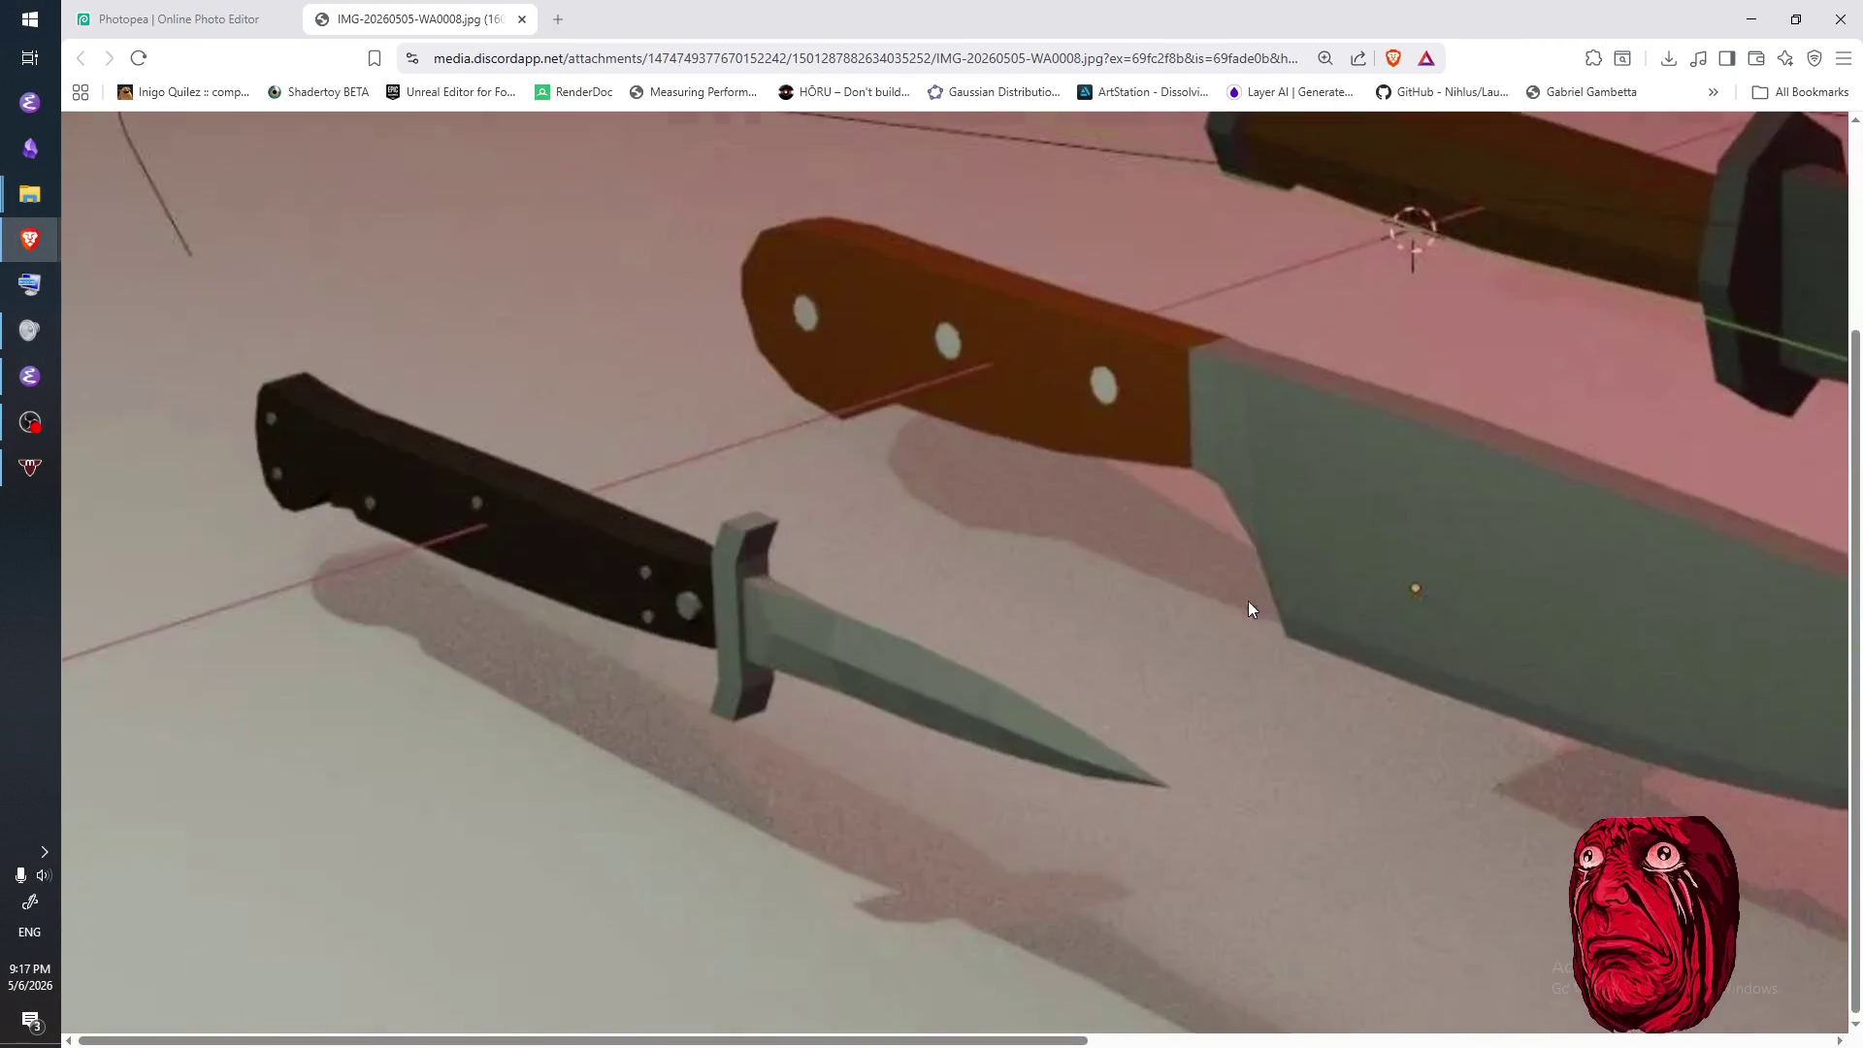
pyautogui.keyDown('ctrl'); pyautogui.scroll(-1, 1318, 621); pyautogui.keyUp('ctrl')
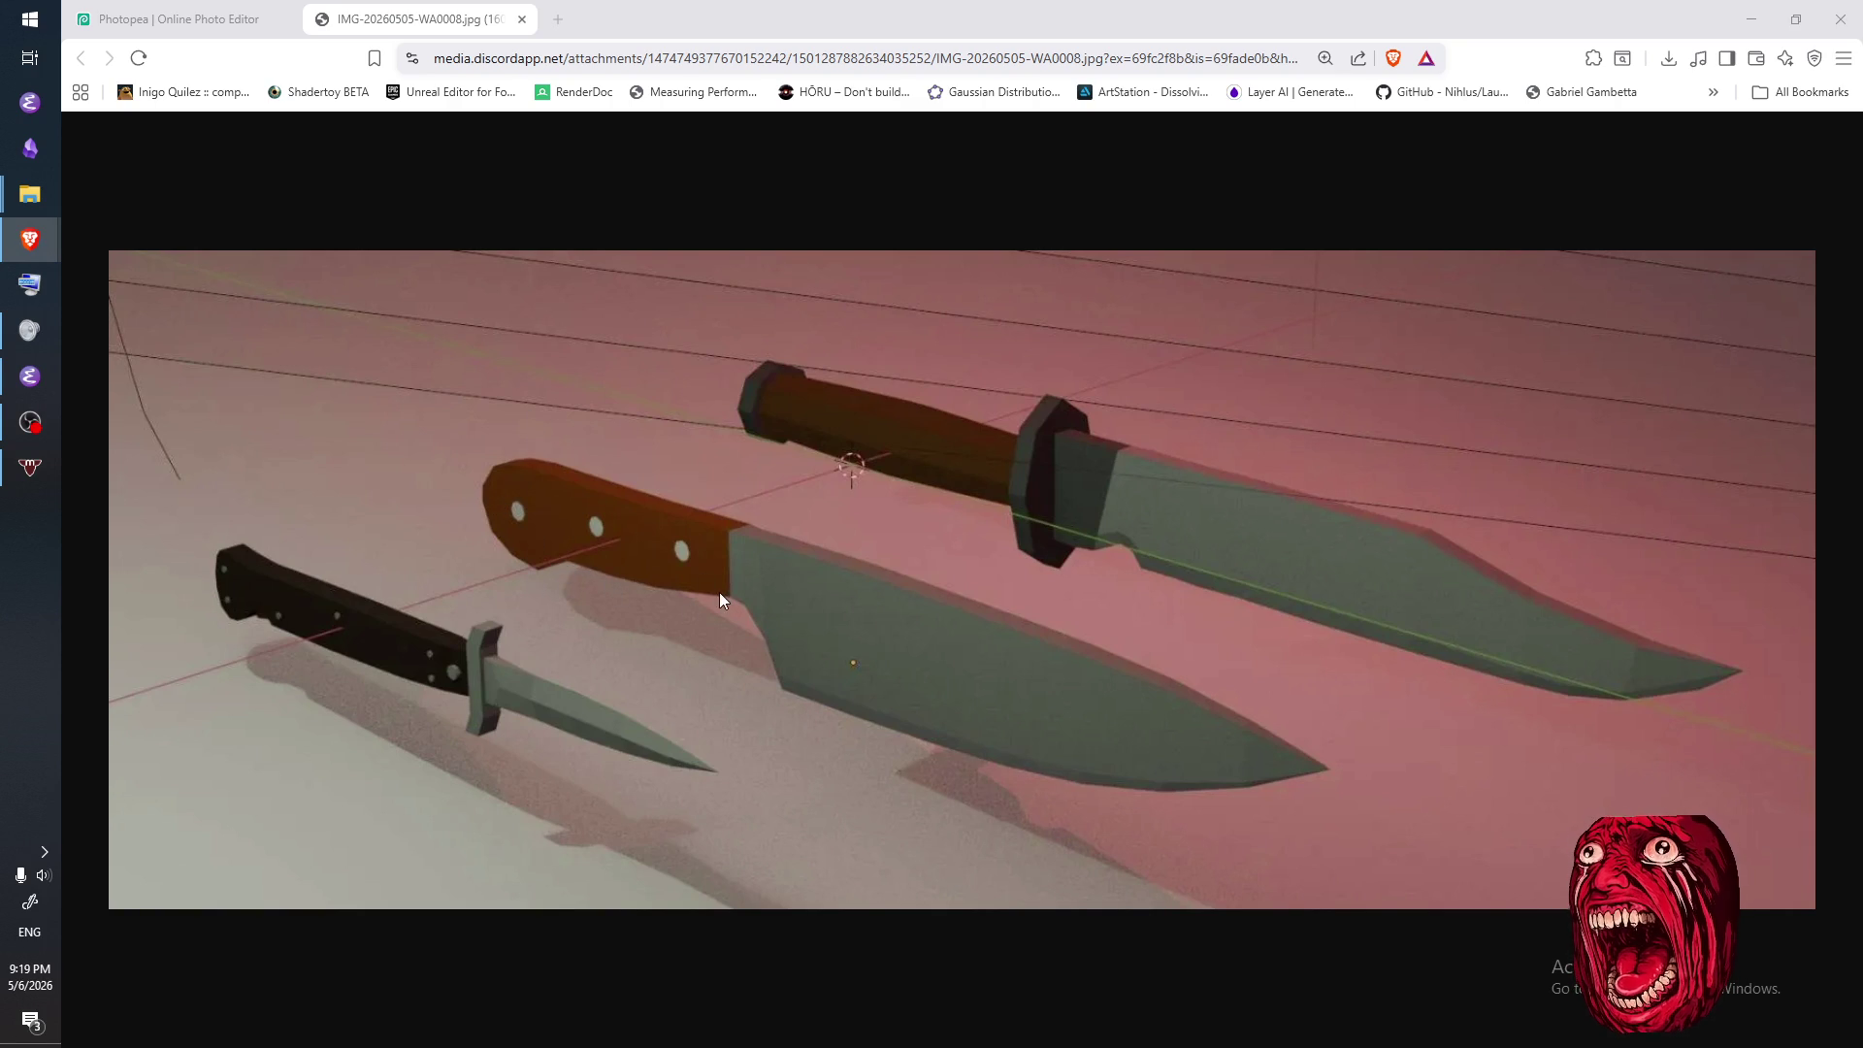
pyautogui.click(250, 29)
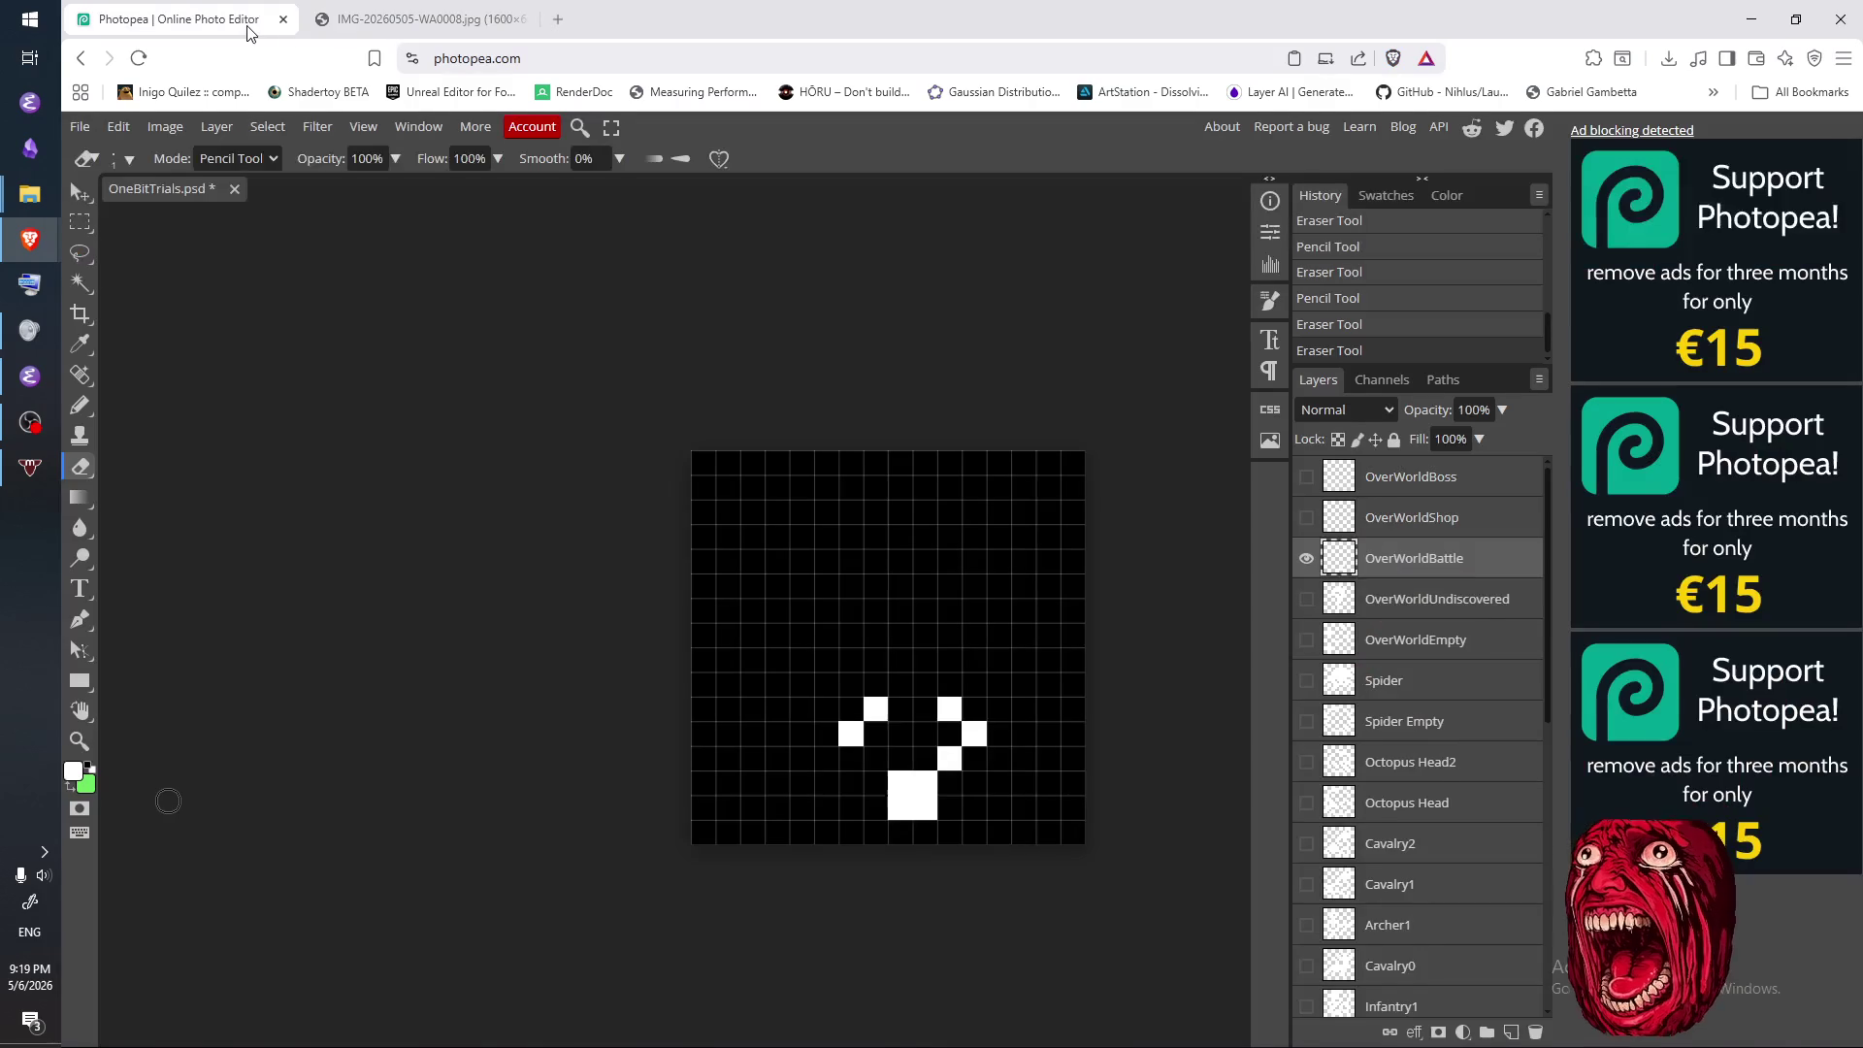
# - Compare the tile with the knife reference and erase the leftover hilt pixels
pyautogui.click(373, 30)
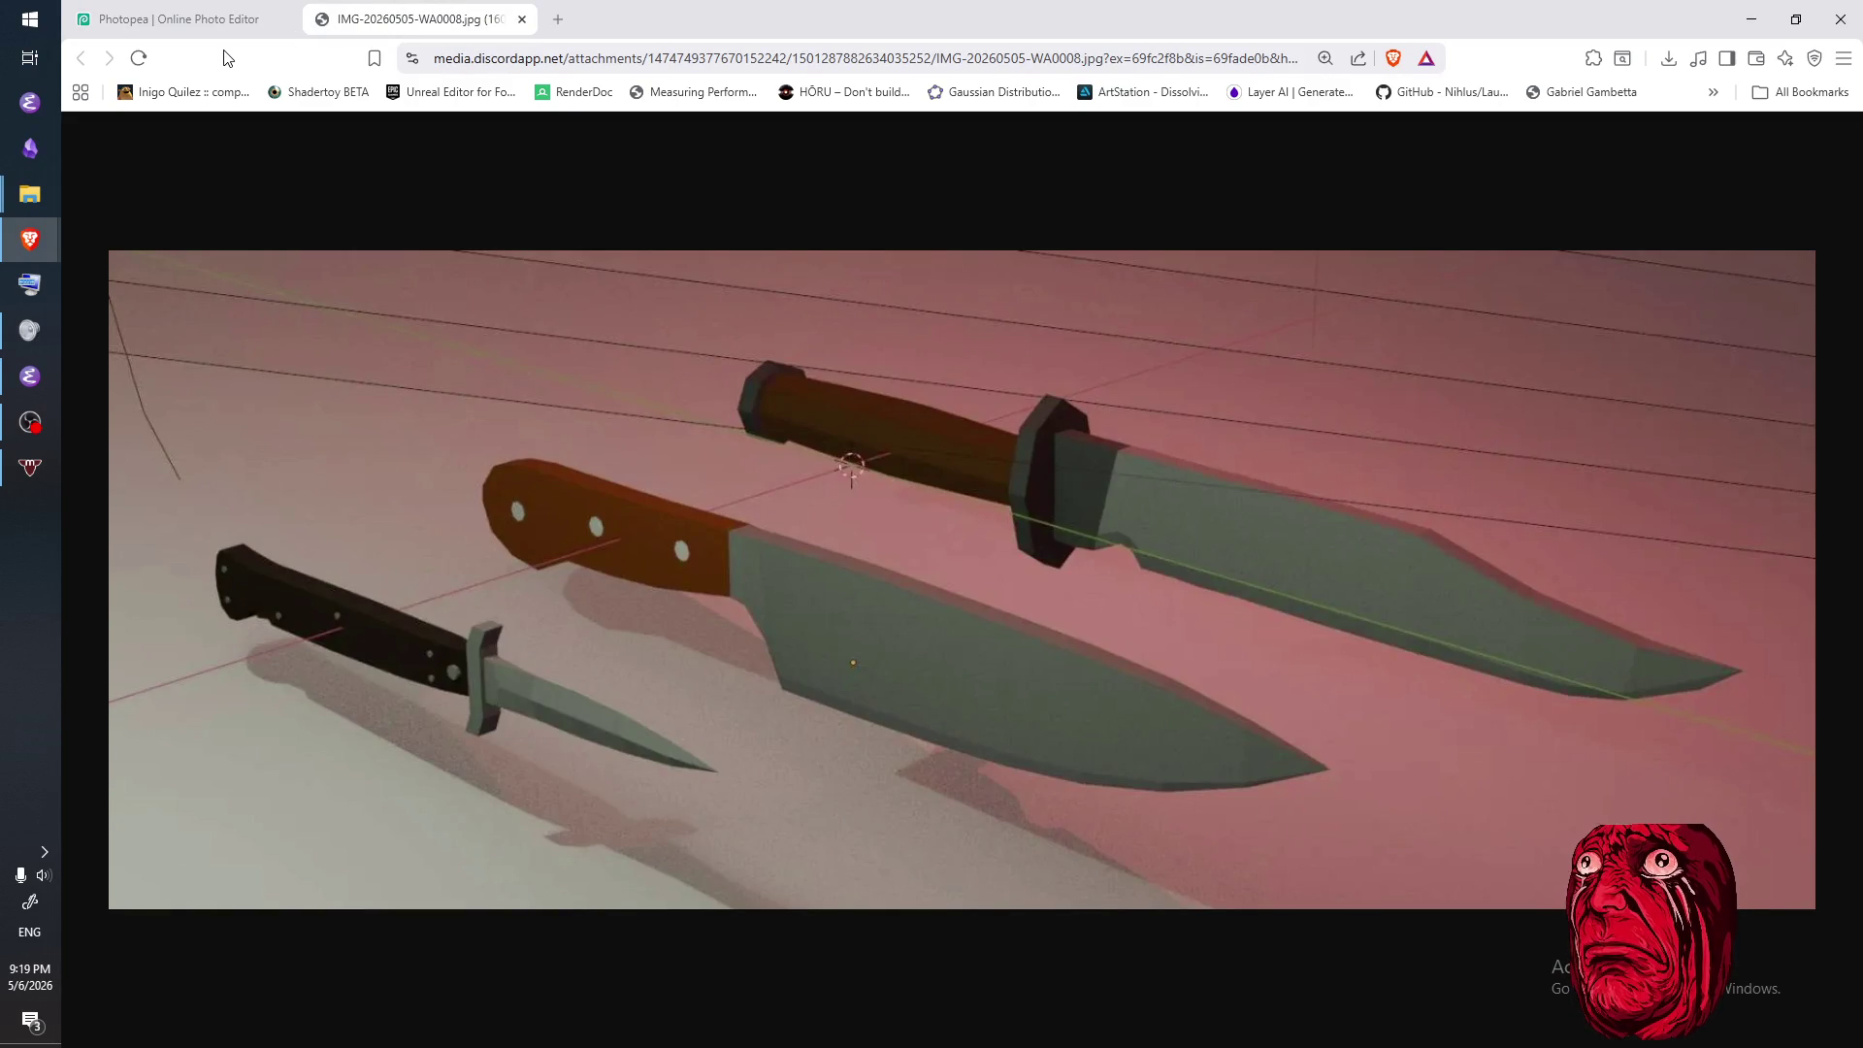
pyautogui.click(179, 21)
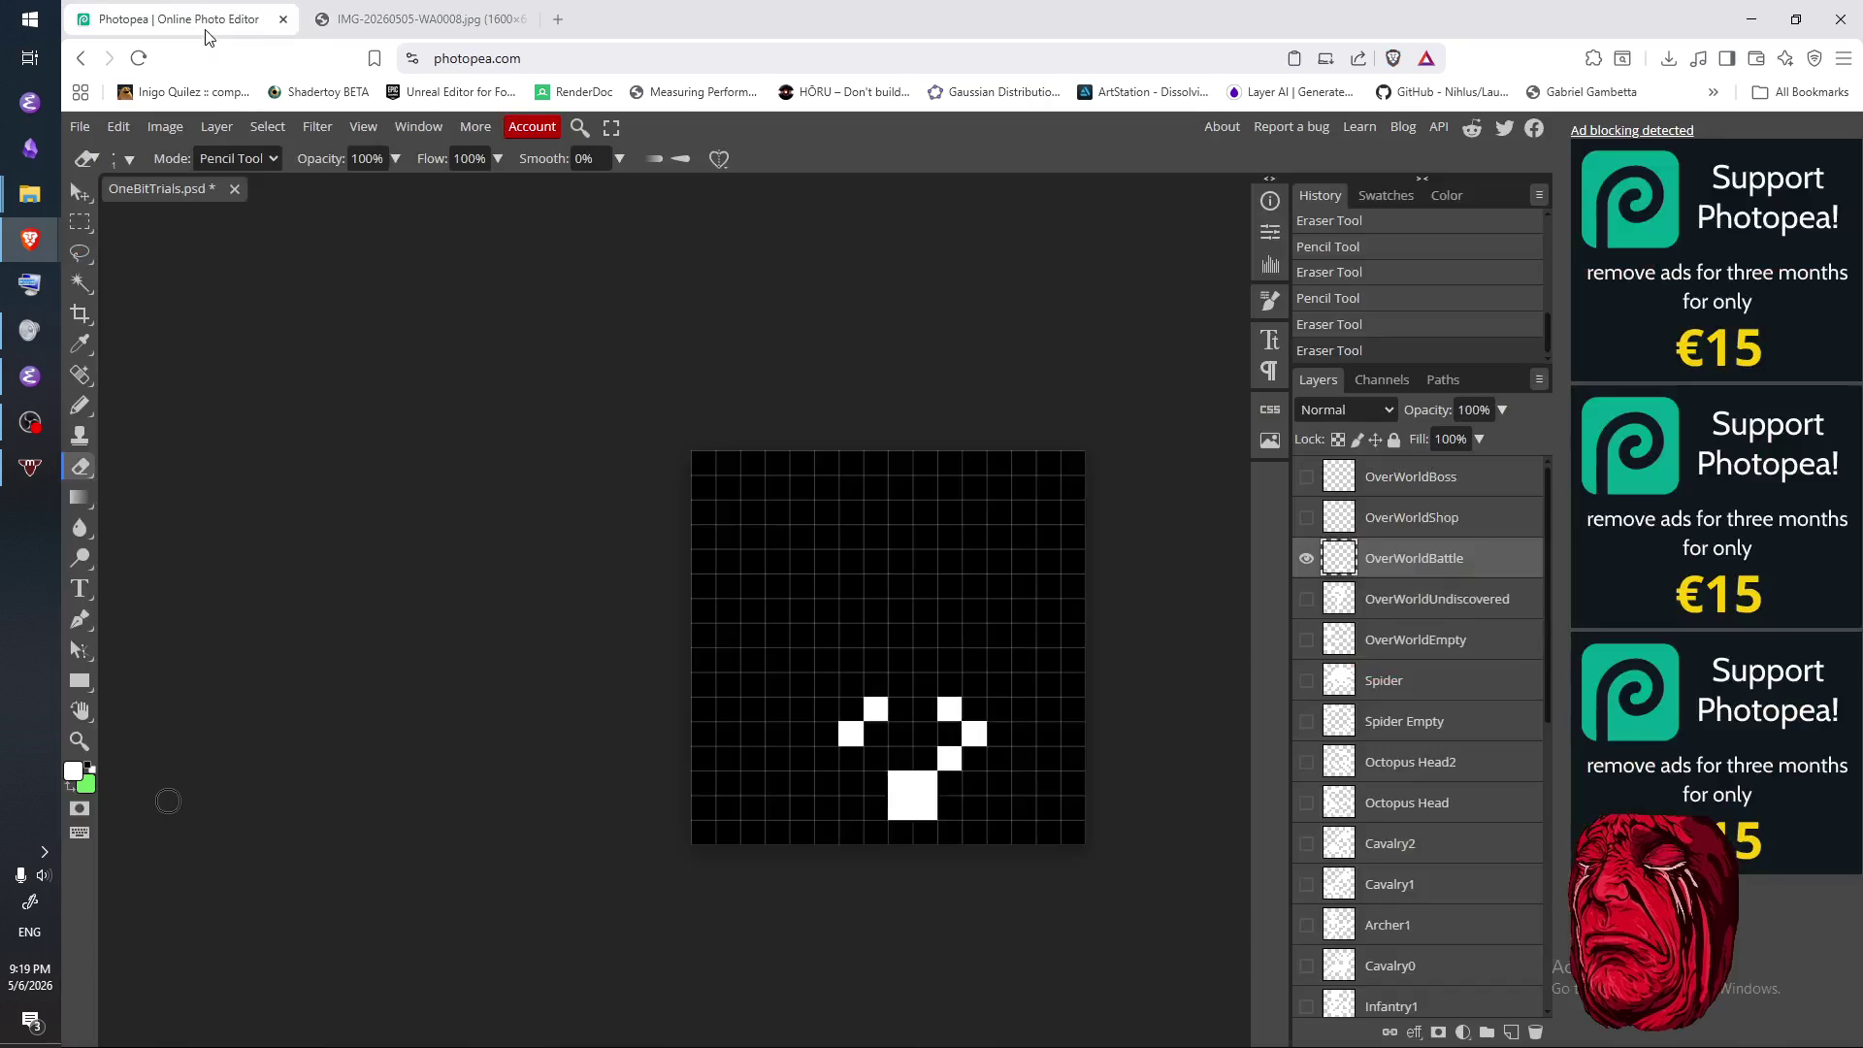
pyautogui.hotkey('alt', 'Tab')
pyautogui.moveTo(875, 708)
pyautogui.mouseDown()
pyautogui.moveTo(903, 698)
pyautogui.moveTo(955, 743)
pyautogui.moveTo(897, 791)
pyautogui.moveTo(952, 757)
pyautogui.moveTo(928, 827)
pyautogui.moveTo(906, 820)
pyautogui.mouseUp()
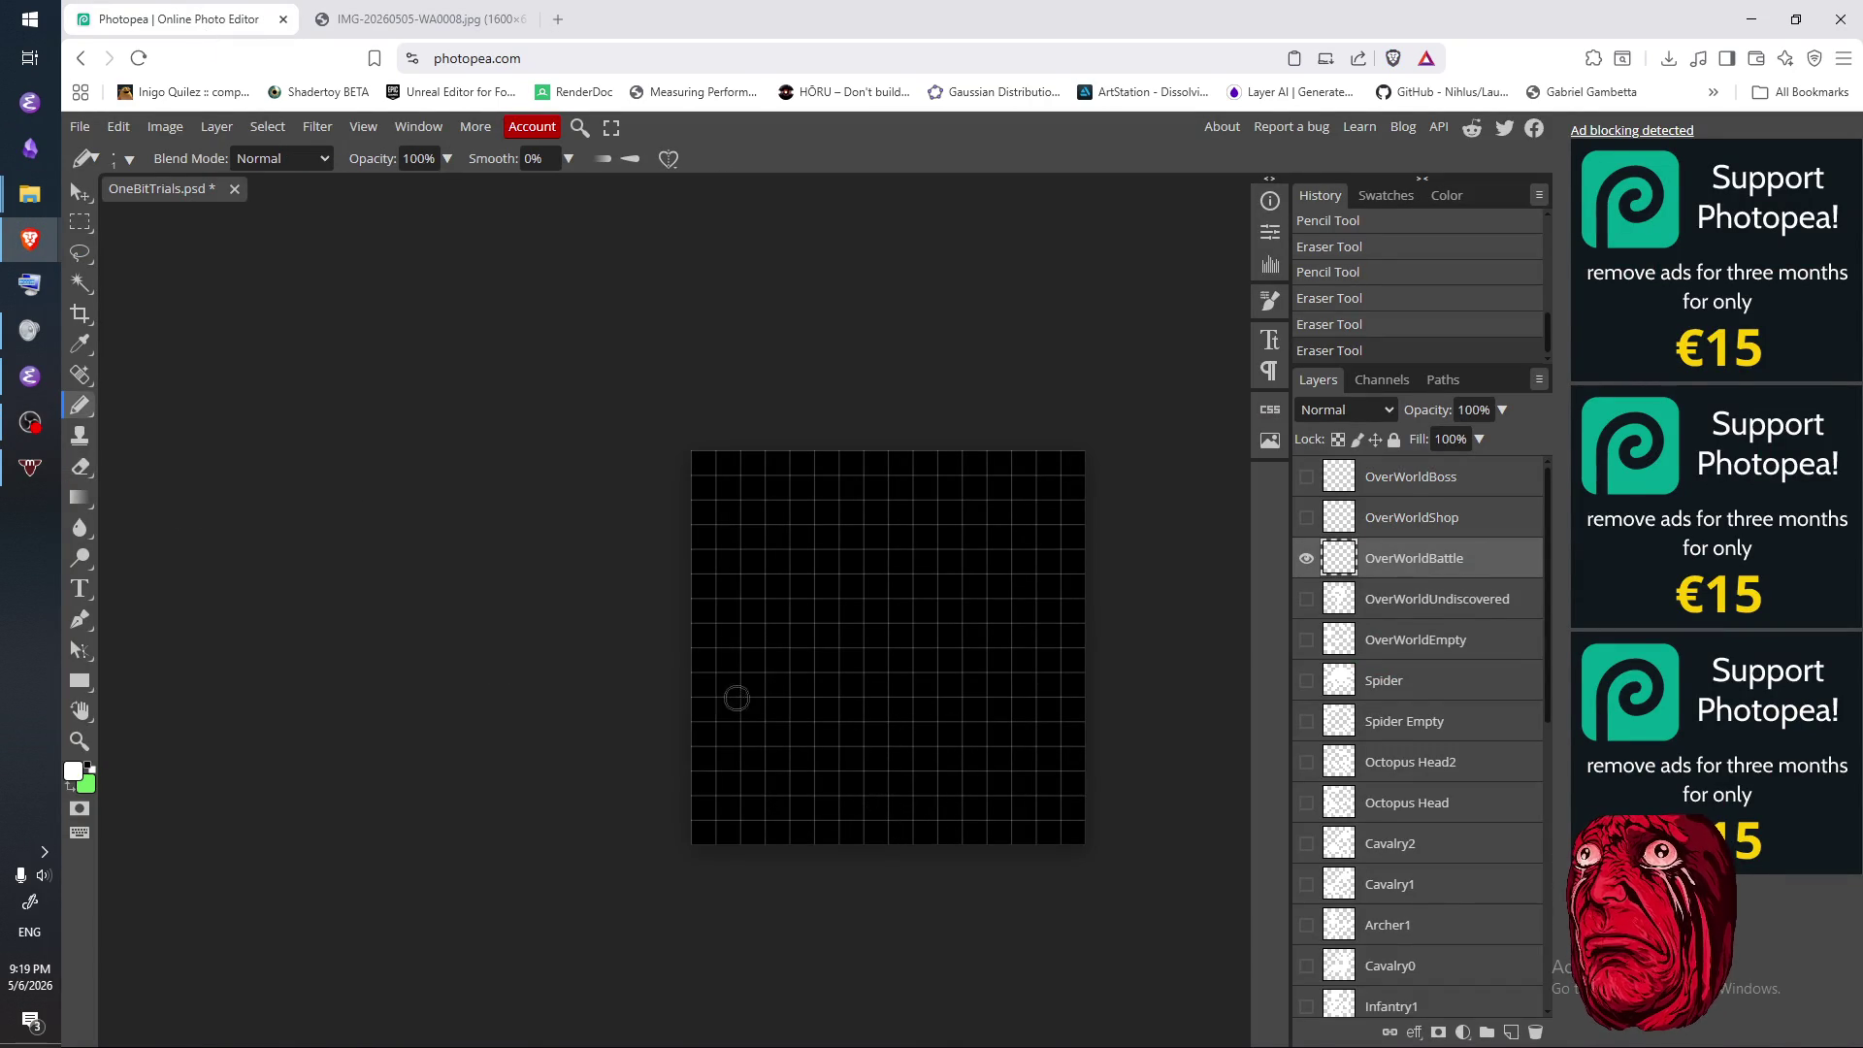
pyautogui.click(409, 14)
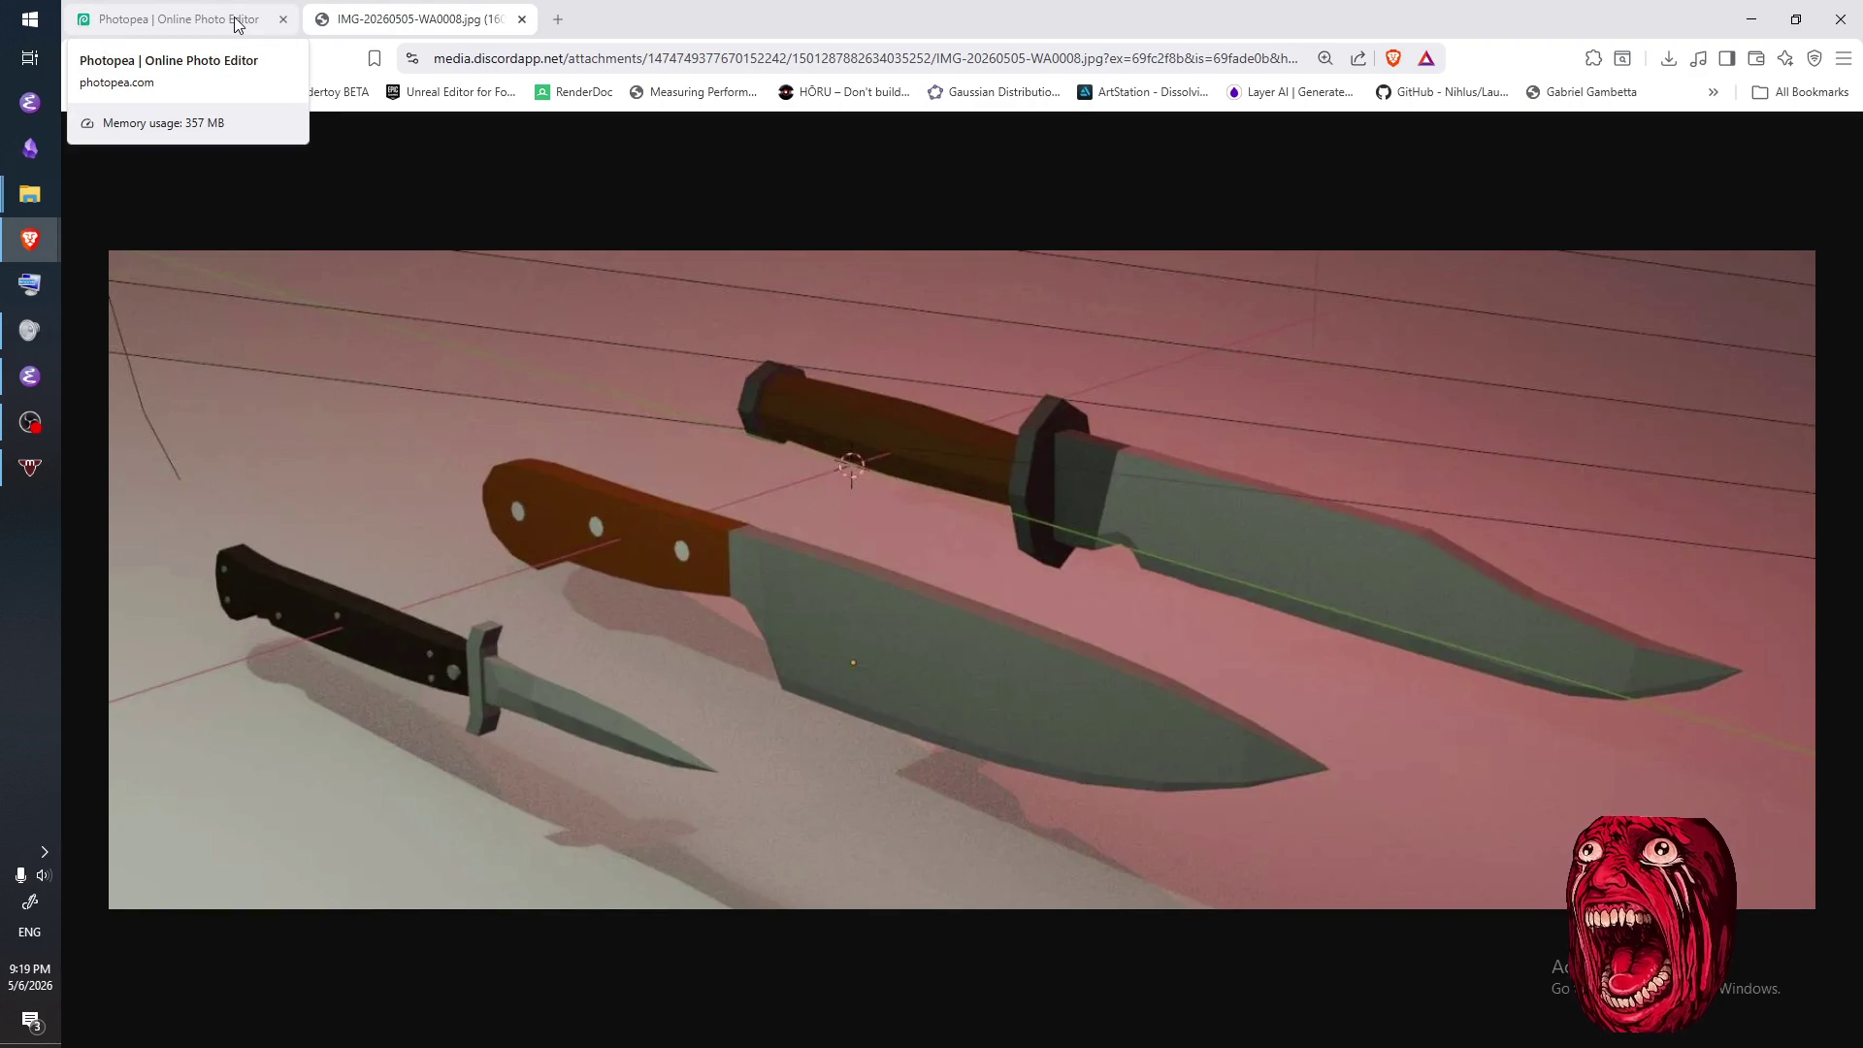
pyautogui.click(236, 24)
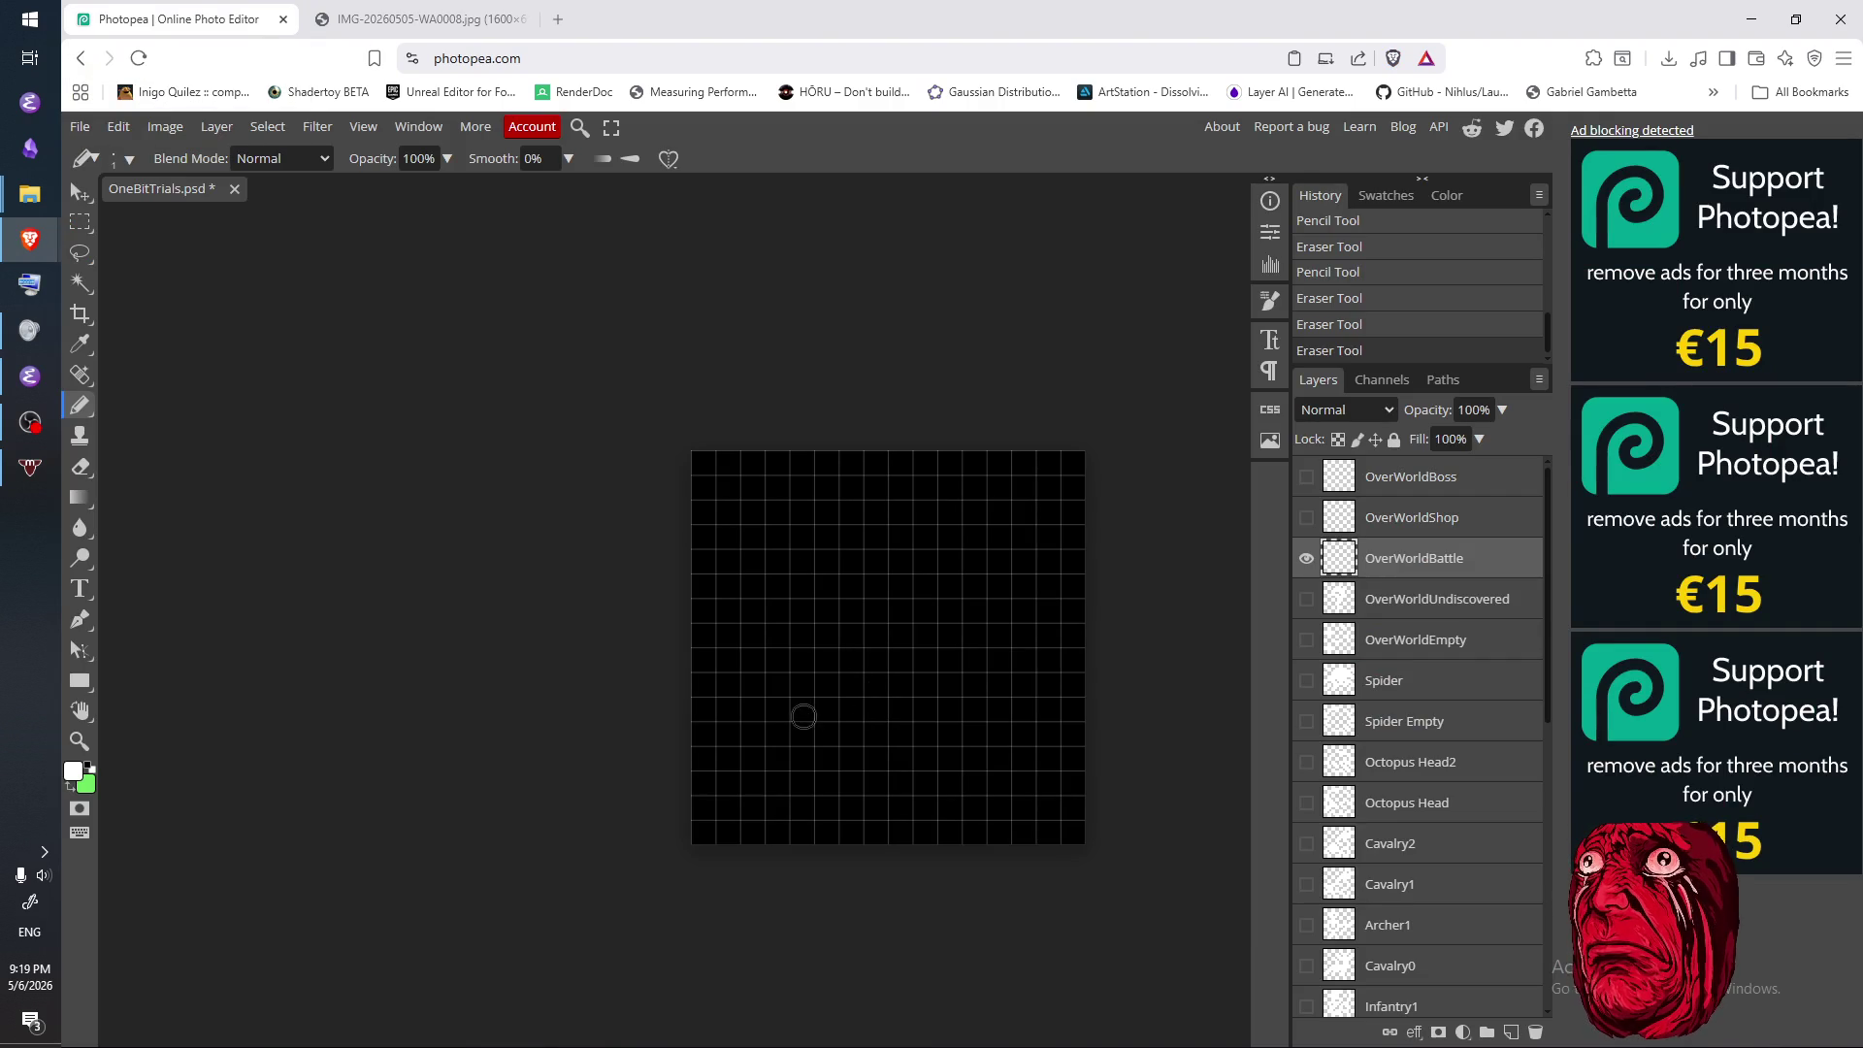
pyautogui.click(417, 19)
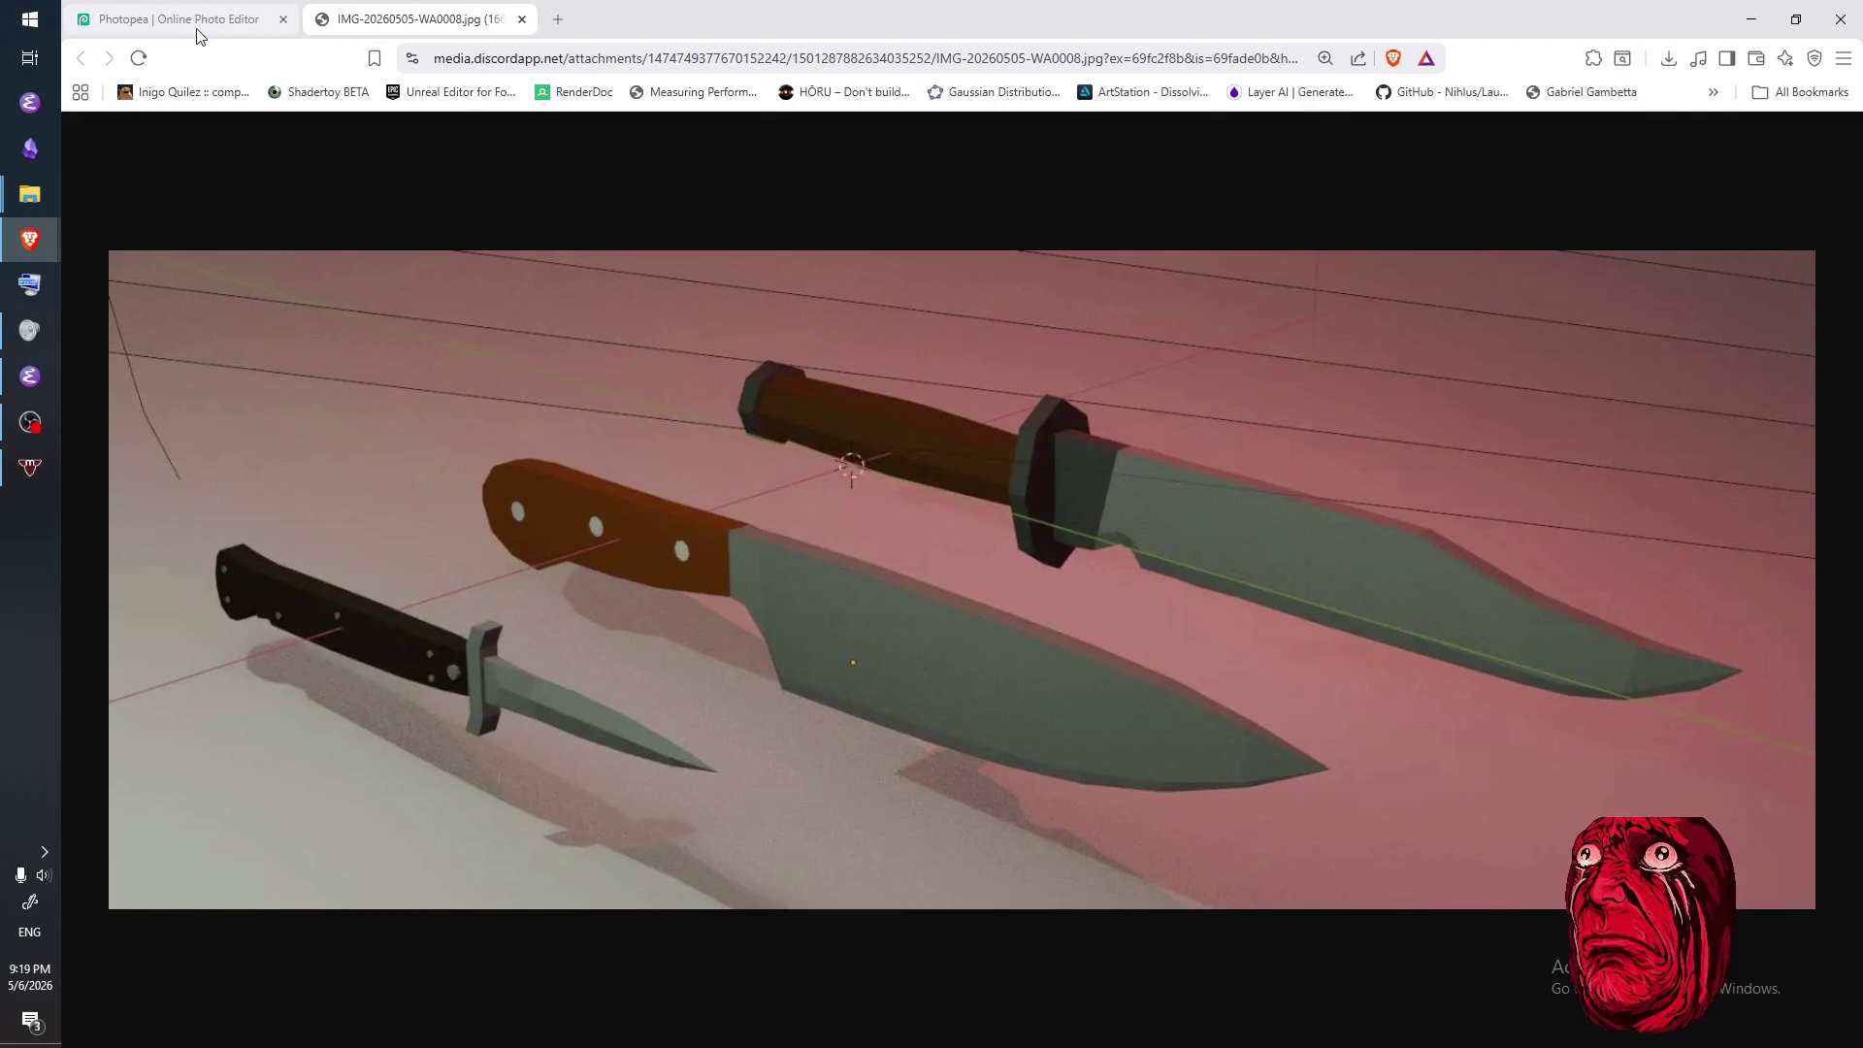
pyautogui.click(199, 36)
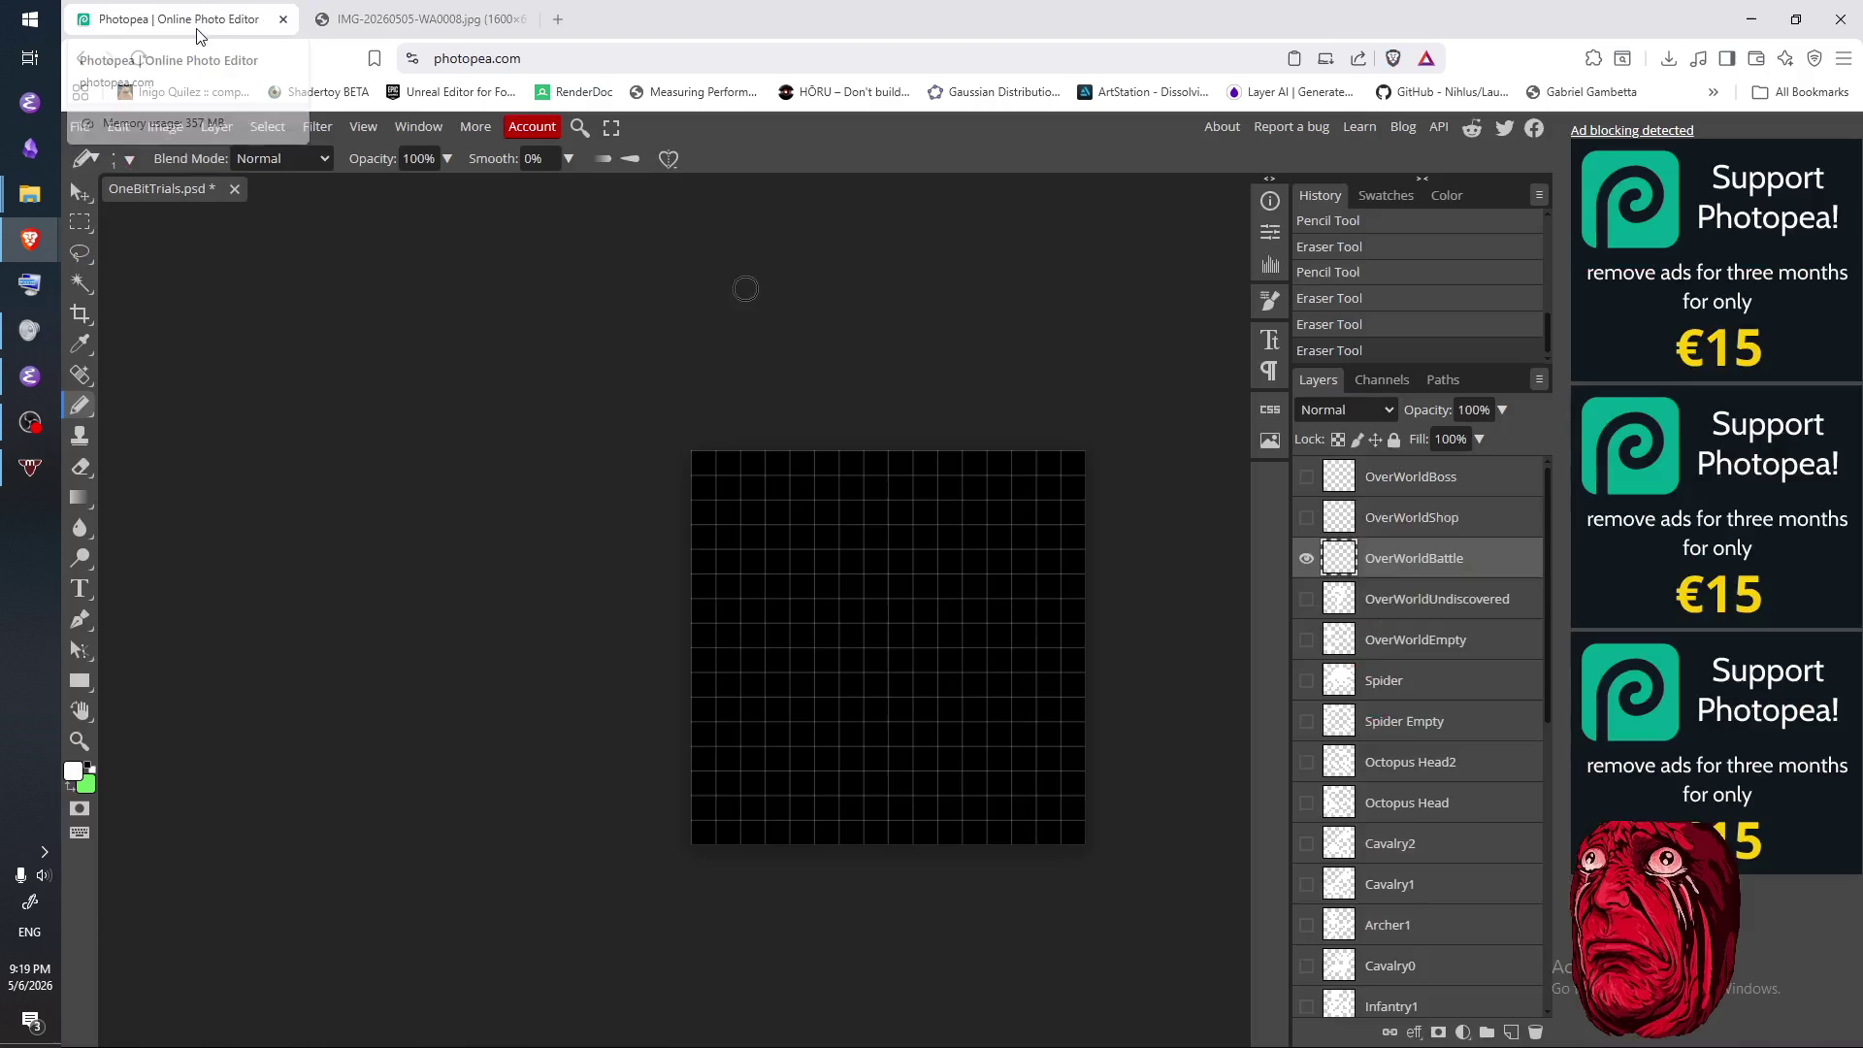
# - Recentre the canvas, study the knife reference, and paint the new sword's first white cell
pyautogui.moveTo(994, 862); pyautogui.dragTo(883, 830)
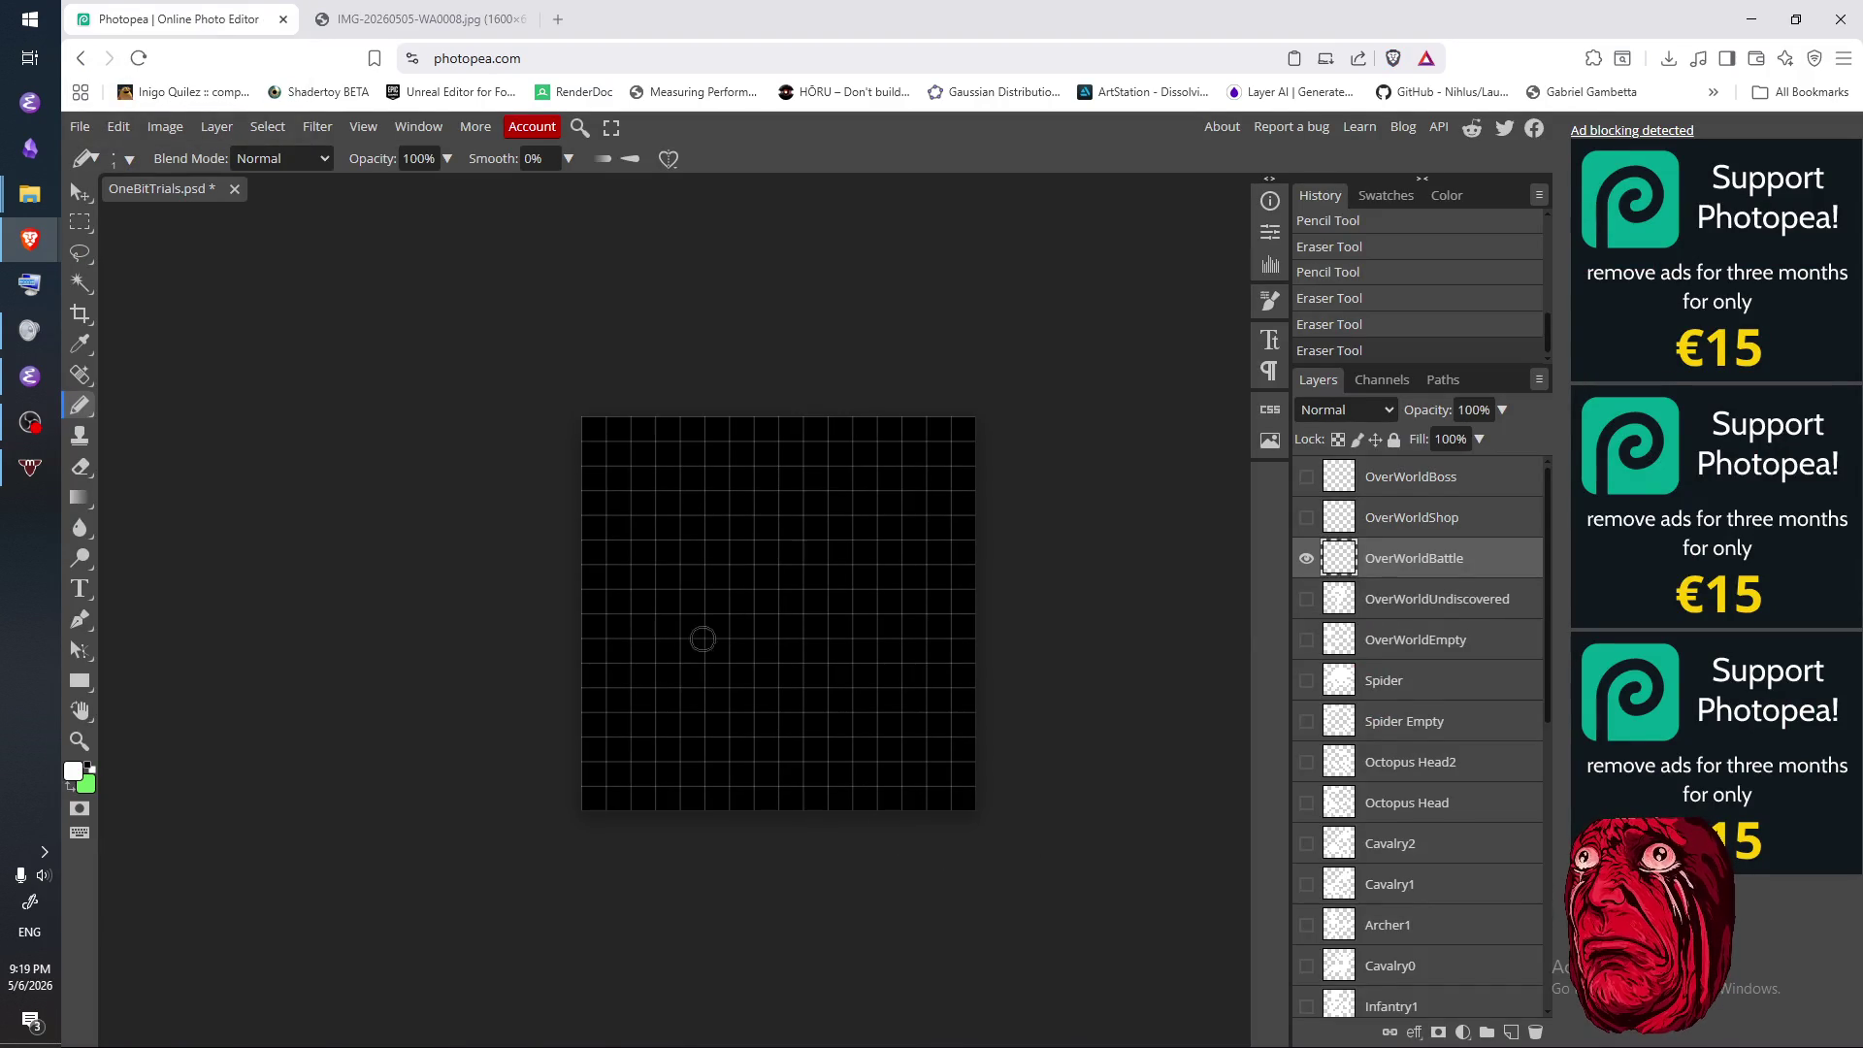
pyautogui.click(406, 20)
pyautogui.click(249, 19)
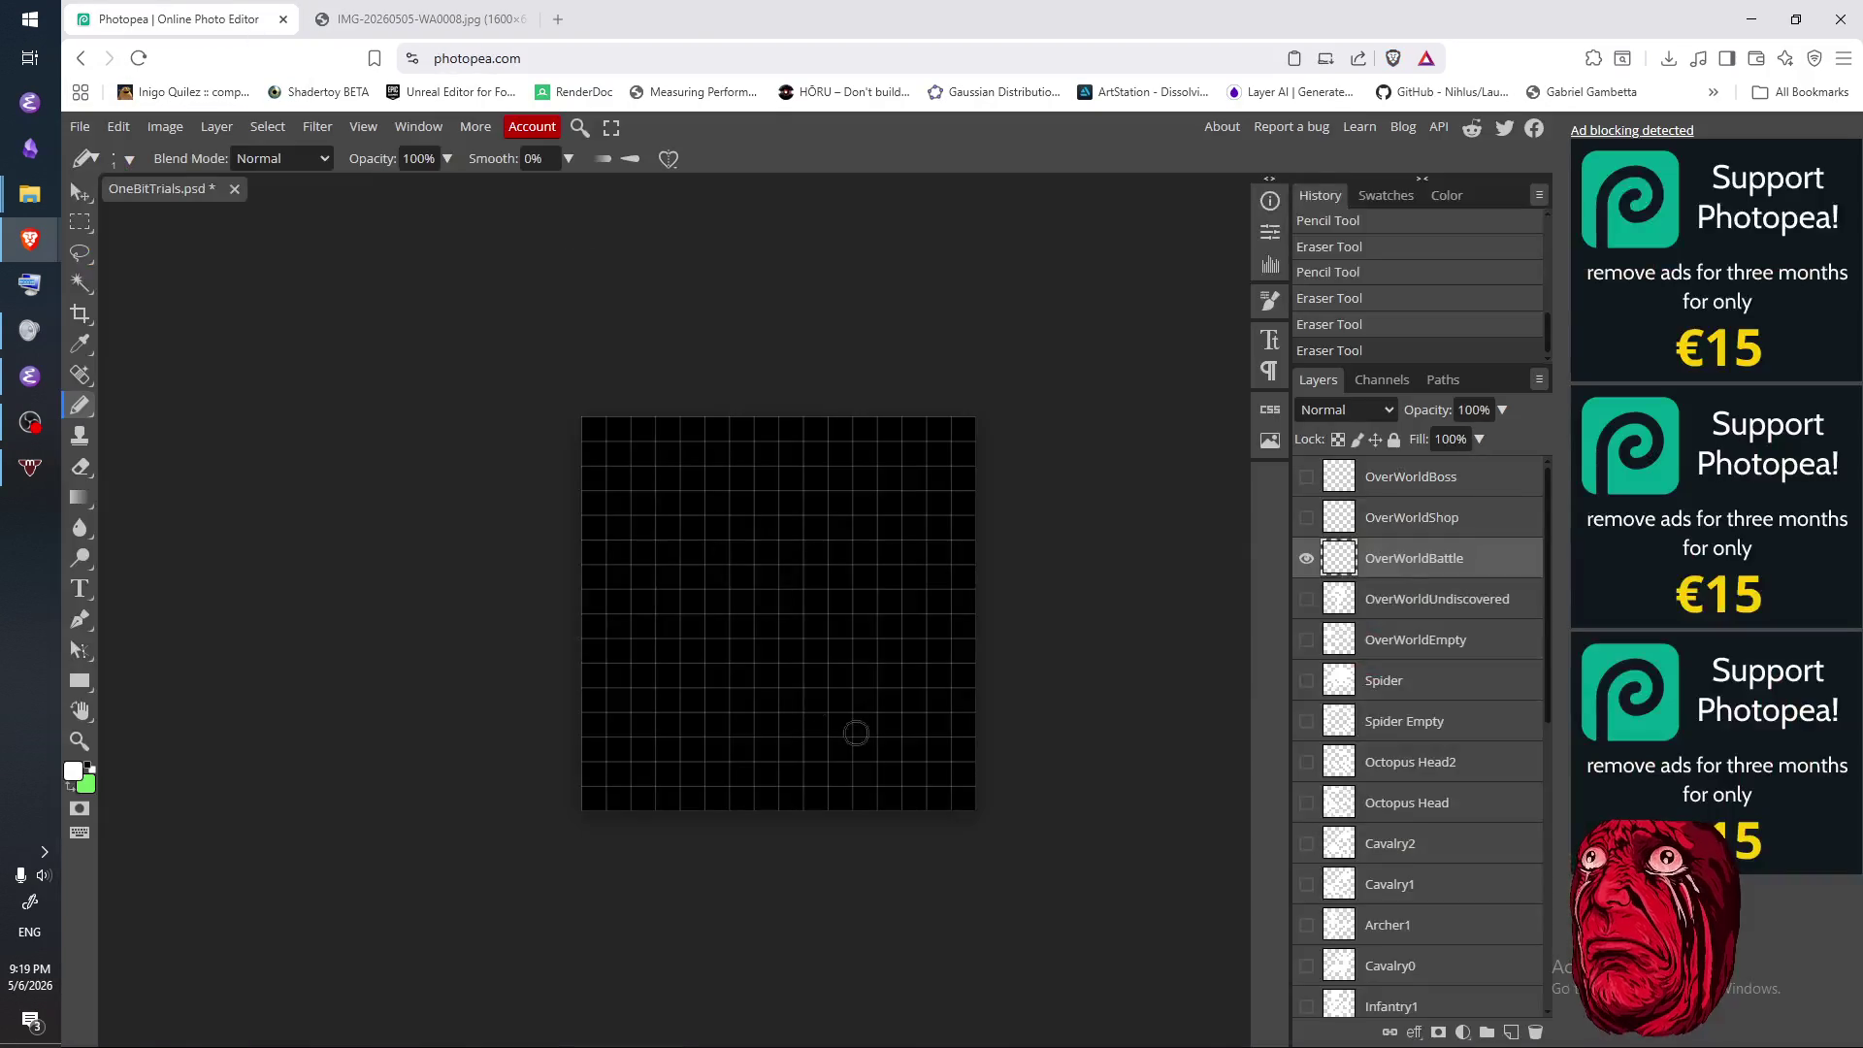
pyautogui.click(449, 33)
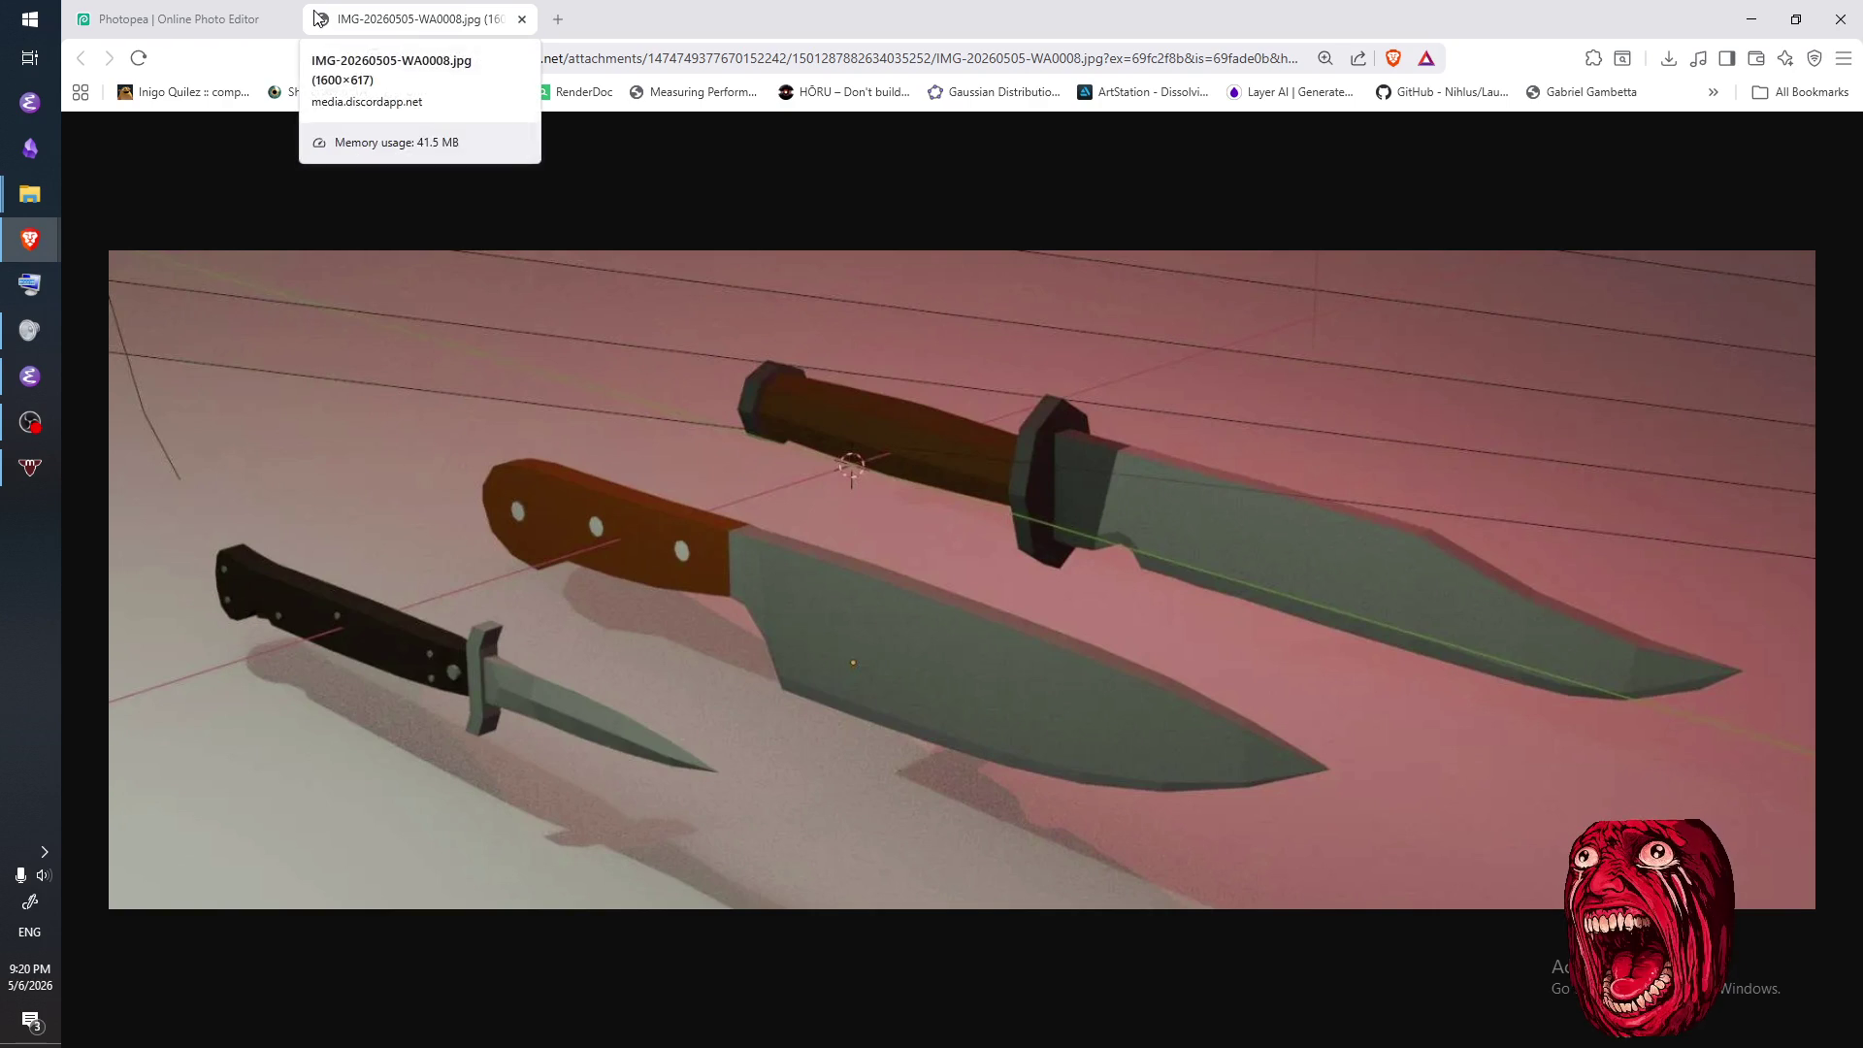
pyautogui.click(217, 16)
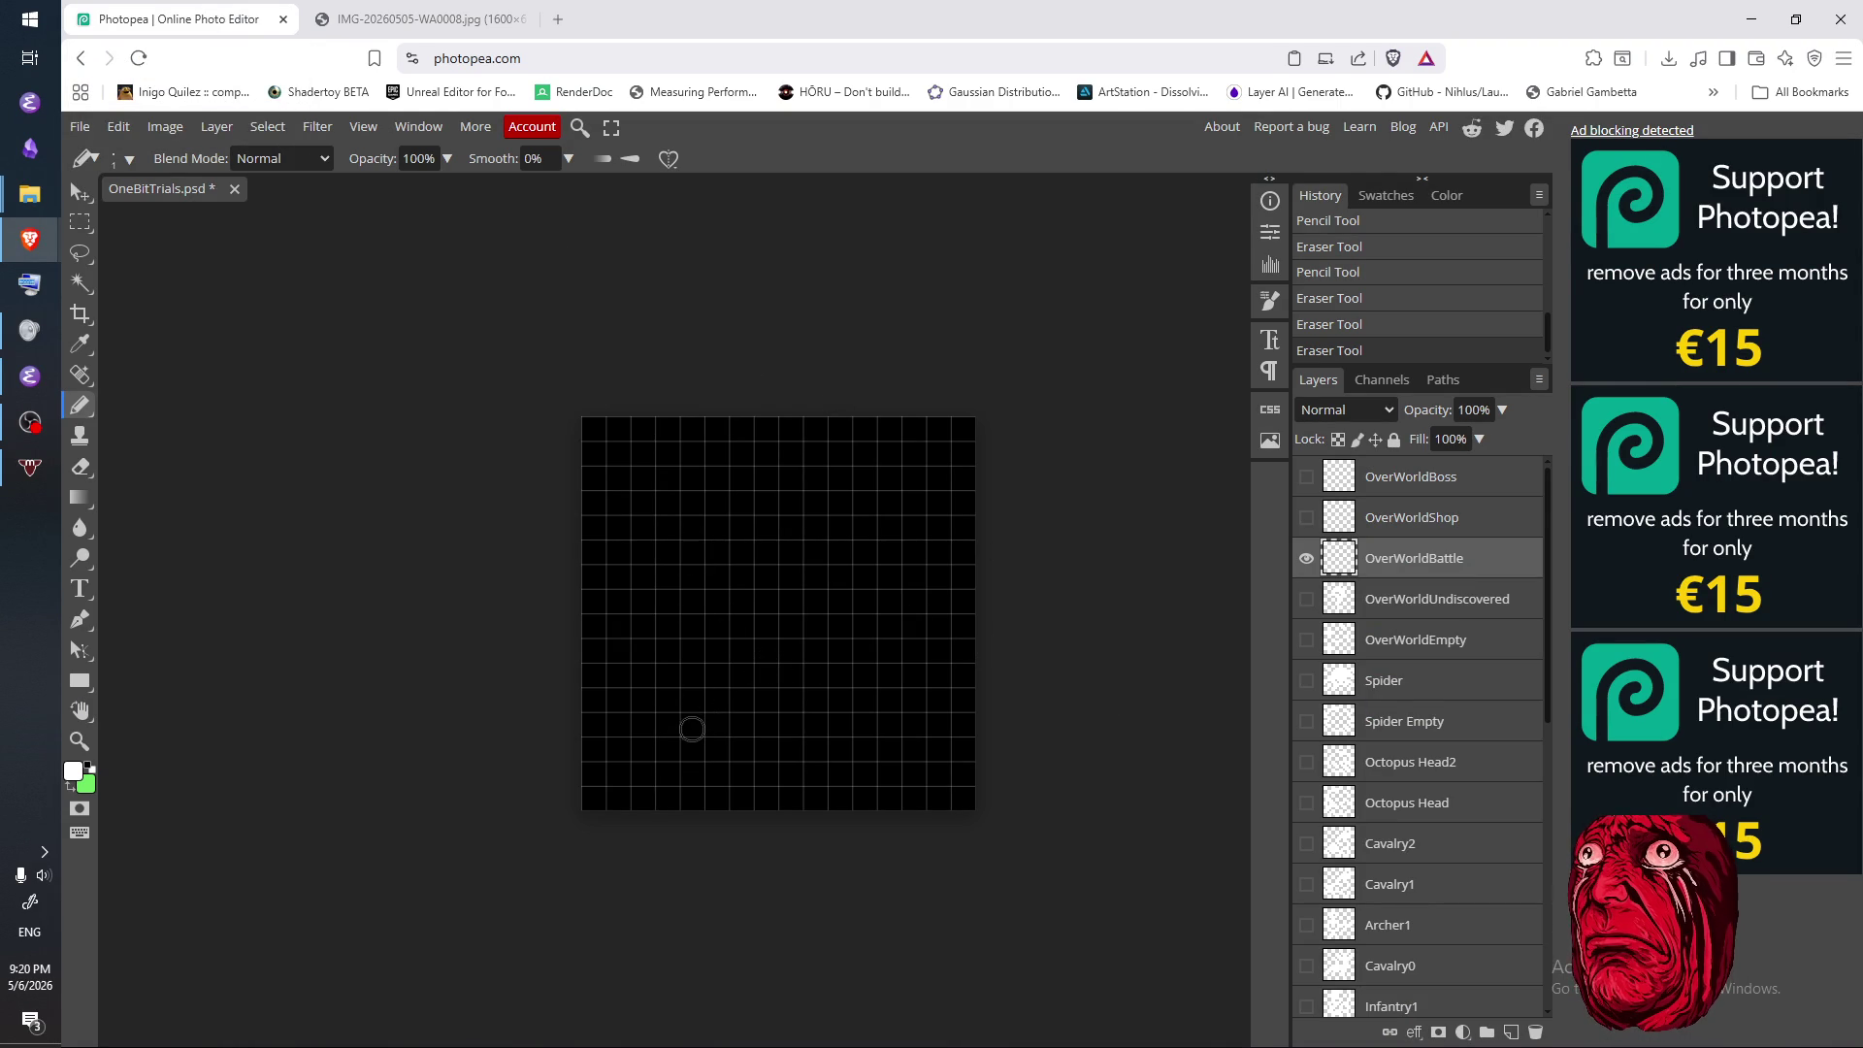
pyautogui.click(692, 699)
# - Sketch a first sword draft: a white handle block topped by a cross-shaped crossguard and blade
pyautogui.moveTo(692, 731); pyautogui.dragTo(691, 751)
pyautogui.click(716, 747)
pyautogui.click(716, 723)
pyautogui.click(716, 699)
pyautogui.moveTo(658, 678)
pyautogui.mouseDown()
pyautogui.moveTo(753, 679)
pyautogui.moveTo(691, 592)
pyautogui.moveTo(718, 652)
pyautogui.moveTo(726, 563)
pyautogui.mouseUp()
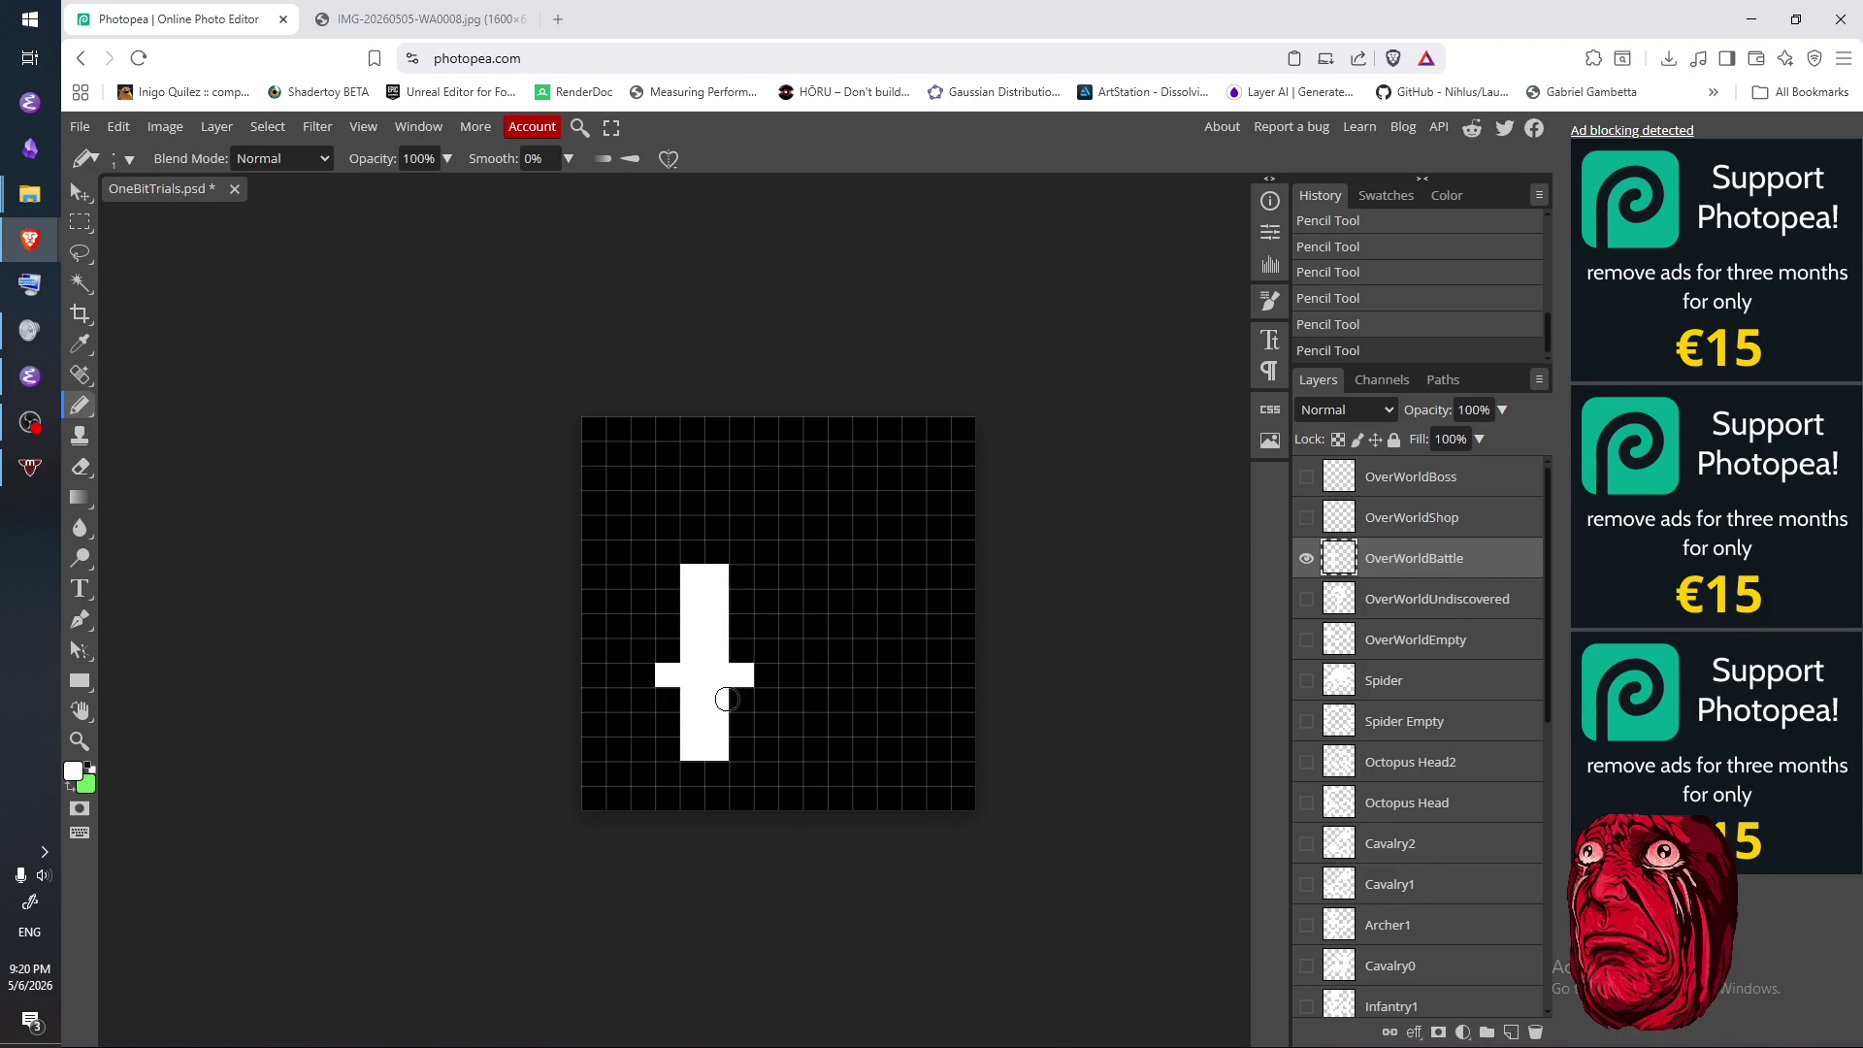
pyautogui.click(642, 698)
# - Remove the stray cell and the cross's right arm, try and erase a right-side column, then widen the crossguard
pyautogui.press('e')
pyautogui.click(642, 698)
pyautogui.click(754, 699)
pyautogui.click(745, 702)
pyautogui.click(743, 674)
pyautogui.press('b')
pyautogui.moveTo(740, 749)
pyautogui.mouseDown()
pyautogui.moveTo(747, 618)
pyautogui.moveTo(752, 769)
pyautogui.mouseUp()
pyautogui.press('e')
pyautogui.moveTo(752, 669)
pyautogui.mouseDown()
pyautogui.moveTo(745, 762)
pyautogui.moveTo(745, 674)
pyautogui.moveTo(762, 669)
pyautogui.moveTo(736, 645)
pyautogui.moveTo(738, 545)
pyautogui.moveTo(696, 520)
pyautogui.moveTo(720, 513)
pyautogui.mouseUp()
pyautogui.press('b')
pyautogui.click(642, 674)
# - Rework the central white column and clear the cross's bottom, right and left arms
pyautogui.press('e')
pyautogui.moveTo(739, 638); pyautogui.dragTo(743, 521)
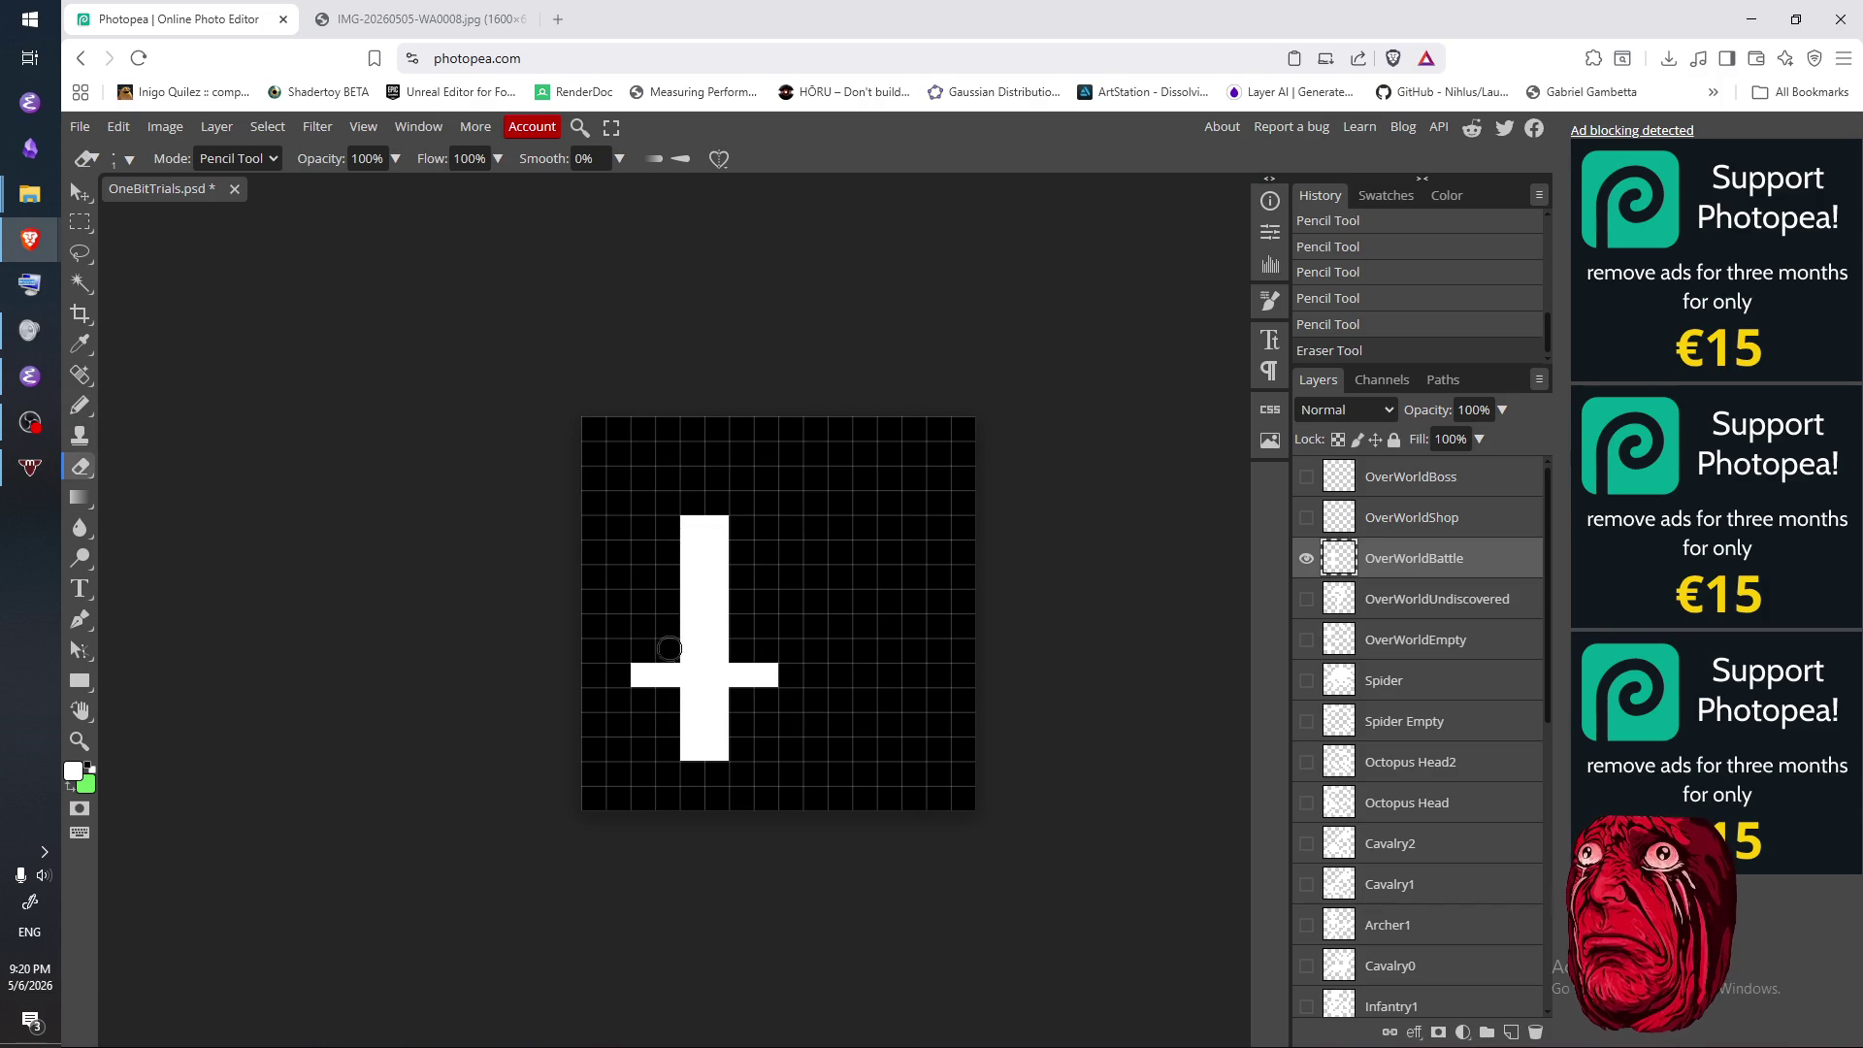
pyautogui.moveTo(691, 611); pyautogui.dragTo(692, 536)
pyautogui.press('b')
pyautogui.moveTo(694, 633); pyautogui.dragTo(694, 536)
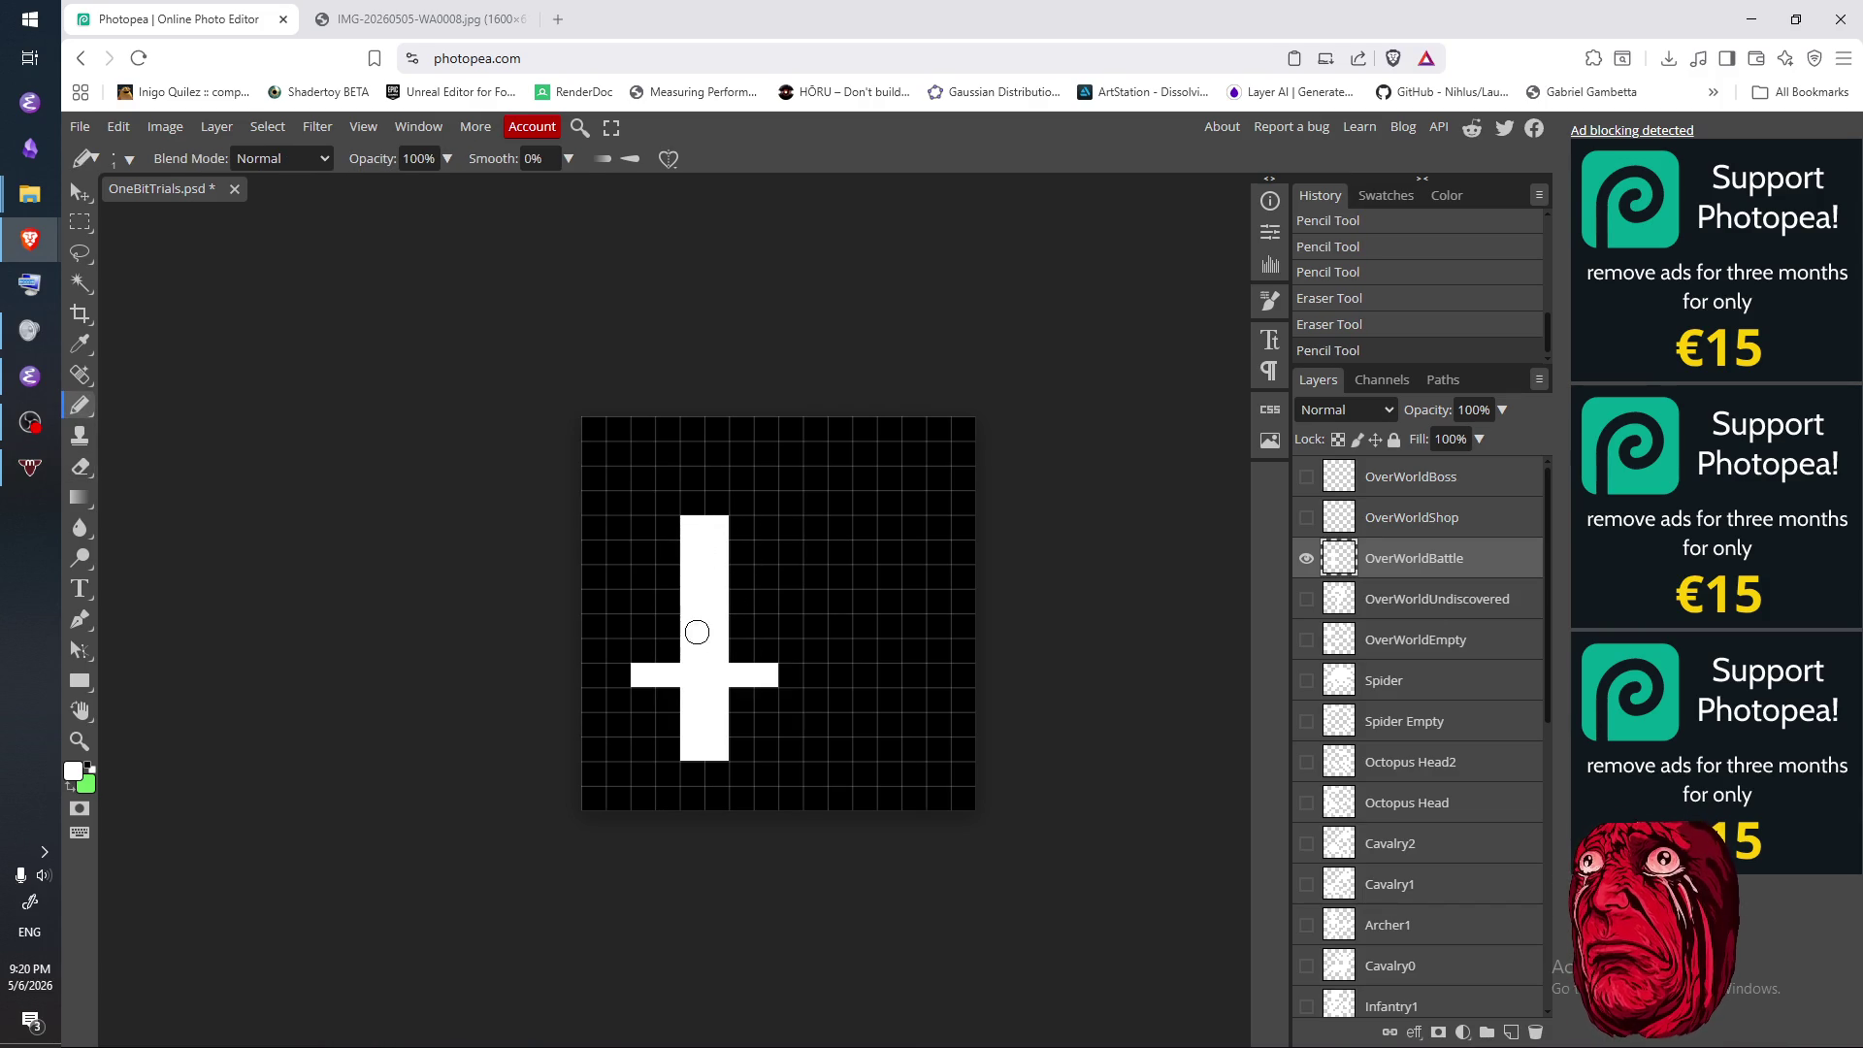
pyautogui.press('e')
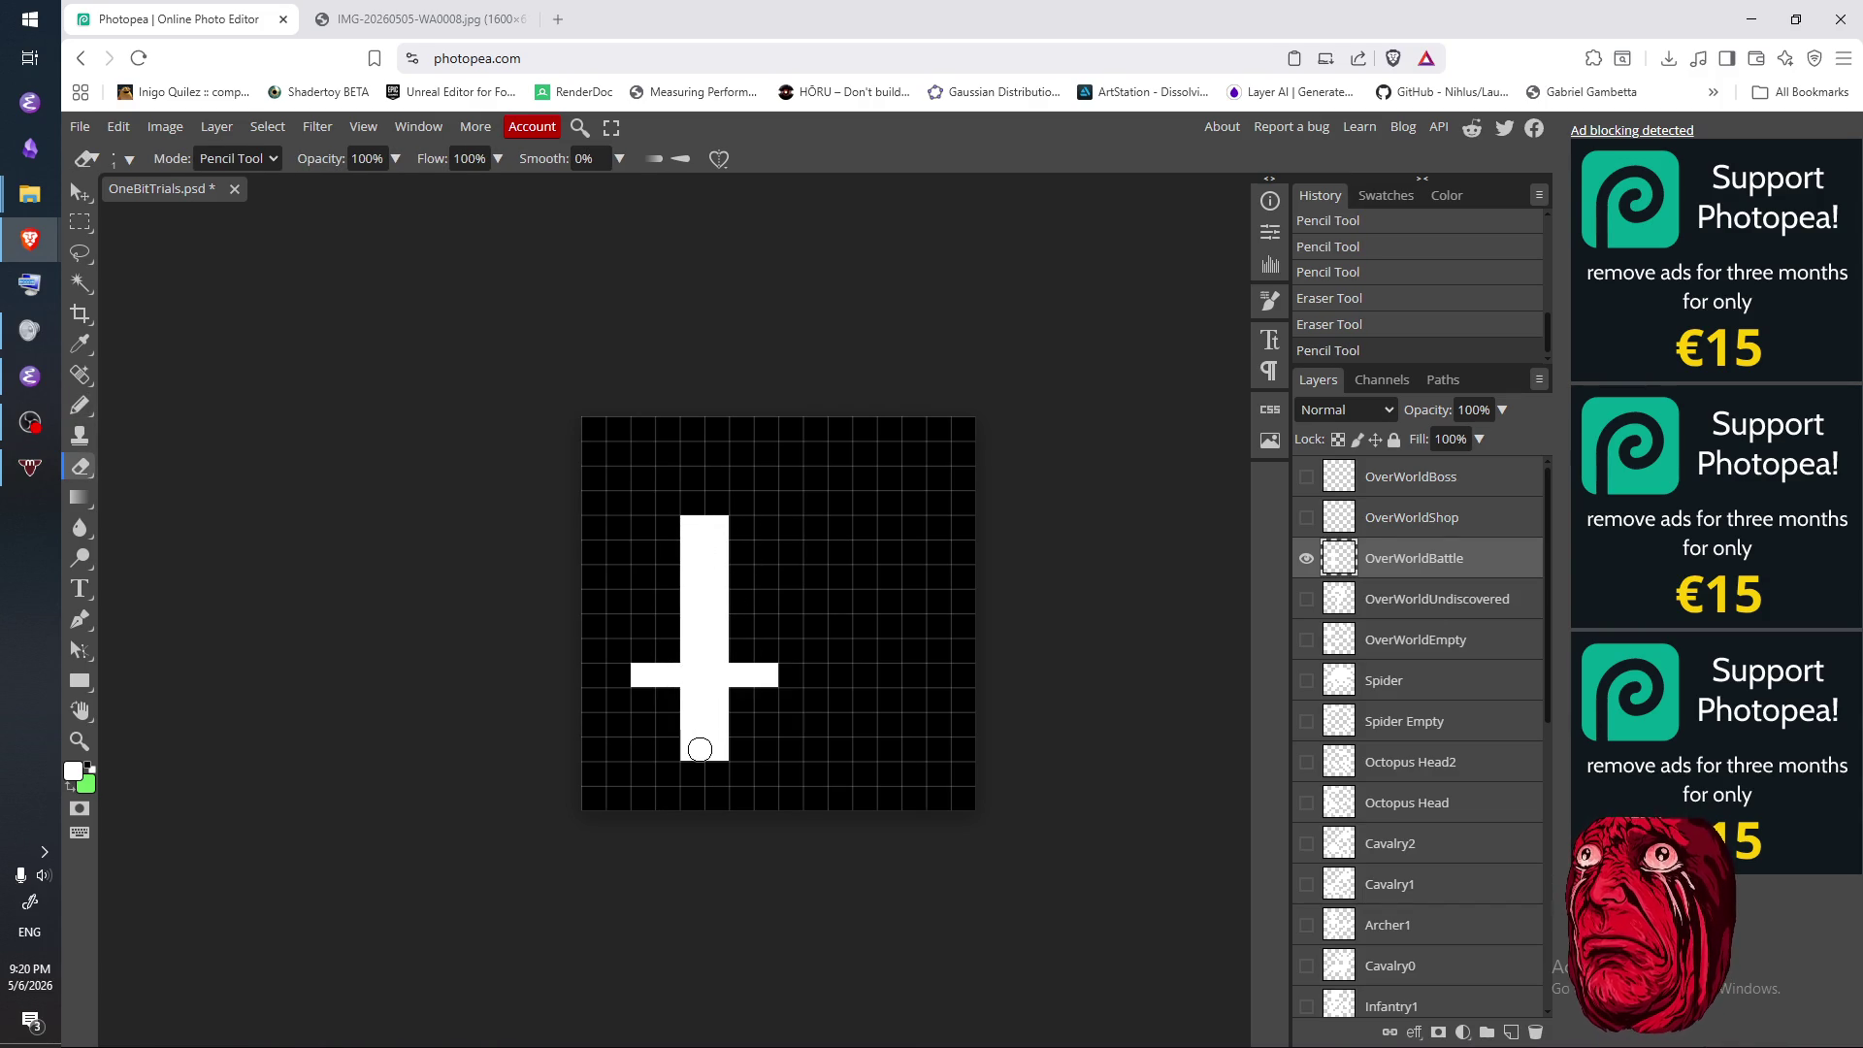
pyautogui.moveTo(700, 754)
pyautogui.mouseDown()
pyautogui.moveTo(702, 718)
pyautogui.moveTo(687, 723)
pyautogui.moveTo(707, 750)
pyautogui.mouseUp()
pyautogui.press('b')
pyautogui.press('e')
pyautogui.moveTo(664, 677)
pyautogui.mouseDown()
pyautogui.moveTo(713, 563)
pyautogui.moveTo(684, 529)
pyautogui.moveTo(741, 674)
pyautogui.moveTo(716, 548)
pyautogui.mouseUp()
# - Try a T-shaped draft with a top bar, an upward stem and filled cells beside the column
pyautogui.press('b')
pyautogui.press('e')
pyautogui.click(765, 674)
pyautogui.press('b')
pyautogui.moveTo(729, 669); pyautogui.dragTo(742, 548)
pyautogui.press('e')
pyautogui.click(693, 621)
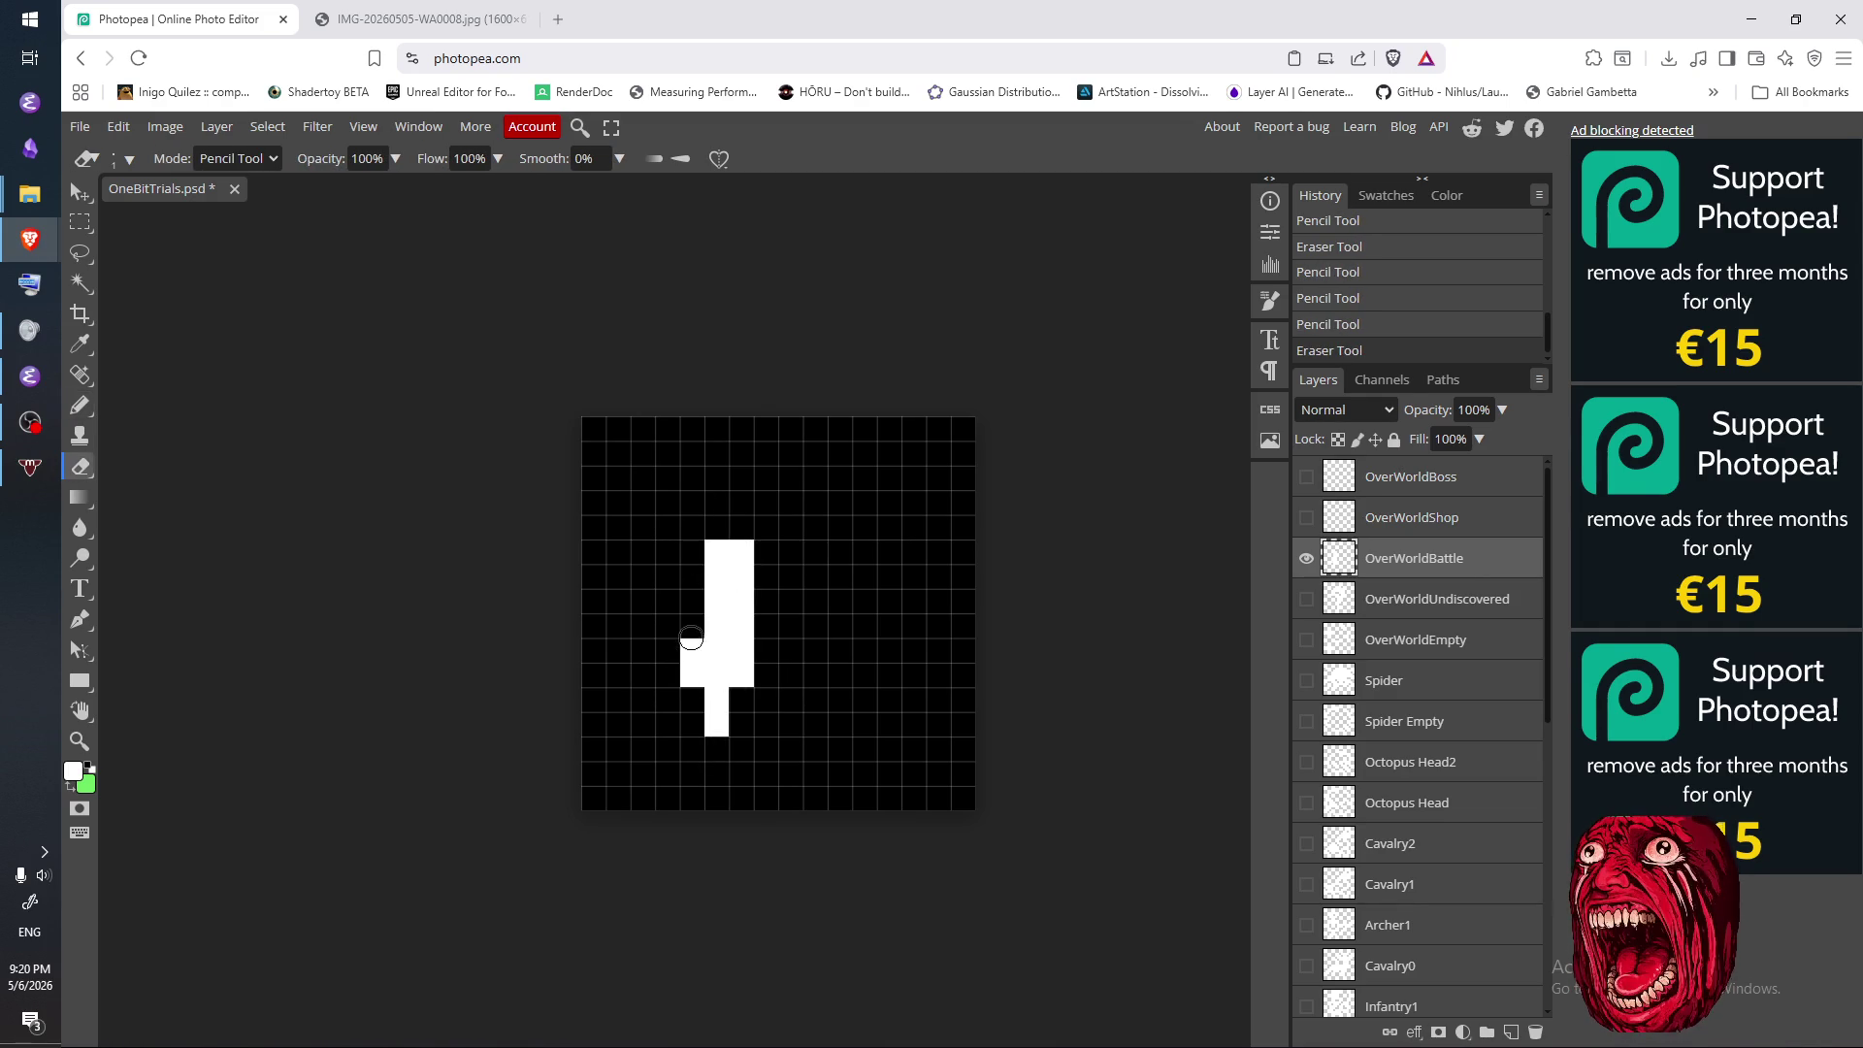
pyautogui.press('b')
pyautogui.moveTo(692, 626); pyautogui.dragTo(693, 568)
# - Toggle the cells beside the stem and at both crossbar ends
pyautogui.press('e')
pyautogui.click(692, 650)
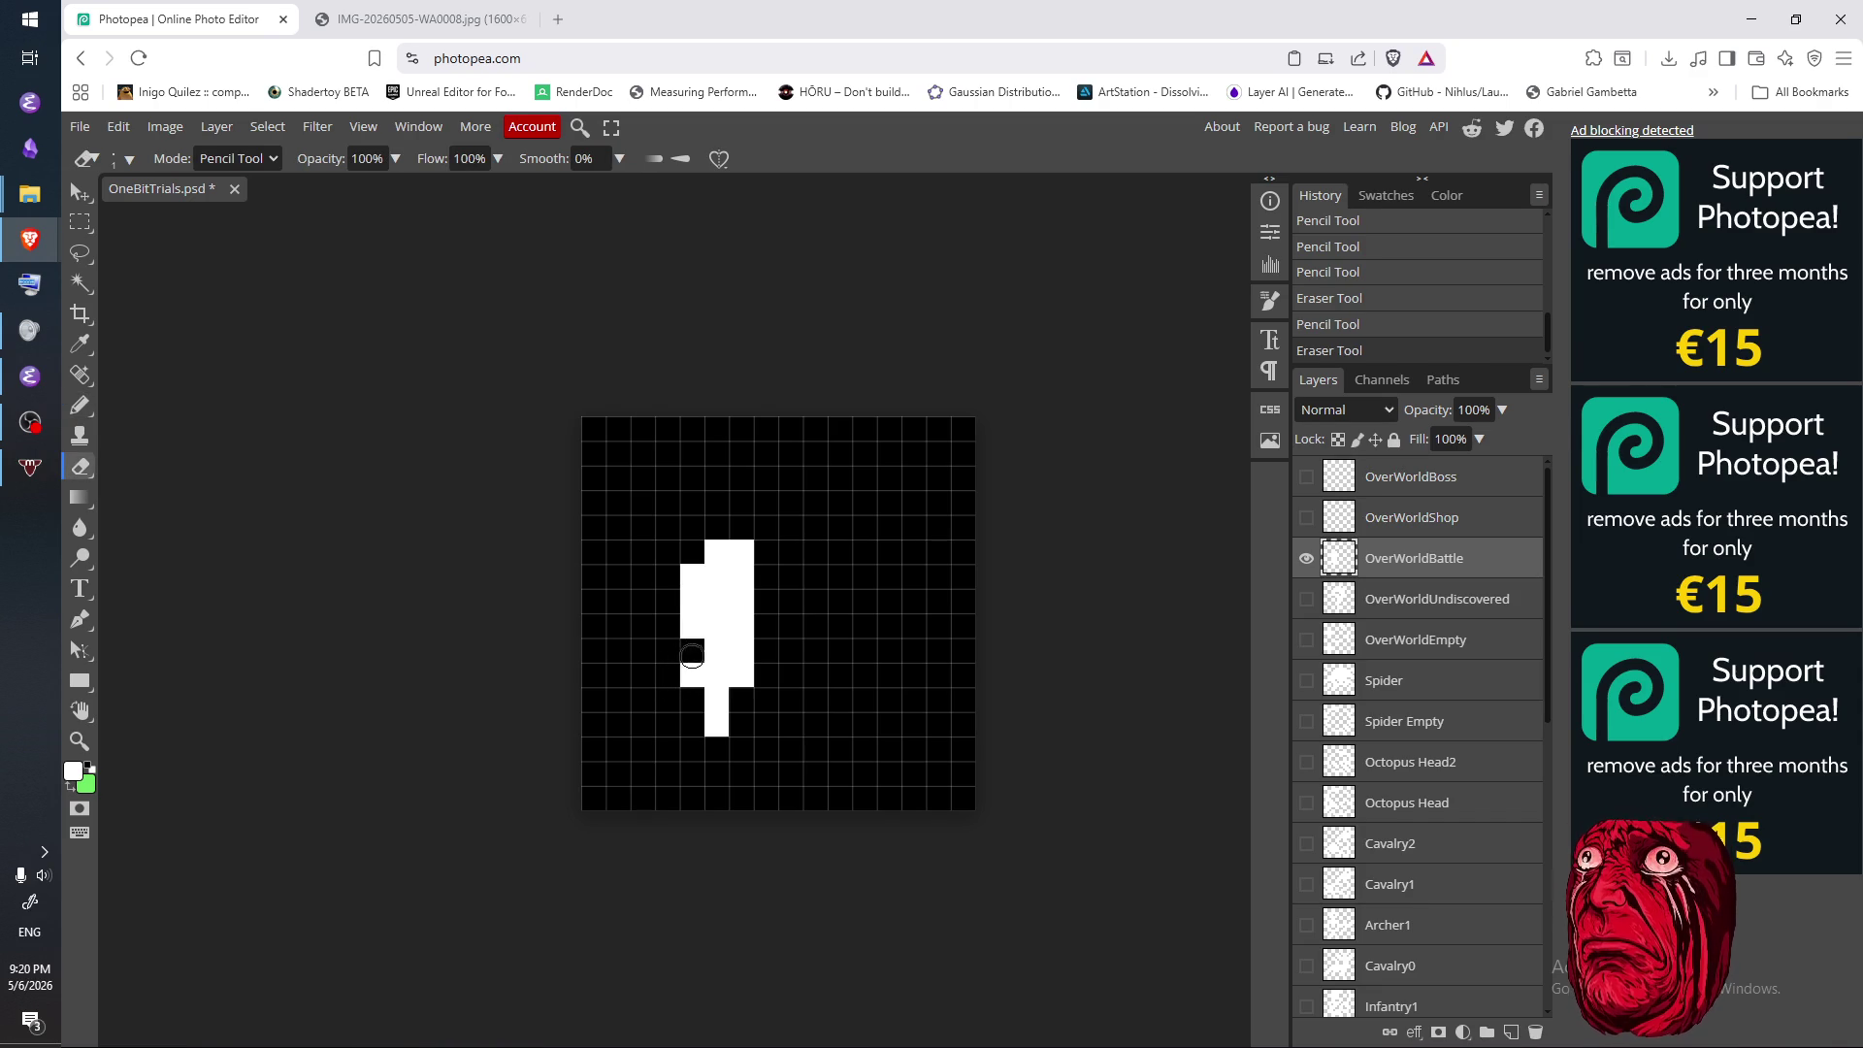
pyautogui.click(741, 650)
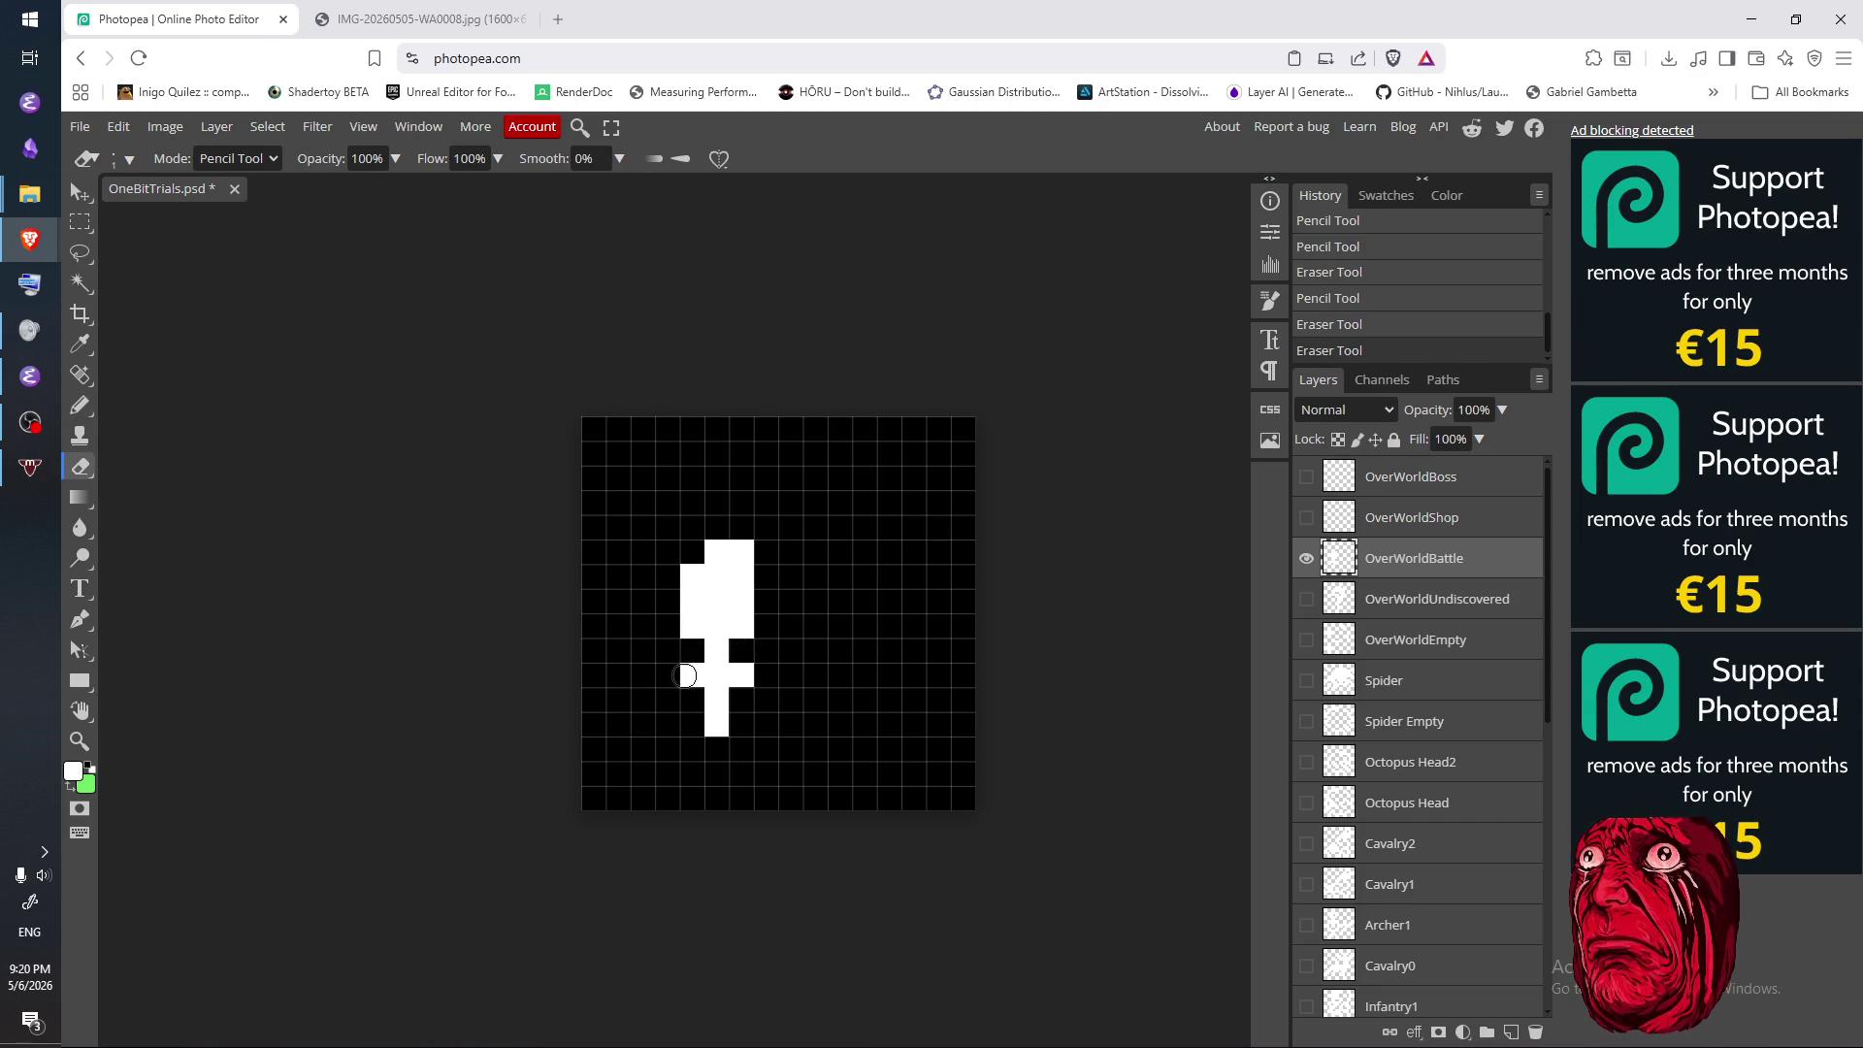
pyautogui.press('b')
pyautogui.click(663, 673)
pyautogui.click(766, 674)
pyautogui.click(692, 650)
pyautogui.click(741, 650)
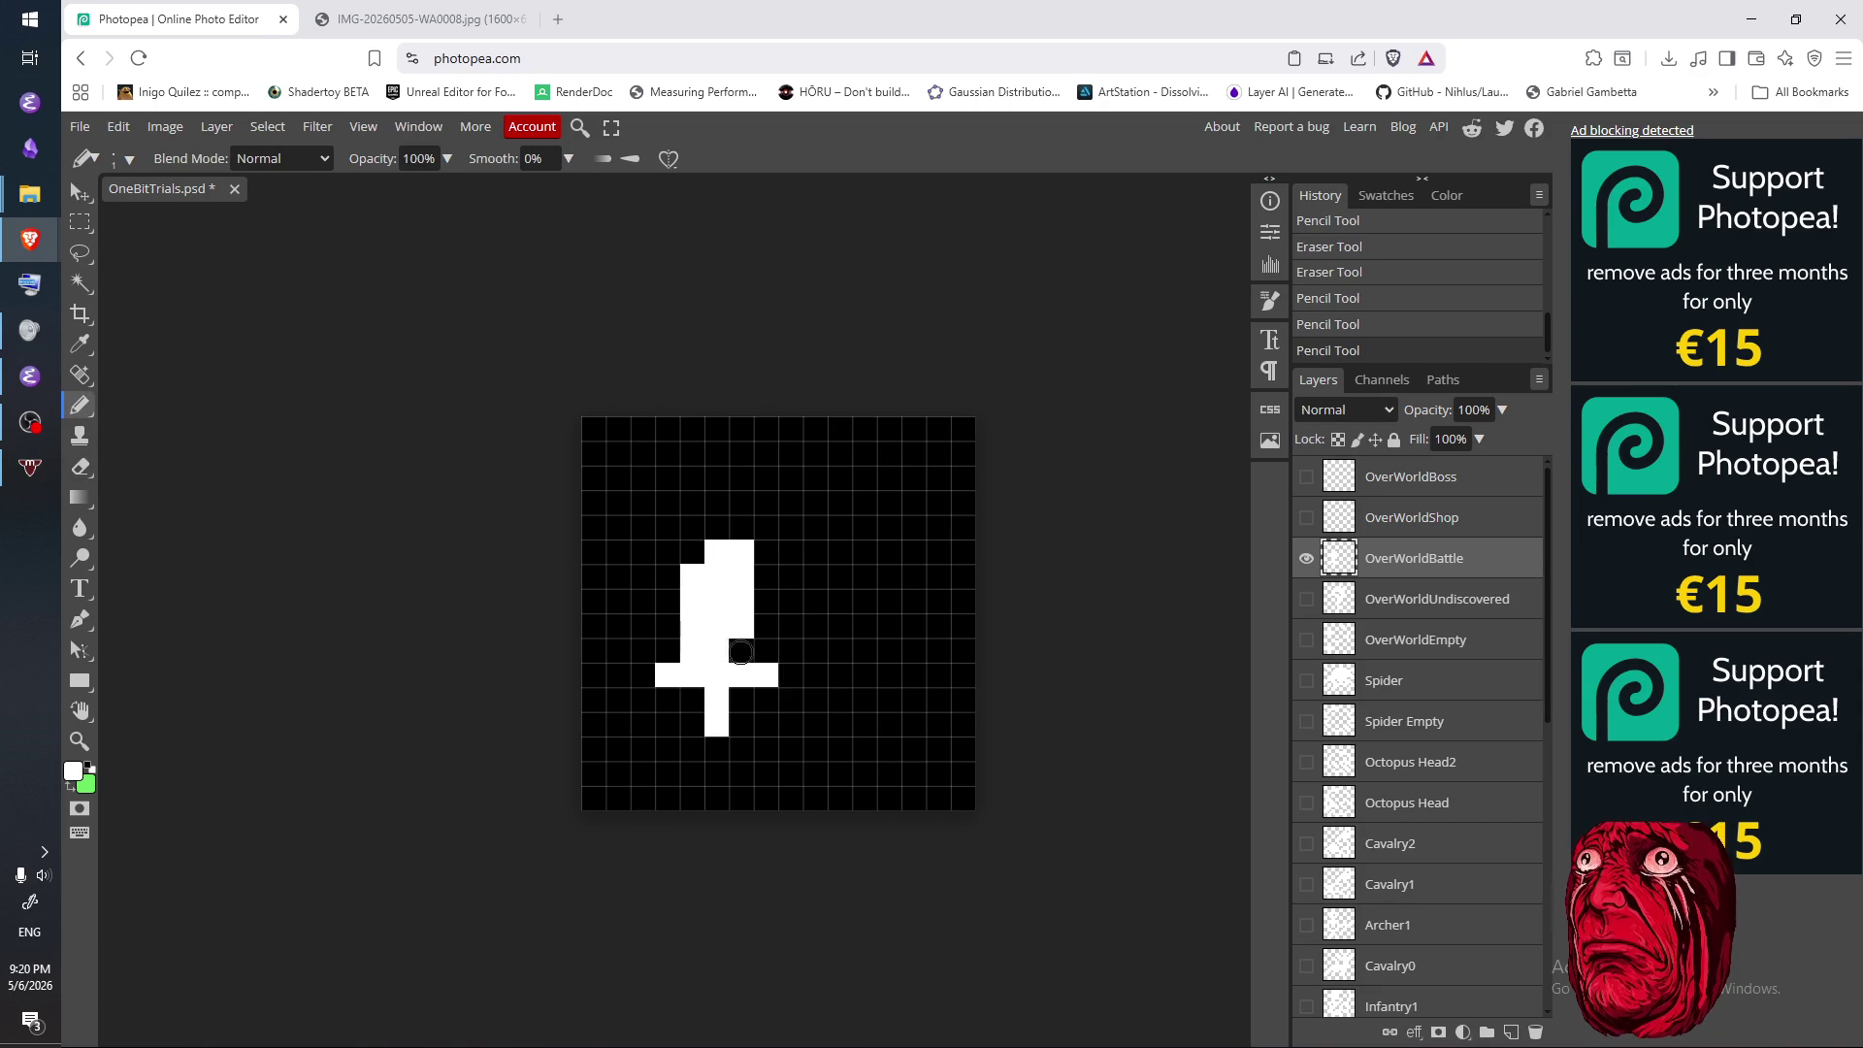
# - Trim both crossbar ends and fill the top-left notch and top-centre cell white
pyautogui.press('e')
pyautogui.click(668, 674)
pyautogui.click(766, 675)
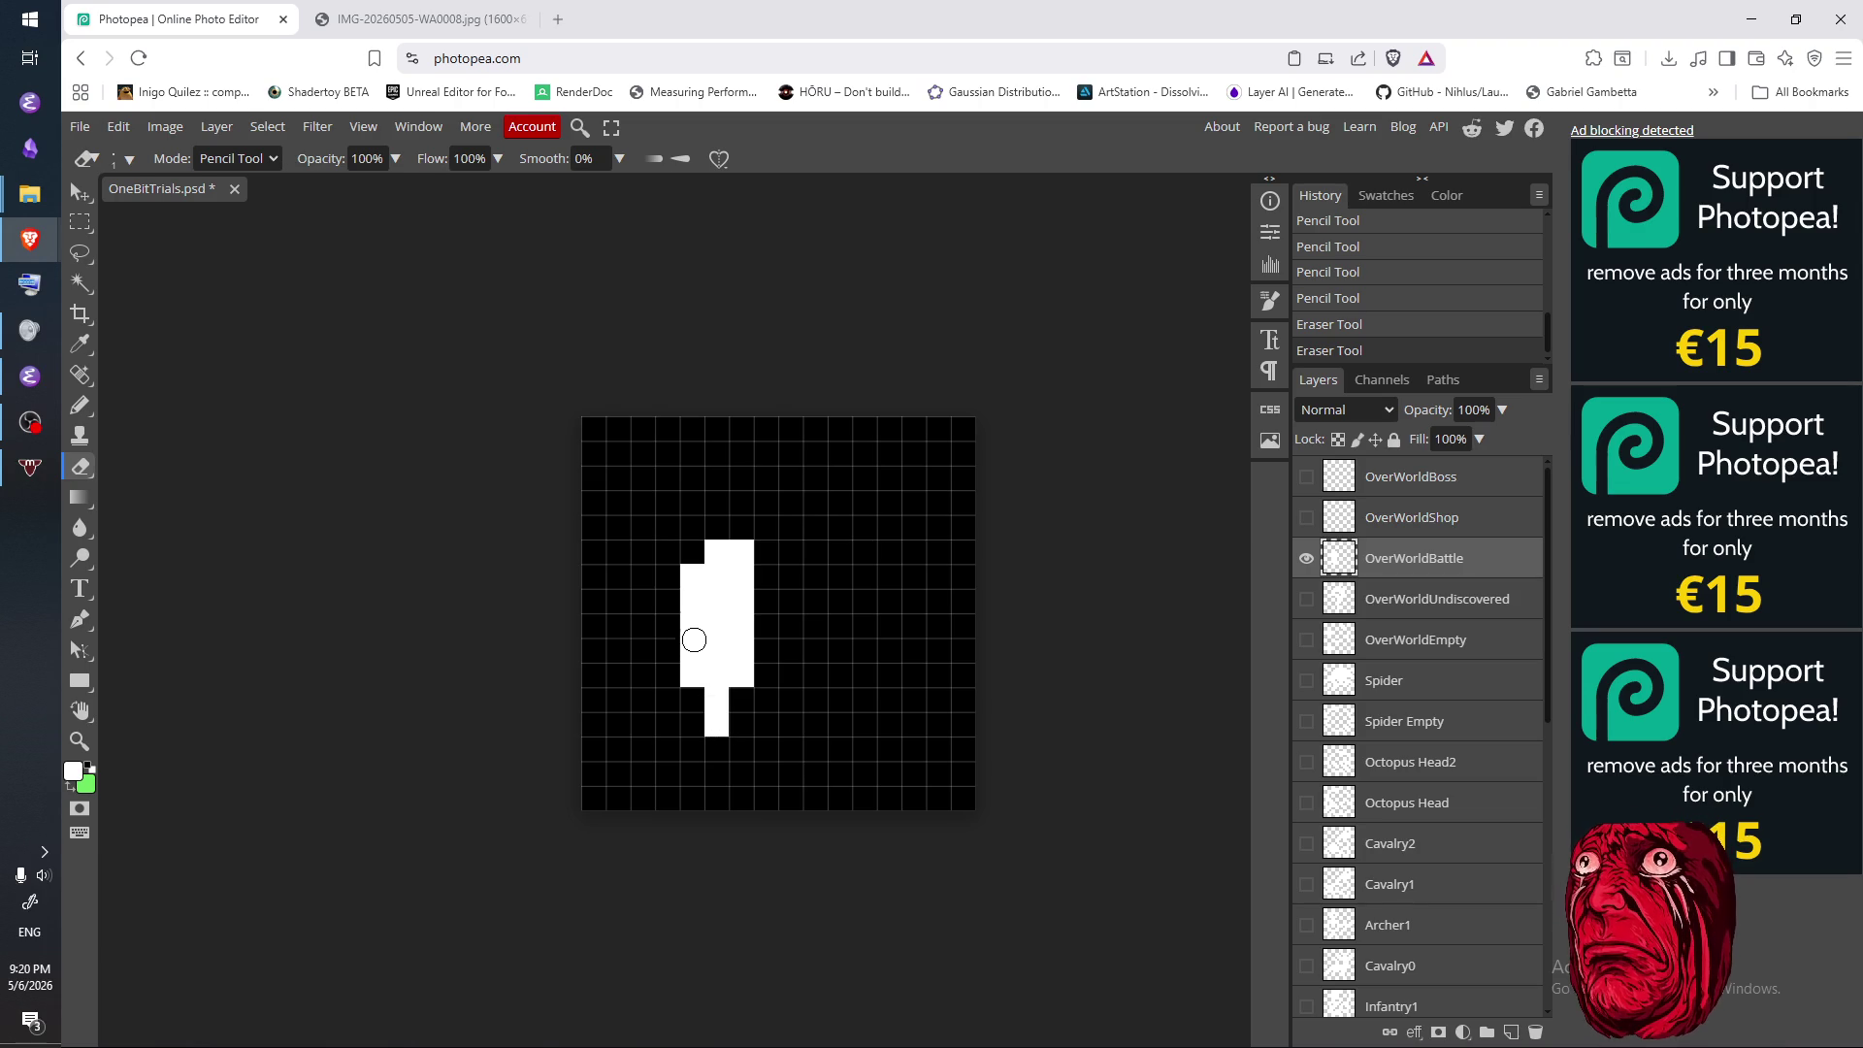
pyautogui.press('b')
pyautogui.click(692, 551)
pyautogui.click(716, 527)
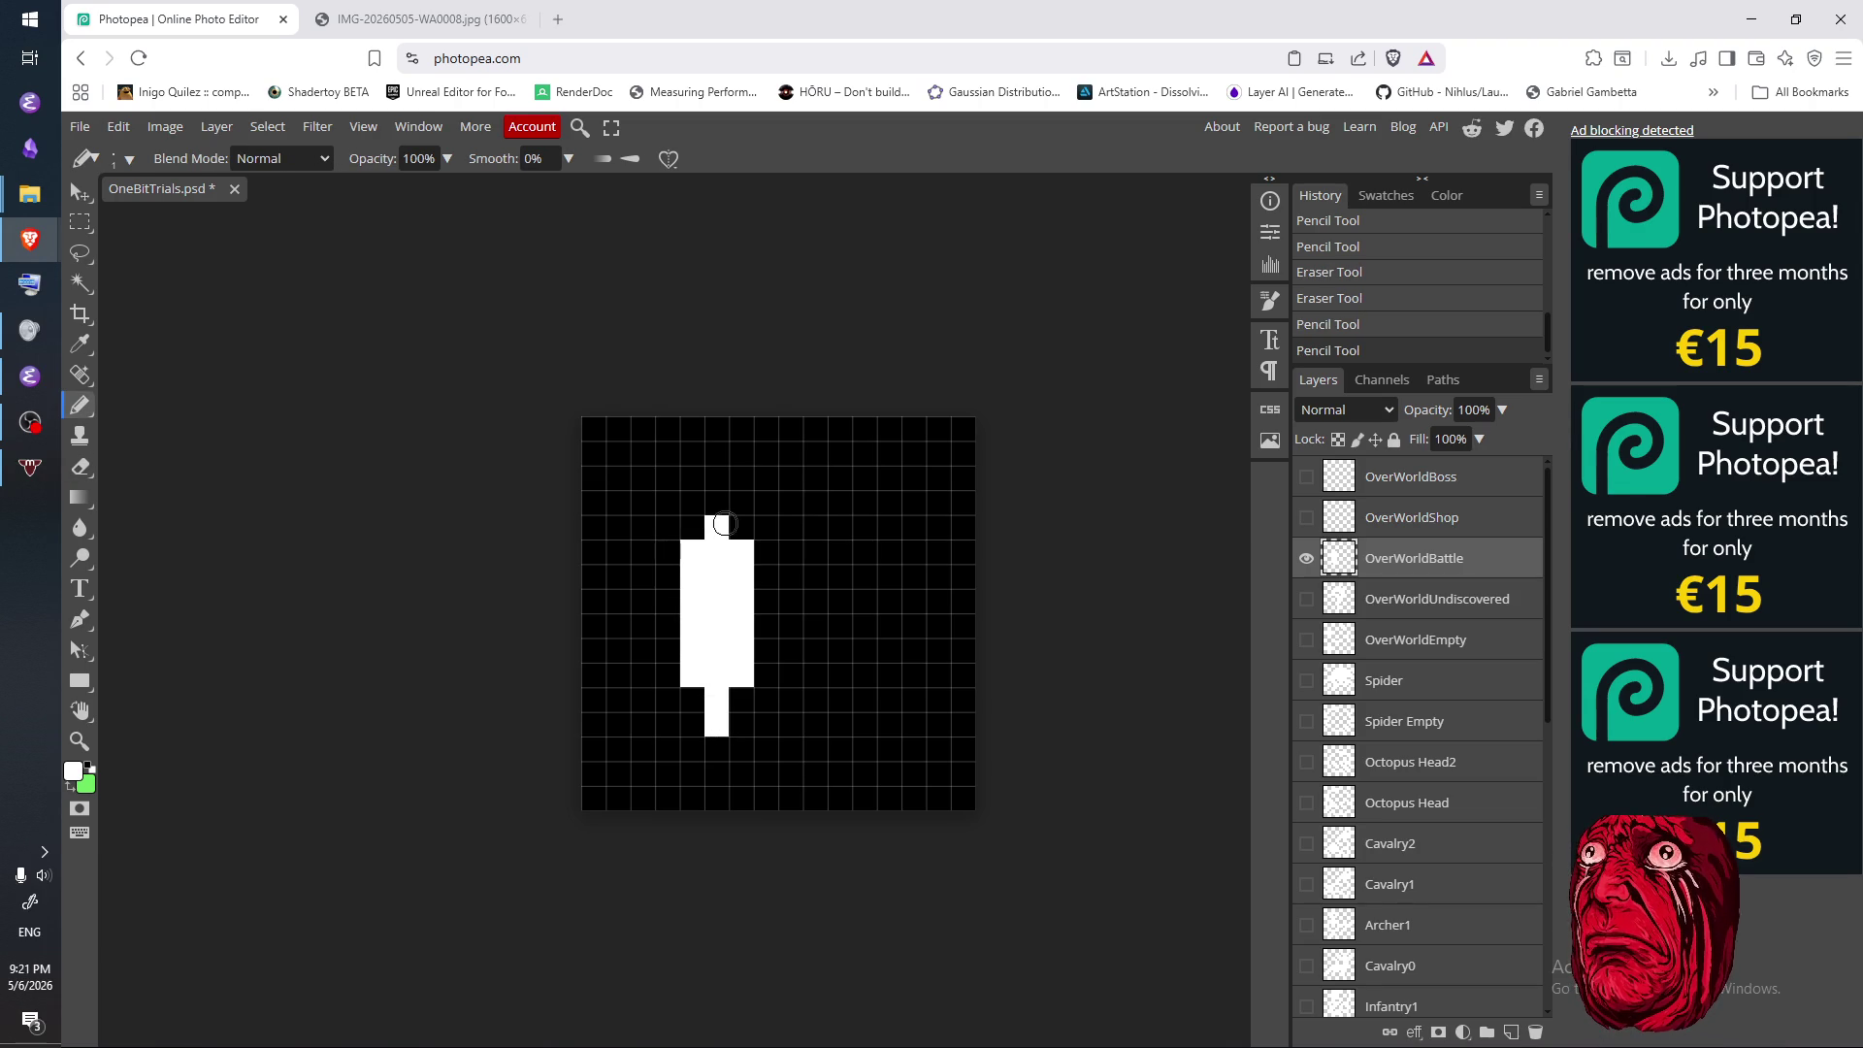
# - Erase the middle column, the upper side cells and the rest of the sword draft
pyautogui.press('e')
pyautogui.moveTo(717, 574); pyautogui.dragTo(717, 660)
pyautogui.click(691, 551)
pyautogui.click(738, 549)
pyautogui.press('b')
pyautogui.click(737, 550)
pyautogui.press('e')
pyautogui.moveTo(717, 527)
pyautogui.mouseDown()
pyautogui.moveTo(721, 656)
pyautogui.moveTo(753, 669)
pyautogui.moveTo(724, 665)
pyautogui.moveTo(728, 684)
pyautogui.mouseUp()
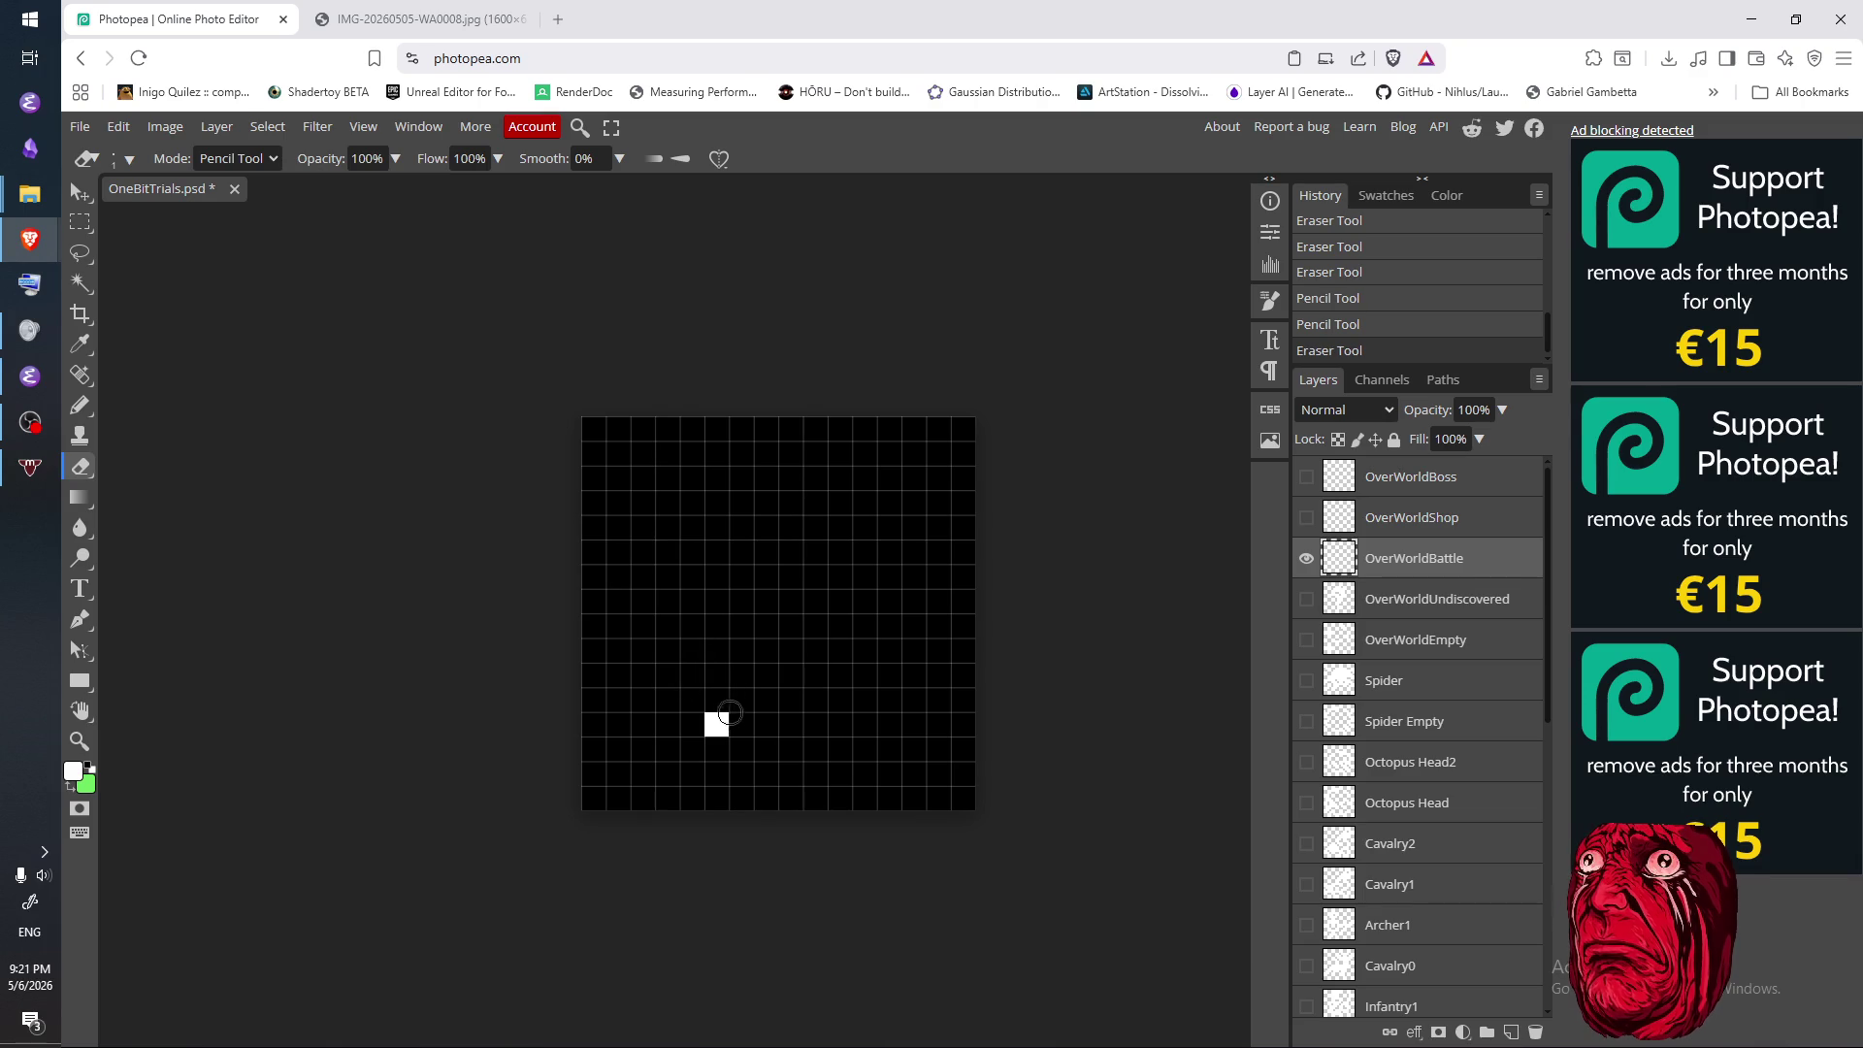
pyautogui.click(717, 725)
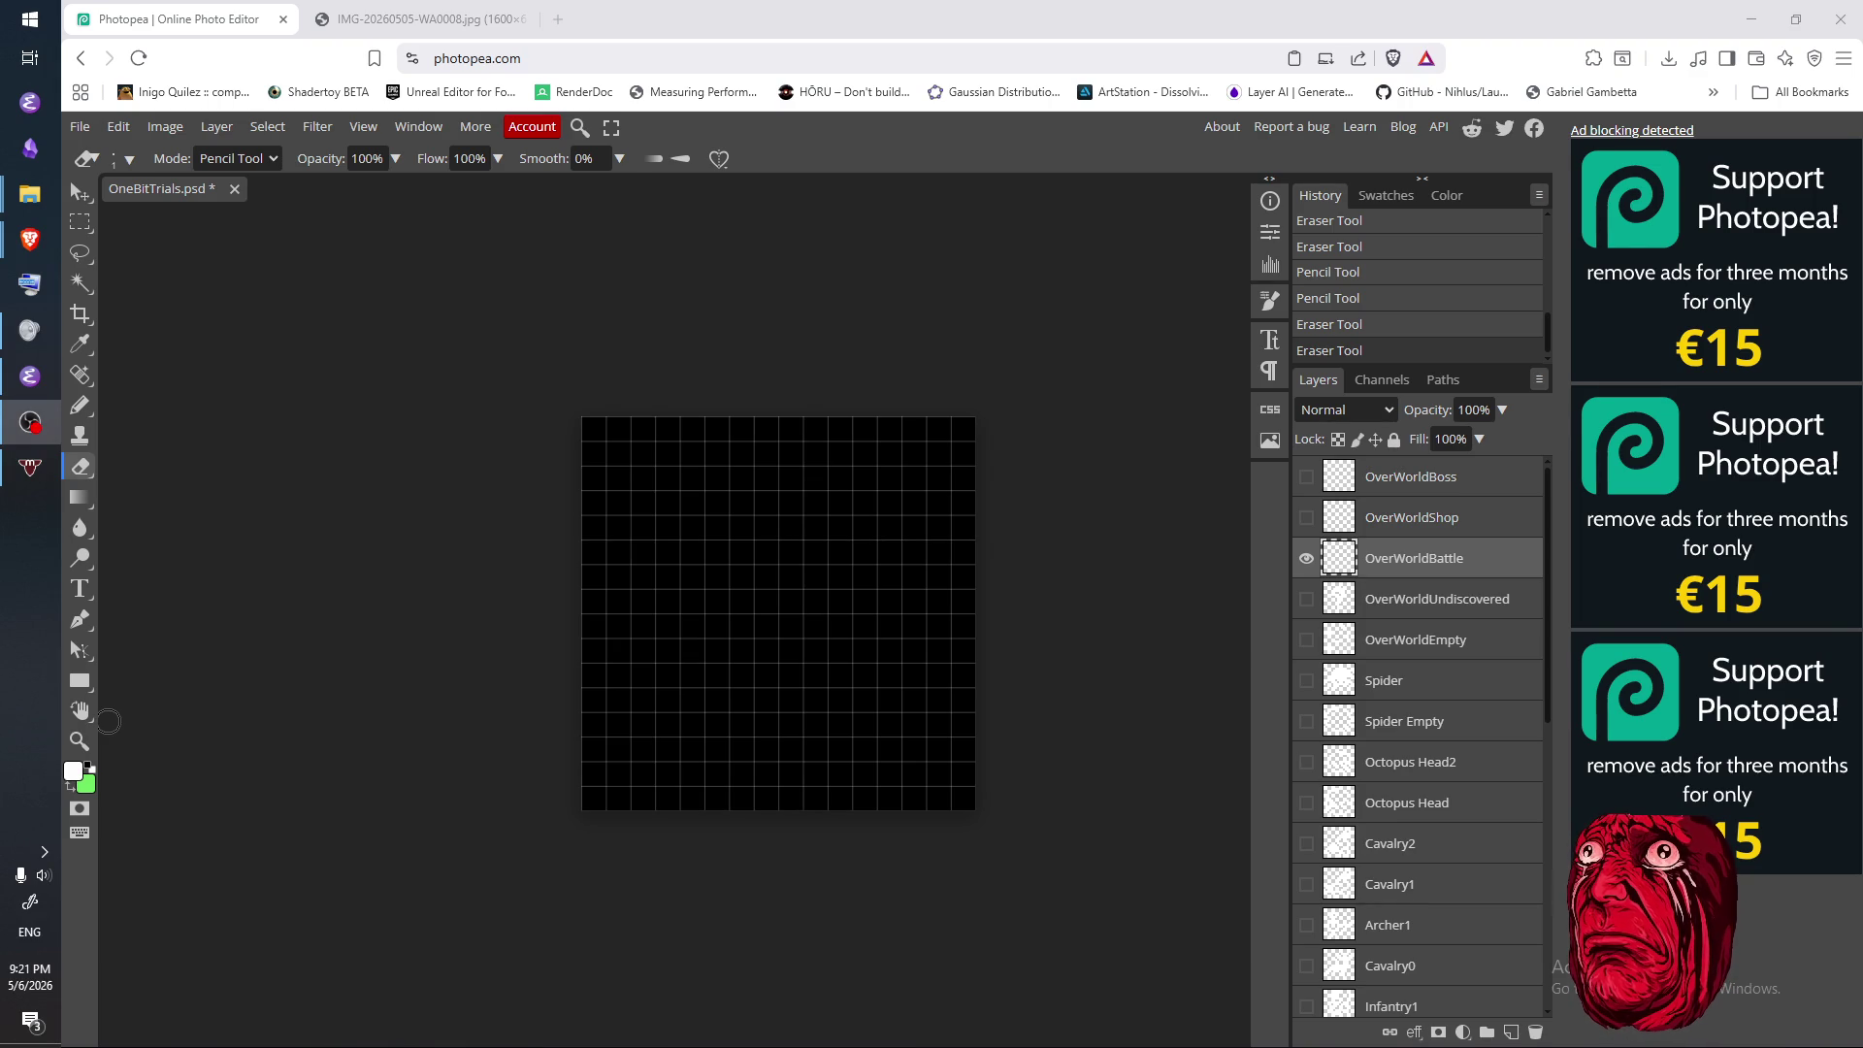
# - Switch to another window with Alt+Tab
pyautogui.hotkey('alt', 'Tab')
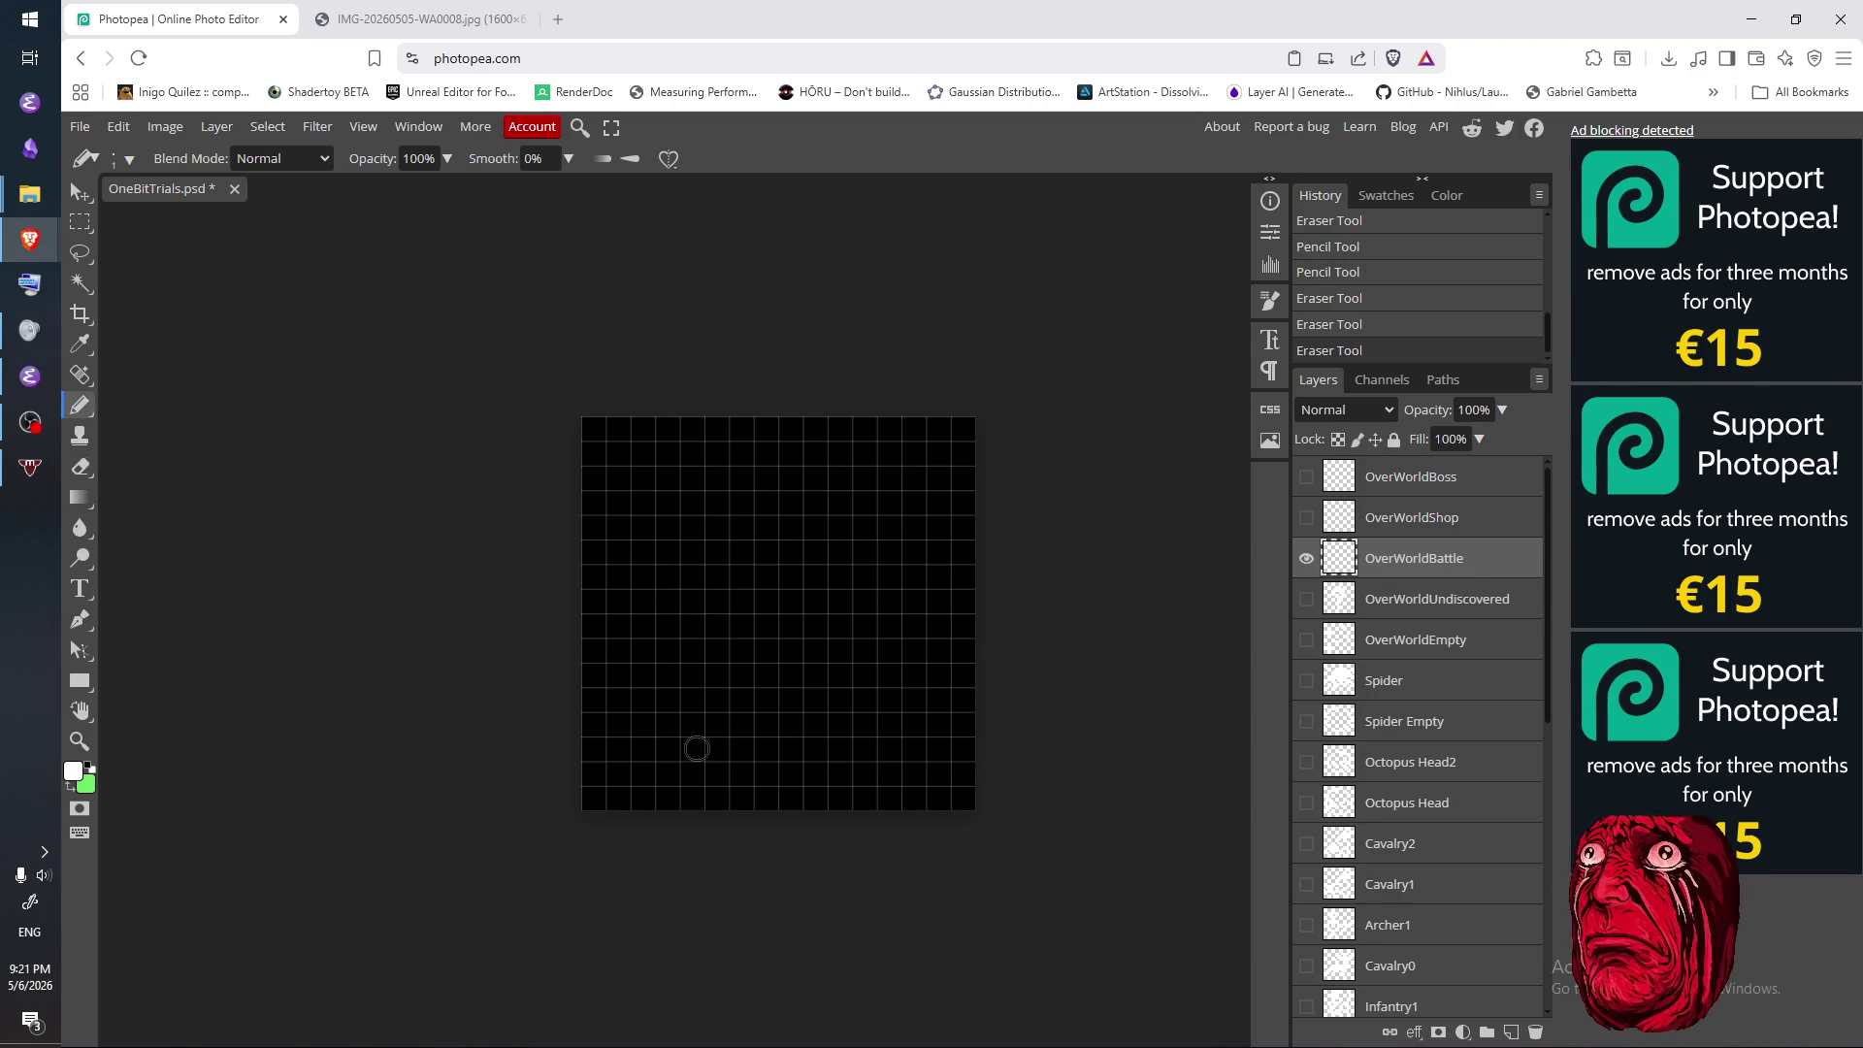
# - Draw the left sword: a vertical blade with a low crossguard trimmed at both ends
pyautogui.press('b')
pyautogui.moveTo(692, 748); pyautogui.dragTo(692, 527)
pyautogui.moveTo(639, 701)
pyautogui.mouseDown()
pyautogui.moveTo(754, 701)
pyautogui.moveTo(706, 705)
pyautogui.mouseUp()
pyautogui.press('e')
pyautogui.click(642, 698)
pyautogui.click(740, 699)
pyautogui.press('b')
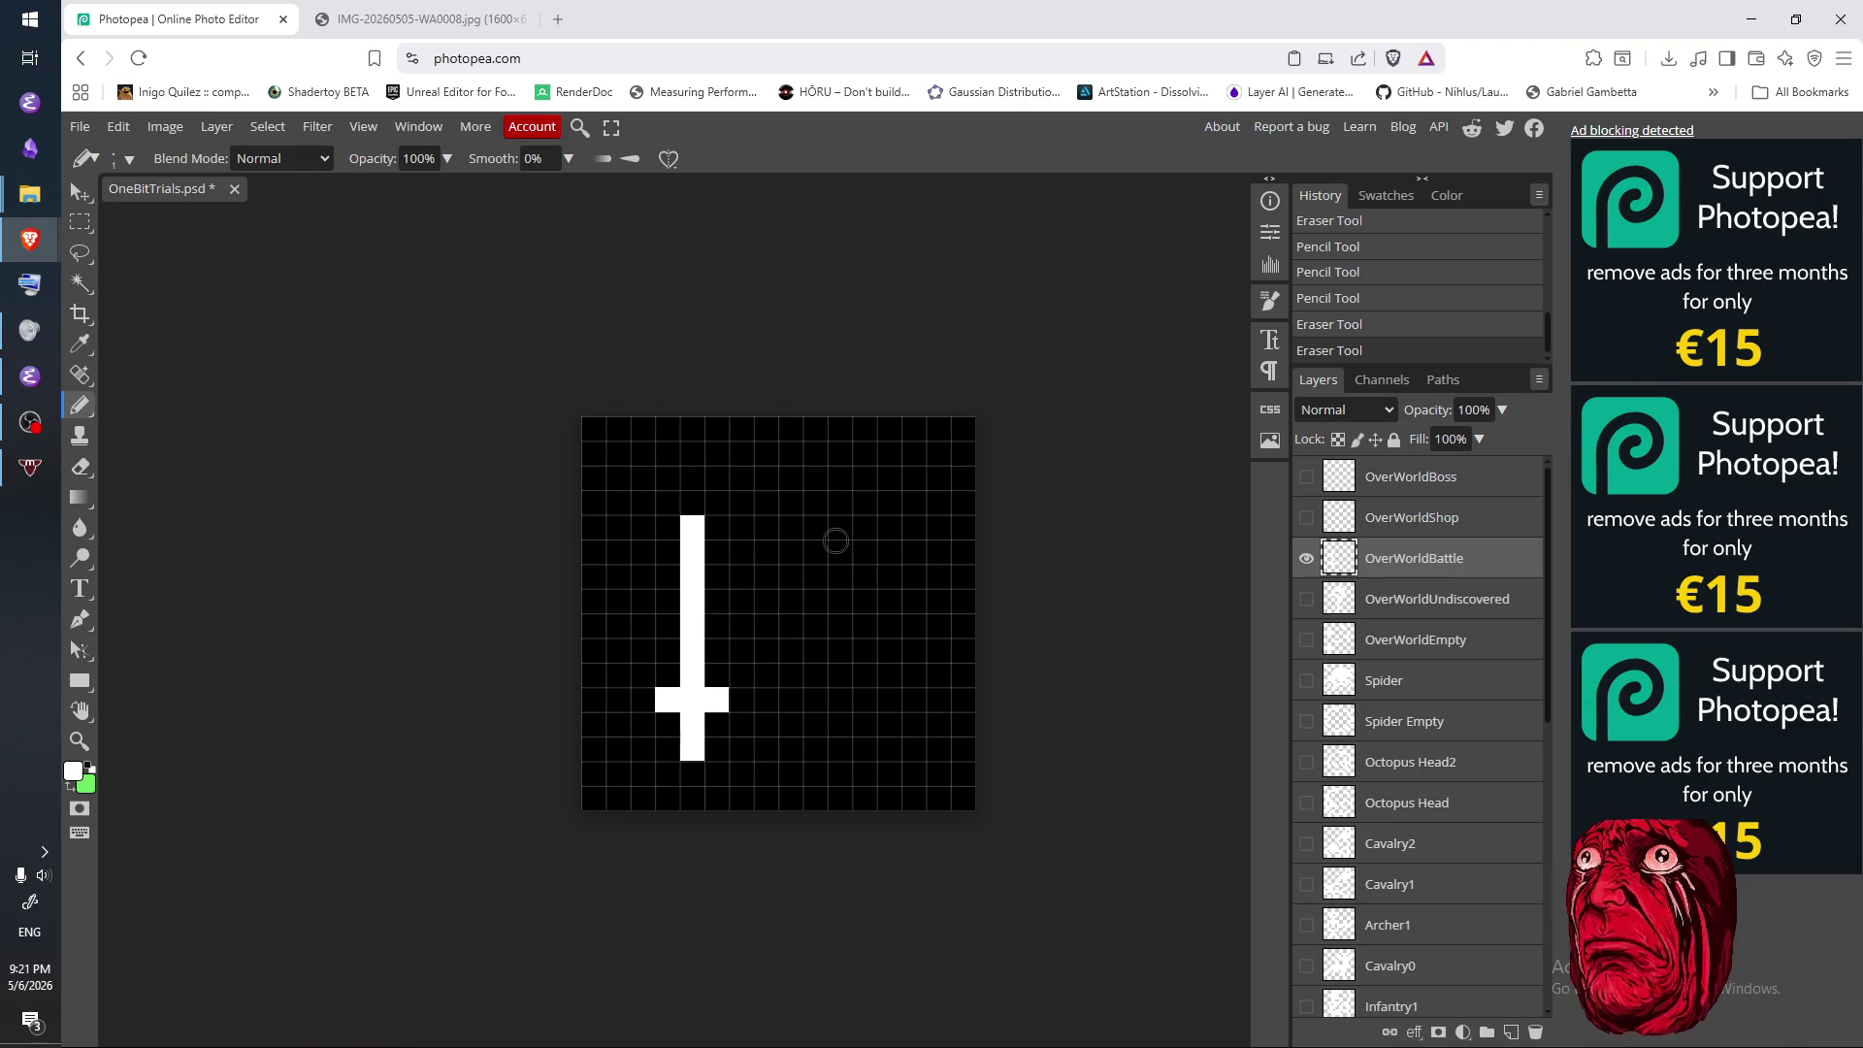
# - Draw the right sword with a high crossguard, extend the blade tips, and reposition its guard arms
pyautogui.moveTo(864, 523); pyautogui.dragTo(864, 747)
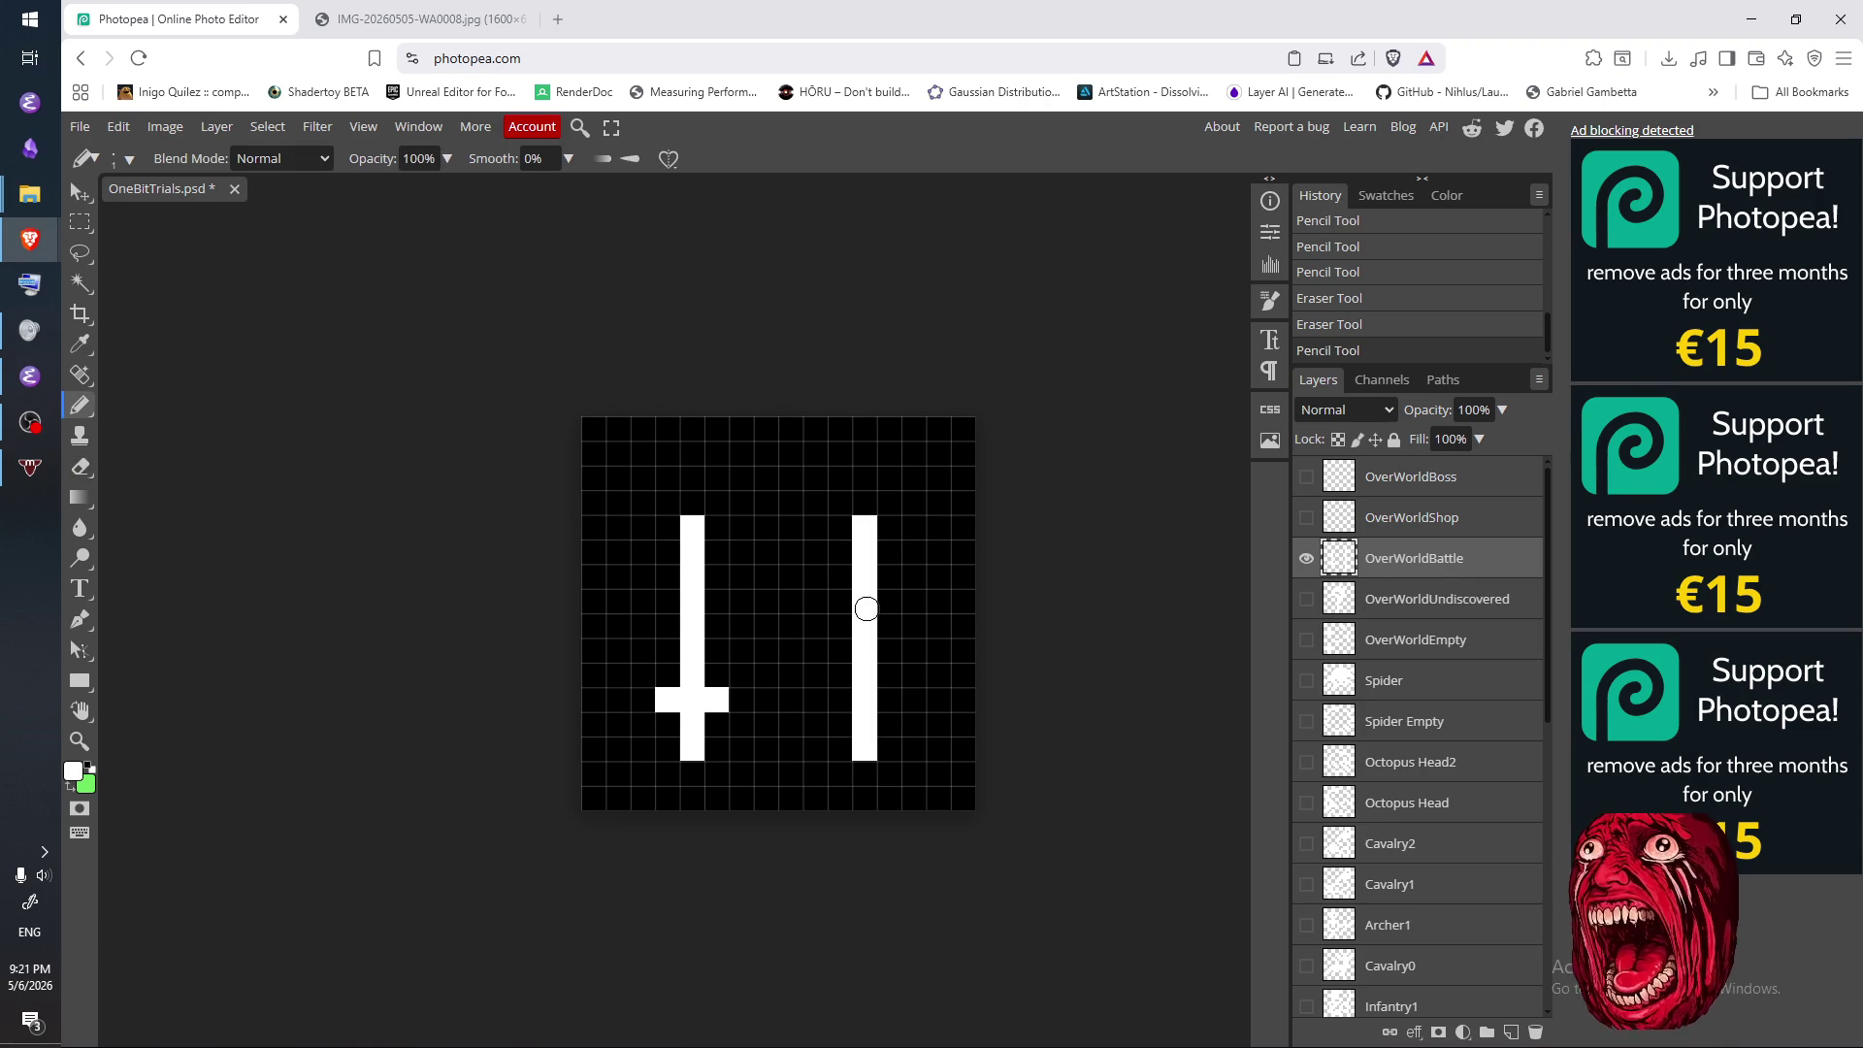
pyautogui.moveTo(833, 575); pyautogui.dragTo(892, 575)
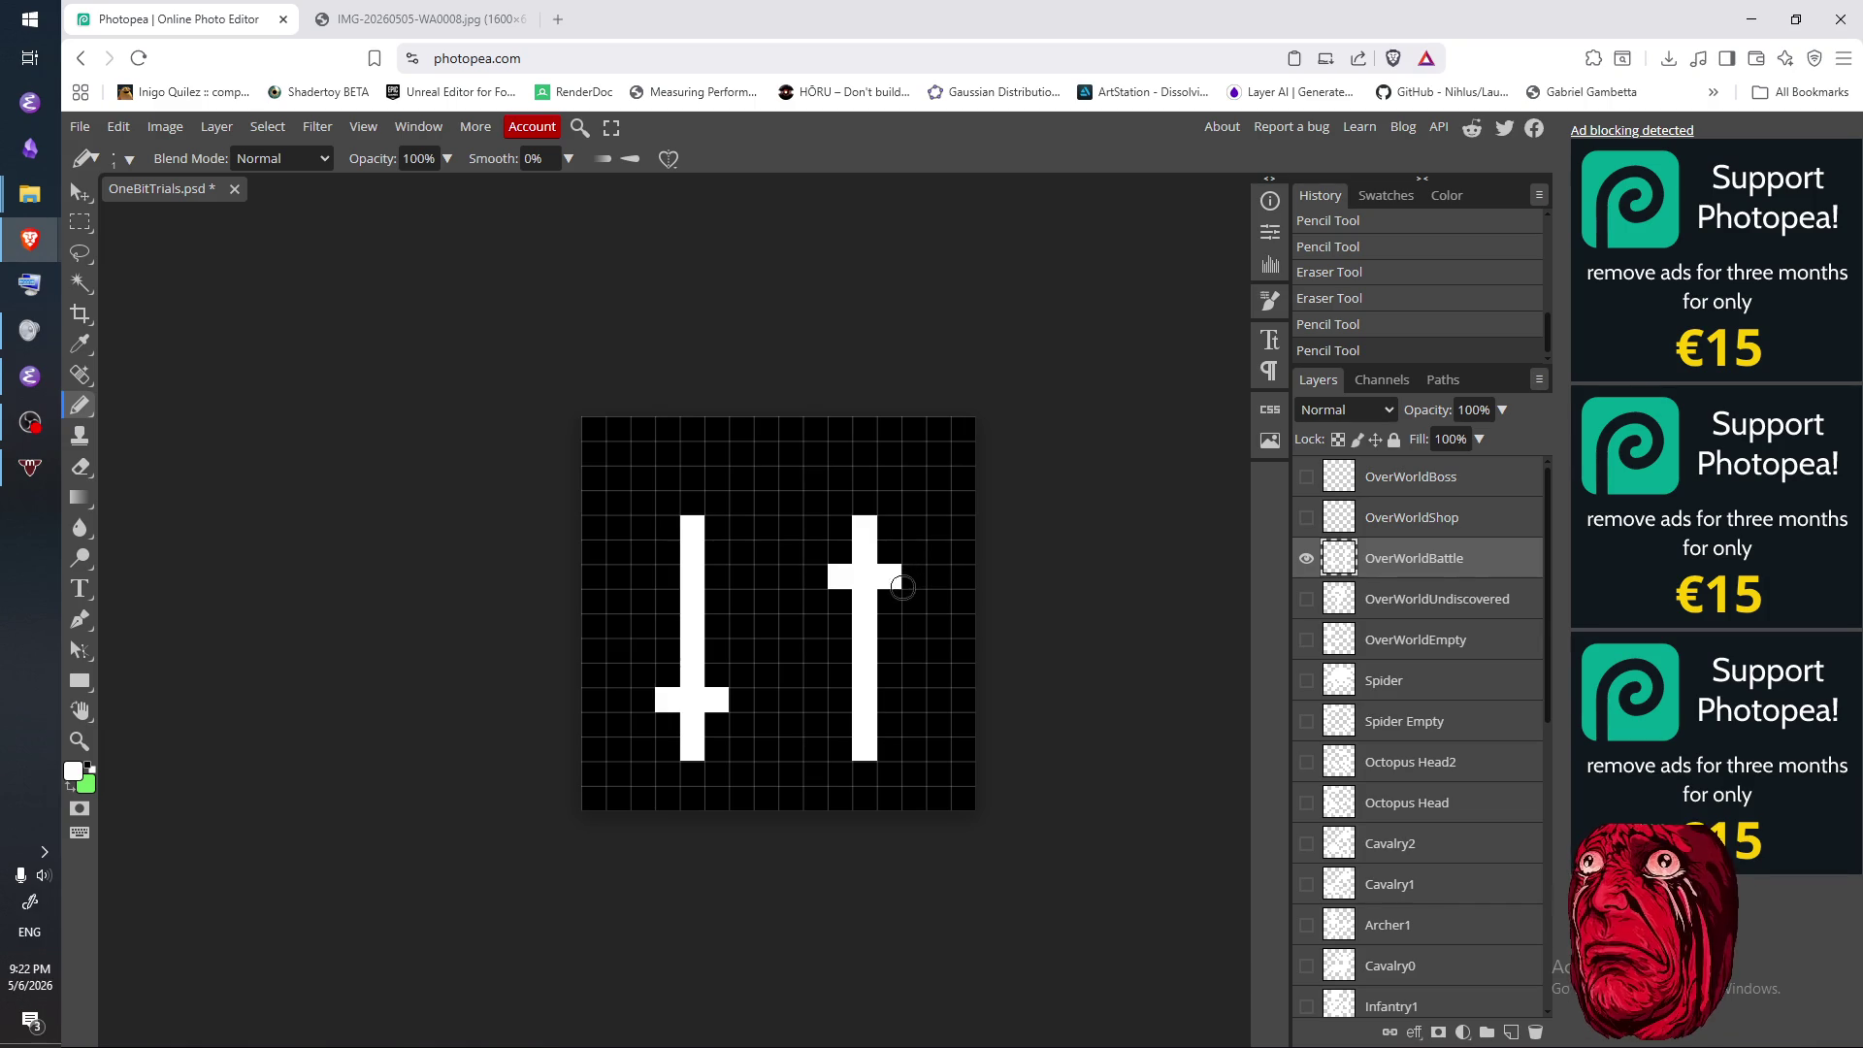
pyautogui.click(692, 502)
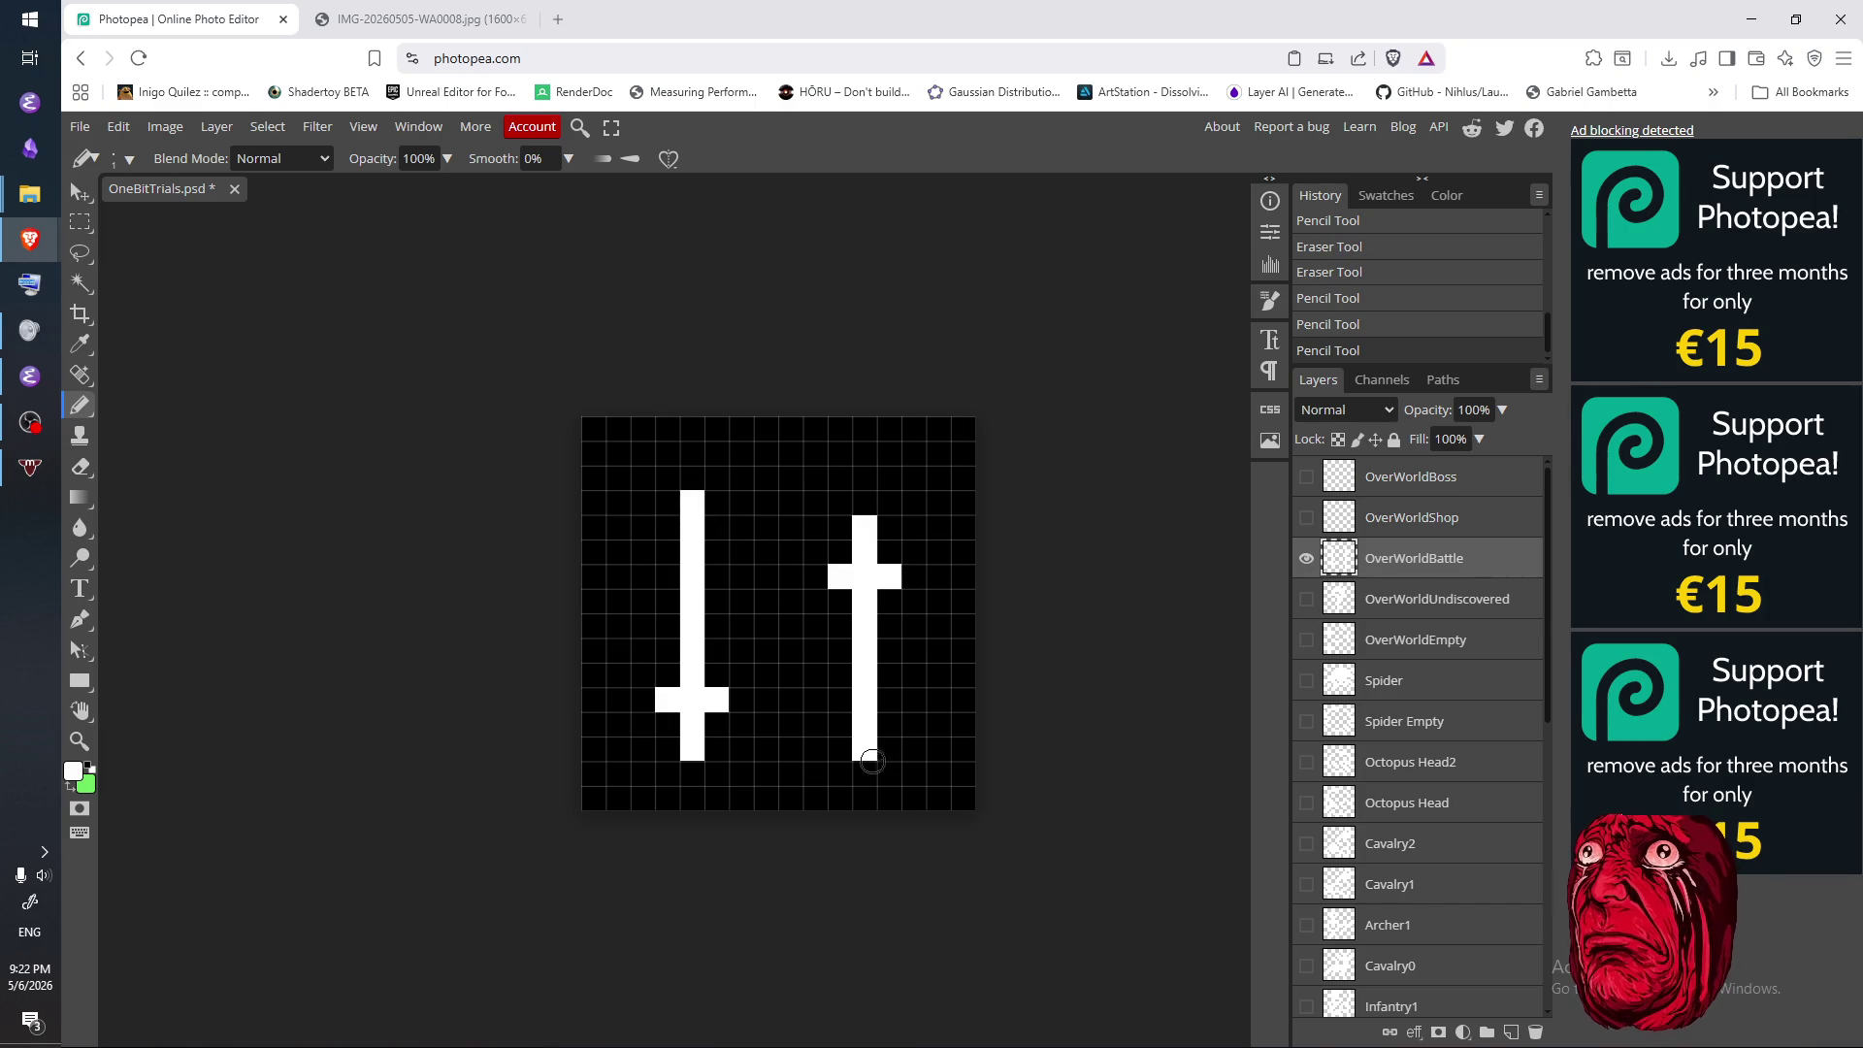
pyautogui.press('e')
pyautogui.click(865, 503)
pyautogui.press('b')
pyautogui.click(866, 503)
pyautogui.press('e')
pyautogui.click(840, 577)
pyautogui.click(883, 572)
pyautogui.press('b')
pyautogui.click(840, 552)
pyautogui.click(888, 551)
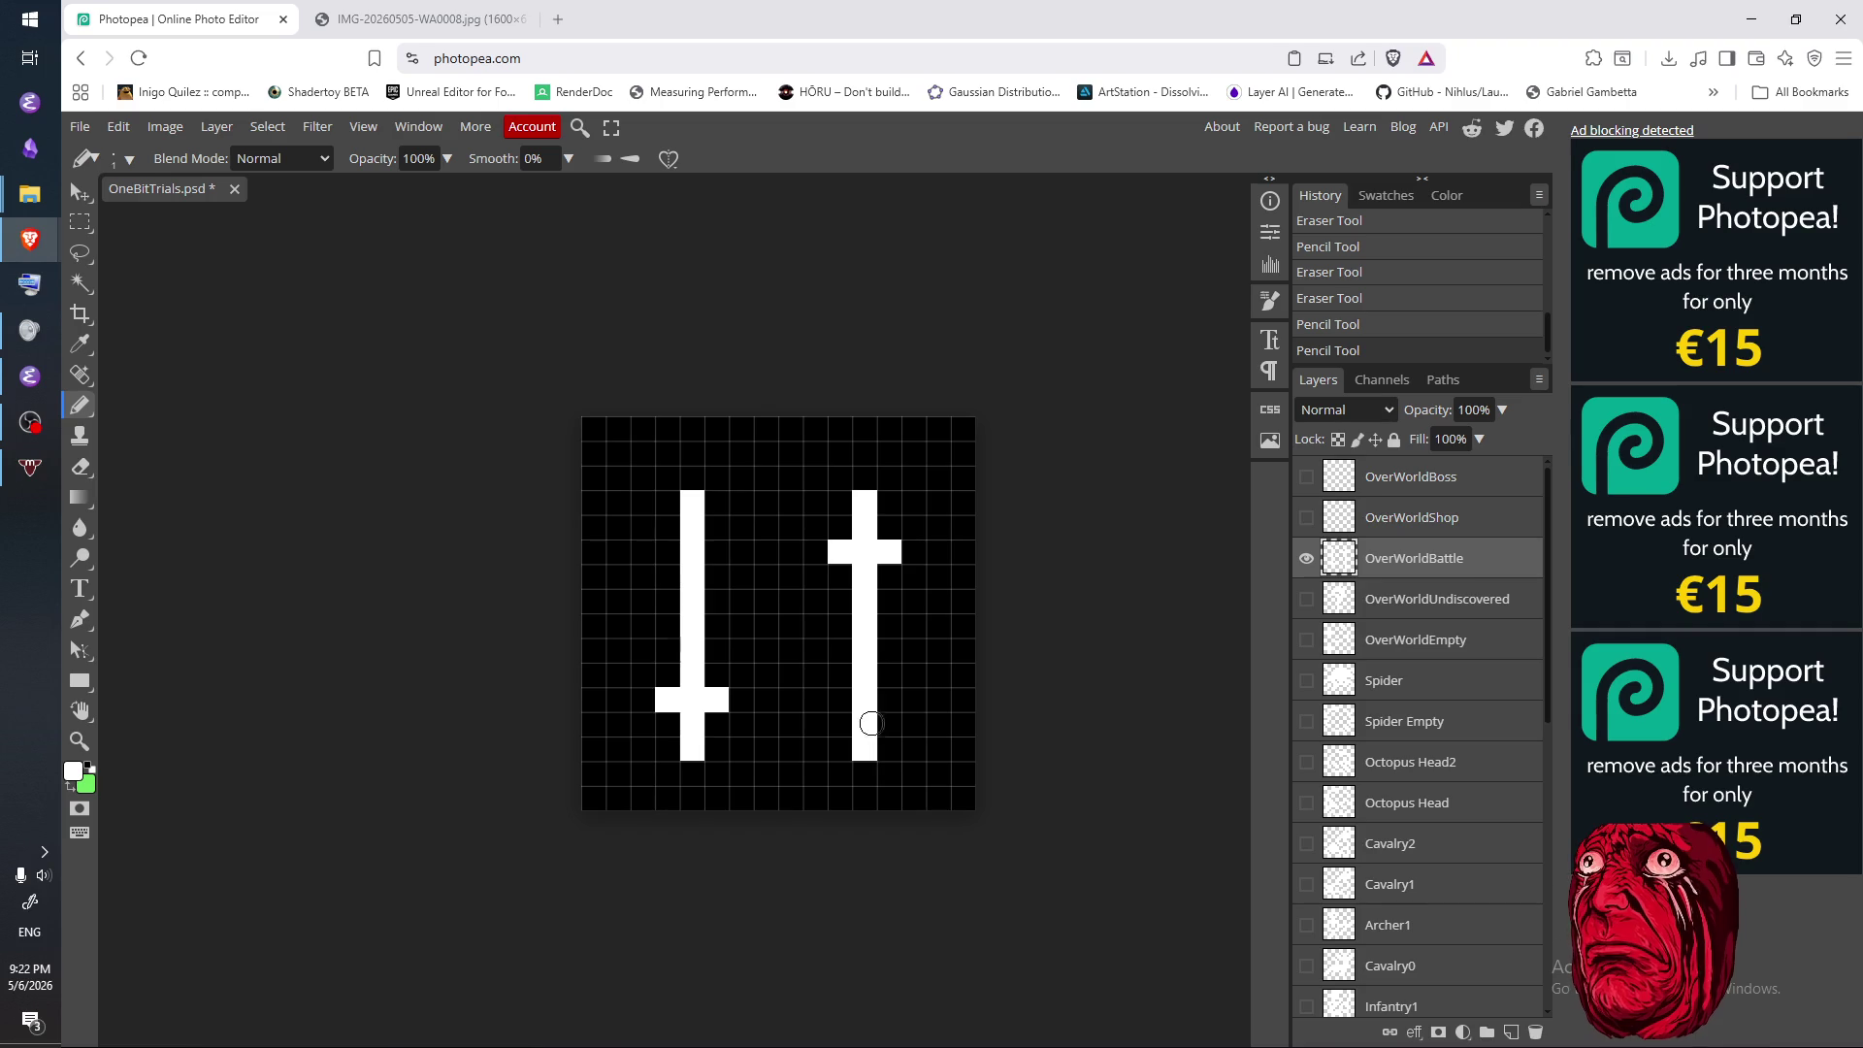
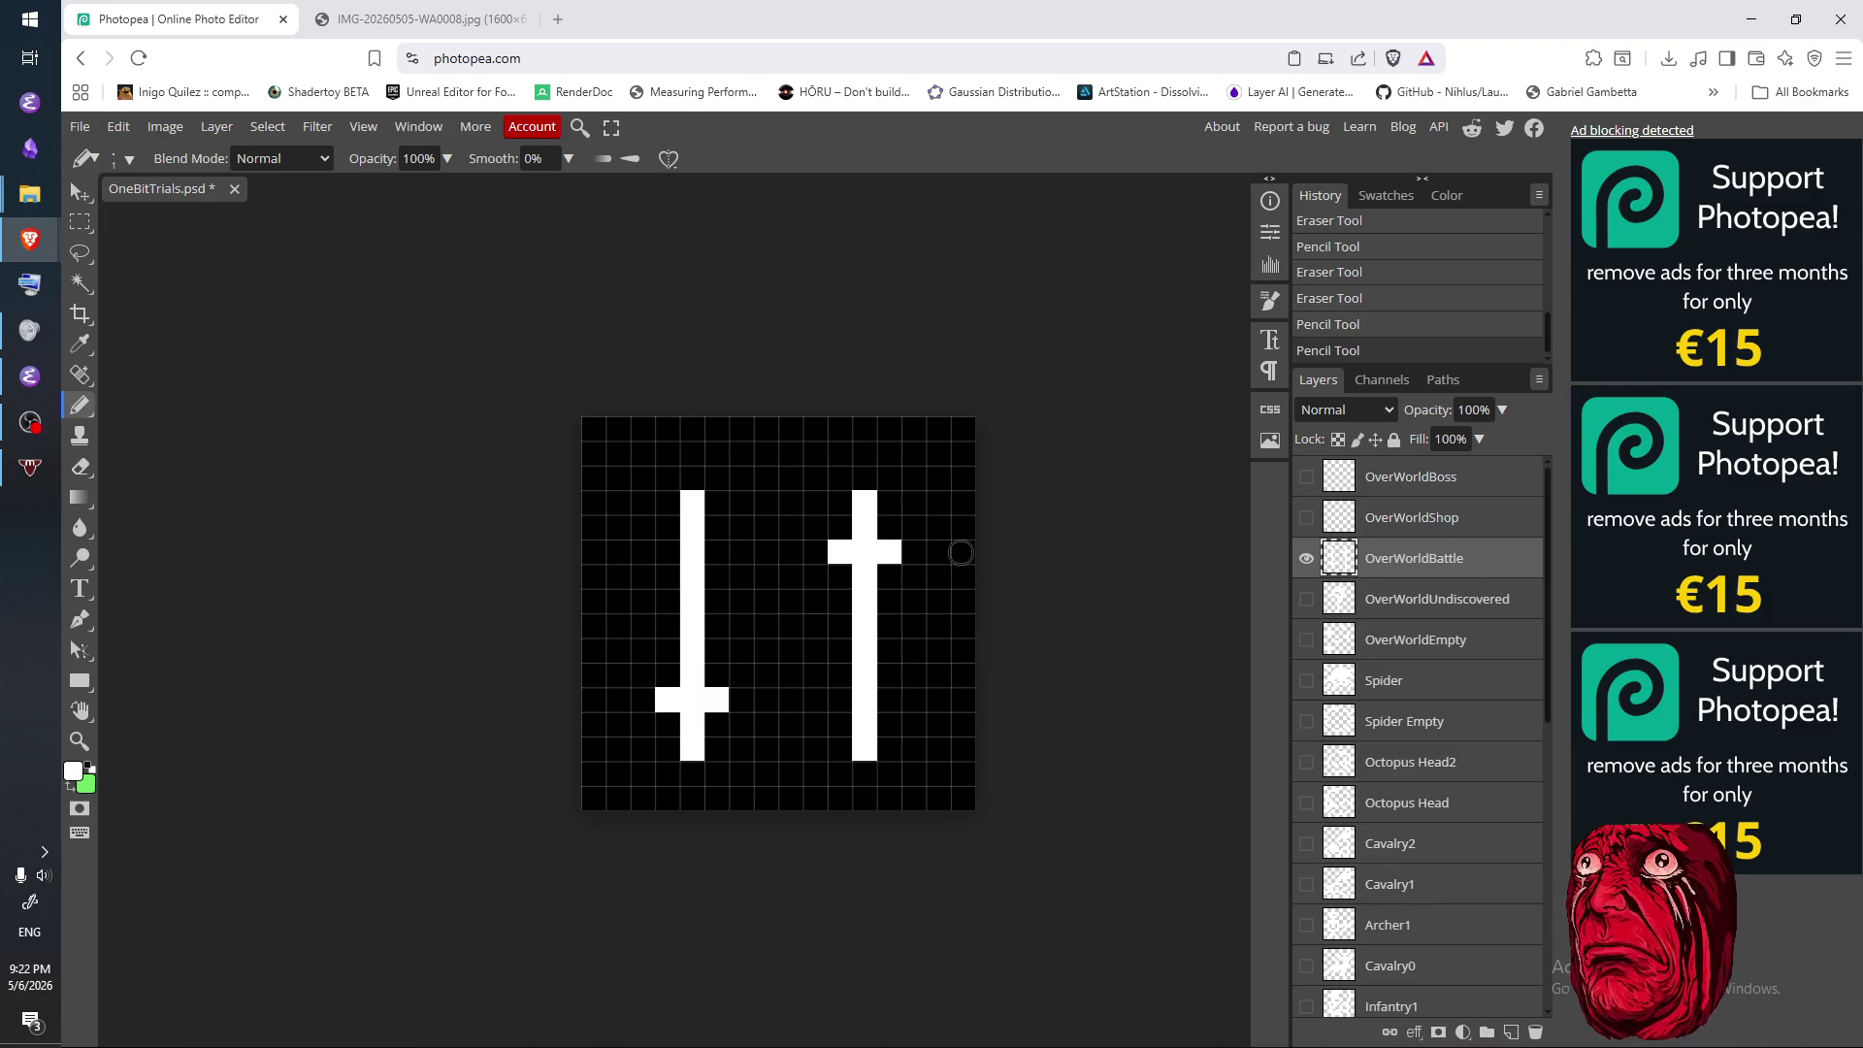
# - Paint white cells around the left cross's crossbar to begin the sword's guard
pyautogui.press('m')
pyautogui.hotkey('ctrl', 'd')
pyautogui.moveTo(1135, 867); pyautogui.dragTo(1071, 904)
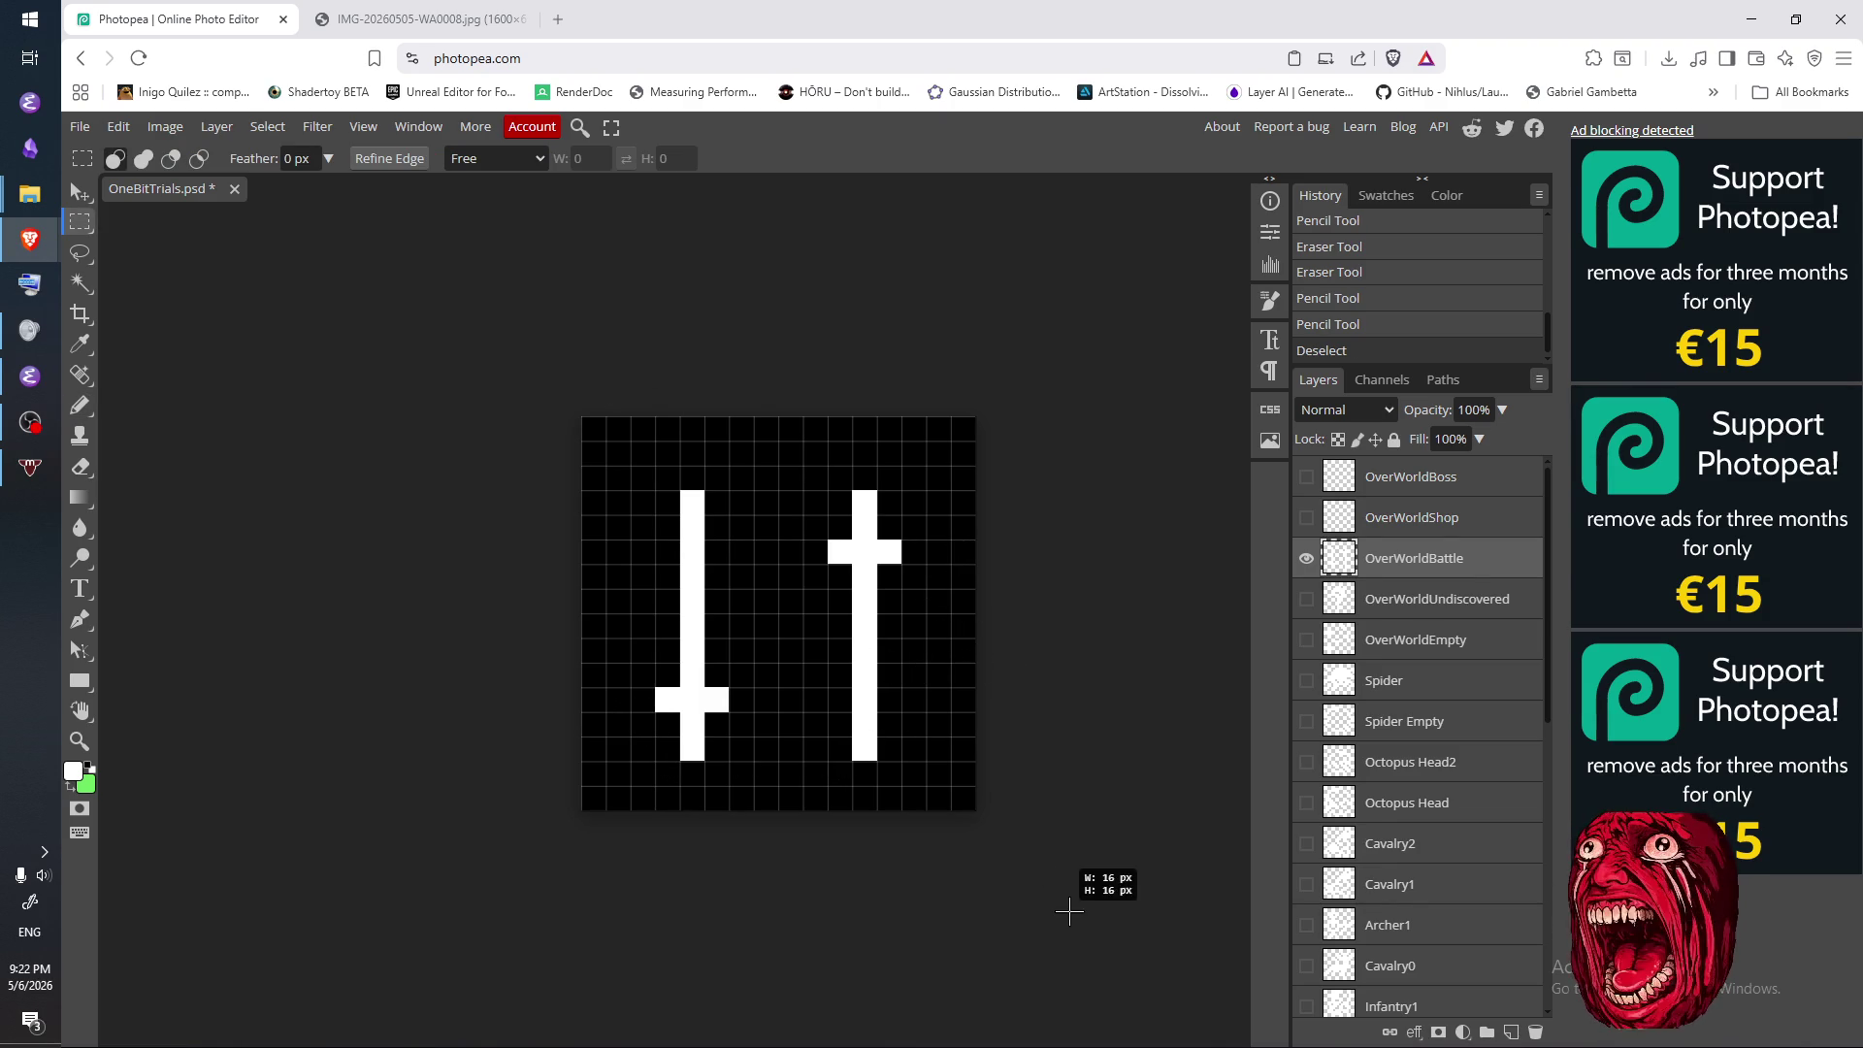
pyautogui.click(1052, 765)
pyautogui.press('b')
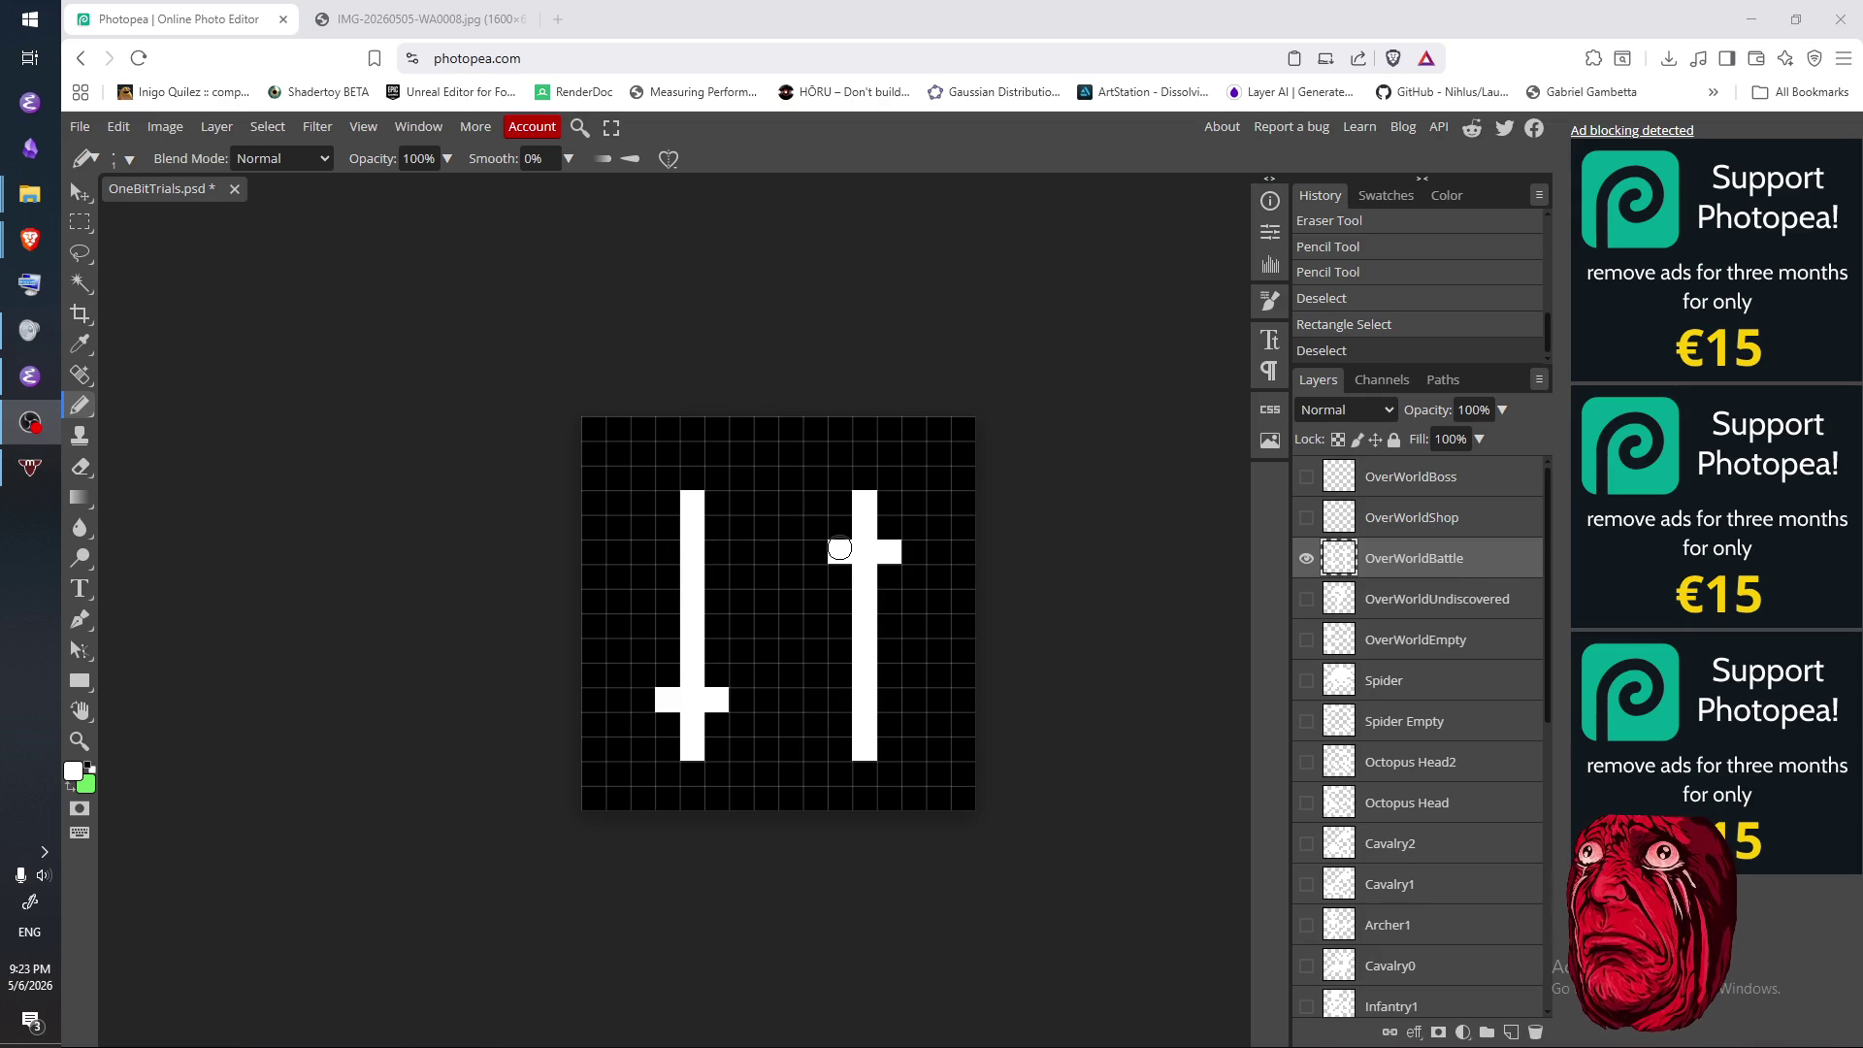
pyautogui.moveTo(737, 701); pyautogui.dragTo(736, 681)
pyautogui.click(721, 732)
pyautogui.click(718, 749)
pyautogui.click(766, 698)
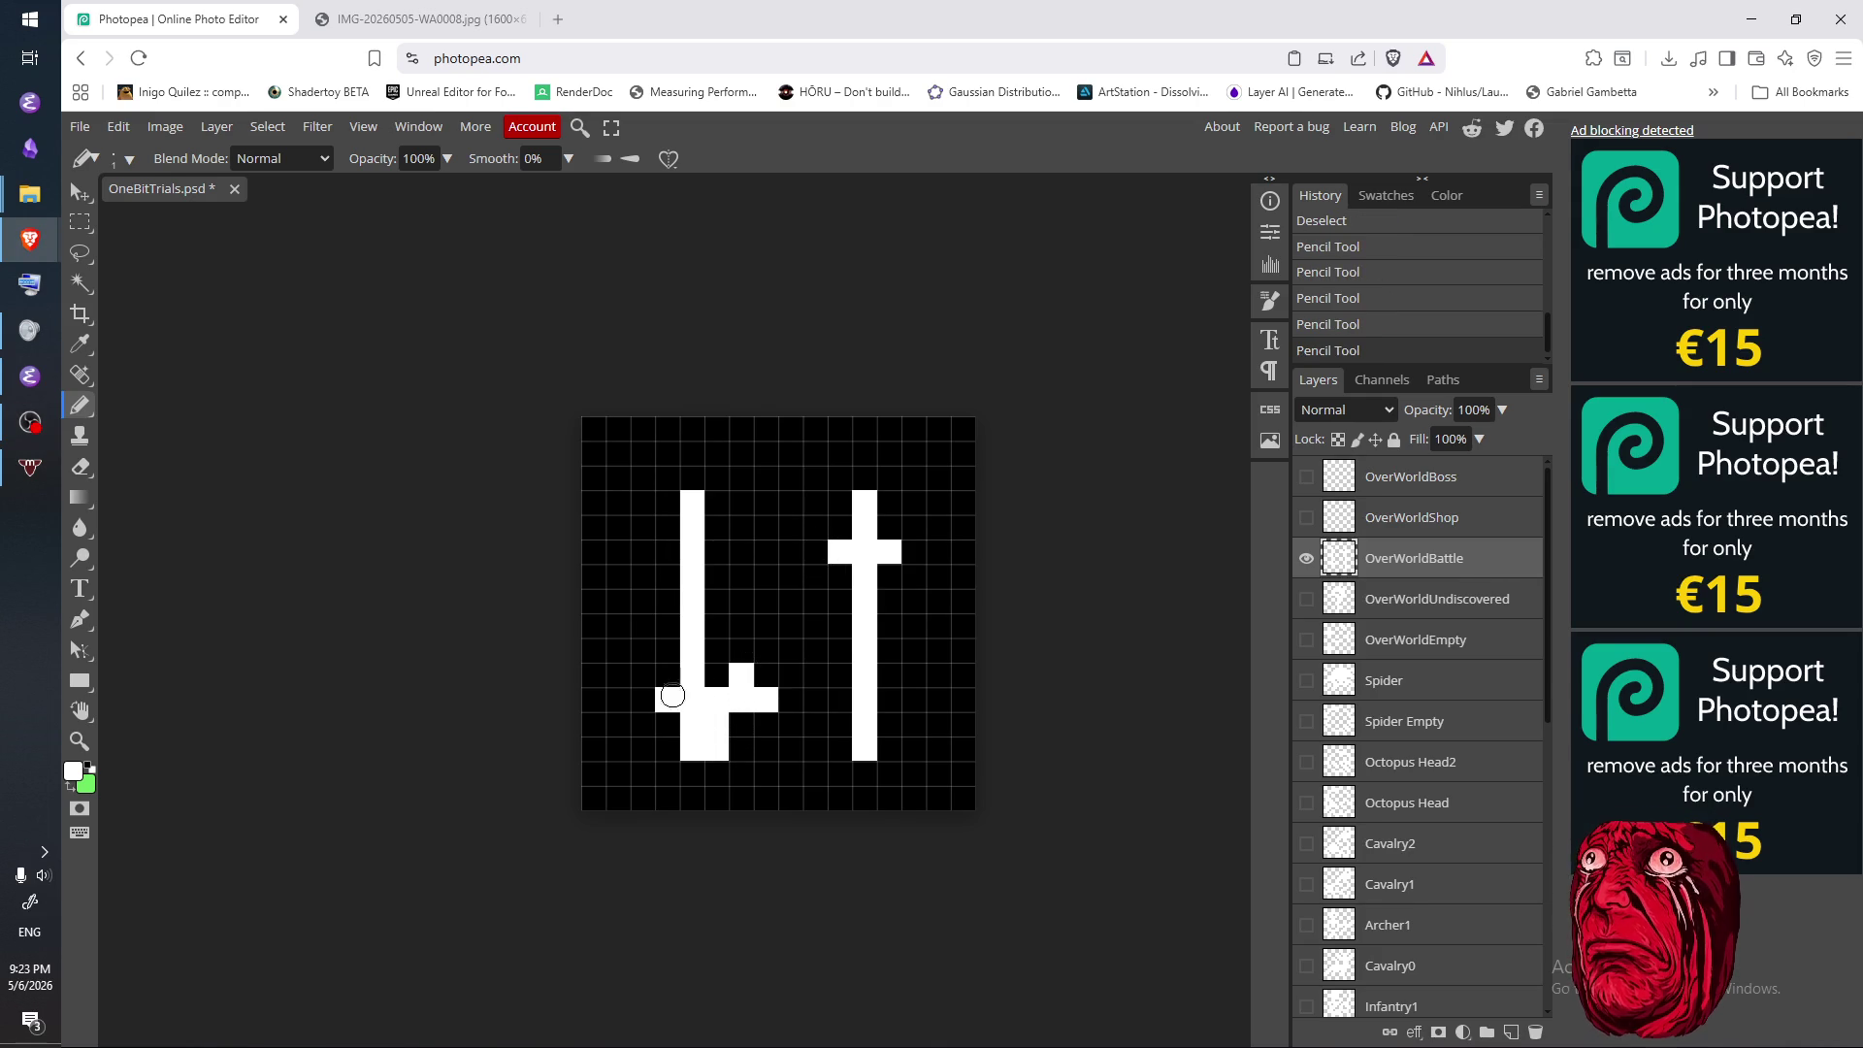
pyautogui.click(717, 679)
# - Clean up the stray pixels at the bottom of the sword's stem
pyautogui.press('e')
pyautogui.click(691, 737)
pyautogui.click(691, 752)
pyautogui.press('b')
pyautogui.click(716, 727)
pyautogui.click(712, 749)
# - Build the blade's second side upward and shape its top into a hollow blade
pyautogui.click(741, 650)
pyautogui.click(740, 626)
pyautogui.click(740, 601)
pyautogui.click(741, 576)
pyautogui.click(740, 528)
pyautogui.click(740, 550)
pyautogui.click(716, 501)
pyautogui.click(740, 501)
pyautogui.press('e')
pyautogui.click(692, 502)
pyautogui.click(740, 501)
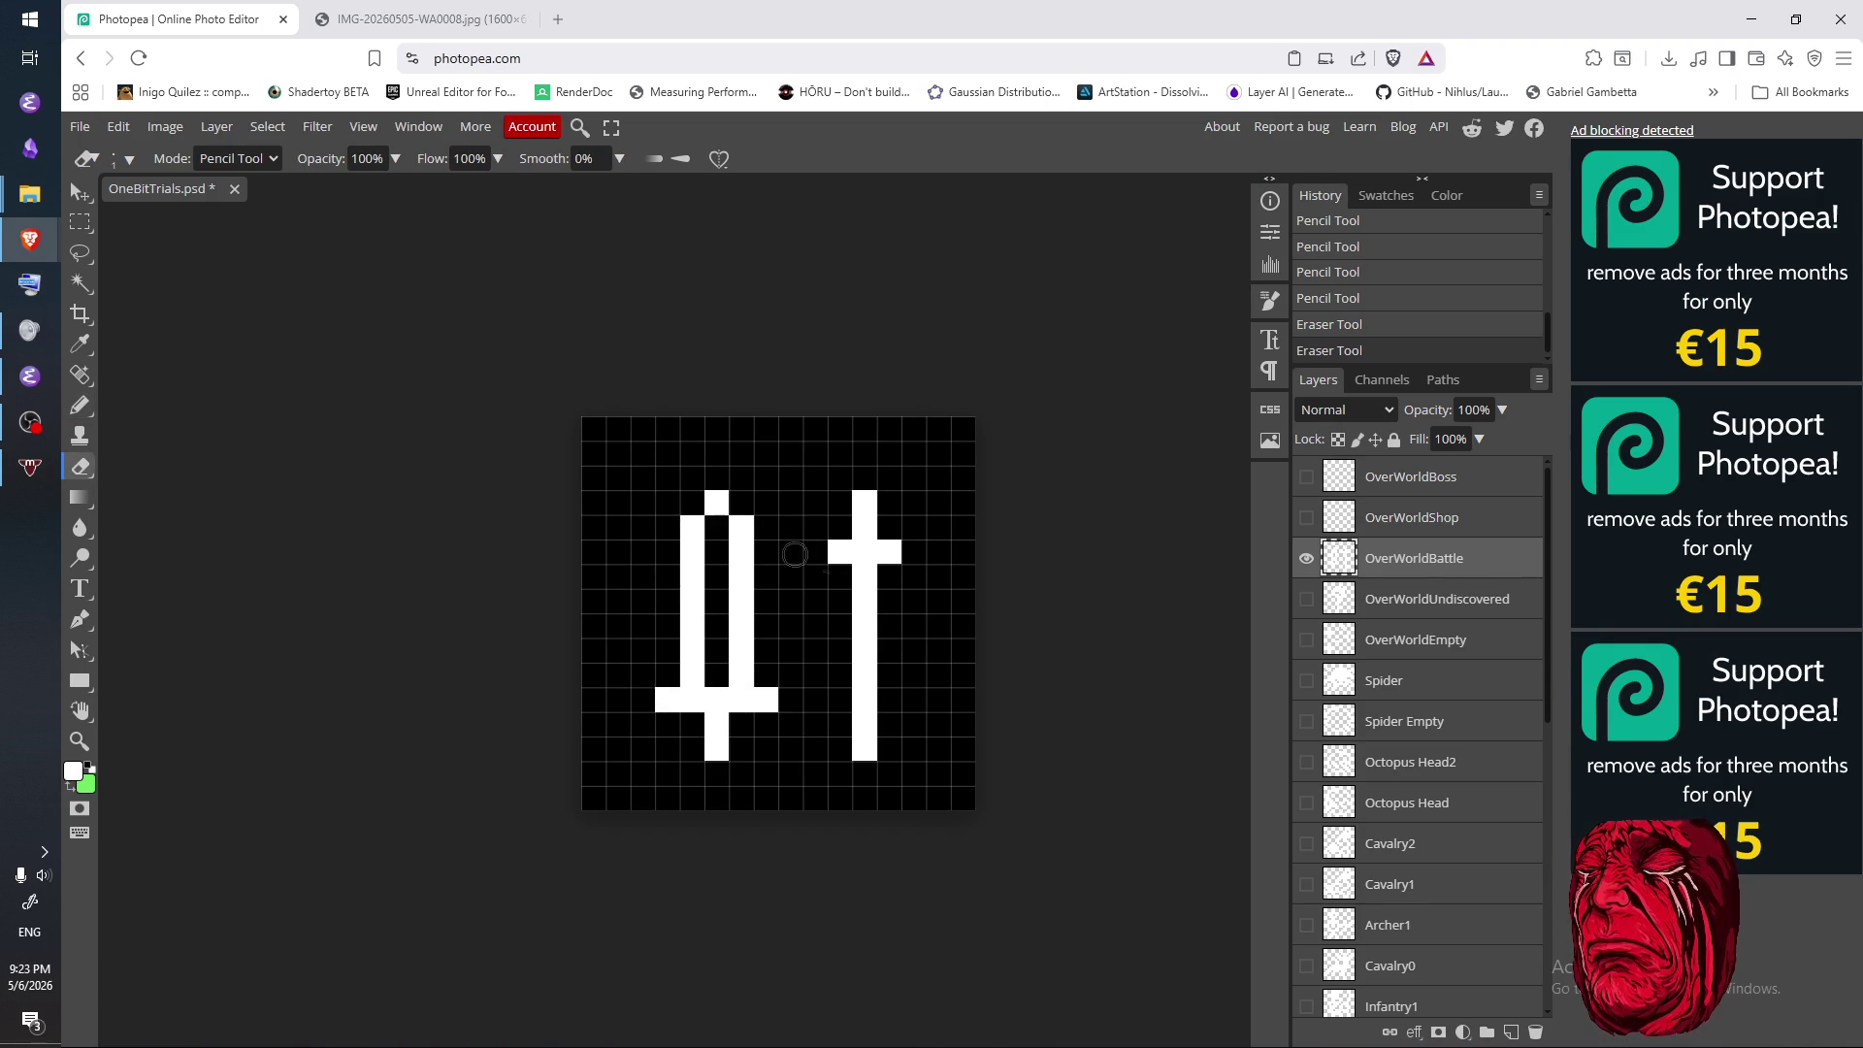
# - Erase every cell of the right cross
pyautogui.click(839, 552)
pyautogui.moveTo(864, 650)
pyautogui.mouseDown()
pyautogui.moveTo(864, 527)
pyautogui.moveTo(864, 747)
pyautogui.mouseUp()
pyautogui.click(889, 551)
pyautogui.click(865, 501)
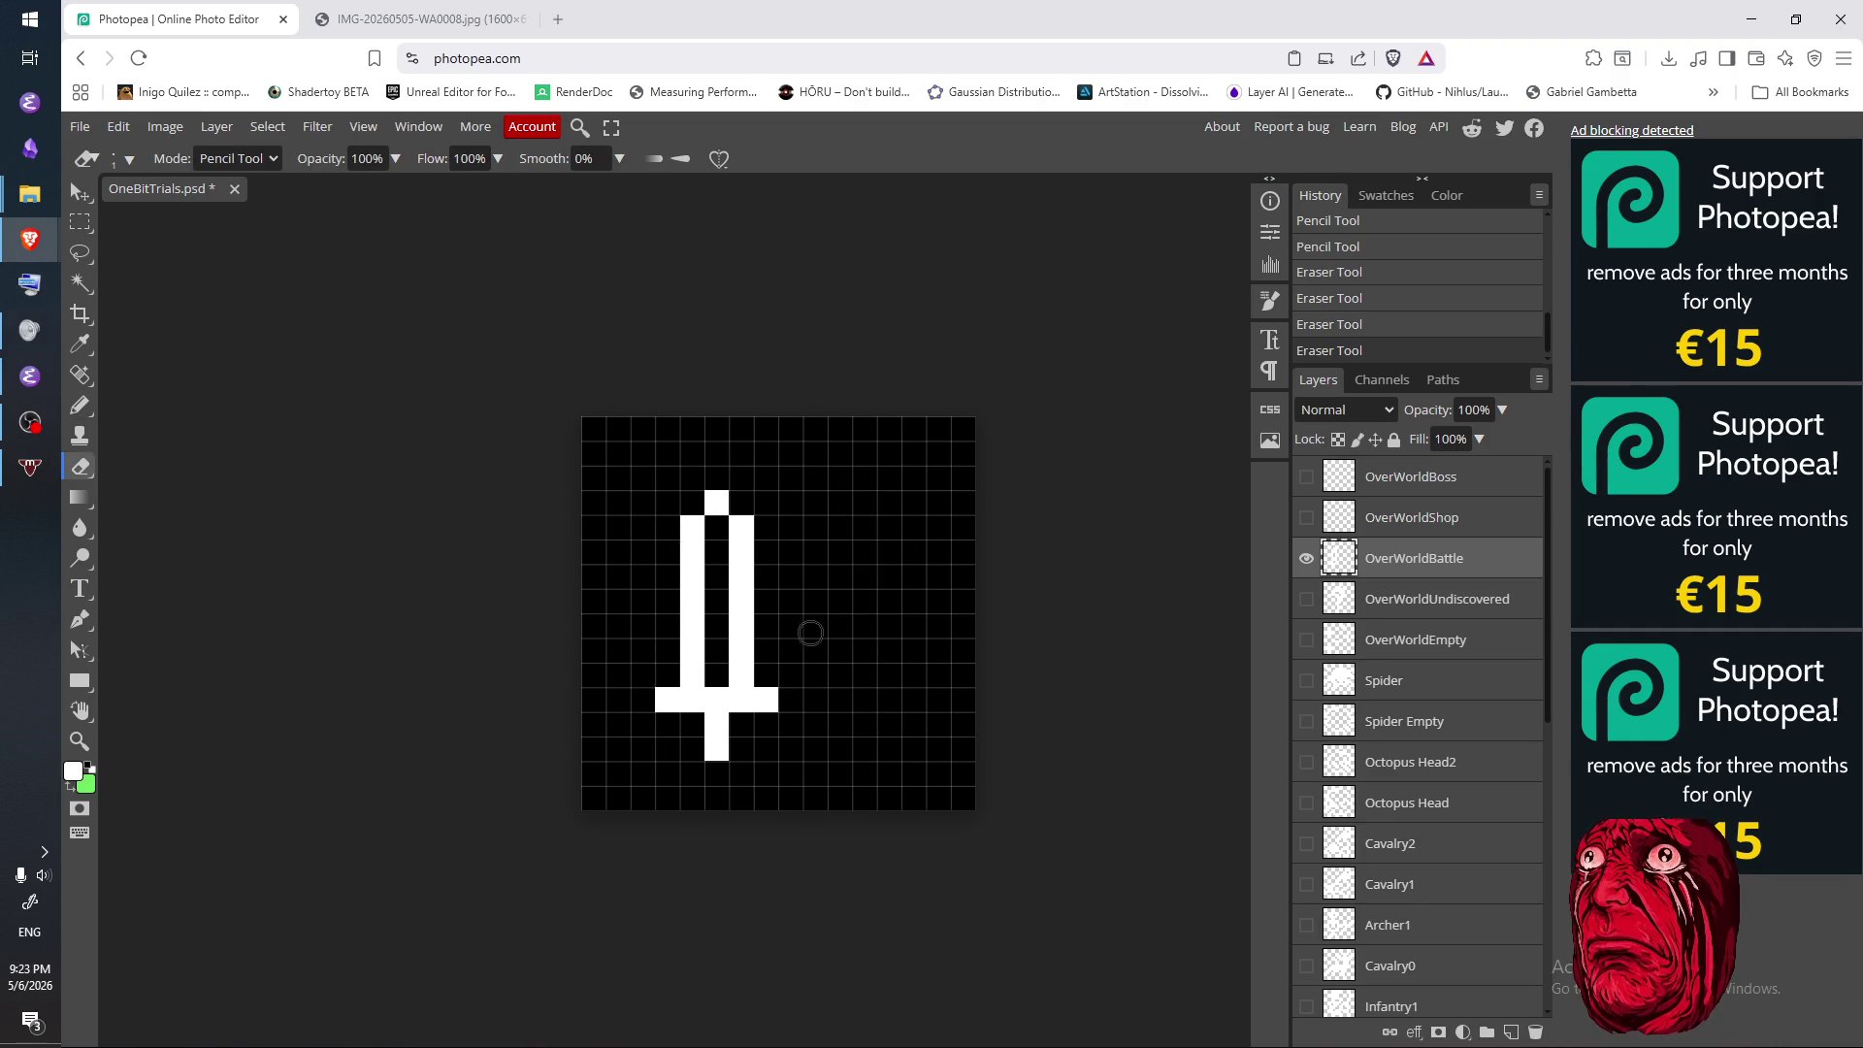
# - Select the whole canvas and shift the sword one pixel left with Free Transform
pyautogui.press('m')
pyautogui.moveTo(577, 814)
pyautogui.mouseDown()
pyautogui.moveTo(968, 495)
pyautogui.moveTo(1089, 365)
pyautogui.mouseUp()
pyautogui.rightClick(887, 507)
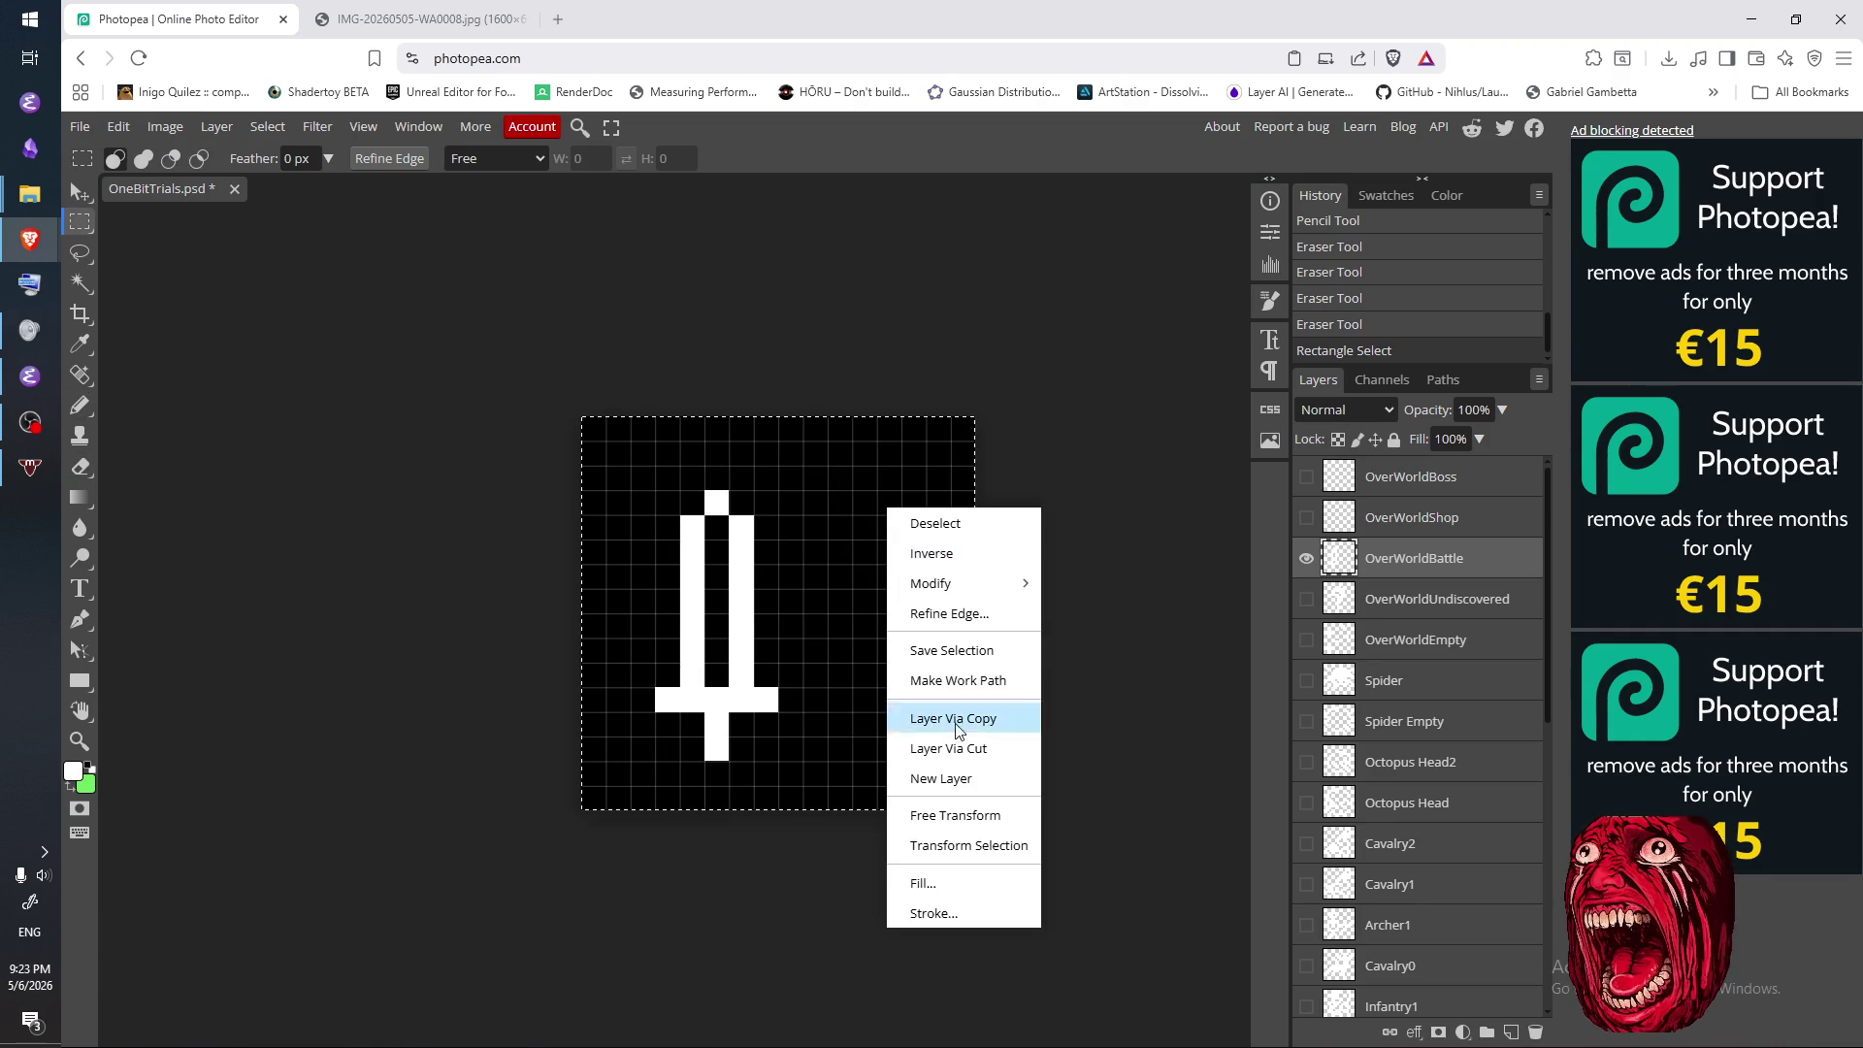
pyautogui.click(934, 814)
pyautogui.press('Left')
pyautogui.press('Return')
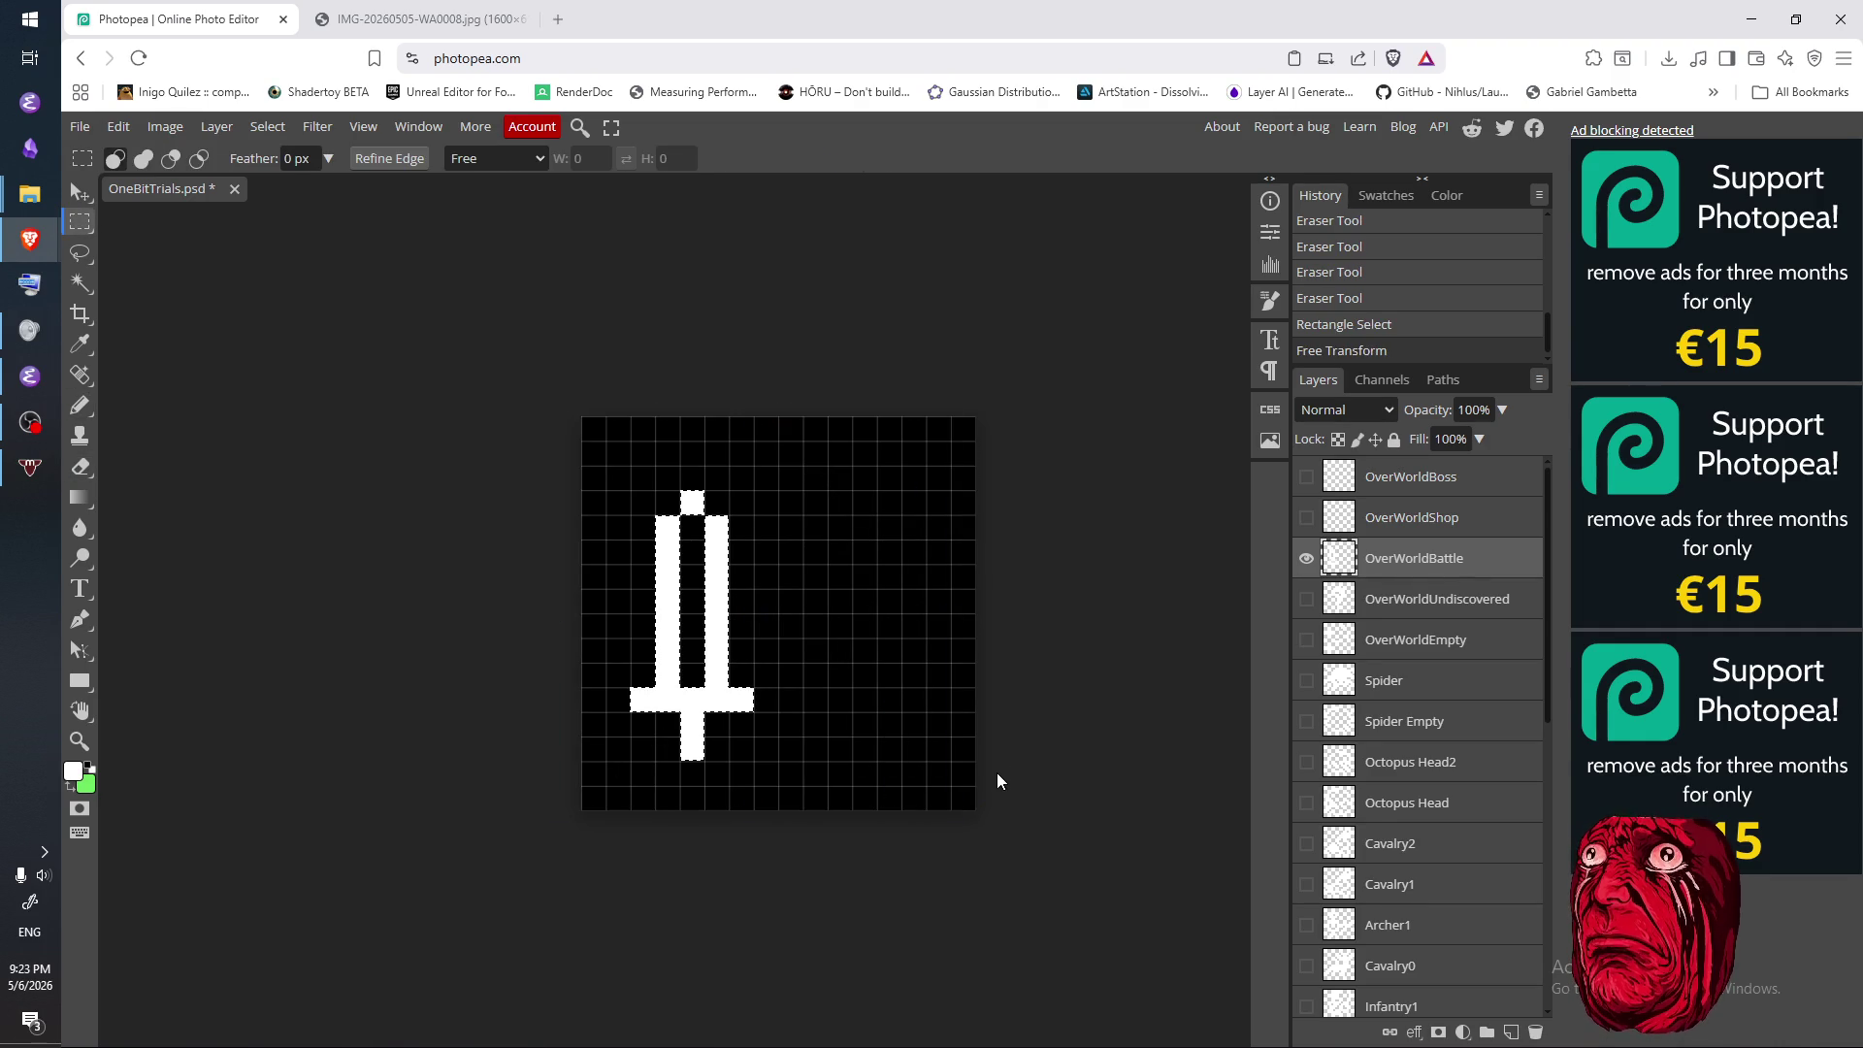
pyautogui.hotkey('ctrl', 'd')
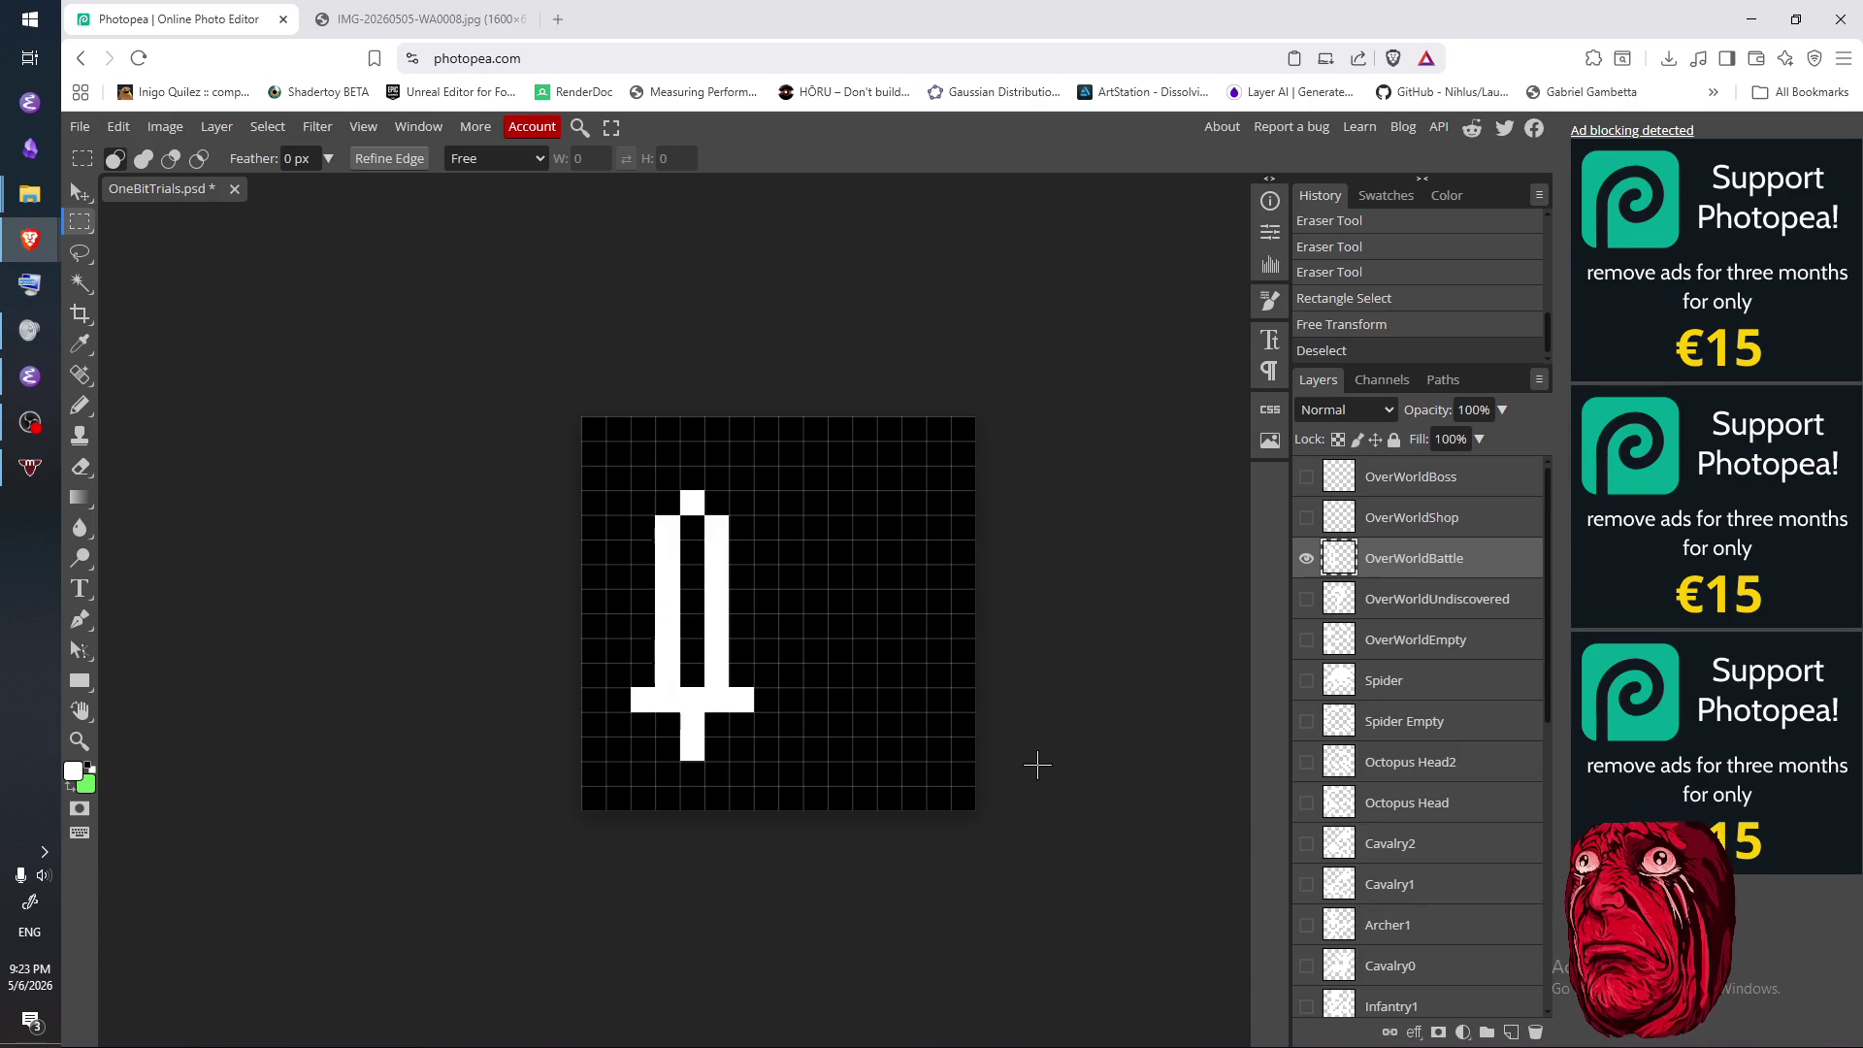
# - Tidy the white cells at the top of the blade
pyautogui.press('e')
pyautogui.click(667, 526)
pyautogui.click(708, 525)
pyautogui.press('b')
pyautogui.click(668, 527)
pyautogui.click(716, 527)
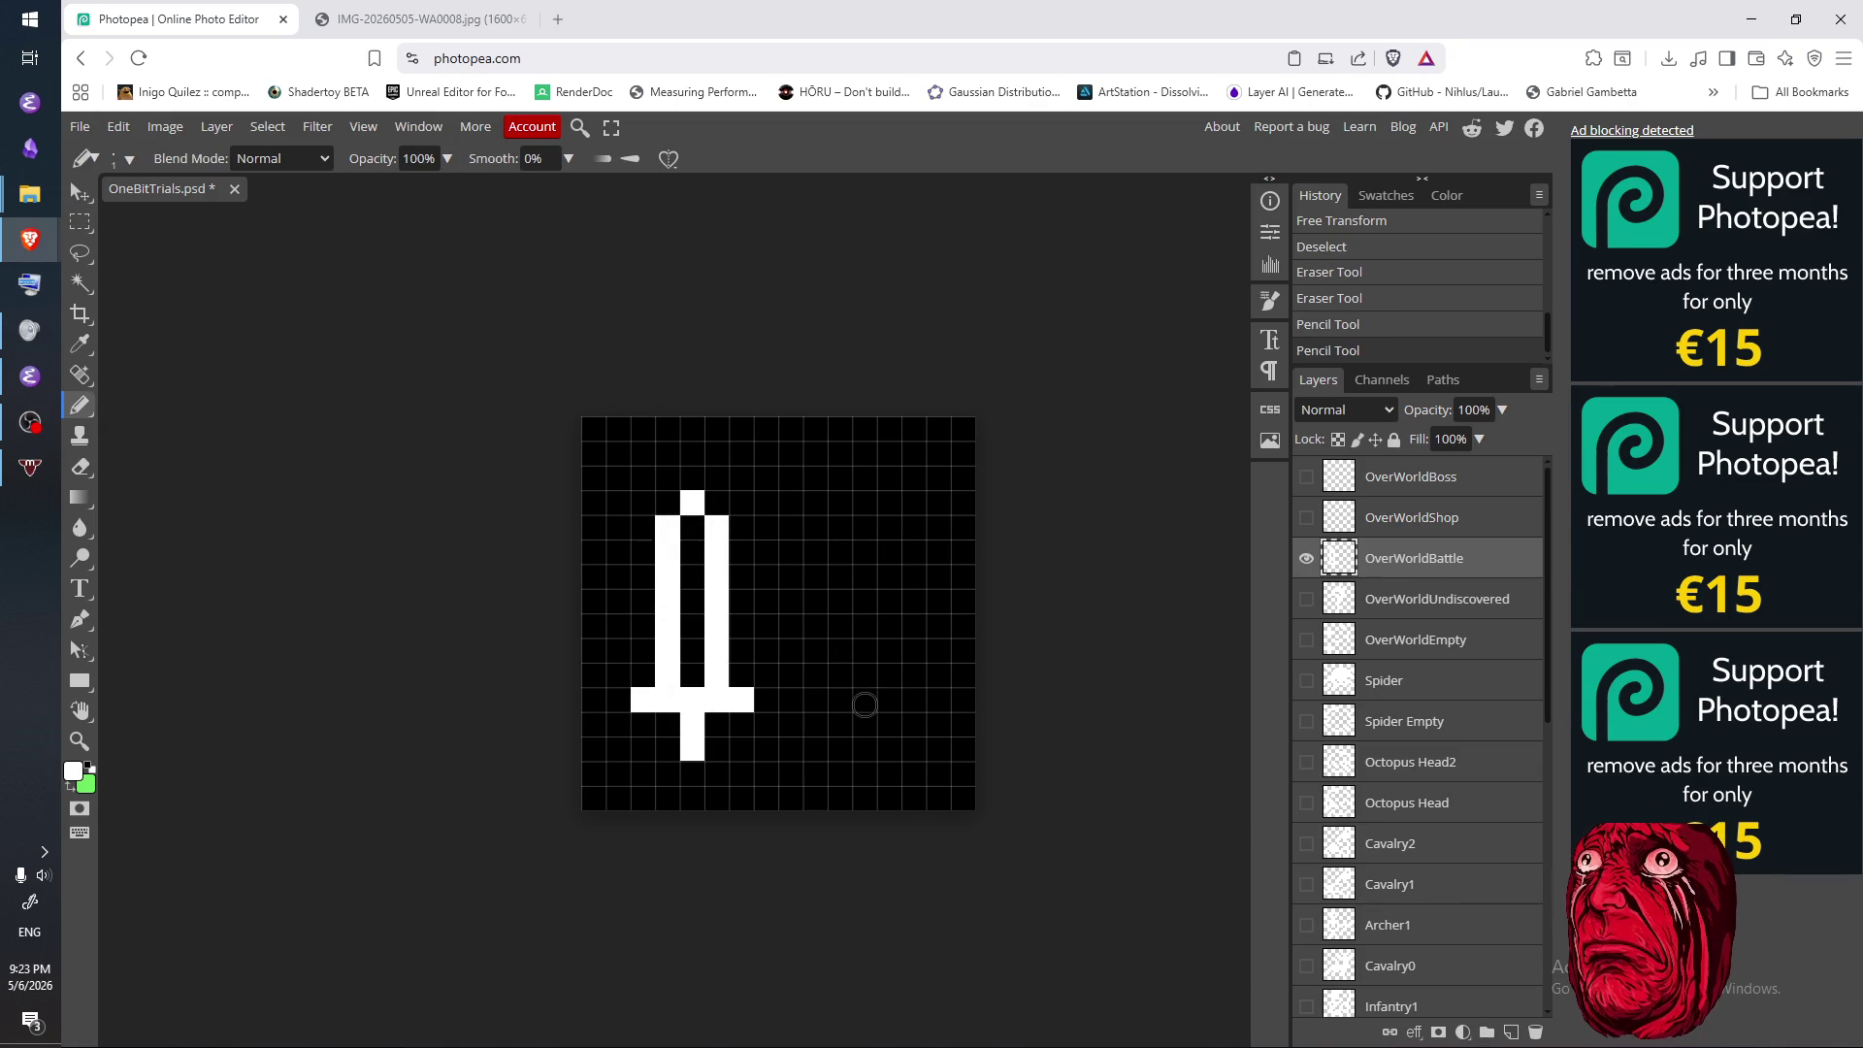
# - Draw a trial three-cell bar right of the sword, then erase it
pyautogui.moveTo(858, 700)
pyautogui.mouseDown()
pyautogui.moveTo(941, 701)
pyautogui.moveTo(864, 702)
pyautogui.moveTo(939, 700)
pyautogui.moveTo(893, 707)
pyautogui.mouseUp()
pyautogui.press('e')
pyautogui.press('b')
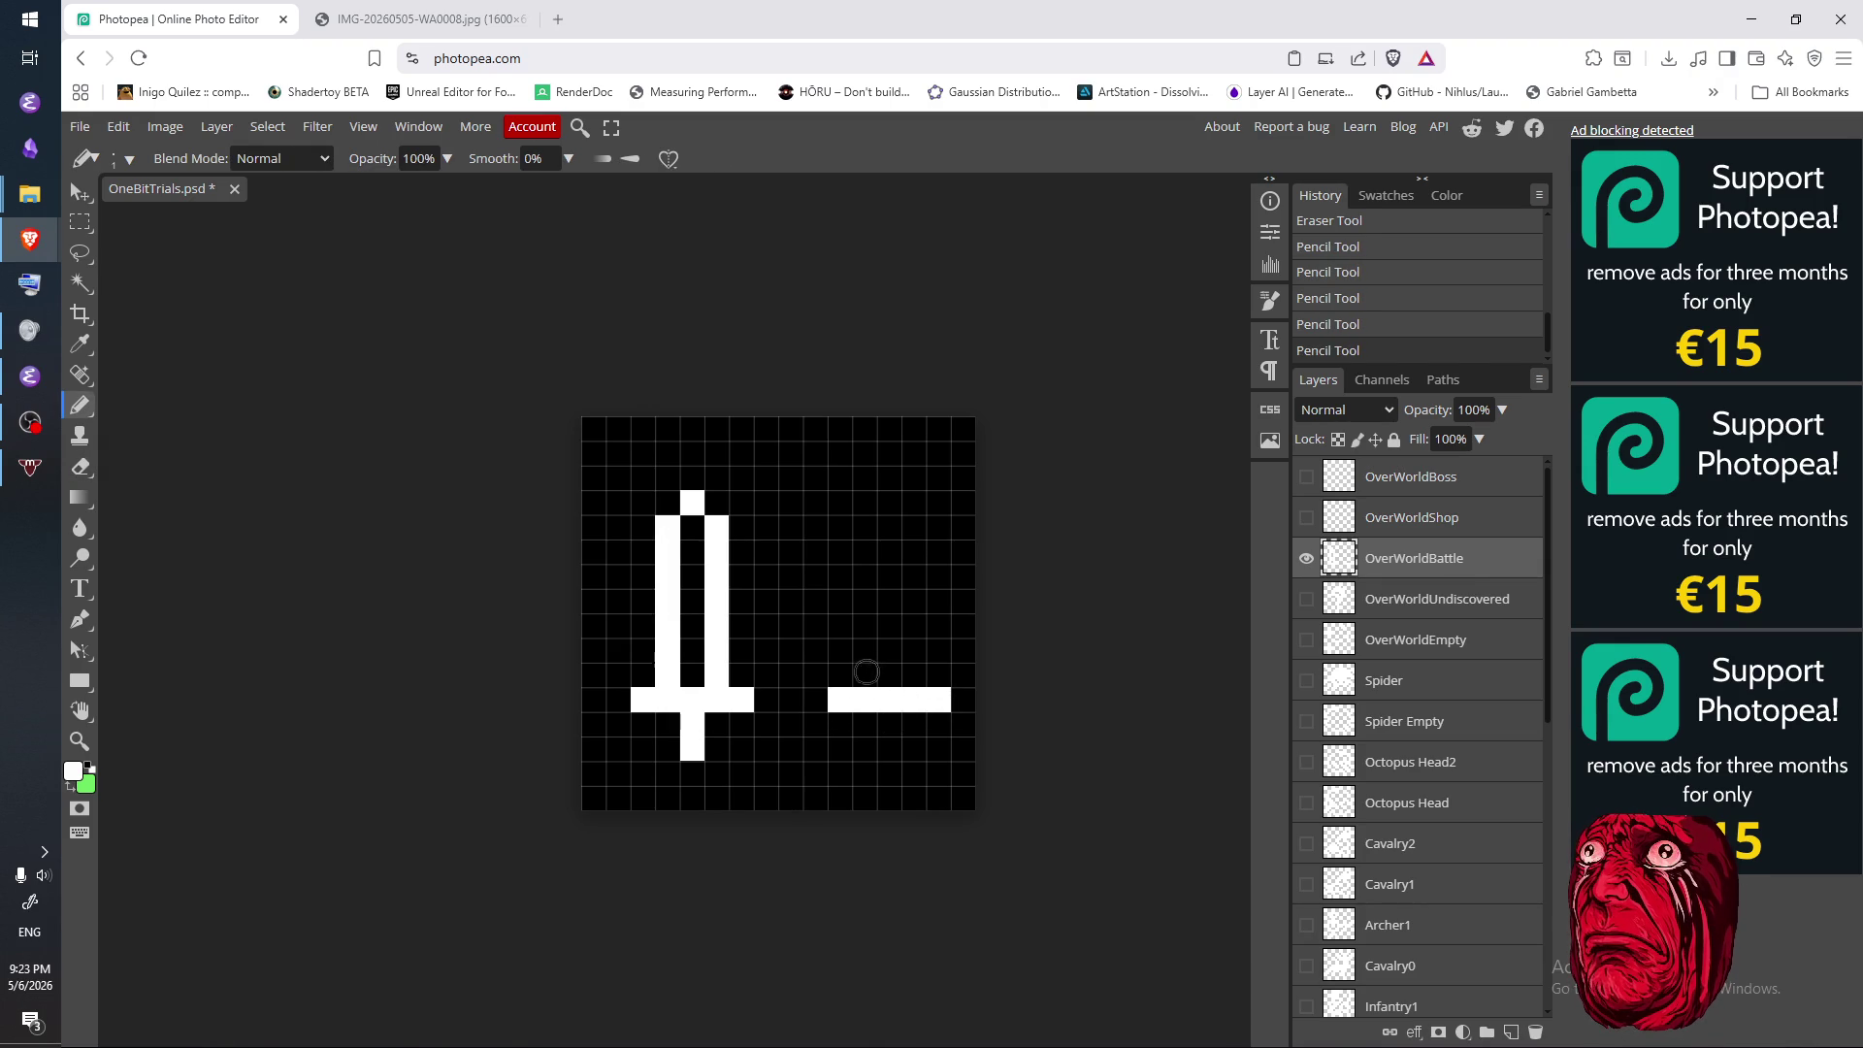
pyautogui.press('e')
pyautogui.moveTo(832, 699); pyautogui.dragTo(916, 699)
pyautogui.click(939, 698)
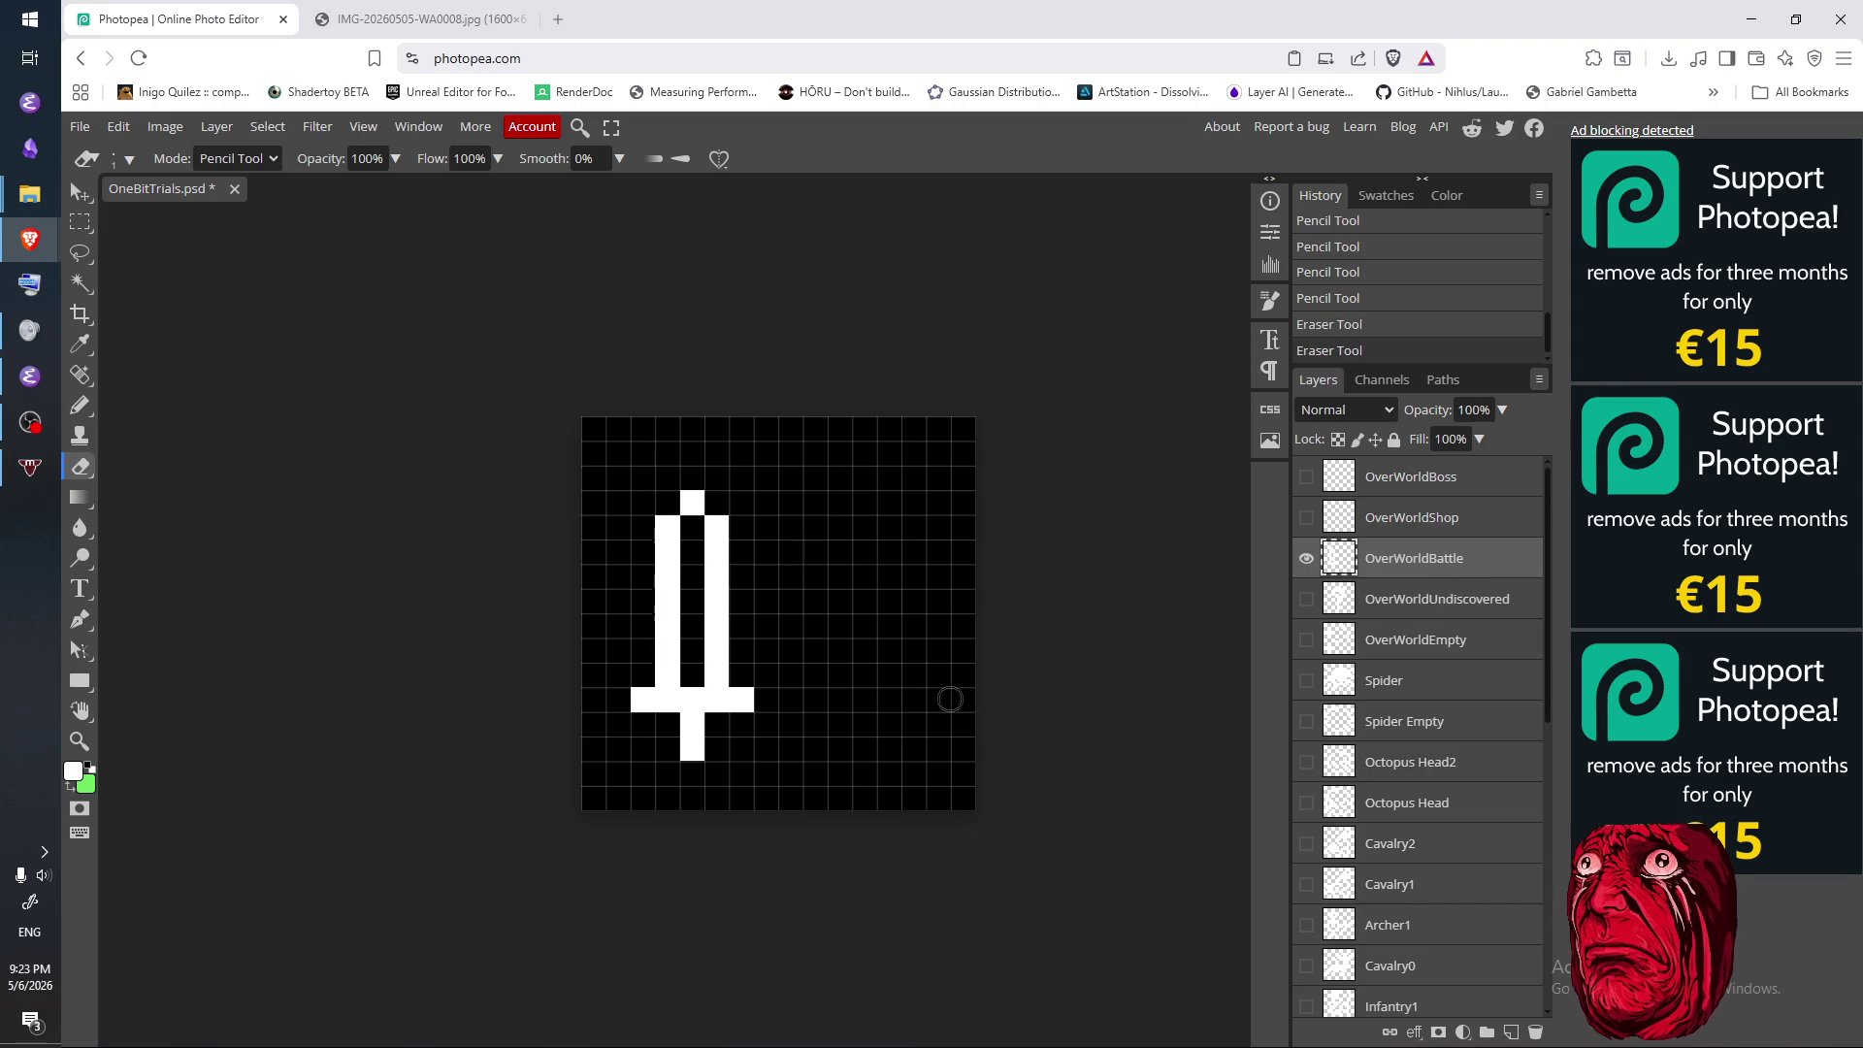
pyautogui.press('b')
# - Draw the second sword's downward tip, top handle, crossguard and left blade side
pyautogui.click(888, 748)
pyautogui.click(865, 724)
pyautogui.click(913, 724)
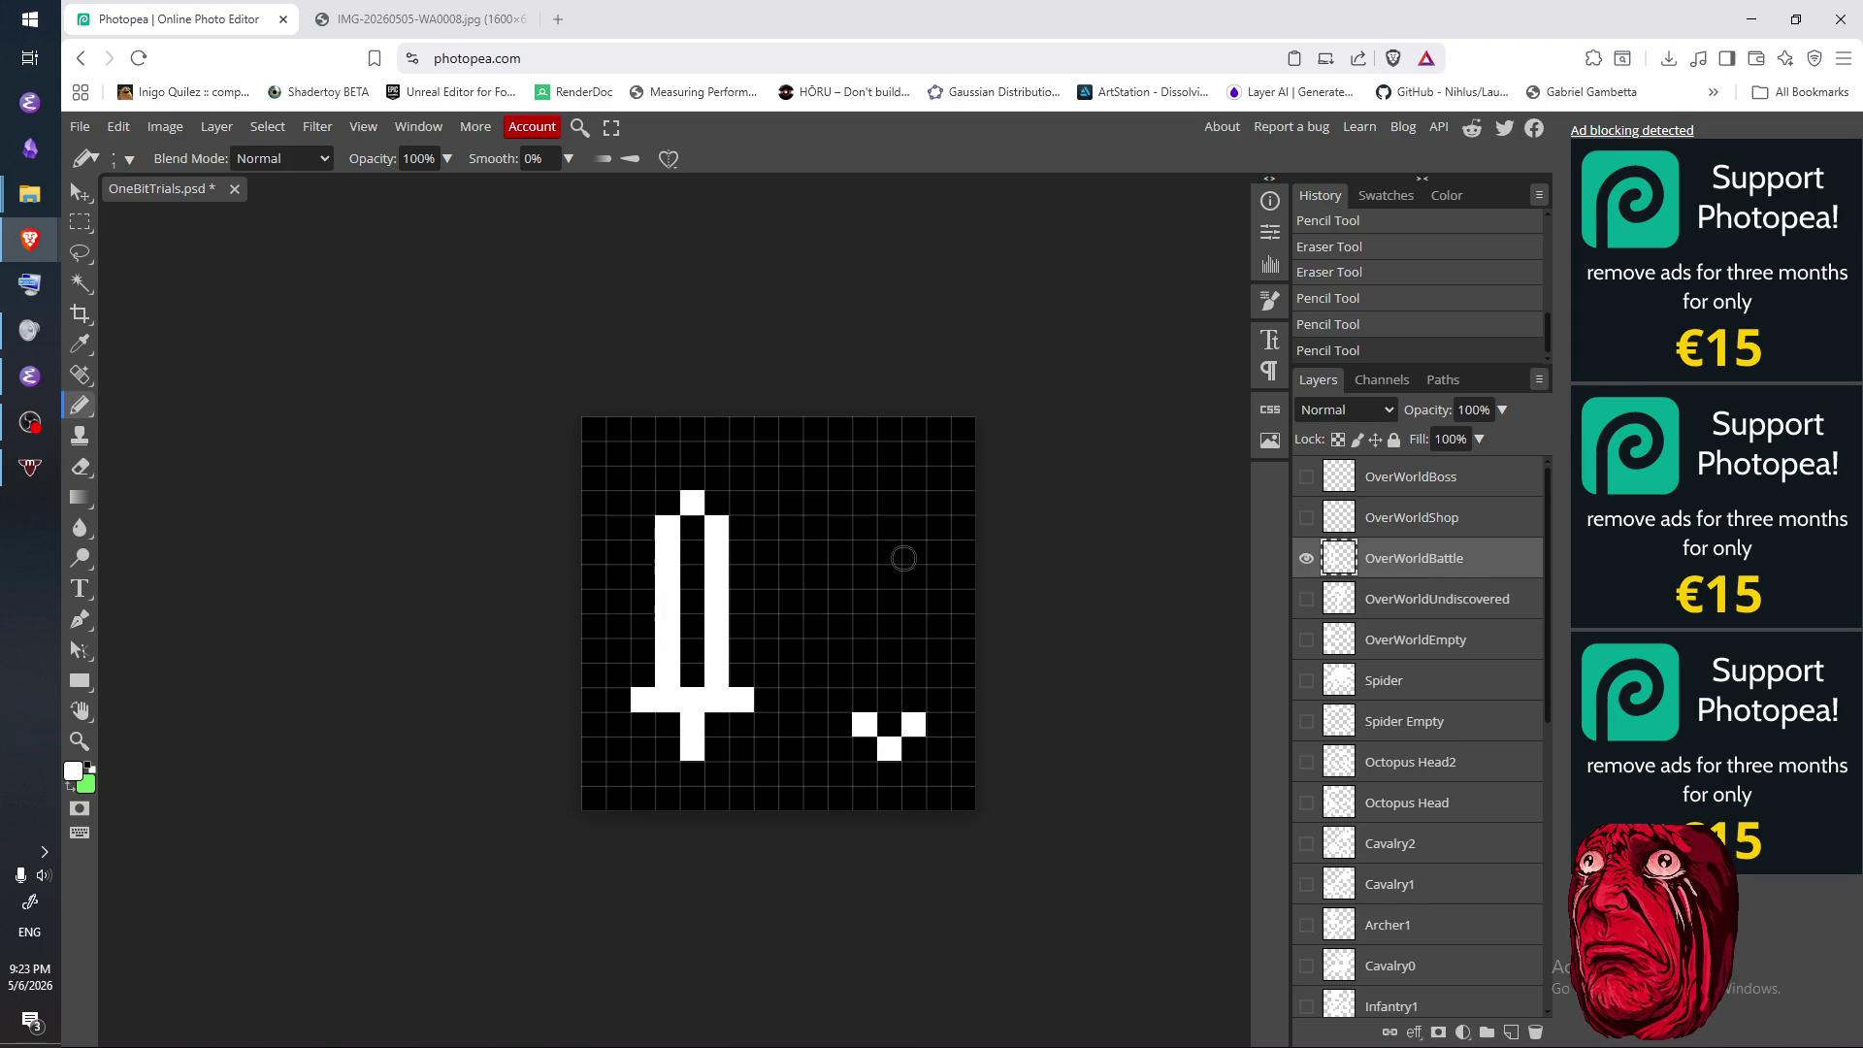
pyautogui.click(889, 502)
pyautogui.click(888, 527)
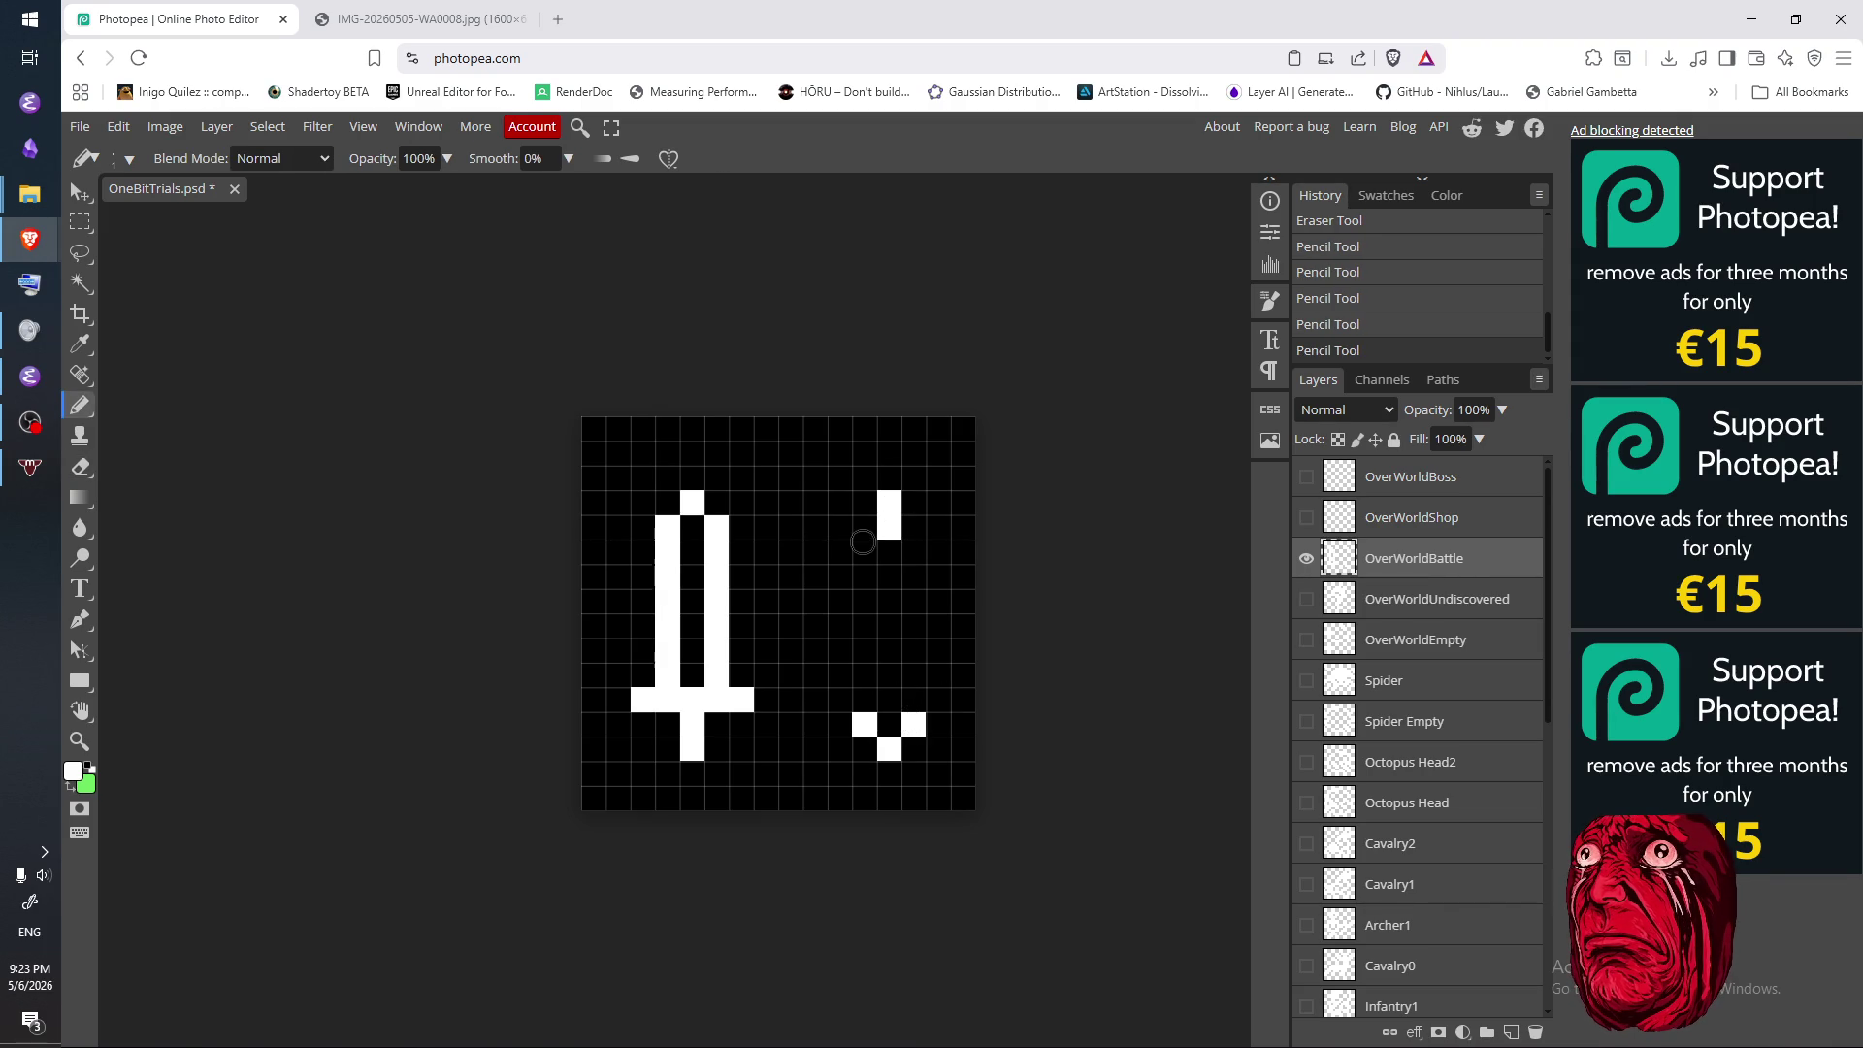
pyautogui.moveTo(863, 549)
pyautogui.mouseDown()
pyautogui.moveTo(930, 551)
pyautogui.moveTo(889, 588)
pyautogui.moveTo(895, 648)
pyautogui.moveTo(888, 570)
pyautogui.moveTo(850, 558)
pyautogui.moveTo(864, 606)
pyautogui.moveTo(840, 677)
pyautogui.mouseUp()
# - Widen the crossguard, remove the blade's bottom-left hook and draw the blade's right side
pyautogui.press('e')
pyautogui.press('b')
pyautogui.press('e')
pyautogui.click(840, 675)
pyautogui.press('b')
pyautogui.click(864, 698)
pyautogui.moveTo(914, 574); pyautogui.dragTo(915, 722)
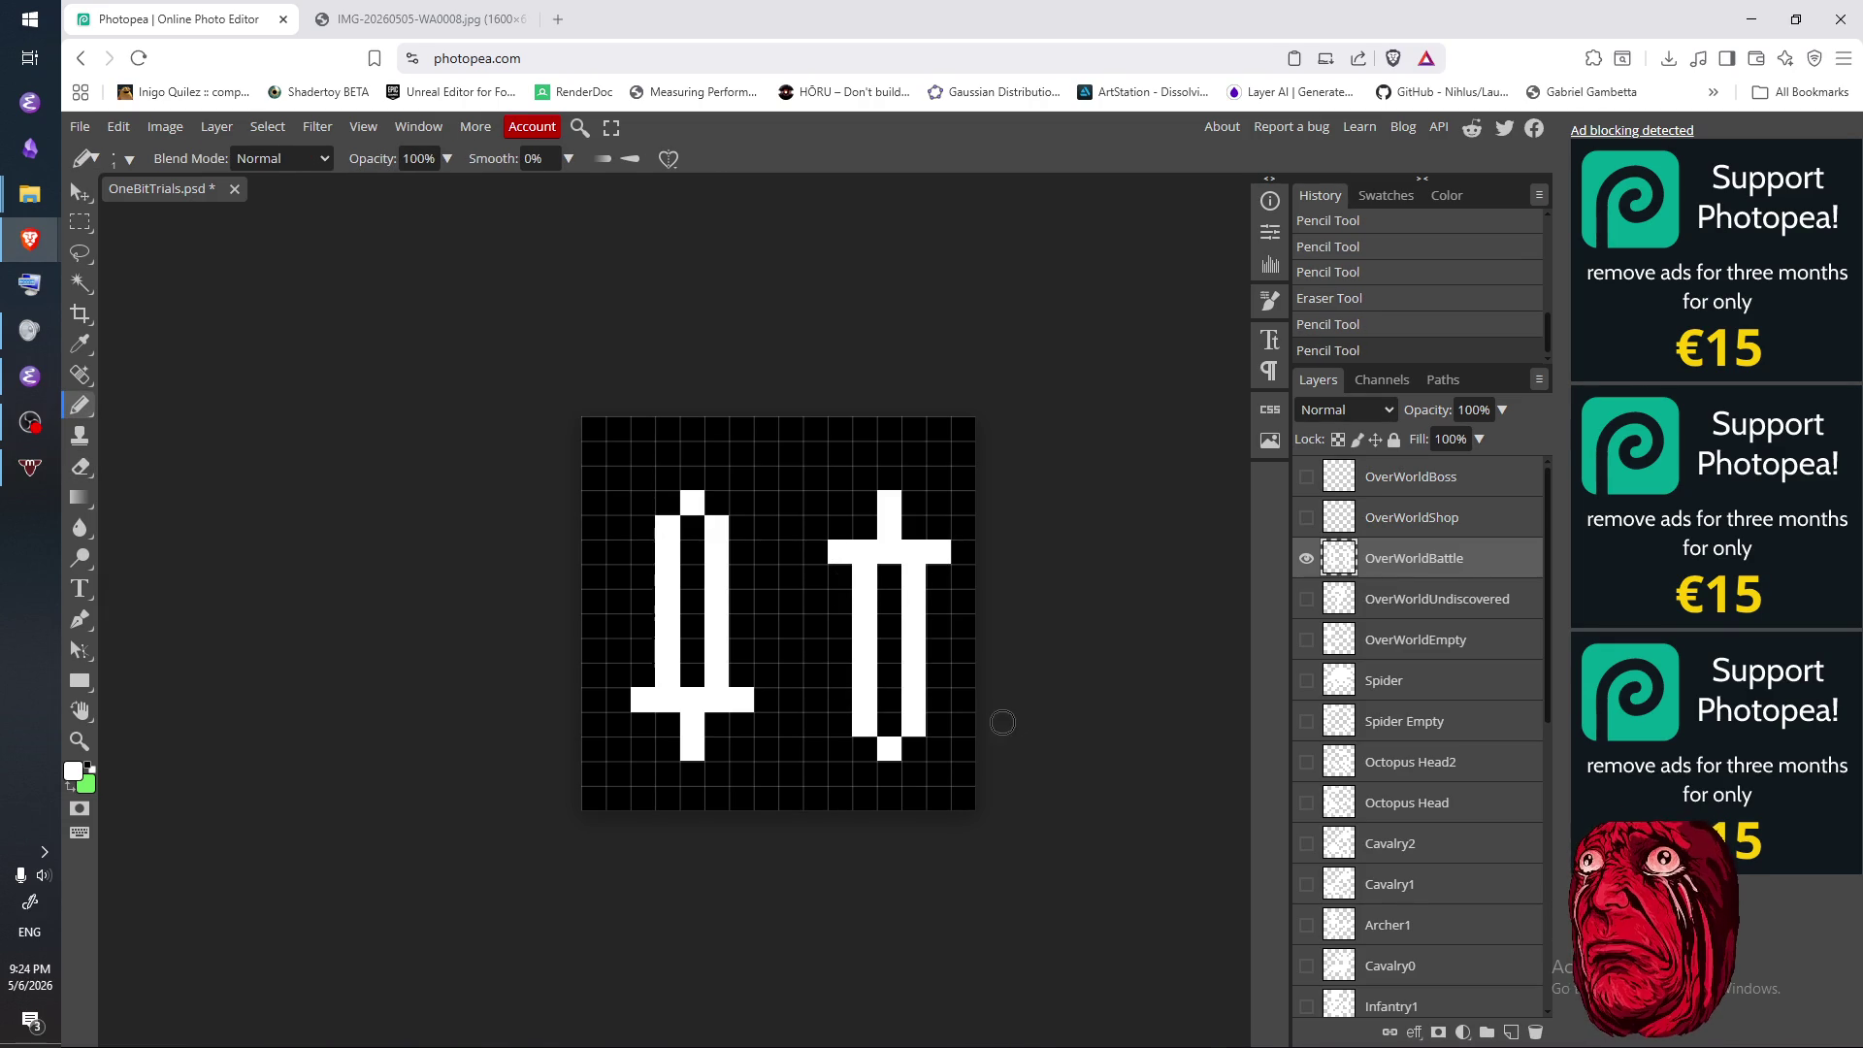
# - Fill centre cells in both swords and remove a stray pixel beside the tip
pyautogui.press('m')
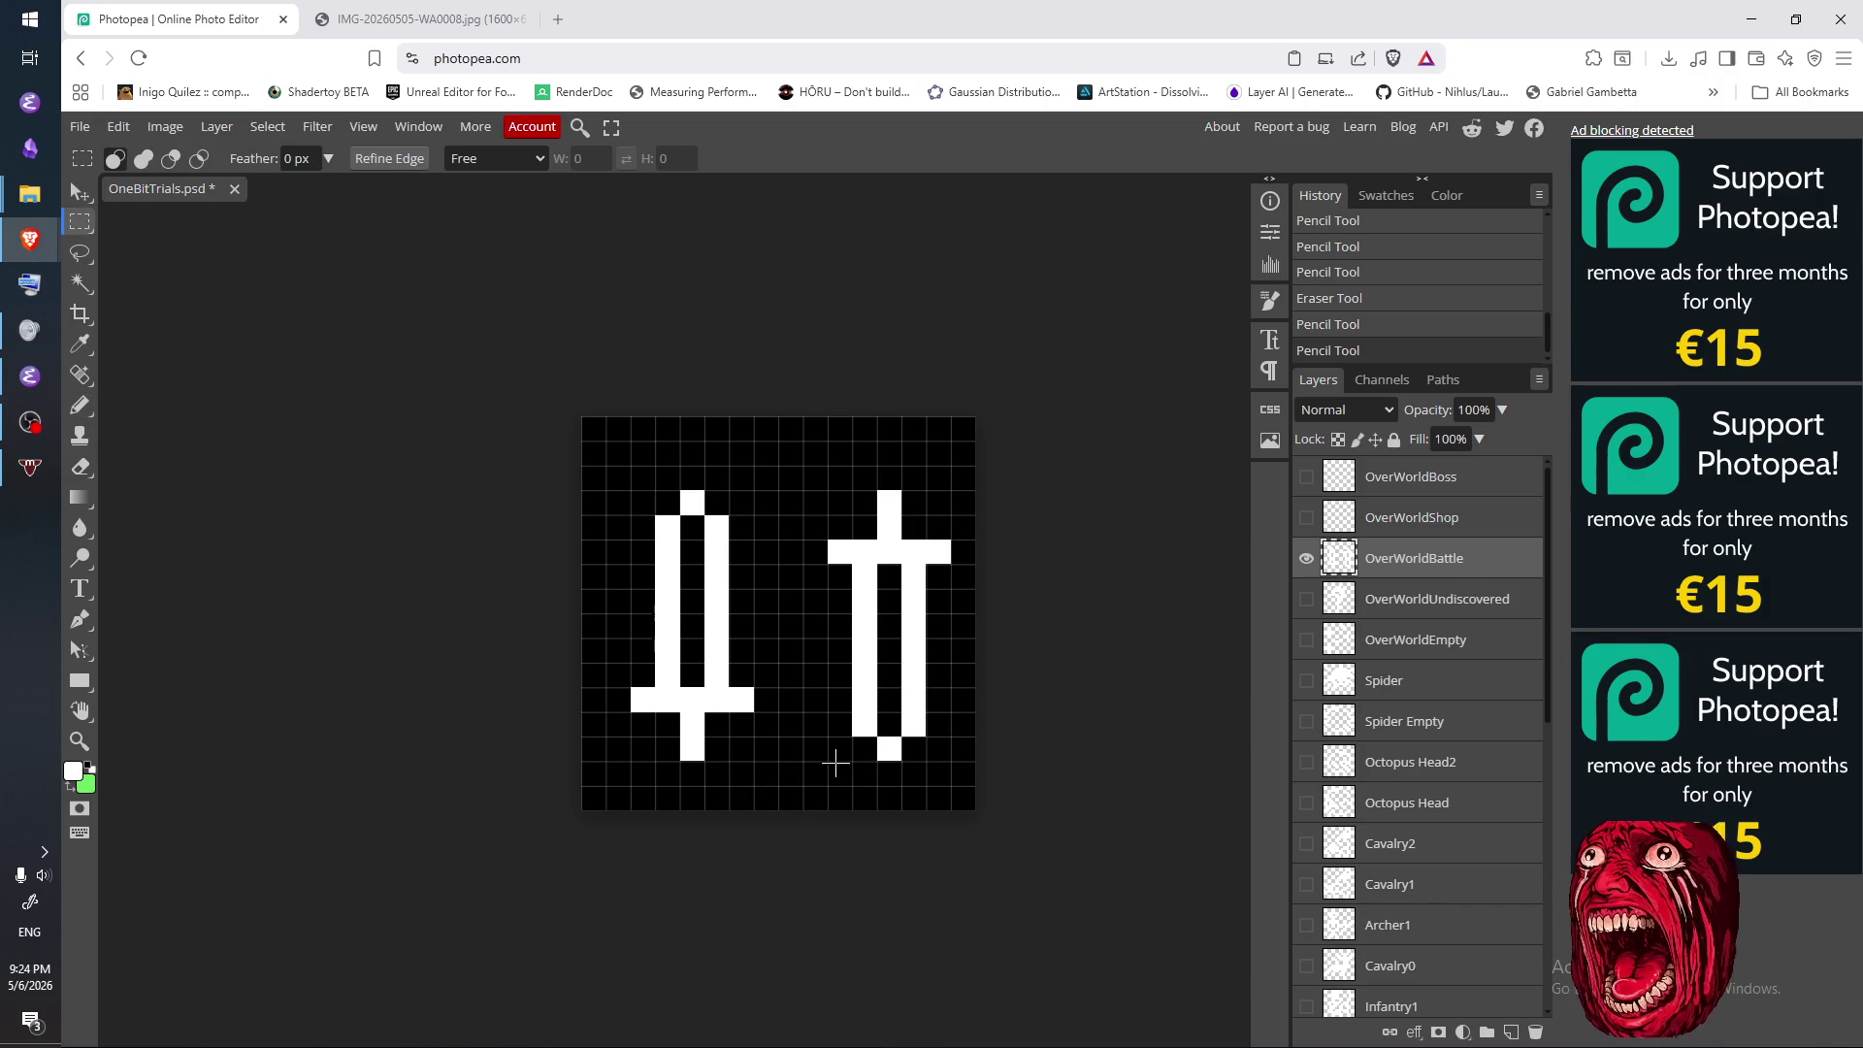
pyautogui.press('b')
pyautogui.click(891, 576)
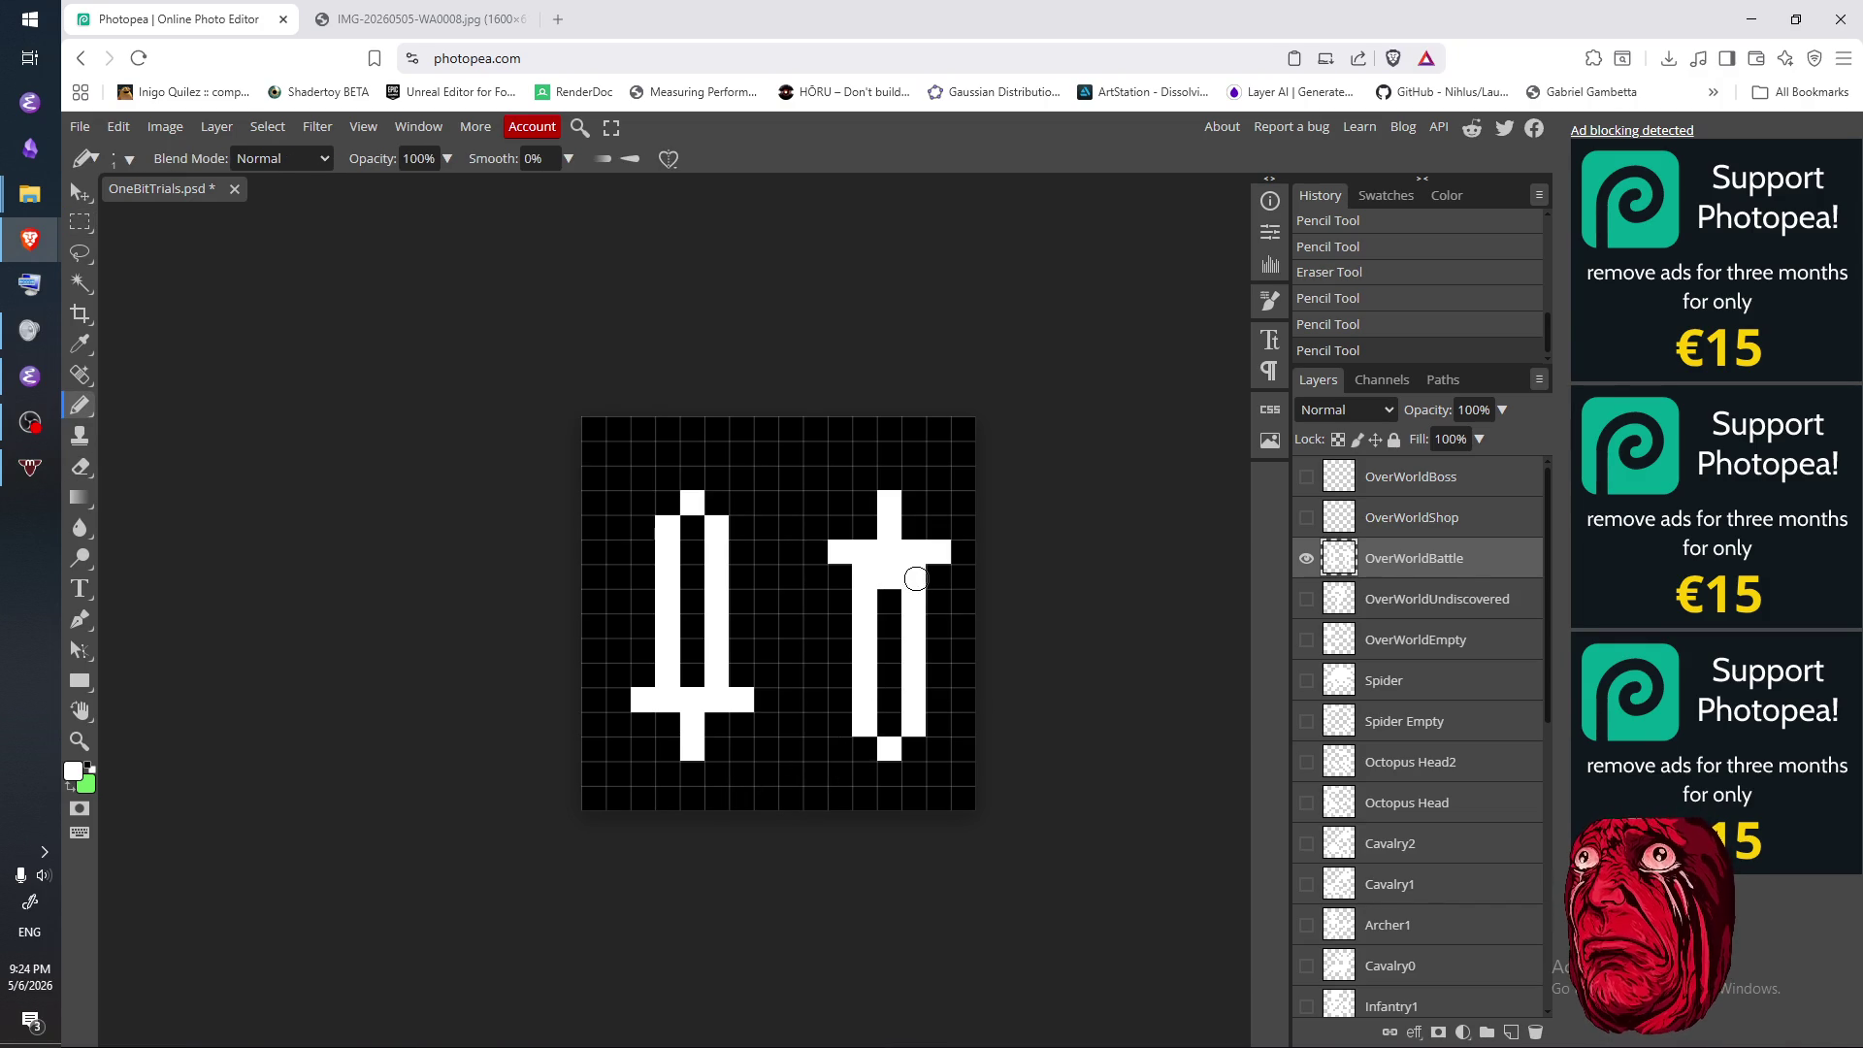
pyautogui.click(701, 674)
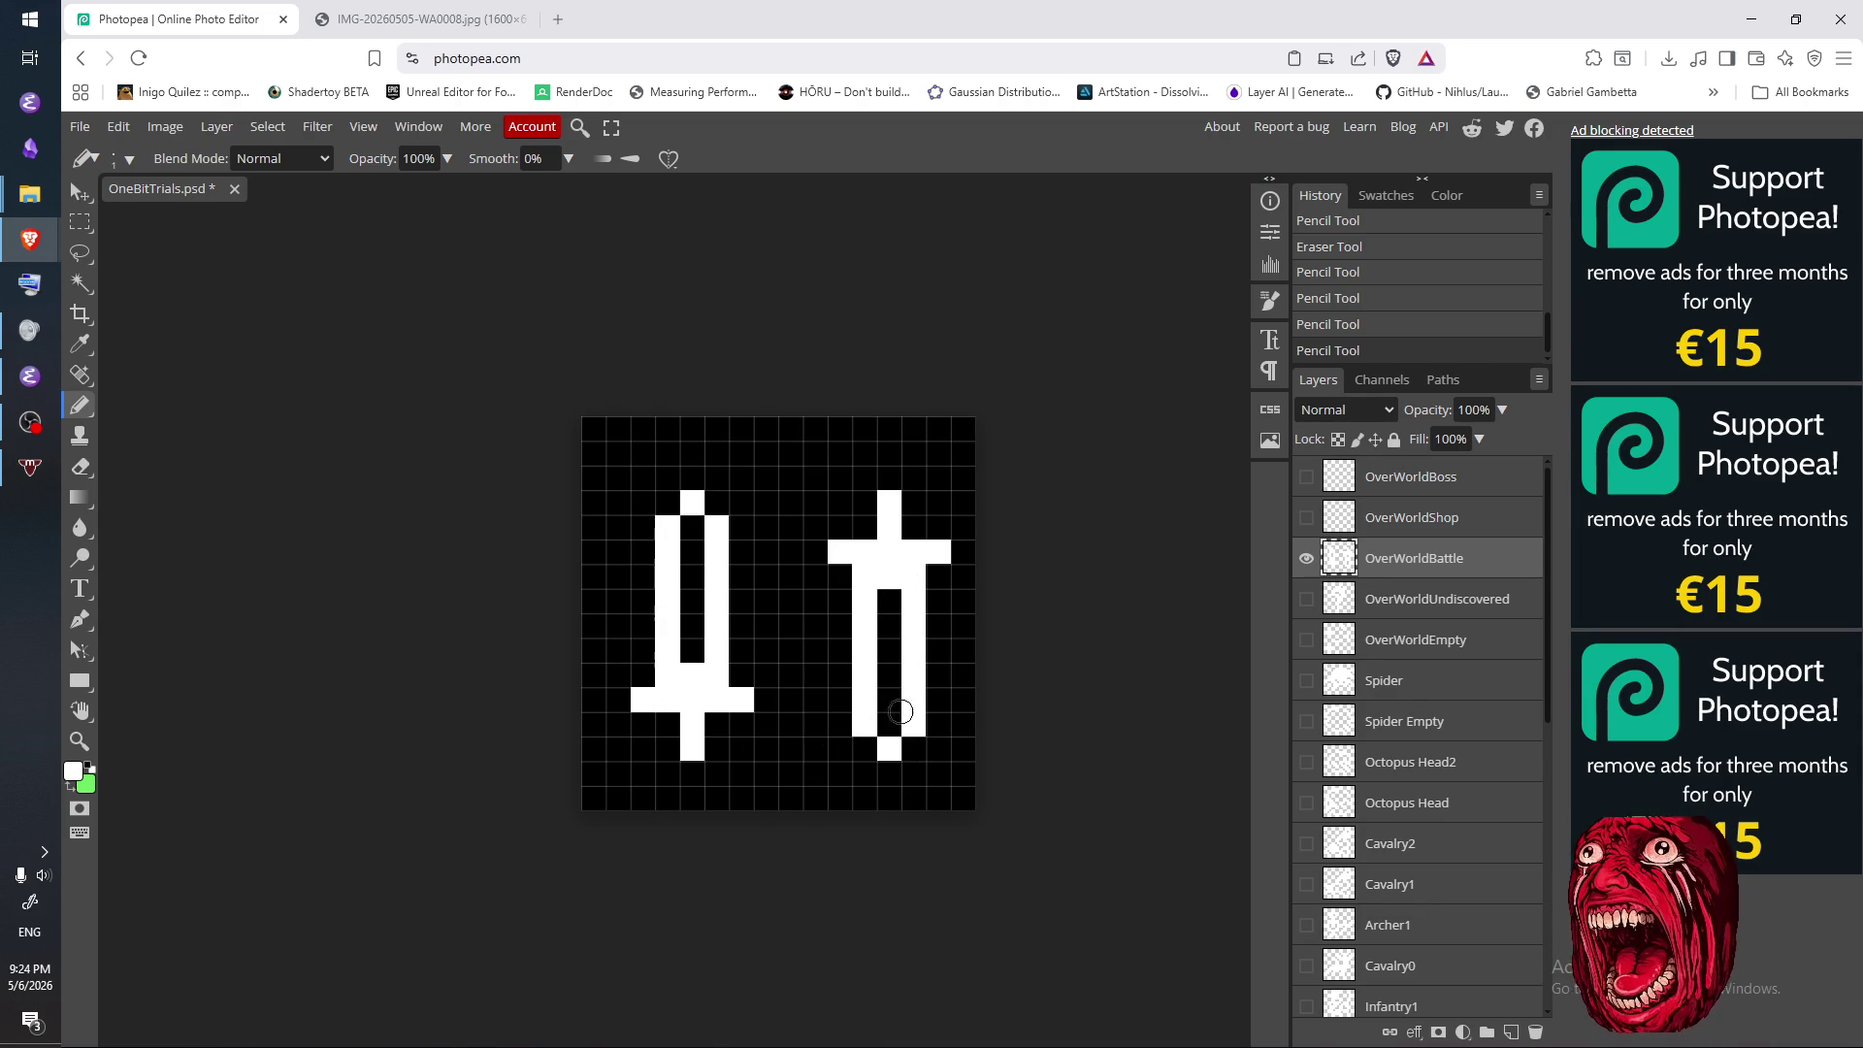
pyautogui.click(910, 748)
pyautogui.press('e')
pyautogui.click(909, 748)
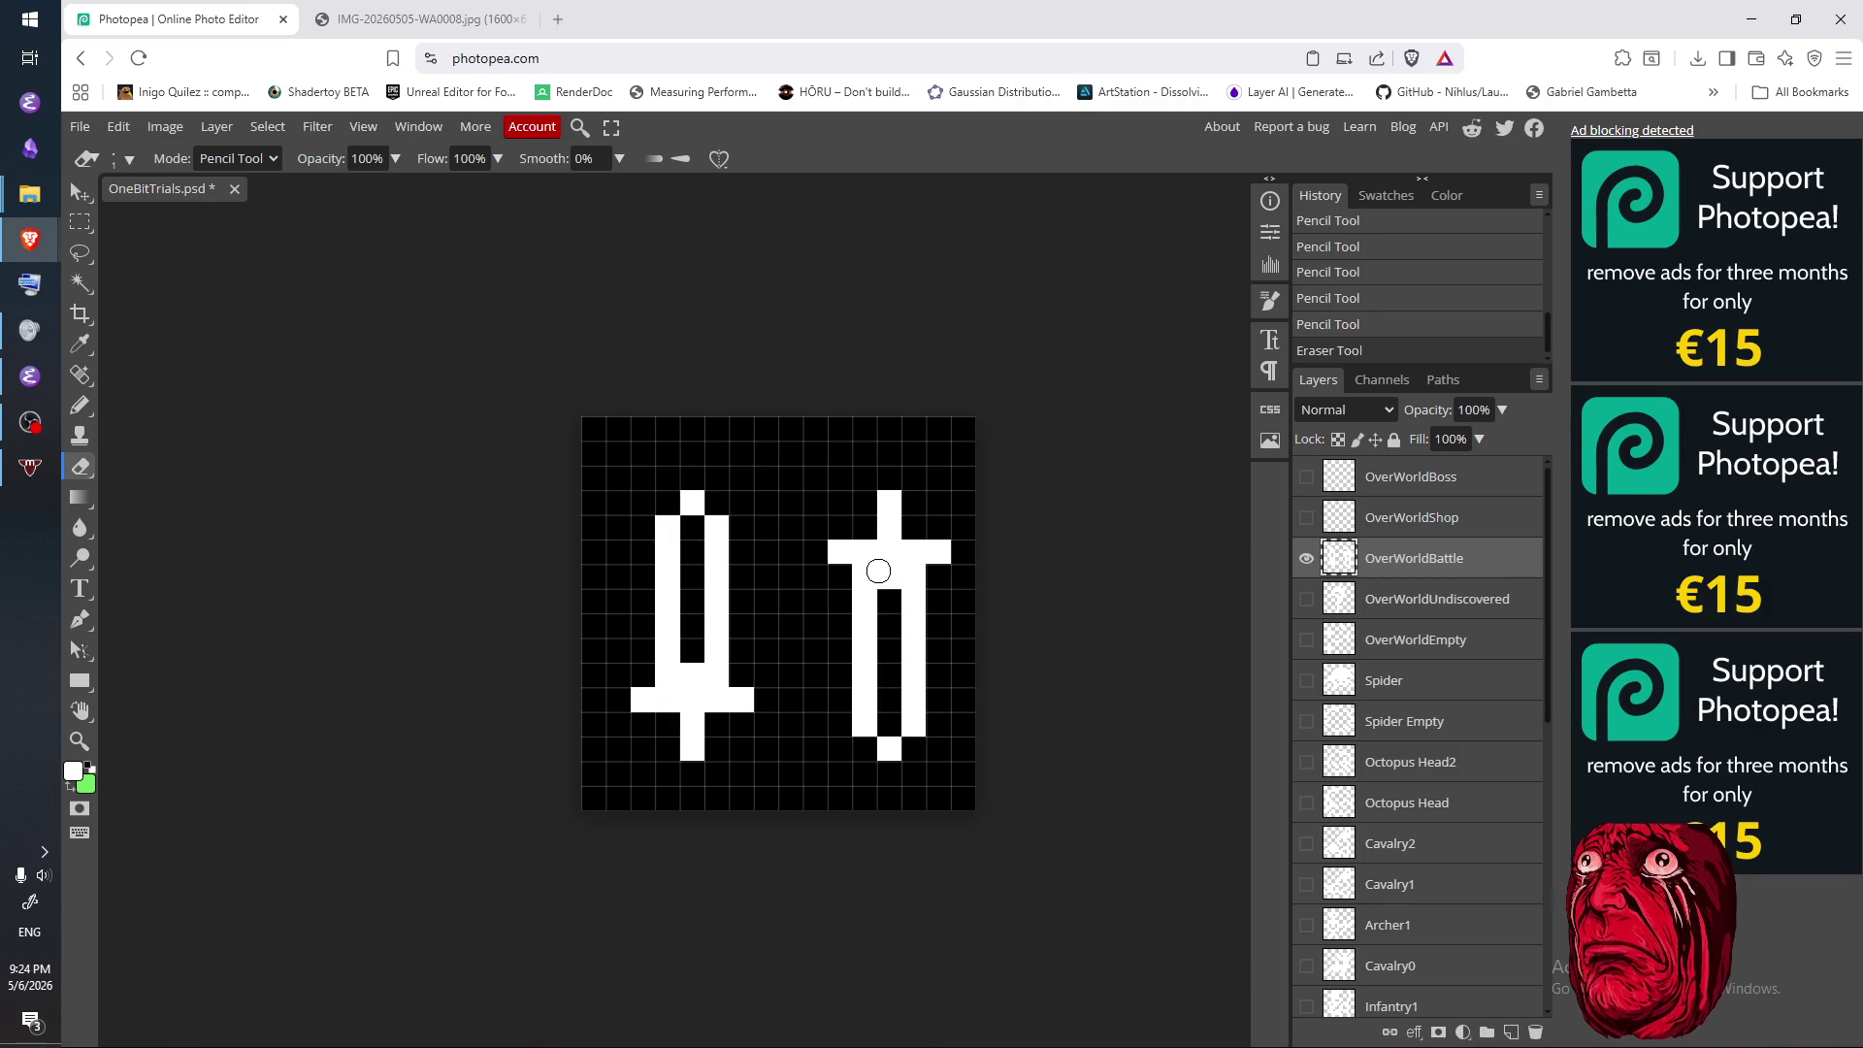
# - Shift the right sword one cell left with Free Transform and deselect
pyautogui.press('m')
pyautogui.moveTo(833, 787); pyautogui.dragTo(1057, 398)
pyautogui.rightClick(970, 589)
pyautogui.click(1035, 756)
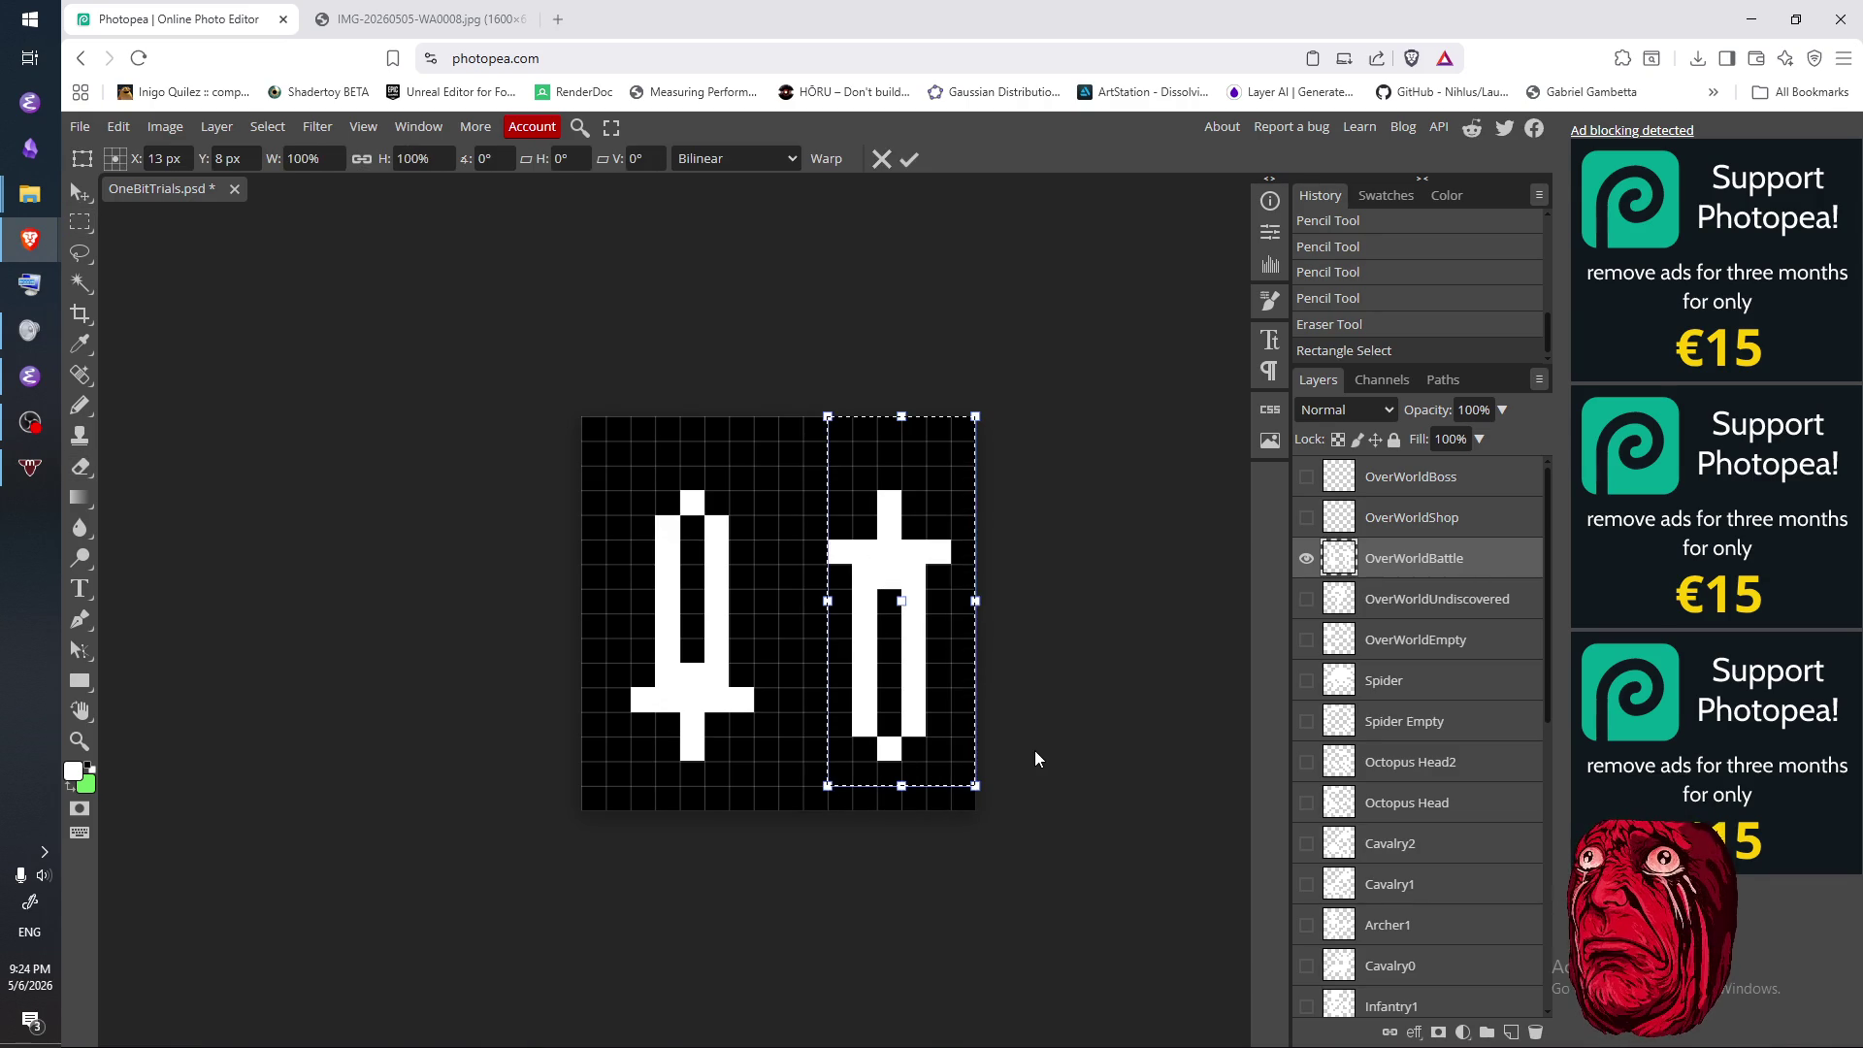
pyautogui.press('Left')
pyautogui.press('Return')
pyautogui.click(1028, 750)
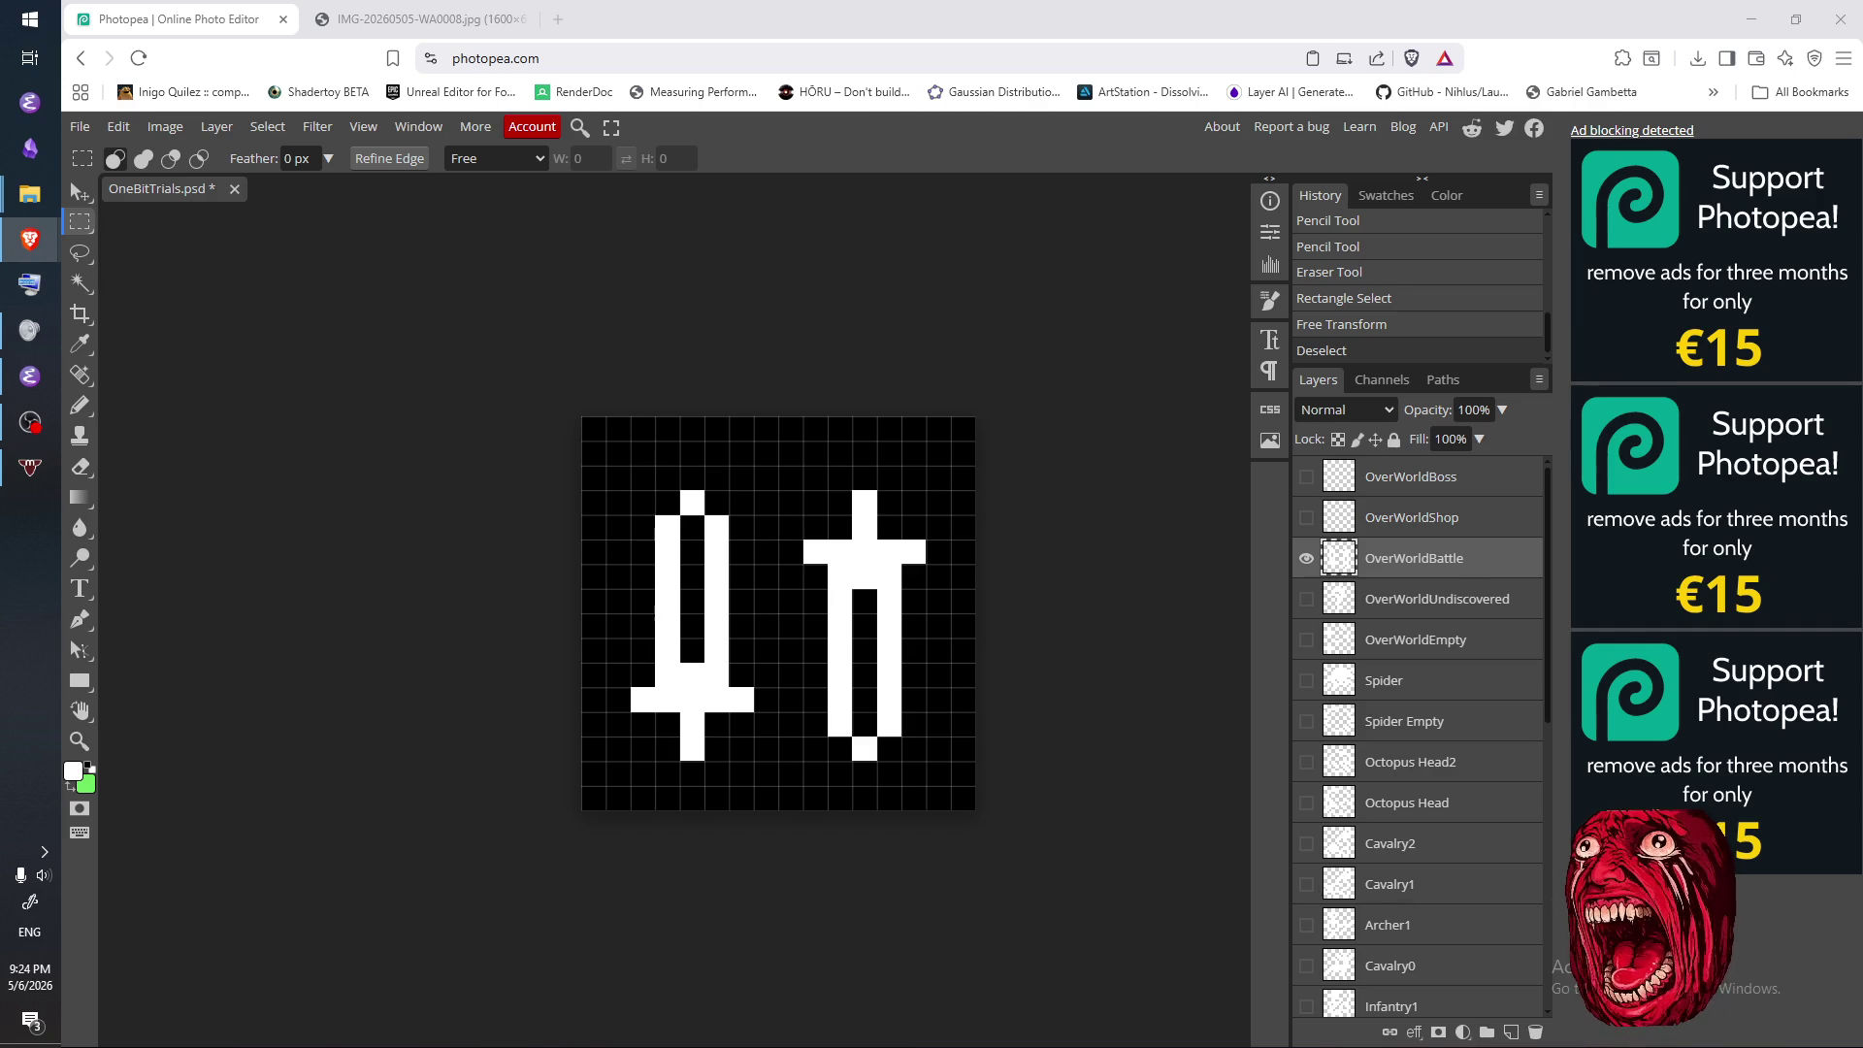
pyautogui.click(30, 422)
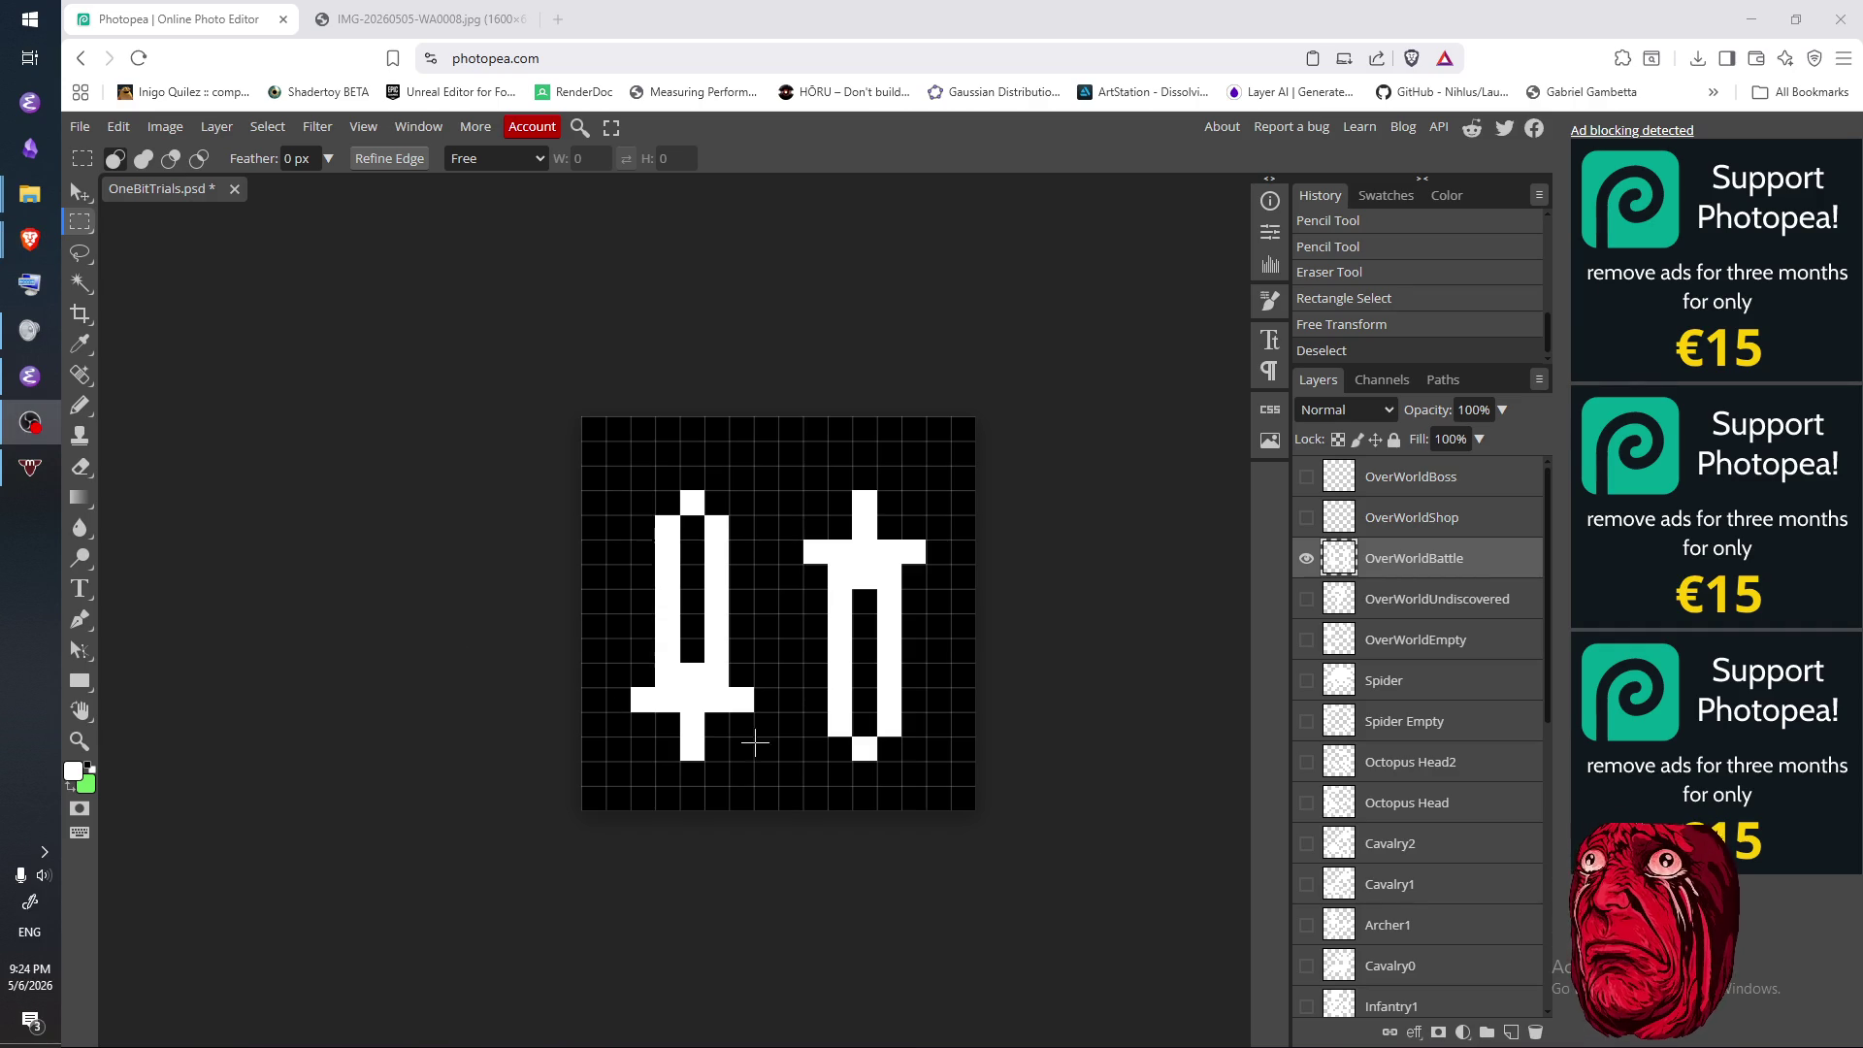
pyautogui.hotkey('ctrl', 'd')
pyautogui.press('b')
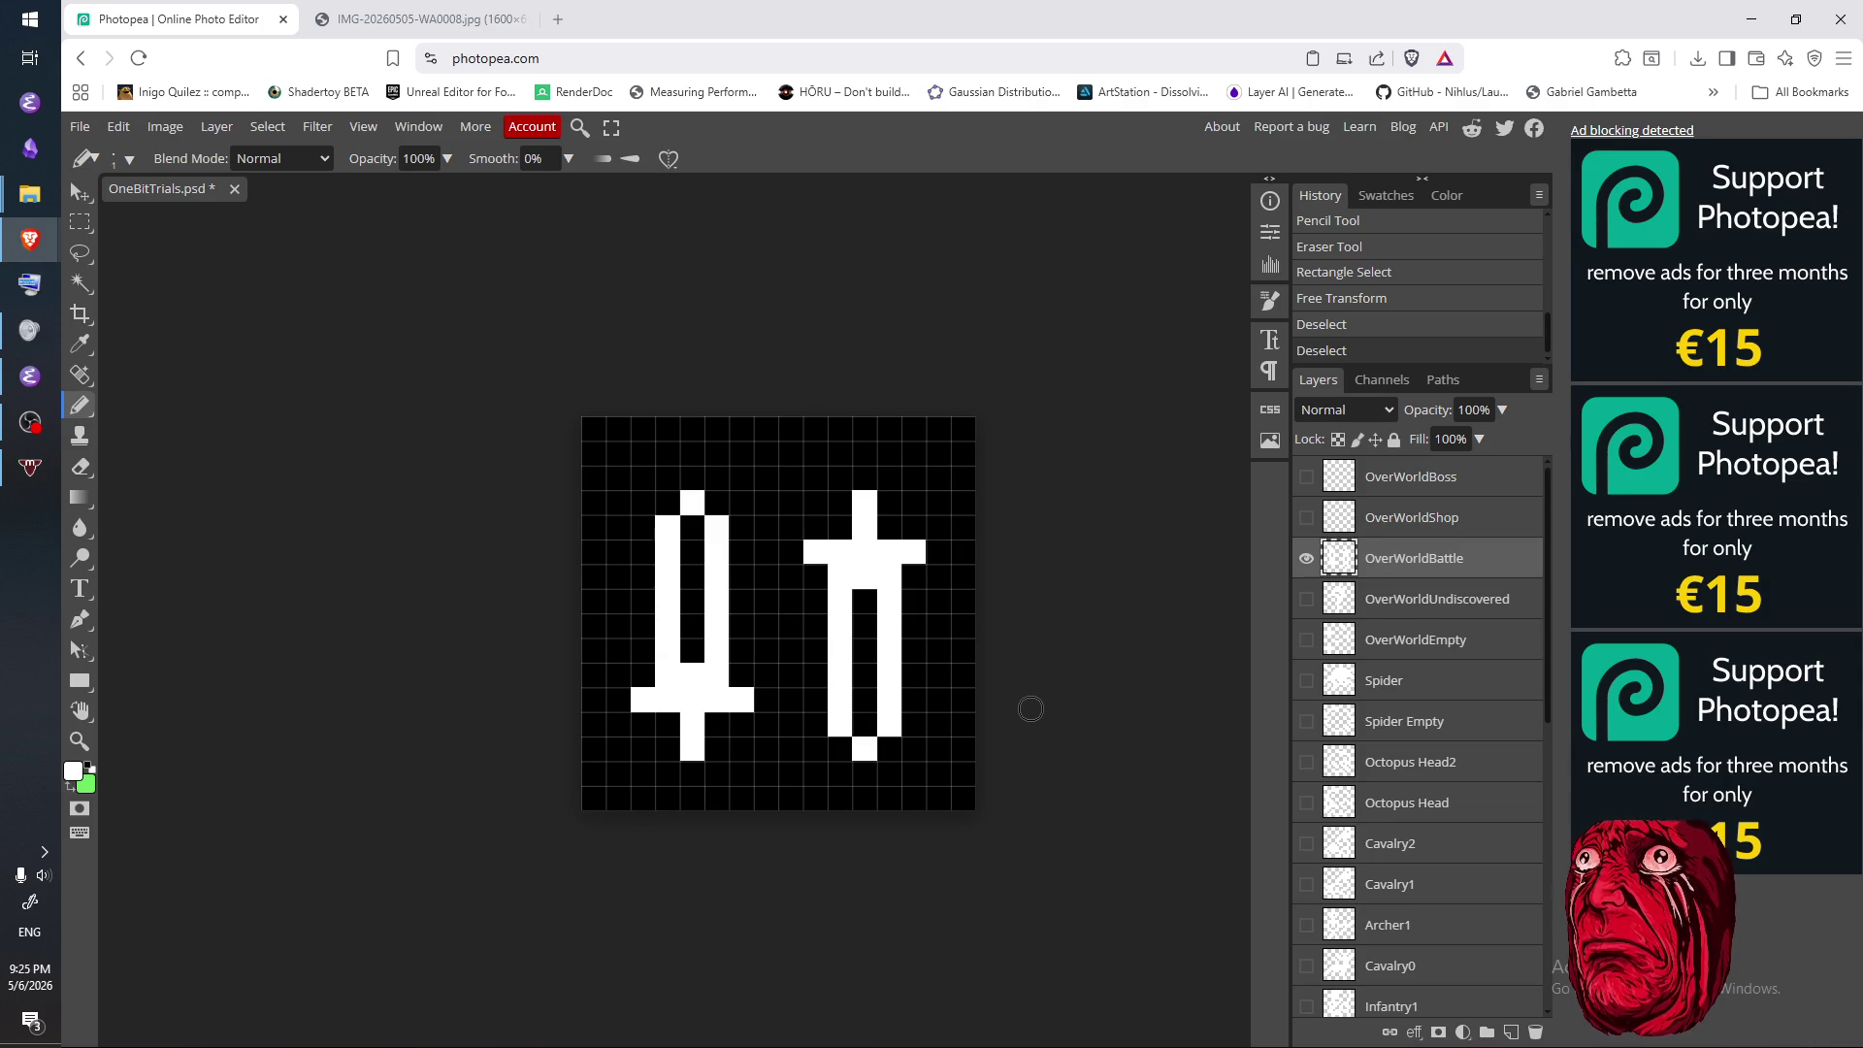
# - Try rotating the right sword about 46.5°, cancel it, and switch to Magic Wand
pyautogui.press('m')
pyautogui.moveTo(847, 781)
pyautogui.mouseDown()
pyautogui.moveTo(964, 443)
pyautogui.moveTo(951, 457)
pyautogui.mouseUp()
pyautogui.rightClick(922, 600)
pyautogui.click(1036, 904)
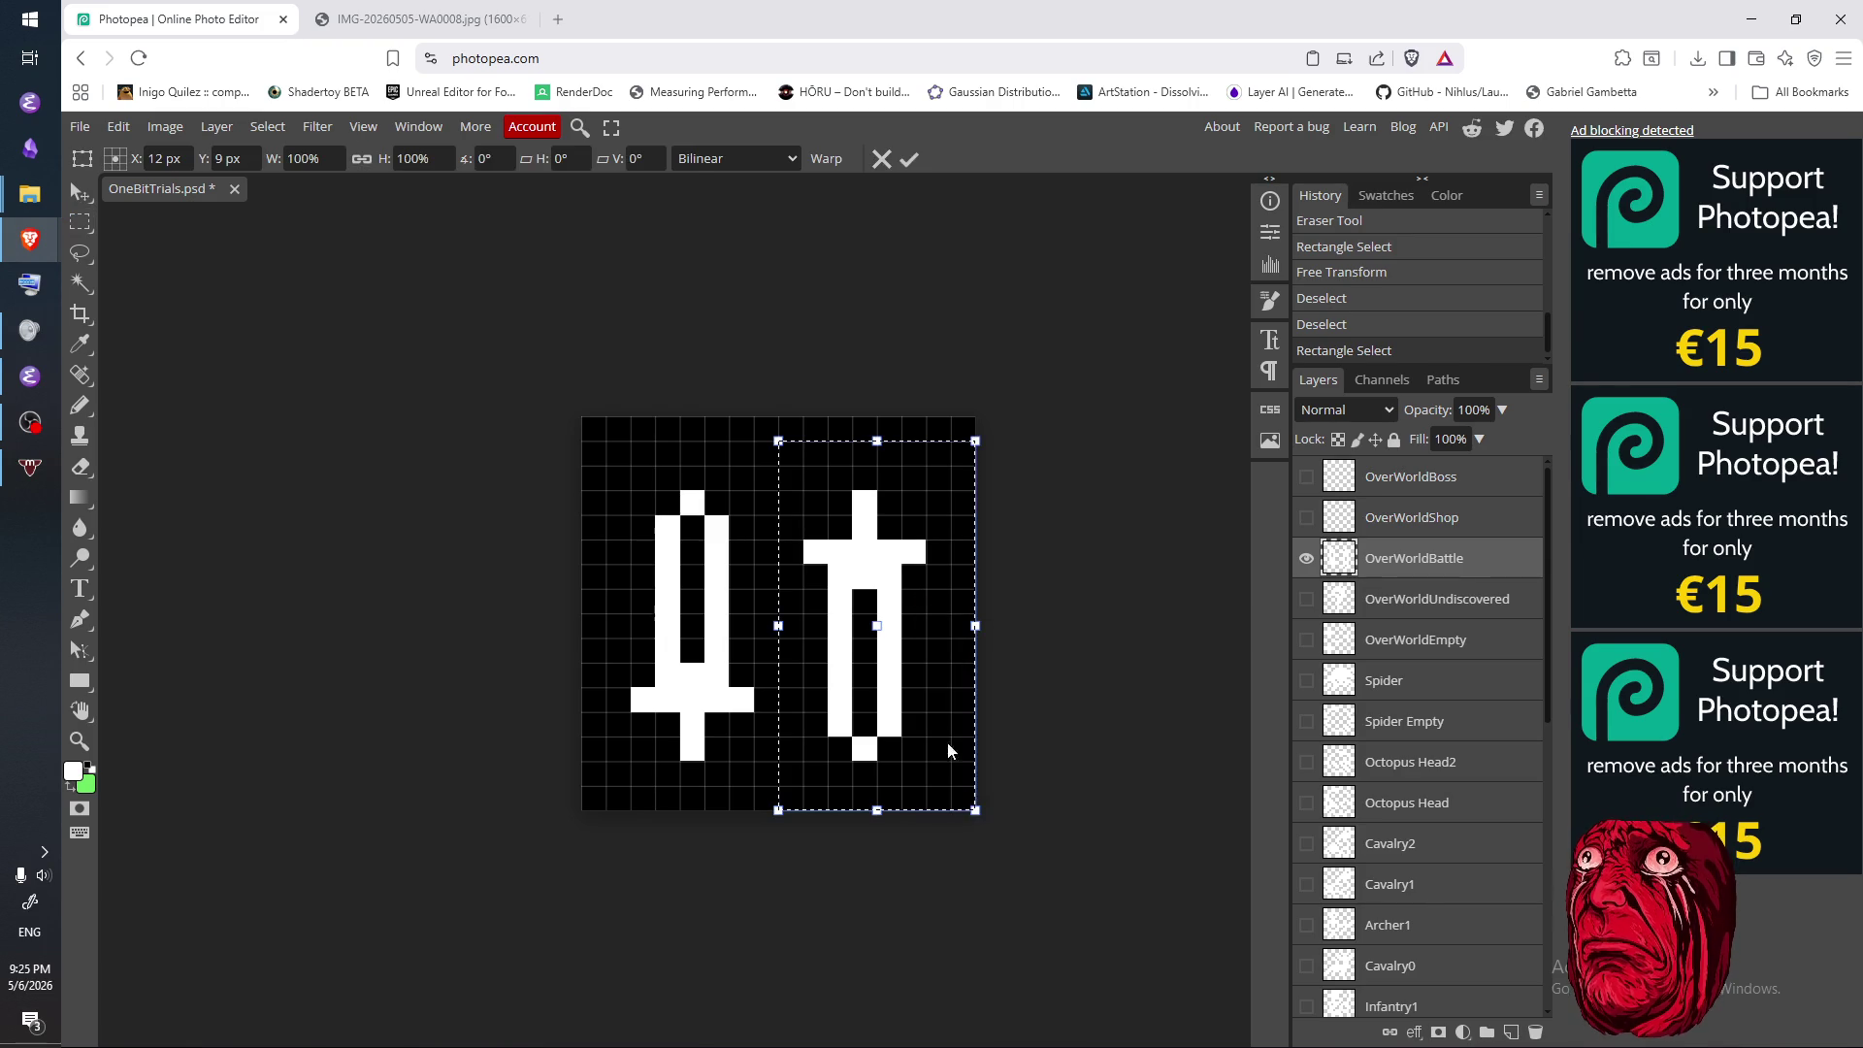
pyautogui.moveTo(899, 827)
pyautogui.mouseDown()
pyautogui.moveTo(744, 814)
pyautogui.moveTo(562, 728)
pyautogui.moveTo(278, 377)
pyautogui.moveTo(154, 332)
pyautogui.moveTo(161, 380)
pyautogui.mouseUp()
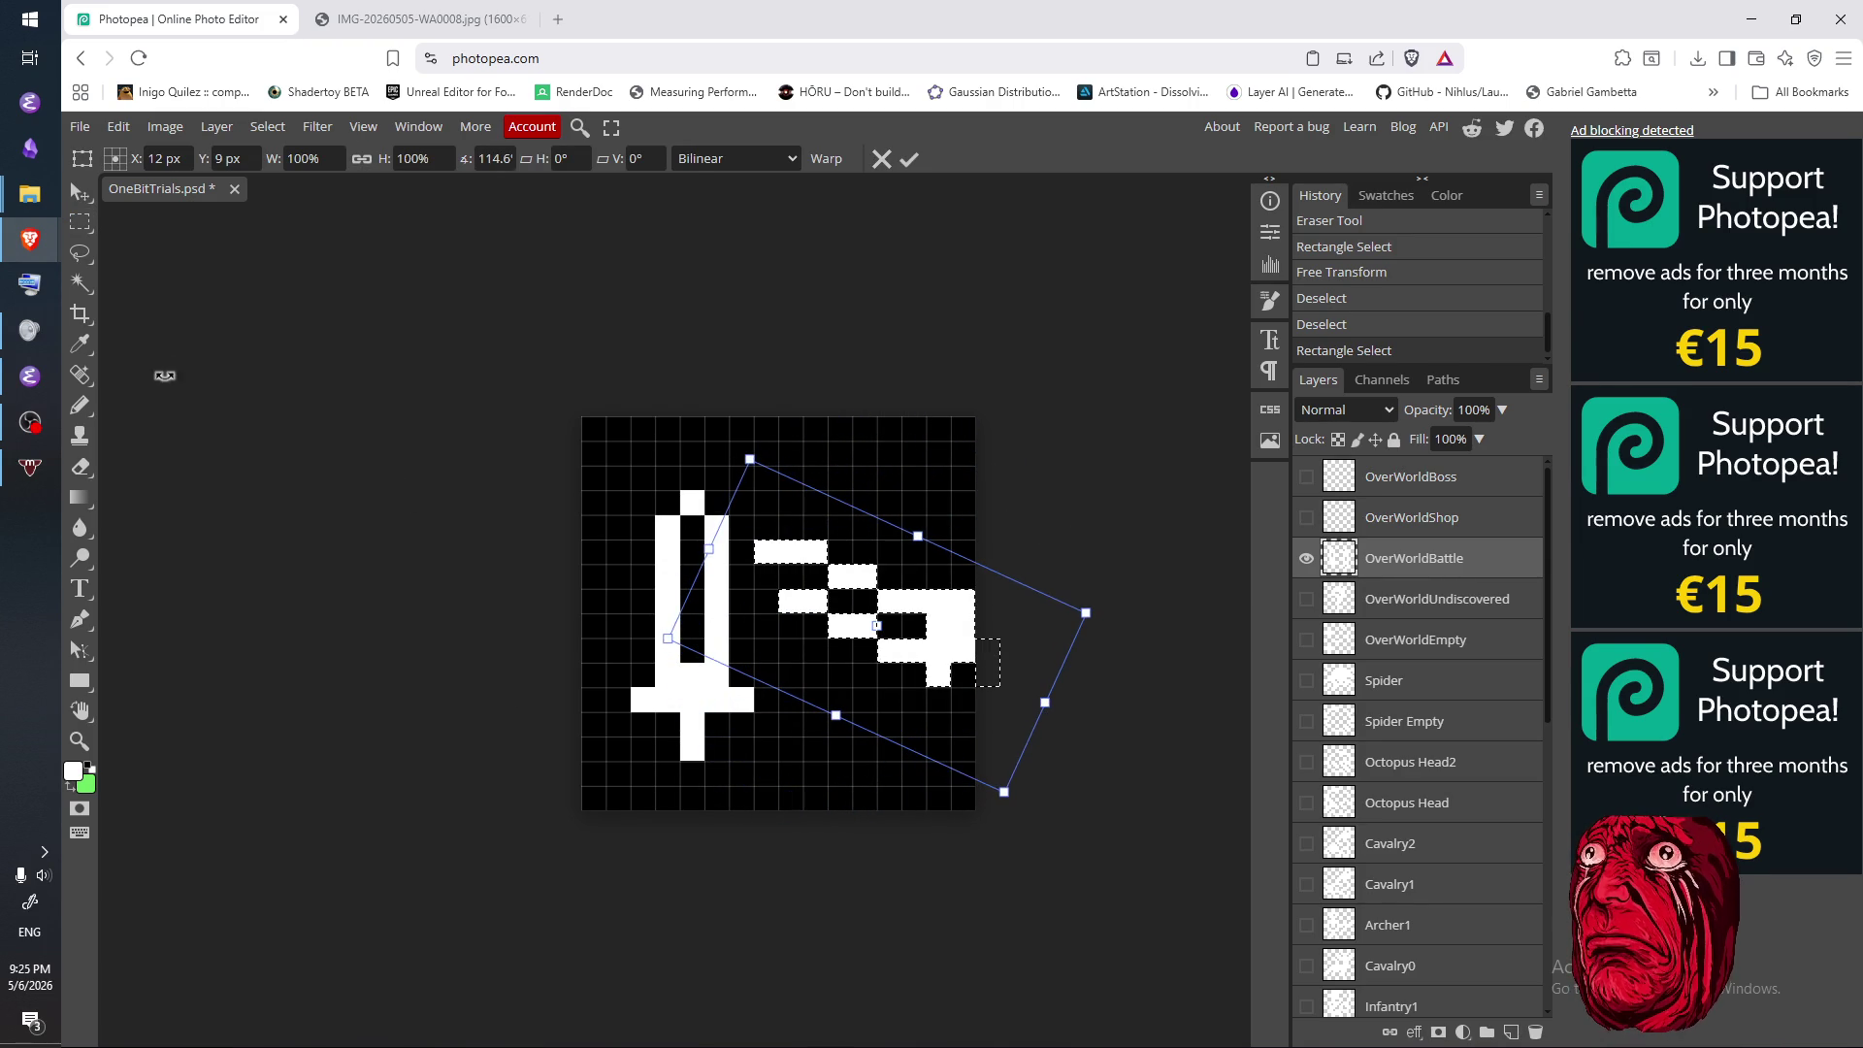
pyautogui.press('Escape')
pyautogui.press('w')
pyautogui.click(1067, 679)
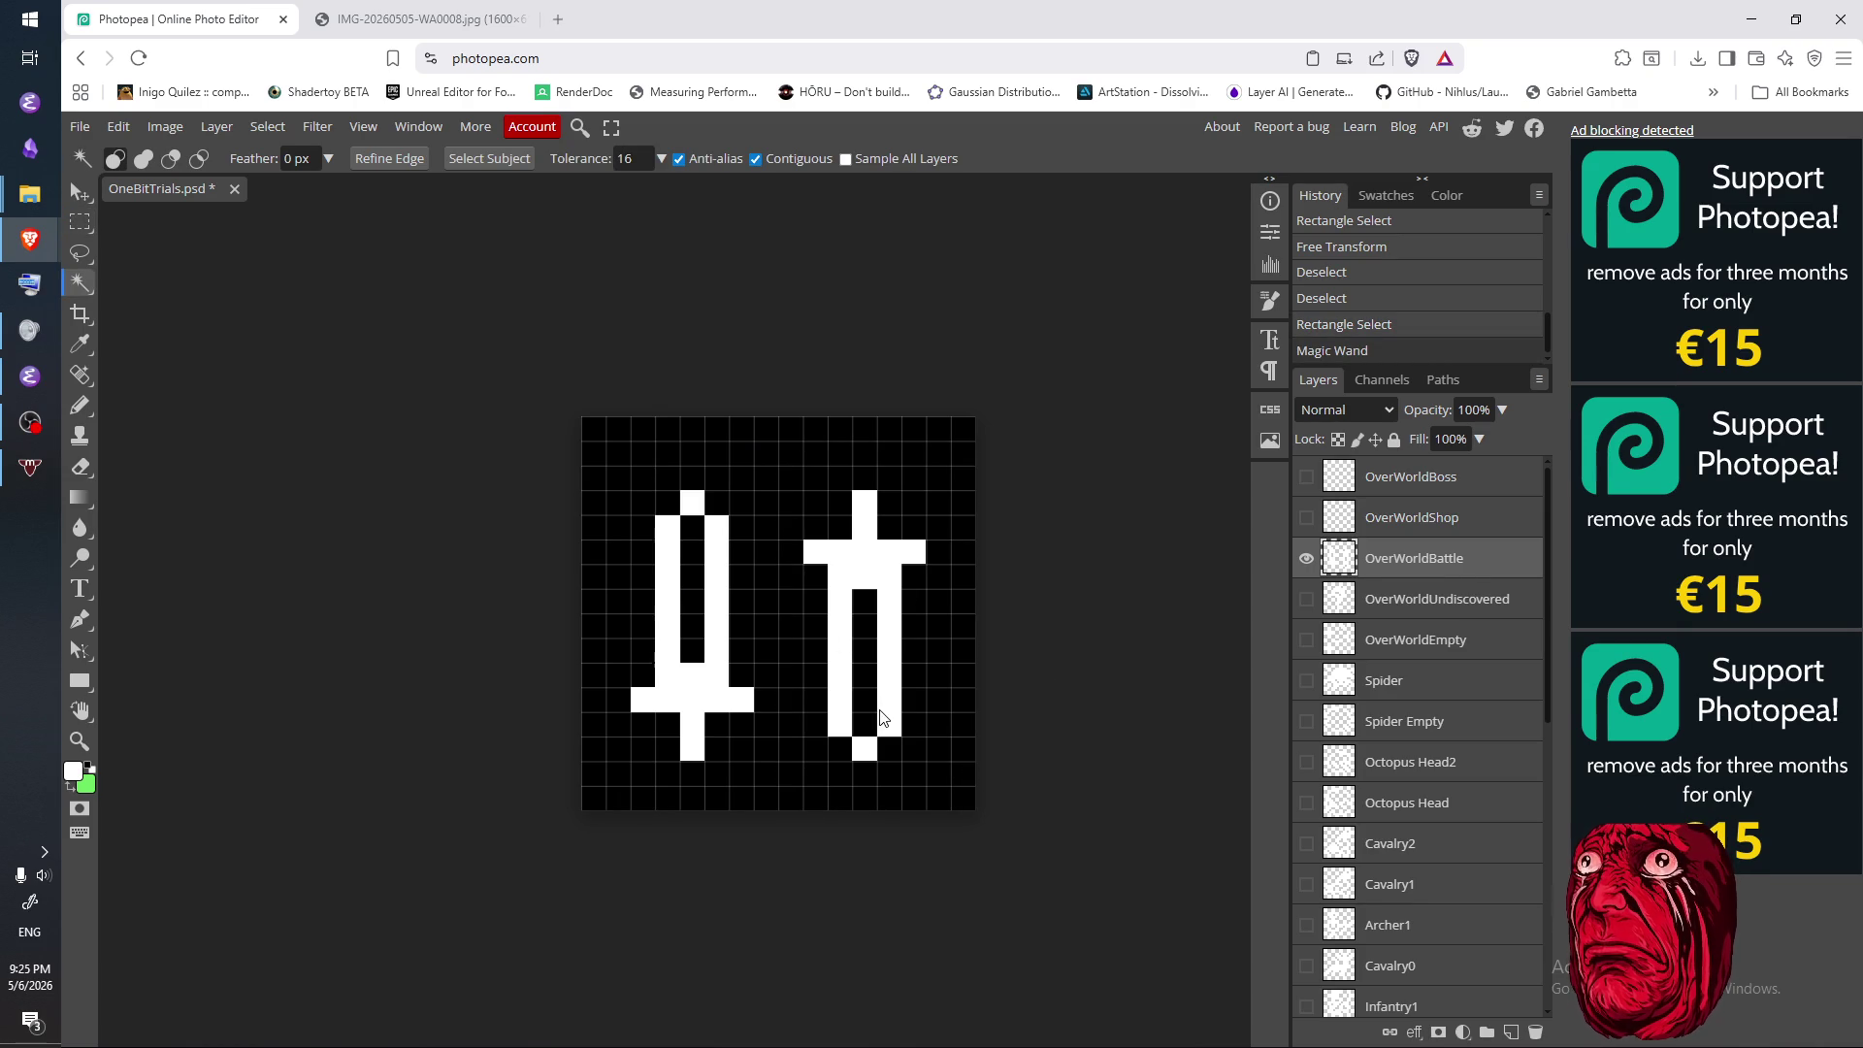
# - Retouch the cells around the left sword's top, painting and erasing single pixels
pyautogui.press('n')
pyautogui.click(690, 478)
pyautogui.click(690, 487)
pyautogui.press('e')
pyautogui.click(678, 481)
pyautogui.press('n')
pyautogui.click(667, 502)
pyautogui.click(715, 502)
pyautogui.click(692, 477)
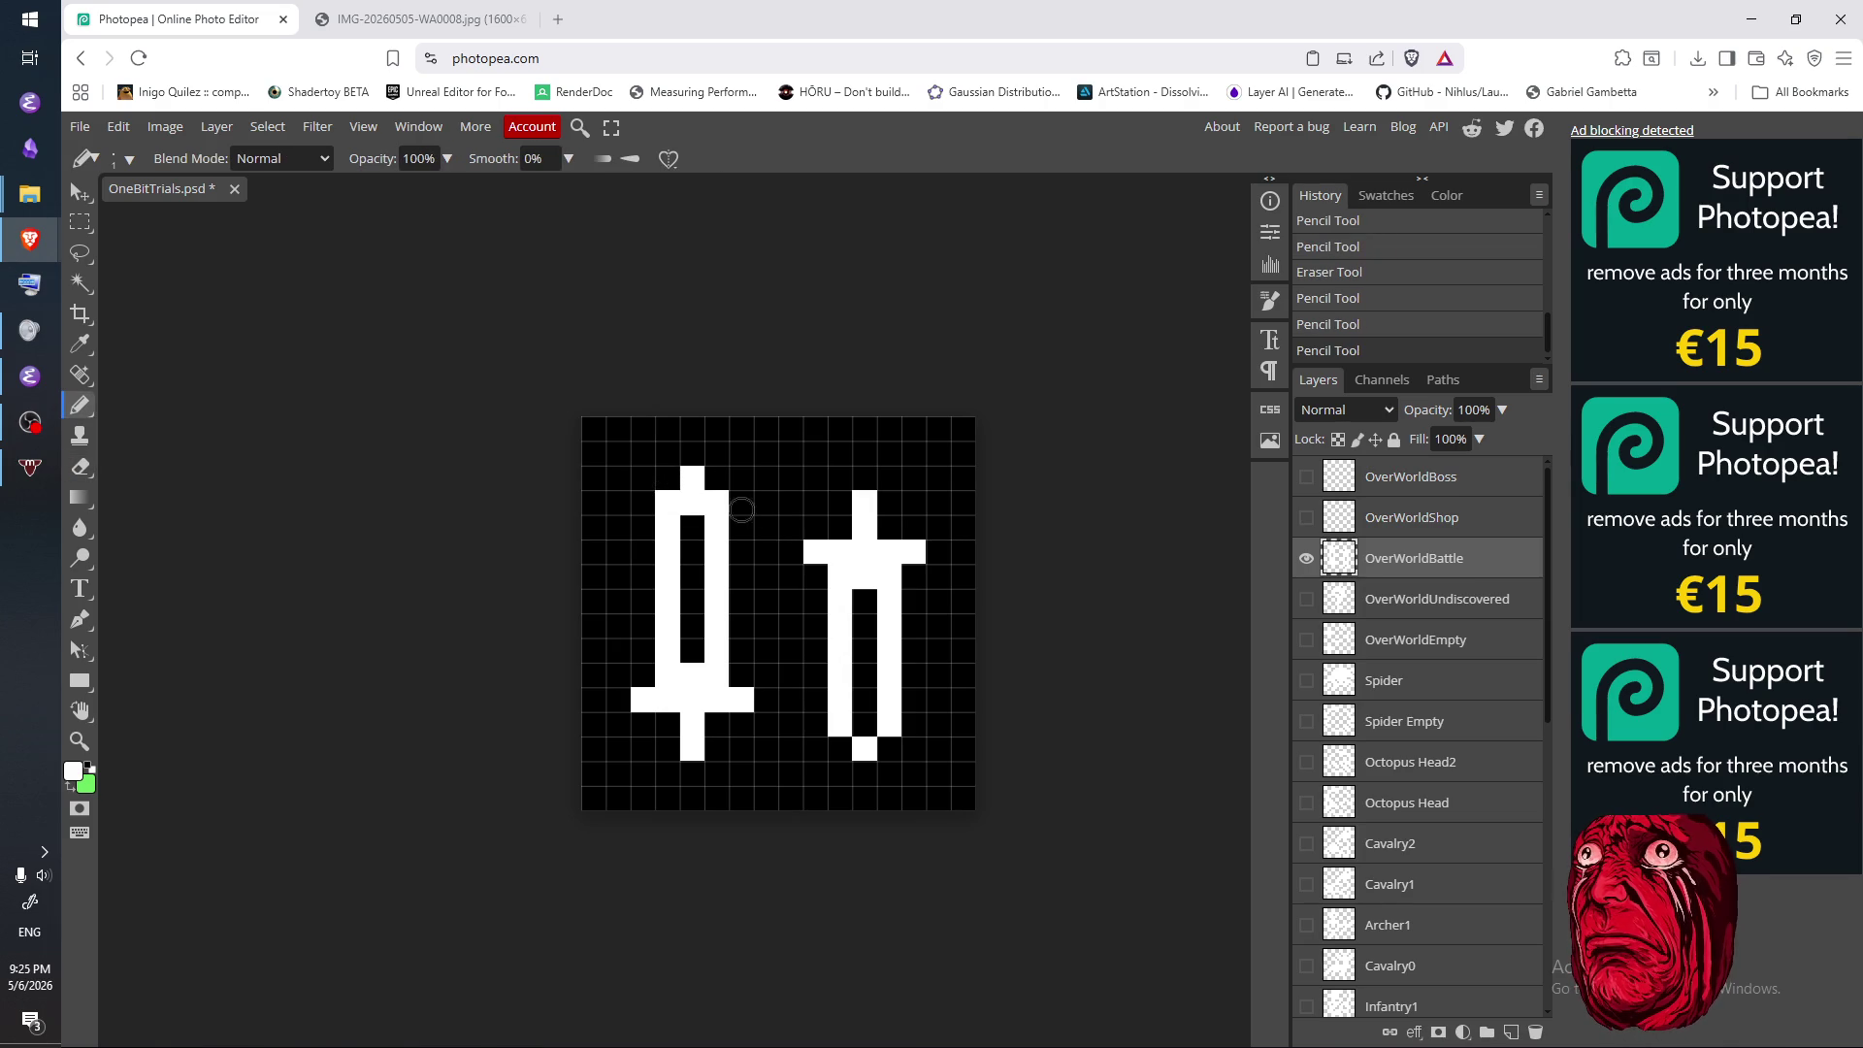
pyautogui.press('e')
pyautogui.click(715, 502)
pyautogui.click(668, 501)
pyautogui.click(669, 500)
pyautogui.click(695, 481)
# - Fix the cells at the left blade's base and the right sword's blade top
pyautogui.press('n')
pyautogui.click(864, 601)
pyautogui.press('e')
pyautogui.click(862, 604)
pyautogui.click(688, 676)
pyautogui.press('n')
pyautogui.click(887, 597)
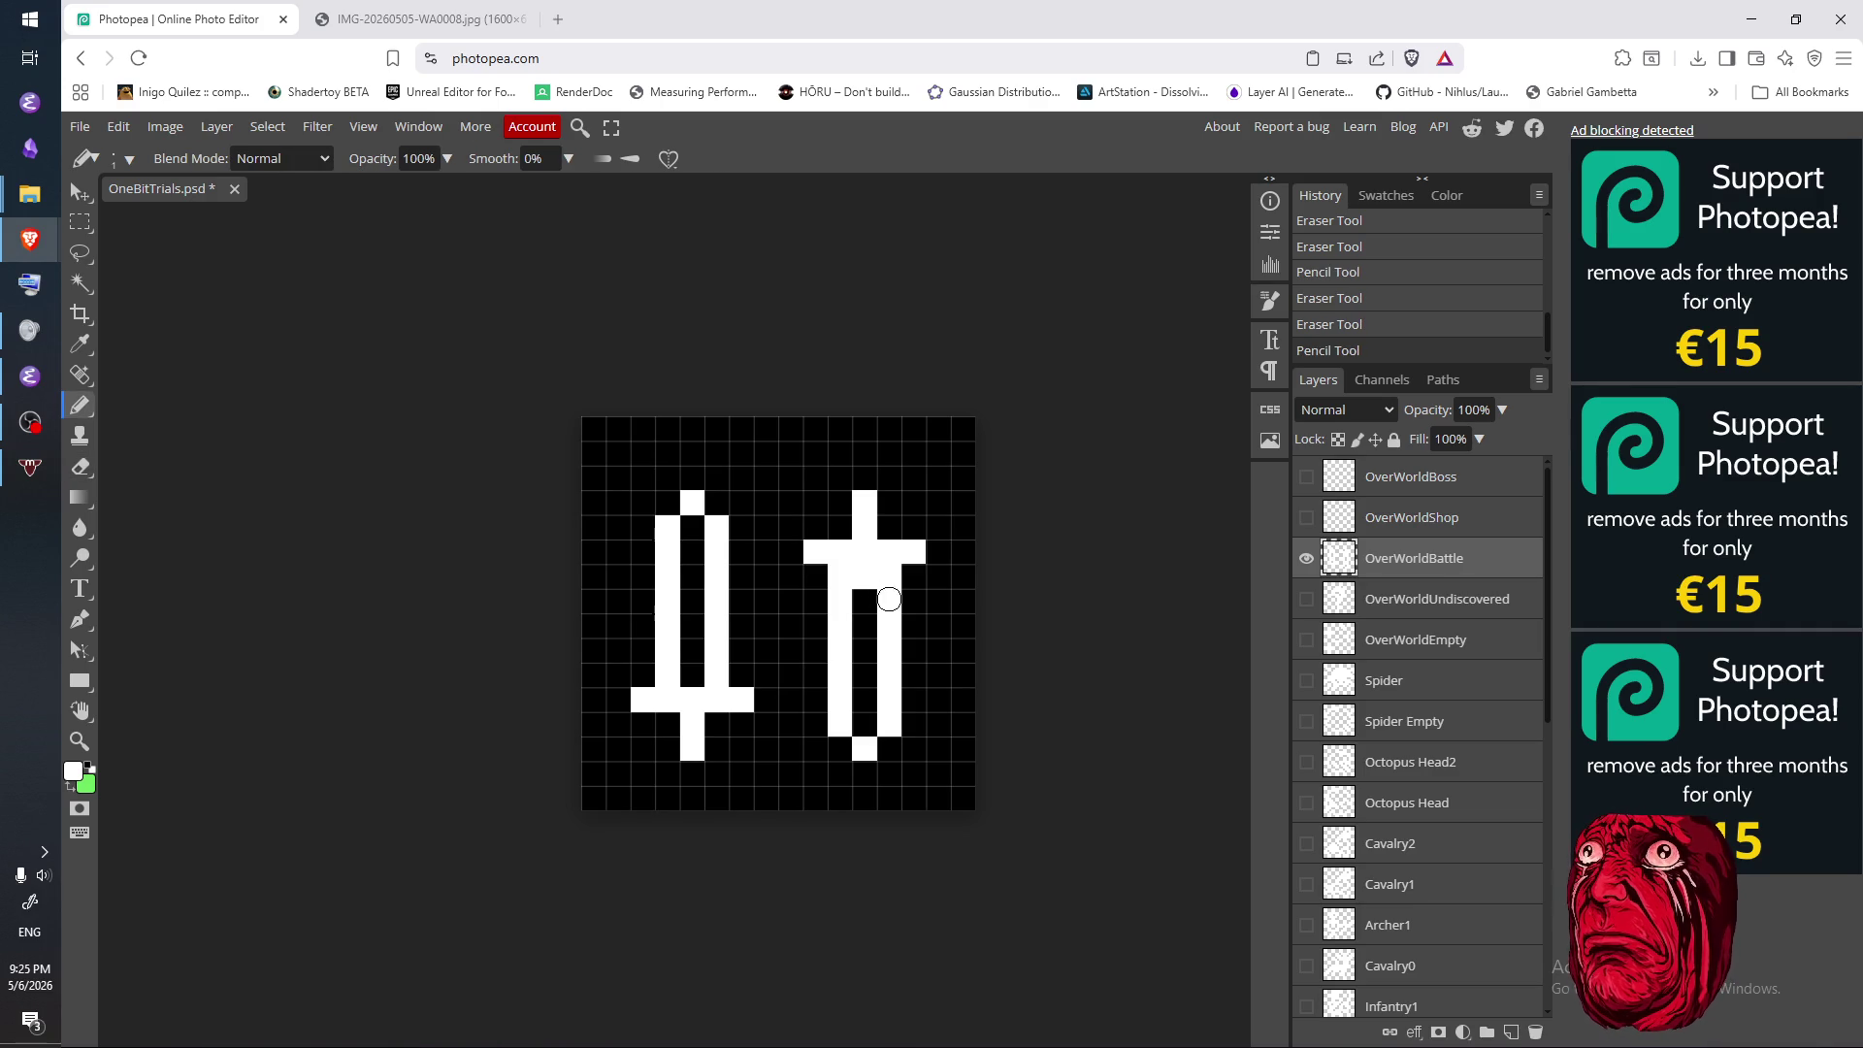
pyautogui.press('e')
pyautogui.click(865, 575)
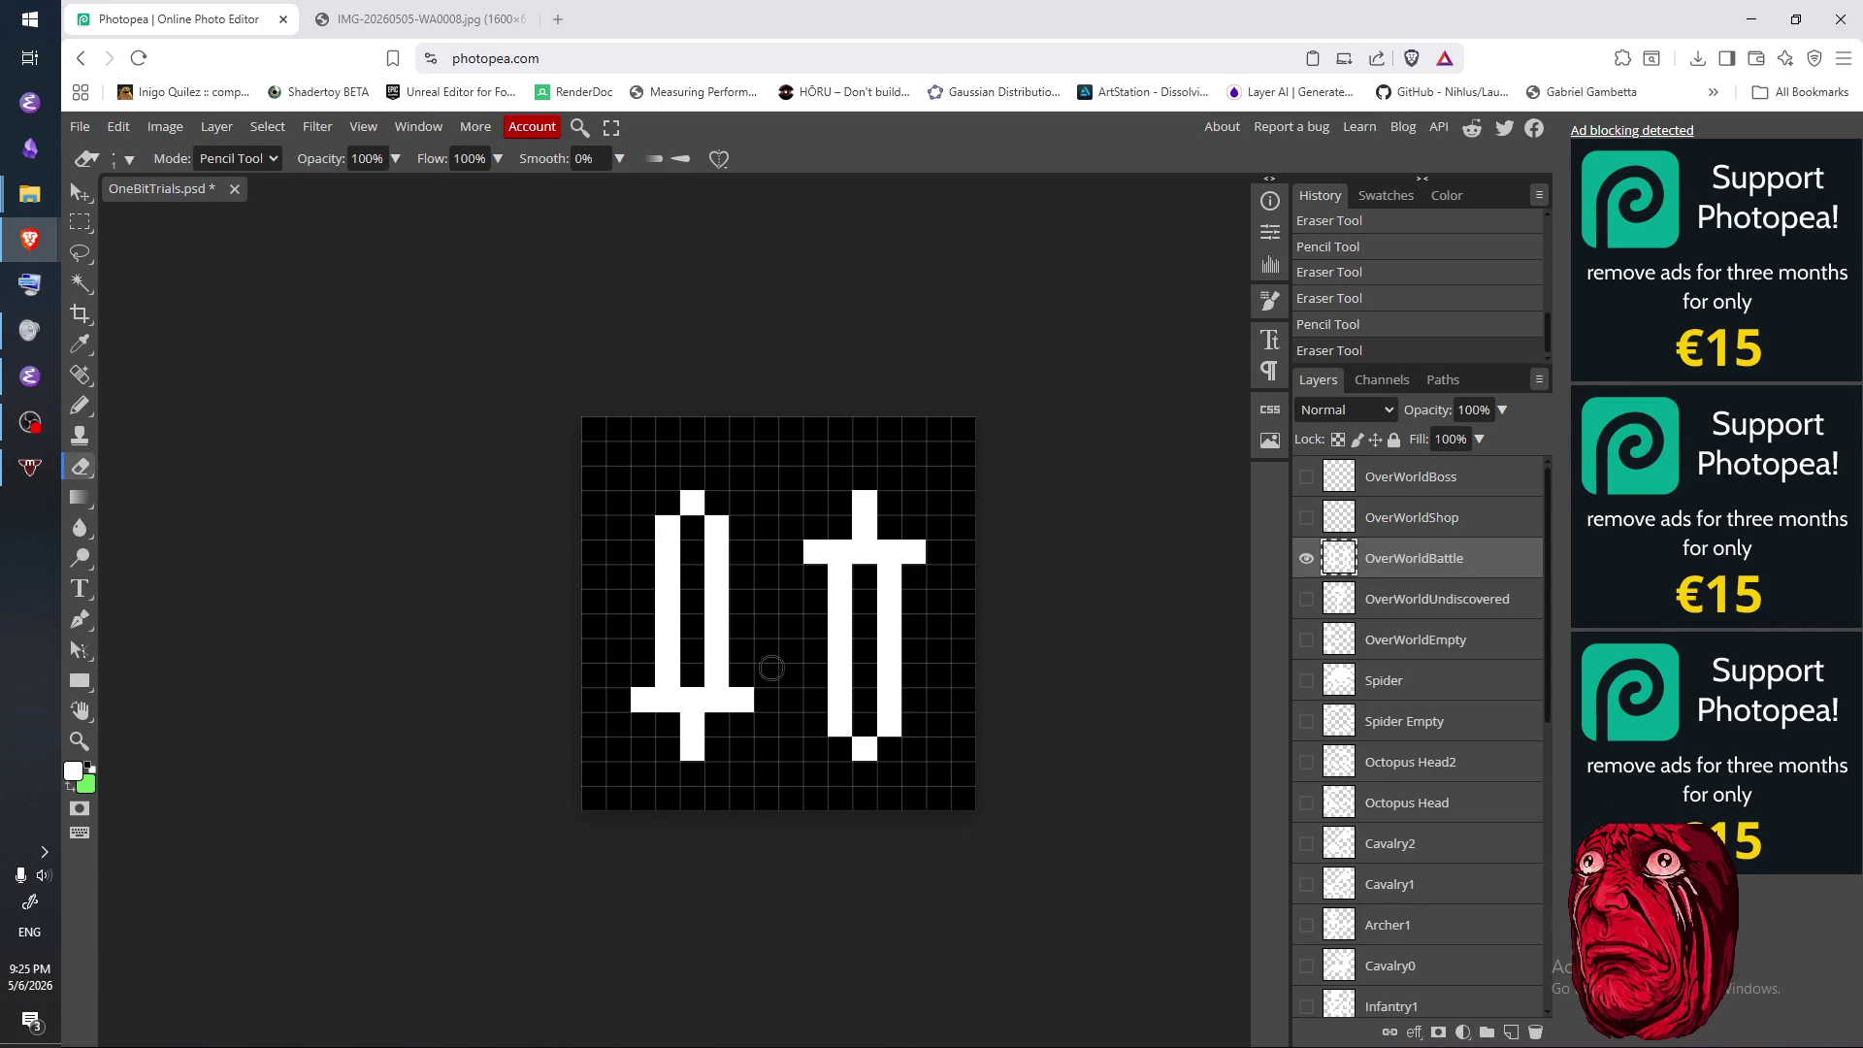
pyautogui.press('n')
pyautogui.click(692, 676)
pyautogui.press('e')
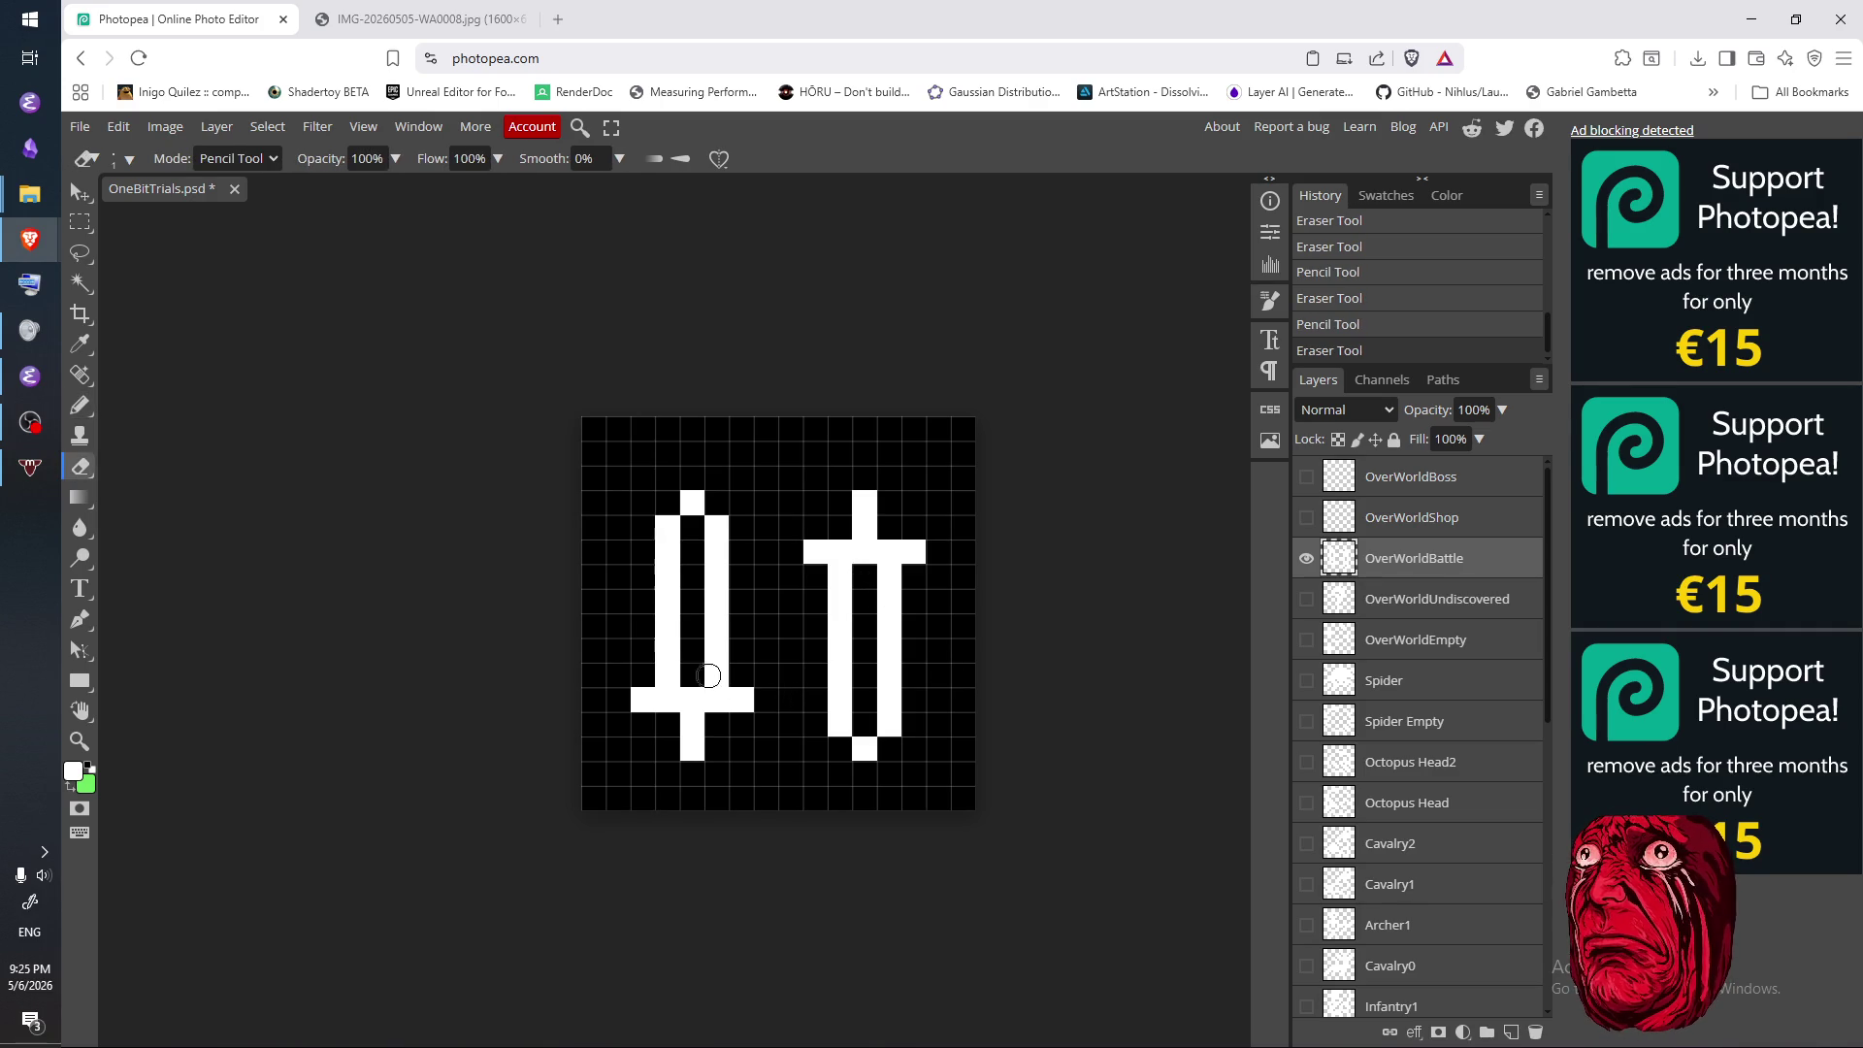
pyautogui.click(687, 674)
pyautogui.press('n')
# - Paint a row above the left crossguard, then erase its cells and the blade's bottom cells
pyautogui.moveTo(642, 674); pyautogui.dragTo(741, 672)
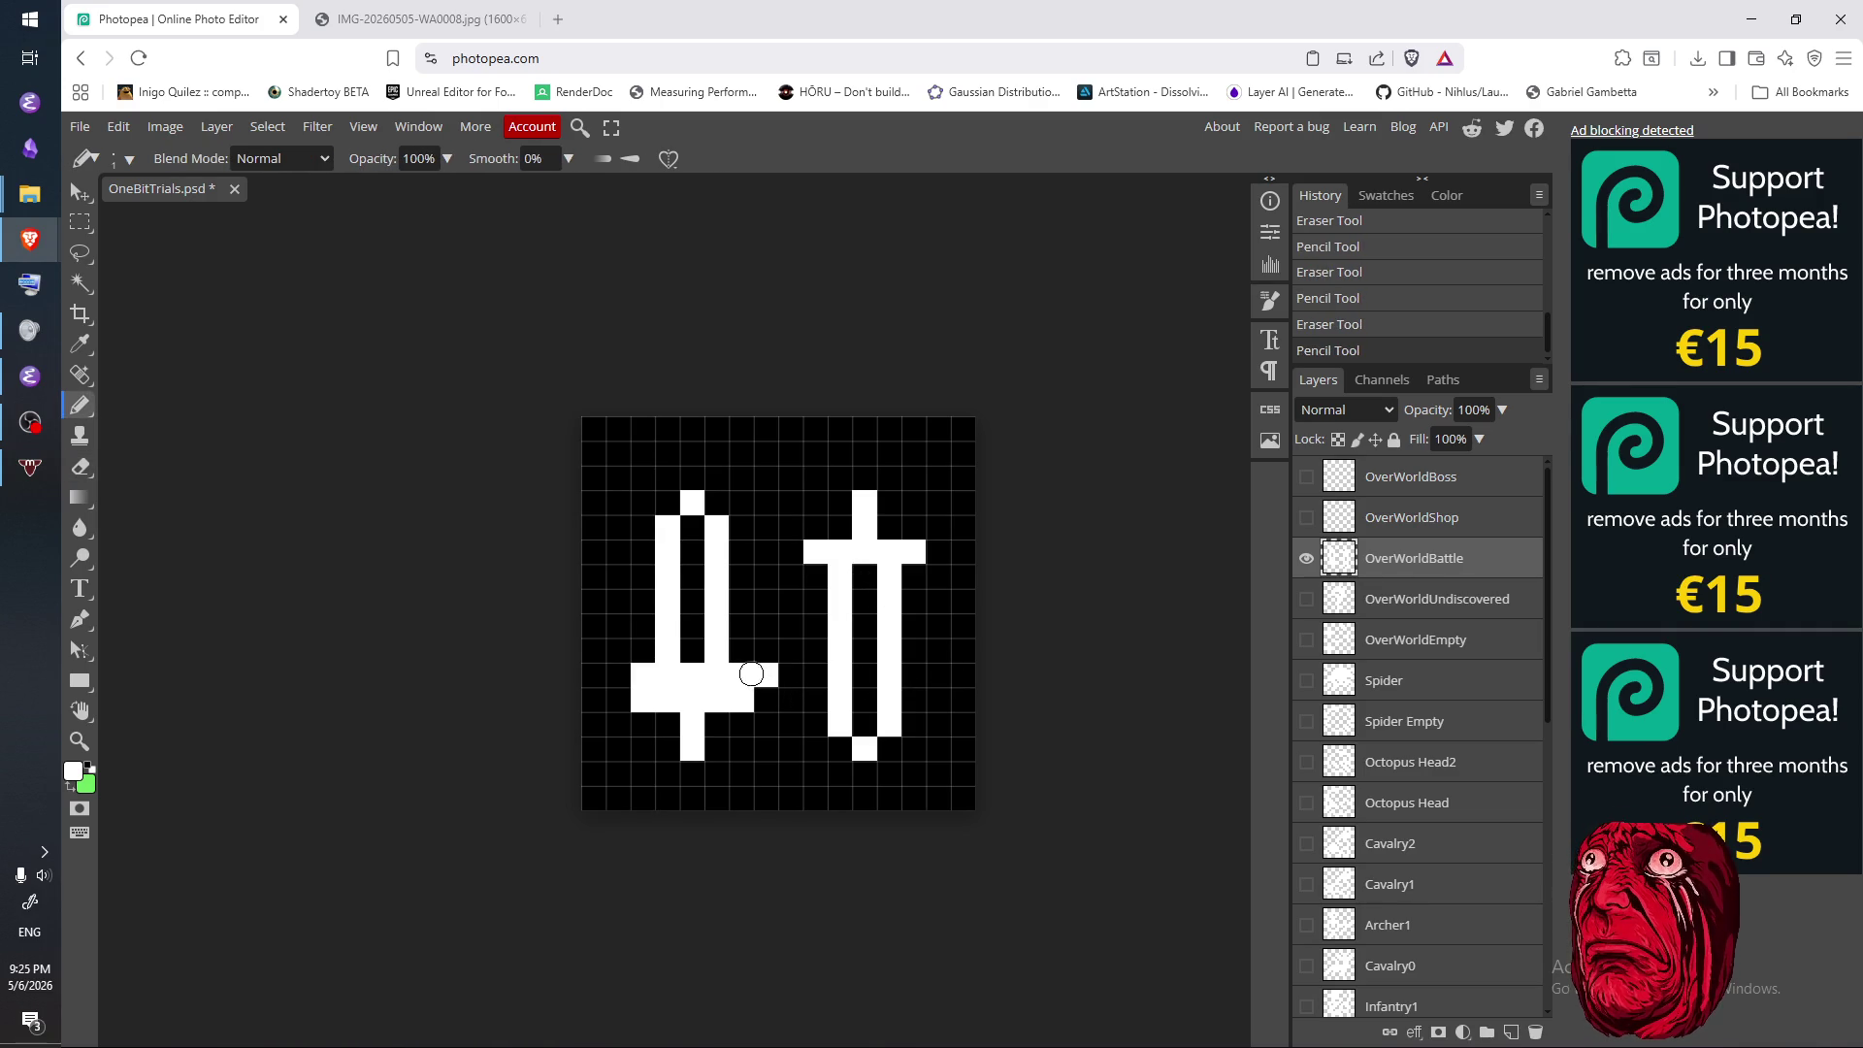
pyautogui.press('e')
pyautogui.click(740, 673)
pyautogui.click(643, 674)
pyautogui.click(692, 675)
pyautogui.click(692, 699)
pyautogui.press('n')
pyautogui.press('e')
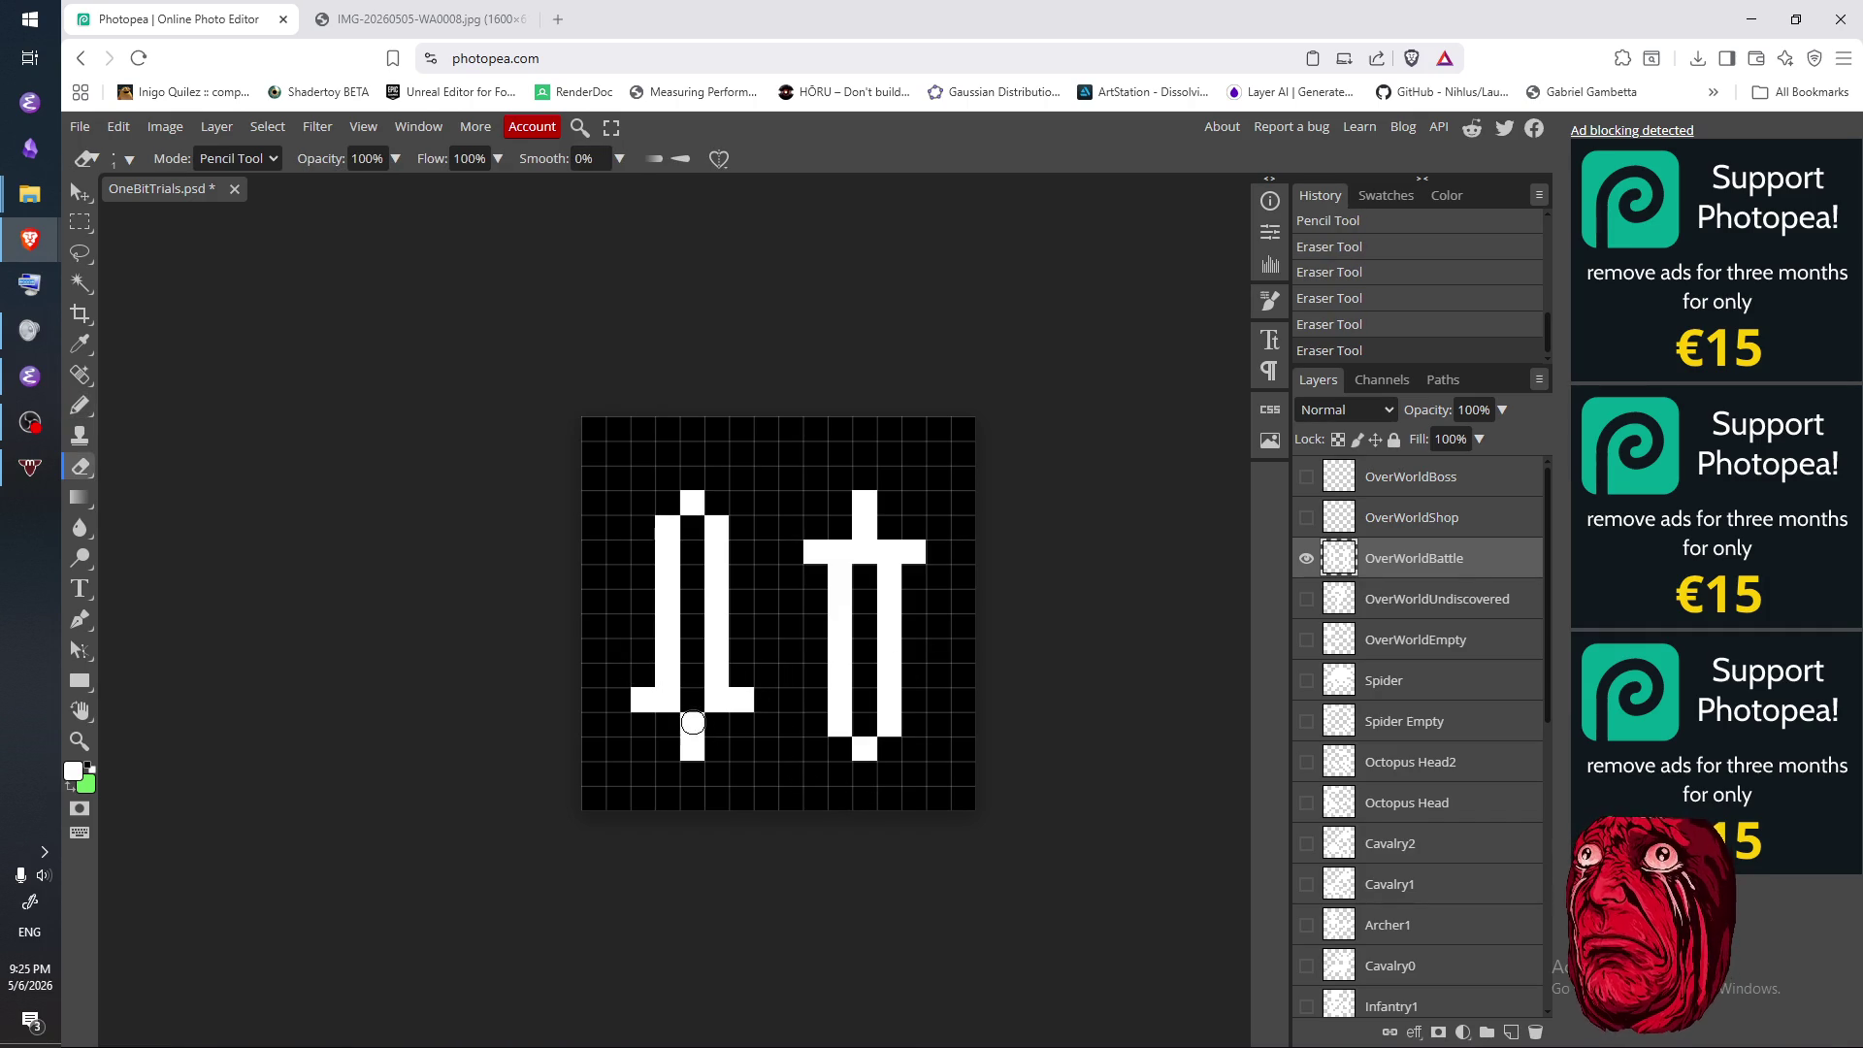
pyautogui.click(671, 699)
pyautogui.moveTo(669, 676); pyautogui.dragTo(714, 679)
# - Try out cells around the left crossguard and hilt, then erase them again
pyautogui.press('b')
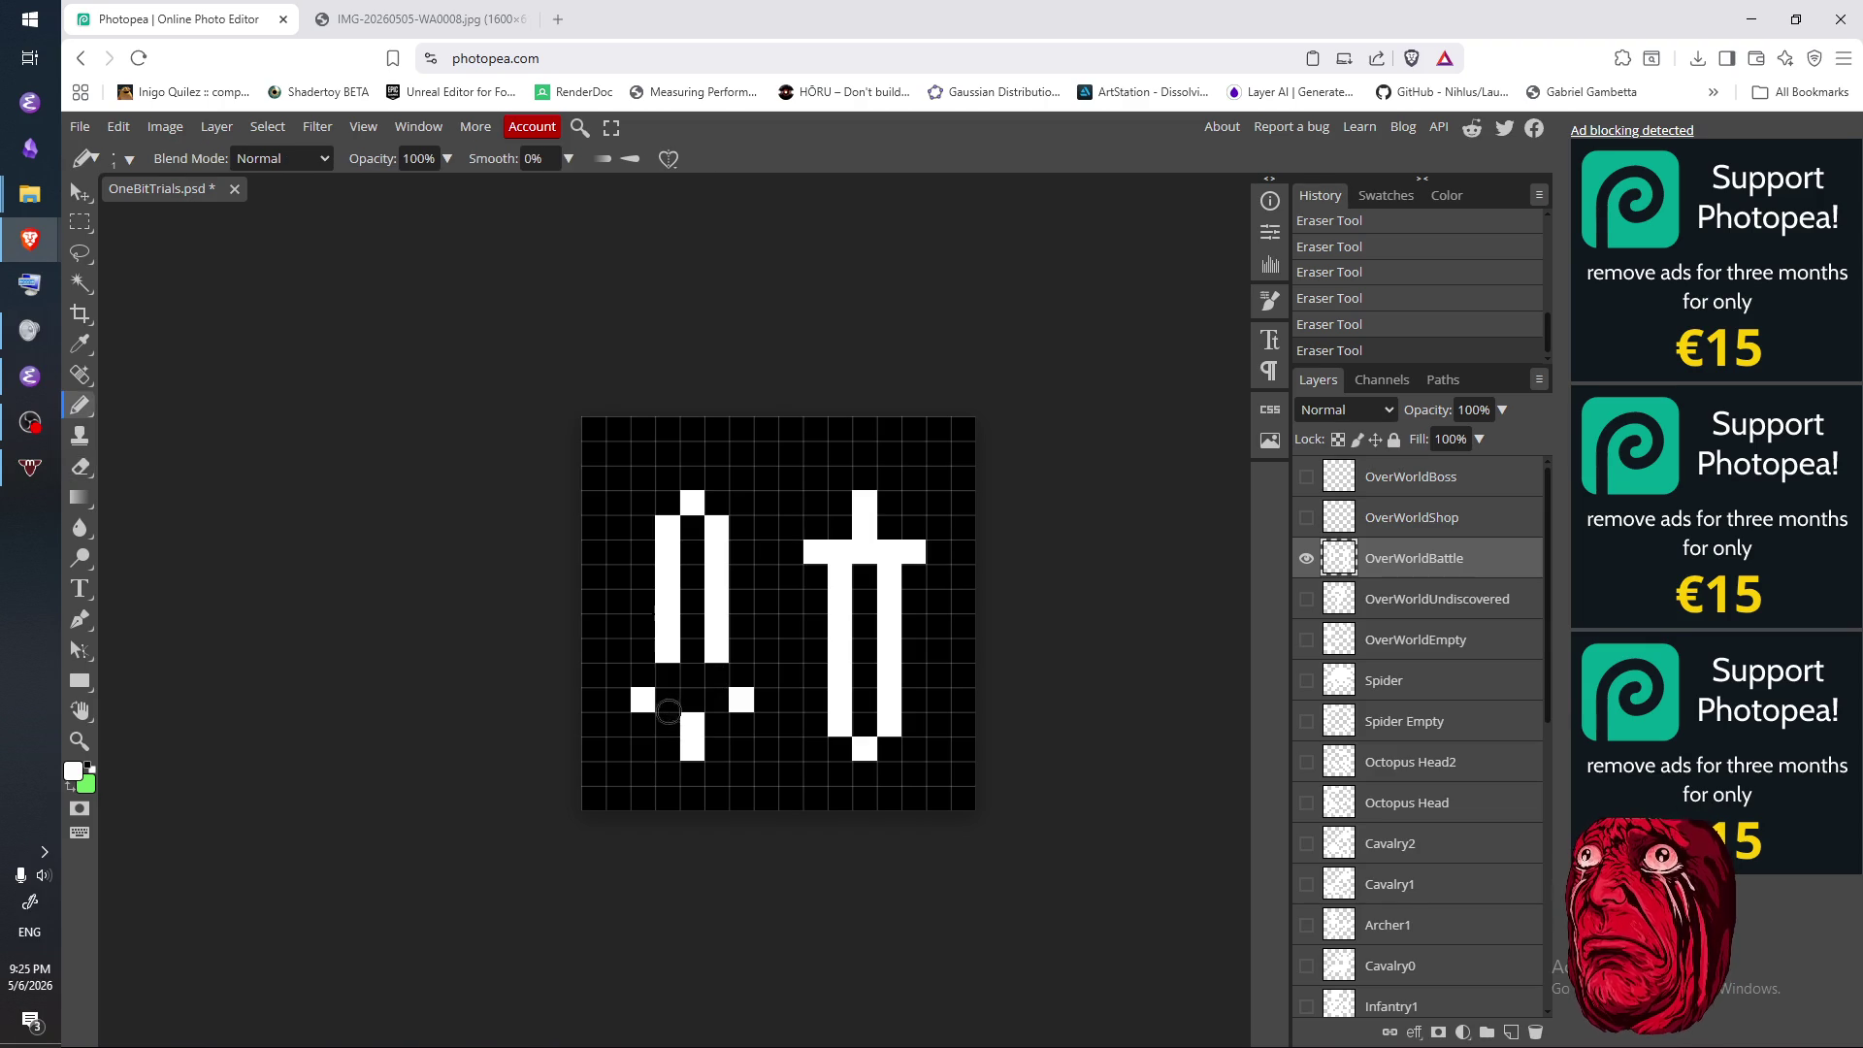
pyautogui.click(668, 722)
pyautogui.press('e')
pyautogui.click(736, 743)
pyautogui.press('b')
pyautogui.click(718, 723)
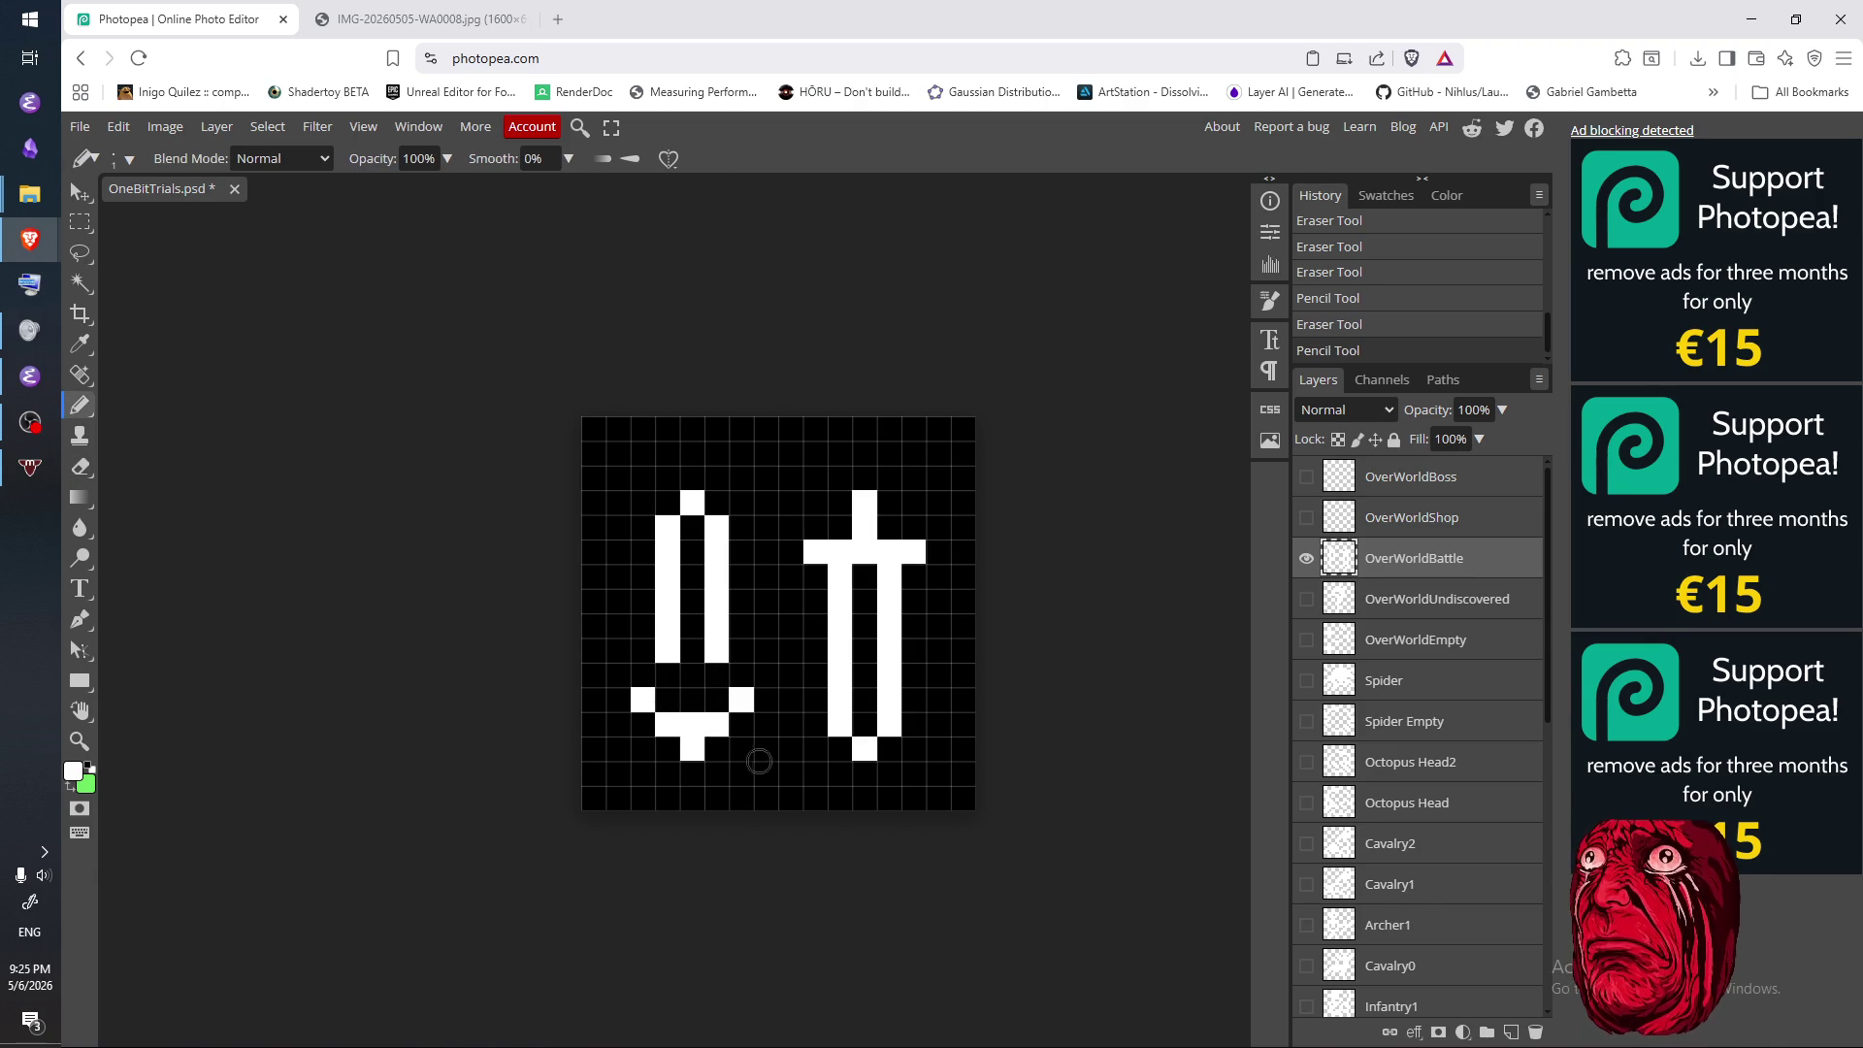
pyautogui.click(669, 673)
pyautogui.click(716, 673)
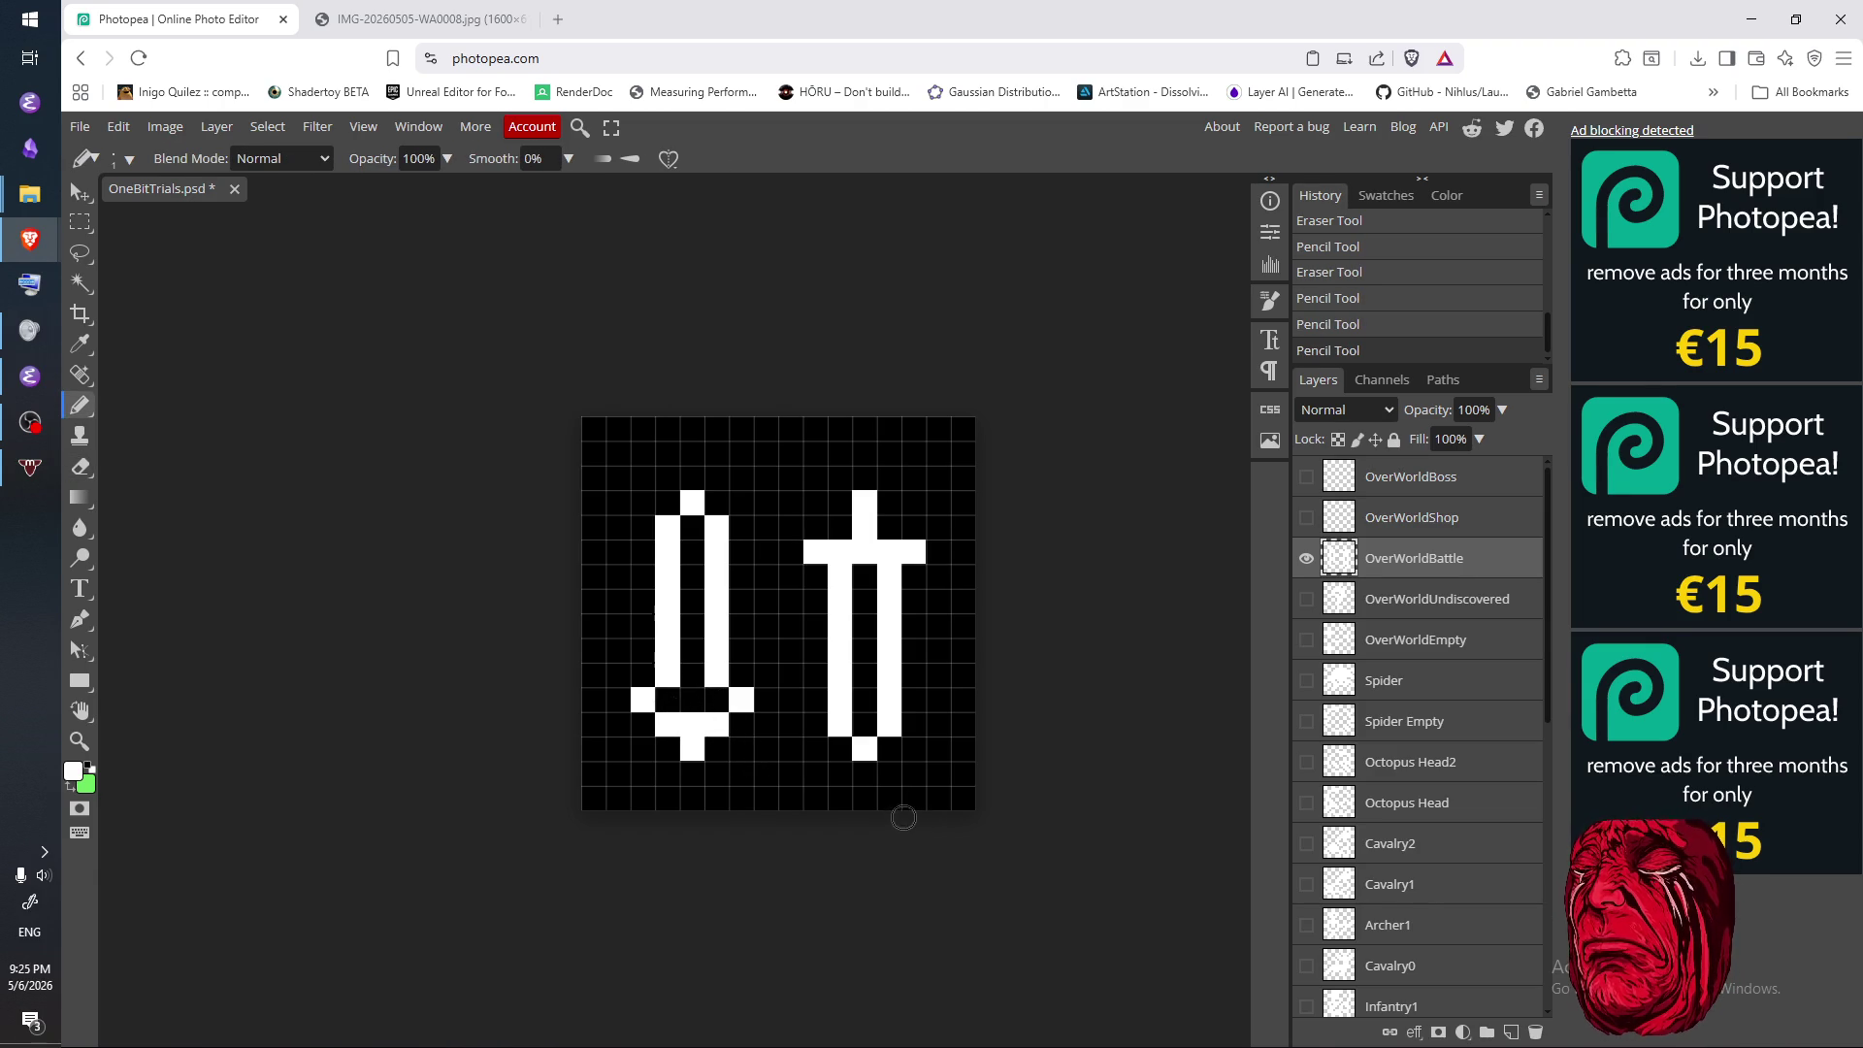
pyautogui.press('e')
pyautogui.click(667, 677)
pyautogui.click(716, 676)
pyautogui.click(716, 725)
pyautogui.click(667, 724)
# - Fill in the left sword's crossguard row and trim its inner and end cells
pyautogui.press('b')
pyautogui.moveTo(674, 709); pyautogui.dragTo(692, 700)
pyautogui.click(716, 699)
pyautogui.click(691, 674)
pyautogui.click(667, 674)
pyautogui.click(708, 675)
pyautogui.press('e')
pyautogui.click(692, 674)
pyautogui.click(741, 698)
pyautogui.click(642, 699)
# - Extend the crossguard to both sides and add four cells around the pommel
pyautogui.press('b')
pyautogui.click(642, 698)
pyautogui.click(741, 698)
pyautogui.click(687, 701)
pyautogui.click(642, 723)
pyautogui.click(666, 747)
pyautogui.click(740, 723)
pyautogui.click(723, 745)
# - Remove the extra pommel cells and refill the crossguard's right cell for a straight crossguard
pyautogui.press('e')
pyautogui.click(724, 745)
pyautogui.click(740, 723)
pyautogui.click(666, 747)
pyautogui.click(643, 722)
pyautogui.click(739, 701)
pyautogui.press('b')
pyautogui.click(736, 707)
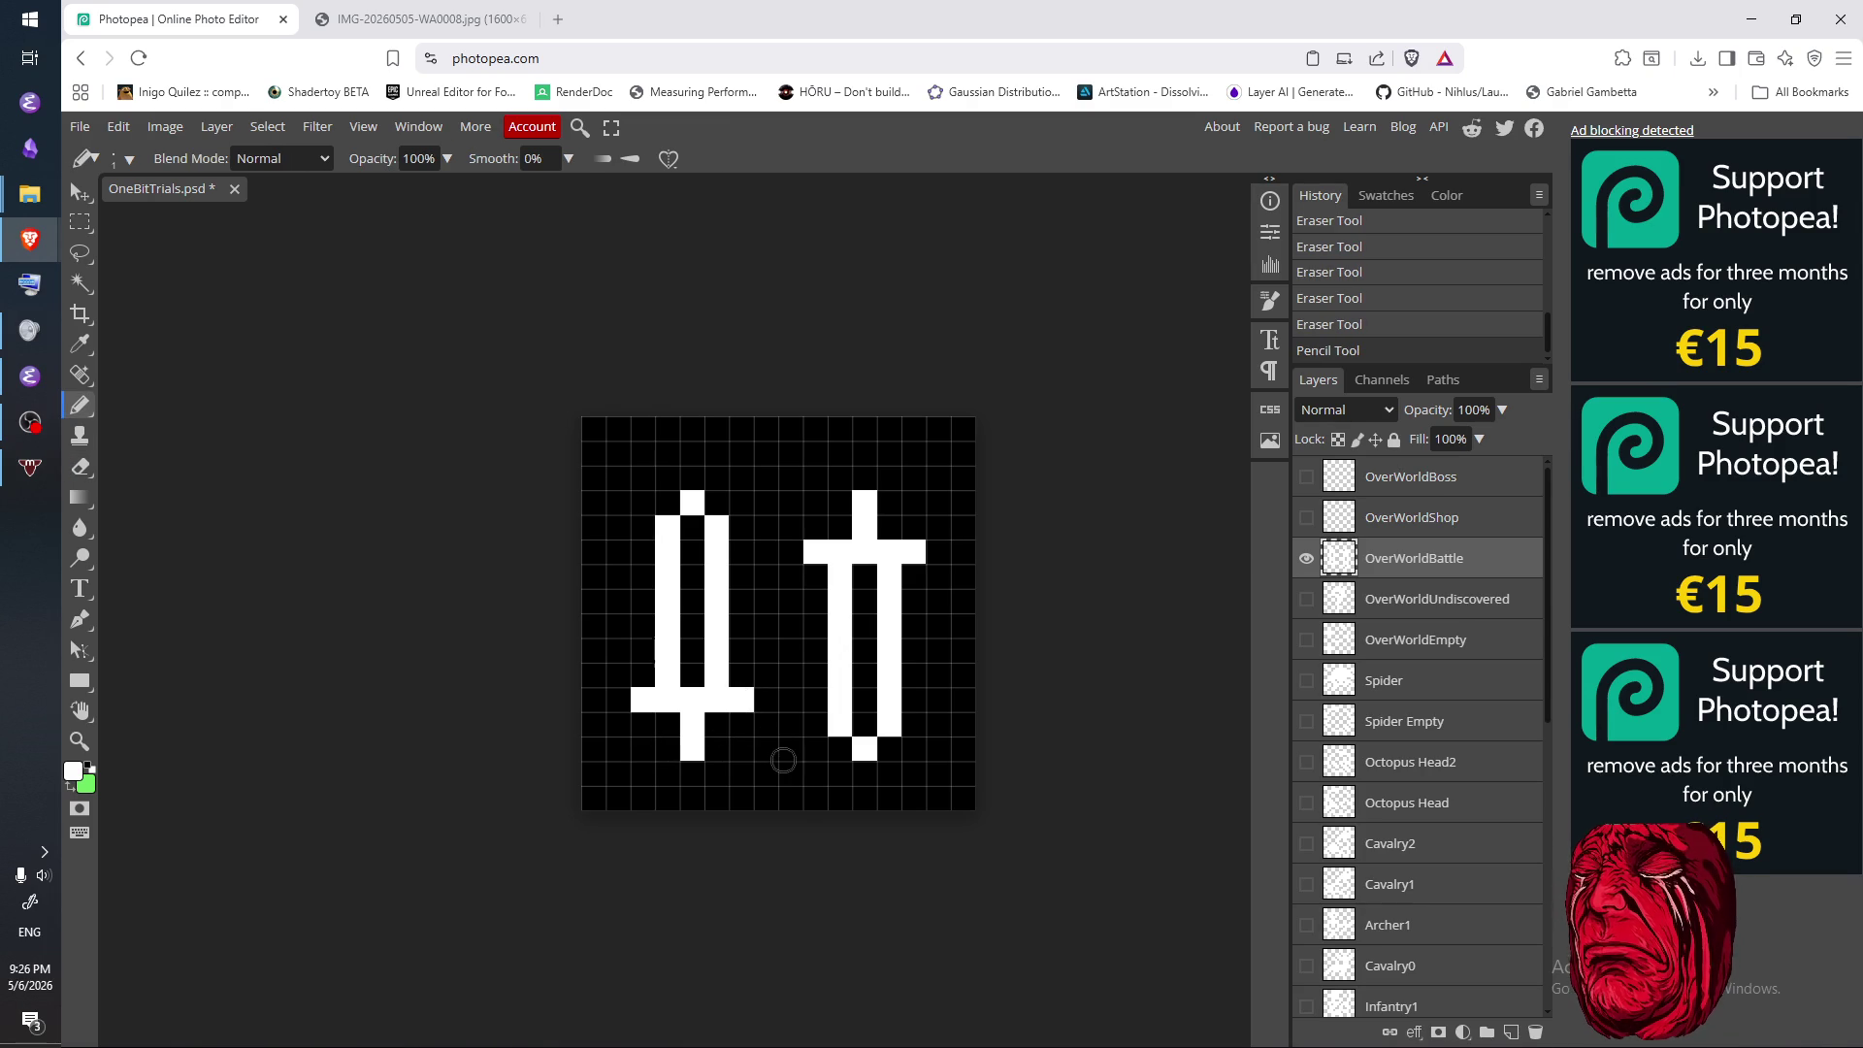
pyautogui.click(1109, 663)
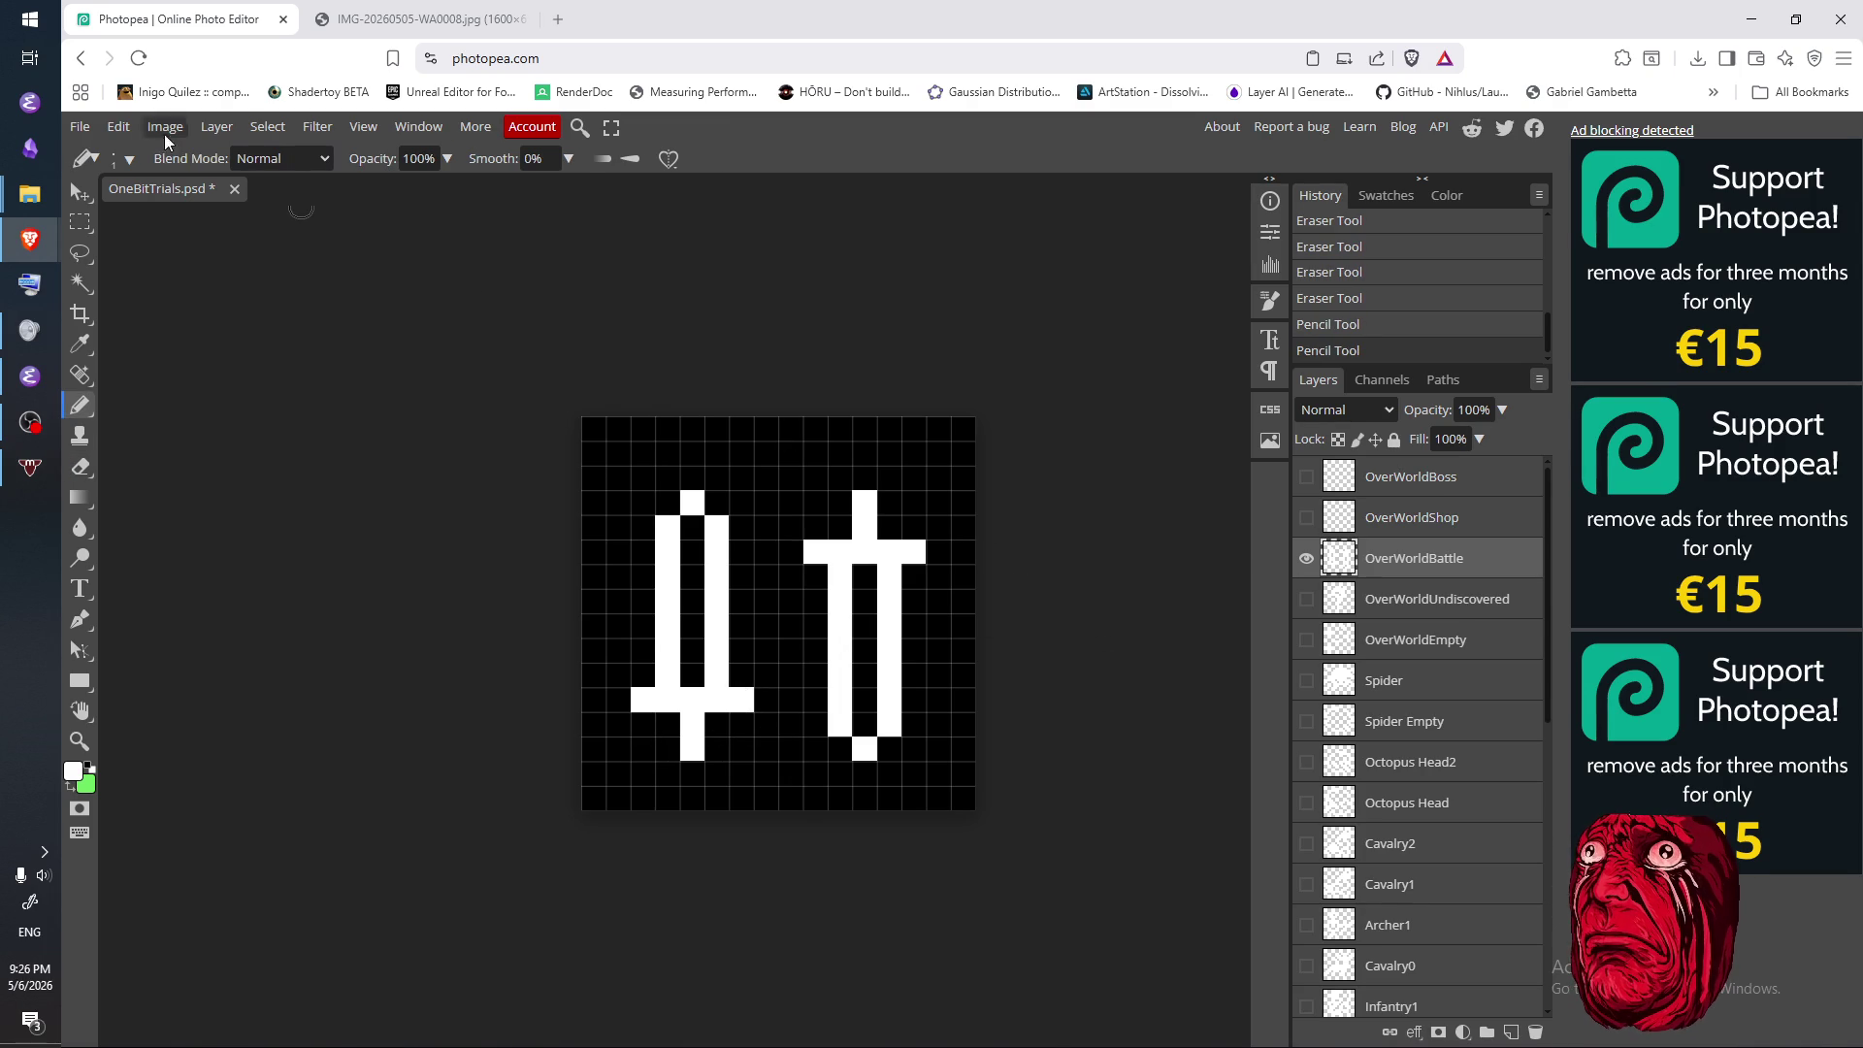
# - Export the battle icon as T_OverWorldBattle.png to the Desktop
pyautogui.click(80, 126)
pyautogui.moveTo(145, 416)
pyautogui.click(272, 417)
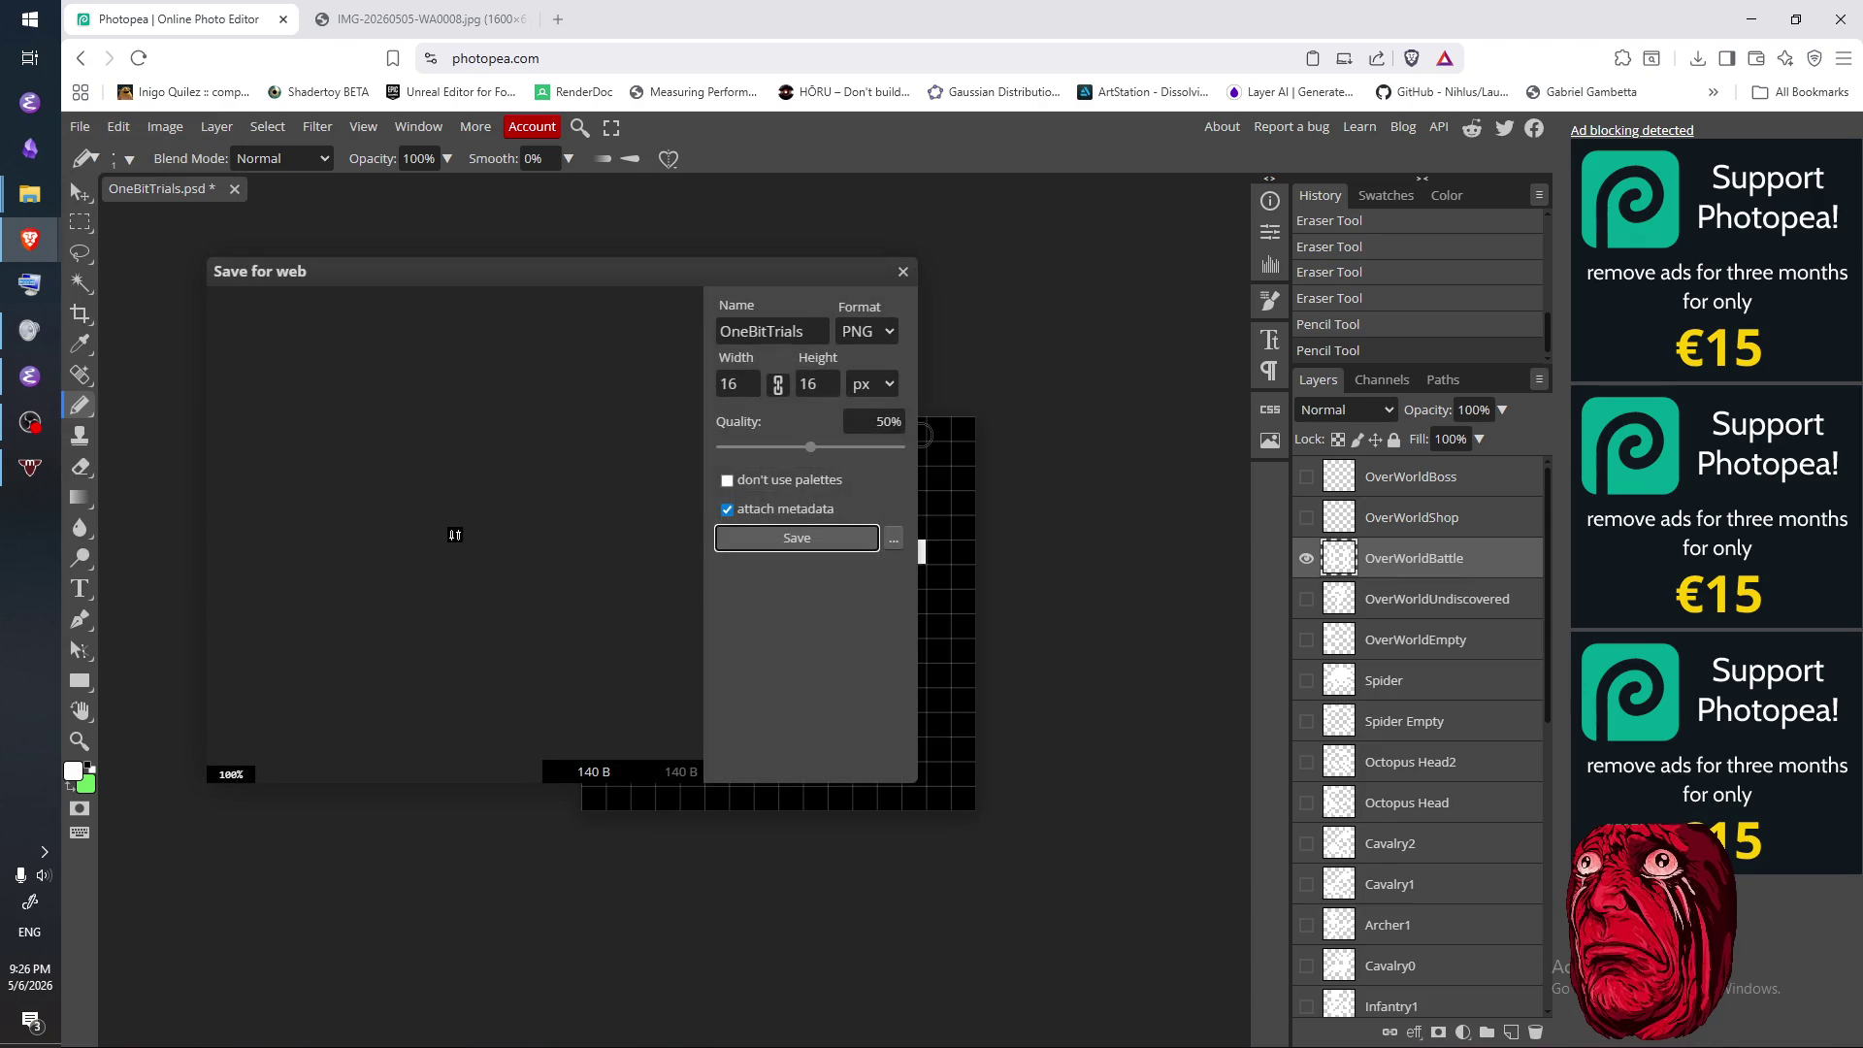
pyautogui.doubleClick(782, 332)
pyautogui.write('T_')
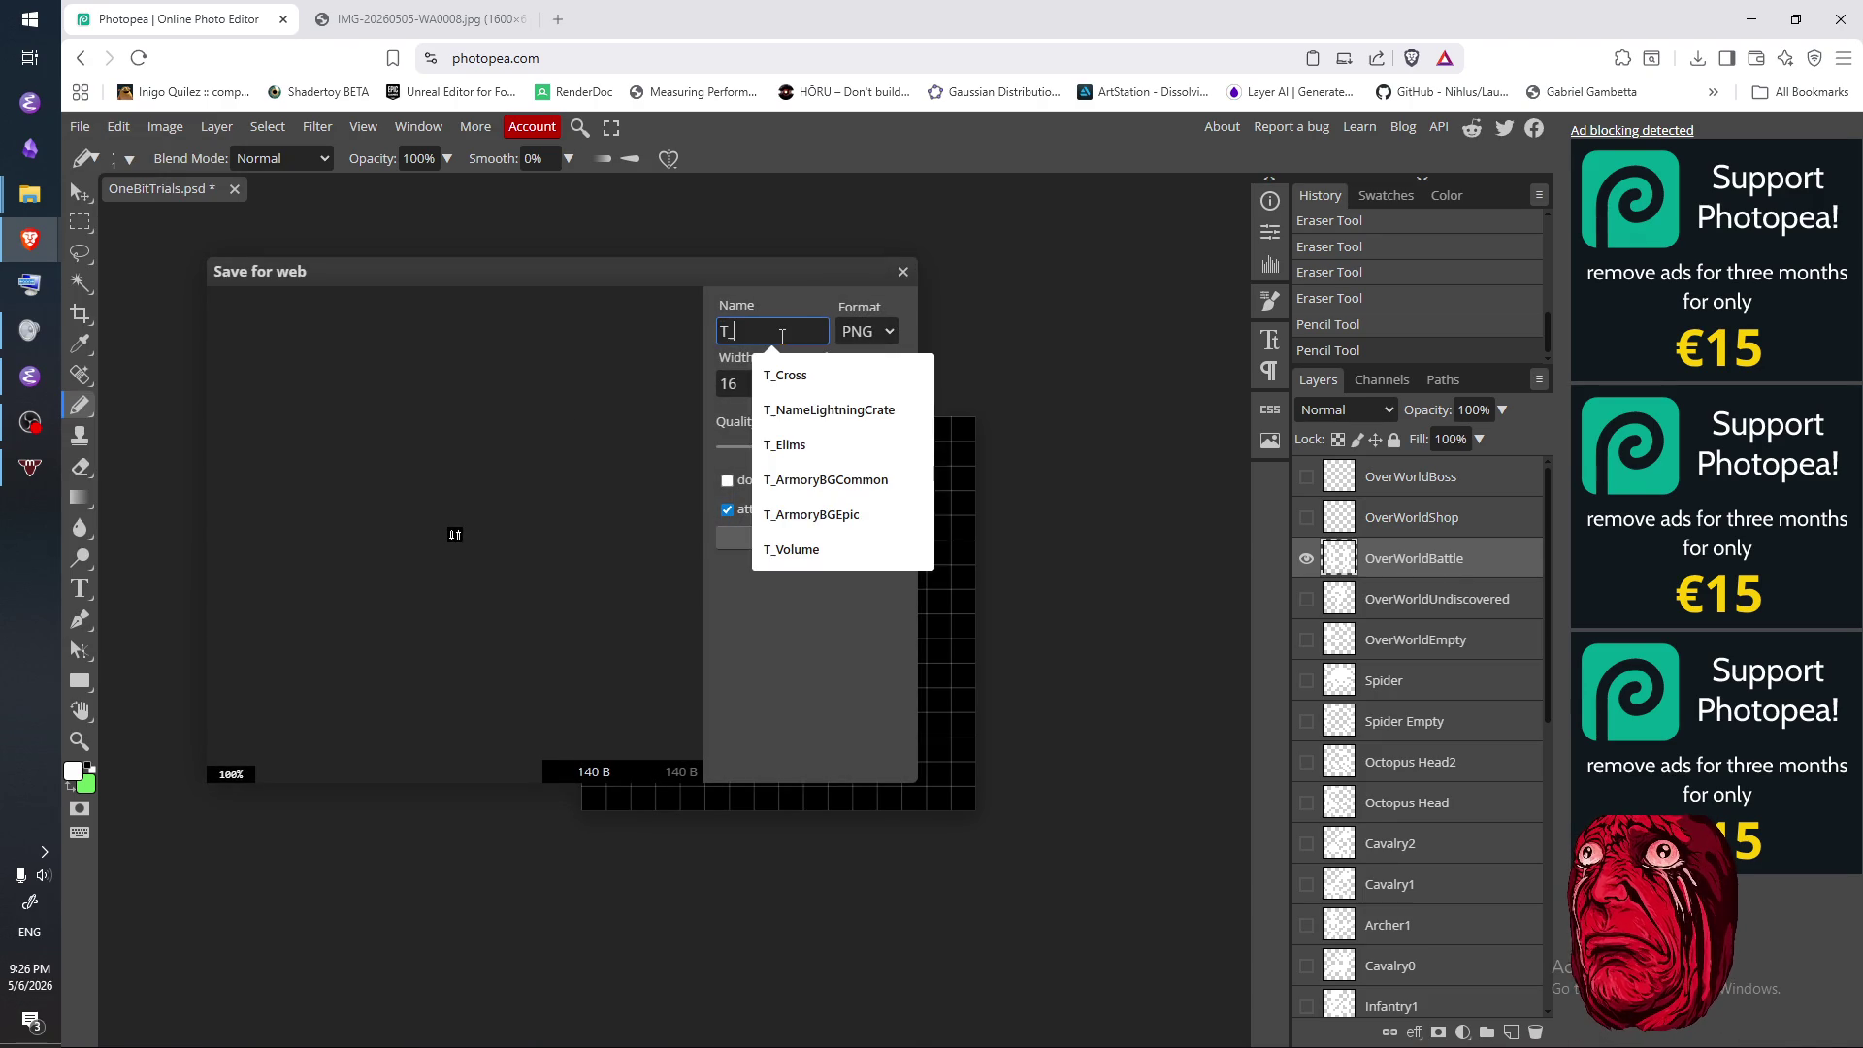
pyautogui.write('Overattle')
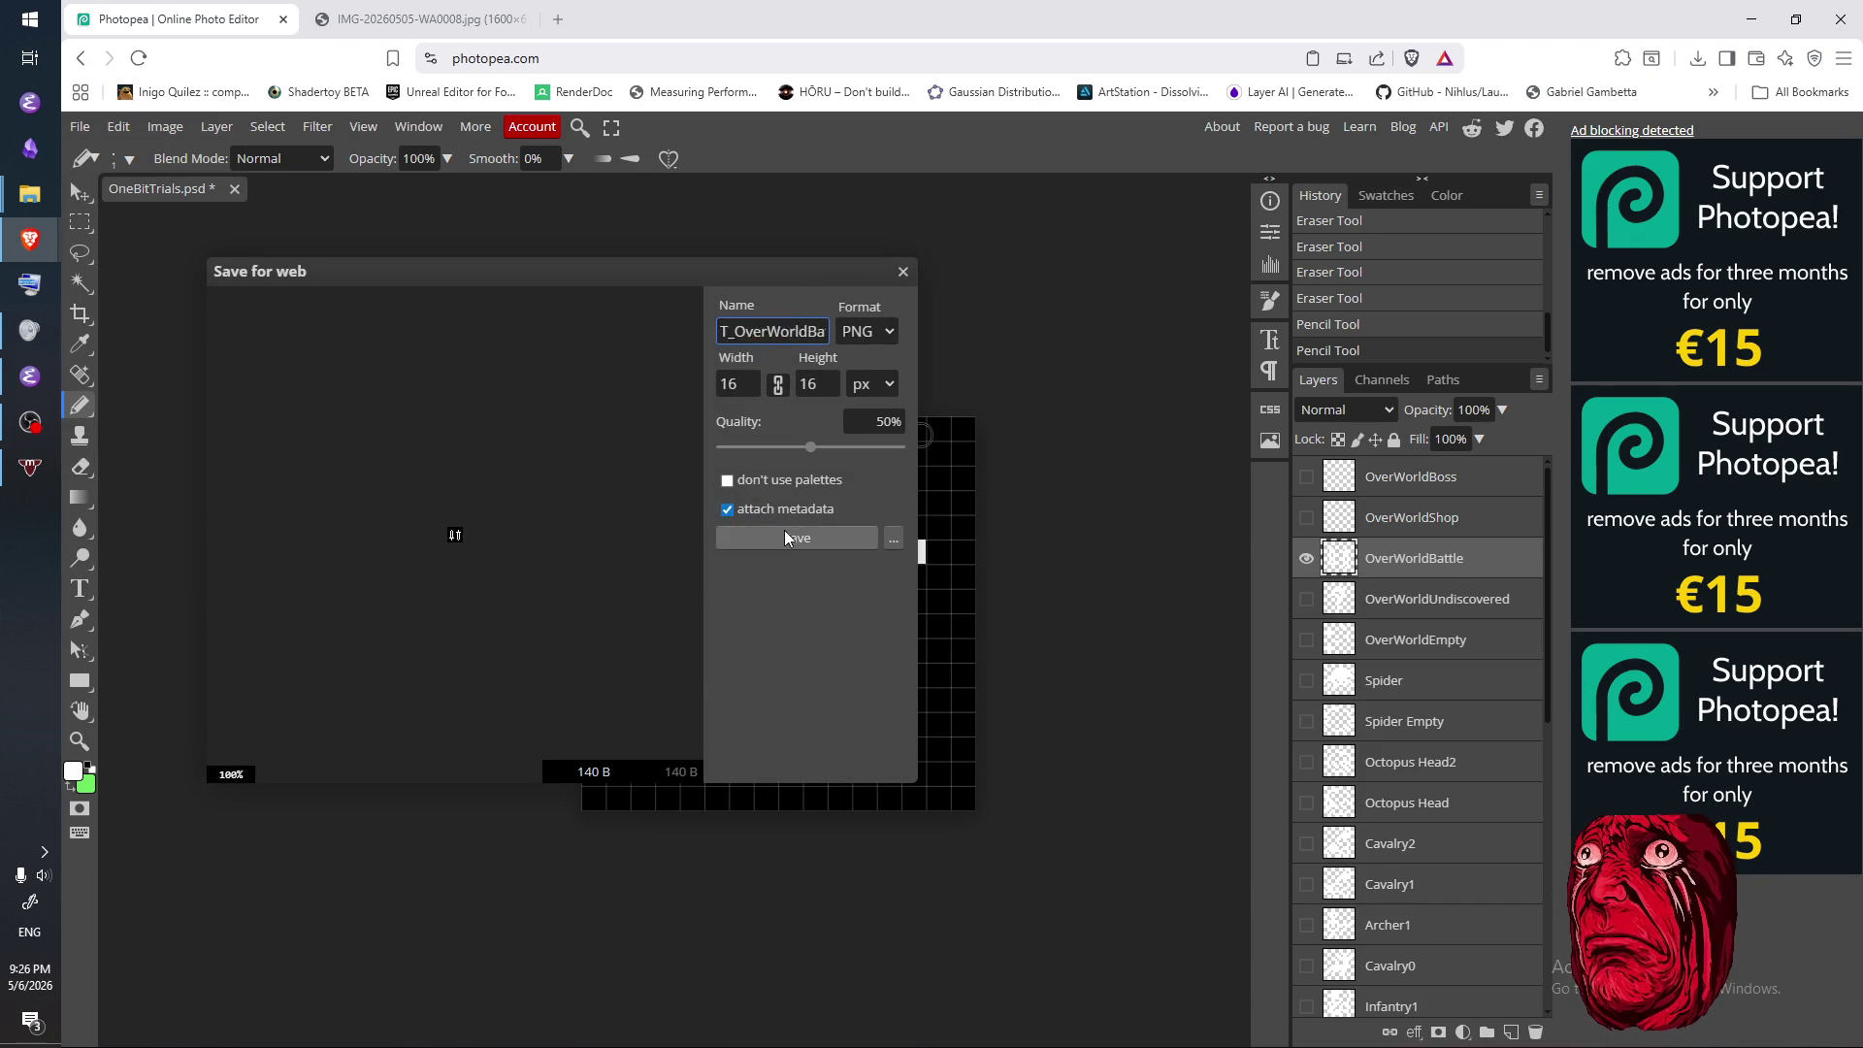
pyautogui.click(785, 534)
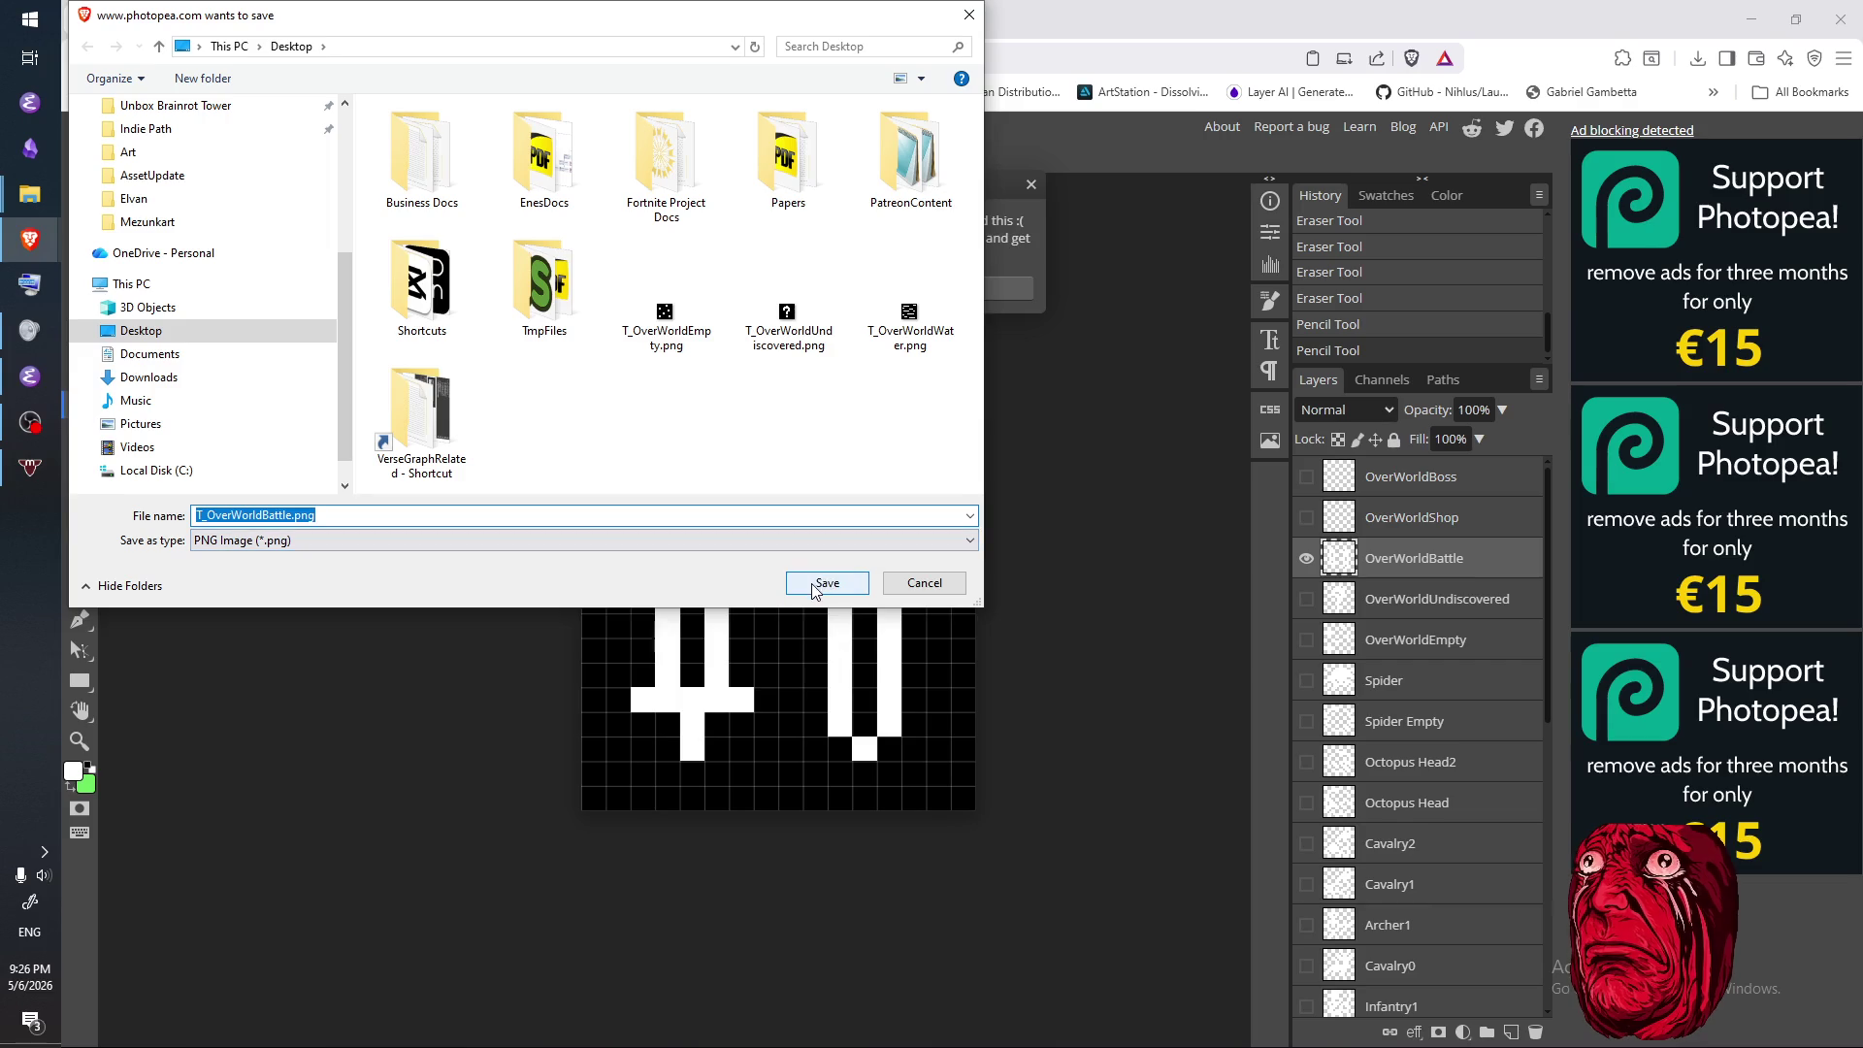
pyautogui.click(820, 584)
# - Switch to the OverWorldShop layer, save OneBitTrials.psd, and close the extra photo tab
pyautogui.hotkey('alt', ']')
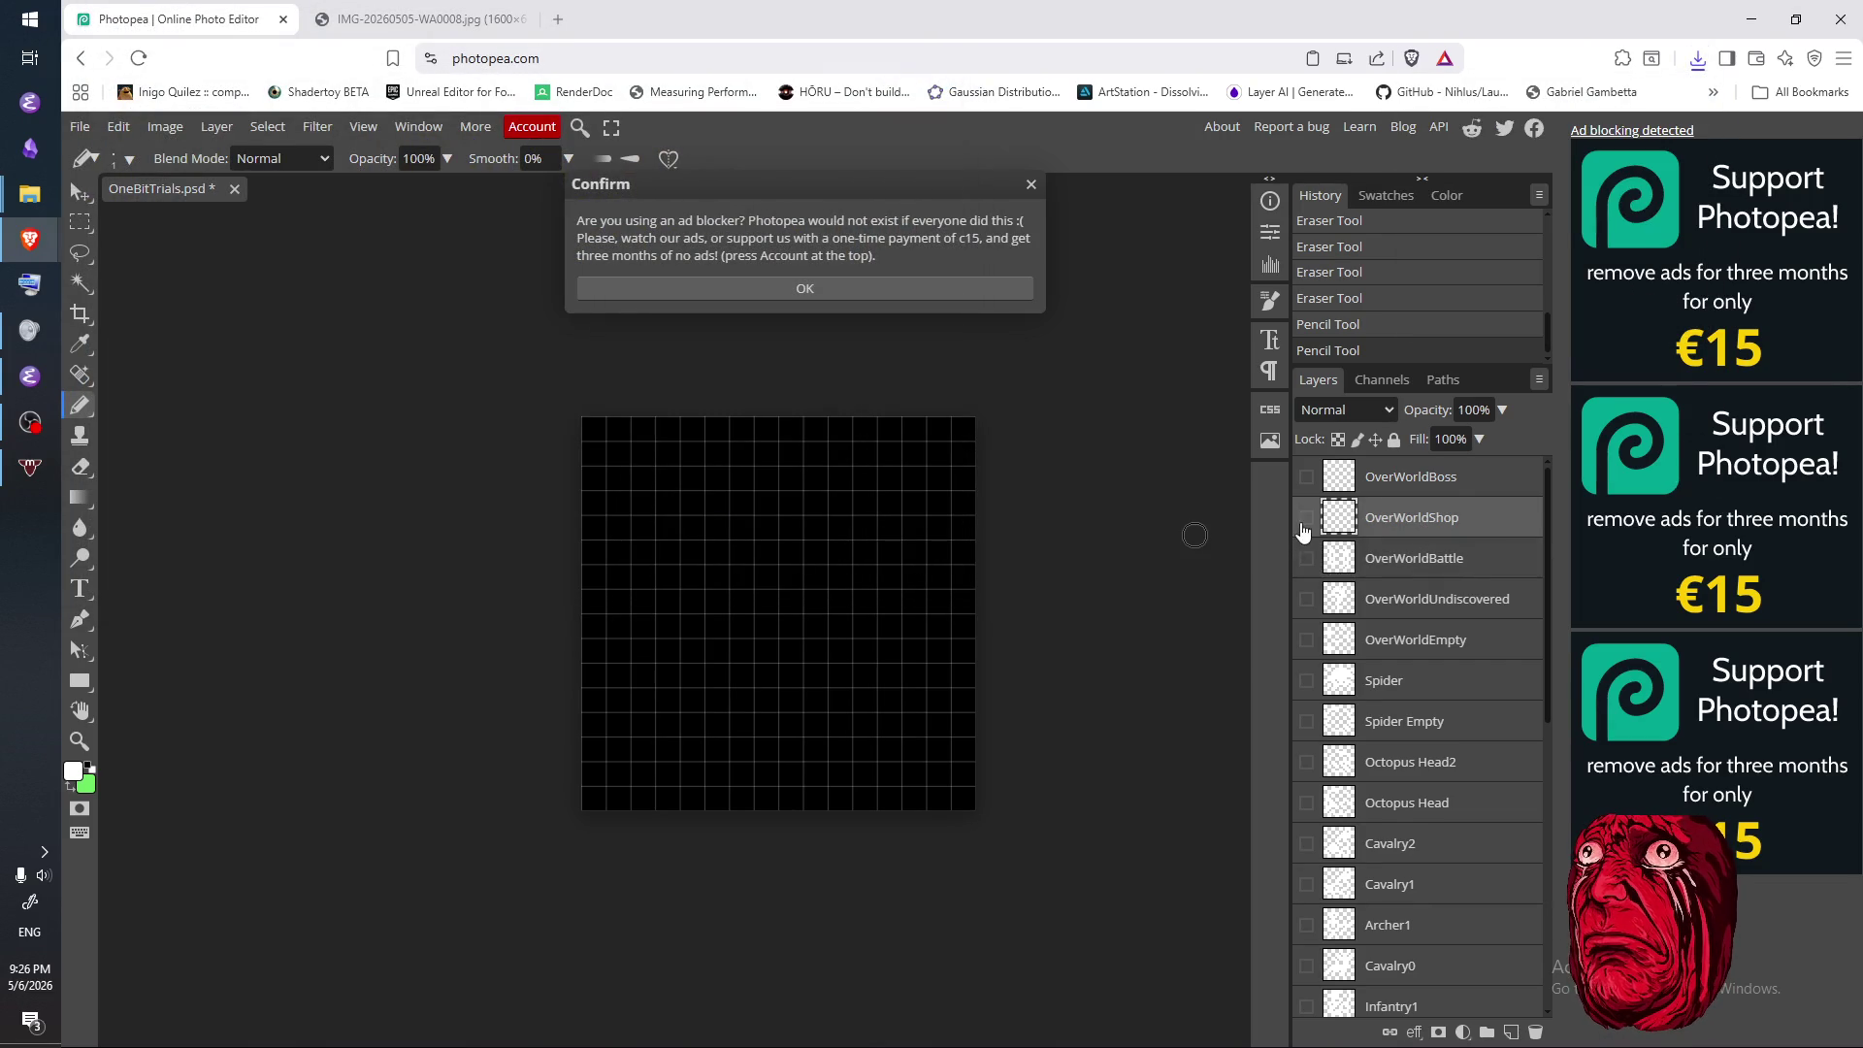
pyautogui.click(1029, 186)
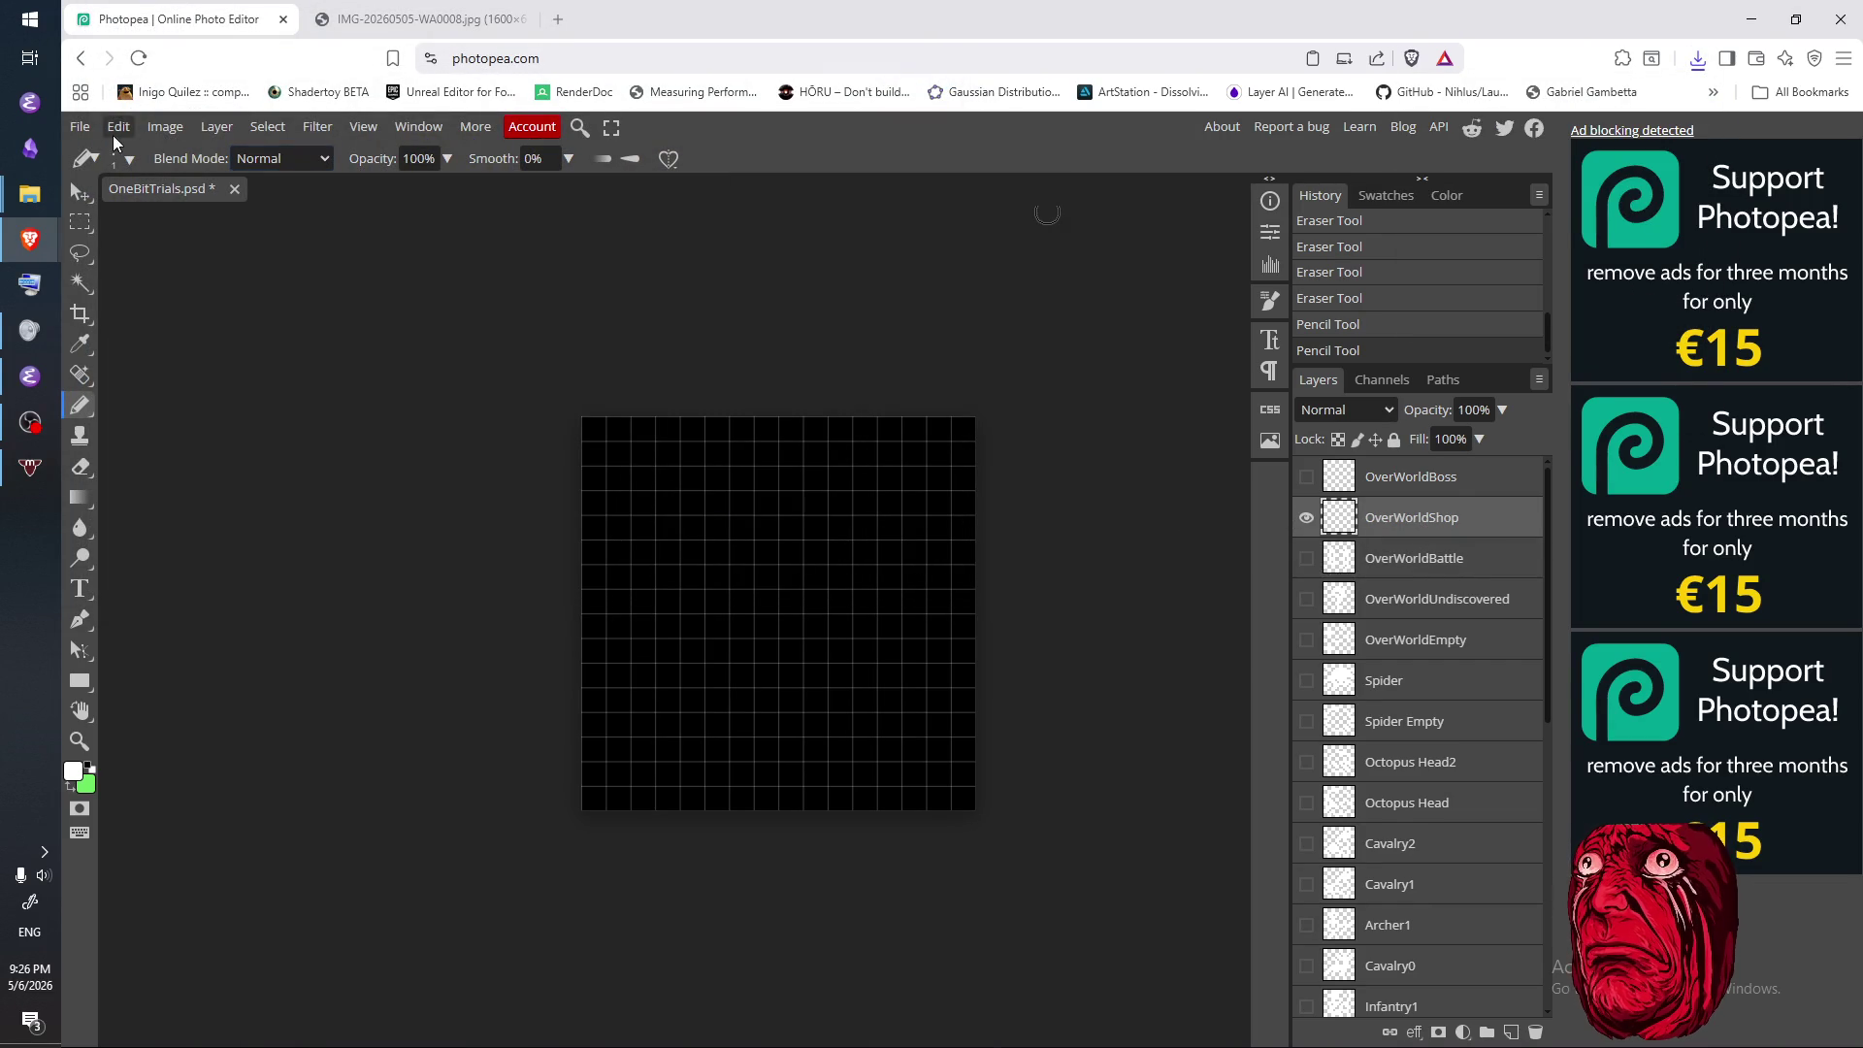
pyautogui.click(80, 126)
pyautogui.click(123, 351)
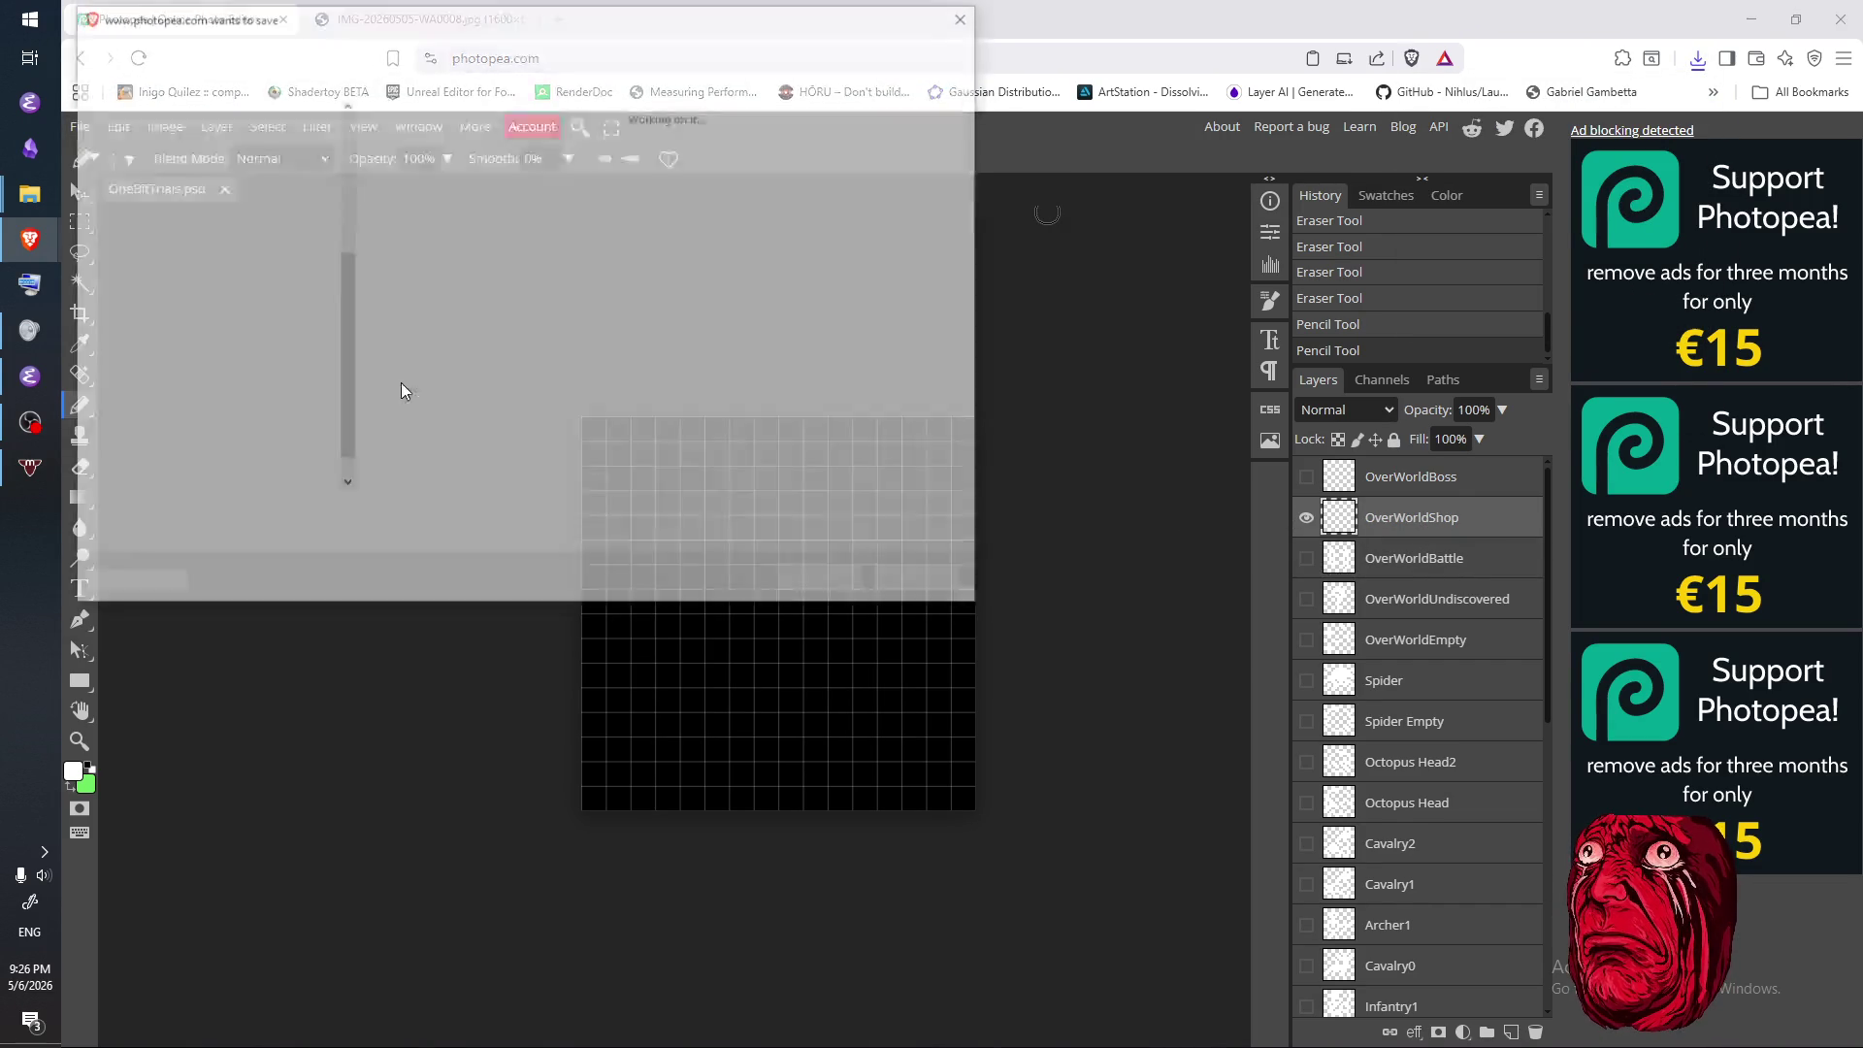
pyautogui.press('Escape')
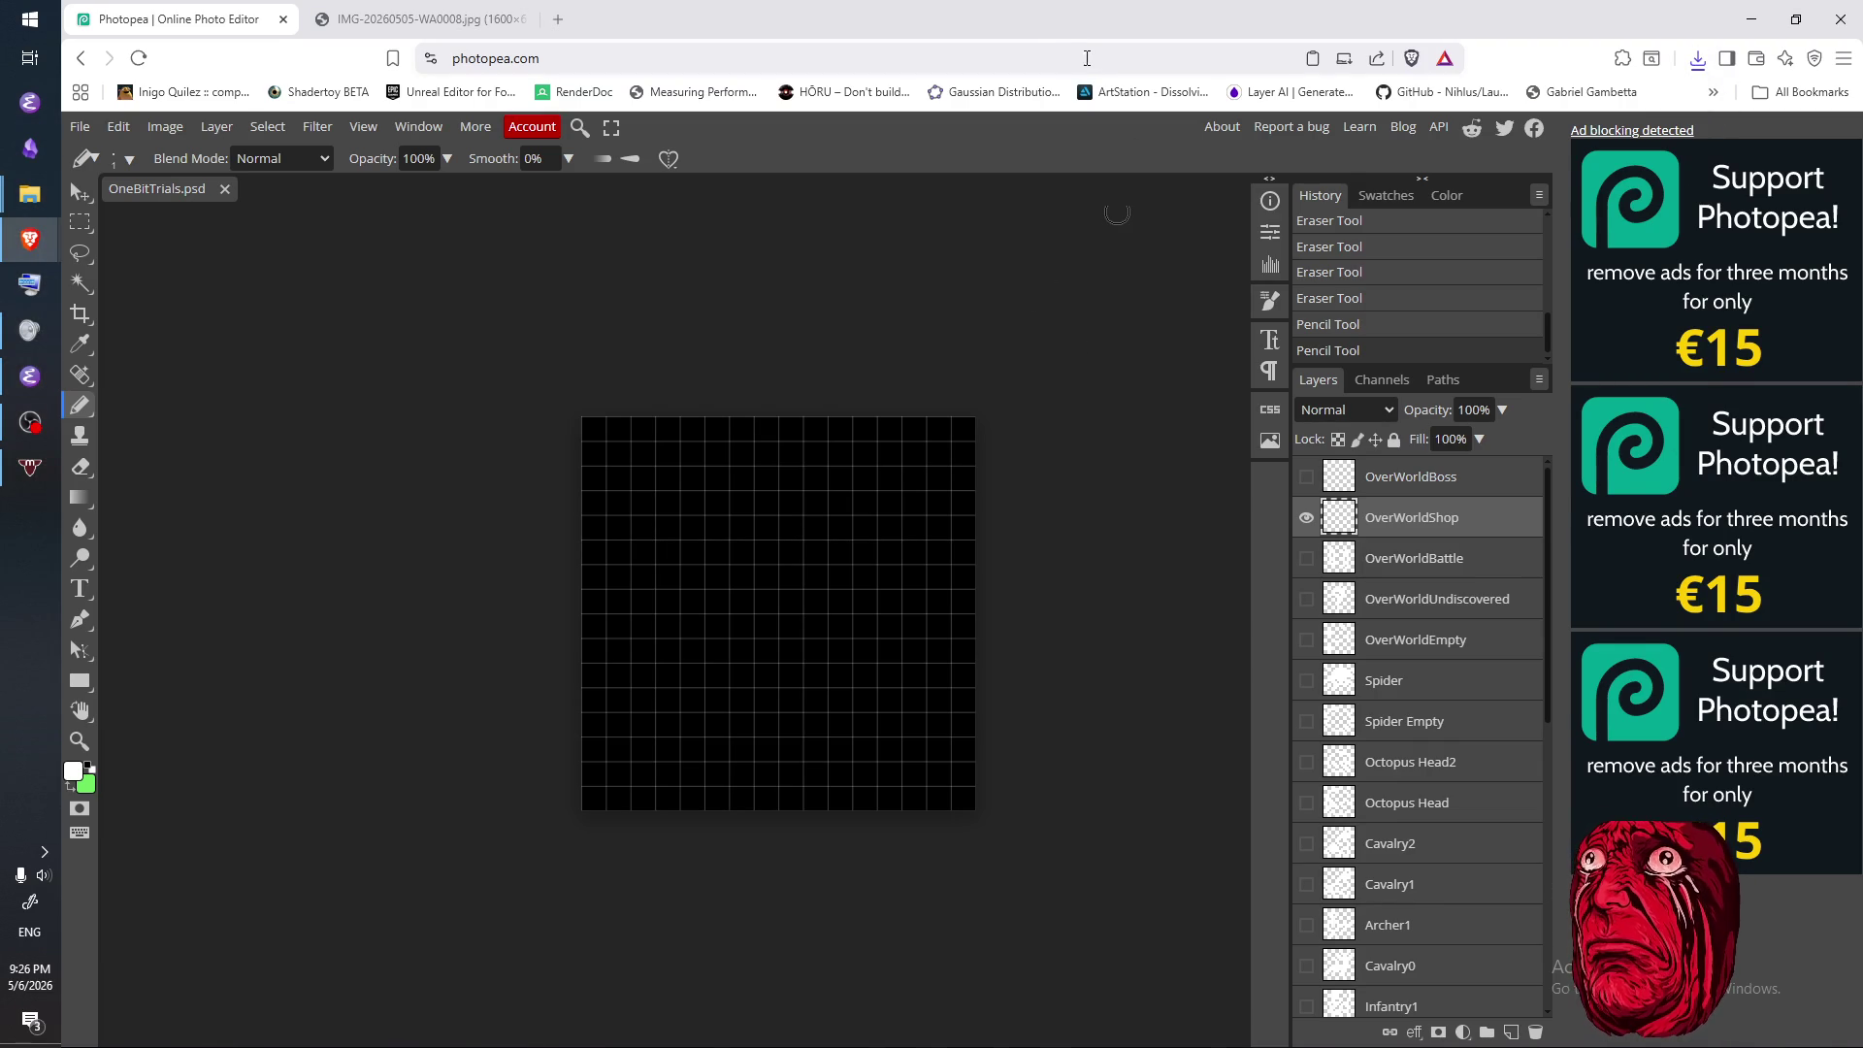
pyautogui.click(533, 19)
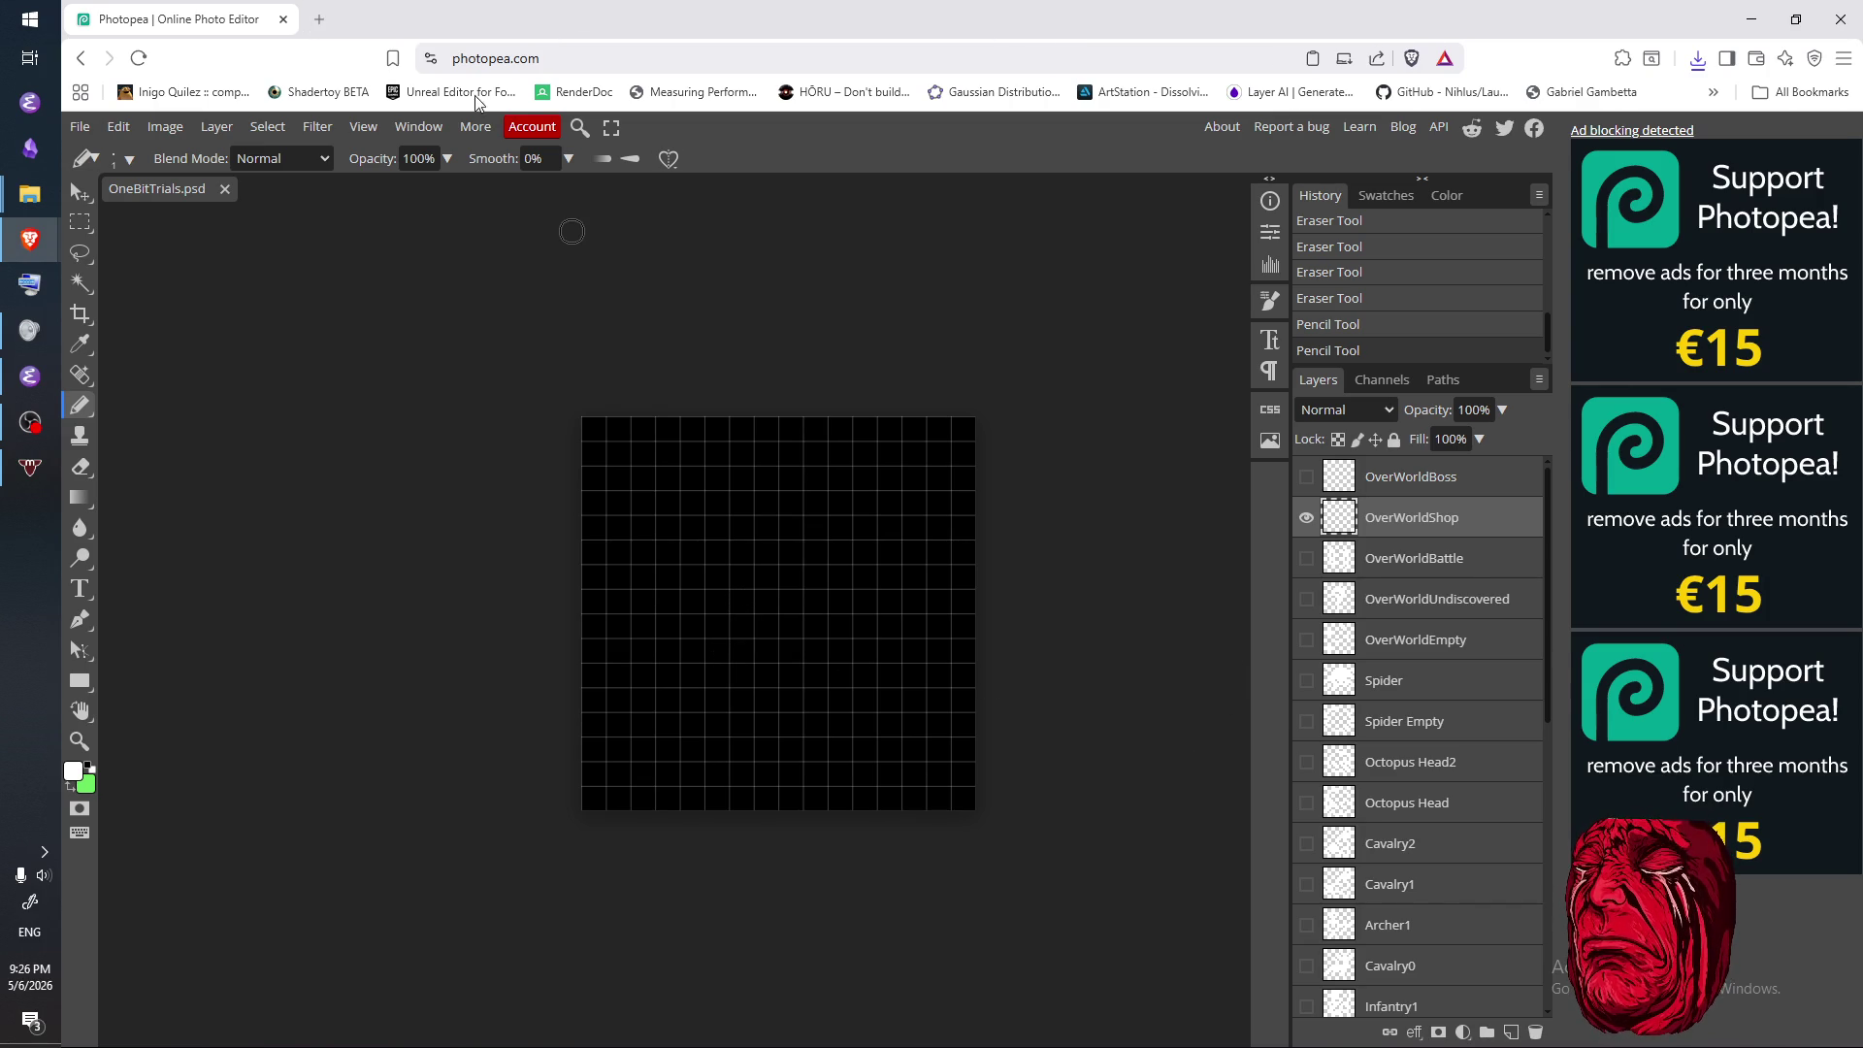
pyautogui.click(321, 21)
# - Search images for 'pixel art shop icon', then refine it with 'medieval'
pyautogui.write('pixel ar')
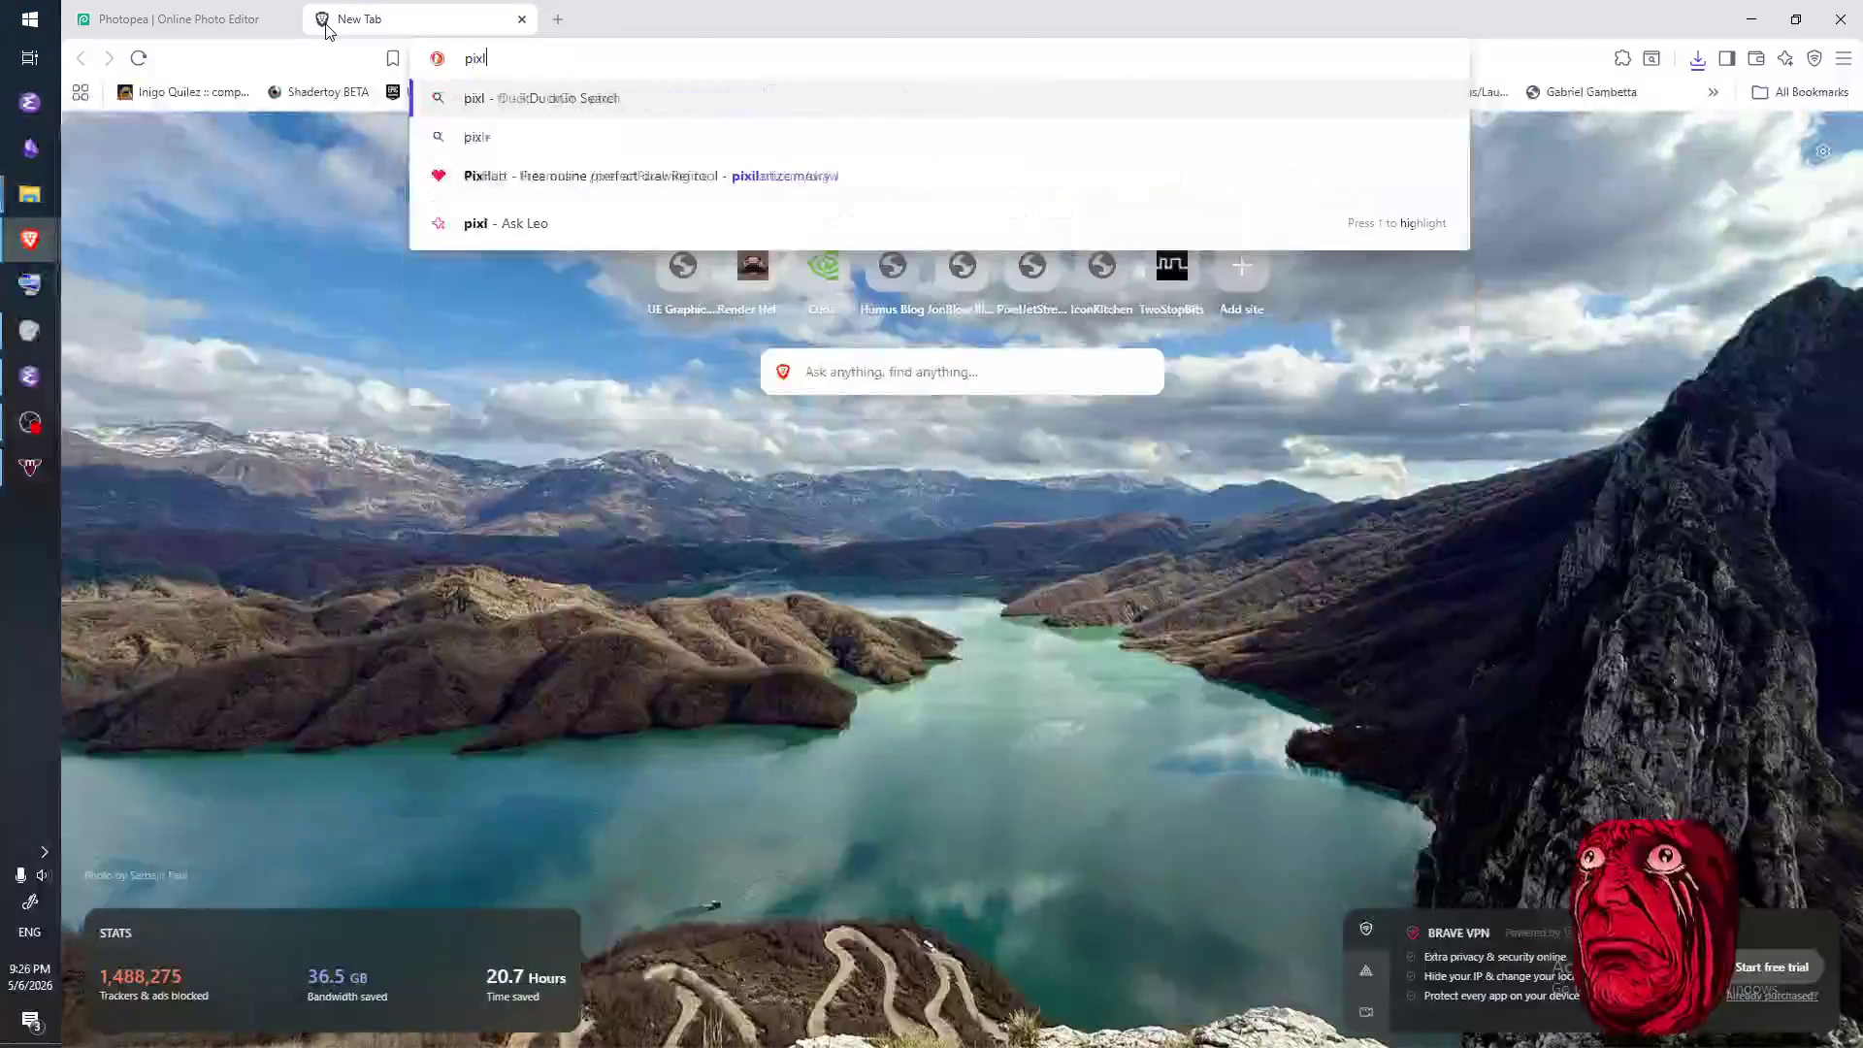
pyautogui.write('t shop icon')
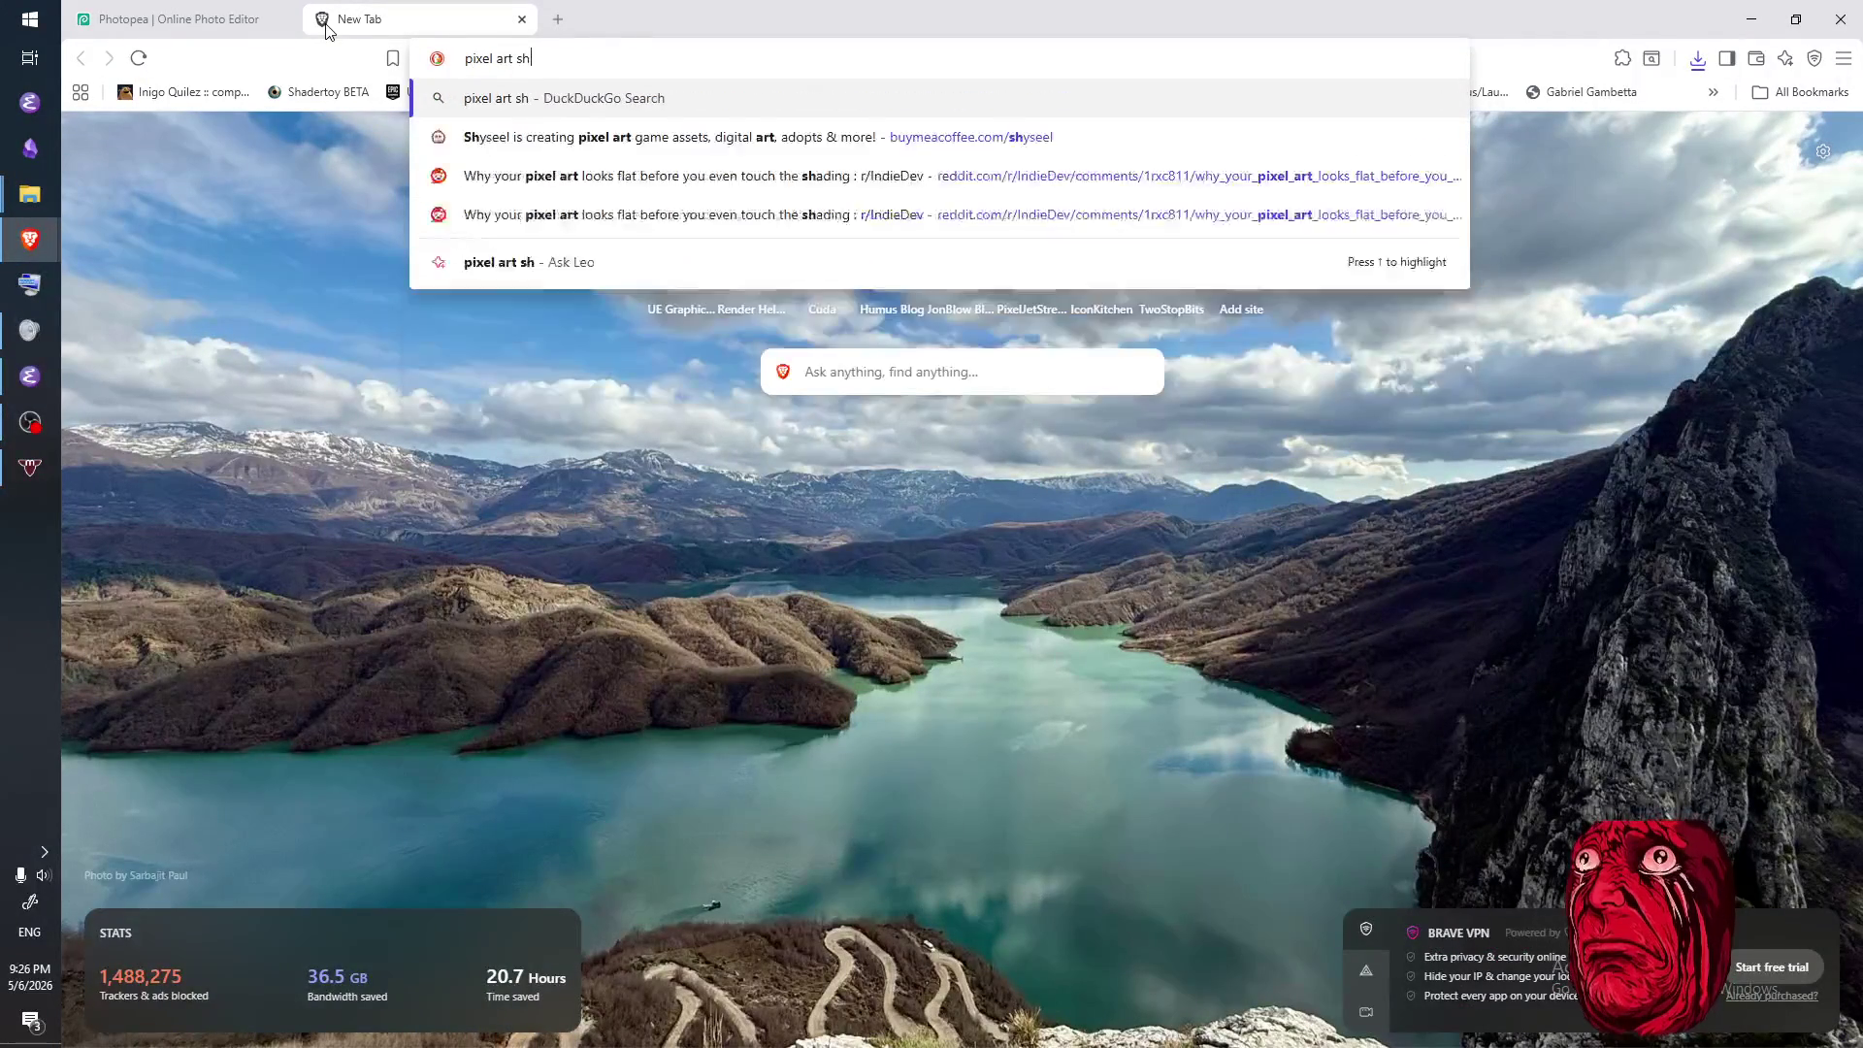
pyautogui.press('Return')
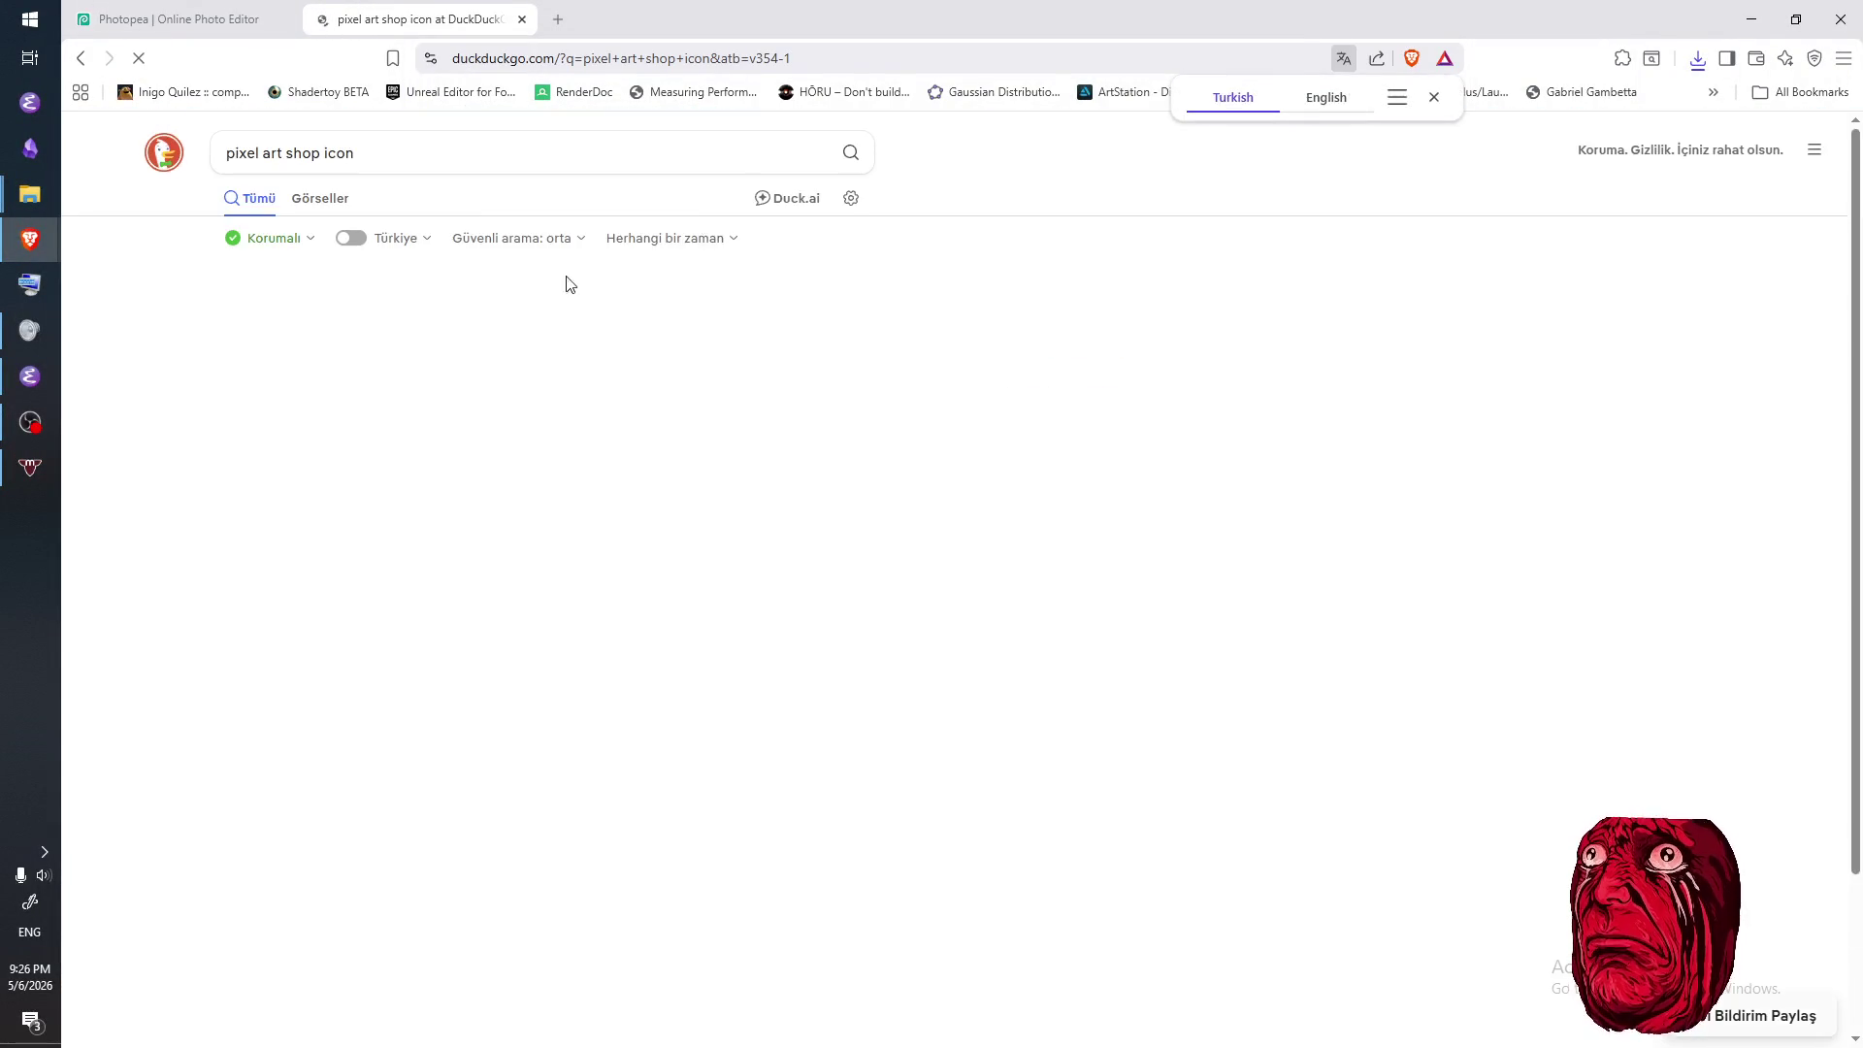
pyautogui.click(340, 199)
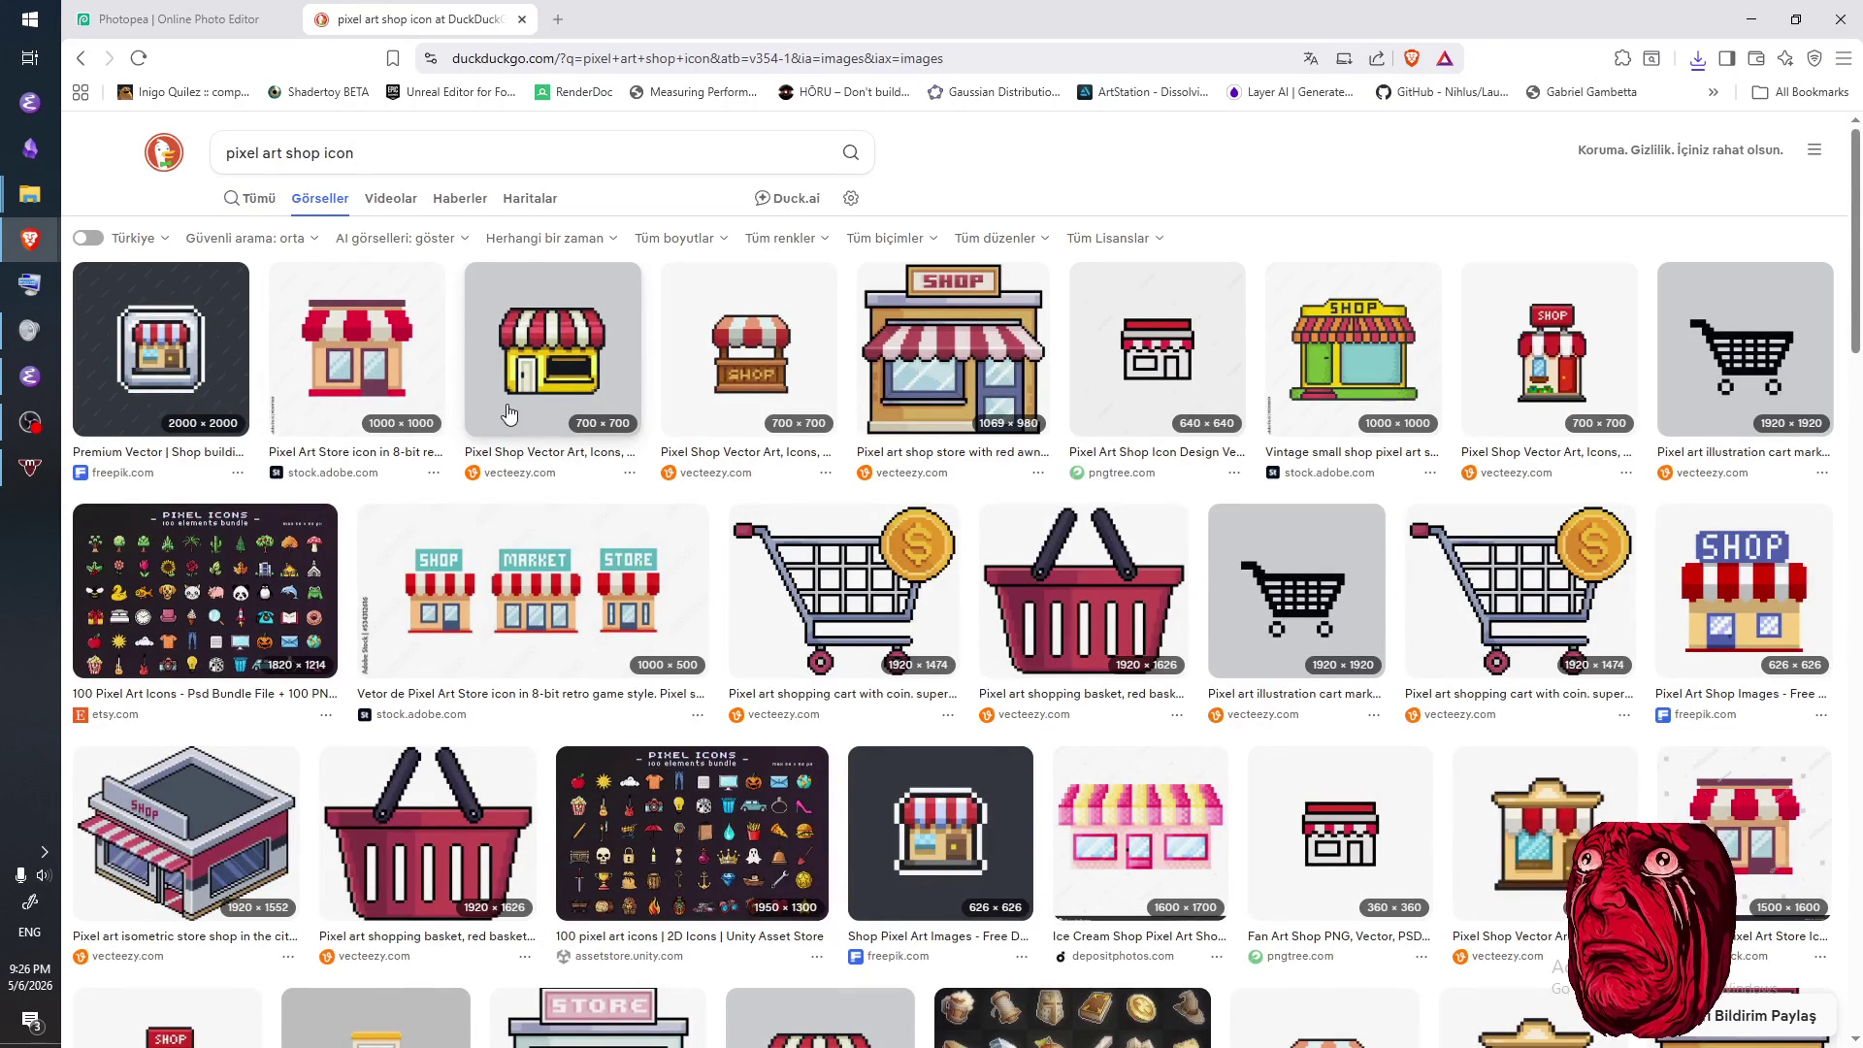
pyautogui.click(288, 154)
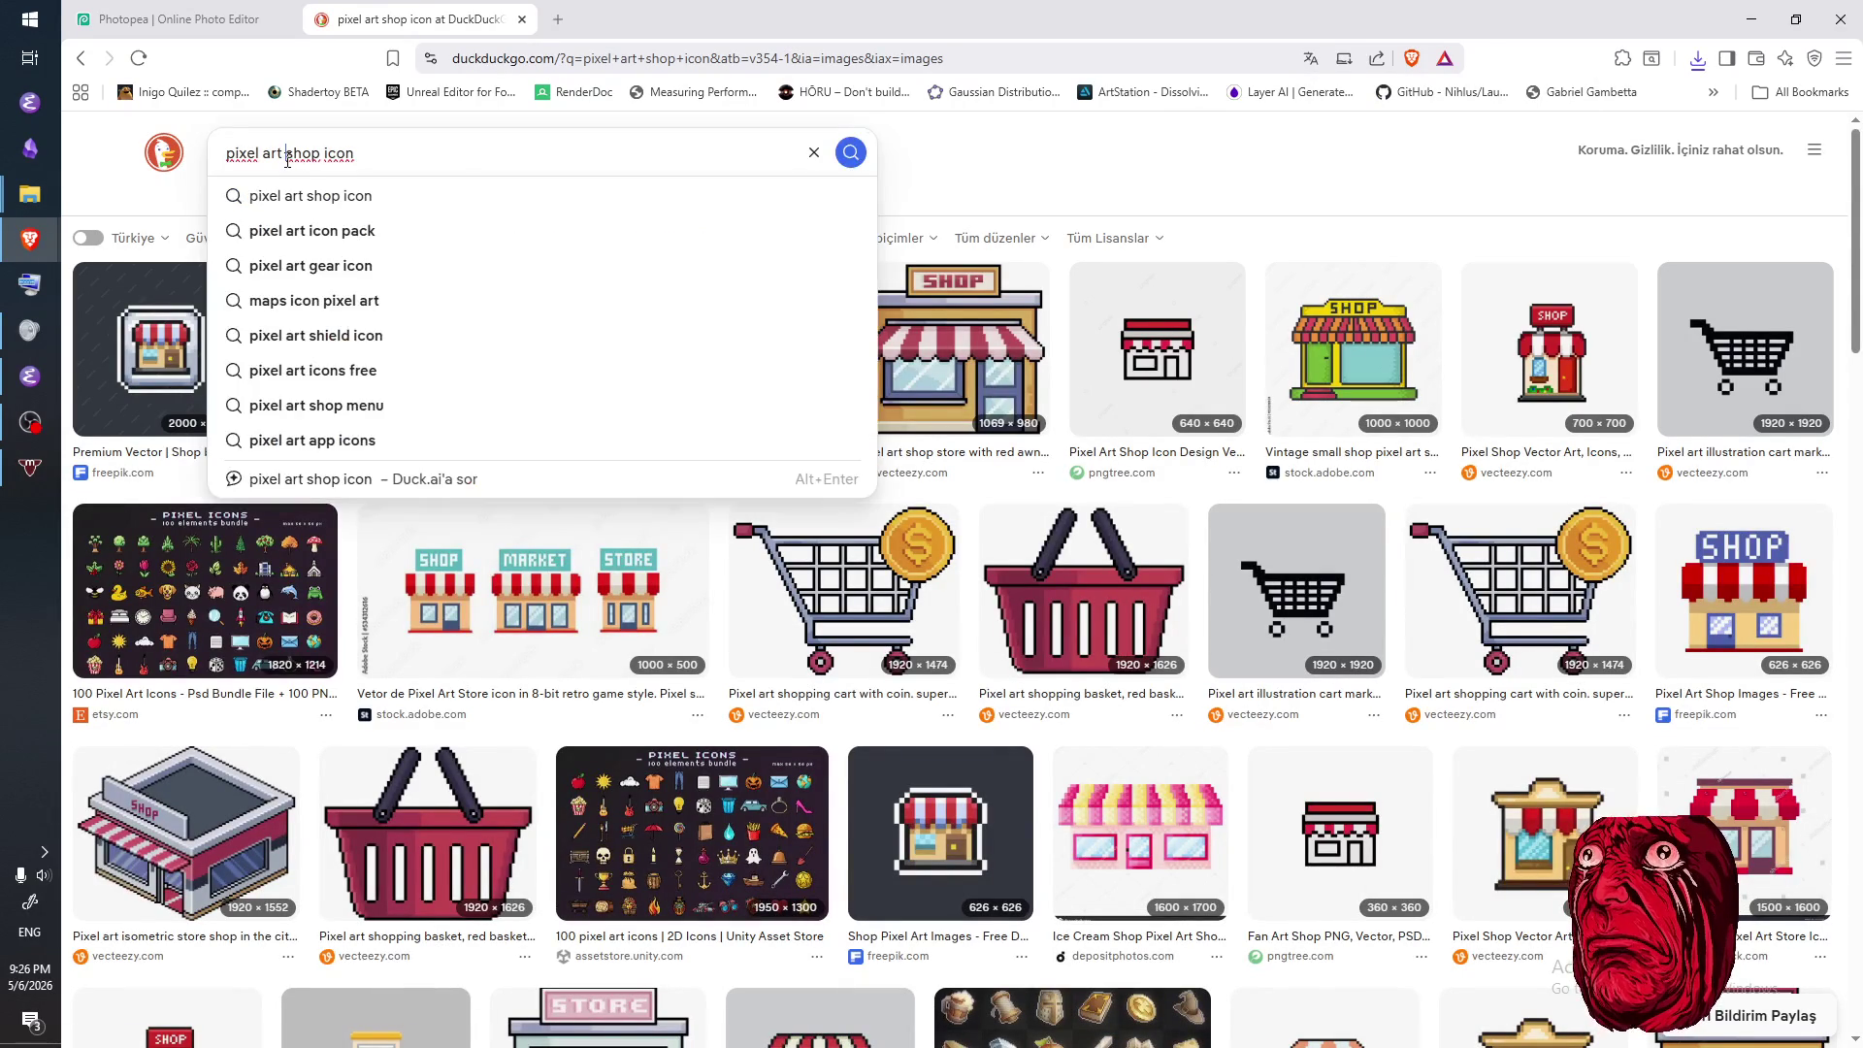
pyautogui.write('medieval')
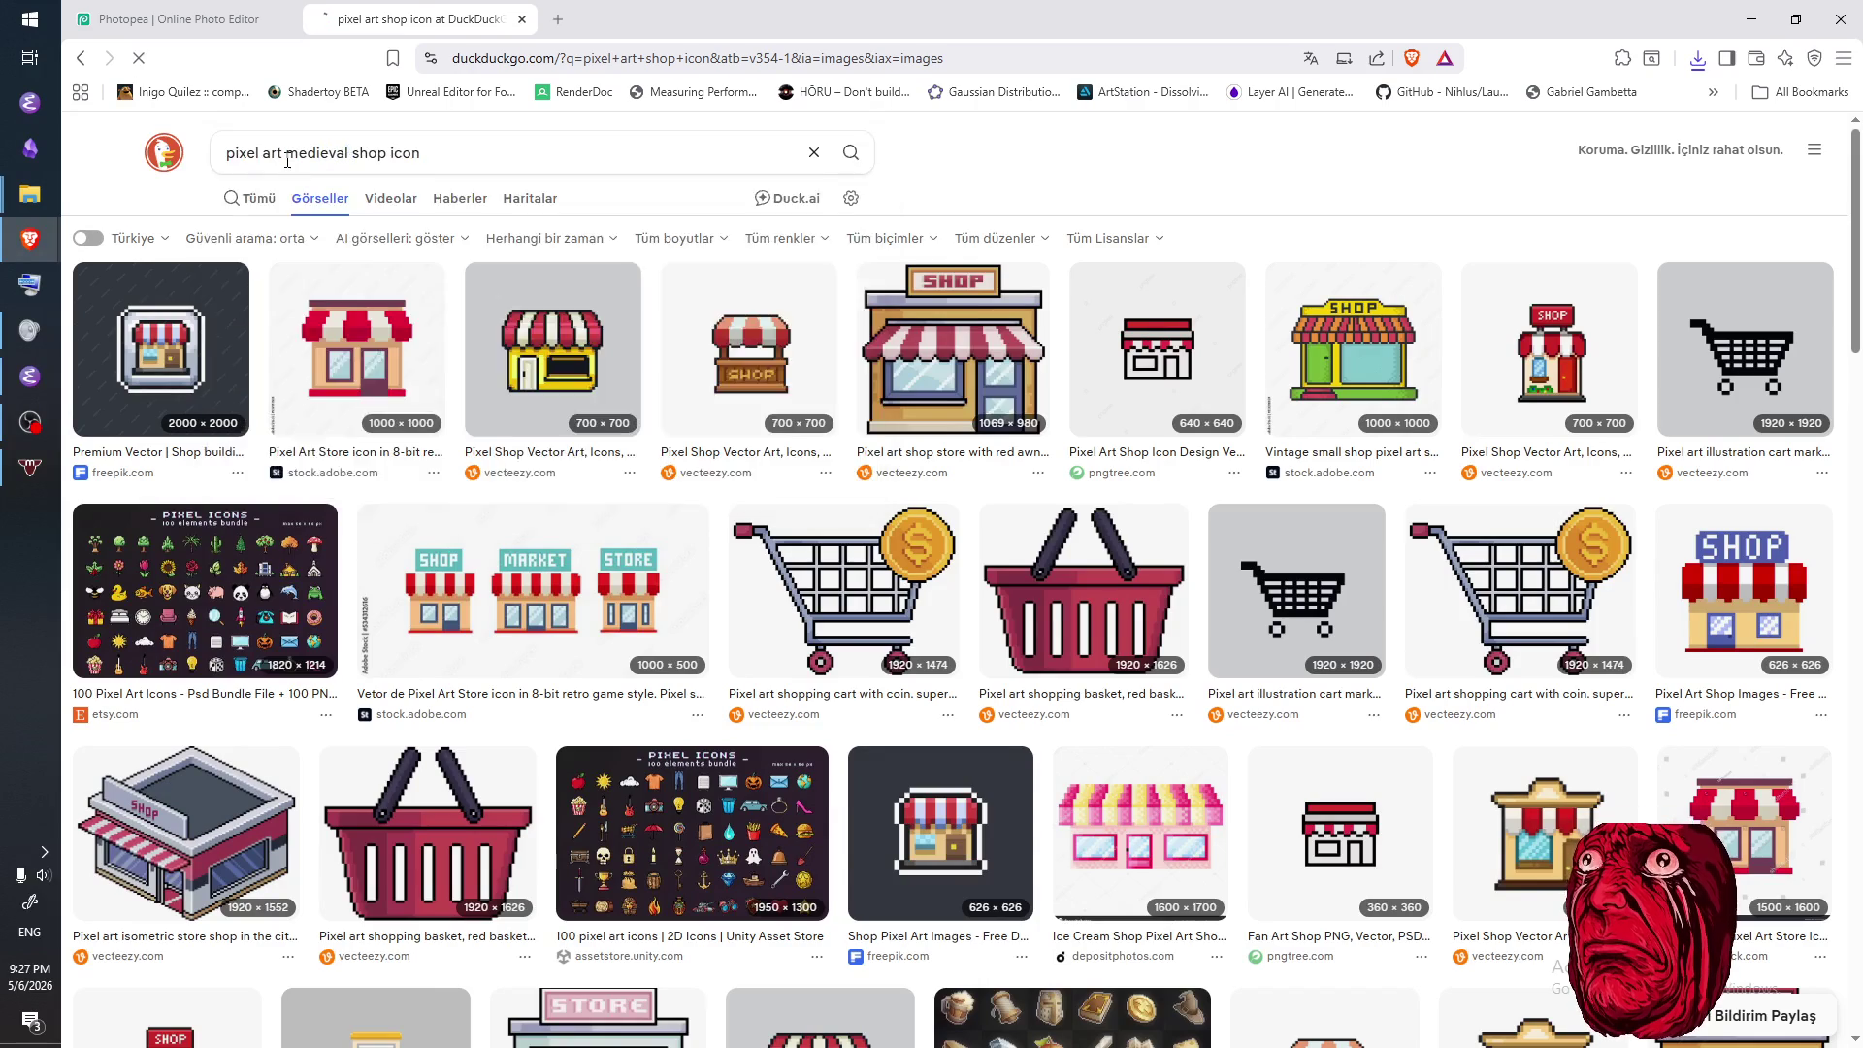
pyautogui.press('Return')
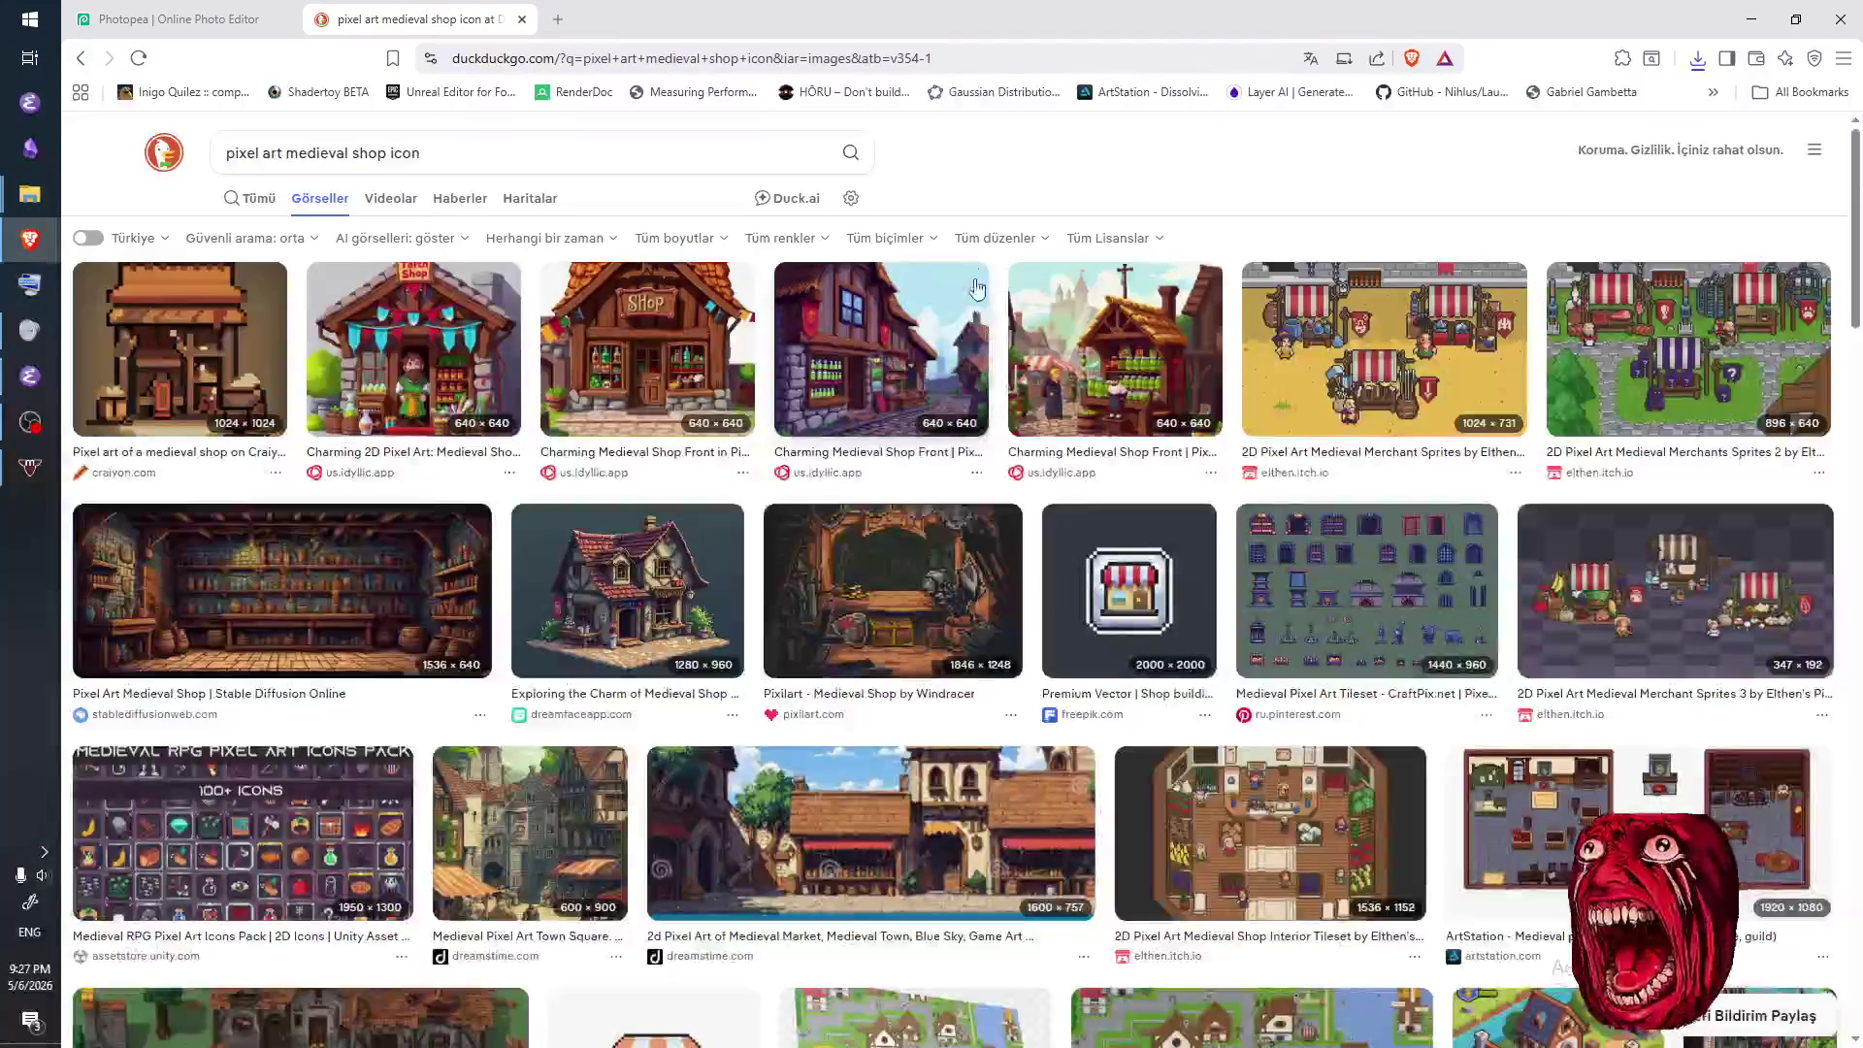
# - Go back to the plain results and preview several shop icons, including a market stall
pyautogui.hotkey('alt', 'Left')
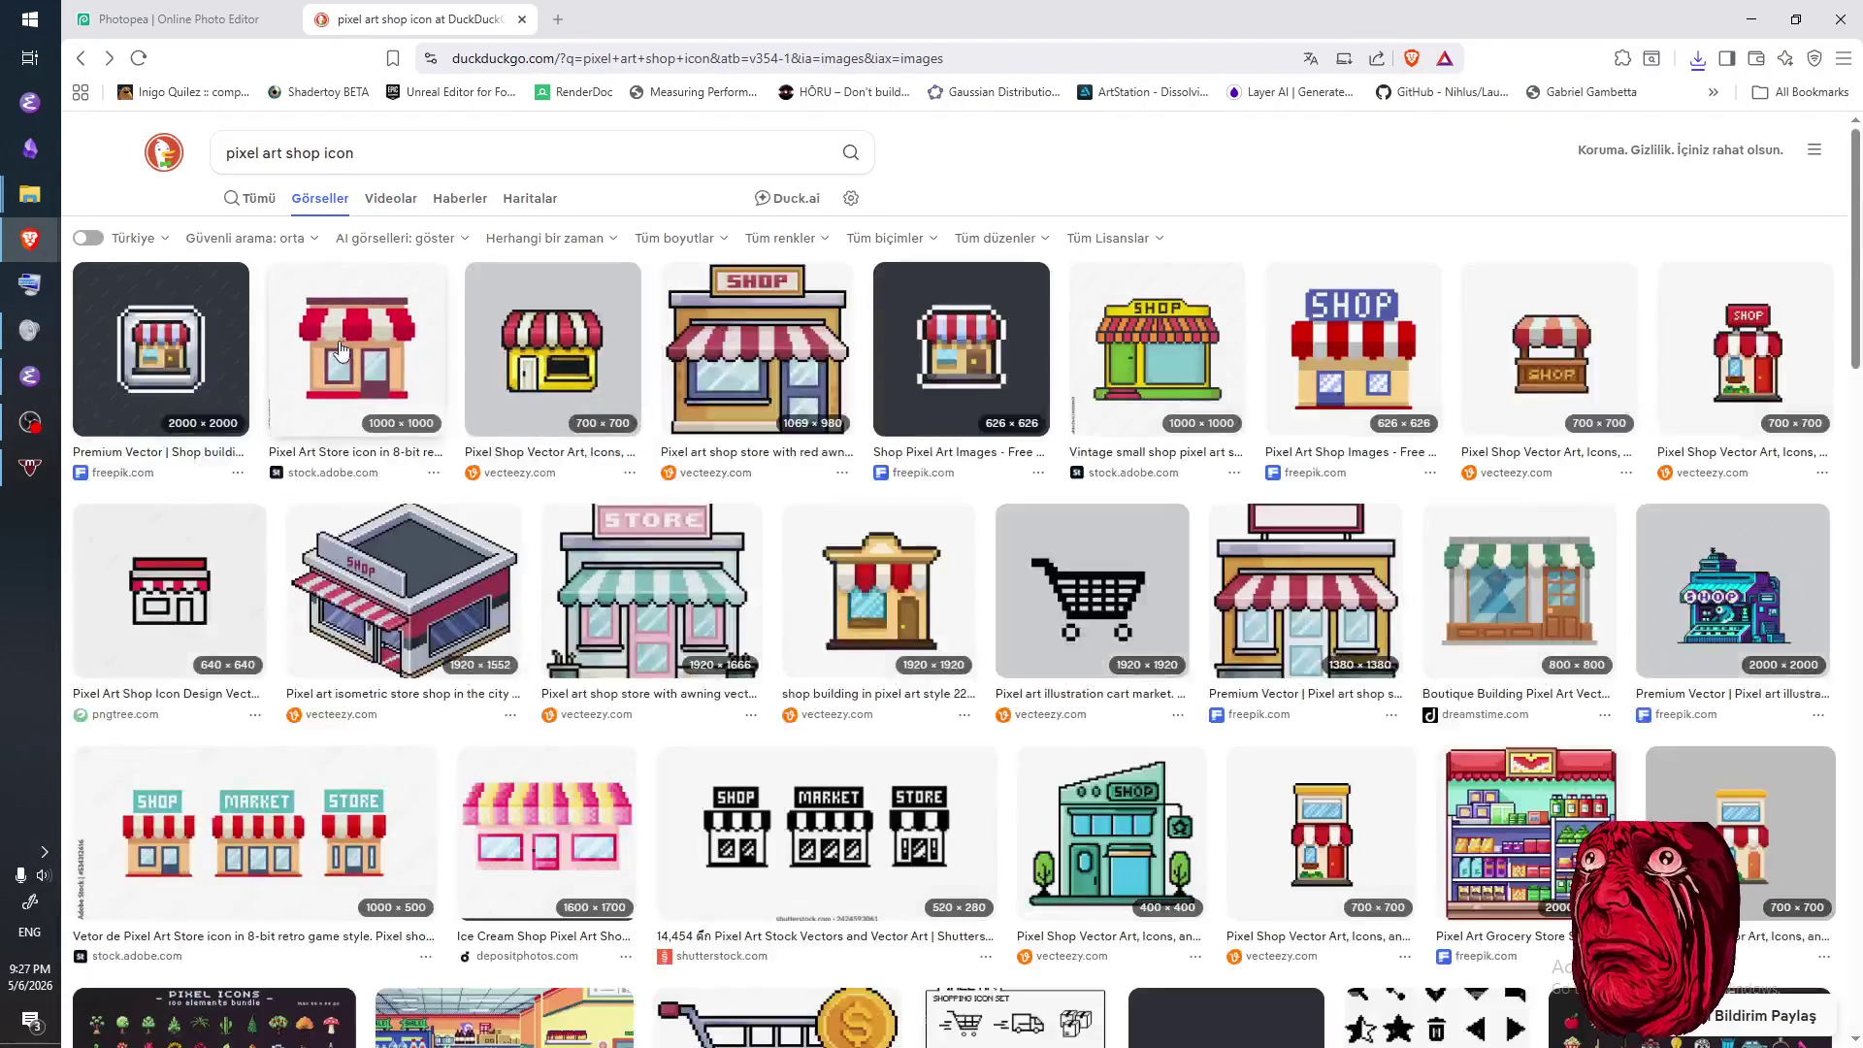
pyautogui.click(160, 349)
pyautogui.click(357, 256)
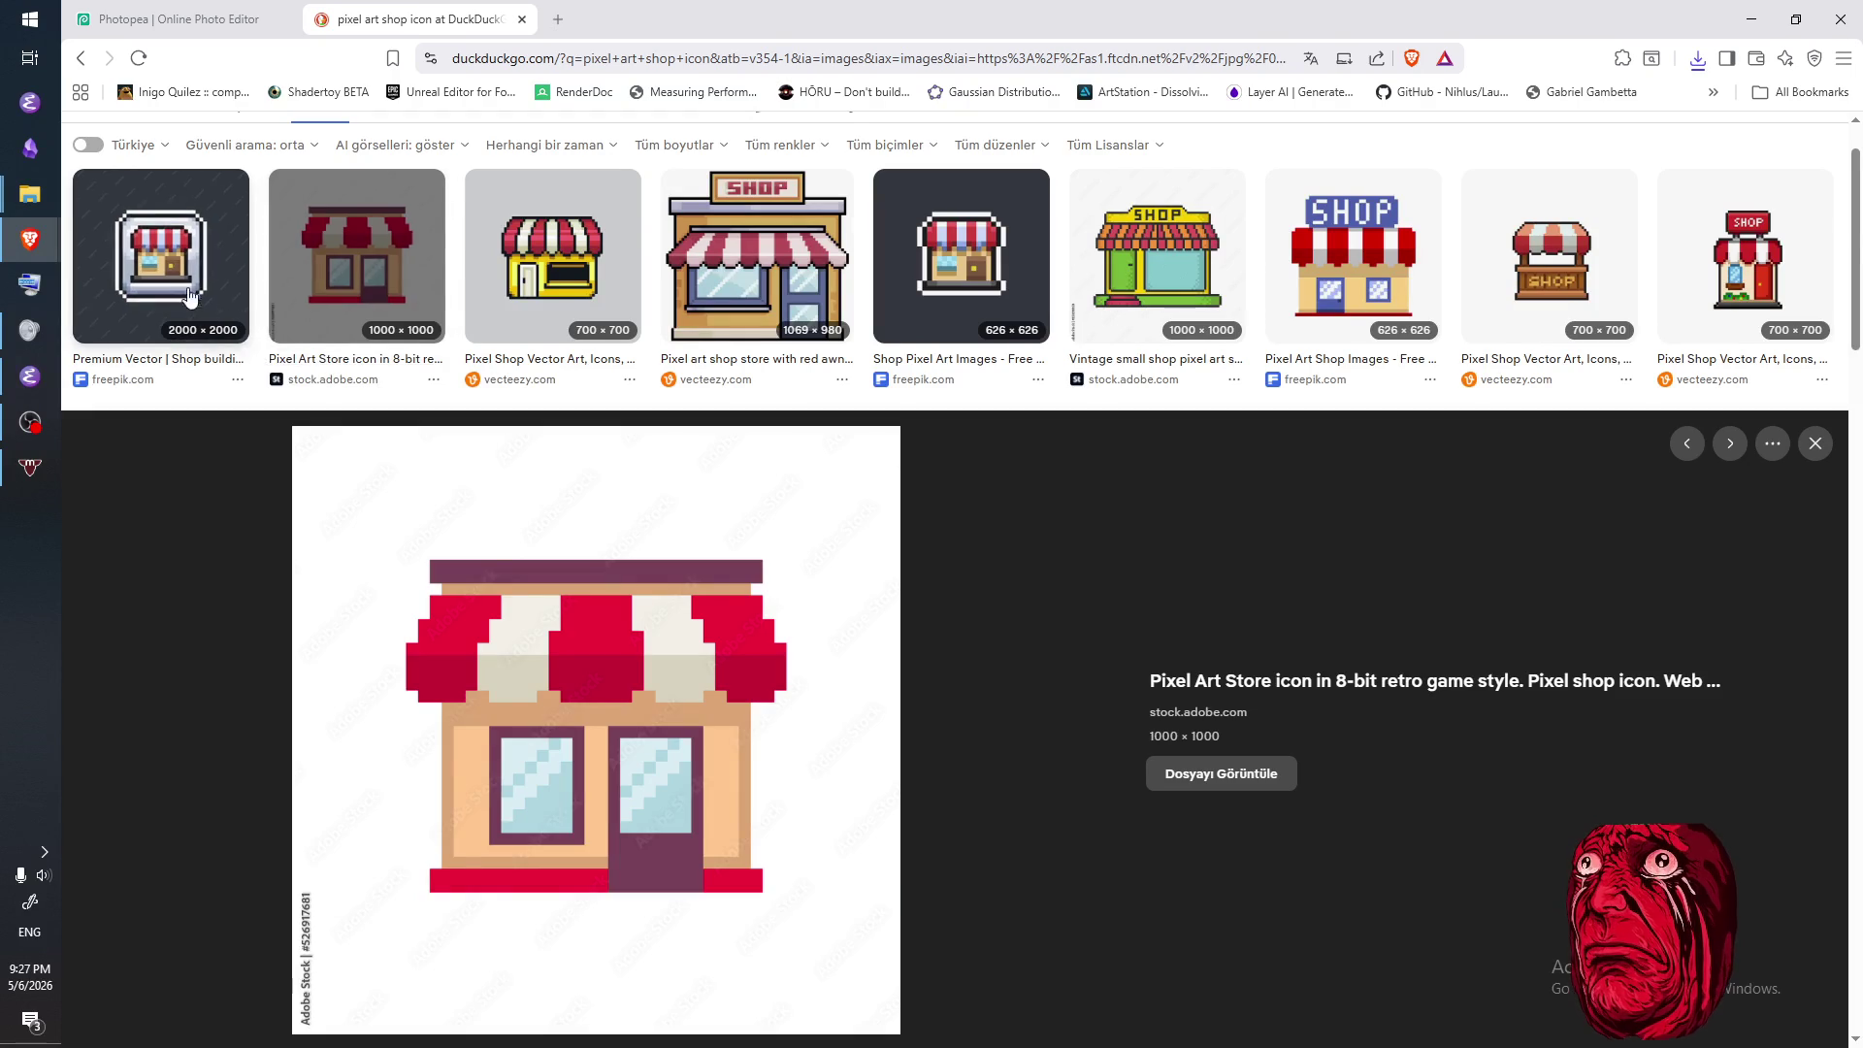
pyautogui.click(160, 257)
pyautogui.click(960, 257)
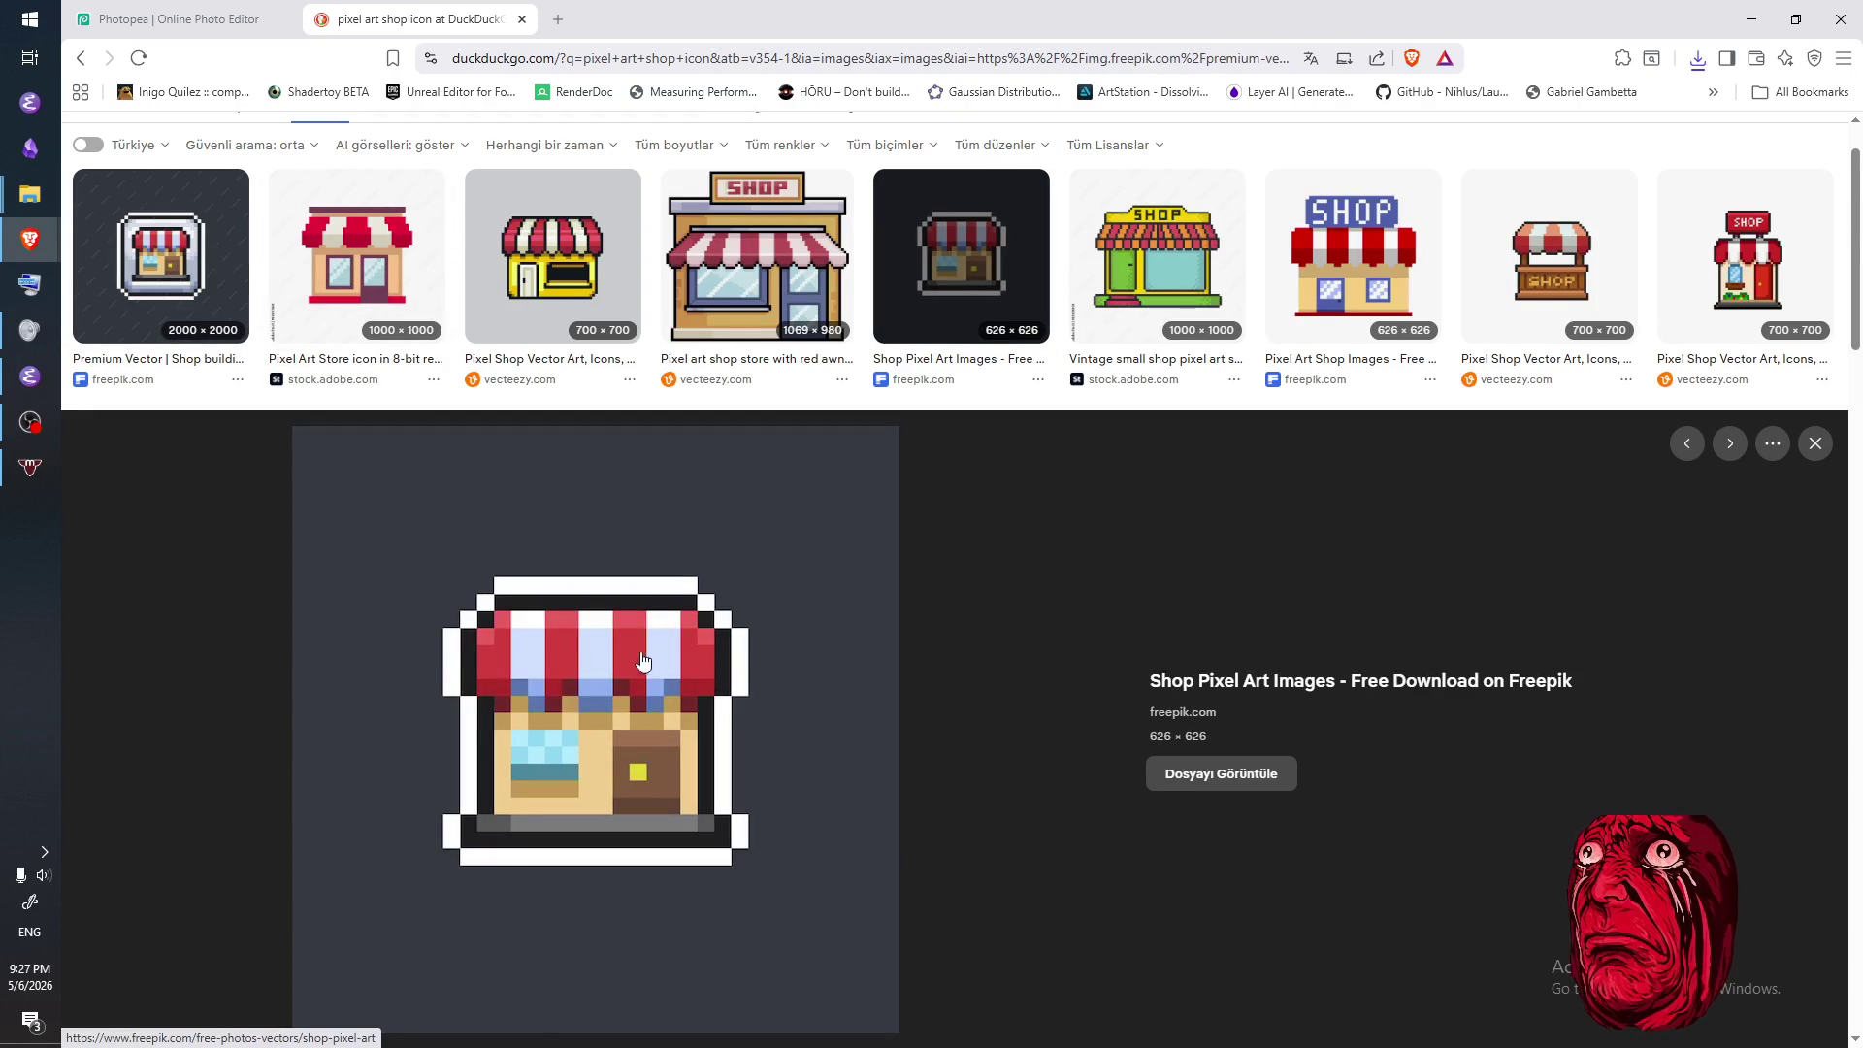
pyautogui.click(1539, 311)
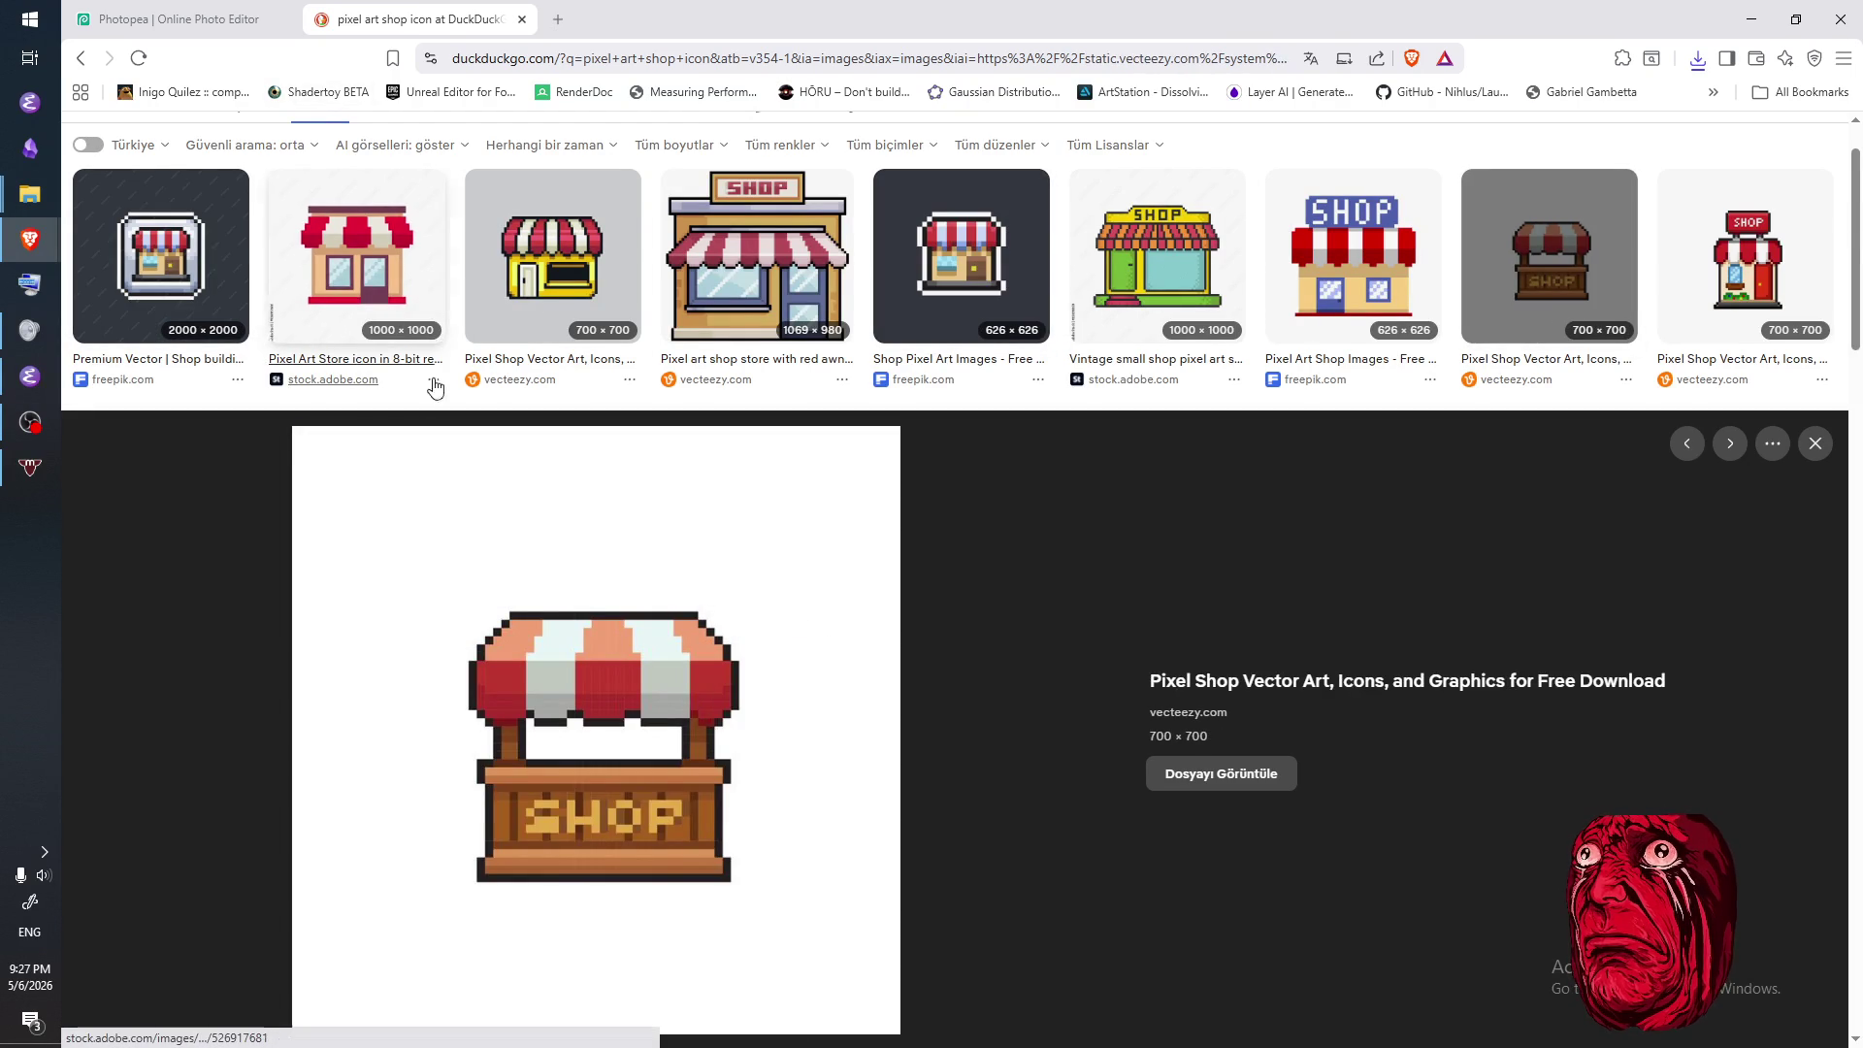
pyautogui.click(205, 18)
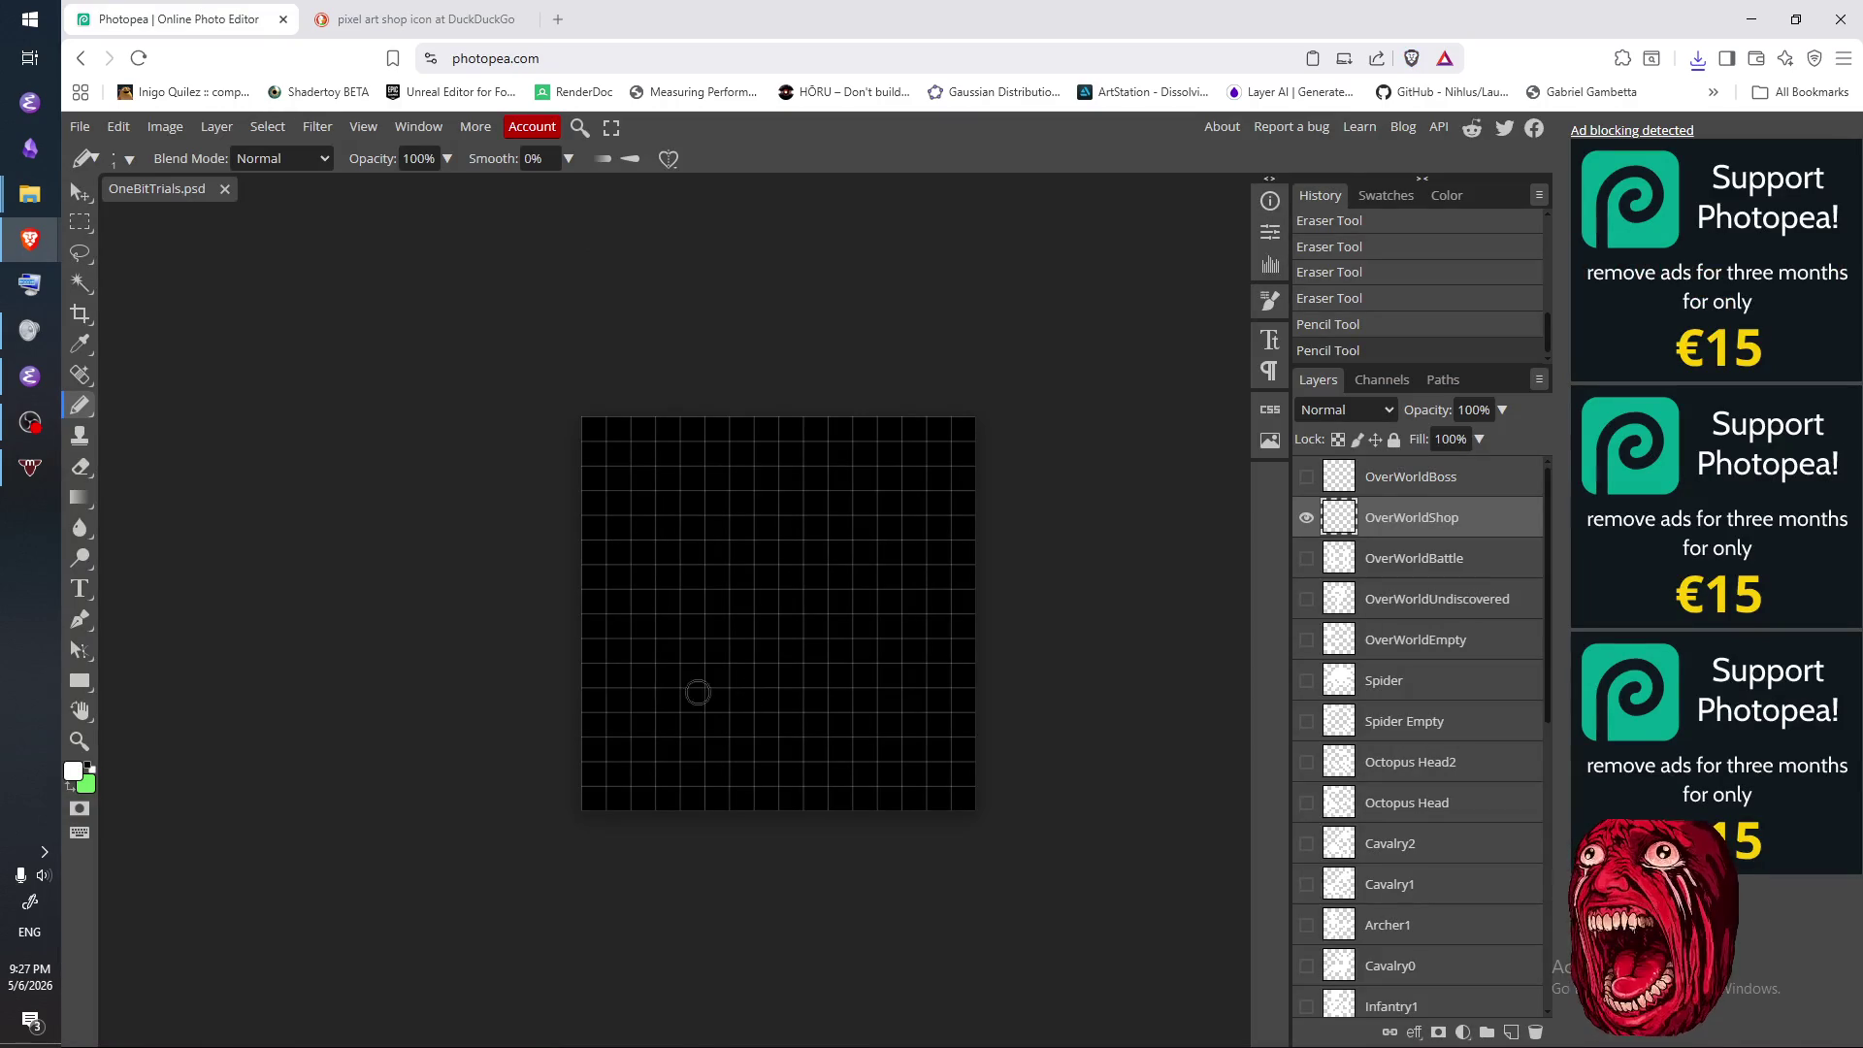
# - Draw the white counter frame: top bar, bottom bar and two legs
pyautogui.moveTo(643, 645); pyautogui.dragTo(897, 674)
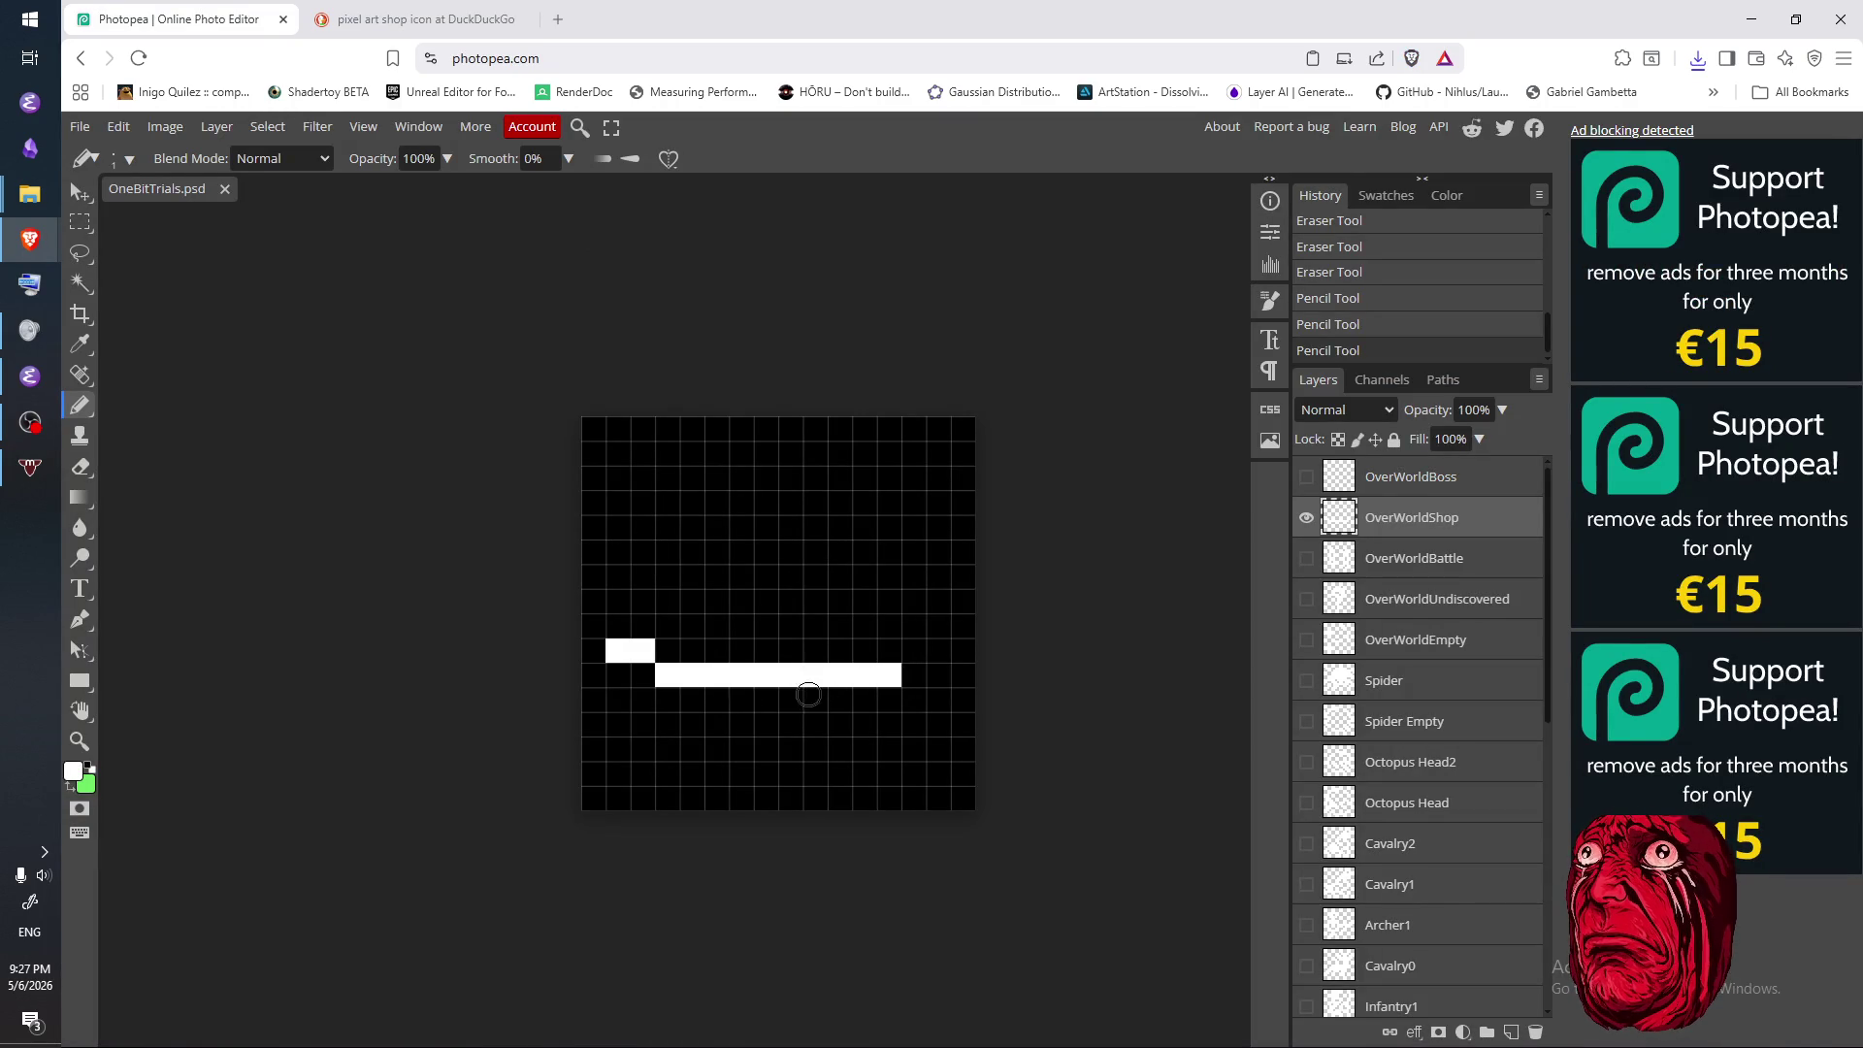
pyautogui.hotkey('ctrl', 'z')
pyautogui.moveTo(636, 674); pyautogui.dragTo(933, 677)
pyautogui.click(668, 699)
pyautogui.click(667, 747)
pyautogui.click(668, 725)
pyautogui.moveTo(641, 765); pyautogui.dragTo(926, 771)
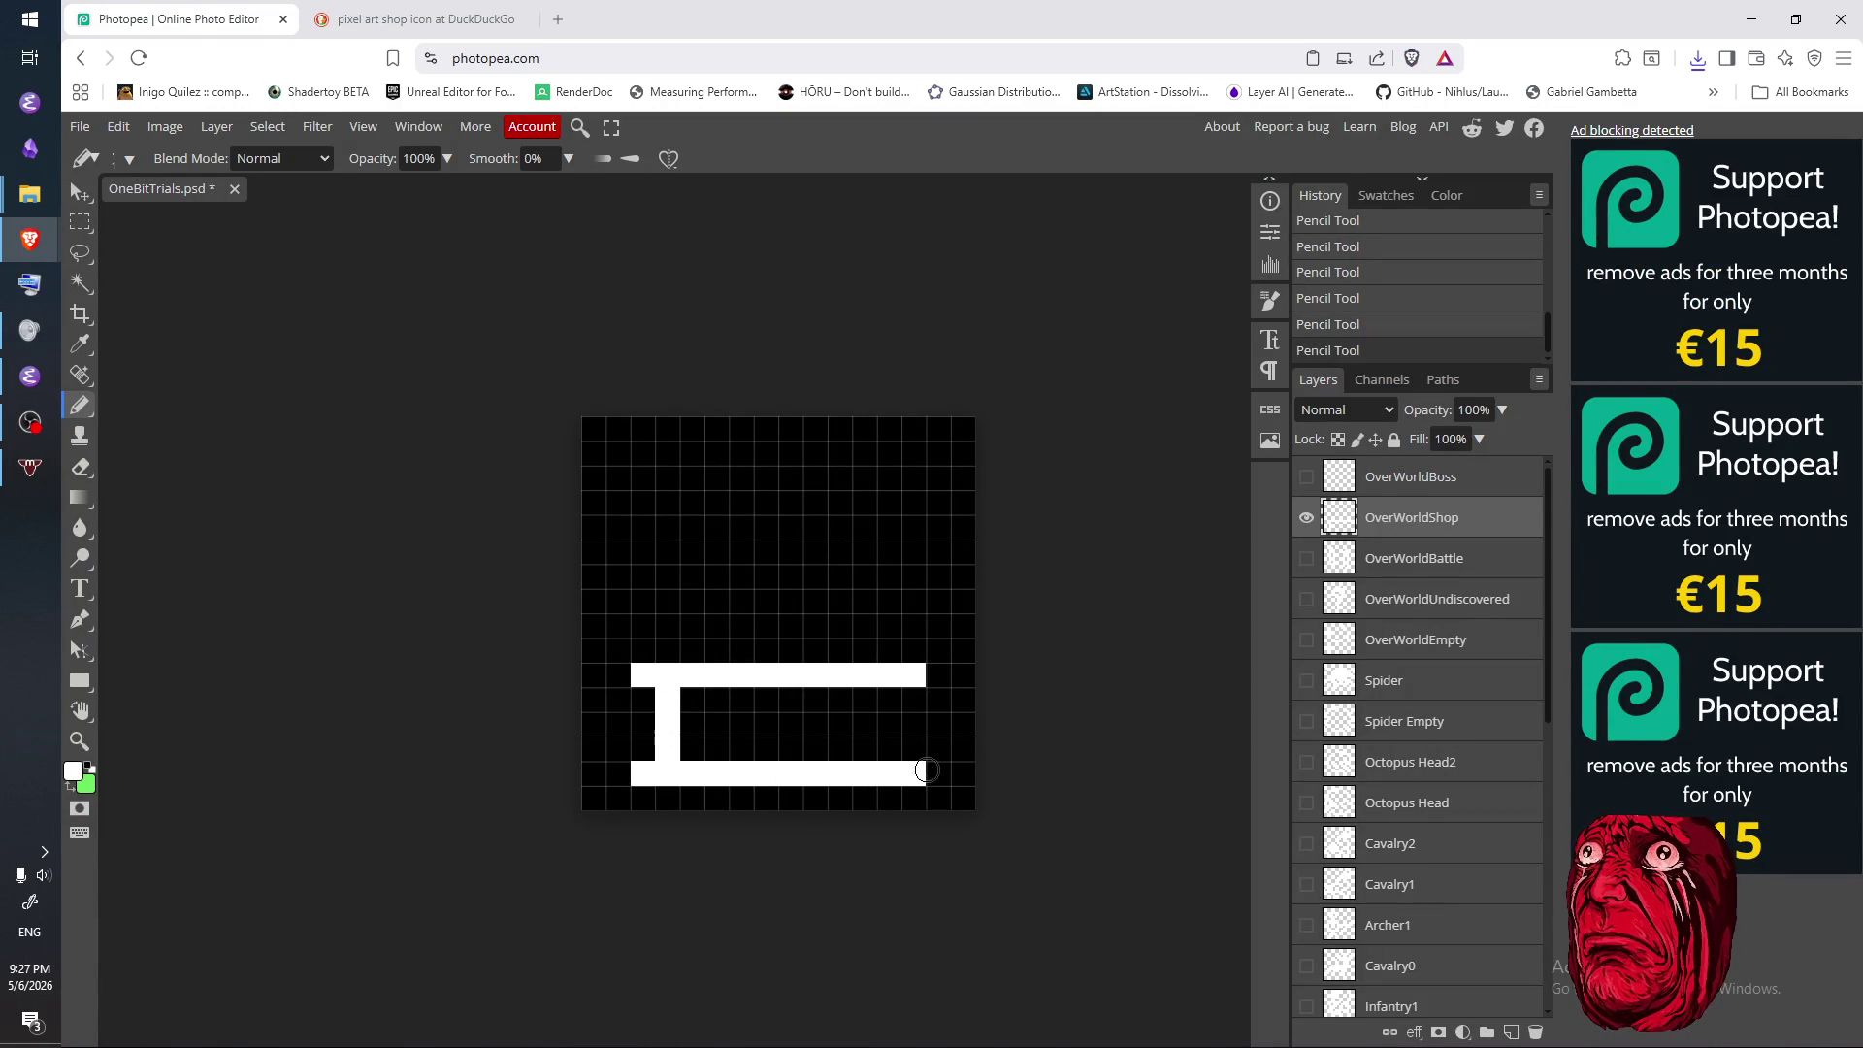
pyautogui.moveTo(883, 698); pyautogui.dragTo(885, 749)
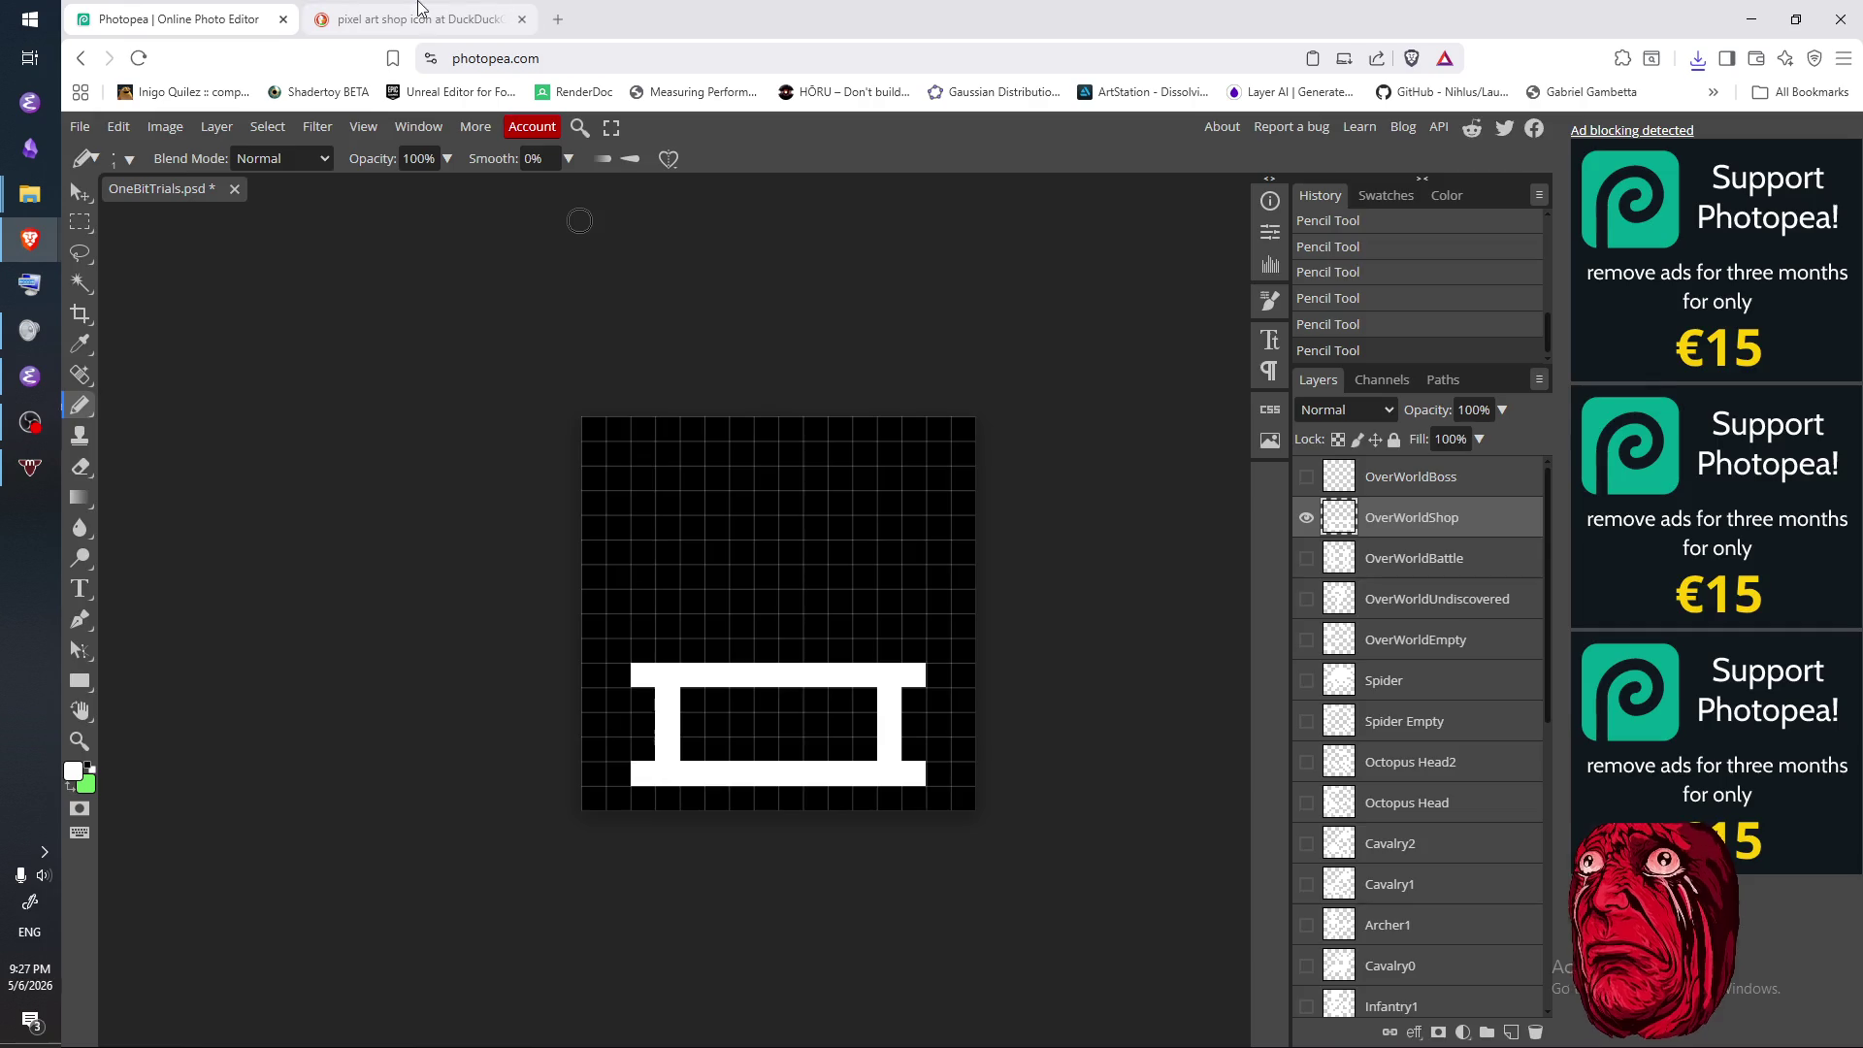
# - Add two short upright posts above the counter, checking against the stall reference
pyautogui.click(417, 20)
pyautogui.click(197, 22)
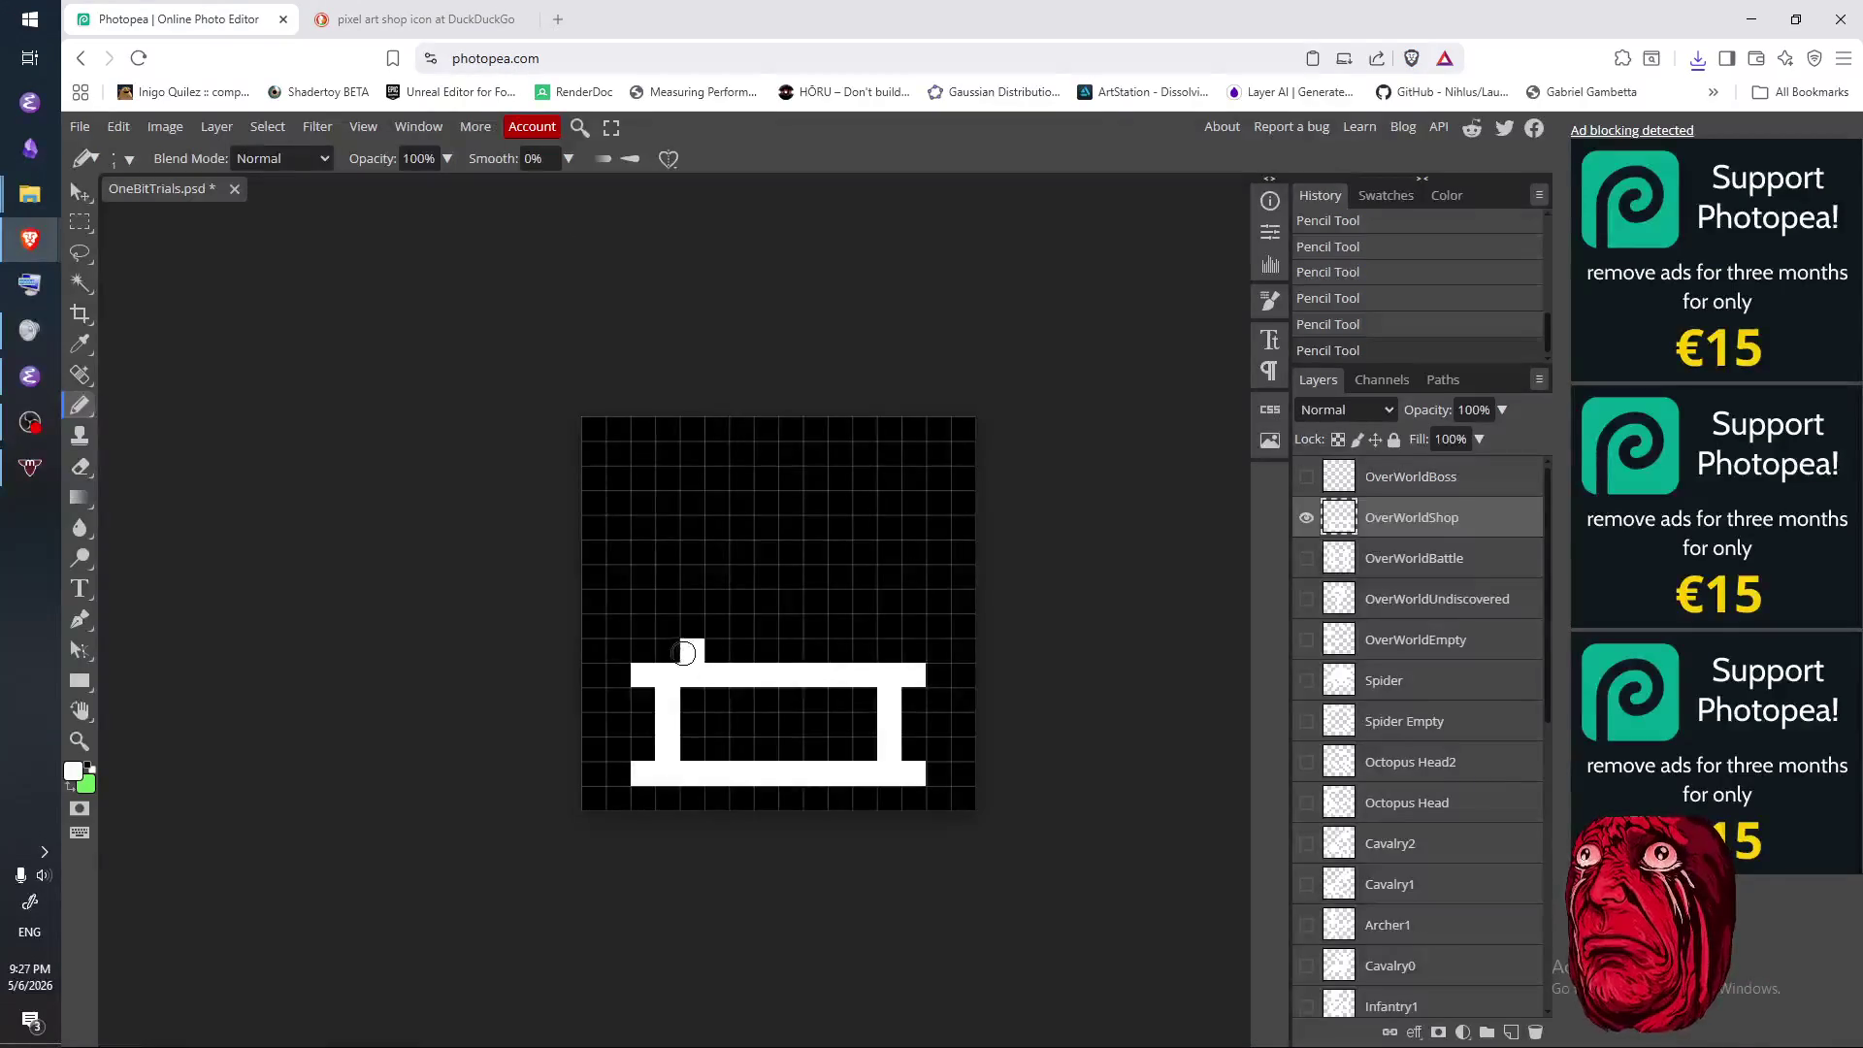
pyautogui.moveTo(667, 648)
pyautogui.mouseDown()
pyautogui.moveTo(696, 605)
pyautogui.moveTo(668, 650)
pyautogui.mouseUp()
pyautogui.press('e')
pyautogui.click(677, 646)
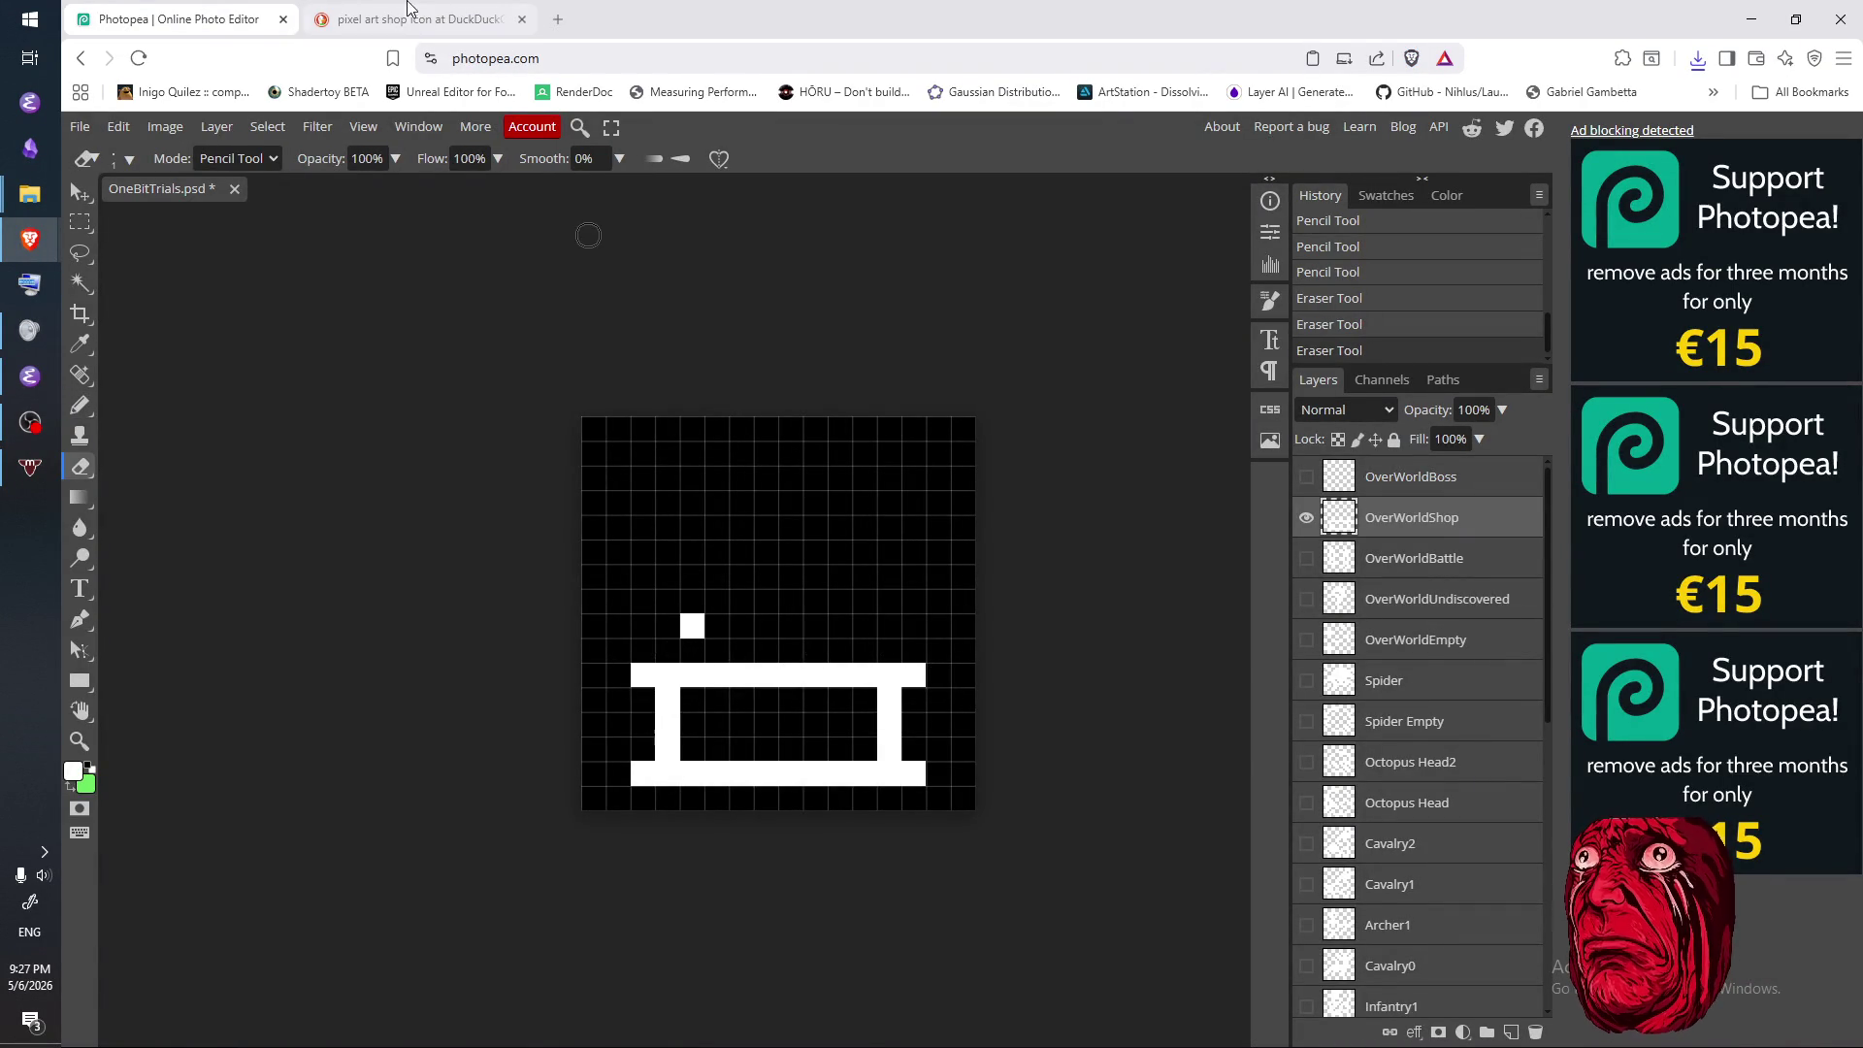
pyautogui.click(410, 20)
pyautogui.click(190, 21)
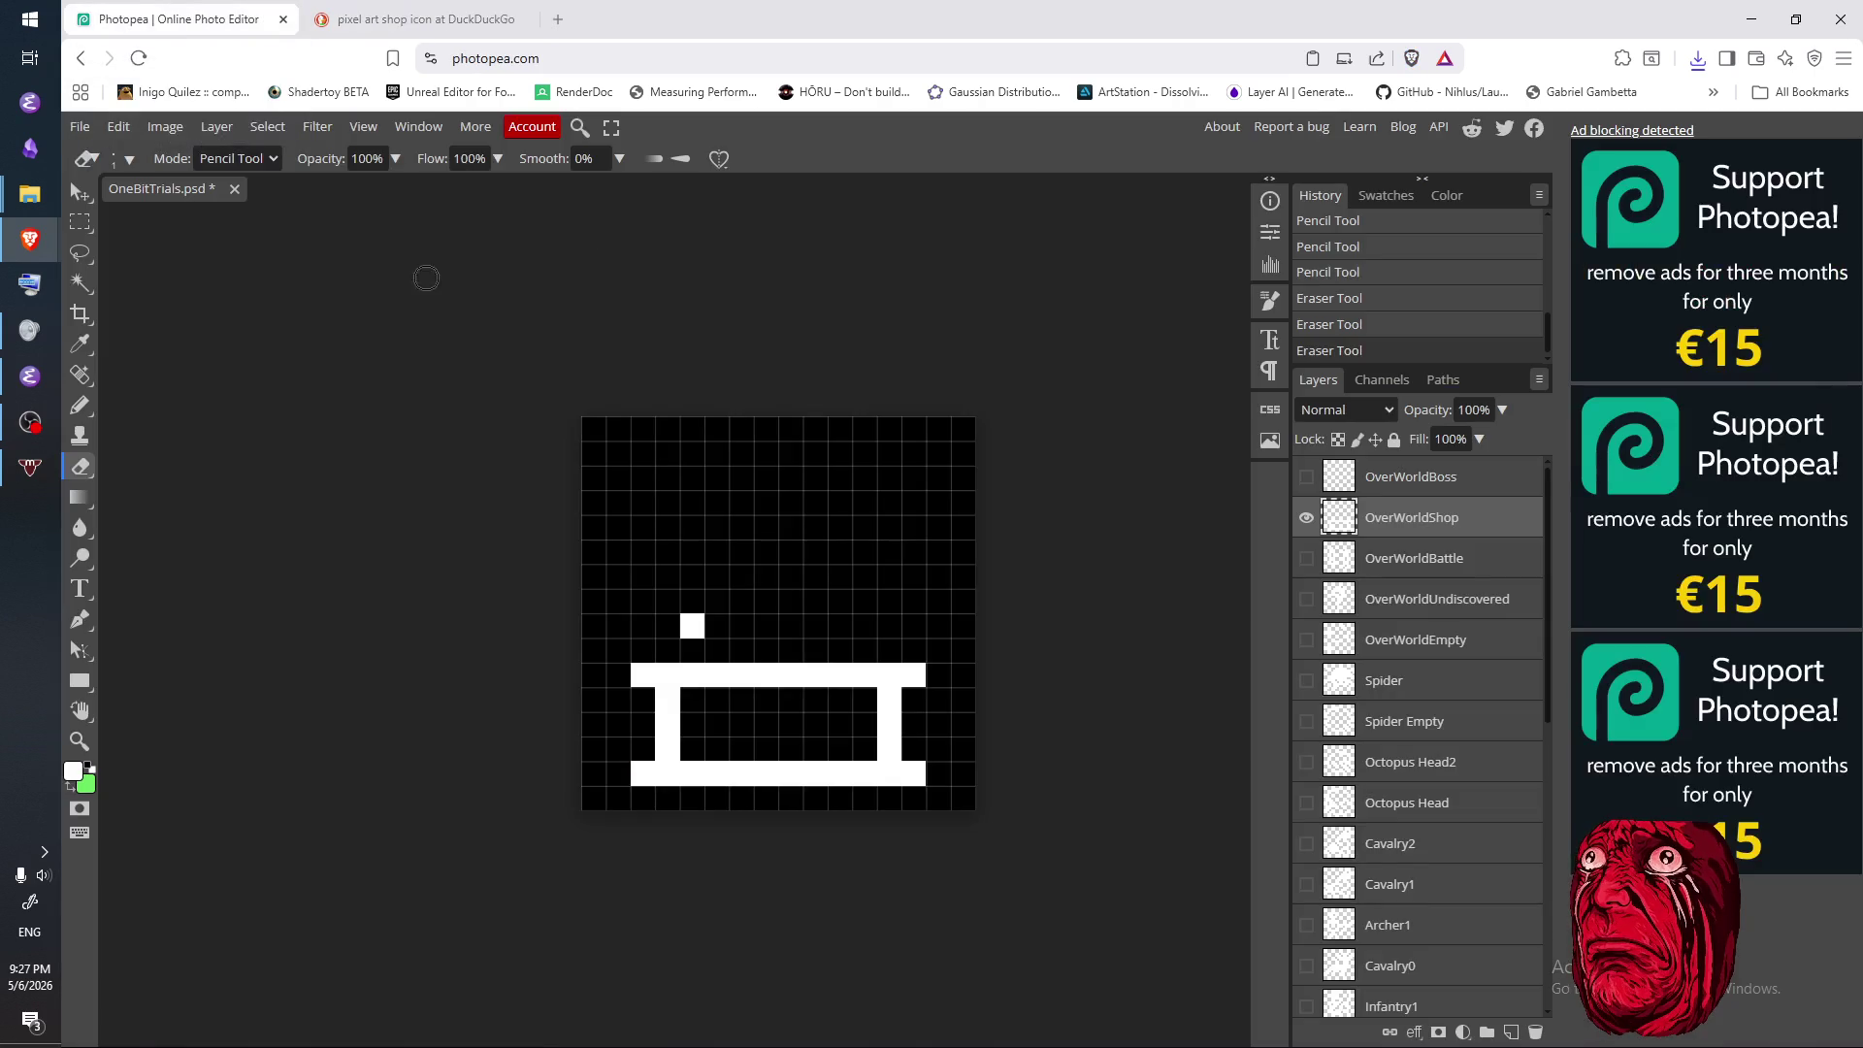
pyautogui.click(693, 628)
pyautogui.press('b')
pyautogui.click(693, 650)
pyautogui.moveTo(699, 651); pyautogui.dragTo(691, 626)
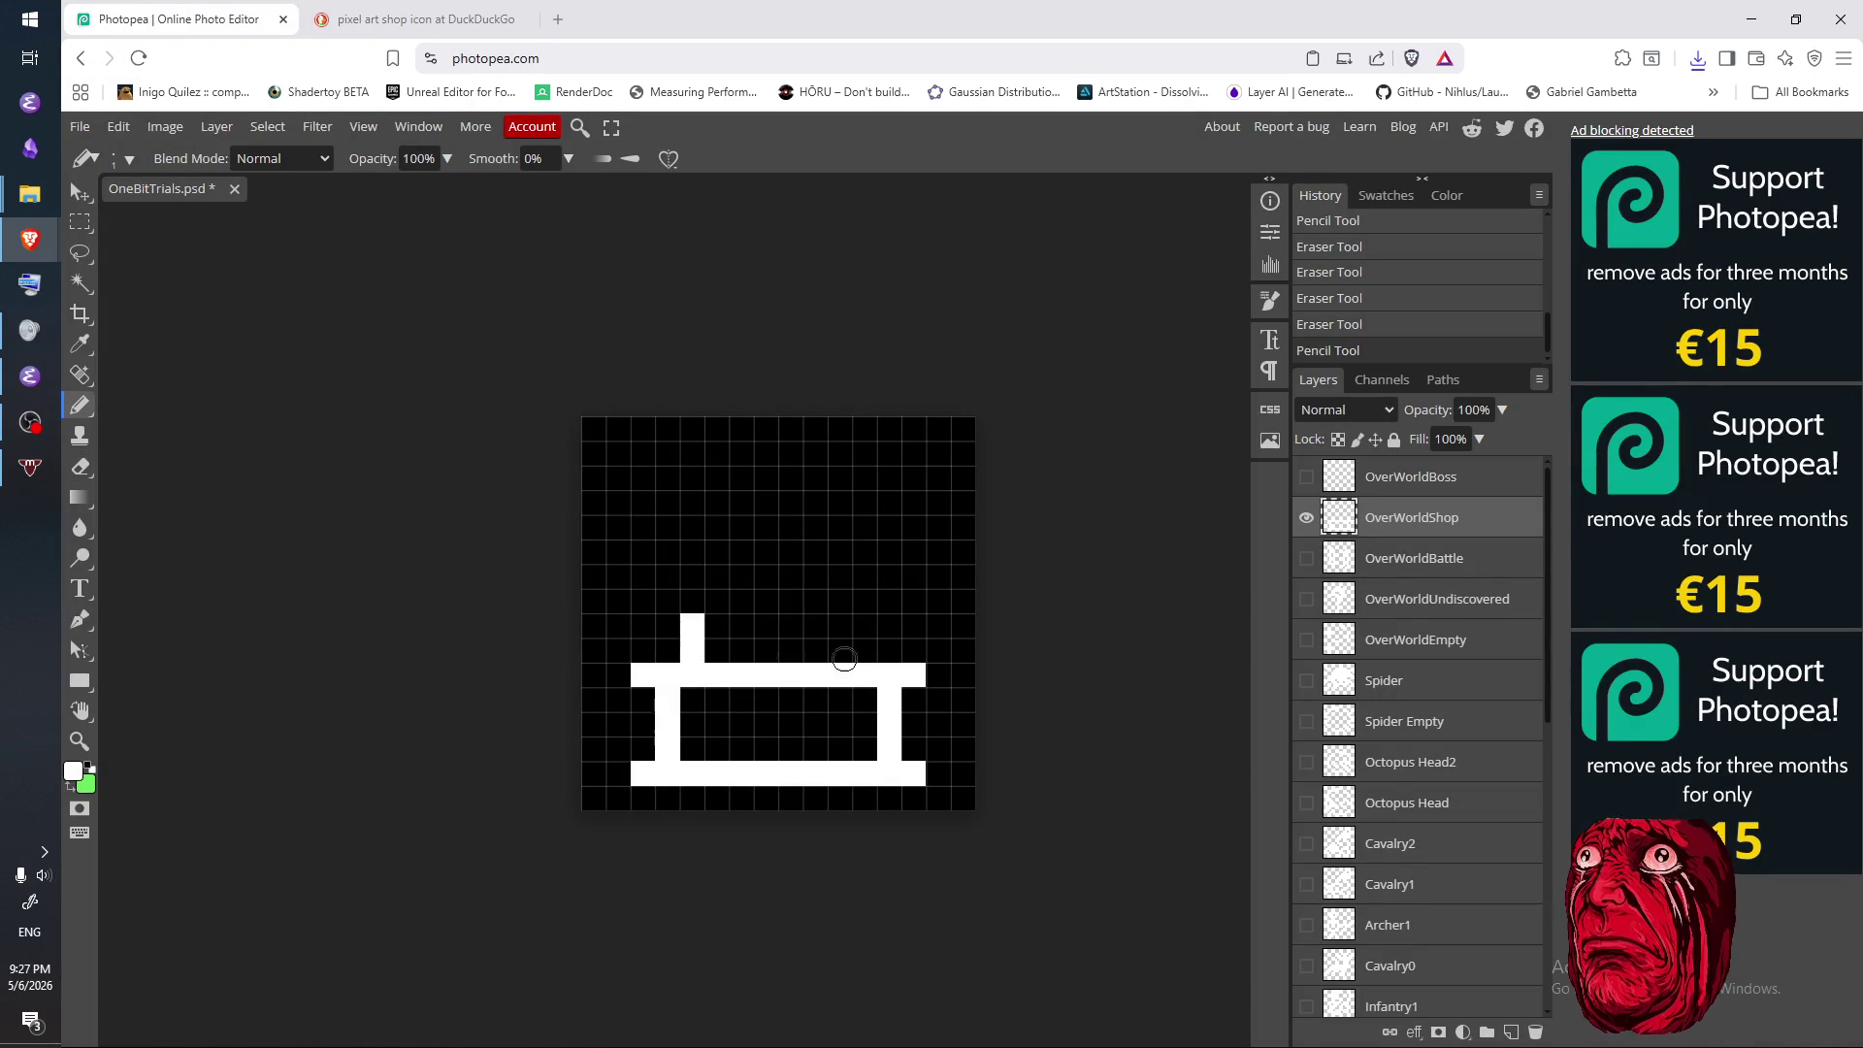
pyautogui.moveTo(874, 654); pyautogui.dragTo(863, 626)
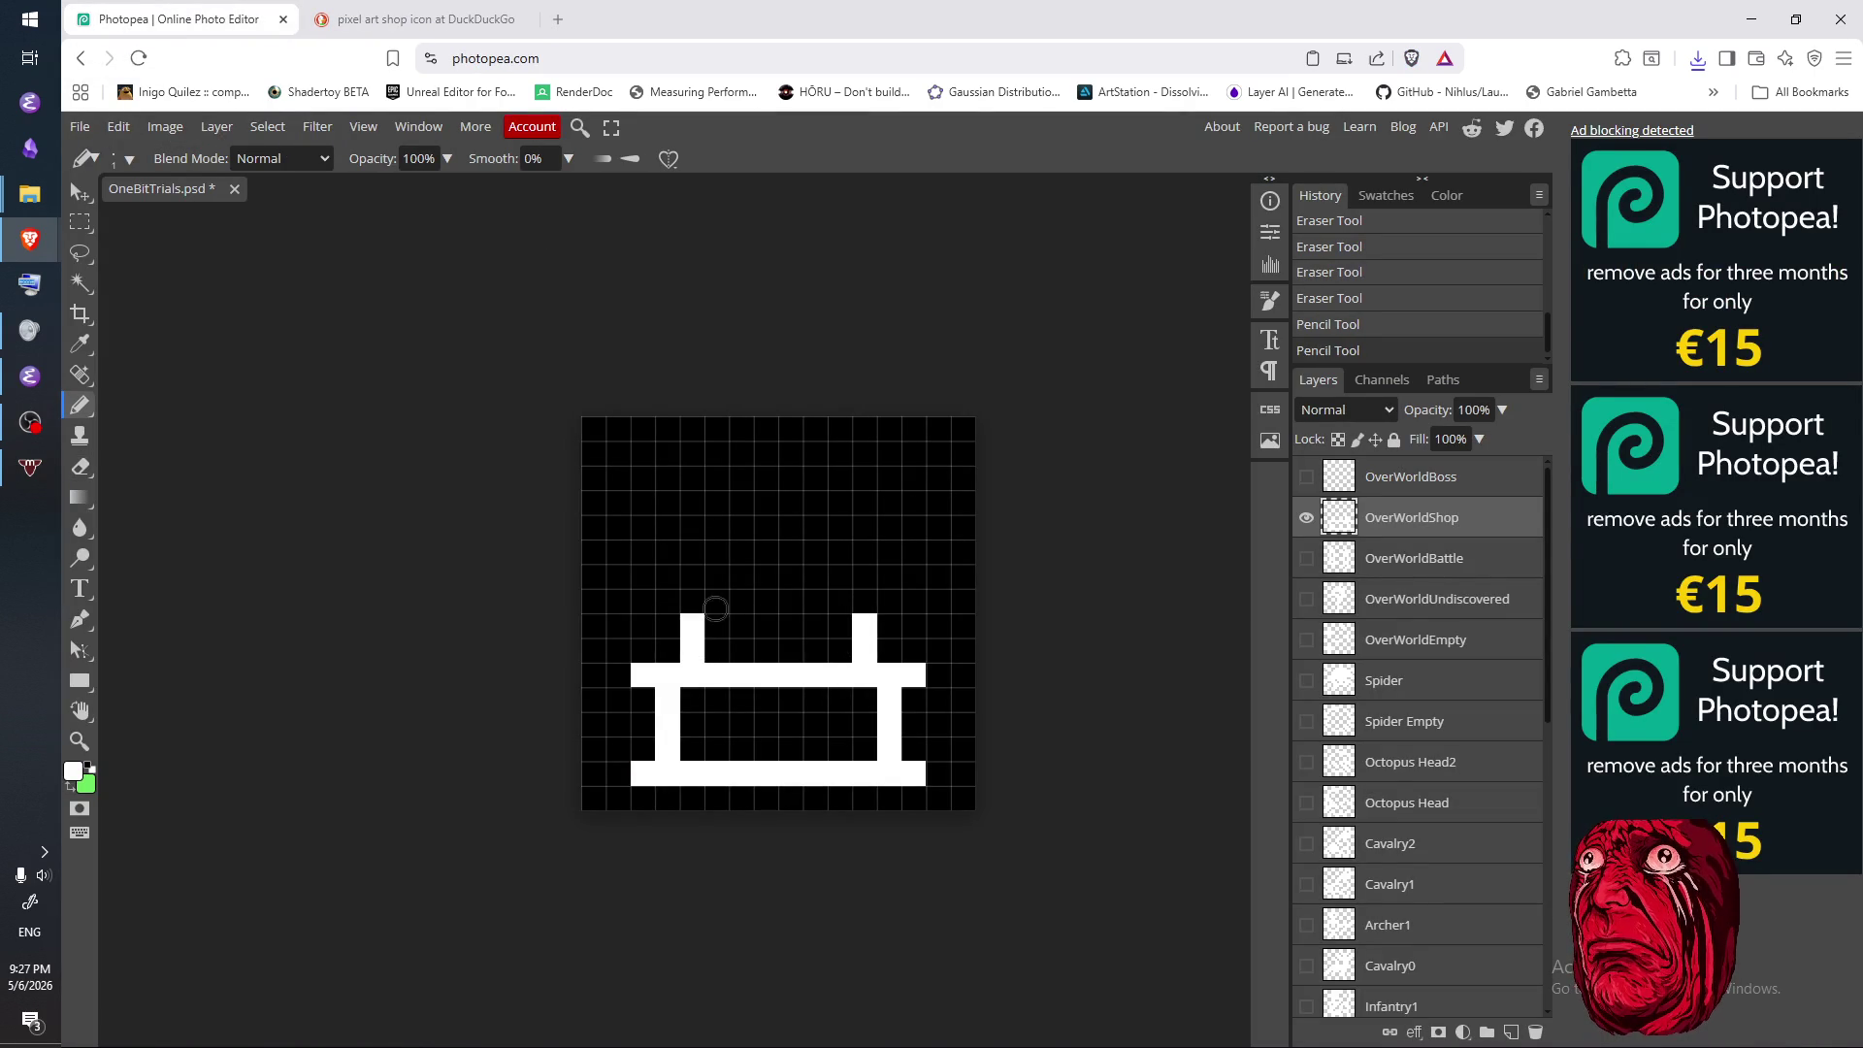
pyautogui.click(485, 19)
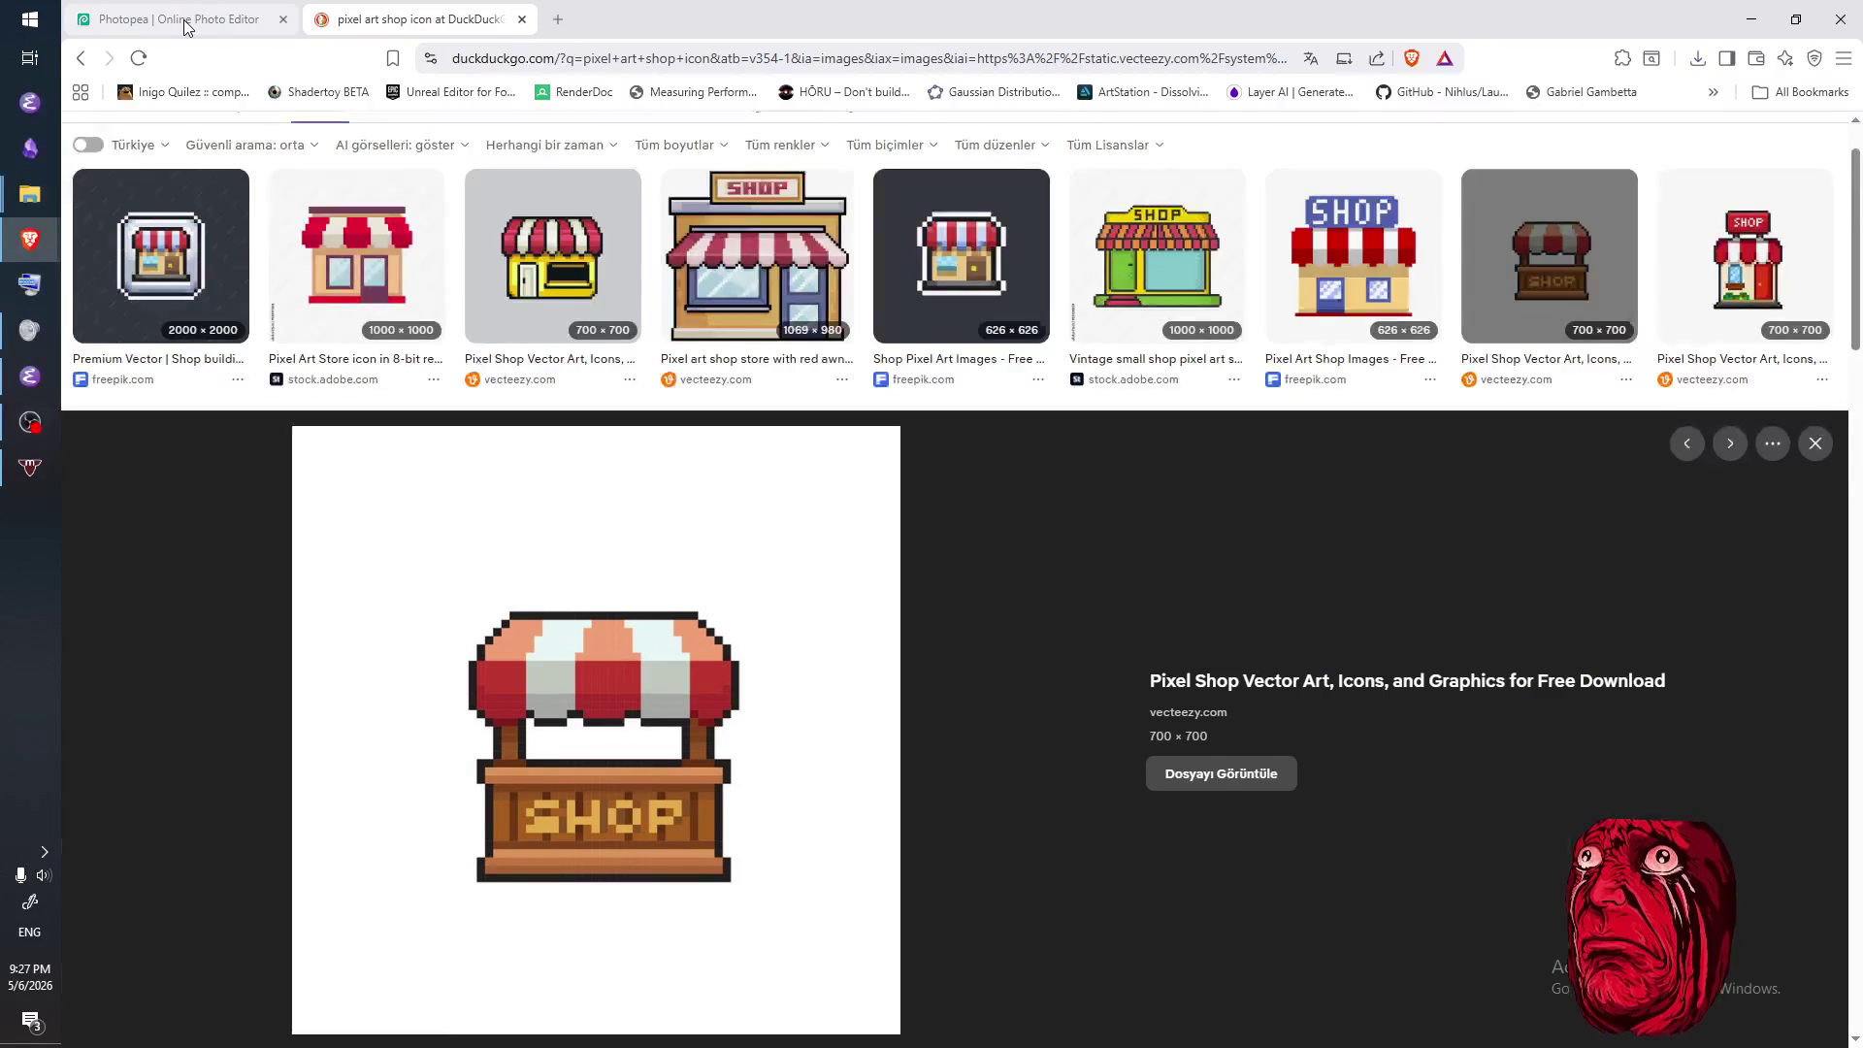
# - Lengthen the left and right stall posts upward by one cell each
pyautogui.click(187, 26)
pyautogui.click(866, 601)
pyautogui.click(689, 603)
pyautogui.moveTo(664, 583)
pyautogui.mouseDown()
pyautogui.moveTo(713, 598)
pyautogui.moveTo(698, 580)
pyautogui.mouseUp()
pyautogui.press('e')
pyautogui.click(864, 601)
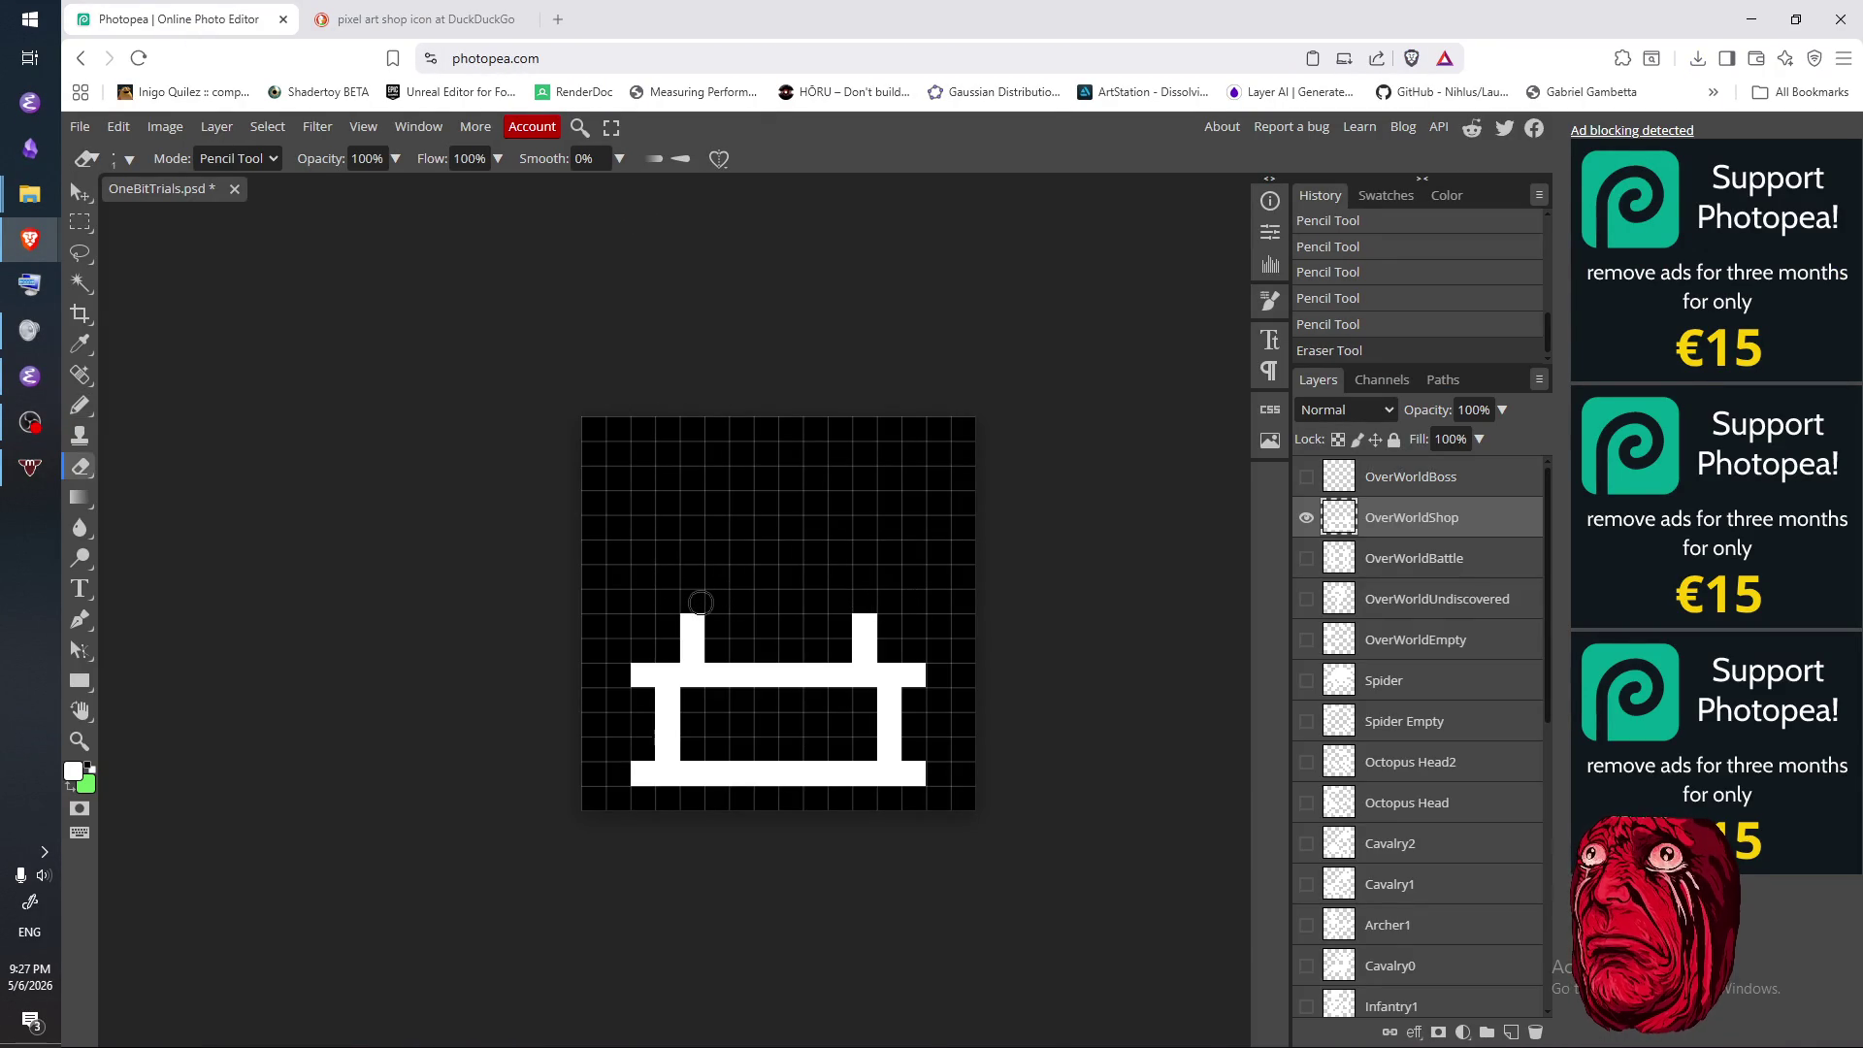
pyautogui.press('b')
pyautogui.click(692, 602)
pyautogui.click(864, 602)
# - Pixel a first pass of scallop cells between the posts, then erase the misplaced ones
pyautogui.click(721, 621)
pyautogui.click(742, 601)
pyautogui.press('e')
pyautogui.click(741, 602)
pyautogui.press('b')
pyautogui.click(741, 625)
pyautogui.click(766, 602)
pyautogui.click(791, 602)
pyautogui.click(815, 626)
pyautogui.click(839, 626)
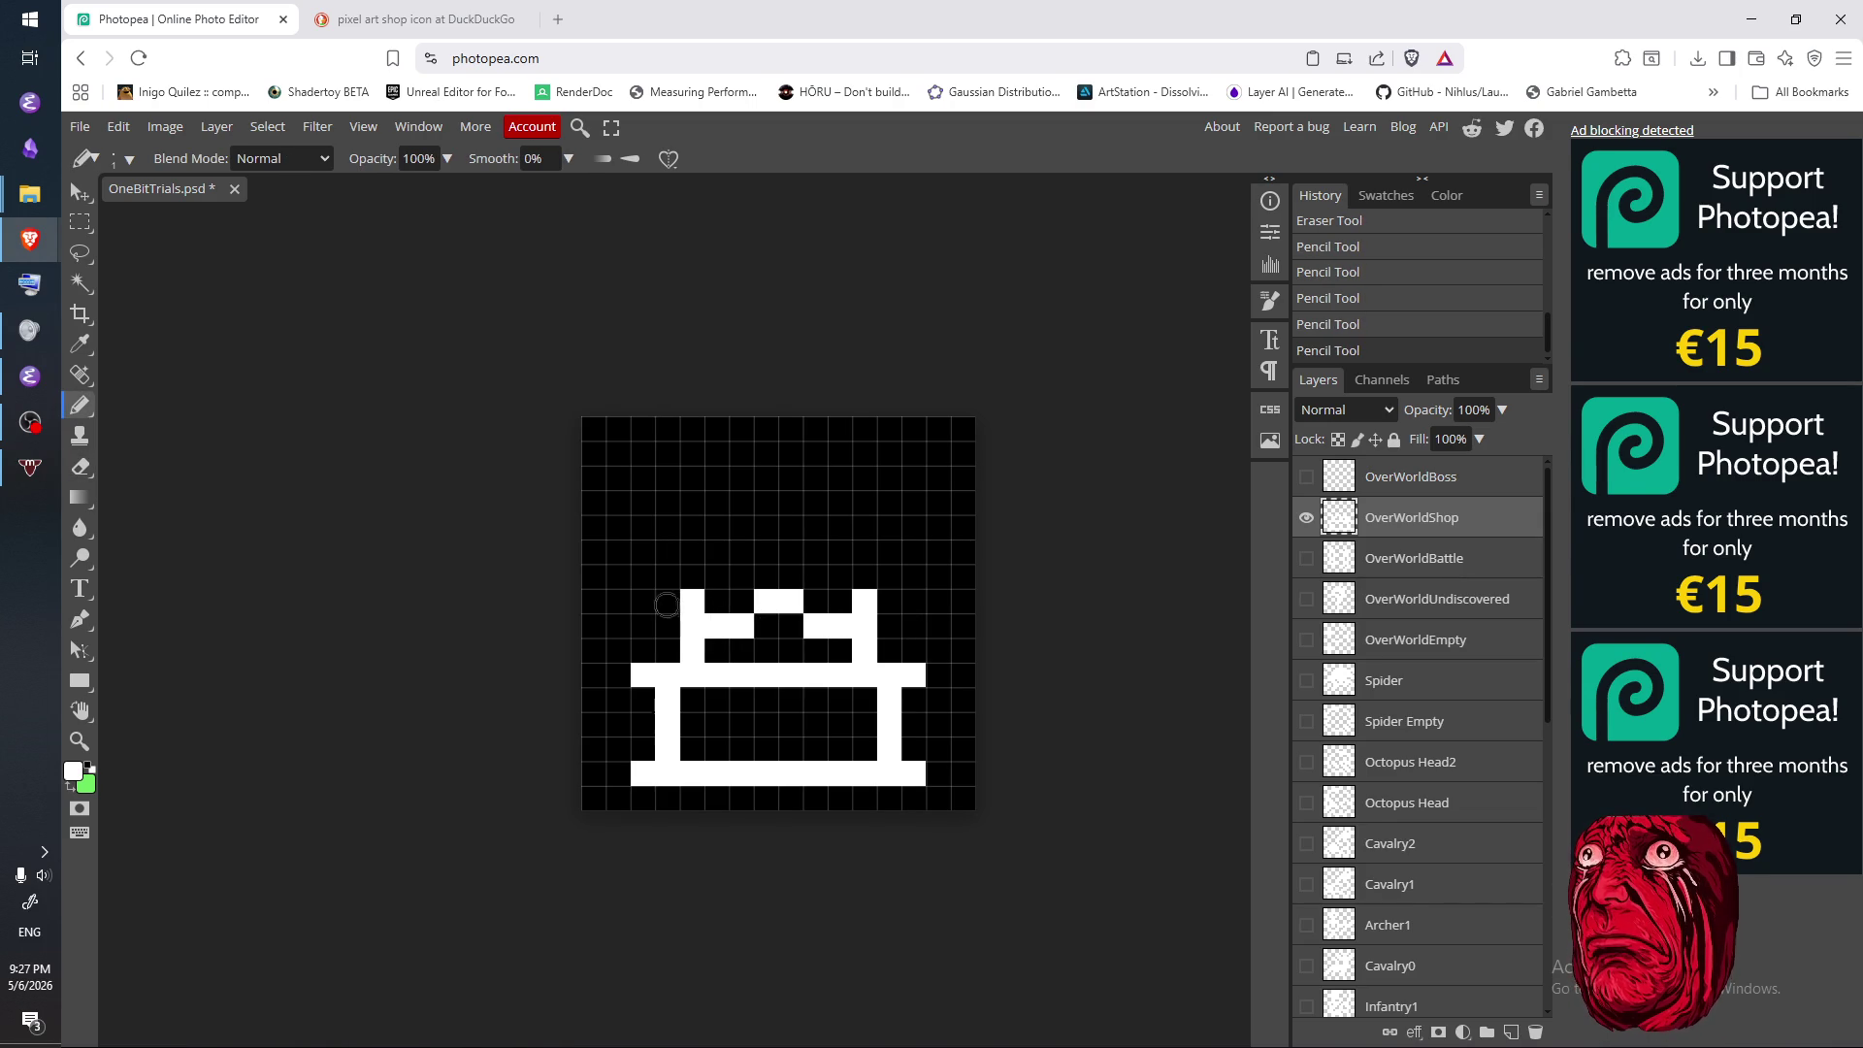
pyautogui.press('e')
pyautogui.click(767, 601)
pyautogui.click(791, 601)
pyautogui.click(741, 626)
pyautogui.click(716, 625)
# - Redo the scalloped edge with a top-left hook and middle scallop, extending it past both posts
pyautogui.press('b')
pyautogui.click(715, 602)
pyautogui.click(741, 601)
pyautogui.click(767, 626)
pyautogui.click(790, 626)
pyautogui.press('e')
pyautogui.moveTo(790, 625); pyautogui.dragTo(829, 623)
pyautogui.press('b')
pyautogui.click(790, 626)
pyautogui.click(815, 601)
pyautogui.click(839, 601)
pyautogui.click(890, 626)
pyautogui.click(916, 625)
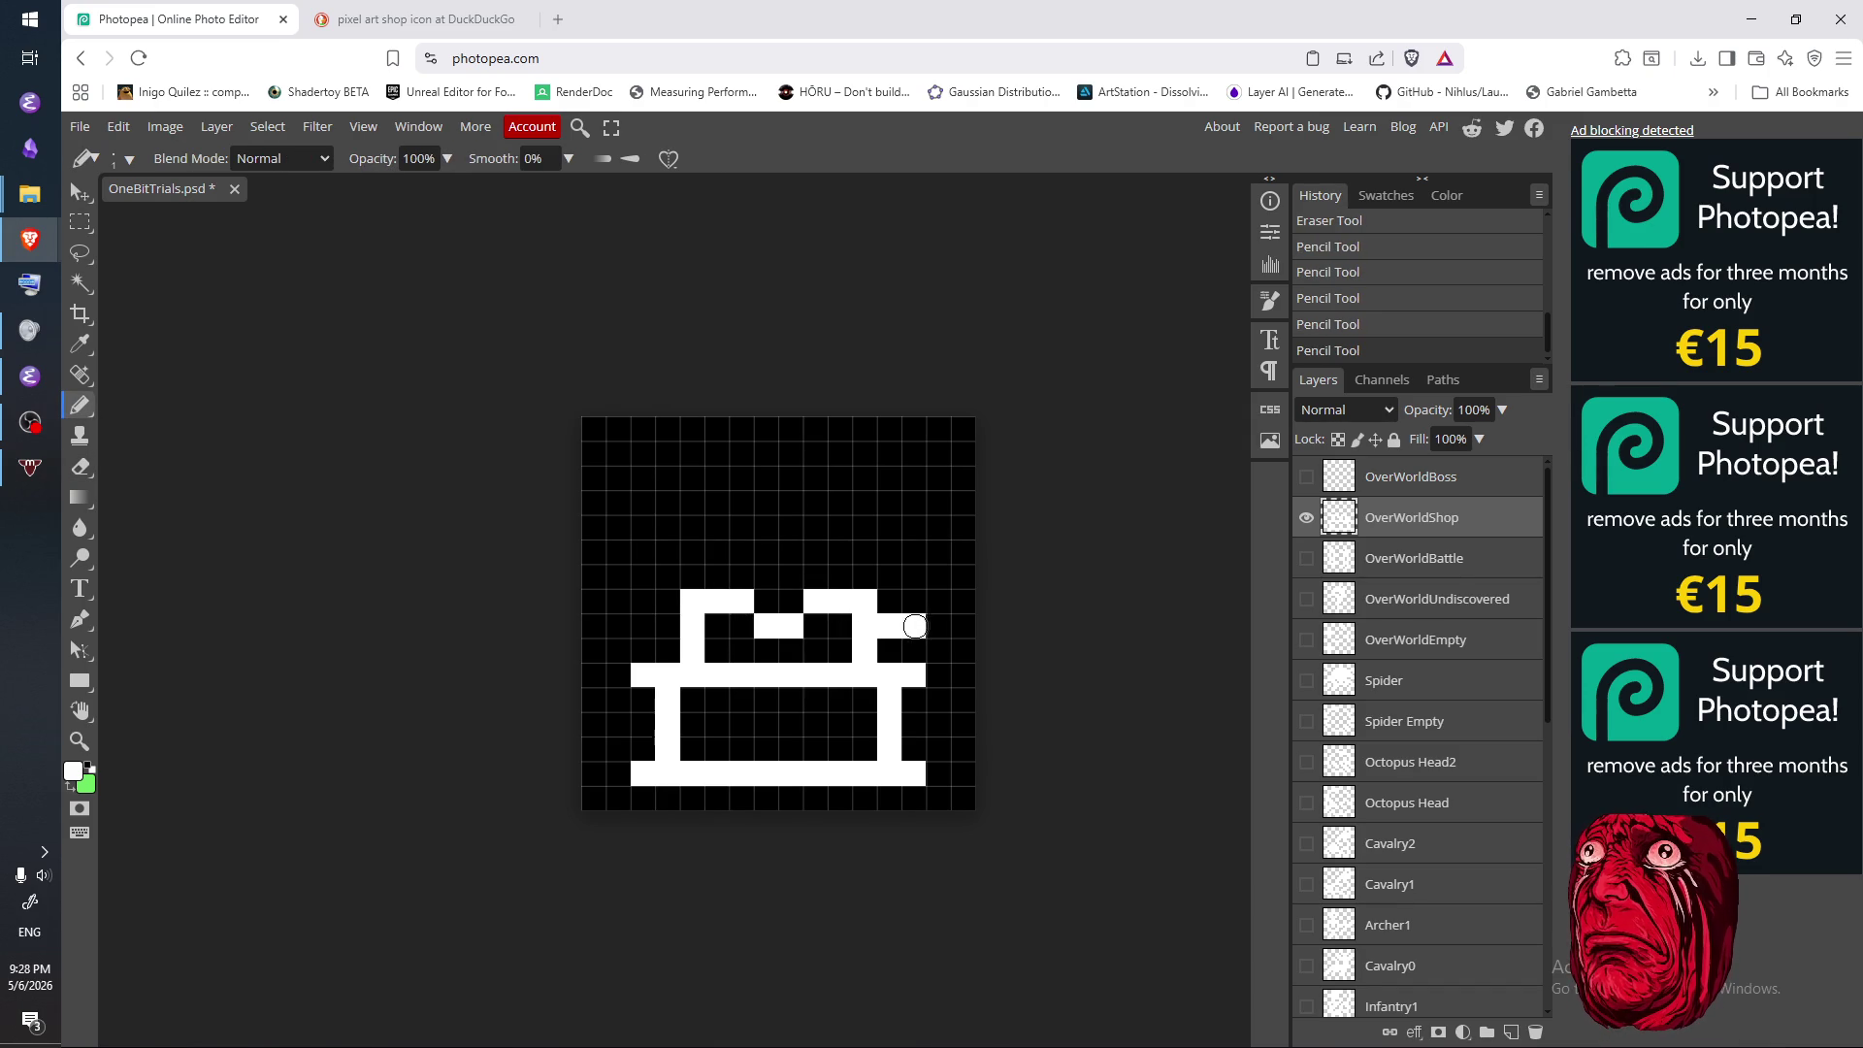
pyautogui.moveTo(665, 619); pyautogui.dragTo(643, 624)
pyautogui.press('e')
pyautogui.click(691, 601)
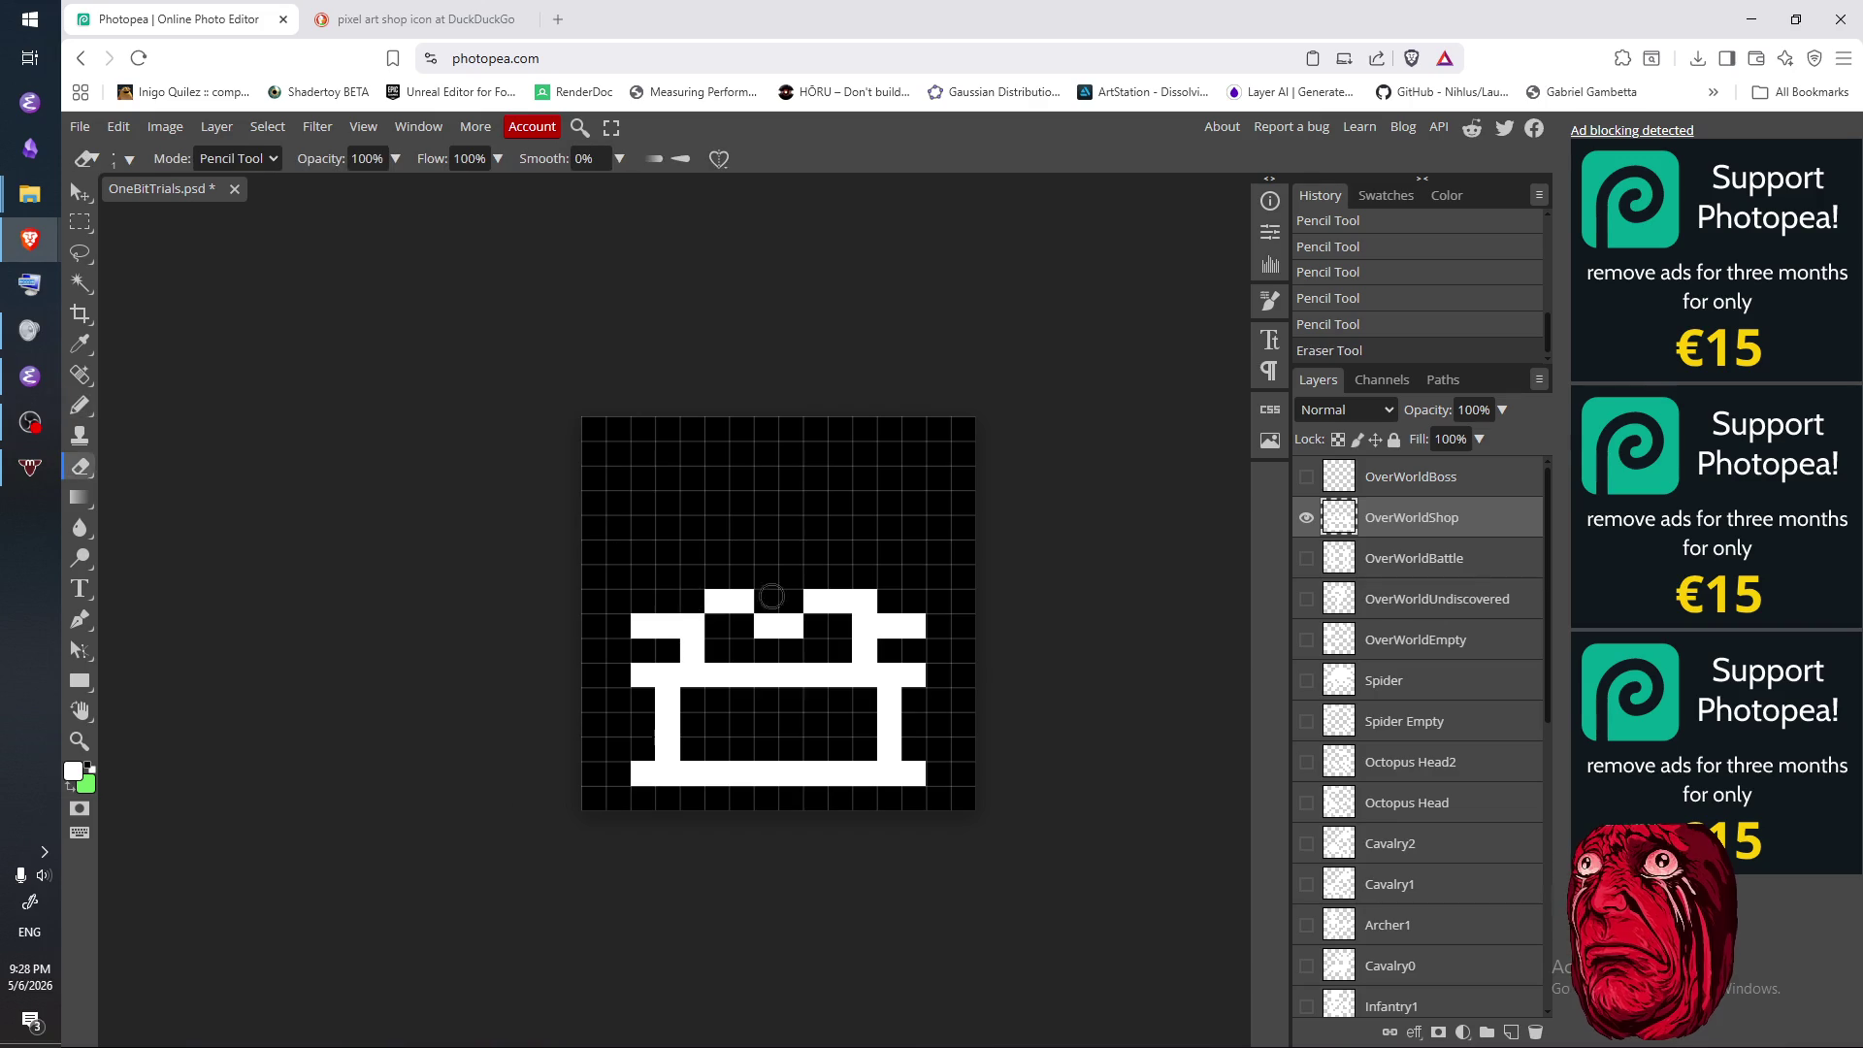
pyautogui.press('b')
pyautogui.click(692, 606)
# - Draw the arched awning outline up the left, across the top and down the right
pyautogui.moveTo(621, 579)
pyautogui.mouseDown()
pyautogui.moveTo(782, 500)
pyautogui.moveTo(886, 500)
pyautogui.moveTo(884, 534)
pyautogui.mouseUp()
pyautogui.hotkey('ctrl', 'z')
pyautogui.moveTo(621, 594)
pyautogui.mouseDown()
pyautogui.moveTo(643, 510)
pyautogui.moveTo(815, 477)
pyautogui.moveTo(919, 502)
pyautogui.moveTo(938, 621)
pyautogui.mouseUp()
pyautogui.press('e')
pyautogui.moveTo(961, 543)
pyautogui.mouseDown()
pyautogui.moveTo(956, 593)
pyautogui.moveTo(936, 572)
pyautogui.mouseUp()
pyautogui.press('b')
pyautogui.press('e')
pyautogui.click(938, 527)
# - Erase and repaint the awning's left and right side columns
pyautogui.click(912, 503)
pyautogui.moveTo(941, 614); pyautogui.dragTo(948, 540)
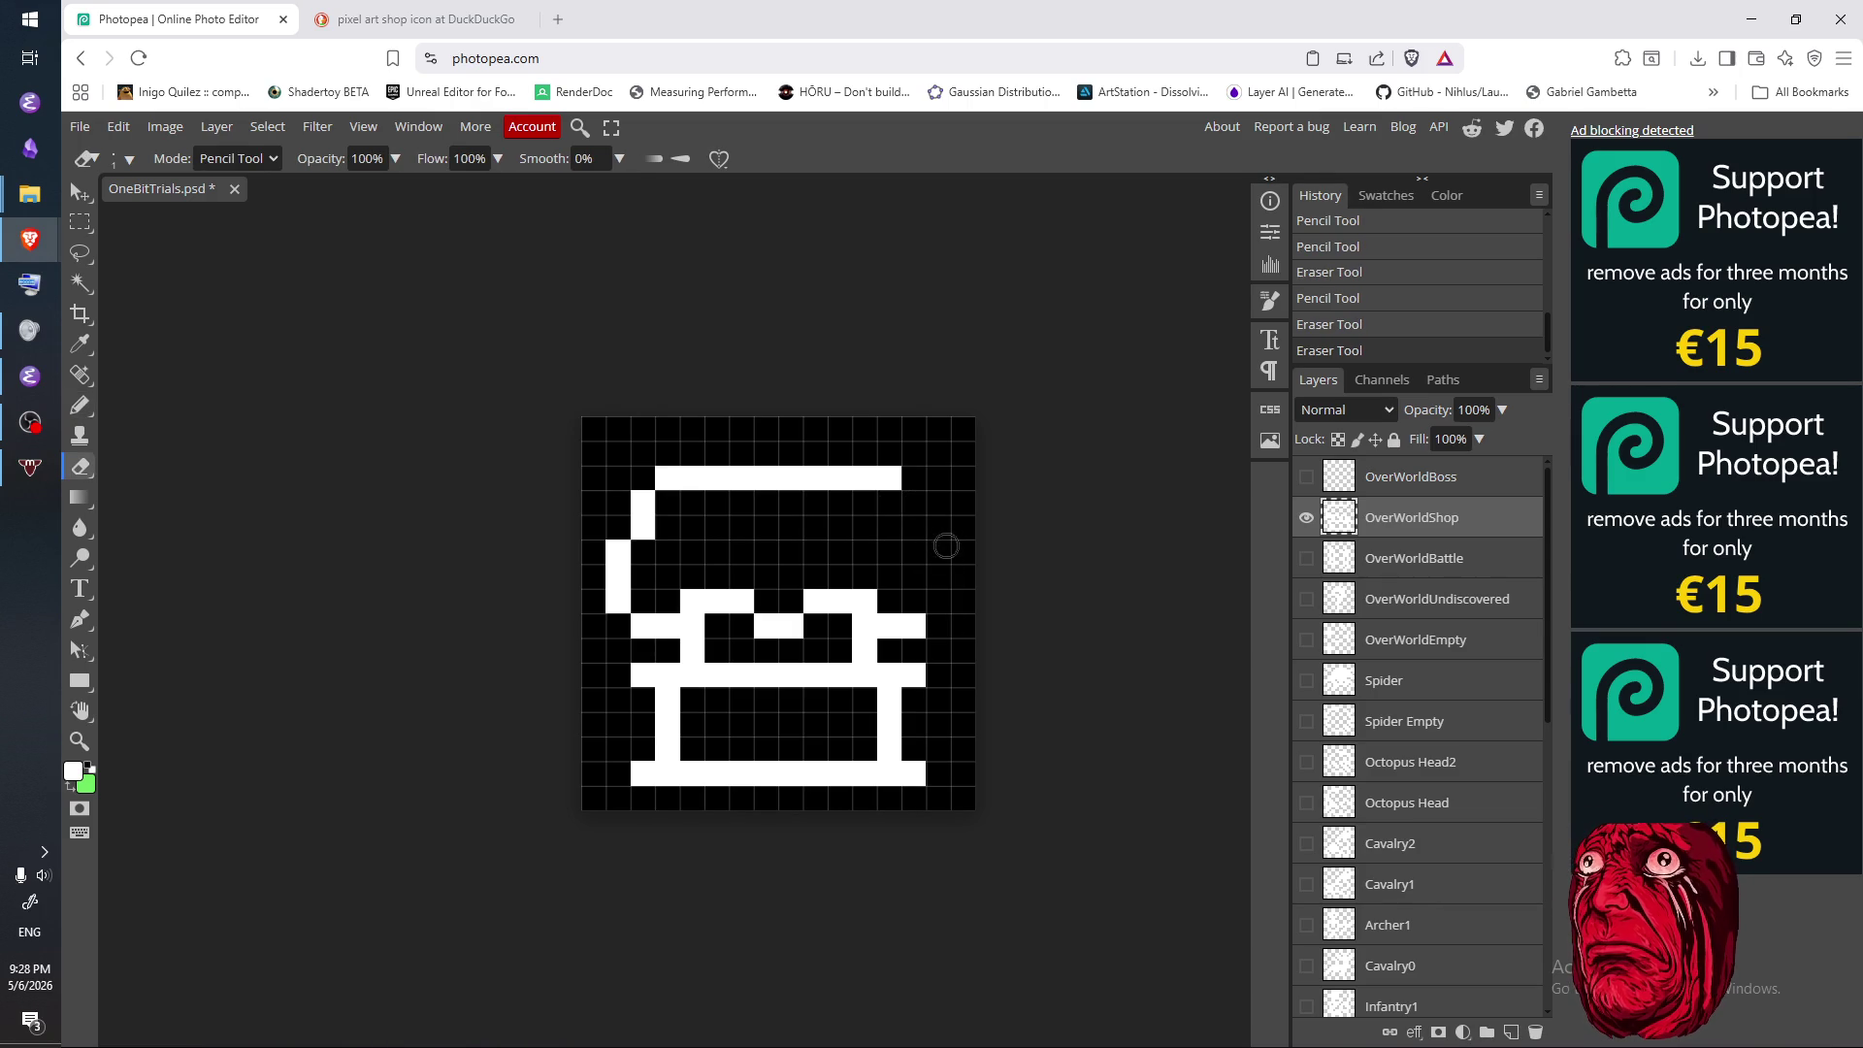
pyautogui.moveTo(639, 633)
pyautogui.mouseDown()
pyautogui.moveTo(614, 553)
pyautogui.moveTo(613, 629)
pyautogui.mouseUp()
pyautogui.click(945, 632)
pyautogui.click(913, 632)
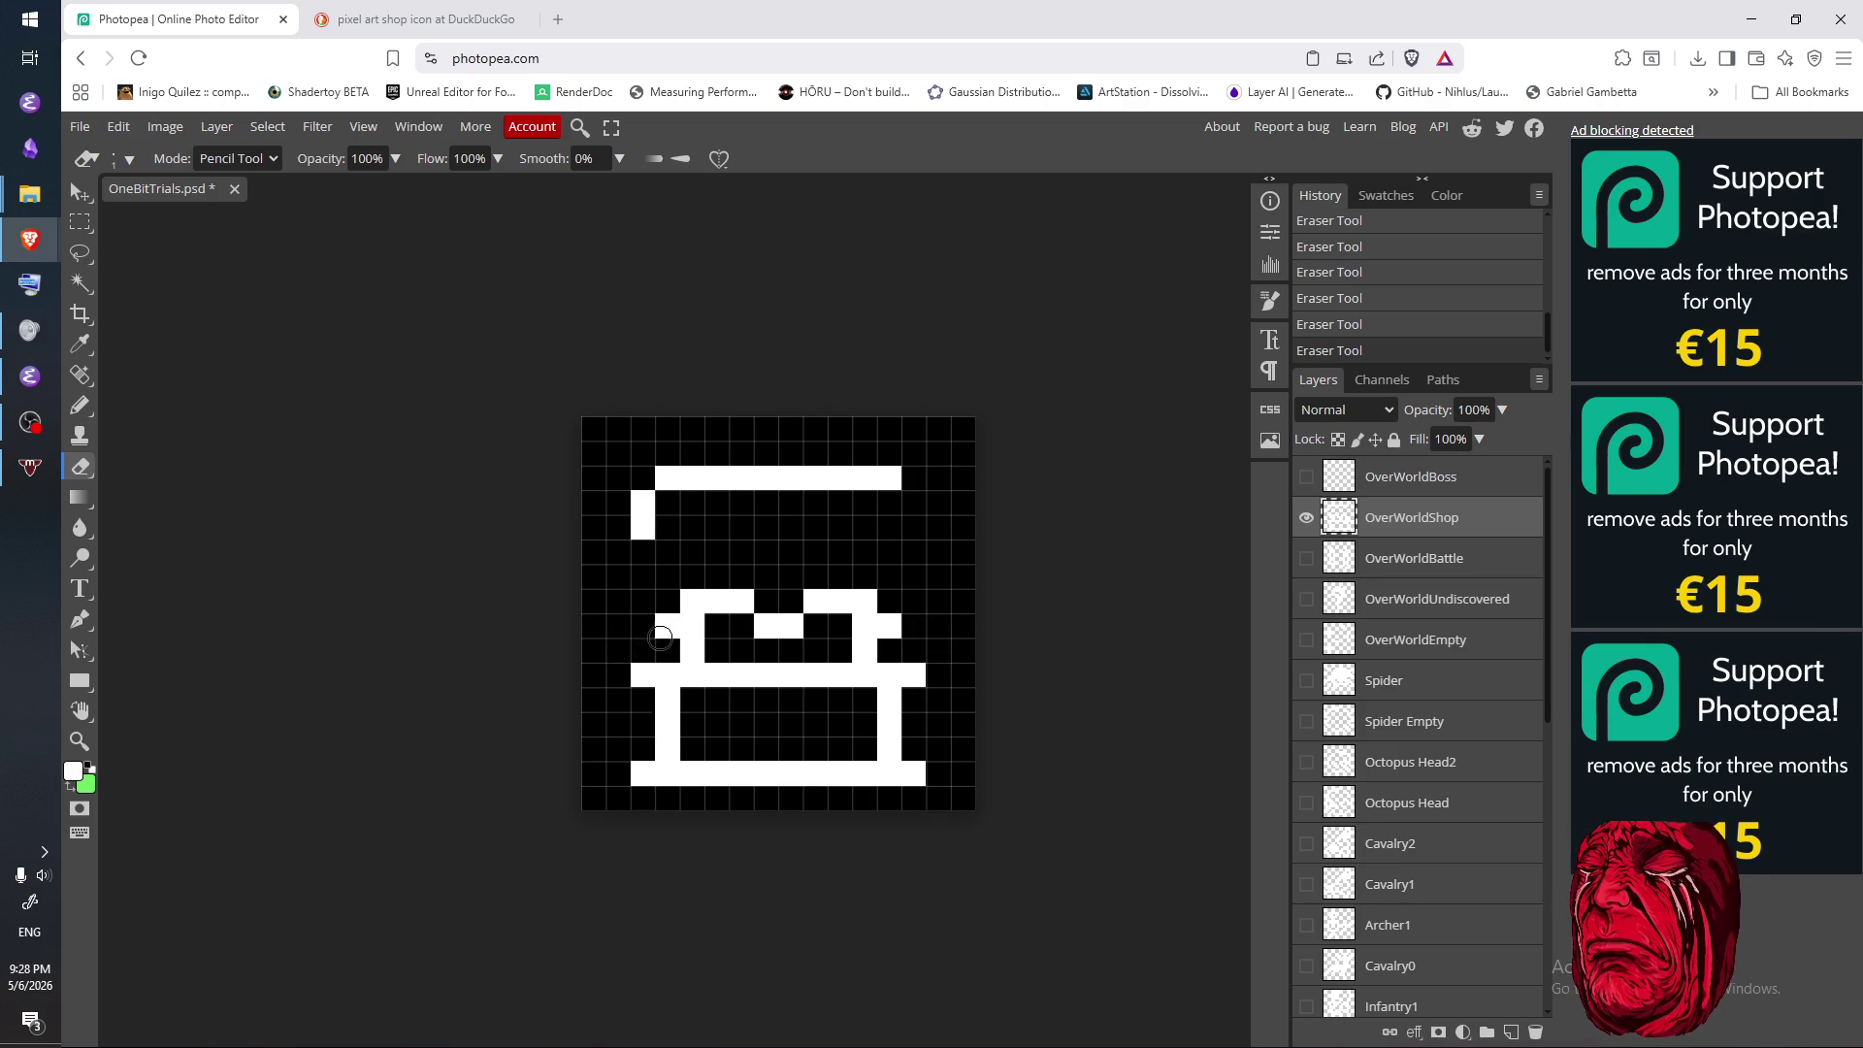
pyautogui.press('b')
pyautogui.click(642, 626)
pyautogui.click(618, 601)
pyautogui.click(618, 575)
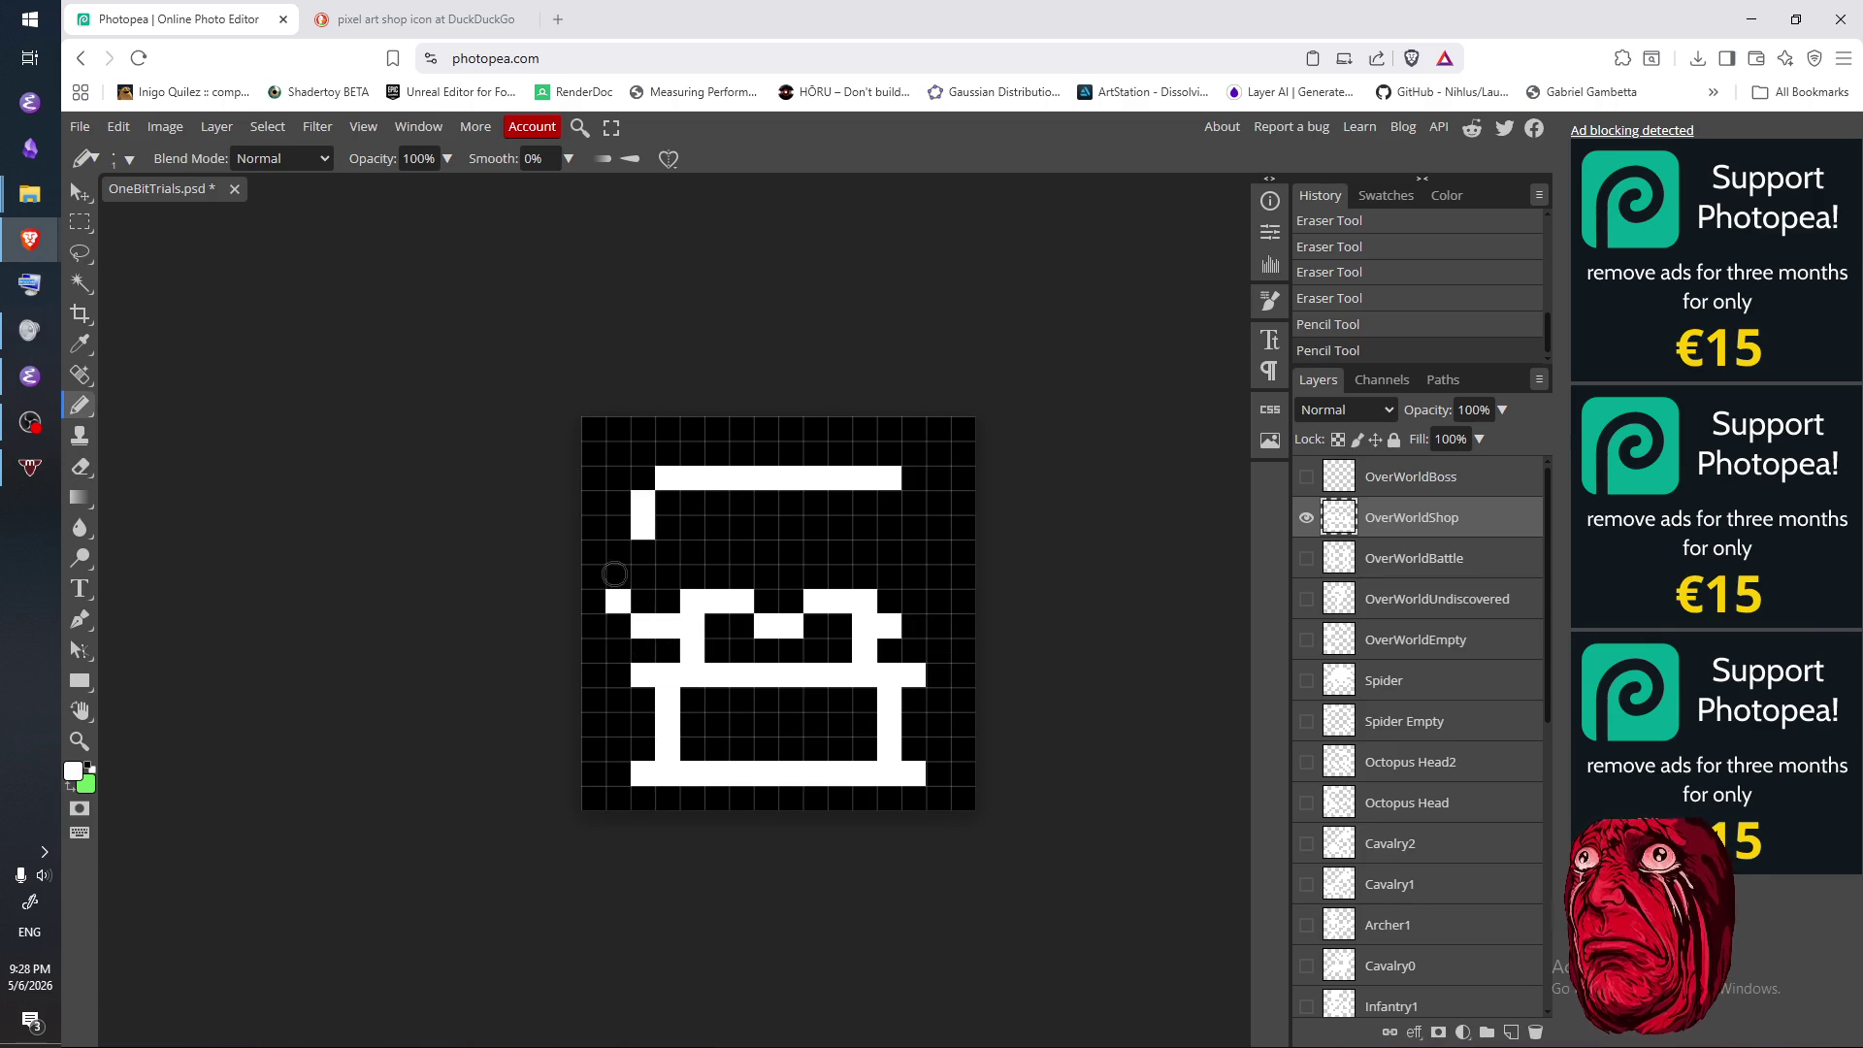
pyautogui.click(912, 626)
pyautogui.click(938, 601)
pyautogui.click(939, 576)
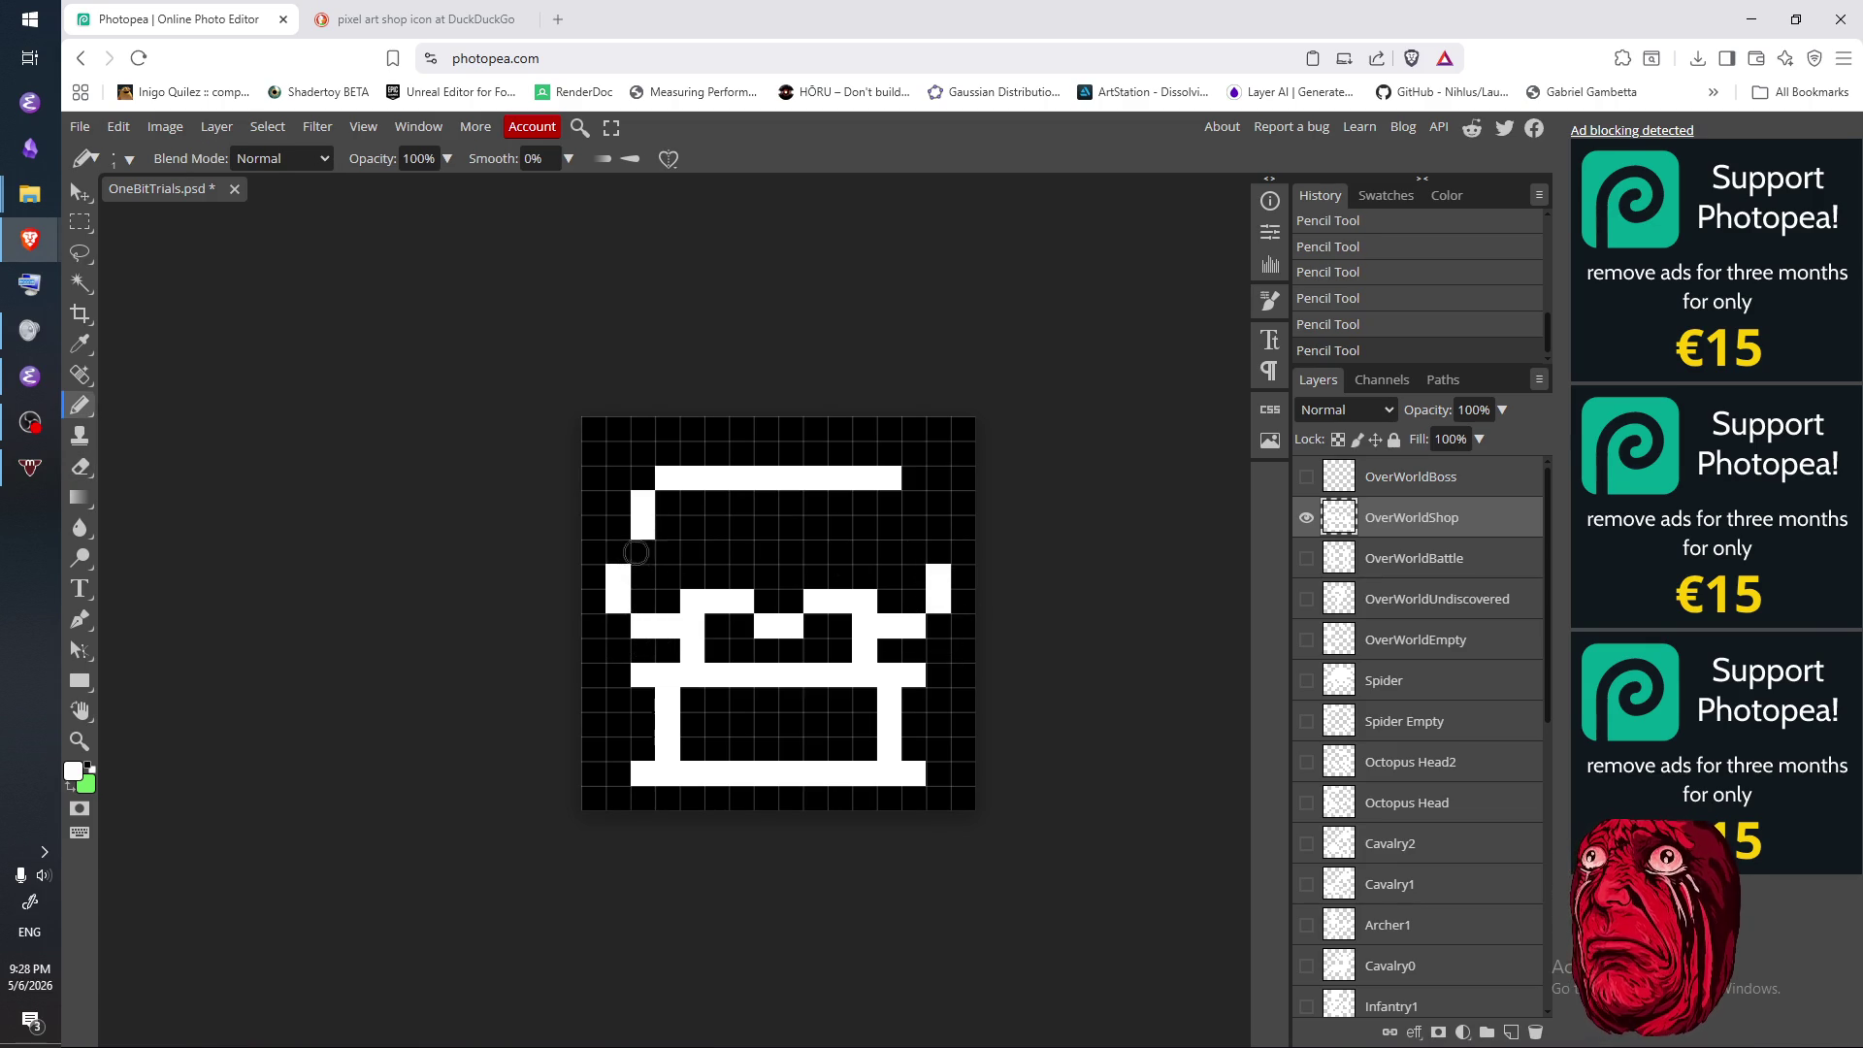
# - Remove stray cells, run the right side up to the top, and extend the left side down
pyautogui.press('e')
pyautogui.click(658, 553)
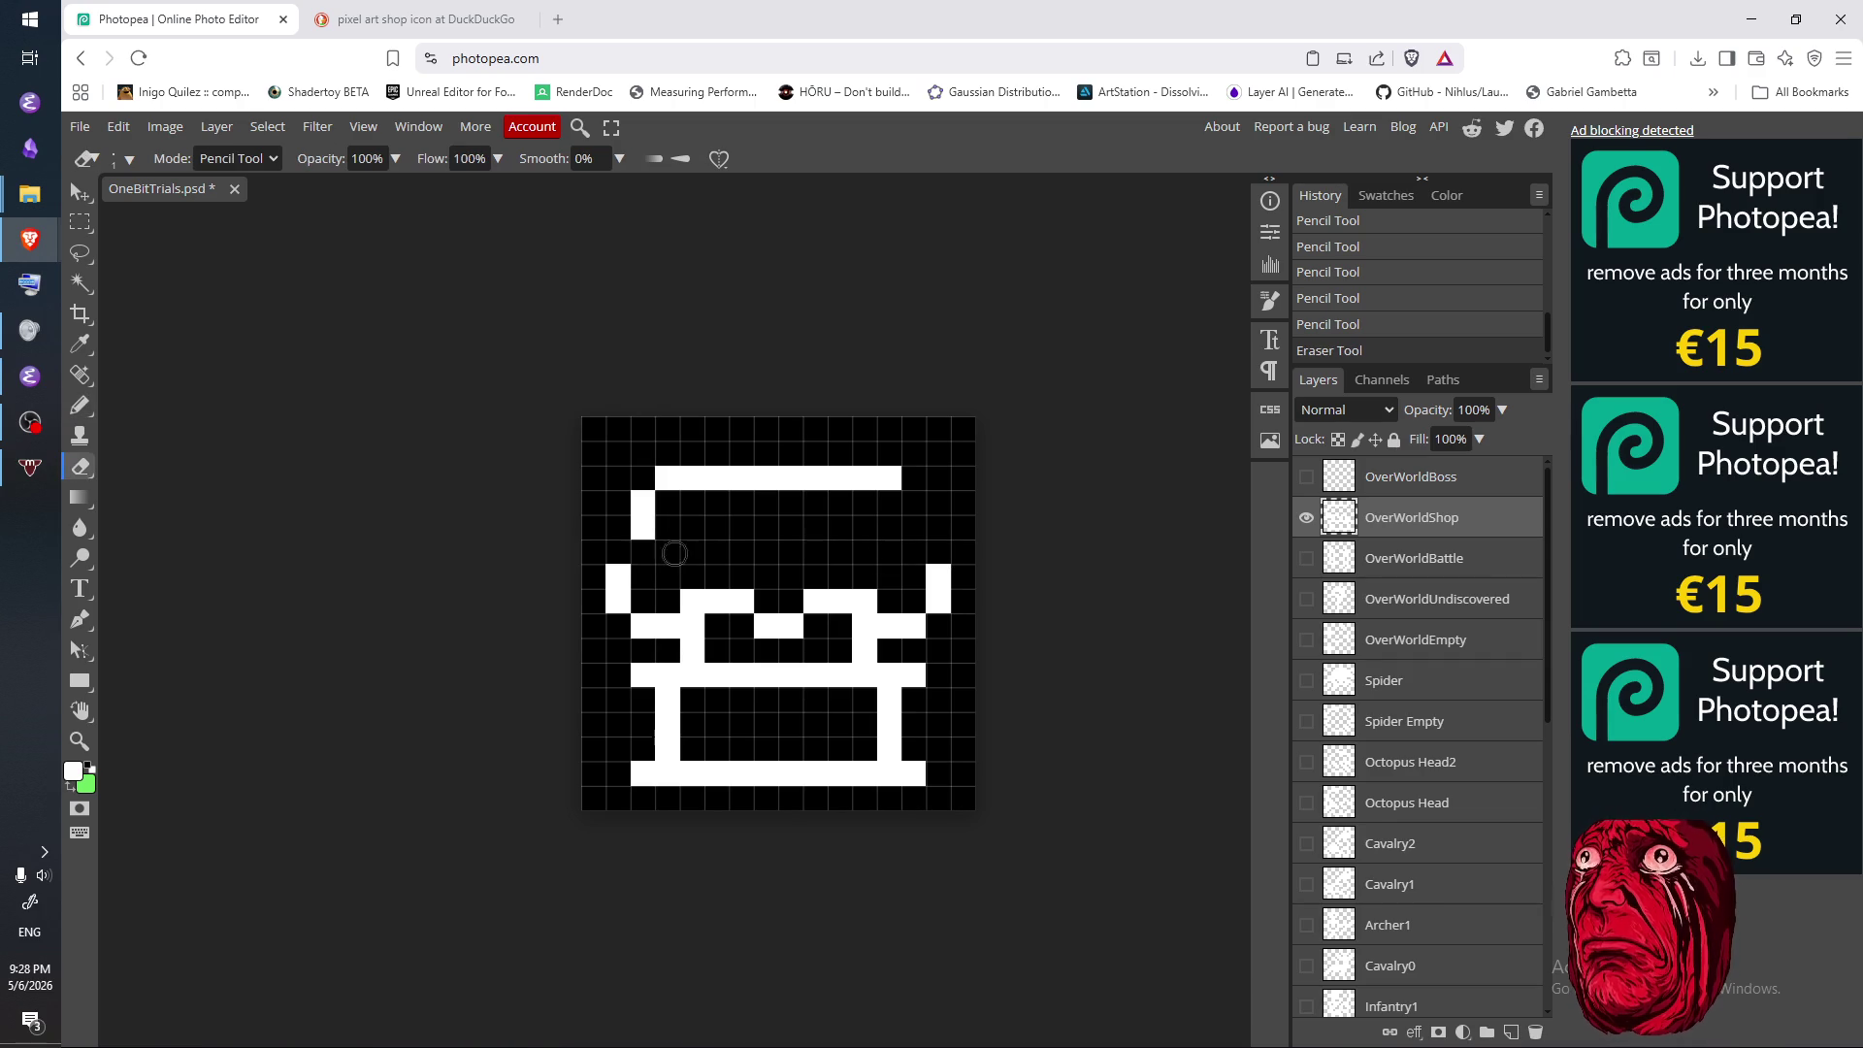
pyautogui.click(916, 552)
pyautogui.press('b')
pyautogui.click(912, 551)
pyautogui.click(913, 527)
pyautogui.click(913, 502)
pyautogui.click(641, 554)
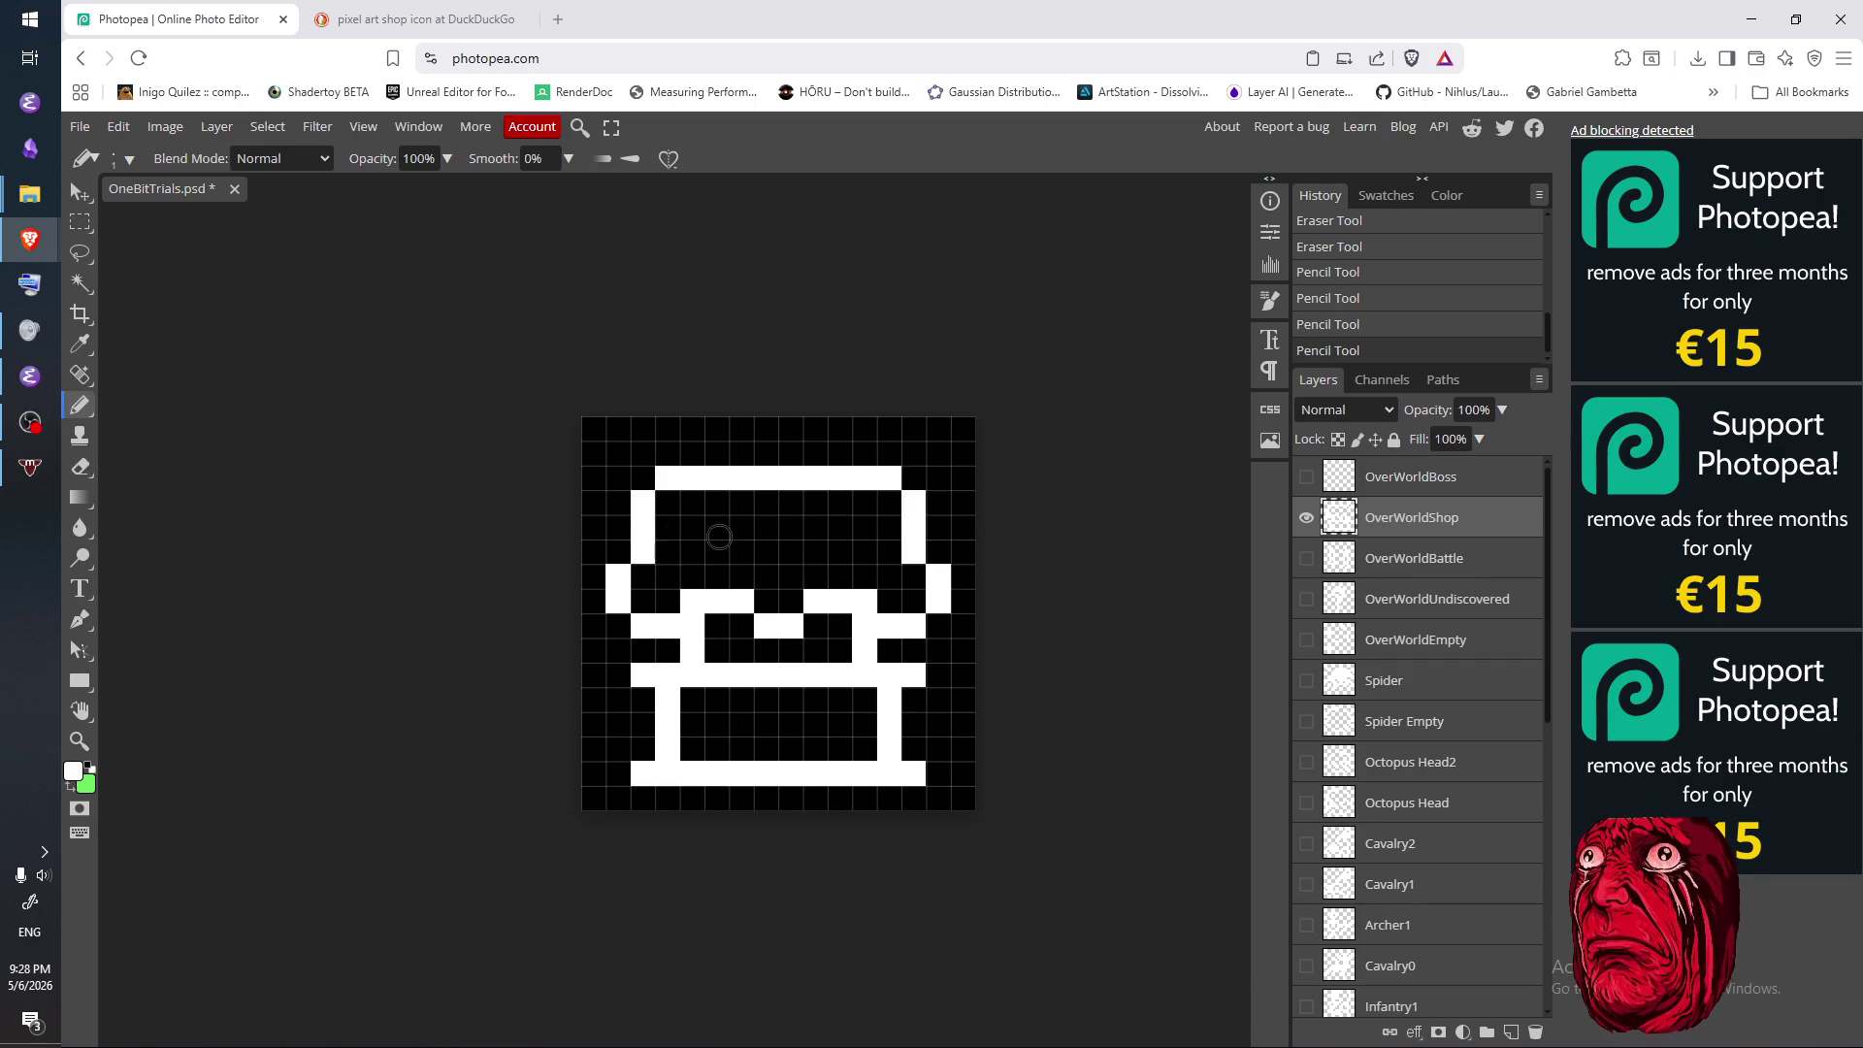
# - Clear the middle of the top bar to round off the arch
pyautogui.press('e')
pyautogui.moveTo(700, 479)
pyautogui.mouseDown()
pyautogui.moveTo(864, 479)
pyautogui.moveTo(699, 479)
pyautogui.moveTo(851, 479)
pyautogui.moveTo(723, 476)
pyautogui.moveTo(840, 452)
pyautogui.moveTo(859, 476)
pyautogui.mouseUp()
pyautogui.press('b')
pyautogui.press('e')
pyautogui.click(741, 479)
pyautogui.click(717, 476)
pyautogui.press('b')
pyautogui.press('e')
pyautogui.press('b')
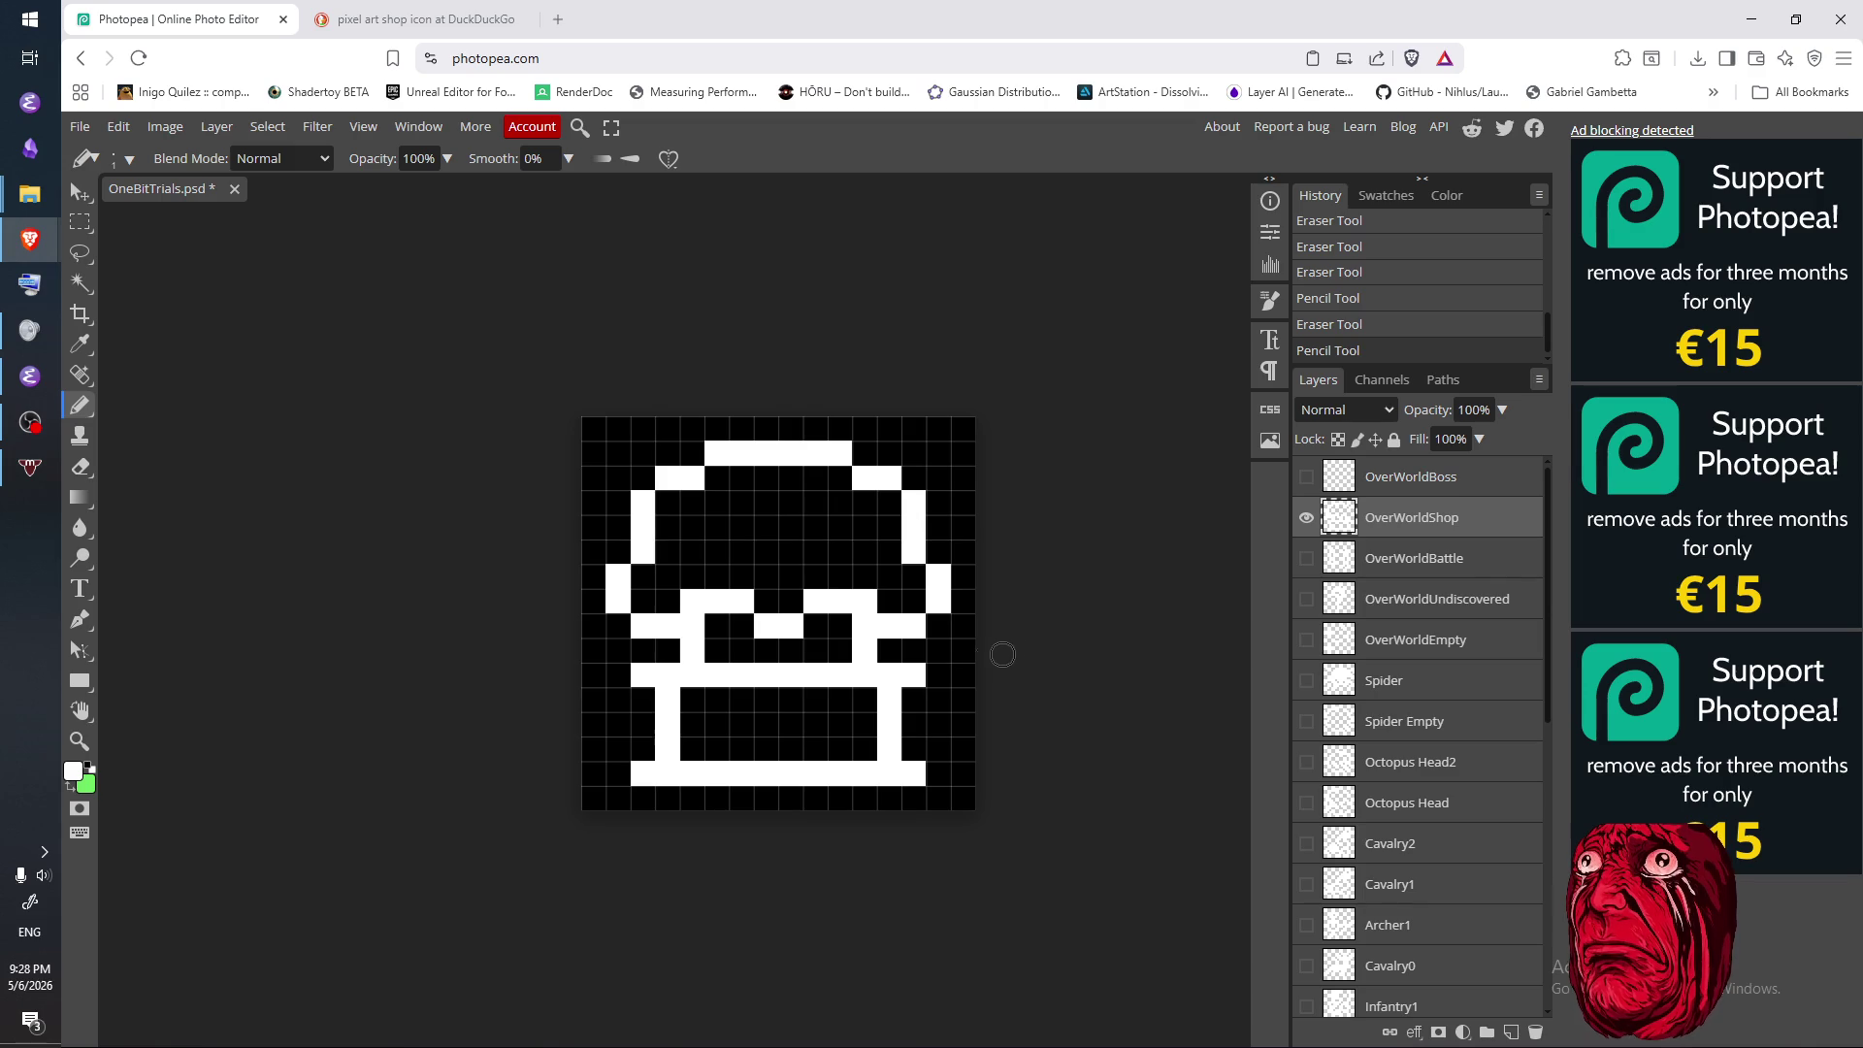
pyautogui.press('e')
pyautogui.press('b')
# - Shift the lower middle span up one row and fill the row under the awning
pyautogui.moveTo(791, 627)
pyautogui.mouseDown()
pyautogui.moveTo(762, 627)
pyautogui.moveTo(793, 601)
pyautogui.moveTo(888, 603)
pyautogui.mouseUp()
pyautogui.press('e')
pyautogui.press('b')
pyautogui.click(689, 640)
pyautogui.press('e')
pyautogui.click(691, 650)
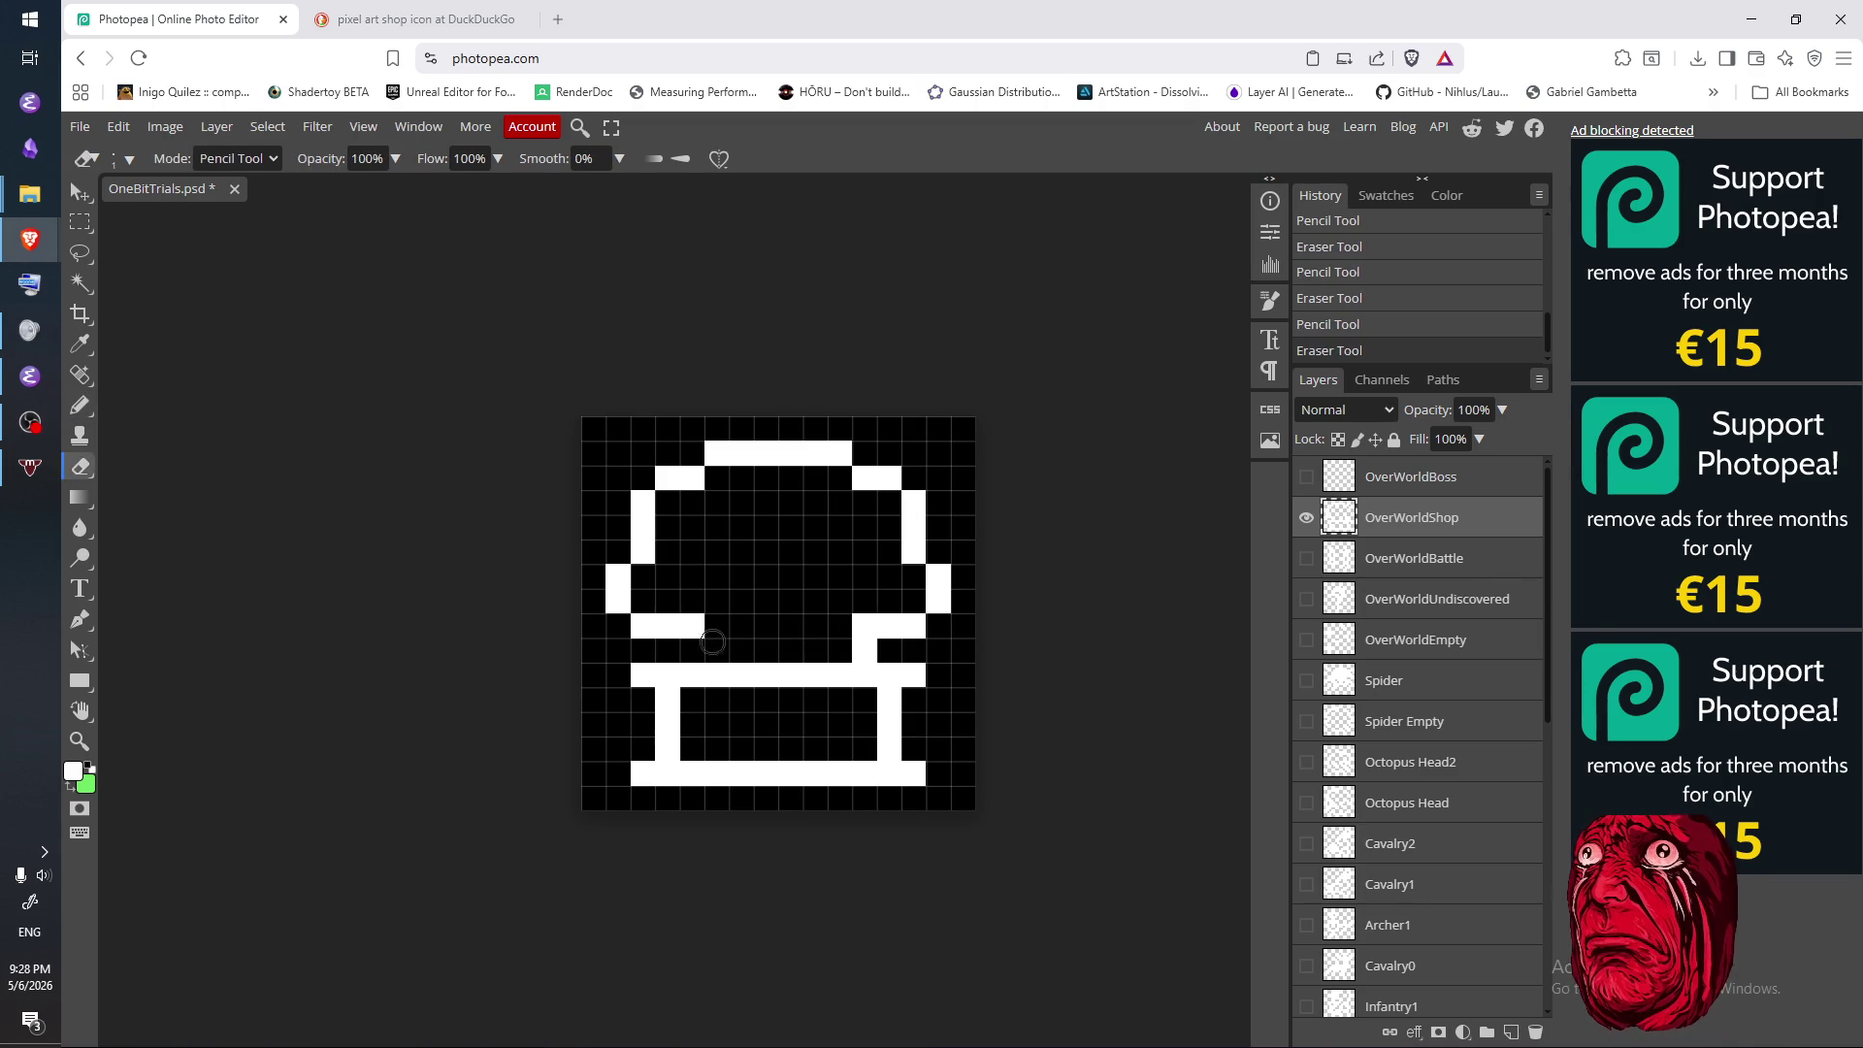
pyautogui.press('b')
pyautogui.moveTo(713, 626); pyautogui.dragTo(853, 631)
pyautogui.press('e')
pyautogui.click(865, 650)
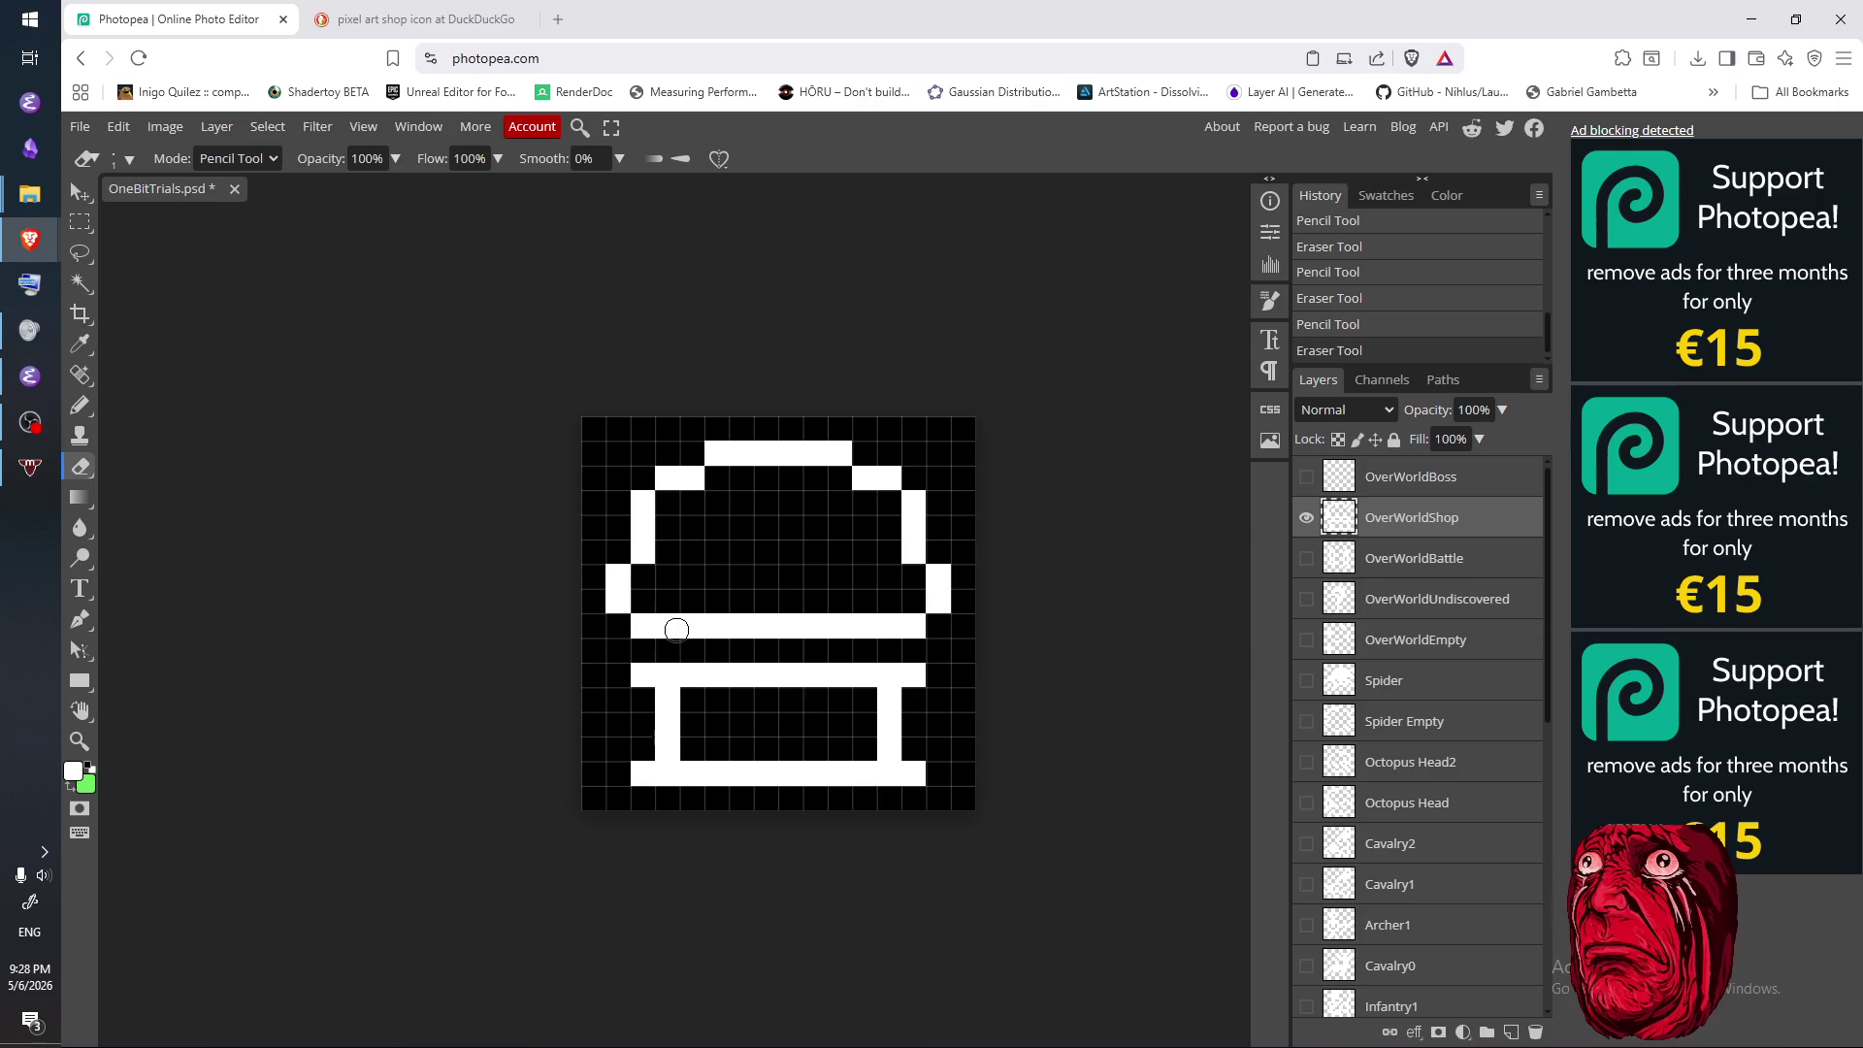
# - Move the counter top down one row, clearing the old bar and leg tops
pyautogui.moveTo(638, 678); pyautogui.dragTo(904, 677)
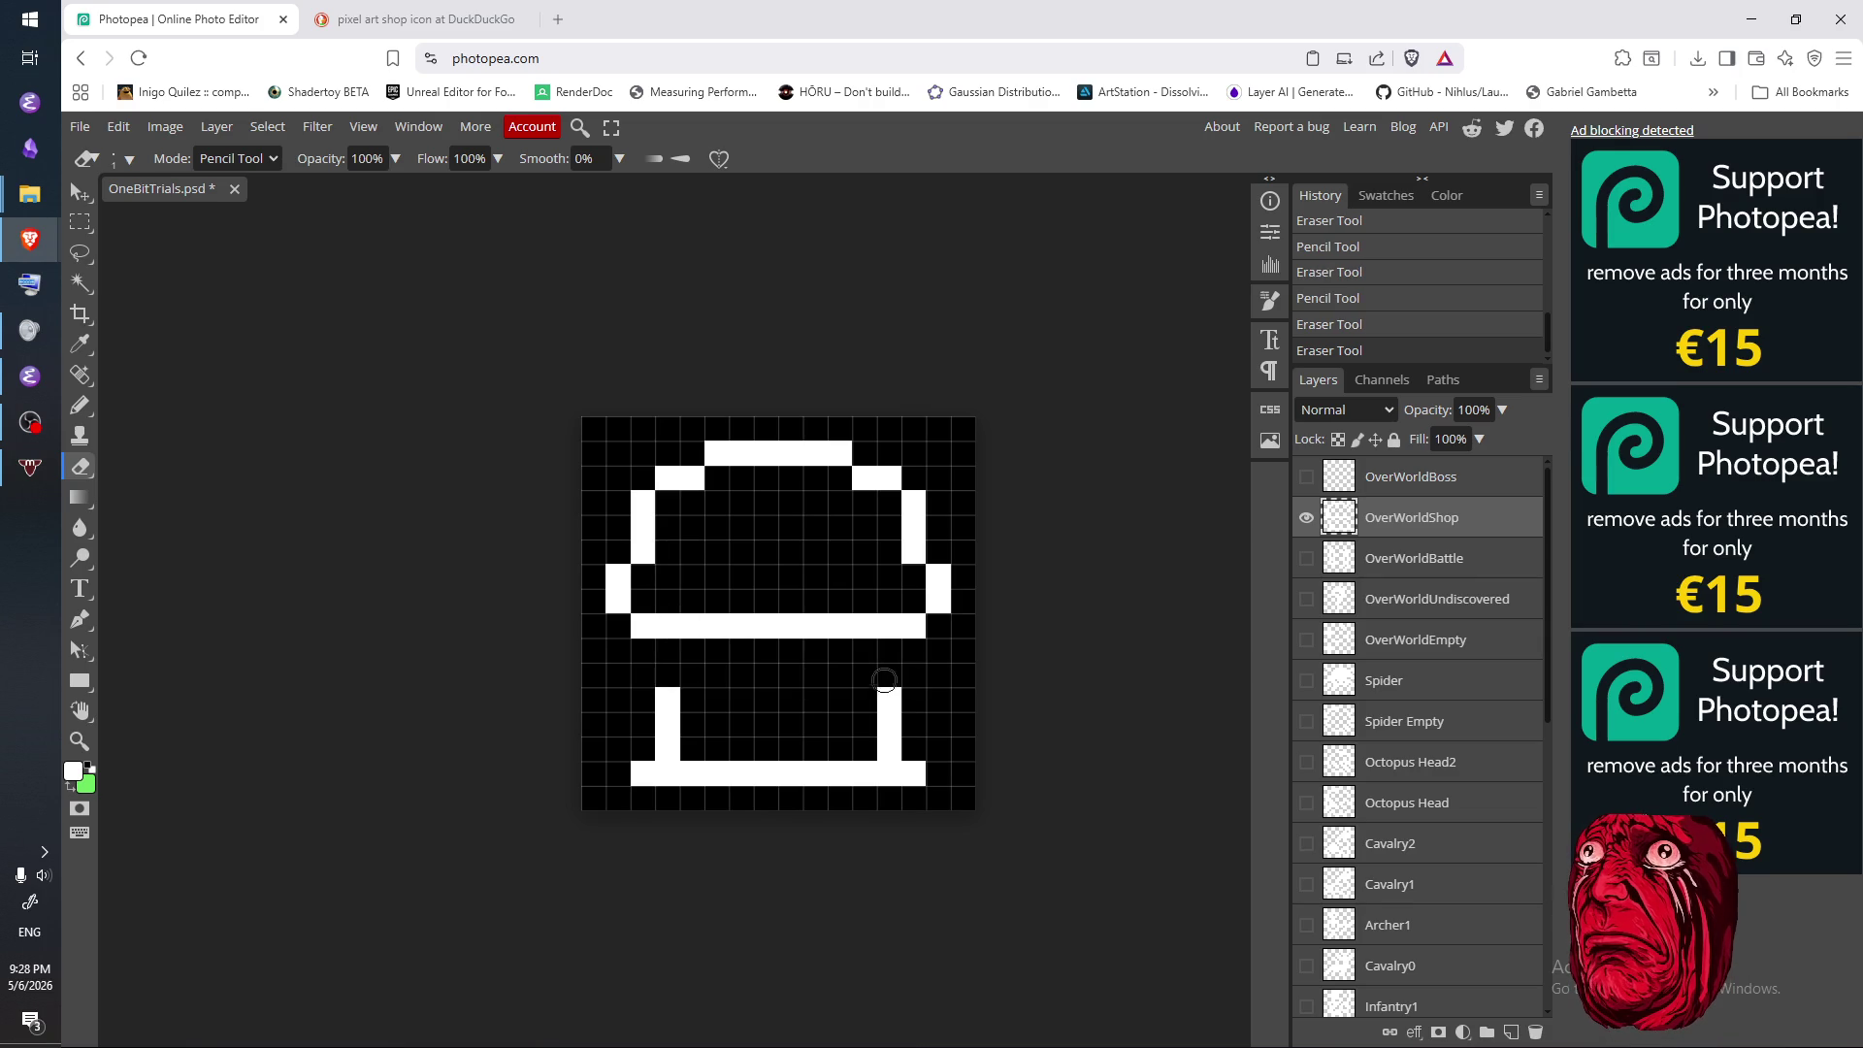
pyautogui.moveTo(710, 694); pyautogui.dragTo(888, 699)
pyautogui.press('b')
pyautogui.moveTo(625, 698); pyautogui.dragTo(916, 701)
pyautogui.press('e')
pyautogui.click(917, 707)
pyautogui.click(618, 698)
pyautogui.press('b')
# - Replace trial posts above the counter with a short bar under the awning
pyautogui.moveTo(718, 648)
pyautogui.mouseDown()
pyautogui.moveTo(721, 678)
pyautogui.moveTo(692, 678)
pyautogui.mouseUp()
pyautogui.press('e')
pyautogui.press('b')
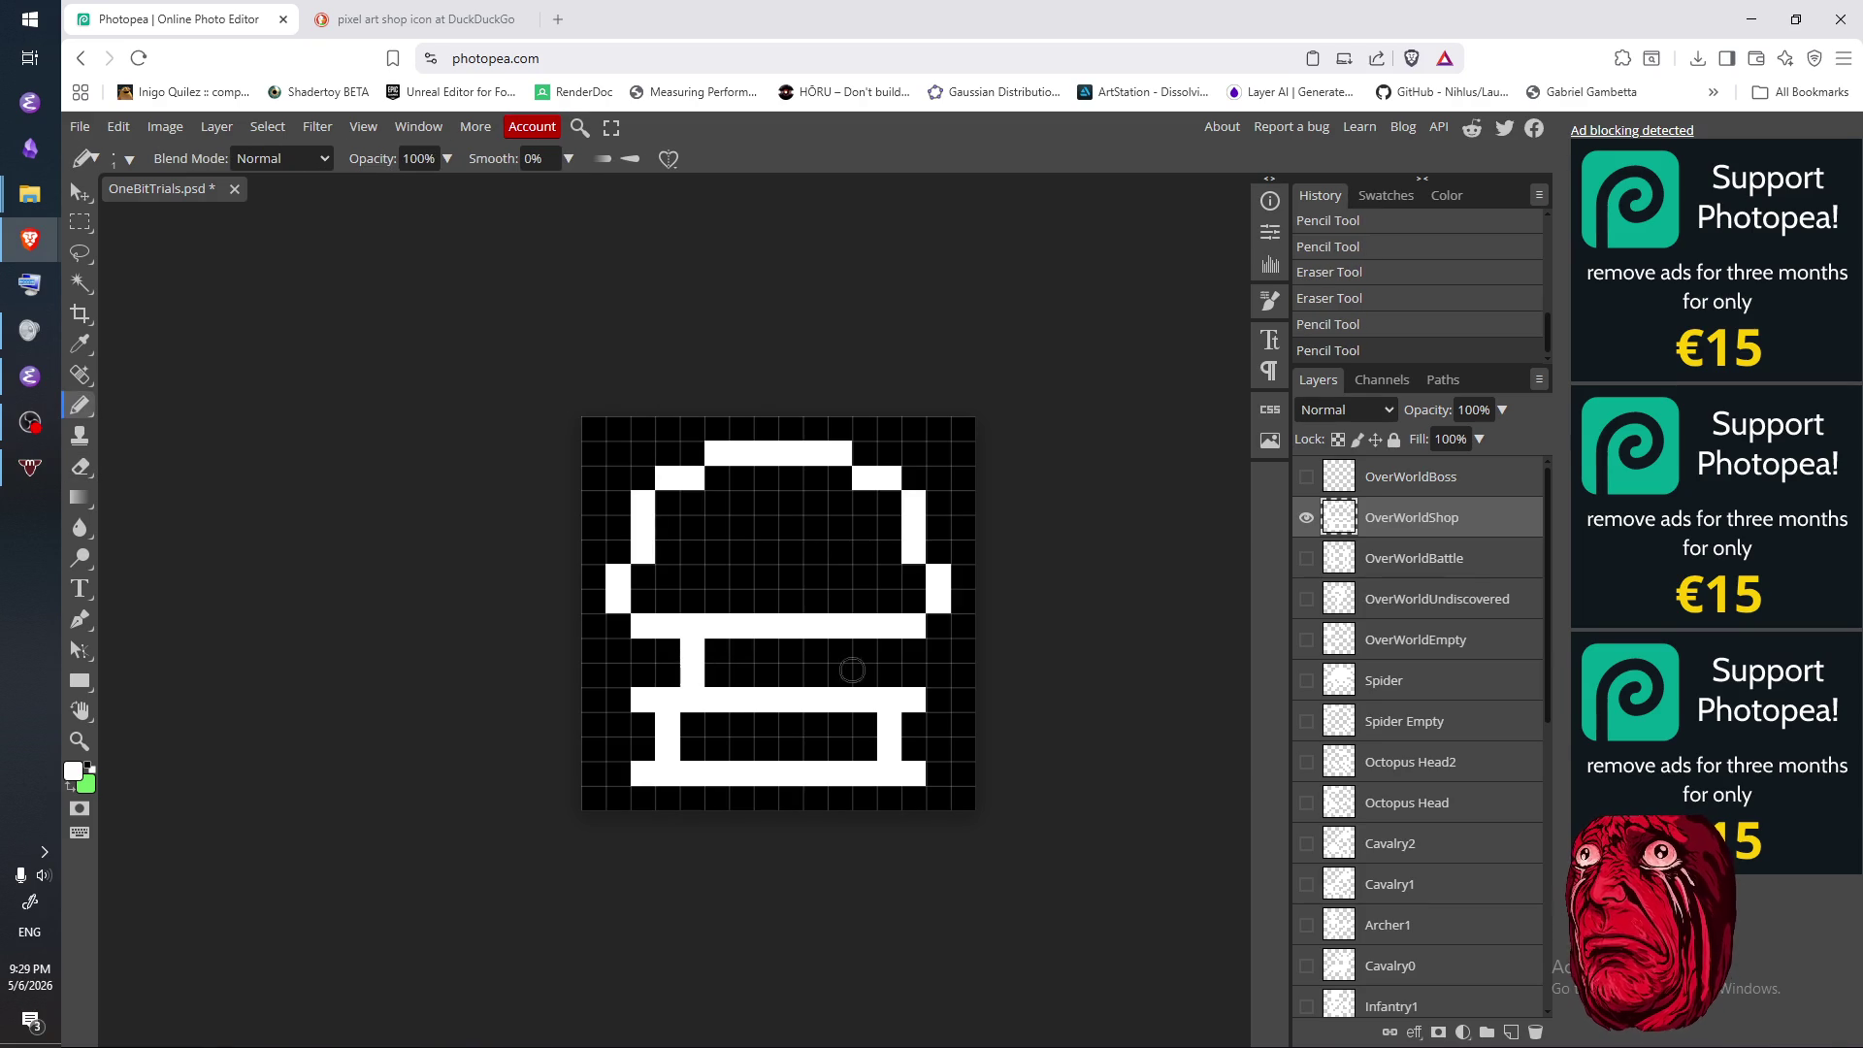
pyautogui.moveTo(859, 648); pyautogui.dragTo(861, 679)
pyautogui.press('e')
pyautogui.click(864, 648)
pyautogui.moveTo(691, 649)
pyautogui.mouseDown()
pyautogui.moveTo(699, 670)
pyautogui.moveTo(765, 630)
pyautogui.moveTo(864, 628)
pyautogui.mouseUp()
pyautogui.press('b')
pyautogui.moveTo(659, 652); pyautogui.dragTo(854, 653)
pyautogui.press('e')
pyautogui.press('b')
pyautogui.click(858, 652)
pyautogui.click(692, 650)
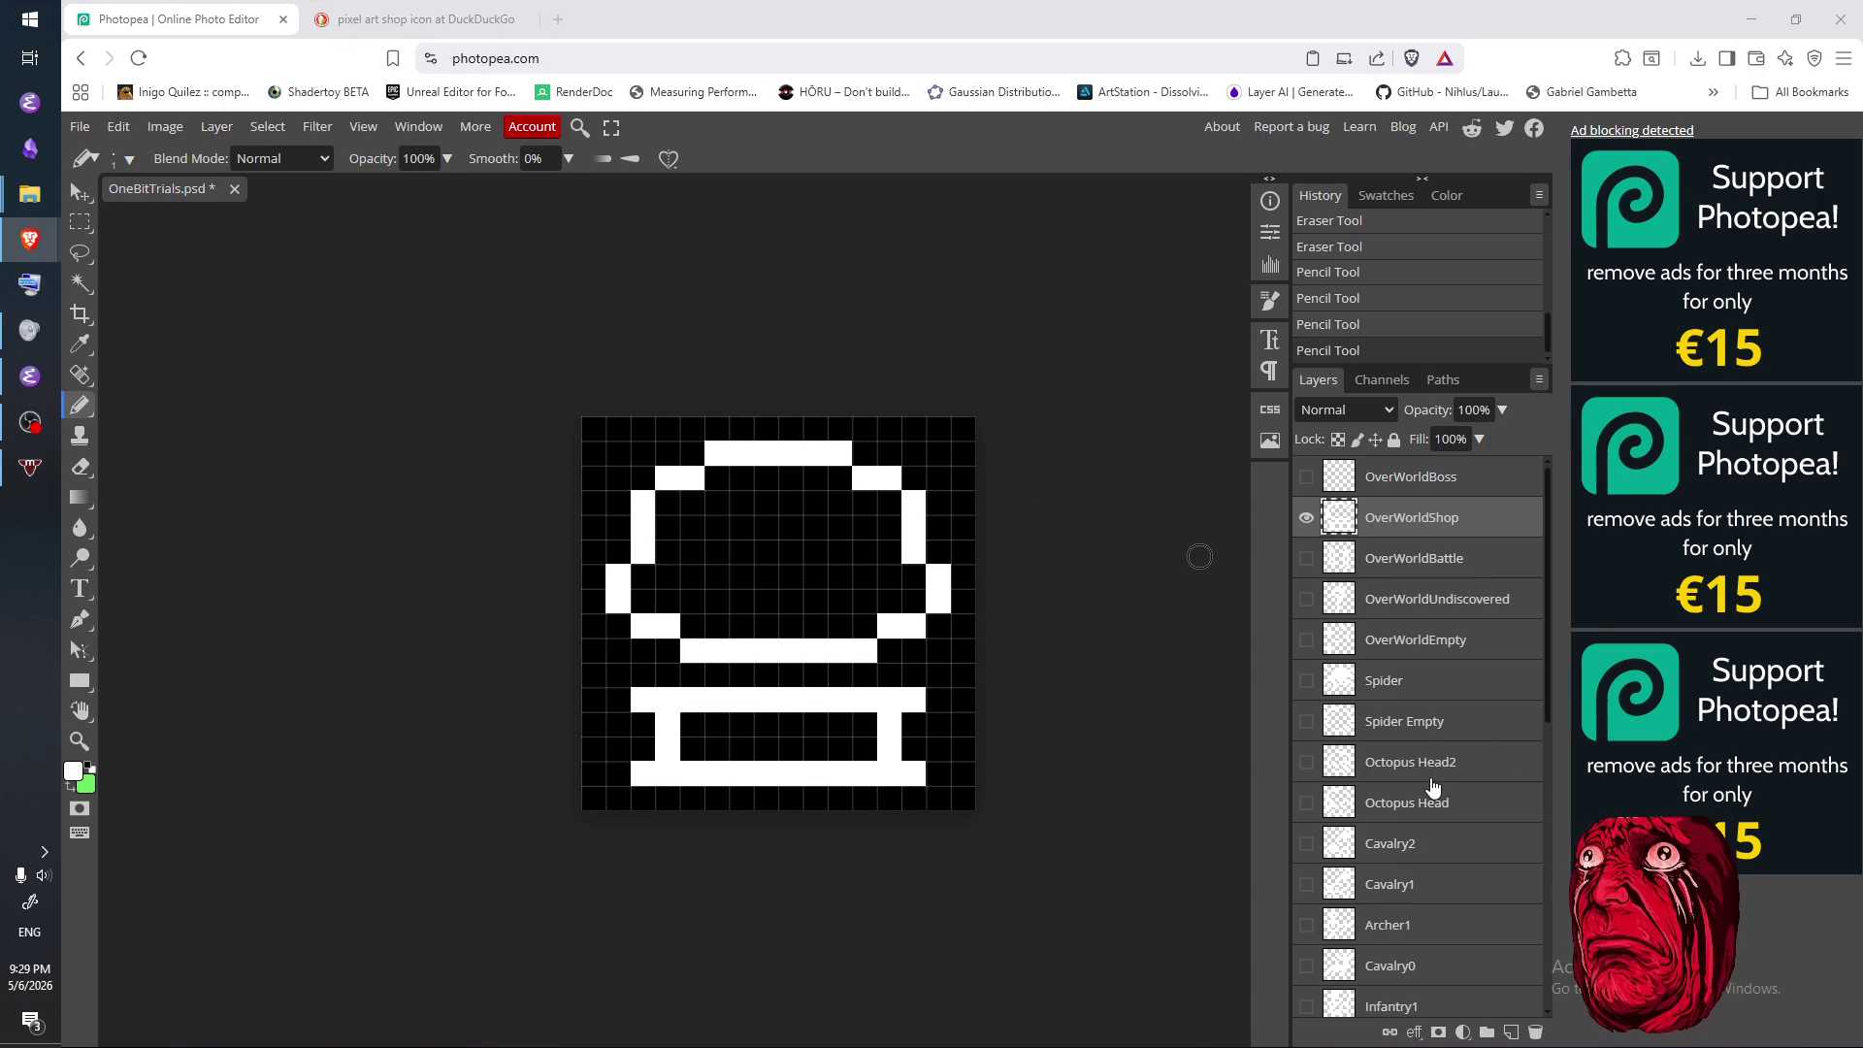
# - Scroll through the Layers panel and pencil a final touch-up cell on the shop icon
pyautogui.scroll(-5, 1433, 786)
pyautogui.scroll(4, 1426, 798)
pyautogui.scroll(-2, 1426, 796)
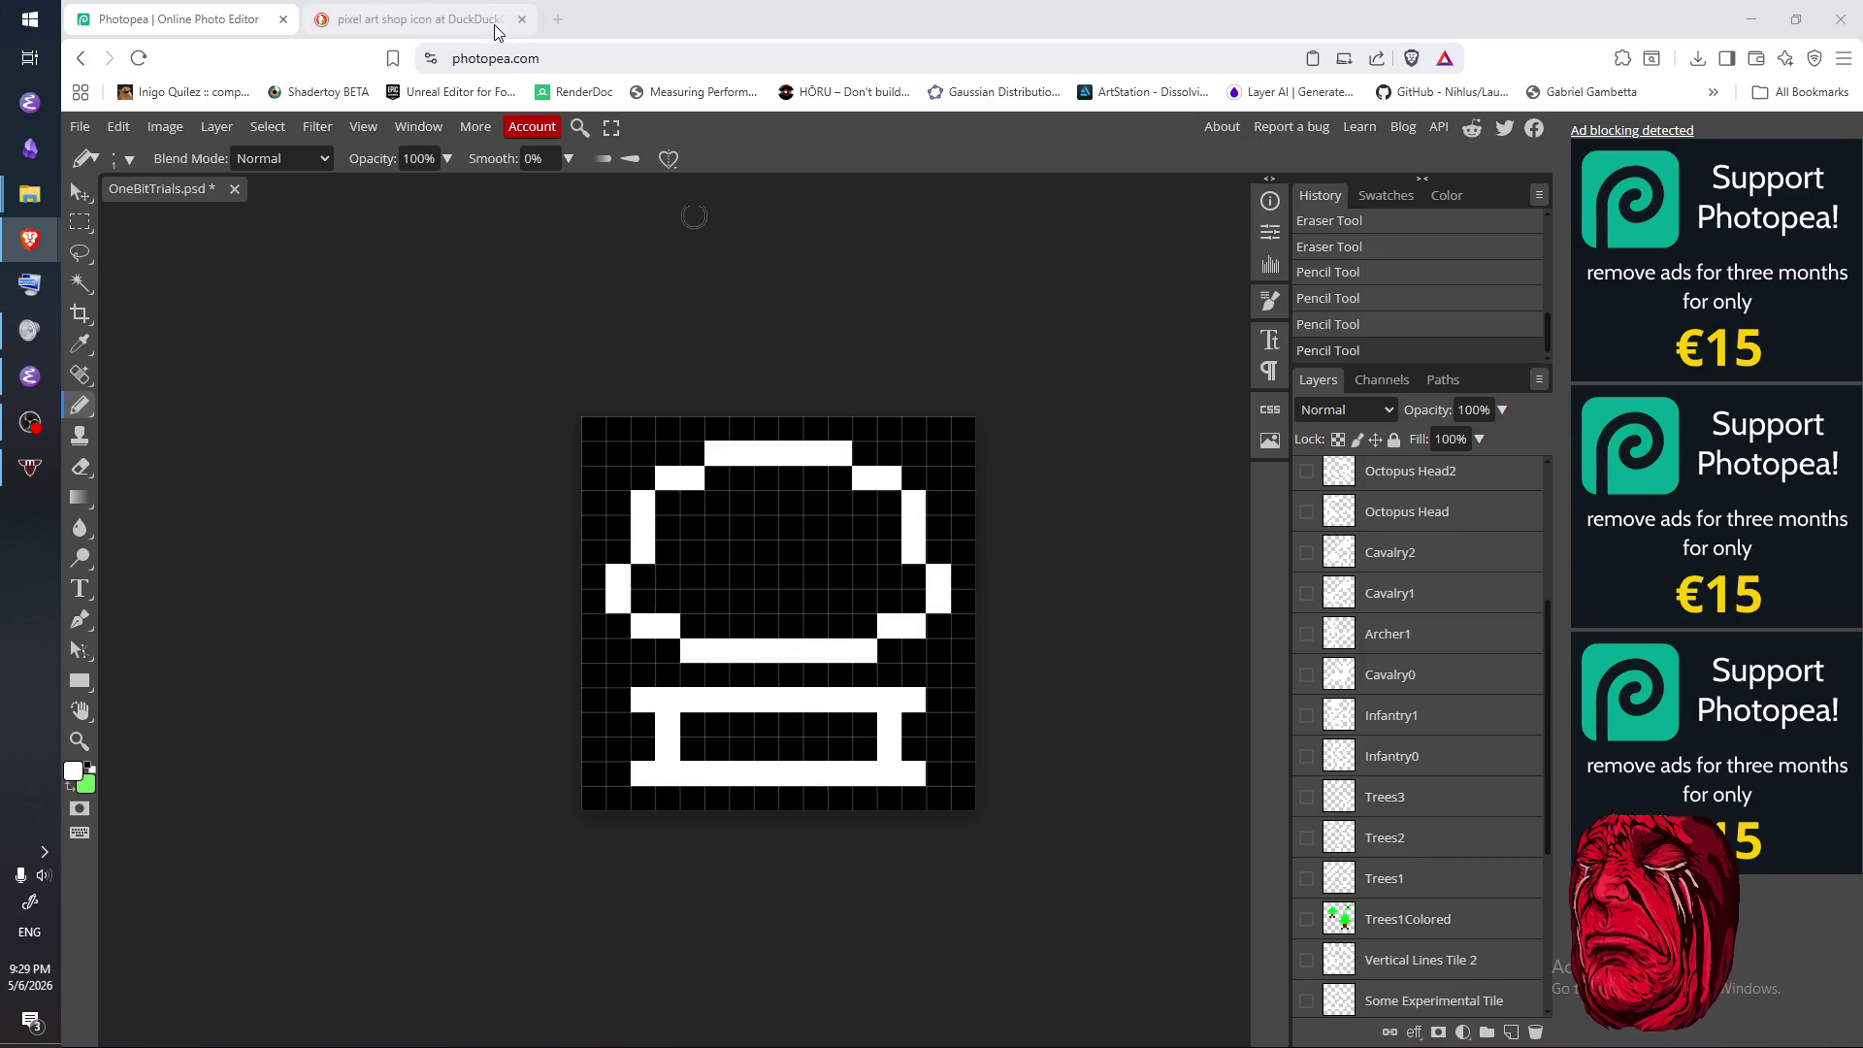
pyautogui.scroll(-3, 1455, 786)
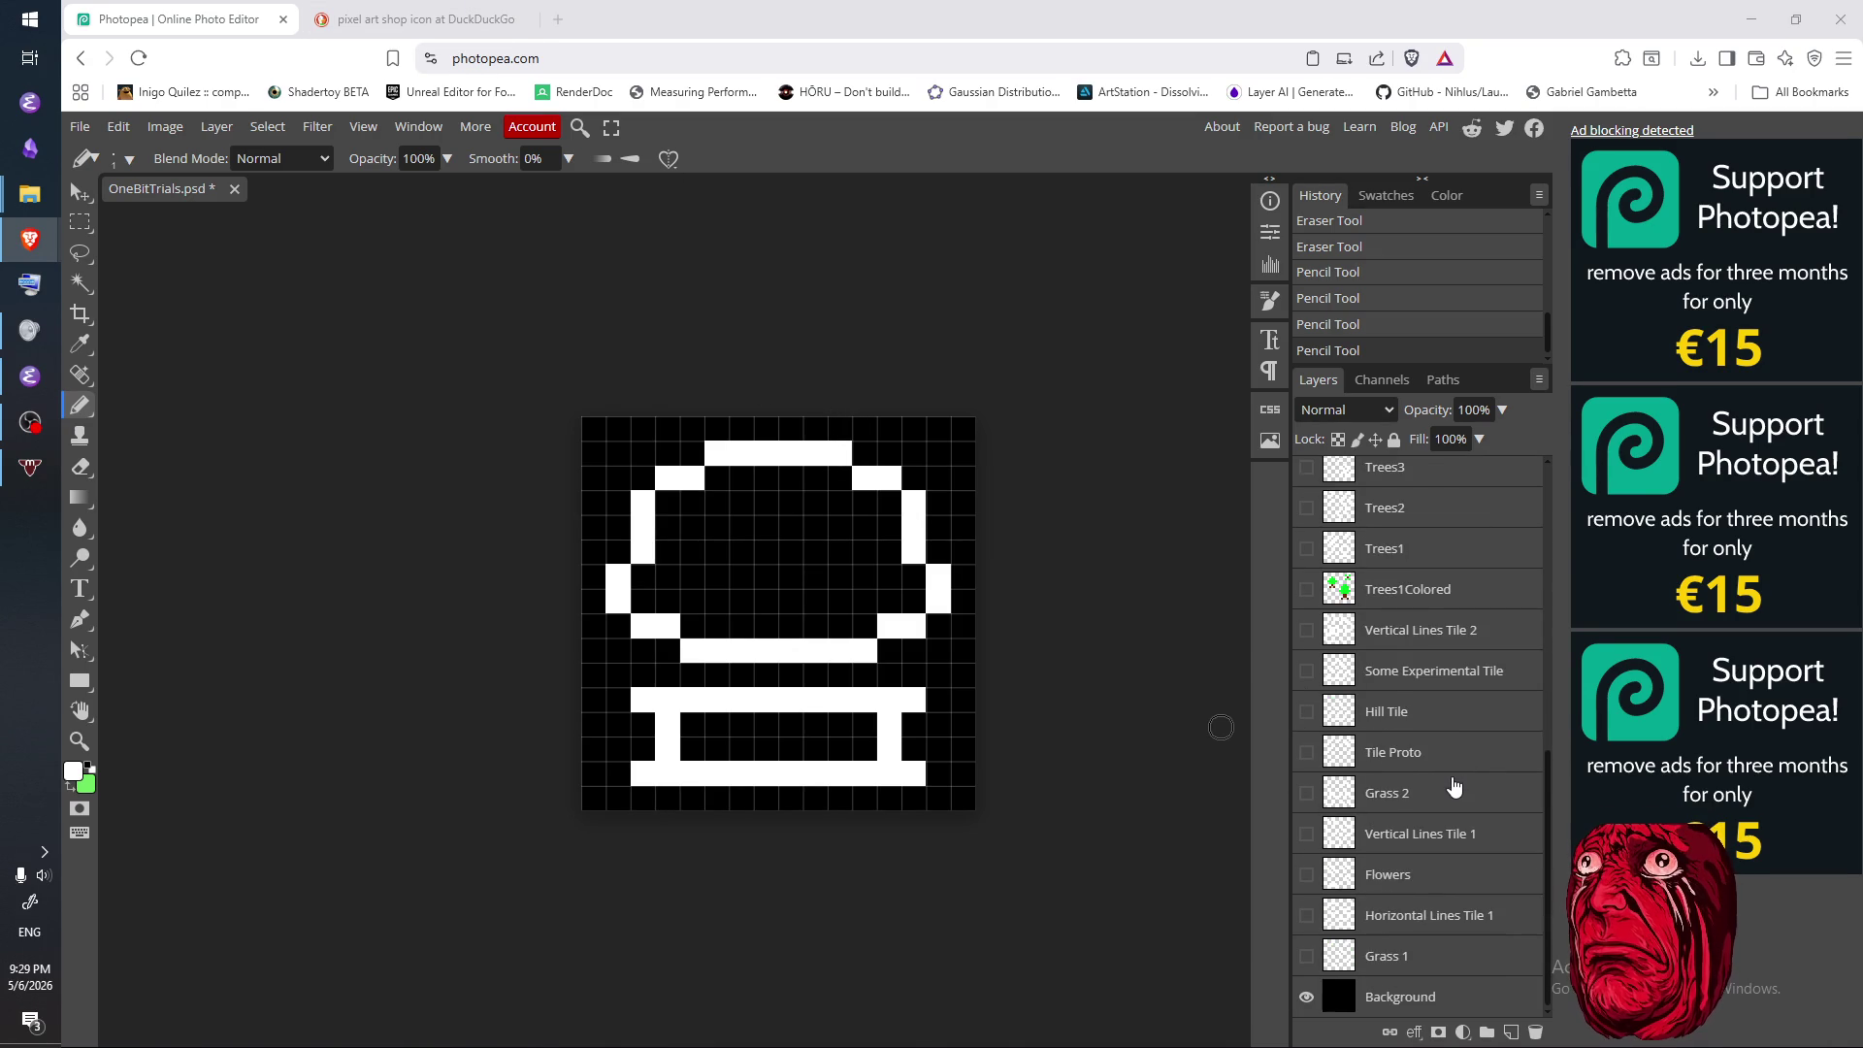
pyautogui.scroll(5, 1440, 776)
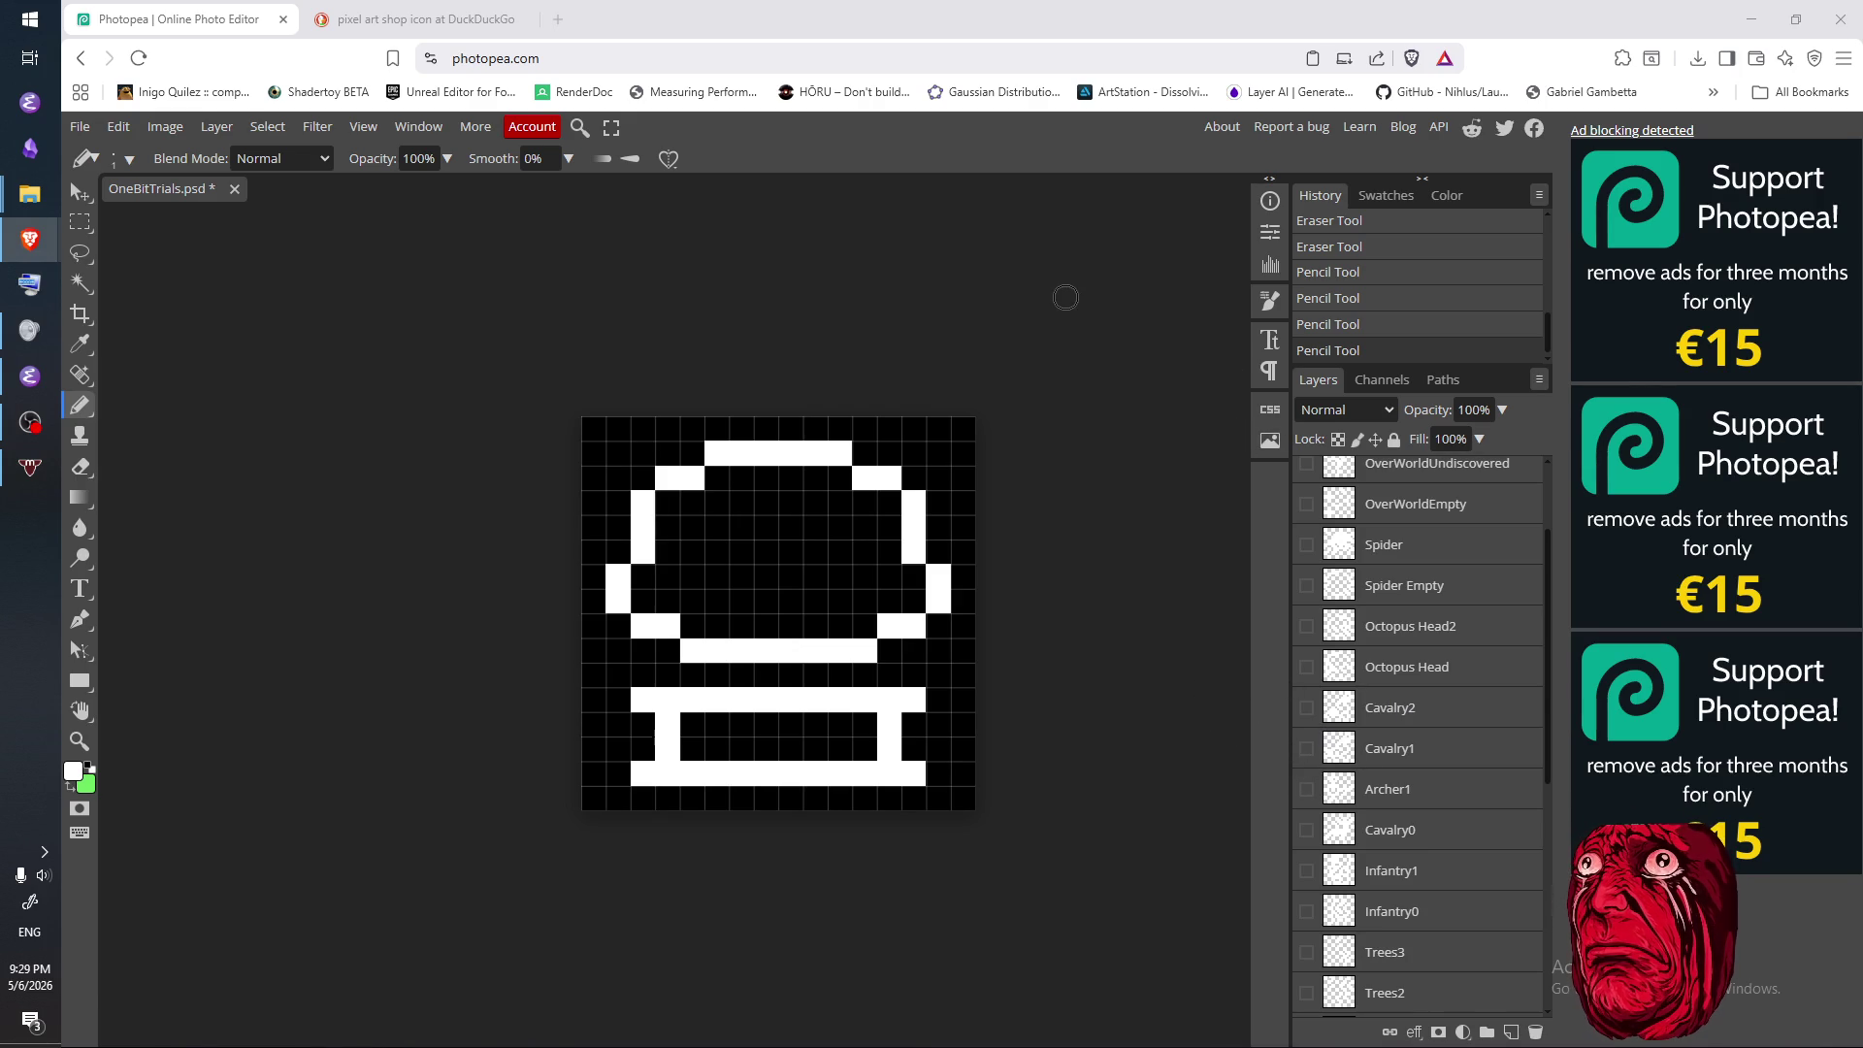
pyautogui.click(1065, 297)
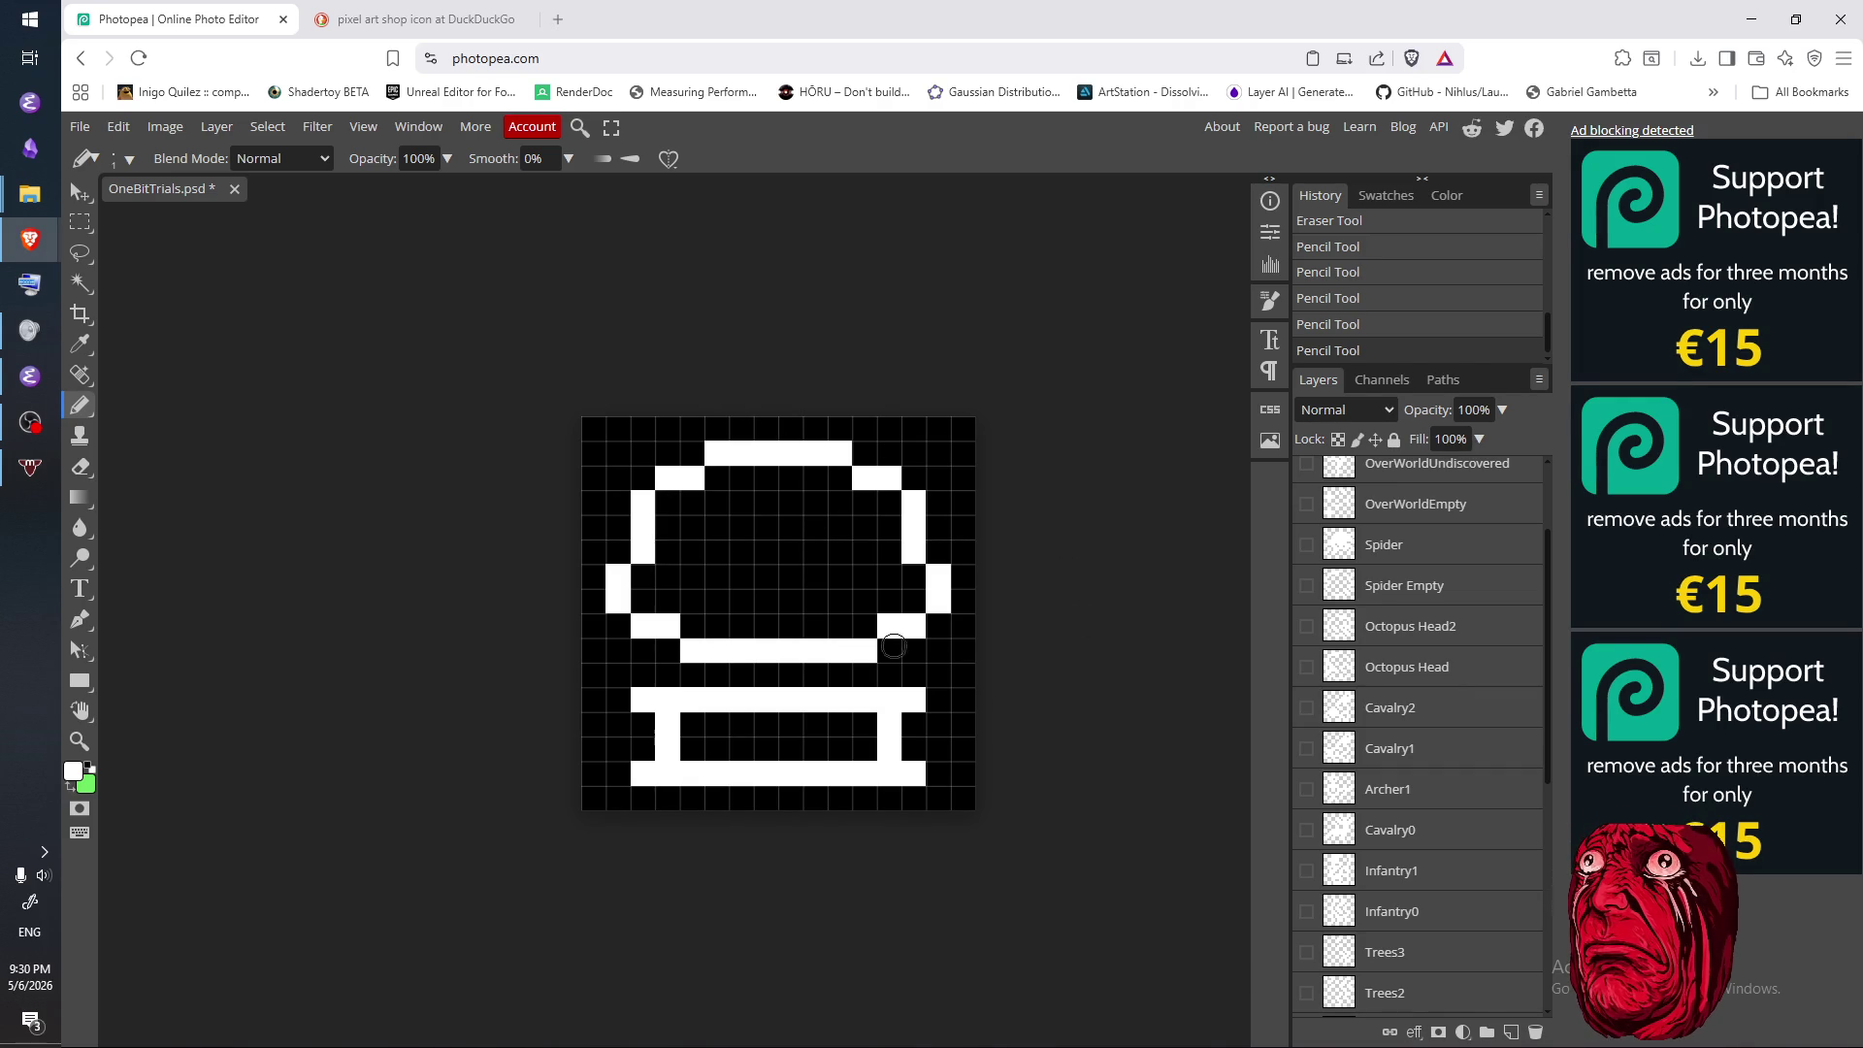
# - Browse the DuckDuckGo shop icon image results for reference
pyautogui.click(511, 24)
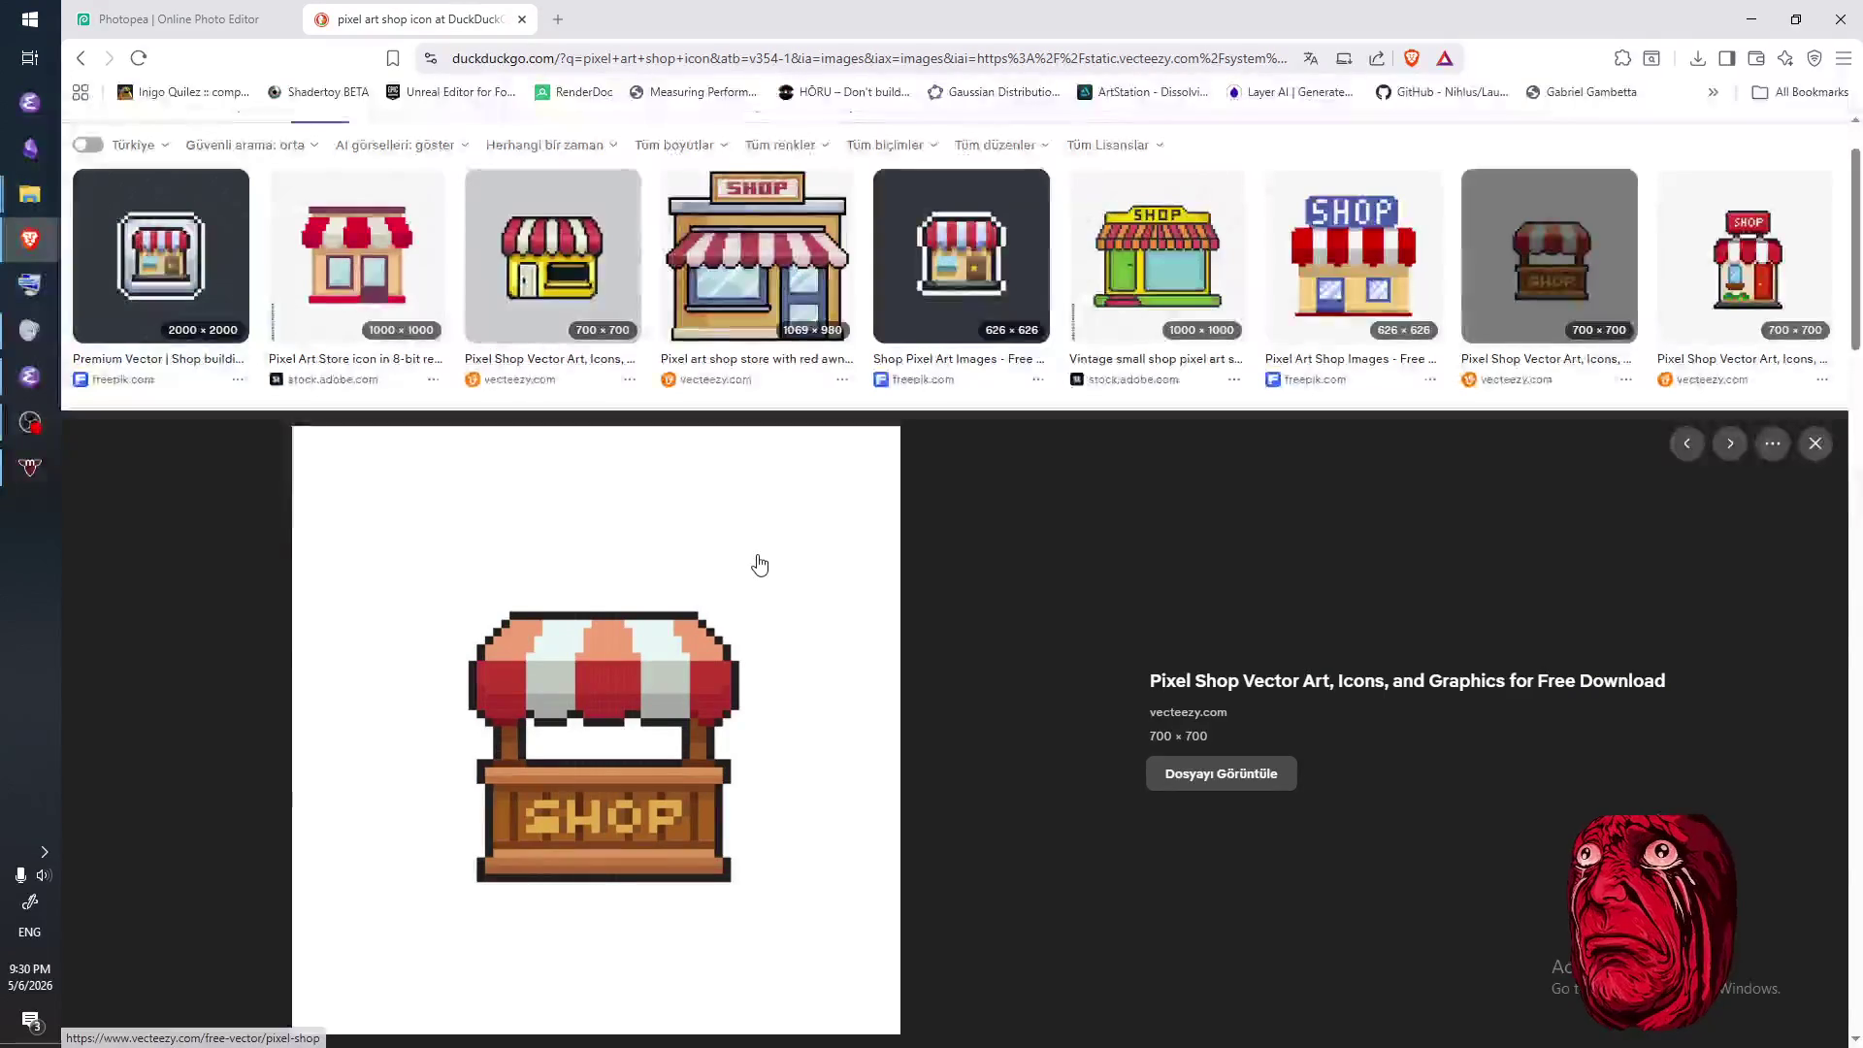
pyautogui.click(199, 20)
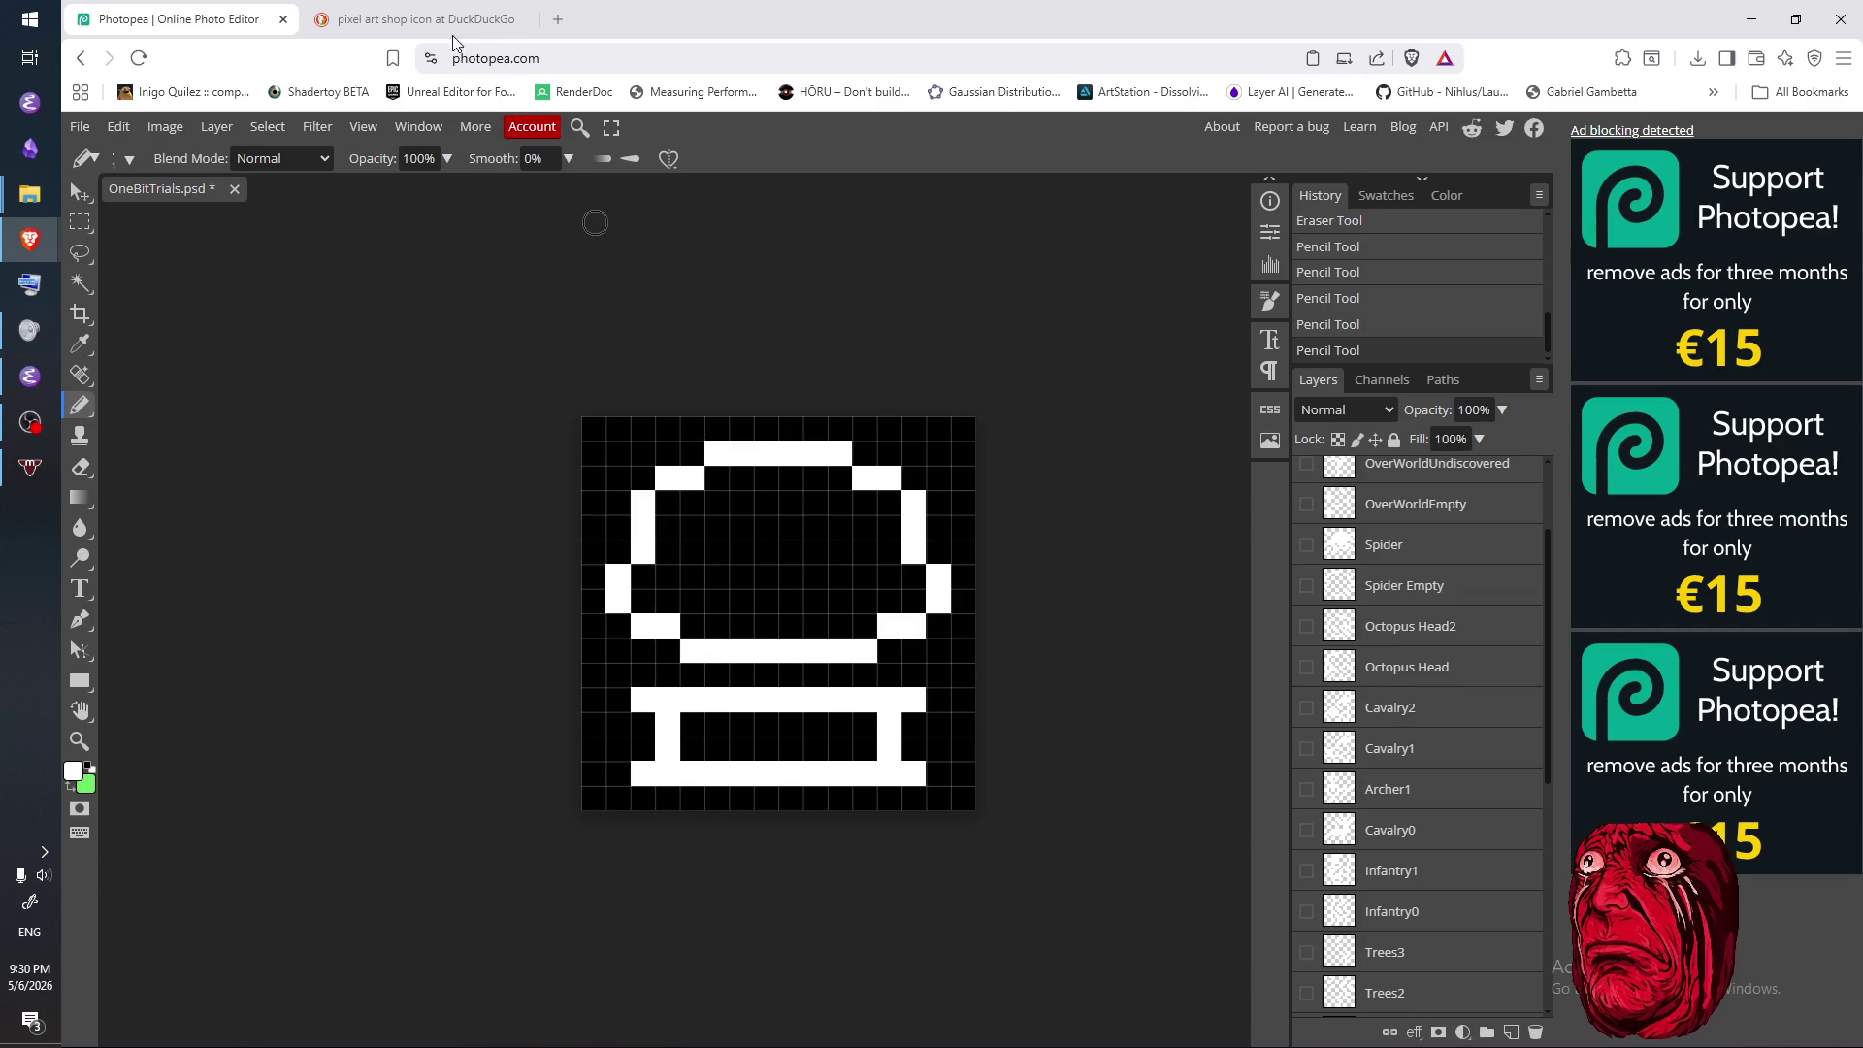
pyautogui.click(393, 21)
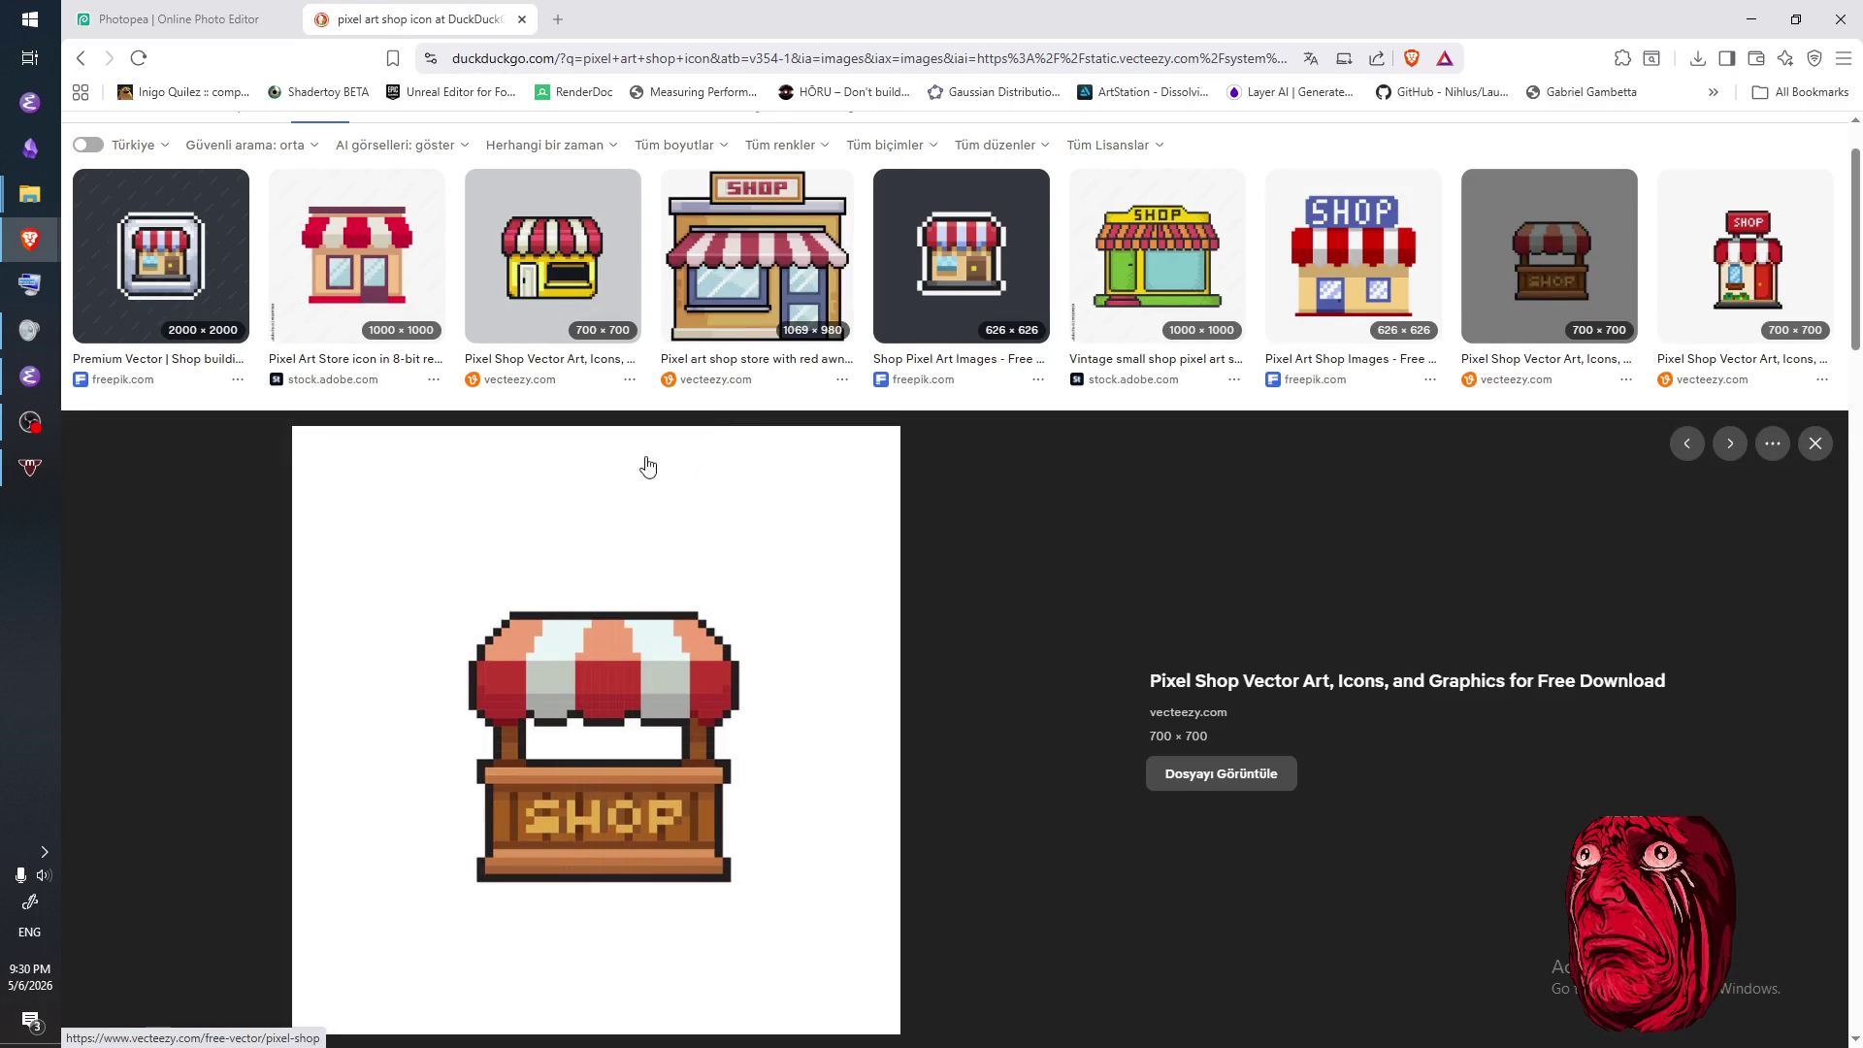
pyautogui.scroll(-5, 858, 616)
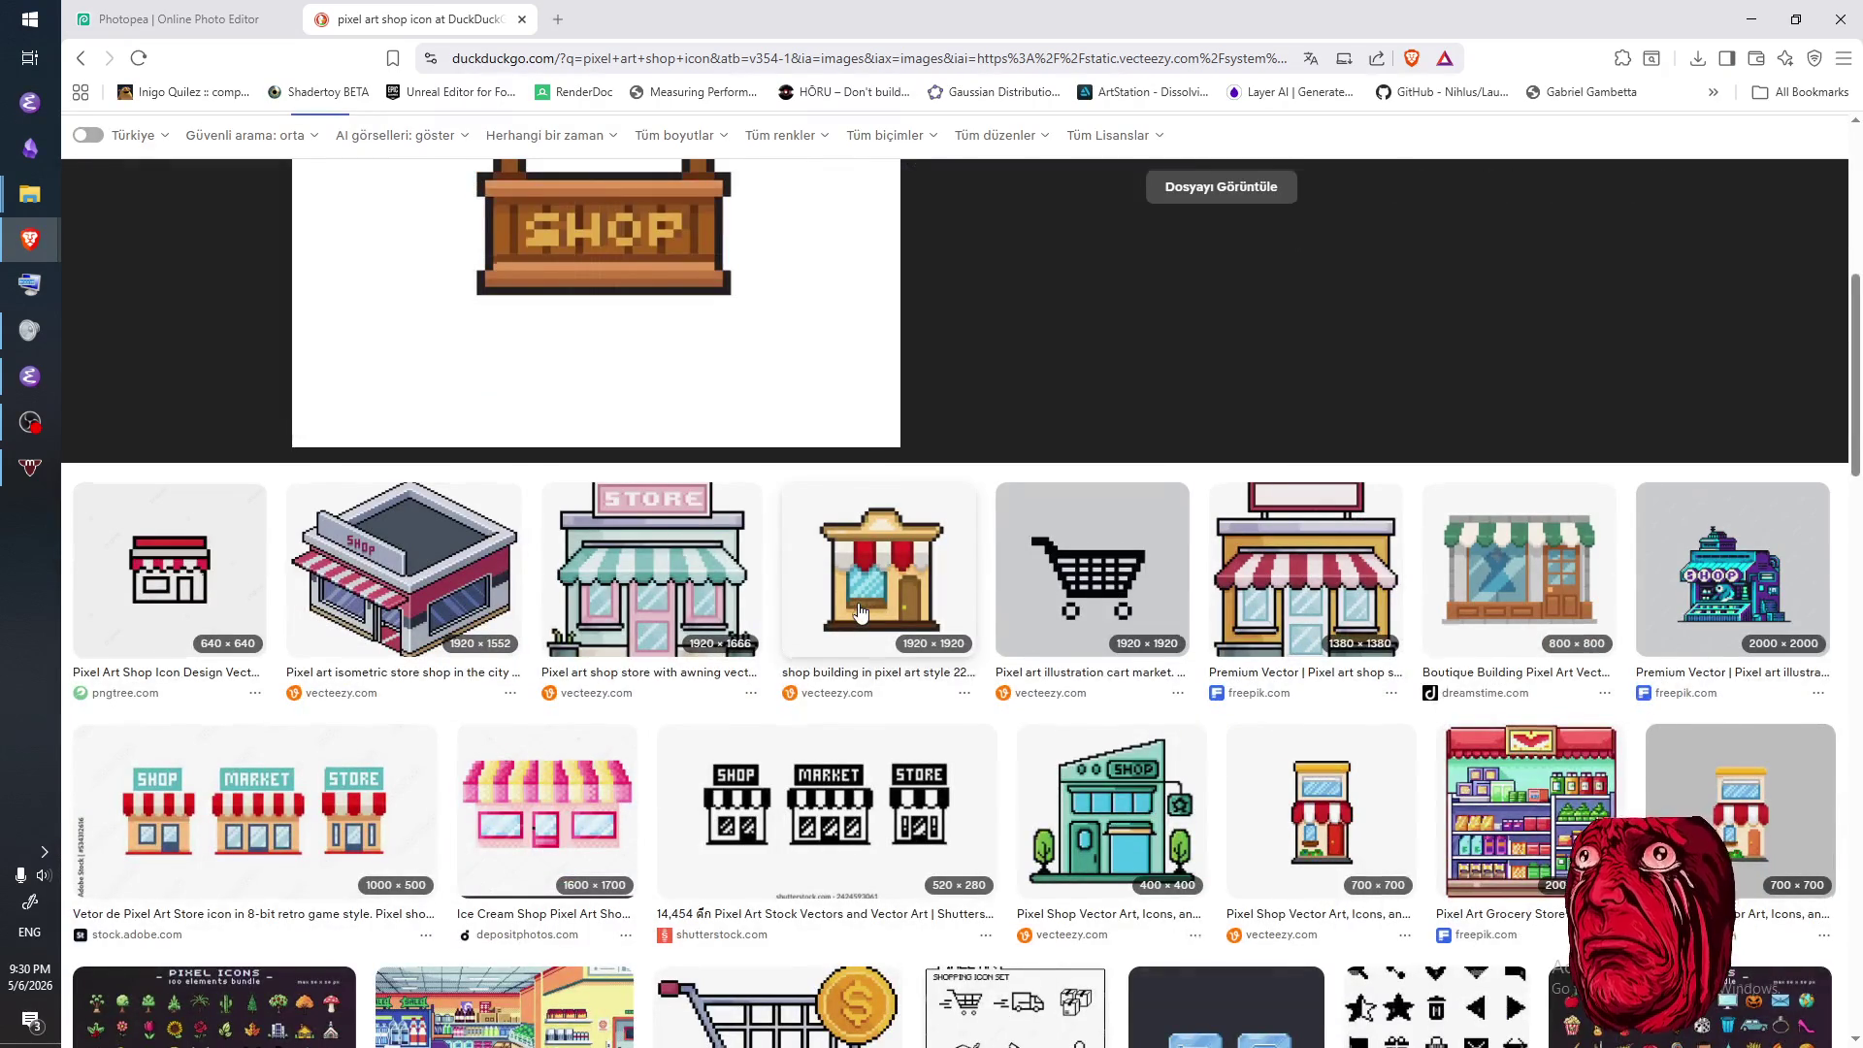
pyautogui.scroll(2, 859, 612)
pyautogui.scroll(-3, 859, 613)
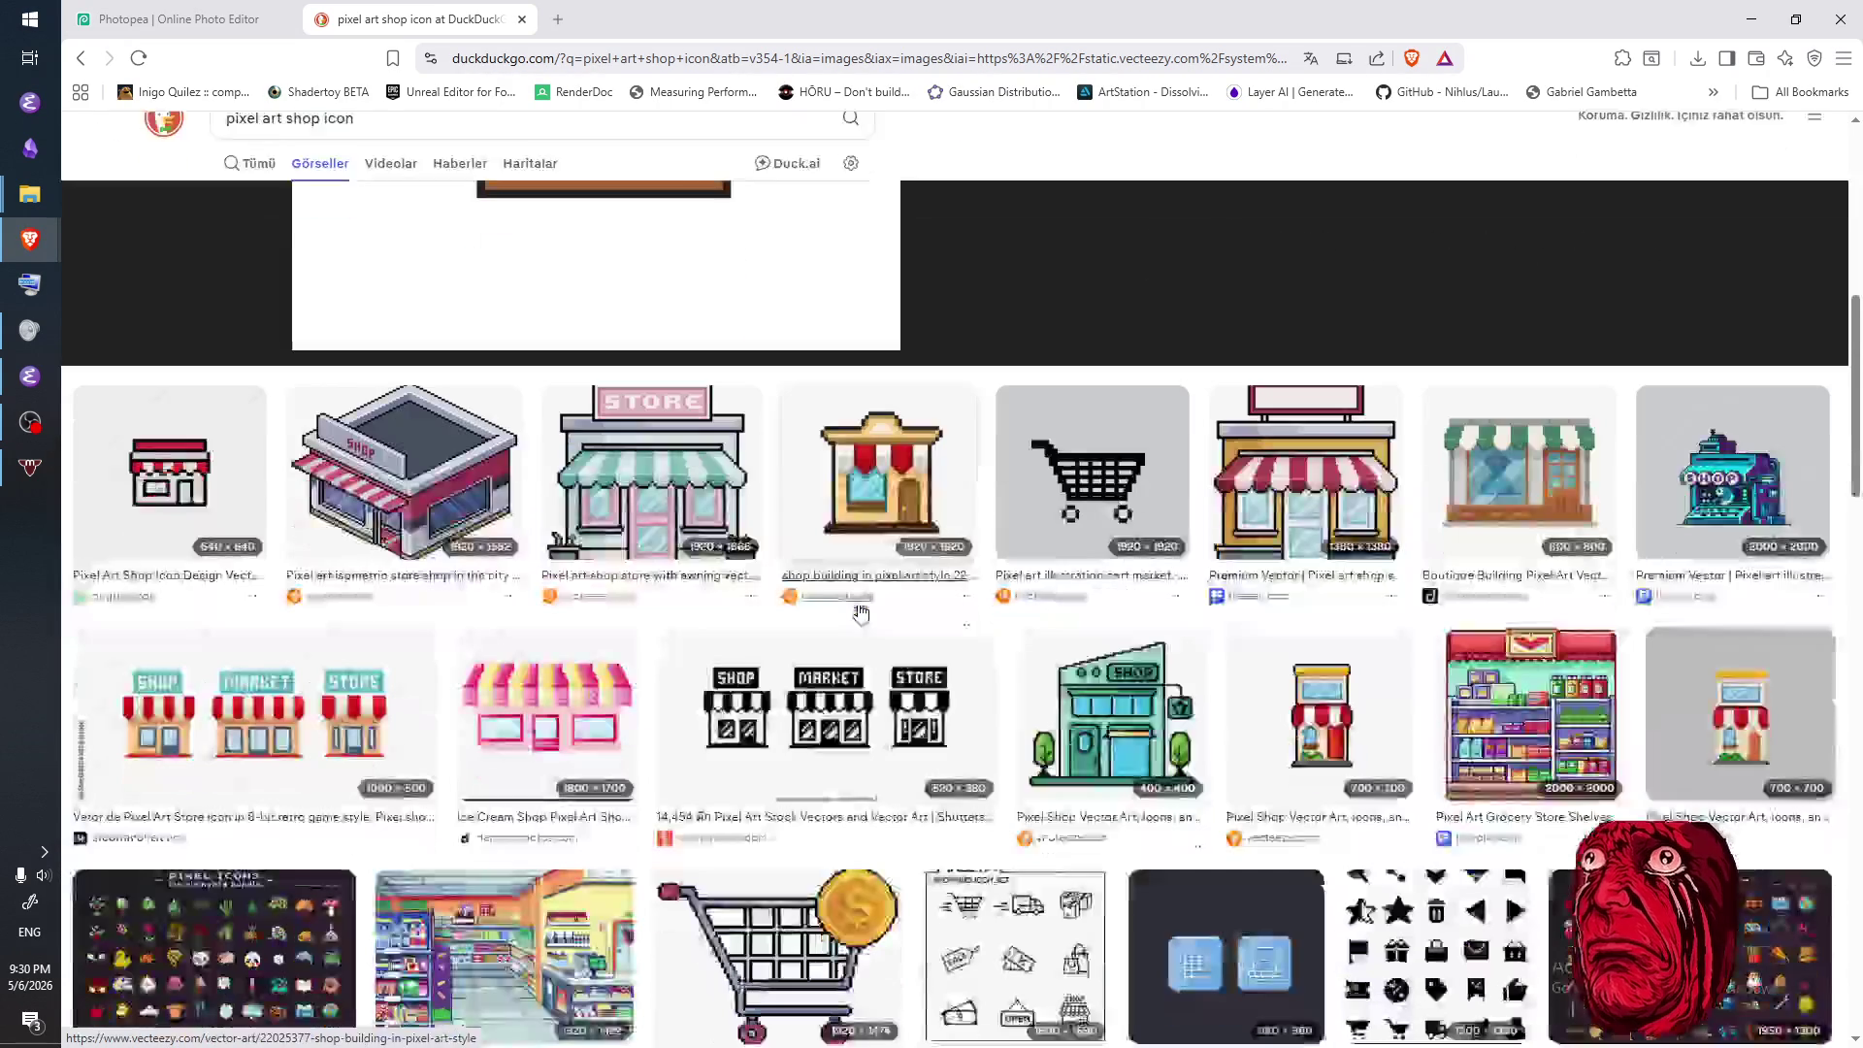
pyautogui.scroll(-3, 859, 611)
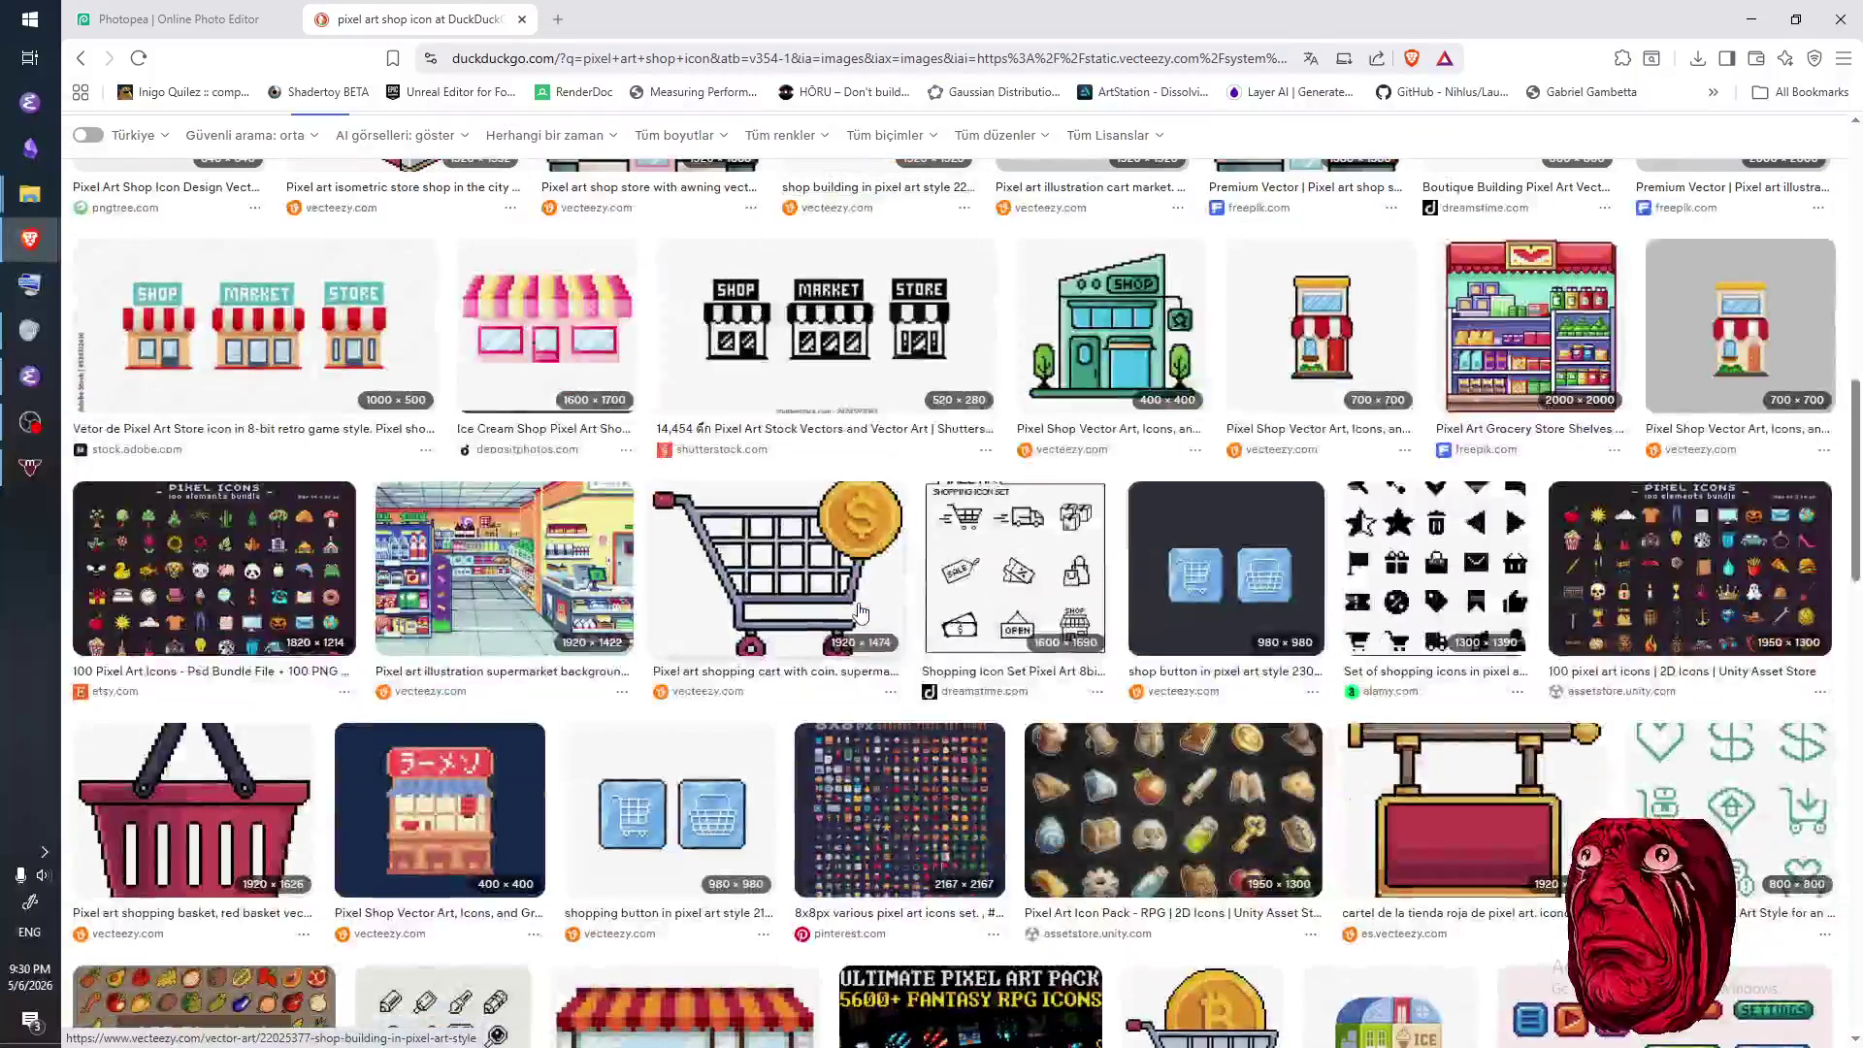
pyautogui.scroll(-2, 859, 611)
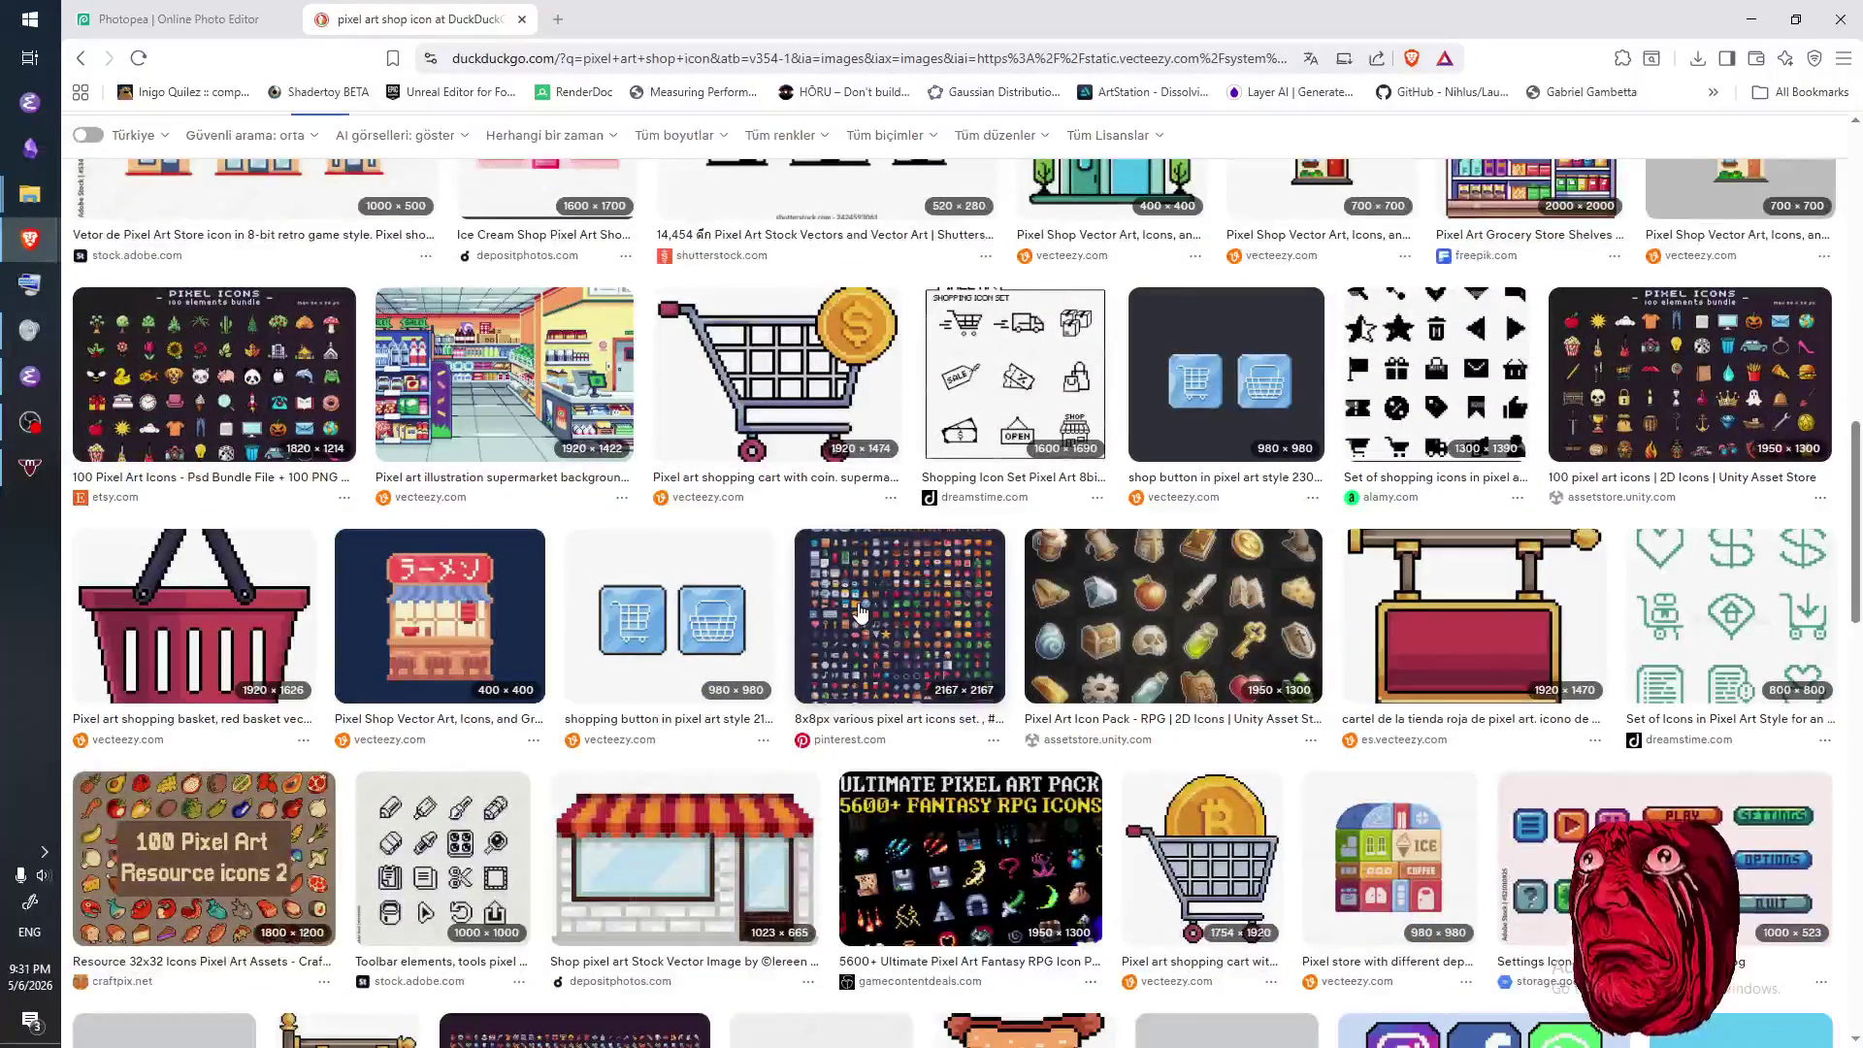
pyautogui.scroll(10, 859, 612)
# - Search images for 'pixel art medieval shop icon', then return to the Photopea canvas
pyautogui.click(289, 157)
pyautogui.write('medieval')
pyautogui.press('Return')
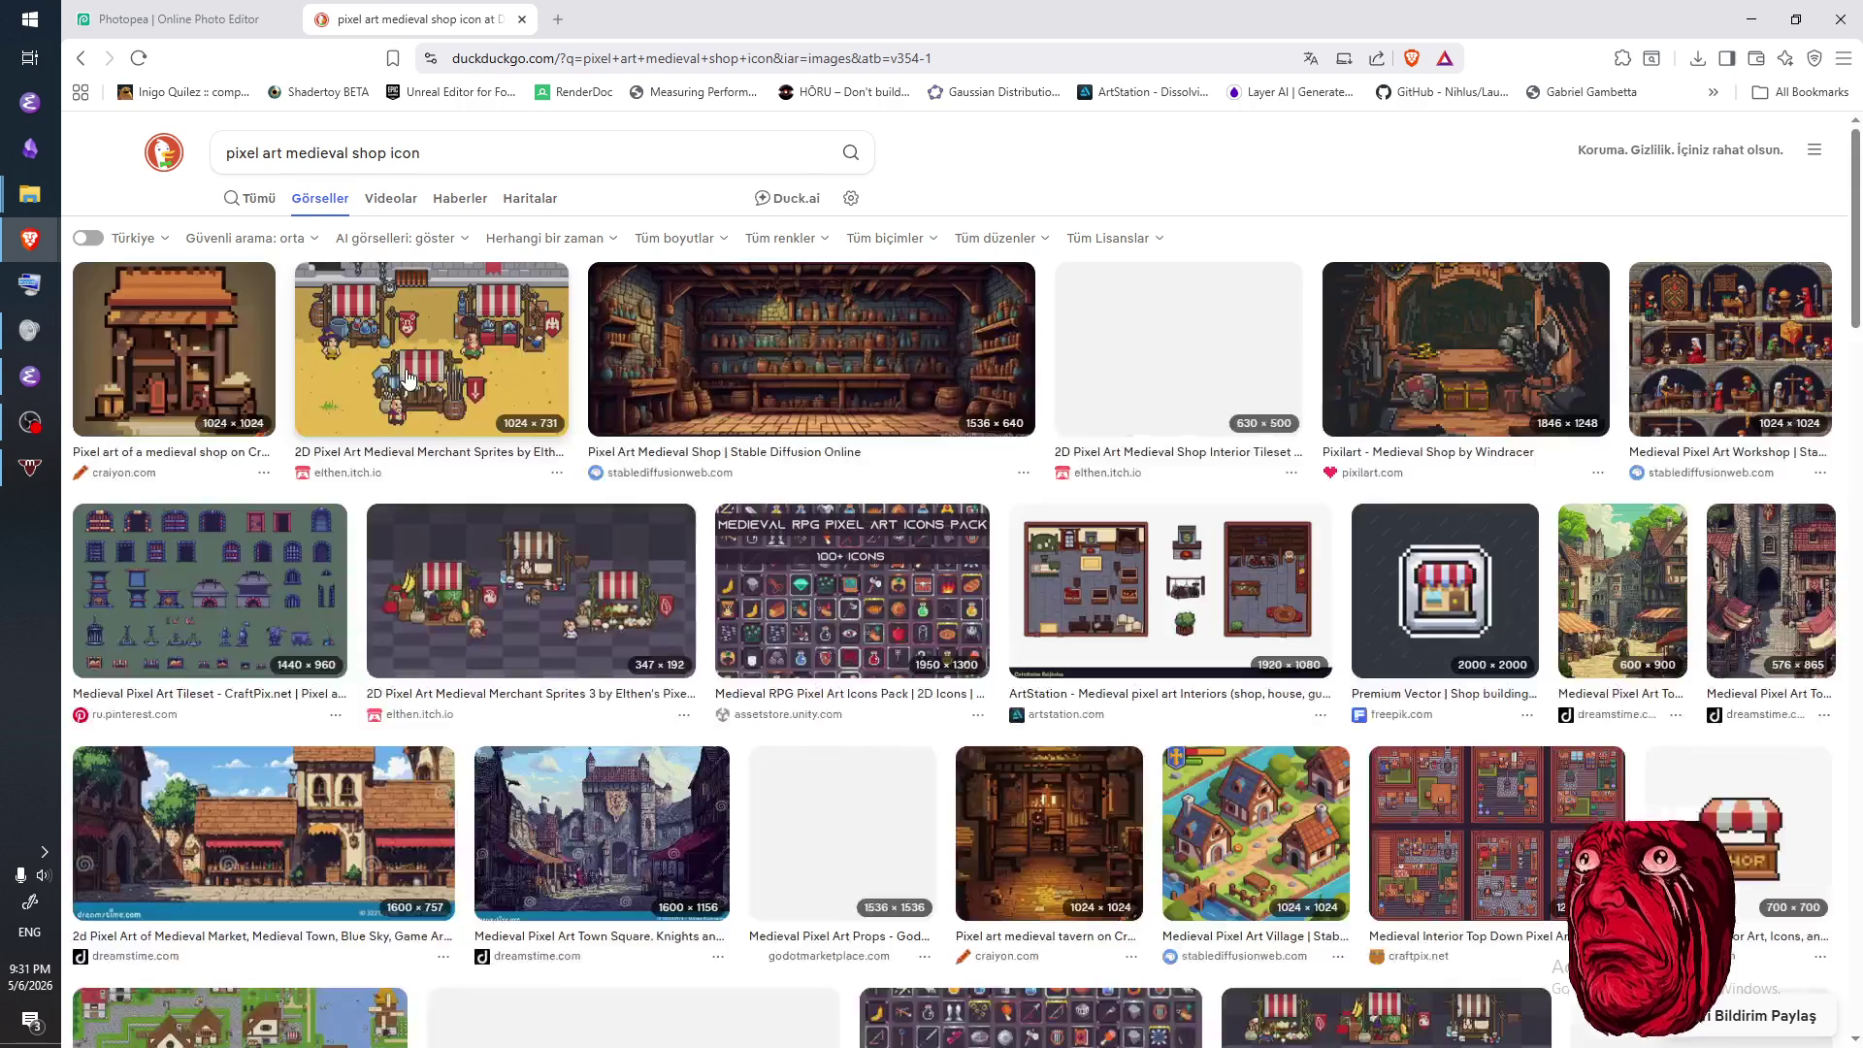
pyautogui.click(259, 35)
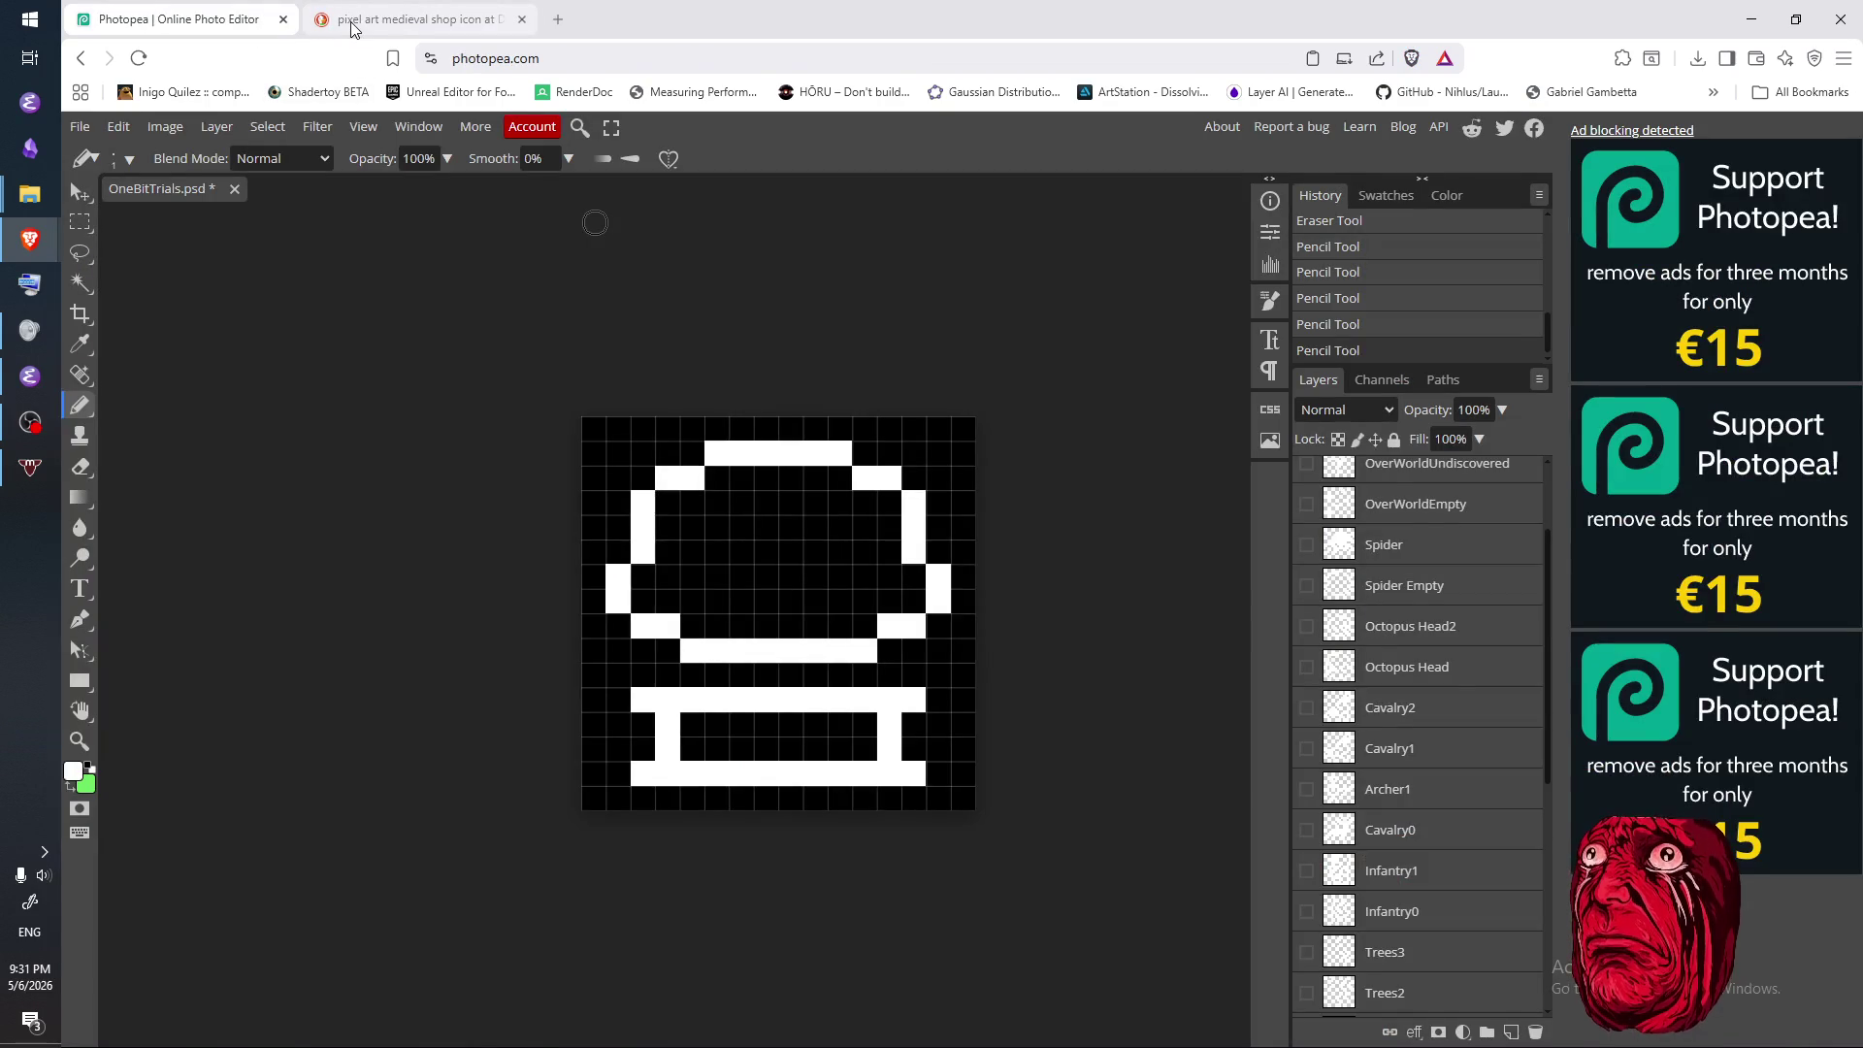
# - Search DuckDuckGo images for 'slots and daggers'
pyautogui.click(352, 29)
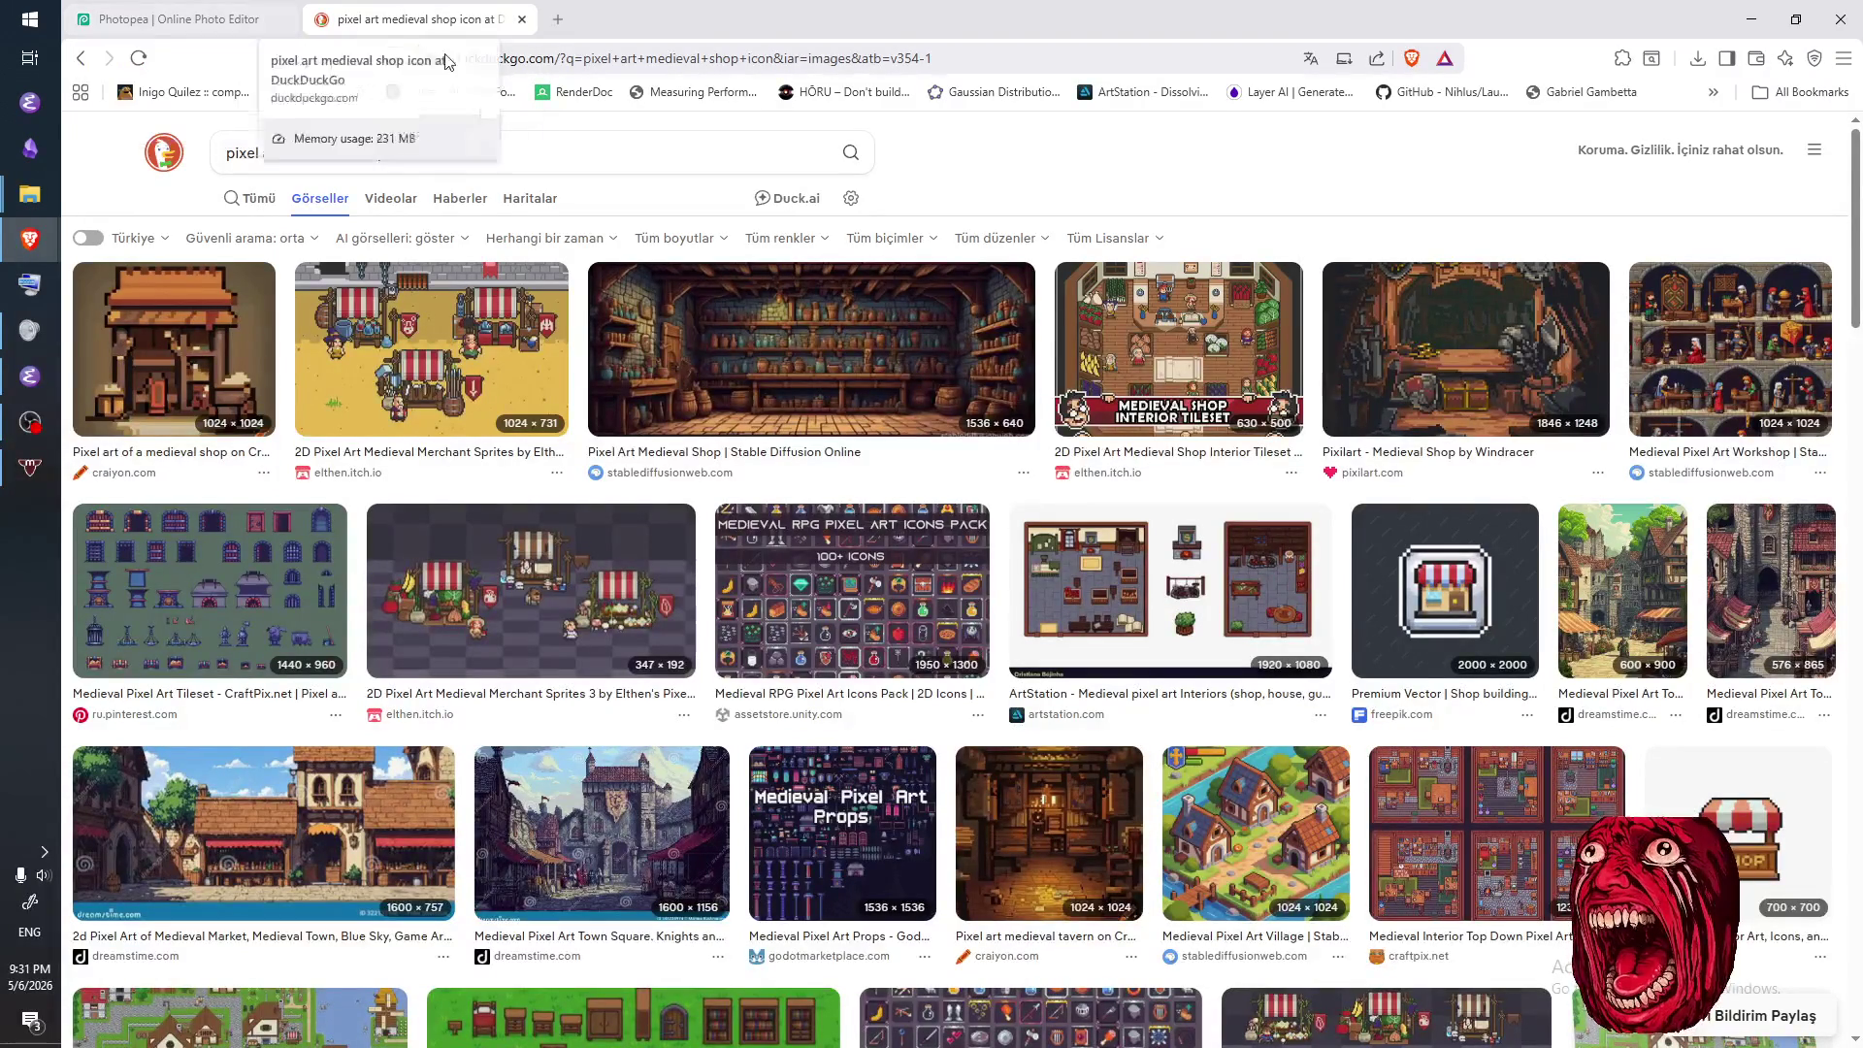
pyautogui.moveTo(491, 153); pyautogui.dragTo(220, 145)
pyautogui.write('s')
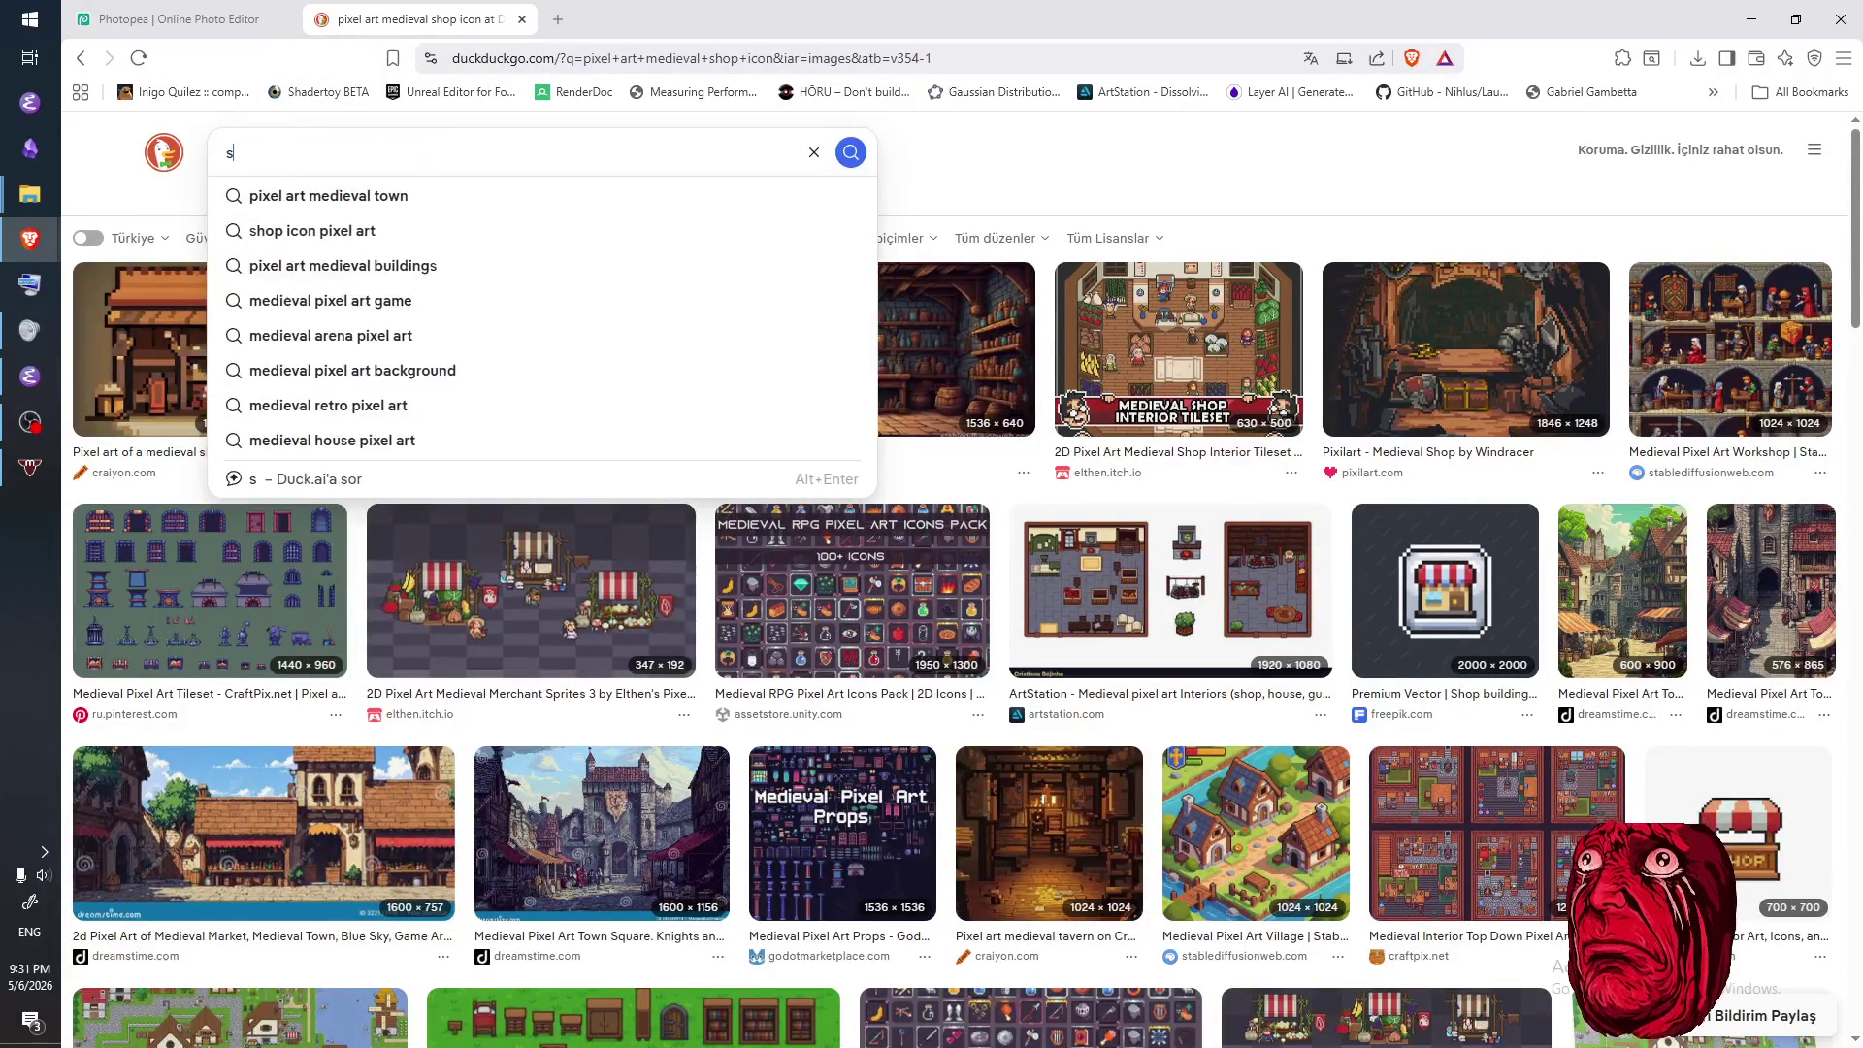
pyautogui.write('lots and daggers')
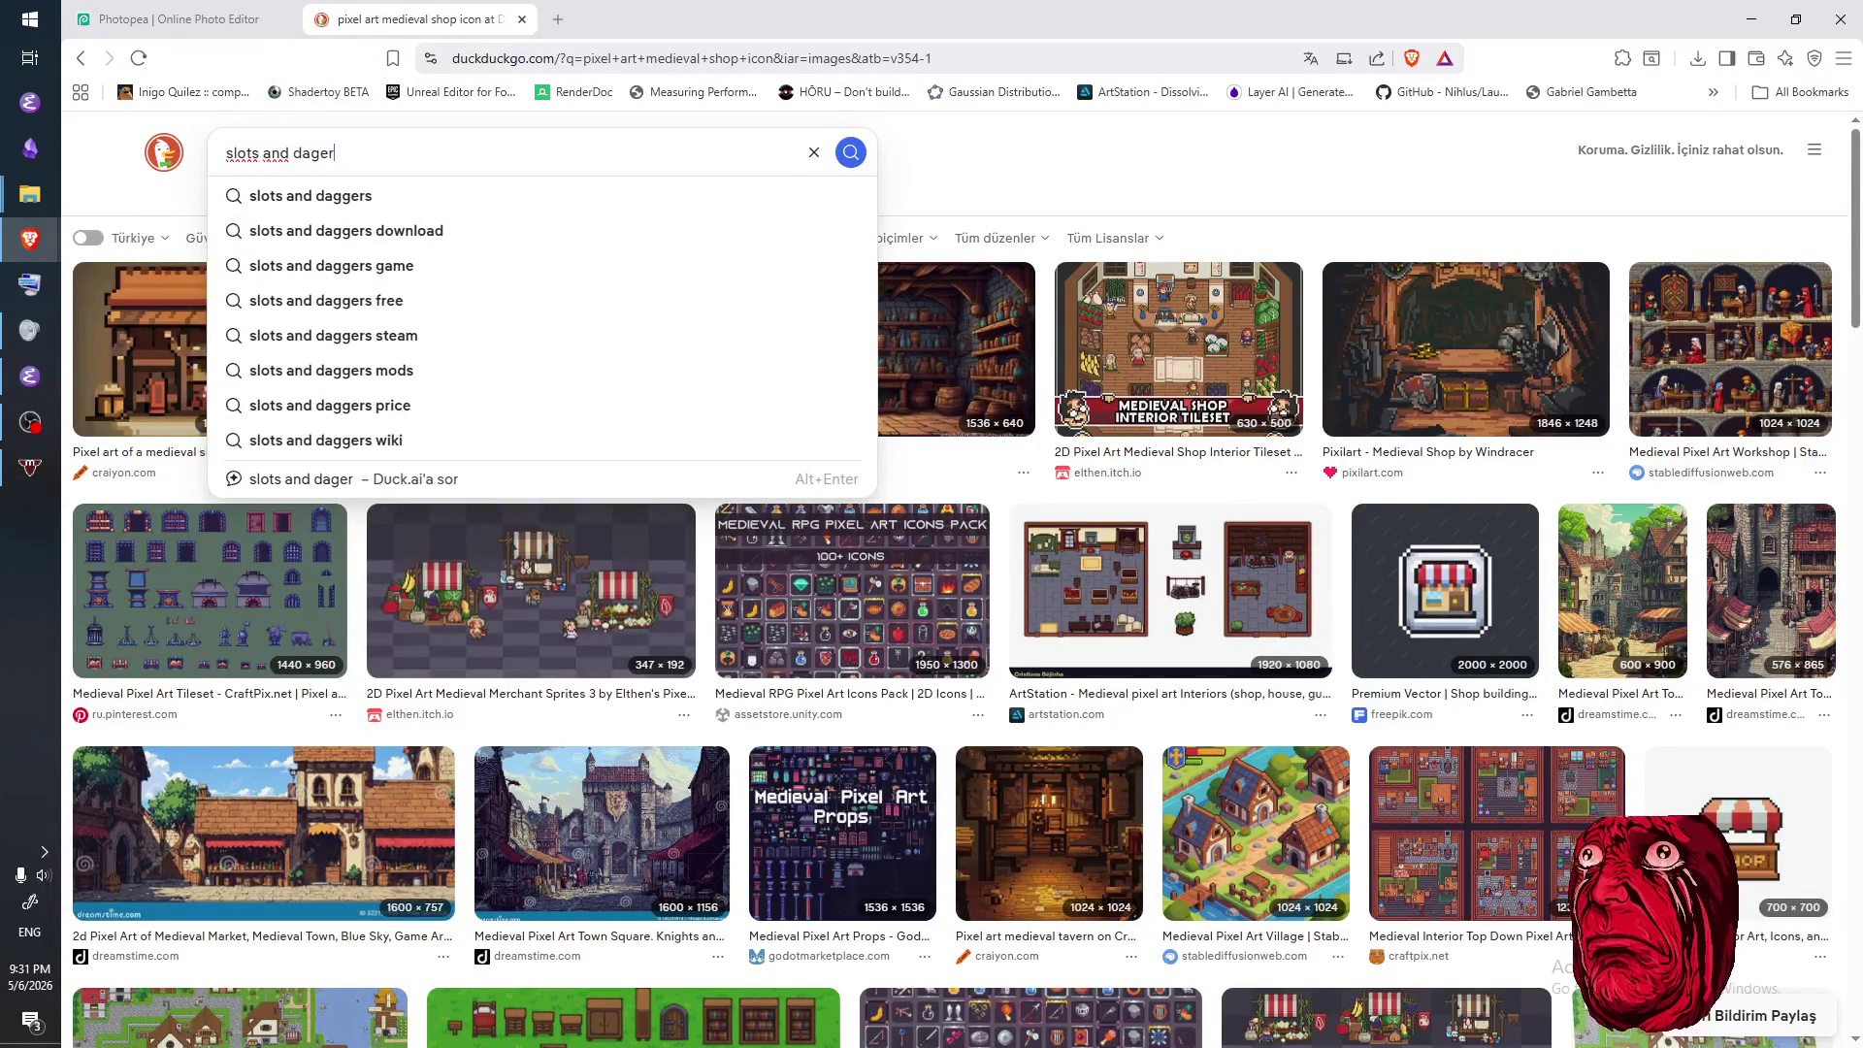
pyautogui.press('Return')
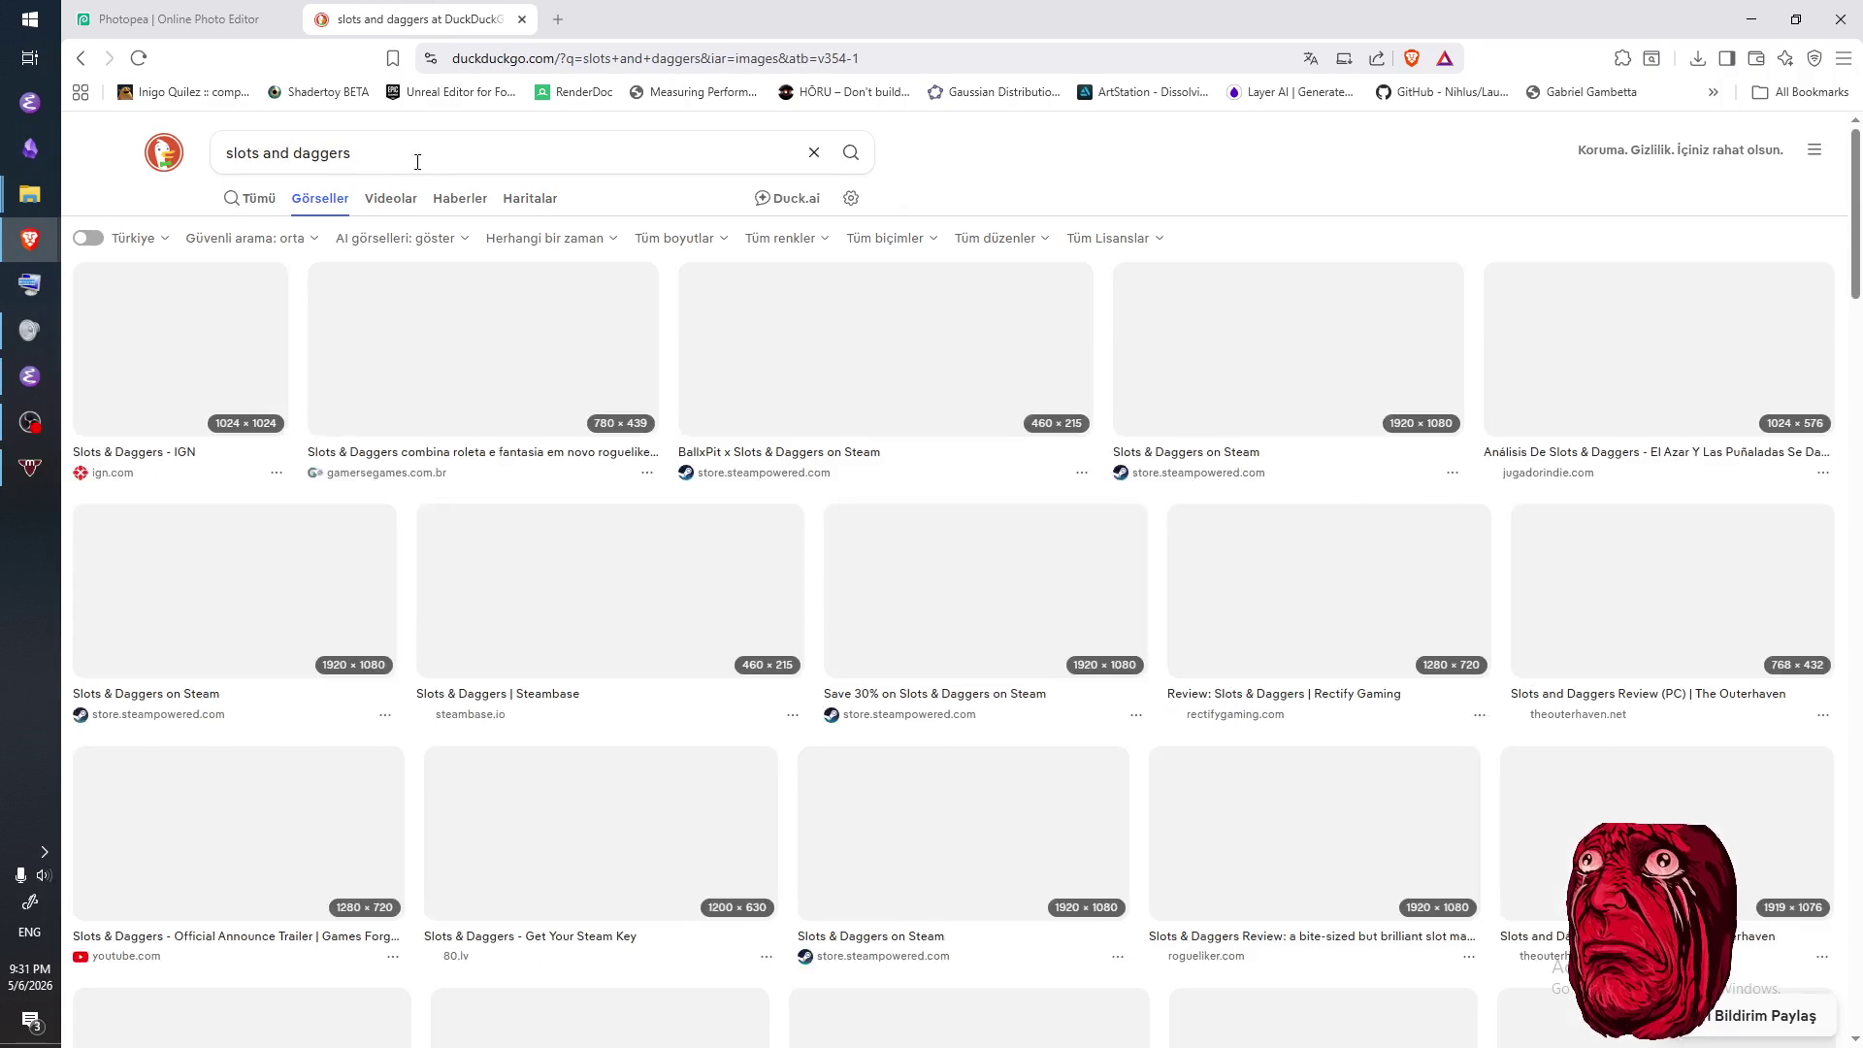
# - Search for 'balatro', correcting 'balator', and preview the screenrant Balatro review screenshot
pyautogui.moveTo(408, 153); pyautogui.dragTo(134, 152)
pyautogui.write('baa')
pyautogui.press('BackSpace')
pyautogui.write('lator')
pyautogui.press('Return')
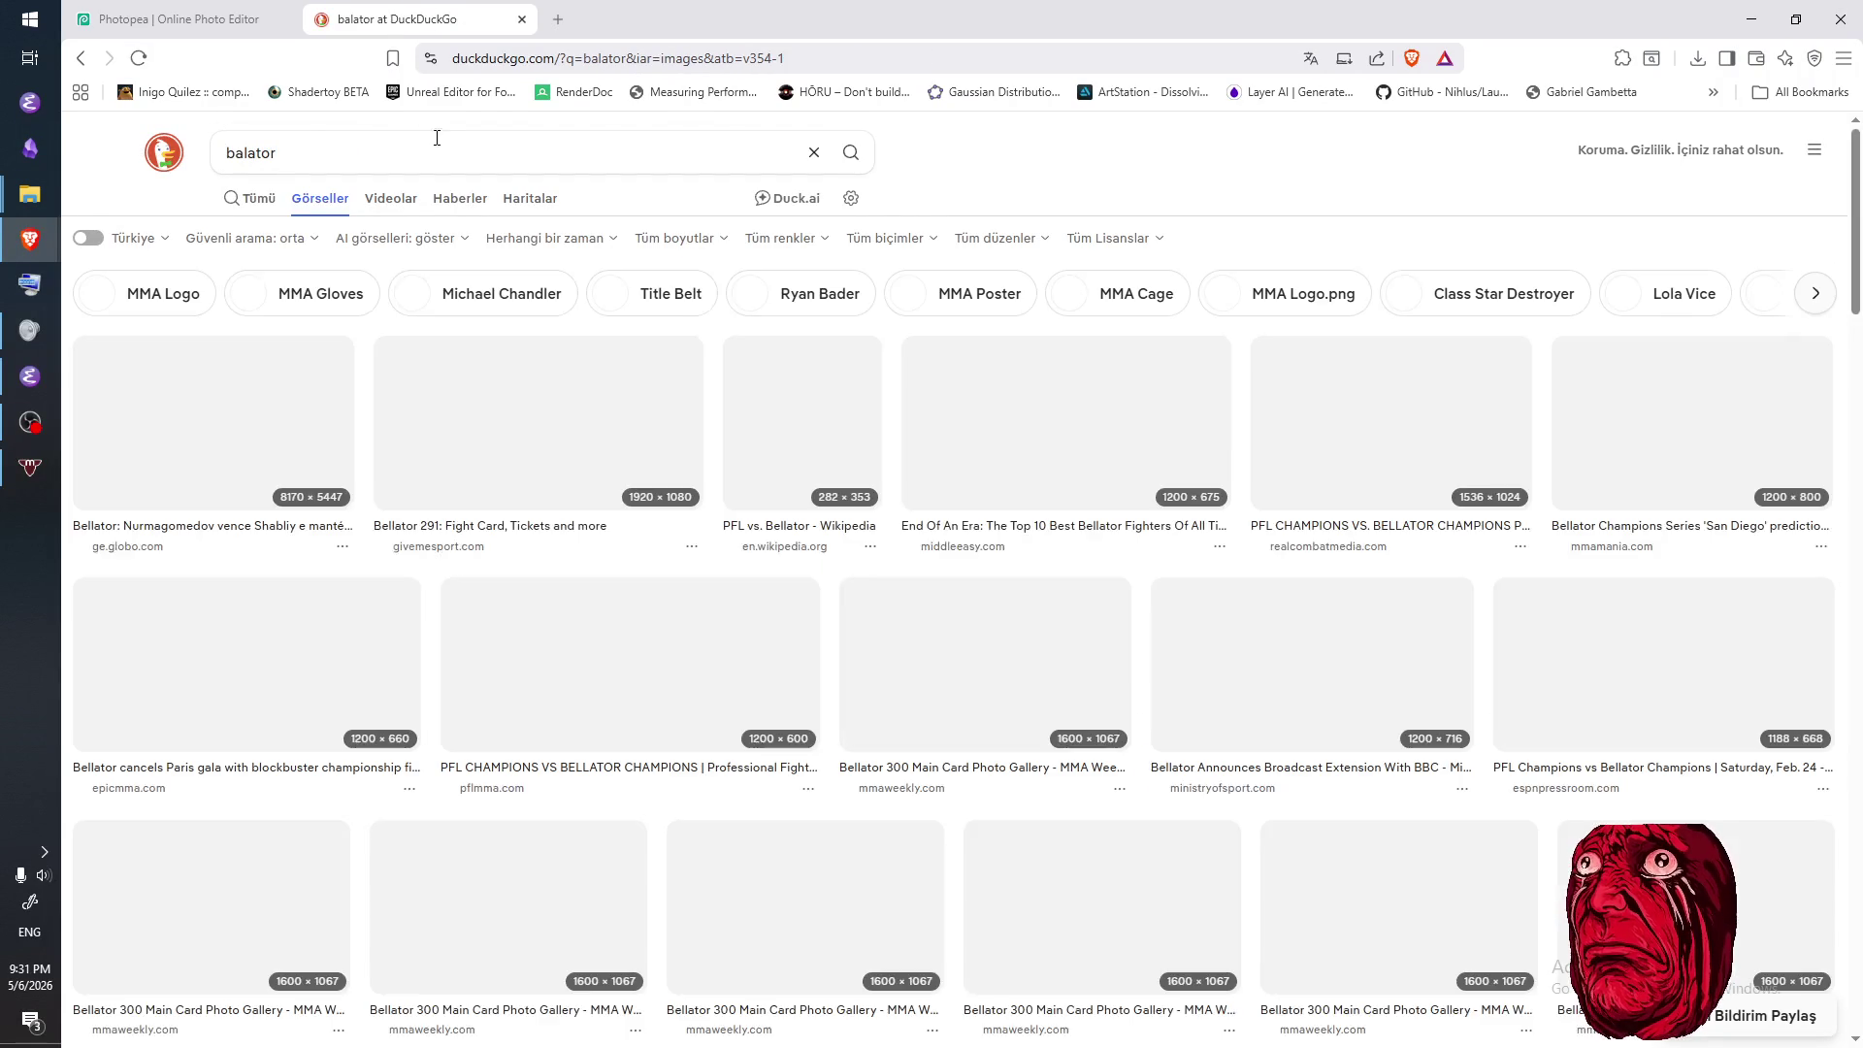
pyautogui.press('BackSpace')
pyautogui.press('BackSpace')
pyautogui.write('ro')
pyautogui.press('Return')
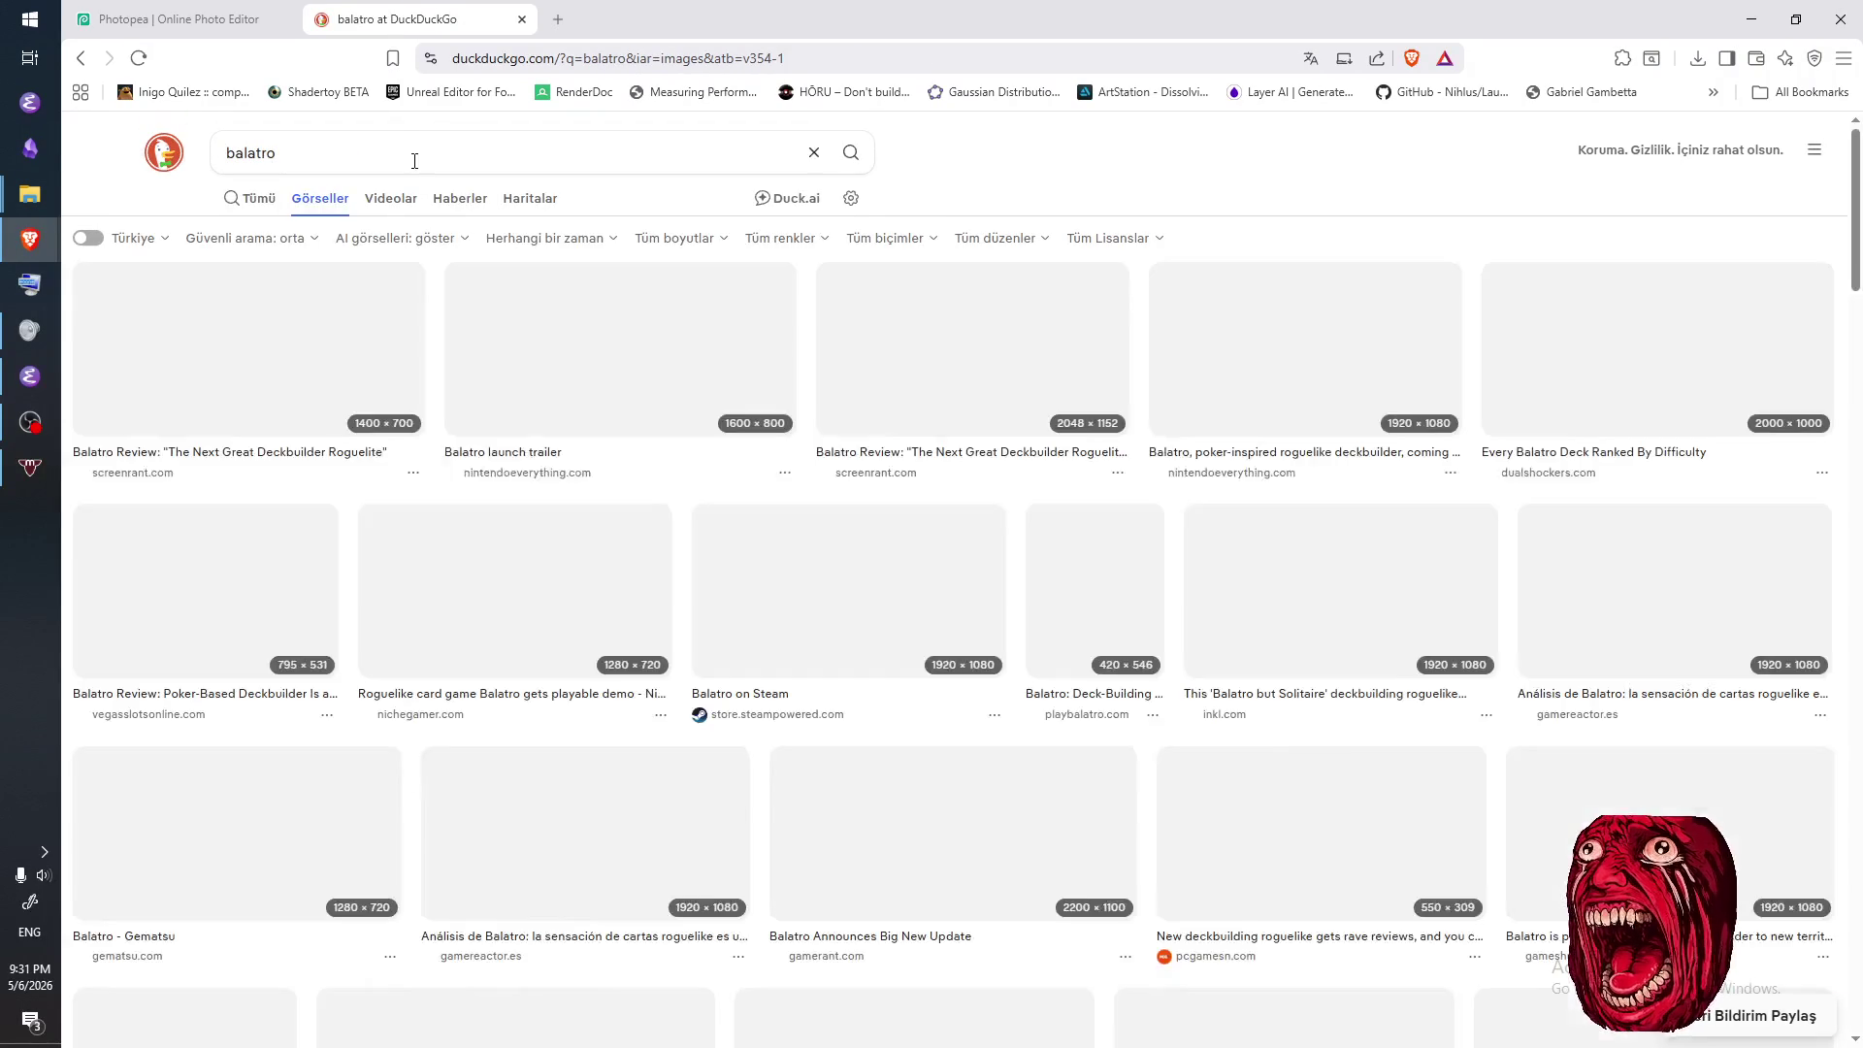
pyautogui.click(415, 161)
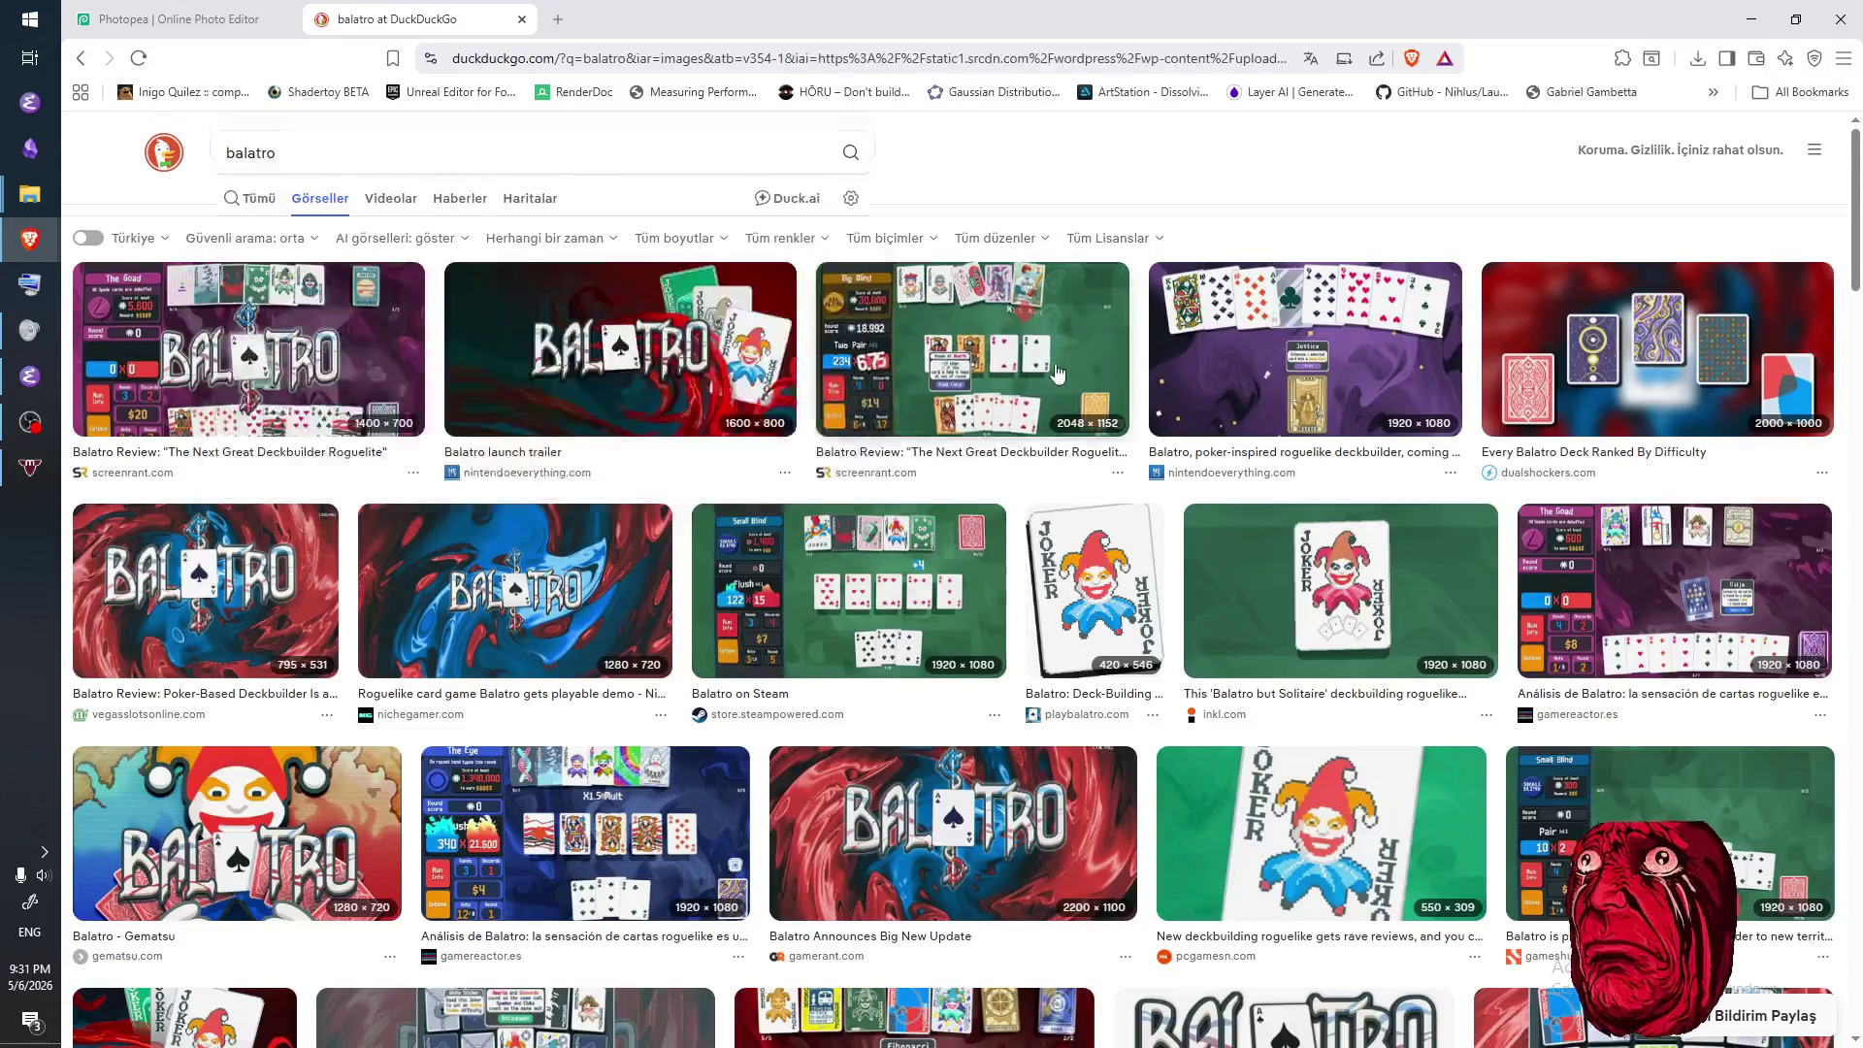
pyautogui.click(970, 349)
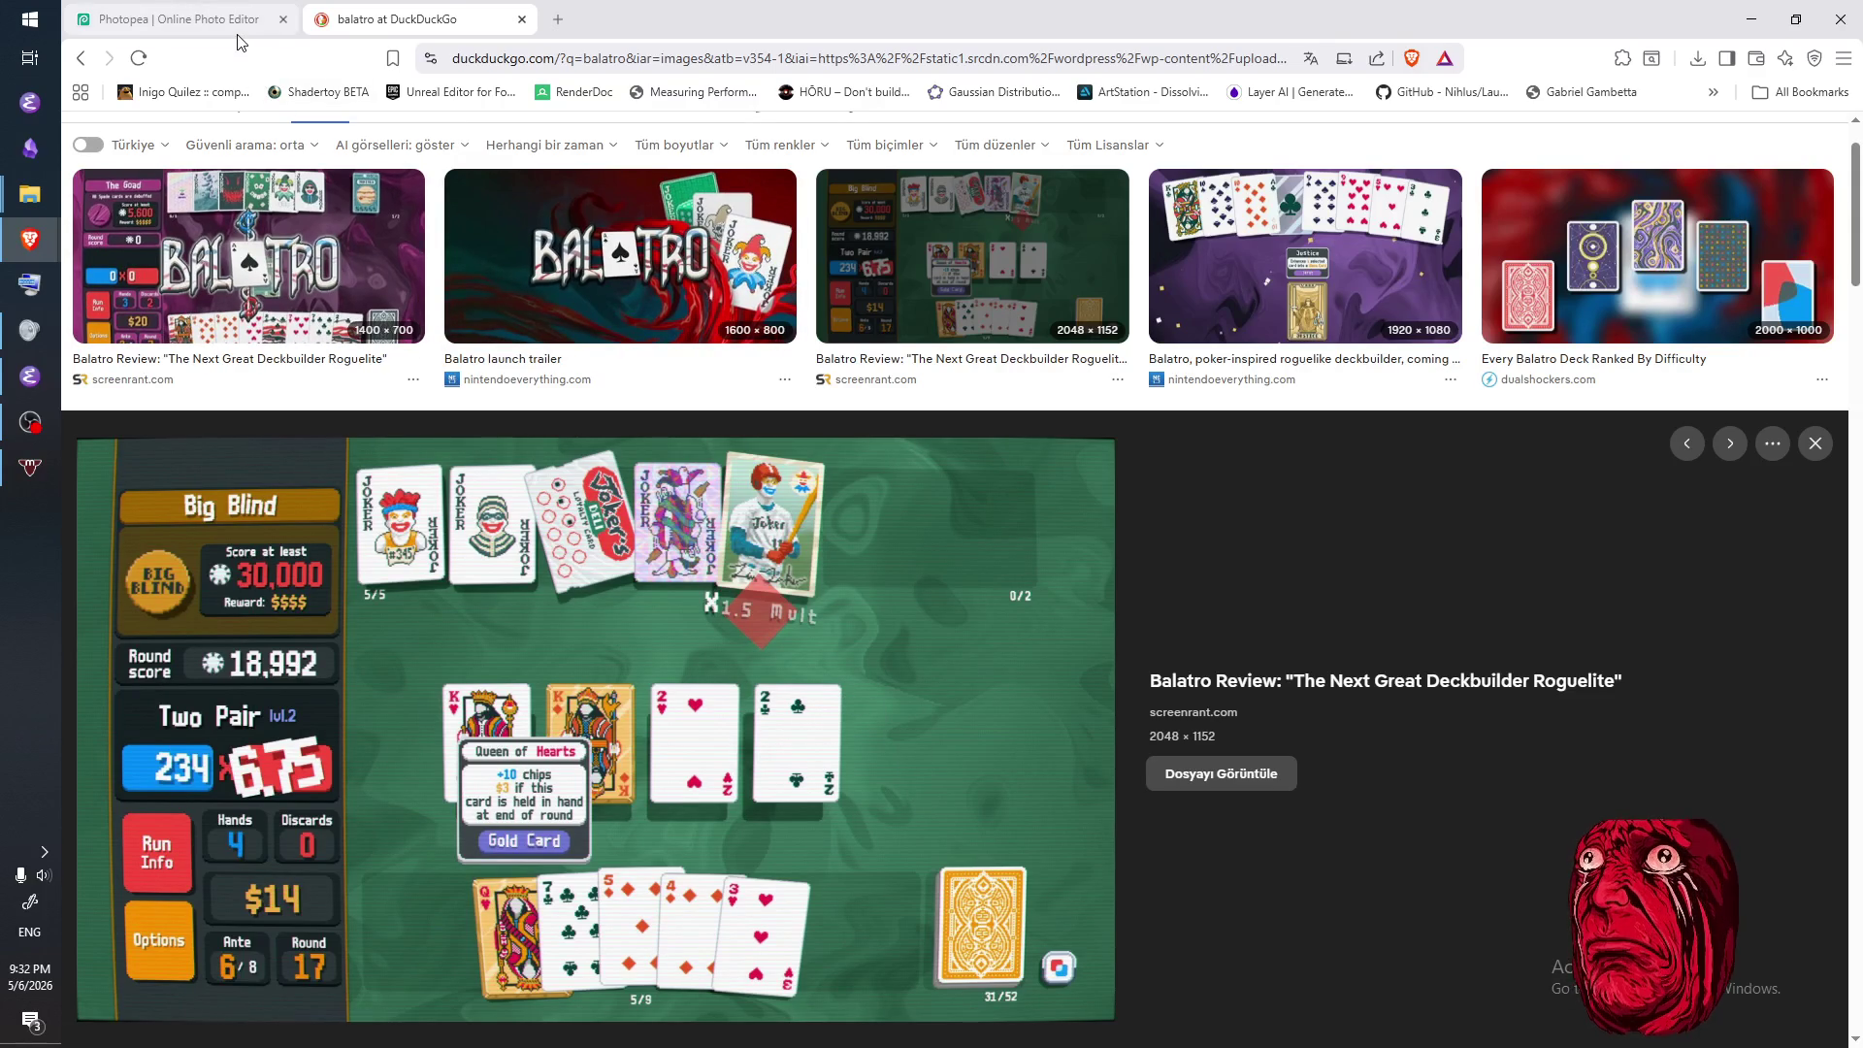
# - Revisit the Balatro image preview, then clear the 'balatro' search query
pyautogui.click(84, 60)
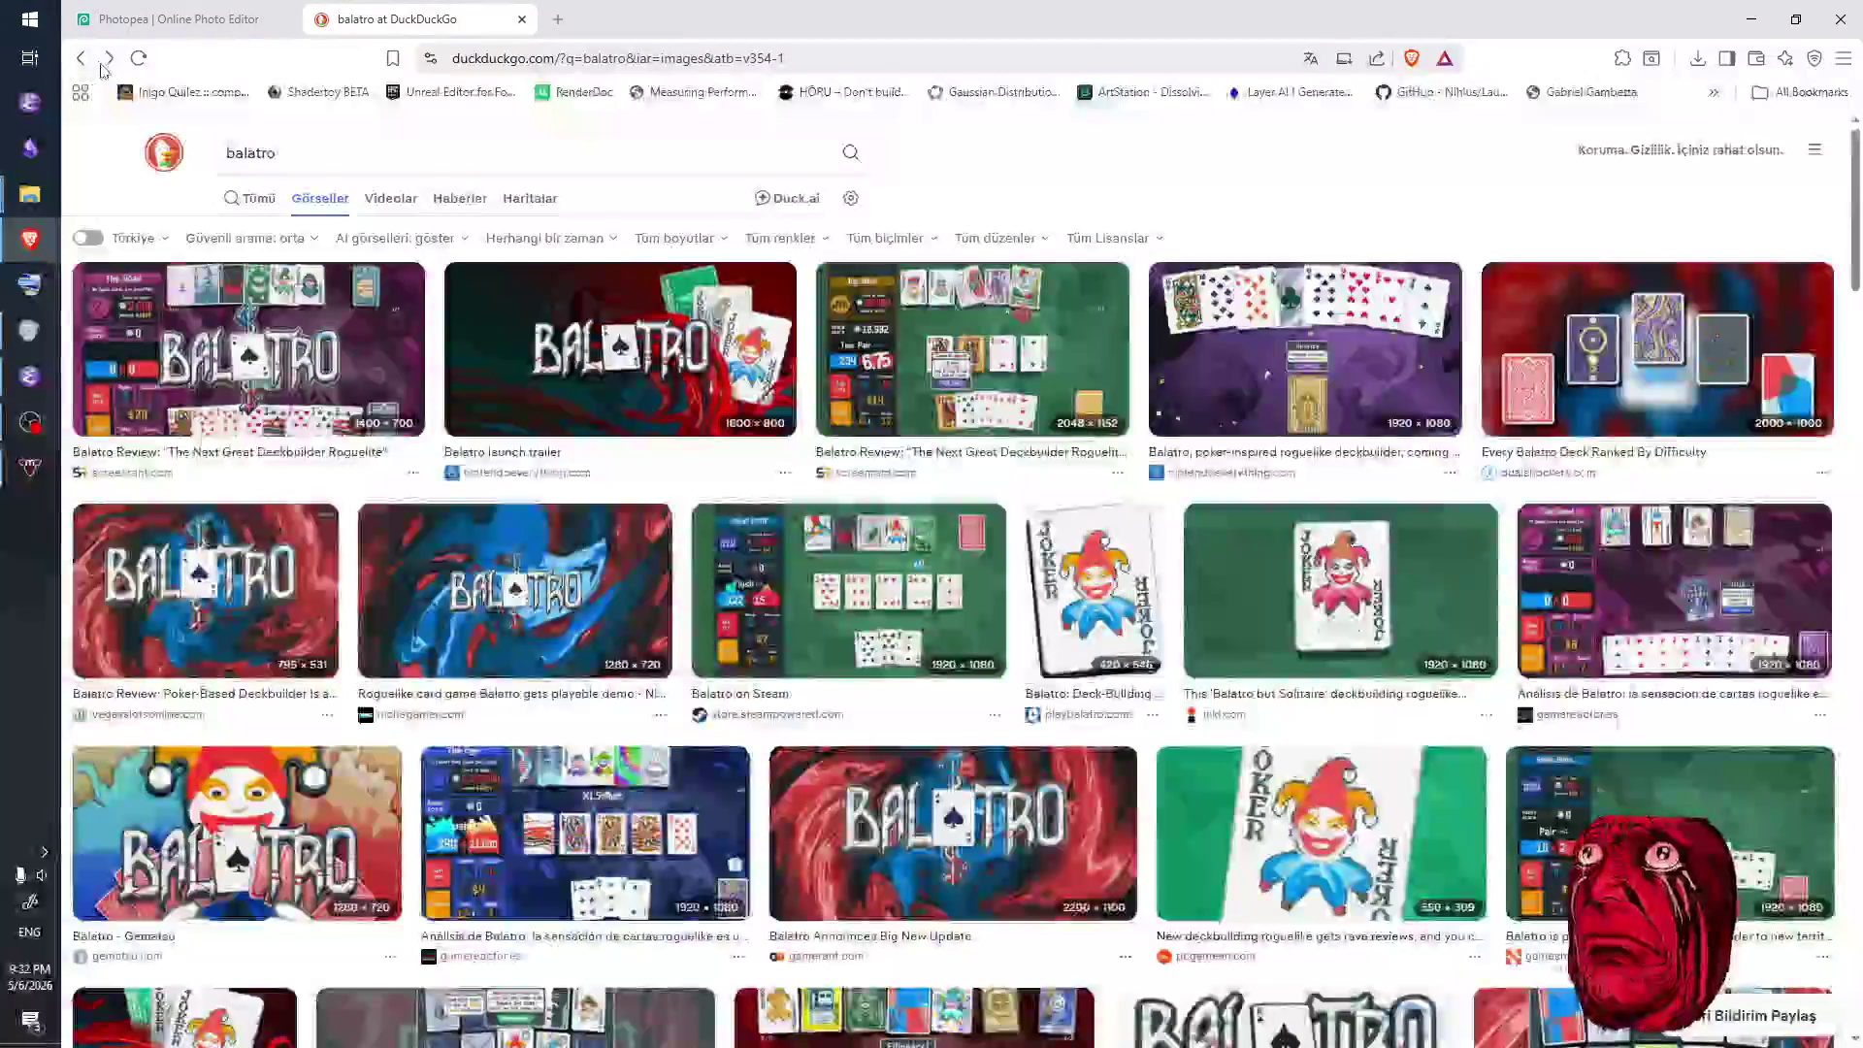
pyautogui.click(108, 58)
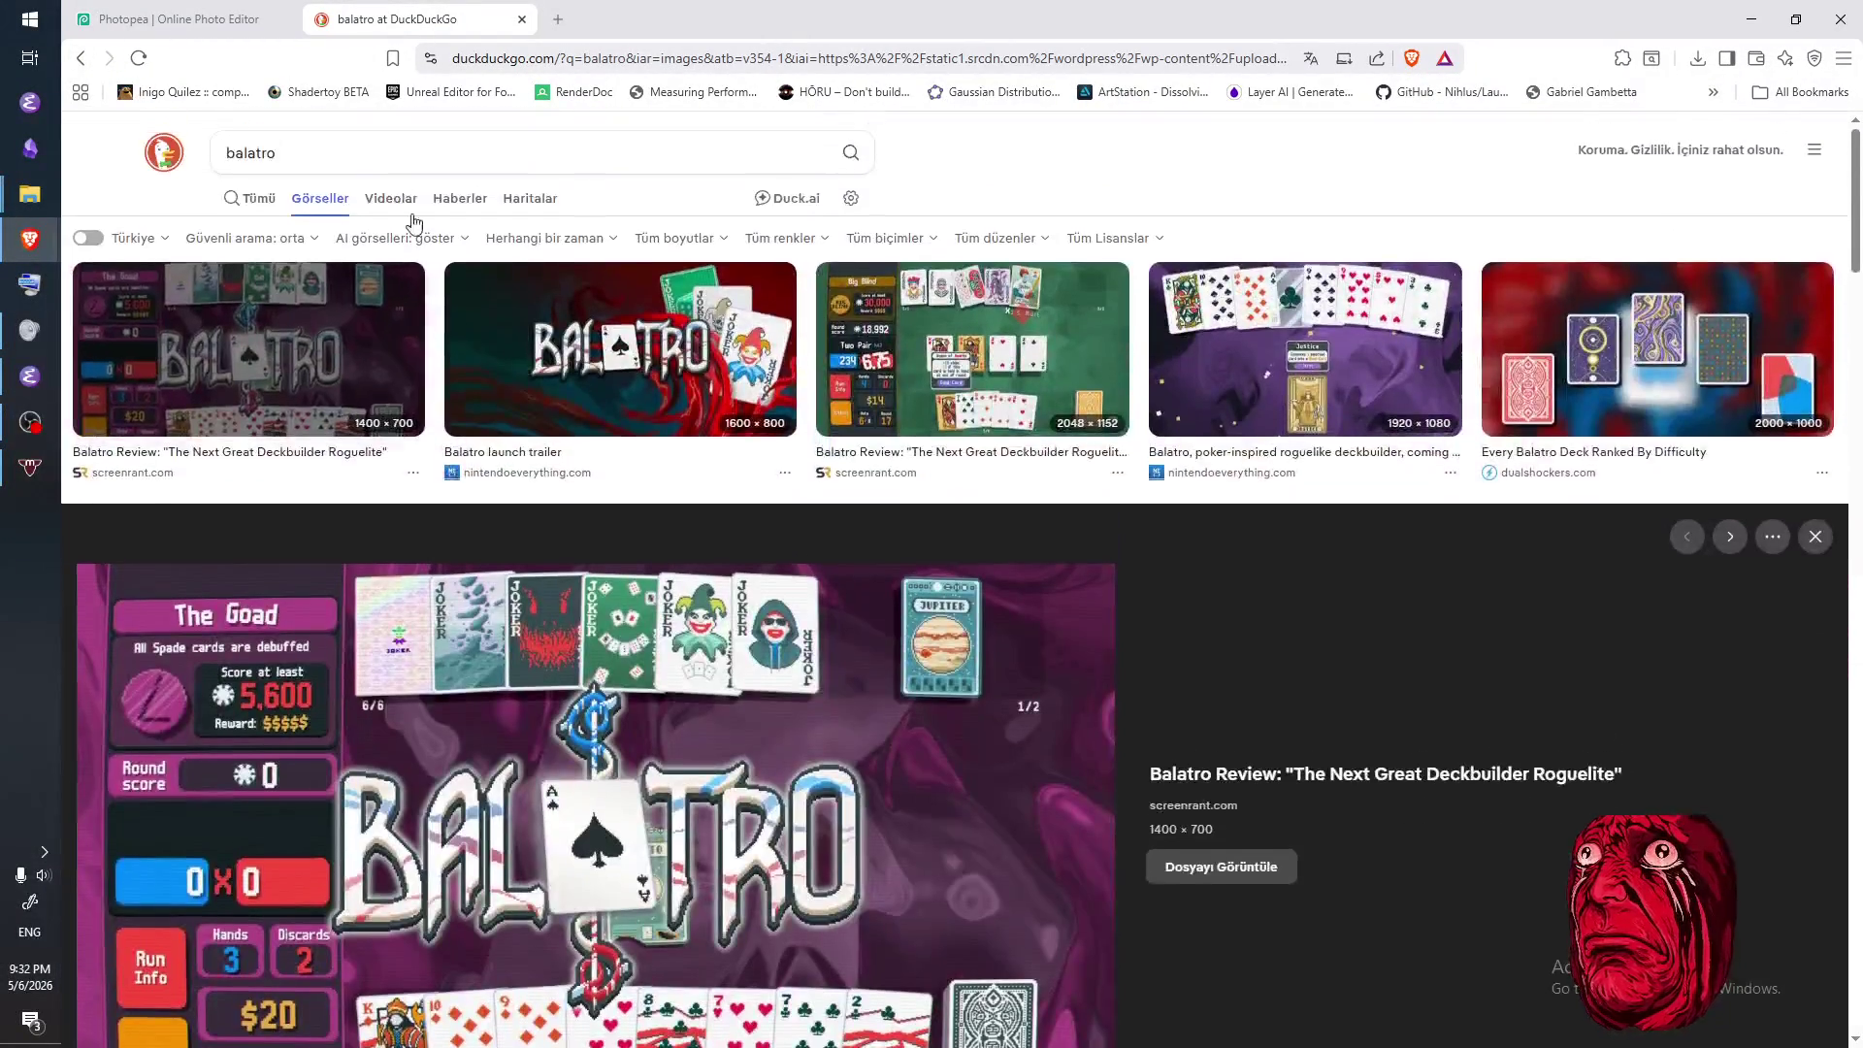
pyautogui.click(355, 165)
pyautogui.hotkey('ctrl', 'a')
pyautogui.press('BackSpace')
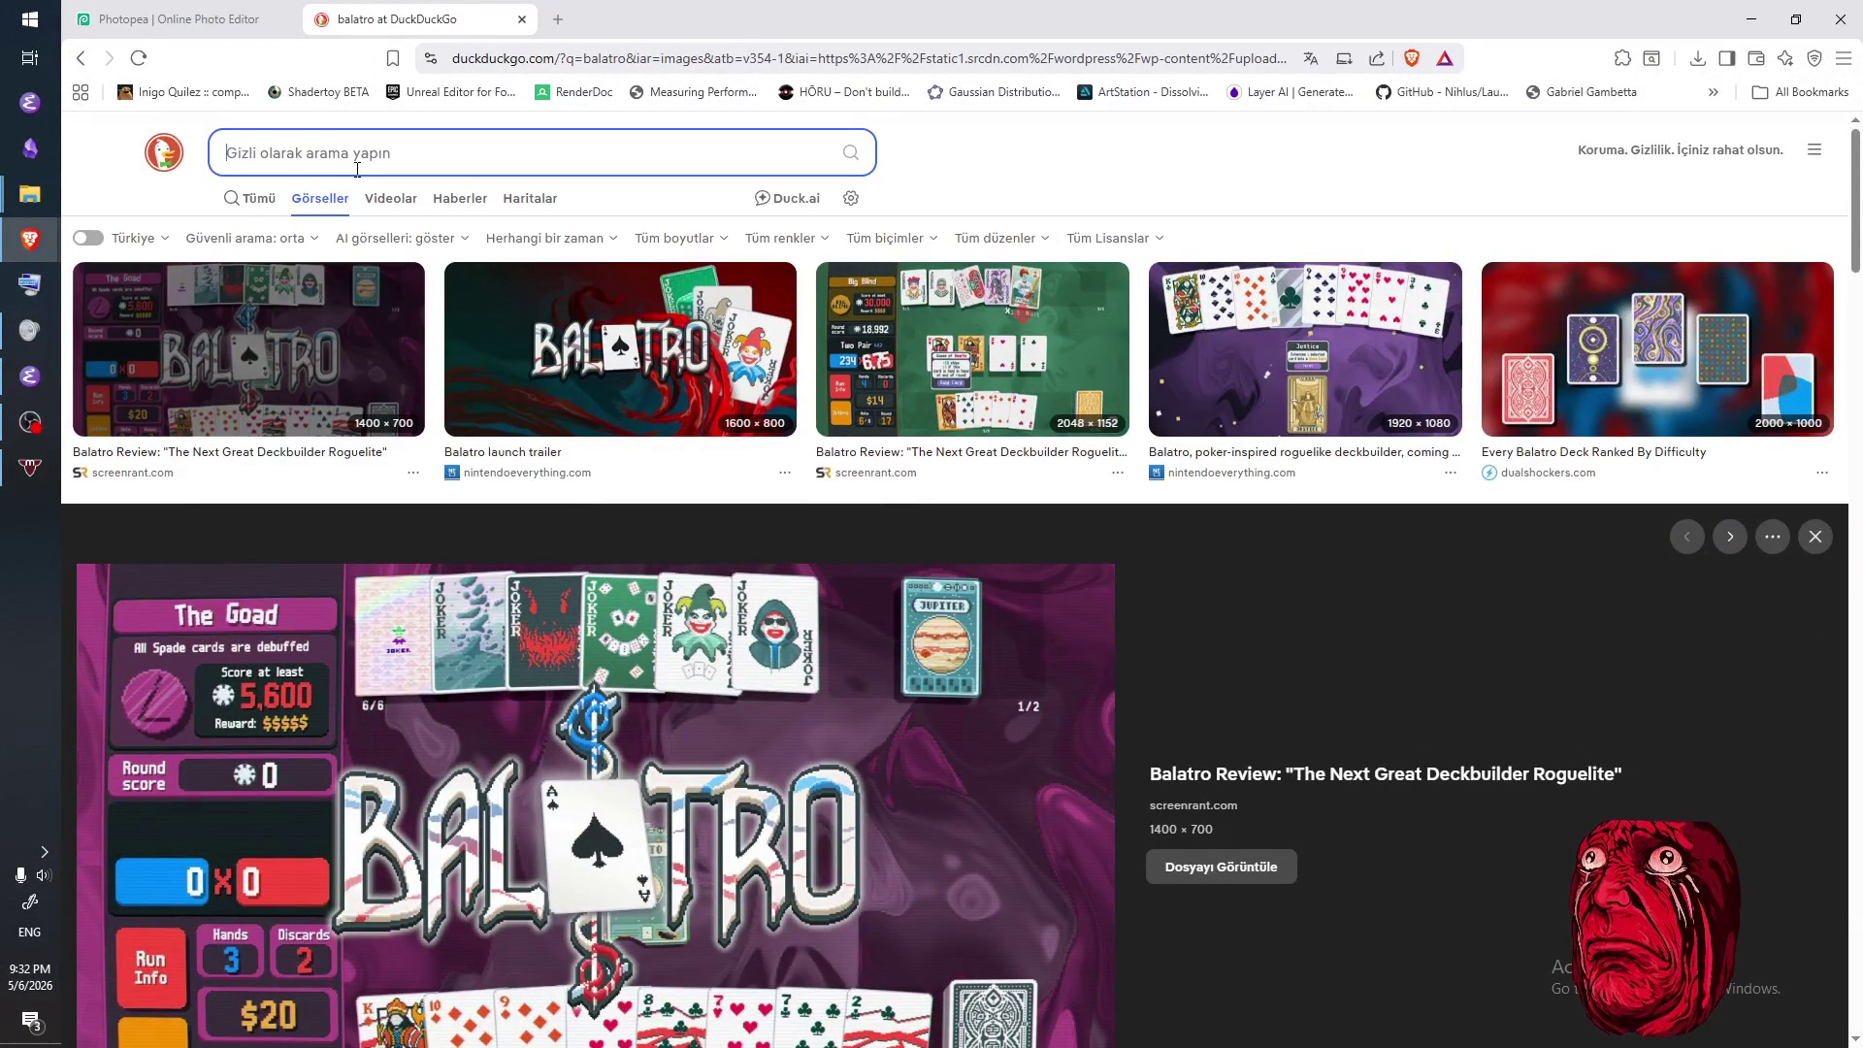
# - Search images for 'pixel art medieval shop' and return to the Photopea document
pyautogui.write('medialv')
pyautogui.hotkey('ctrl', 'a')
pyautogui.write('pixel art ')
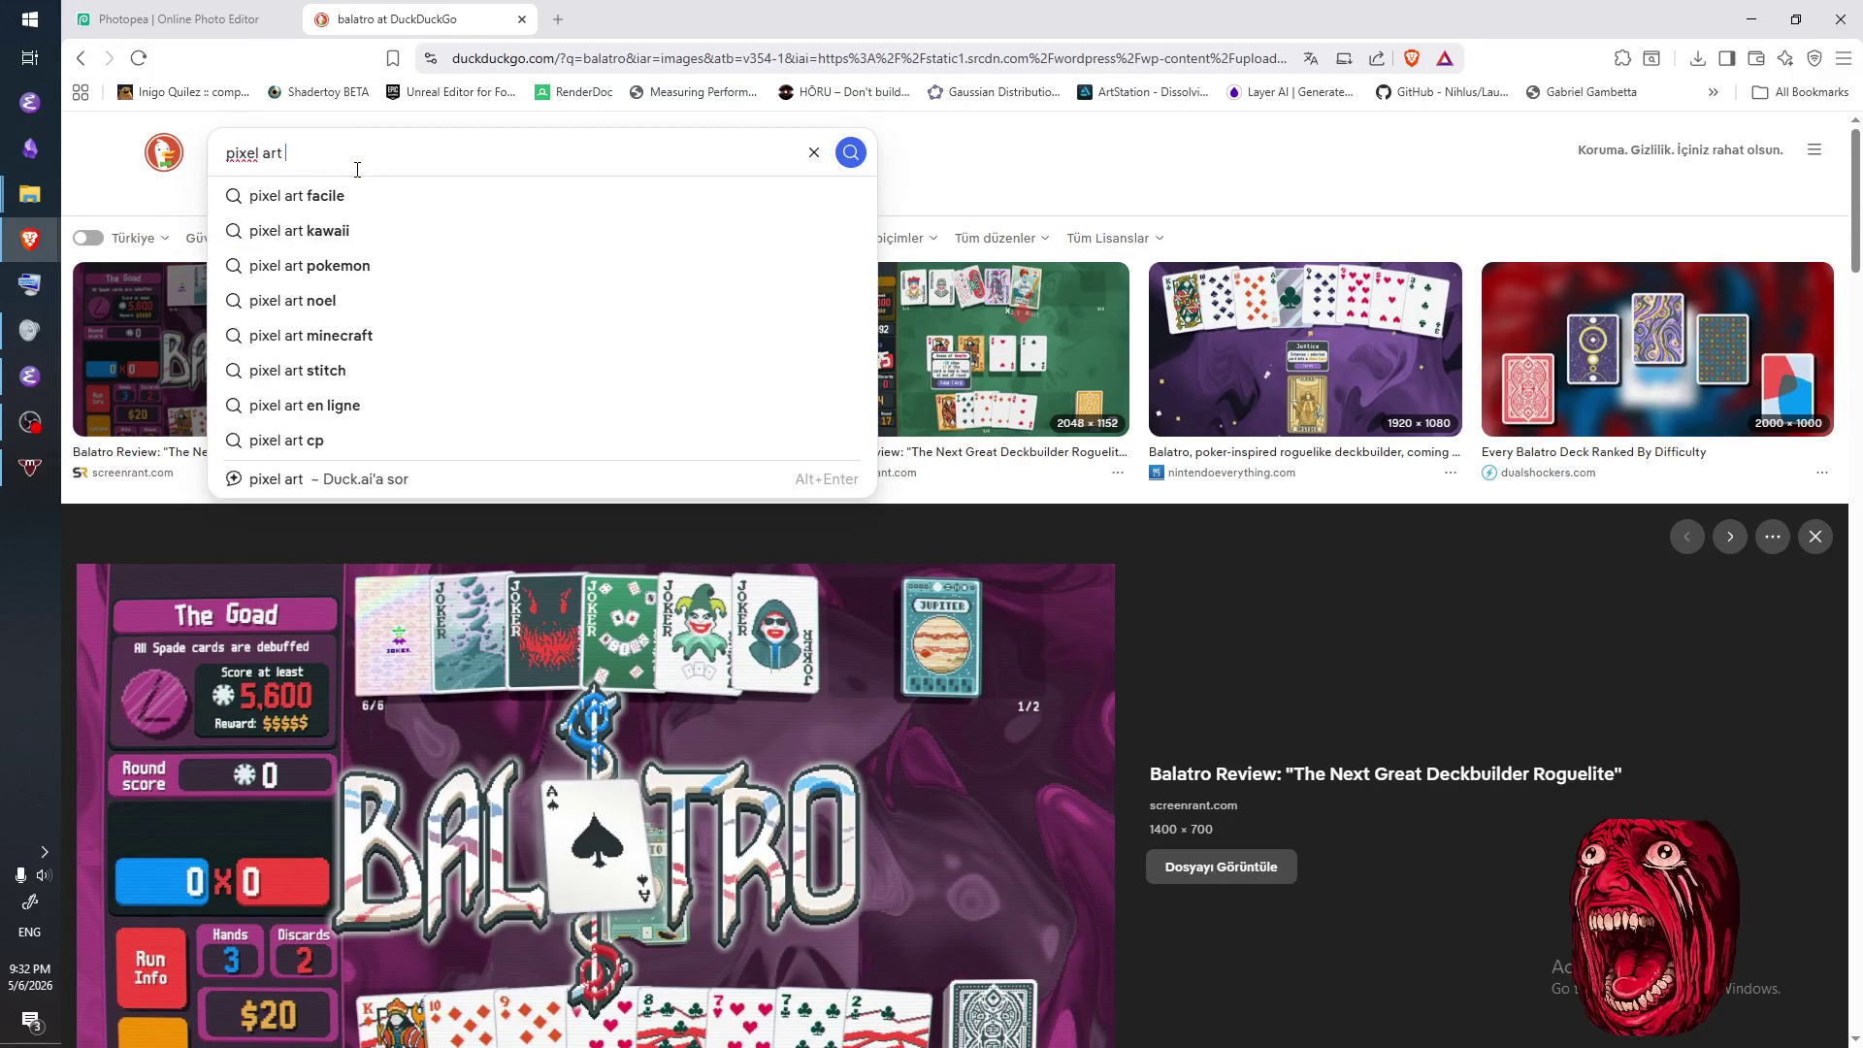
pyautogui.write('me')
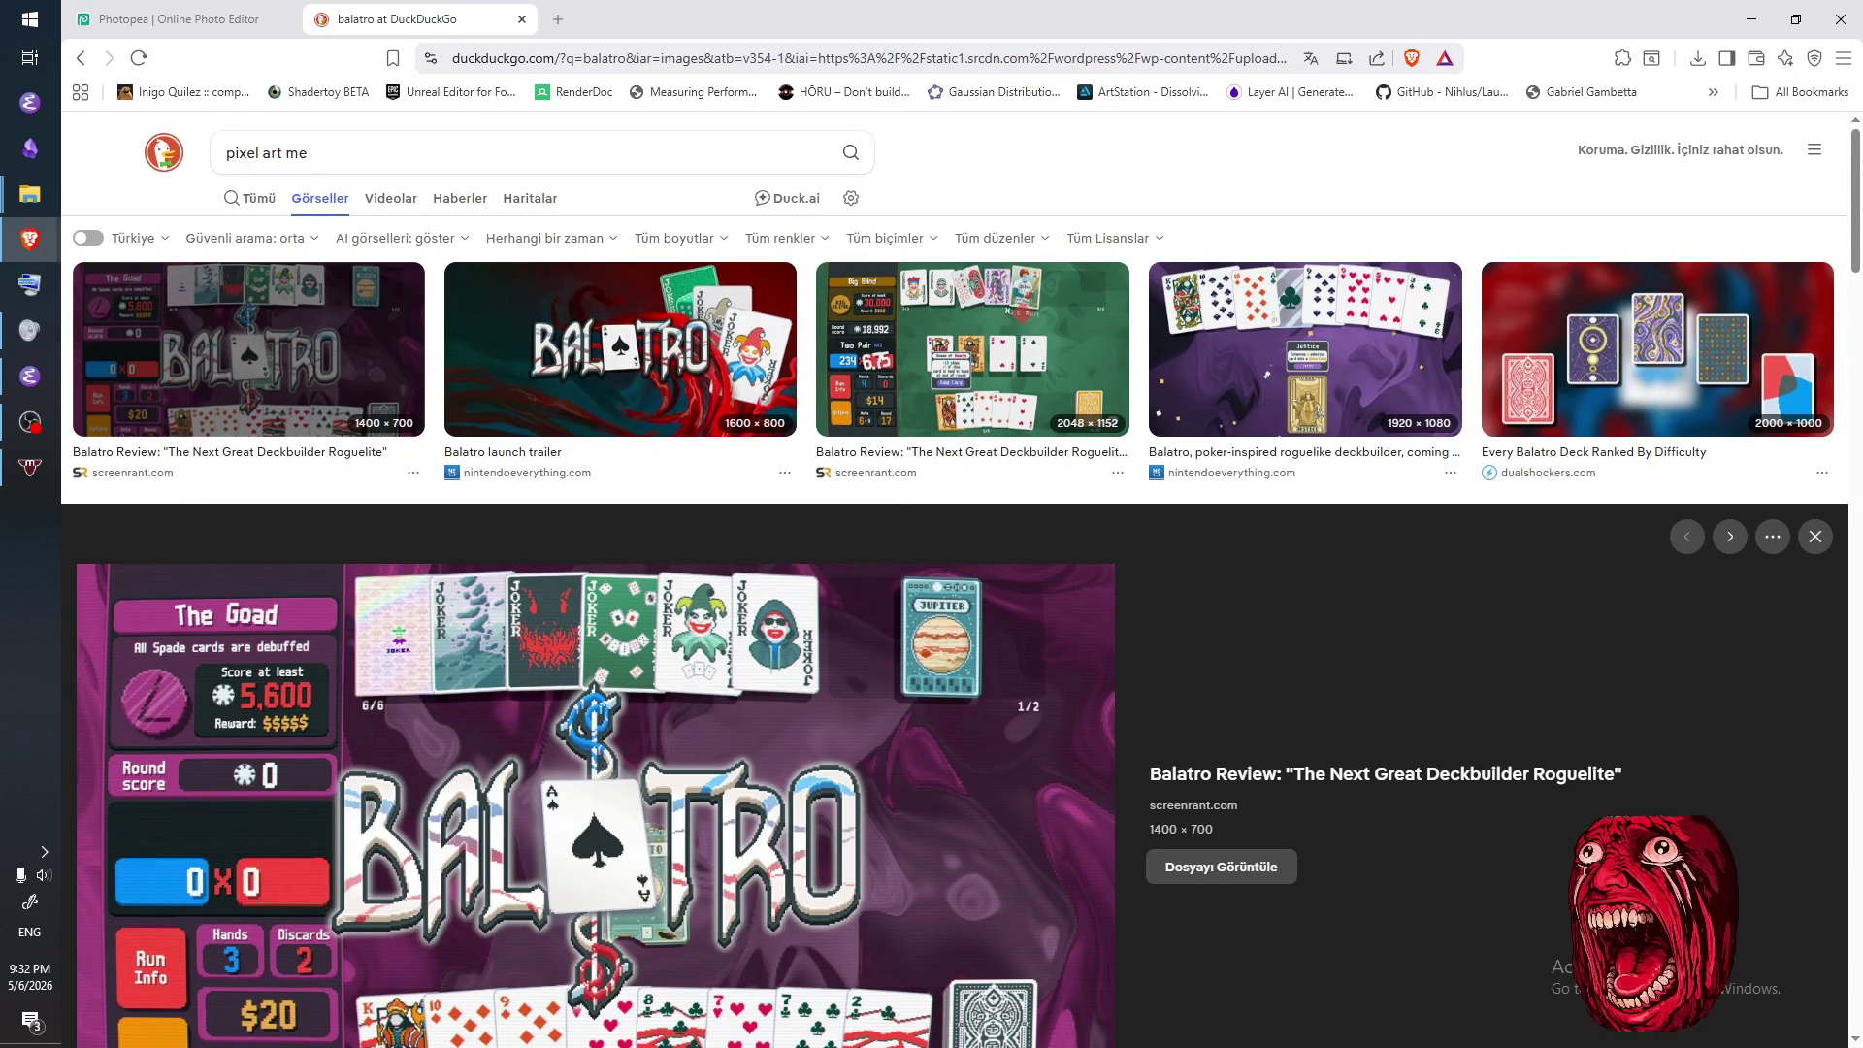
pyautogui.click(383, 155)
pyautogui.write('d')
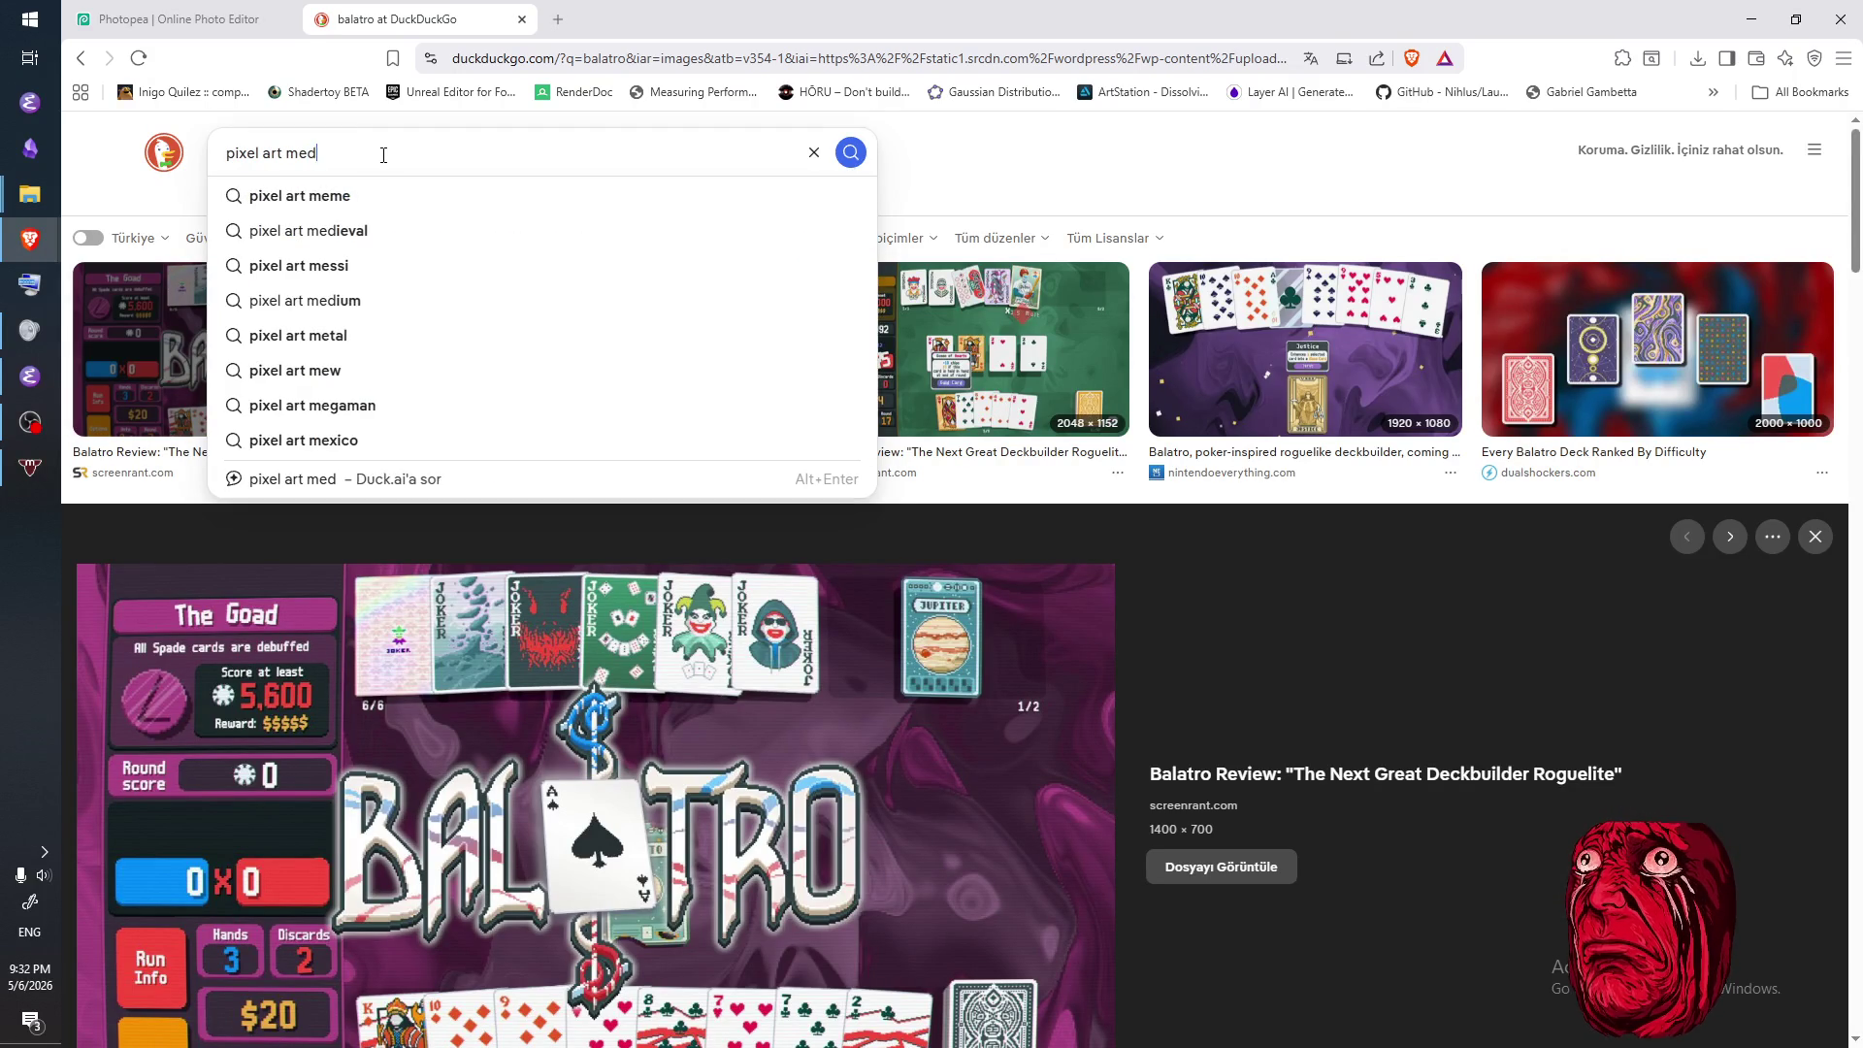
pyautogui.write('ieval shop')
pyautogui.press('Return')
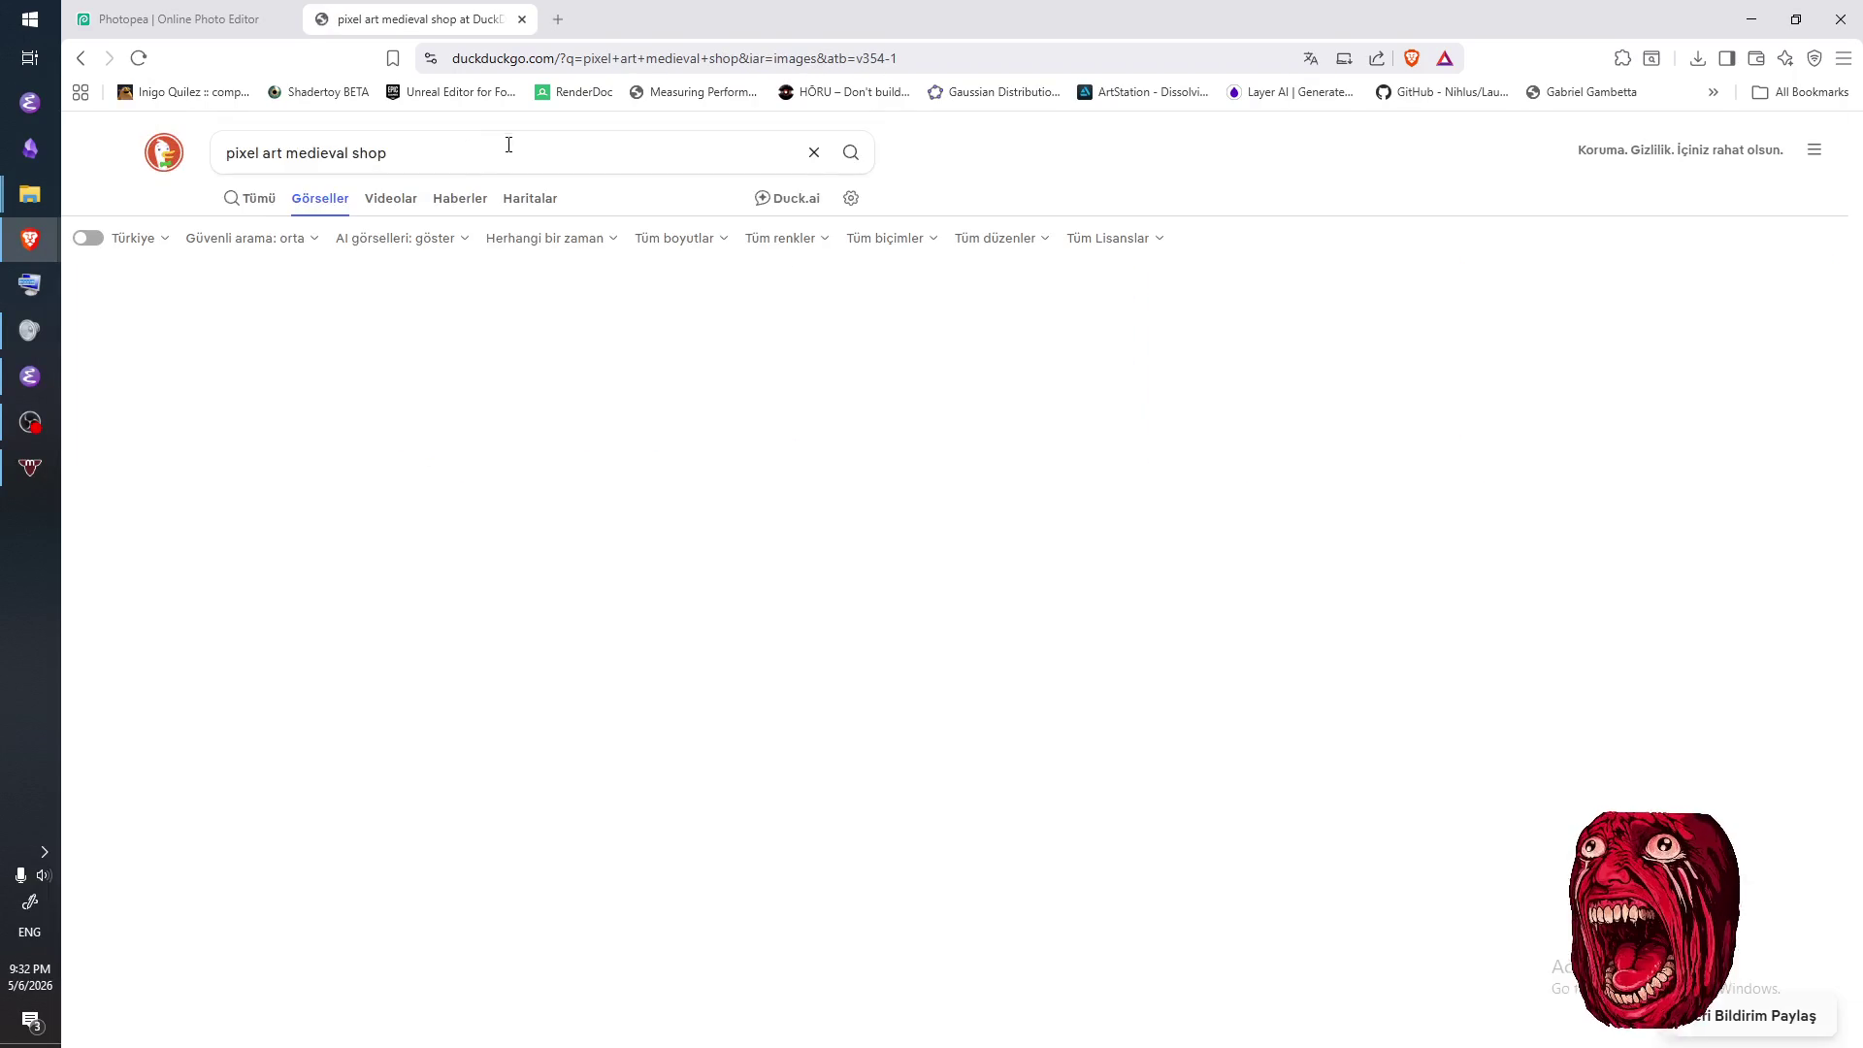
pyautogui.click(503, 137)
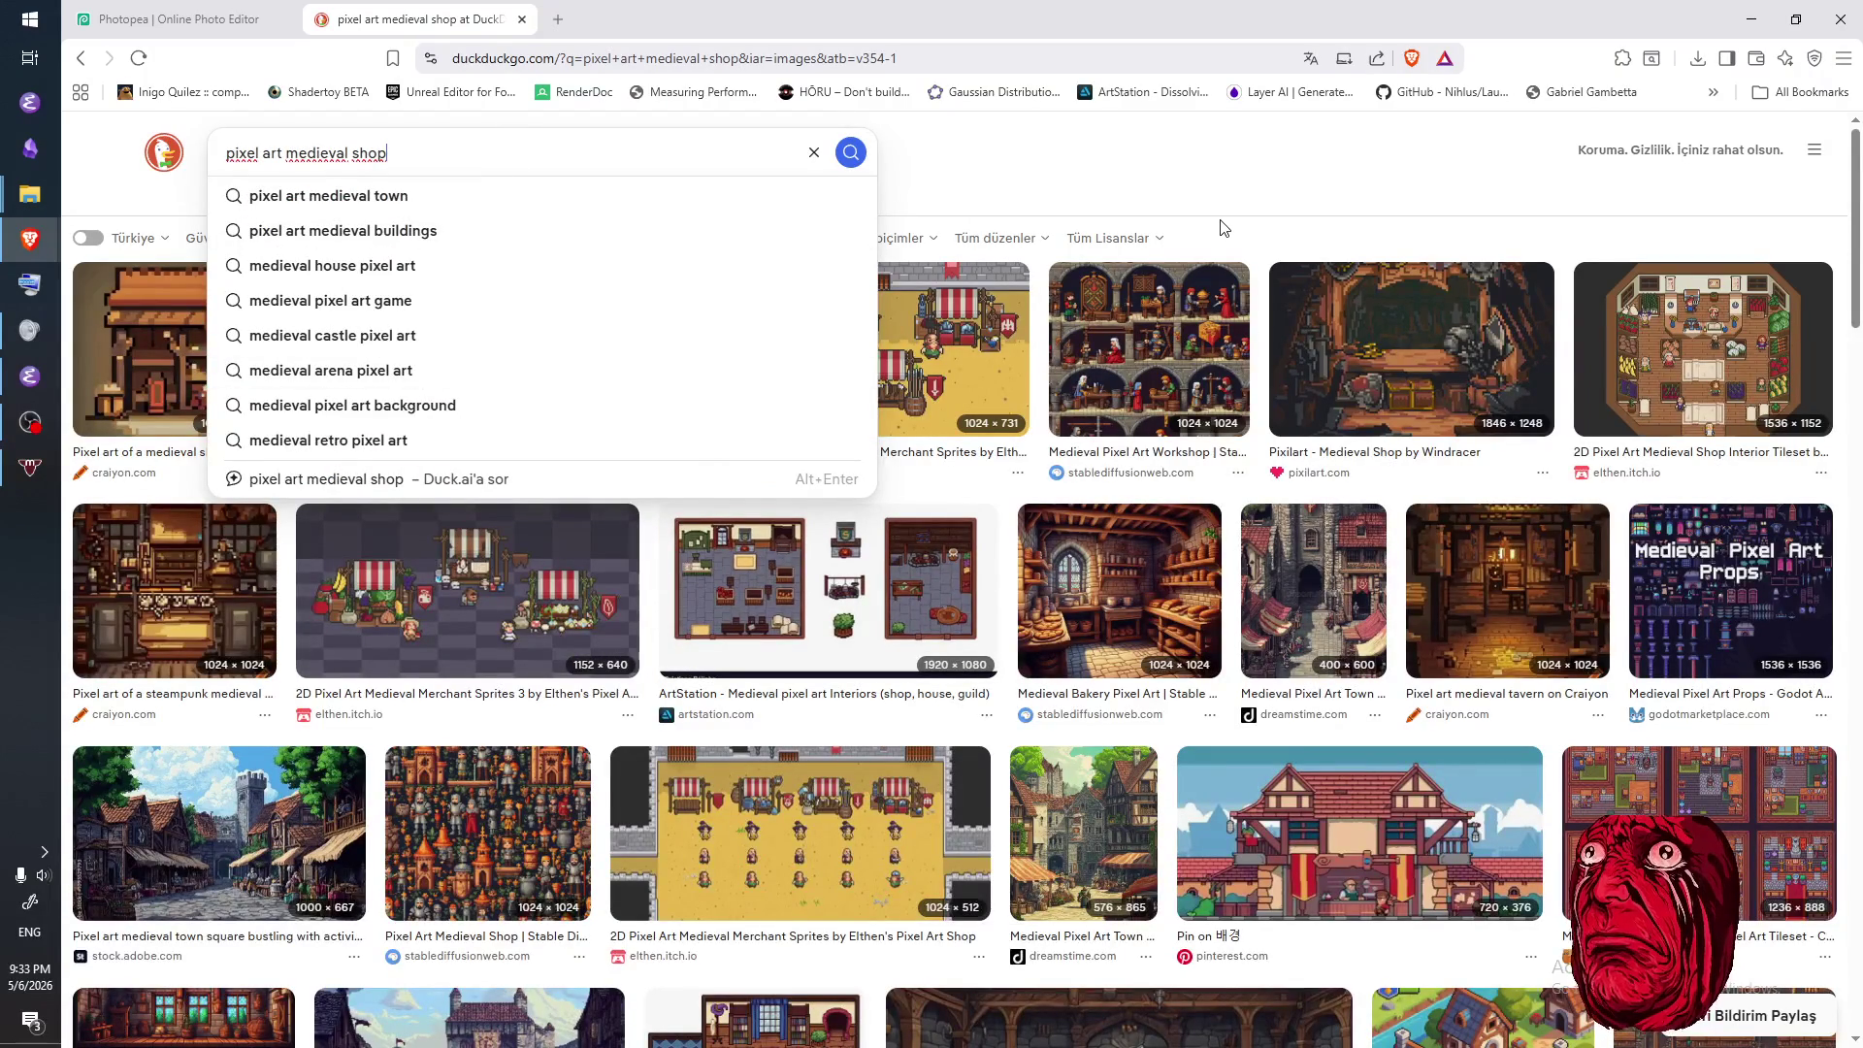
pyautogui.click(271, 21)
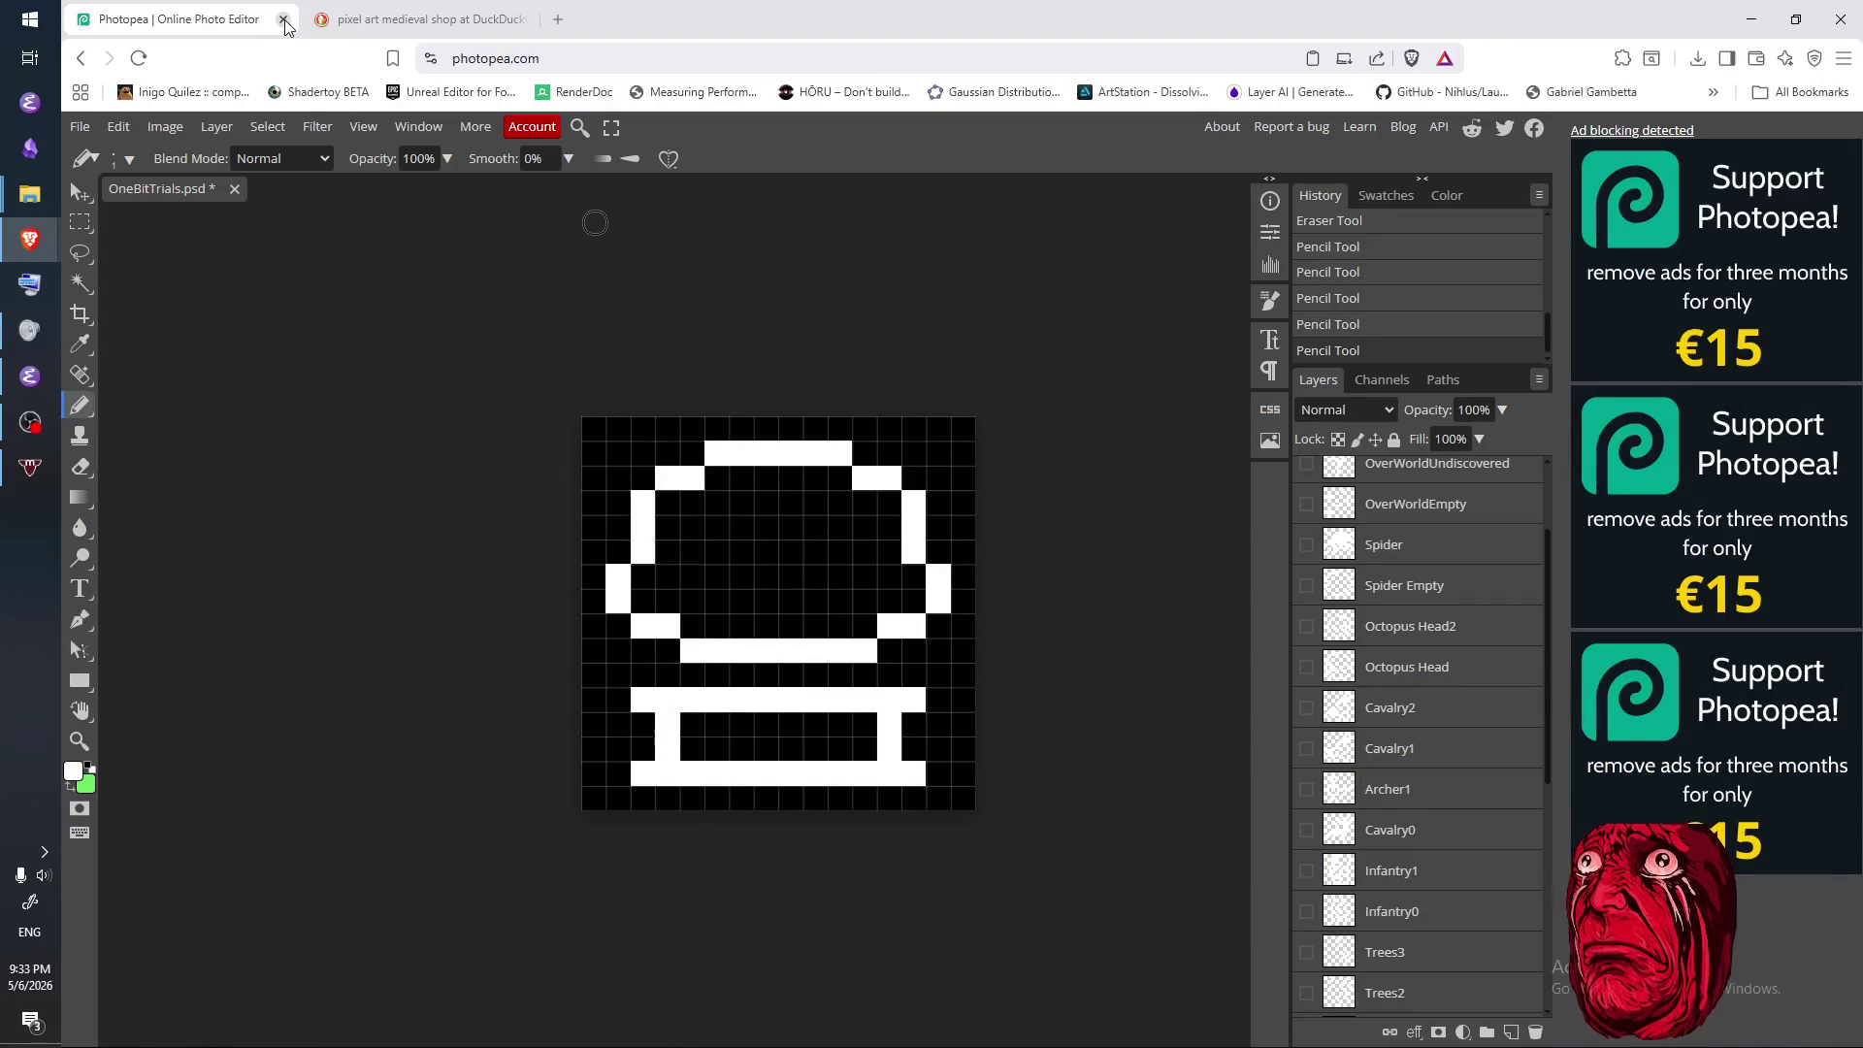
# - Compare the OverWorldBattle, OverWorldUndiscovered and OverWorldEmpty icons, then show only OverWorldShop again
pyautogui.scroll(3, 1435, 621)
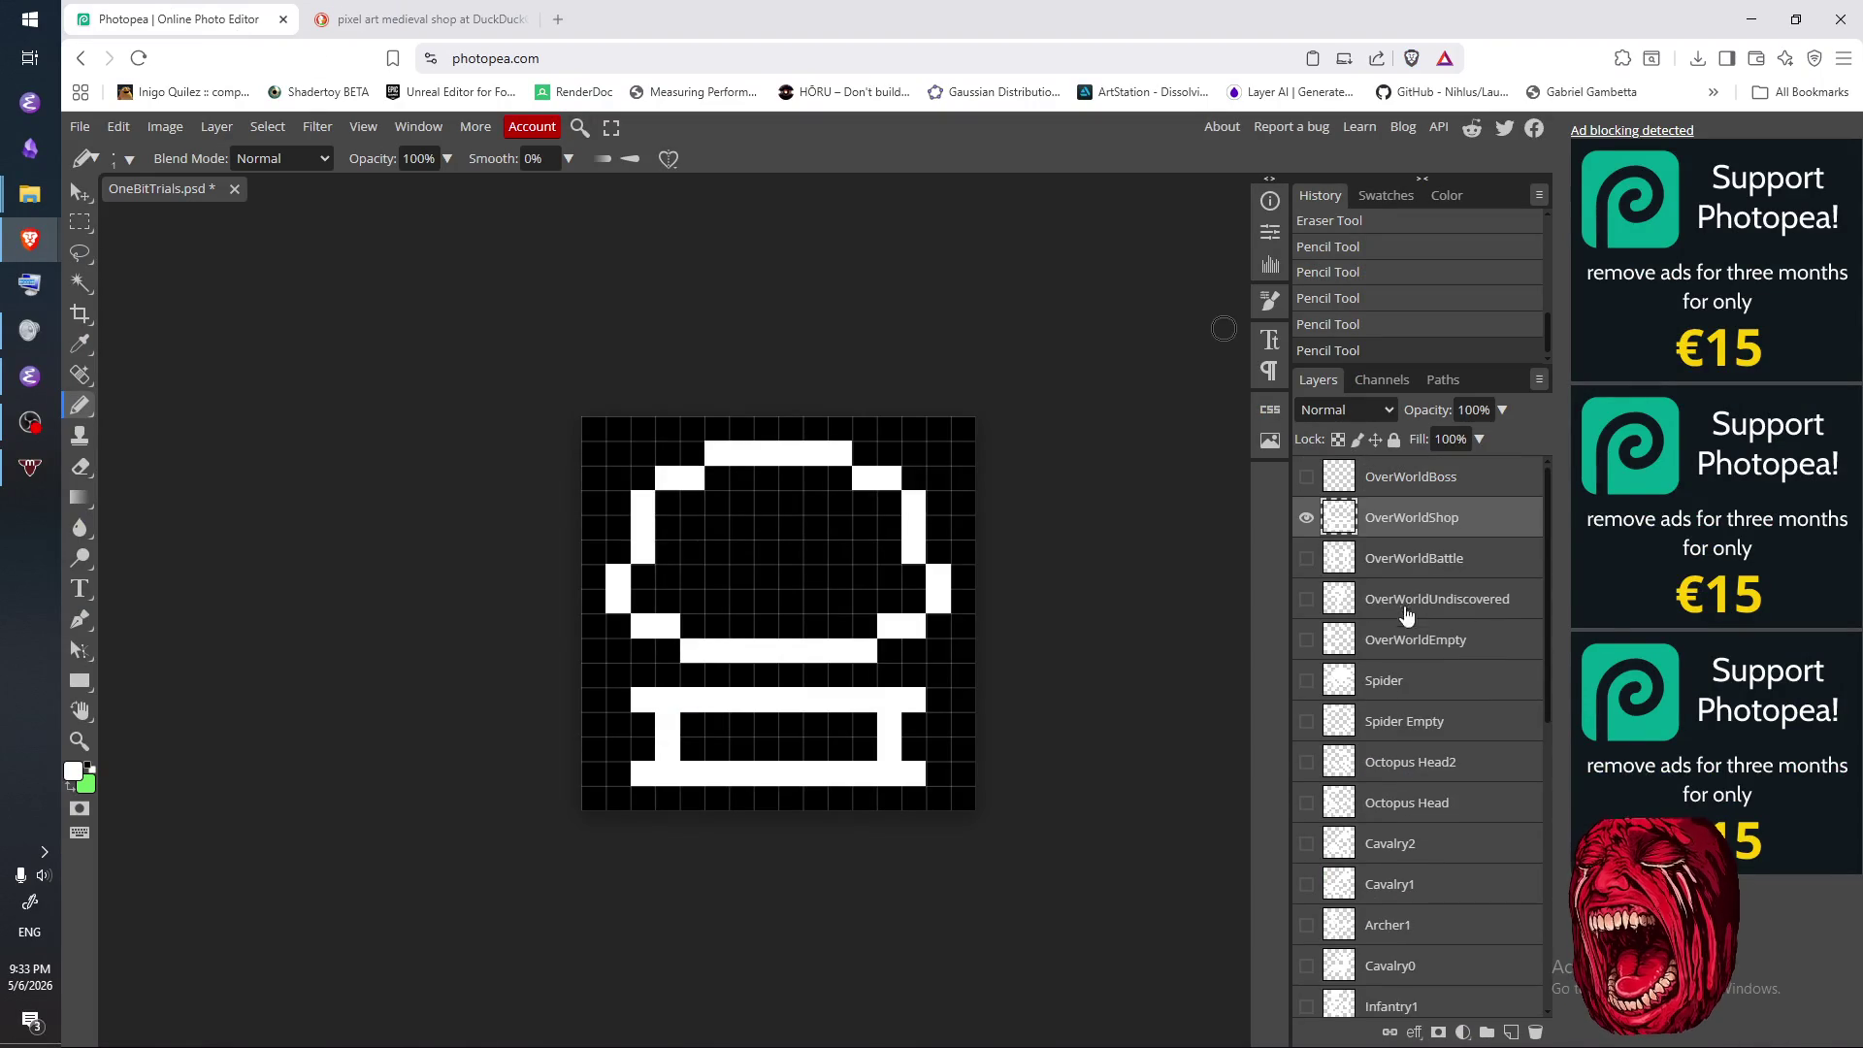
pyautogui.click(1306, 558)
pyautogui.click(1305, 517)
pyautogui.click(1306, 558)
pyautogui.click(1305, 598)
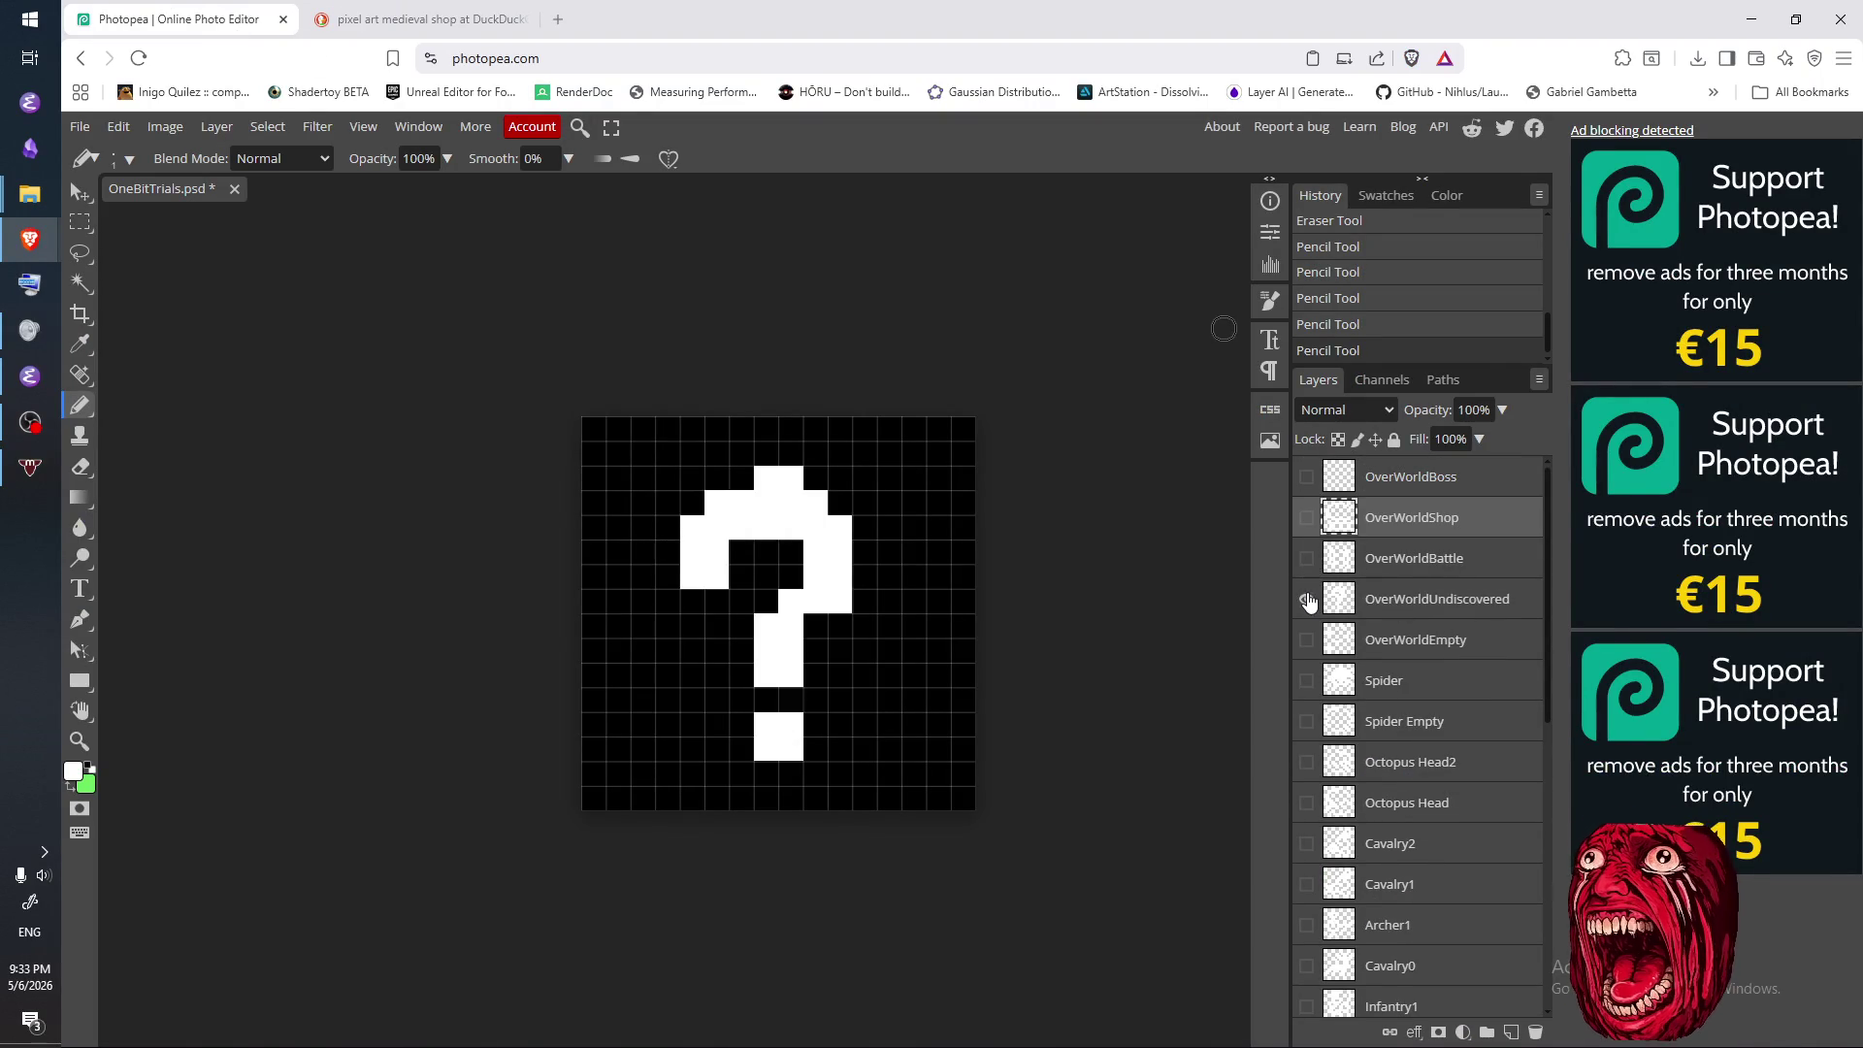
pyautogui.click(1306, 599)
pyautogui.click(1306, 639)
pyautogui.click(1306, 639)
pyautogui.click(1306, 517)
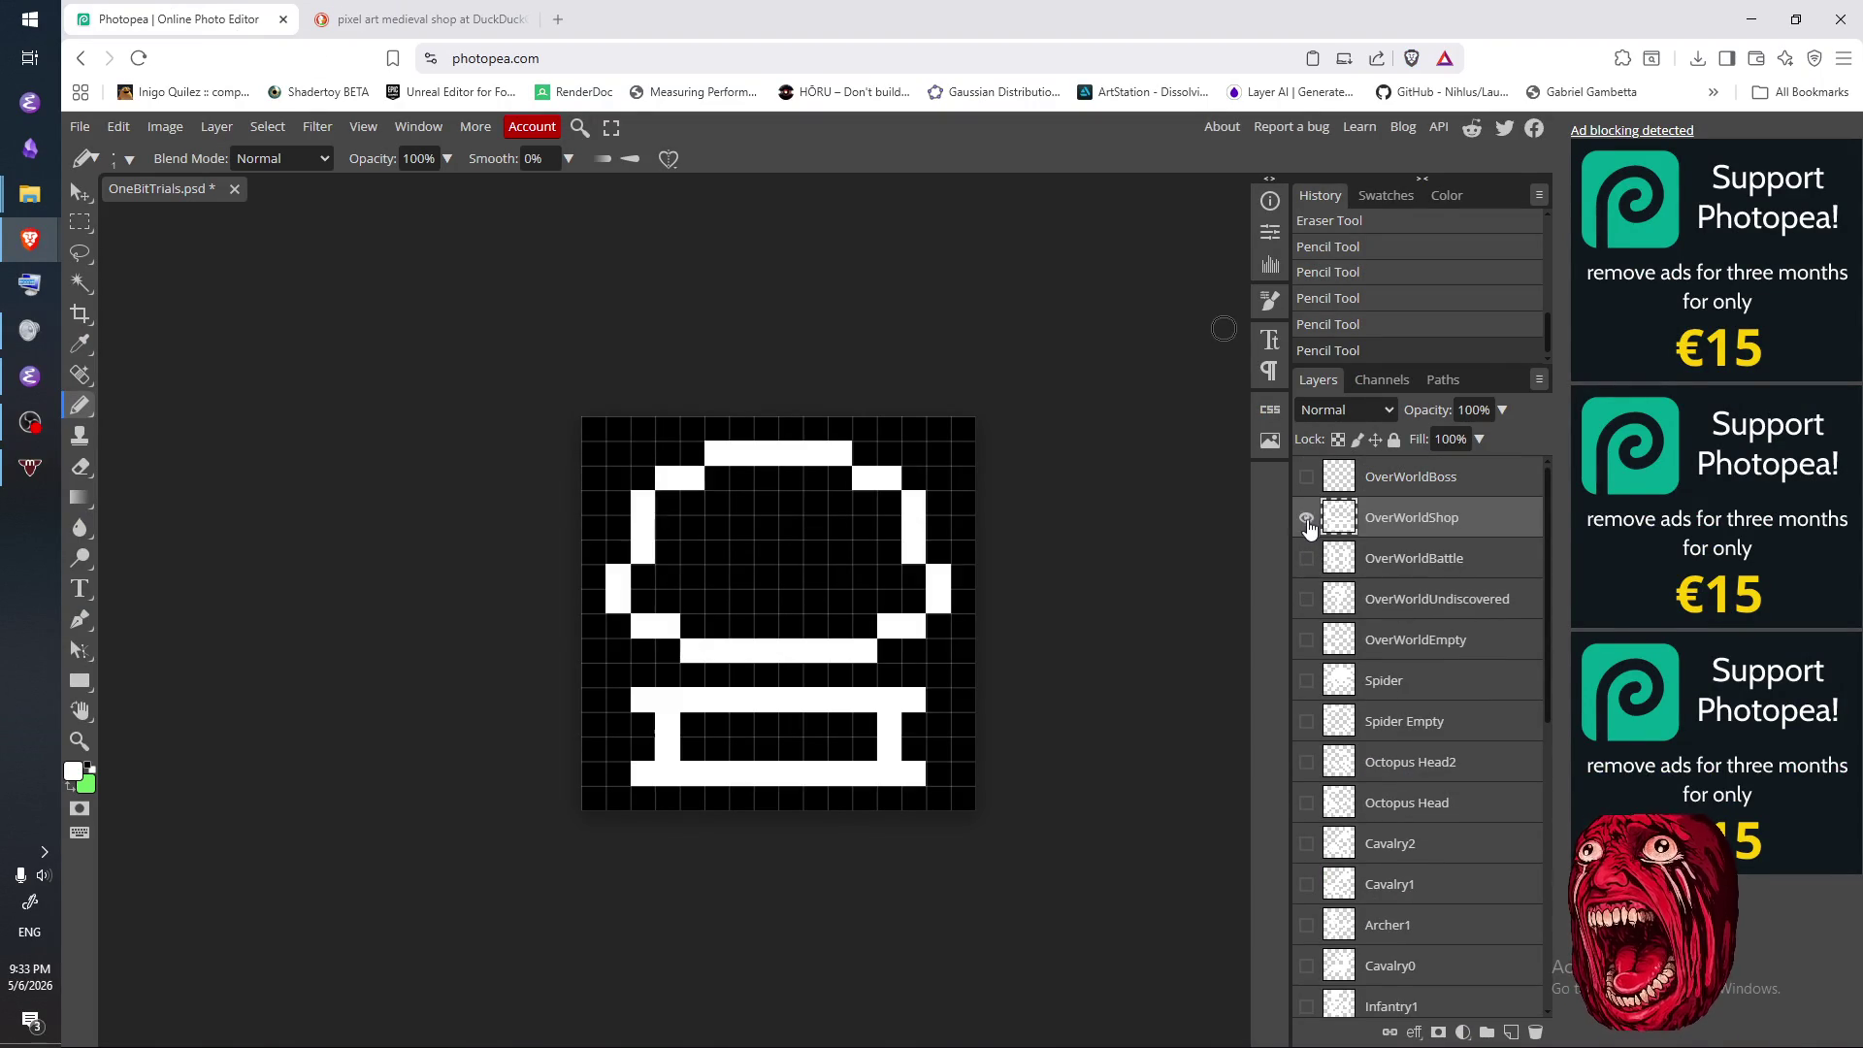
pyautogui.click(383, 20)
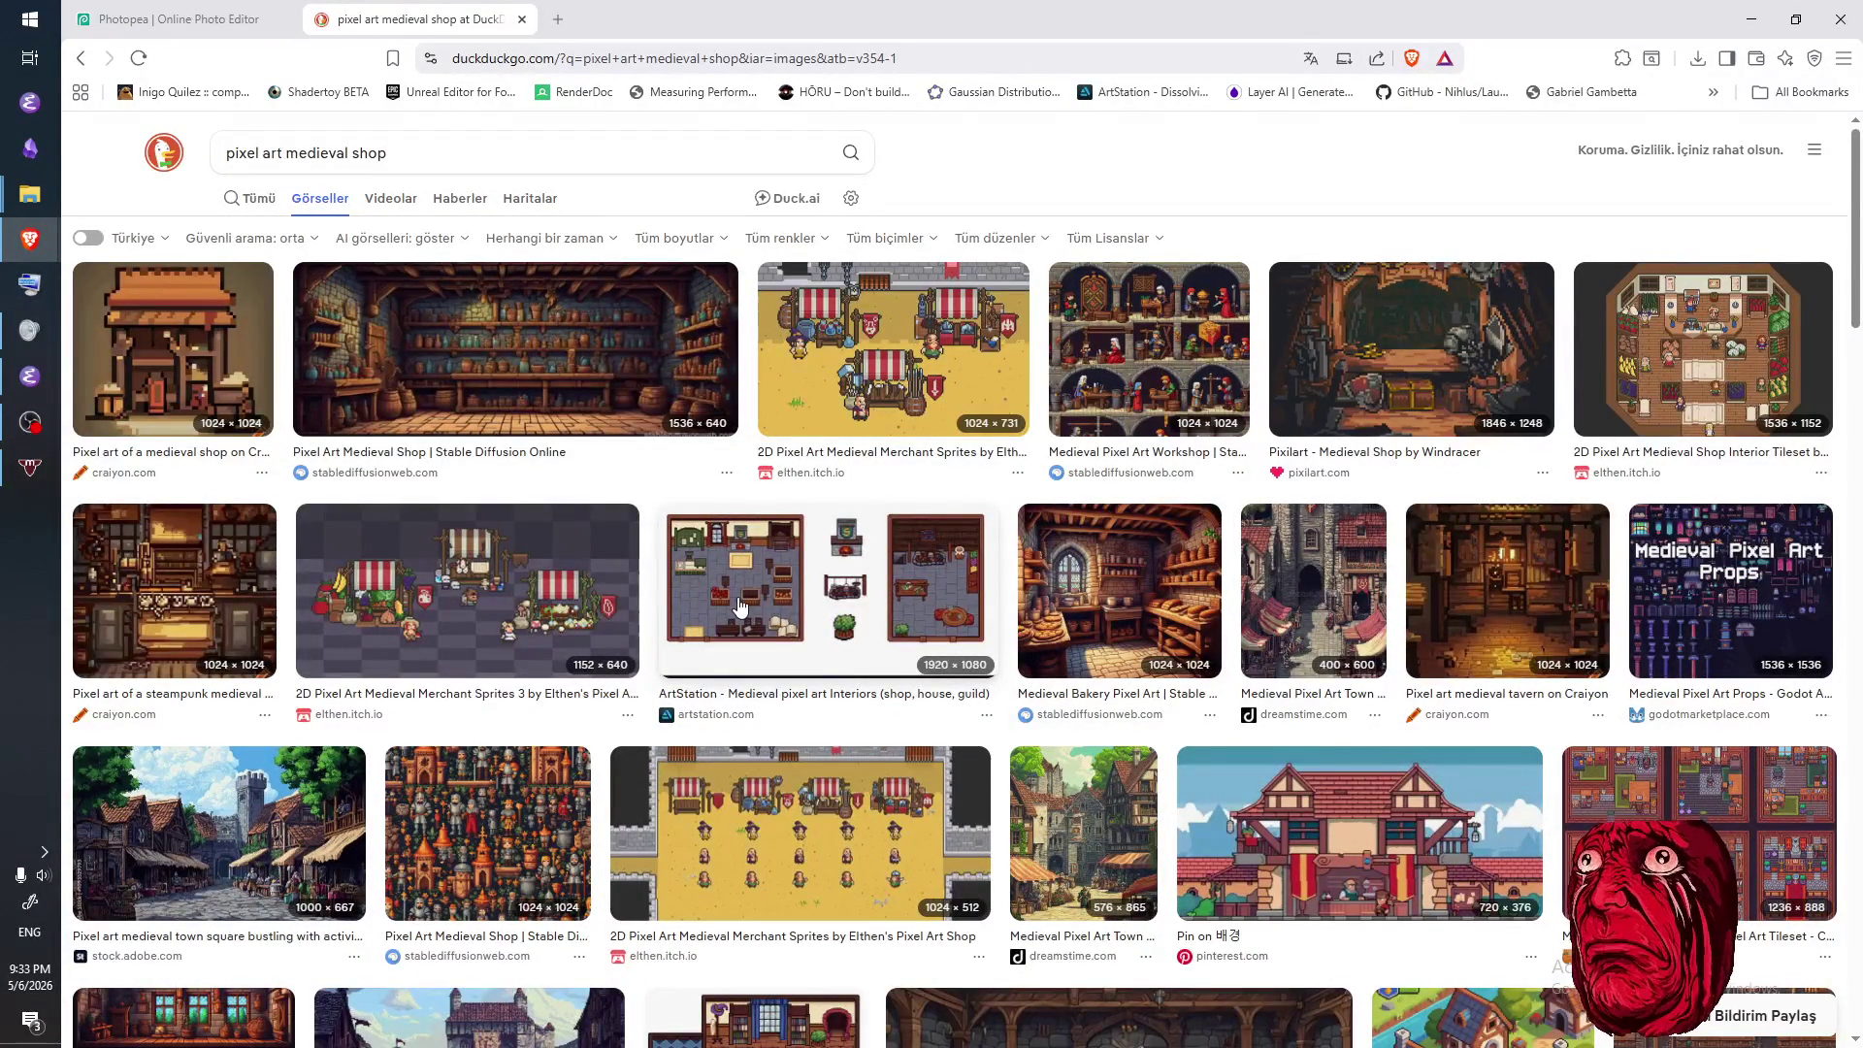
# - Refine the image search to 'pixel art shop icon', dropping 'medieval'
pyautogui.scroll(-4, 741, 606)
pyautogui.scroll(4, 388, 291)
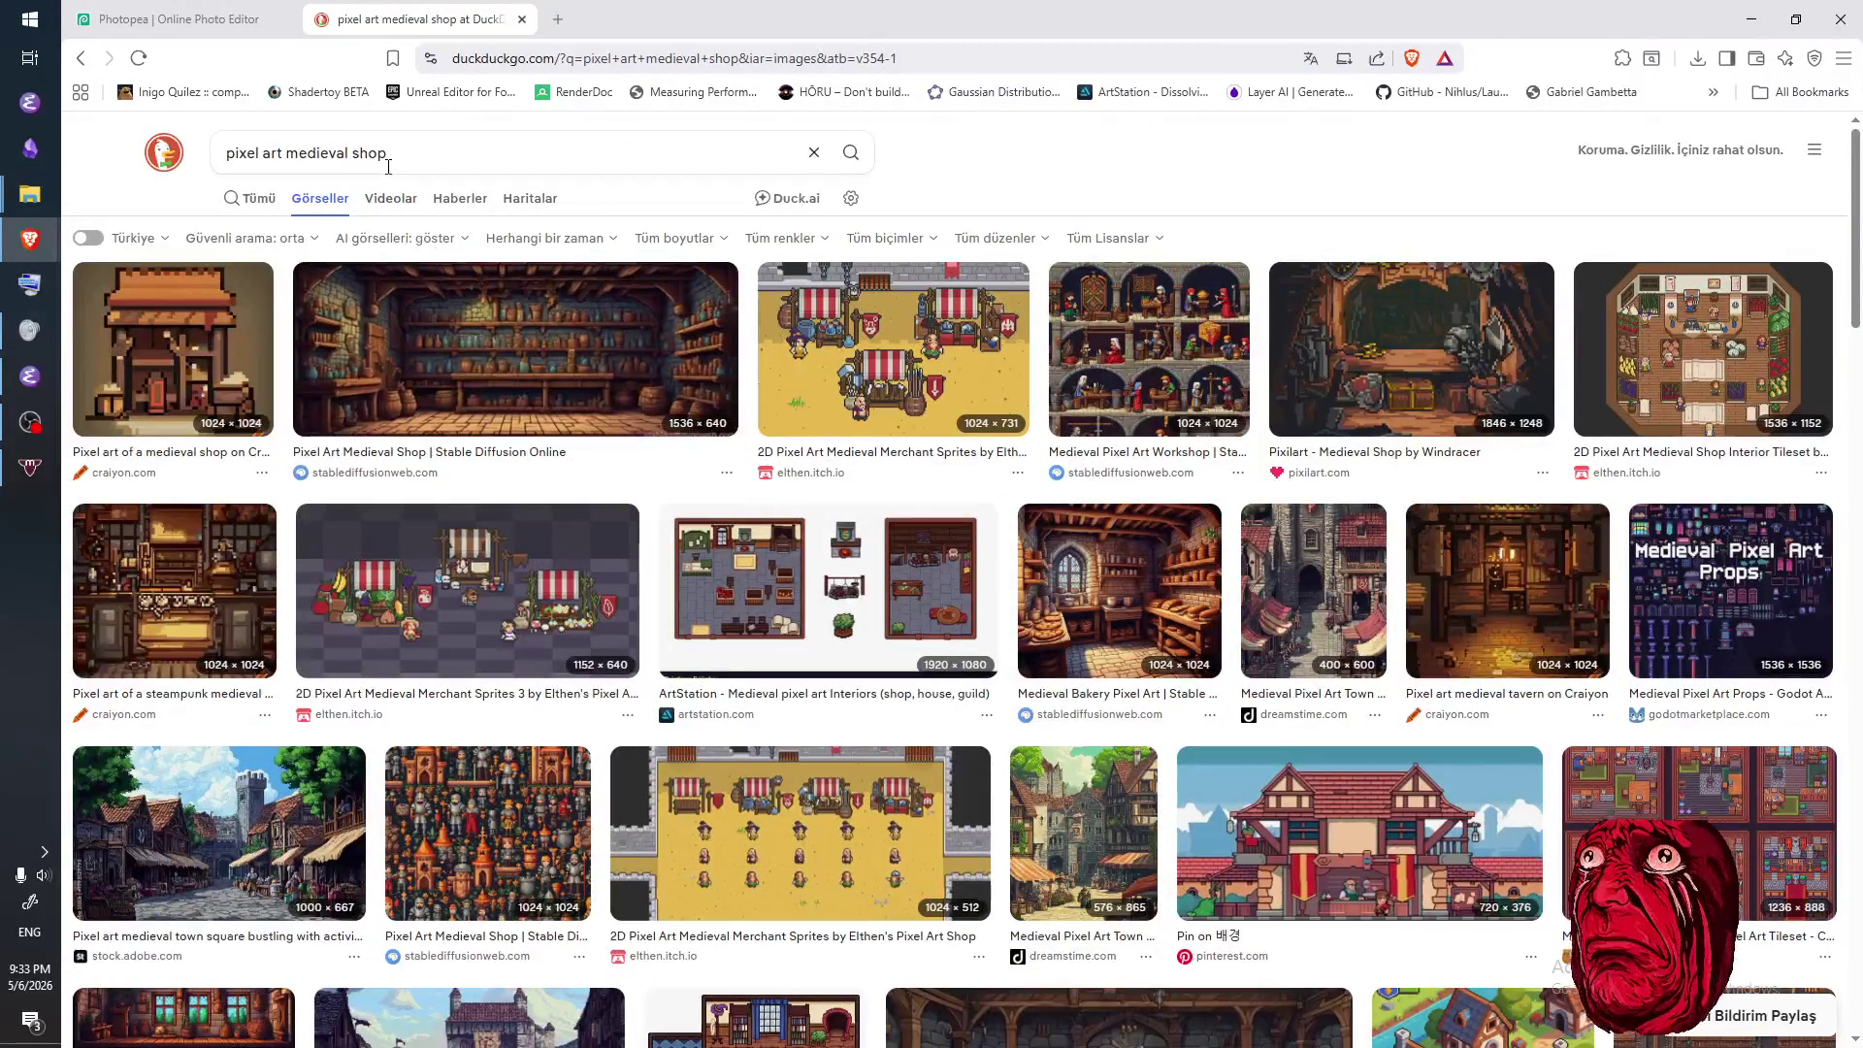
pyautogui.click(356, 161)
pyautogui.write('icon')
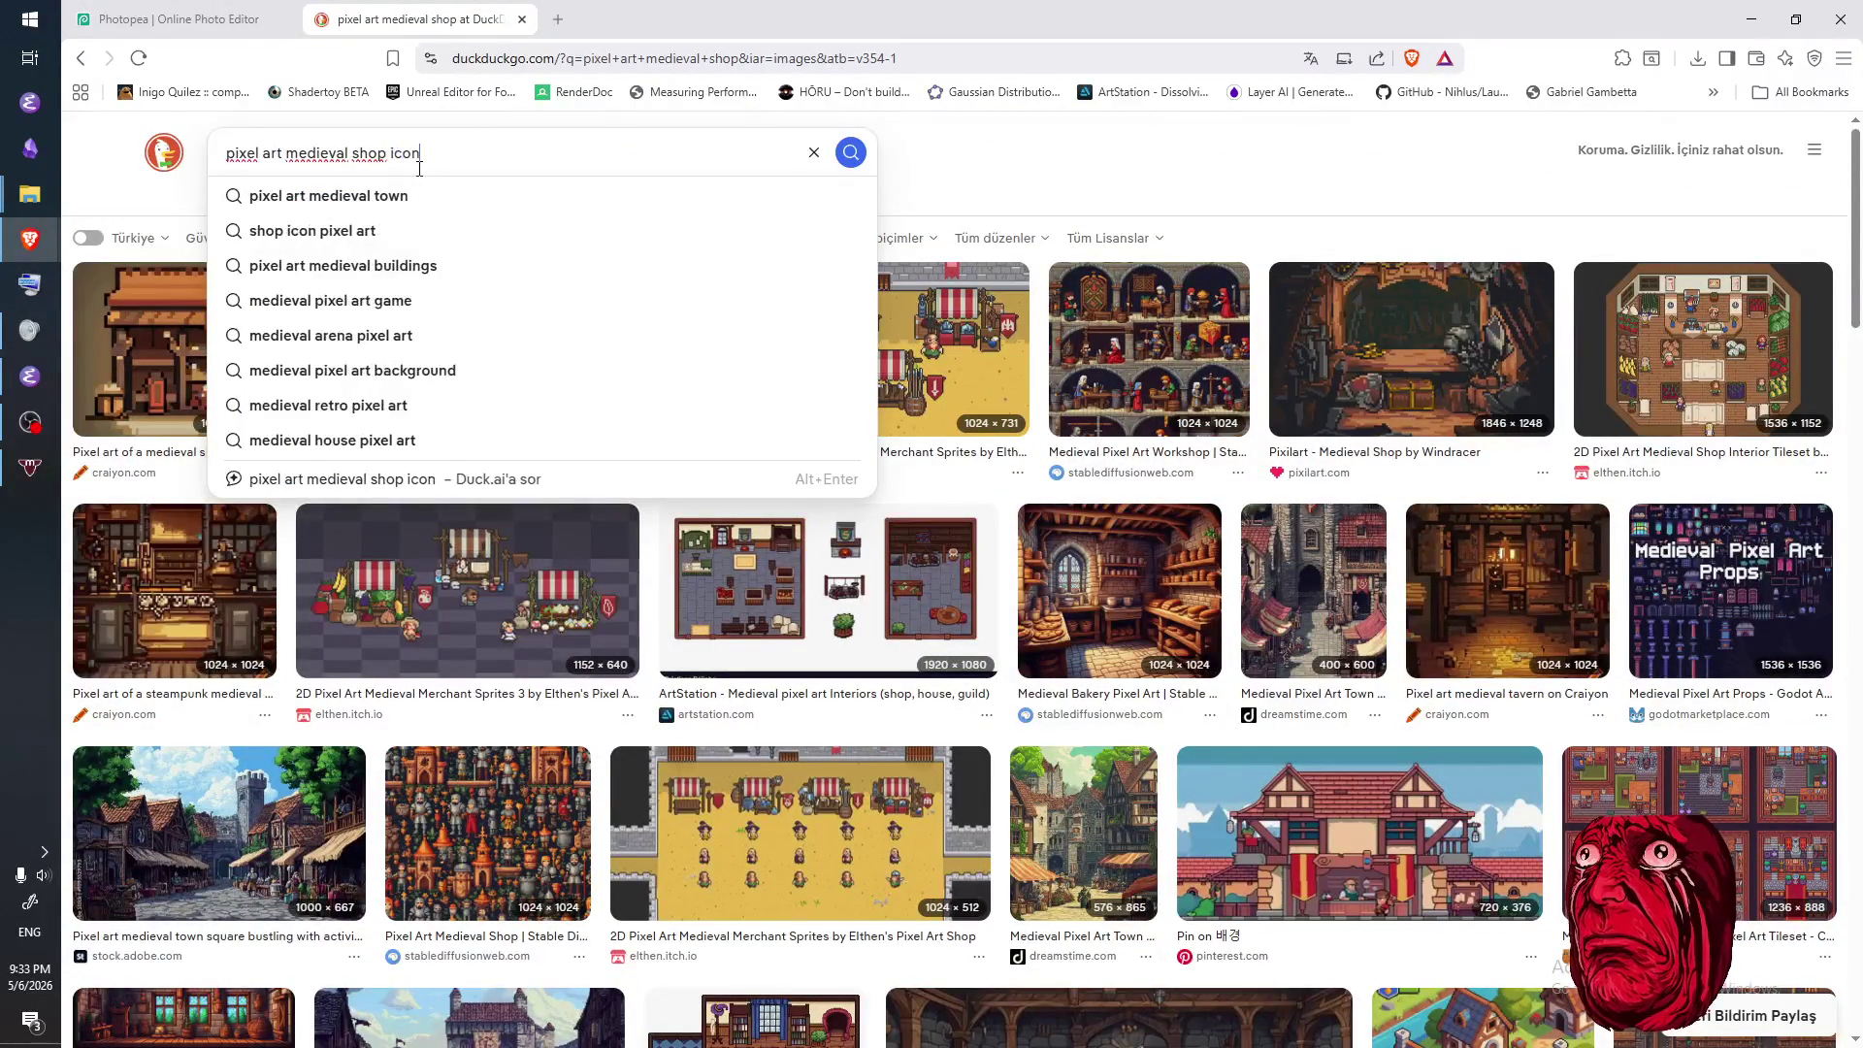
pyautogui.press('Return')
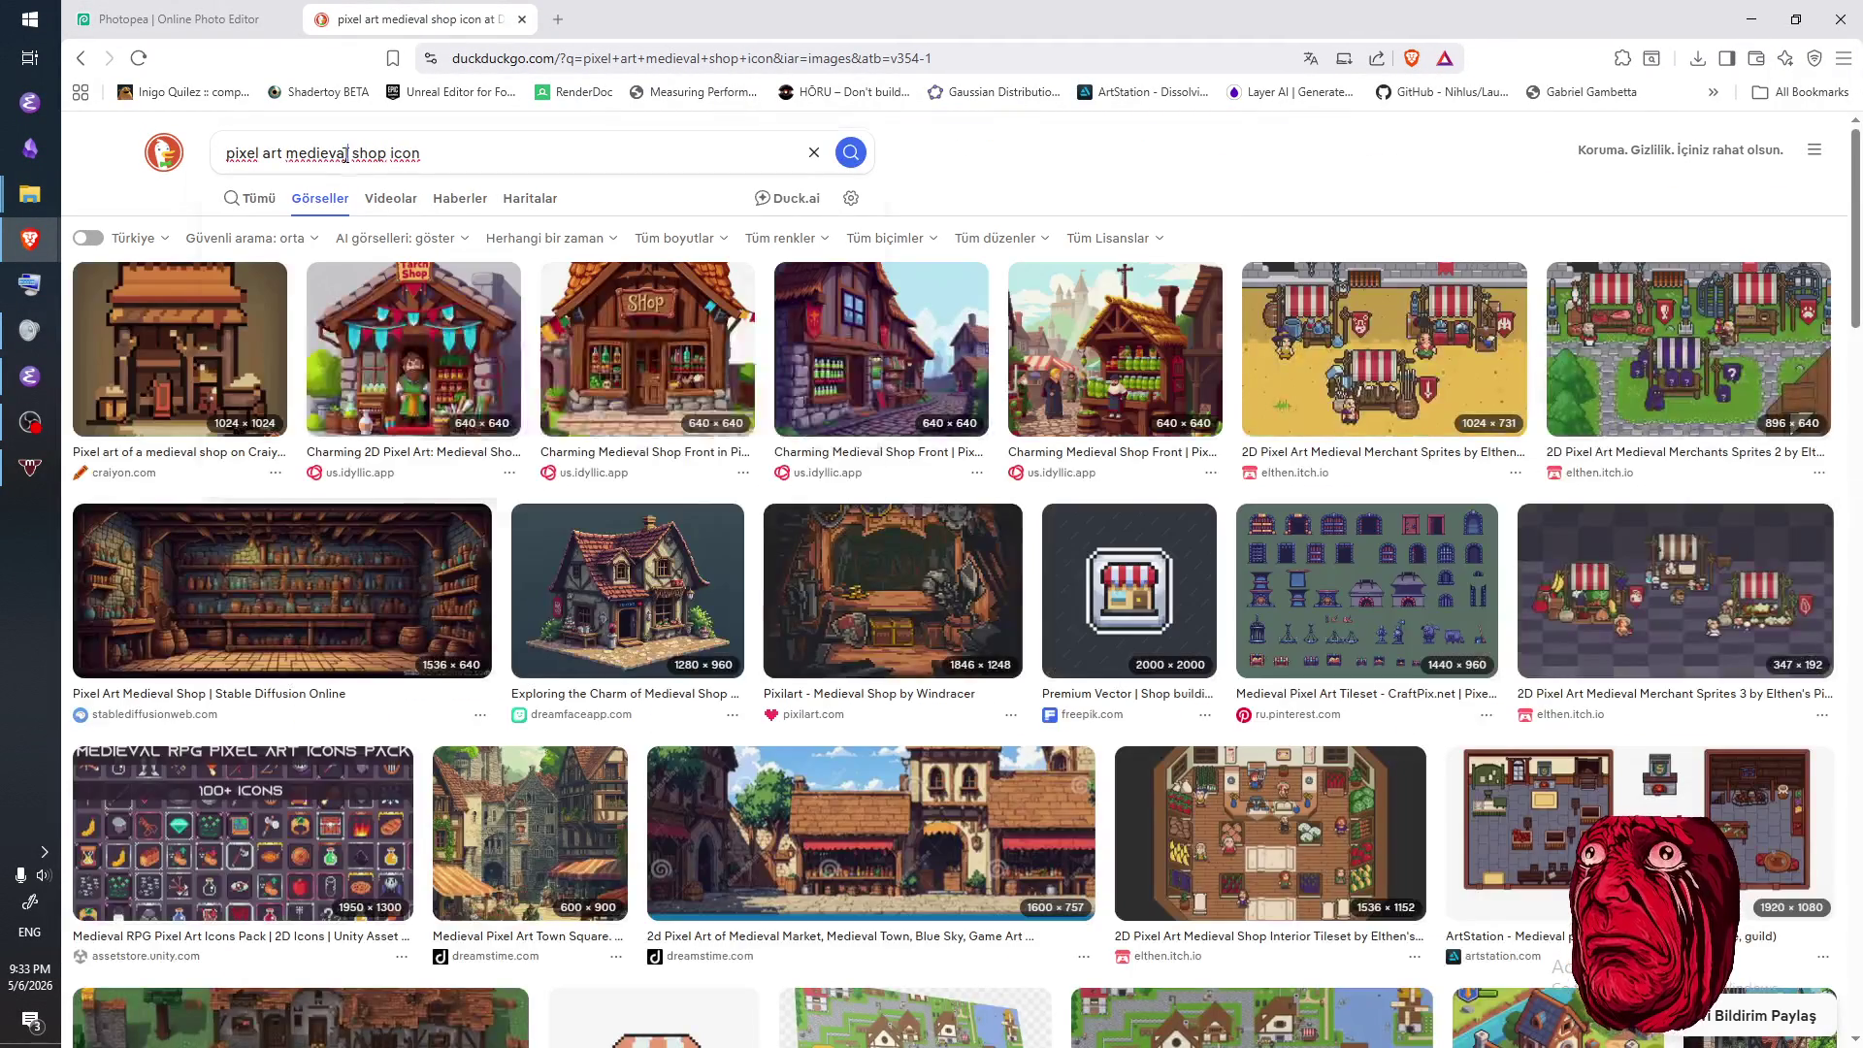
pyautogui.doubleClick(329, 153)
pyautogui.press('BackSpace')
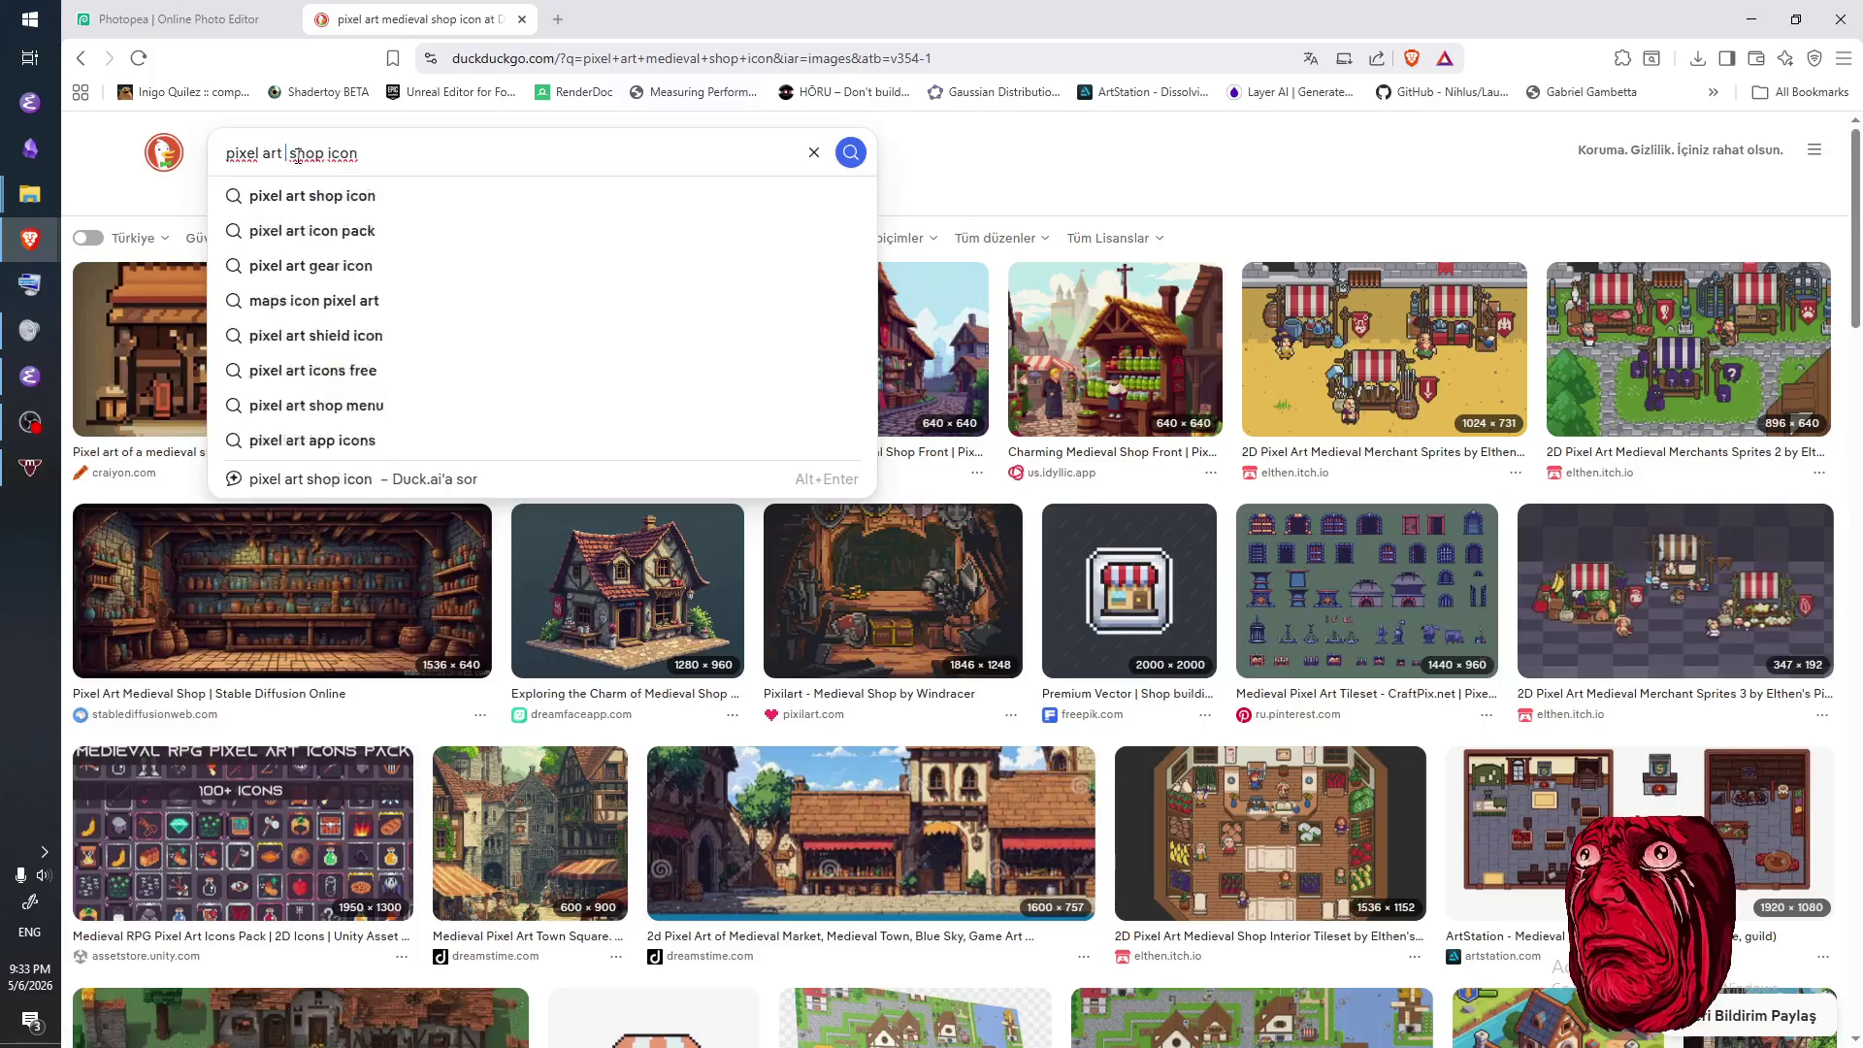
pyautogui.press('Return')
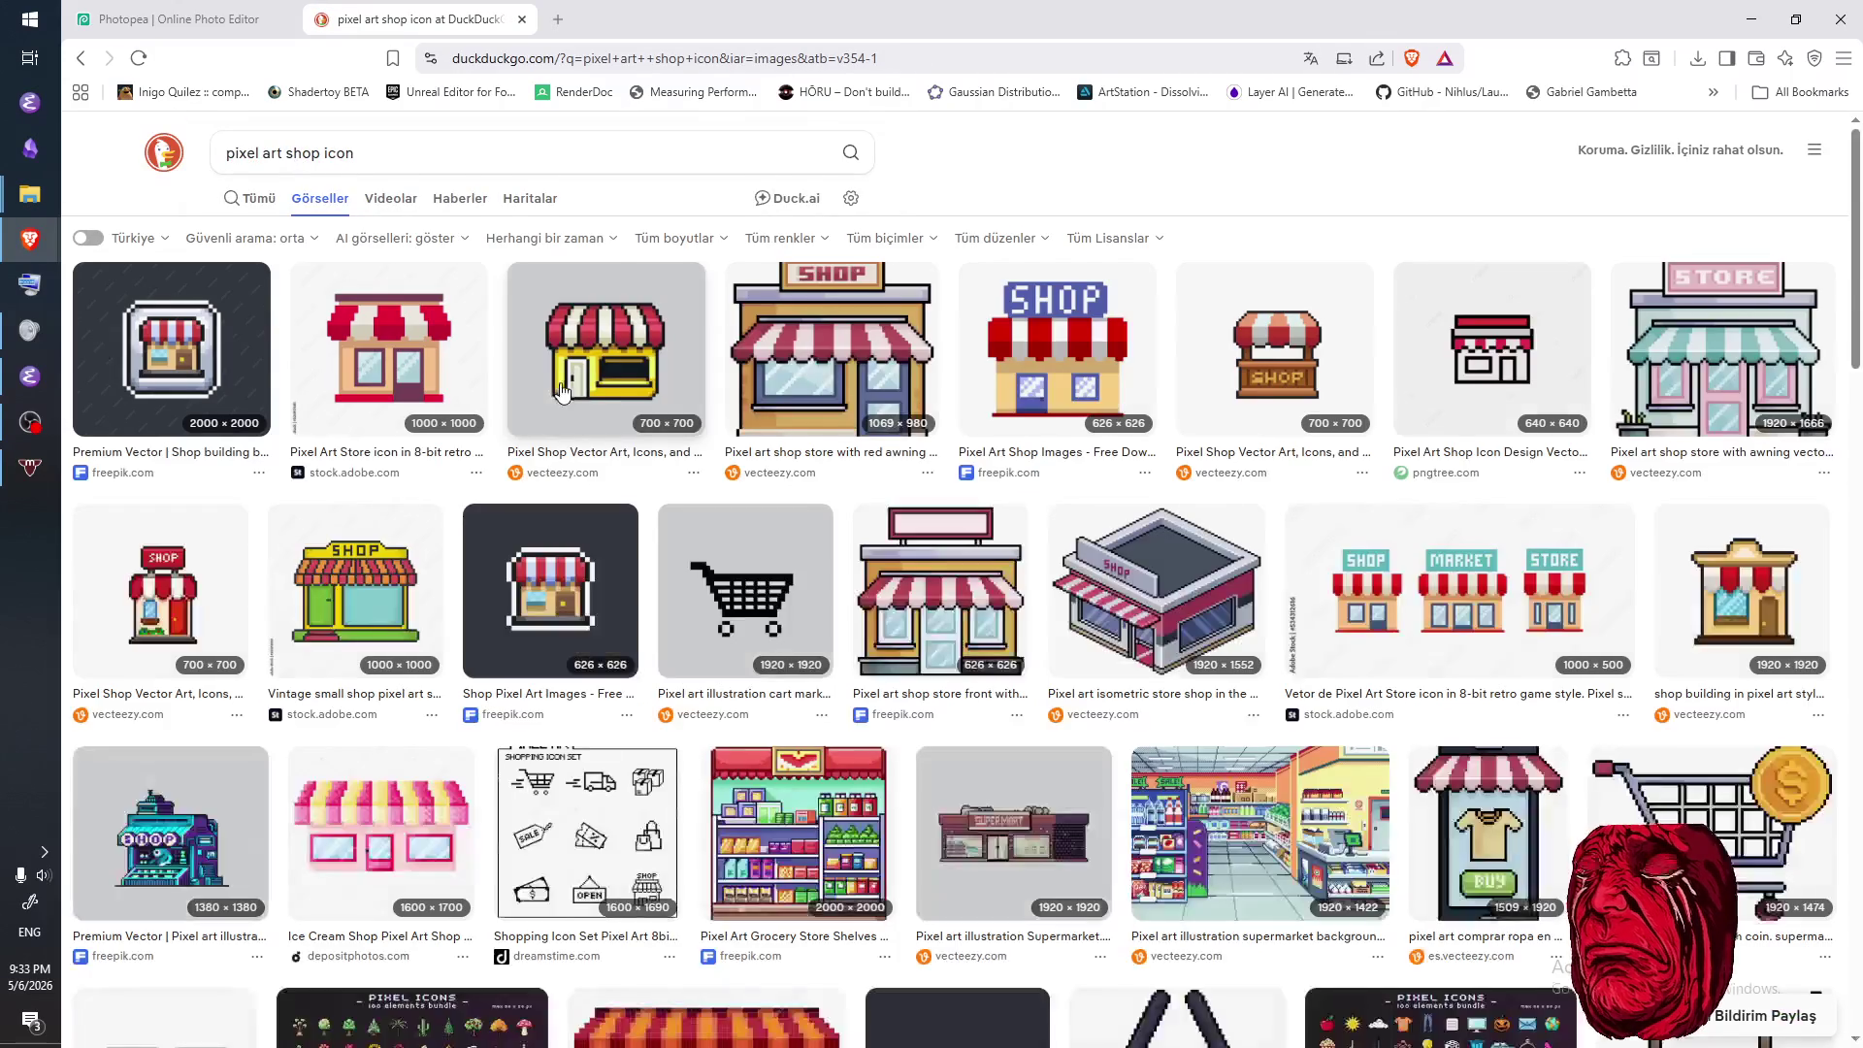
# - Preview shop icon results, settling on the SHOP market stall, and compare it with the canvas
pyautogui.click(578, 398)
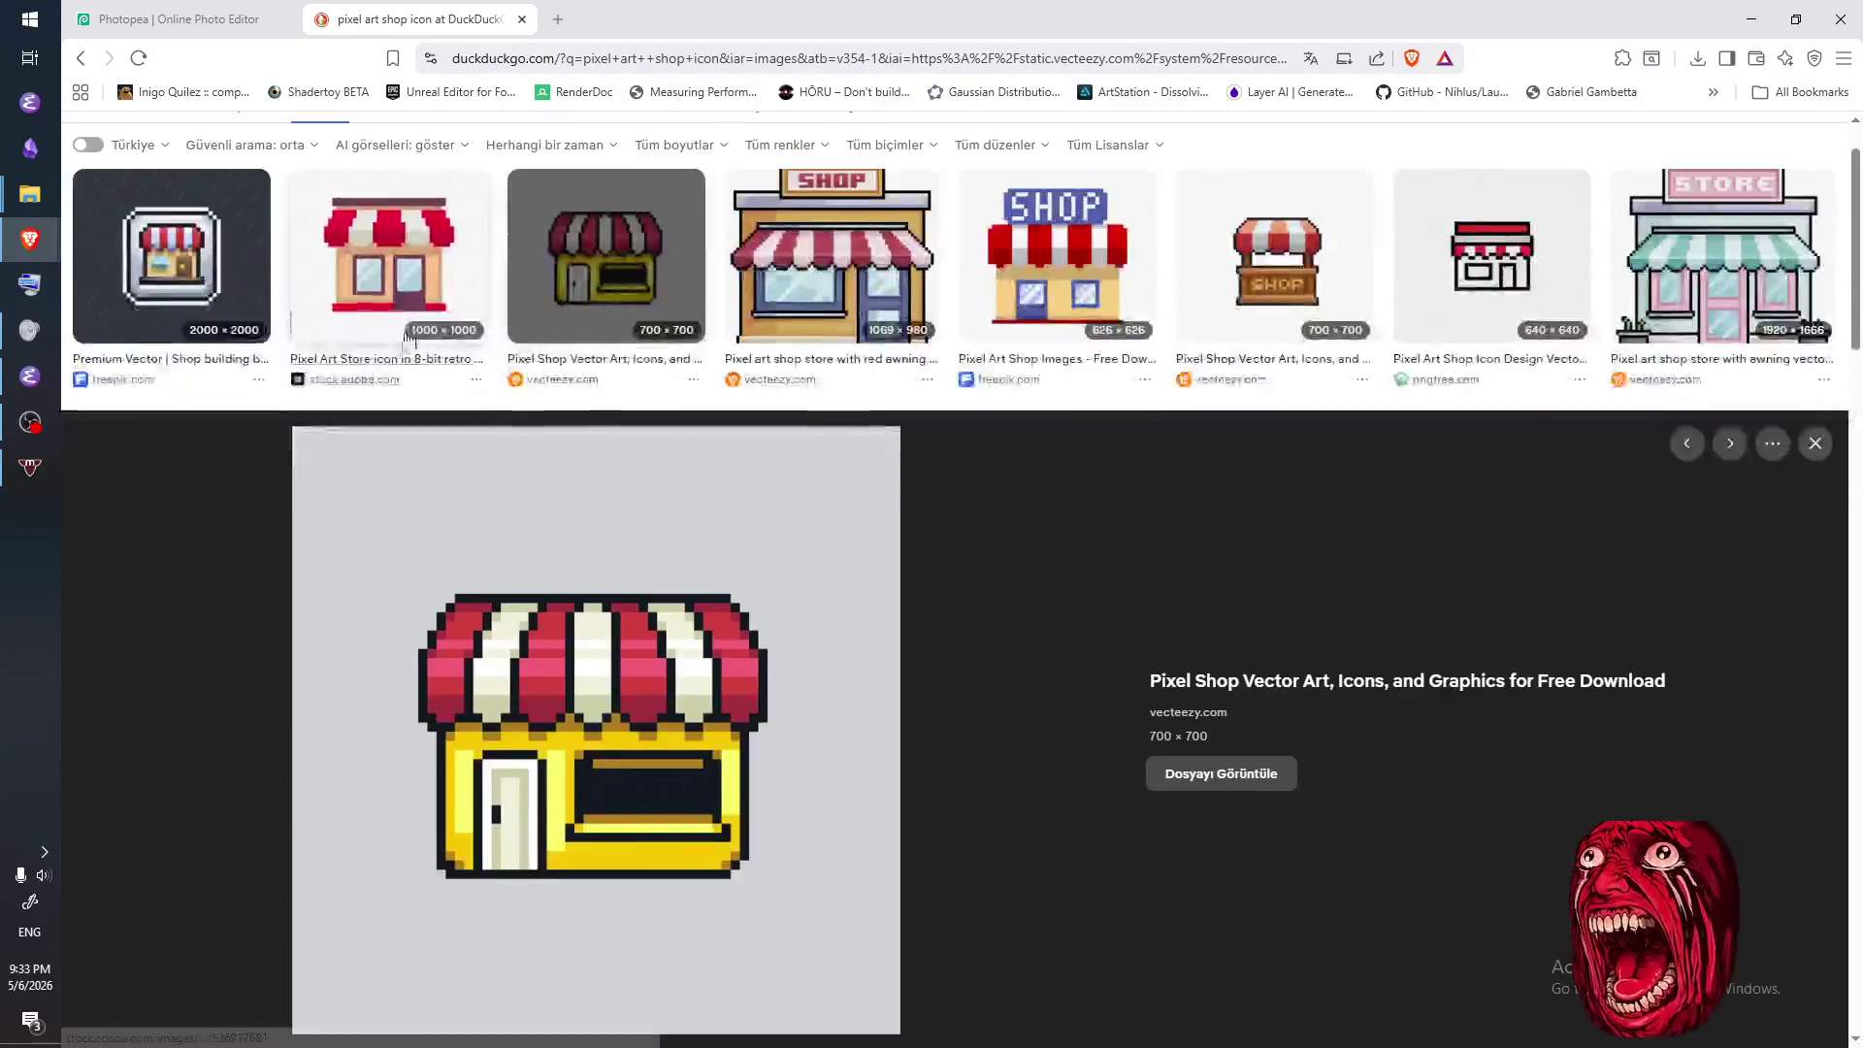
pyautogui.click(293, 296)
pyautogui.click(1280, 266)
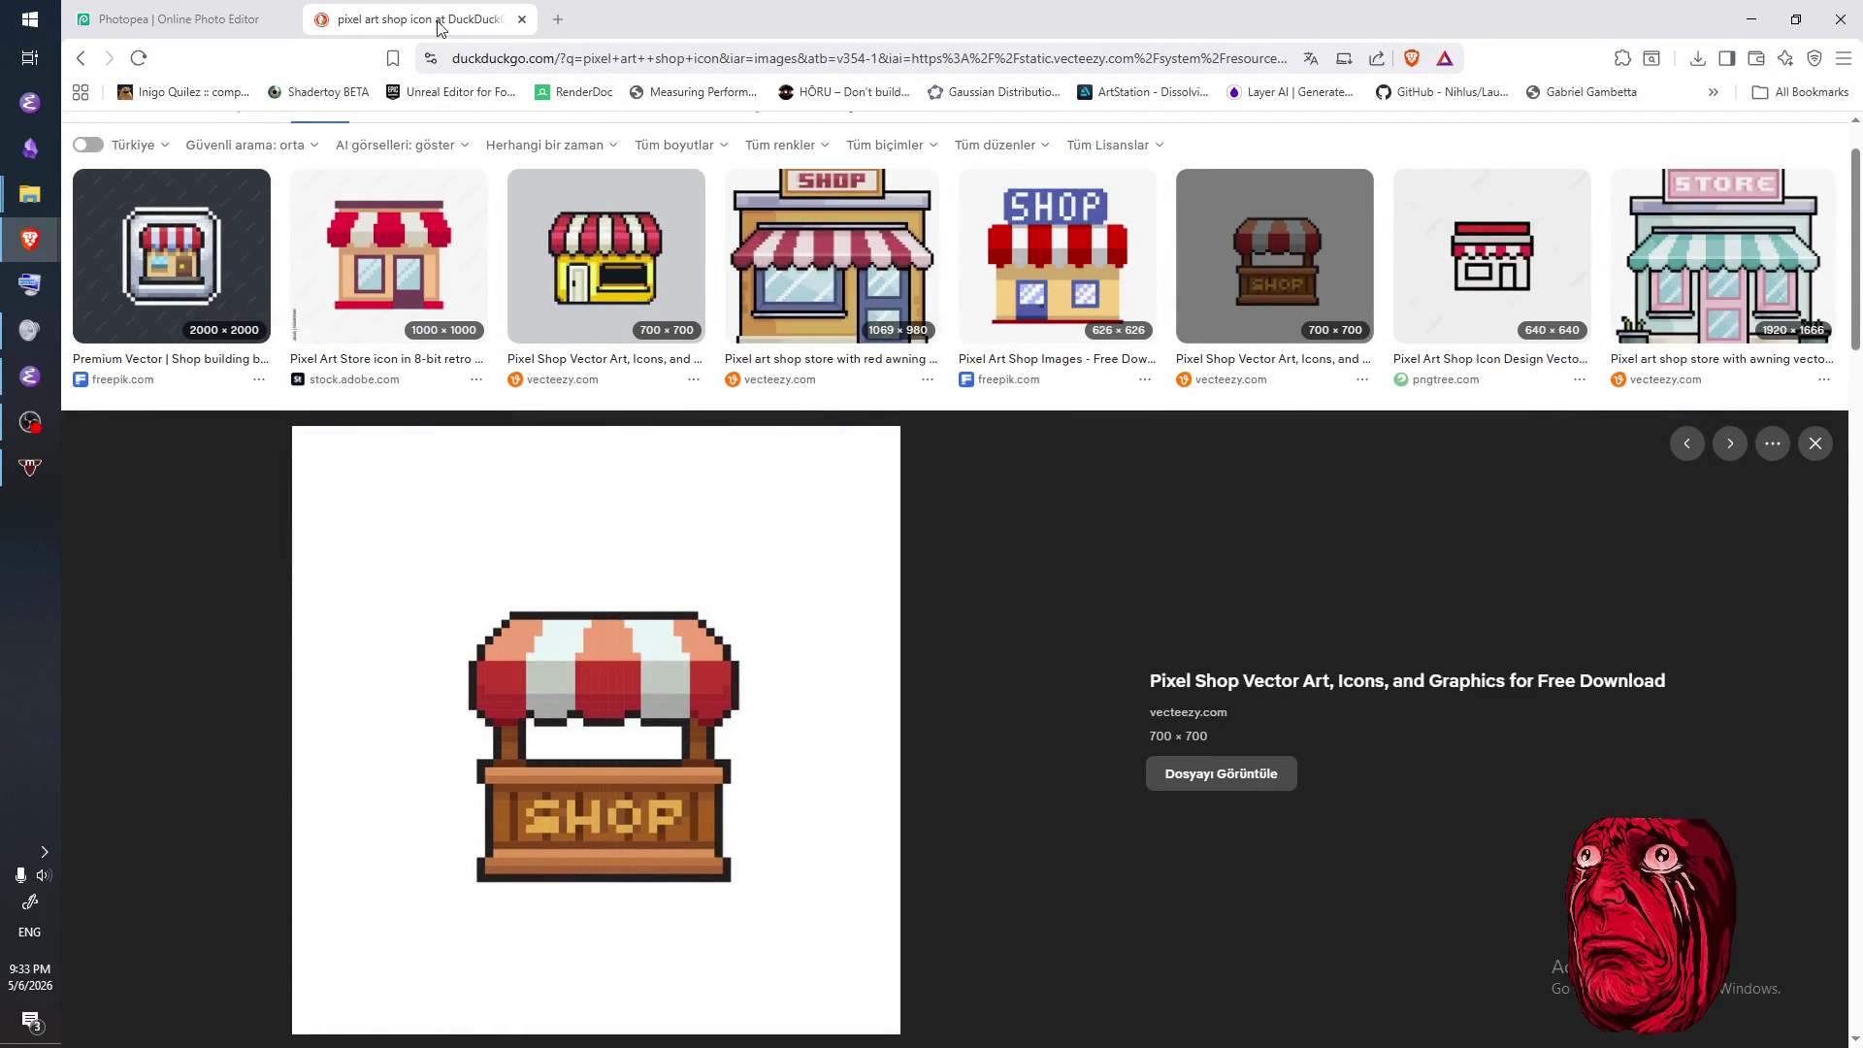
pyautogui.click(221, 22)
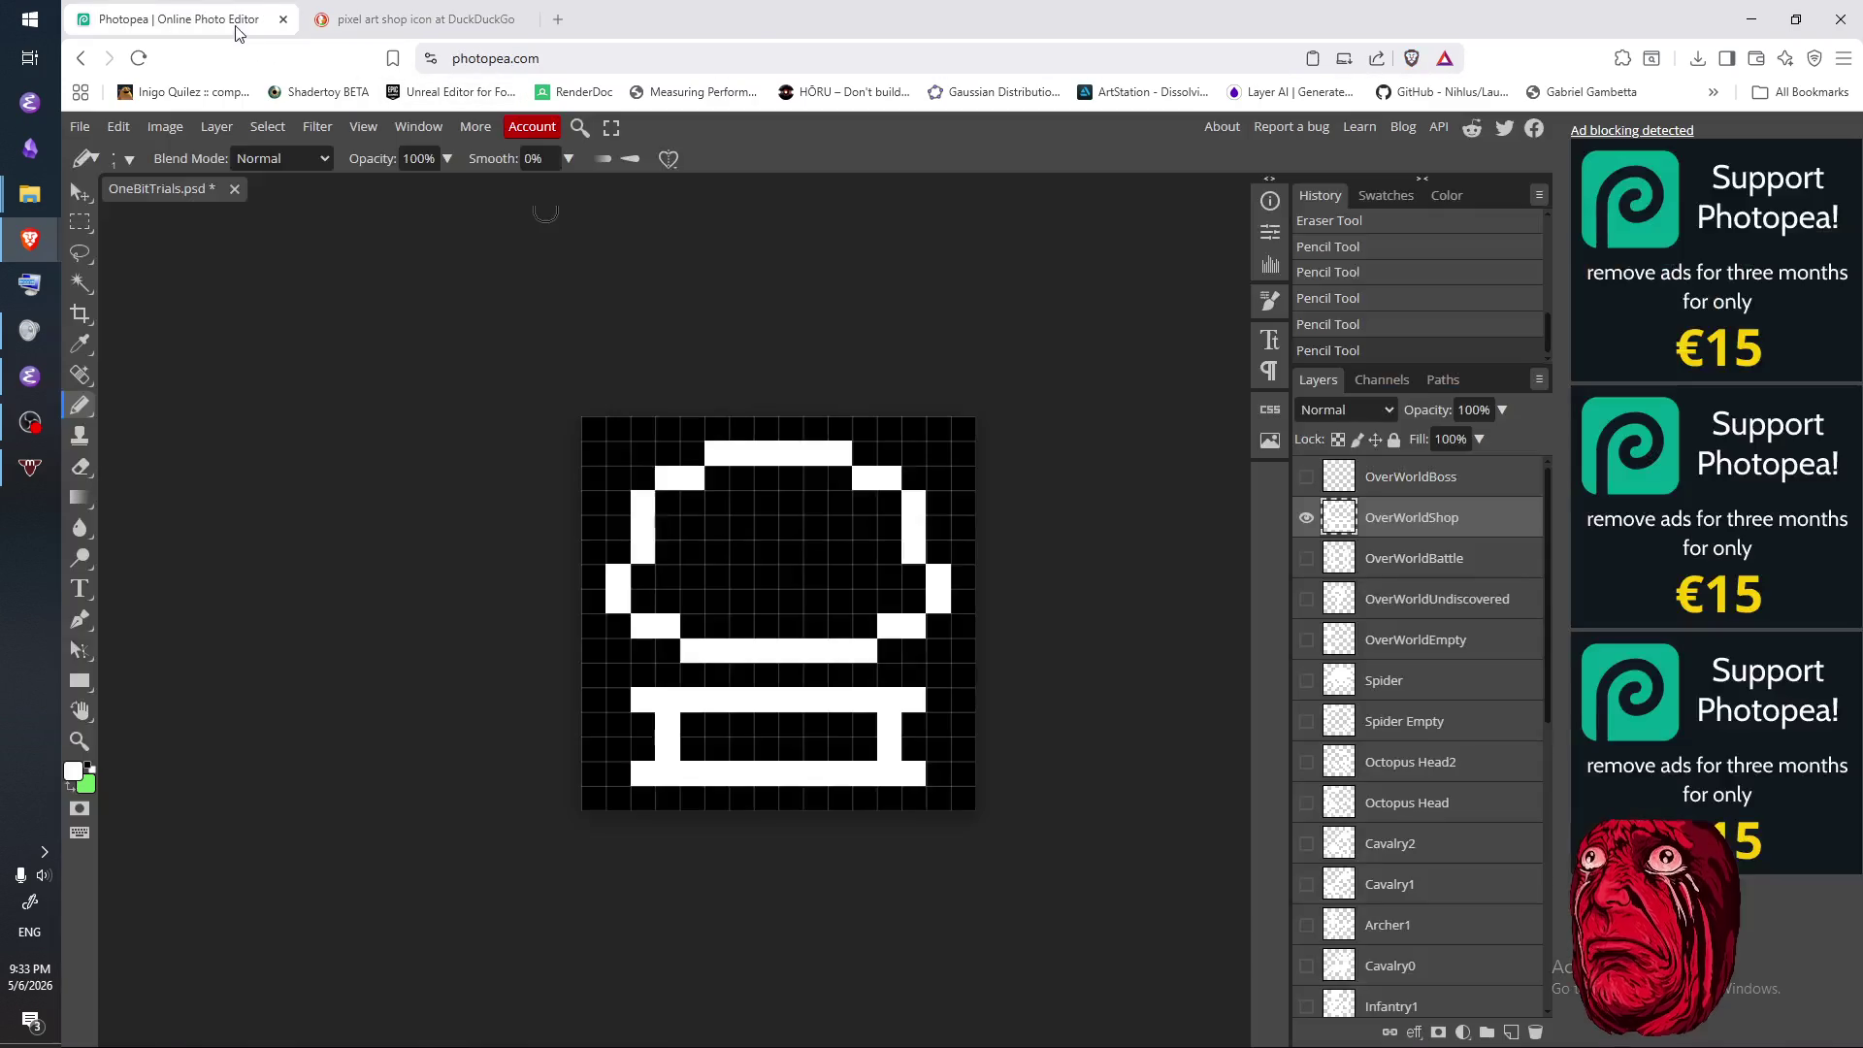
pyautogui.click(495, 19)
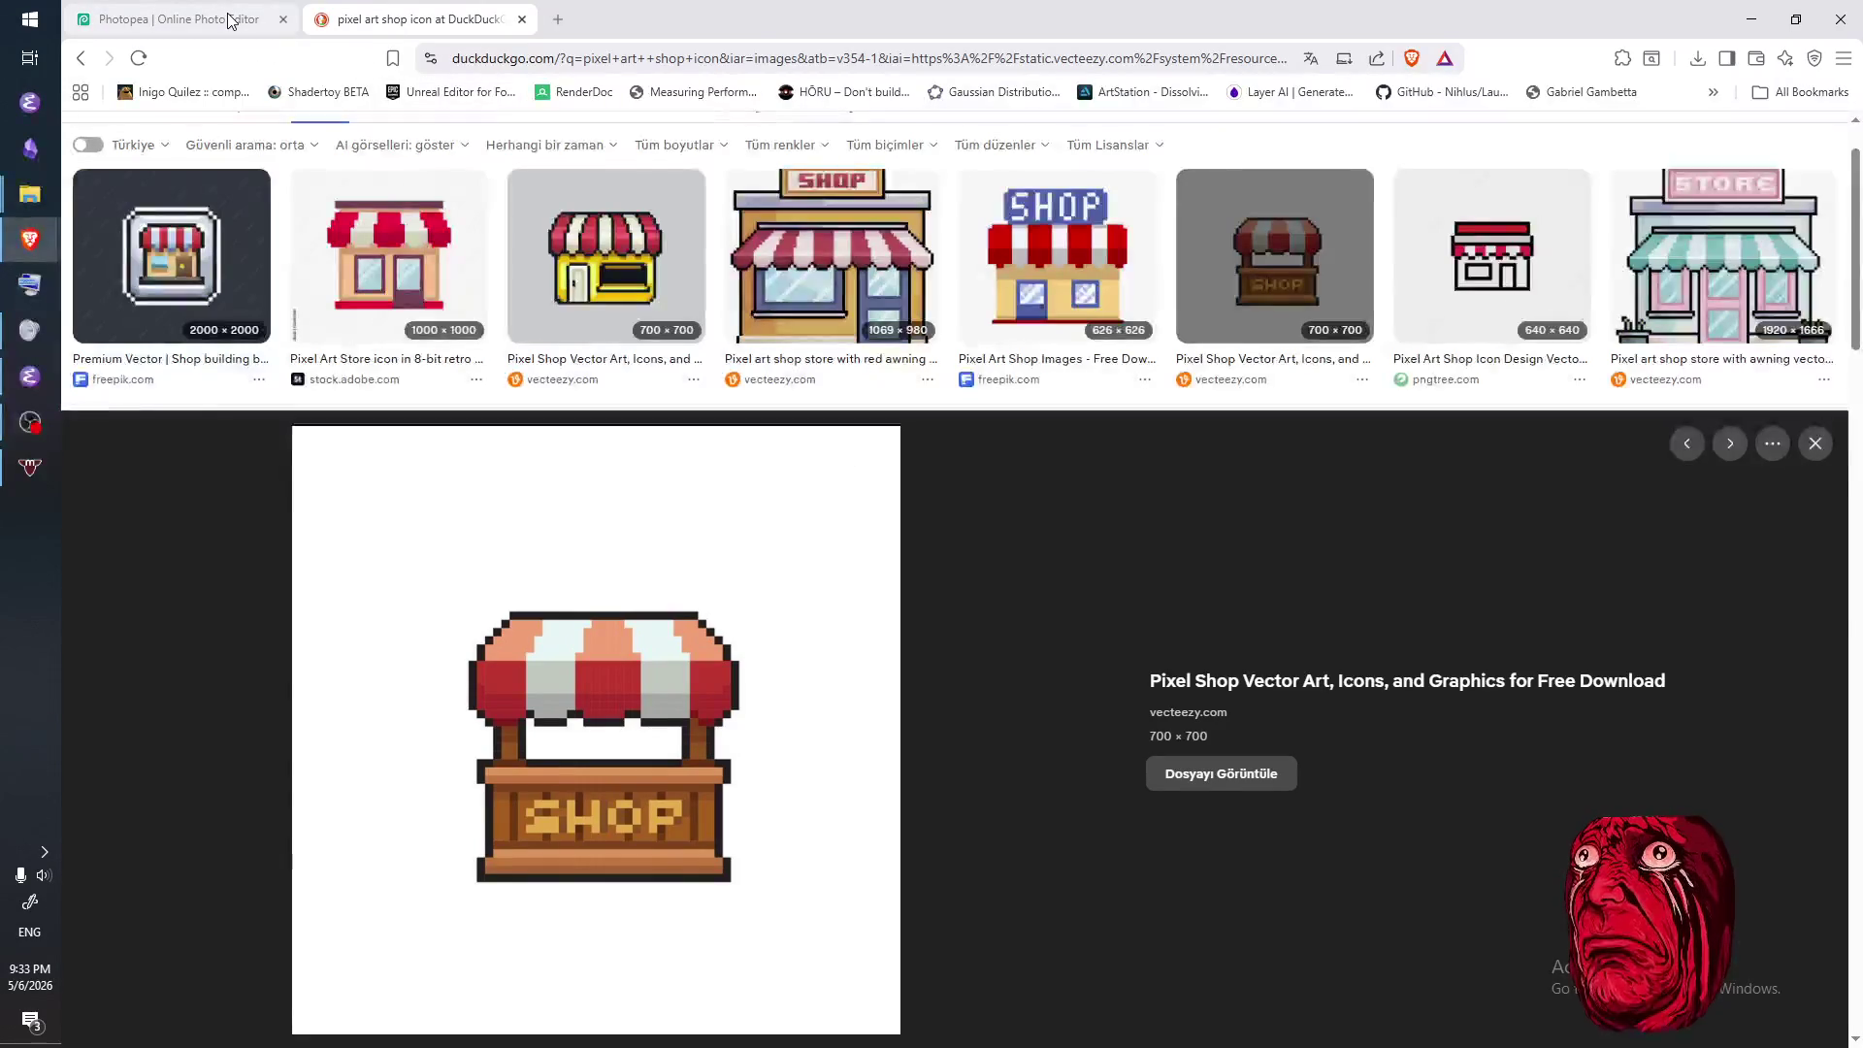
pyautogui.click(229, 22)
pyautogui.click(666, 527)
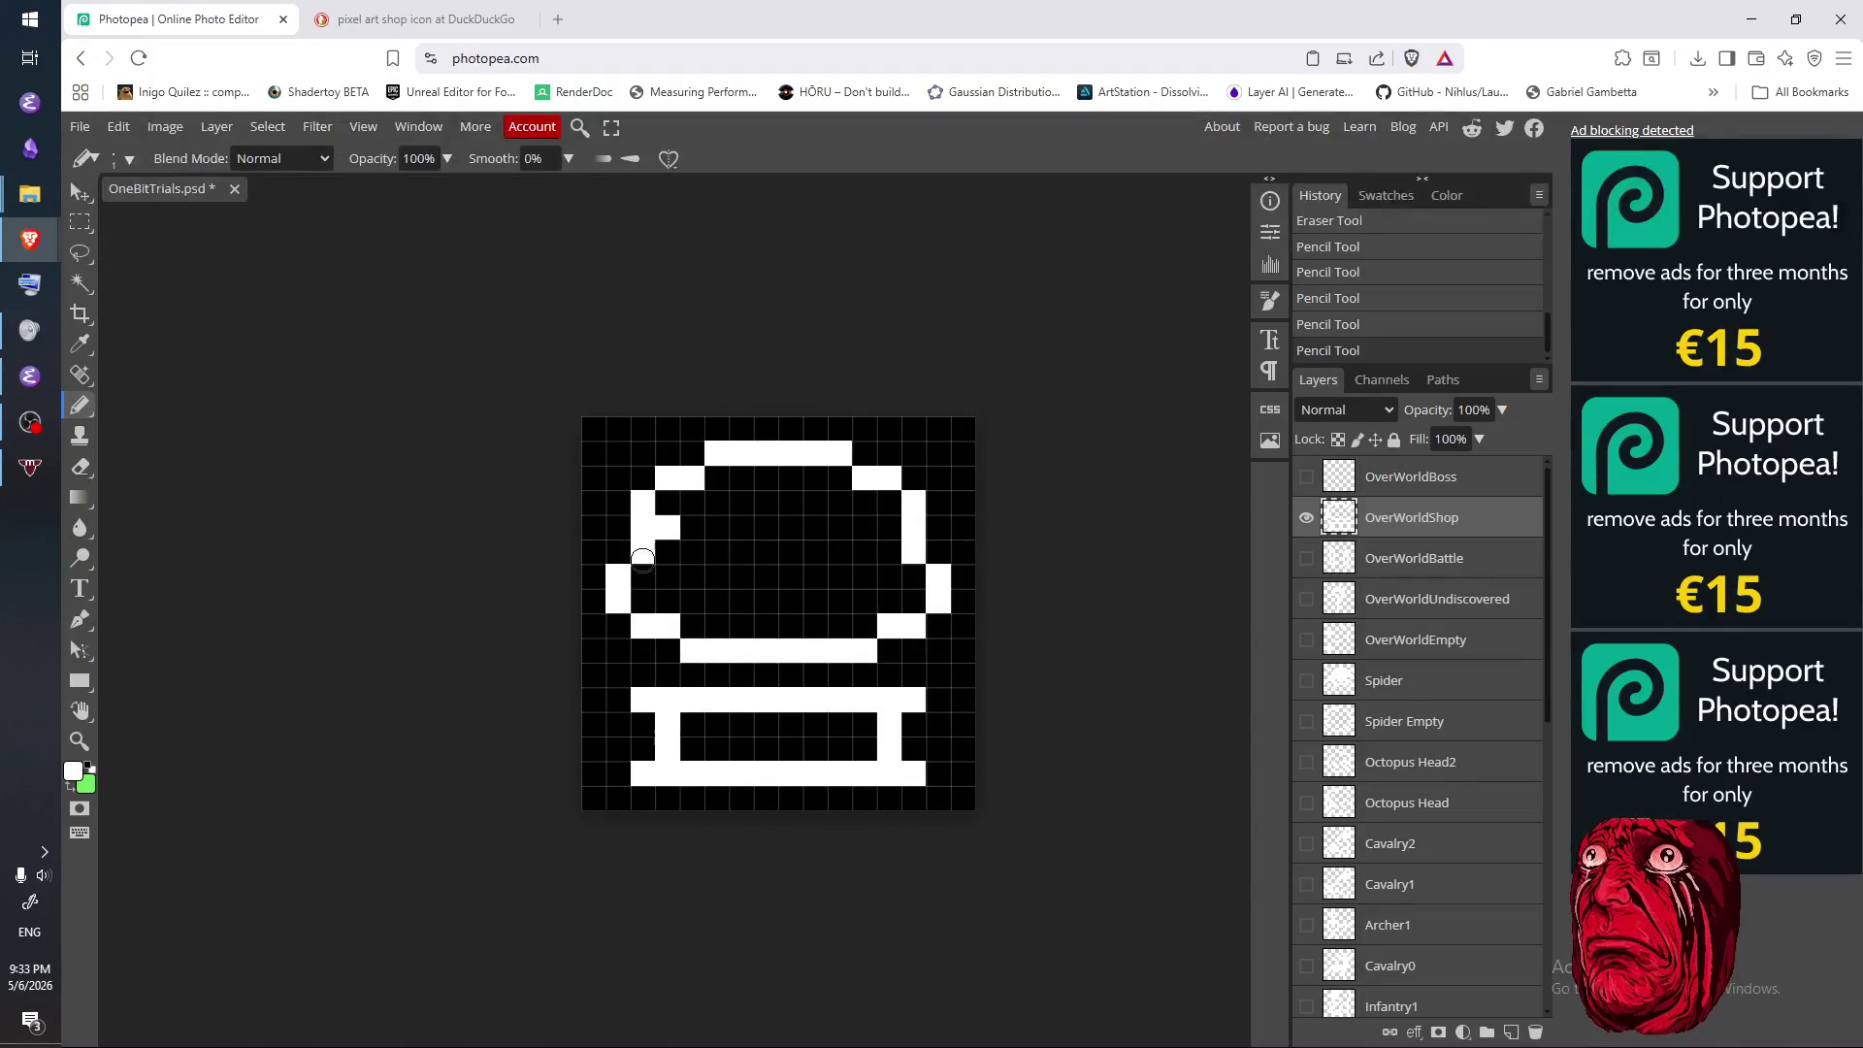
# - Erase the domed awning outline with the Eraser, keeping only the bottom counter
pyautogui.press('e')
pyautogui.moveTo(649, 528); pyautogui.dragTo(618, 576)
pyautogui.click(667, 527)
pyautogui.moveTo(679, 477)
pyautogui.mouseDown()
pyautogui.moveTo(742, 456)
pyautogui.moveTo(709, 453)
pyautogui.mouseUp()
pyautogui.moveTo(864, 478); pyautogui.dragTo(620, 586)
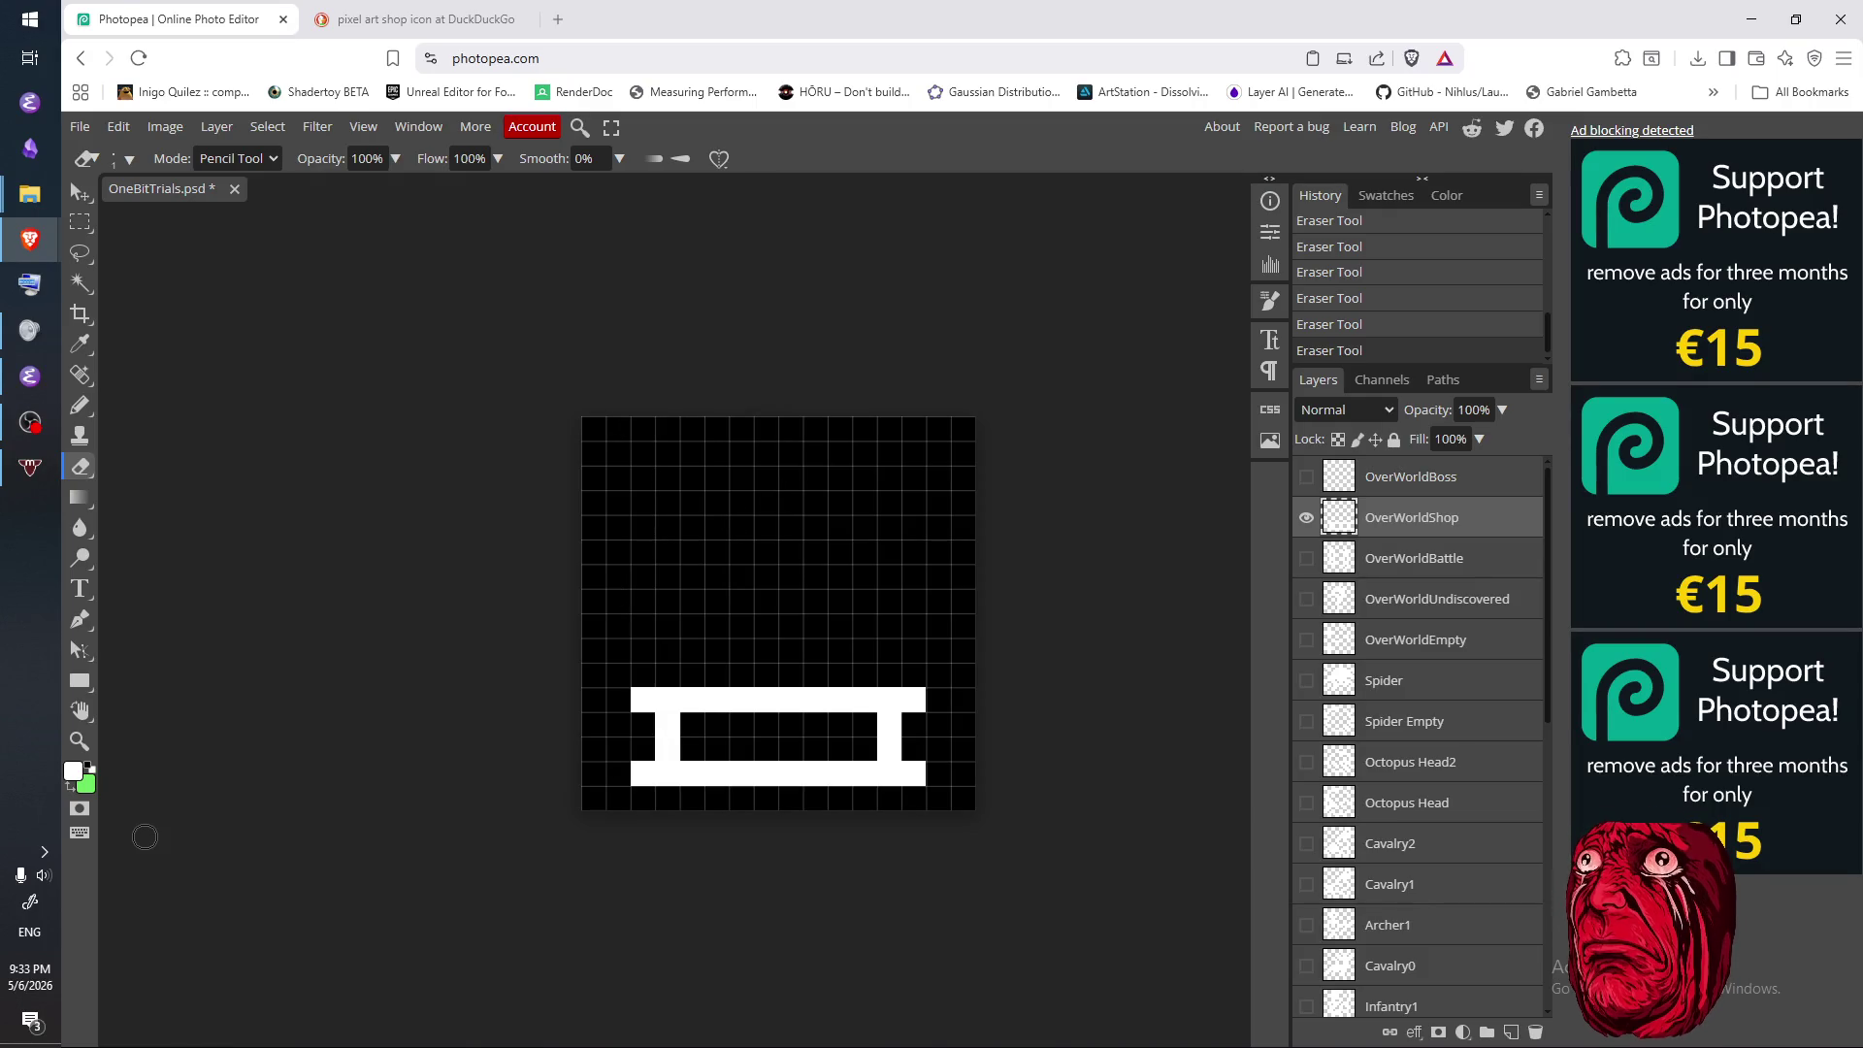
pyautogui.hotkey('alt', 'Tab')
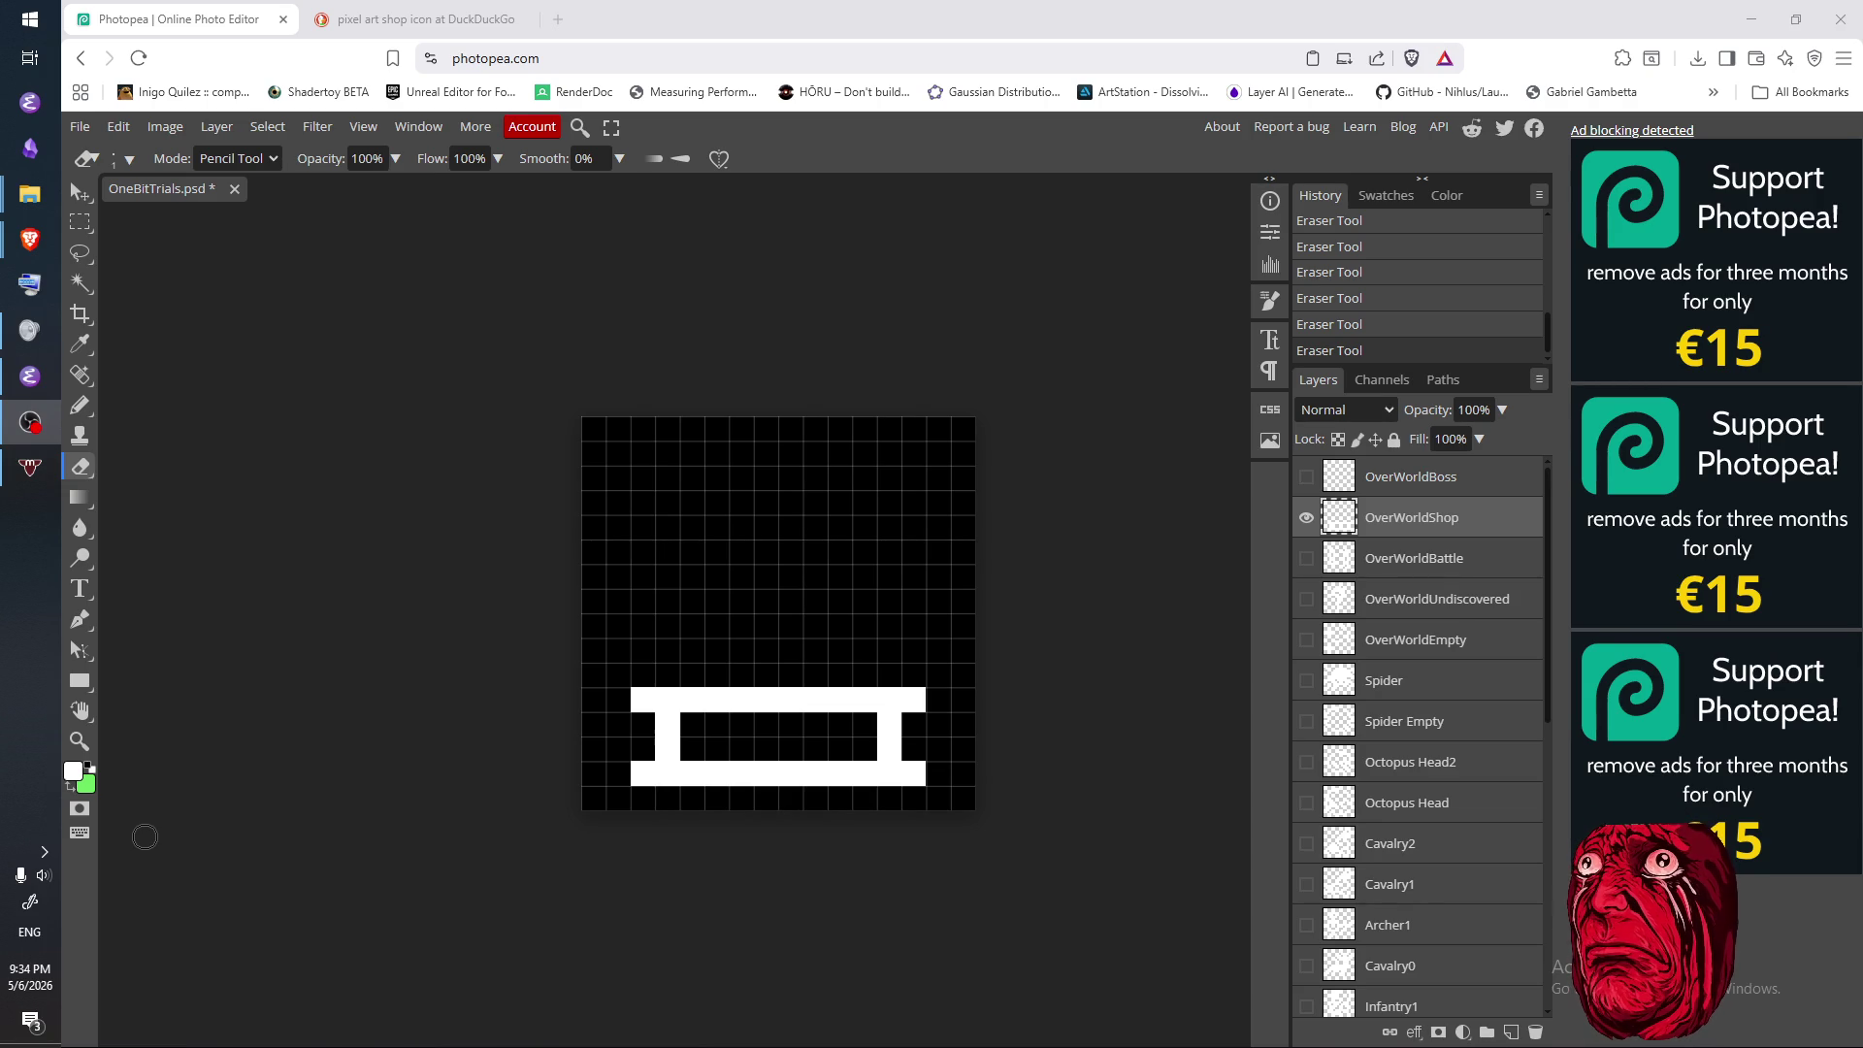
# - Pencil white pixels above the counter: a b-shaped loop, an r and a short column
pyautogui.click(145, 836)
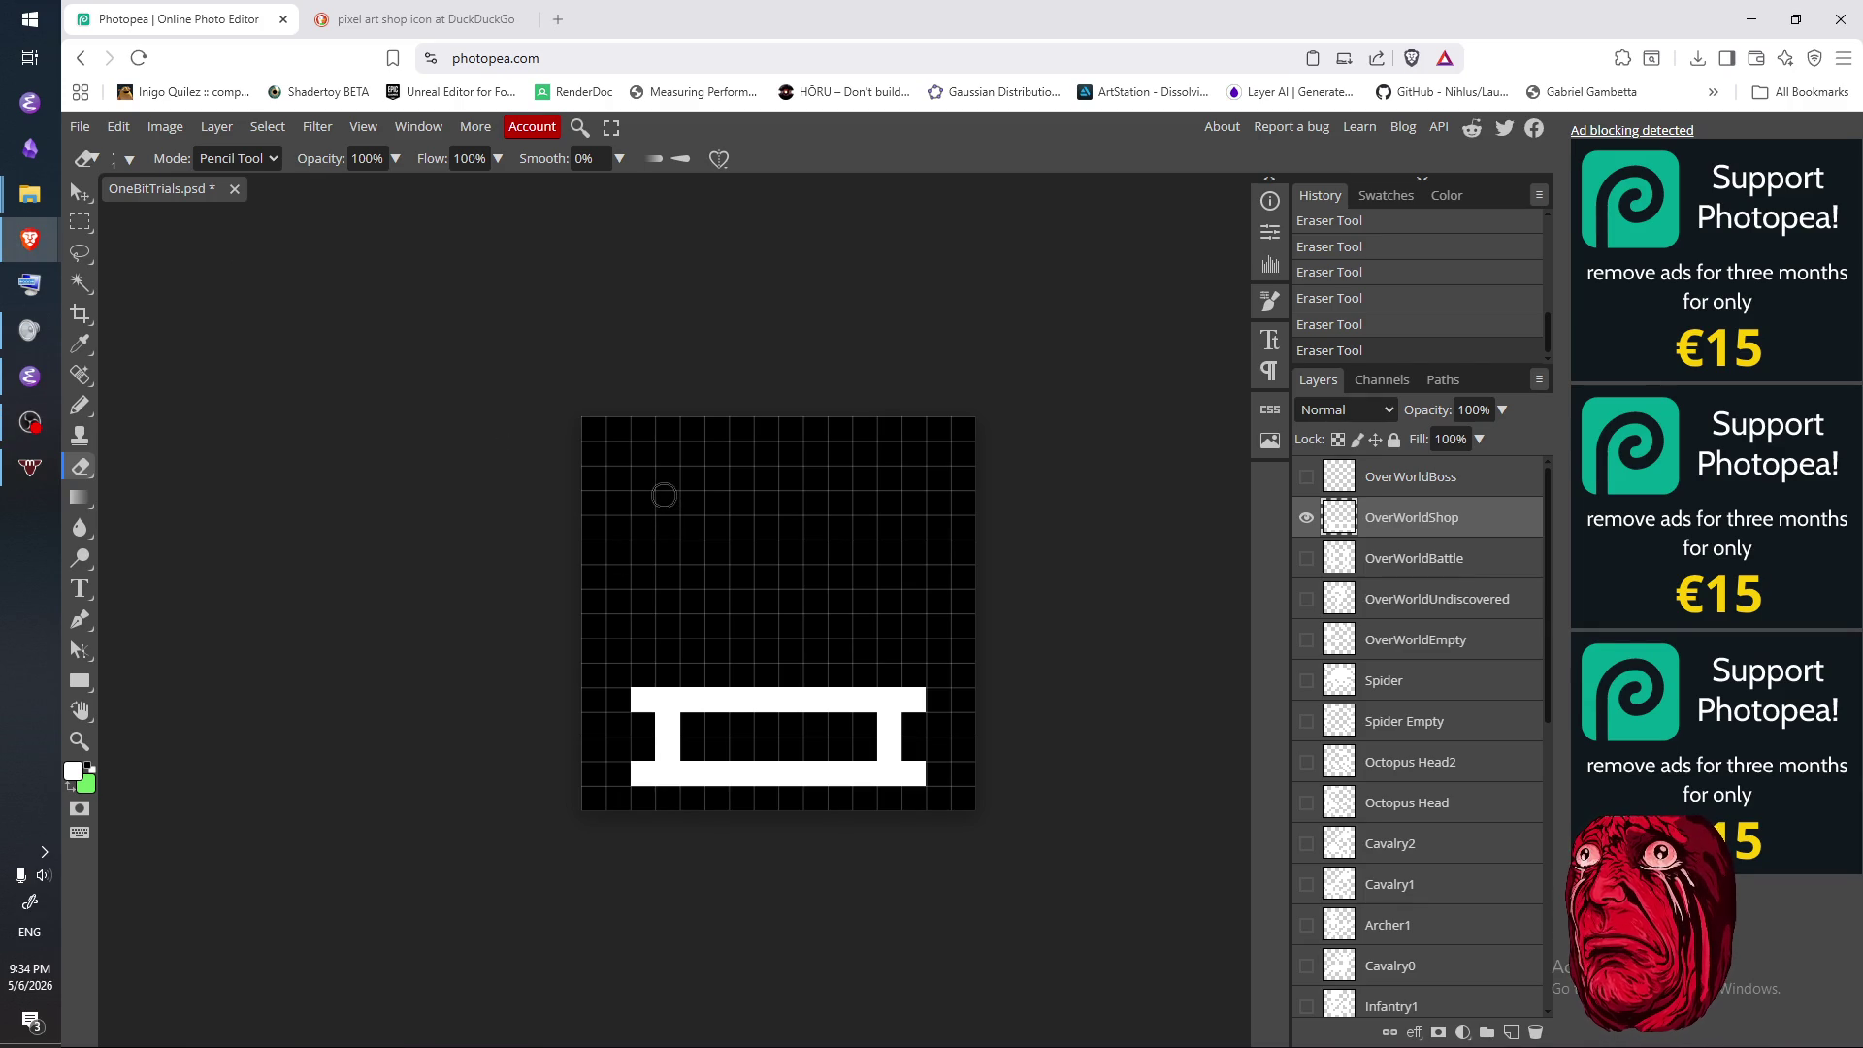
pyautogui.press('b')
pyautogui.moveTo(642, 478)
pyautogui.mouseDown()
pyautogui.moveTo(642, 527)
pyautogui.moveTo(668, 501)
pyautogui.moveTo(636, 528)
pyautogui.moveTo(630, 486)
pyautogui.mouseUp()
pyautogui.press('e')
pyautogui.press('b')
pyautogui.moveTo(642, 551)
pyautogui.mouseDown()
pyautogui.moveTo(644, 470)
pyautogui.moveTo(716, 471)
pyautogui.moveTo(650, 549)
pyautogui.moveTo(691, 594)
pyautogui.moveTo(635, 580)
pyautogui.moveTo(643, 597)
pyautogui.moveTo(718, 551)
pyautogui.moveTo(645, 600)
pyautogui.mouseUp()
pyautogui.hotkey('ctrl', 'z')
pyautogui.moveTo(767, 551)
pyautogui.mouseDown()
pyautogui.moveTo(771, 600)
pyautogui.moveTo(819, 551)
pyautogui.mouseUp()
pyautogui.moveTo(888, 497)
pyautogui.mouseDown()
pyautogui.moveTo(890, 577)
pyautogui.moveTo(946, 566)
pyautogui.moveTo(939, 620)
pyautogui.moveTo(903, 626)
pyautogui.moveTo(936, 626)
pyautogui.mouseUp()
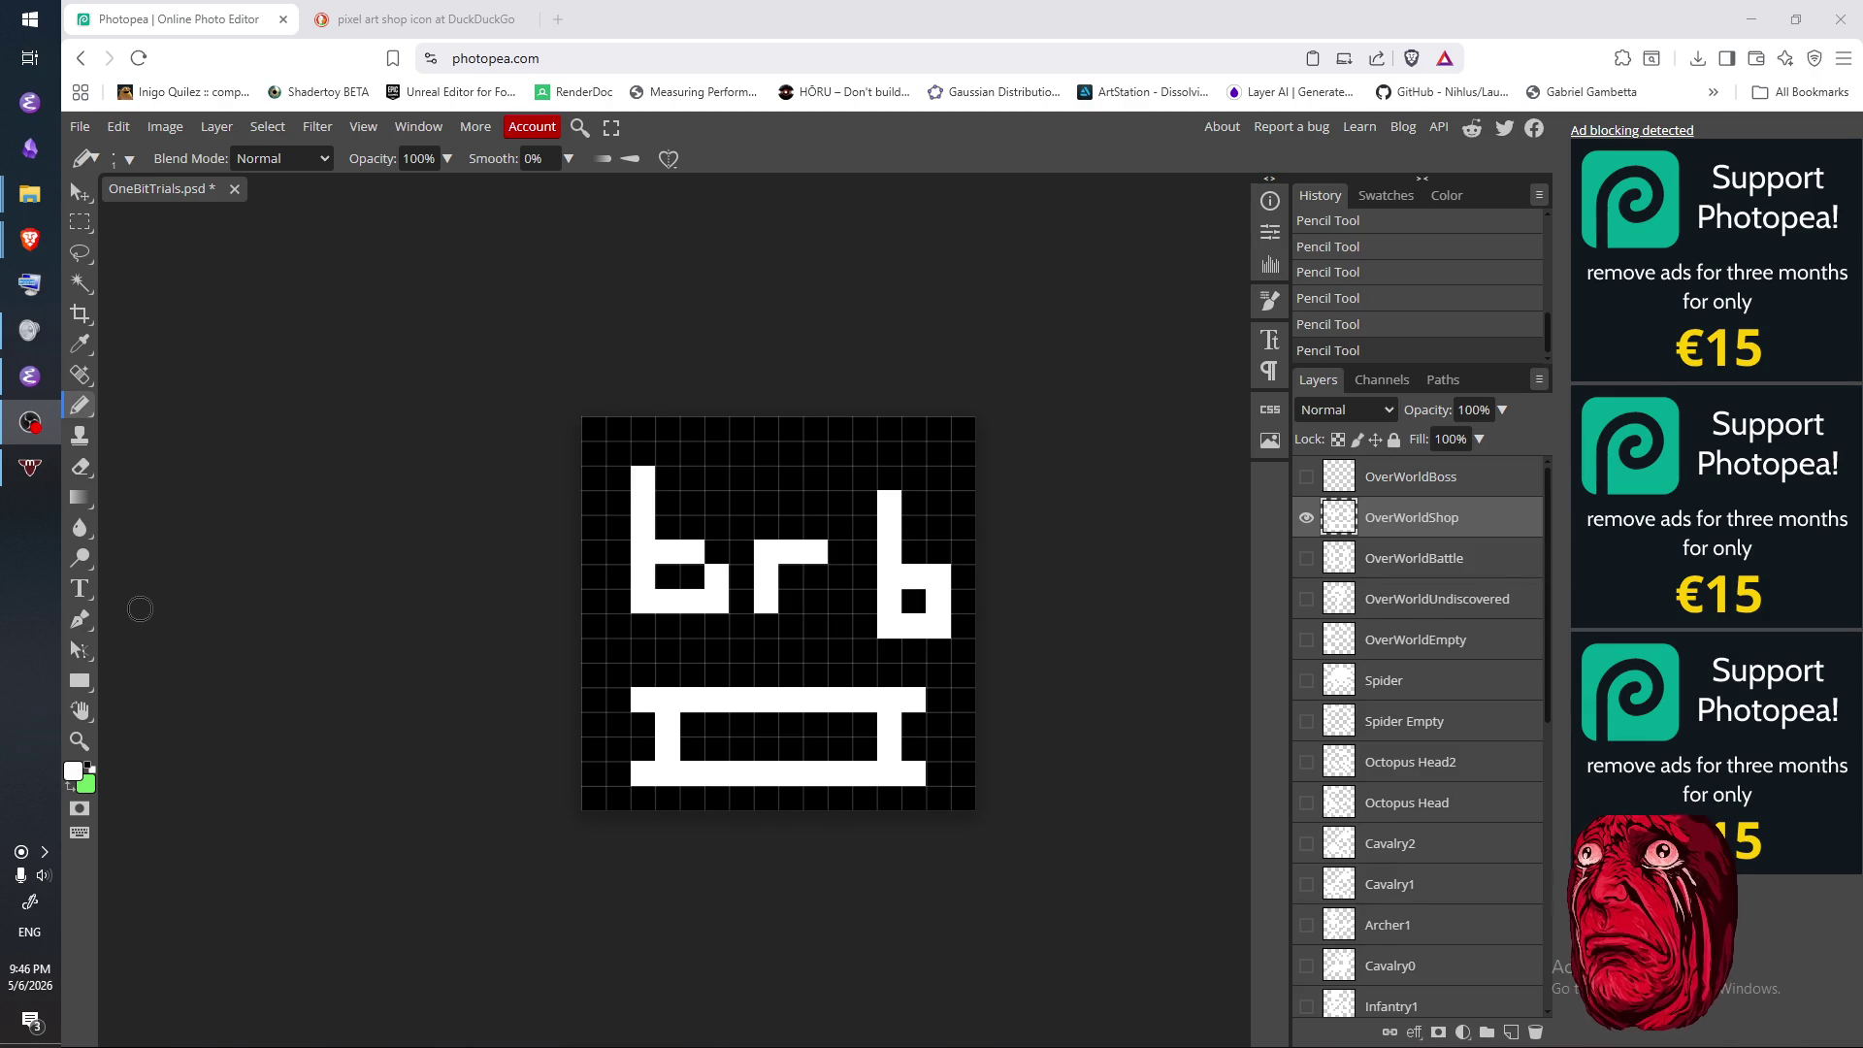
# - Open the Windows On-Screen Keyboard over the 'brb' shop canvas
pyautogui.press('ctrl+super+o')
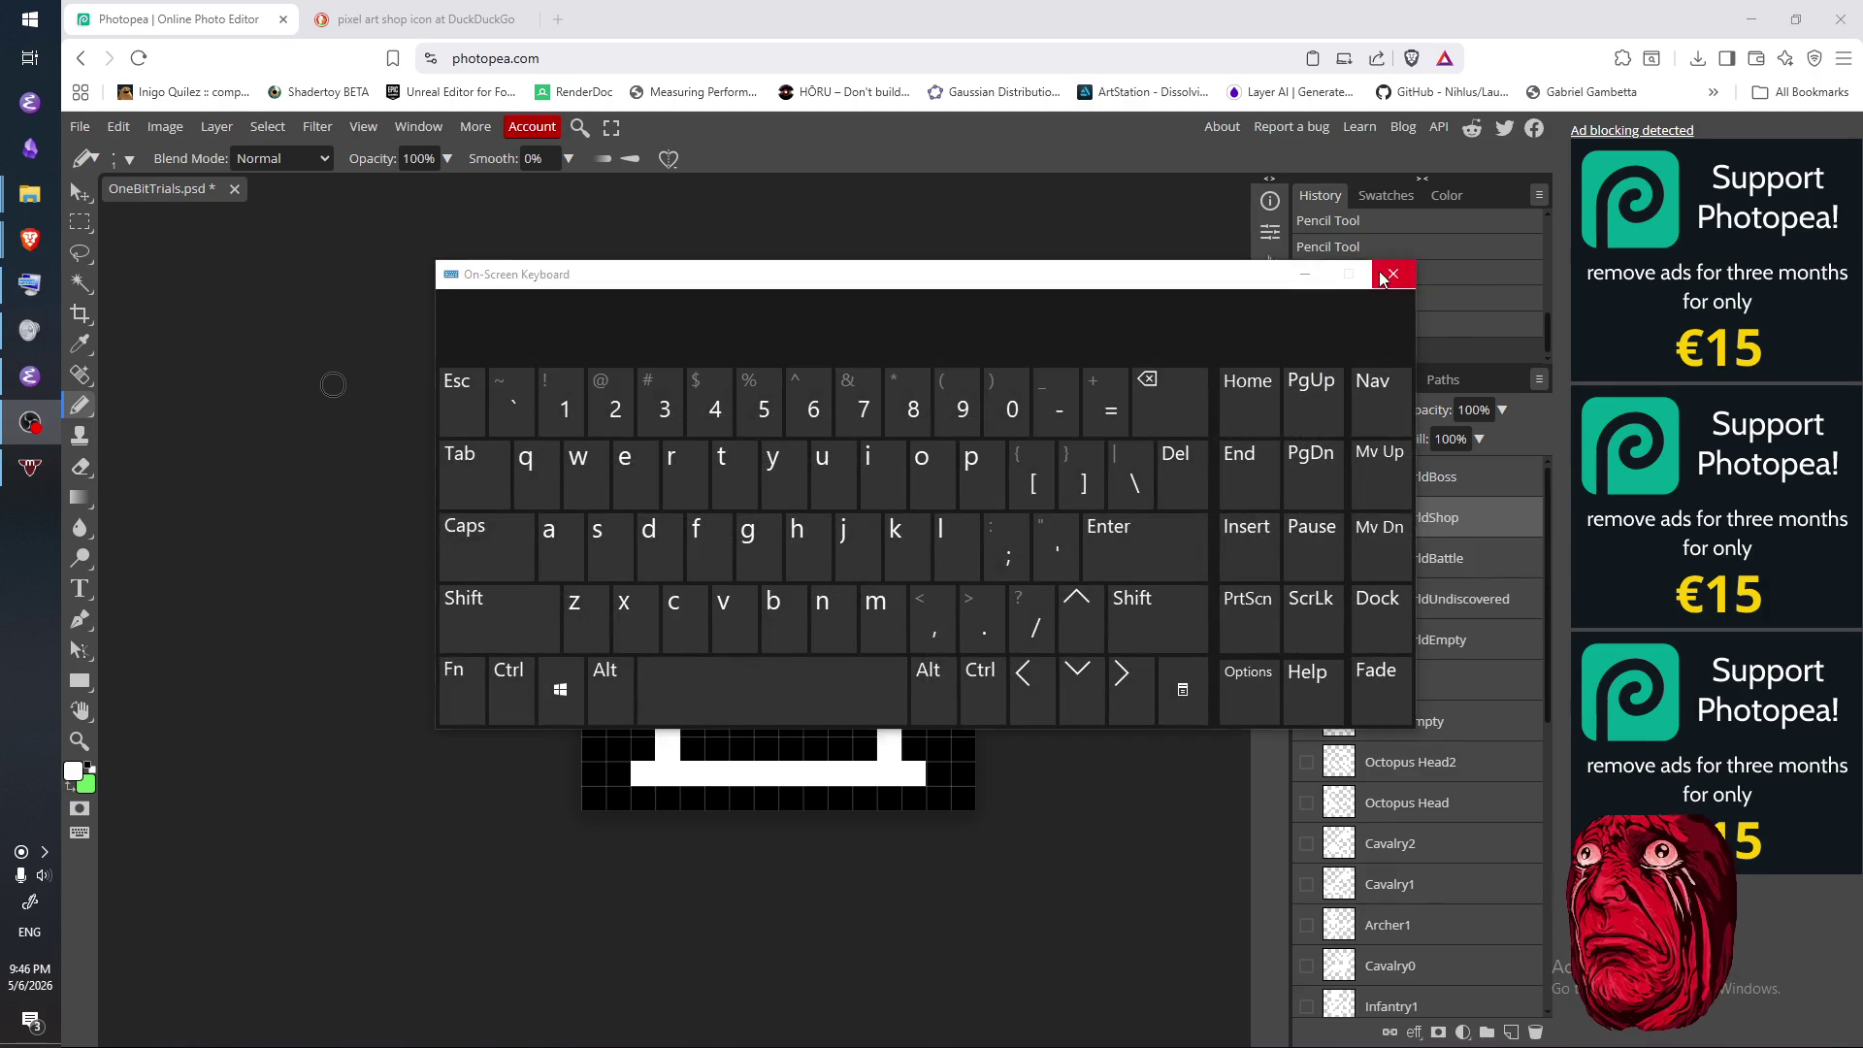
pyautogui.click(1393, 273)
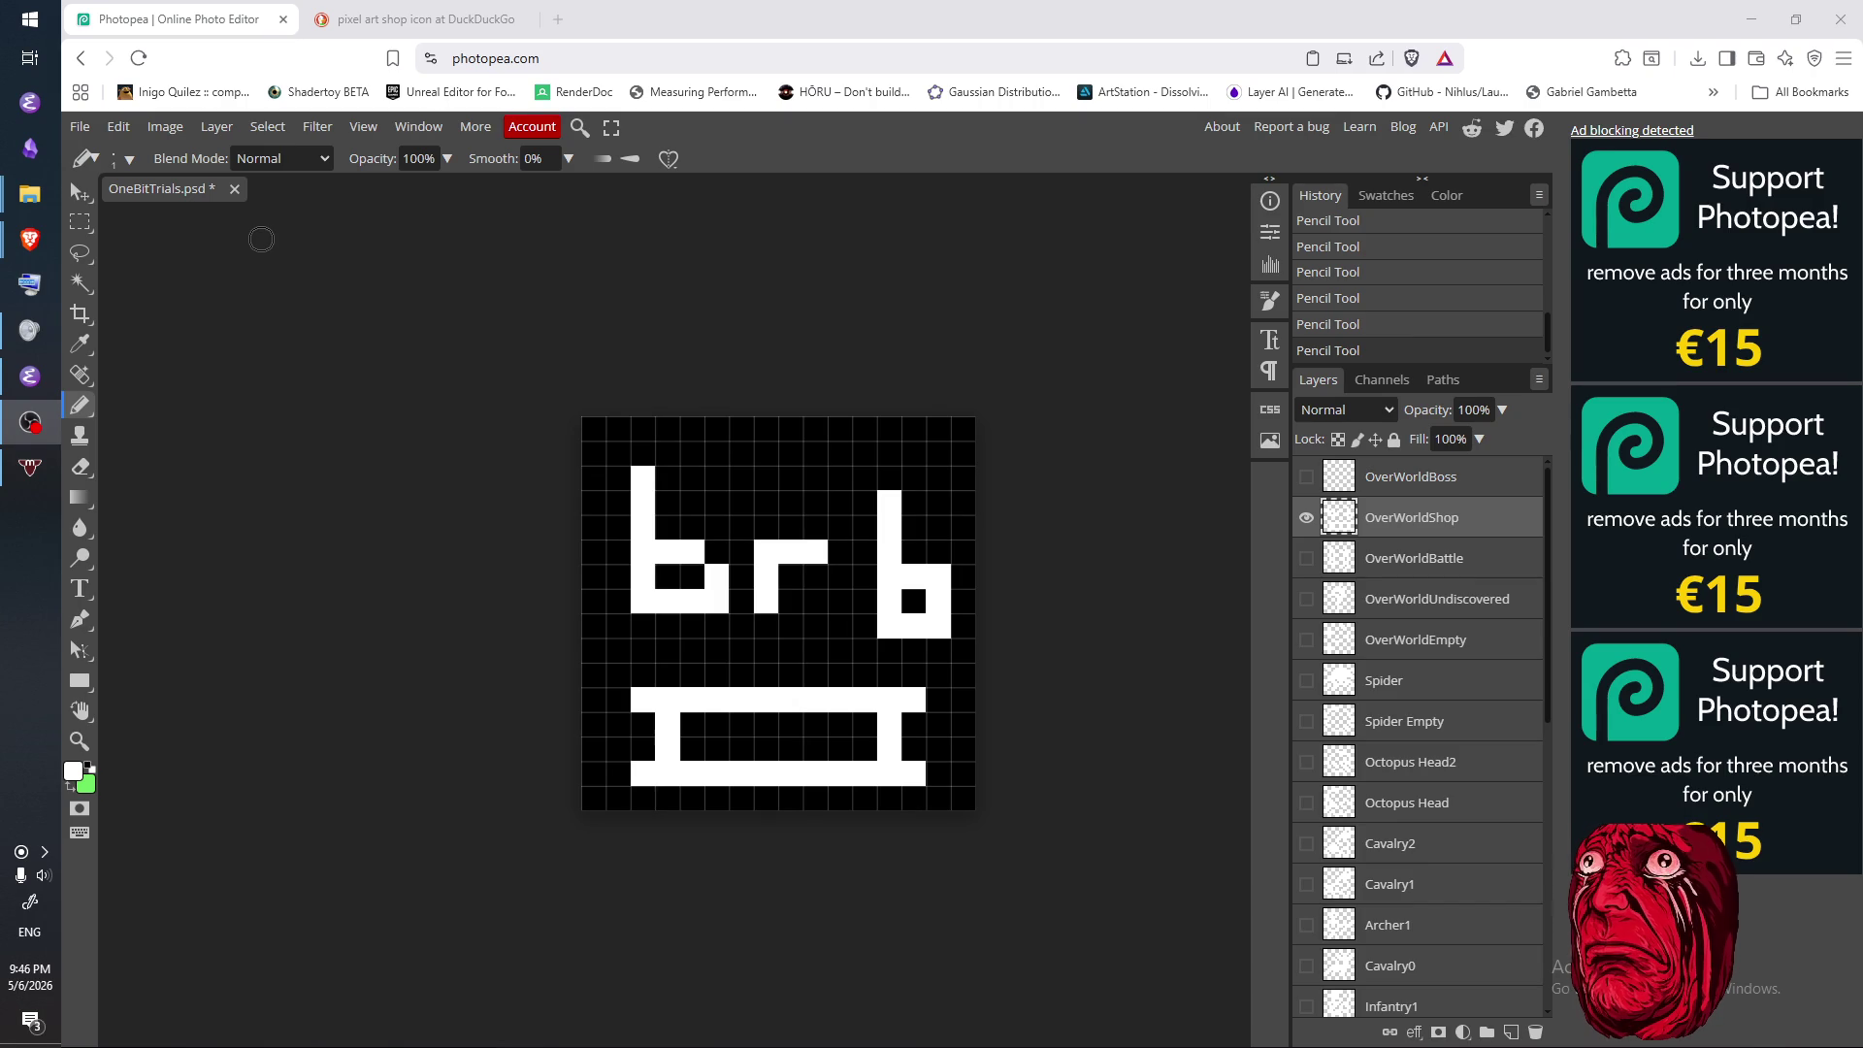
pyautogui.click(261, 239)
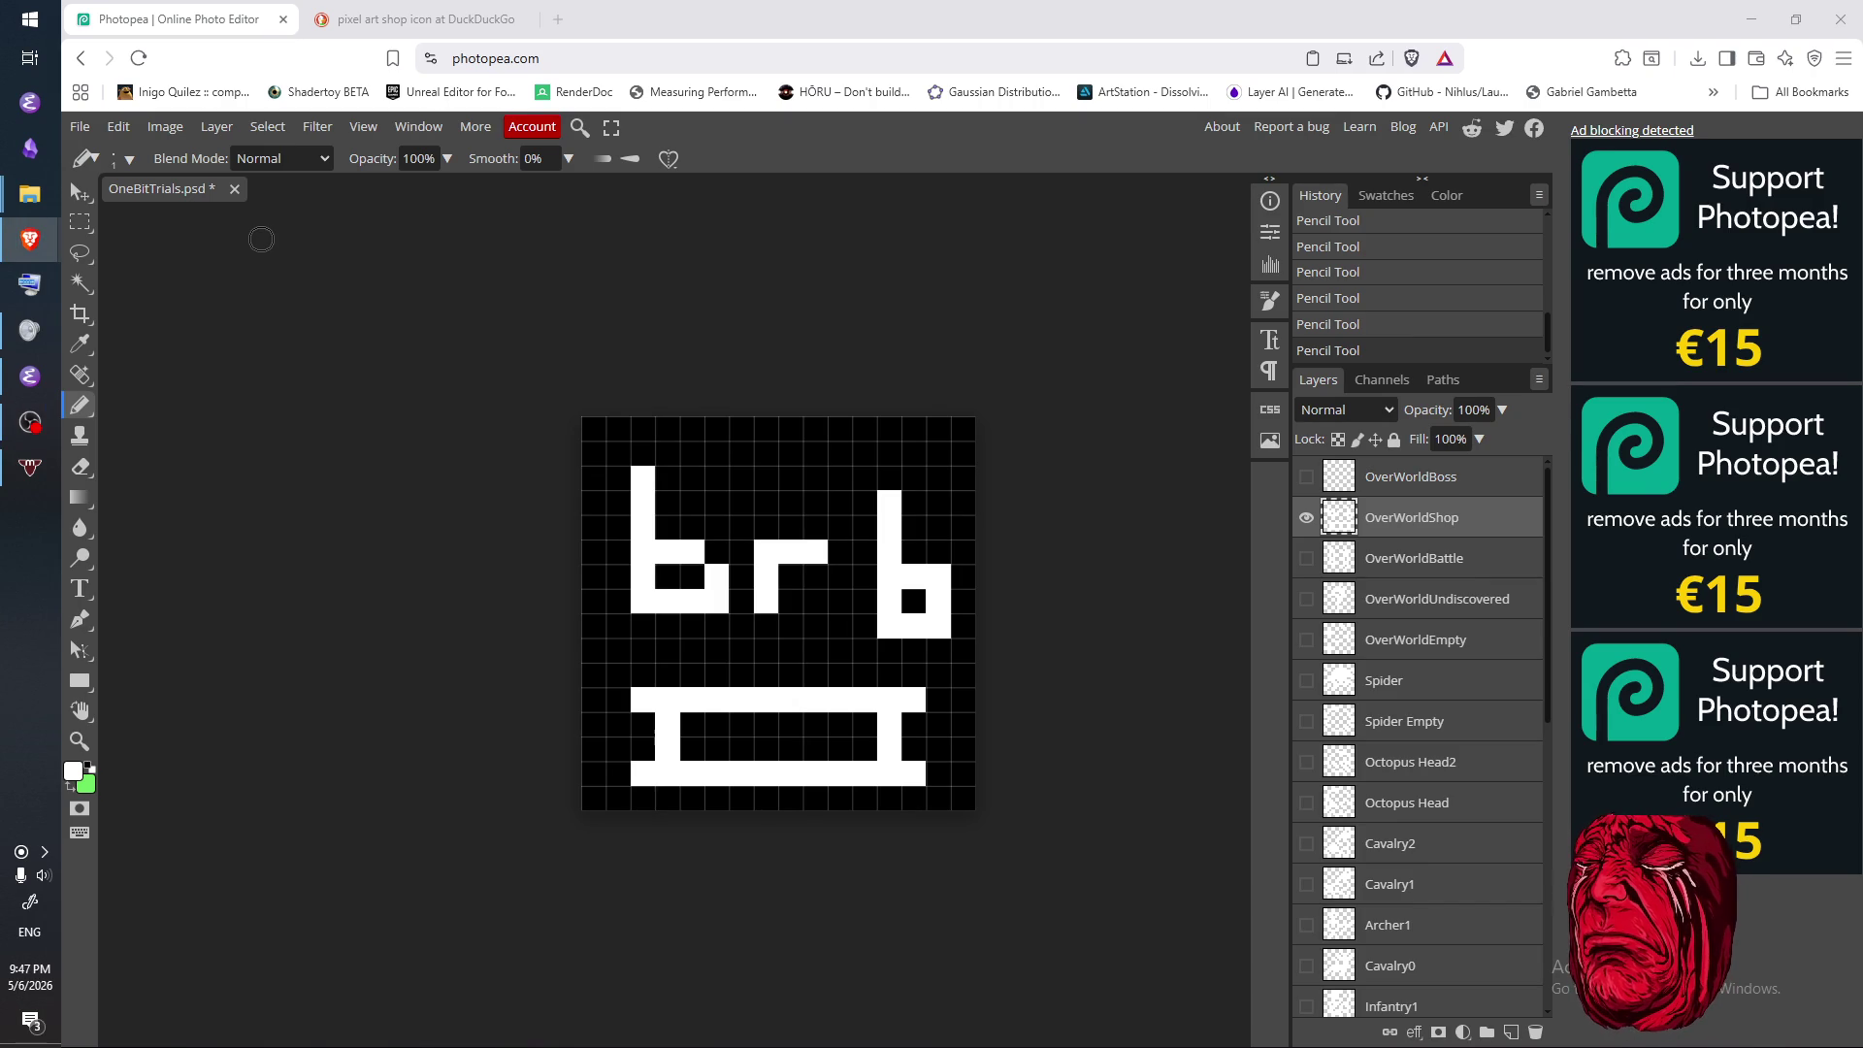
pyautogui.click(261, 239)
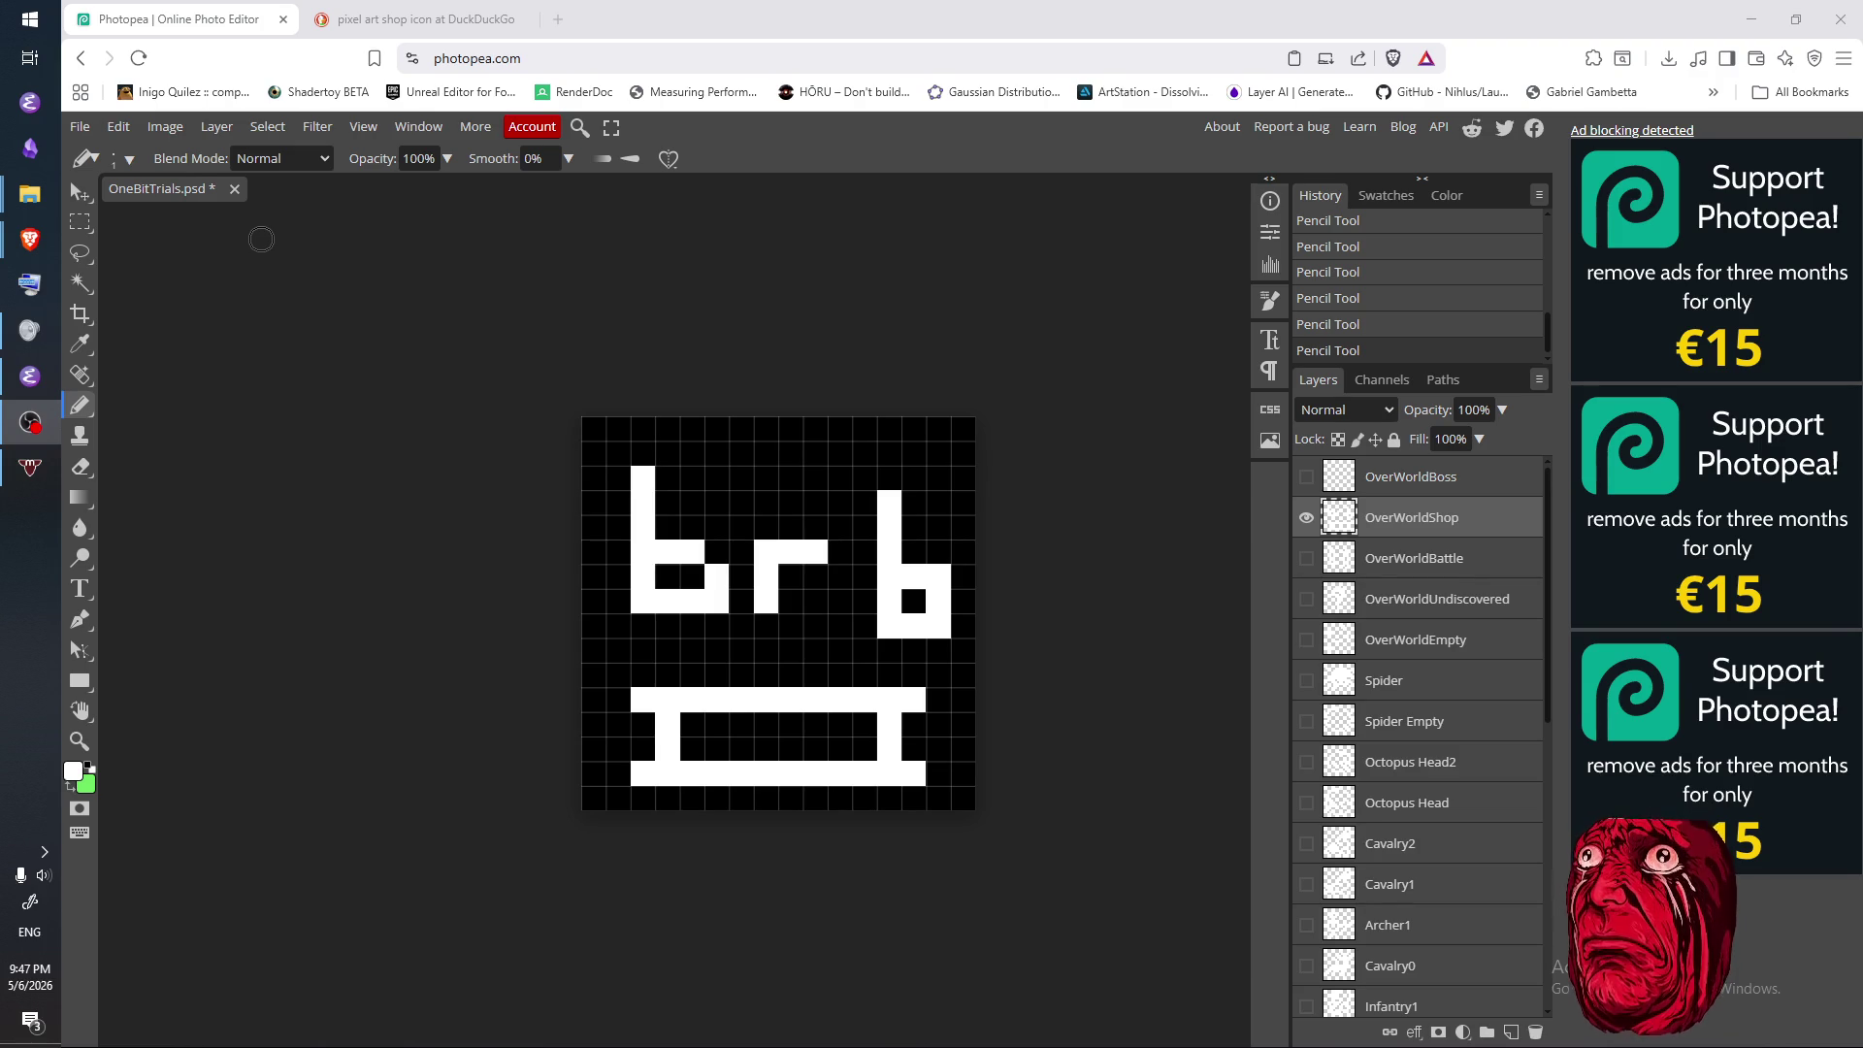
# - Erase the 'b', 'r' and 'b' letters from the shop canvas, keeping the bench
pyautogui.moveTo(914, 551)
pyautogui.mouseDown()
pyautogui.moveTo(912, 515)
pyautogui.moveTo(905, 575)
pyautogui.moveTo(891, 505)
pyautogui.moveTo(901, 585)
pyautogui.moveTo(912, 505)
pyautogui.moveTo(936, 636)
pyautogui.moveTo(955, 573)
pyautogui.moveTo(915, 633)
pyautogui.mouseUp()
pyautogui.press('e')
pyautogui.moveTo(776, 592)
pyautogui.mouseDown()
pyautogui.moveTo(824, 553)
pyautogui.moveTo(742, 587)
pyautogui.mouseUp()
pyautogui.moveTo(633, 502)
pyautogui.mouseDown()
pyautogui.moveTo(621, 595)
pyautogui.moveTo(679, 562)
pyautogui.moveTo(708, 597)
pyautogui.moveTo(720, 584)
pyautogui.mouseUp()
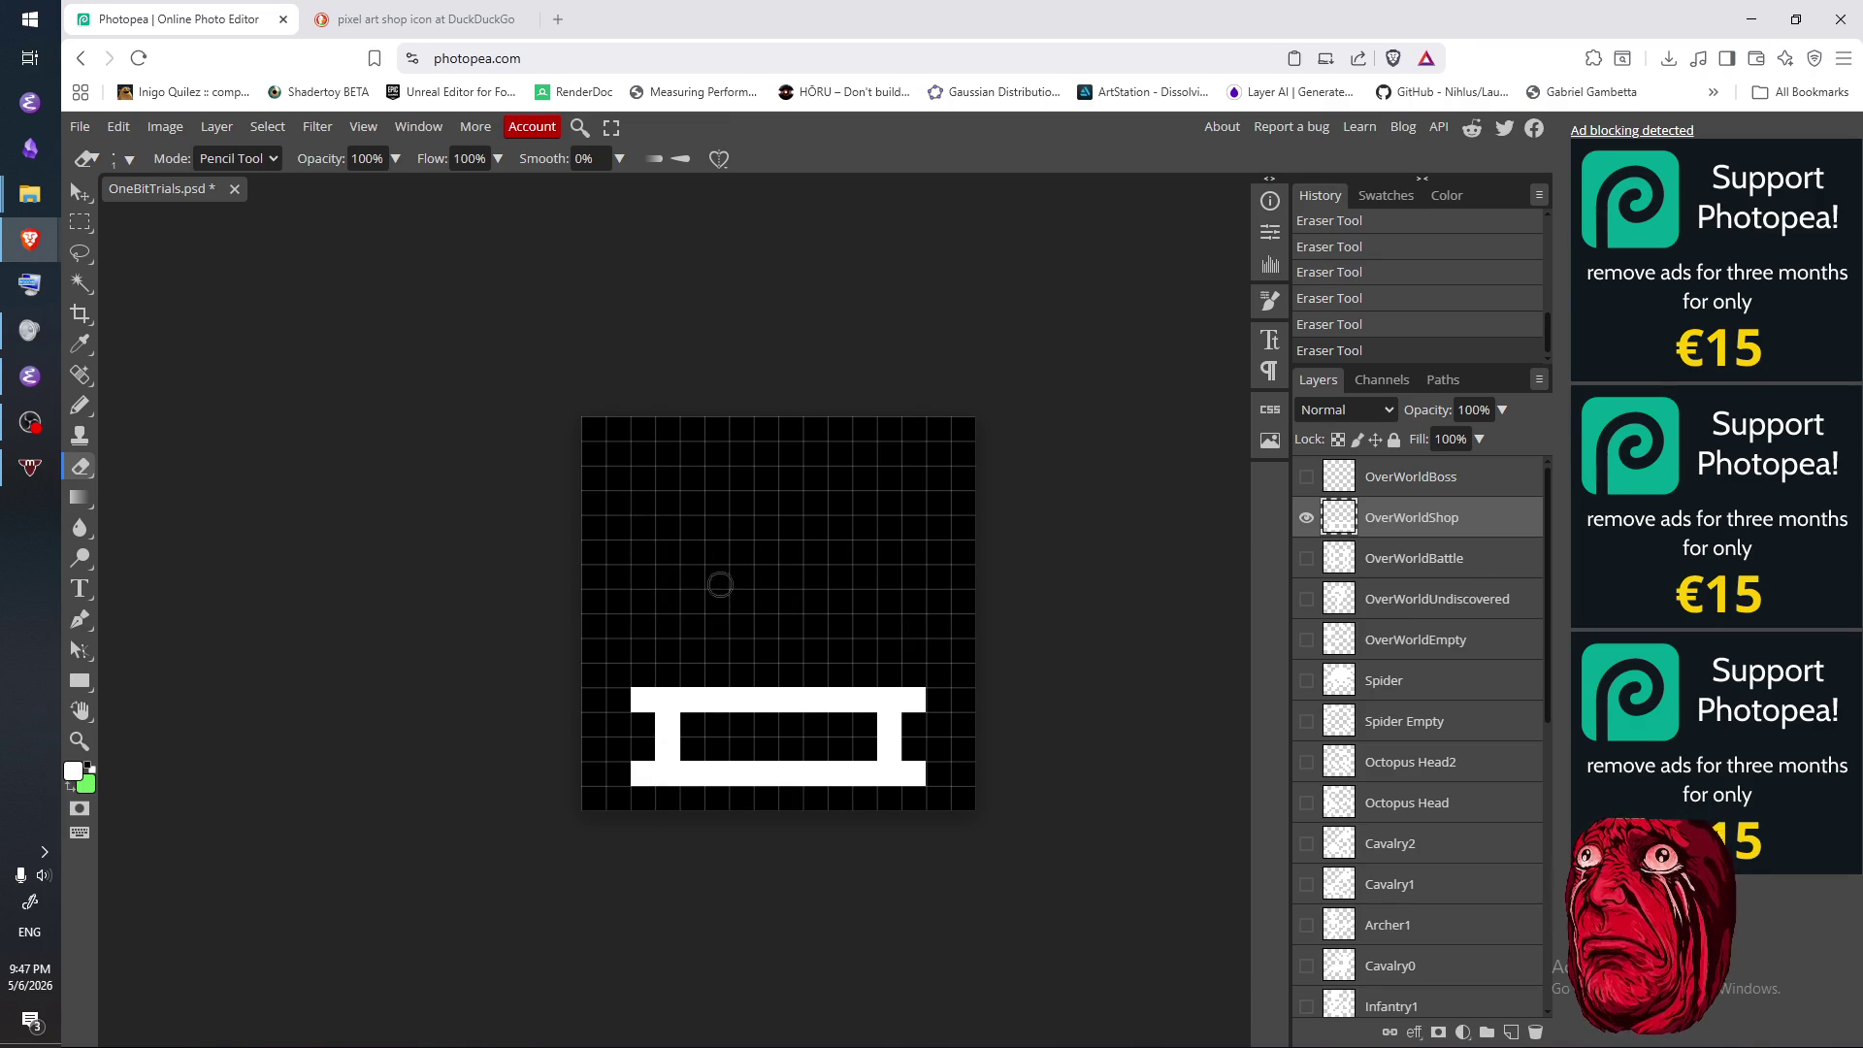
pyautogui.click(391, 19)
# - Study the market stall reference image, switching between it and the Photopea canvas
pyautogui.scroll(-3, 625, 645)
pyautogui.scroll(-1, 624, 646)
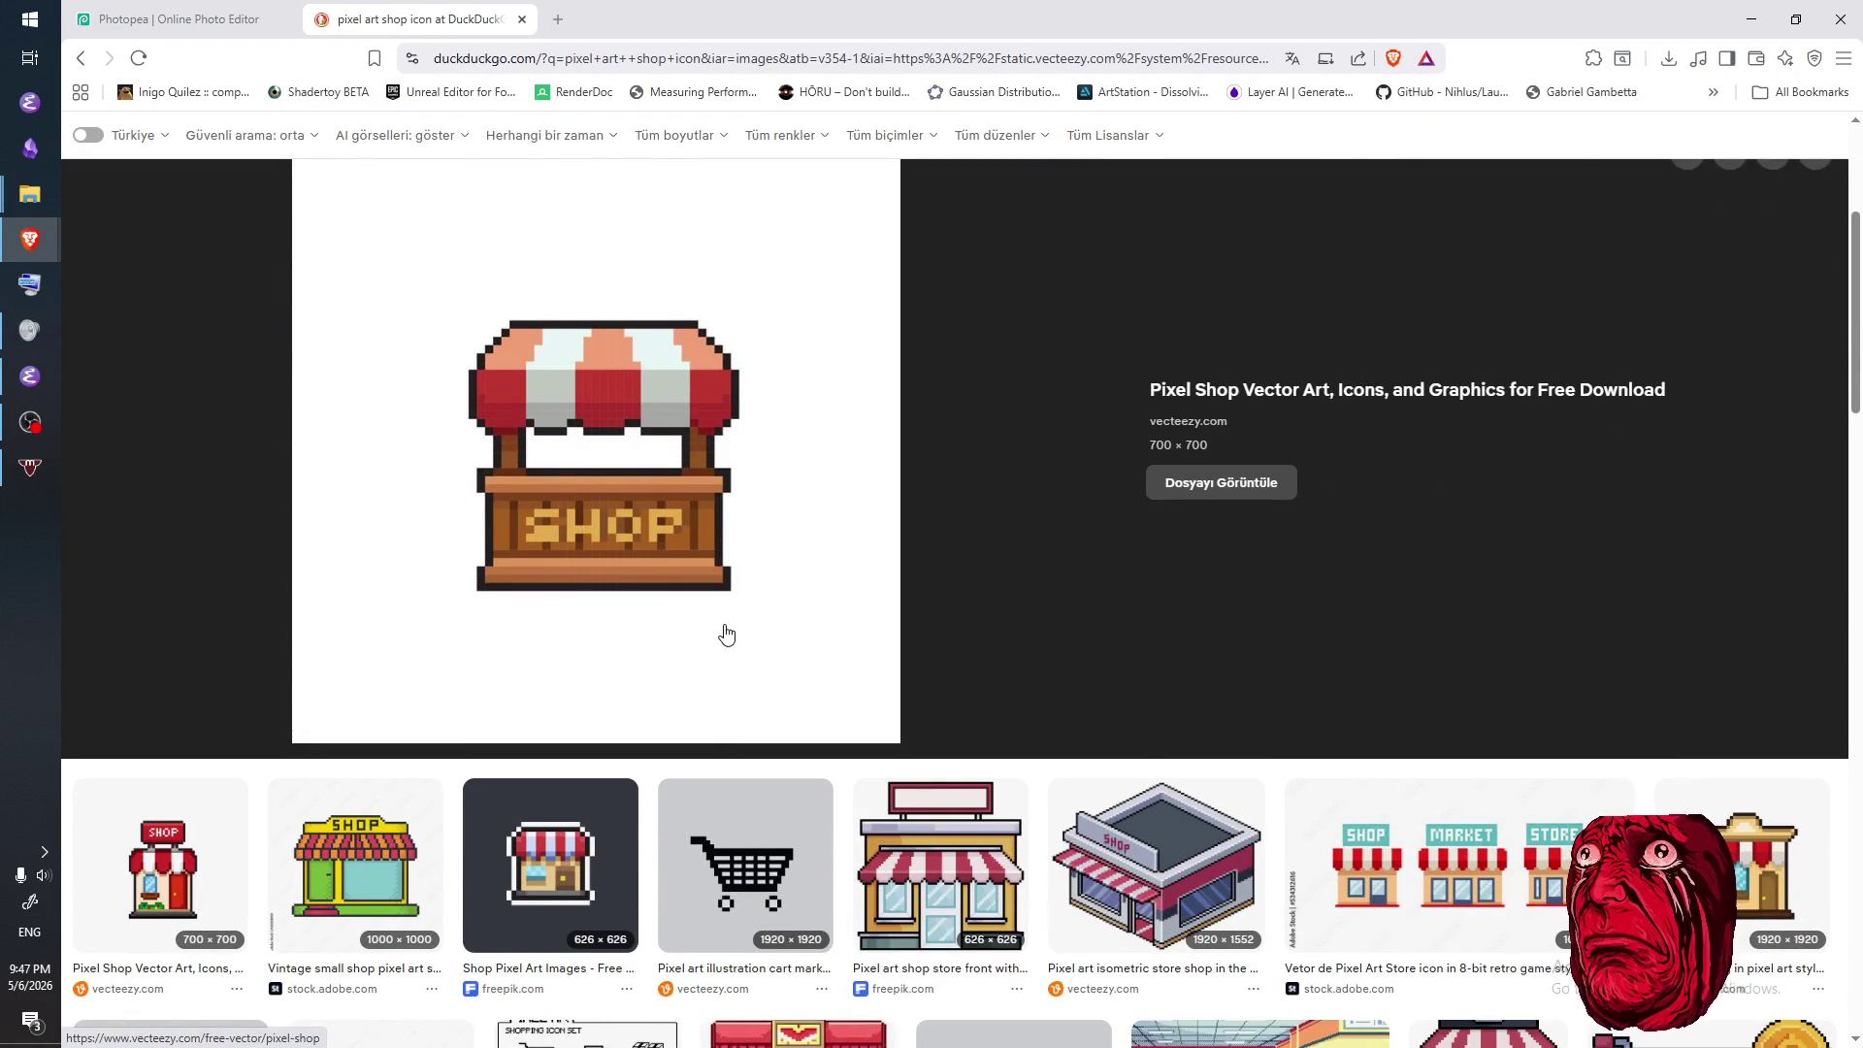
pyautogui.scroll(1, 582, 553)
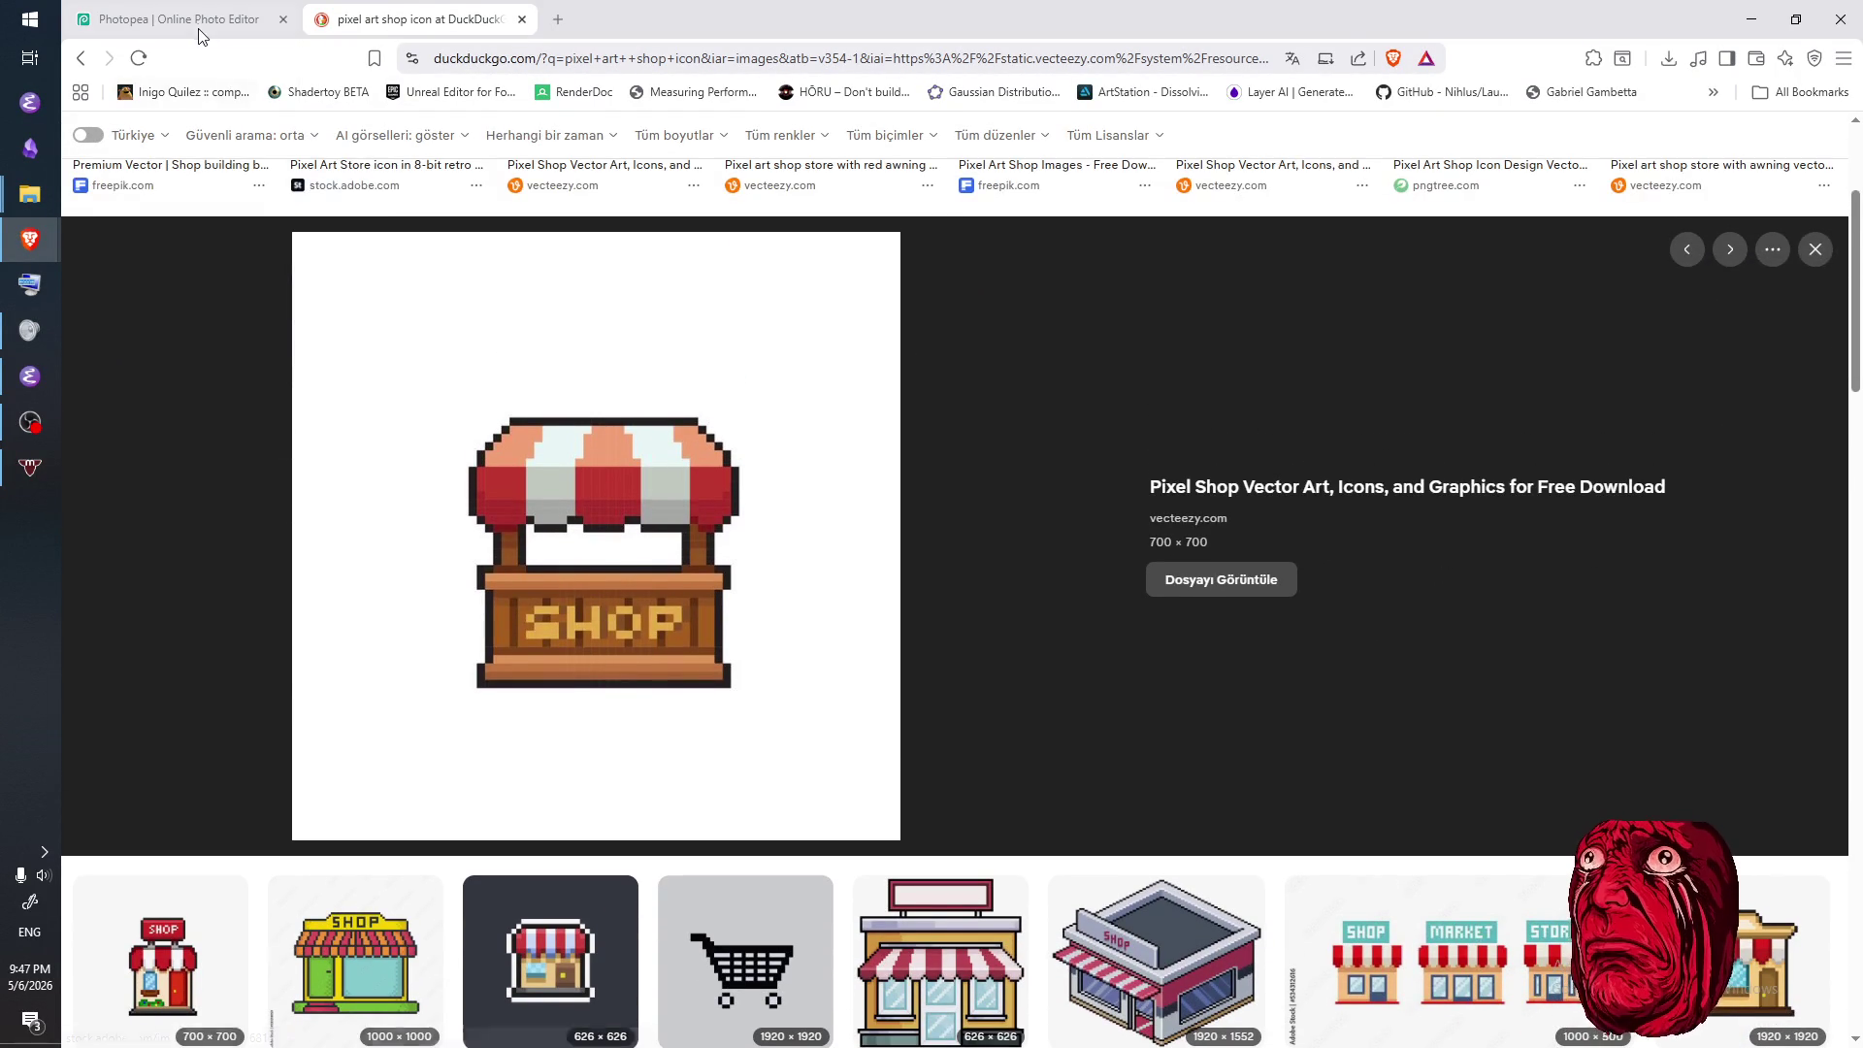
pyautogui.click(214, 31)
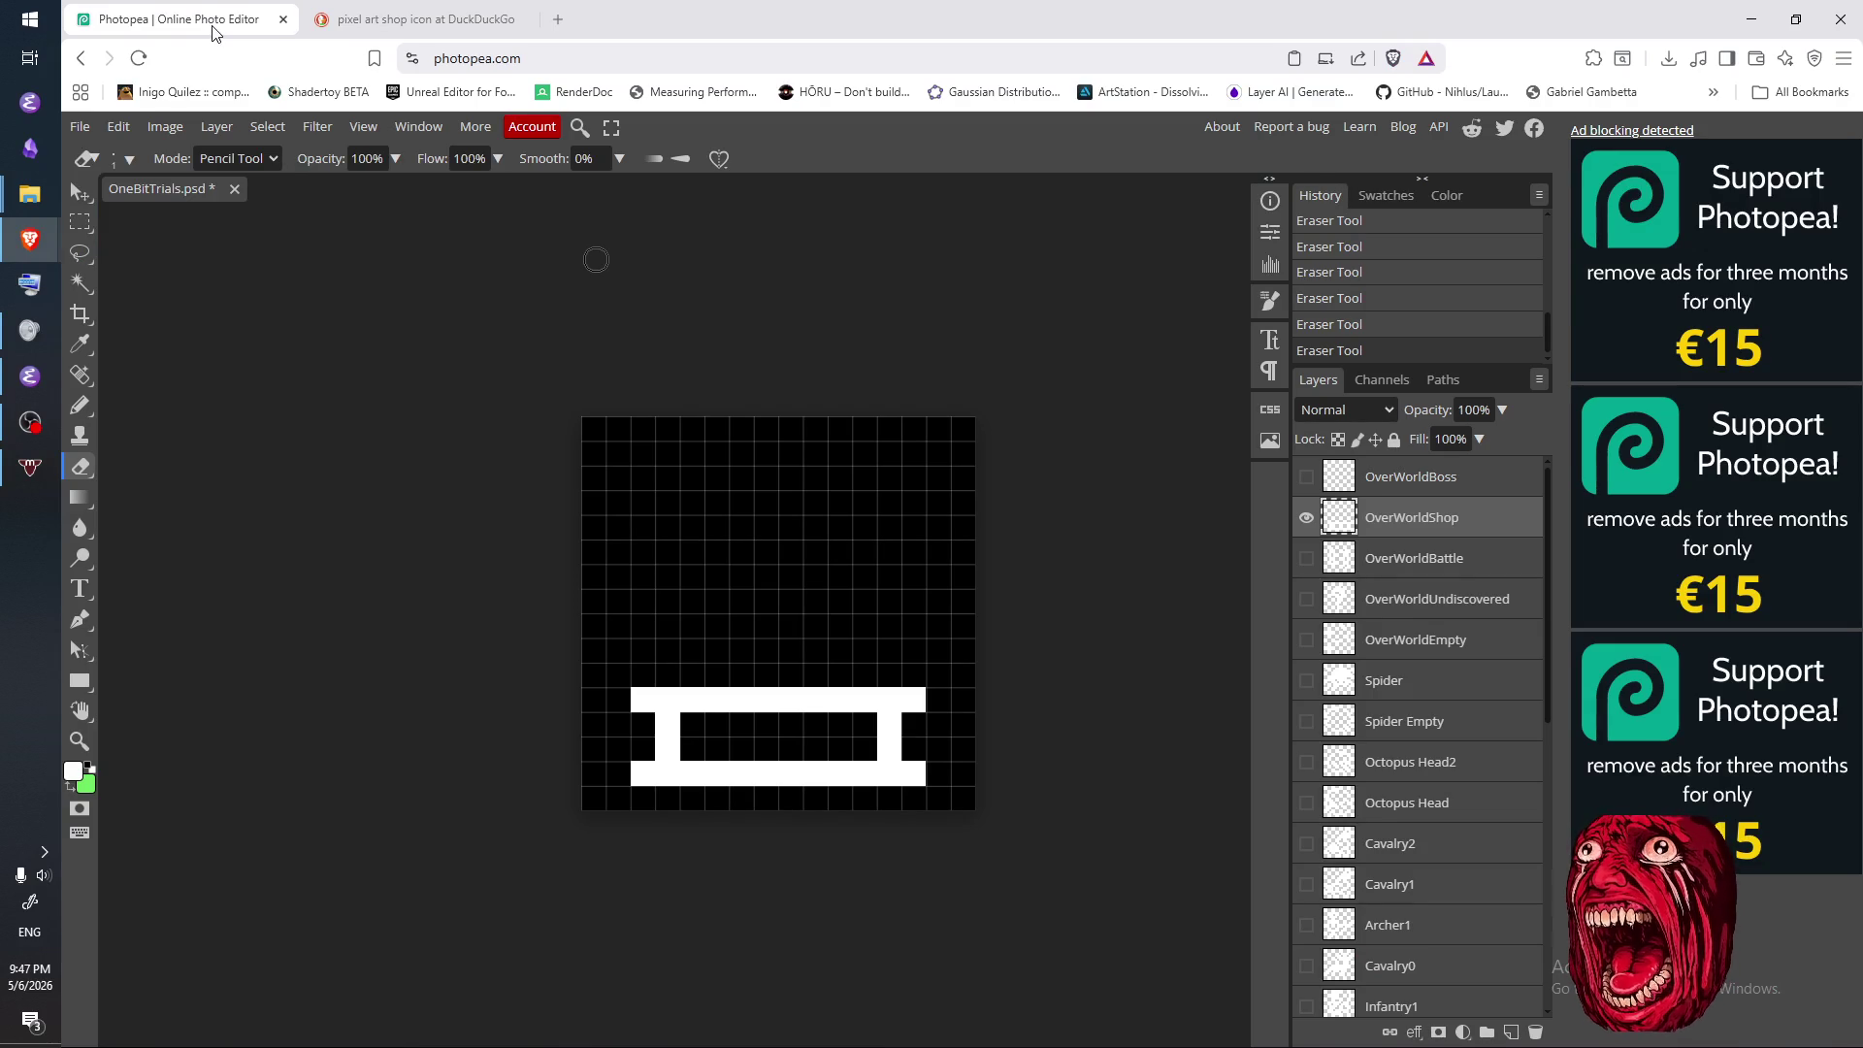
pyautogui.click(458, 18)
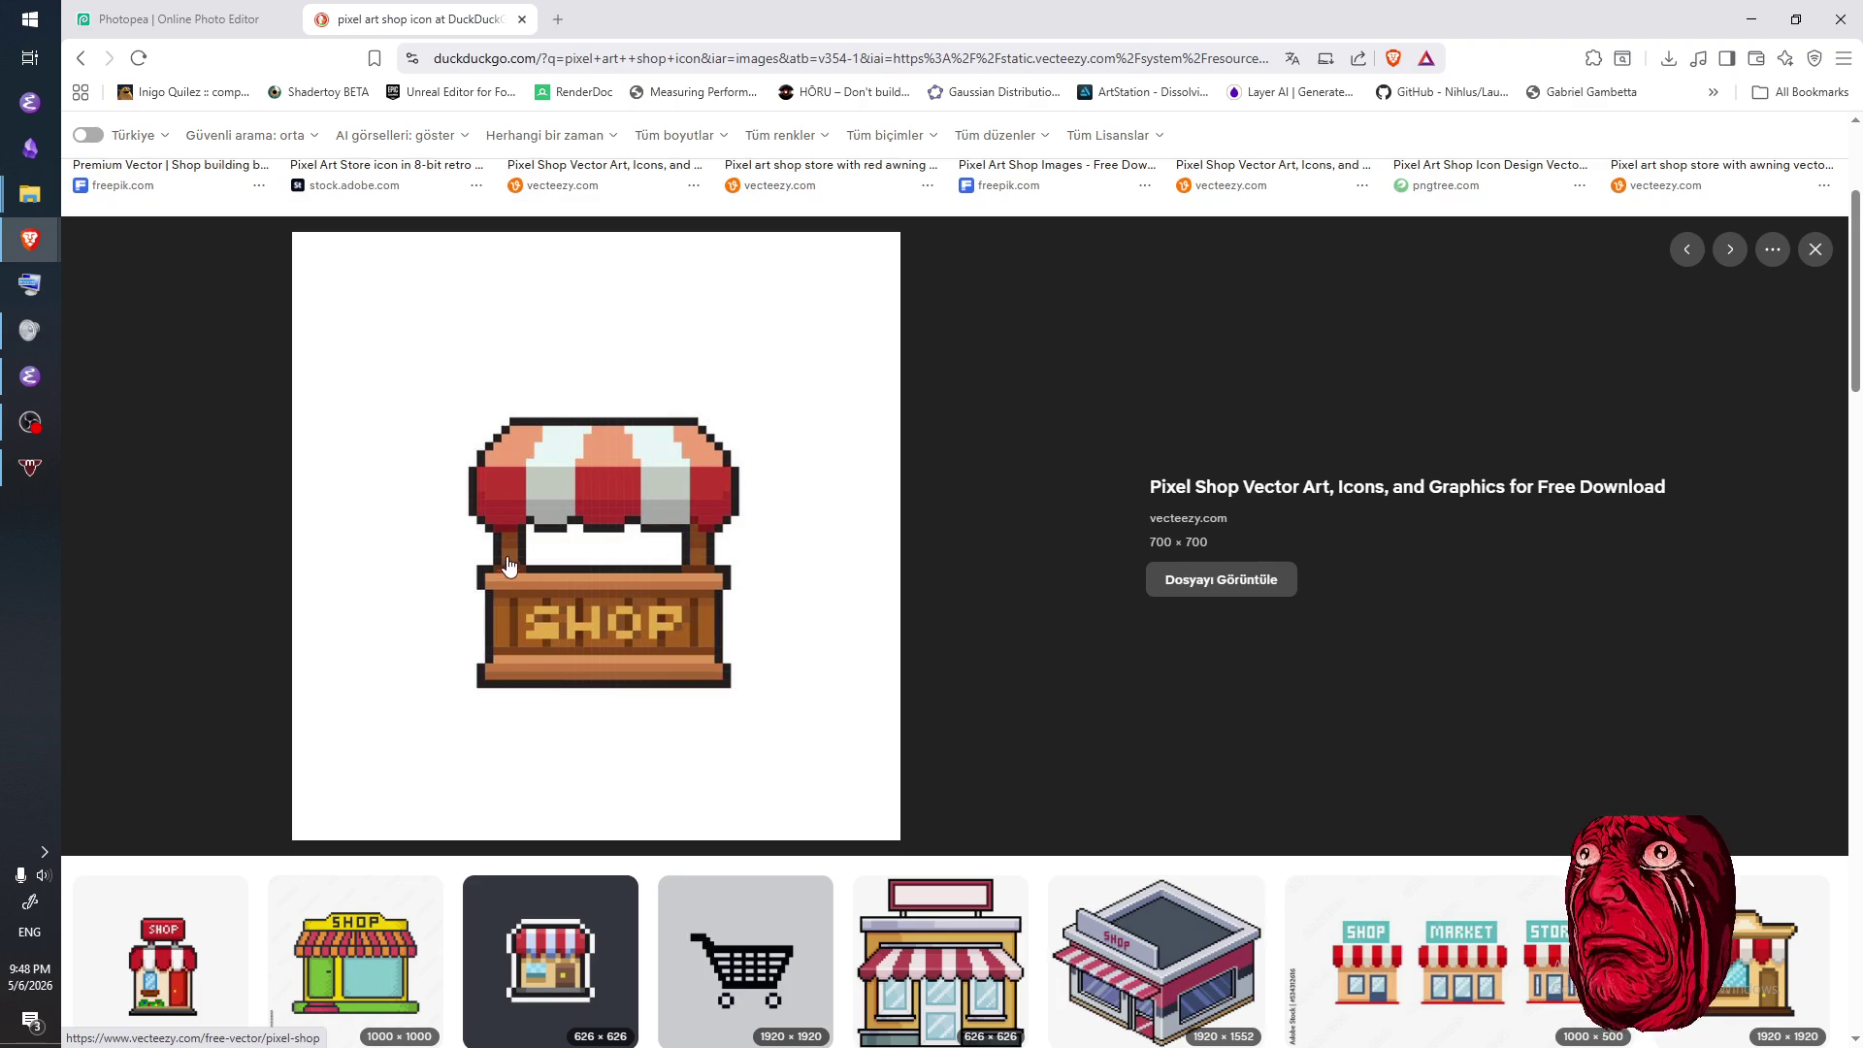
pyautogui.click(179, 19)
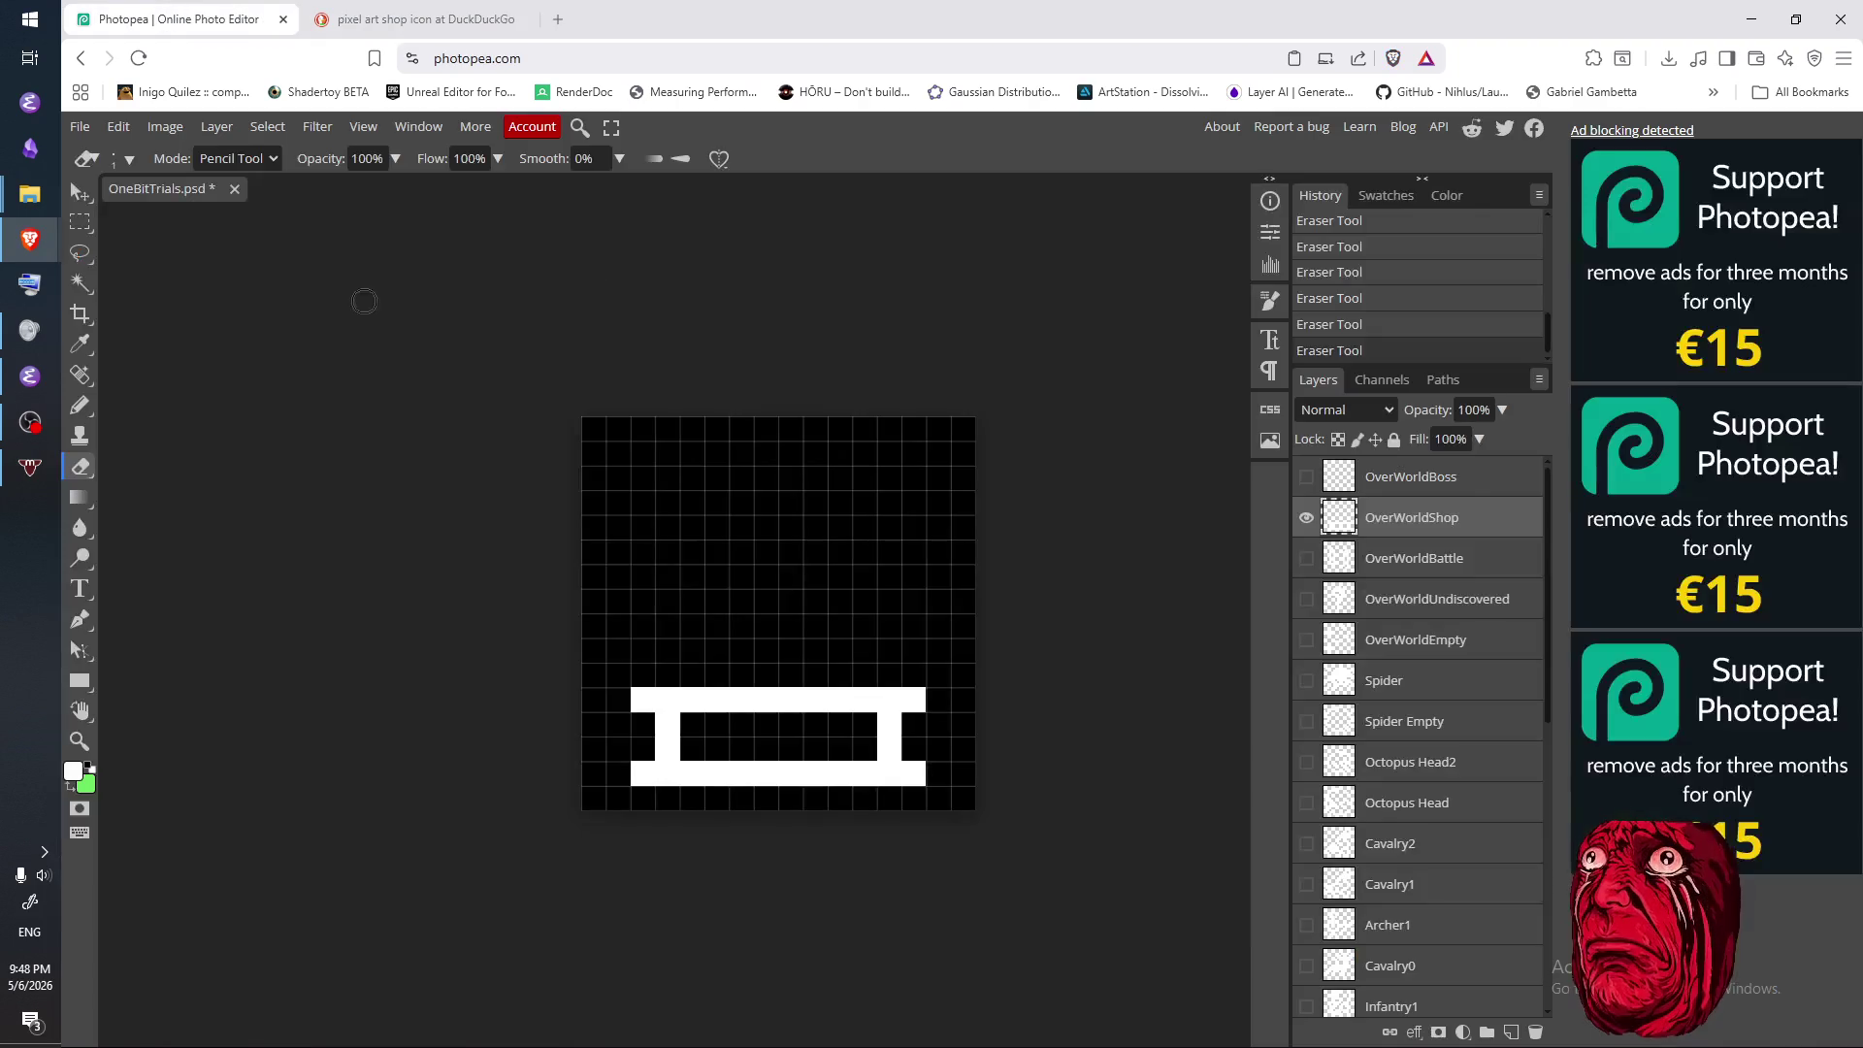
# - Erase the bench's bar and legs from the OverWorldShop canvas
pyautogui.moveTo(624, 690); pyautogui.dragTo(888, 698)
pyautogui.moveTo(676, 725)
pyautogui.mouseDown()
pyautogui.moveTo(709, 768)
pyautogui.moveTo(900, 771)
pyautogui.moveTo(900, 734)
pyautogui.mouseUp()
pyautogui.click(364, 21)
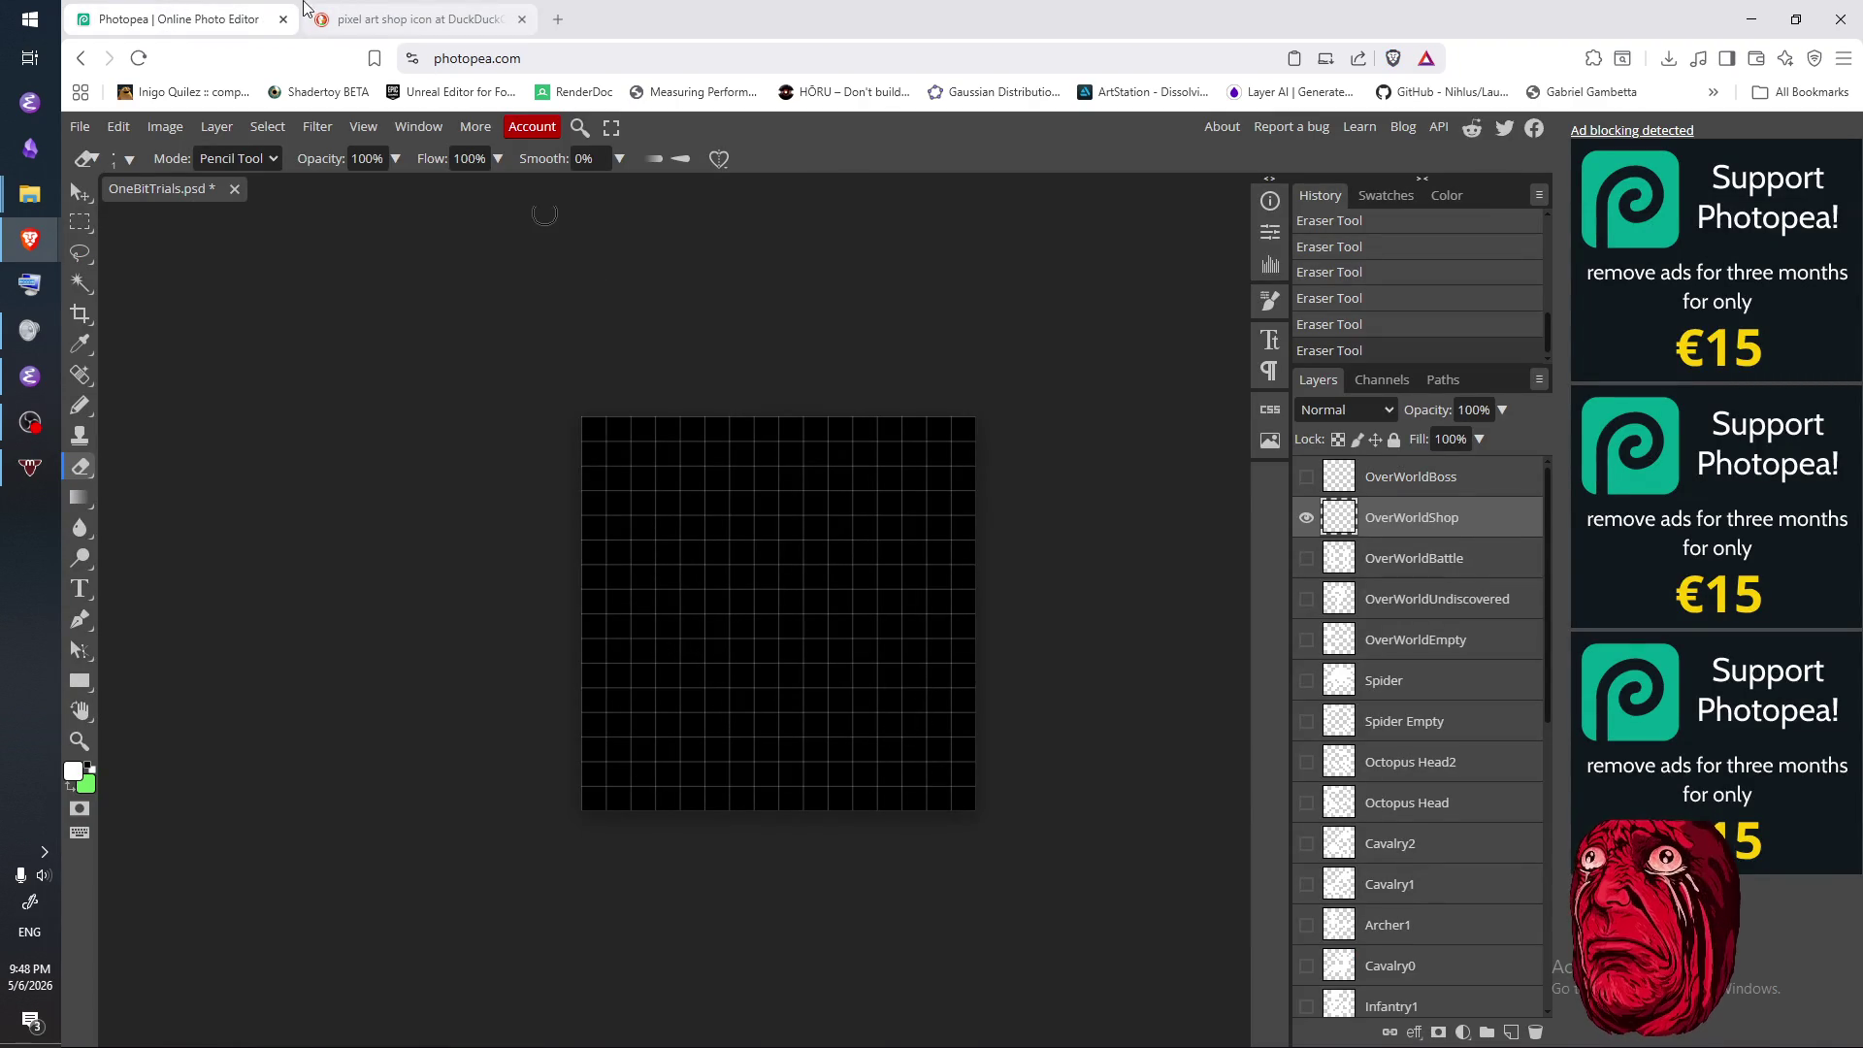
pyautogui.click(222, 25)
# - Pencil the stall's left and right posts as white vertical bars
pyautogui.press('b')
pyautogui.moveTo(618, 572); pyautogui.dragTo(618, 635)
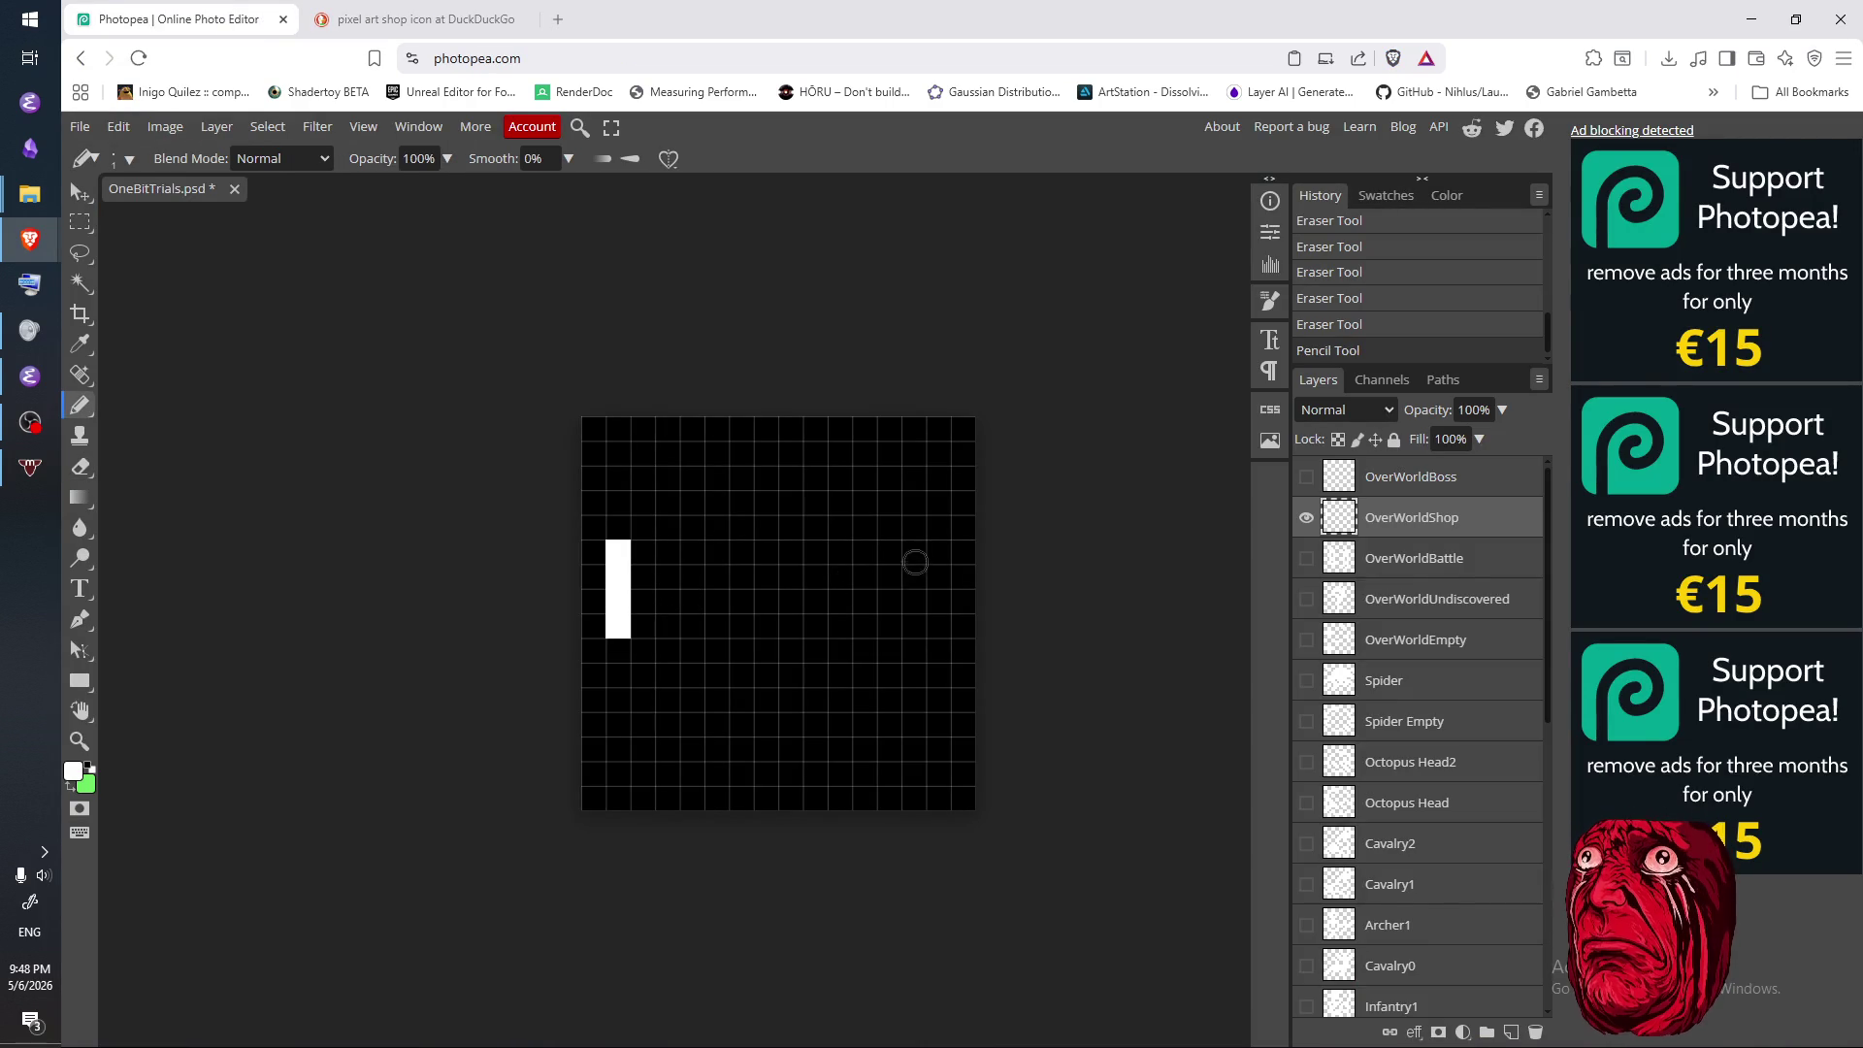
pyautogui.moveTo(913, 543); pyautogui.dragTo(913, 609)
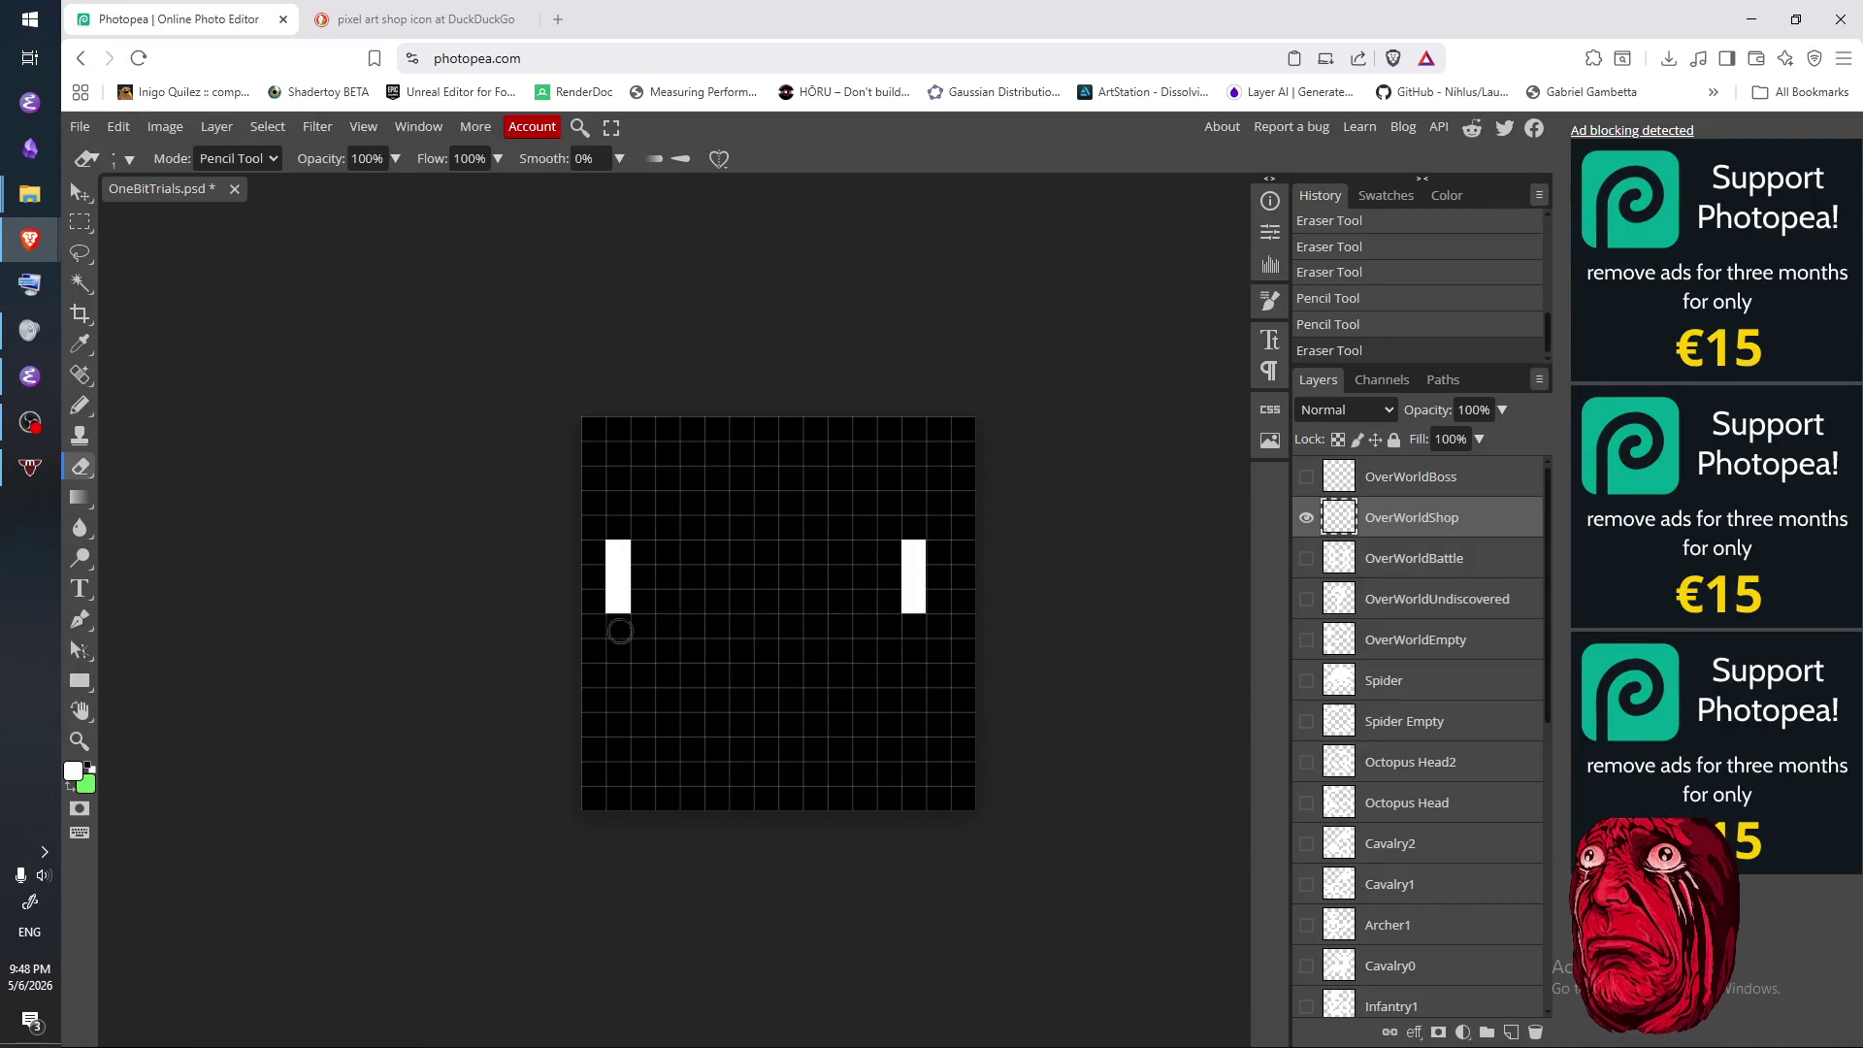
pyautogui.click(417, 19)
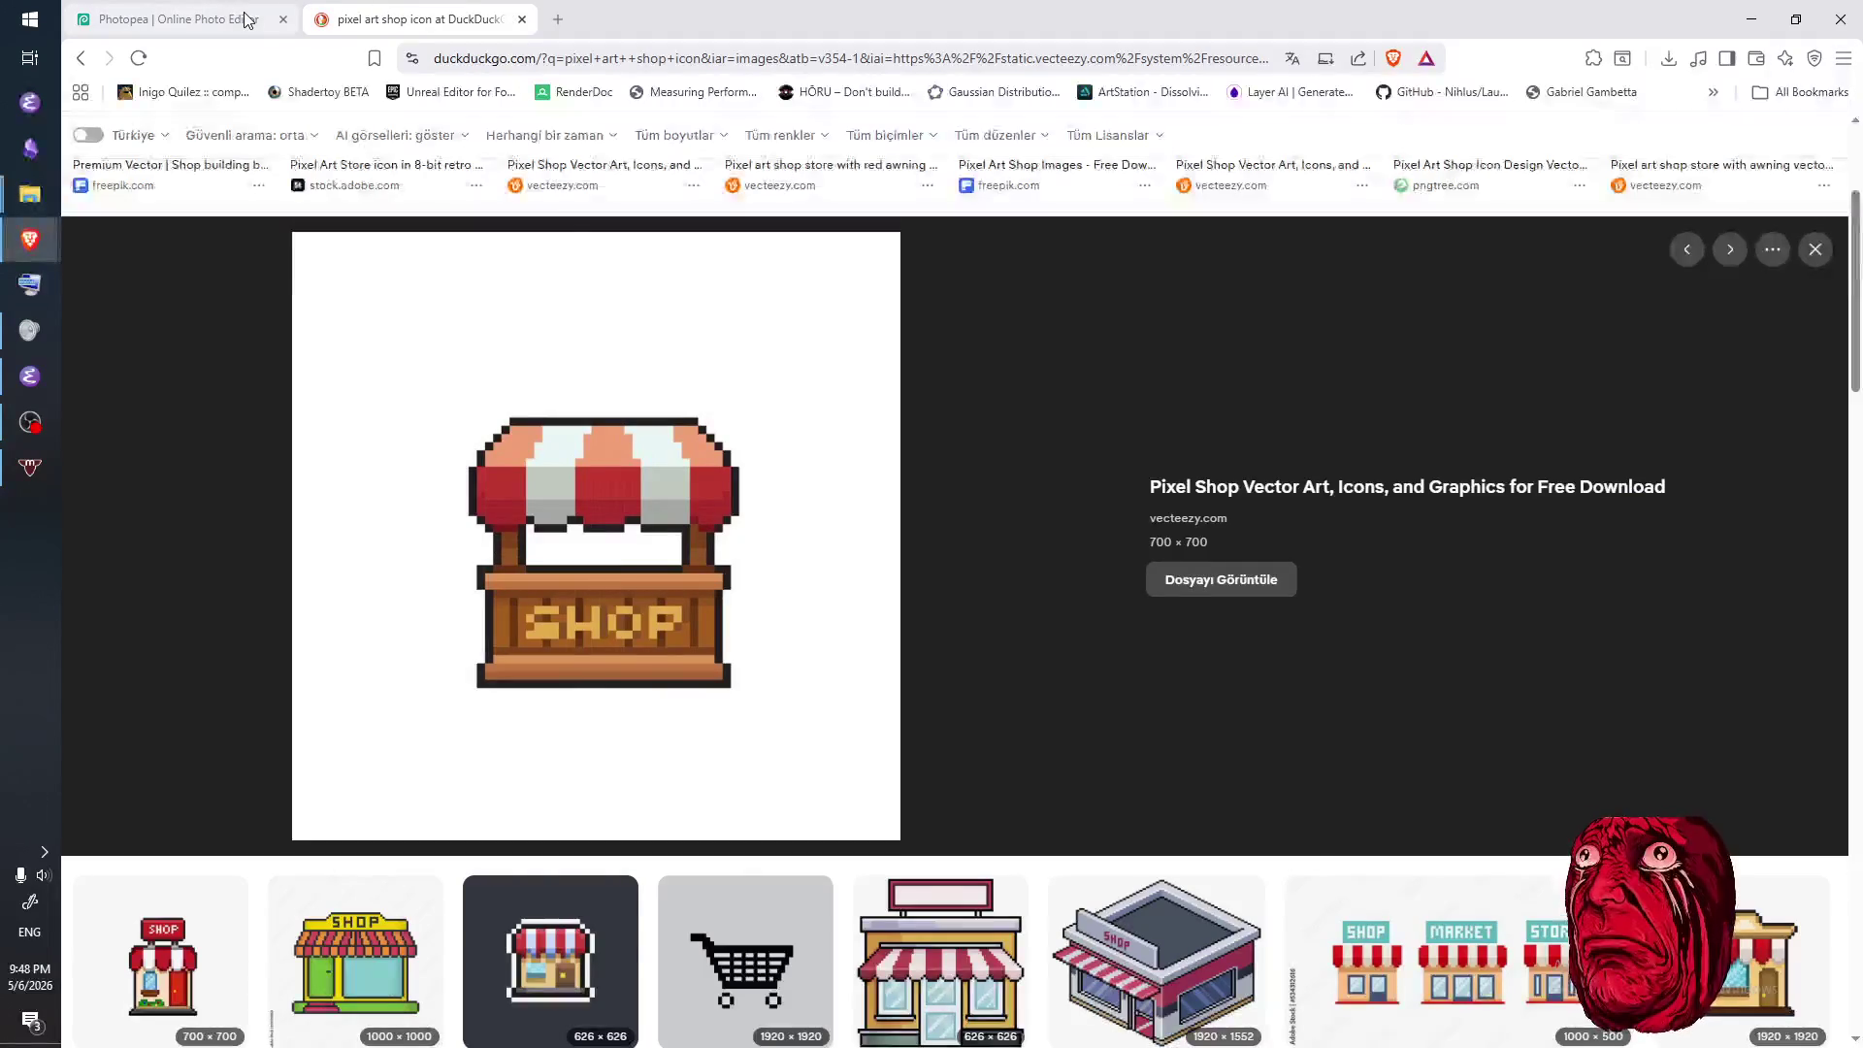
pyautogui.click(250, 19)
# - Draw diagonal awning steps above the left post, redrawing them one row lower
pyautogui.click(647, 517)
pyautogui.press('b')
pyautogui.click(642, 527)
pyautogui.click(643, 502)
pyautogui.click(668, 477)
pyautogui.press('e')
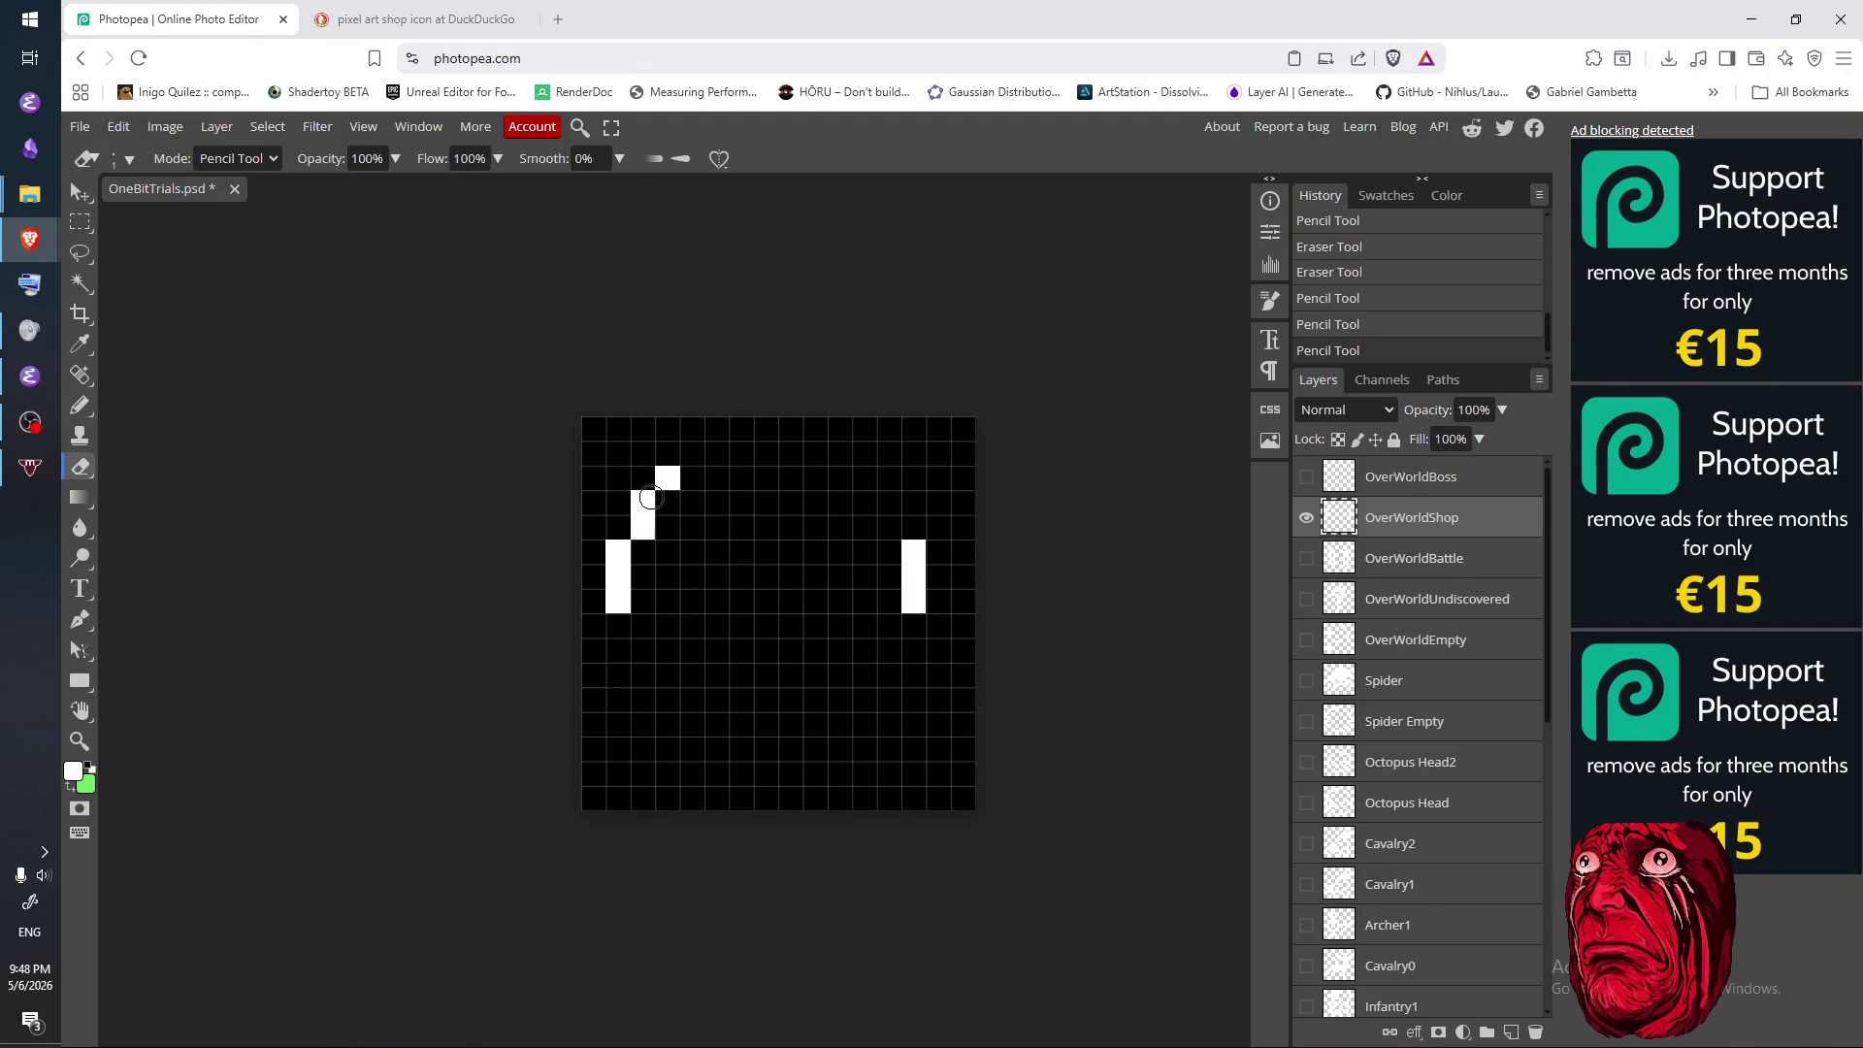
pyautogui.moveTo(643, 502); pyautogui.dragTo(668, 478)
pyautogui.click(643, 527)
pyautogui.press('b')
pyautogui.click(642, 527)
pyautogui.click(667, 503)
# - Add the right diagonal step and join both sides with the awning's top bar
pyautogui.click(889, 527)
pyautogui.click(865, 502)
pyautogui.click(369, 16)
pyautogui.click(187, 22)
pyautogui.moveTo(716, 503); pyautogui.dragTo(844, 503)
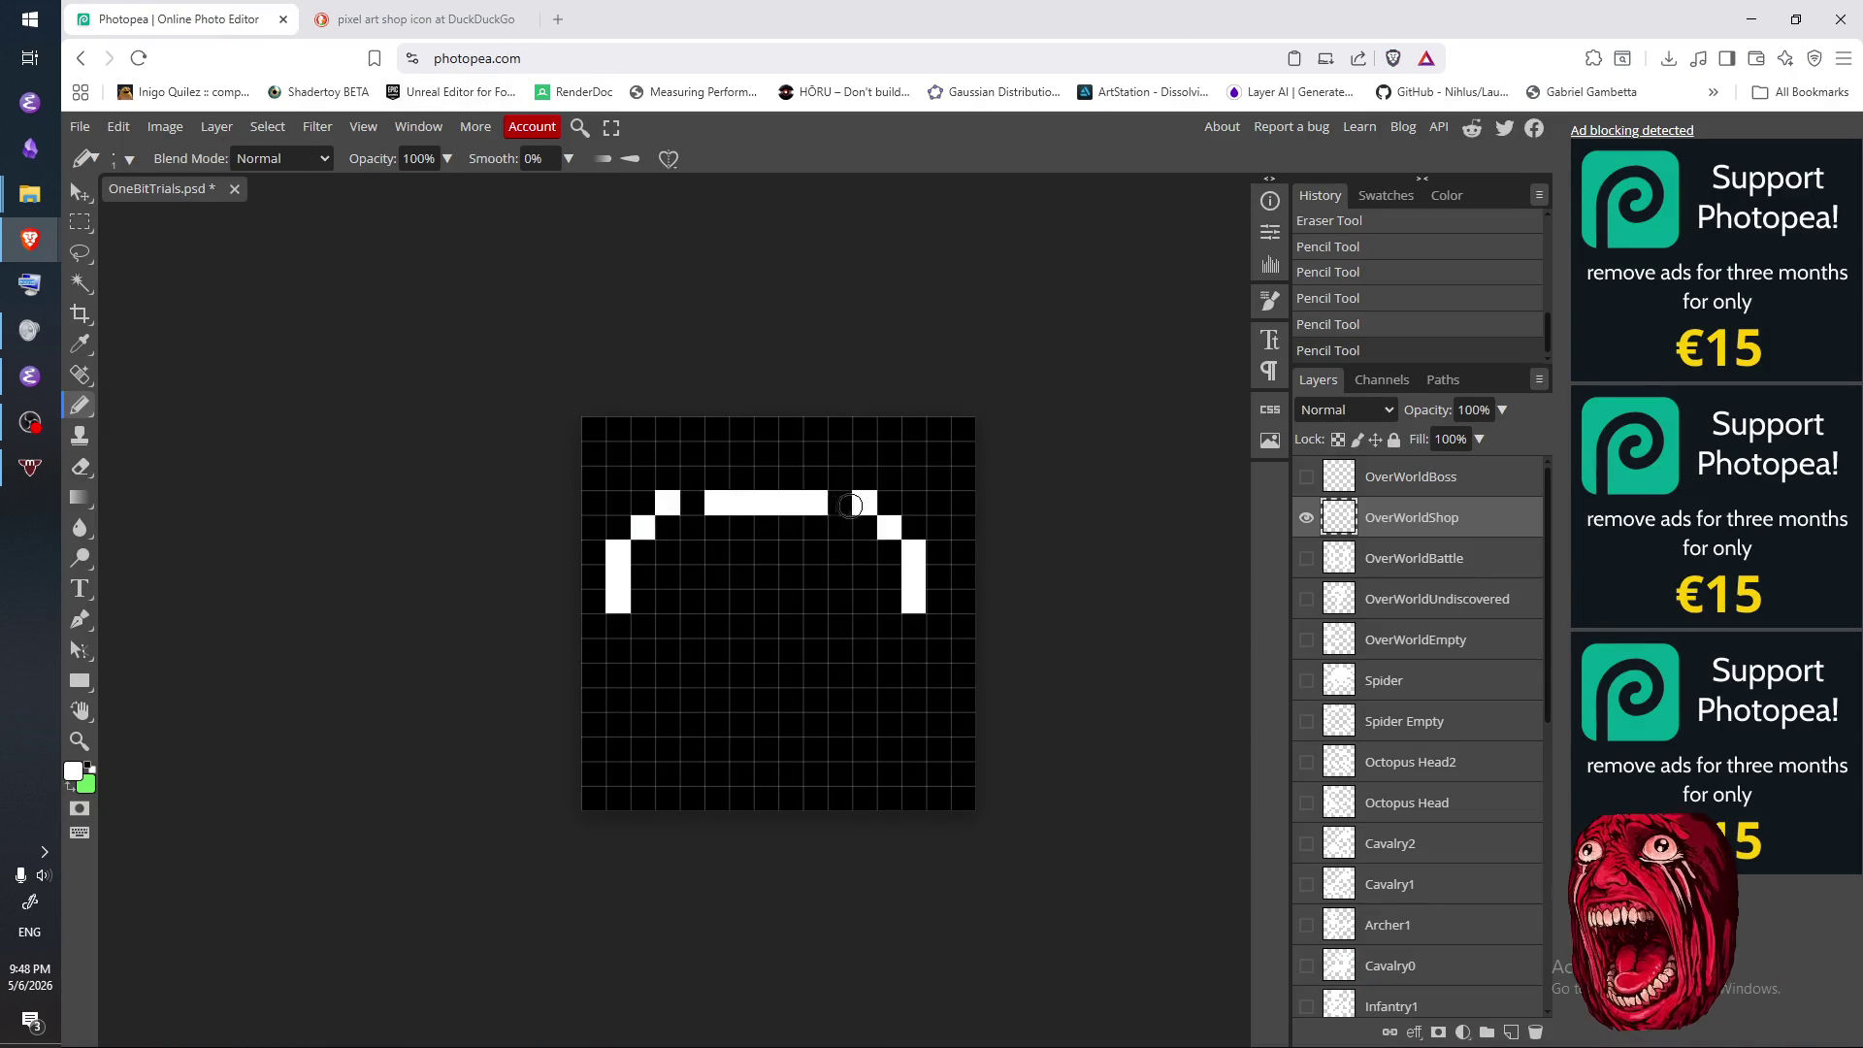
pyautogui.click(839, 503)
pyautogui.click(691, 503)
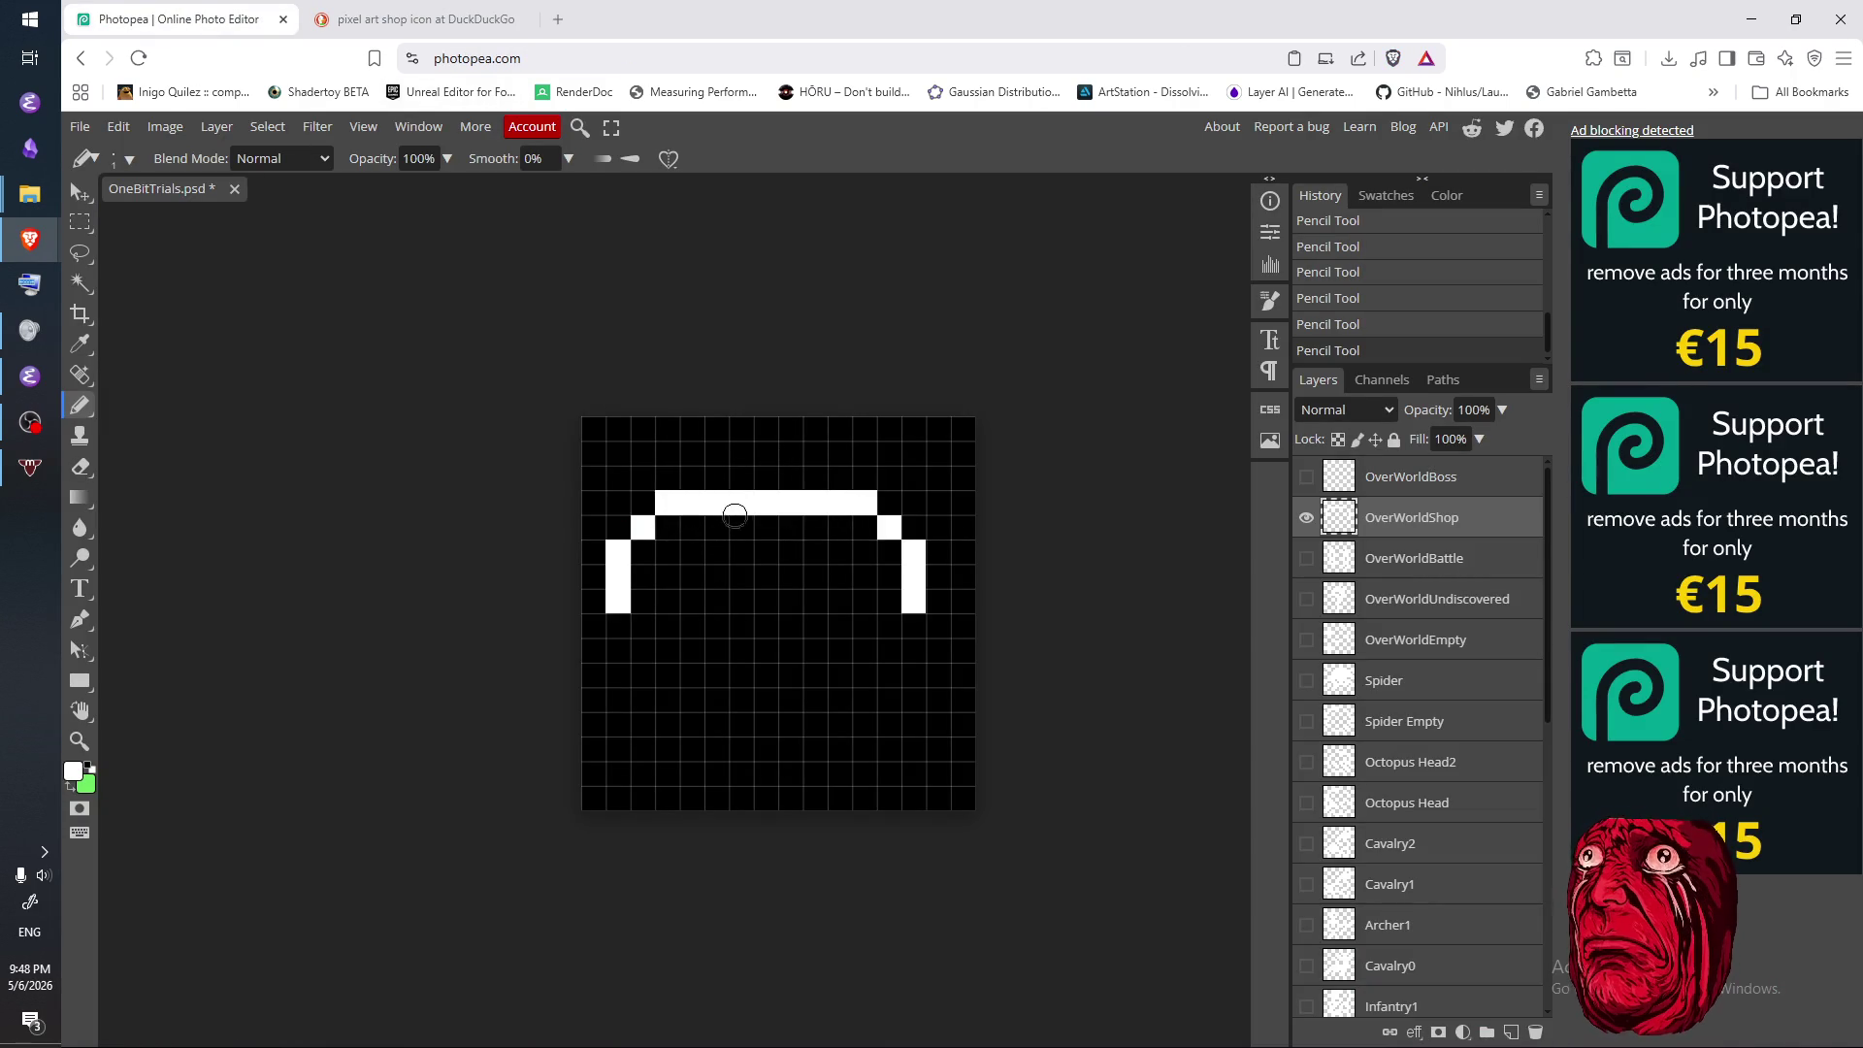
# - Replace the right post with a shorter one, one column further right
pyautogui.press('e')
pyautogui.moveTo(888, 526); pyautogui.dragTo(916, 617)
pyautogui.press('b')
pyautogui.click(935, 601)
pyautogui.click(935, 578)
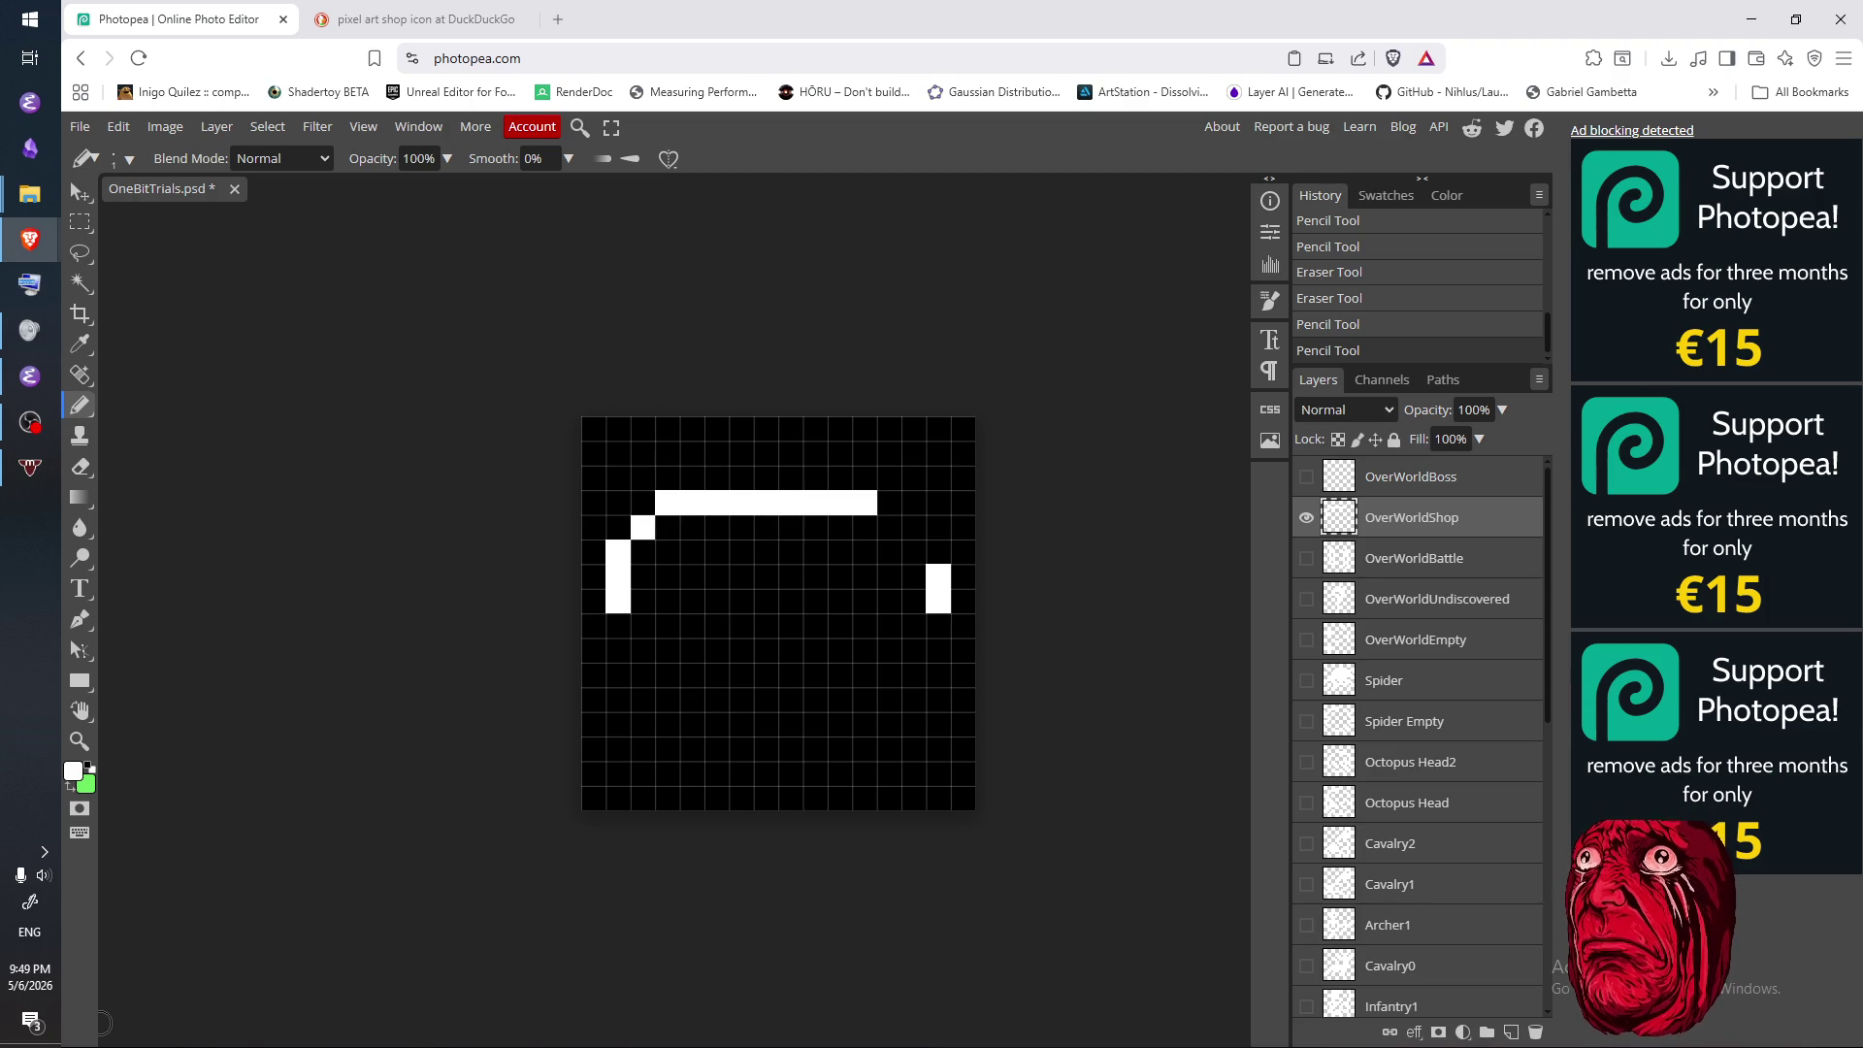
pyautogui.hotkey('alt', 'Tab')
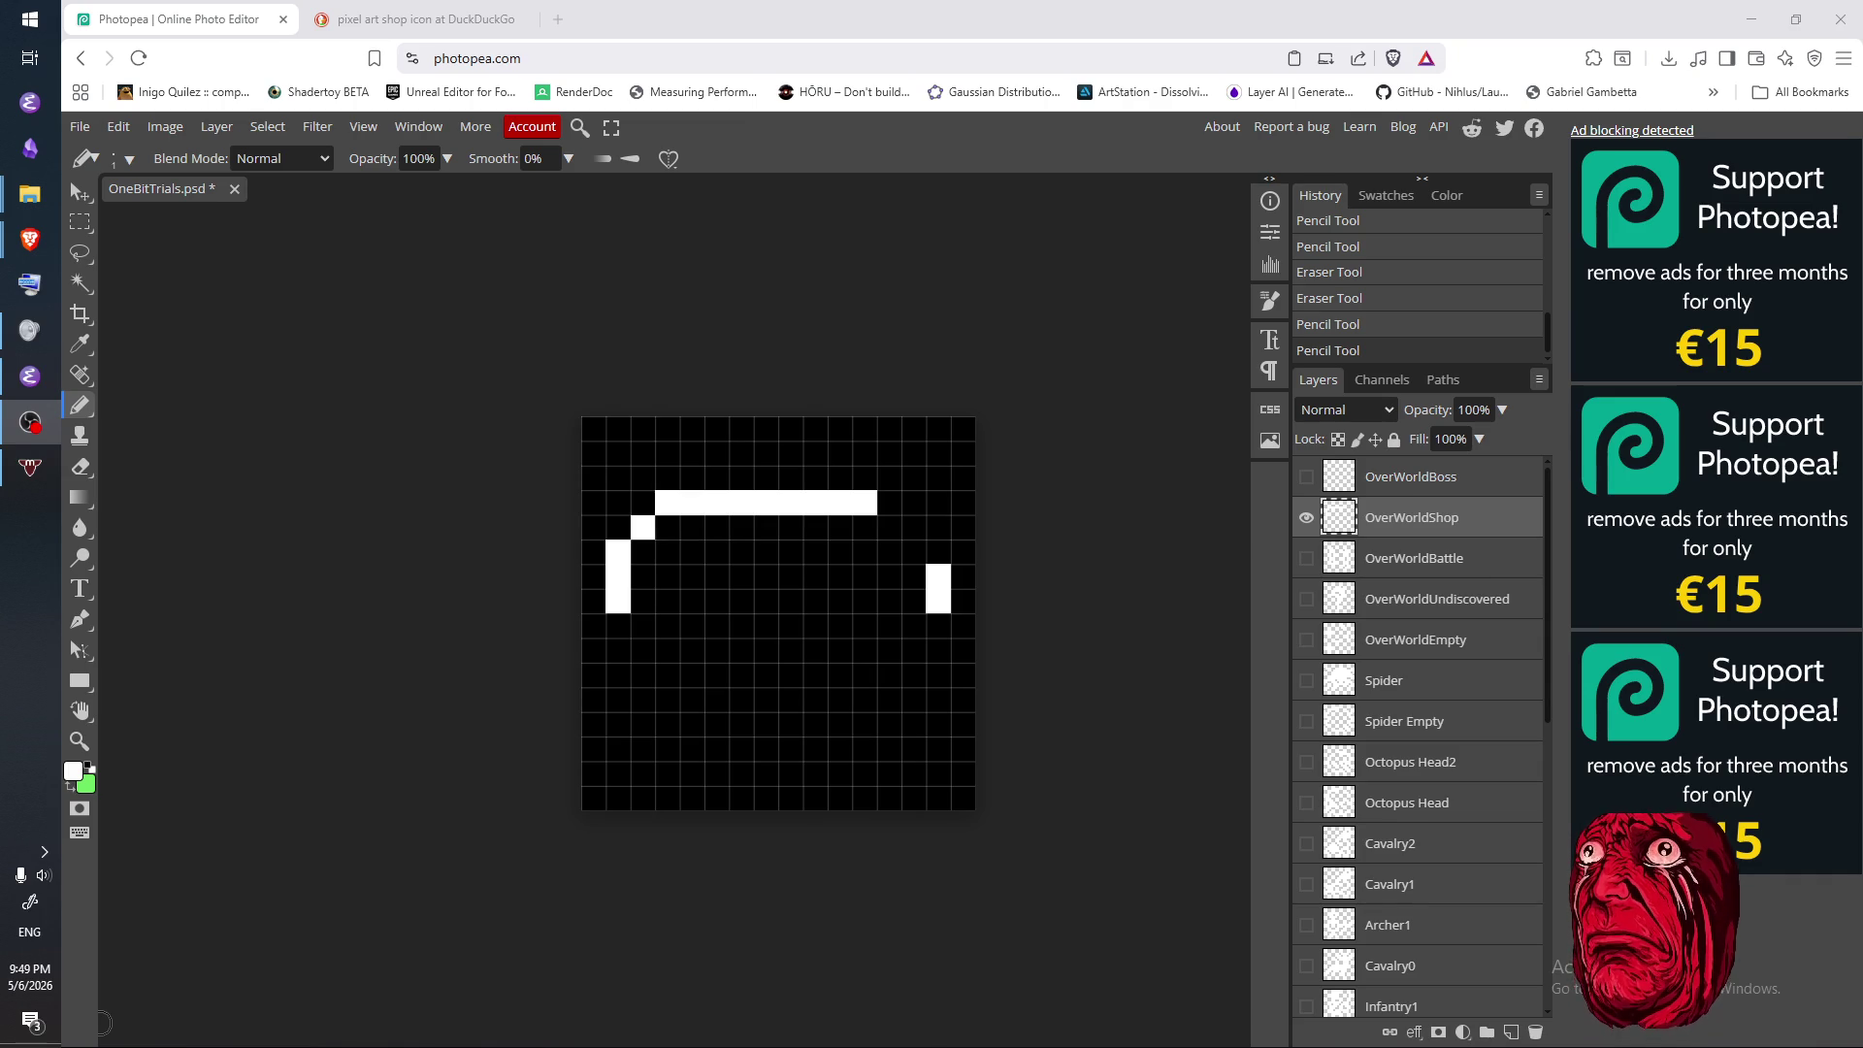
# - Pencil diagonal steps up the arch's right side from the right post, checking the reference
pyautogui.click(1107, 608)
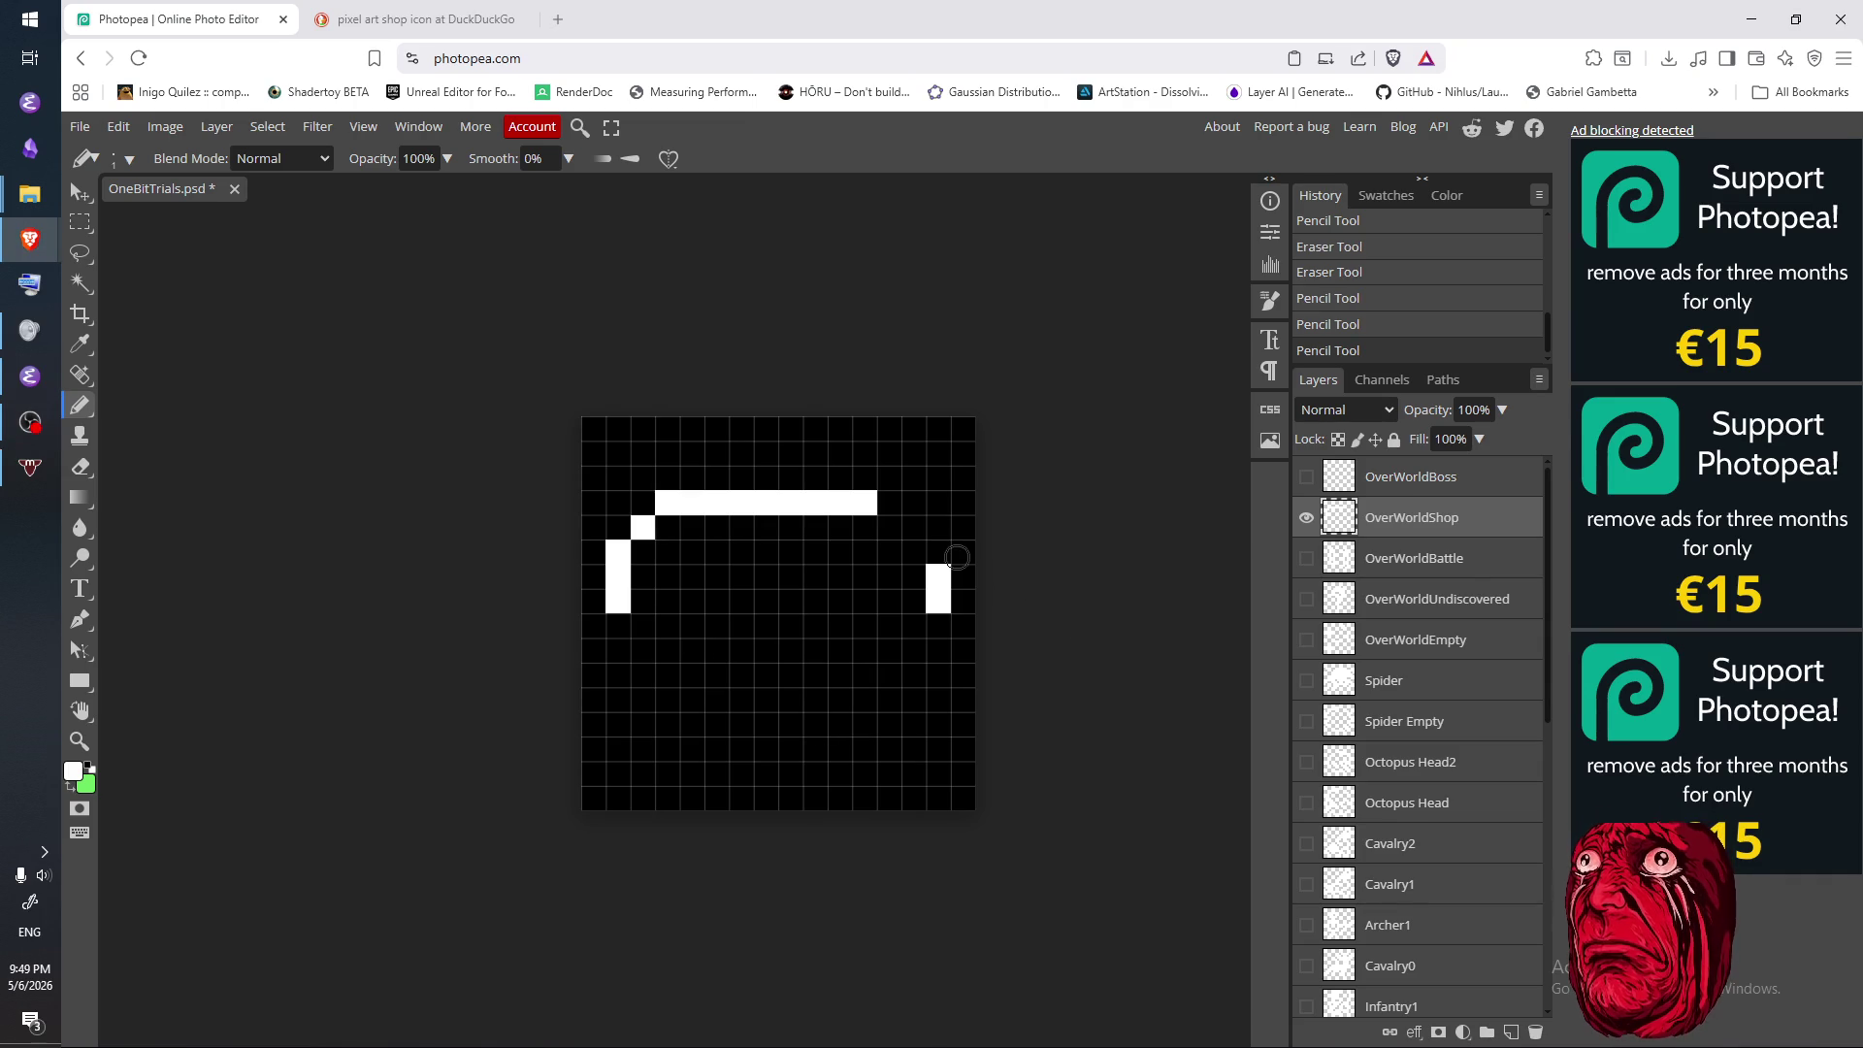
pyautogui.click(940, 552)
pyautogui.click(913, 527)
pyautogui.click(890, 503)
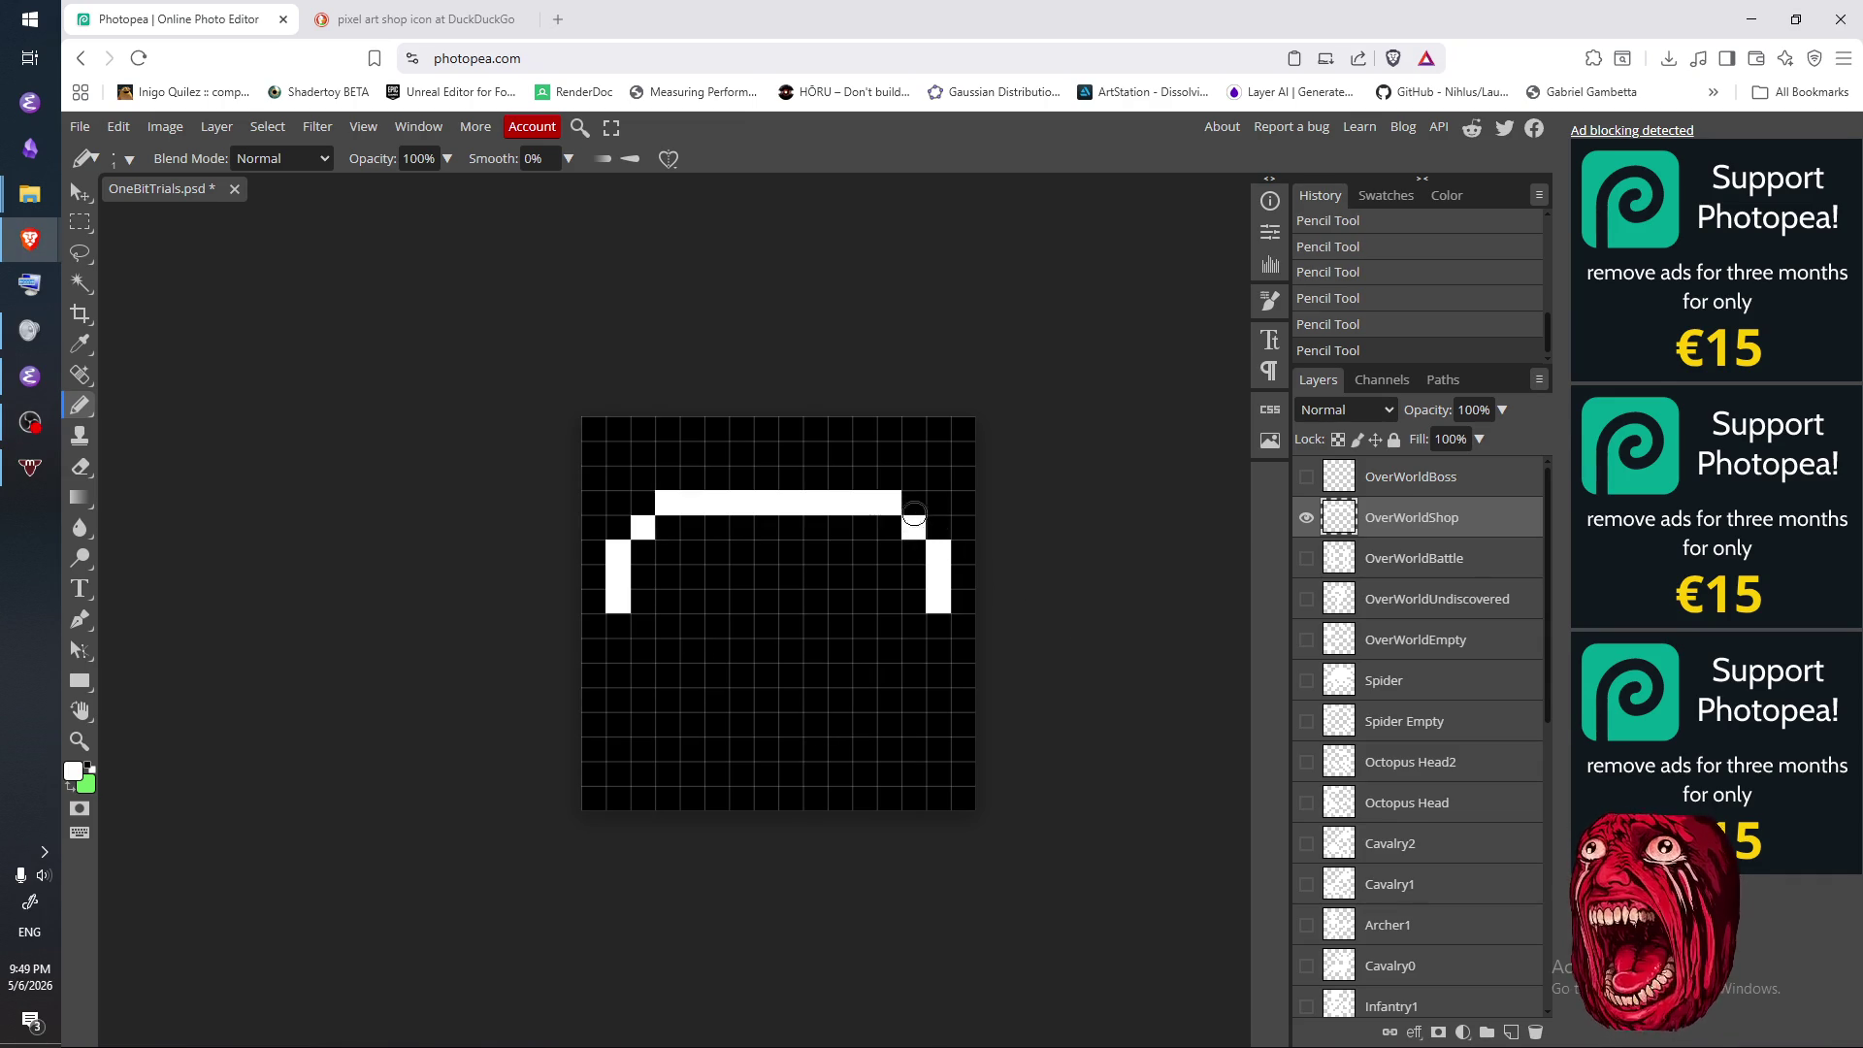
pyautogui.click(505, 20)
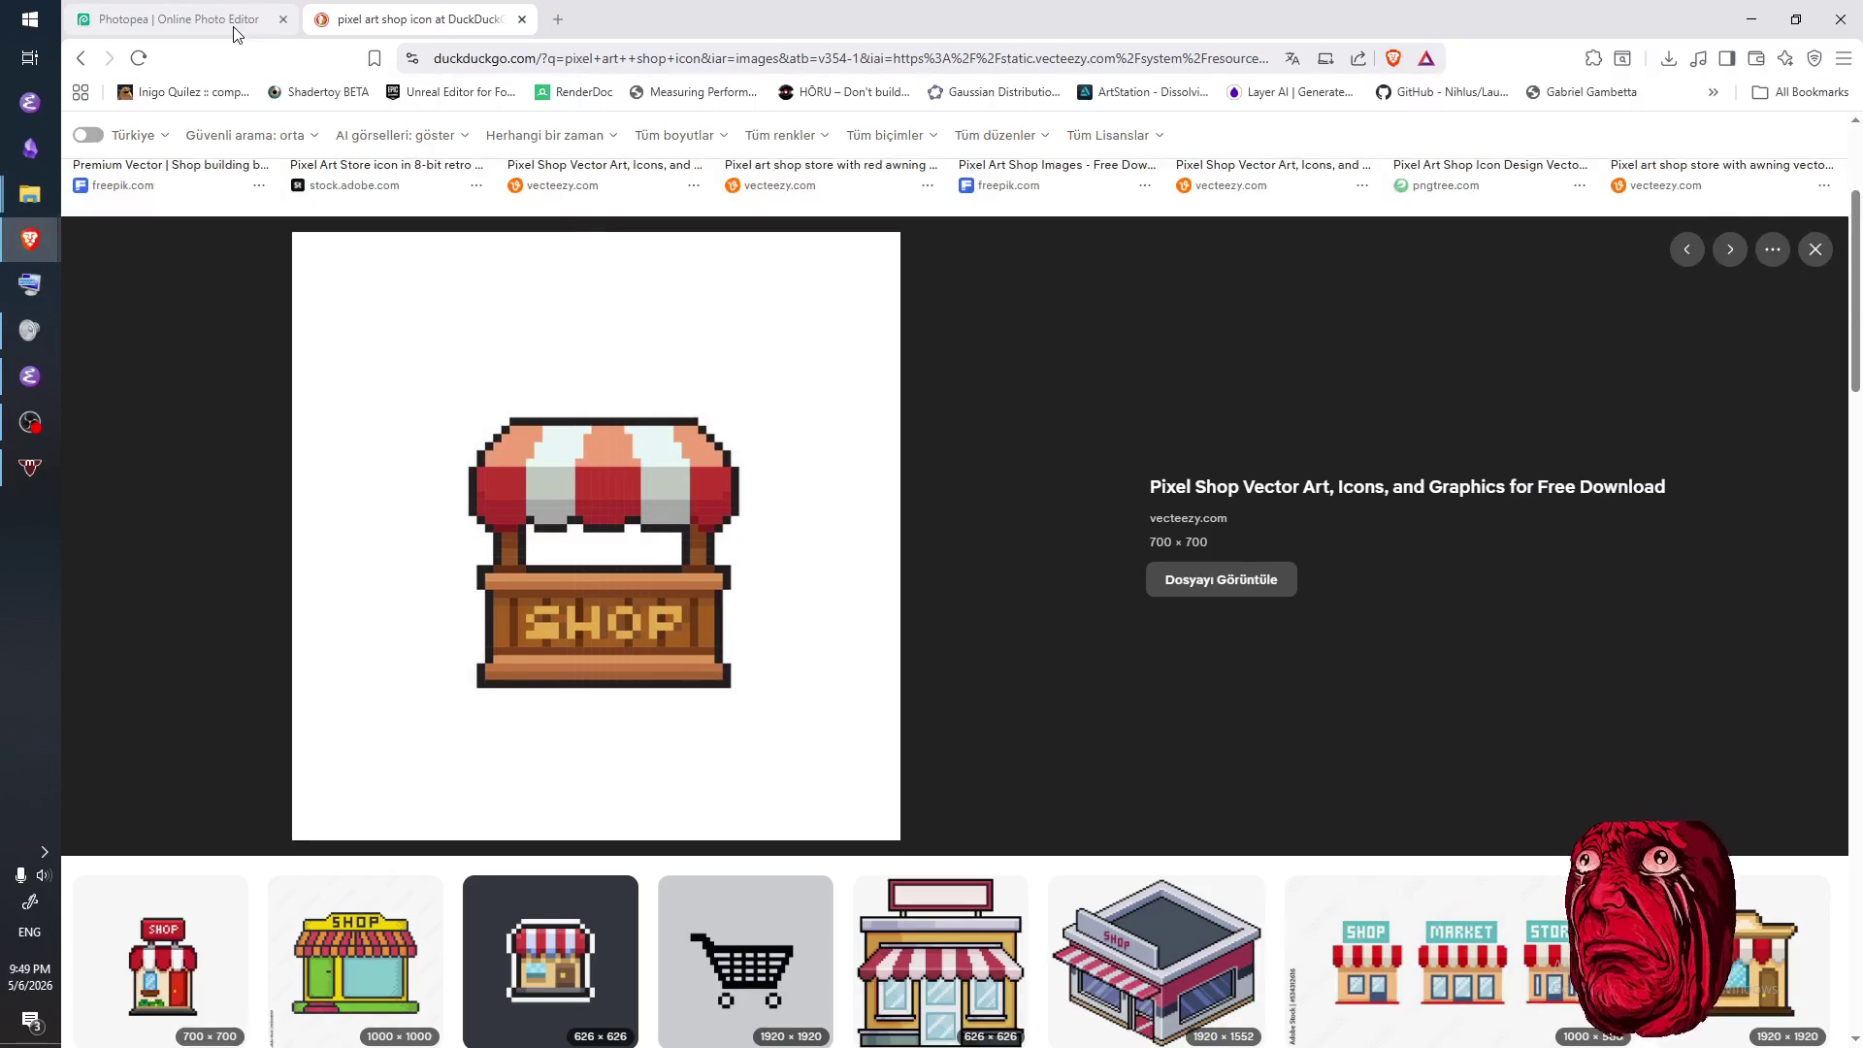
pyautogui.click(241, 29)
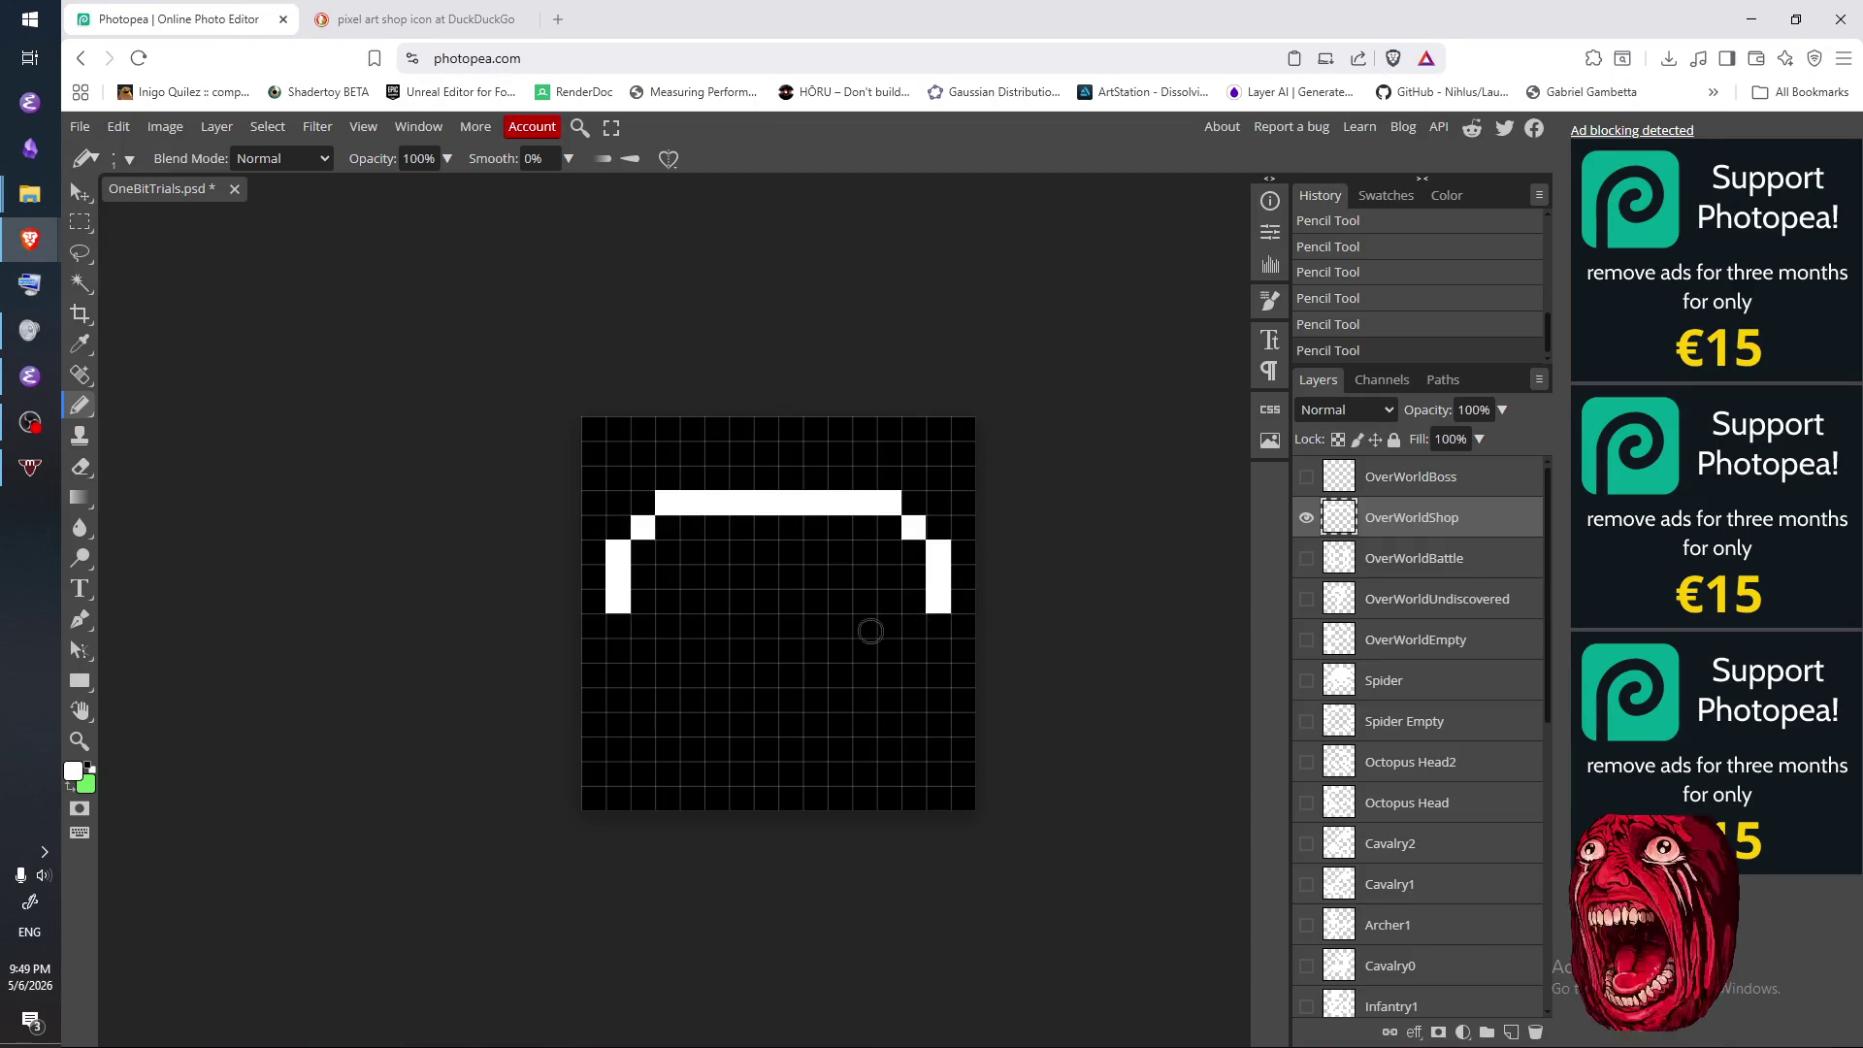
# - Erase the white top bar and restore pixels at the arch's left corner and shoulders
pyautogui.press('e')
pyautogui.moveTo(667, 503); pyautogui.dragTo(866, 503)
pyautogui.click(889, 504)
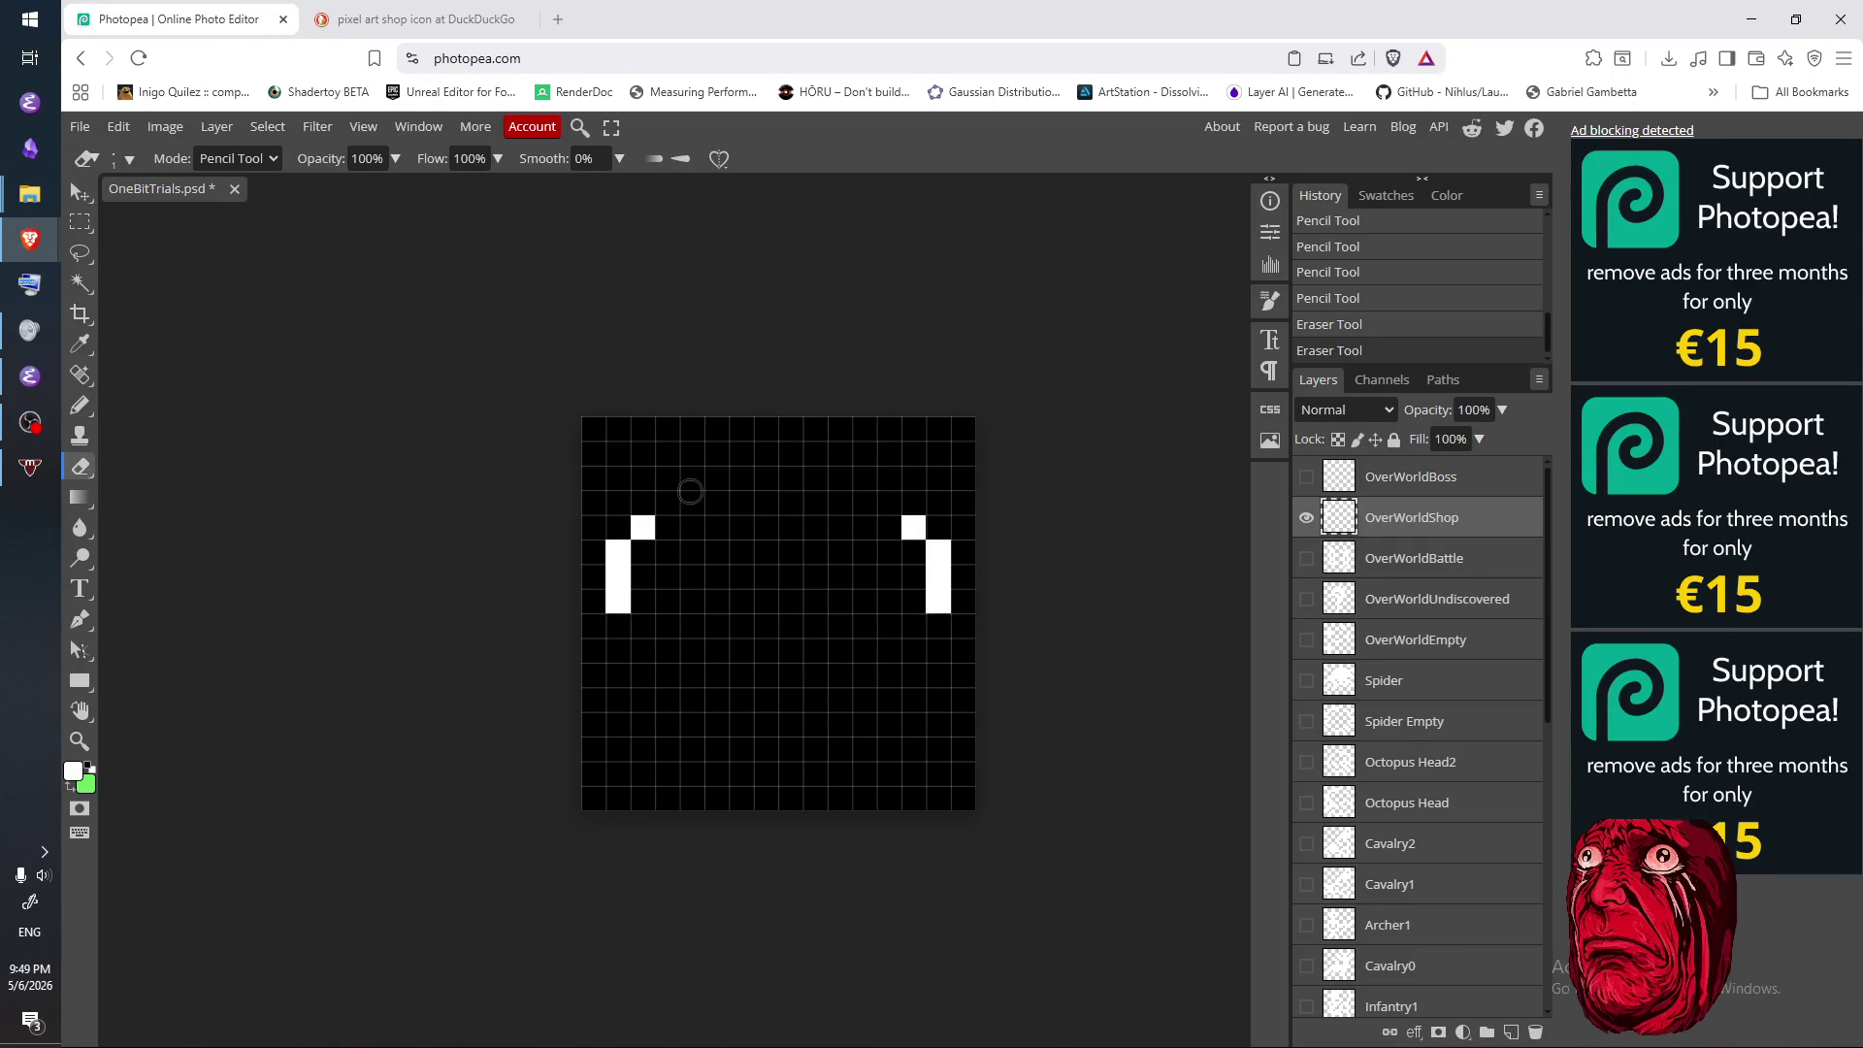
pyautogui.press('b')
pyautogui.click(667, 503)
pyautogui.click(889, 502)
pyautogui.click(692, 501)
# - Redraw the awning's top bar one row higher and compare with the reference
pyautogui.press('e')
pyautogui.click(697, 497)
pyautogui.press('b')
pyautogui.moveTo(691, 477); pyautogui.dragTo(839, 477)
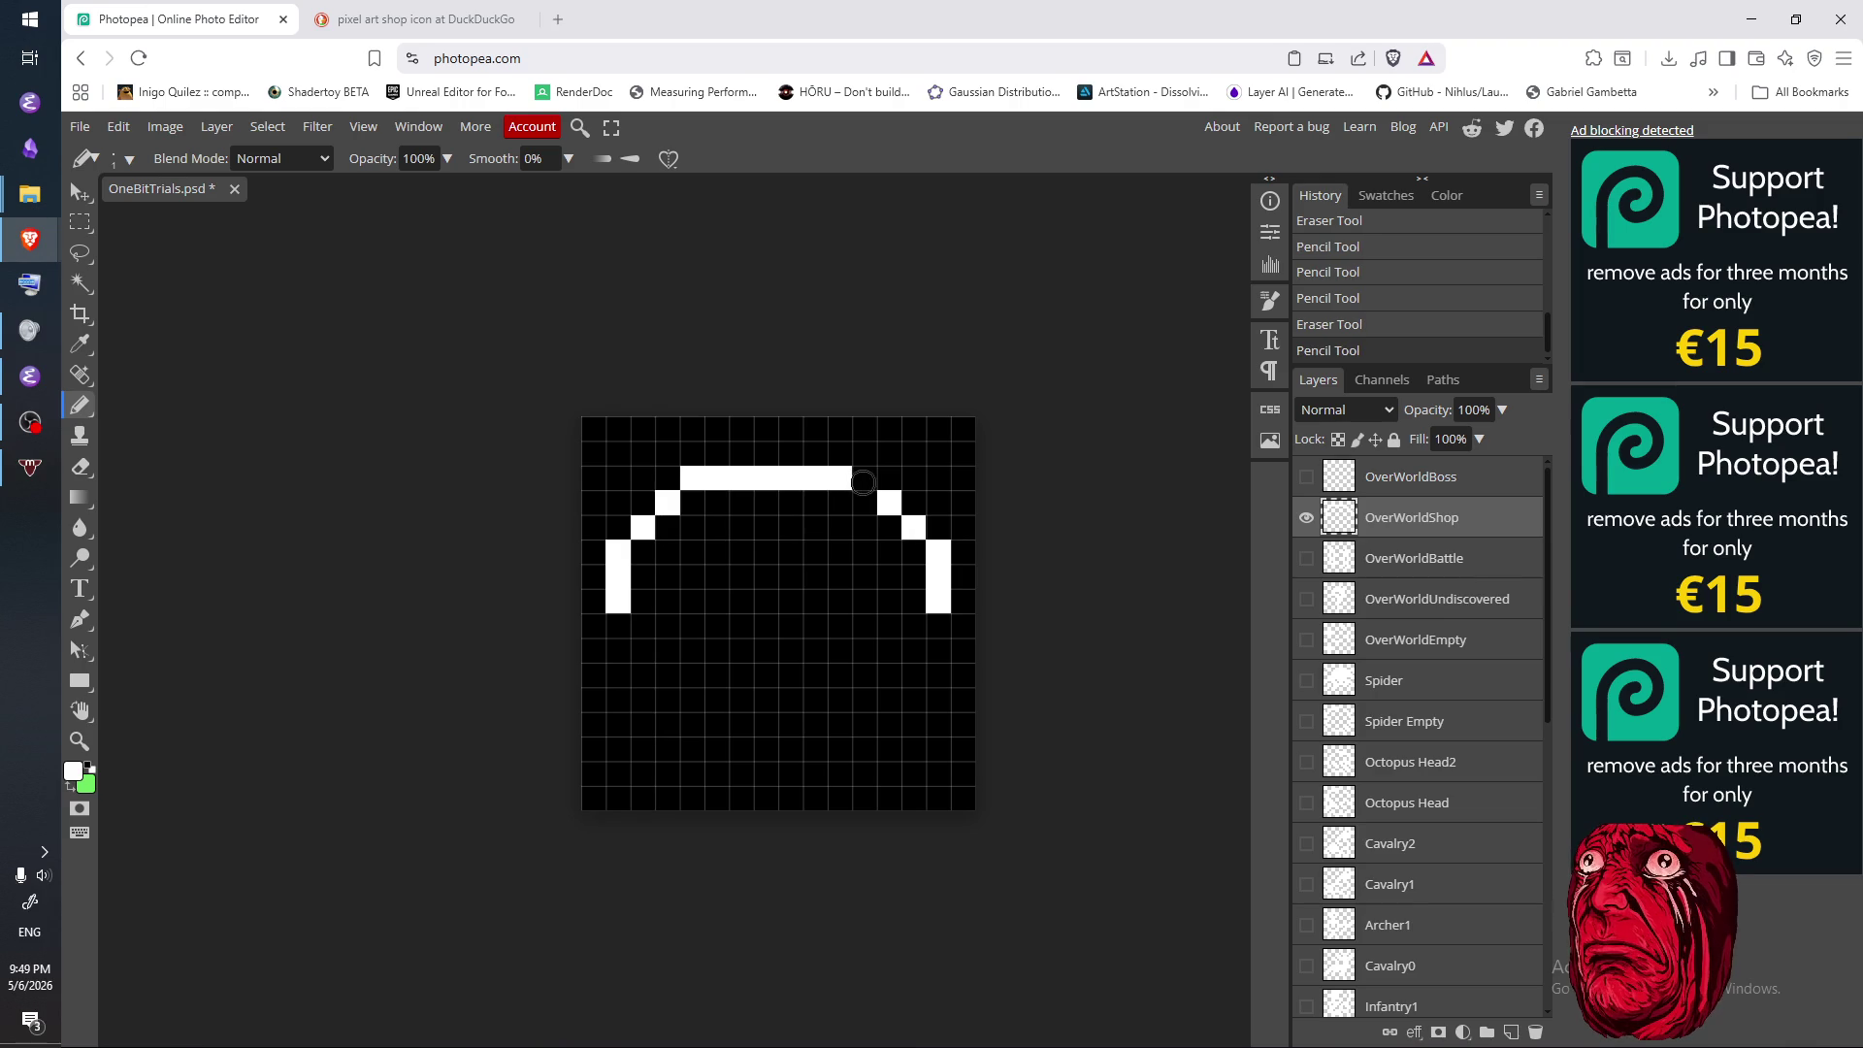
pyautogui.click(864, 479)
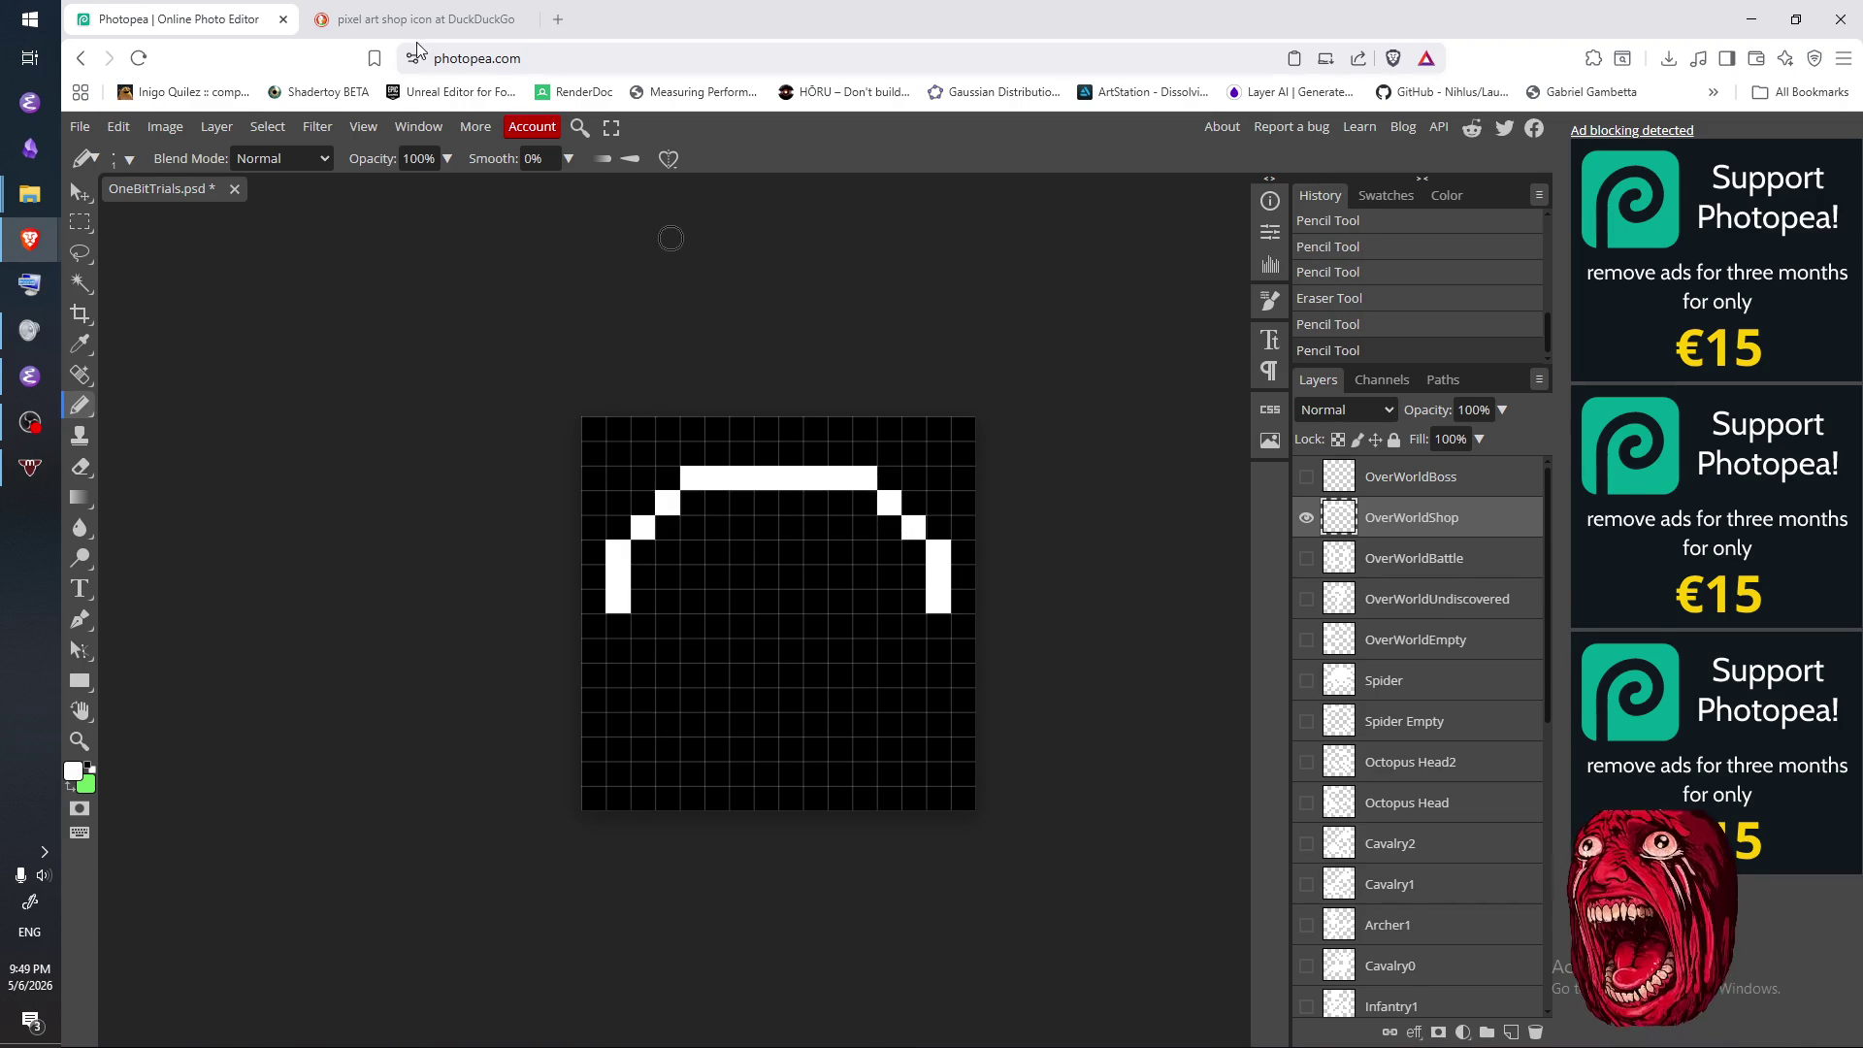
pyautogui.click(417, 20)
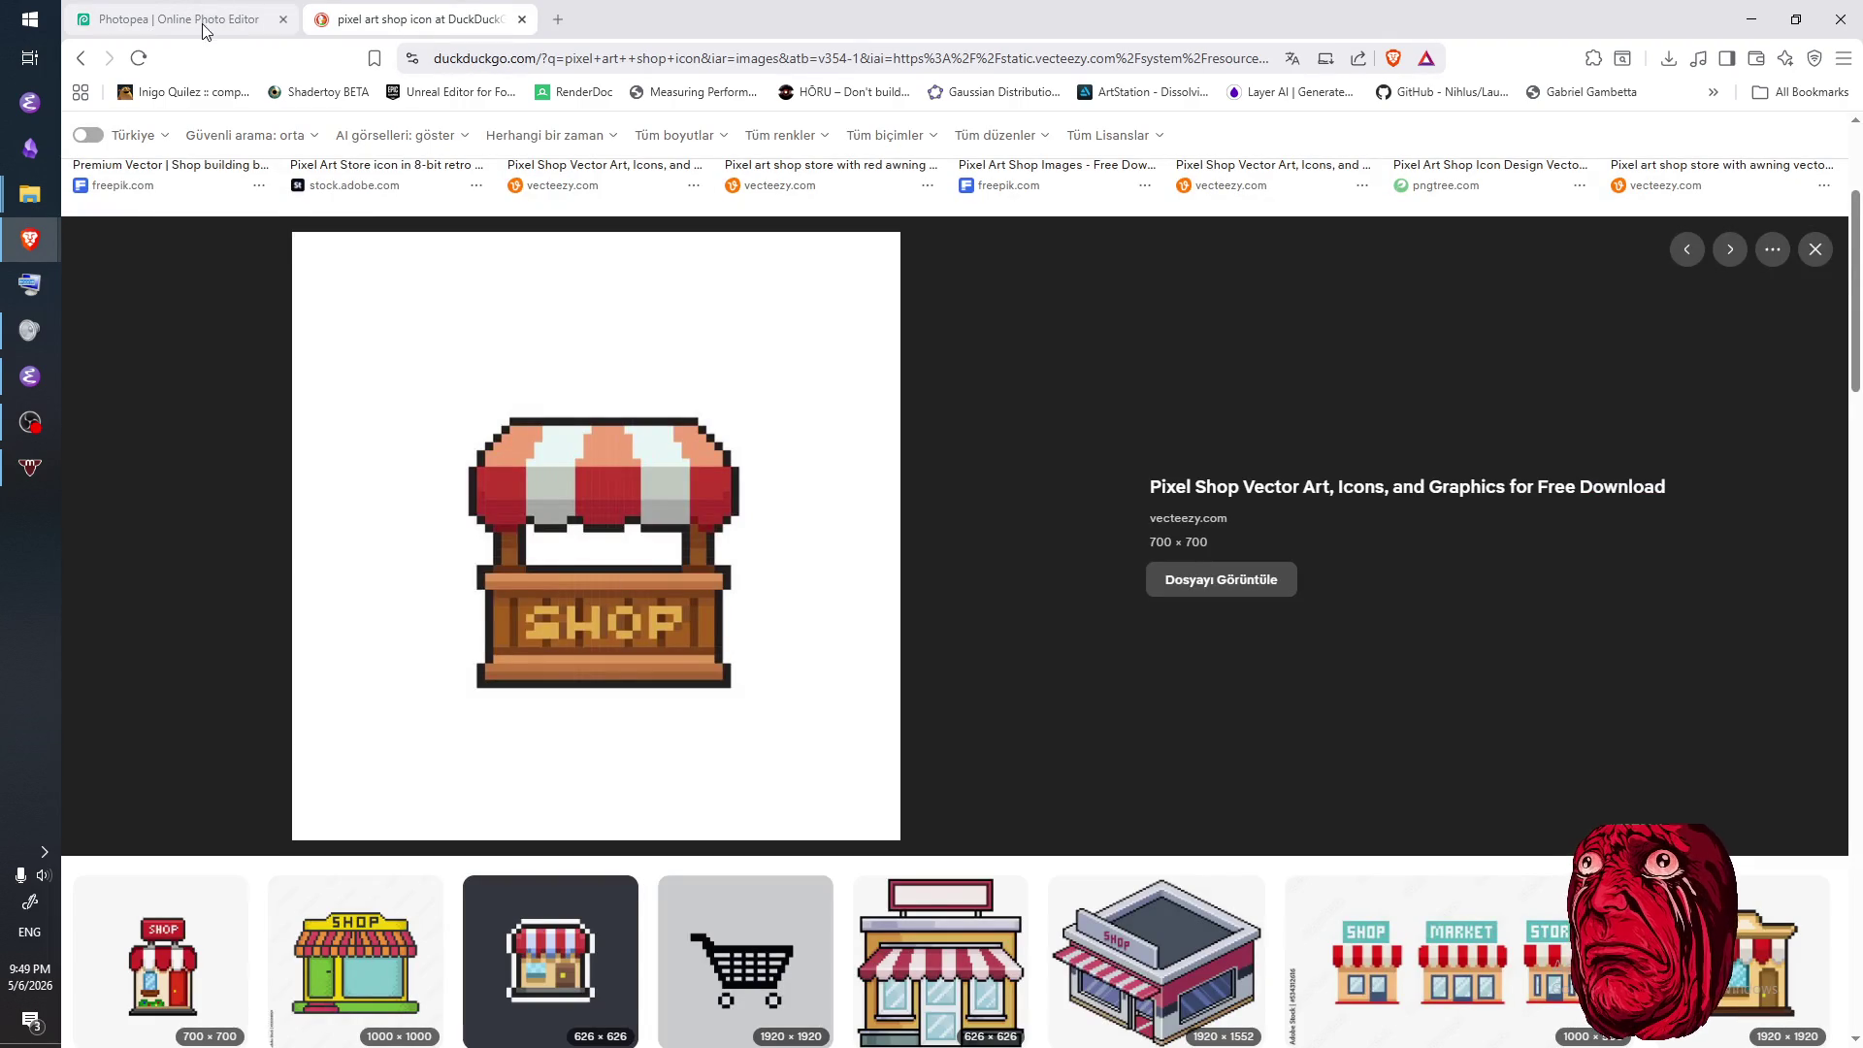
pyautogui.click(183, 35)
# - Move the top bar up another row with rounded corner pixels, then erase it again
pyautogui.press('e')
pyautogui.moveTo(642, 478); pyautogui.dragTo(907, 500)
pyautogui.press('b')
pyautogui.click(906, 501)
pyautogui.click(667, 477)
pyautogui.moveTo(691, 453); pyautogui.dragTo(854, 457)
pyautogui.click(889, 477)
pyautogui.click(865, 453)
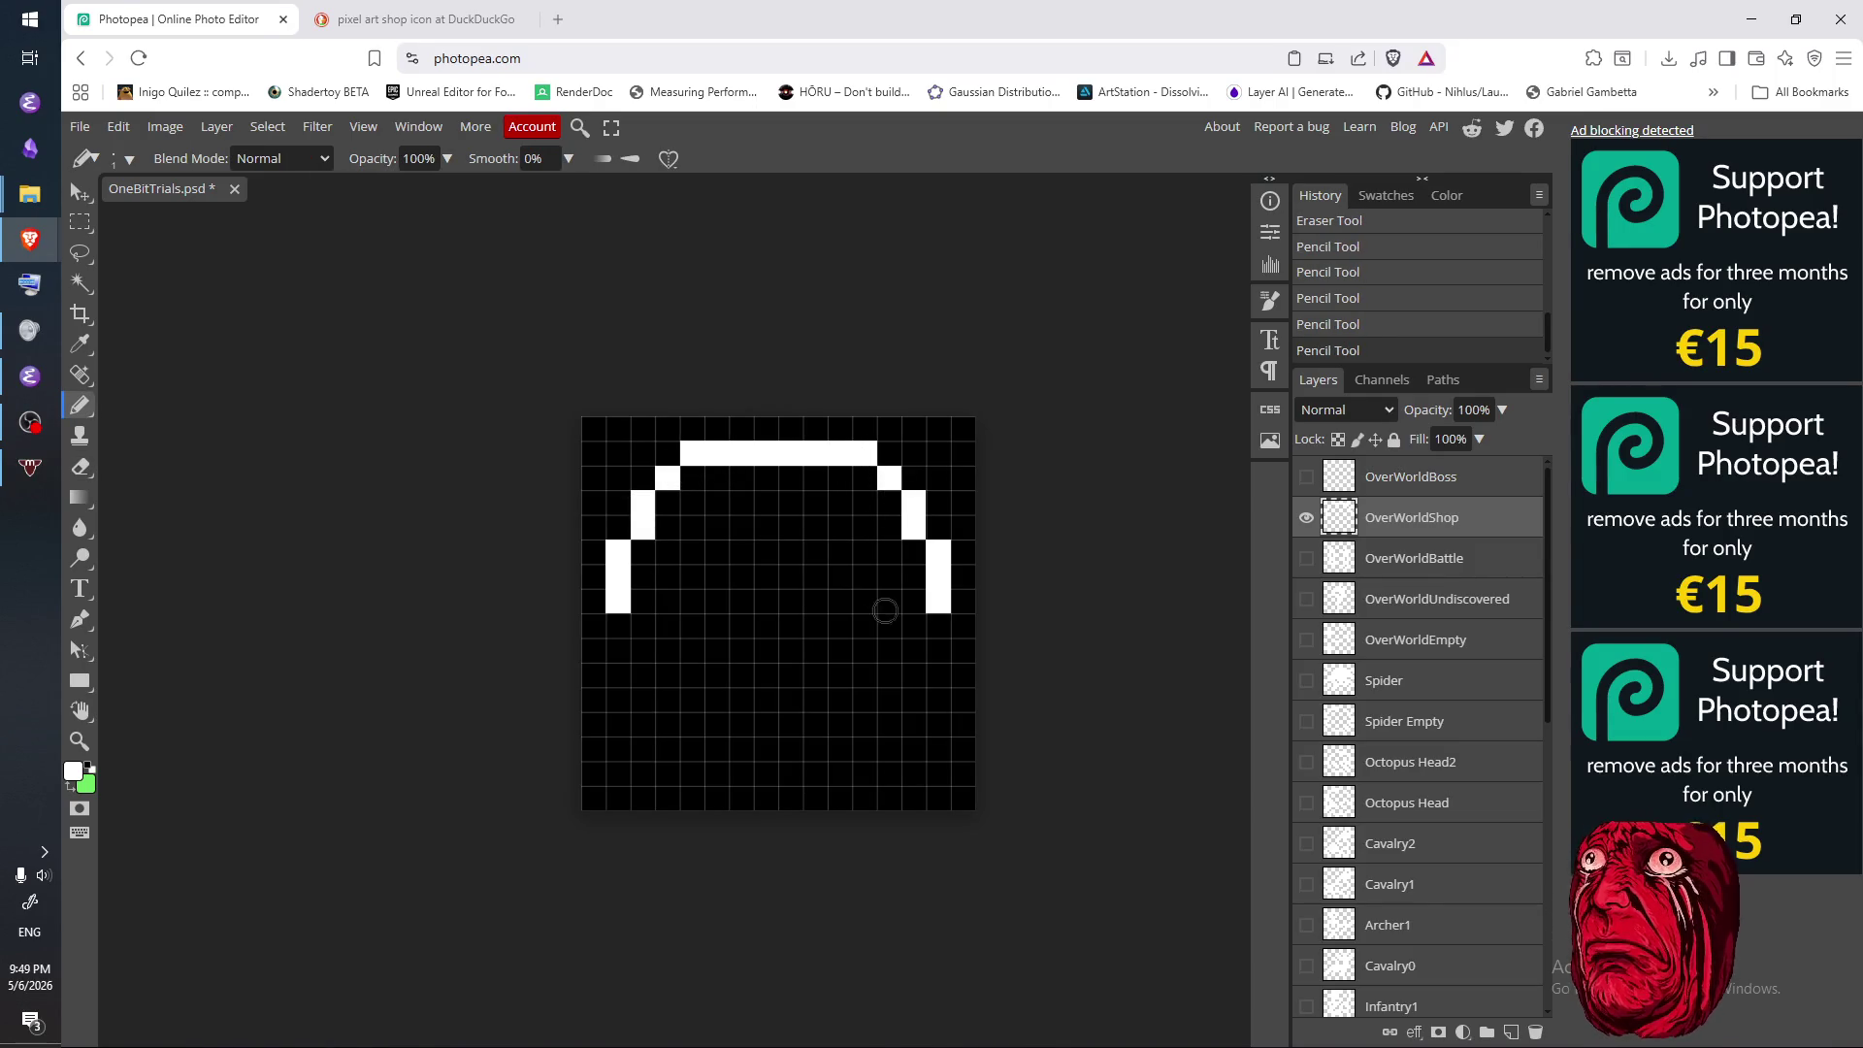
pyautogui.press('e')
pyautogui.moveTo(902, 463)
pyautogui.mouseDown()
pyautogui.moveTo(718, 457)
pyautogui.moveTo(668, 477)
pyautogui.moveTo(669, 502)
pyautogui.moveTo(866, 502)
pyautogui.mouseUp()
pyautogui.click(643, 501)
# - Touch up the corner pixels on the arch's right side
pyautogui.press('b')
pyautogui.press('e')
pyautogui.click(888, 477)
pyautogui.click(912, 502)
pyautogui.click(899, 511)
pyautogui.press('b')
pyautogui.click(890, 524)
pyautogui.press('e')
pyautogui.click(890, 521)
pyautogui.press('b')
pyautogui.click(890, 504)
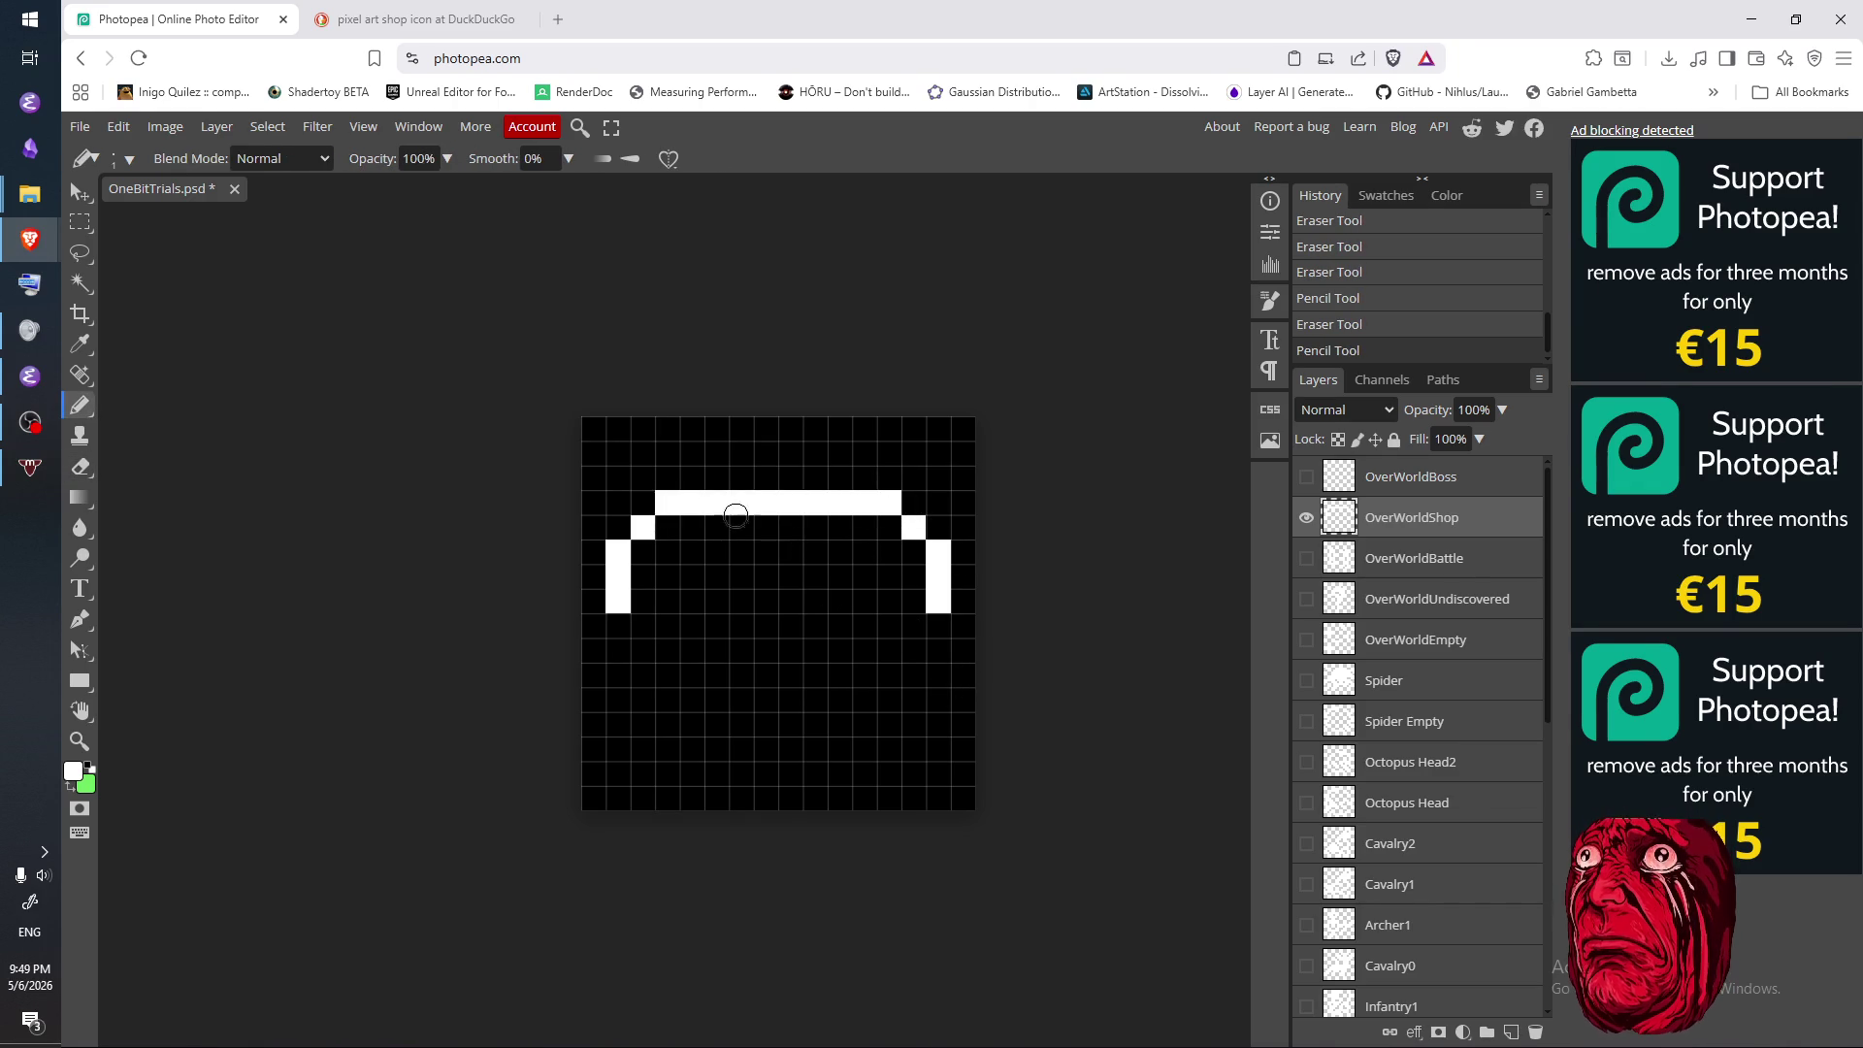
# - Redraw the flat top bar so it joins both corner pixels, adding the left shoulder pixel
pyautogui.press('e')
pyautogui.moveTo(664, 501); pyautogui.dragTo(871, 501)
pyautogui.press('b')
pyautogui.click(667, 502)
pyautogui.moveTo(688, 475); pyautogui.dragTo(868, 476)
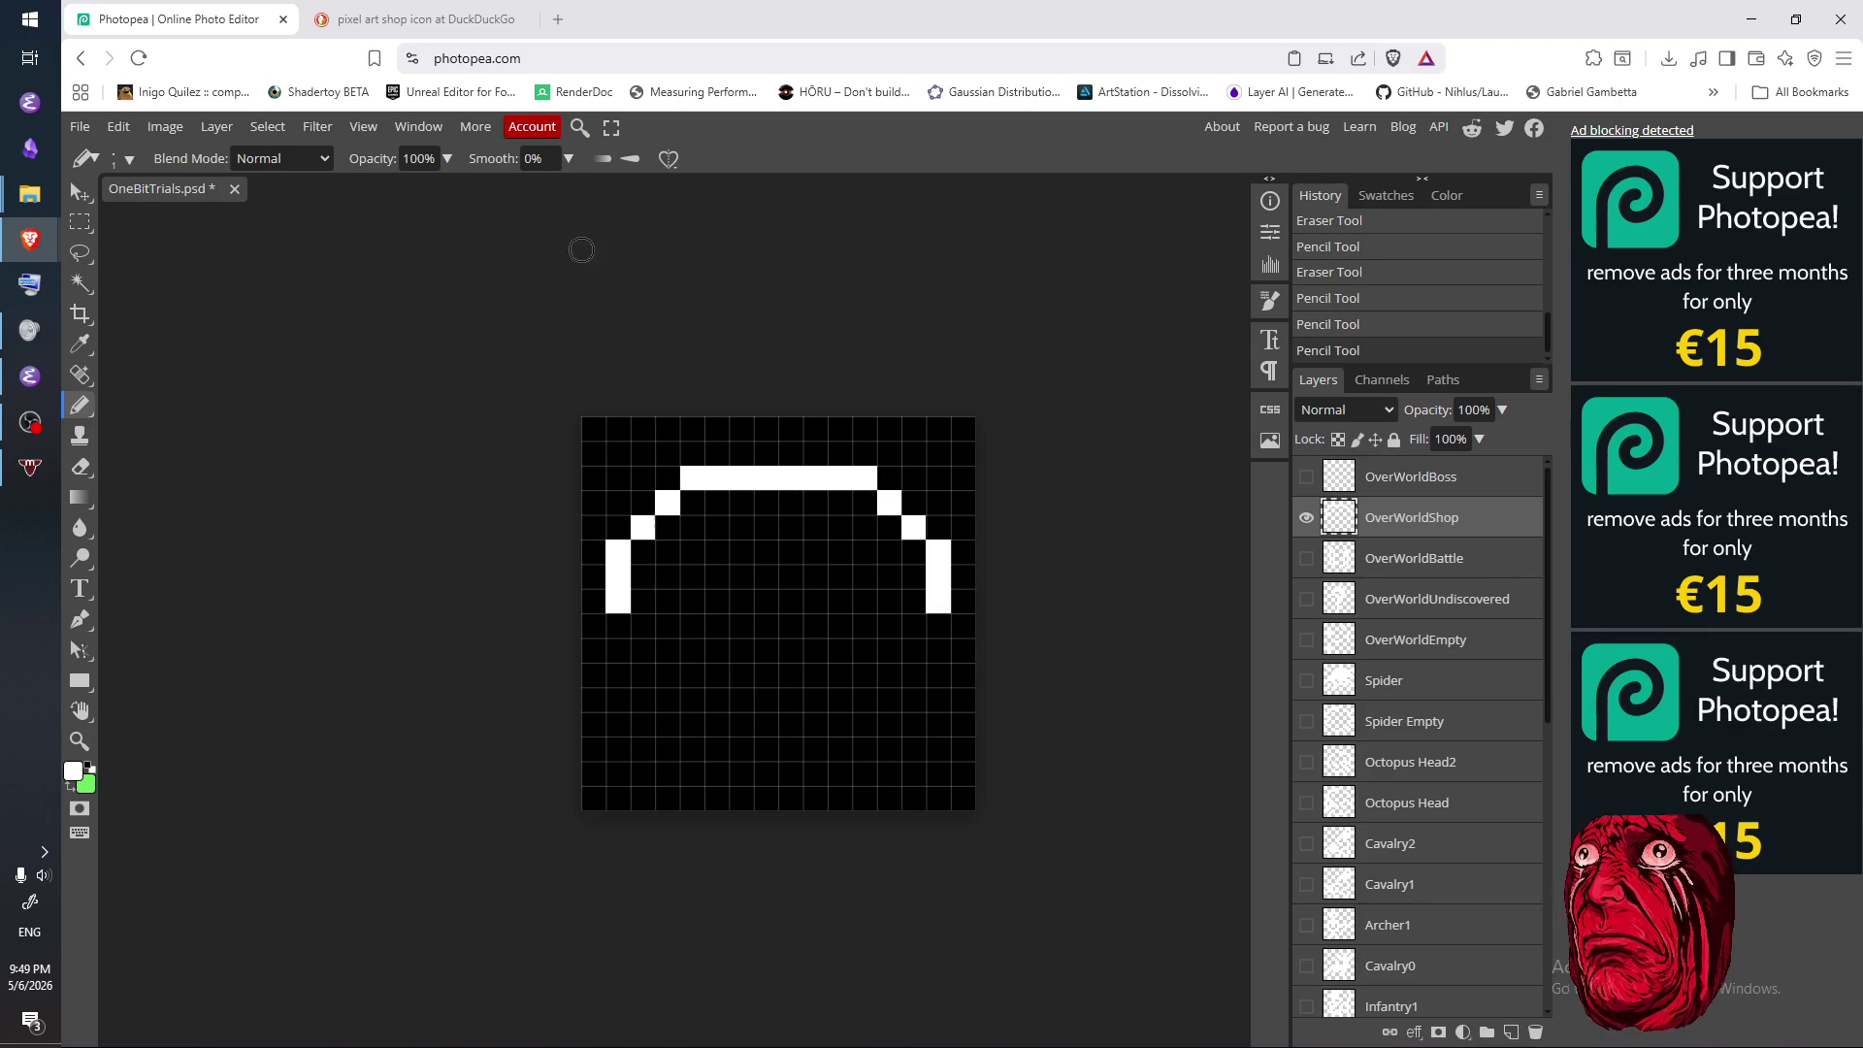
# - Compare the awning outline with the reference shop image
pyautogui.click(485, 10)
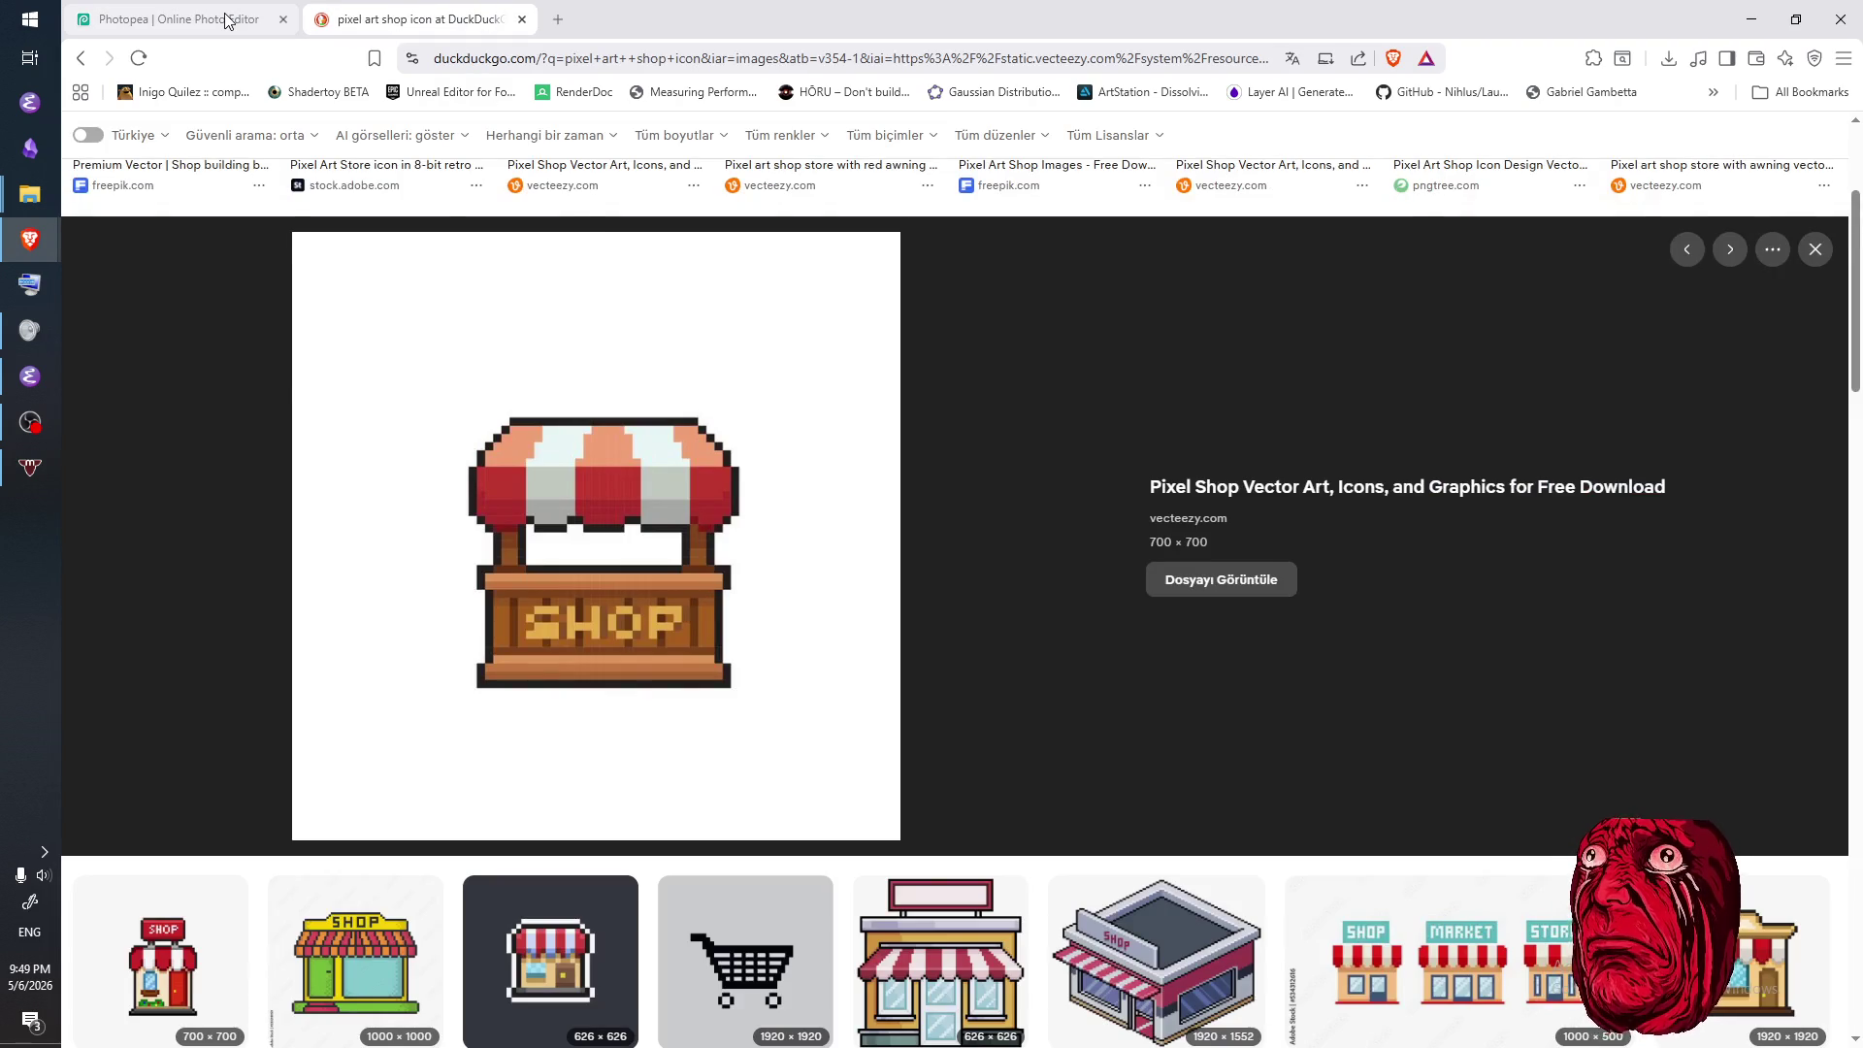
pyautogui.click(226, 20)
pyautogui.click(393, 22)
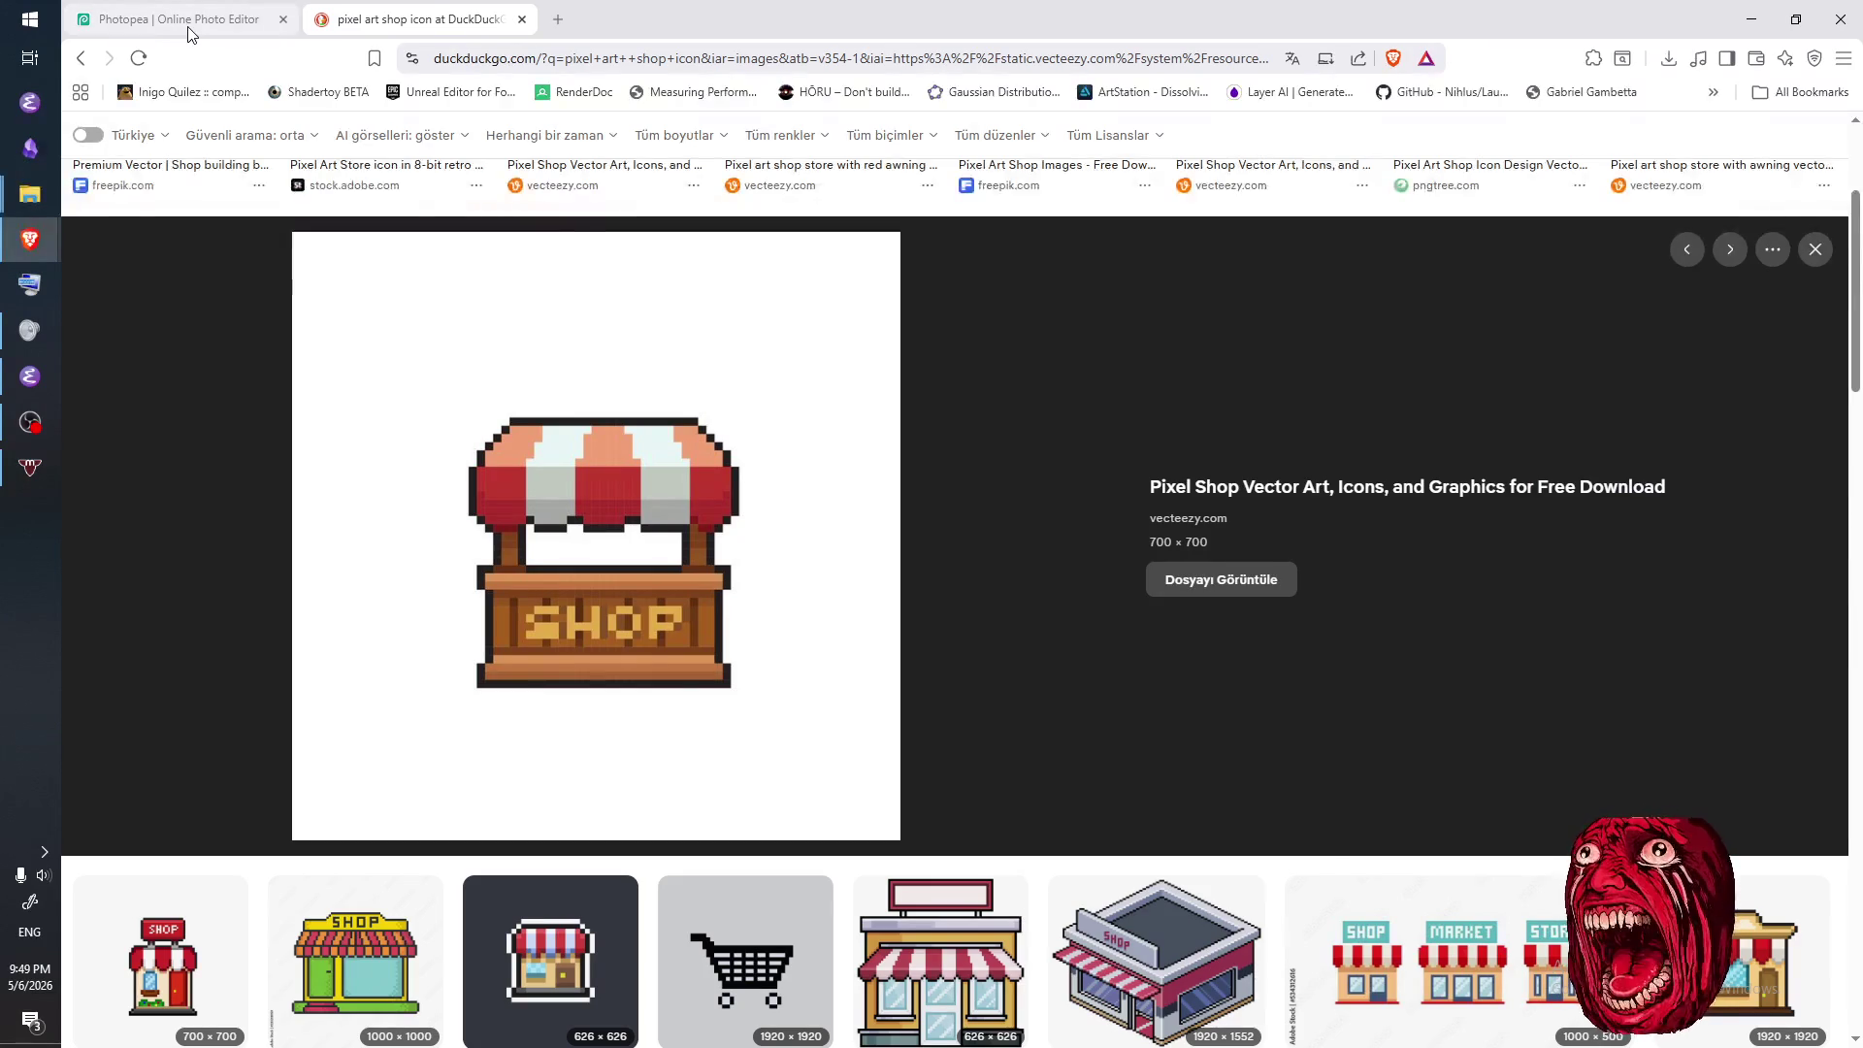
pyautogui.click(190, 32)
pyautogui.click(408, 20)
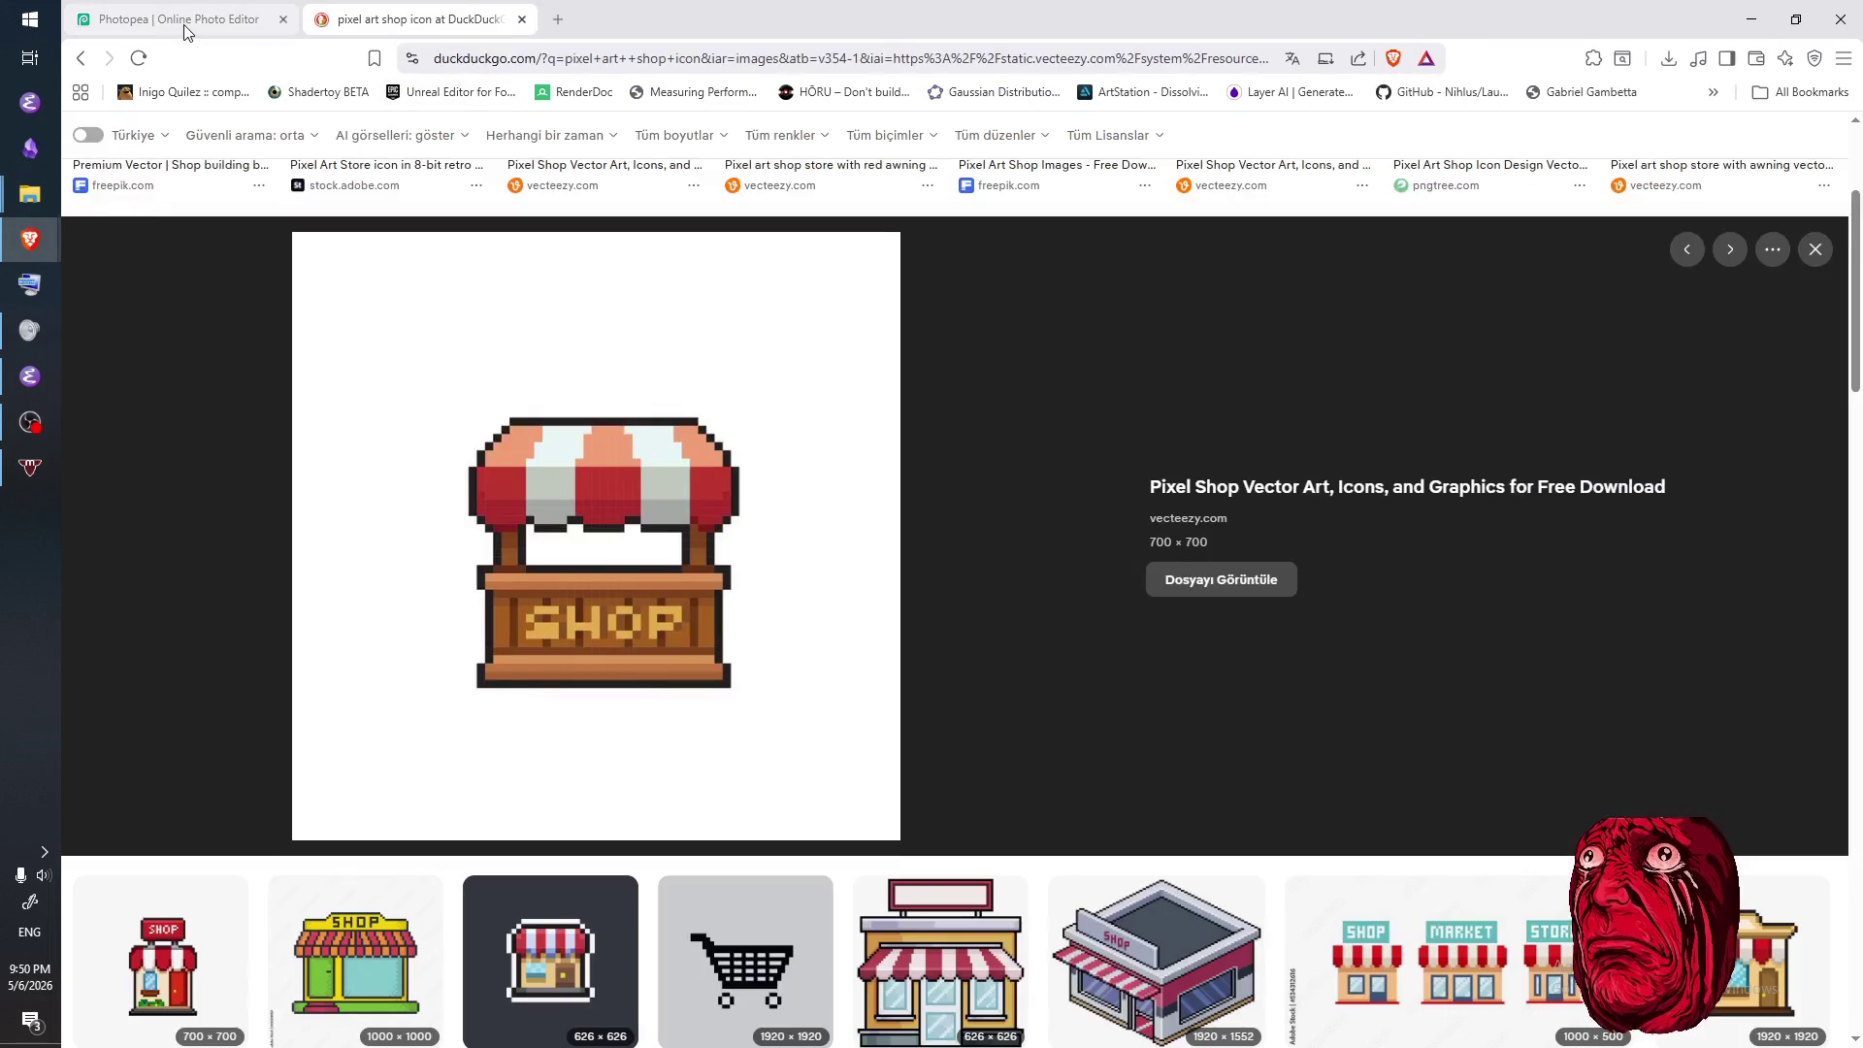
pyautogui.click(187, 32)
# - Curve both awning sides inward at the bottom and add lower-edge corner pixels
pyautogui.click(642, 625)
pyautogui.click(691, 672)
pyautogui.press('e')
pyautogui.click(690, 671)
pyautogui.click(687, 675)
pyautogui.press('b')
pyautogui.click(909, 626)
pyautogui.click(885, 650)
pyautogui.click(666, 650)
# - Remove the lower-left and lower-right edge pixels and add a scallop pixel under the left side
pyautogui.click(407, 19)
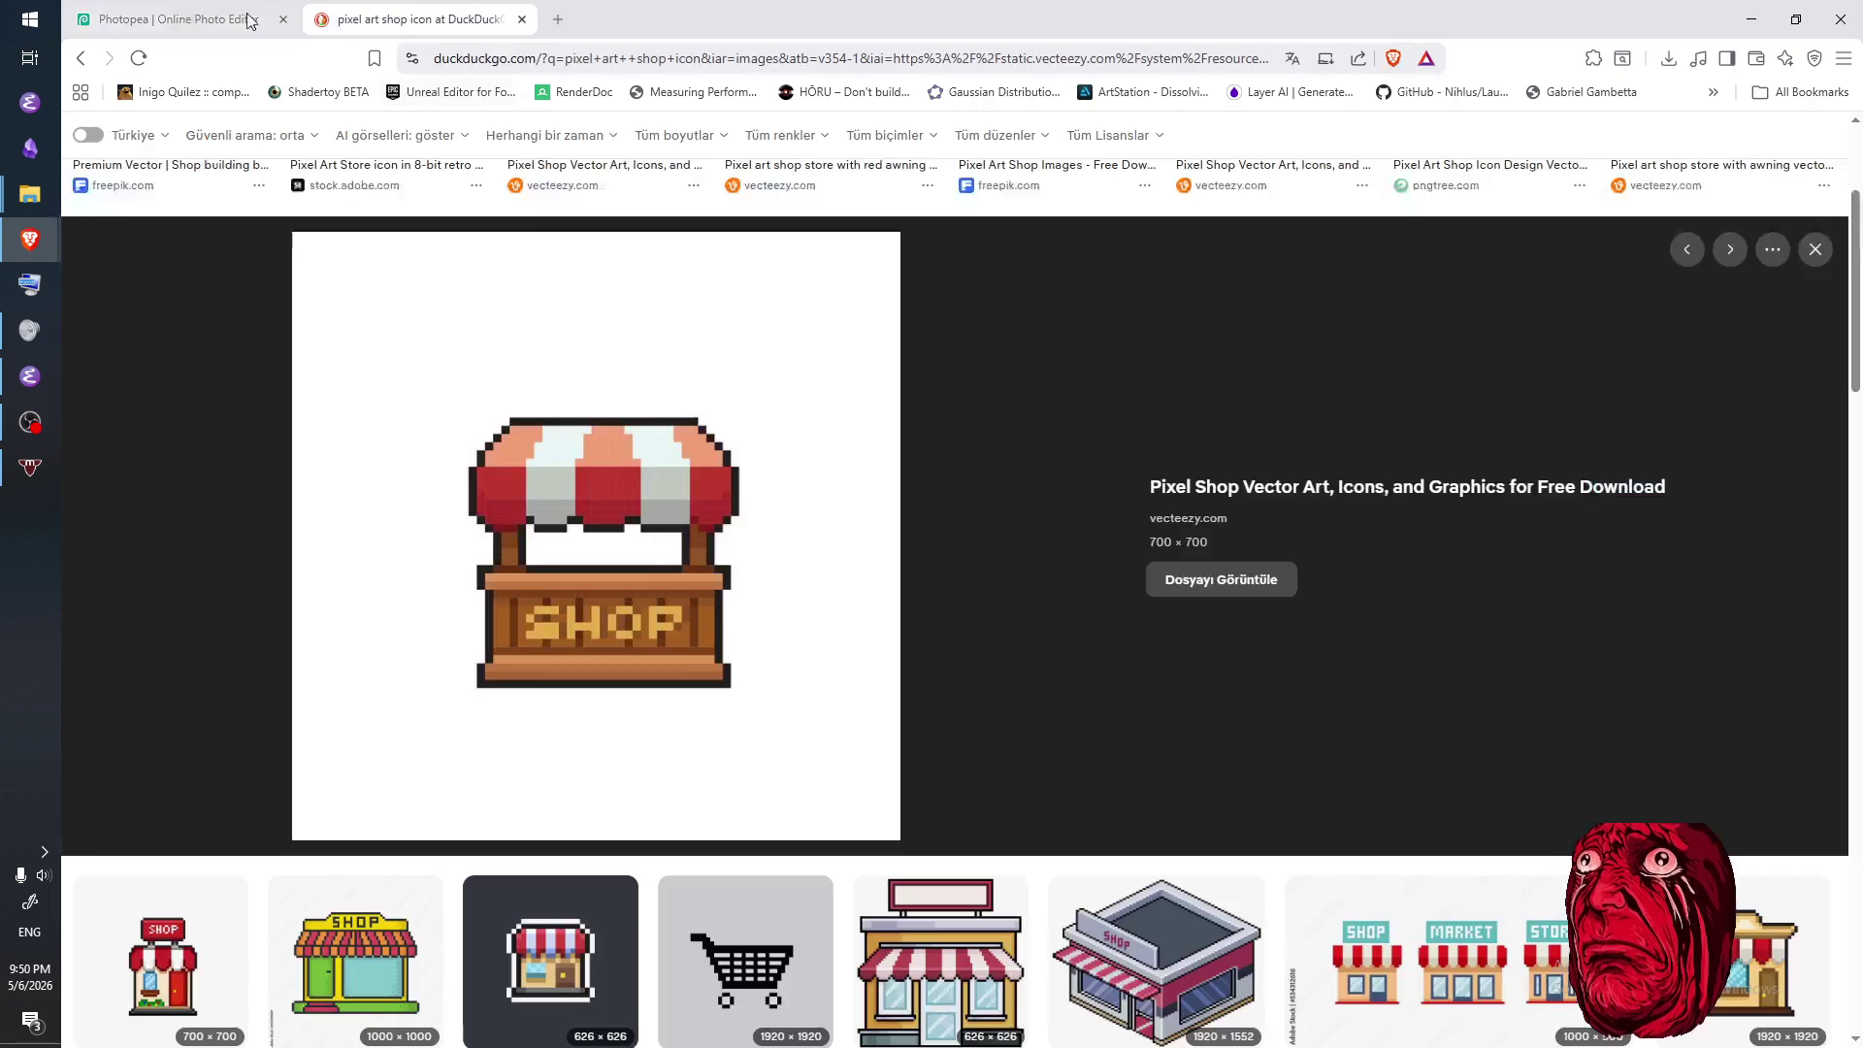
pyautogui.click(174, 20)
pyautogui.press('e')
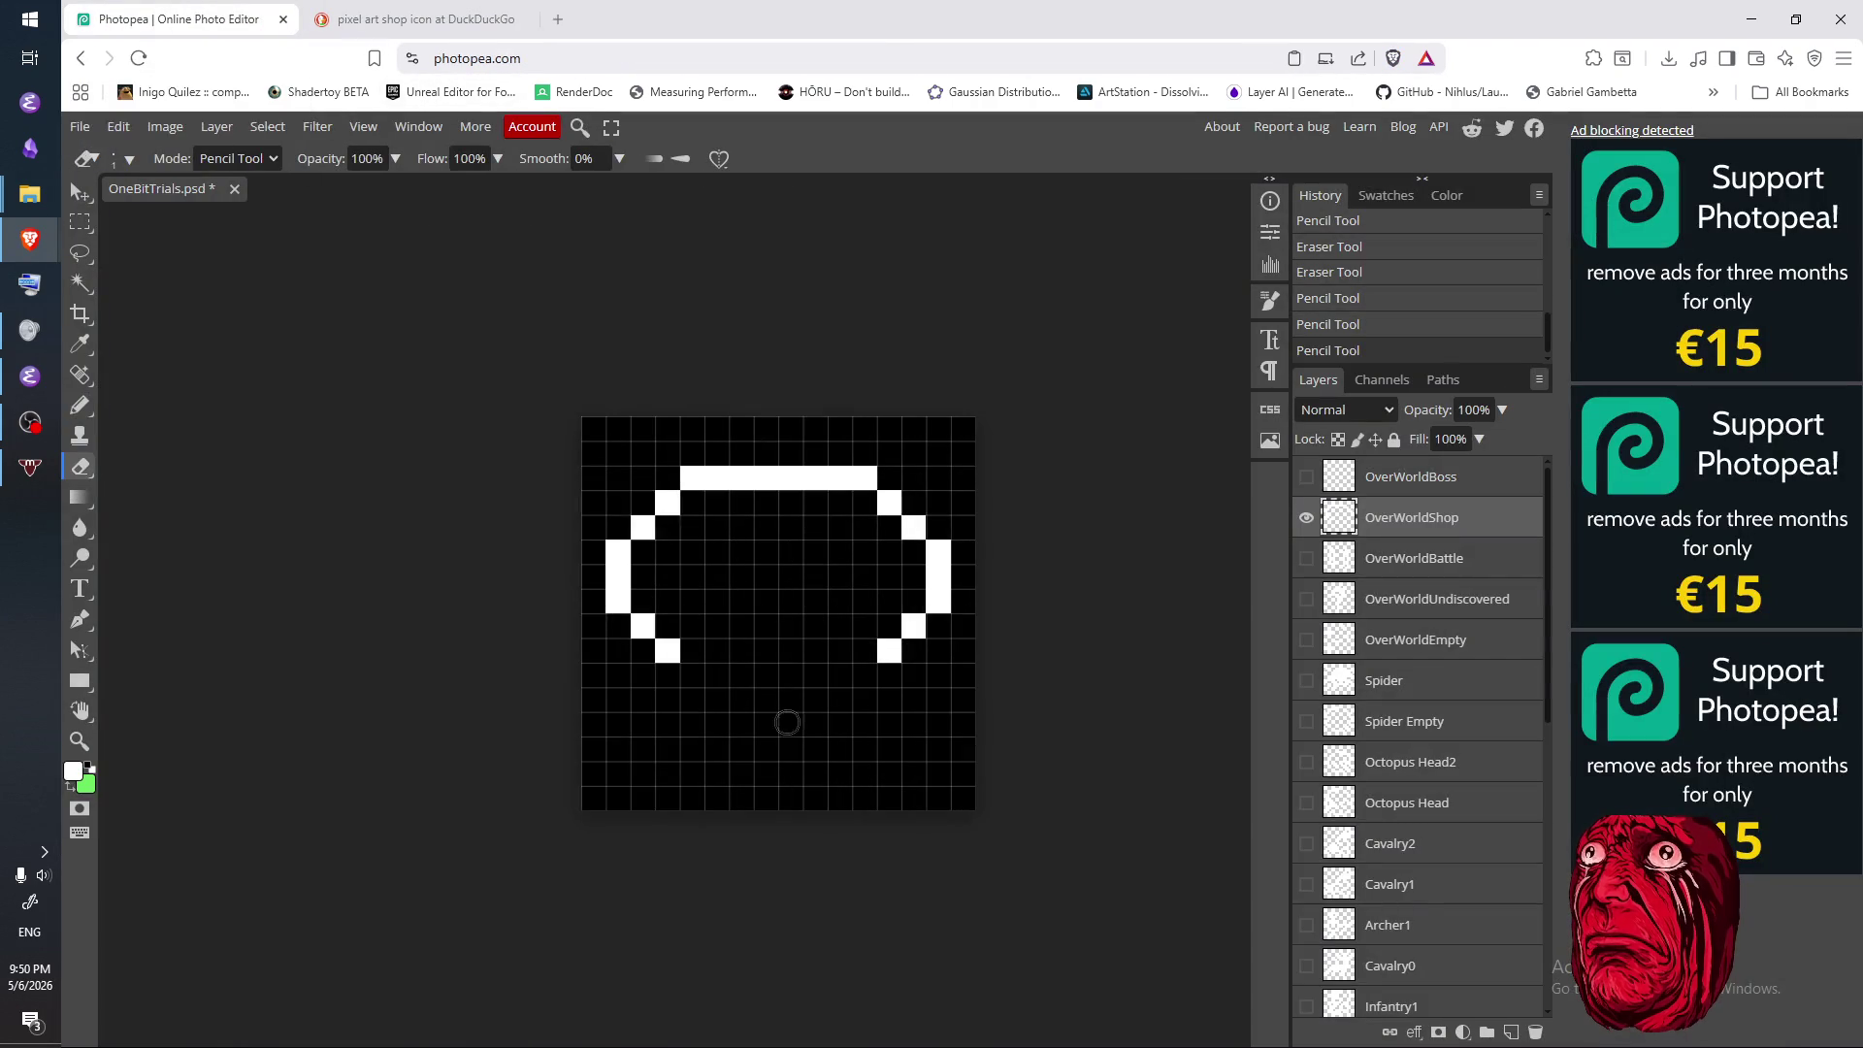
pyautogui.click(667, 649)
pyautogui.click(888, 657)
pyautogui.press('b')
pyautogui.click(690, 629)
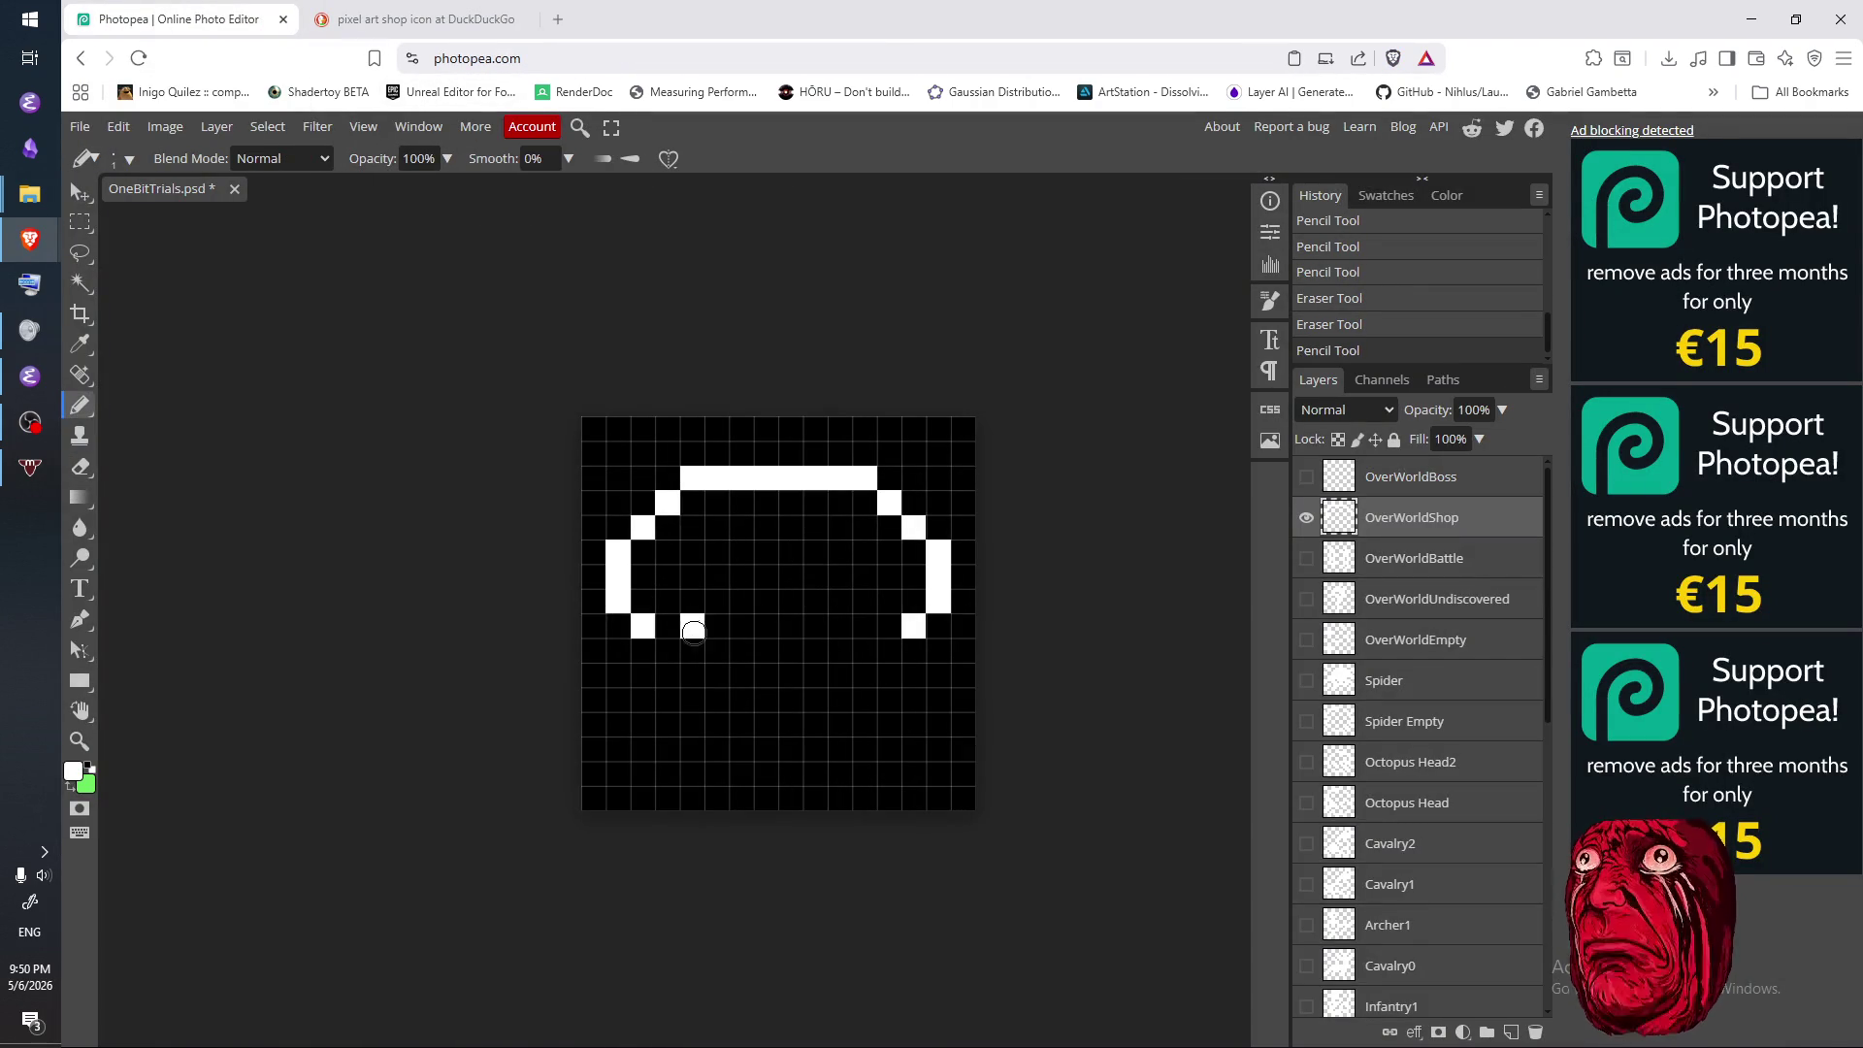
# - Recheck the reference and remove the stray lower-edge pixels
pyautogui.hotkey('ctrl', 'Tab')
pyautogui.click(228, 27)
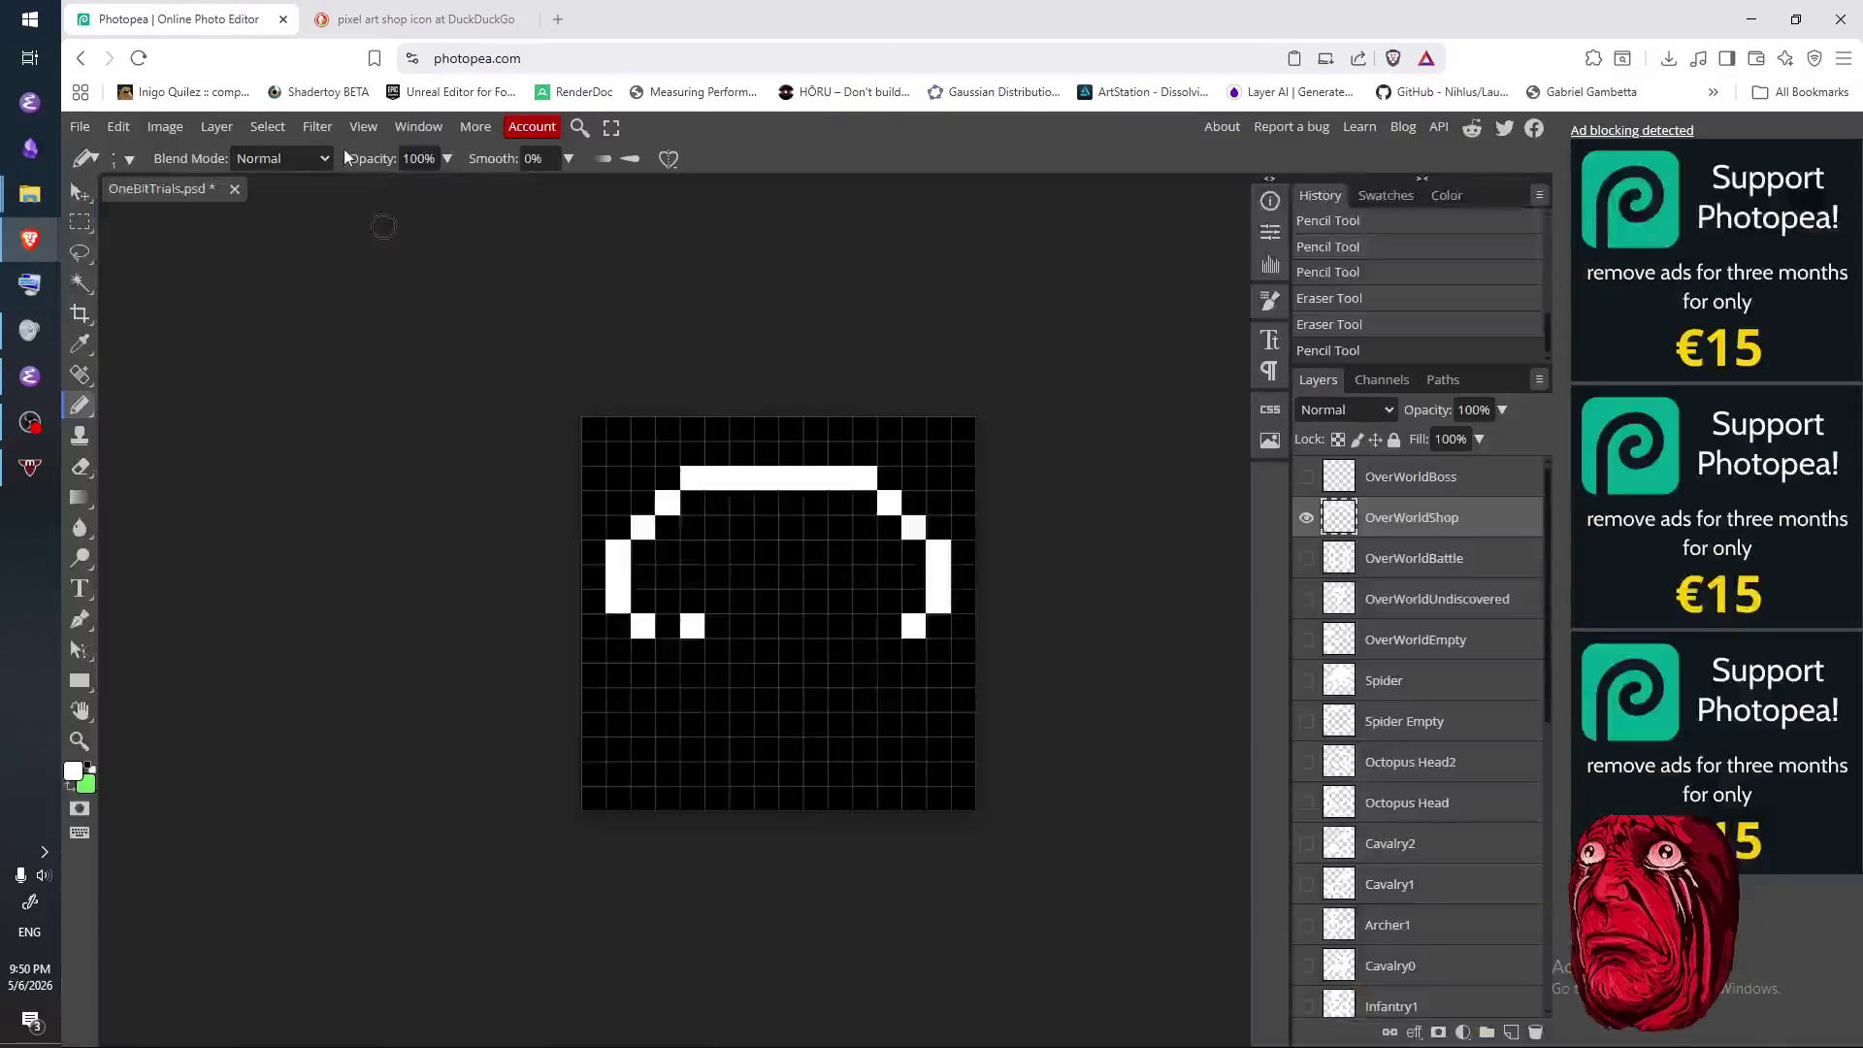
pyautogui.click(408, 21)
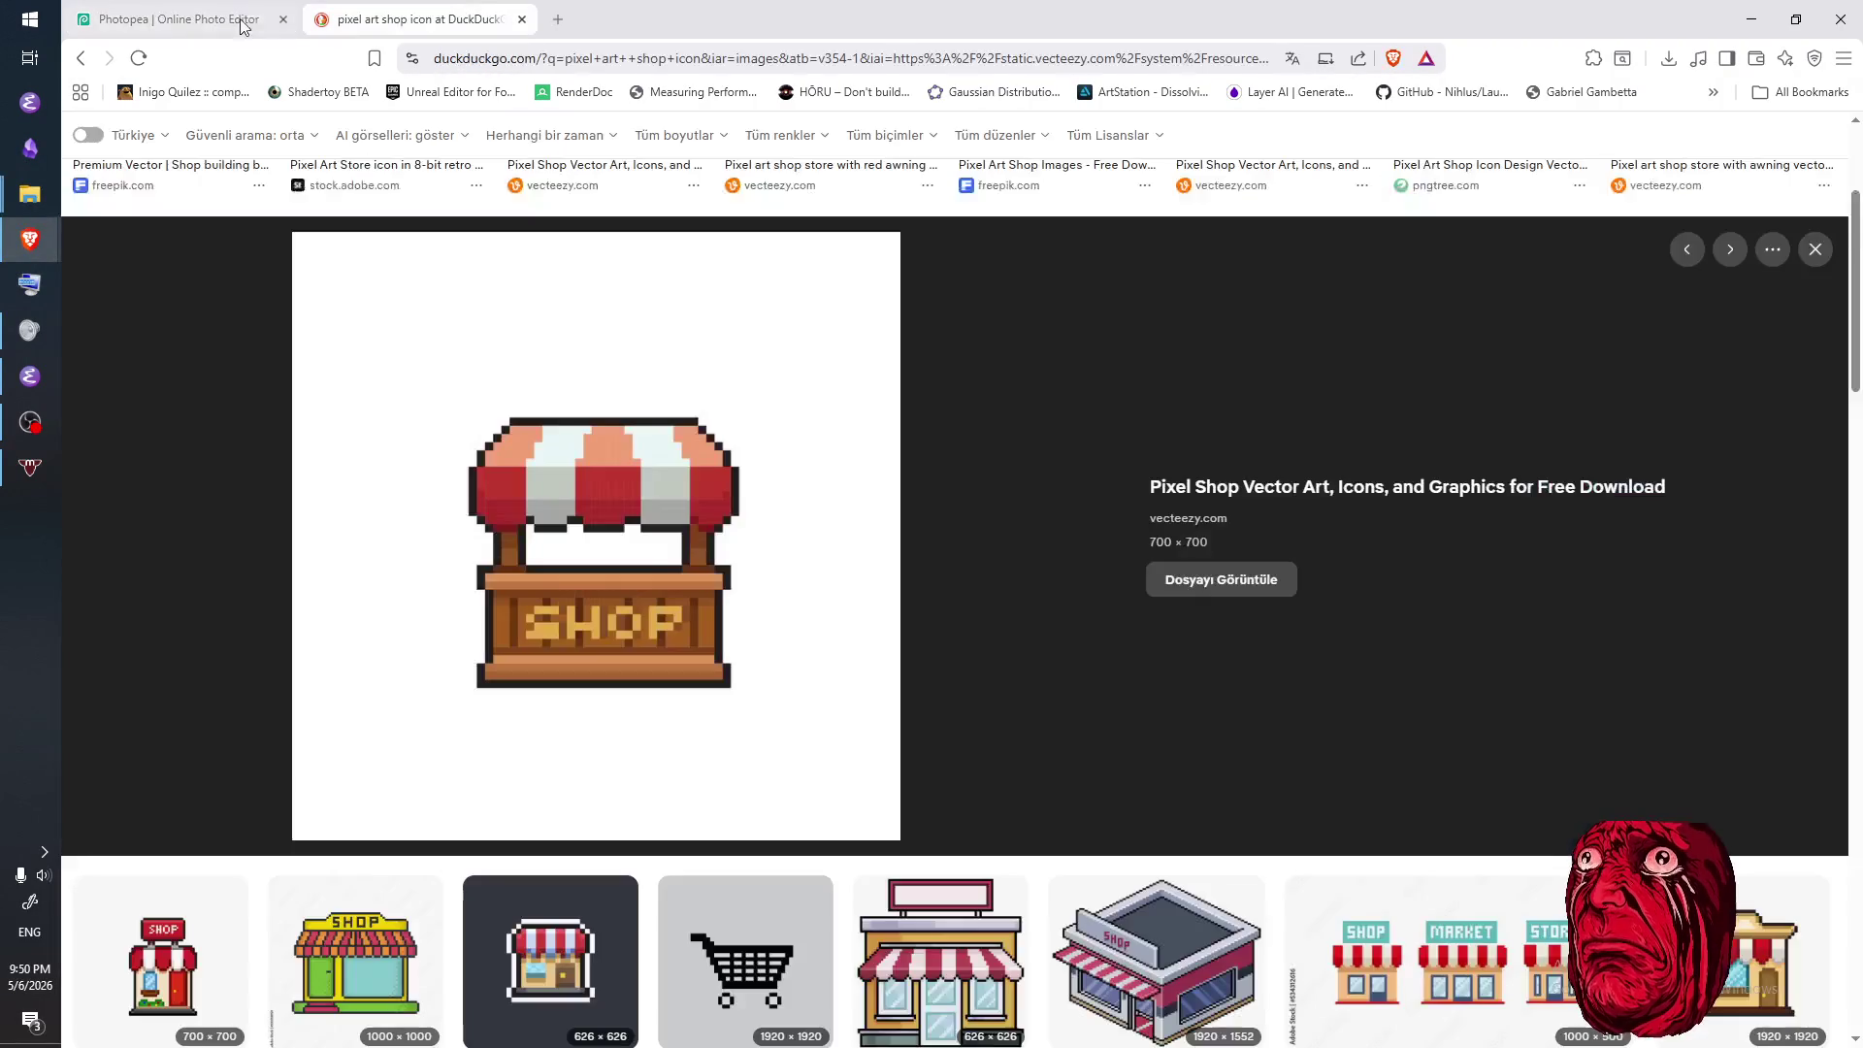
pyautogui.click(181, 28)
pyautogui.press('e')
pyautogui.click(710, 640)
pyautogui.click(691, 629)
pyautogui.press('b')
# - Draw matching left and right scallops below the sides, discarding trial cells under the left arc
pyautogui.click(667, 650)
pyautogui.click(691, 650)
pyautogui.click(888, 650)
pyautogui.click(863, 649)
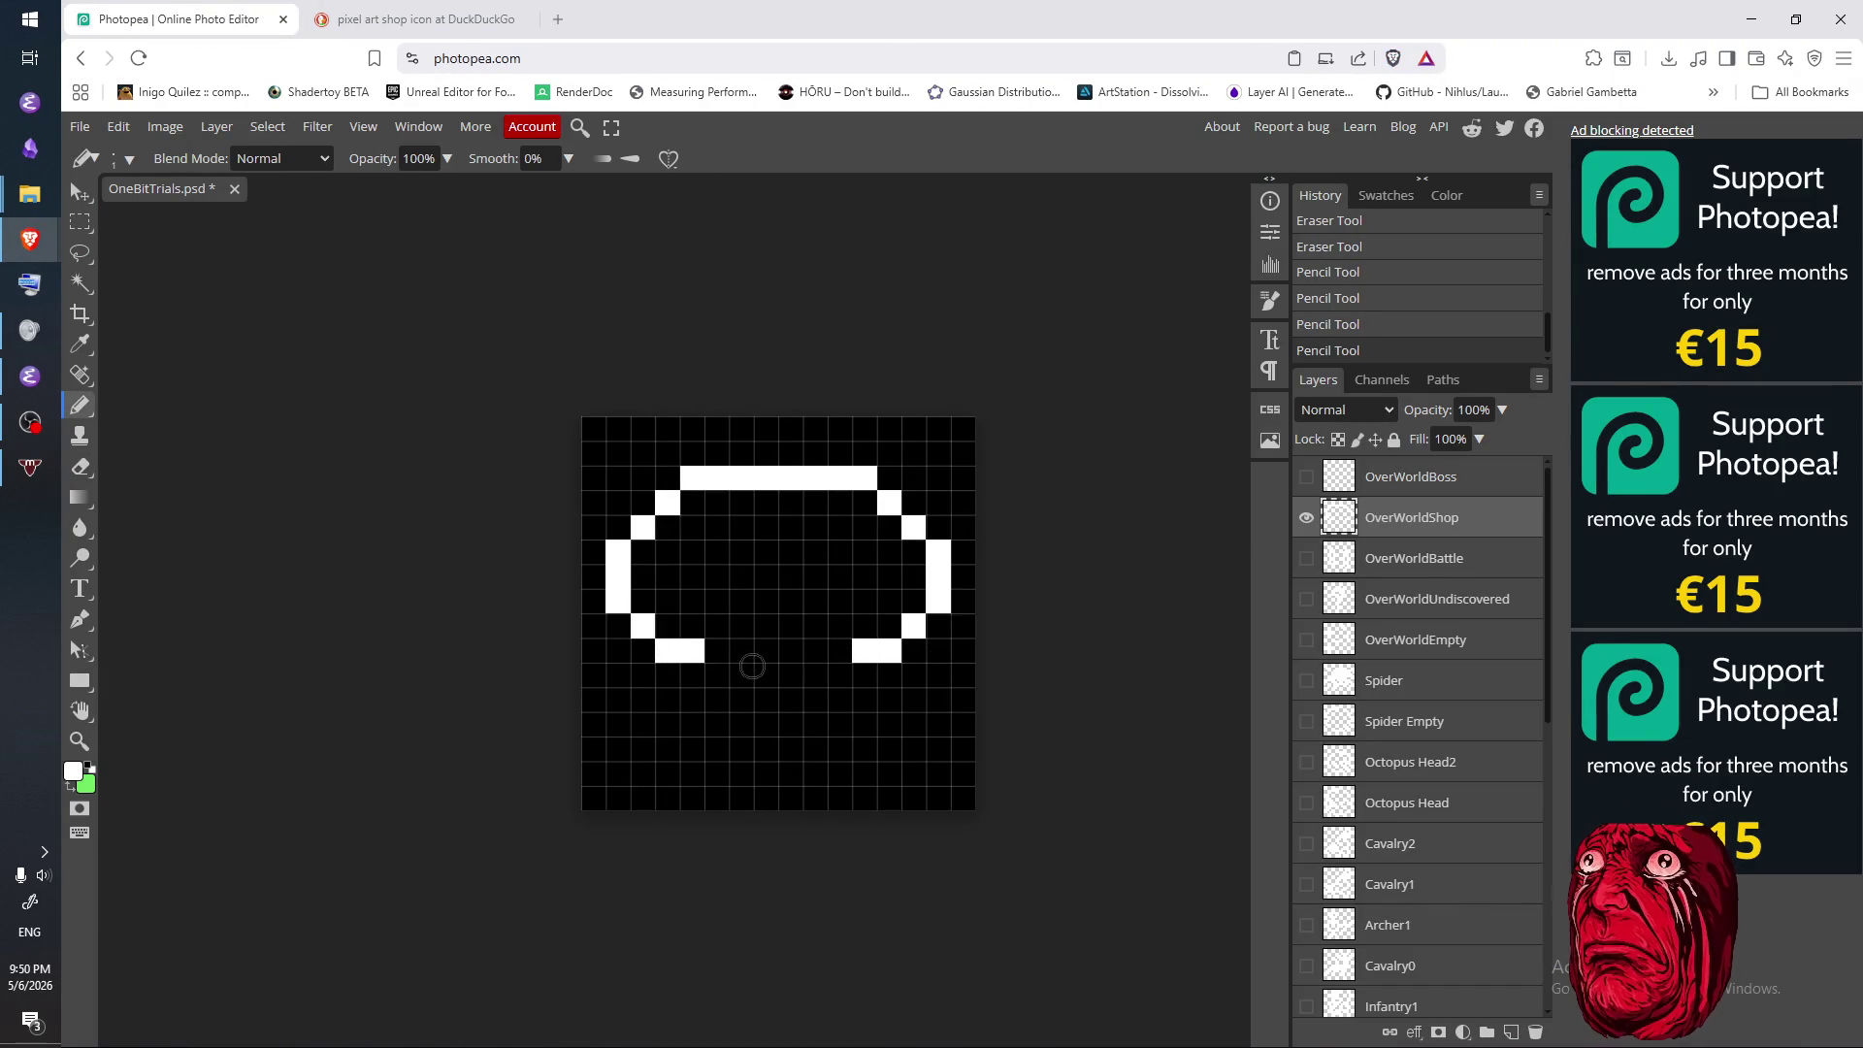
pyautogui.click(718, 676)
pyautogui.click(741, 674)
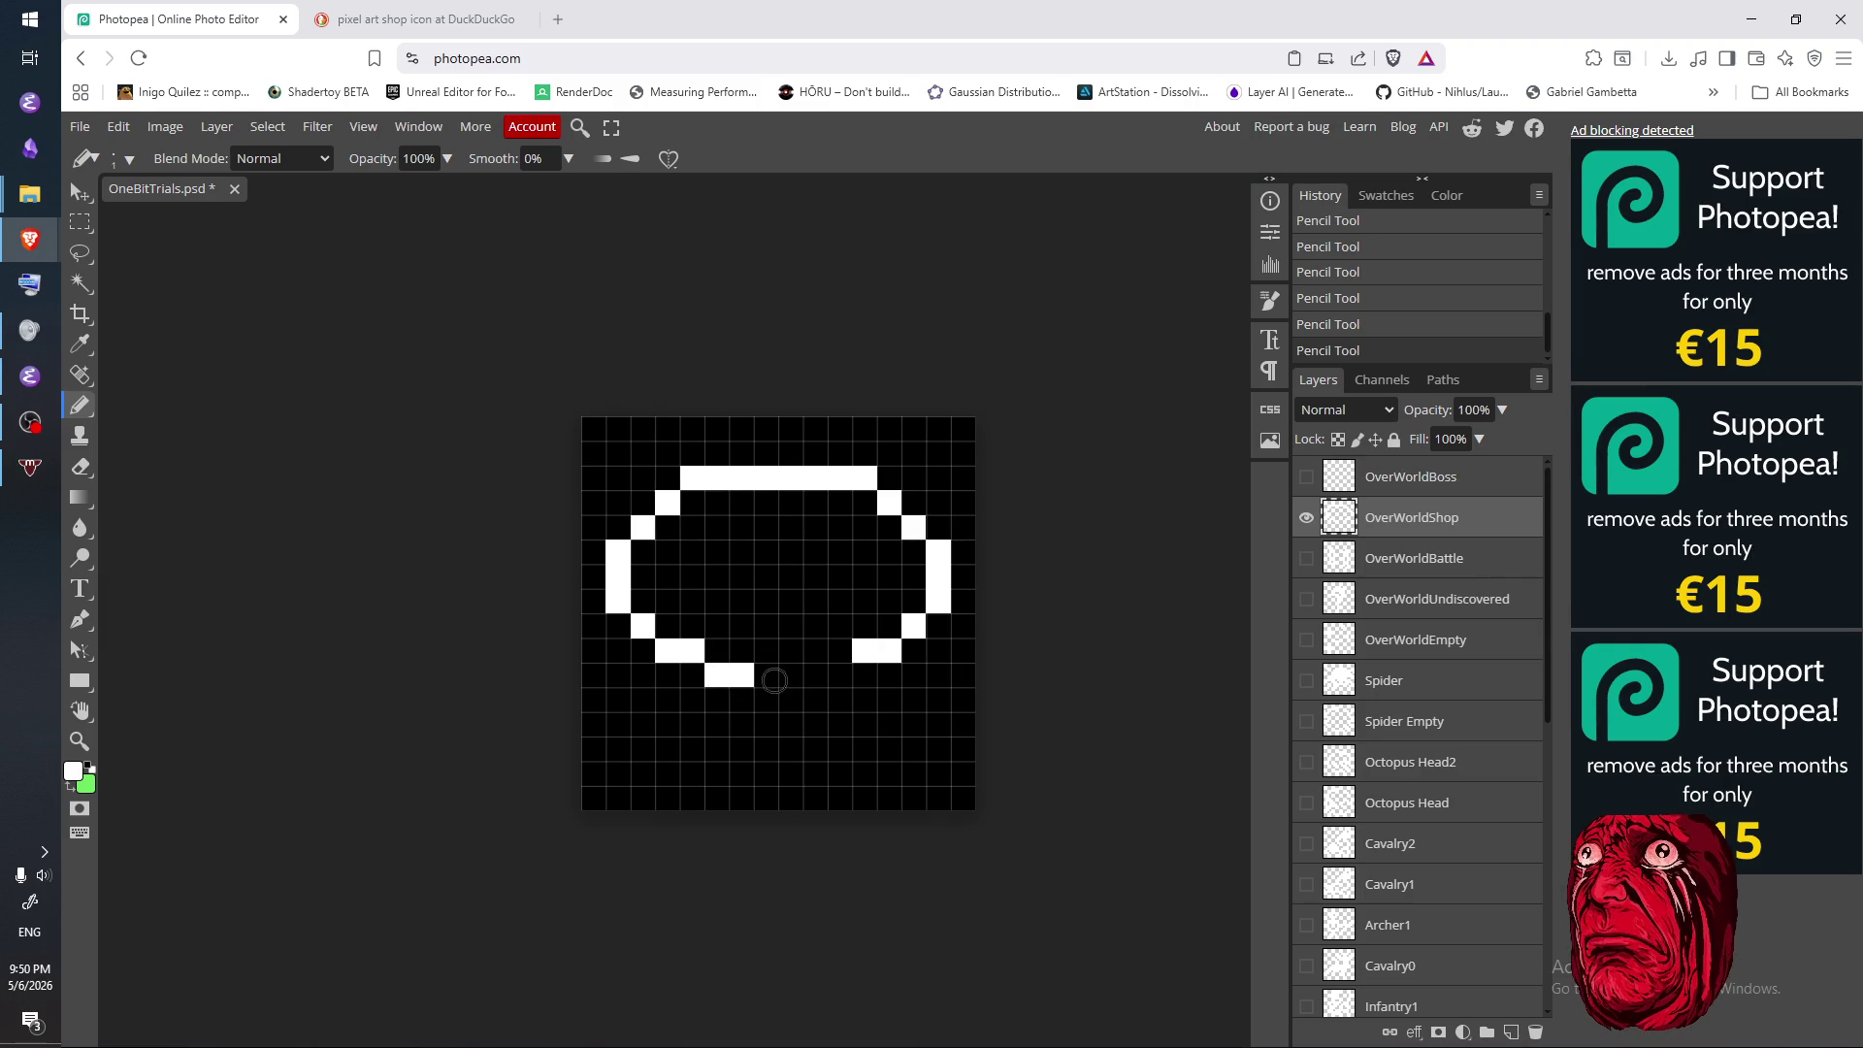
pyautogui.press('e')
pyautogui.click(737, 679)
pyautogui.click(716, 674)
pyautogui.press('b')
# - Continue the scalloped lower edge across the awning with raised and lowered pixels
pyautogui.click(716, 626)
pyautogui.click(741, 626)
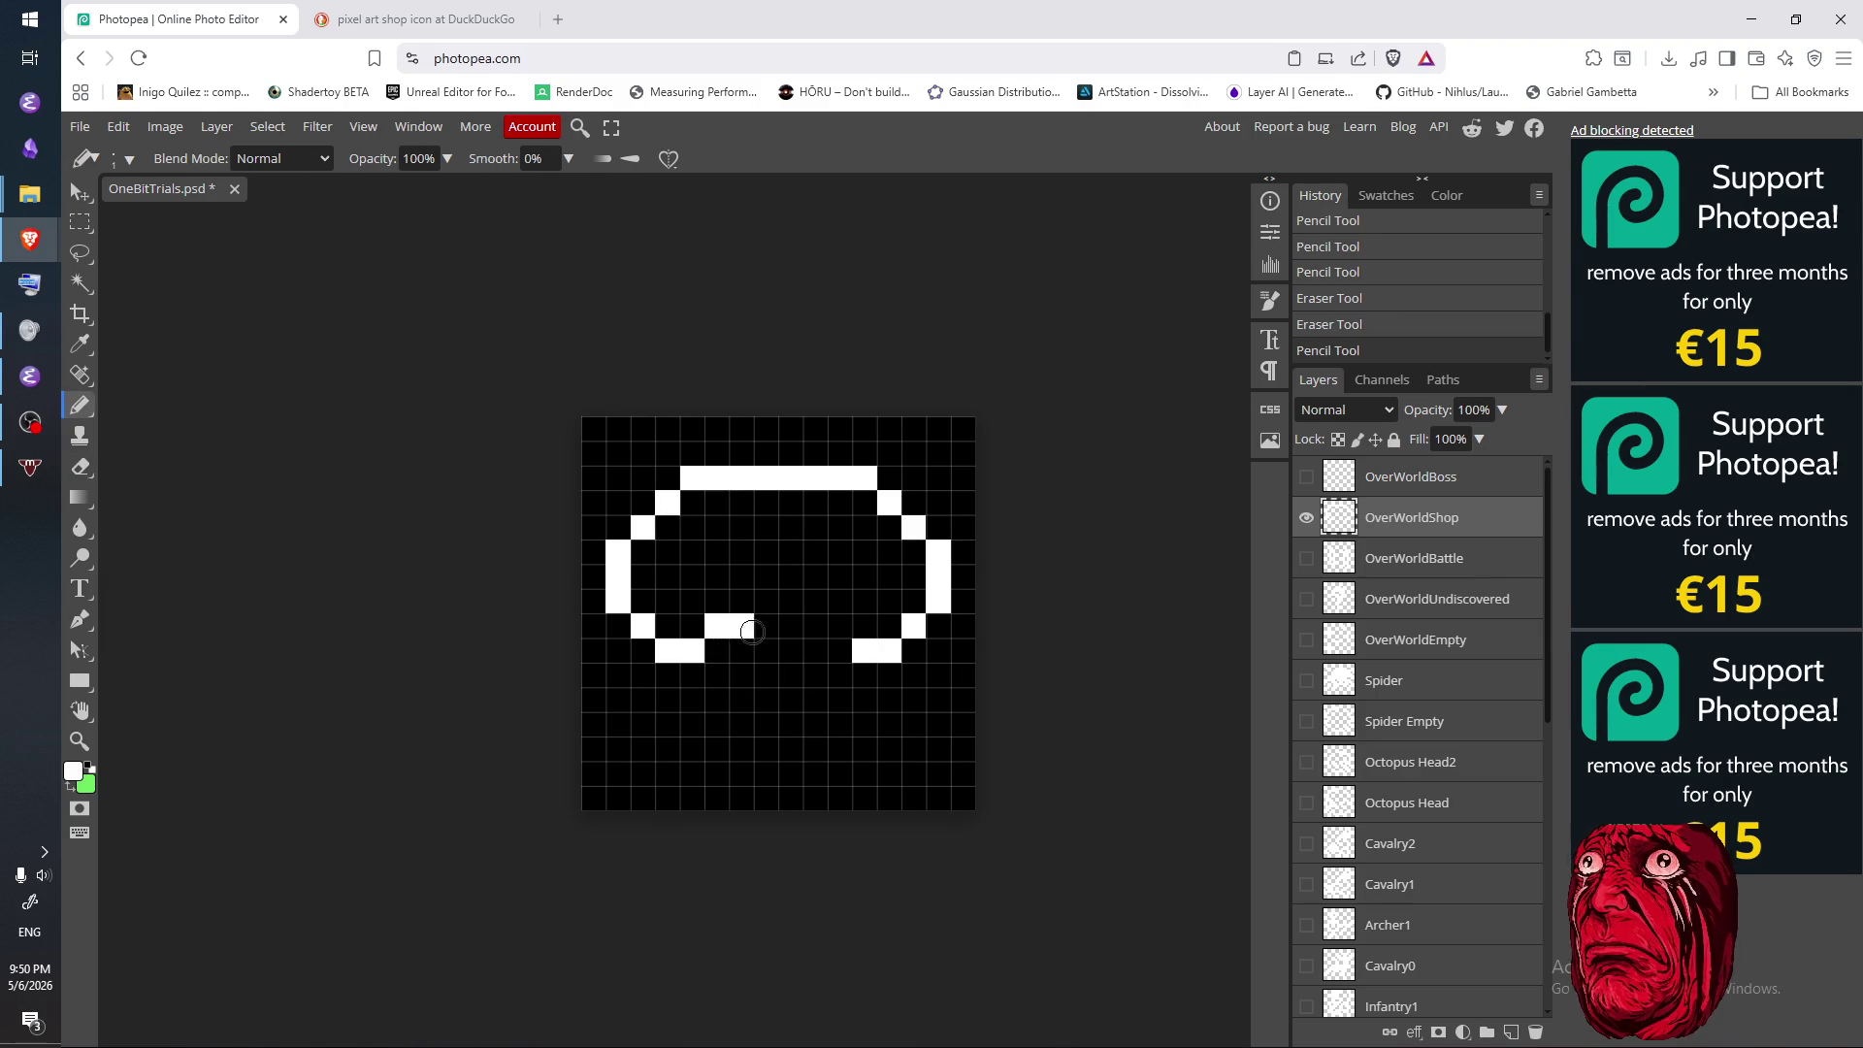
pyautogui.click(839, 625)
pyautogui.click(815, 626)
pyautogui.click(766, 650)
pyautogui.click(791, 650)
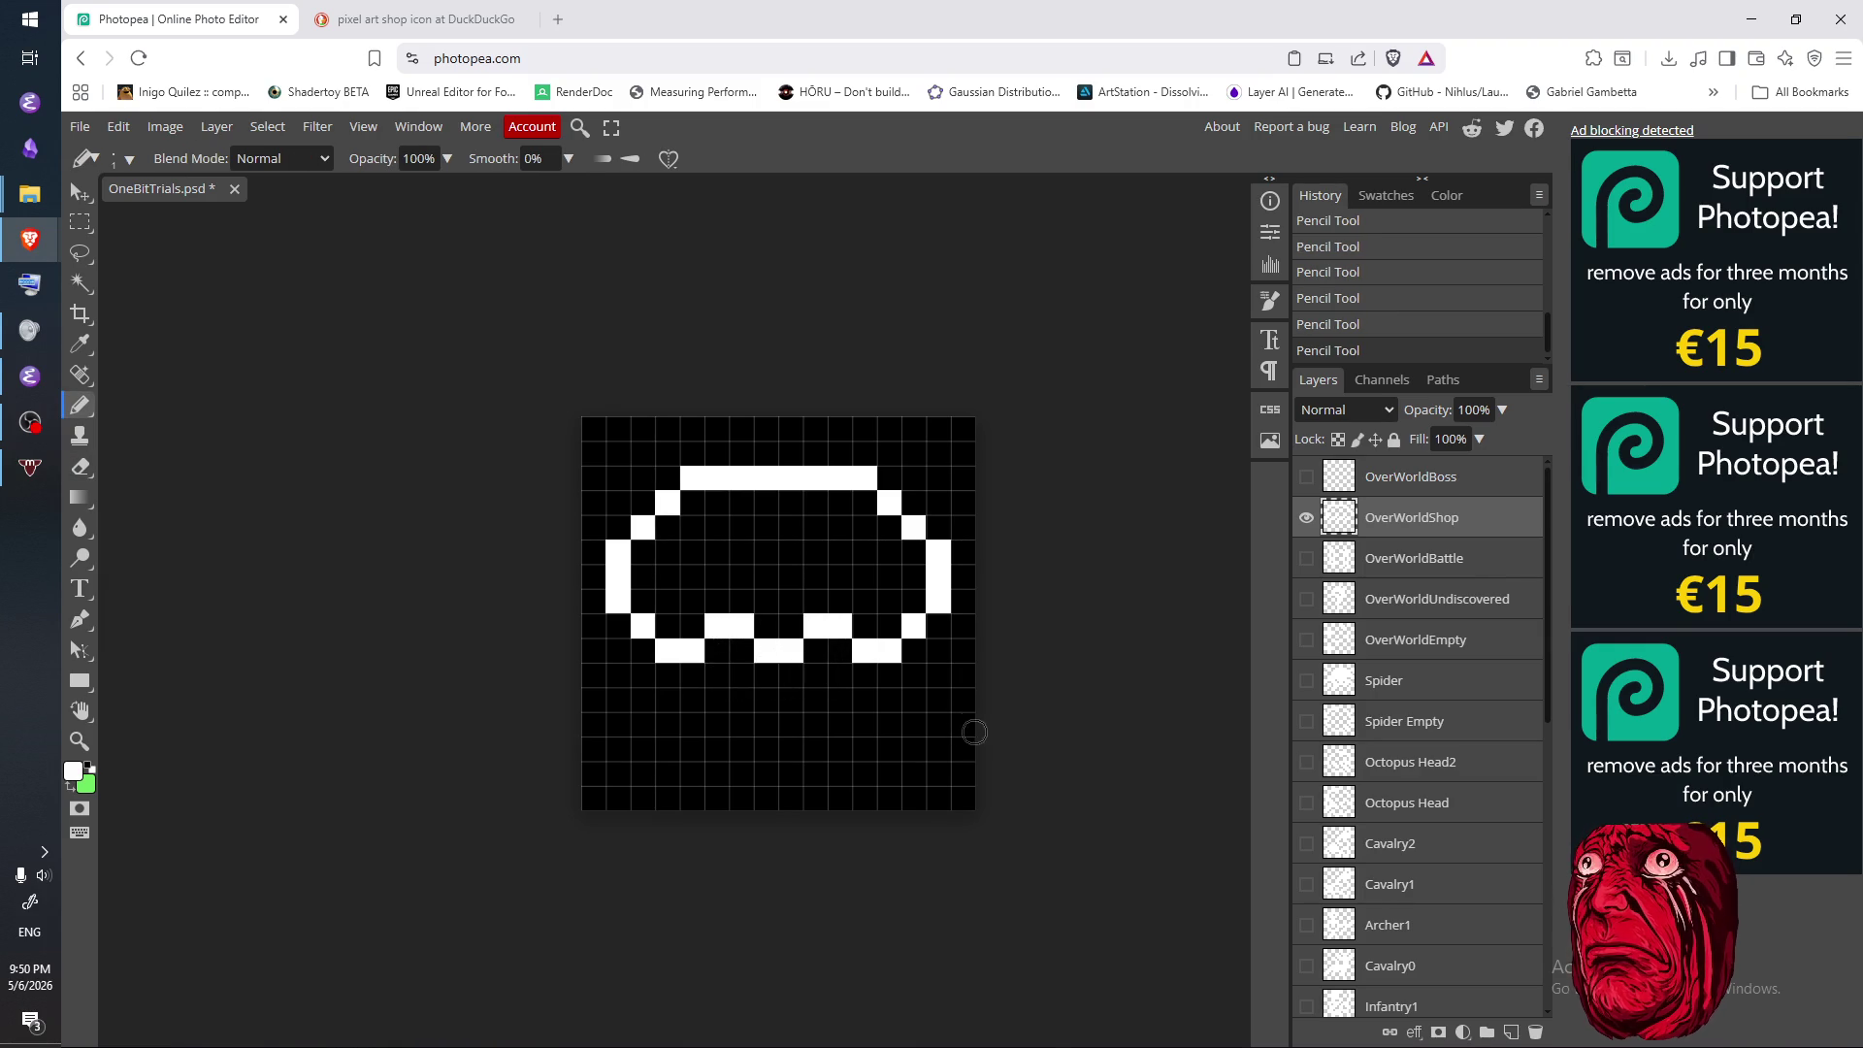
pyautogui.click(419, 20)
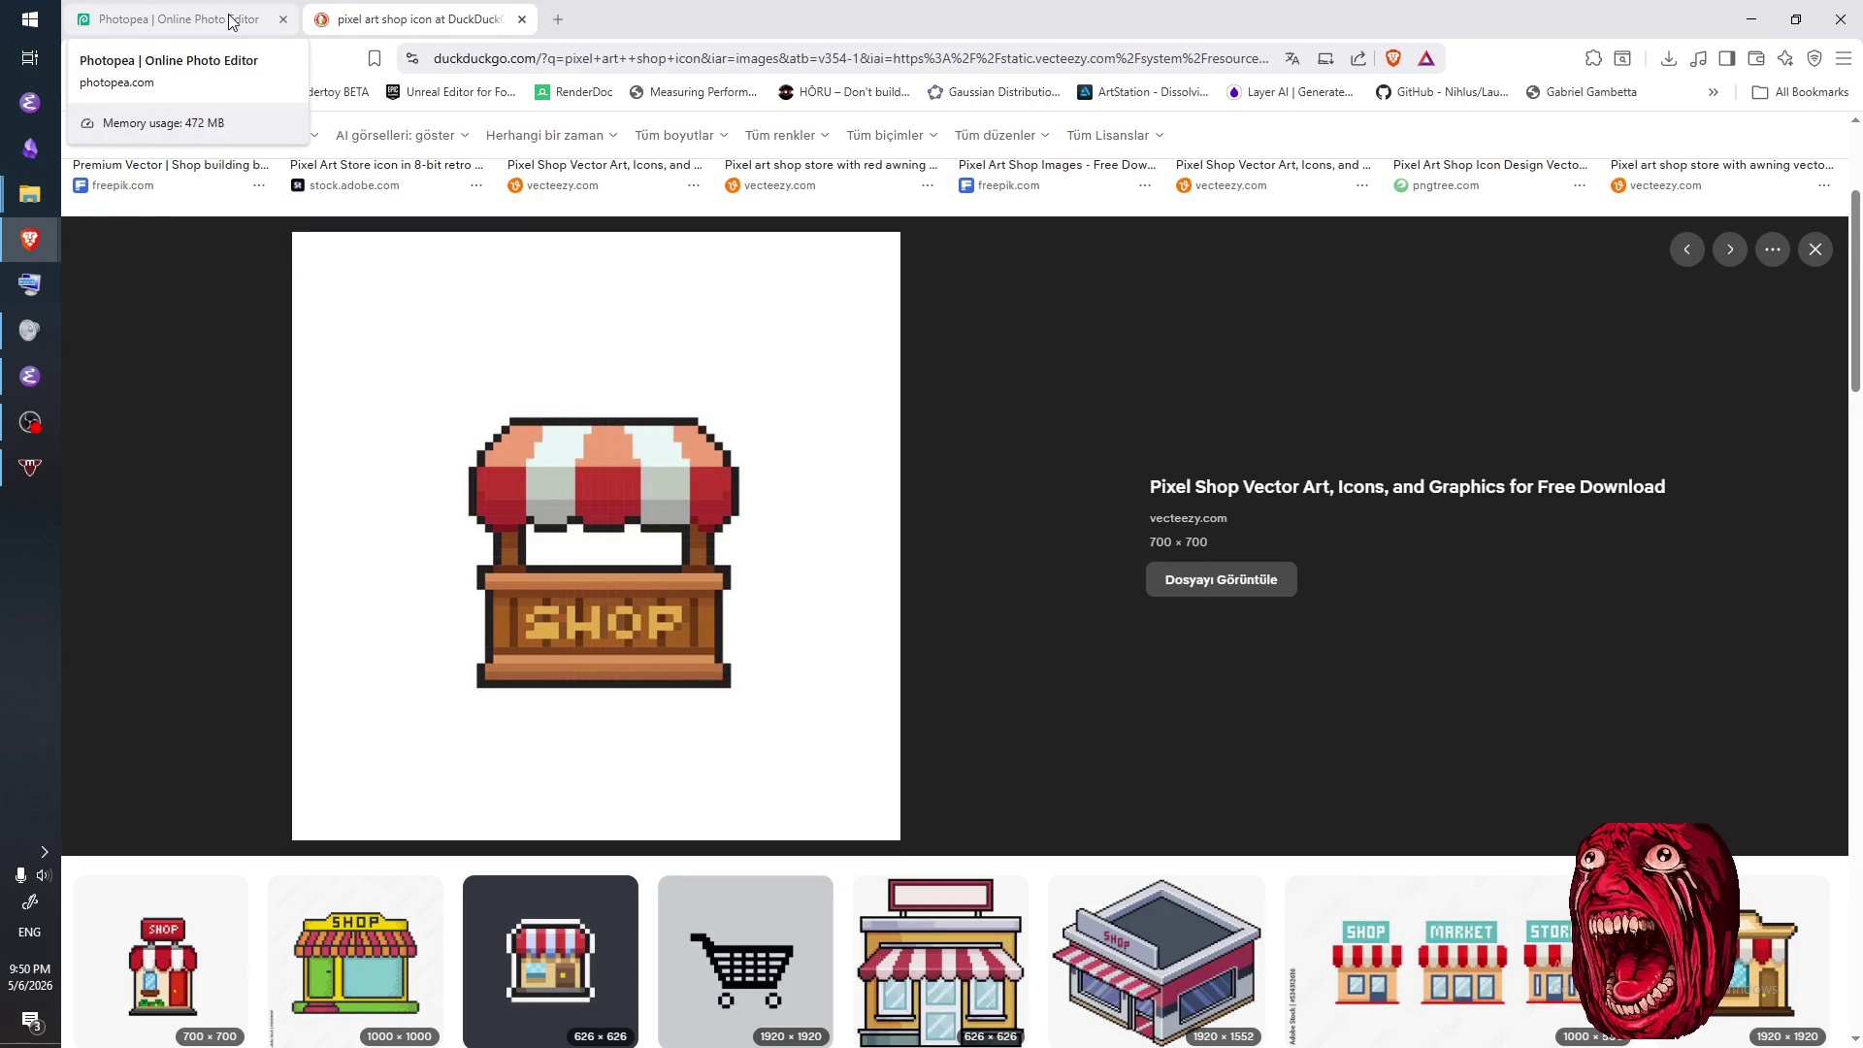
pyautogui.click(233, 21)
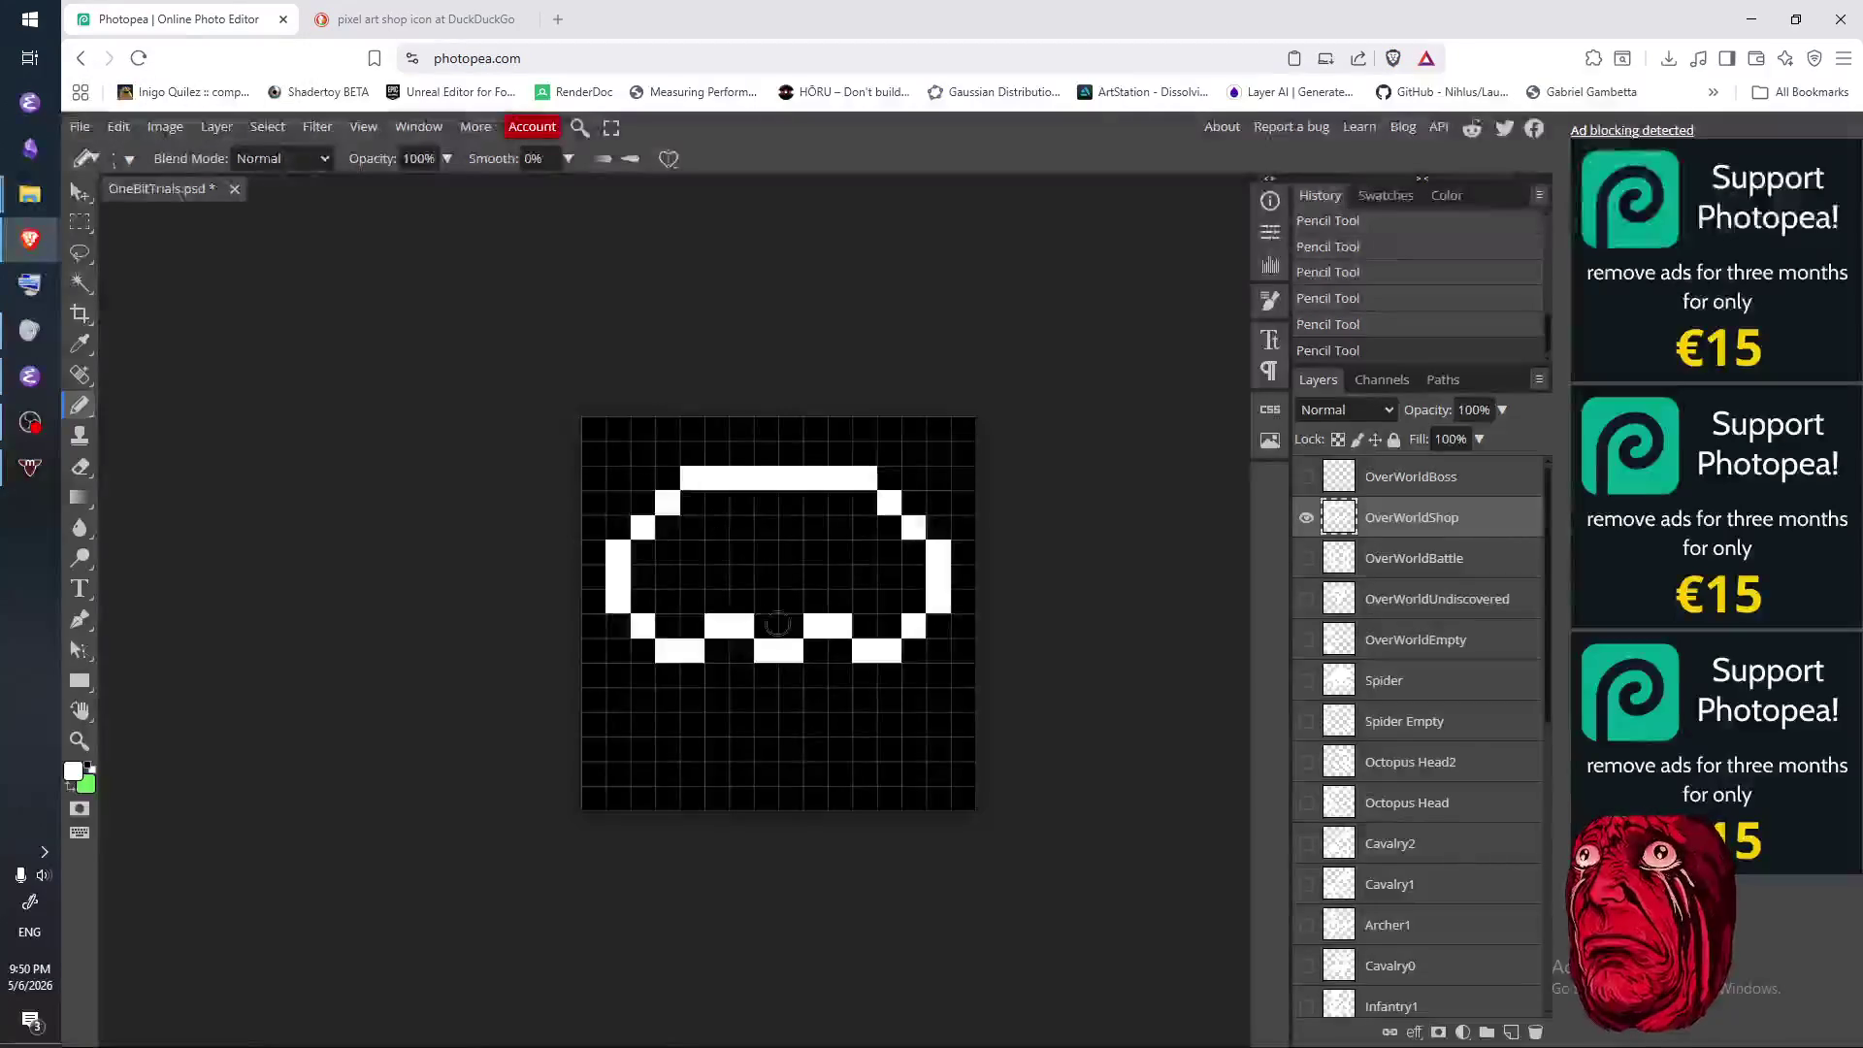
# - Rework the middle of the lower edge into a bar and trim the scallop pixels
pyautogui.press('e')
pyautogui.click(717, 625)
pyautogui.click(716, 645)
pyautogui.press('b')
pyautogui.click(723, 646)
pyautogui.press('e')
pyautogui.click(767, 650)
pyautogui.press('b')
pyautogui.moveTo(766, 626); pyautogui.dragTo(839, 650)
pyautogui.press('e')
pyautogui.click(839, 626)
pyautogui.press('b')
# - Fine-tune the pixels beside the middle scallop and compare with the reference
pyautogui.click(839, 650)
pyautogui.press('e')
pyautogui.click(815, 627)
pyautogui.press('b')
pyautogui.click(796, 650)
pyautogui.press('e')
pyautogui.click(795, 650)
pyautogui.press('b')
pyautogui.click(803, 625)
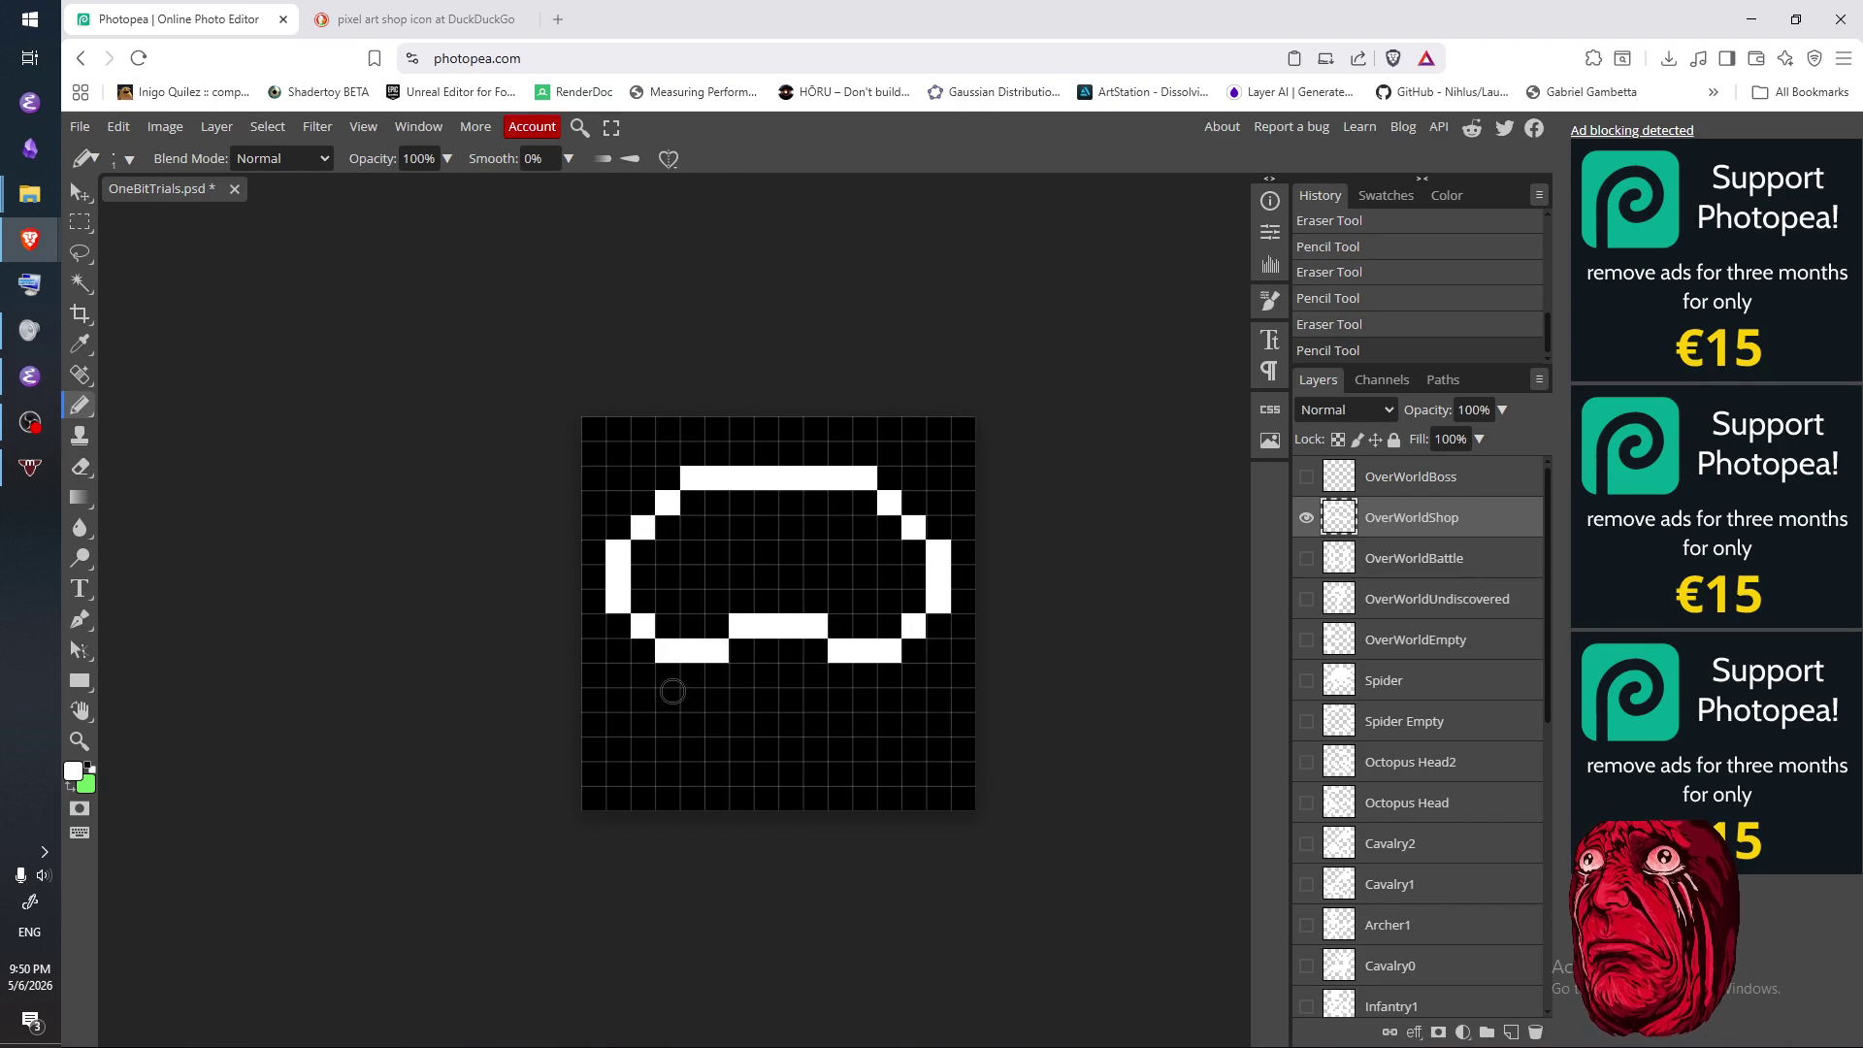
pyautogui.click(393, 19)
pyautogui.hotkey('ctrl', 'shift', 'Tab')
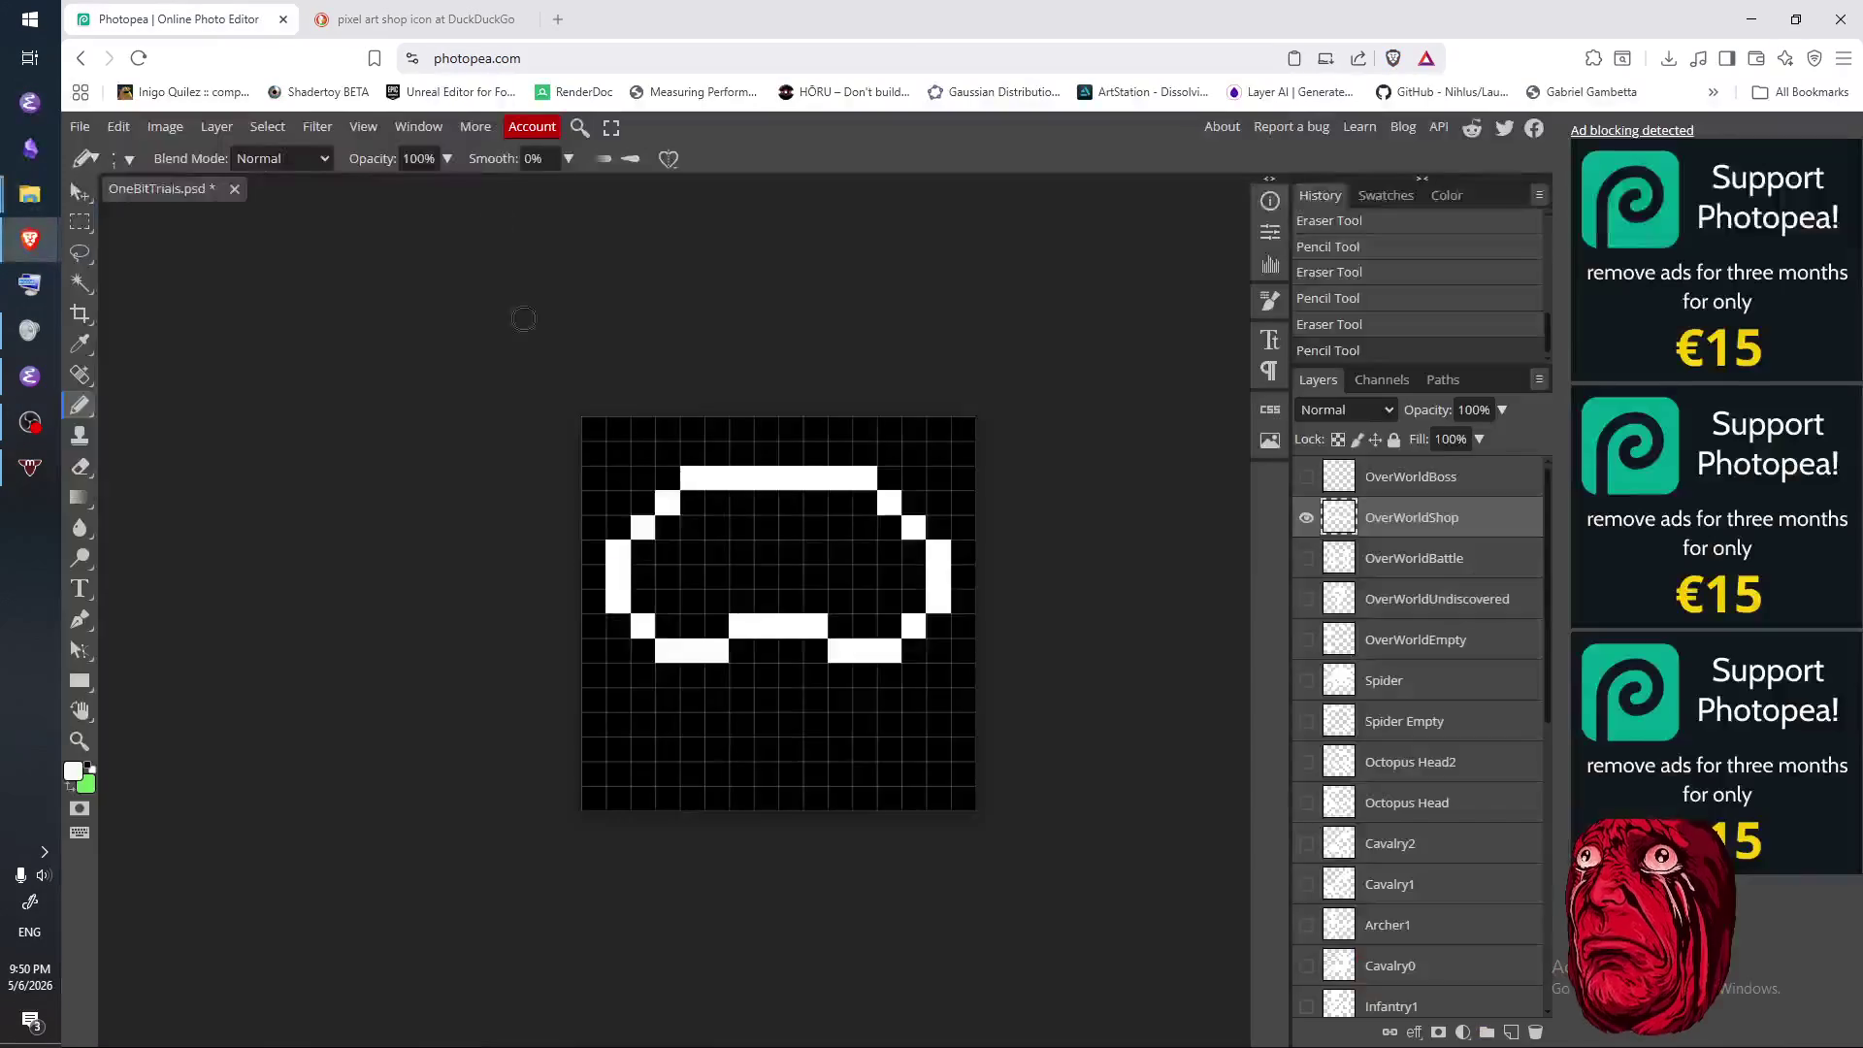
# - Draw four posts under the awning and trim their bottom pixels to form the counter row
pyautogui.moveTo(646, 660); pyautogui.dragTo(642, 728)
pyautogui.moveTo(691, 669); pyautogui.dragTo(690, 722)
pyautogui.moveTo(889, 670); pyautogui.dragTo(889, 711)
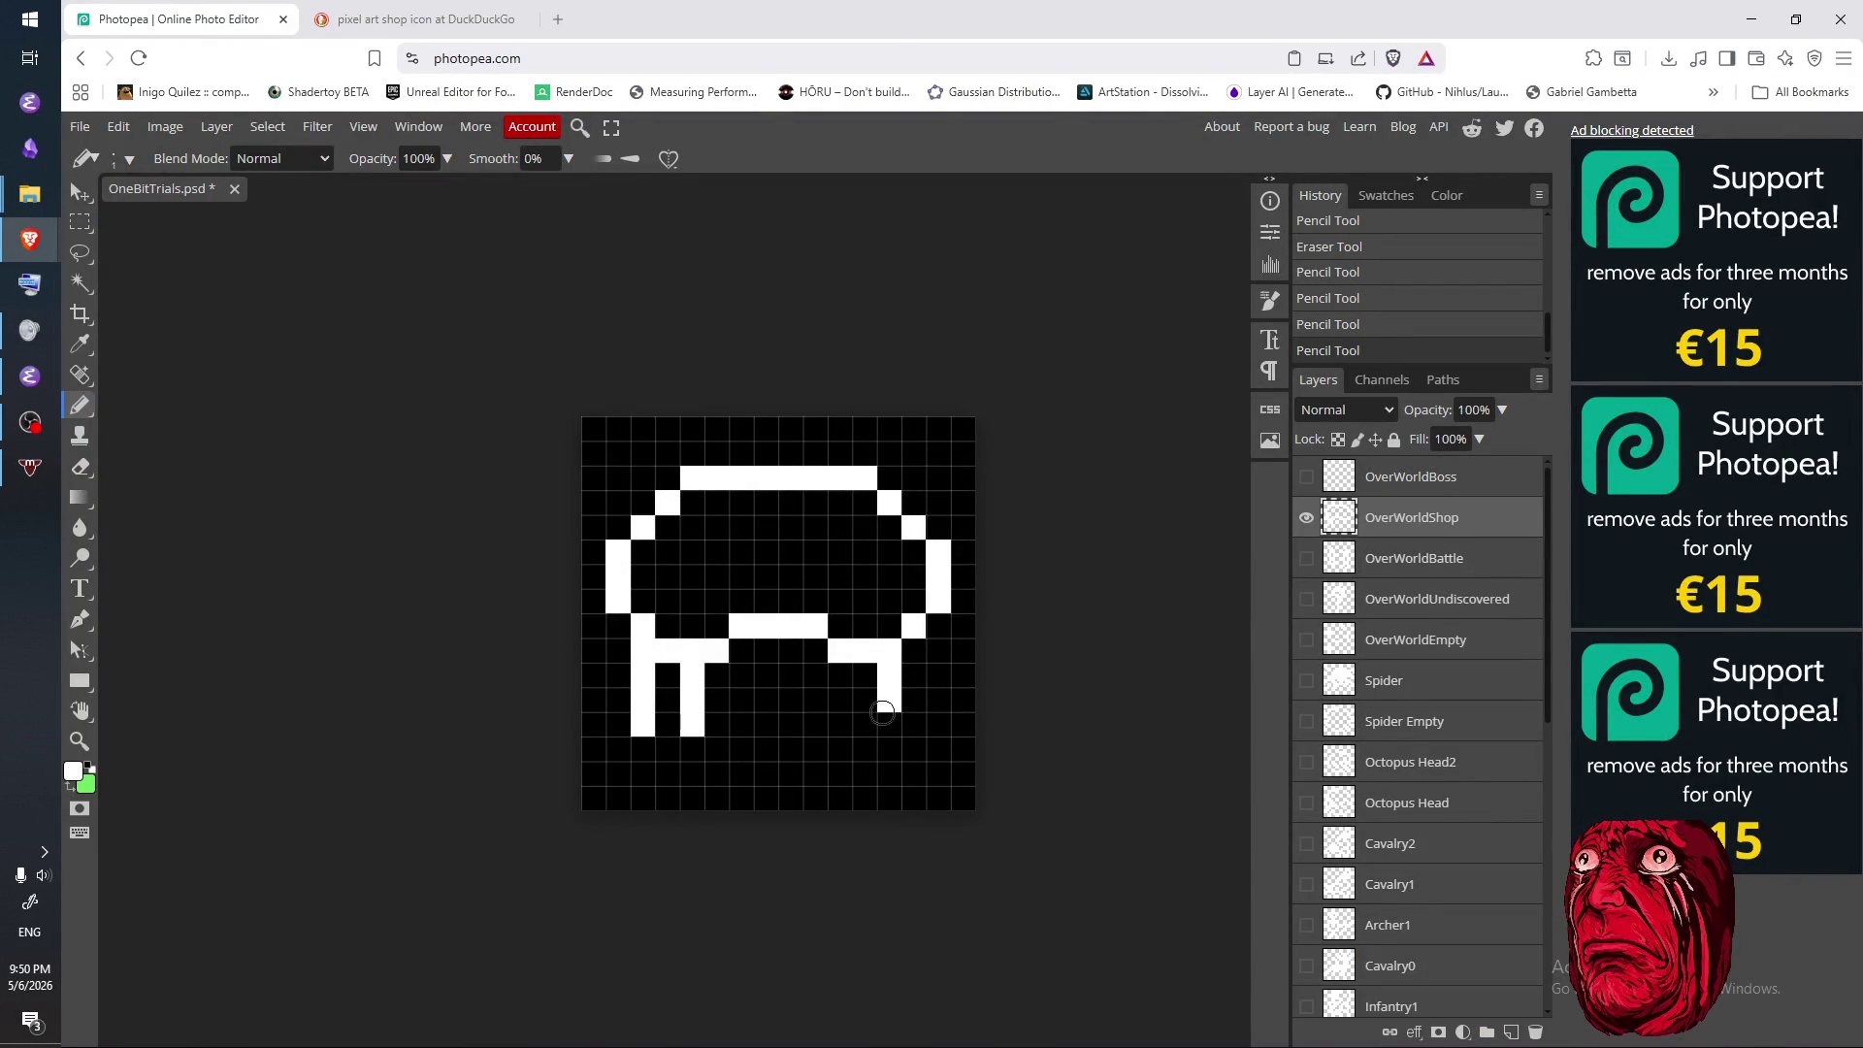
pyautogui.moveTo(914, 645)
pyautogui.mouseDown()
pyautogui.moveTo(914, 711)
pyautogui.moveTo(866, 733)
pyautogui.mouseUp()
pyautogui.press('e')
pyautogui.press('b')
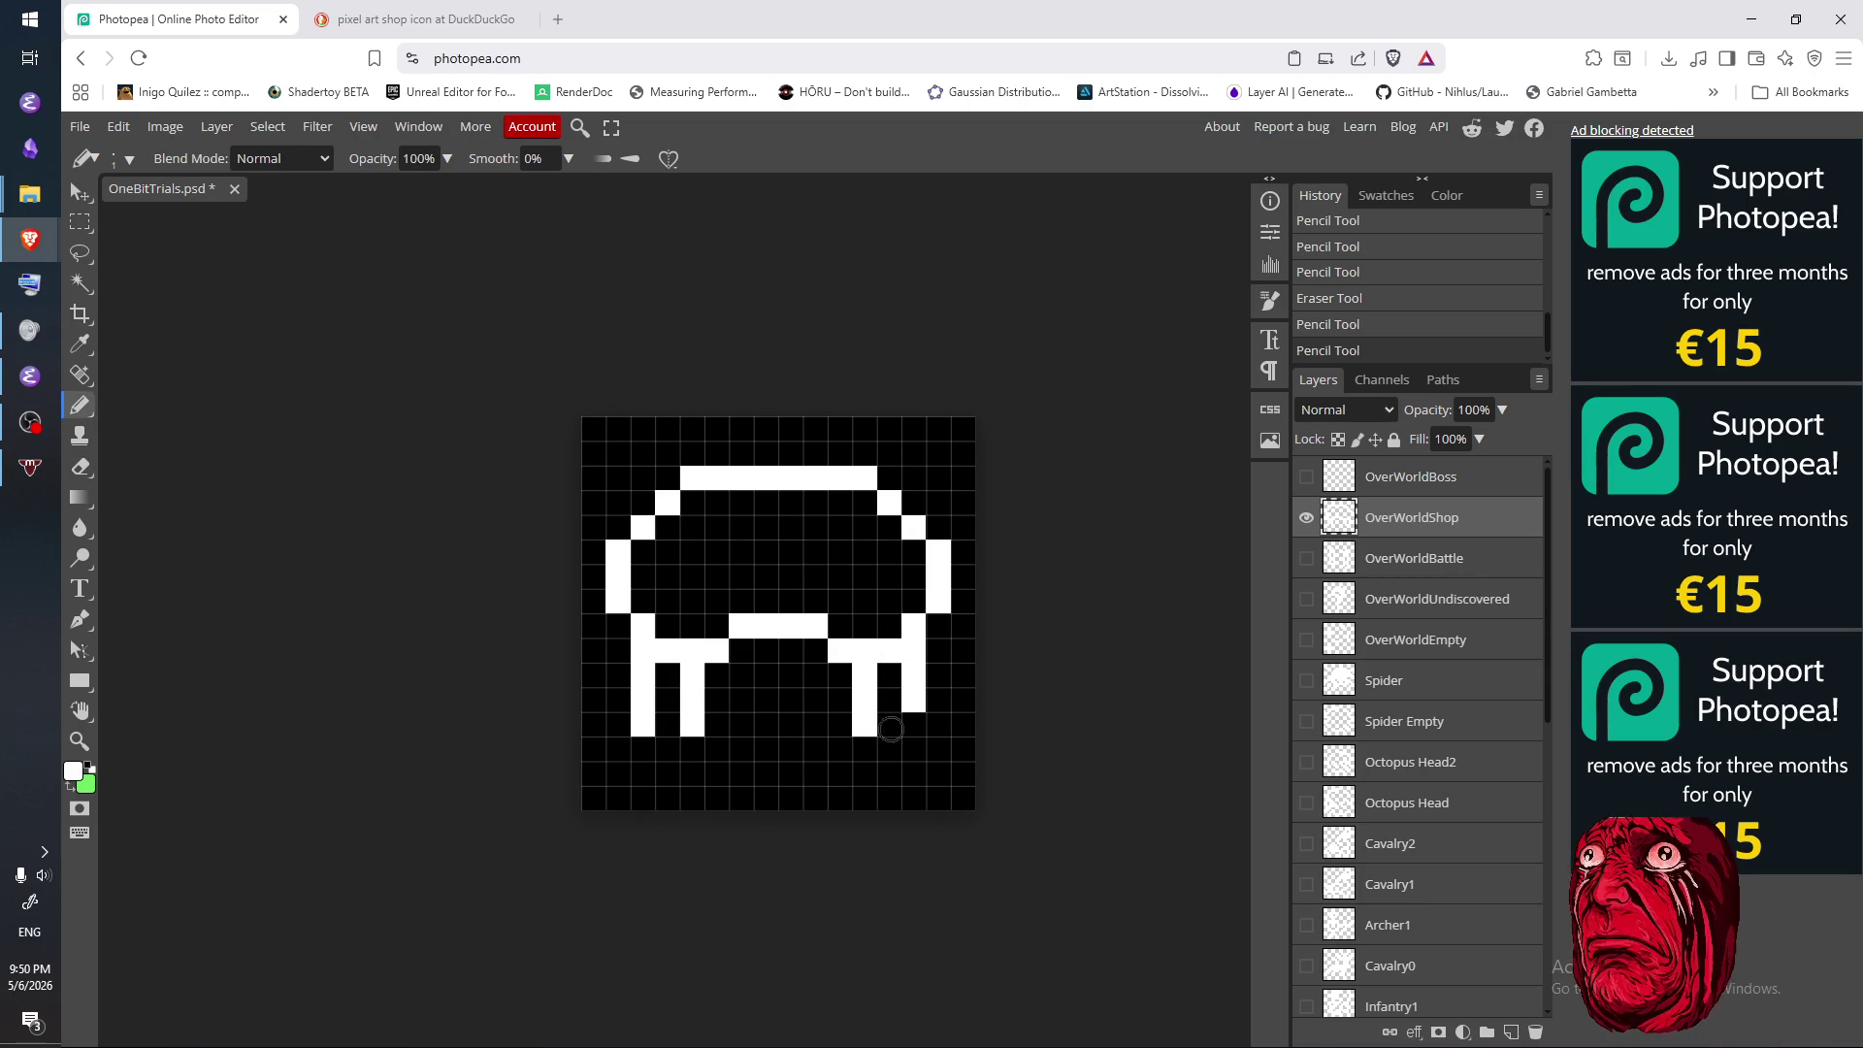
pyautogui.press('e')
pyautogui.click(891, 728)
pyautogui.moveTo(609, 728); pyautogui.dragTo(917, 724)
pyautogui.press('b')
# - Extend the counter row right, draw a base row along the bottom, and select the awning area
pyautogui.click(940, 724)
pyautogui.moveTo(621, 782); pyautogui.dragTo(940, 776)
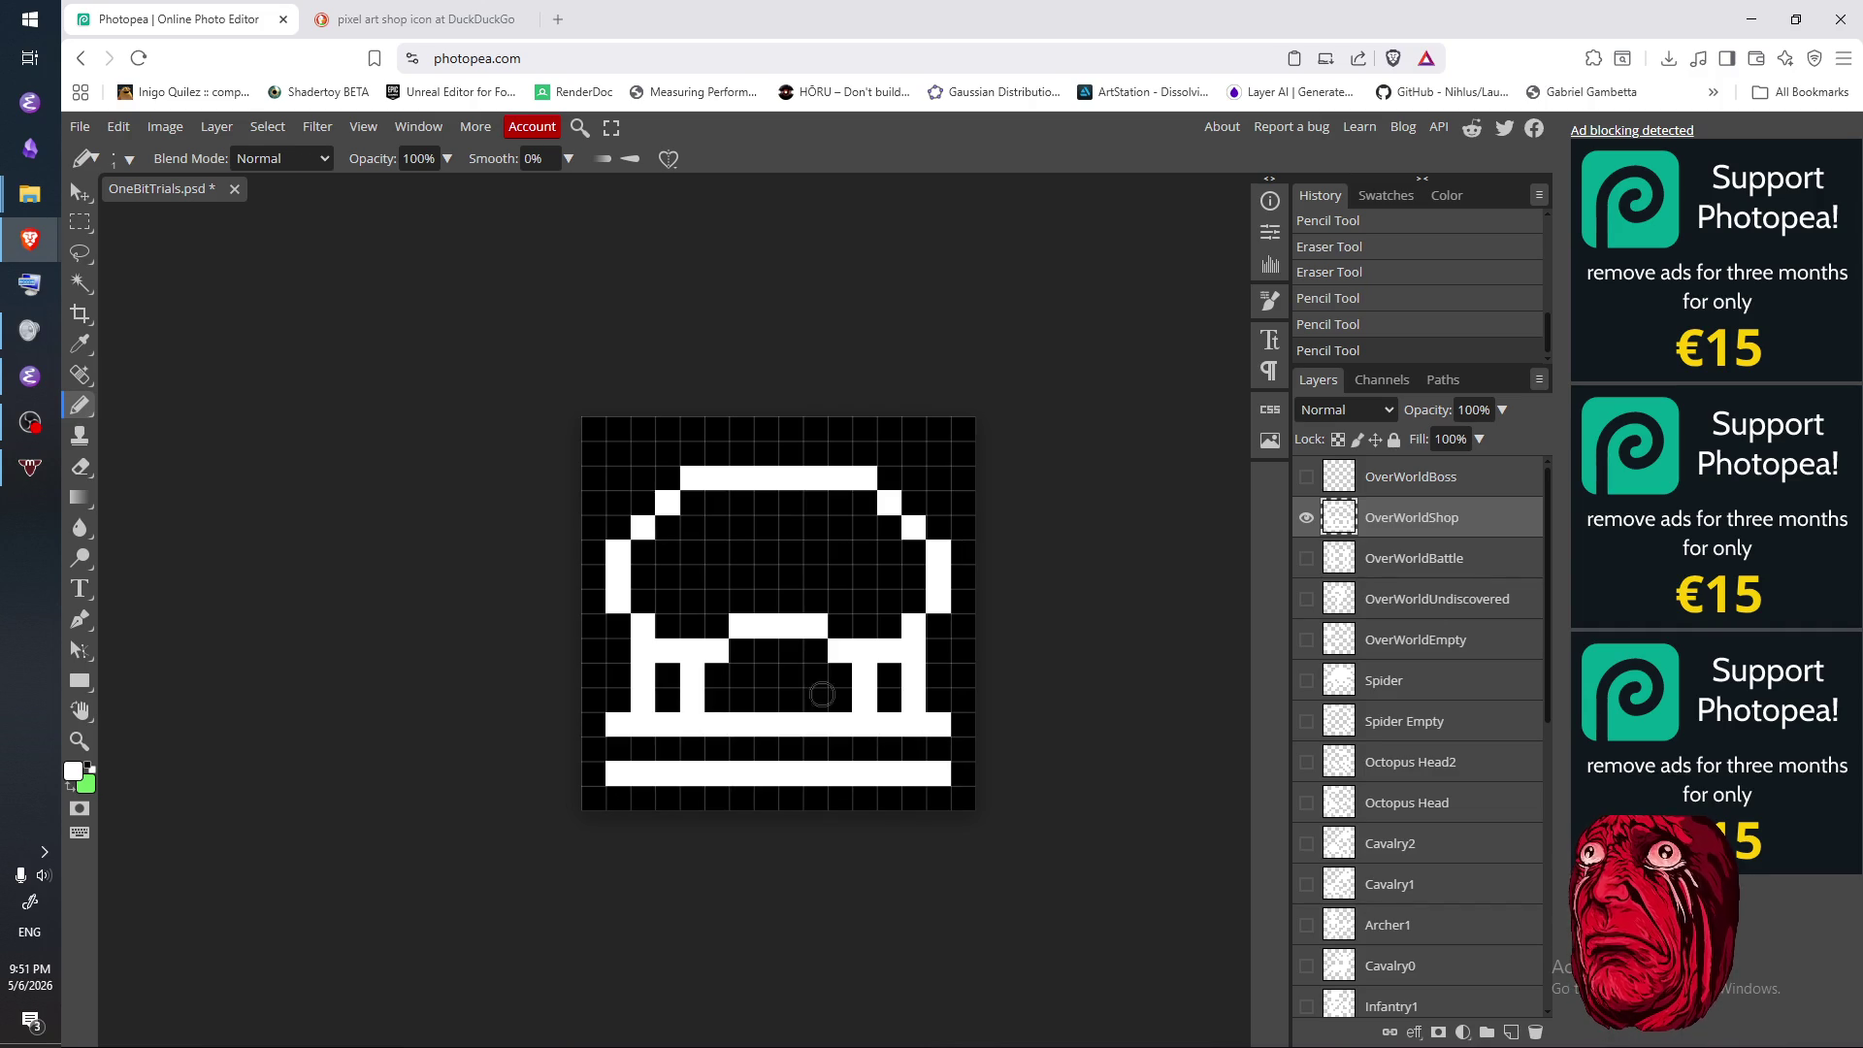
pyautogui.press('m')
pyautogui.moveTo(607, 711); pyautogui.dragTo(1001, 446)
pyautogui.rightClick(881, 540)
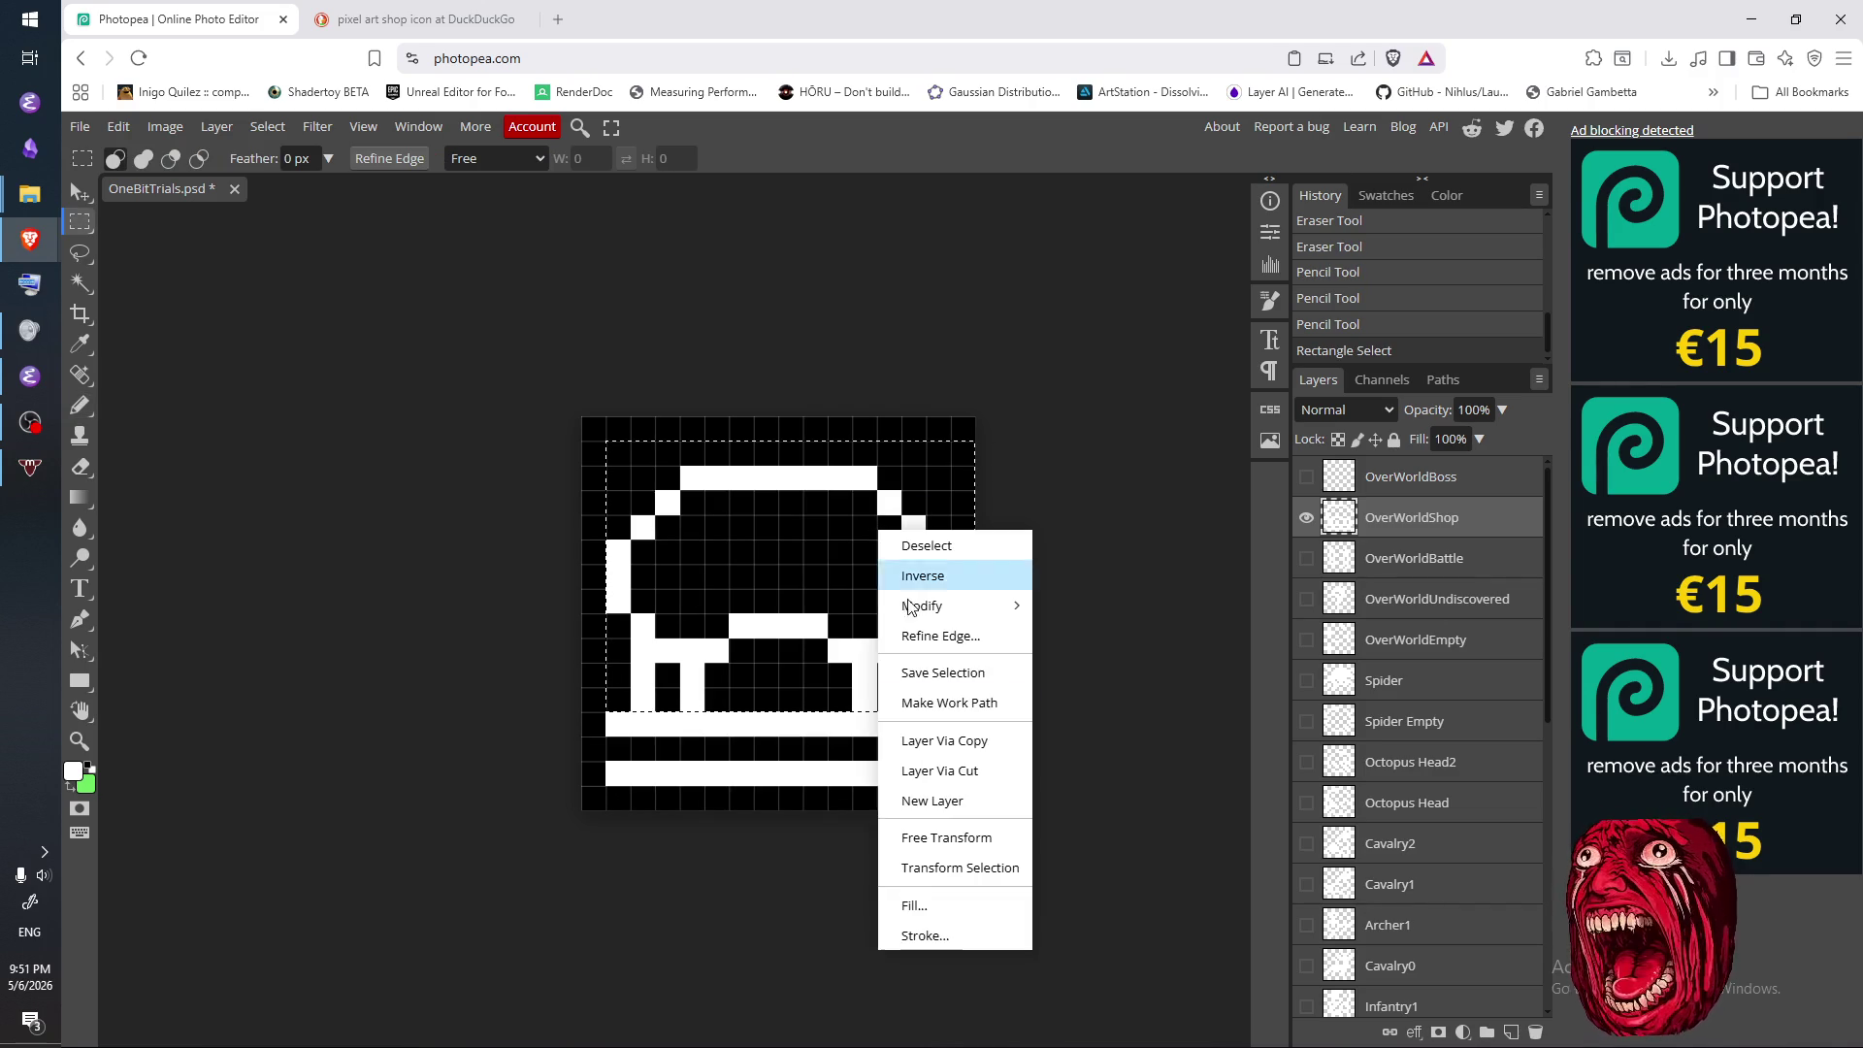
# - Free Transform the selected awning art up one pixel and deselect
pyautogui.click(976, 830)
pyautogui.press('Up')
pyautogui.press('Return')
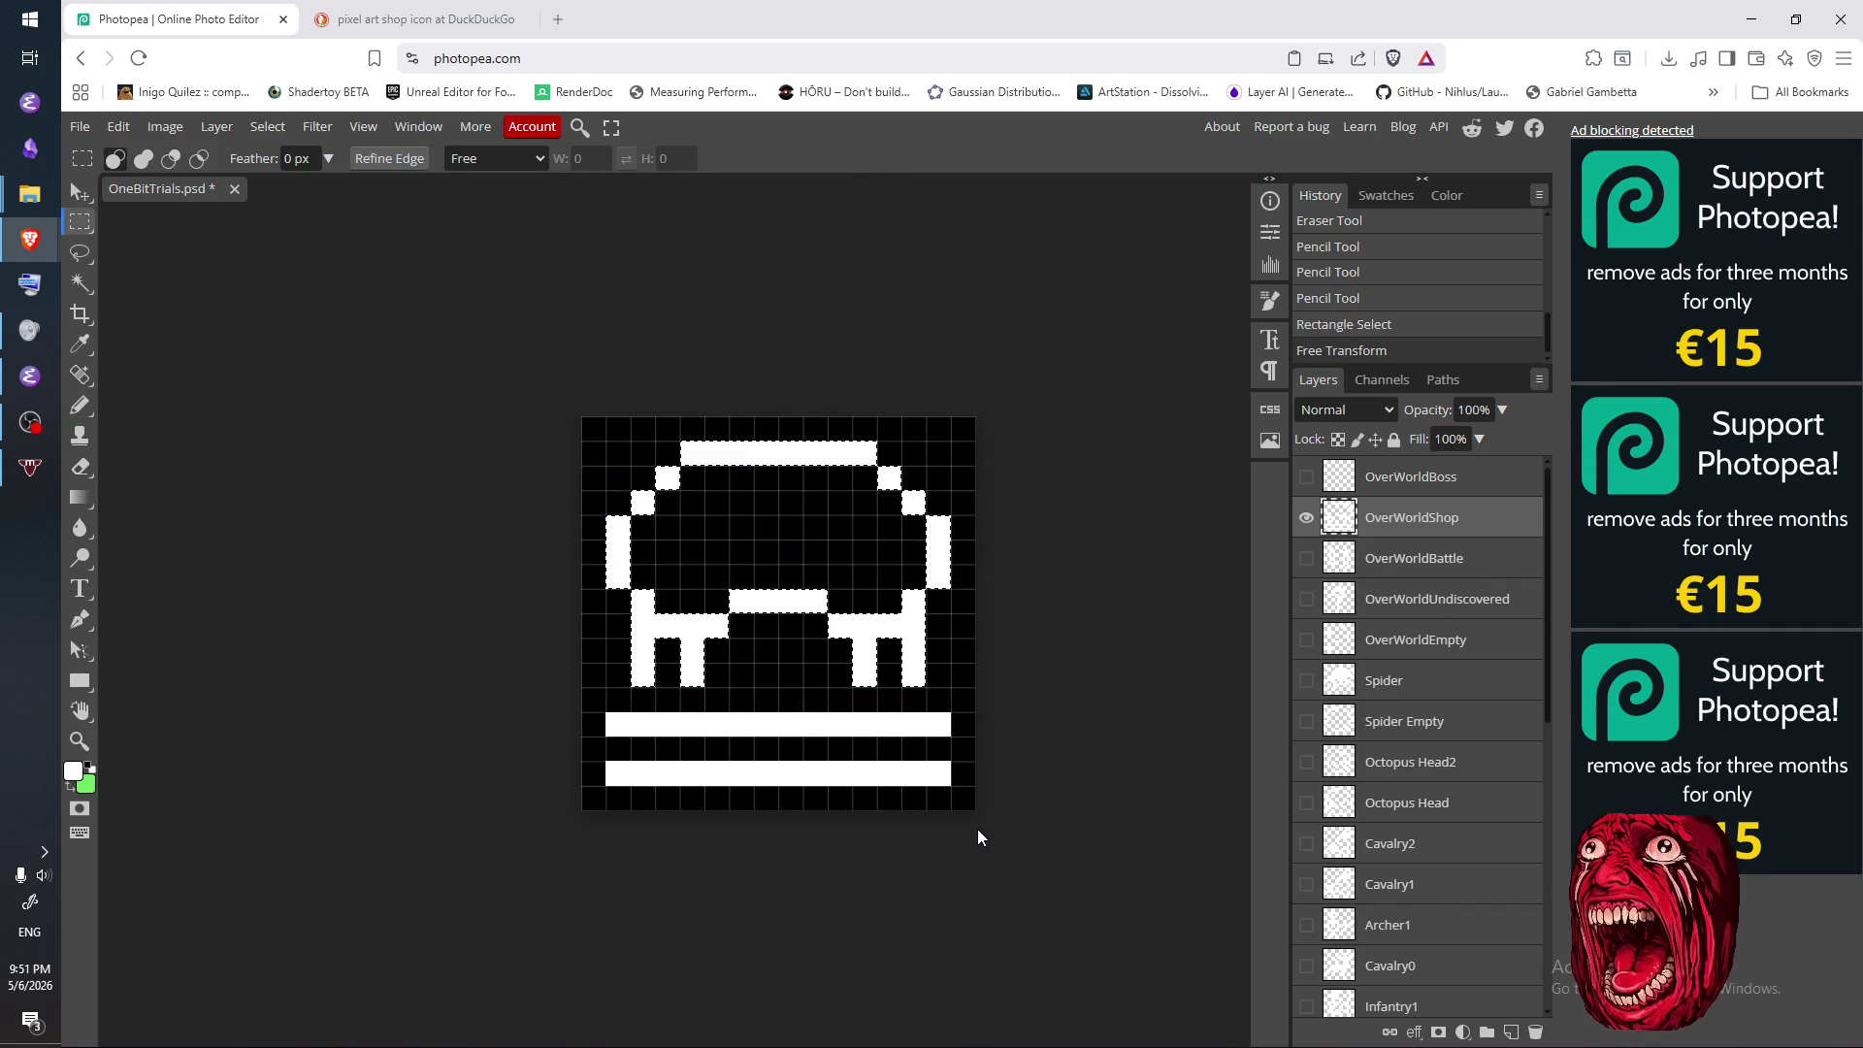
pyautogui.hotkey('ctrl', 'd')
# - Erase the old counter bar and redraw it one row higher, trimming its left end
pyautogui.press('b')
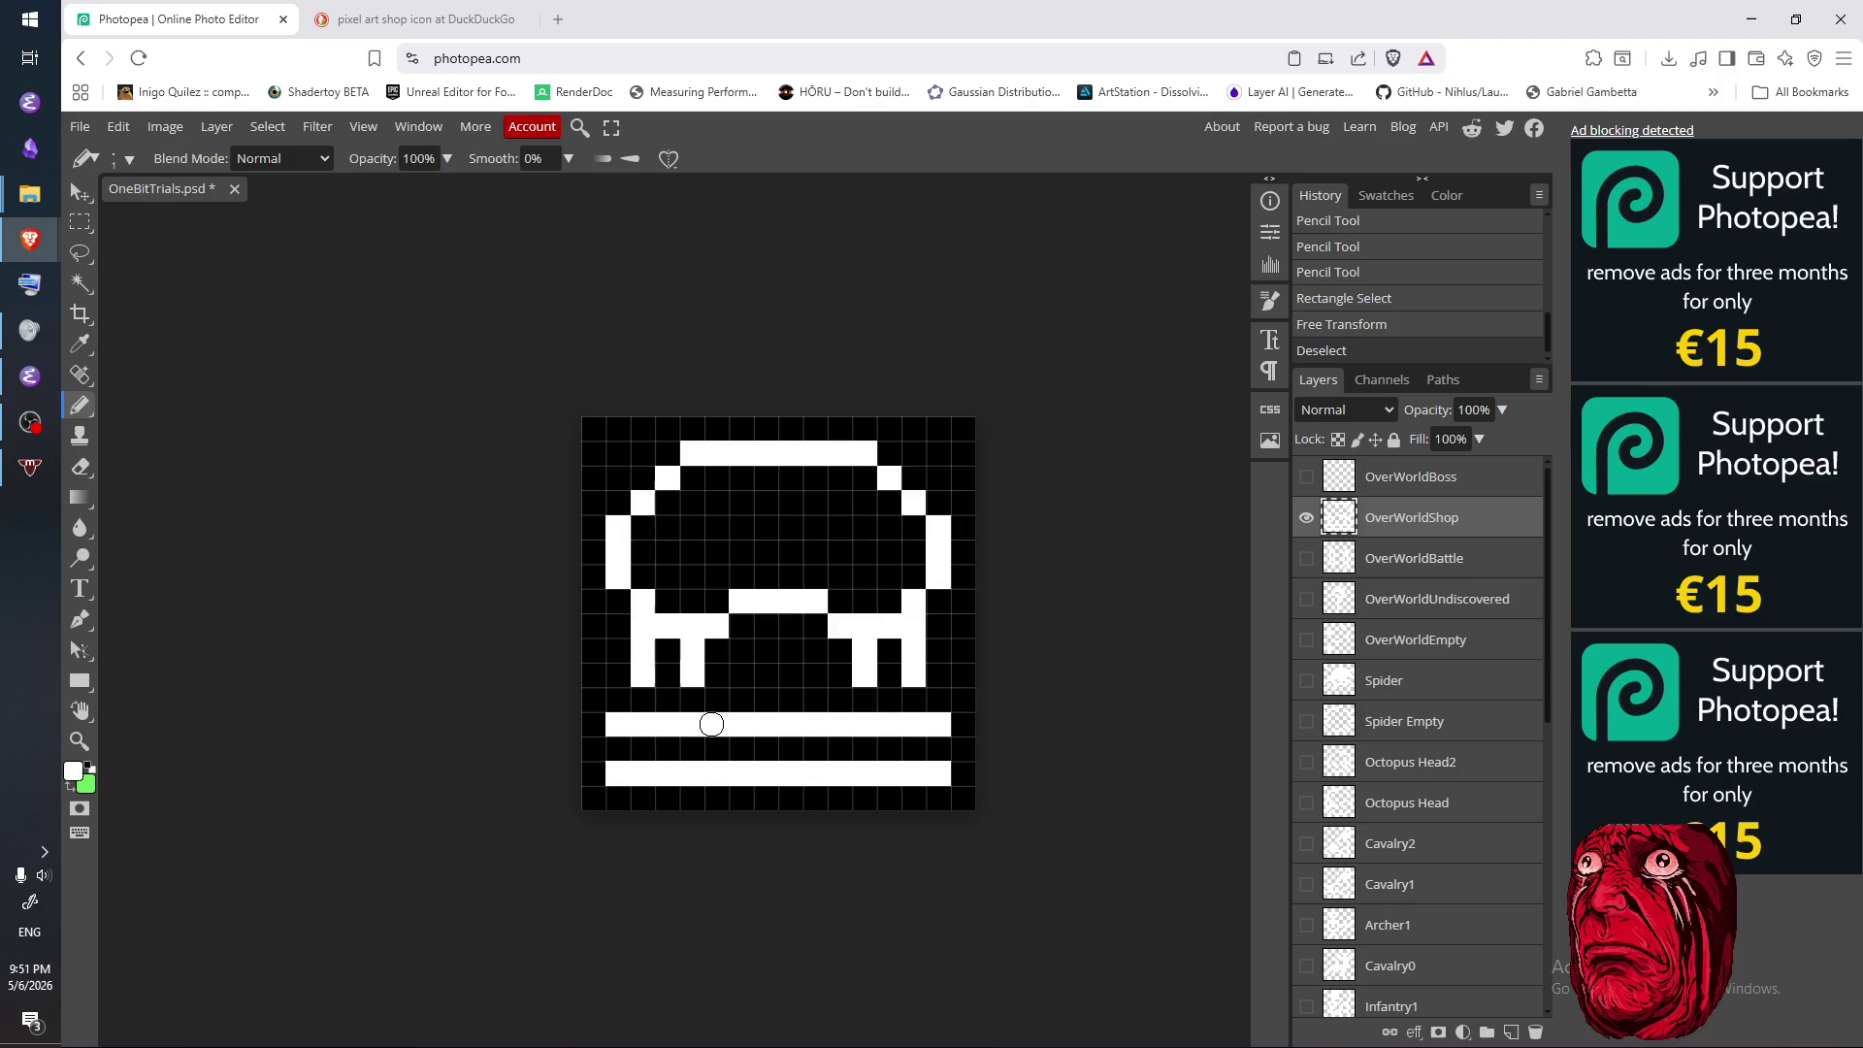
pyautogui.press('e')
pyautogui.moveTo(597, 723); pyautogui.dragTo(990, 734)
pyautogui.press('b')
pyautogui.moveTo(580, 700); pyautogui.dragTo(984, 714)
pyautogui.press('e')
pyautogui.moveTo(640, 698); pyautogui.dragTo(606, 698)
pyautogui.click(594, 698)
pyautogui.moveTo(878, 729)
pyautogui.mouseDown()
pyautogui.moveTo(980, 725)
pyautogui.moveTo(597, 699)
pyautogui.moveTo(644, 759)
pyautogui.moveTo(692, 759)
pyautogui.mouseUp()
# - Draw two legs under the counter's right side and compare with the reference shop image
pyautogui.press('b')
pyautogui.moveTo(861, 721)
pyautogui.mouseDown()
pyautogui.moveTo(862, 759)
pyautogui.moveTo(910, 759)
pyautogui.mouseUp()
pyautogui.click(460, 20)
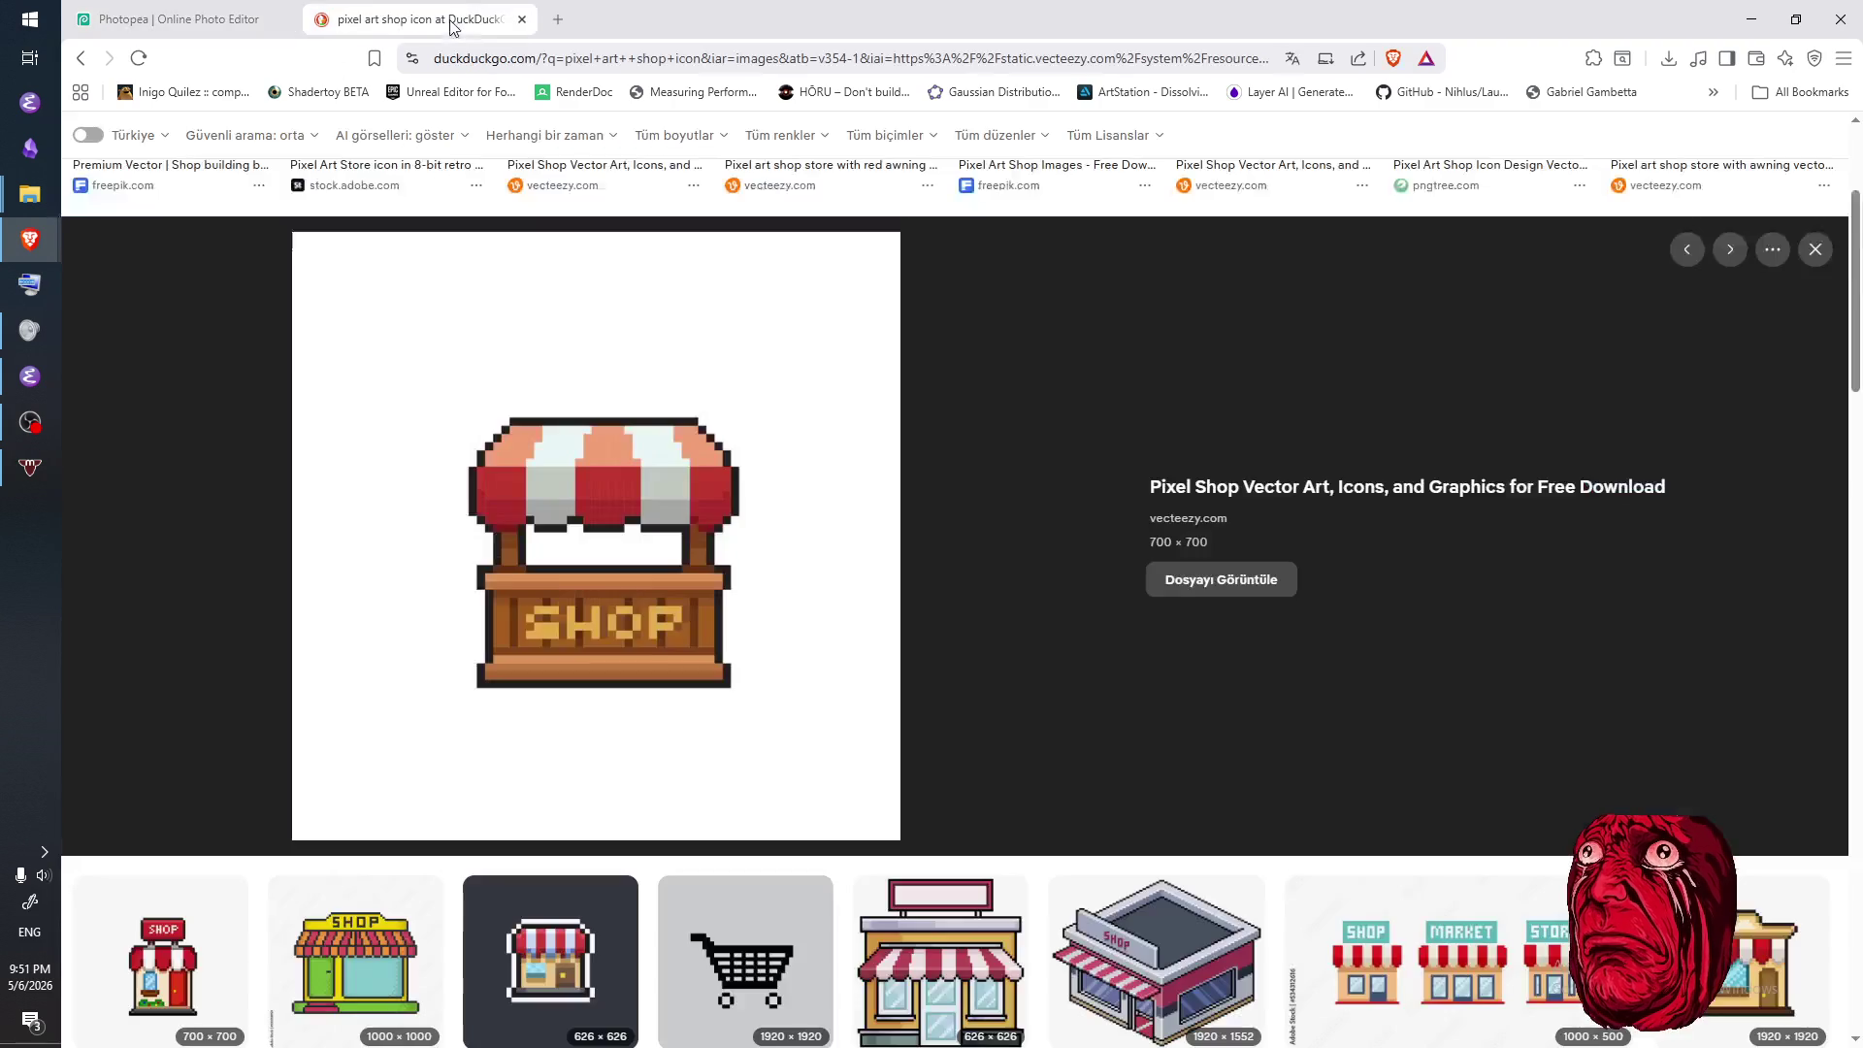
pyautogui.click(254, 22)
# - Erase the legs under both the left and right sides of the counter
pyautogui.press('e')
pyautogui.moveTo(690, 718)
pyautogui.mouseDown()
pyautogui.moveTo(691, 759)
pyautogui.moveTo(643, 758)
pyautogui.moveTo(667, 759)
pyautogui.mouseUp()
pyautogui.click(695, 748)
pyautogui.press('b')
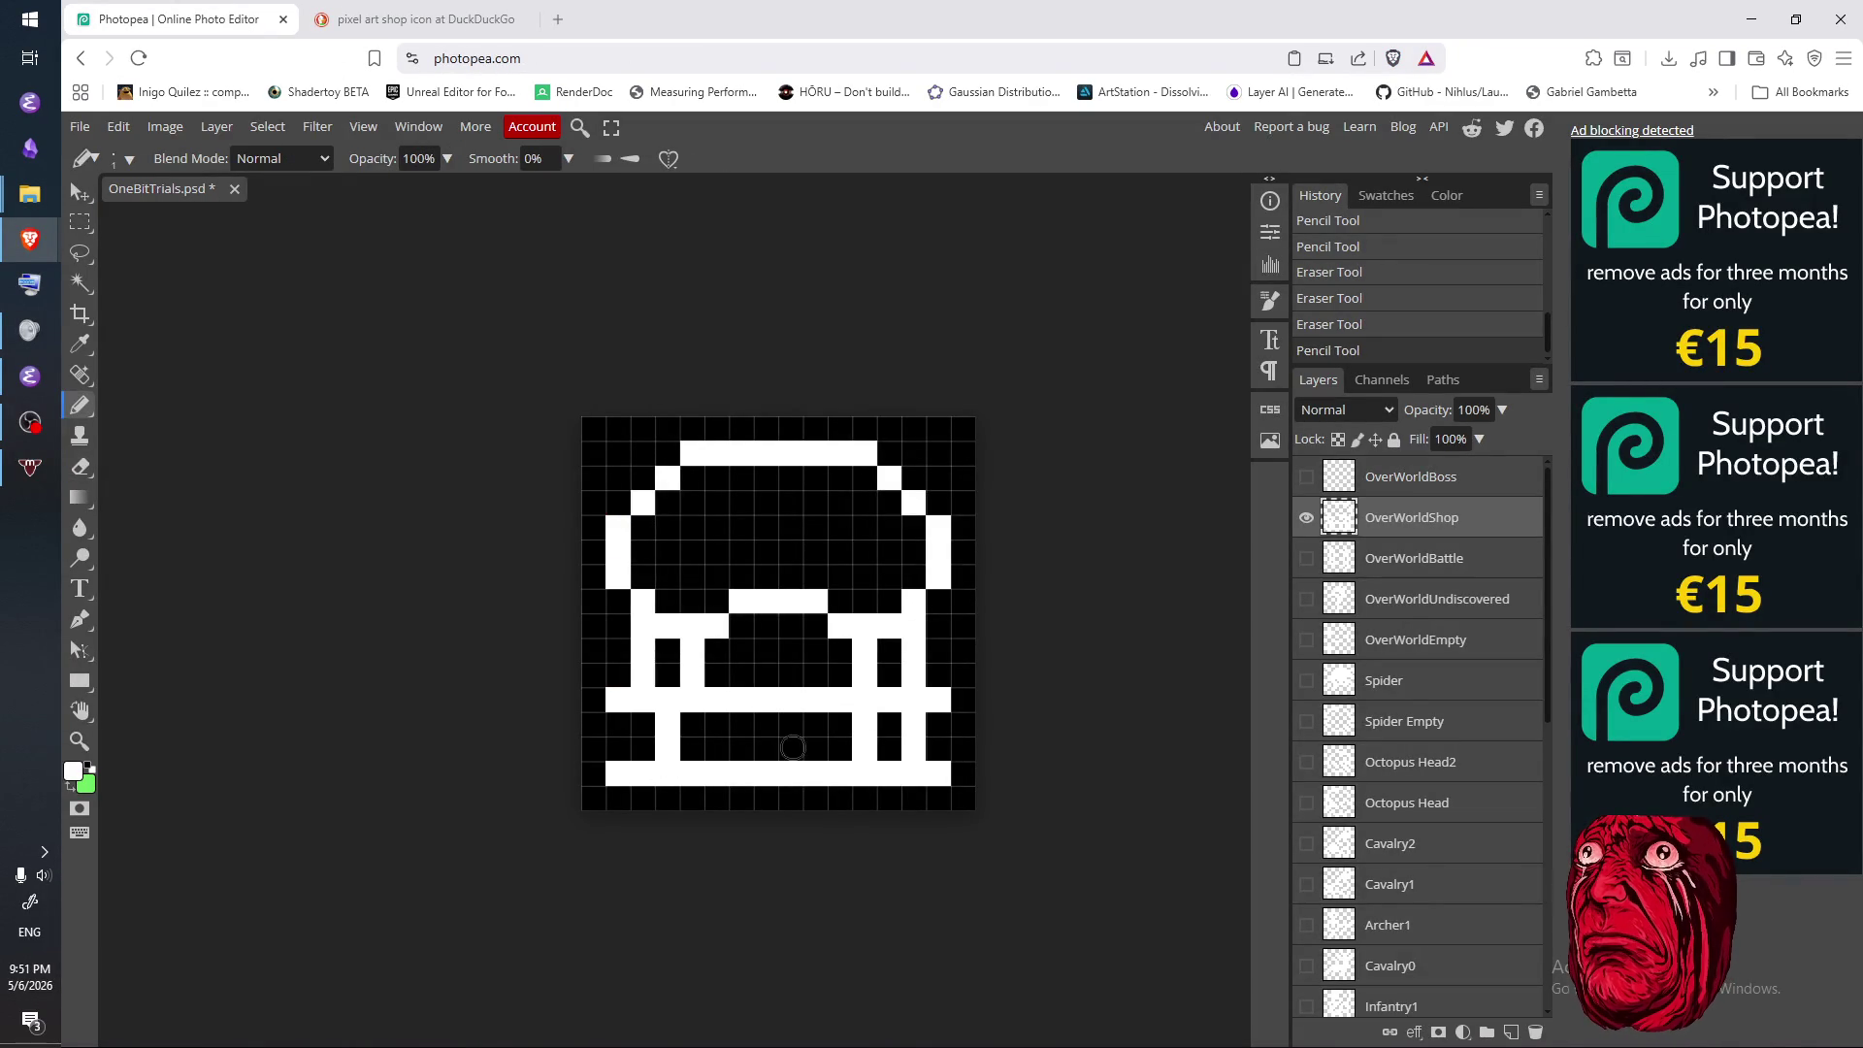
pyautogui.press('e')
pyautogui.moveTo(861, 722)
pyautogui.mouseDown()
pyautogui.moveTo(861, 759)
pyautogui.moveTo(912, 749)
pyautogui.mouseUp()
pyautogui.click(912, 747)
pyautogui.moveTo(669, 737)
pyautogui.mouseDown()
pyautogui.moveTo(670, 759)
pyautogui.moveTo(643, 752)
pyautogui.moveTo(679, 766)
pyautogui.mouseUp()
# - Fill two right columns white, then clear the left and lower-right blocks above the base
pyautogui.press('b')
pyautogui.moveTo(905, 726); pyautogui.dragTo(902, 760)
pyautogui.moveTo(881, 723); pyautogui.dragTo(887, 772)
pyautogui.press('e')
pyautogui.moveTo(621, 723)
pyautogui.mouseDown()
pyautogui.moveTo(640, 747)
pyautogui.moveTo(698, 738)
pyautogui.mouseUp()
pyautogui.moveTo(878, 747); pyautogui.dragTo(927, 752)
pyautogui.moveTo(641, 753)
pyautogui.mouseDown()
pyautogui.moveTo(881, 742)
pyautogui.moveTo(887, 724)
pyautogui.mouseUp()
# - Clear the window gap cell and the right bar beneath the awning
pyautogui.click(691, 661)
pyautogui.press('b')
pyautogui.moveTo(667, 648); pyautogui.dragTo(668, 674)
pyautogui.press('e')
pyautogui.moveTo(863, 648)
pyautogui.mouseDown()
pyautogui.moveTo(875, 672)
pyautogui.moveTo(886, 644)
pyautogui.moveTo(886, 666)
pyautogui.mouseUp()
pyautogui.click(874, 671)
# - Erase the remaining post cells under the awning's left and right sides
pyautogui.press('b')
pyautogui.press('e')
pyautogui.click(869, 671)
pyautogui.moveTo(656, 665)
pyautogui.mouseDown()
pyautogui.moveTo(640, 661)
pyautogui.moveTo(668, 675)
pyautogui.mouseUp()
pyautogui.click(643, 658)
pyautogui.press('b')
pyautogui.press('e')
pyautogui.click(650, 635)
pyautogui.click(912, 637)
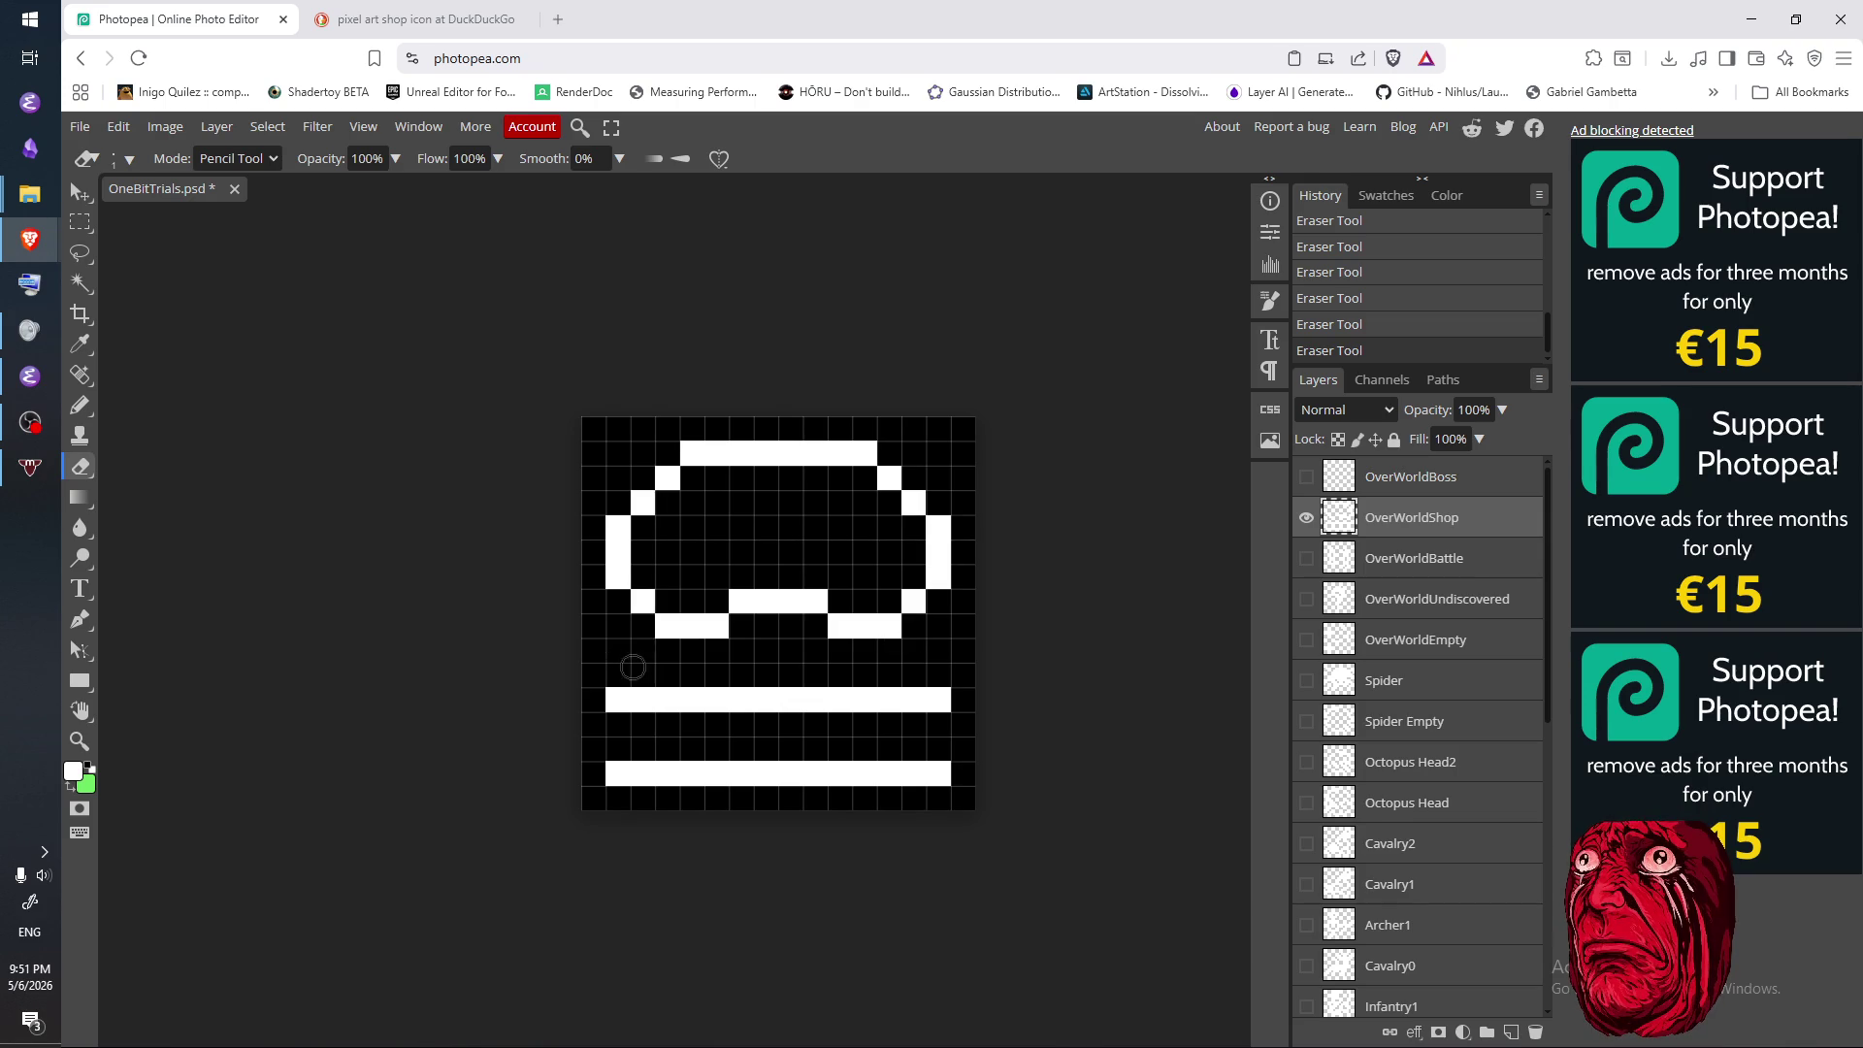
# - Draw outer and inner posts under the awning on both sides
pyautogui.press('b')
pyautogui.moveTo(667, 642)
pyautogui.mouseDown()
pyautogui.moveTo(667, 680)
pyautogui.moveTo(723, 669)
pyautogui.moveTo(636, 645)
pyautogui.moveTo(647, 632)
pyautogui.moveTo(644, 679)
pyautogui.mouseUp()
pyautogui.press('e')
pyautogui.press('b')
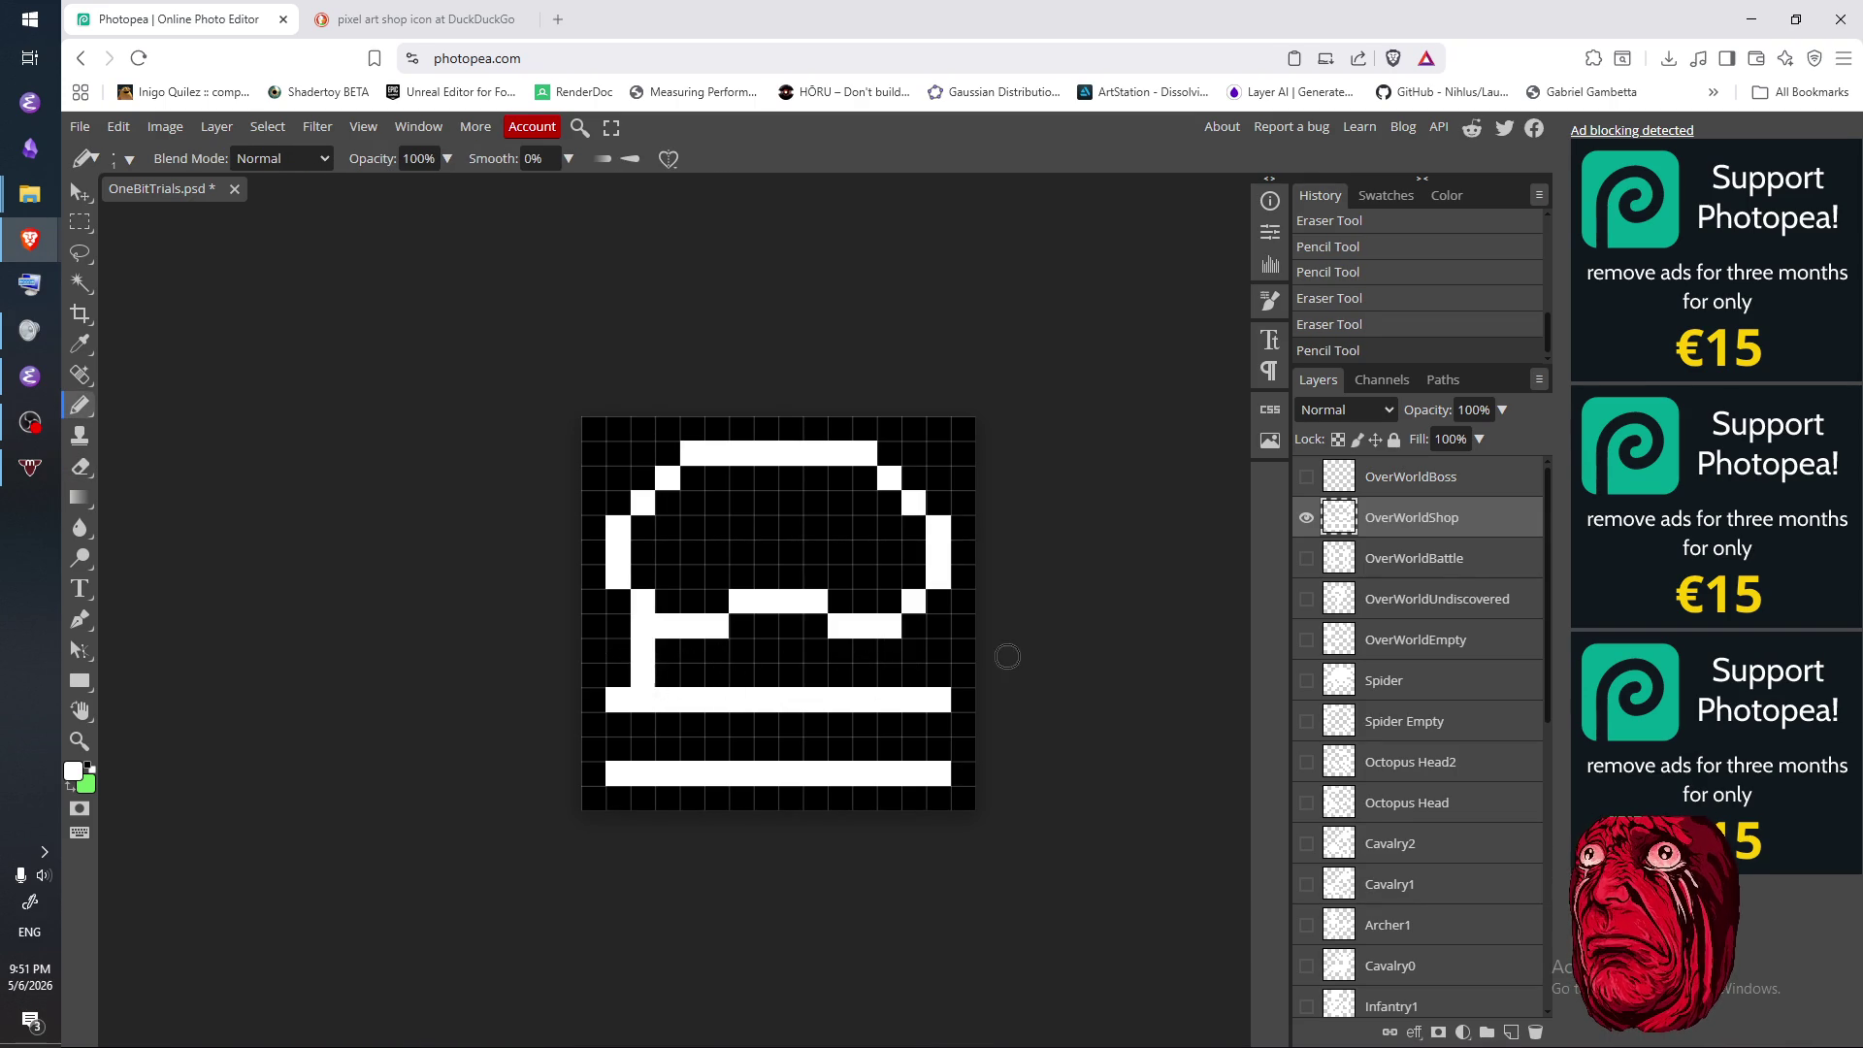
pyautogui.moveTo(913, 628); pyautogui.dragTo(913, 681)
pyautogui.moveTo(688, 653); pyautogui.dragTo(700, 676)
pyautogui.moveTo(868, 654); pyautogui.dragTo(863, 684)
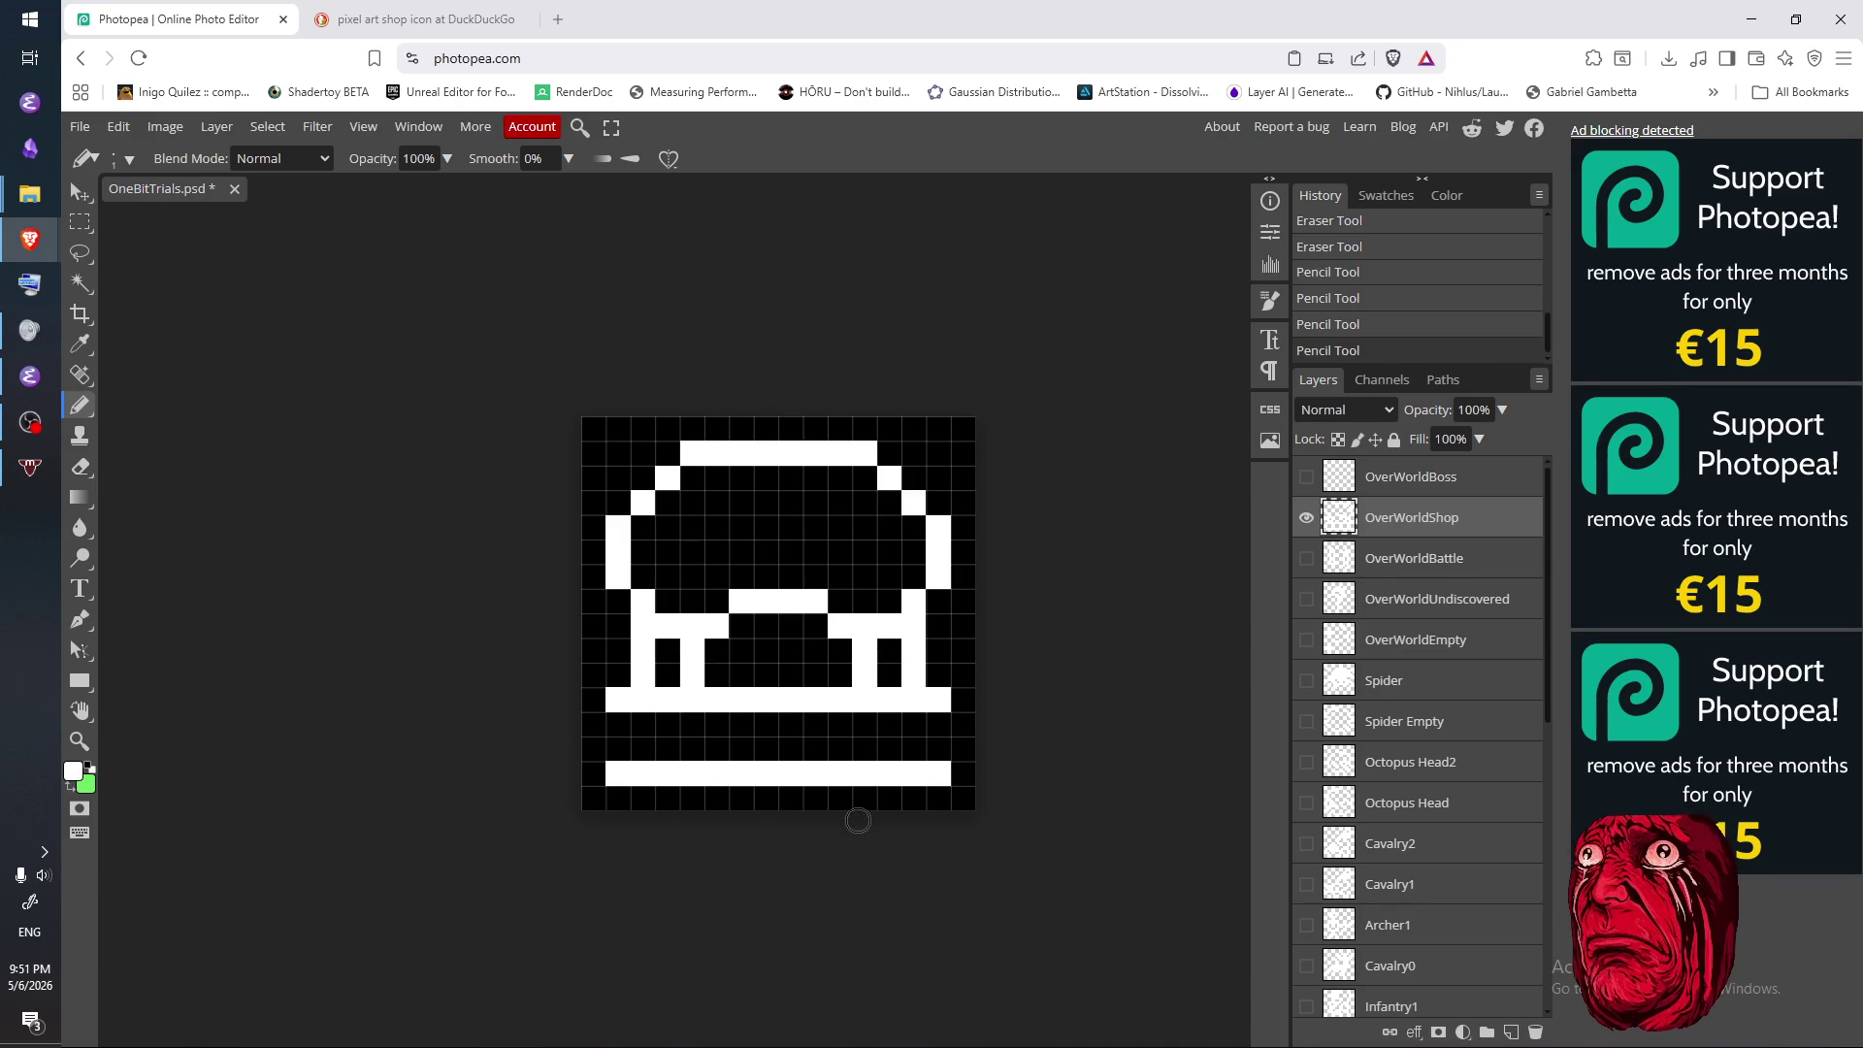
# - Draw legs below both ends of the counter and adjust the cells above the base
pyautogui.moveTo(665, 725); pyautogui.dragTo(684, 755)
pyautogui.moveTo(914, 737)
pyautogui.mouseDown()
pyautogui.moveTo(907, 762)
pyautogui.moveTo(888, 760)
pyautogui.moveTo(915, 736)
pyautogui.moveTo(884, 758)
pyautogui.mouseUp()
pyautogui.press('e')
pyautogui.press('b')
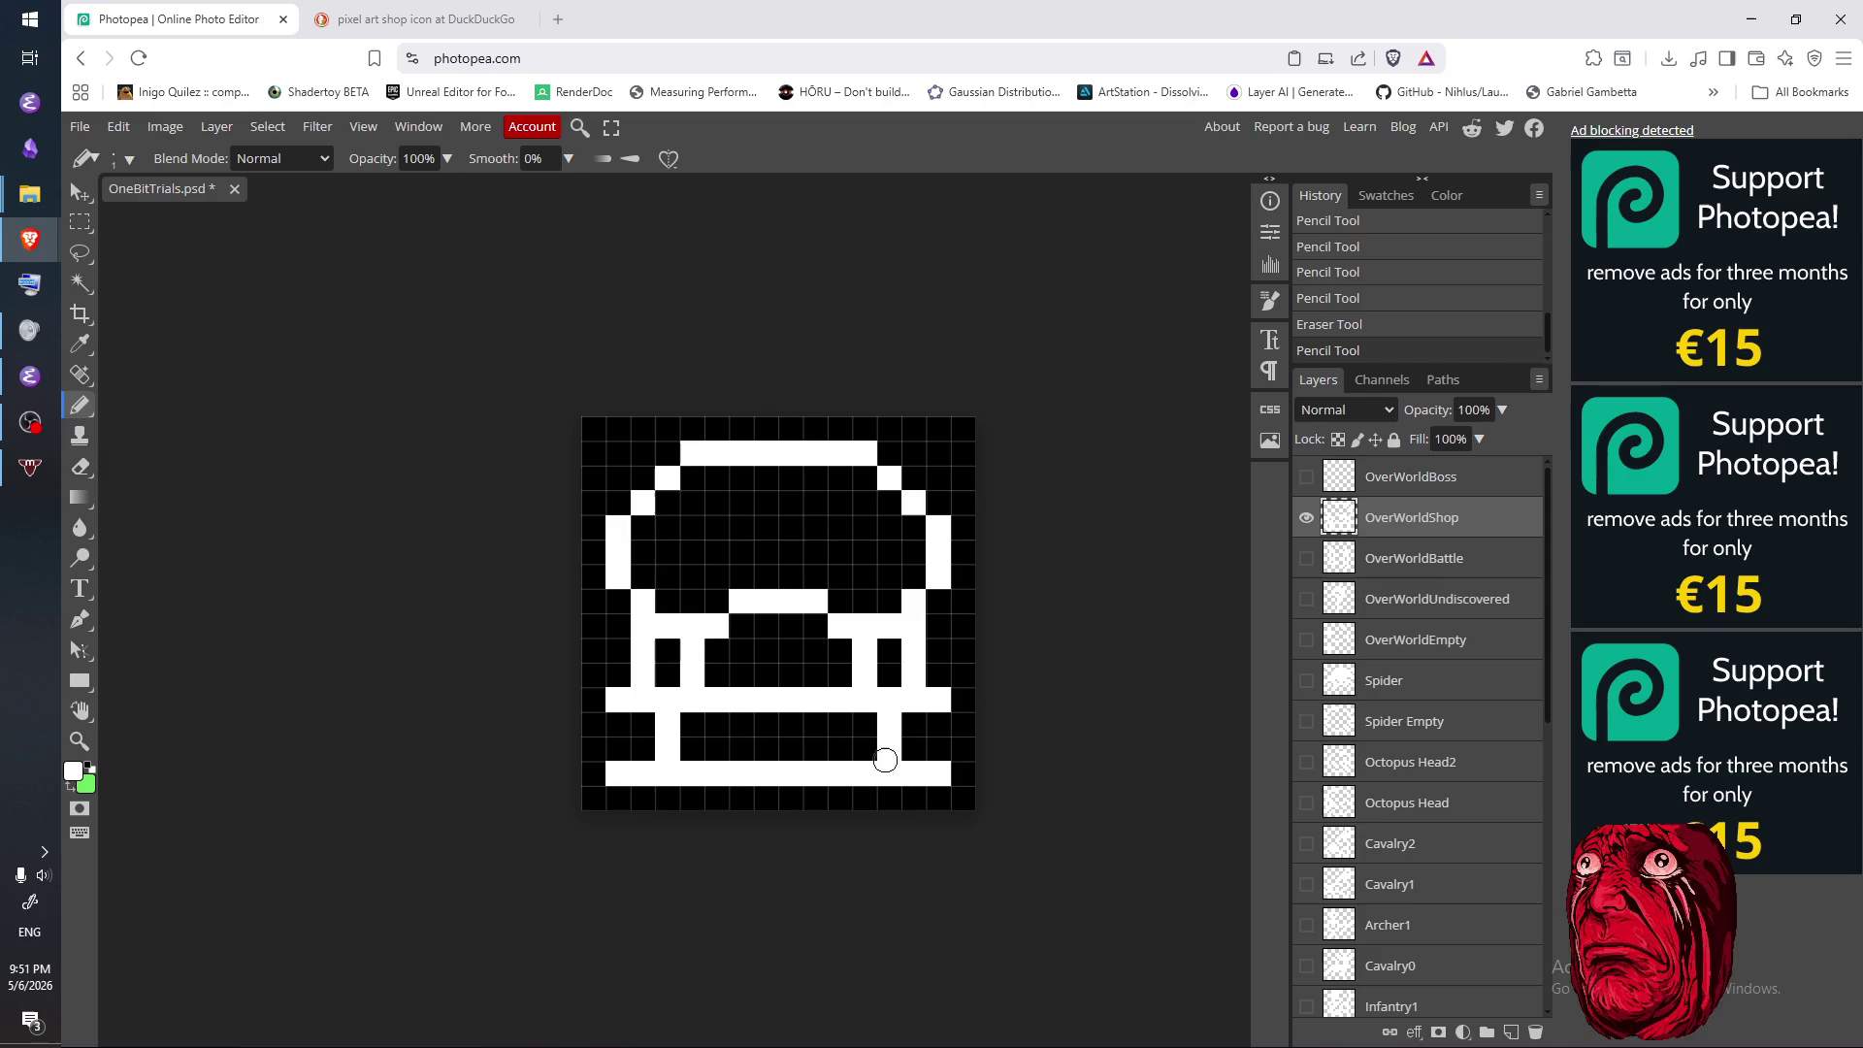
pyautogui.moveTo(685, 736)
pyautogui.mouseDown()
pyautogui.moveTo(691, 757)
pyautogui.moveTo(642, 755)
pyautogui.mouseUp()
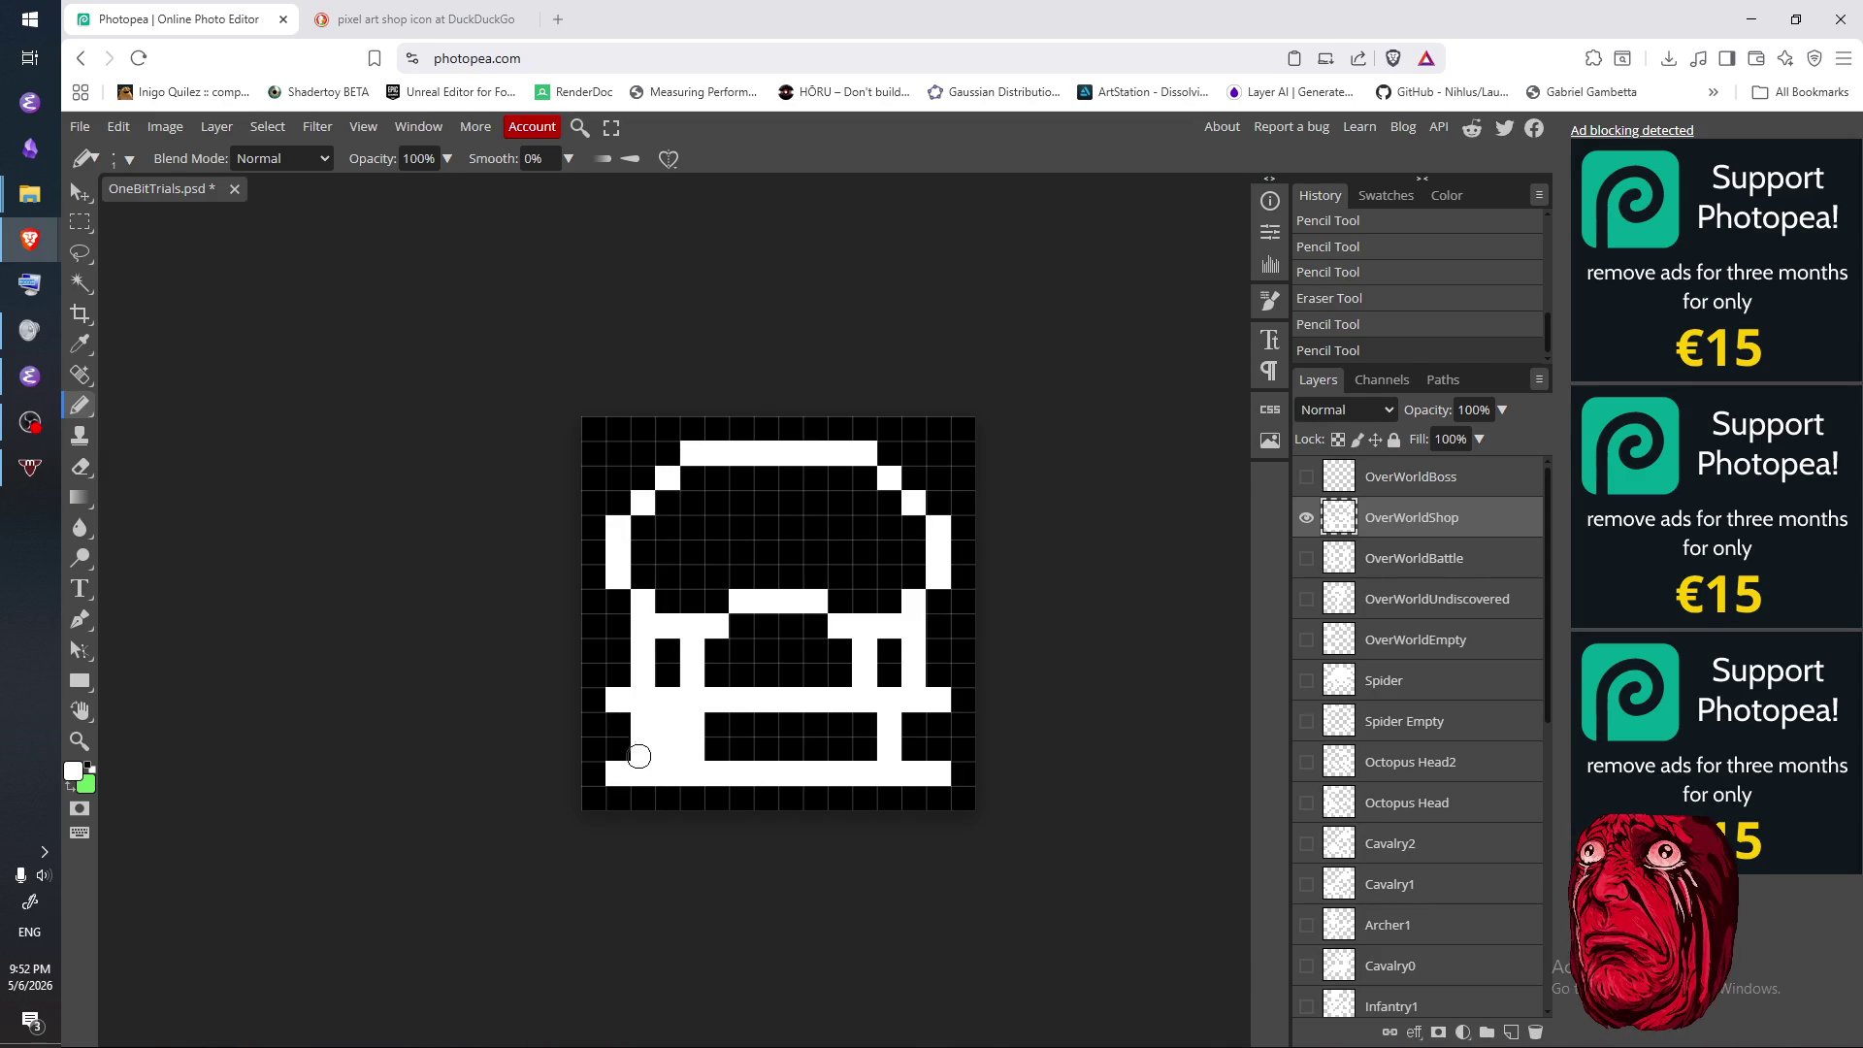
pyautogui.moveTo(917, 738)
pyautogui.mouseDown()
pyautogui.moveTo(904, 755)
pyautogui.moveTo(865, 732)
pyautogui.moveTo(864, 757)
pyautogui.mouseUp()
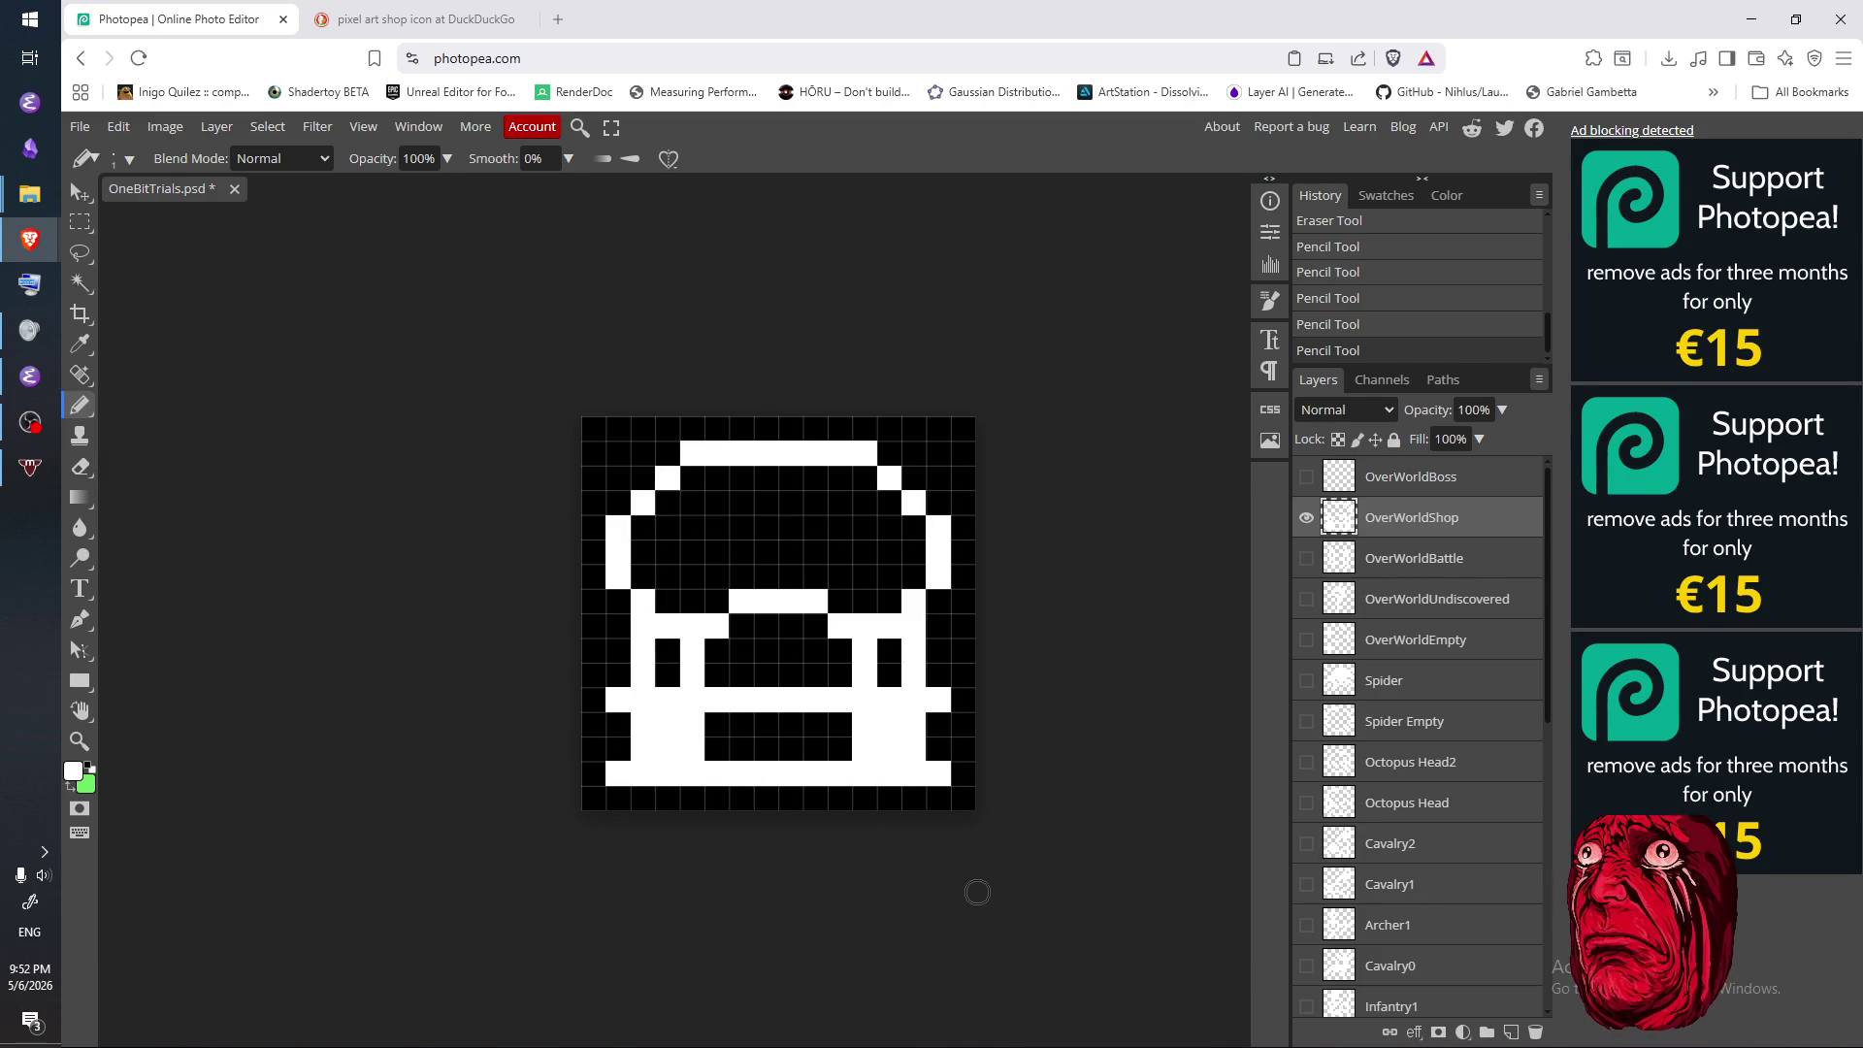
pyautogui.press('e')
pyautogui.moveTo(671, 729); pyautogui.dragTo(680, 754)
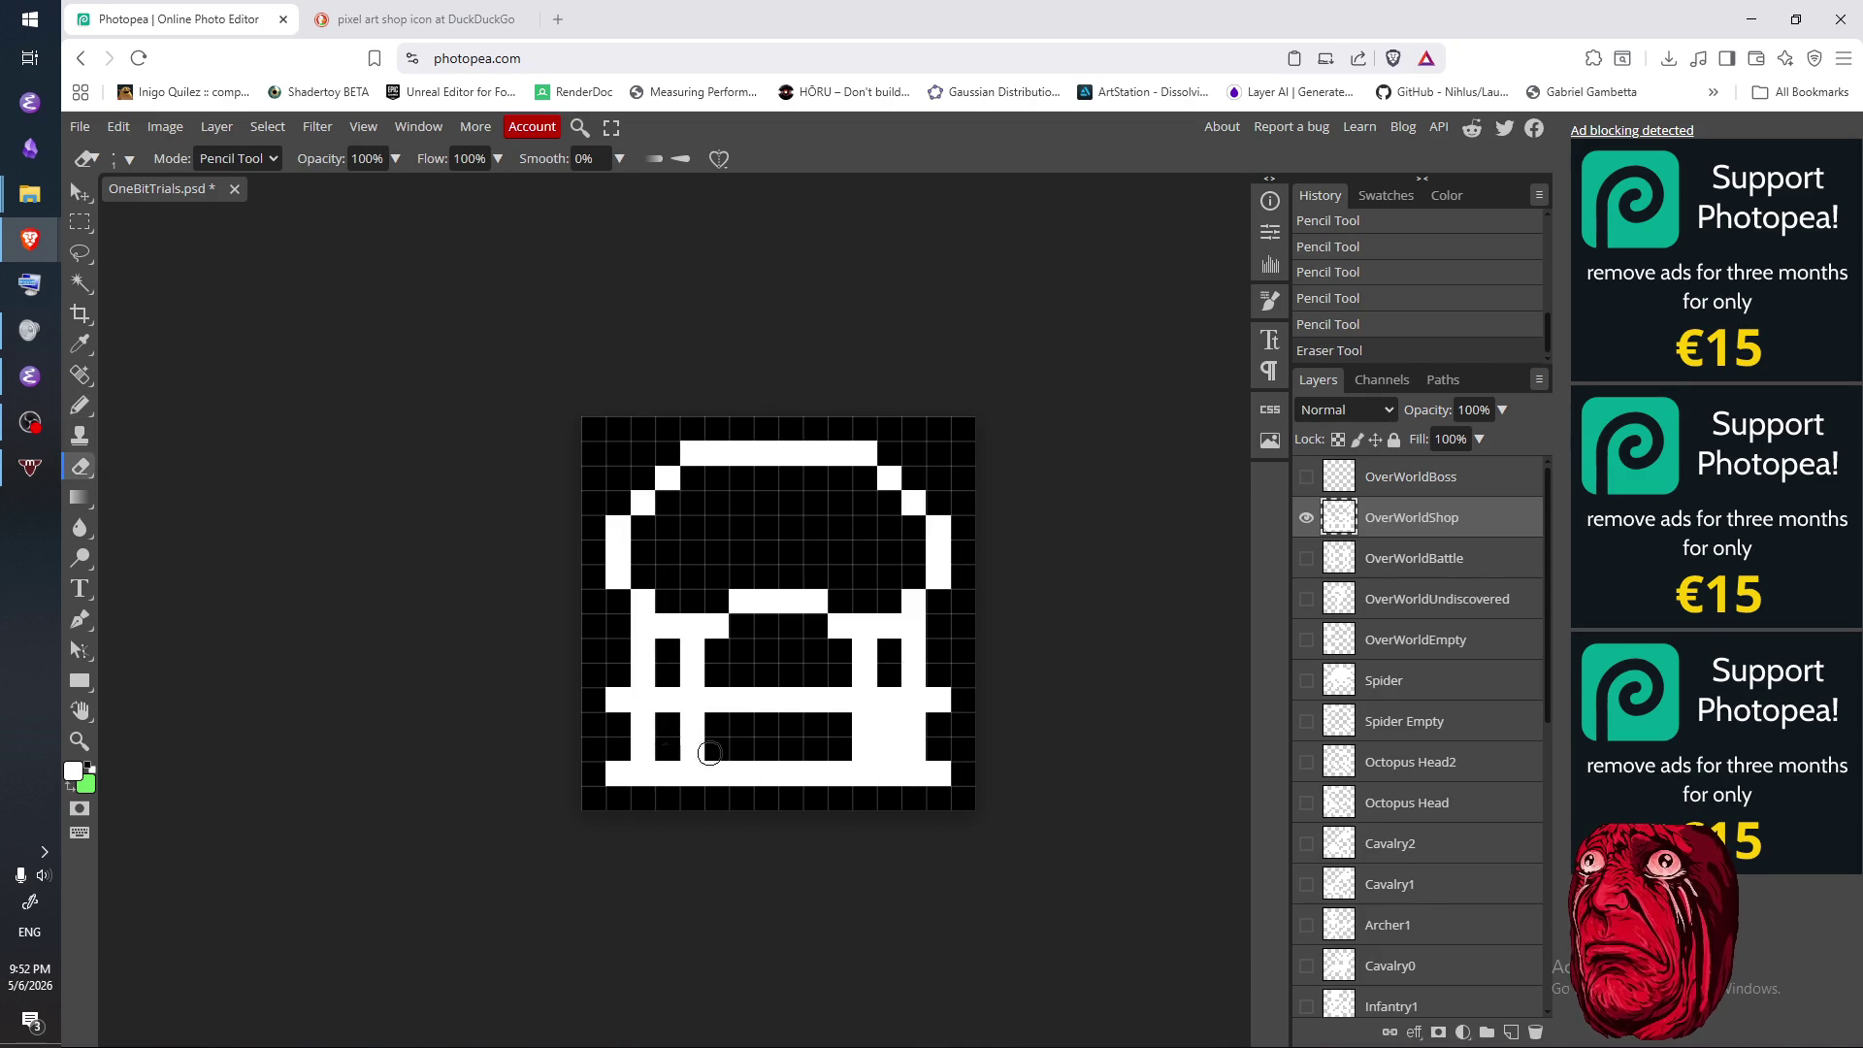
pyautogui.moveTo(888, 722); pyautogui.dragTo(889, 757)
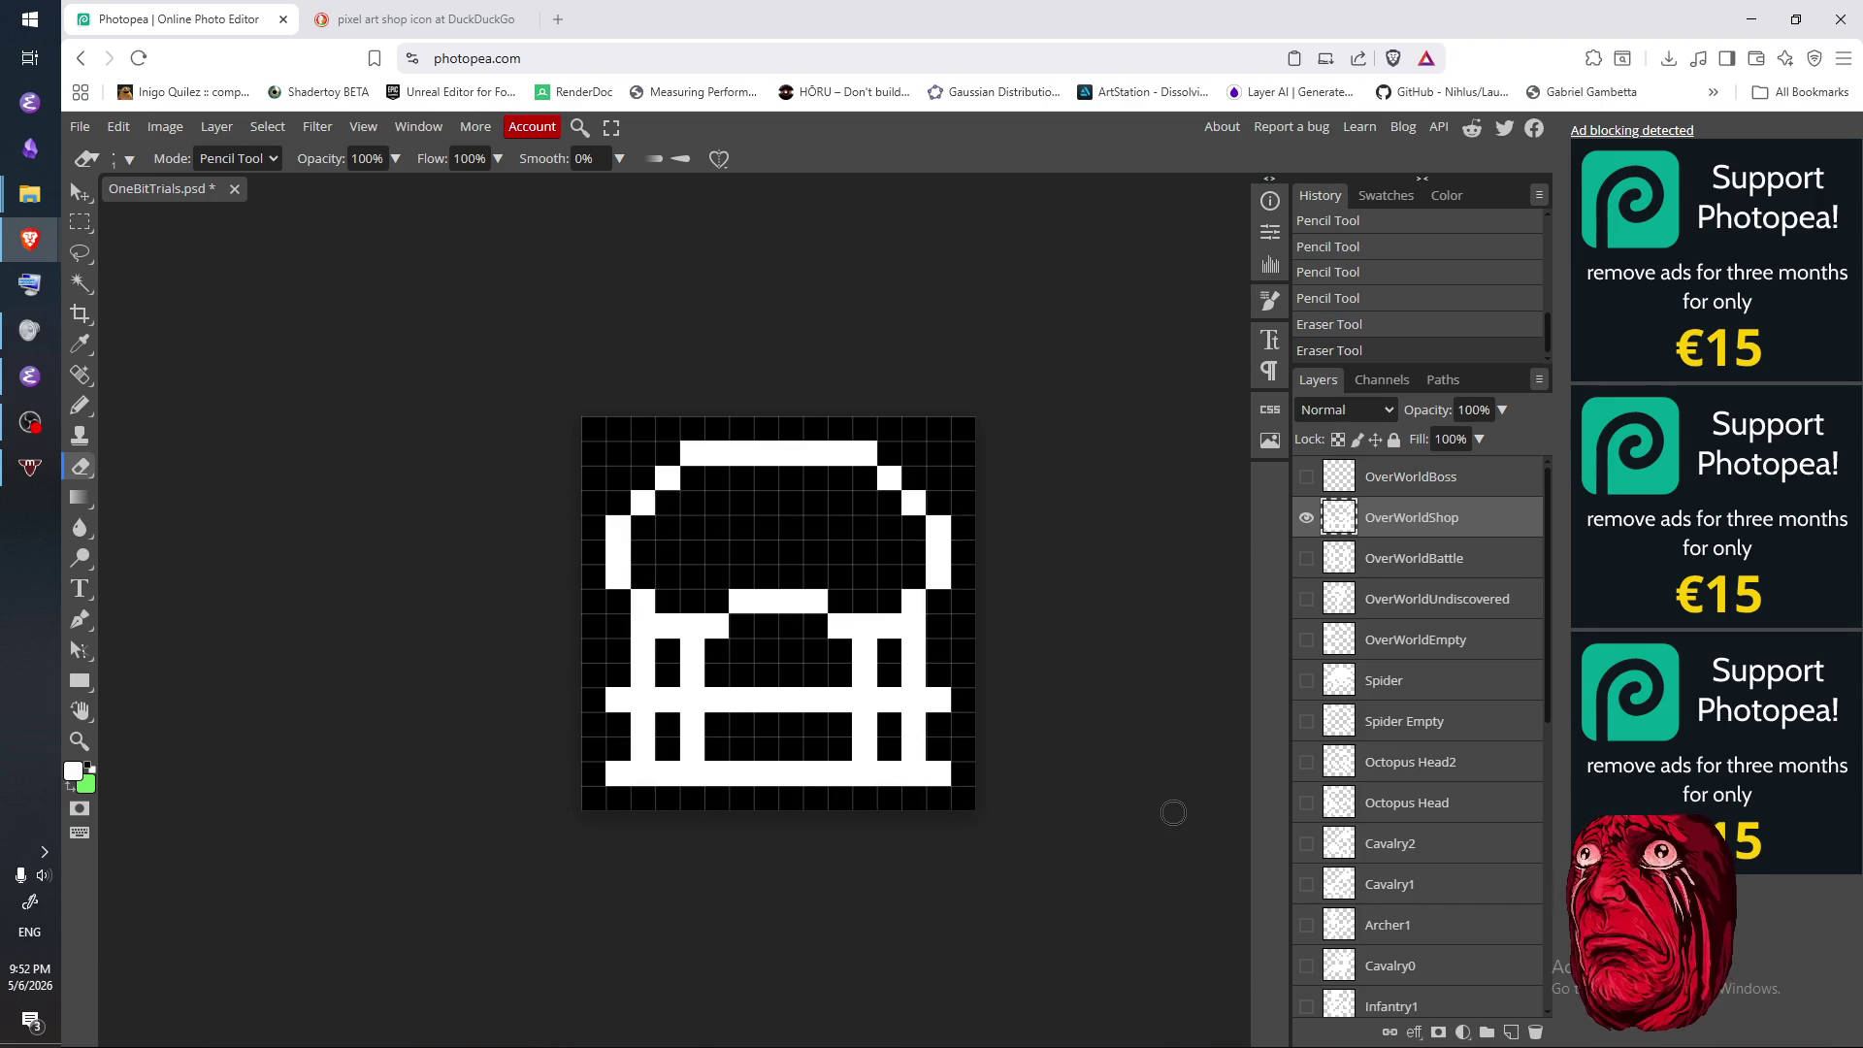
# - Check the reference shop image, then erase the inner legs under the counter
pyautogui.click(418, 19)
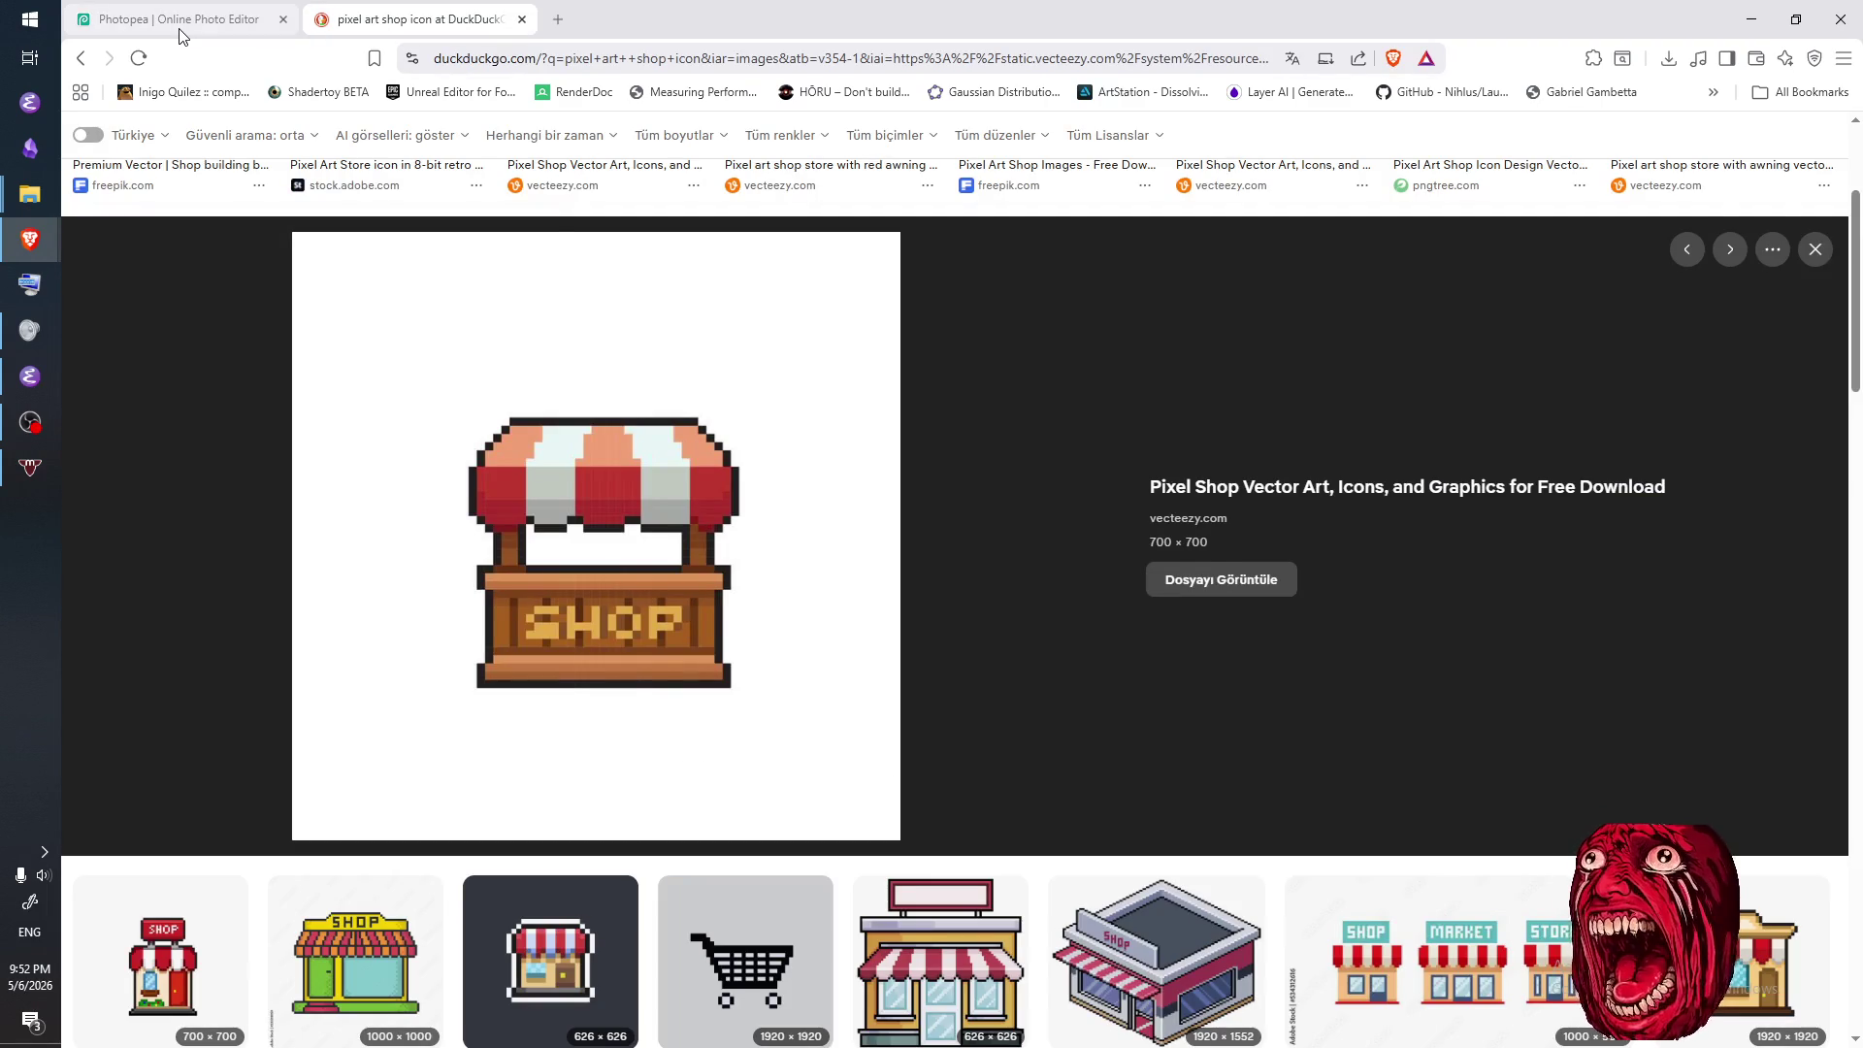
pyautogui.click(179, 21)
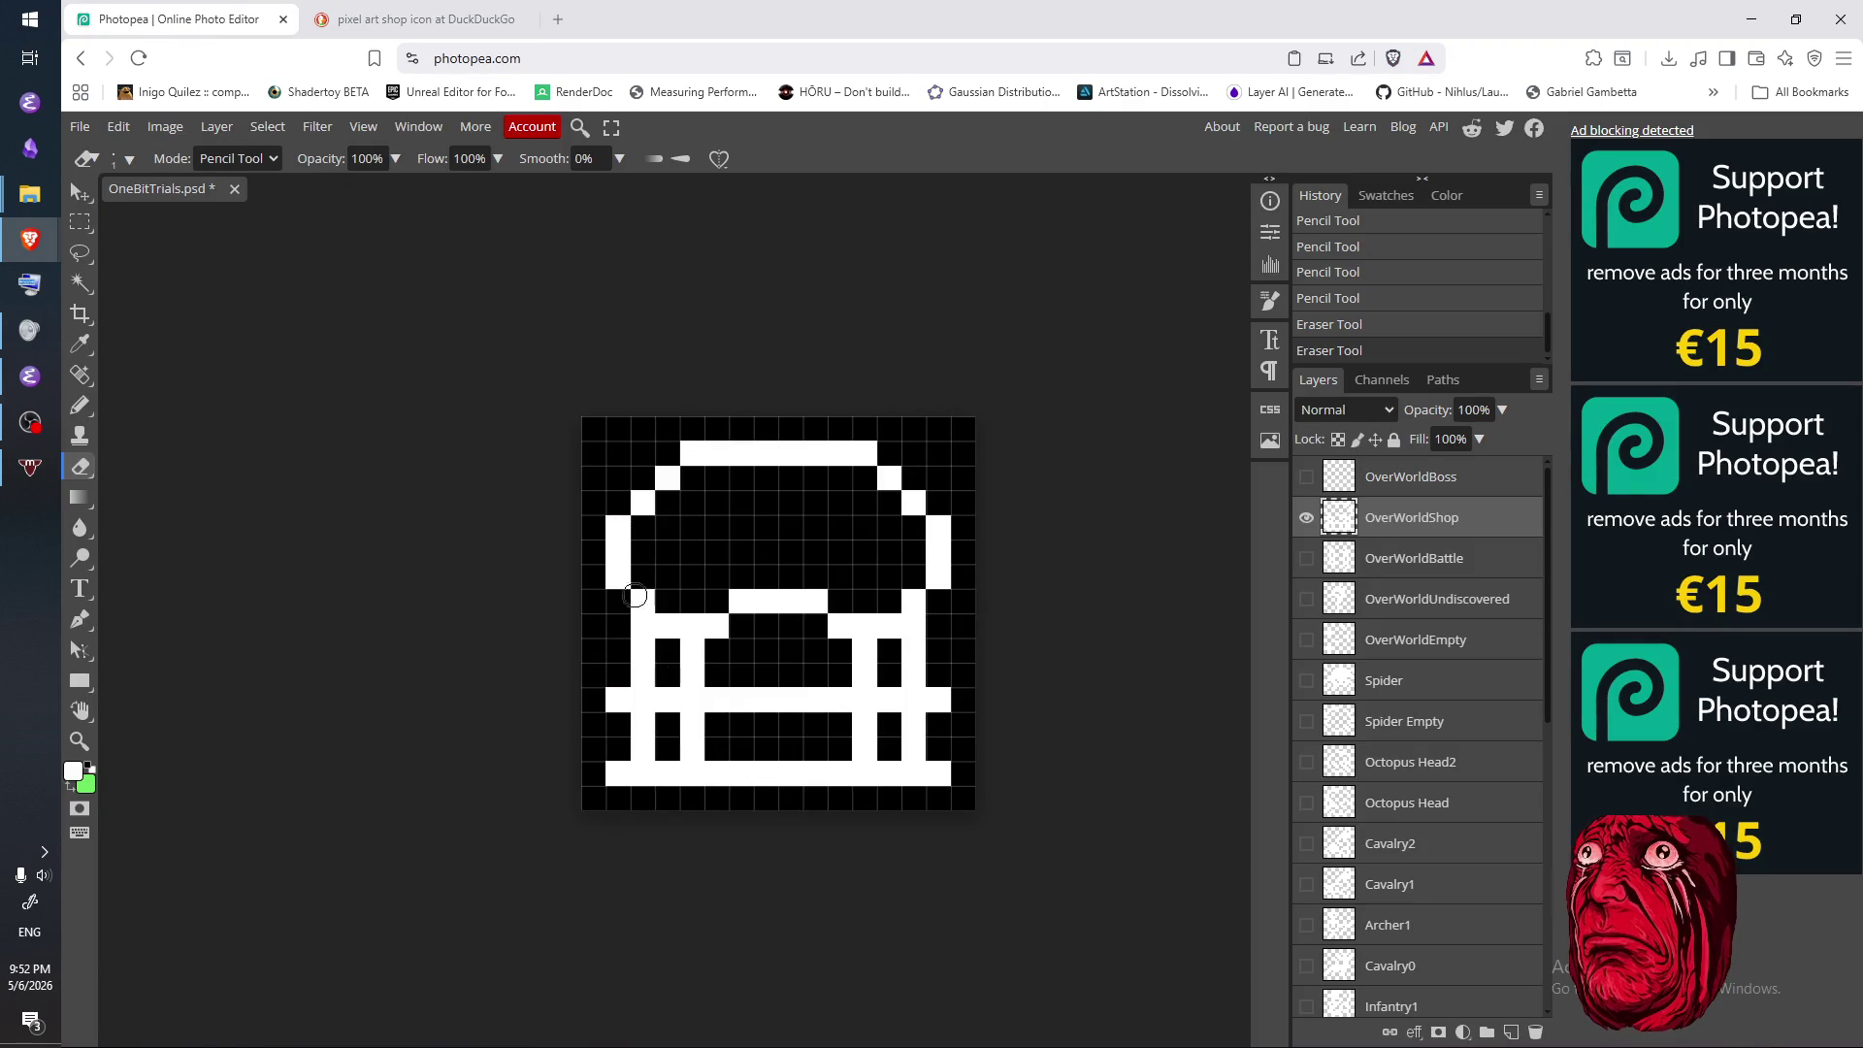
pyautogui.click(456, 19)
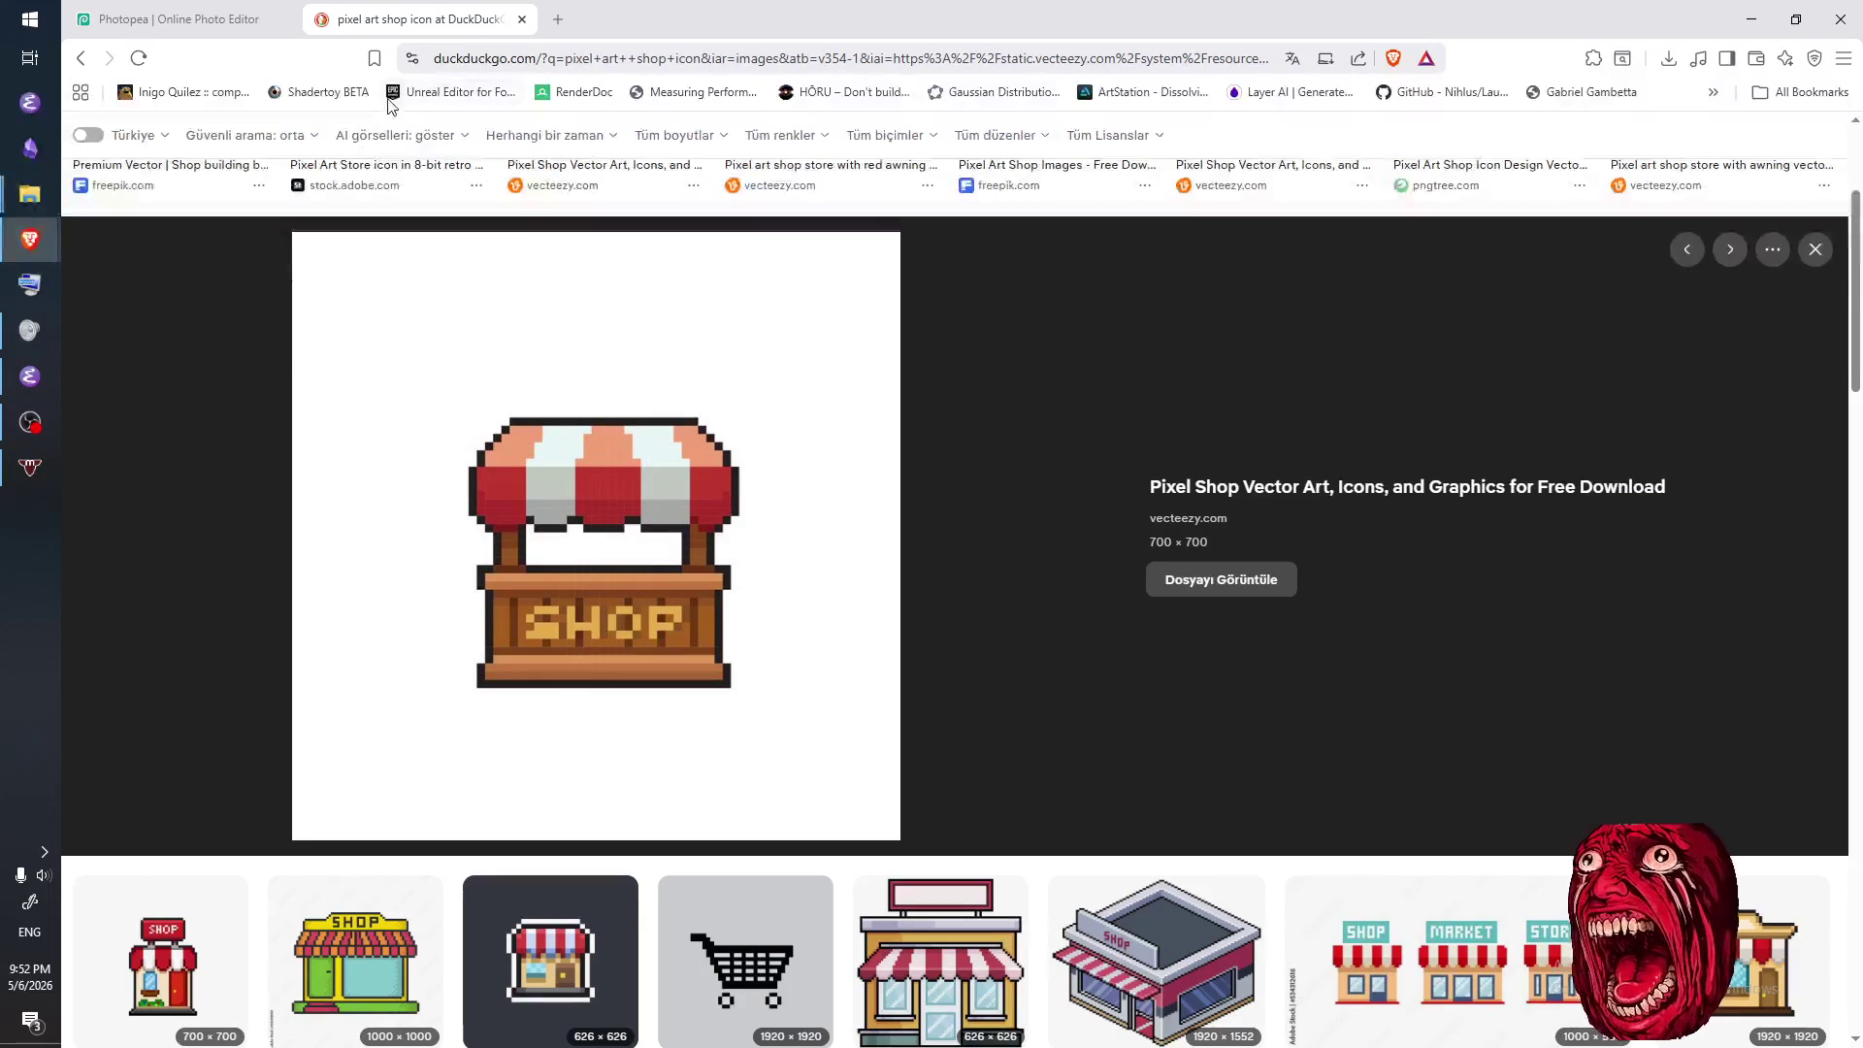
pyautogui.click(179, 20)
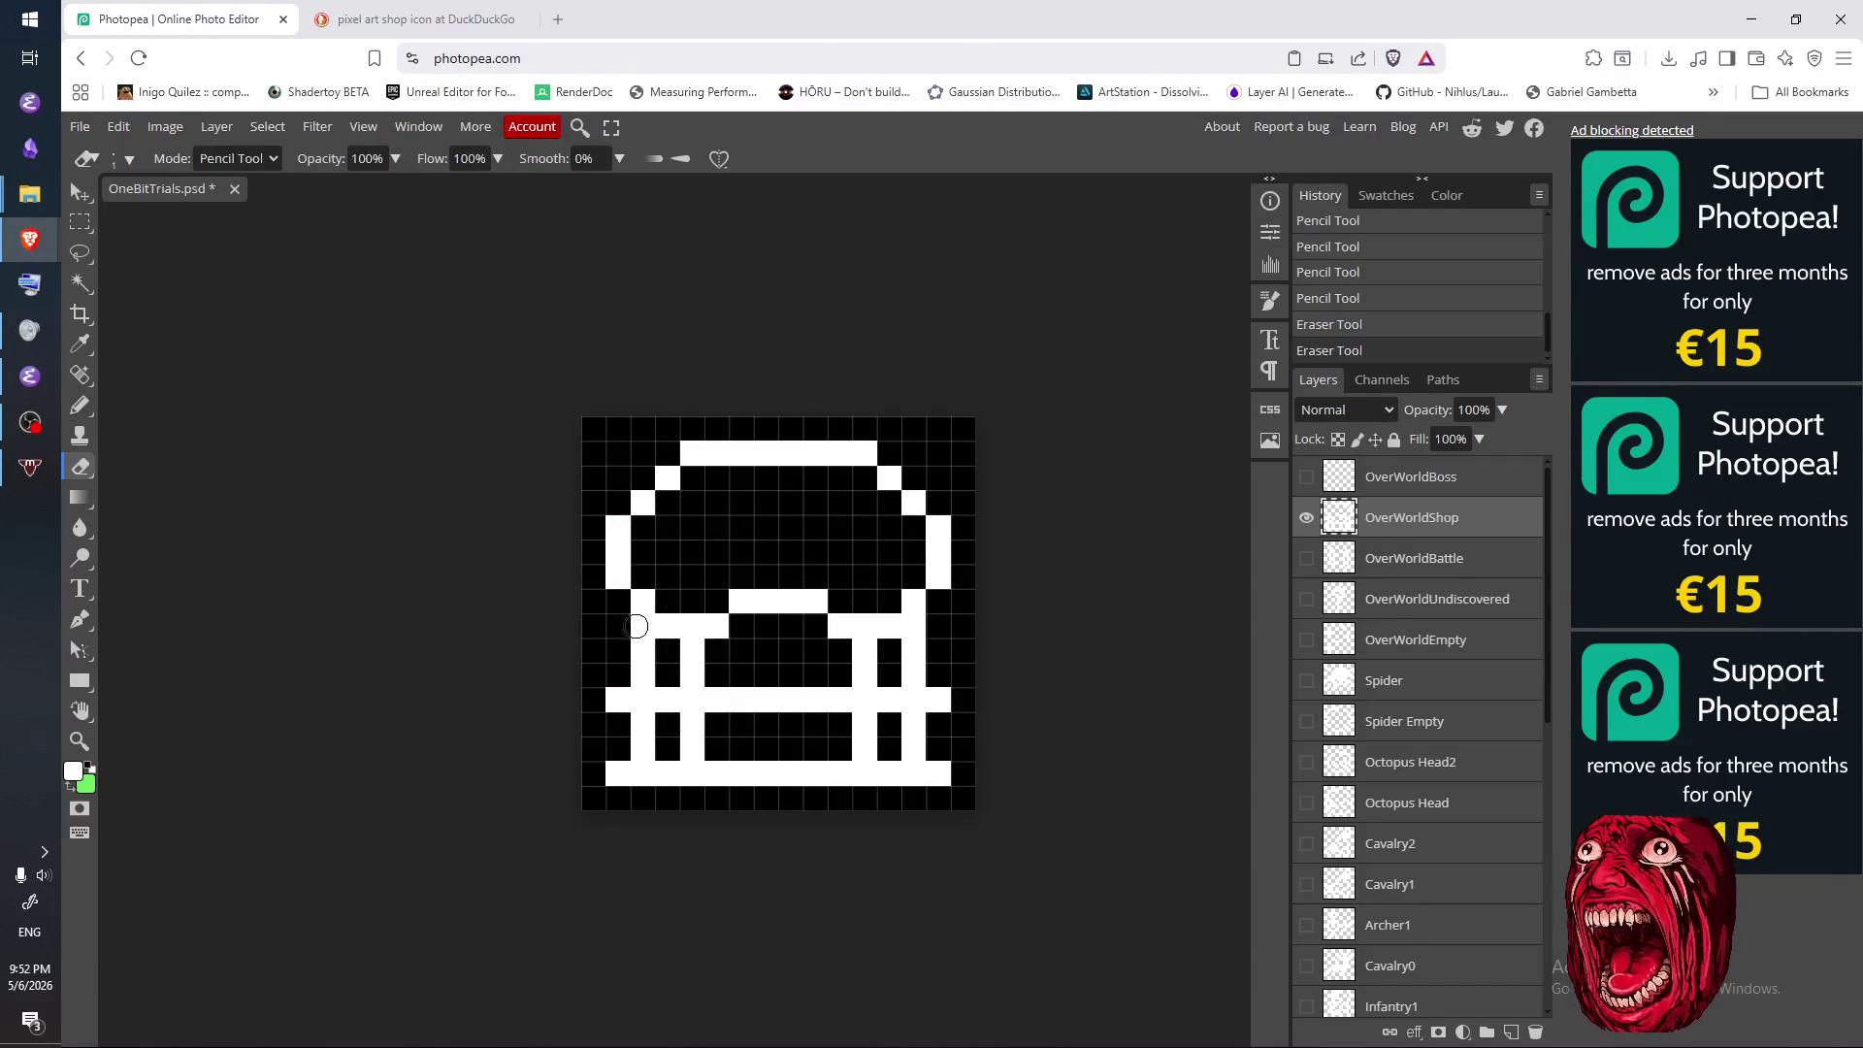
pyautogui.moveTo(692, 724); pyautogui.dragTo(692, 757)
pyautogui.moveTo(868, 723); pyautogui.dragTo(861, 761)
# - Erase the old left post pixels and the right outer post column under the awning
pyautogui.moveTo(620, 622)
pyautogui.mouseDown()
pyautogui.moveTo(642, 684)
pyautogui.moveTo(703, 680)
pyautogui.moveTo(715, 645)
pyautogui.mouseUp()
pyautogui.press('b')
pyautogui.press('e')
pyautogui.press('b')
pyautogui.press('e')
pyautogui.moveTo(914, 679)
pyautogui.mouseDown()
pyautogui.moveTo(914, 641)
pyautogui.moveTo(839, 679)
pyautogui.moveTo(887, 684)
pyautogui.mouseUp()
pyautogui.click(914, 625)
pyautogui.press('b')
pyautogui.press('e')
pyautogui.press('b')
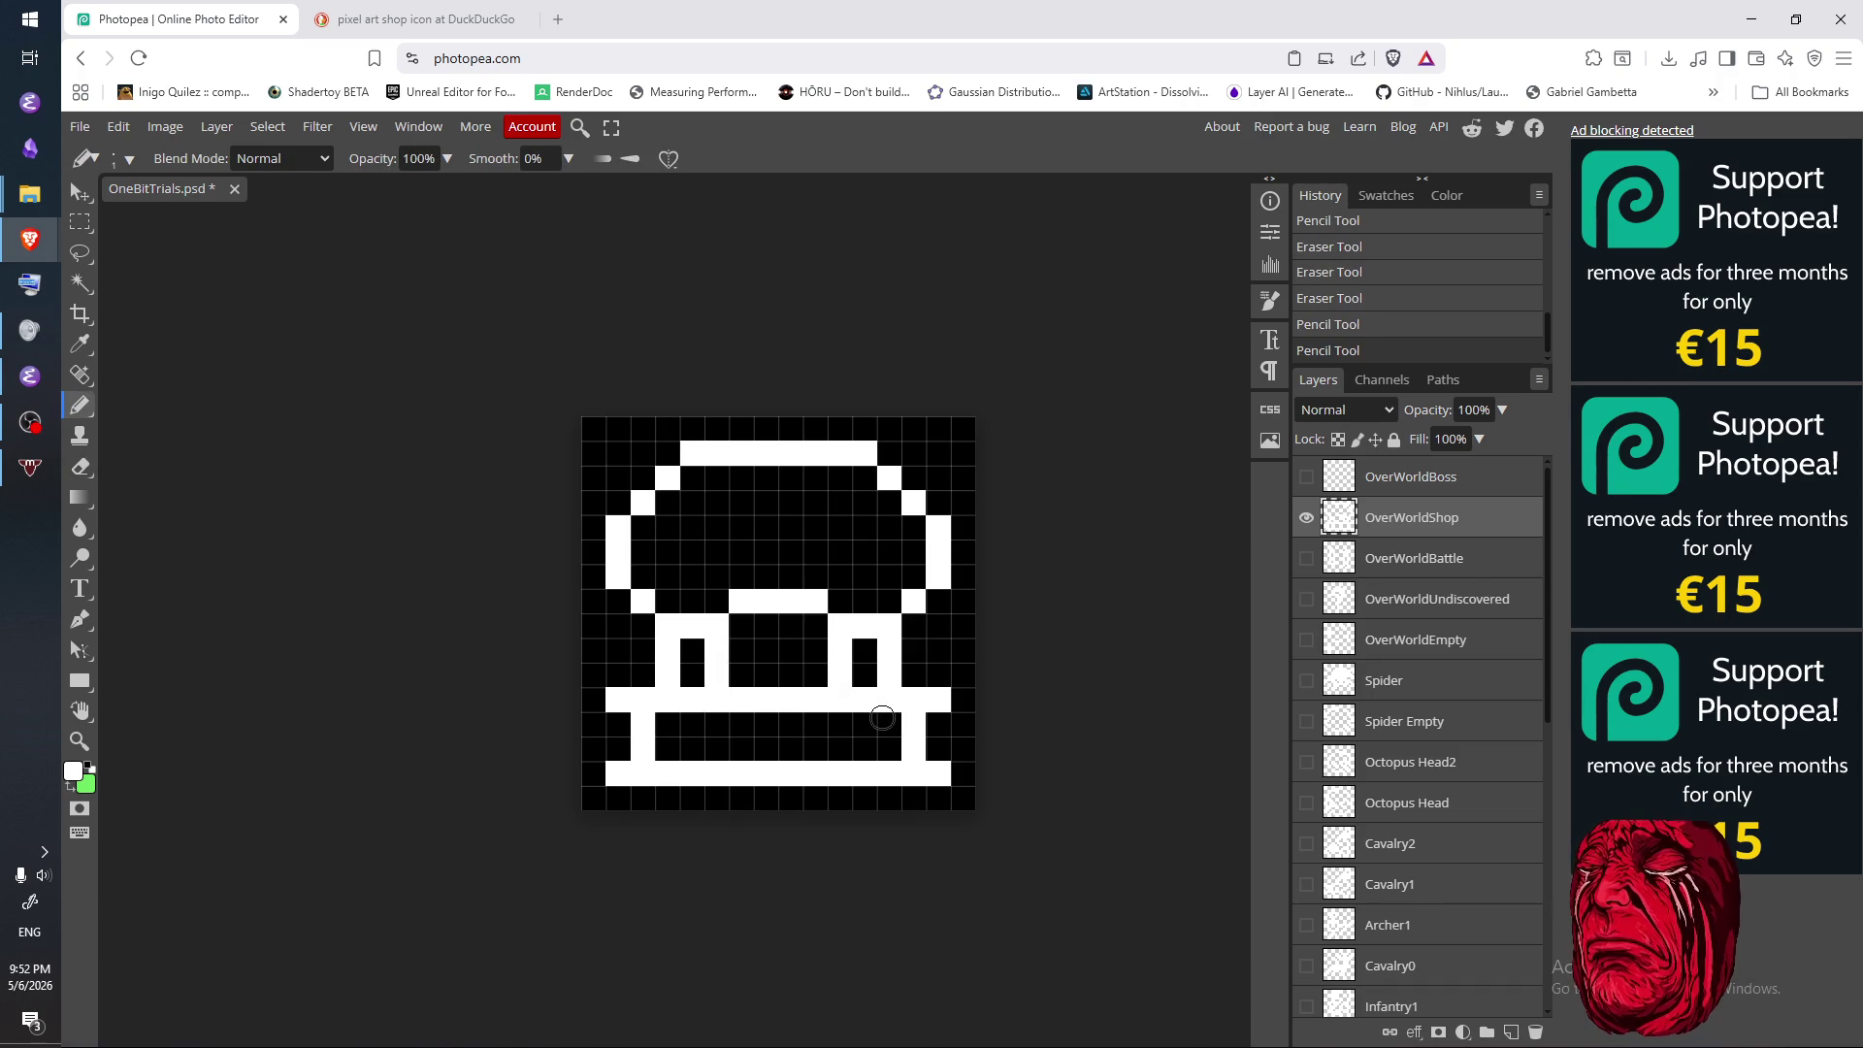
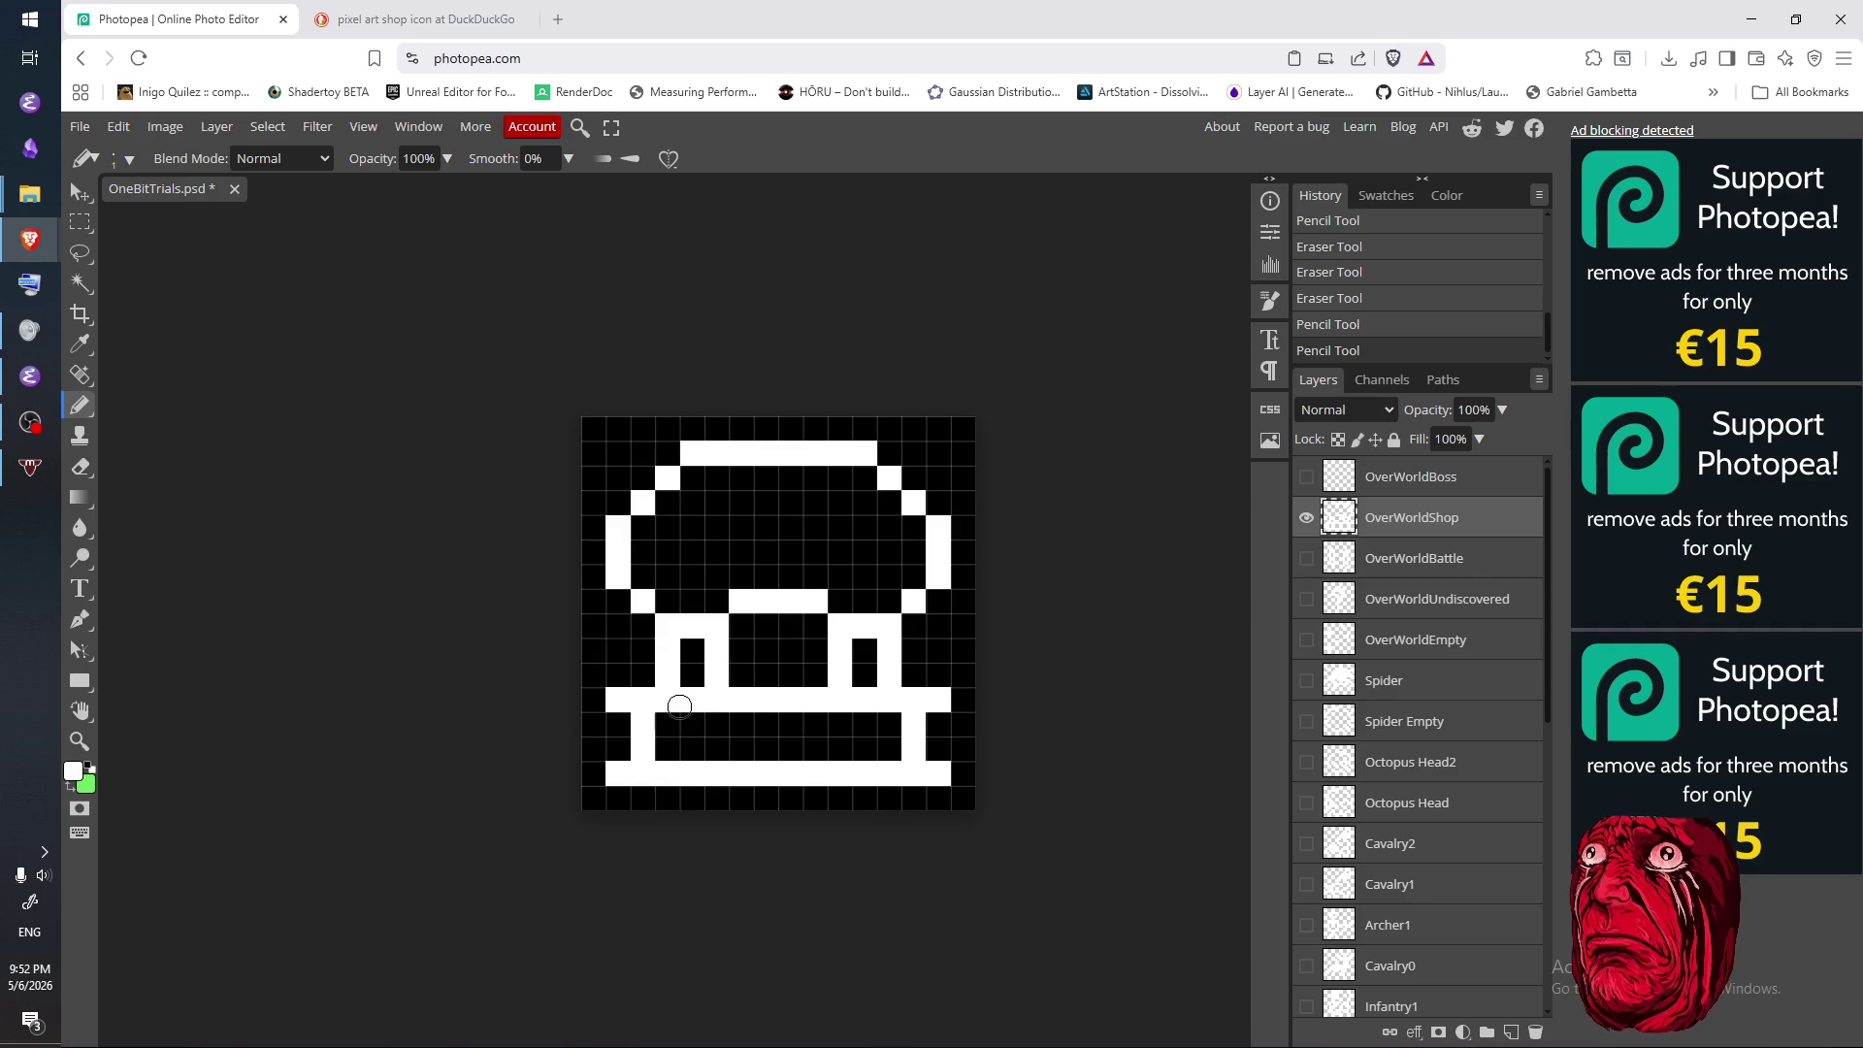
# - Check the shop reference image, then erase both halves of the crossbar under the awning
pyautogui.click(409, 22)
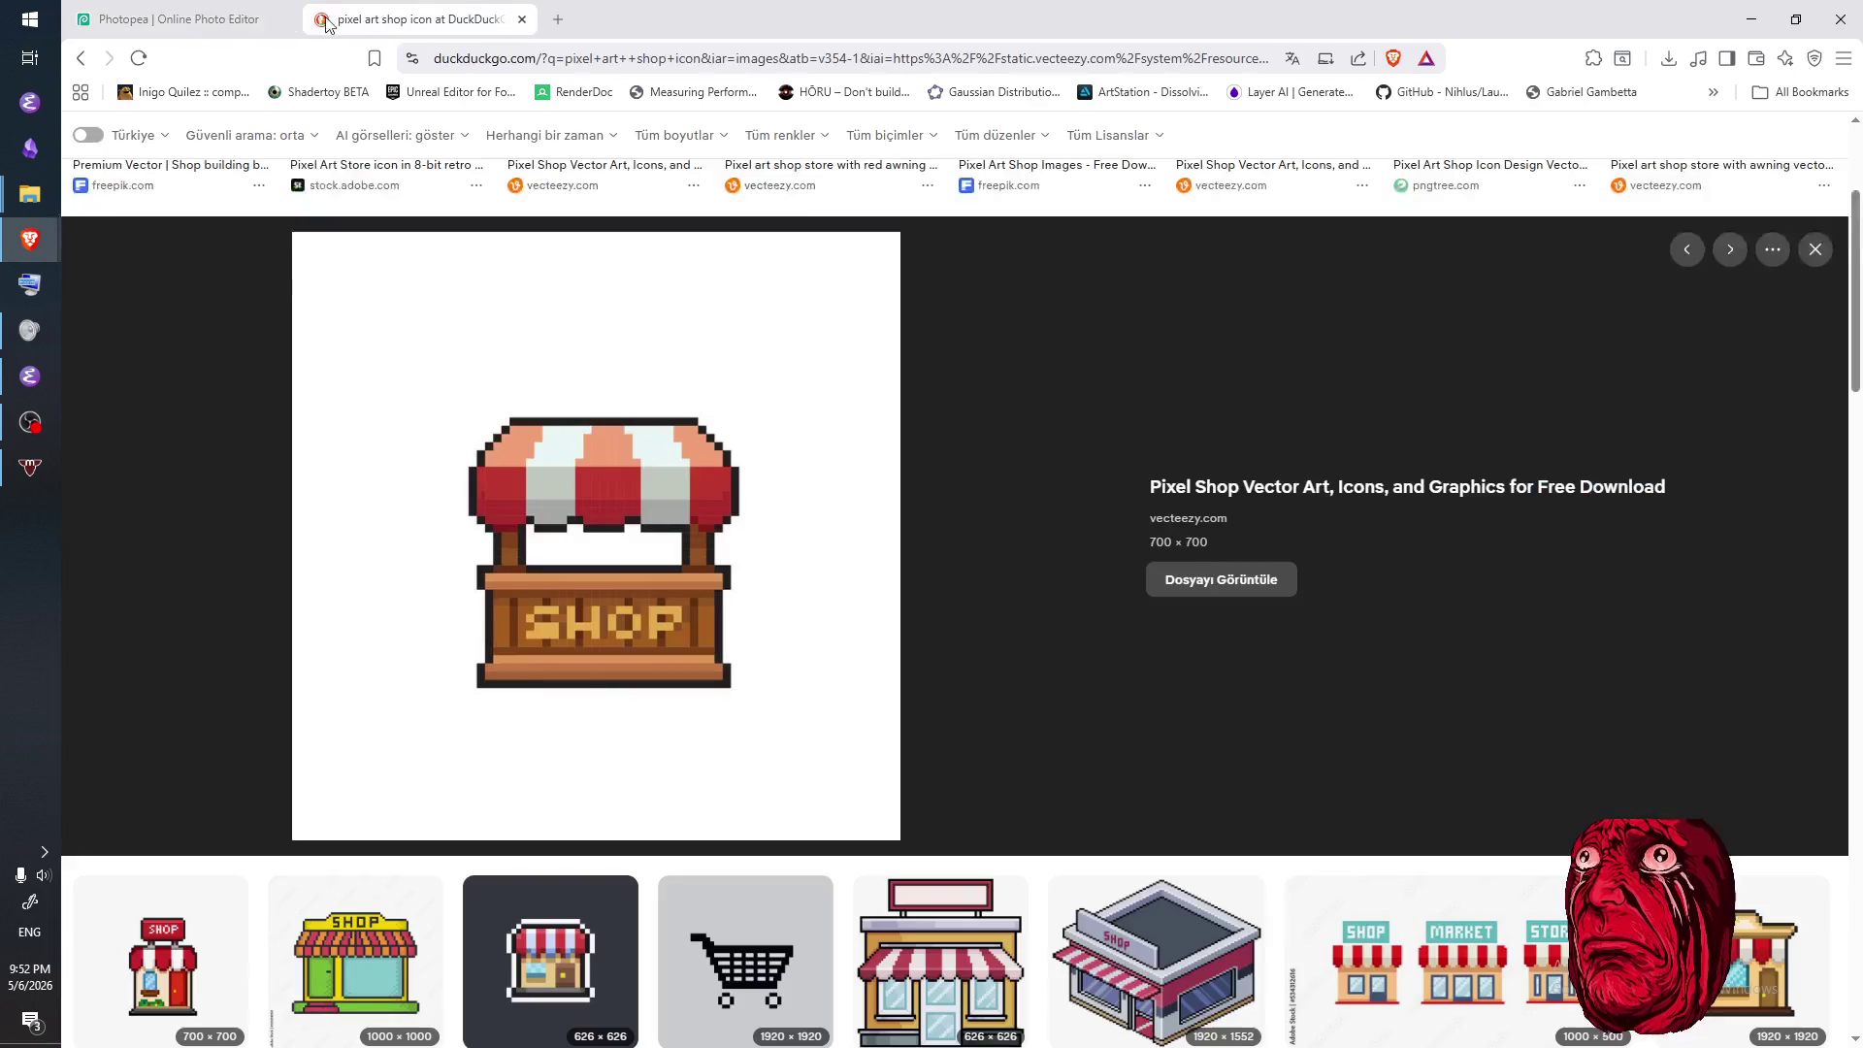
pyautogui.click(187, 22)
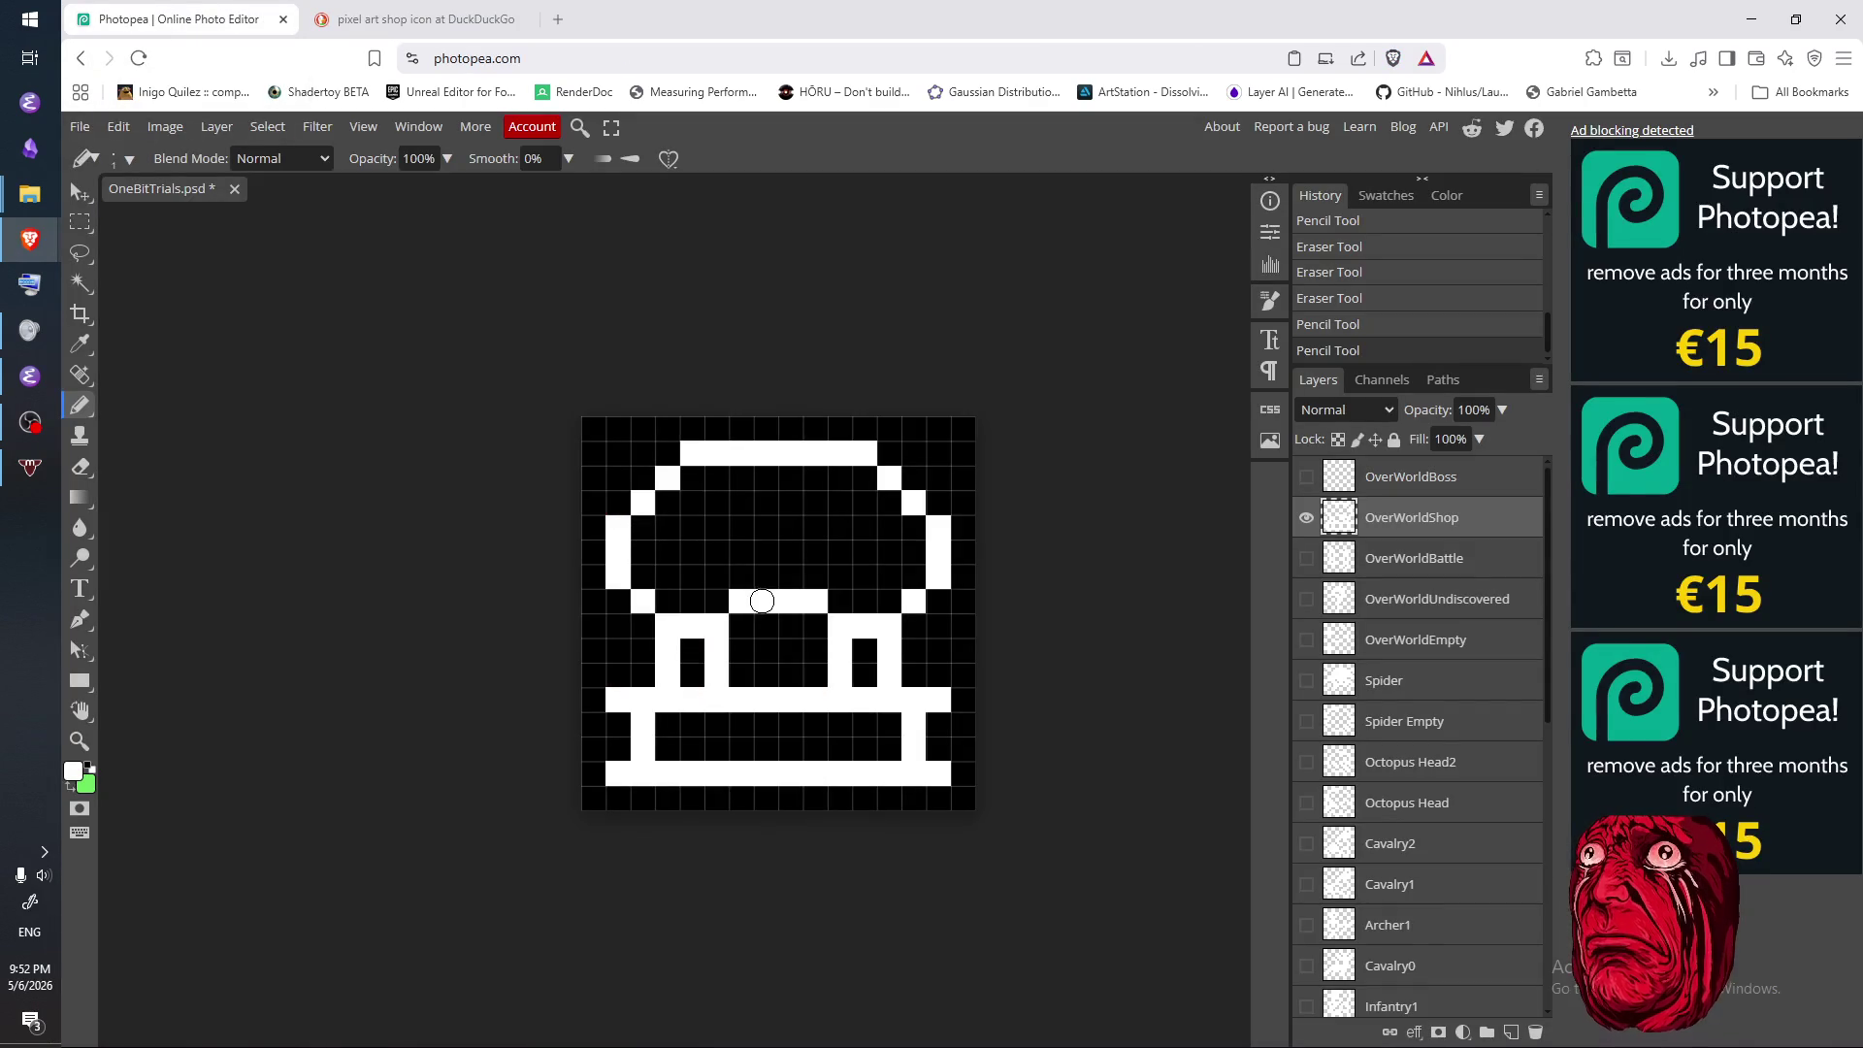
pyautogui.press('e')
pyautogui.moveTo(652, 655)
pyautogui.mouseDown()
pyautogui.moveTo(718, 662)
pyautogui.moveTo(679, 674)
pyautogui.moveTo(656, 645)
pyautogui.mouseUp()
pyautogui.moveTo(841, 656)
pyautogui.mouseDown()
pyautogui.moveTo(878, 660)
pyautogui.moveTo(820, 658)
pyautogui.mouseUp()
# - Draw white posts on the left and right below the awning and remove the stray pixels
pyautogui.press('b')
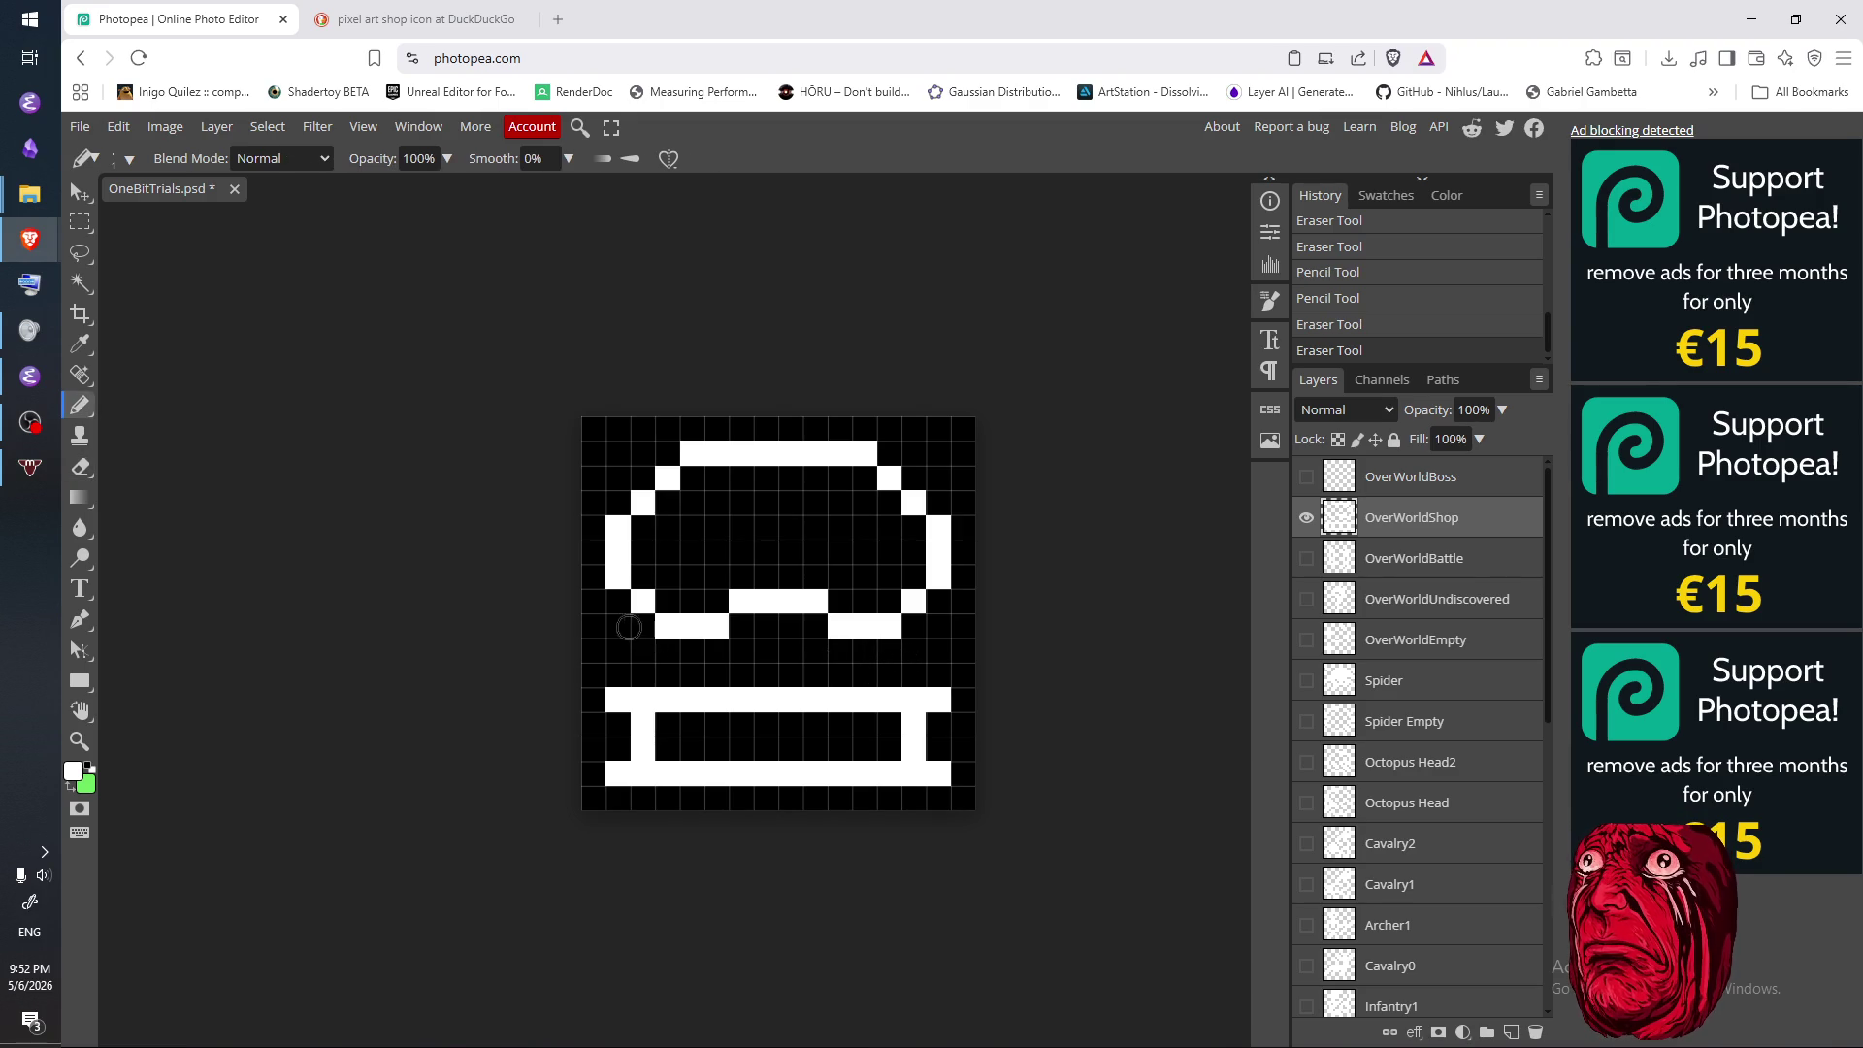
pyautogui.moveTo(640, 621); pyautogui.dragTo(643, 660)
pyautogui.moveTo(914, 620); pyautogui.dragTo(913, 659)
pyautogui.click(914, 674)
pyautogui.click(646, 672)
pyautogui.press('e')
pyautogui.click(651, 676)
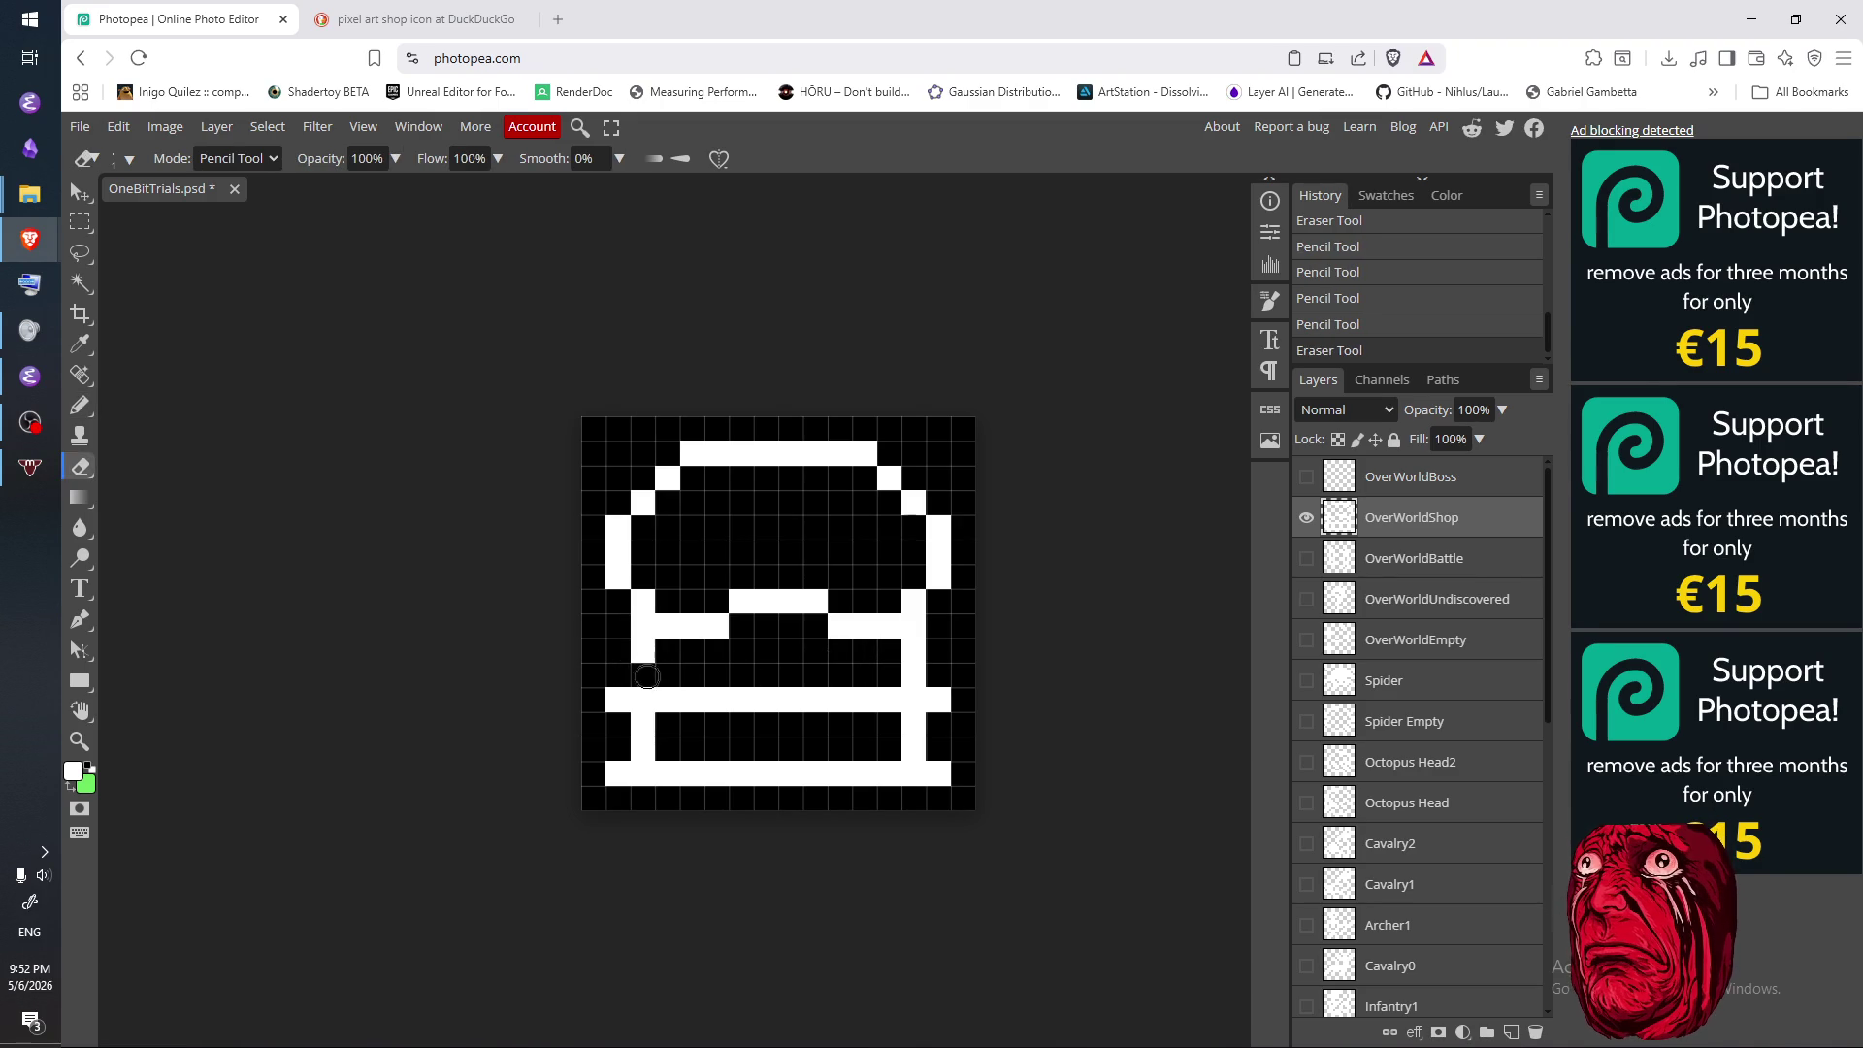
pyautogui.click(651, 676)
pyautogui.press('b')
pyautogui.click(629, 617)
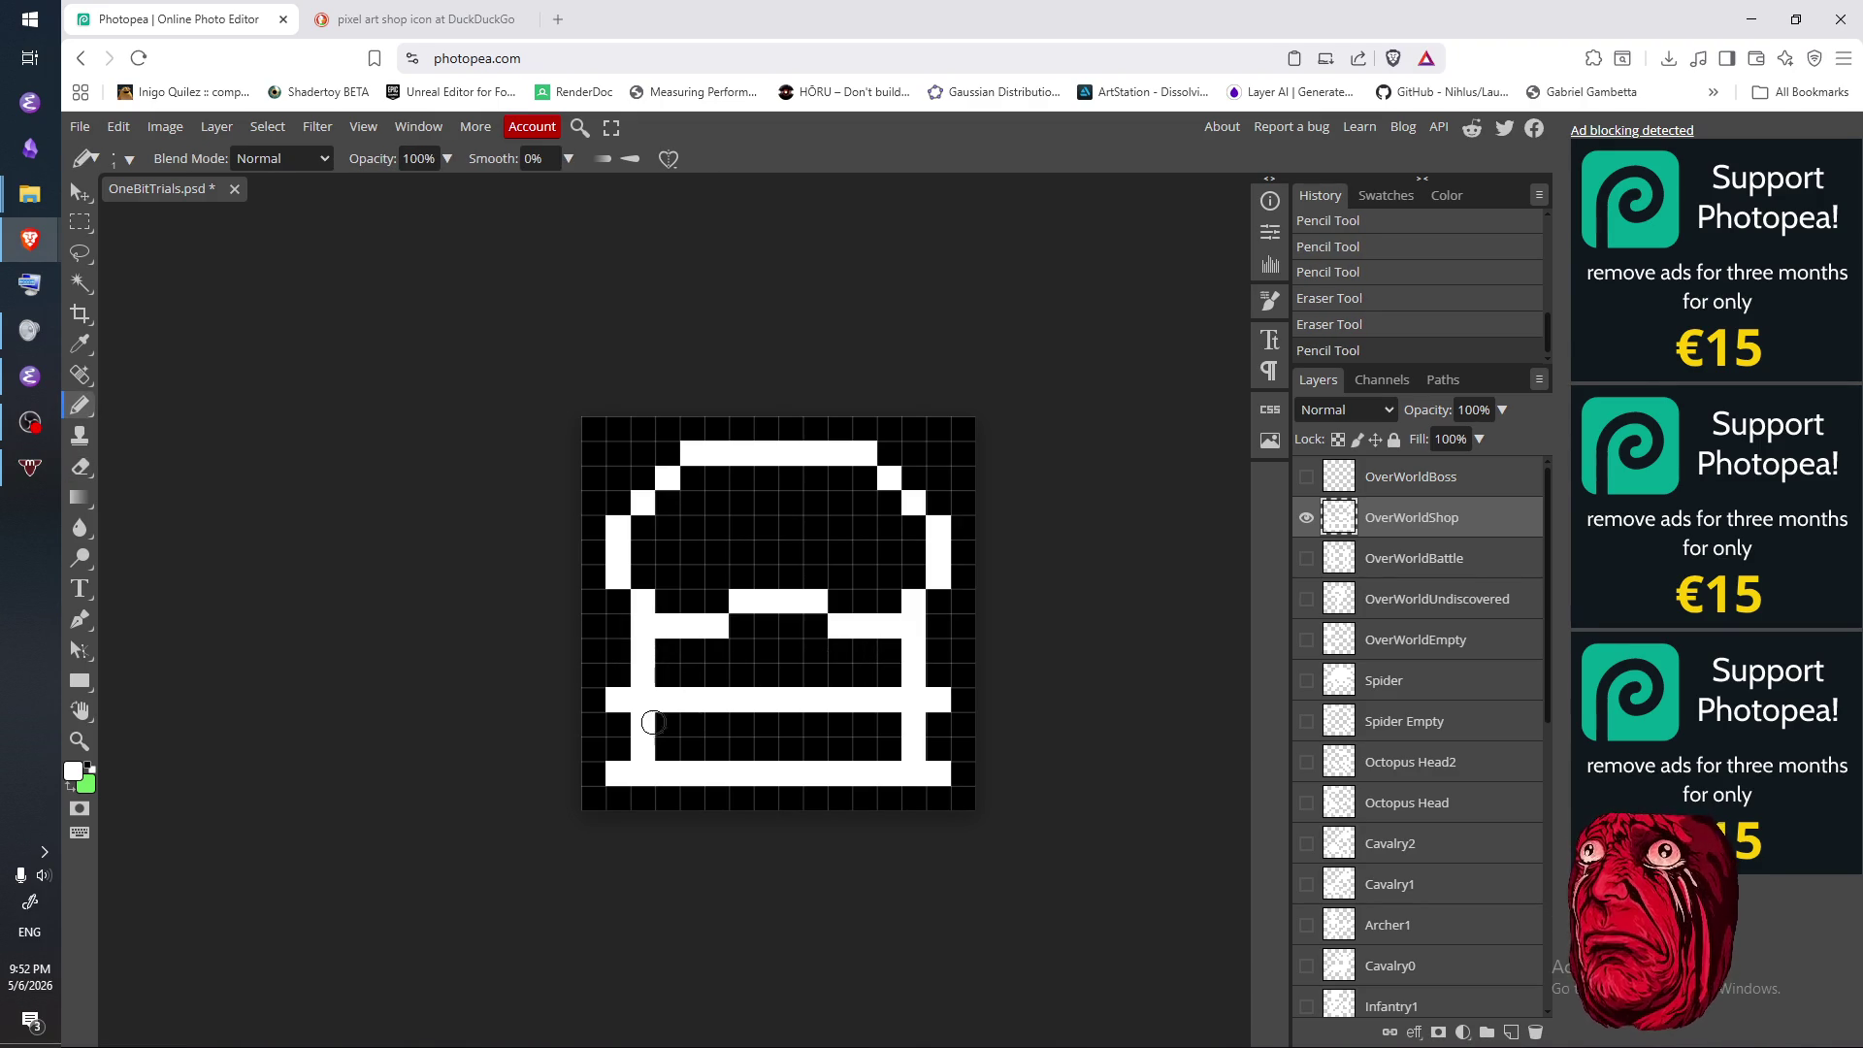
pyautogui.moveTo(637, 733); pyautogui.dragTo(641, 749)
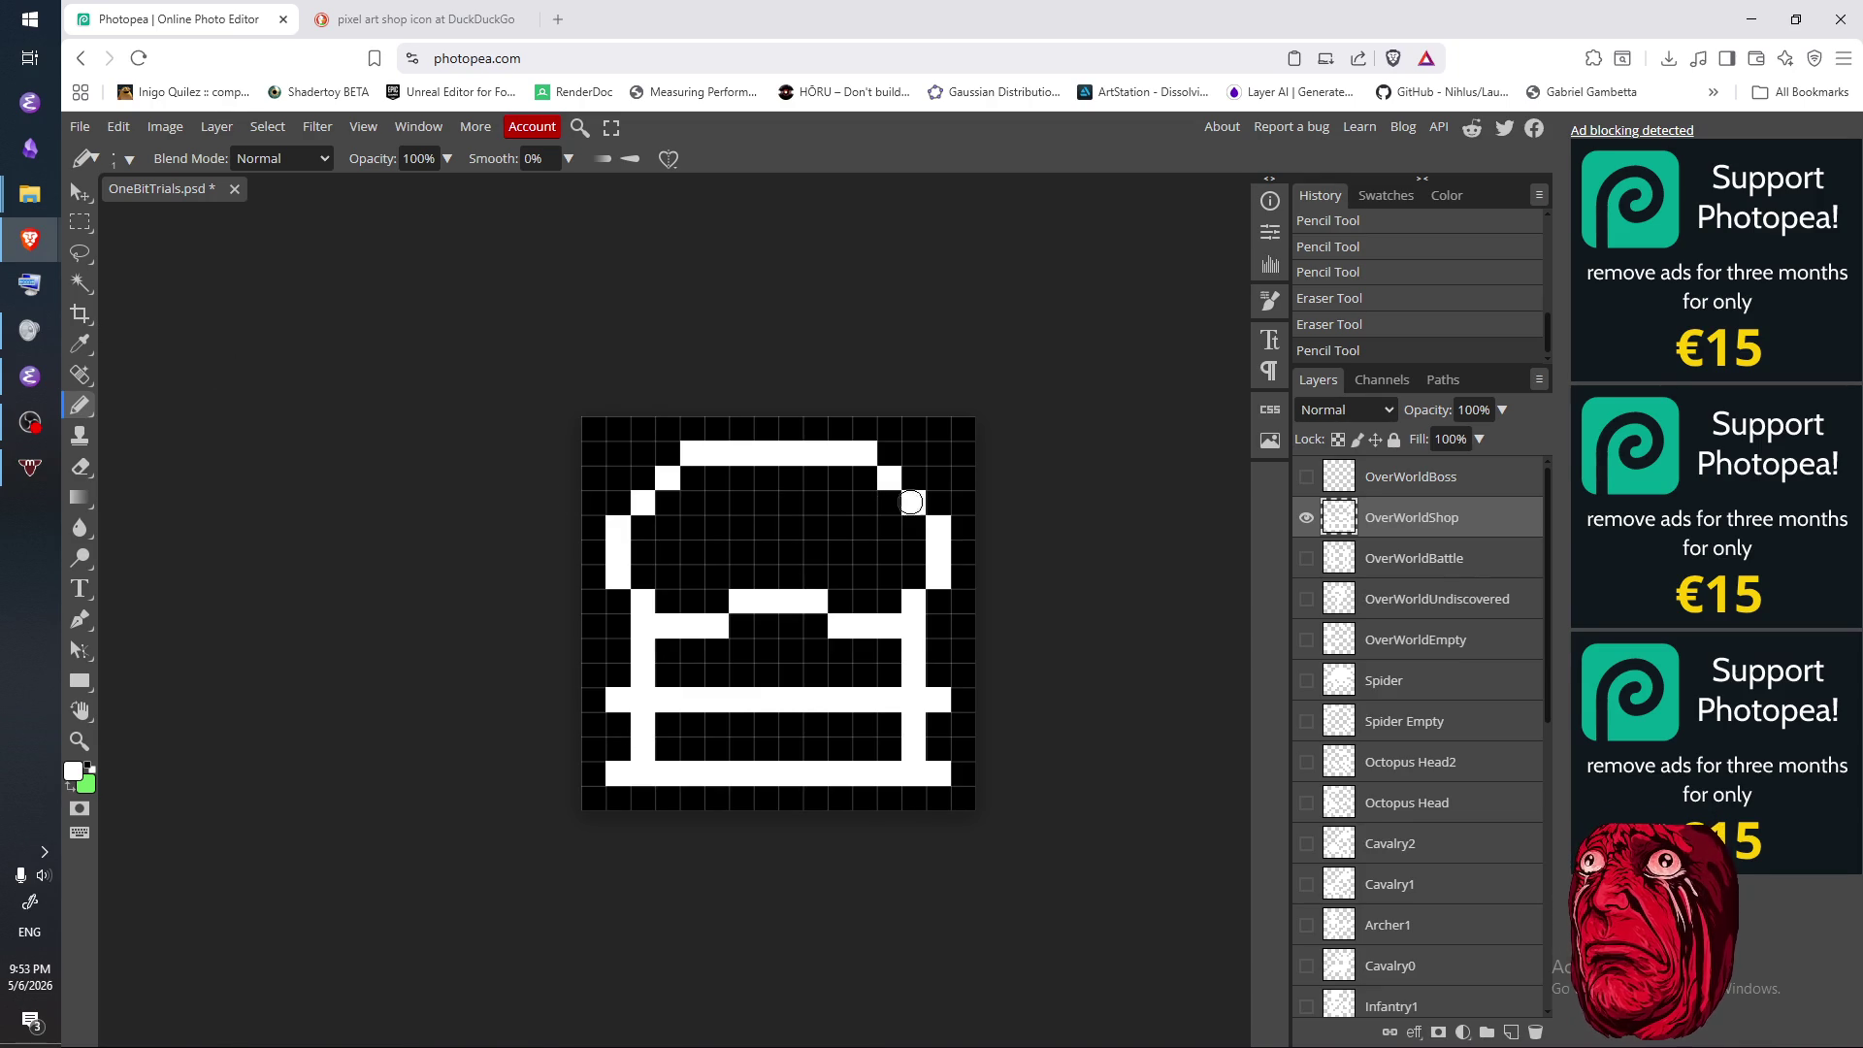
# - Touch up the inner columns beside the posts by adding and erasing single white pixels
pyautogui.hotkey('alt', 'Tab')
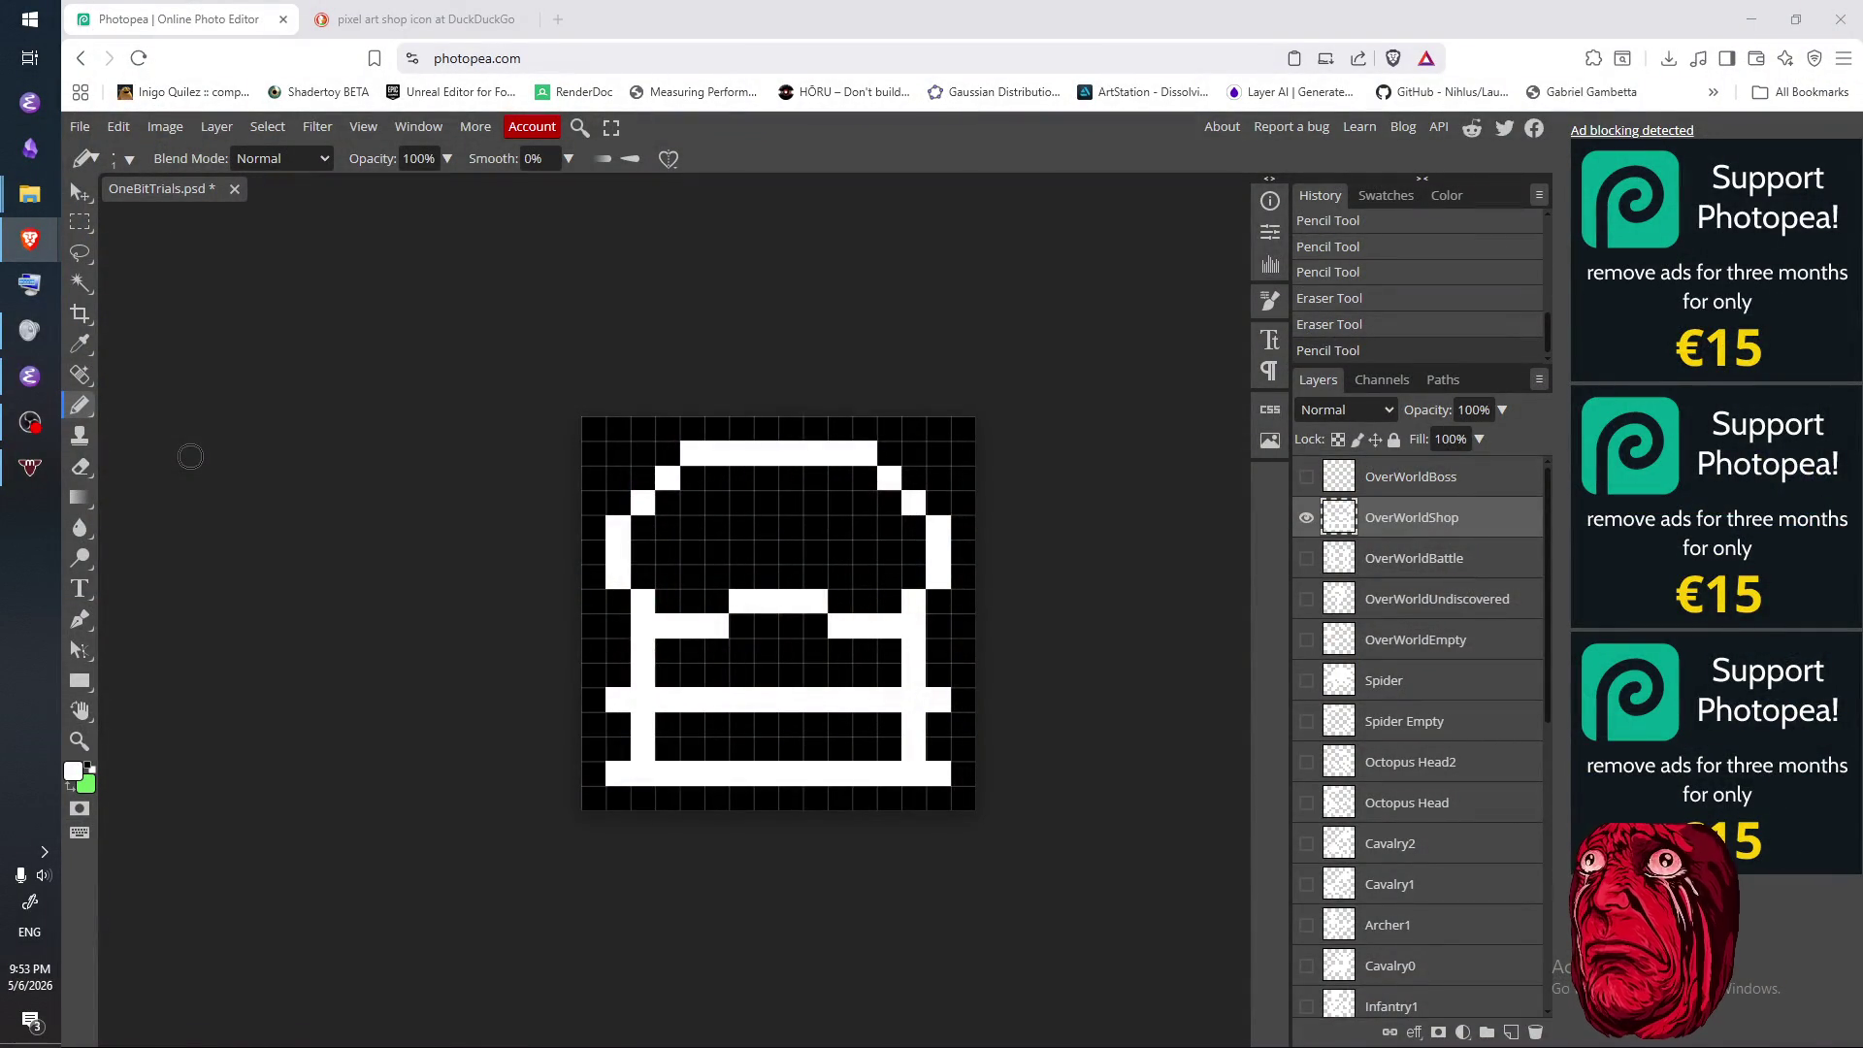
pyautogui.hotkey('alt', 'Tab')
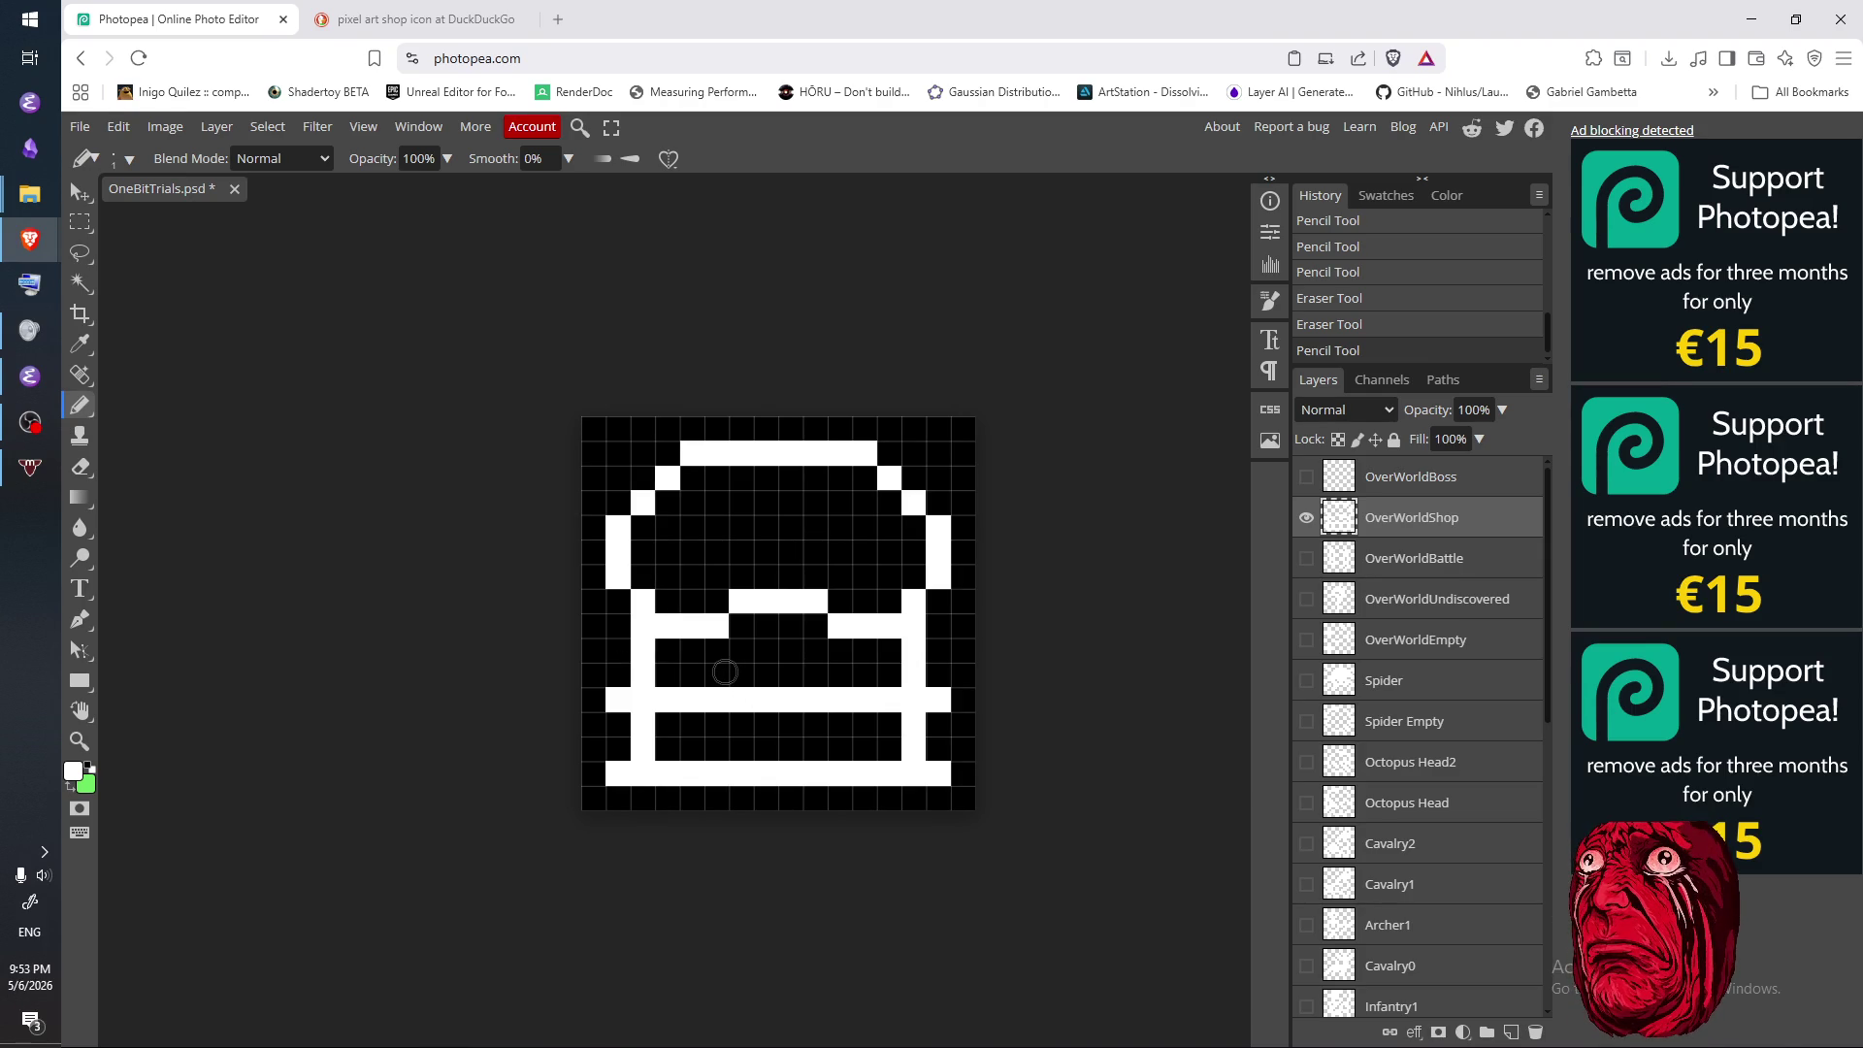
pyautogui.click(664, 652)
pyautogui.press('e')
pyautogui.click(668, 676)
pyautogui.press('b')
pyautogui.click(673, 681)
pyautogui.moveTo(888, 646); pyautogui.dragTo(889, 679)
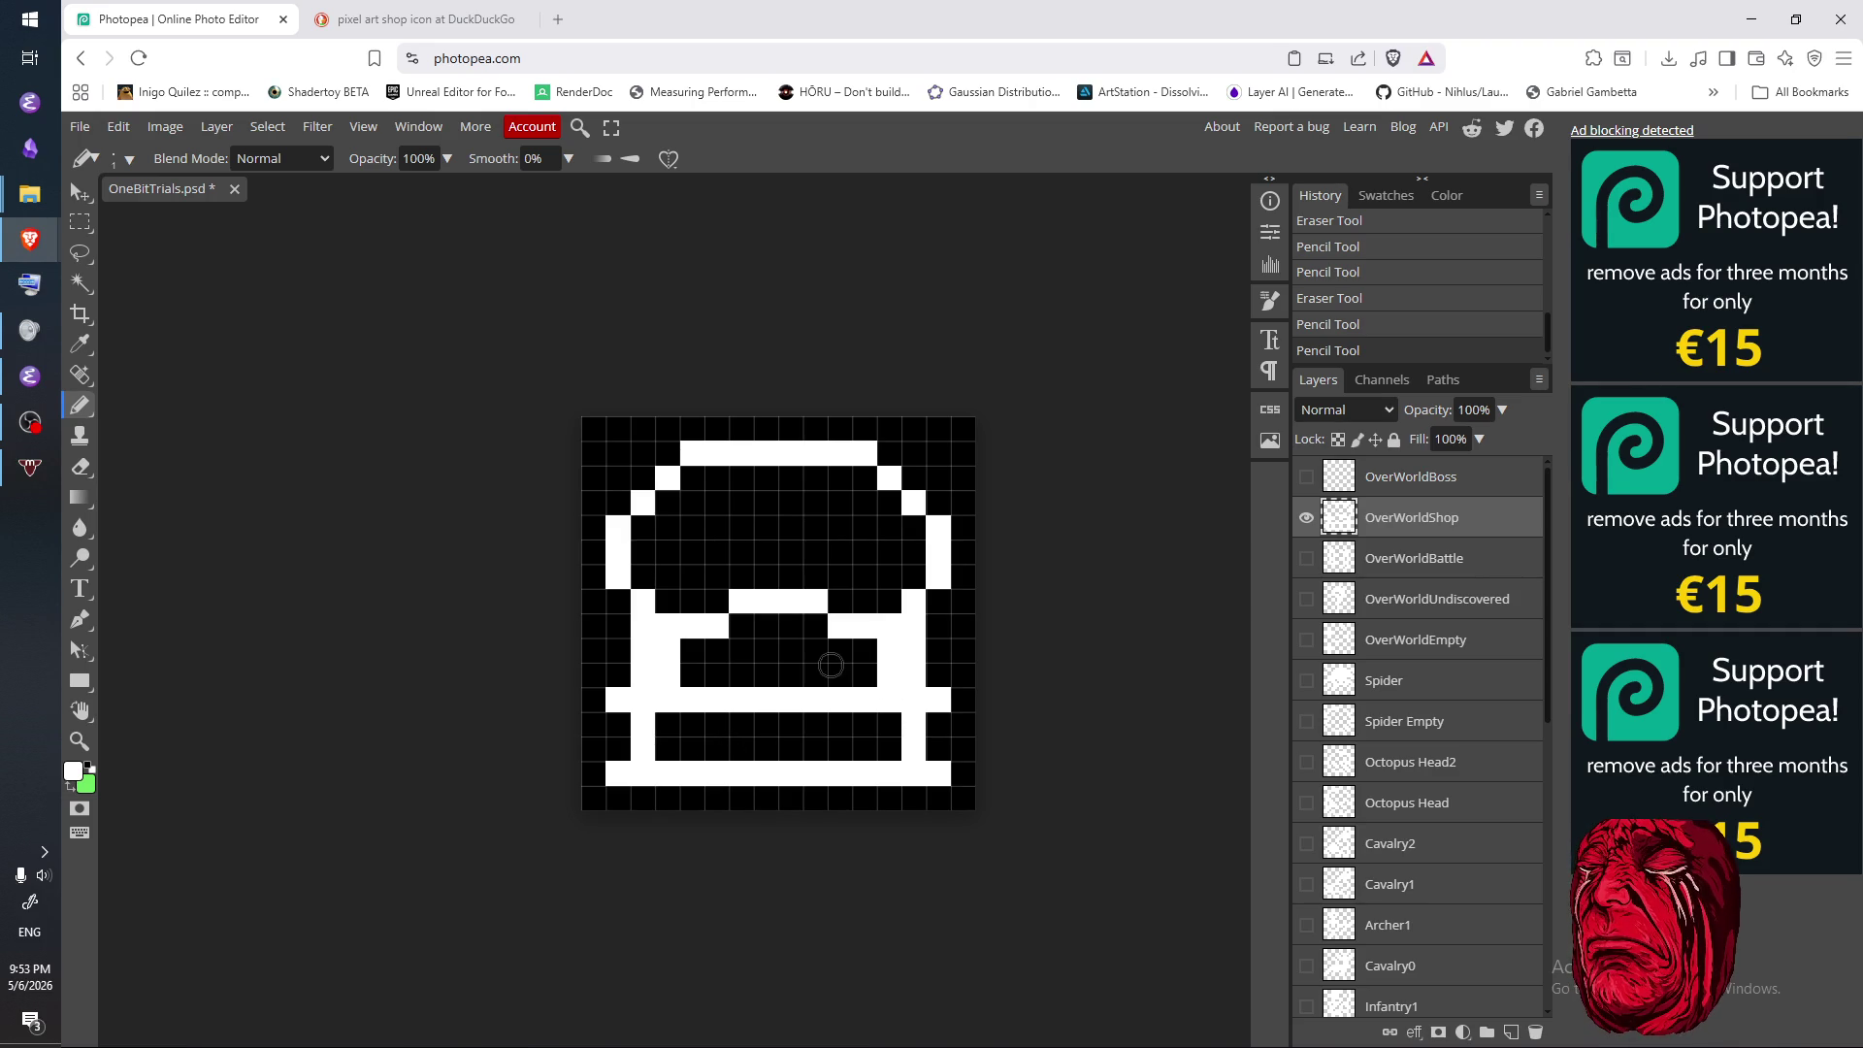
pyautogui.press('e')
pyautogui.click(888, 650)
# - Clean up the inner columns and draw a vertical white line on the right inner column
pyautogui.click(885, 673)
pyautogui.click(885, 674)
pyautogui.moveTo(668, 650); pyautogui.dragTo(653, 668)
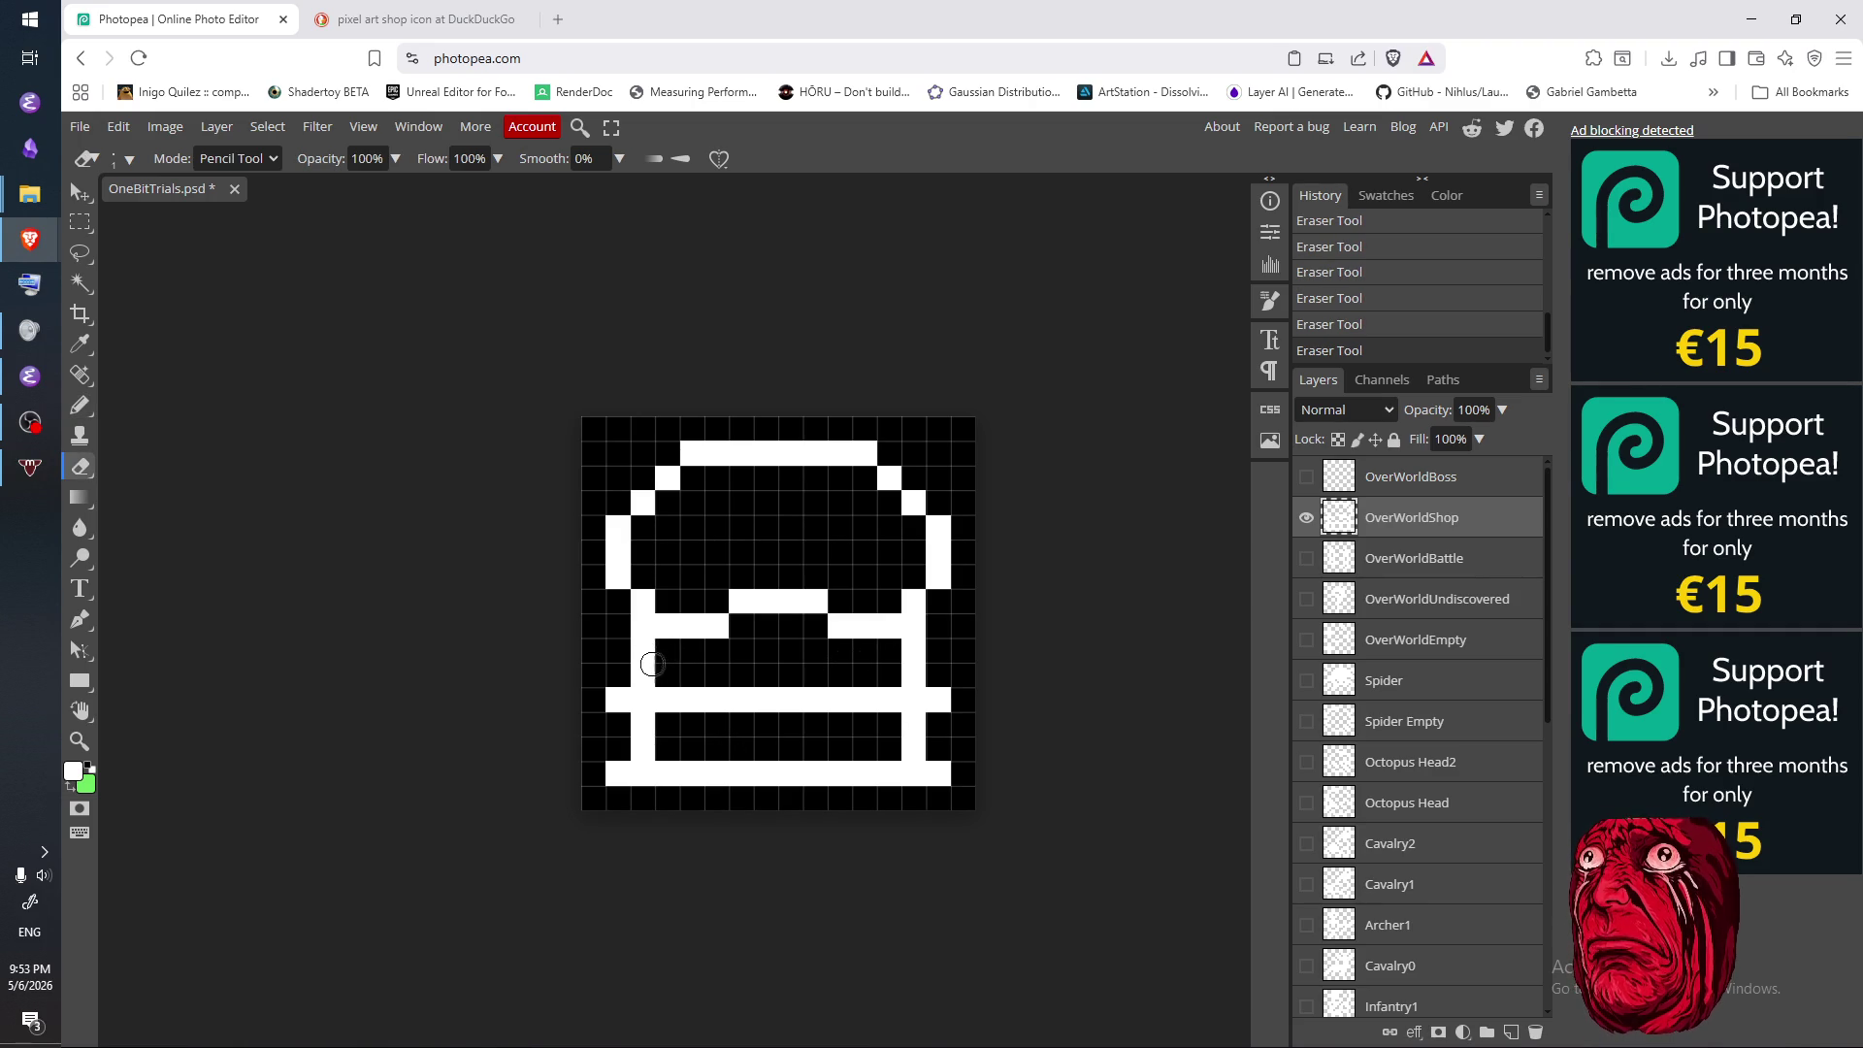
pyautogui.press('b')
pyautogui.click(667, 663)
pyautogui.press('e')
pyautogui.click(668, 662)
pyautogui.press('b')
pyautogui.click(692, 652)
pyautogui.click(694, 674)
pyautogui.moveTo(861, 647); pyautogui.dragTo(867, 685)
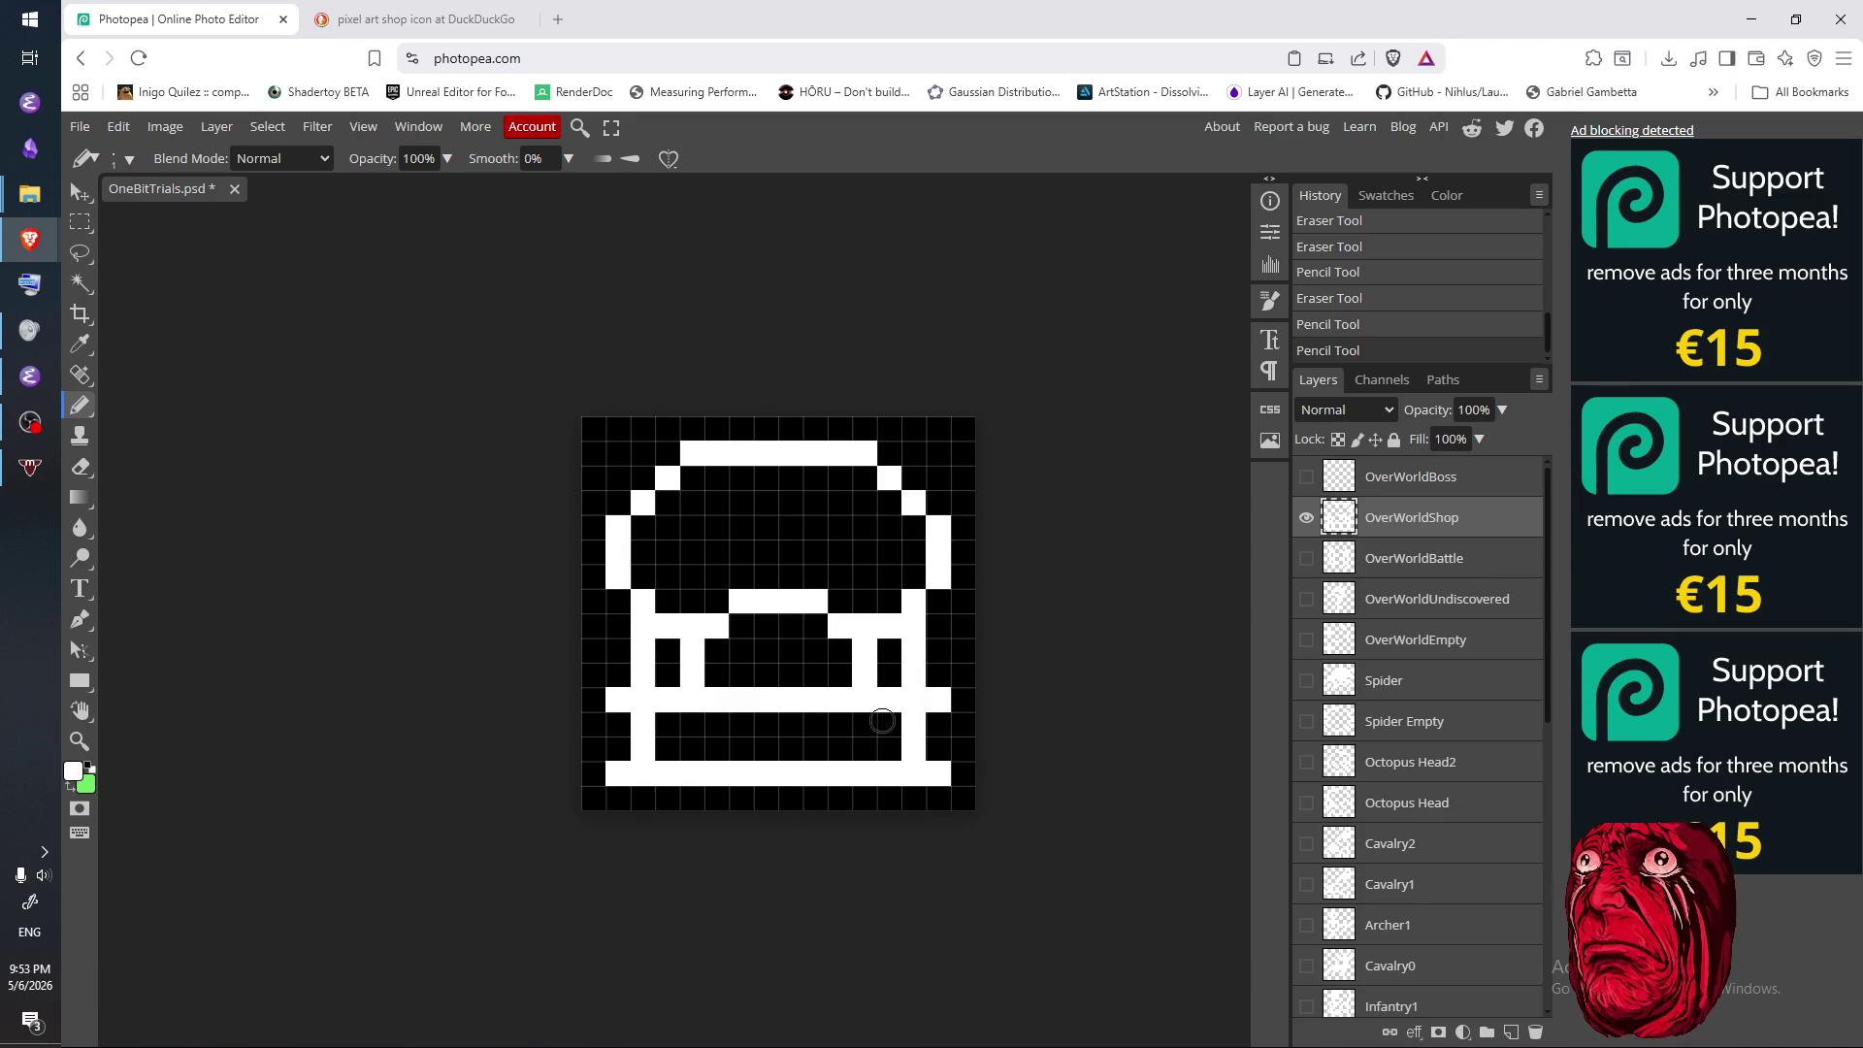
# - Draw the lower white posts and fill the counter block solid white
pyautogui.moveTo(867, 720); pyautogui.dragTo(864, 749)
pyautogui.moveTo(703, 723); pyautogui.dragTo(702, 754)
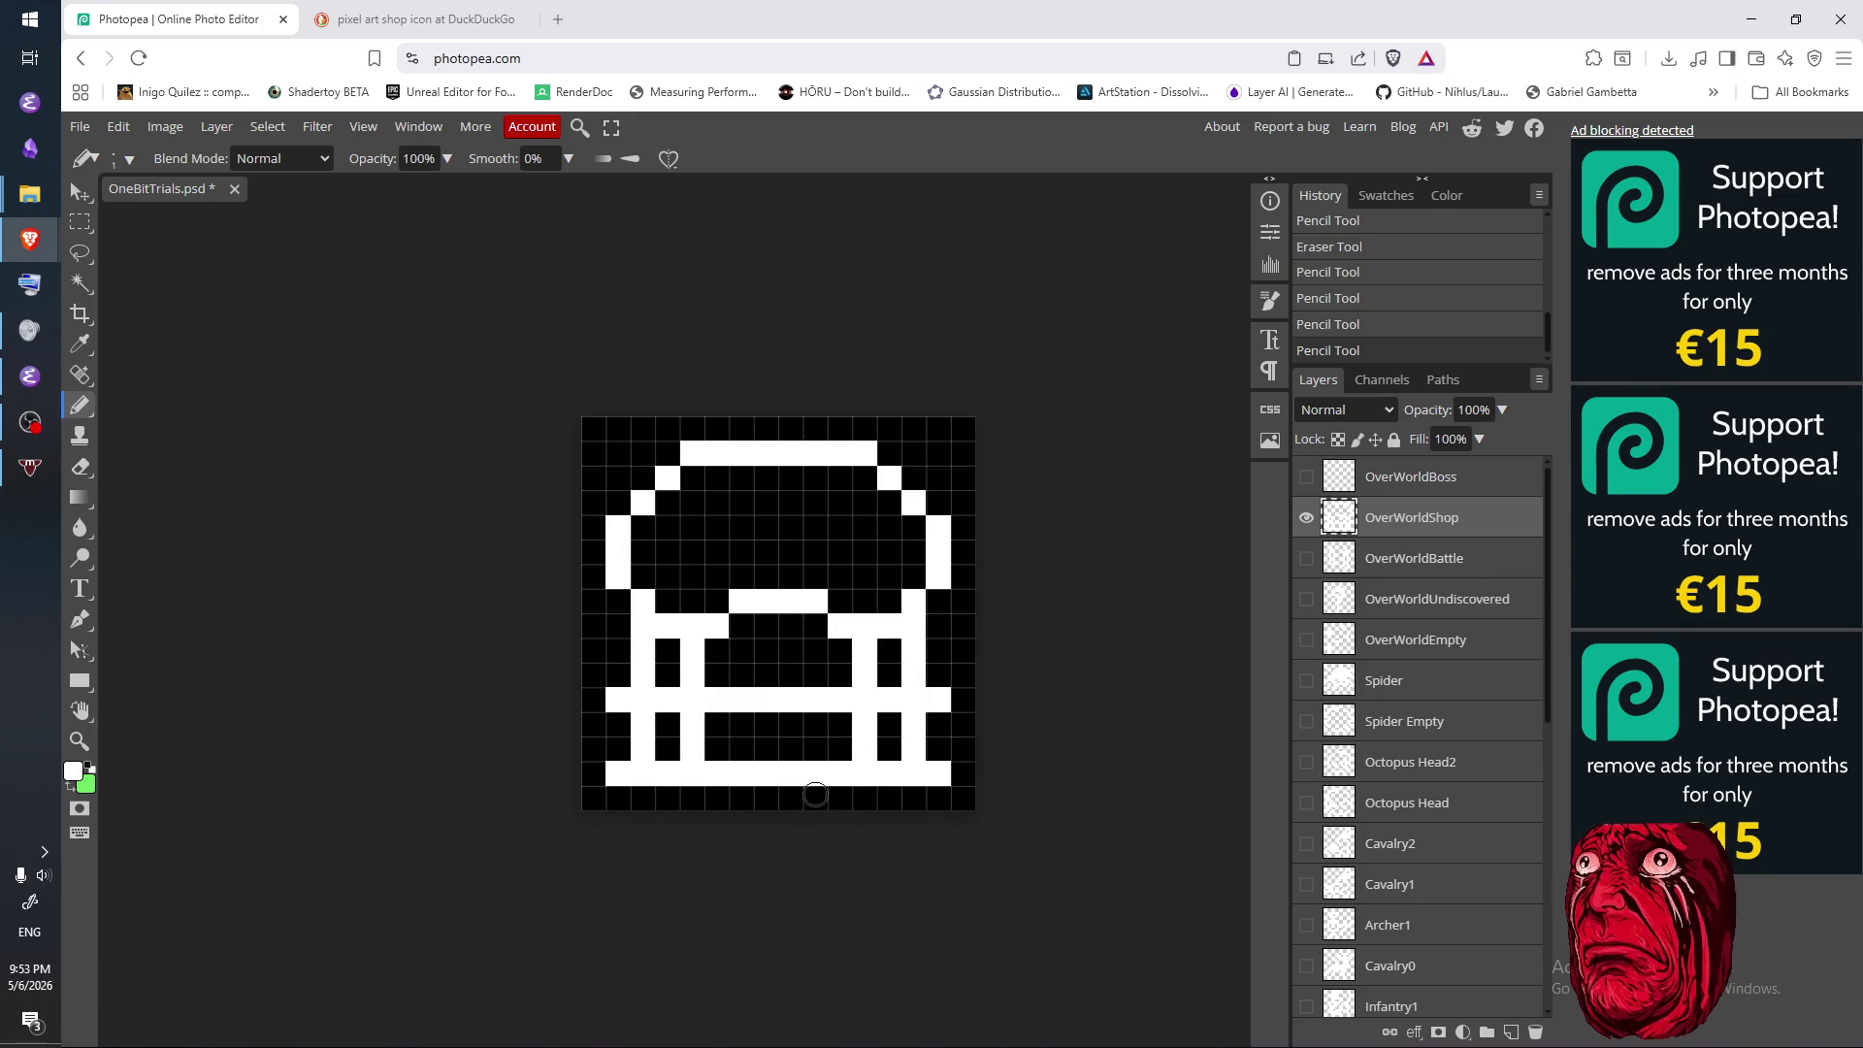
pyautogui.moveTo(650, 726); pyautogui.dragTo(657, 753)
pyautogui.moveTo(886, 720); pyautogui.dragTo(882, 753)
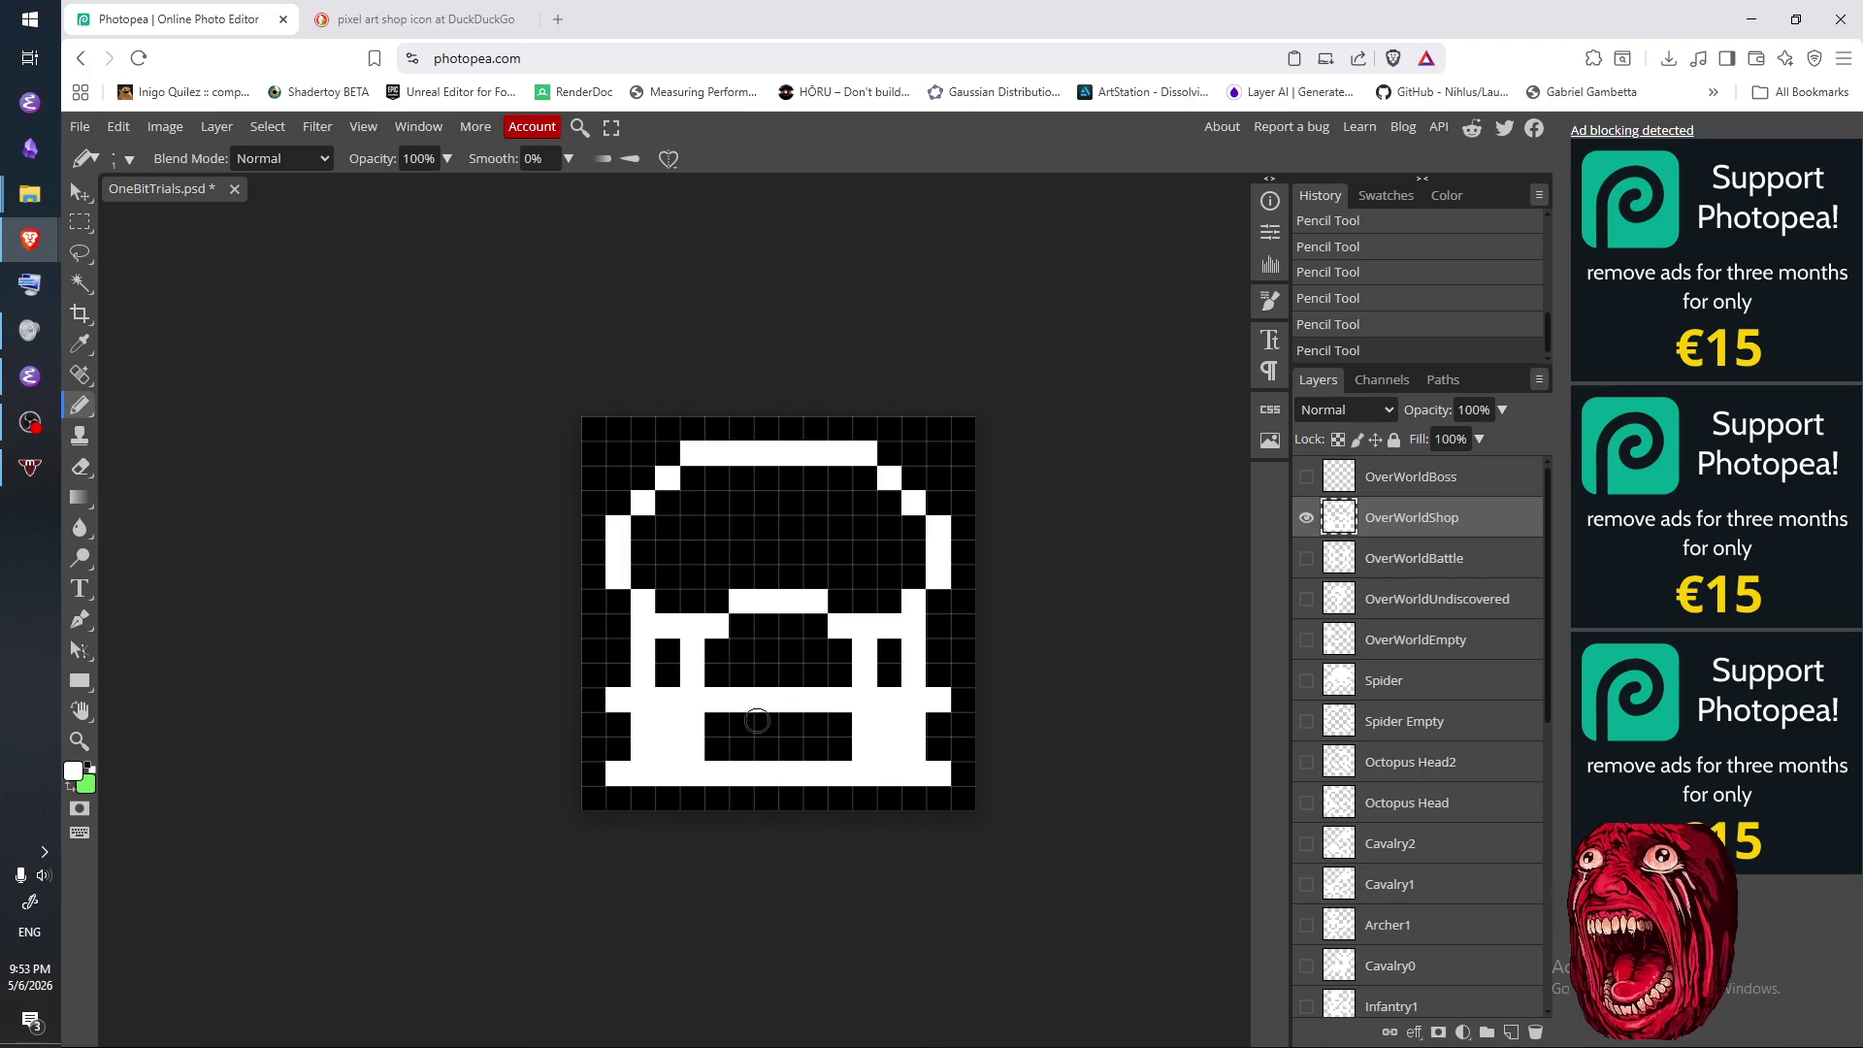
pyautogui.moveTo(696, 718)
pyautogui.mouseDown()
pyautogui.moveTo(673, 741)
pyautogui.moveTo(867, 748)
pyautogui.mouseUp()
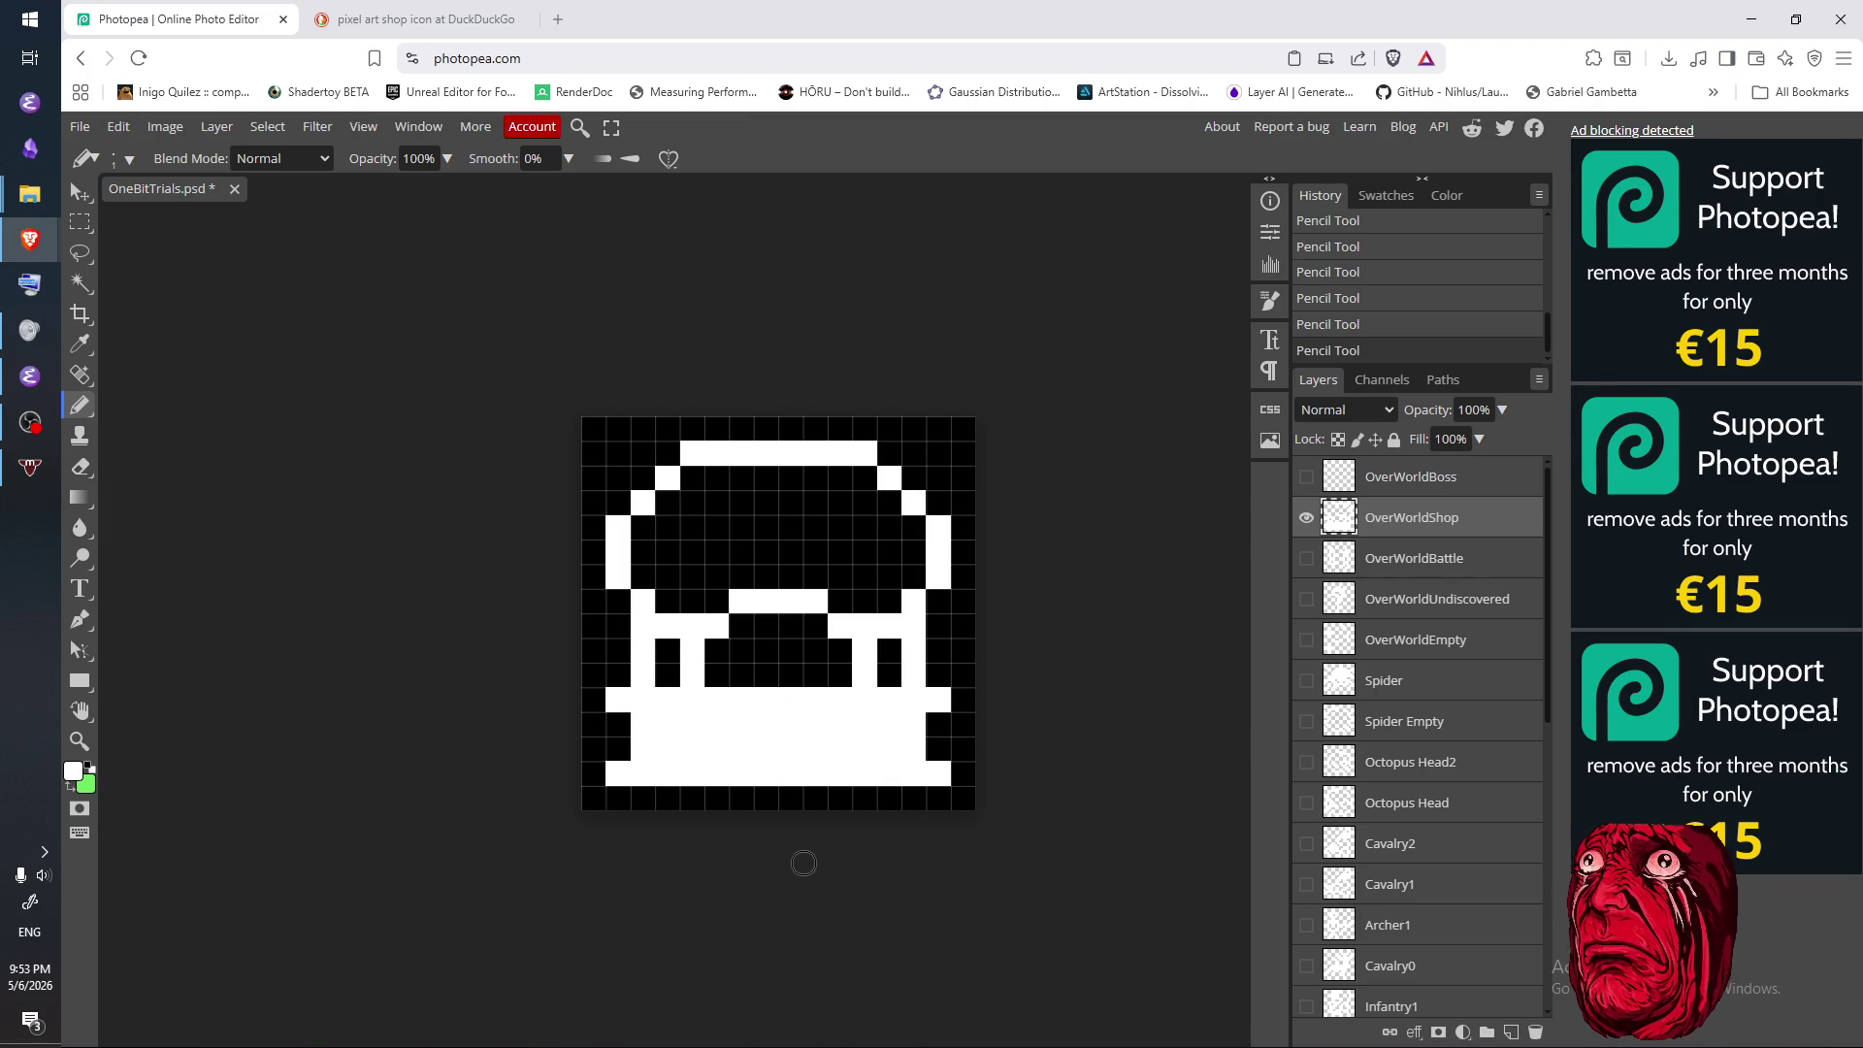
# - Cut a black strip across the counter and extend it one row lower
pyautogui.press('e')
pyautogui.moveTo(685, 723); pyautogui.dragTo(875, 726)
pyautogui.moveTo(717, 760)
pyautogui.mouseDown()
pyautogui.moveTo(871, 751)
pyautogui.moveTo(797, 752)
pyautogui.mouseUp()
pyautogui.press('b')
pyautogui.press('e')
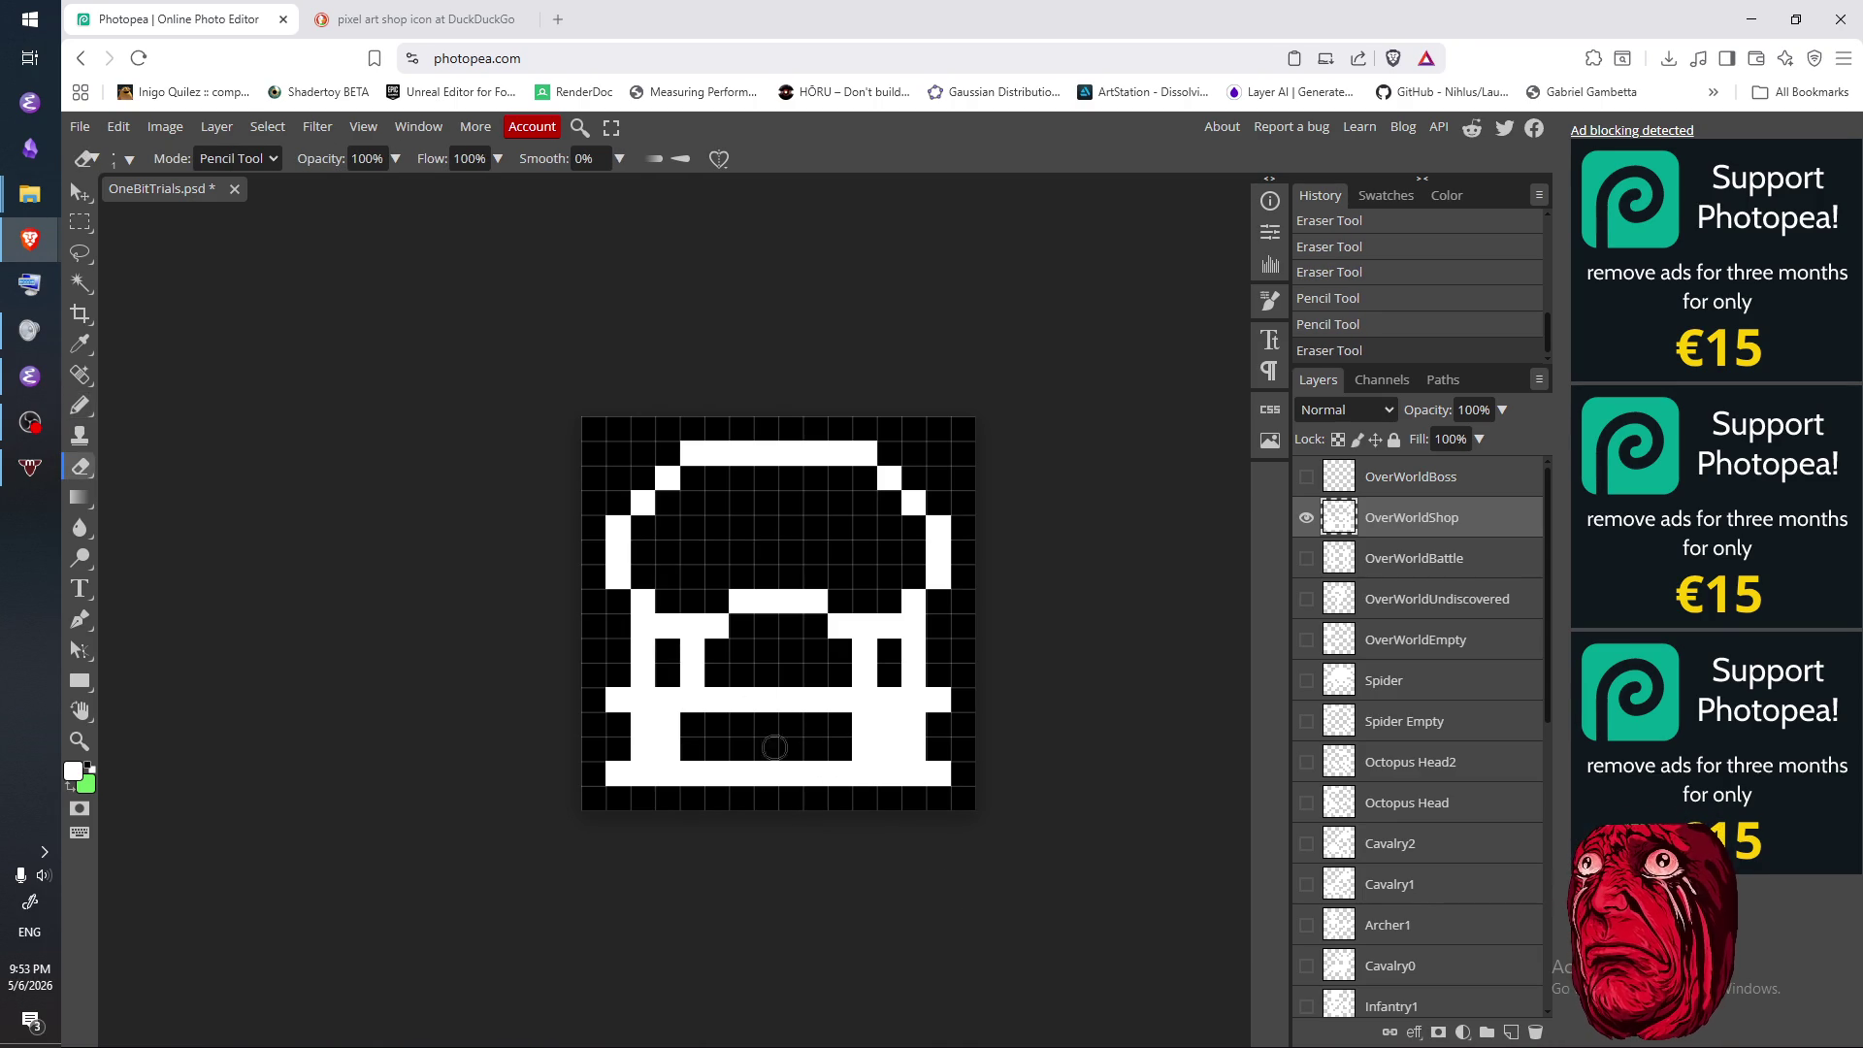
pyautogui.press('b')
# - Narrow the black panel by repainting the left and right counter columns white
pyautogui.moveTo(692, 723); pyautogui.dragTo(693, 747)
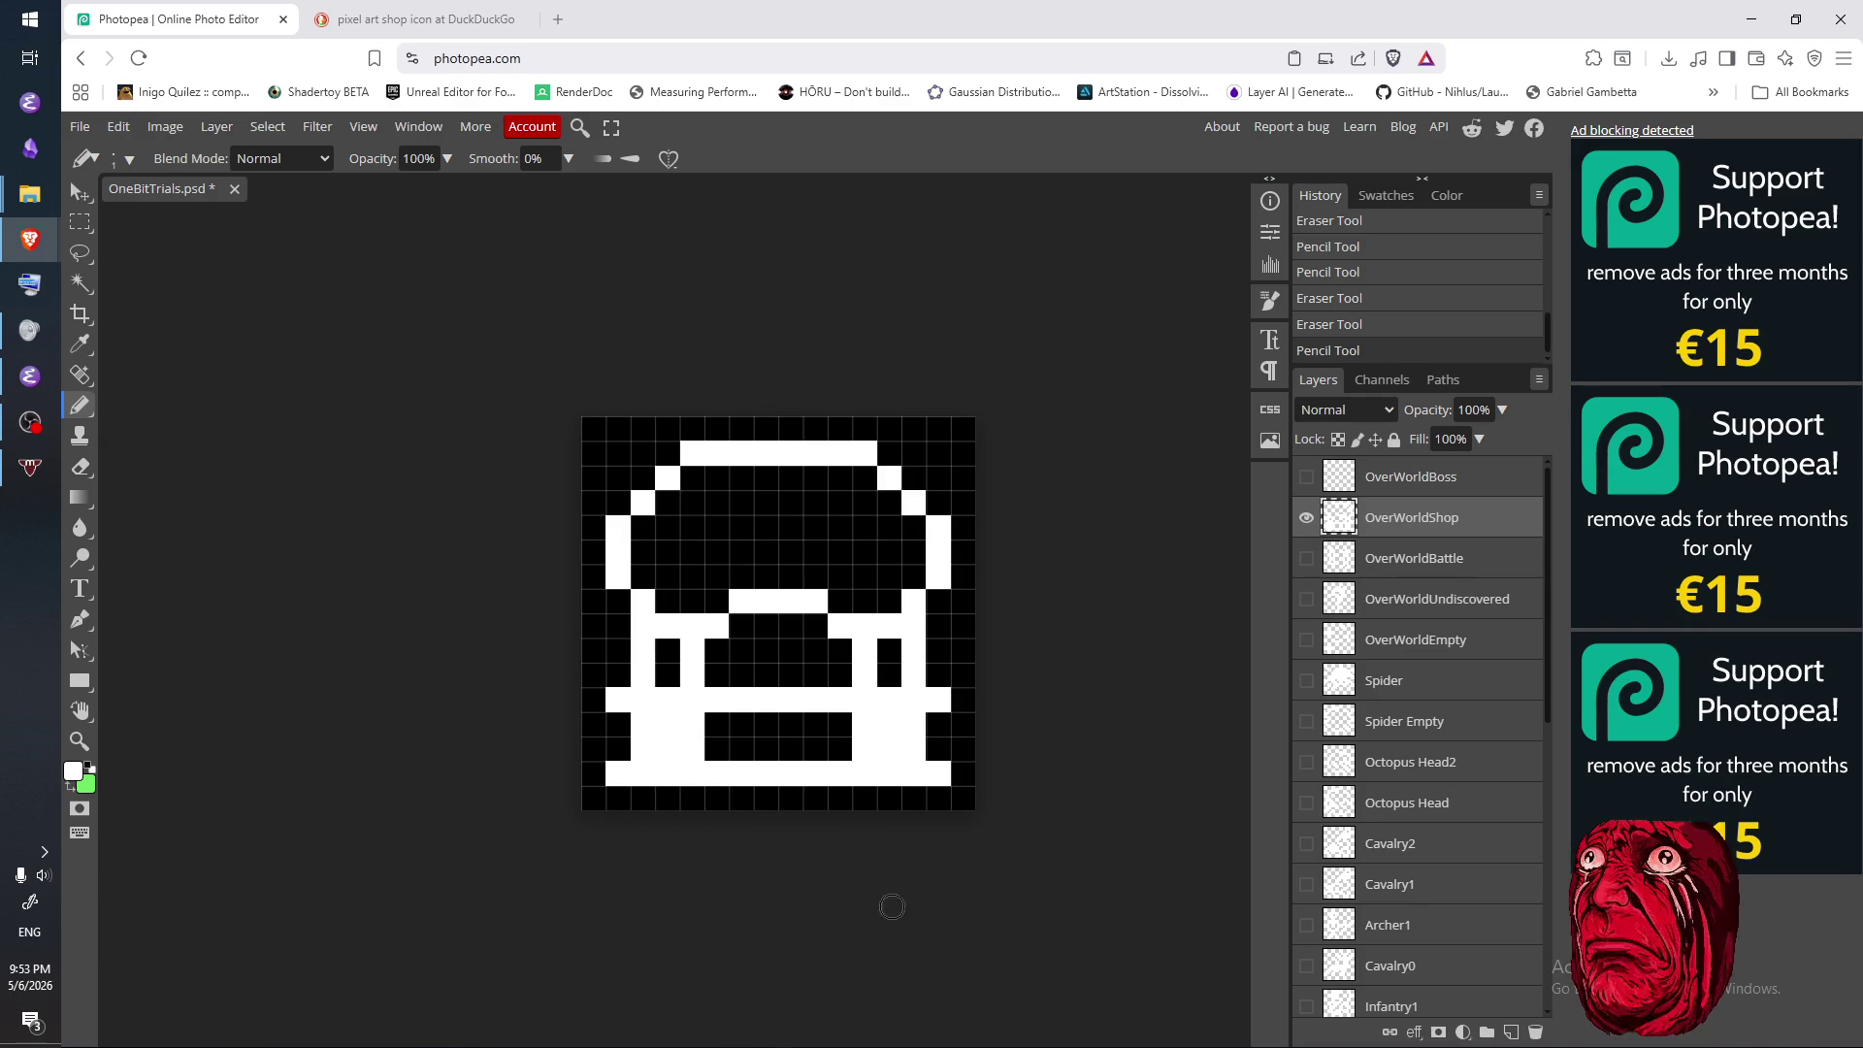
pyautogui.press('e')
pyautogui.moveTo(693, 722); pyautogui.dragTo(692, 752)
pyautogui.moveTo(868, 726); pyautogui.dragTo(865, 768)
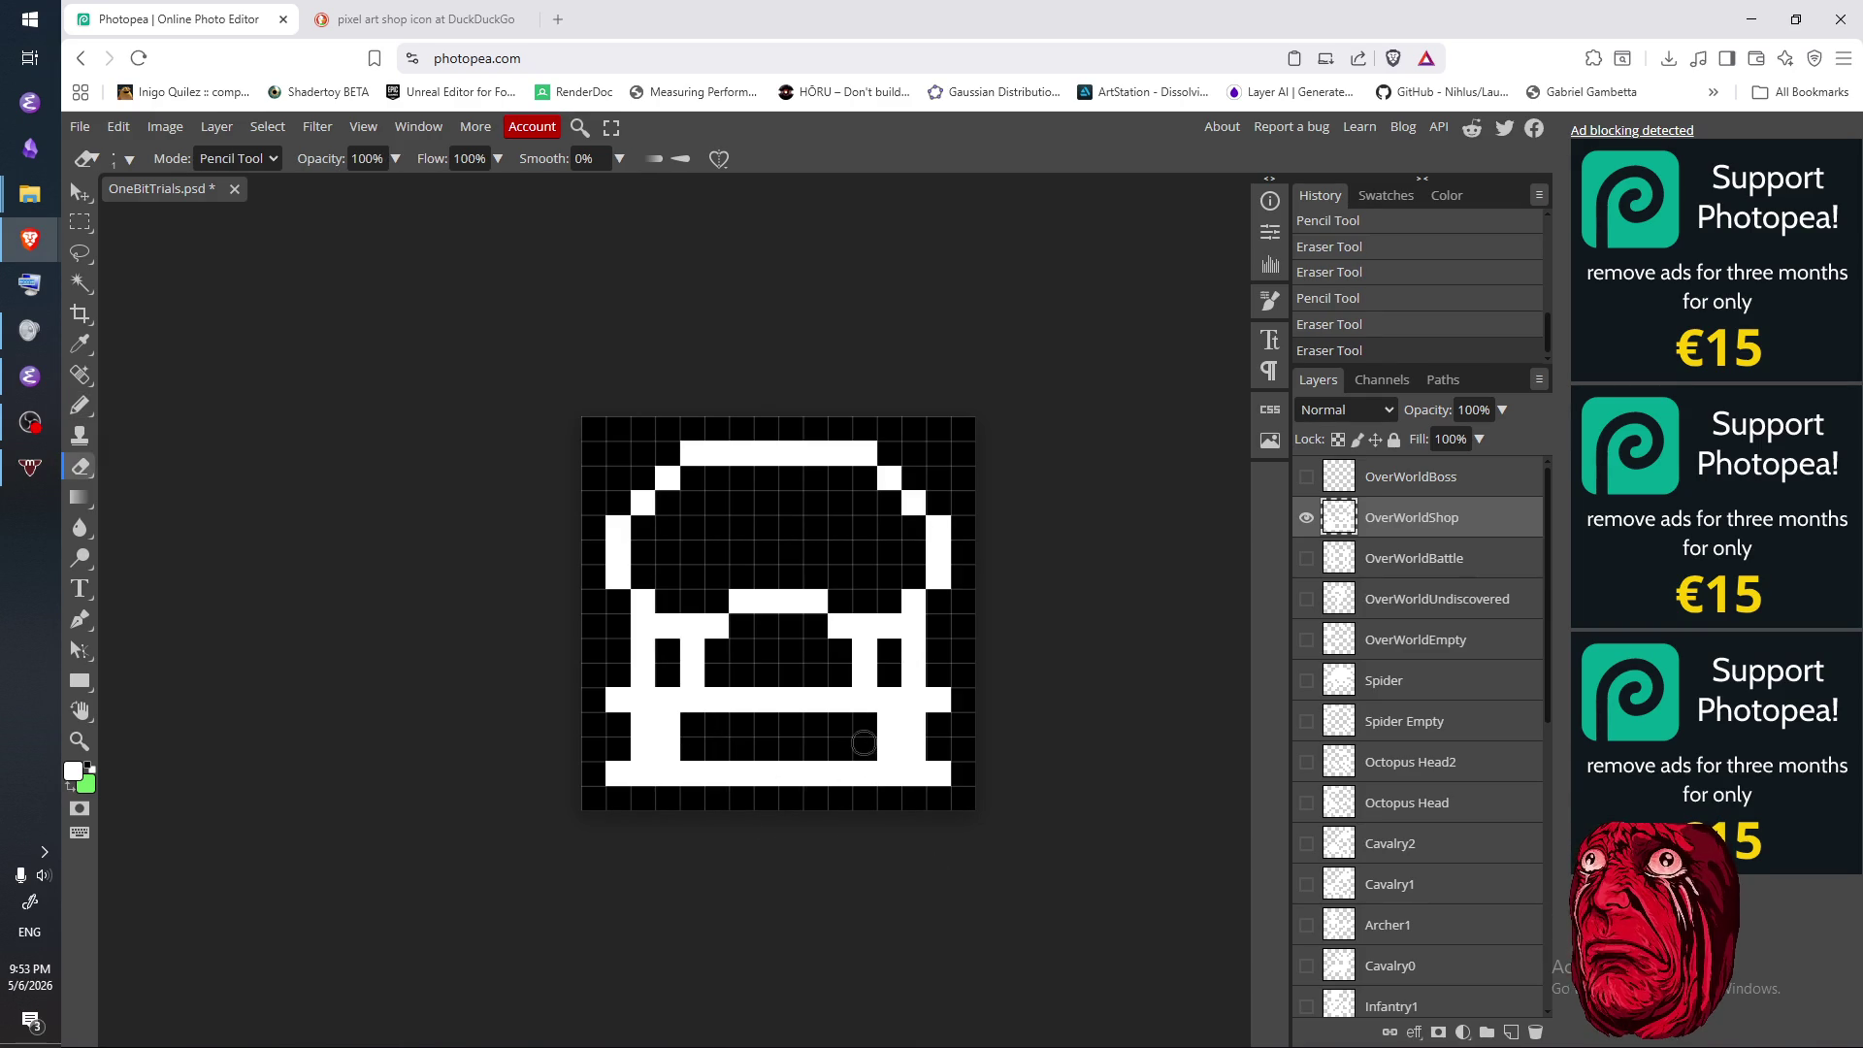
pyautogui.press('b')
pyautogui.moveTo(856, 727); pyautogui.dragTo(857, 760)
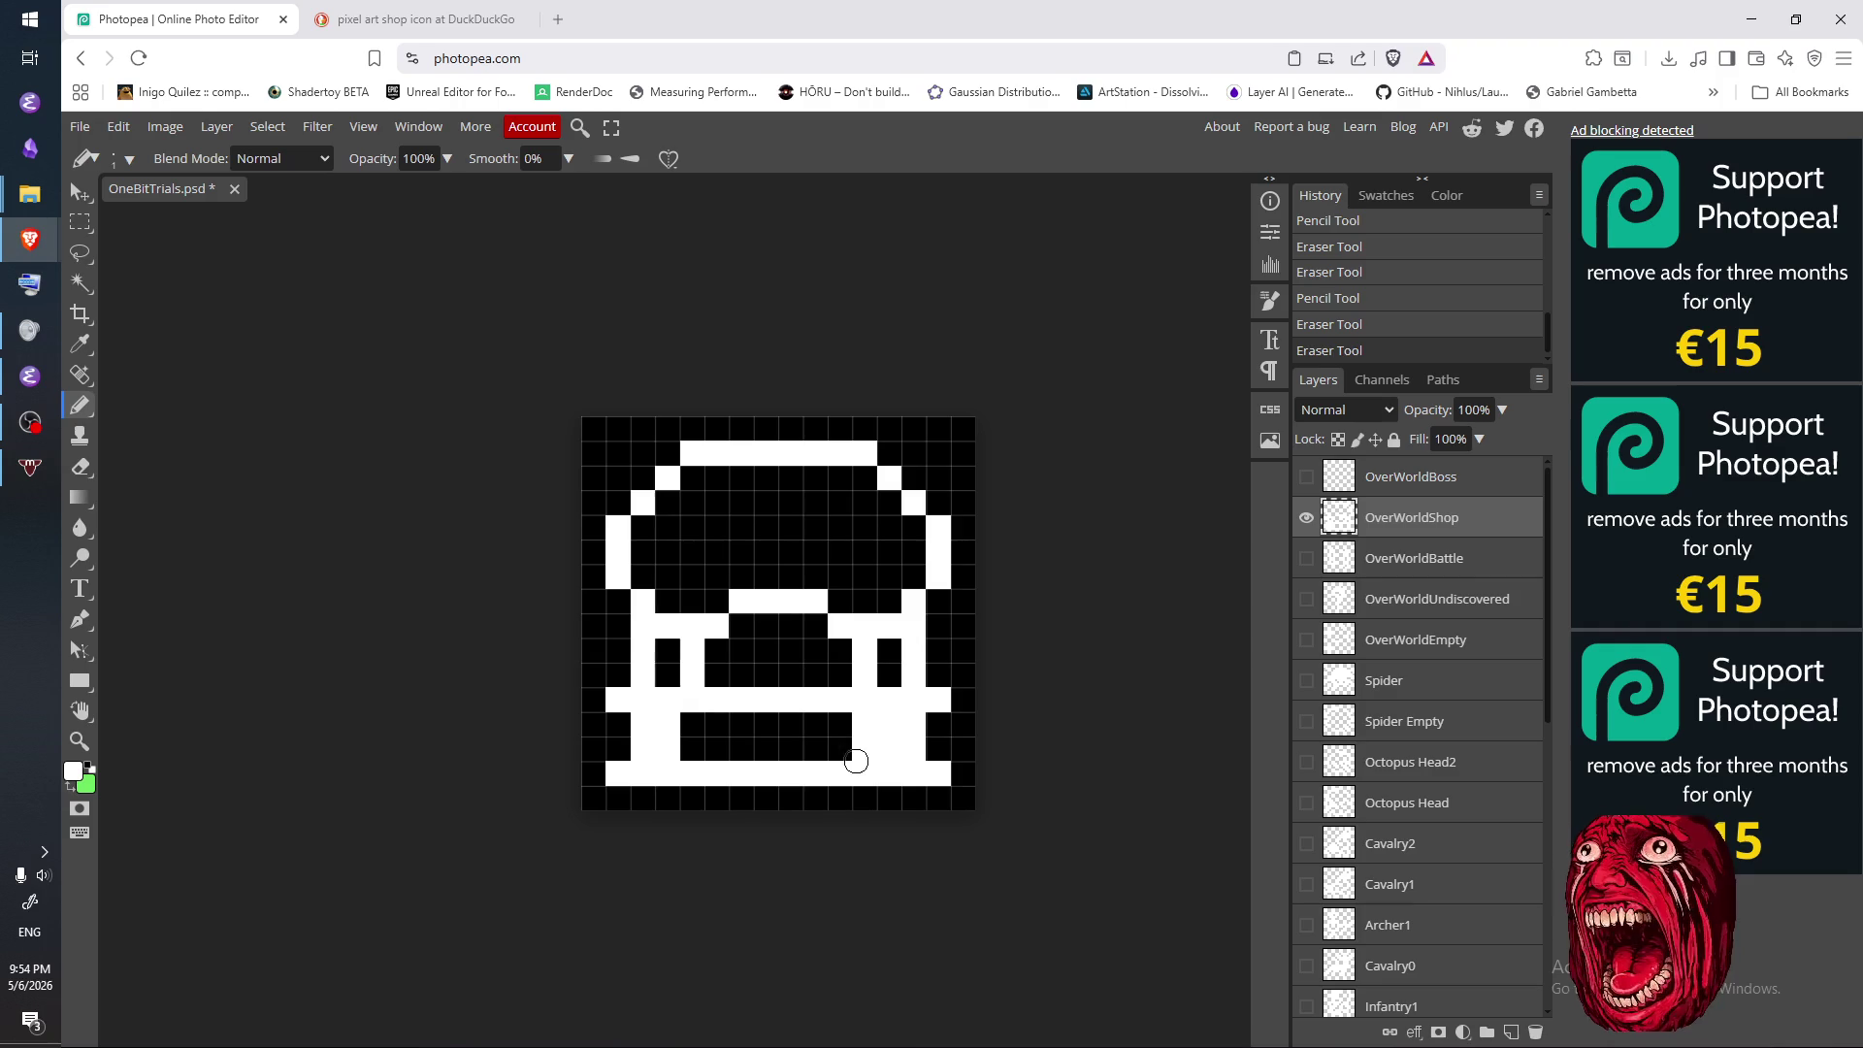
pyautogui.moveTo(692, 725); pyautogui.dragTo(693, 760)
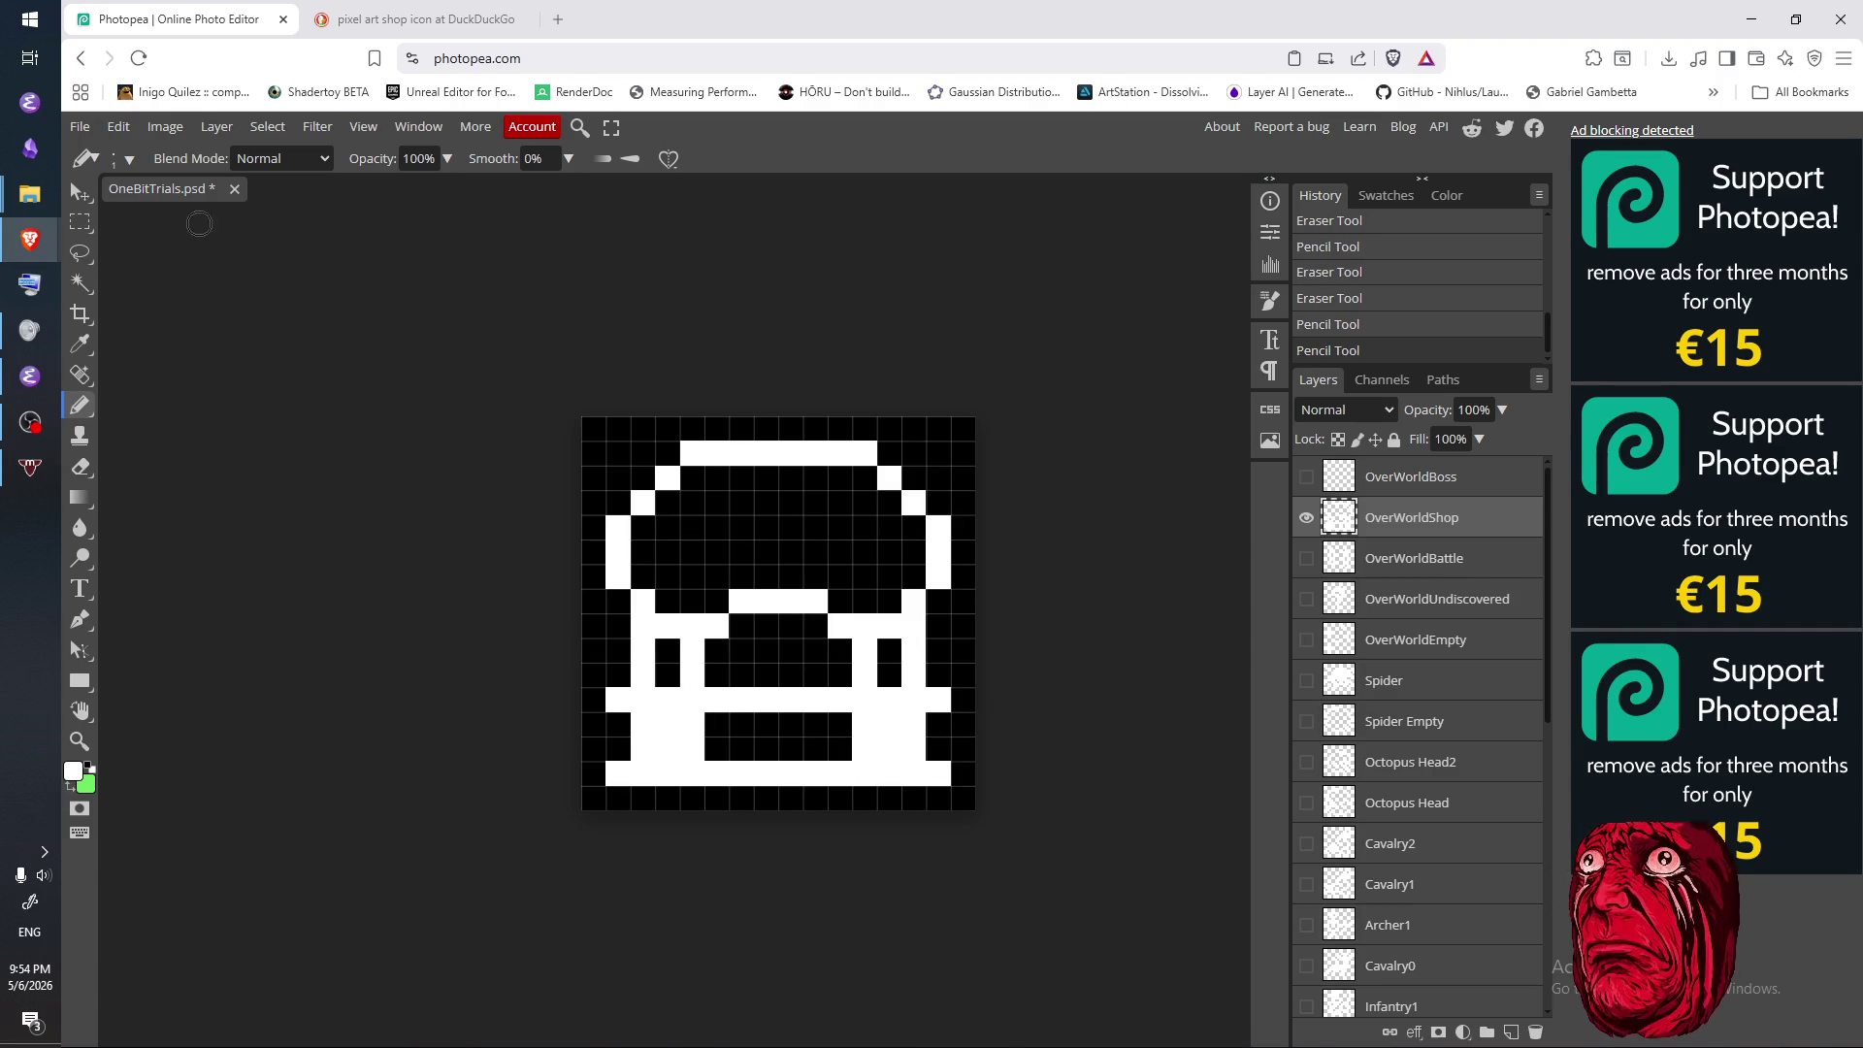
pyautogui.click(80, 126)
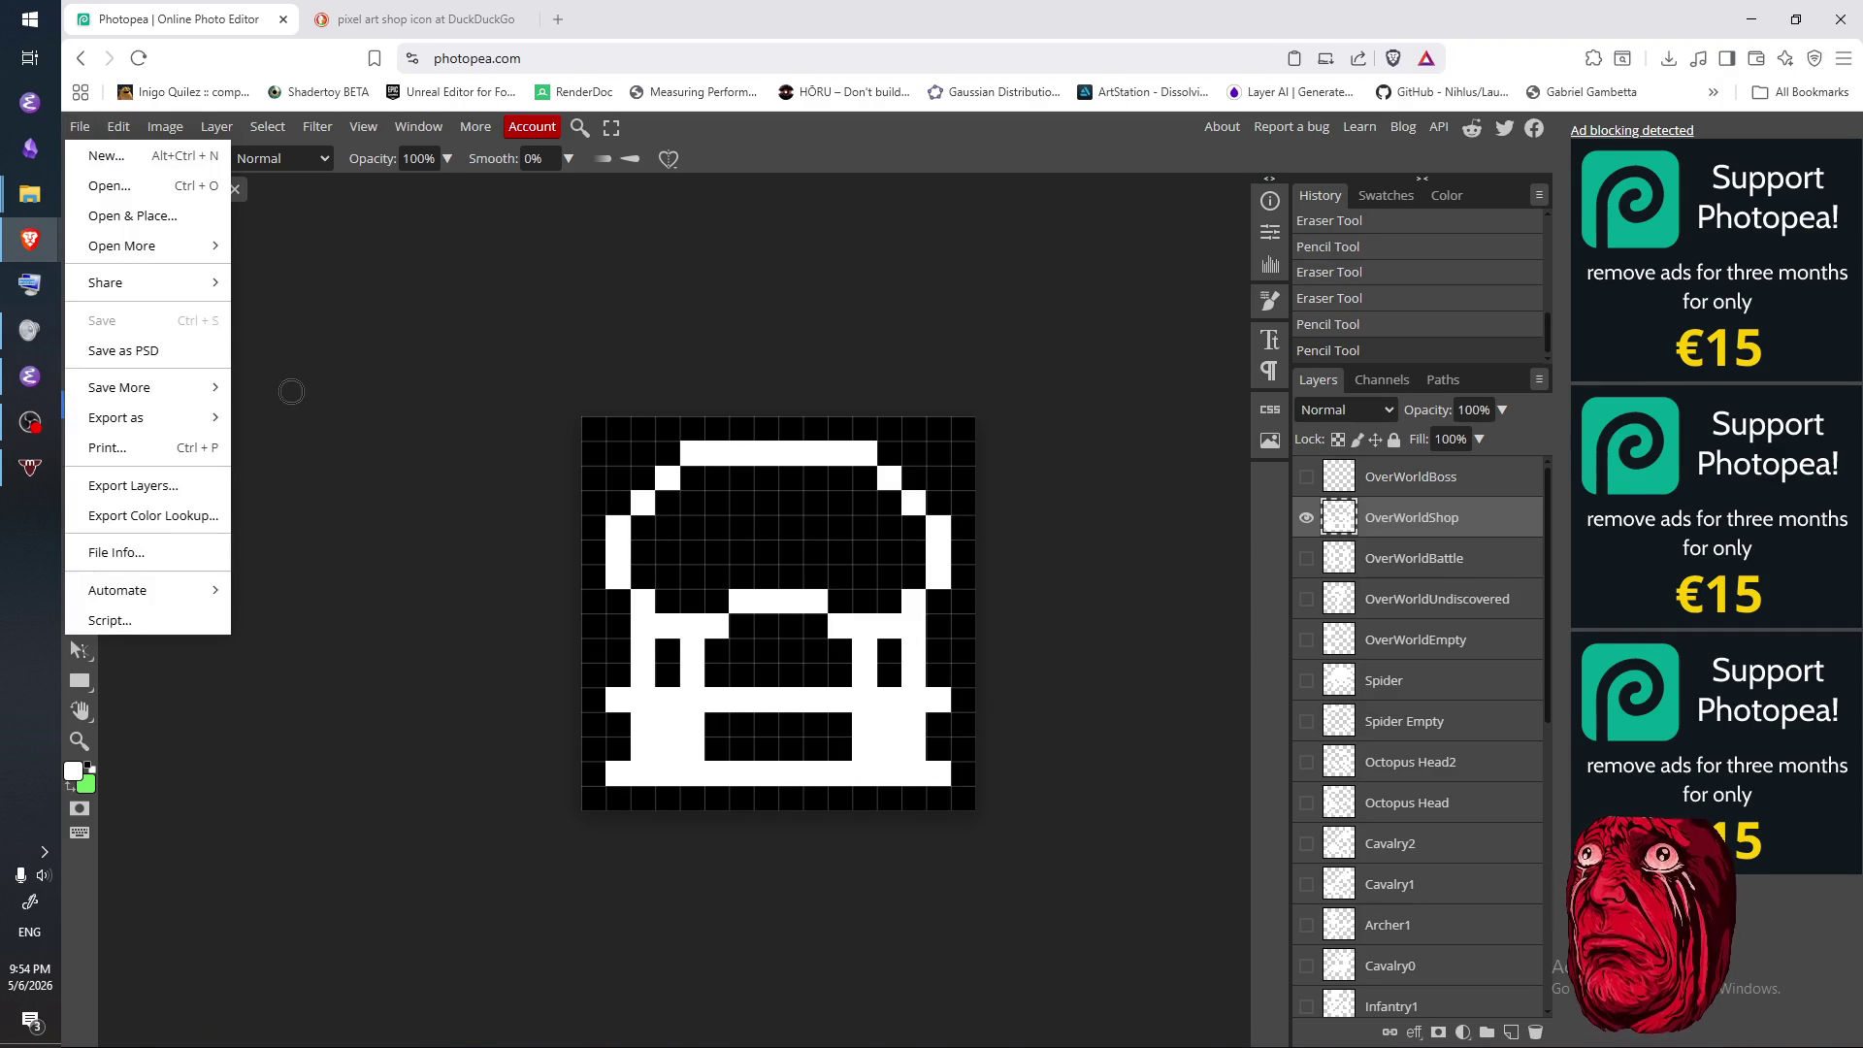
# - Export the shop icon as a PNG named OverWorldShop
pyautogui.moveTo(177, 419)
pyautogui.click(276, 417)
pyautogui.click(757, 337)
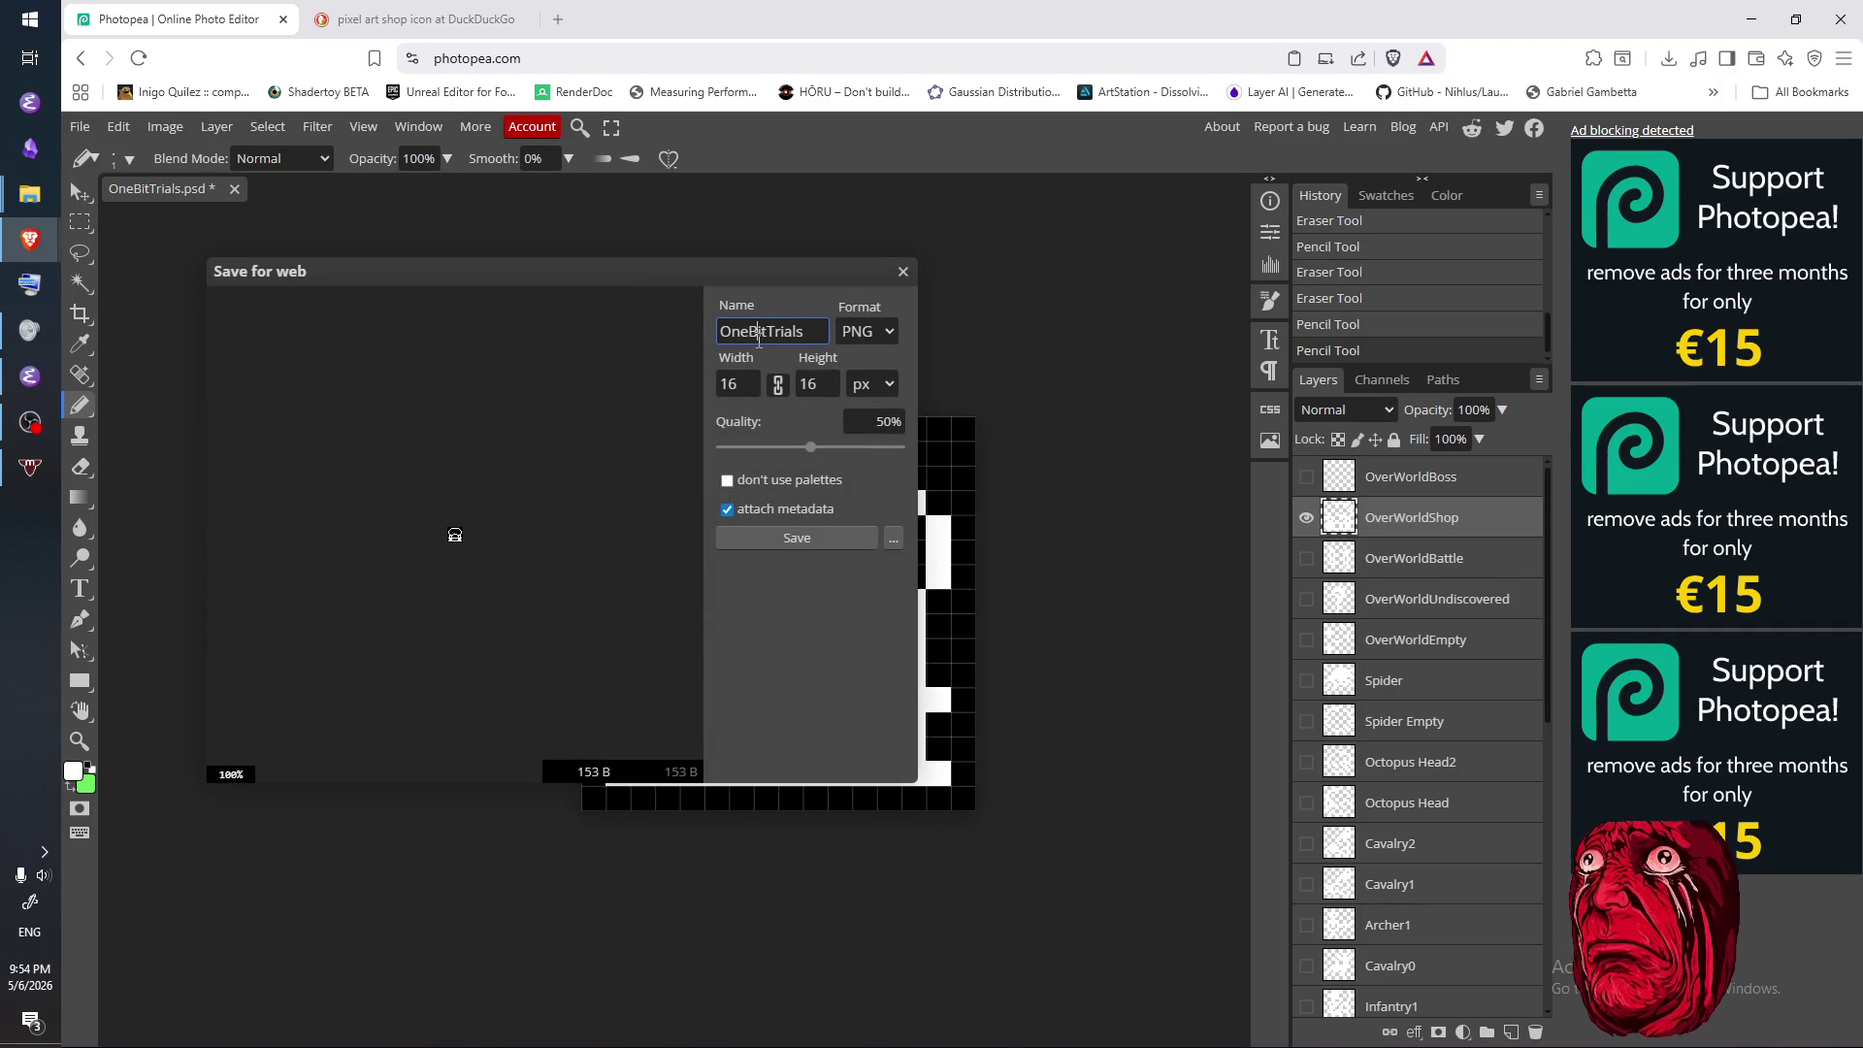
pyautogui.doubleClick(759, 341)
pyautogui.write('T_Overt')
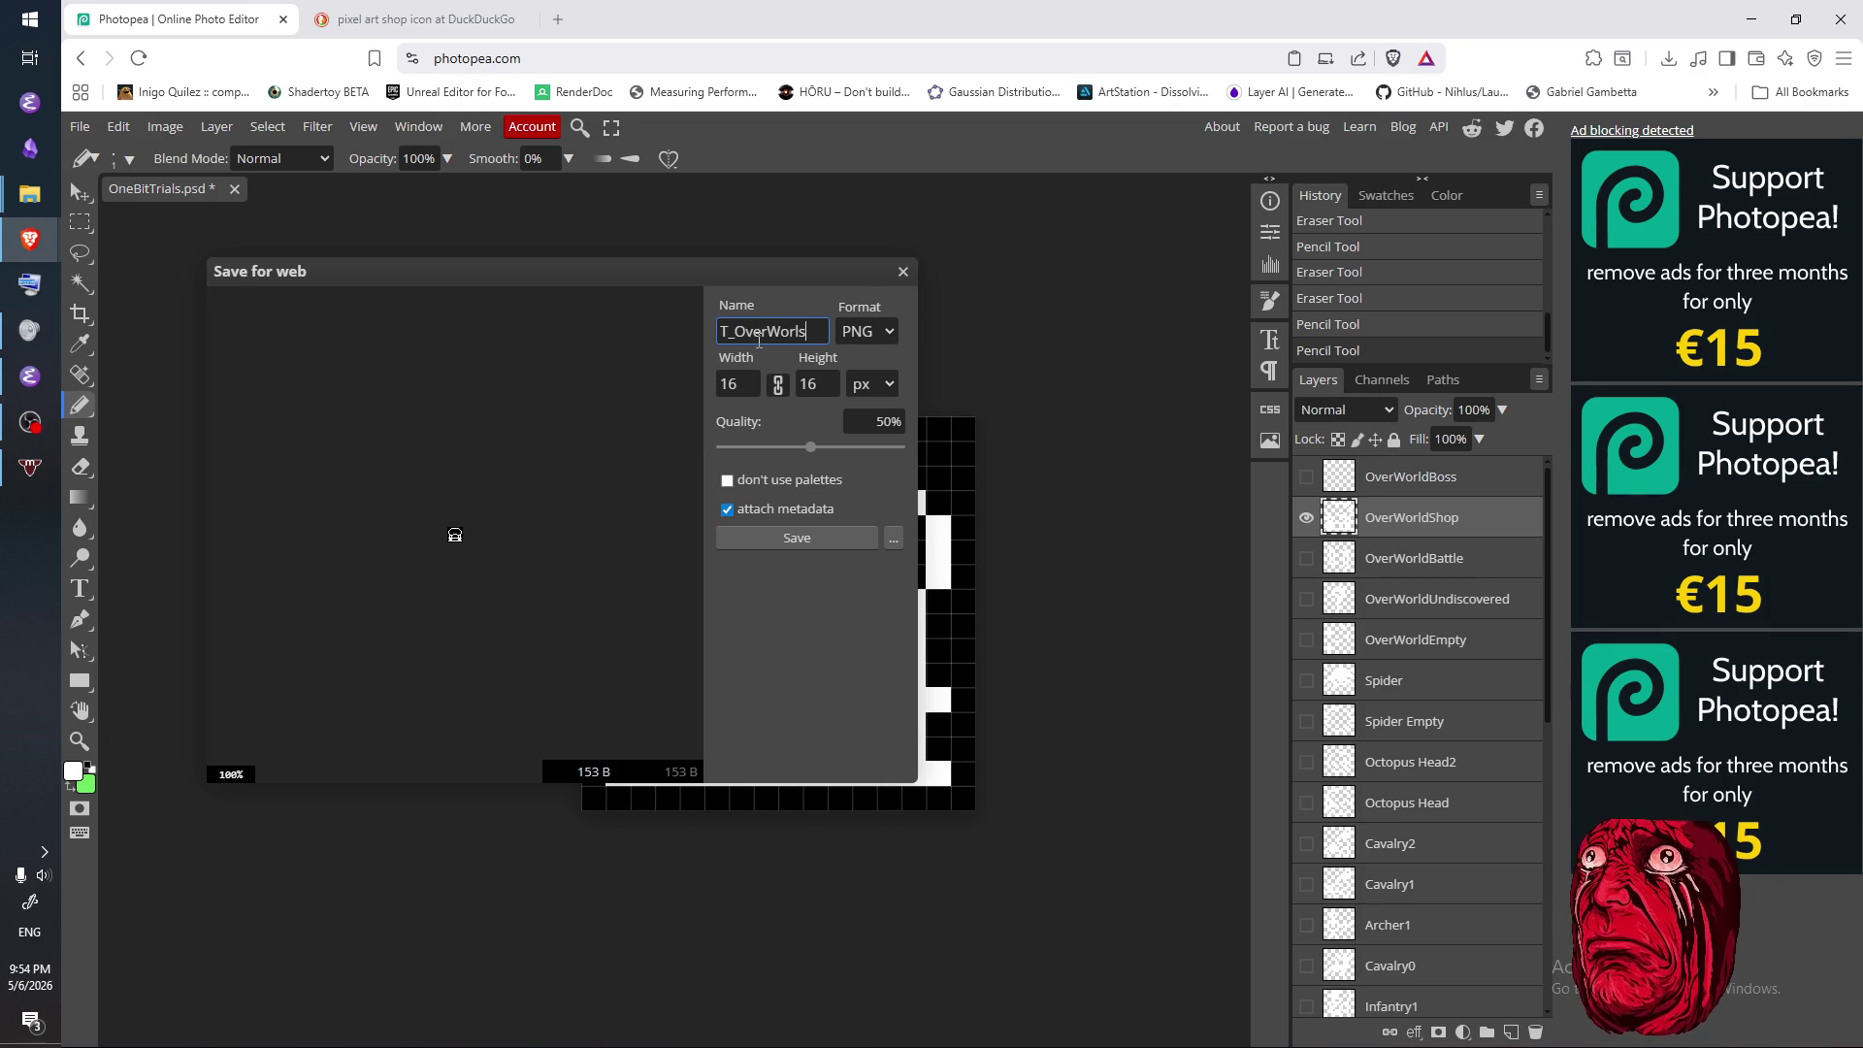
pyautogui.write('op')
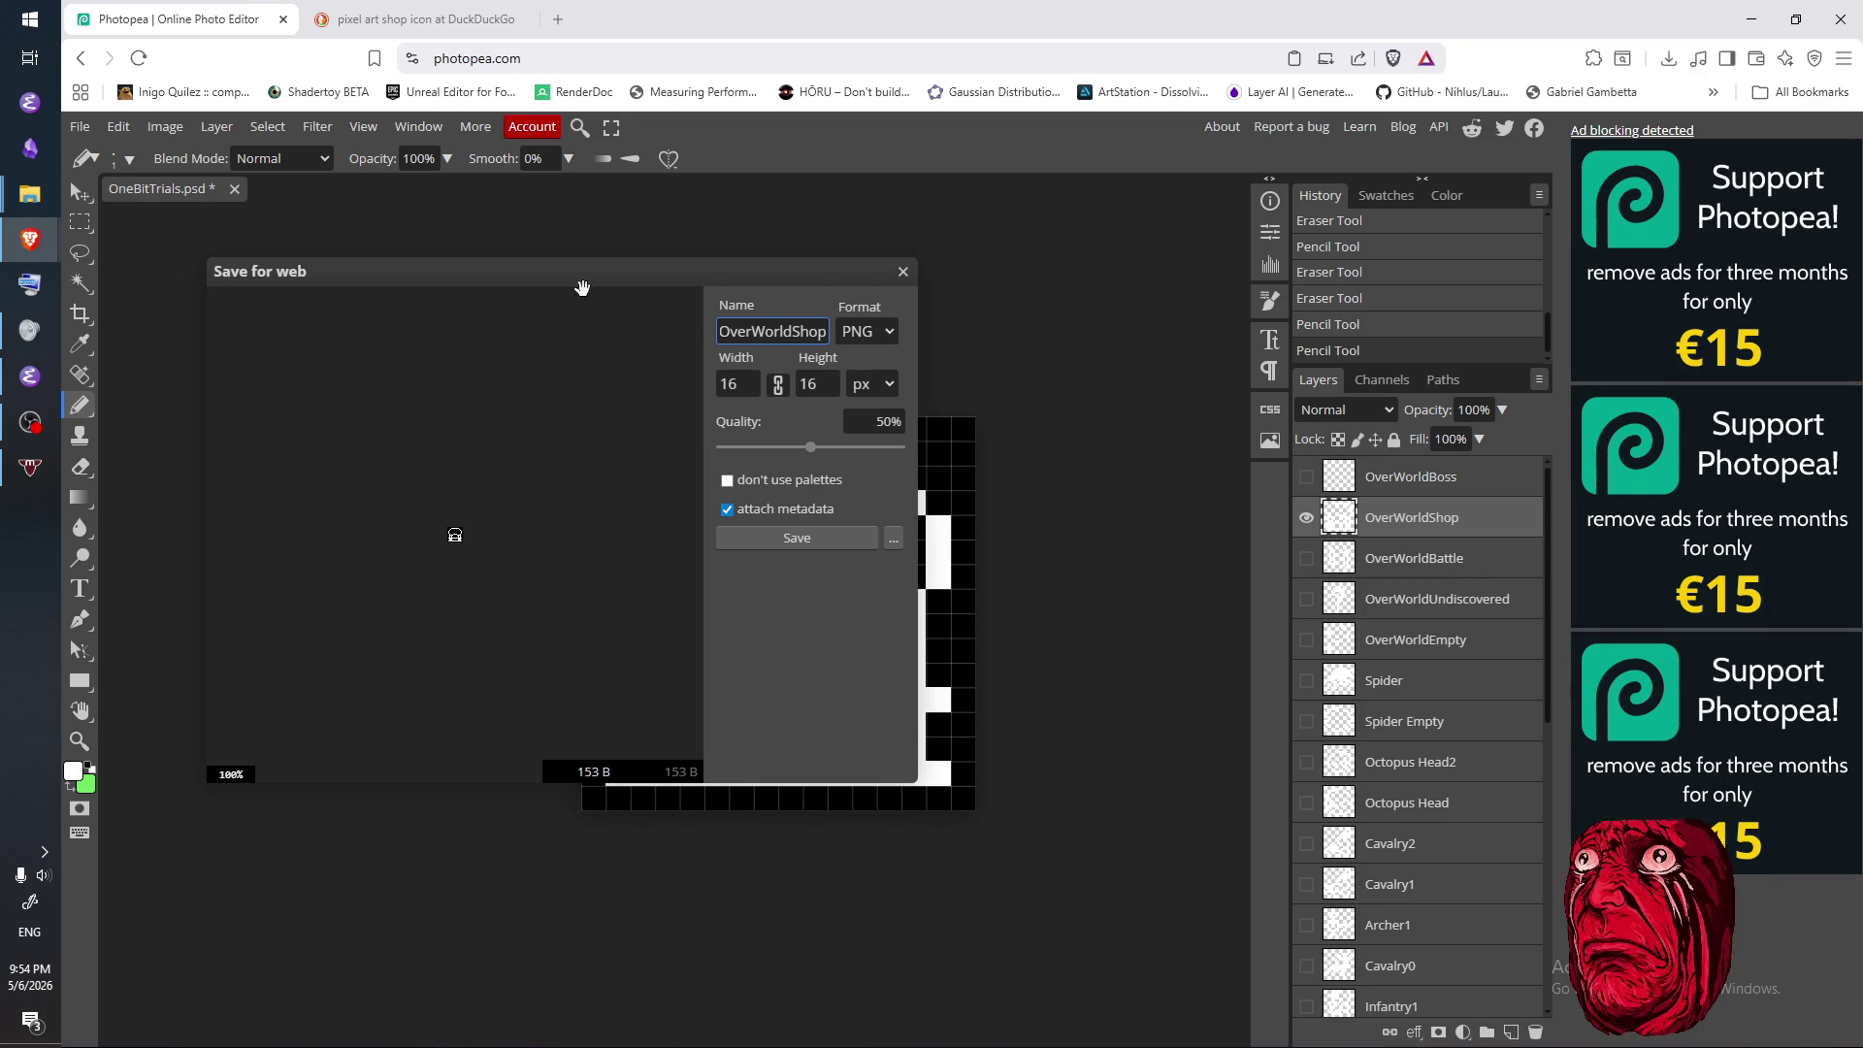
pyautogui.click(782, 545)
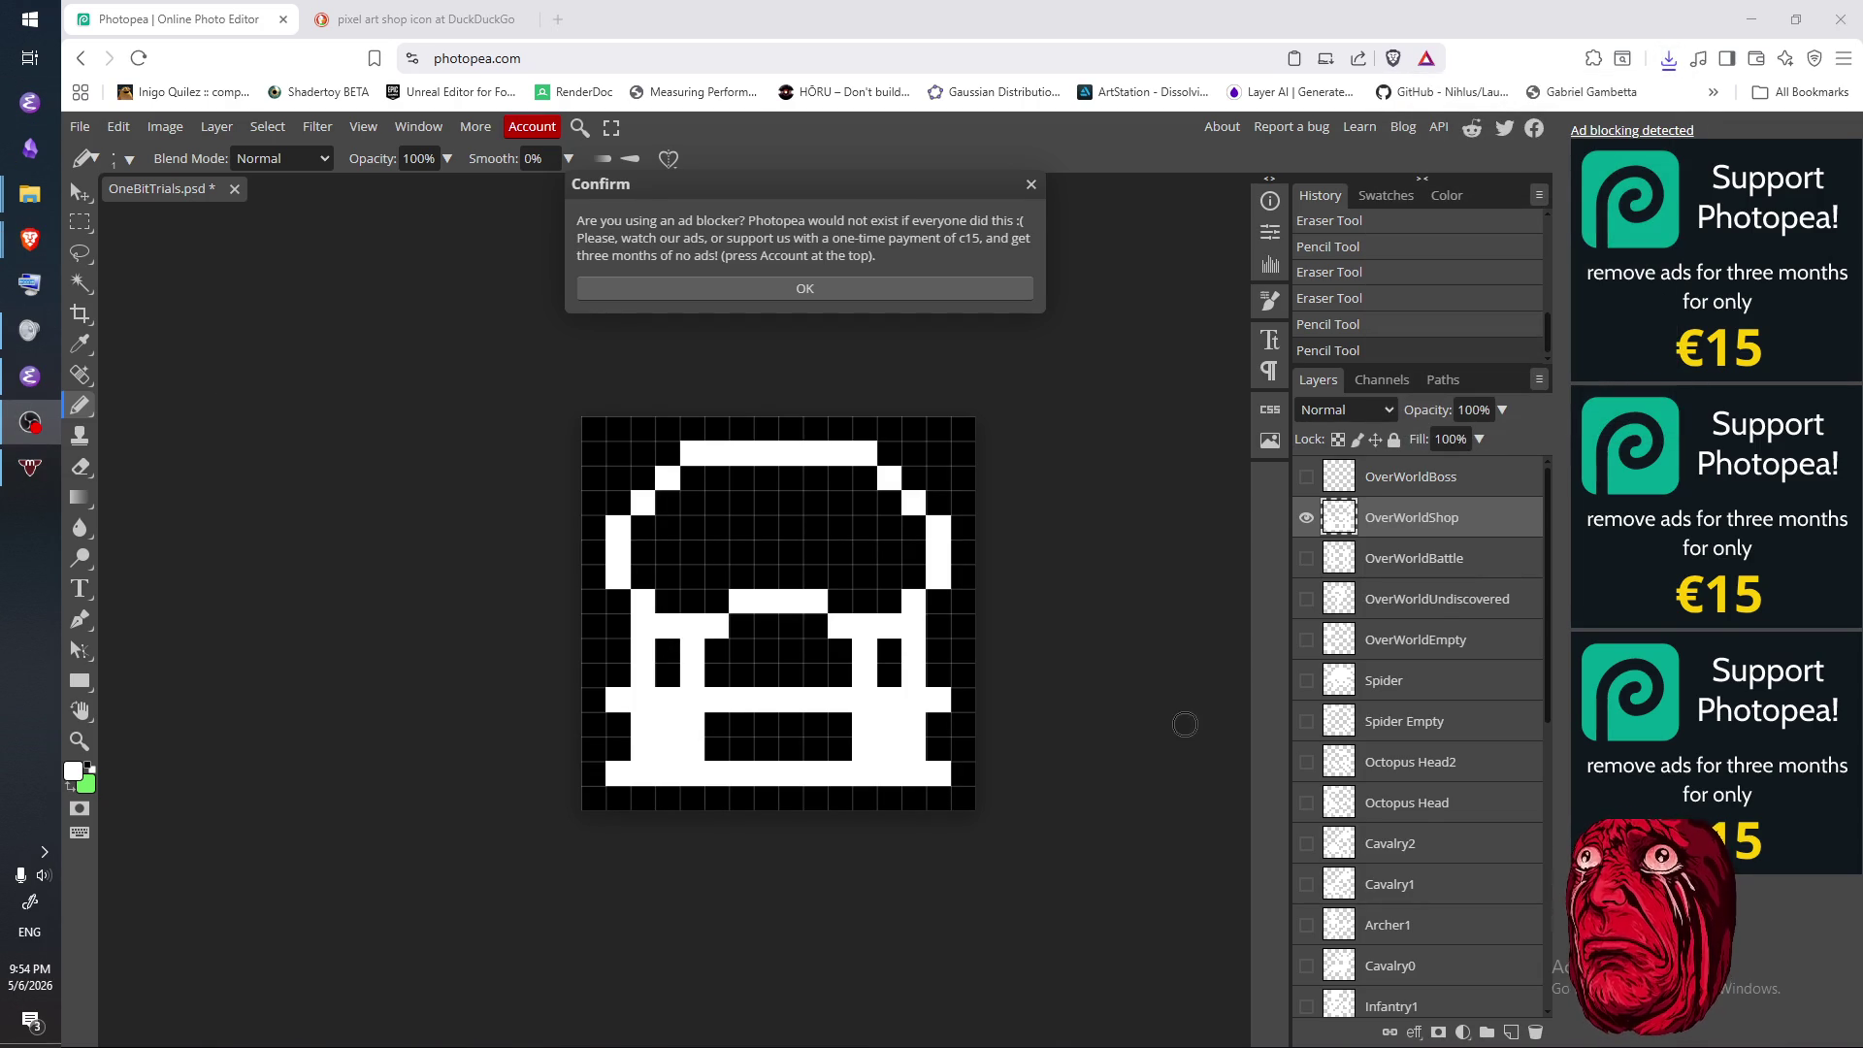
# - Dismiss the ad-blocker notice, show the OverWorldBoss layer and hide OverWorldShop
pyautogui.click(1030, 184)
pyautogui.click(1305, 476)
pyautogui.click(1305, 518)
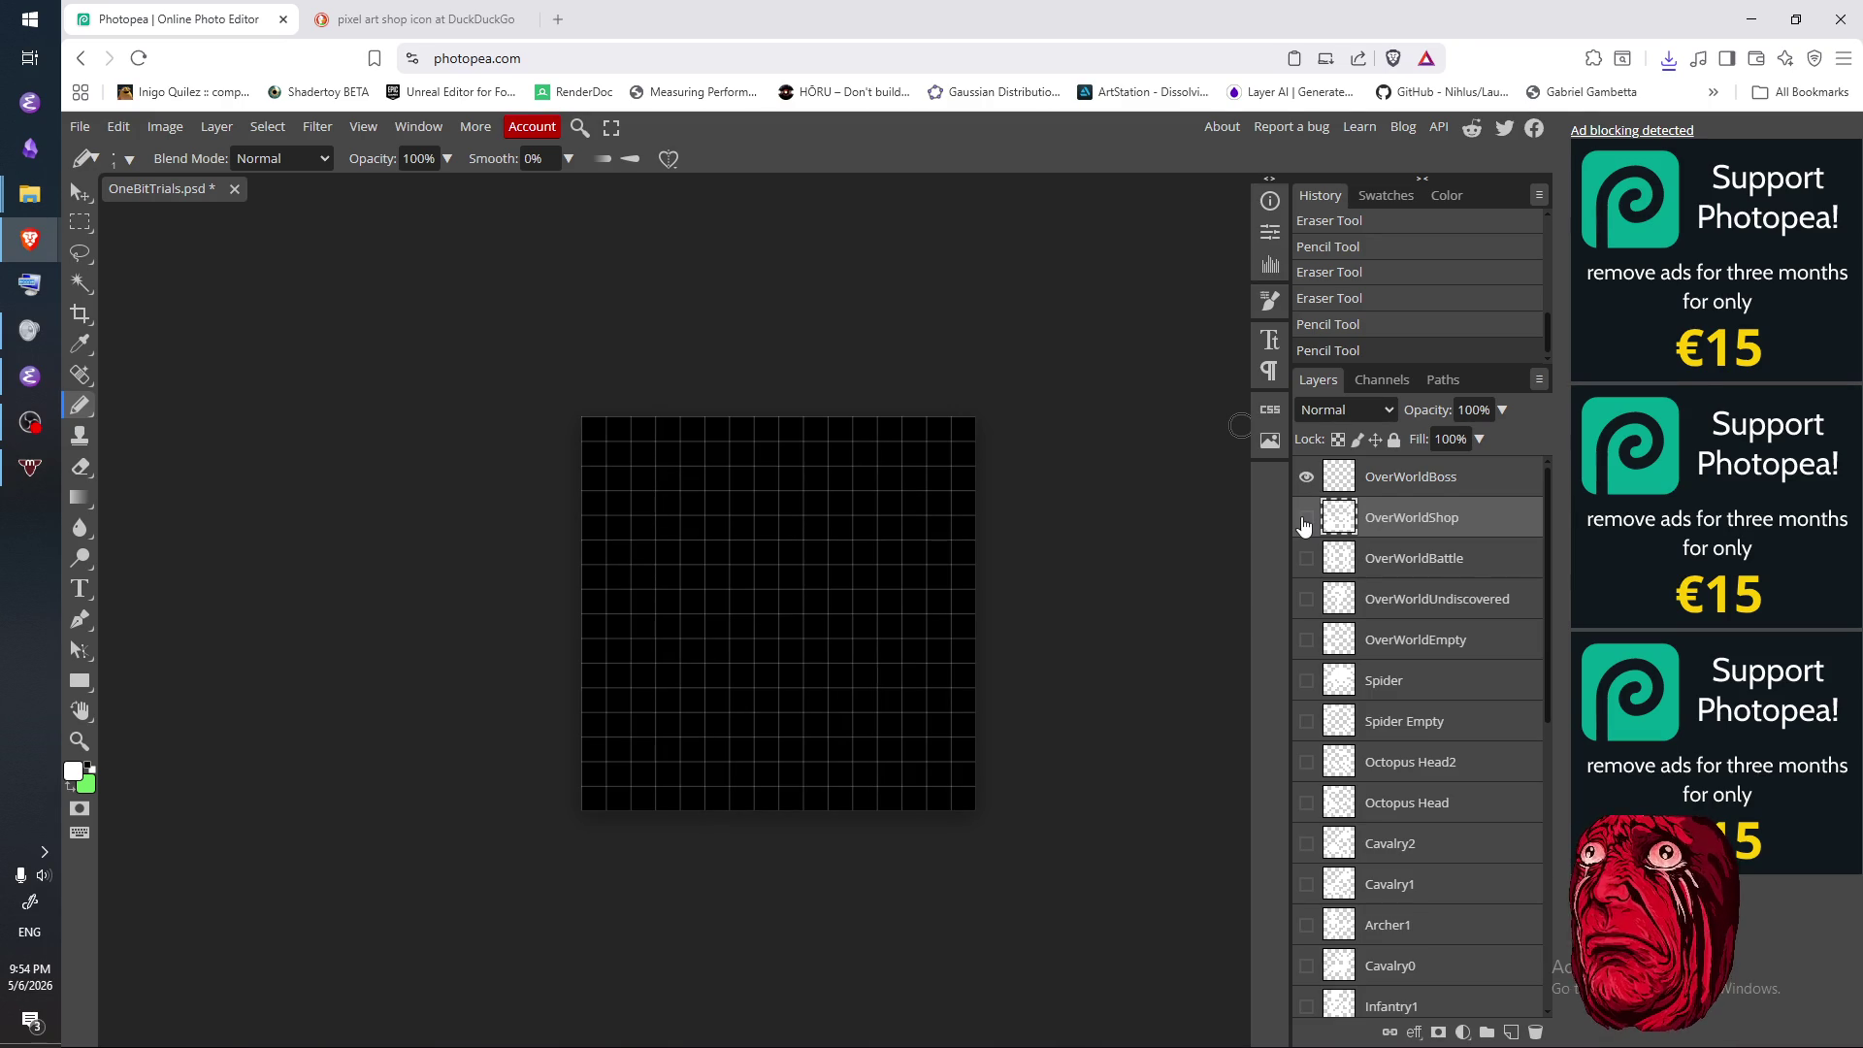
pyautogui.click(56, 374)
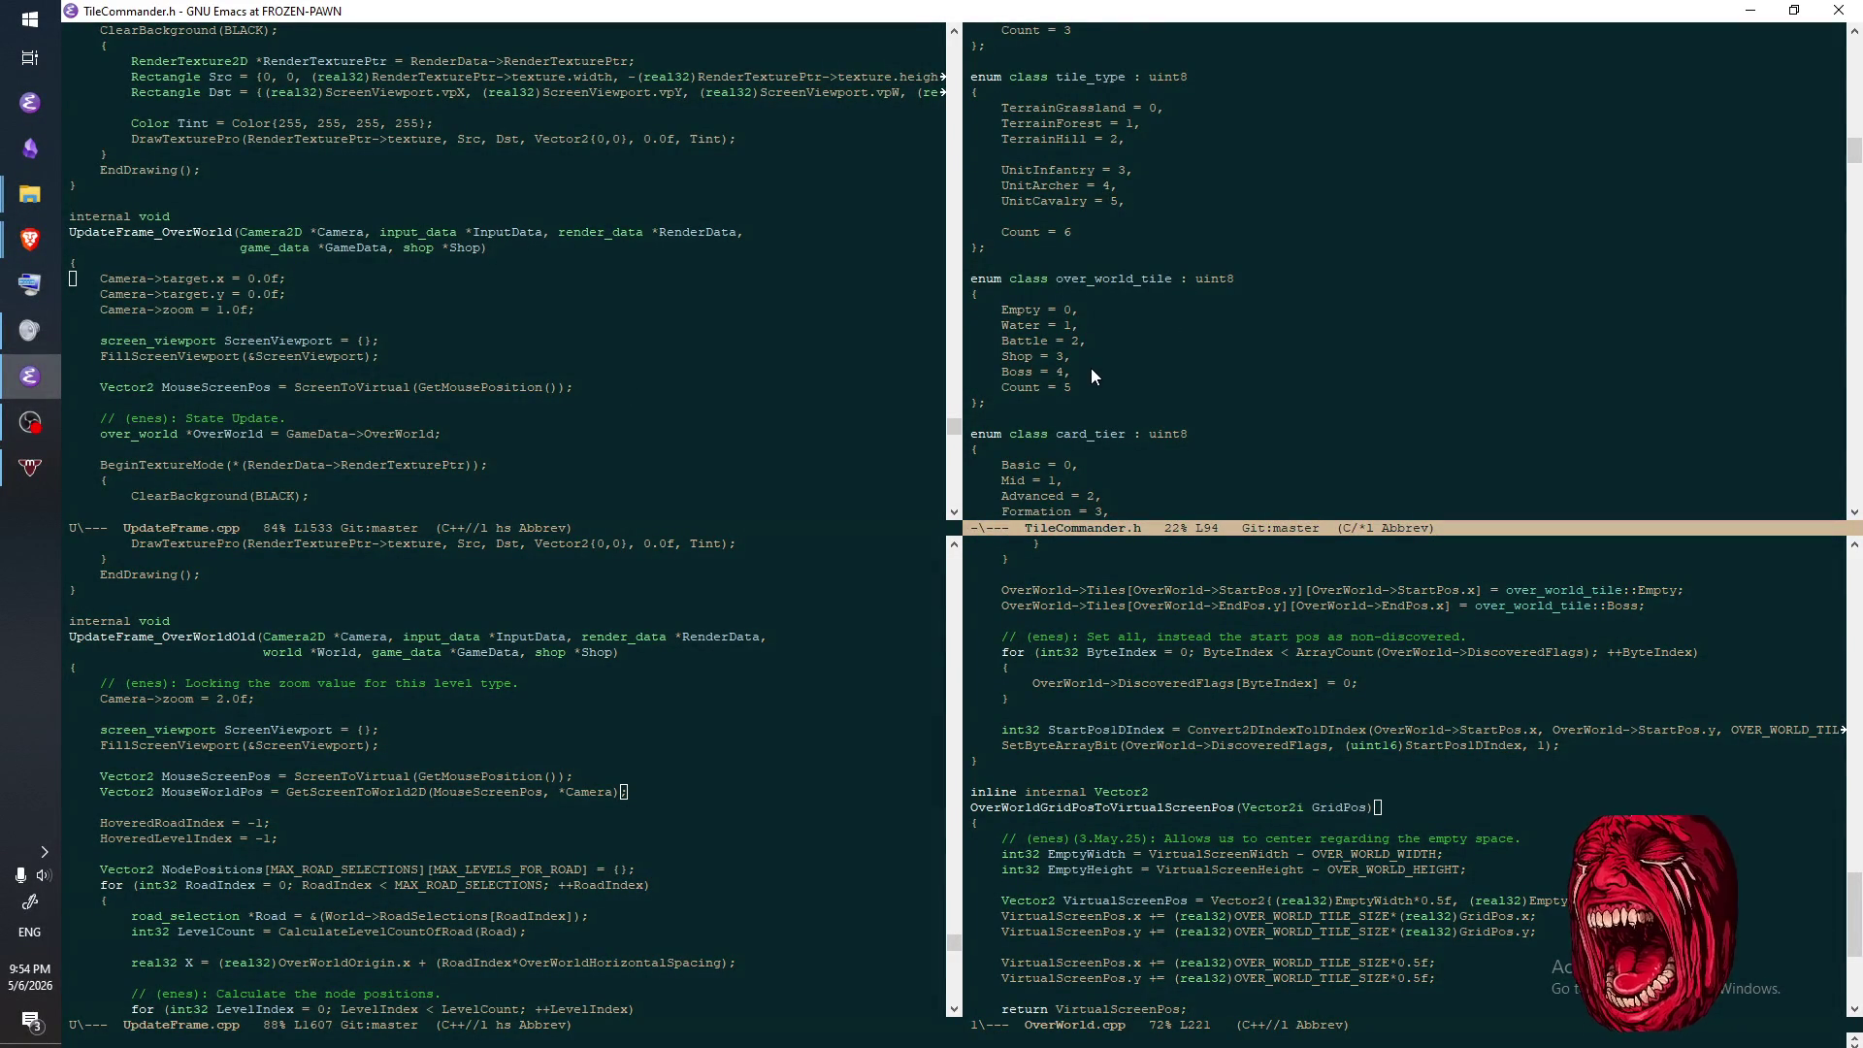
pyautogui.click(1748, 11)
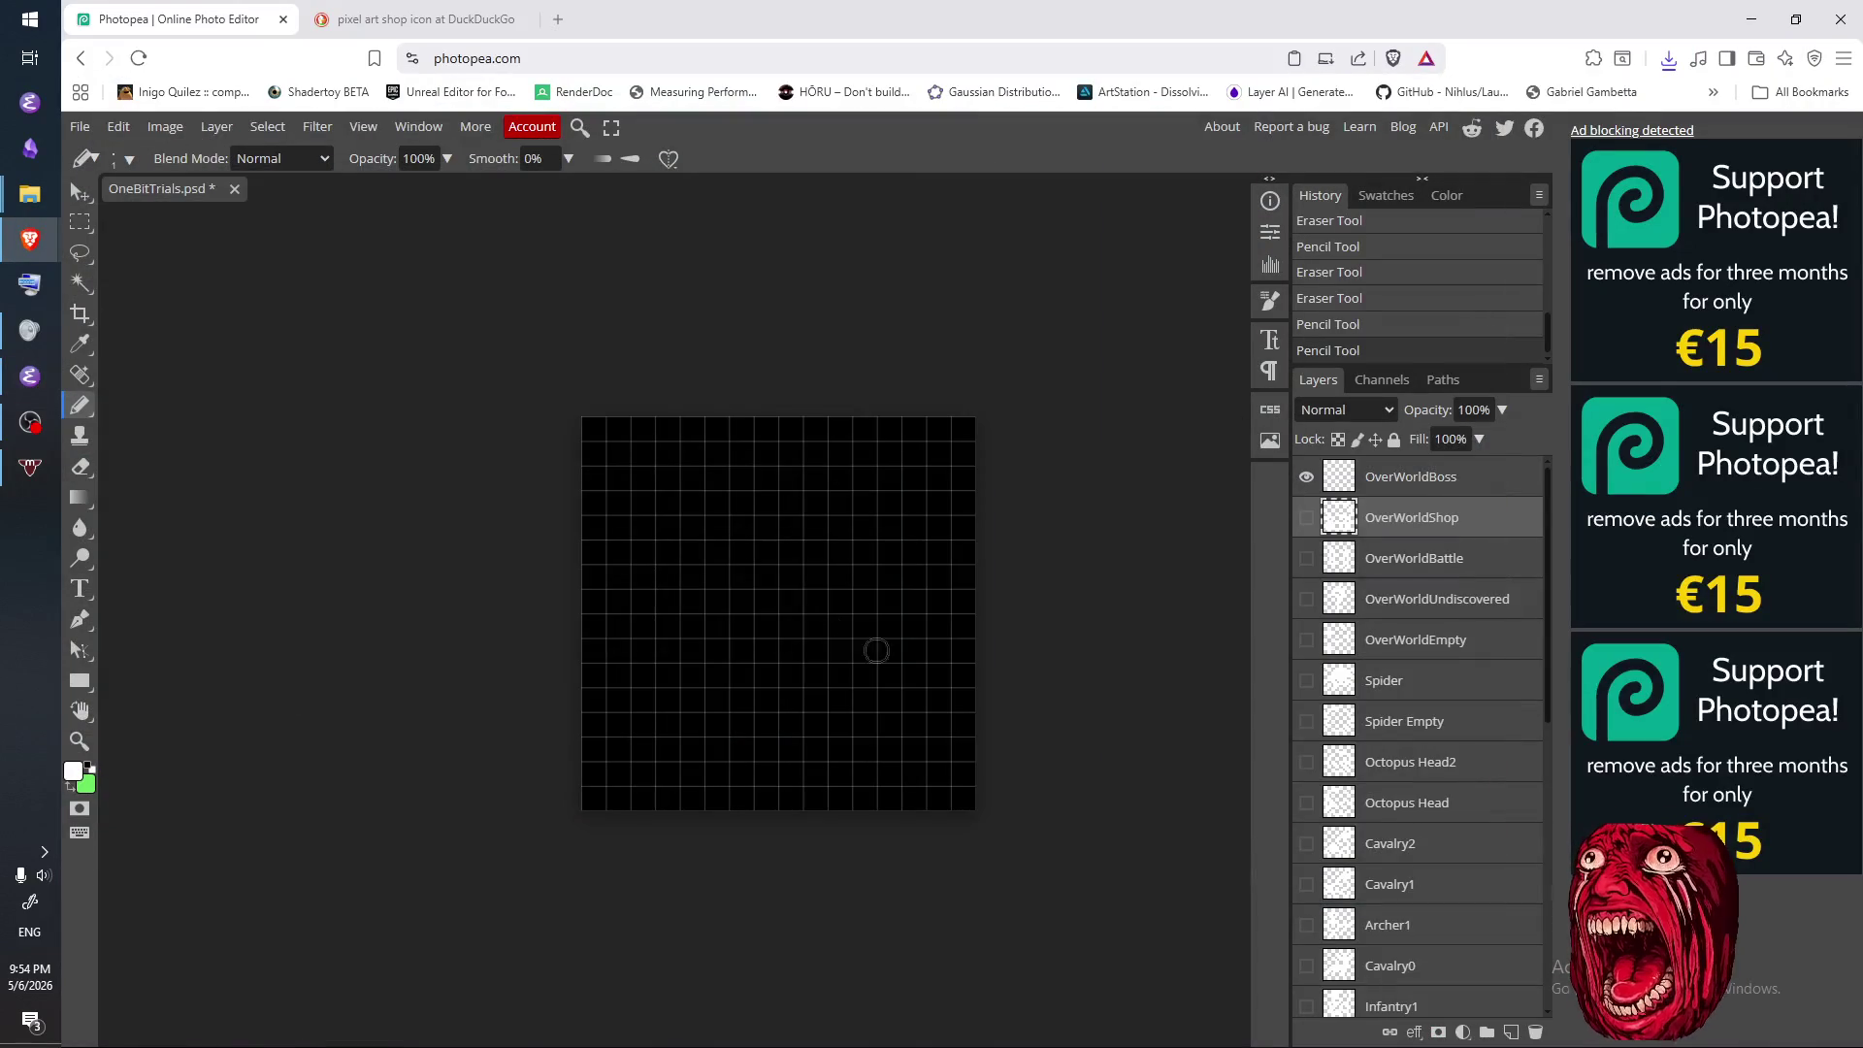
pyautogui.click(417, 20)
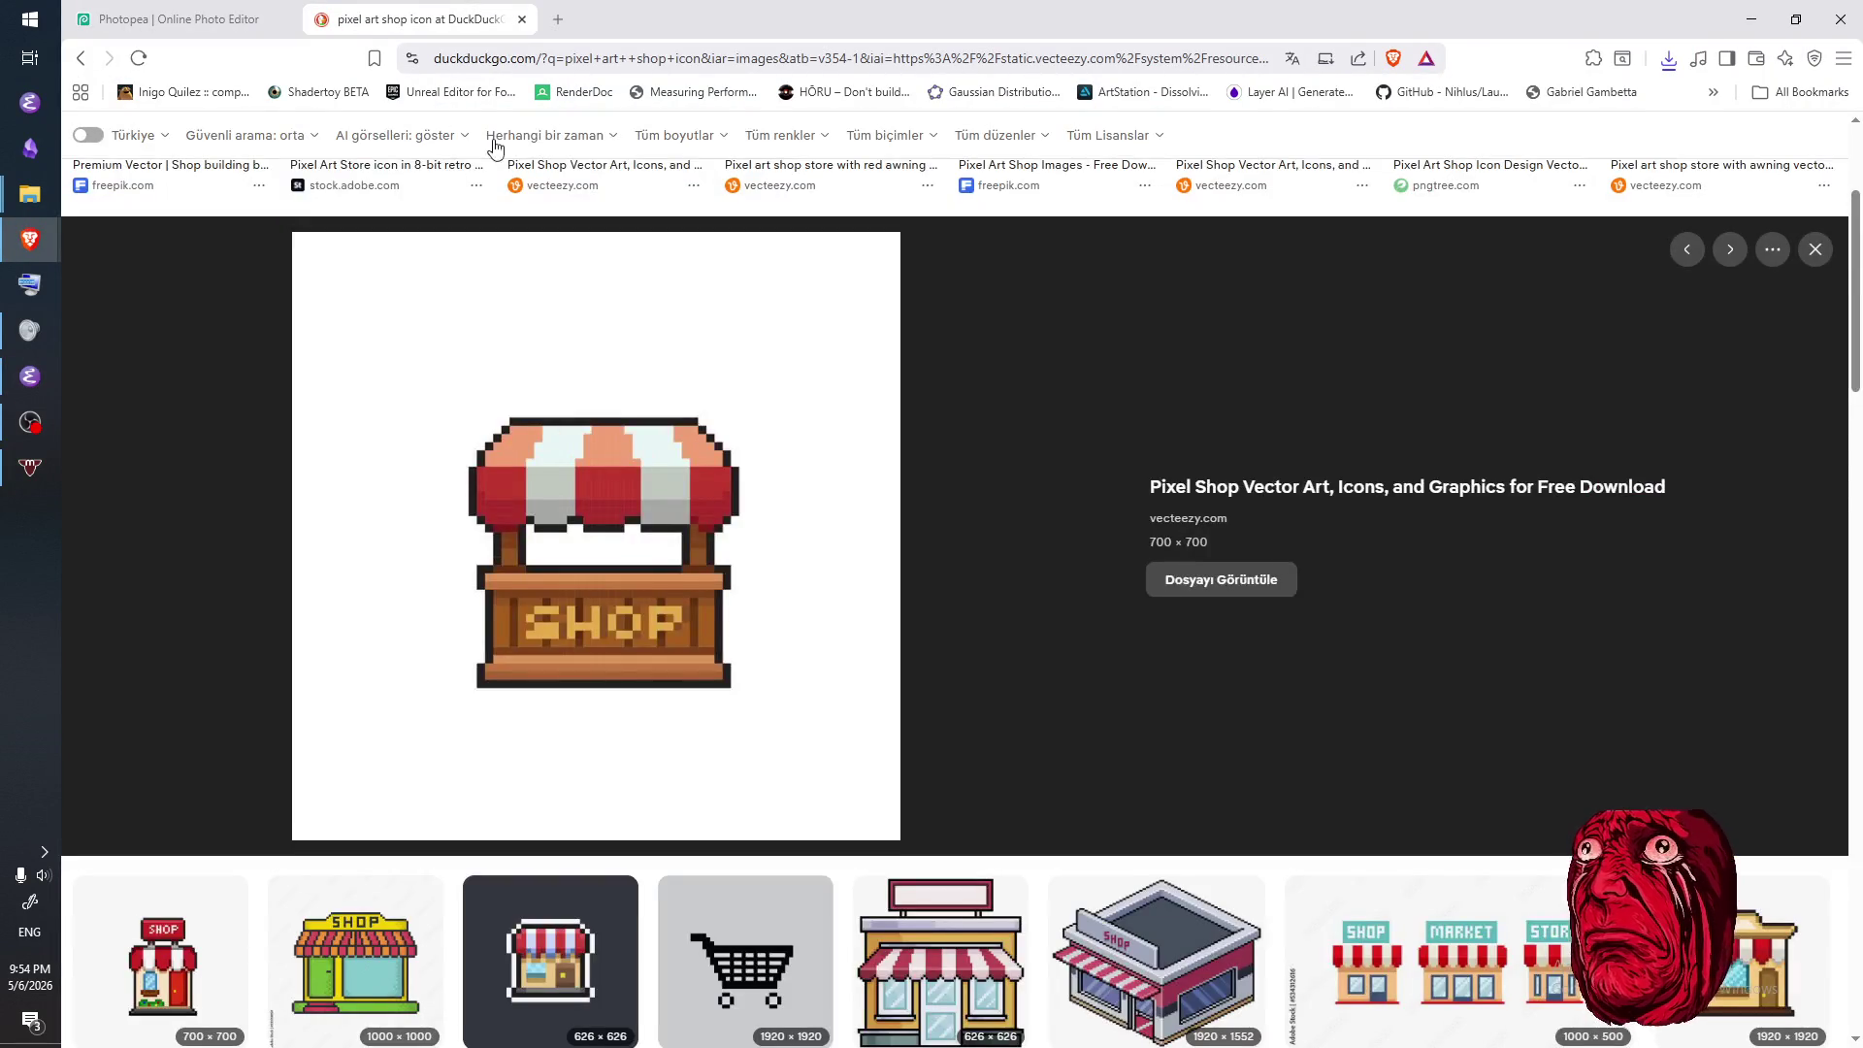
# - Search images for 'pixel art boss icon' and preview the first result
pyautogui.scroll(5, 493, 156)
pyautogui.click(491, 161)
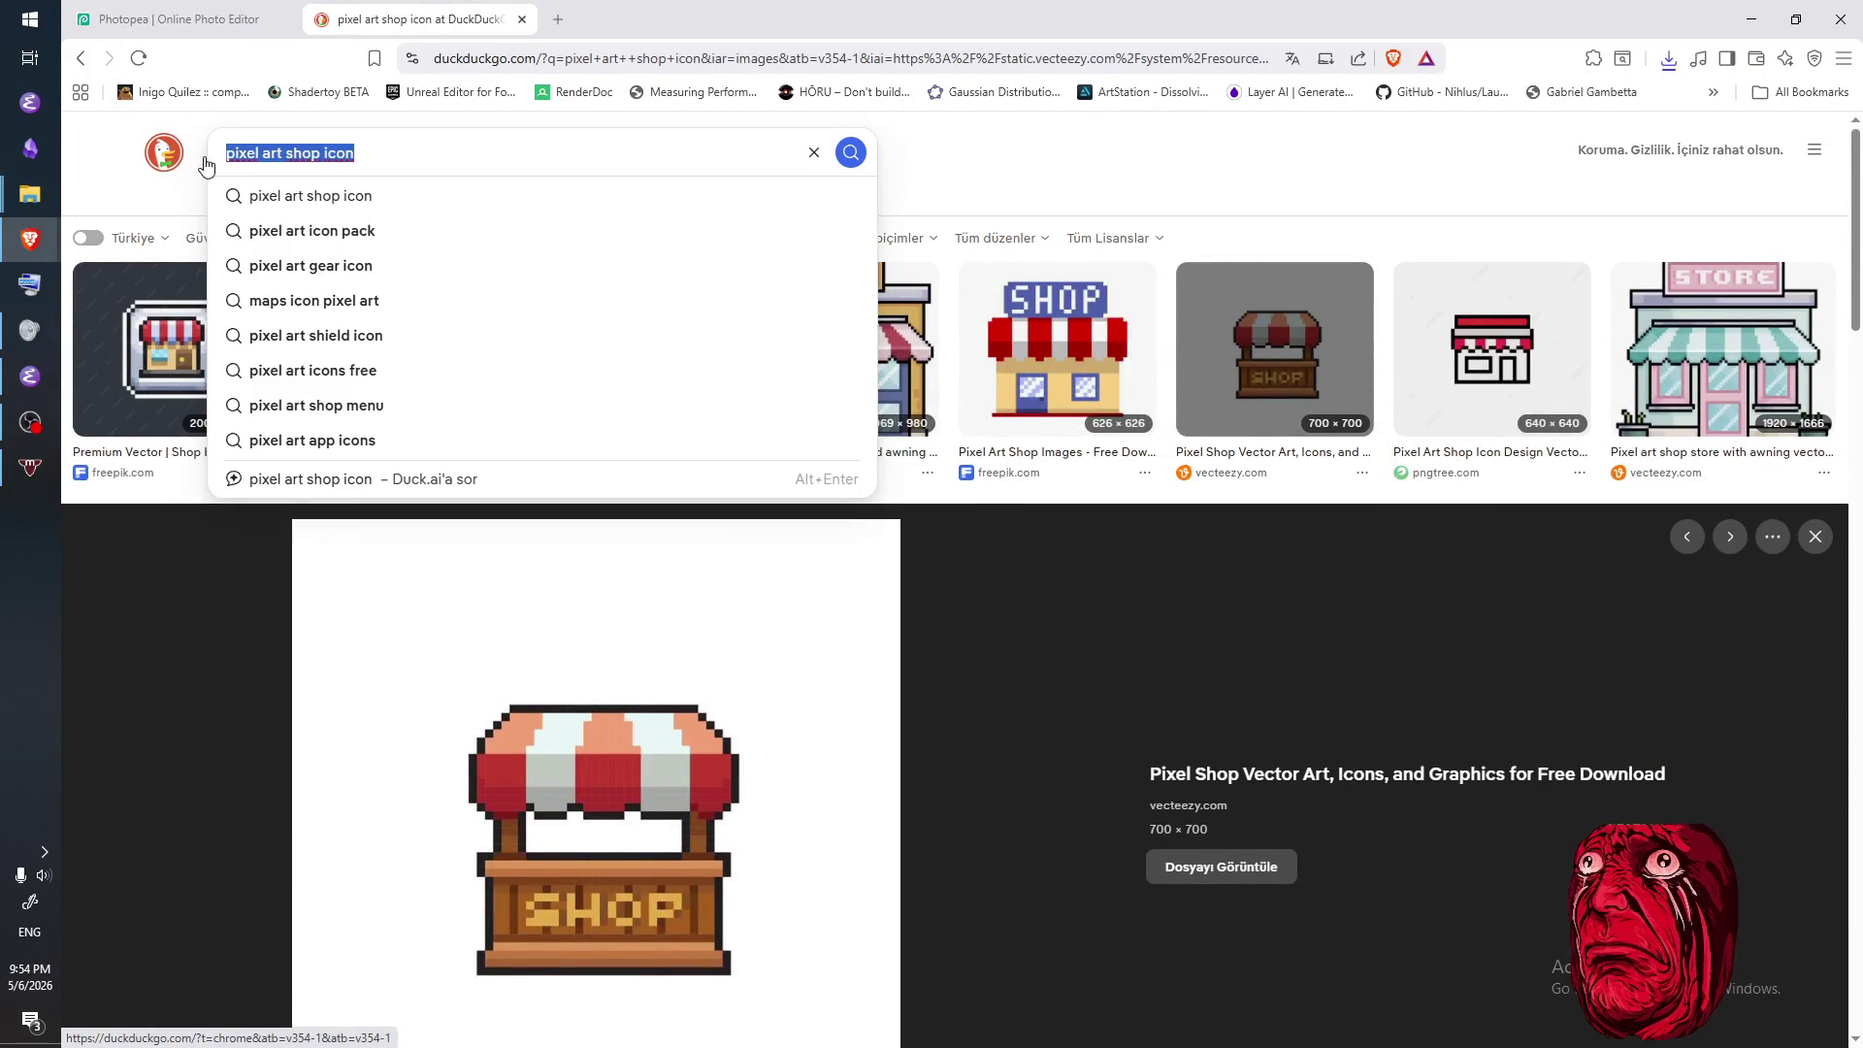
pyautogui.write('pixel art boss icon')
pyautogui.press('Return')
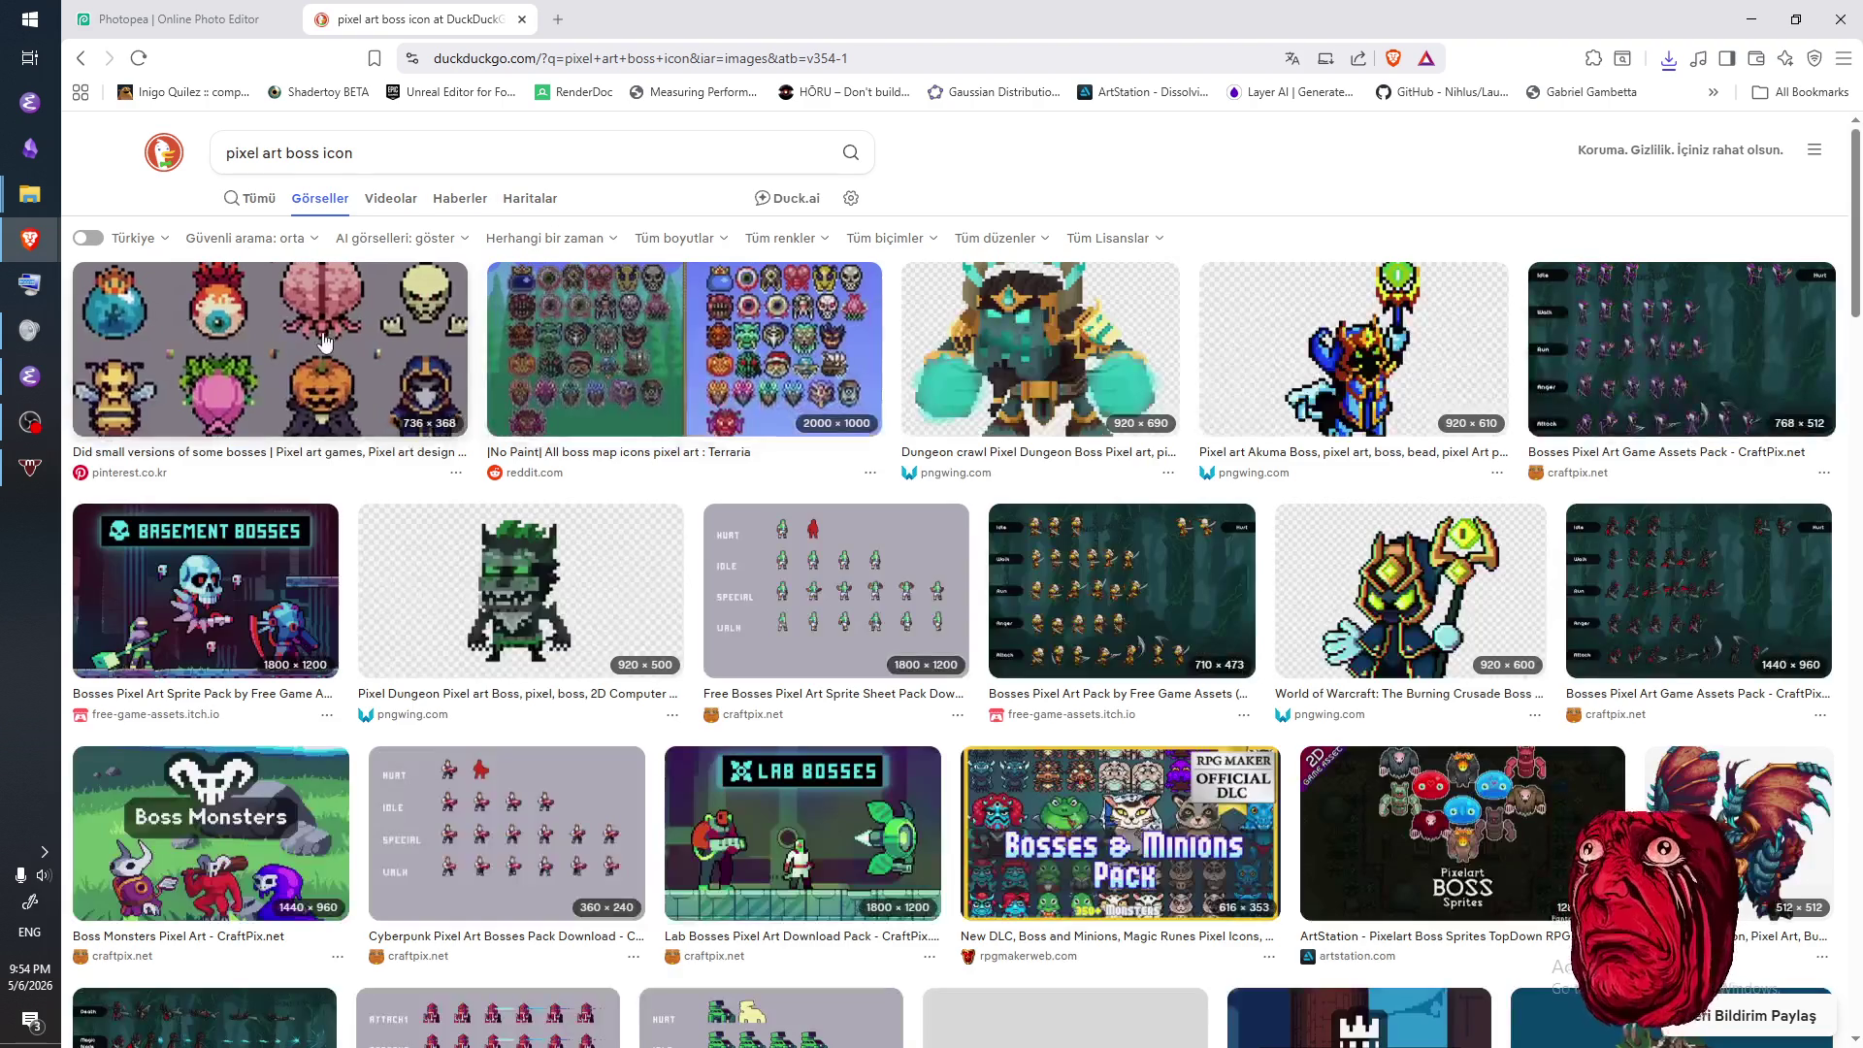
pyautogui.click(325, 340)
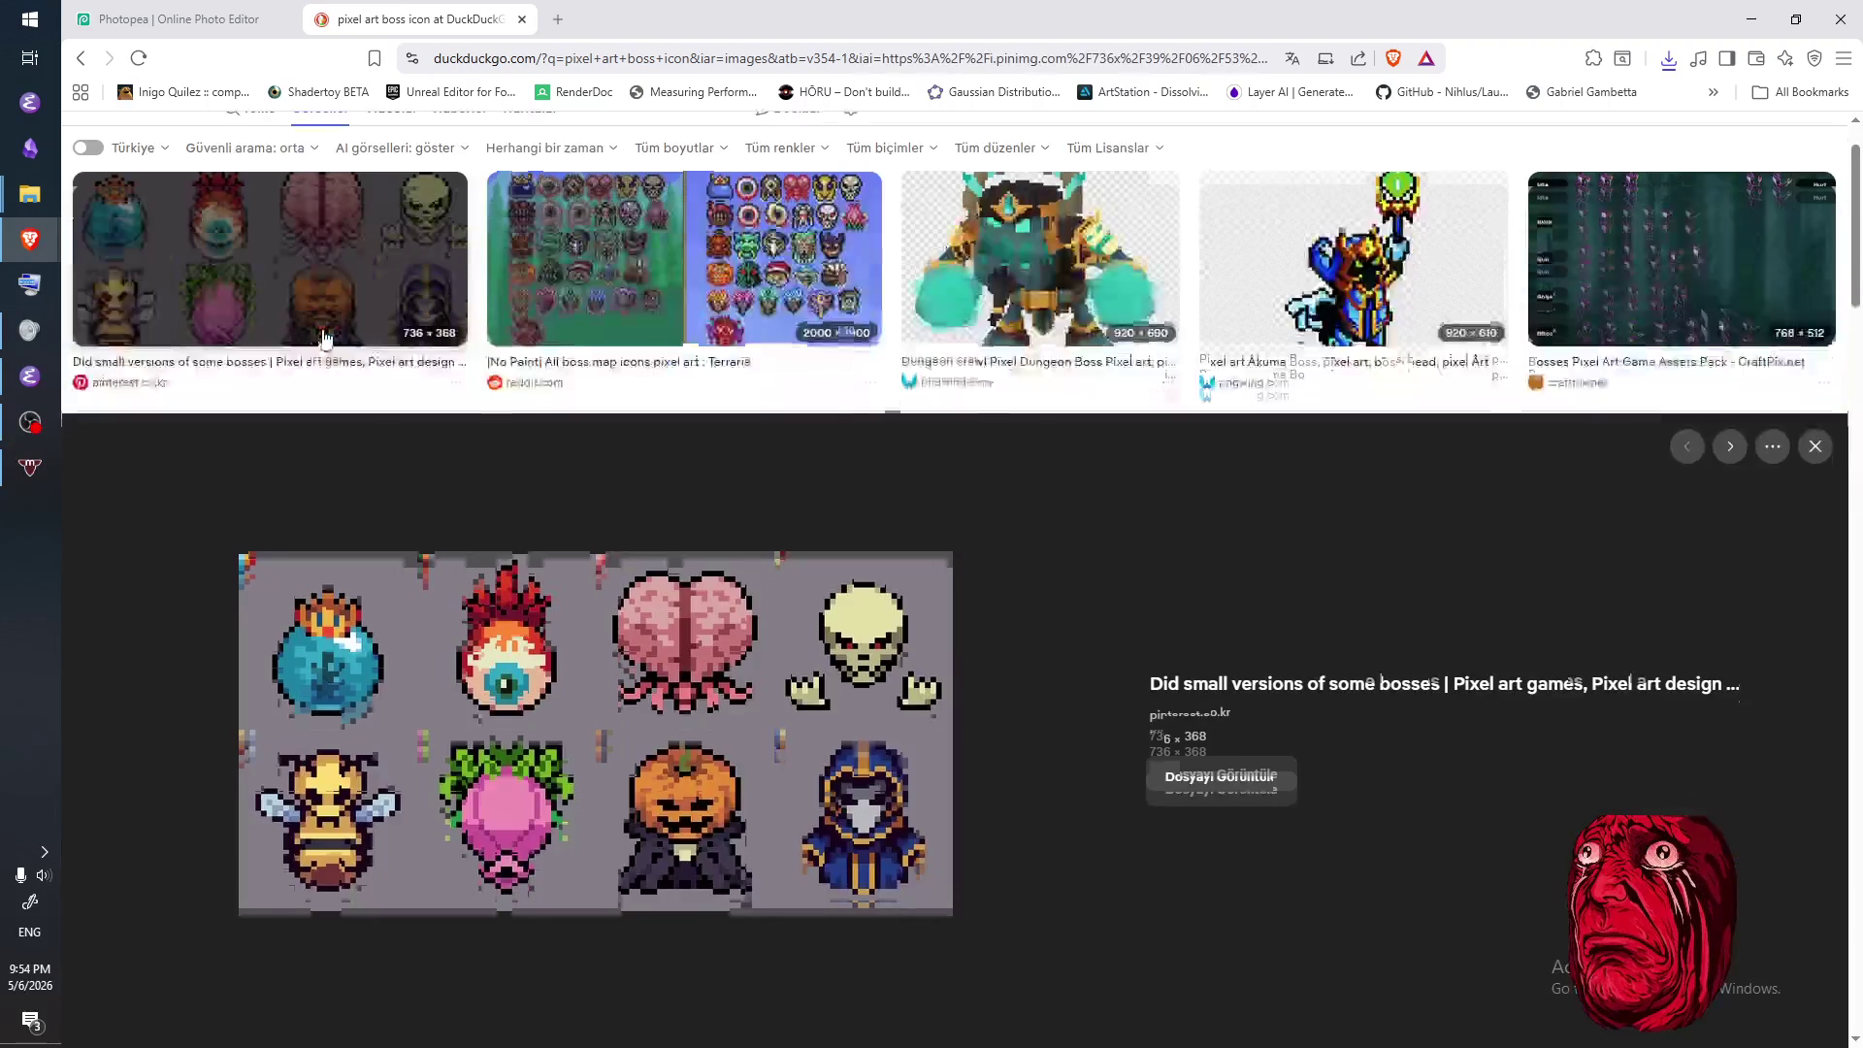
pyautogui.click(1815, 443)
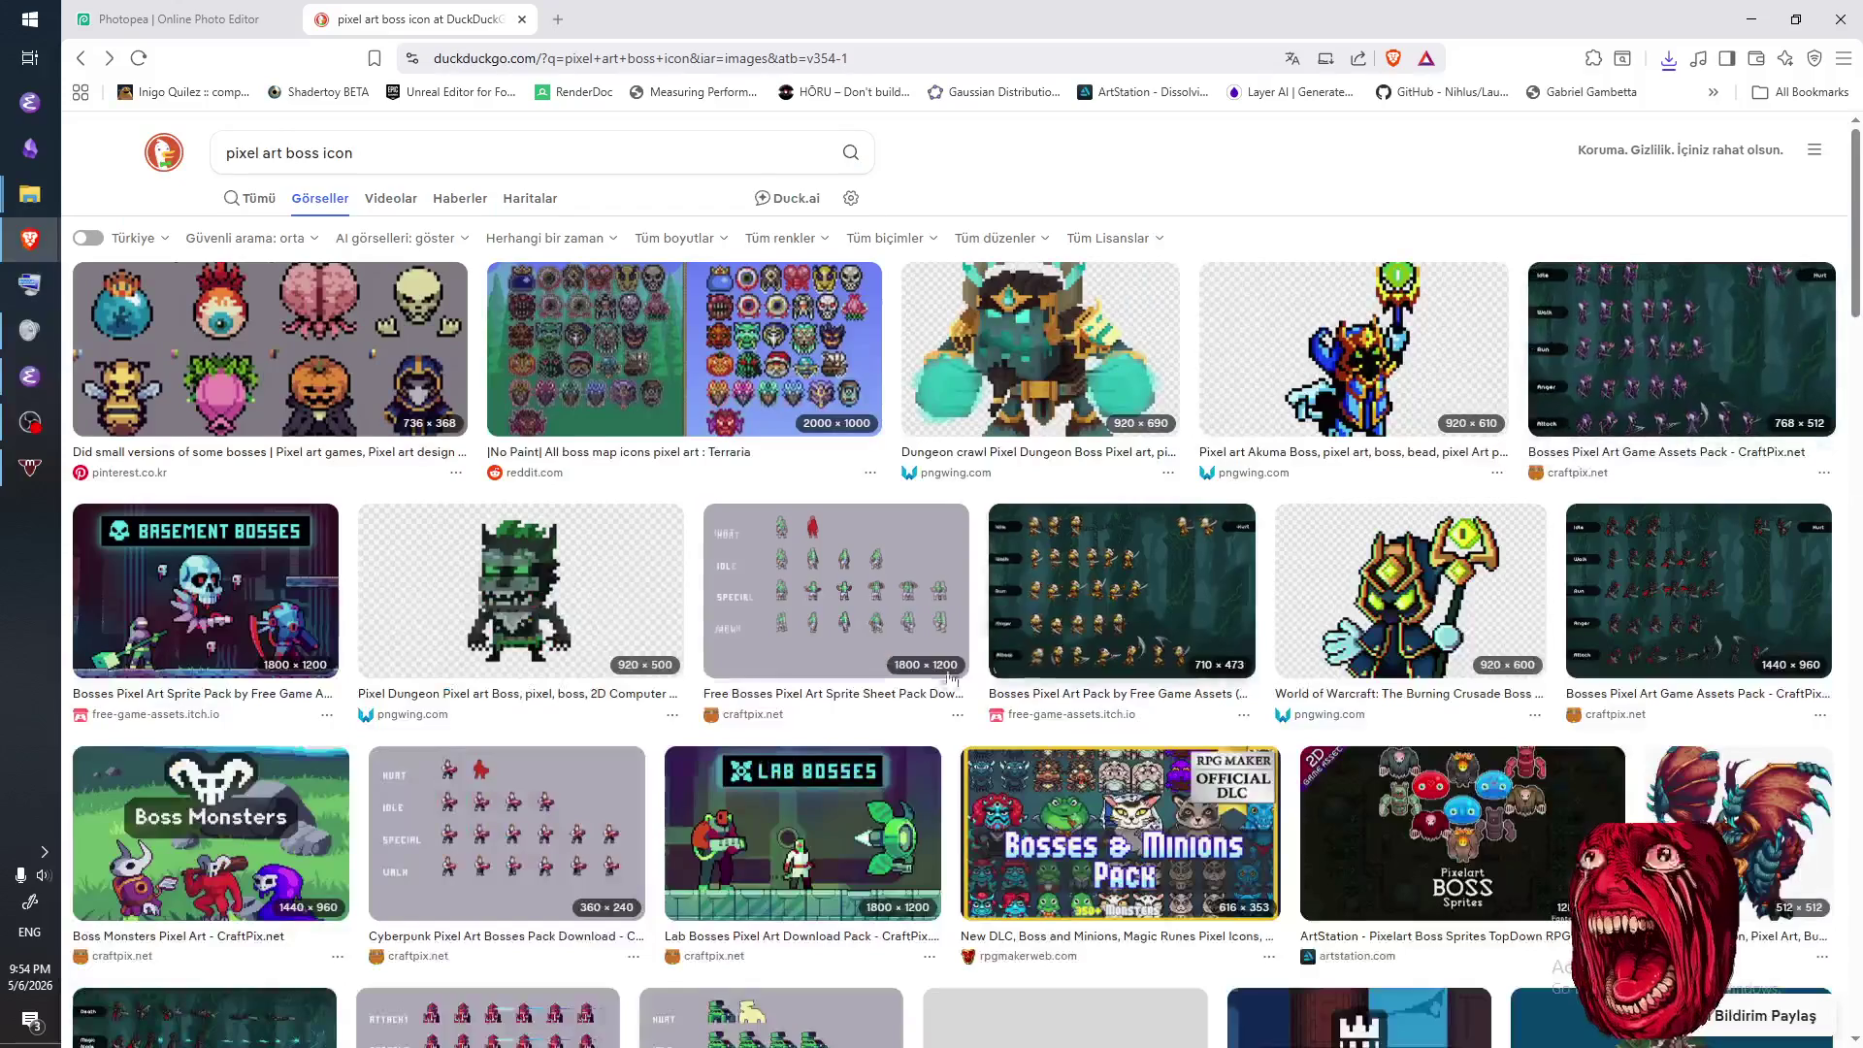
pyautogui.scroll(-5, 946, 691)
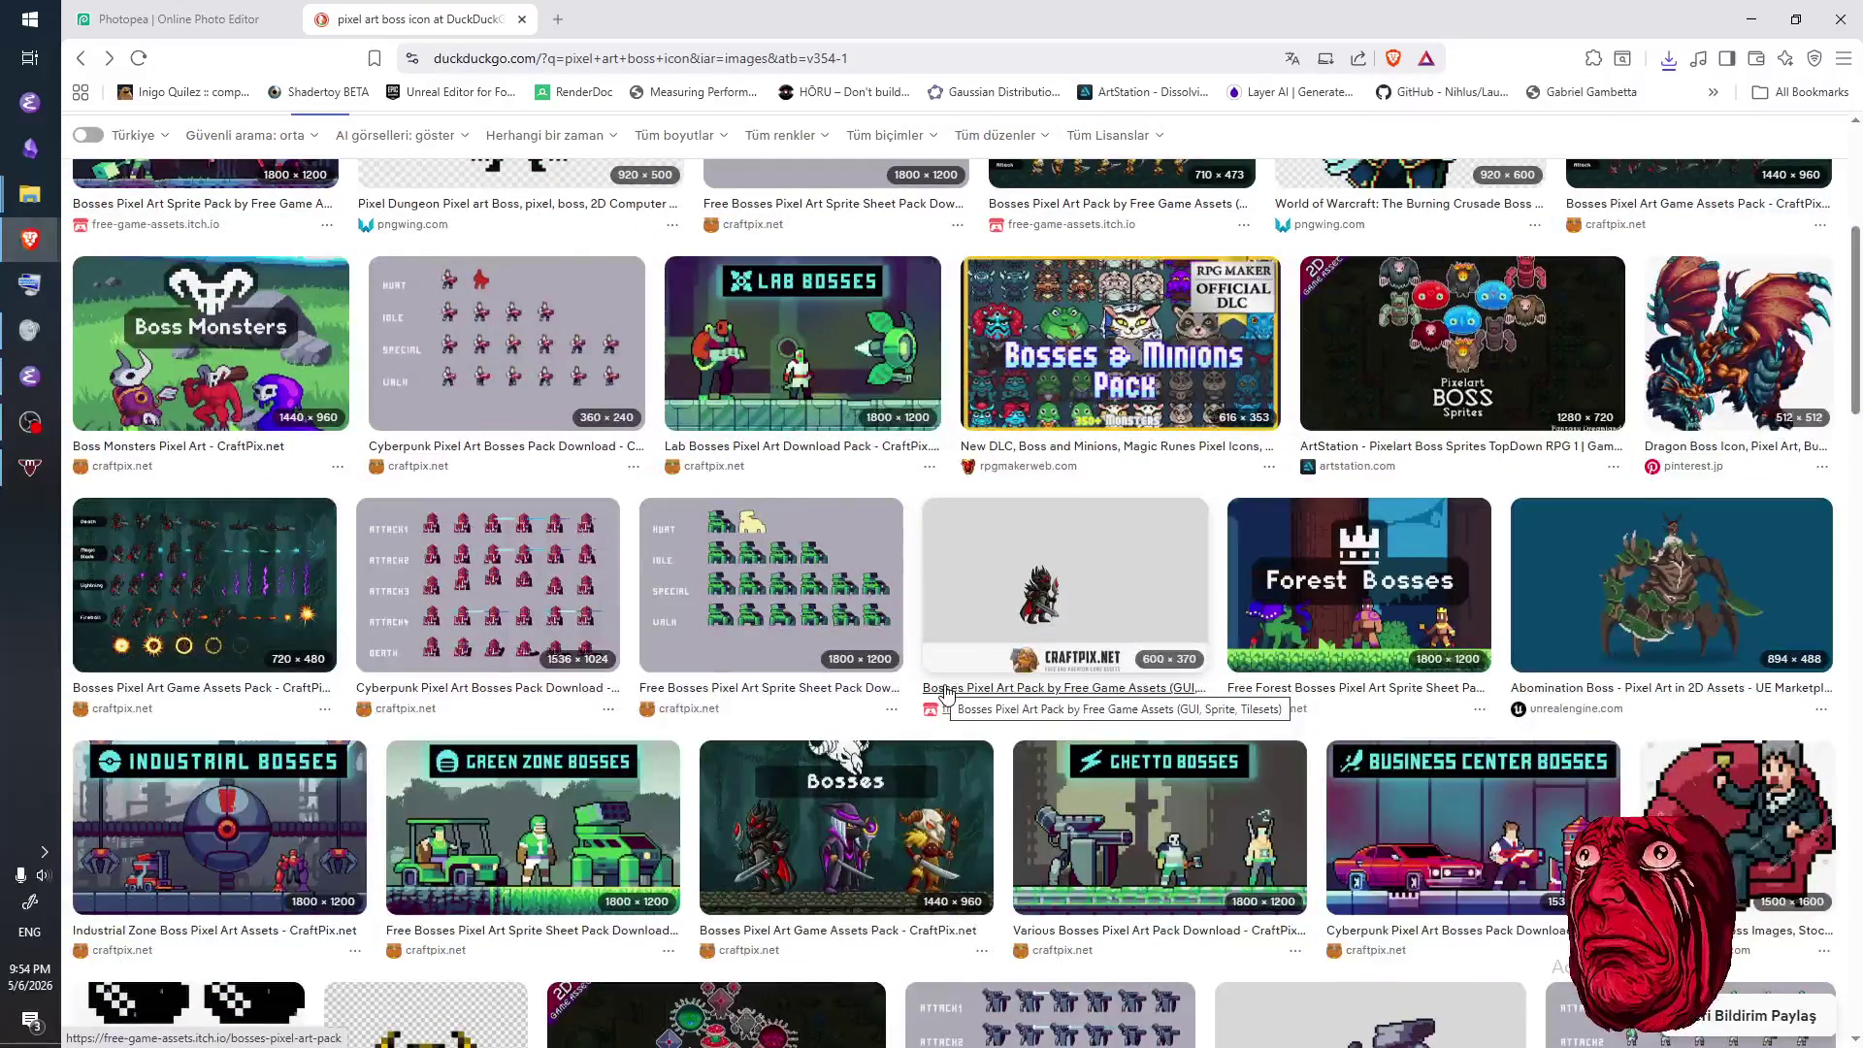
pyautogui.scroll(-5, 945, 691)
pyautogui.scroll(5, 946, 692)
pyautogui.scroll(-7, 946, 691)
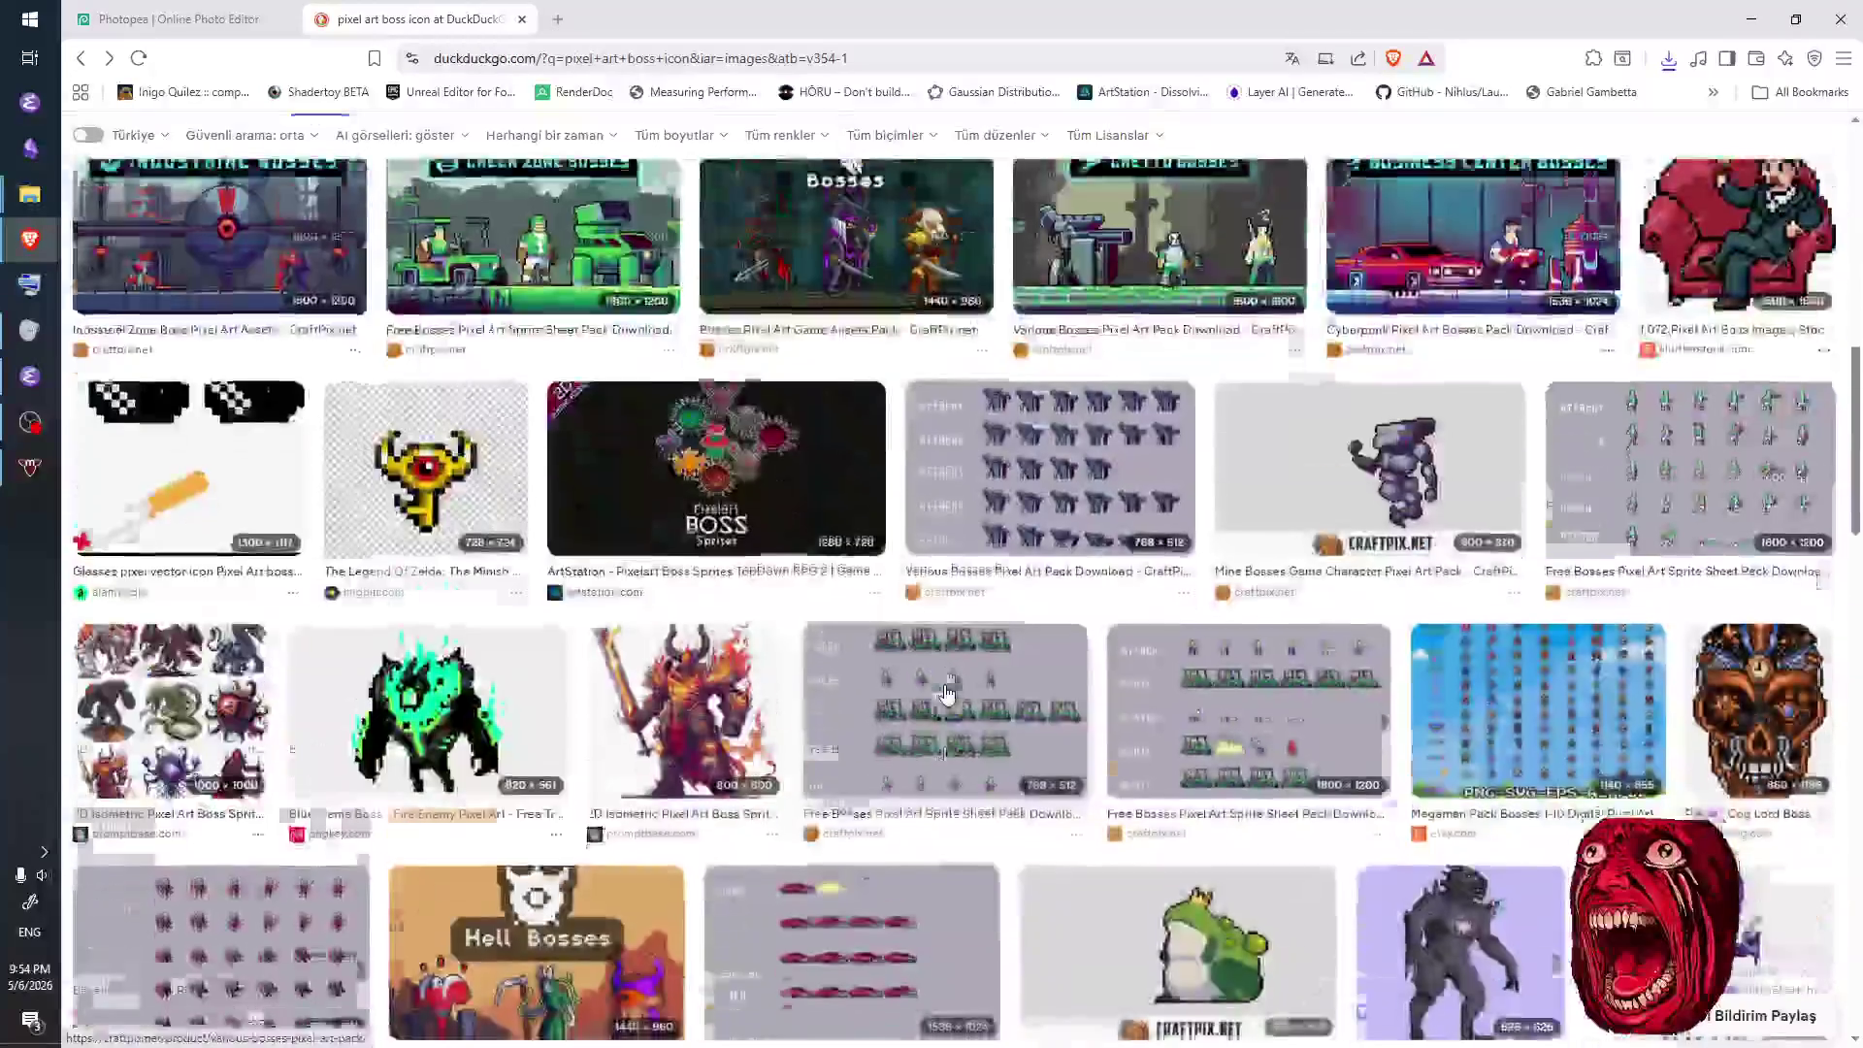
pyautogui.scroll(10, 945, 692)
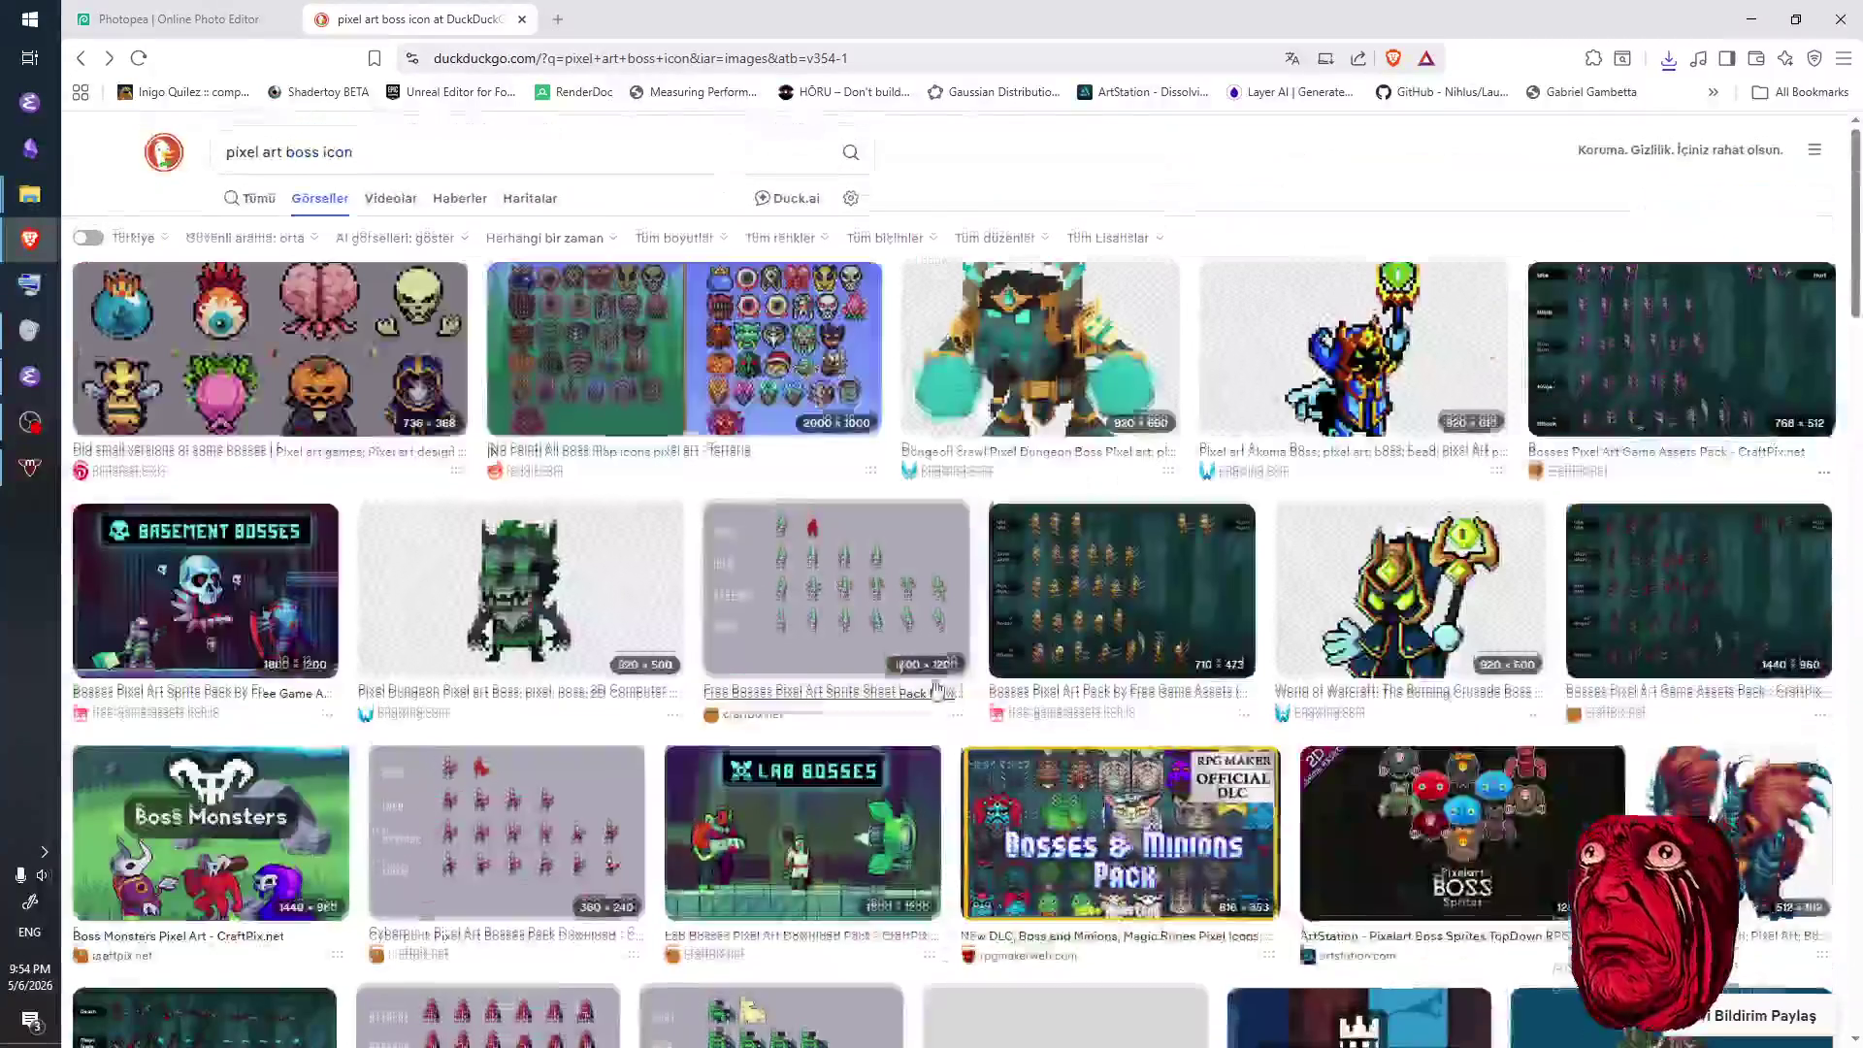
# - Change the search to monster, then death, then 'pixel art skull icon'
pyautogui.click(282, 155)
pyautogui.write('monster')
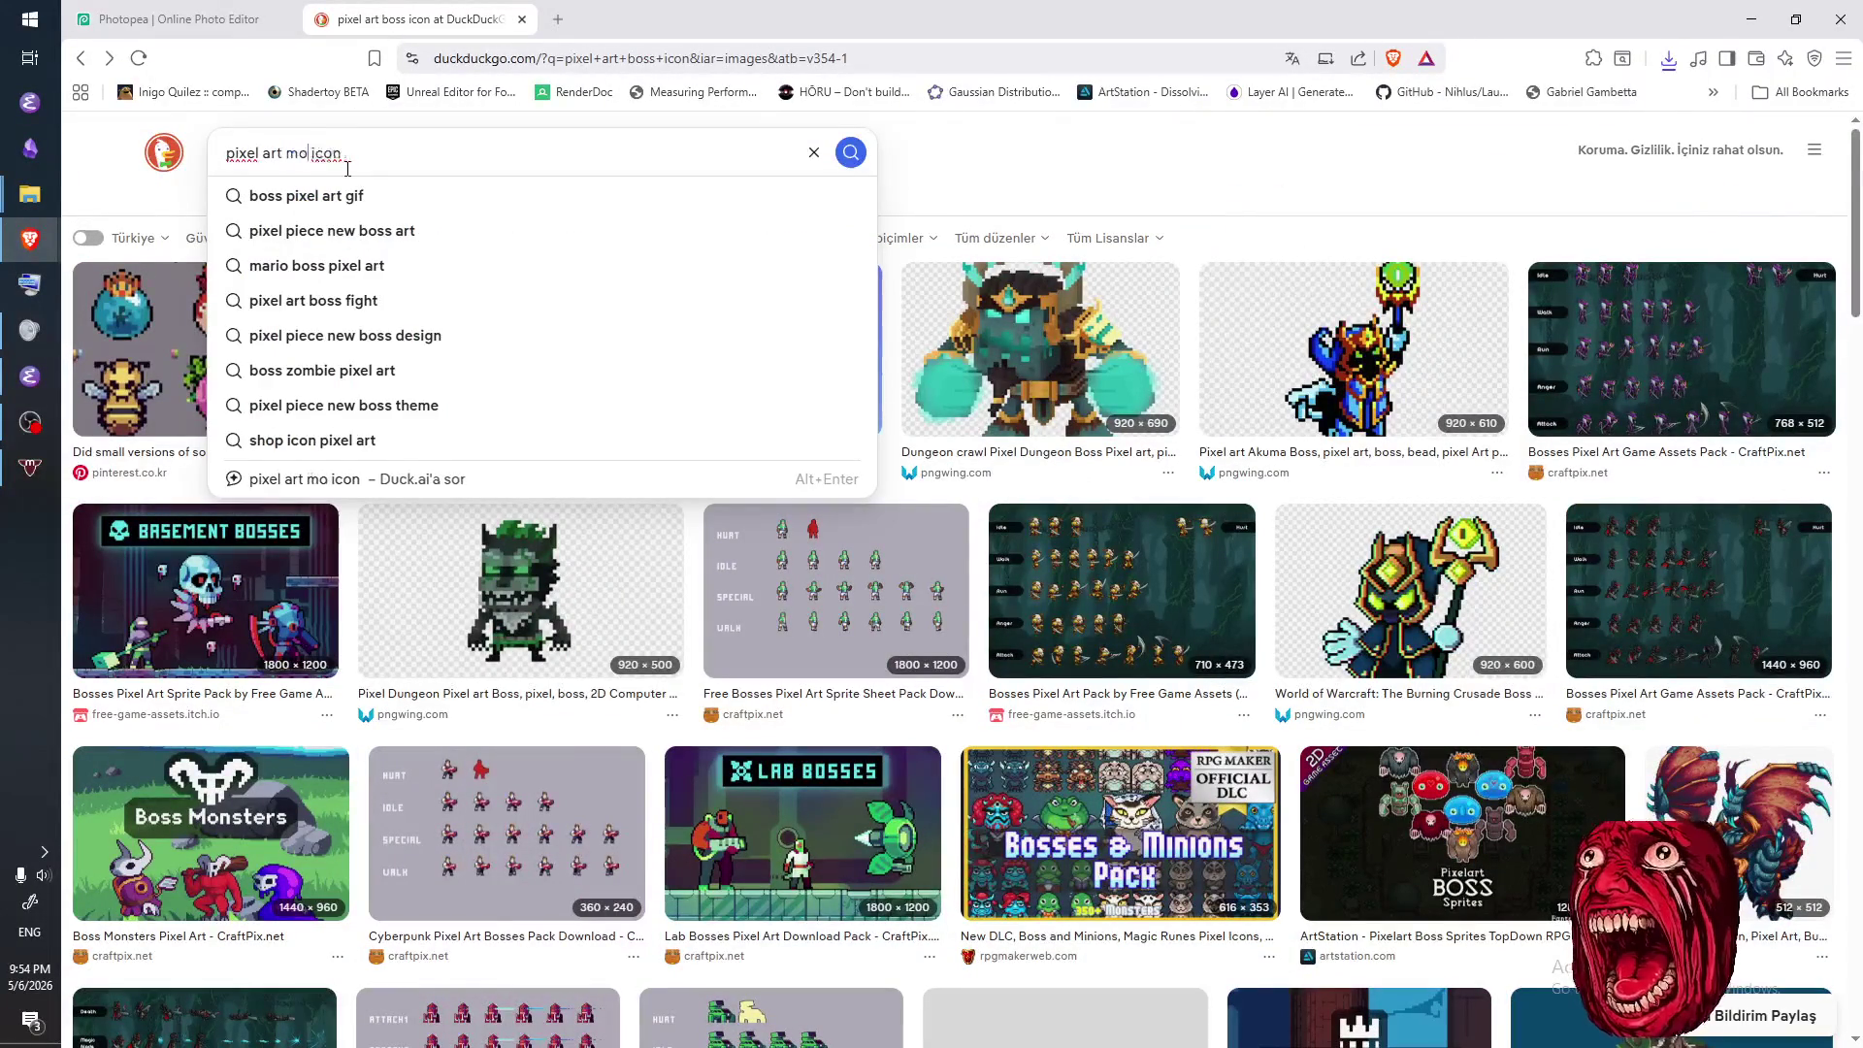
pyautogui.press('Return')
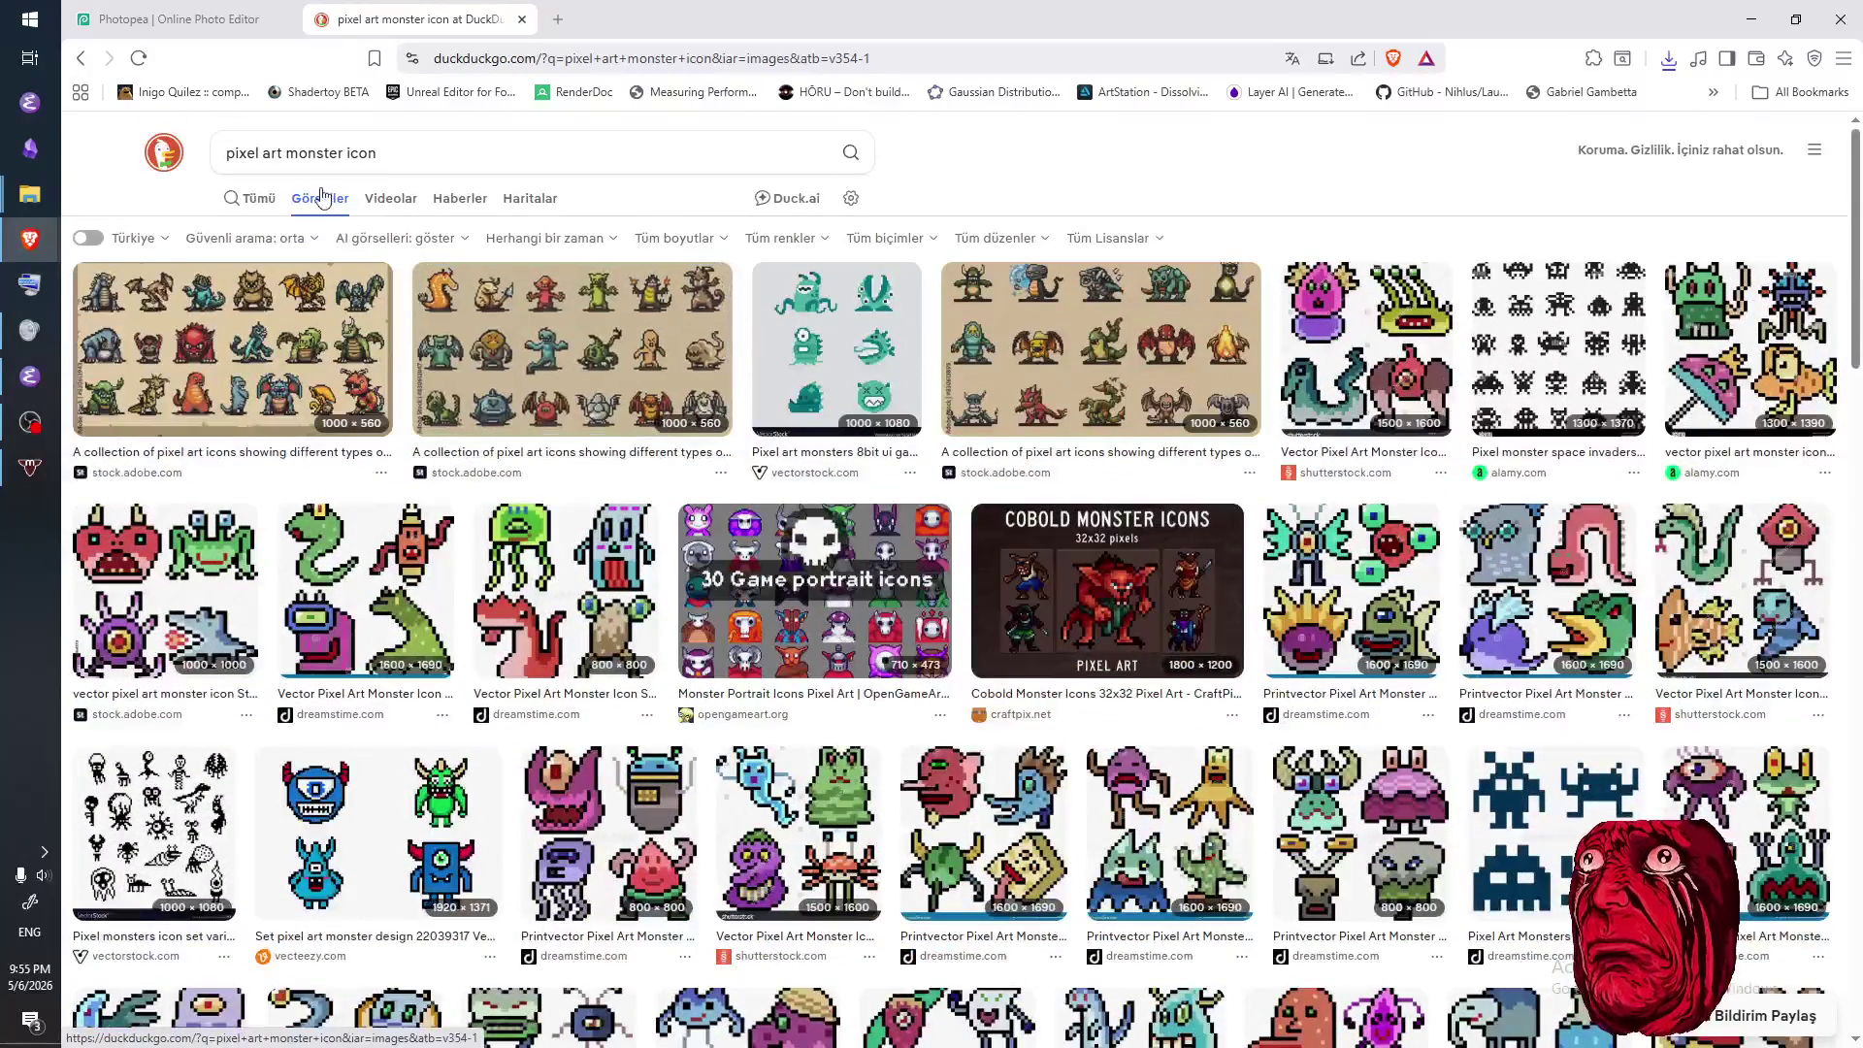
pyautogui.doubleClick(289, 155)
pyautogui.write('death')
pyautogui.press('Return')
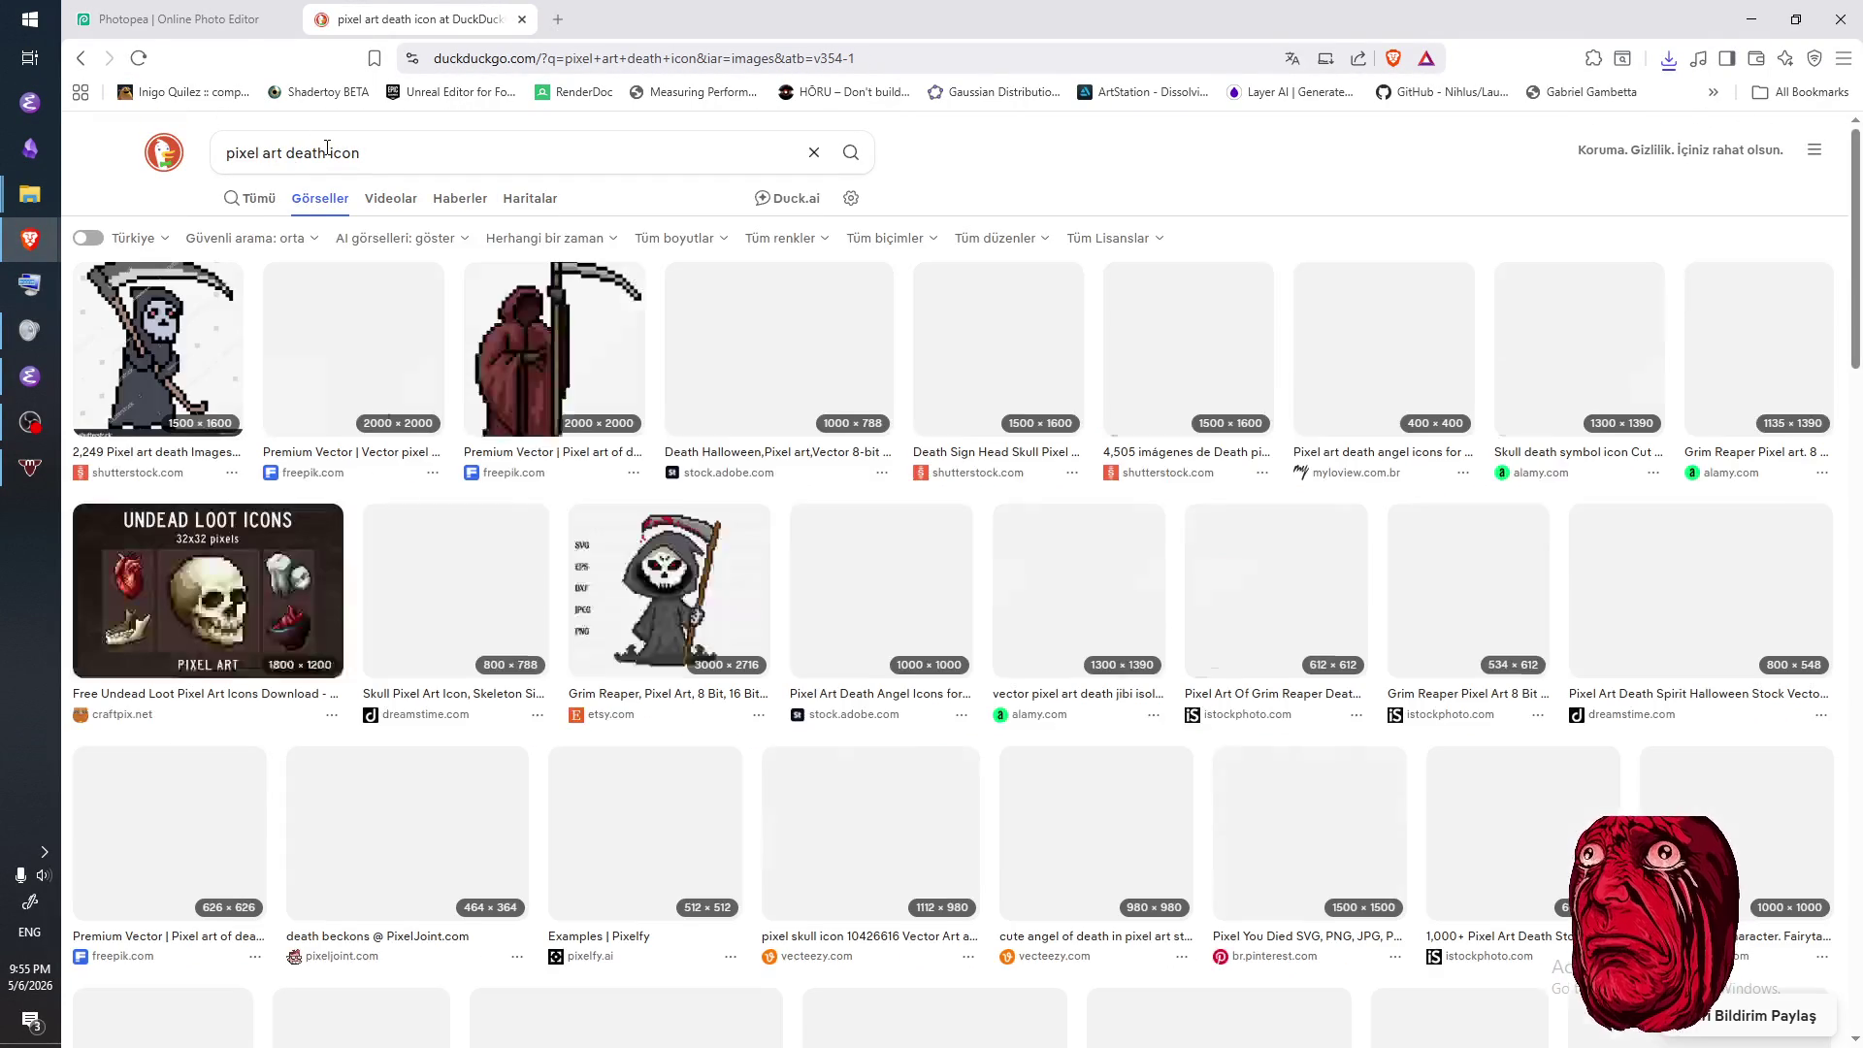
pyautogui.click(319, 147)
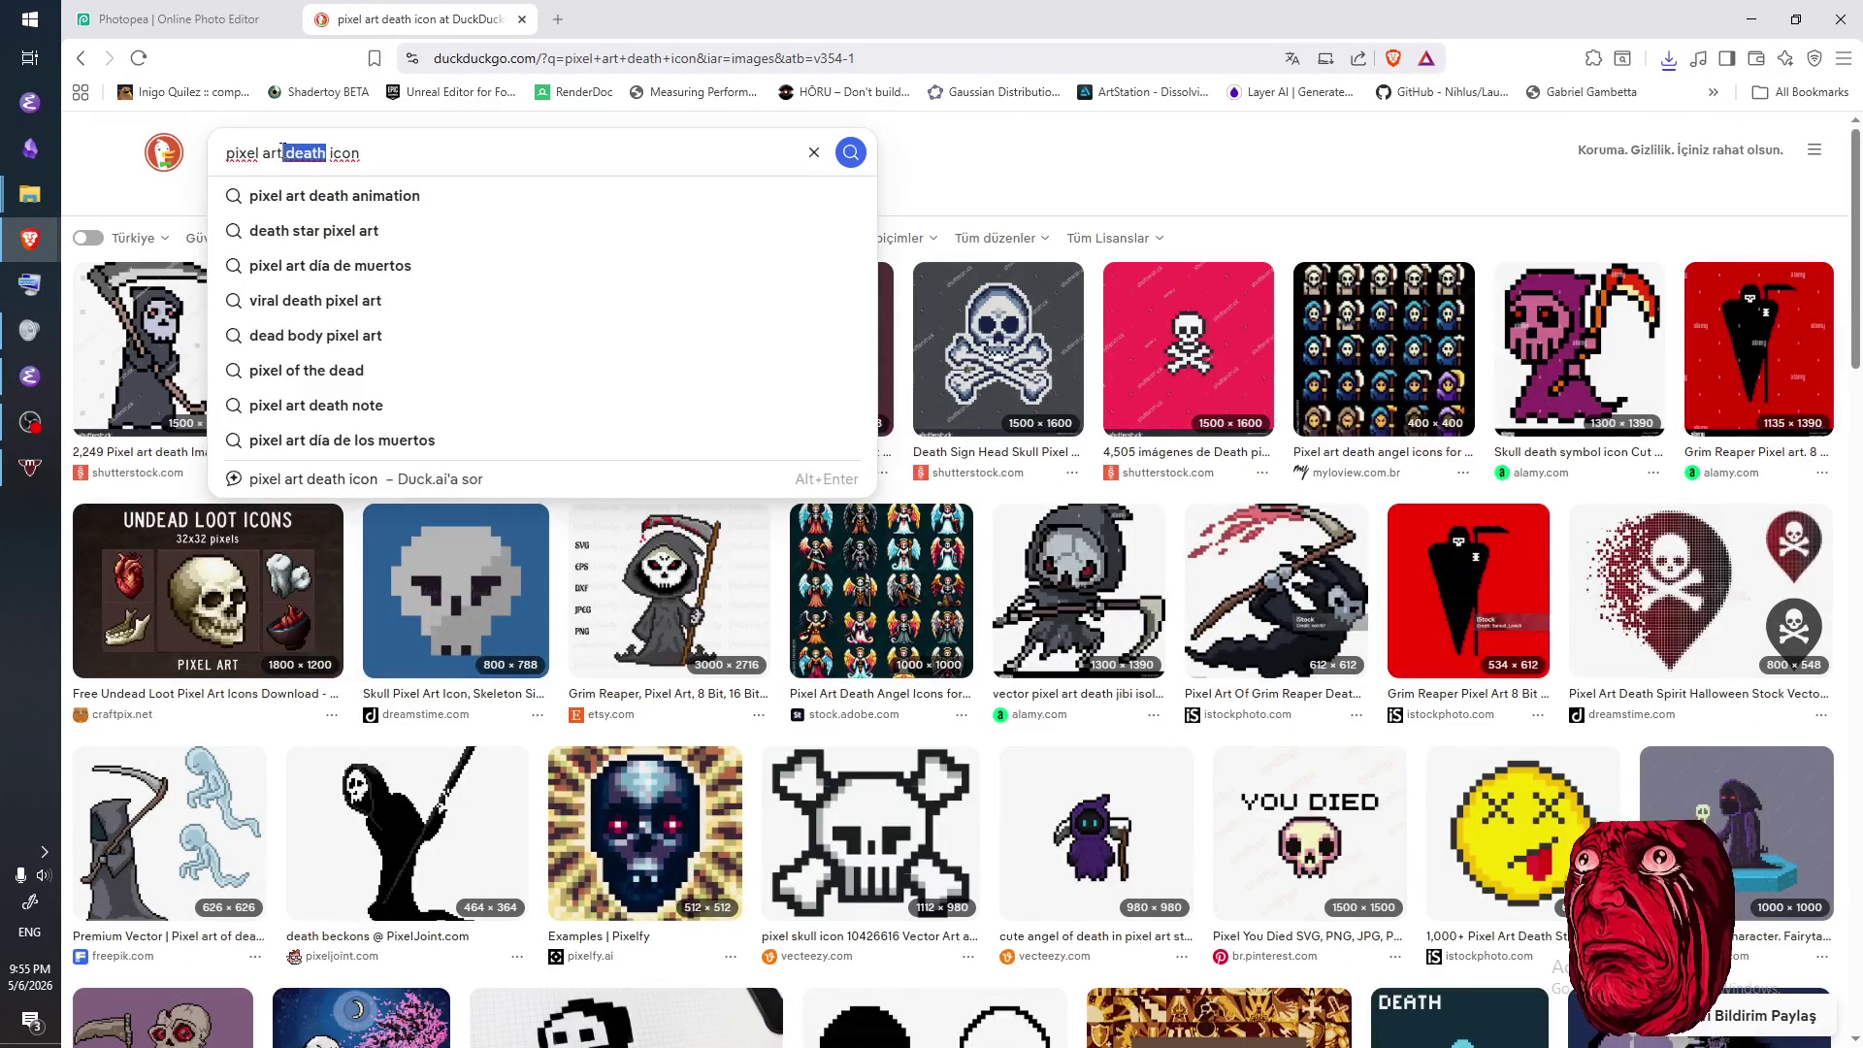
pyautogui.write('skull')
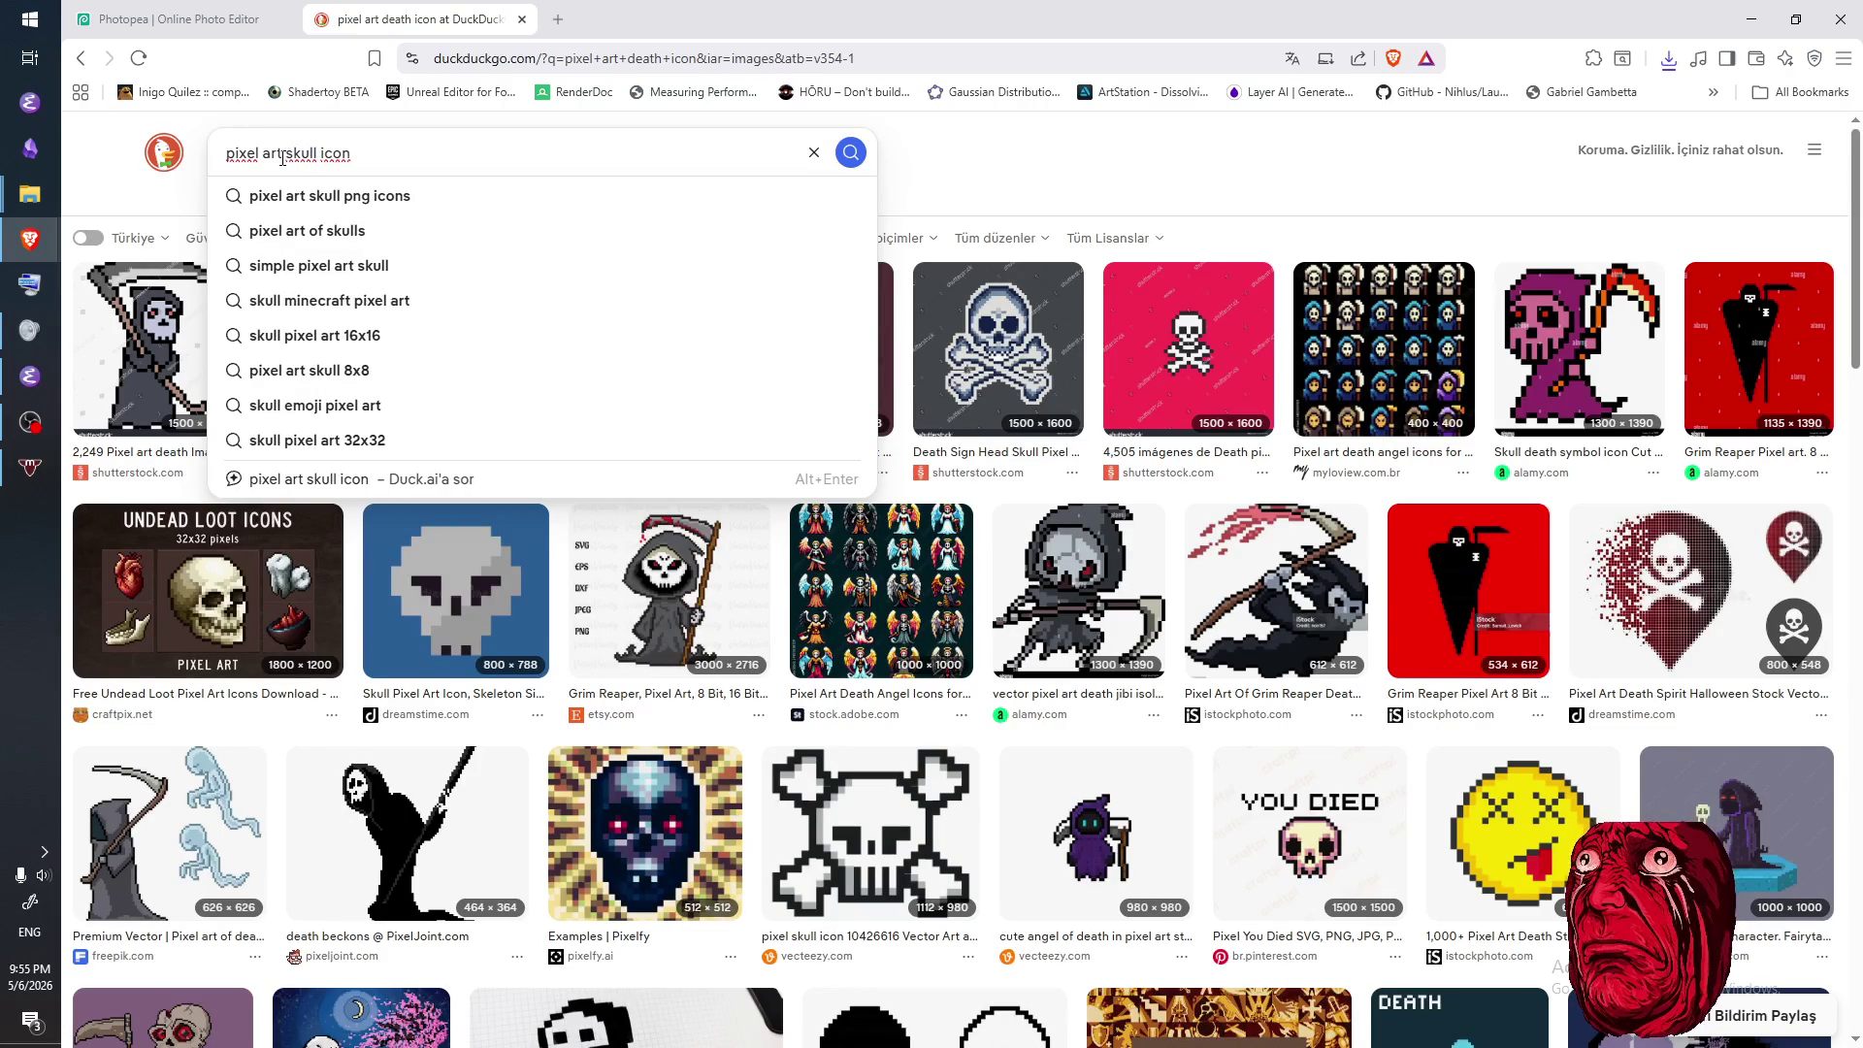
pyautogui.press('Return')
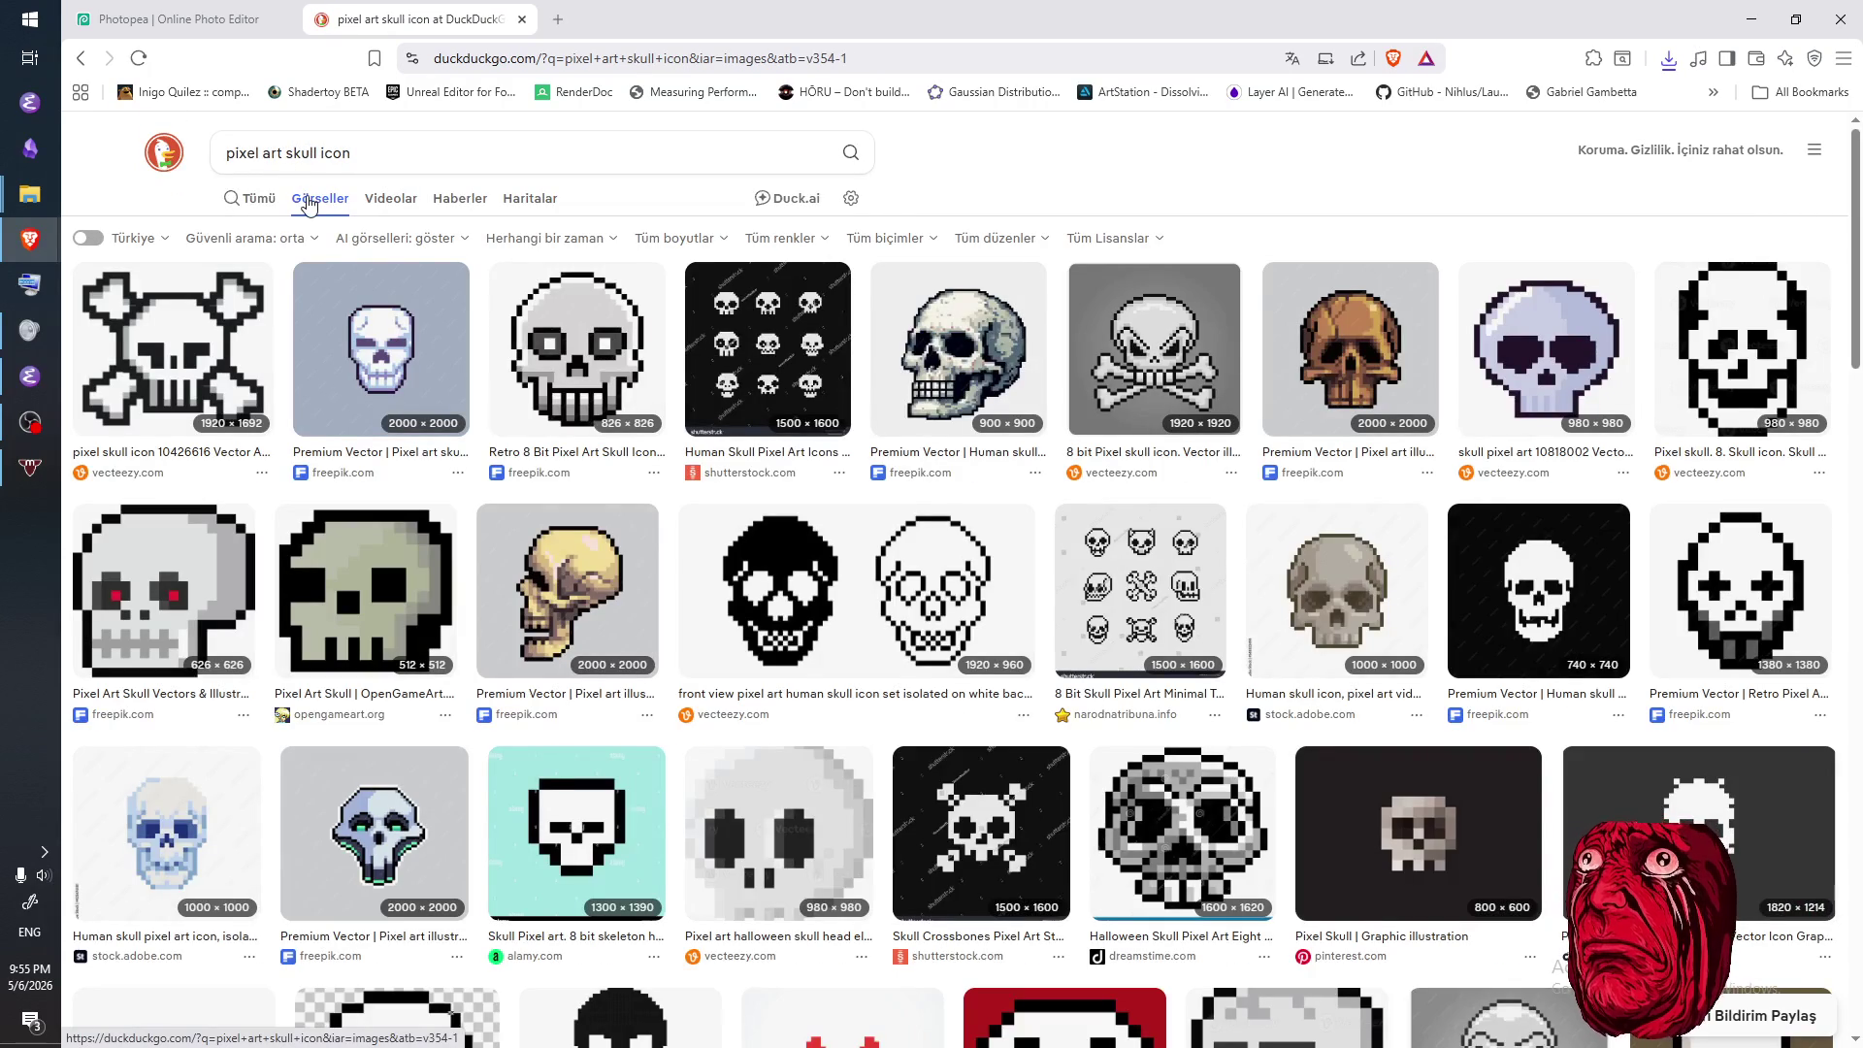
# - Preview the Pixel Skull result and compare it with the Photopea document
pyautogui.click(259, 19)
pyautogui.click(408, 19)
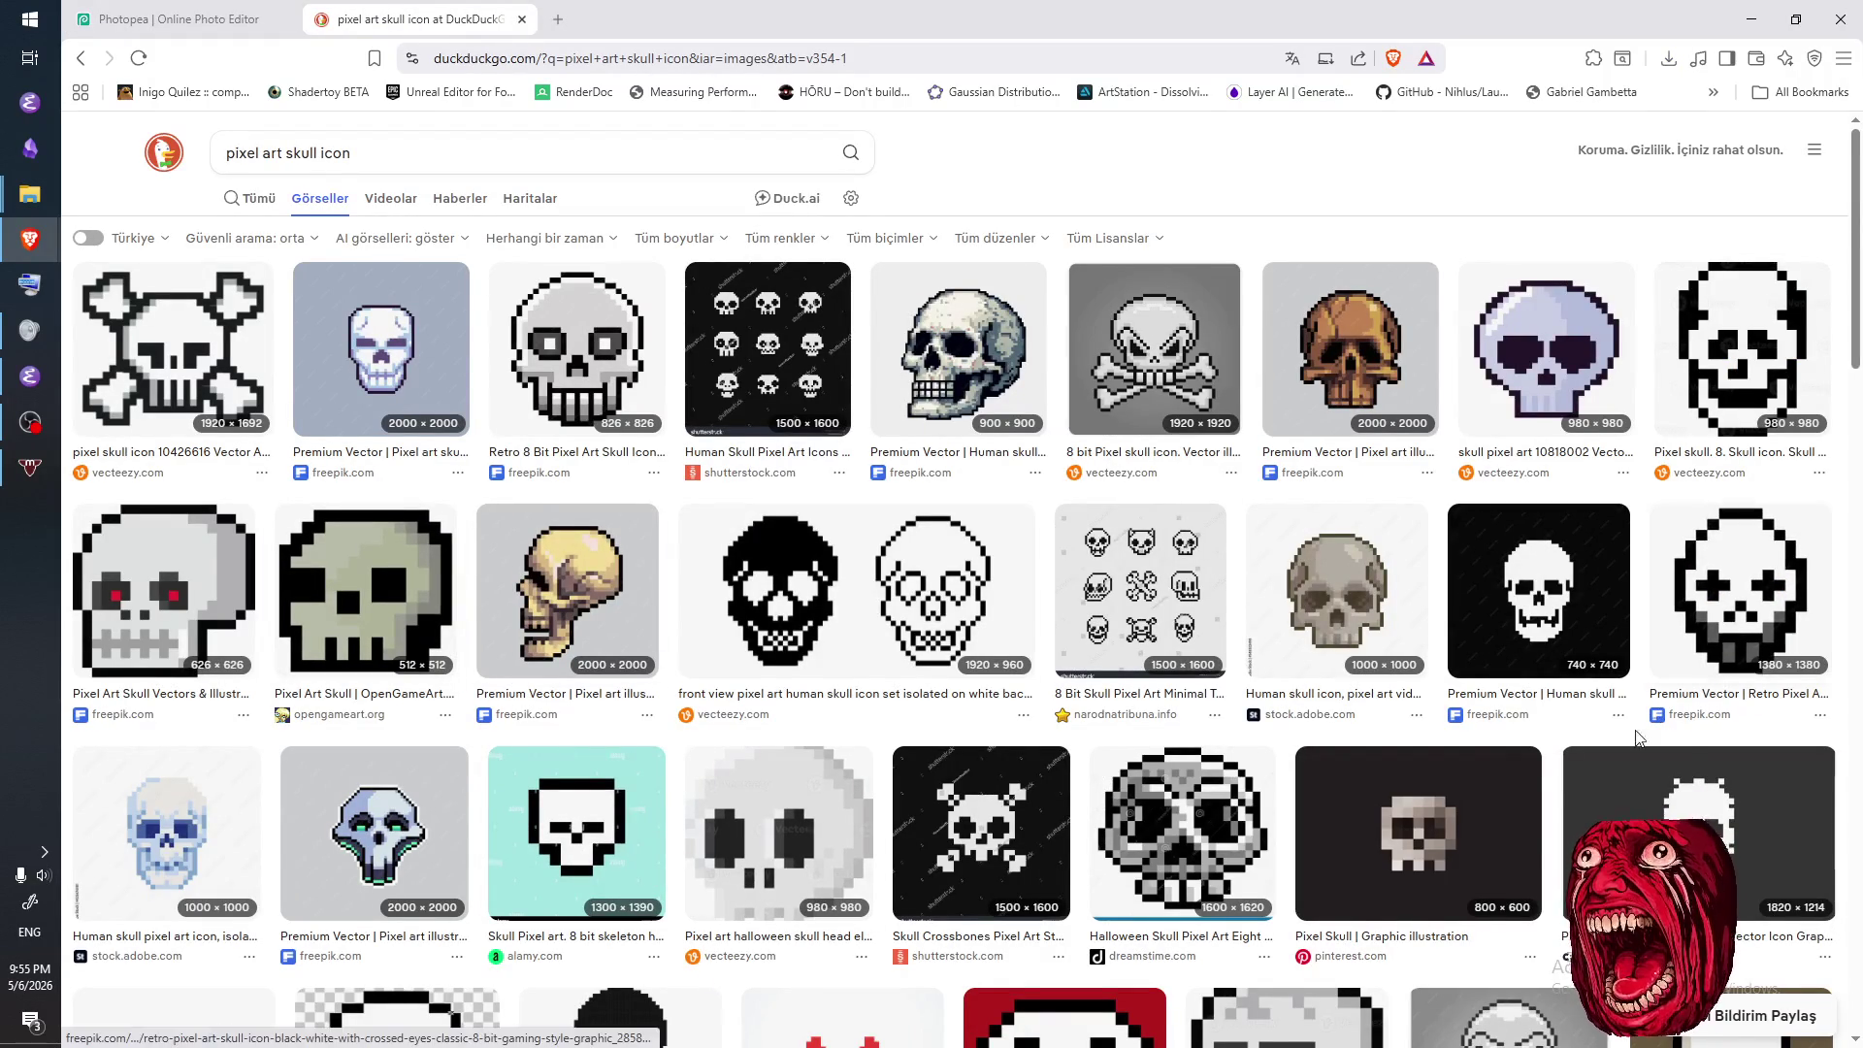
pyautogui.click(1437, 906)
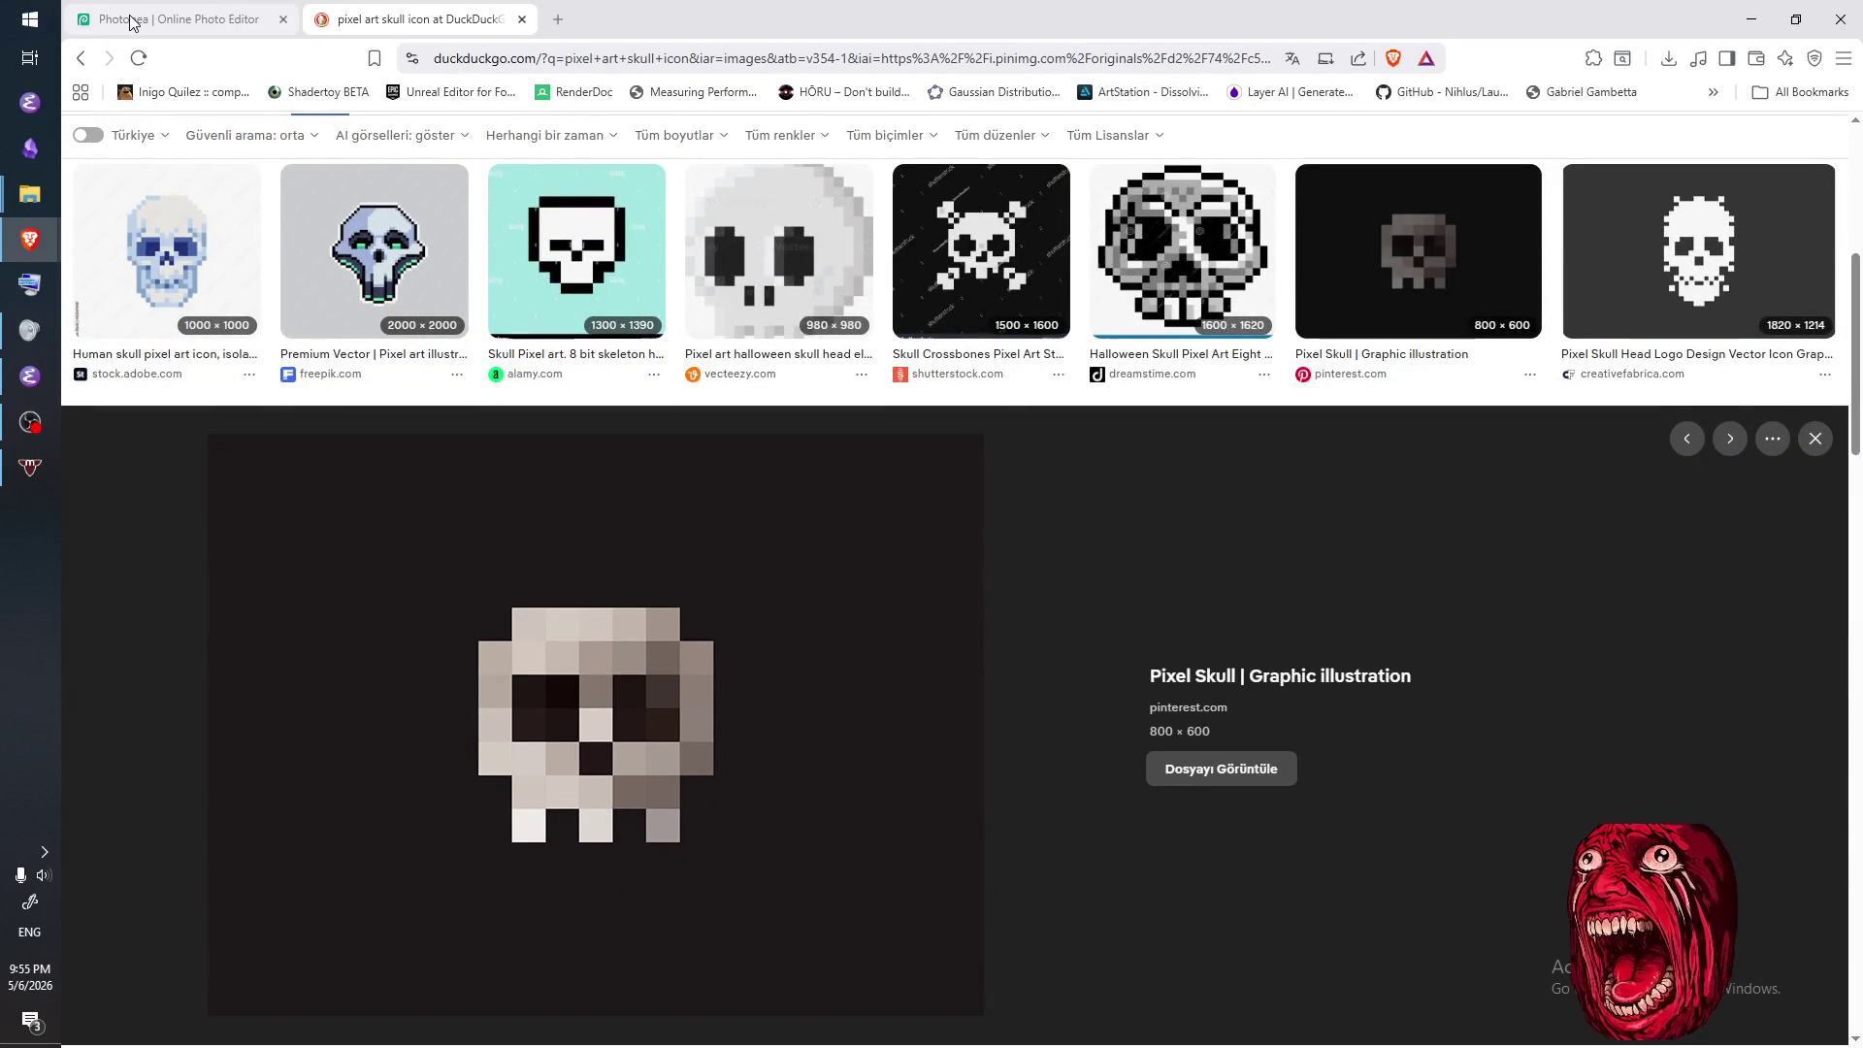
pyautogui.scroll(2, 885, 655)
pyautogui.scroll(2, 884, 655)
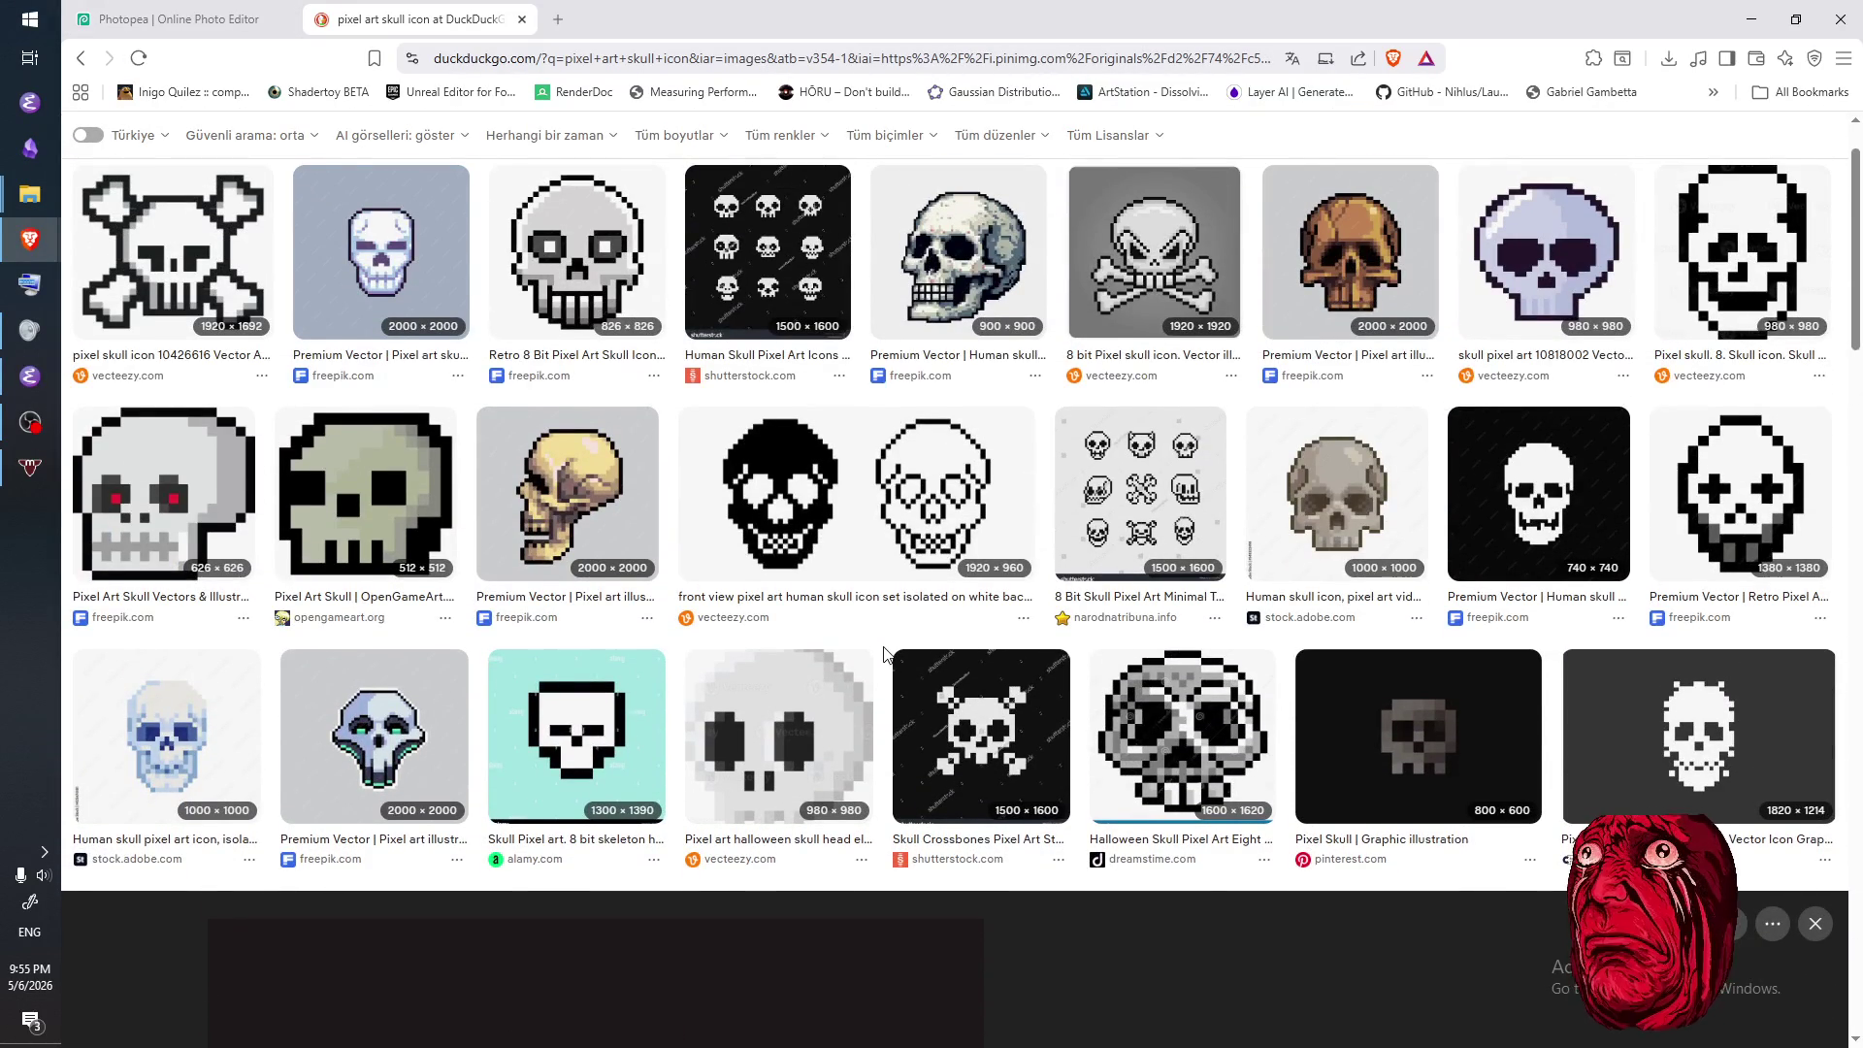
pyautogui.scroll(-3, 883, 652)
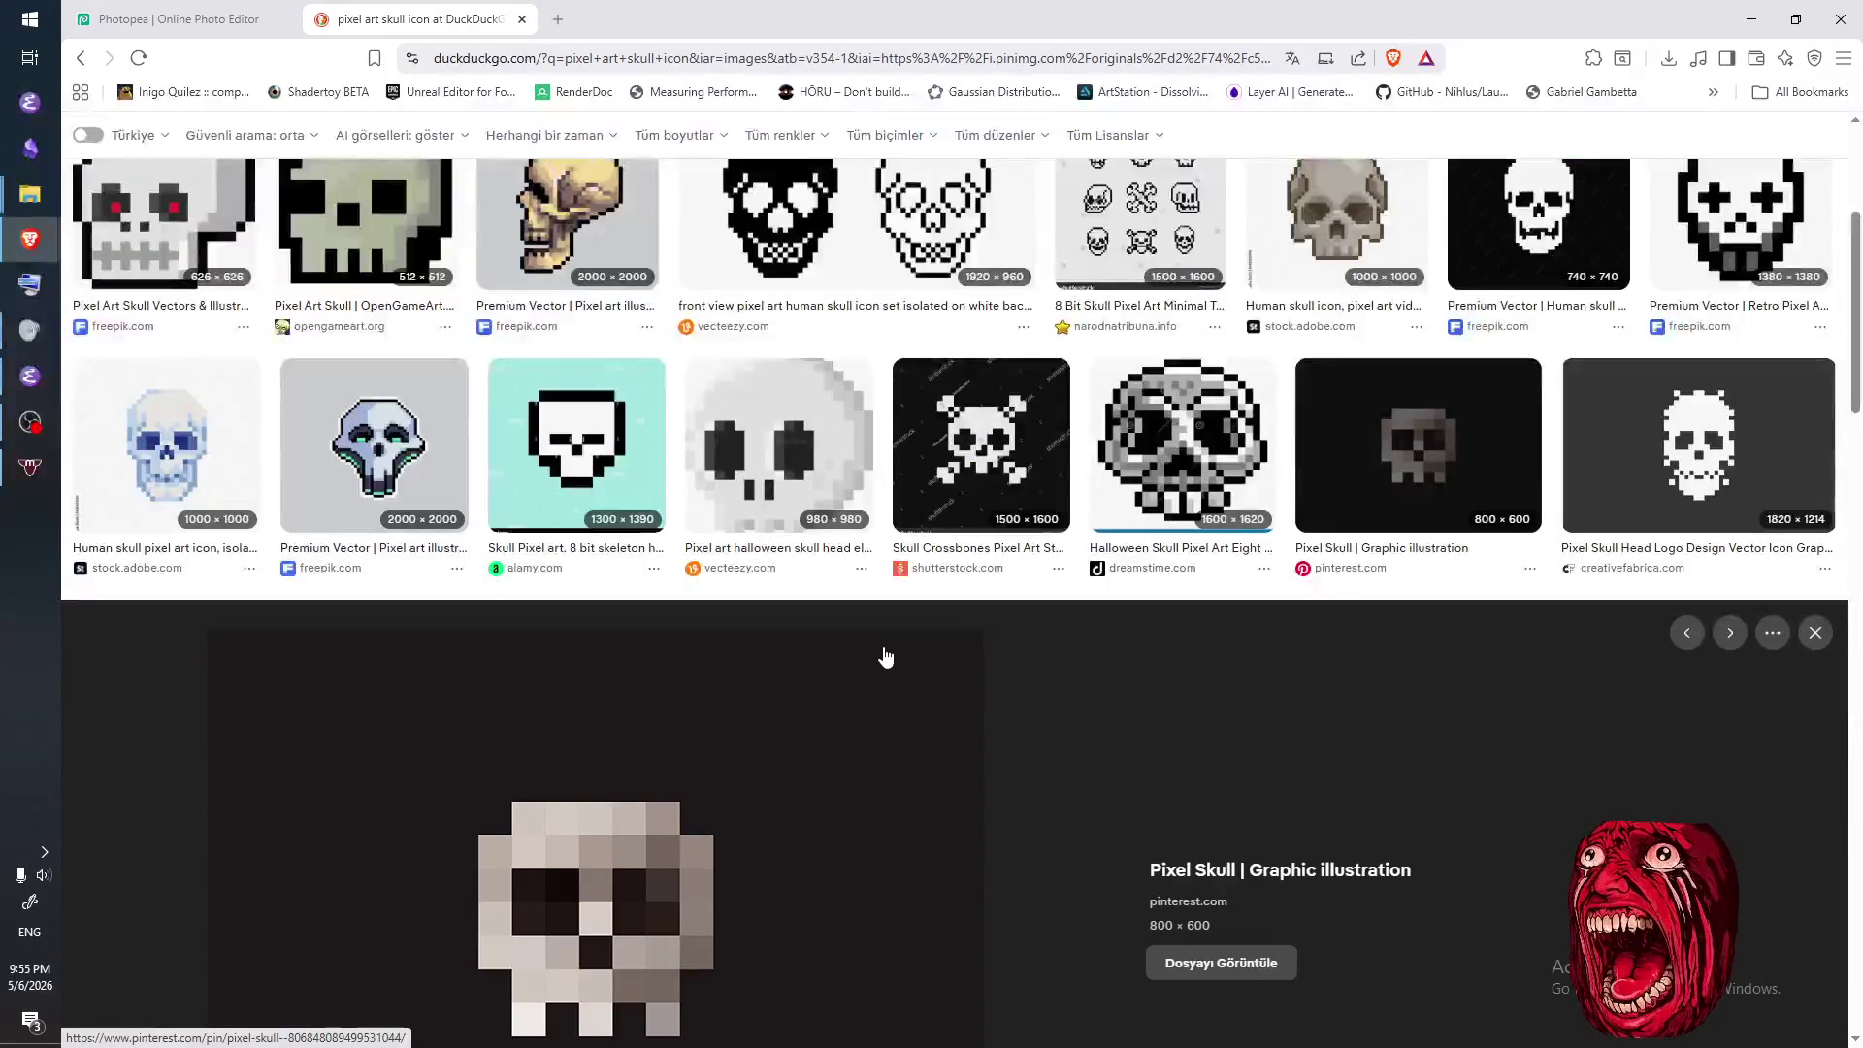
pyautogui.scroll(-2, 532, 633)
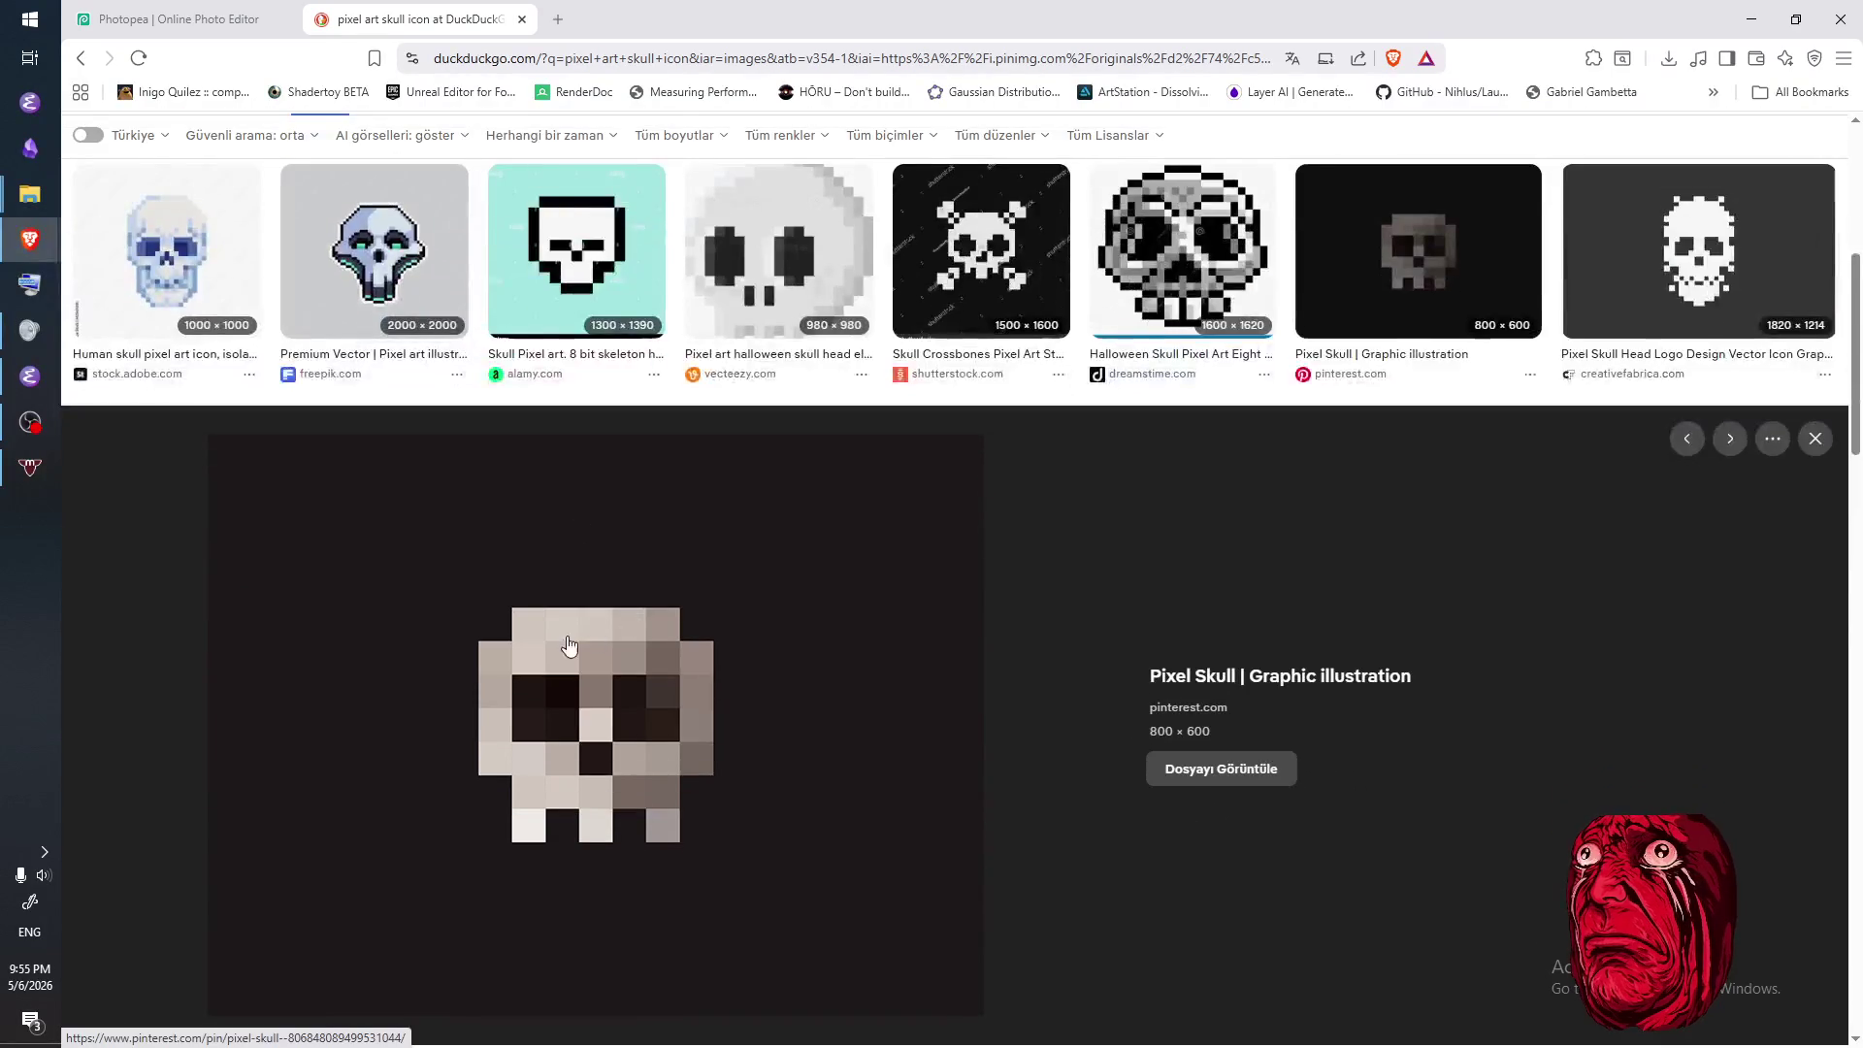
pyautogui.scroll(-2, 449, 470)
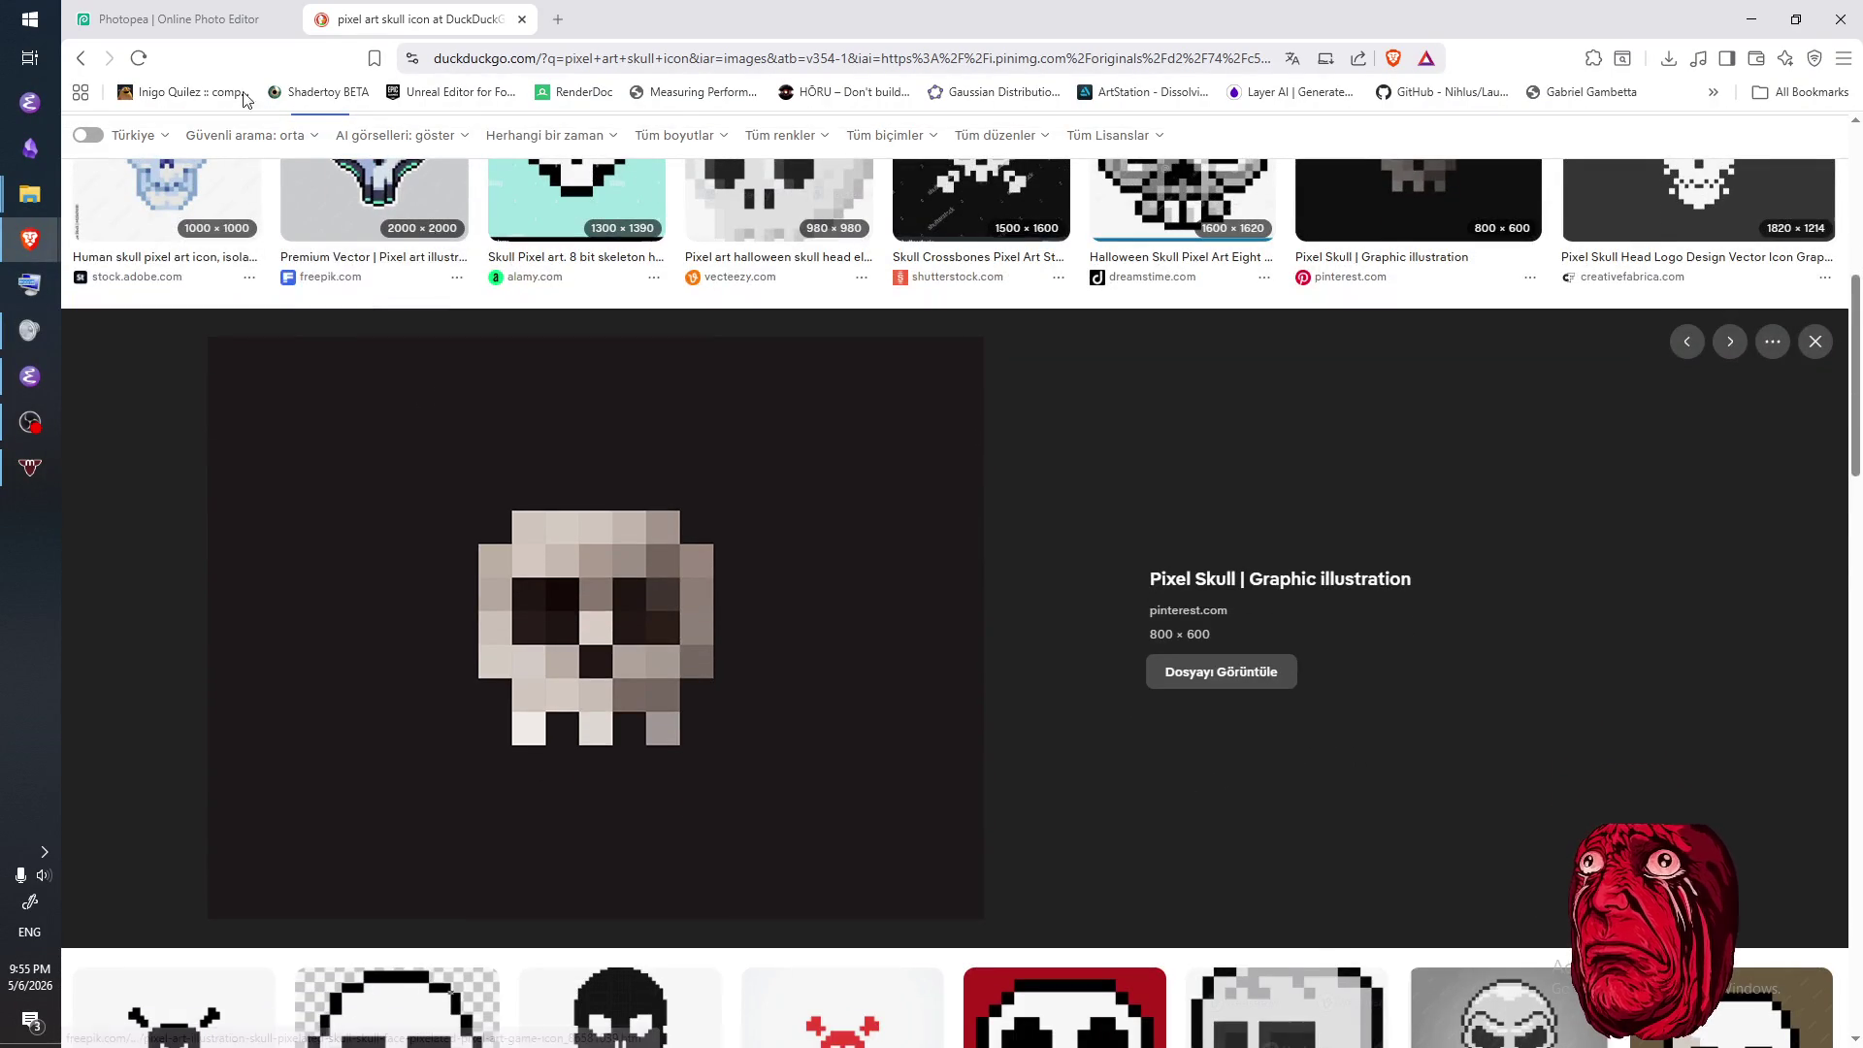
pyautogui.click(222, 27)
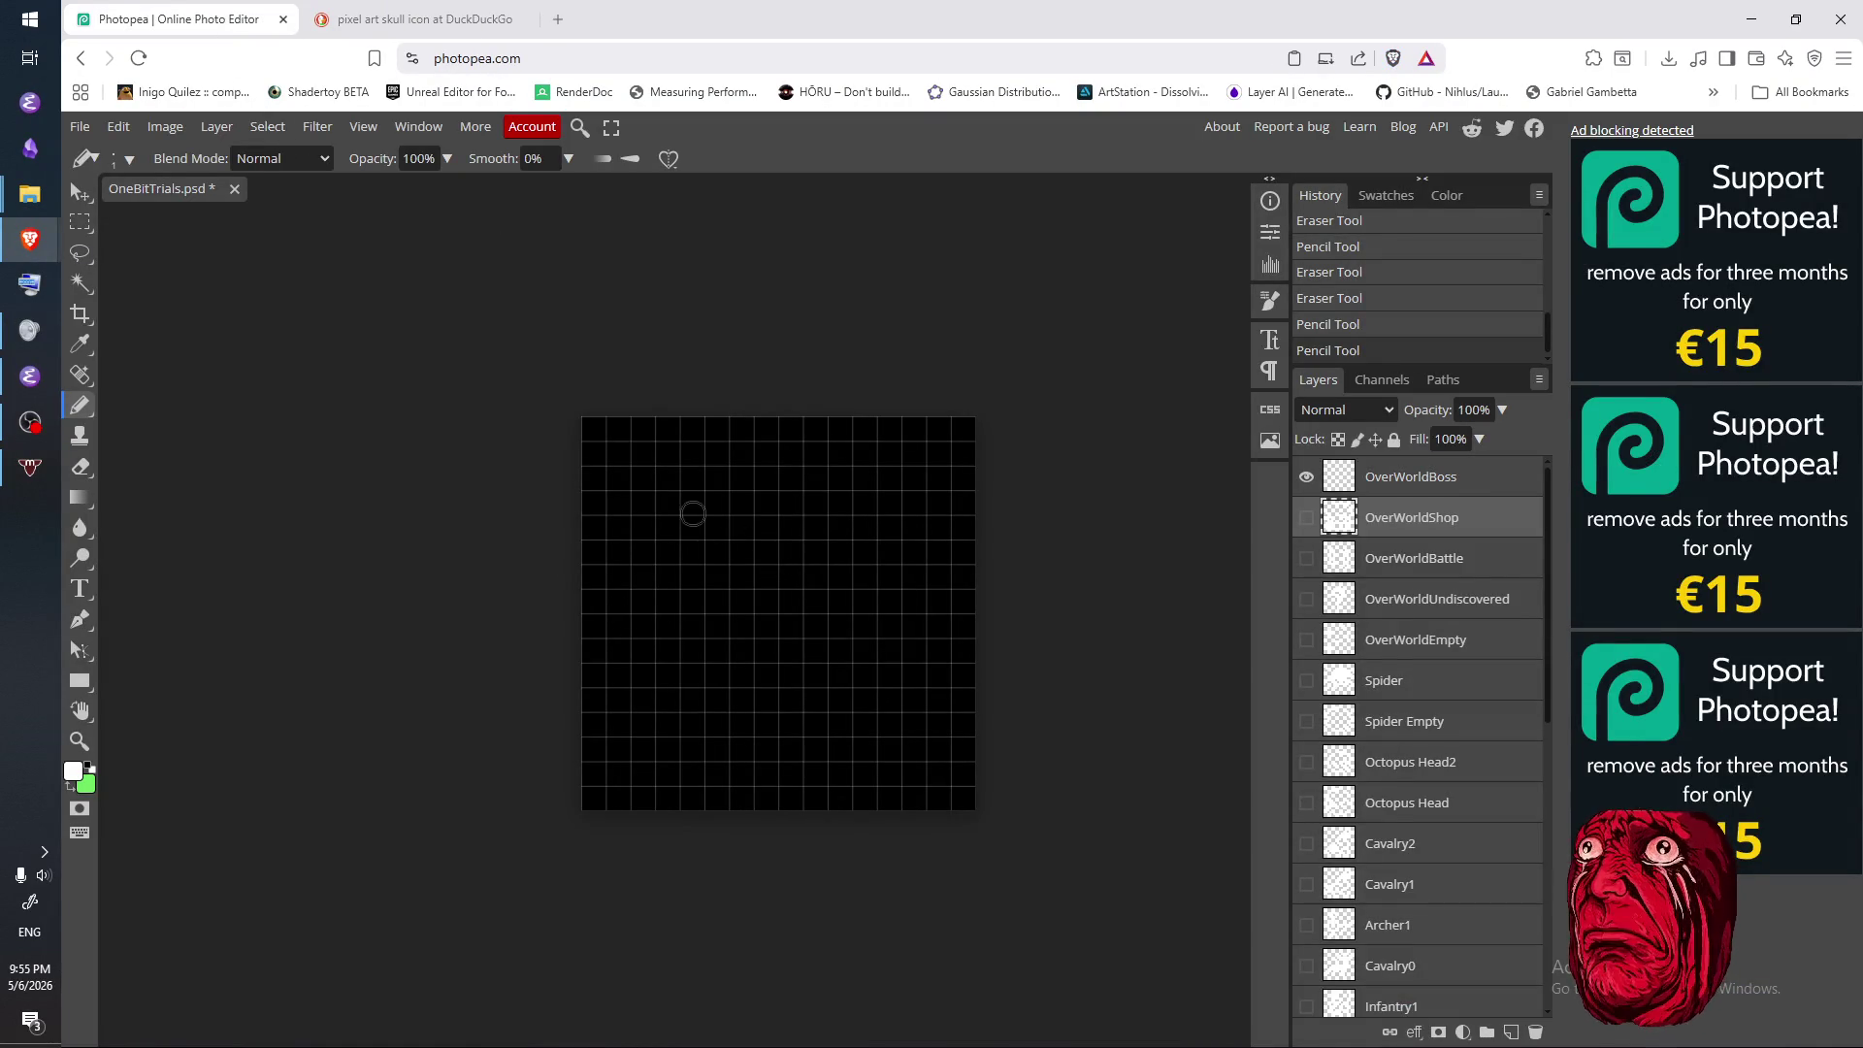
pyautogui.click(323, 13)
pyautogui.scroll(-3, 857, 669)
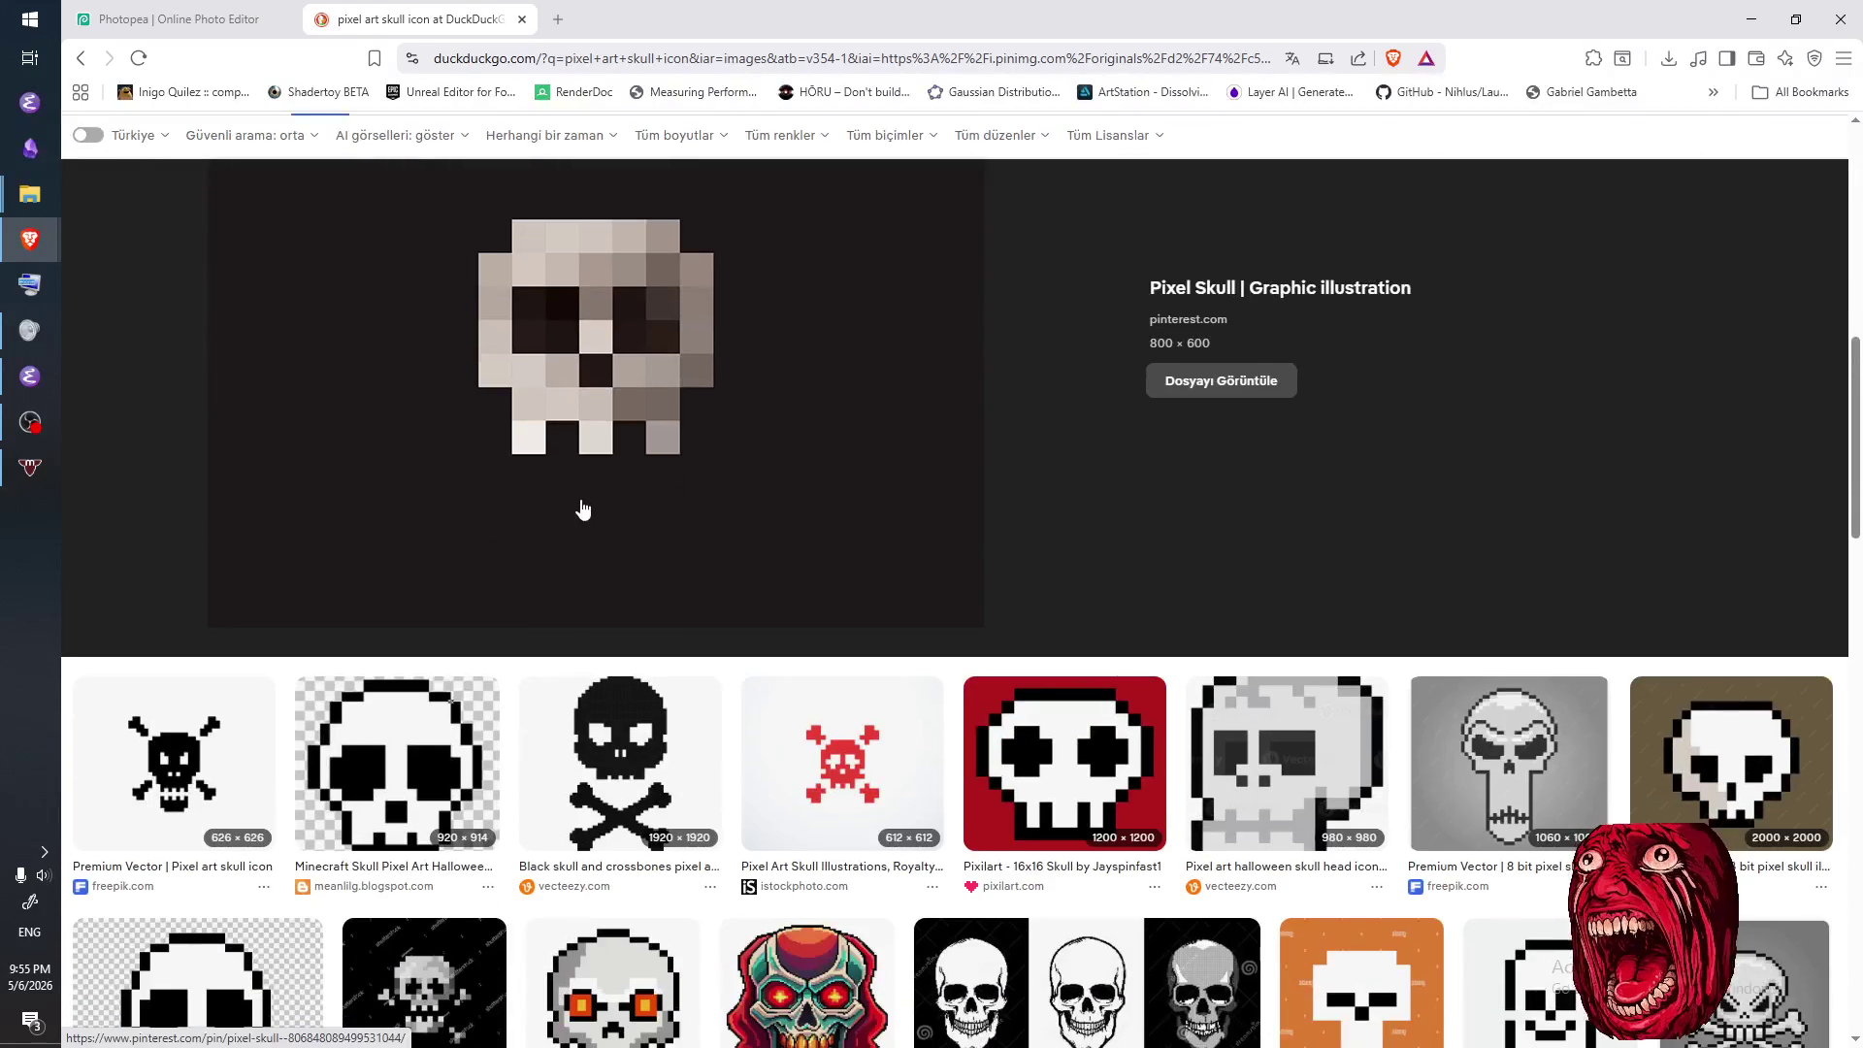
pyautogui.scroll(1, 584, 503)
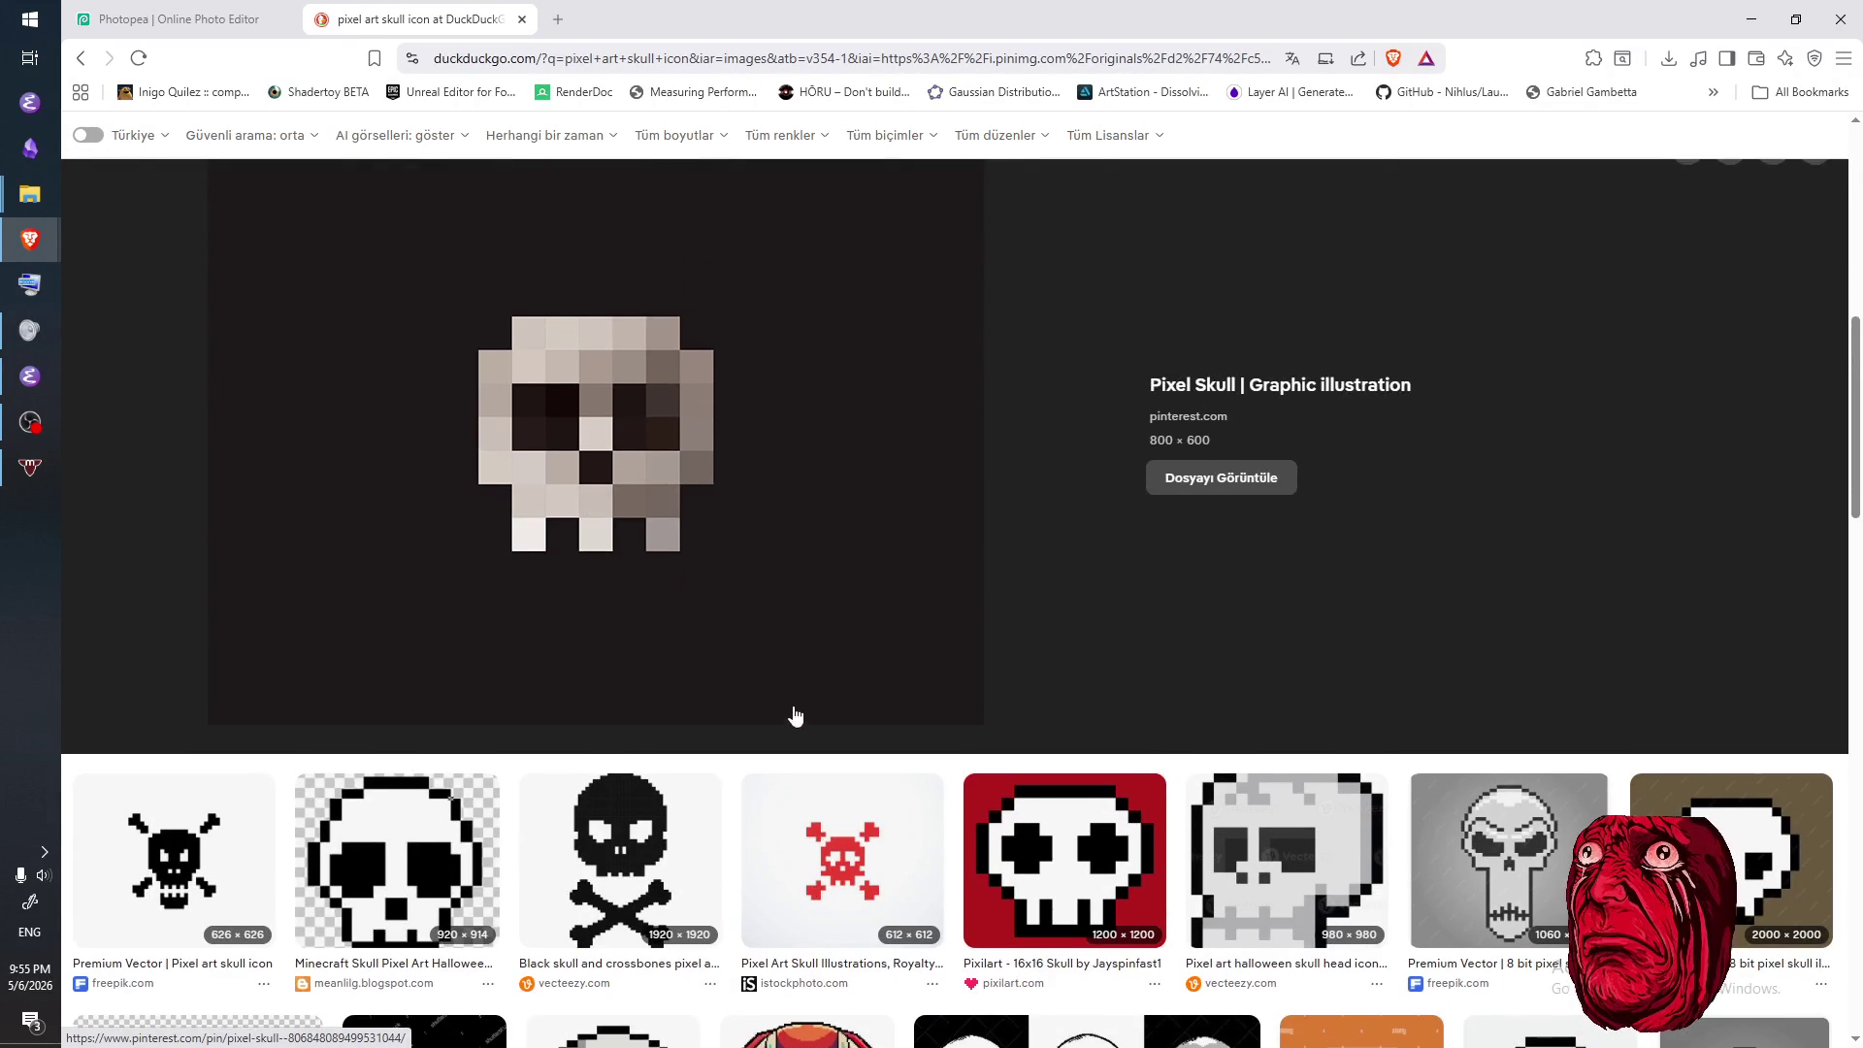
# - Check the Minecraft skull, then open the '8 bit pixel skull illustration' preview
pyautogui.click(396, 922)
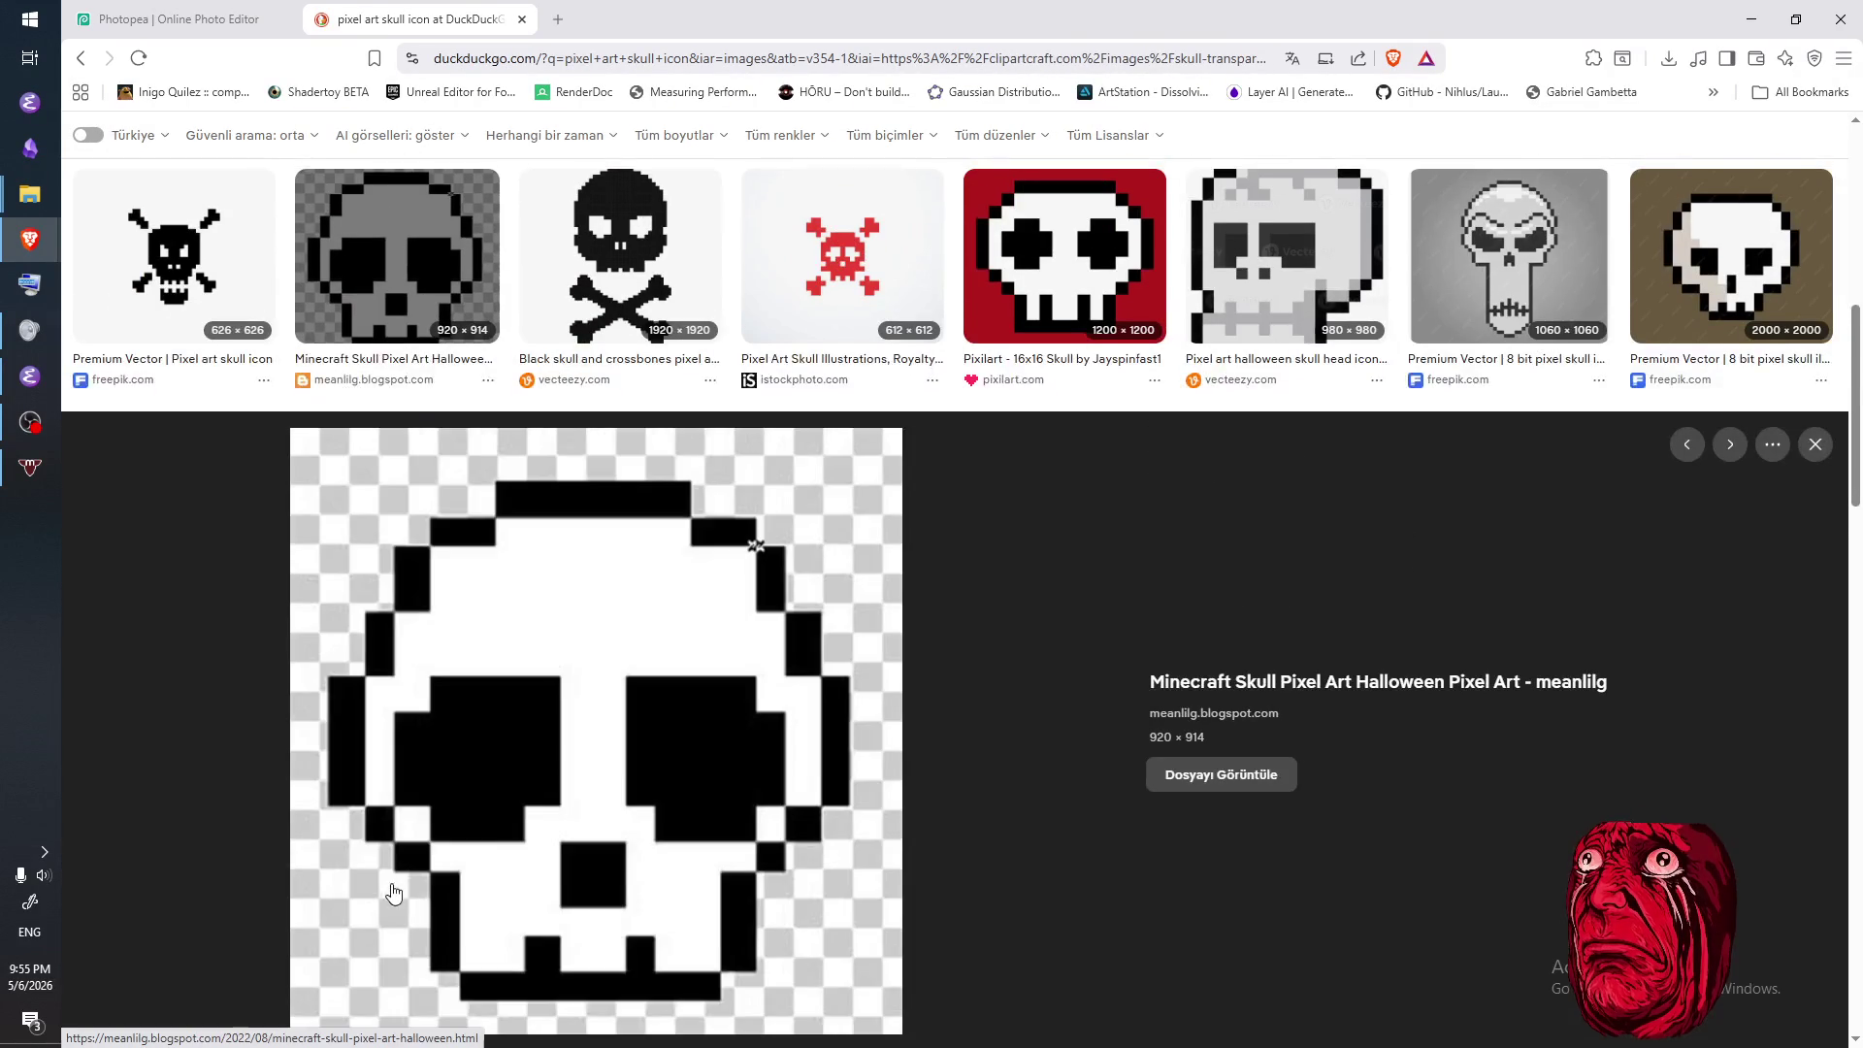
pyautogui.click(1815, 445)
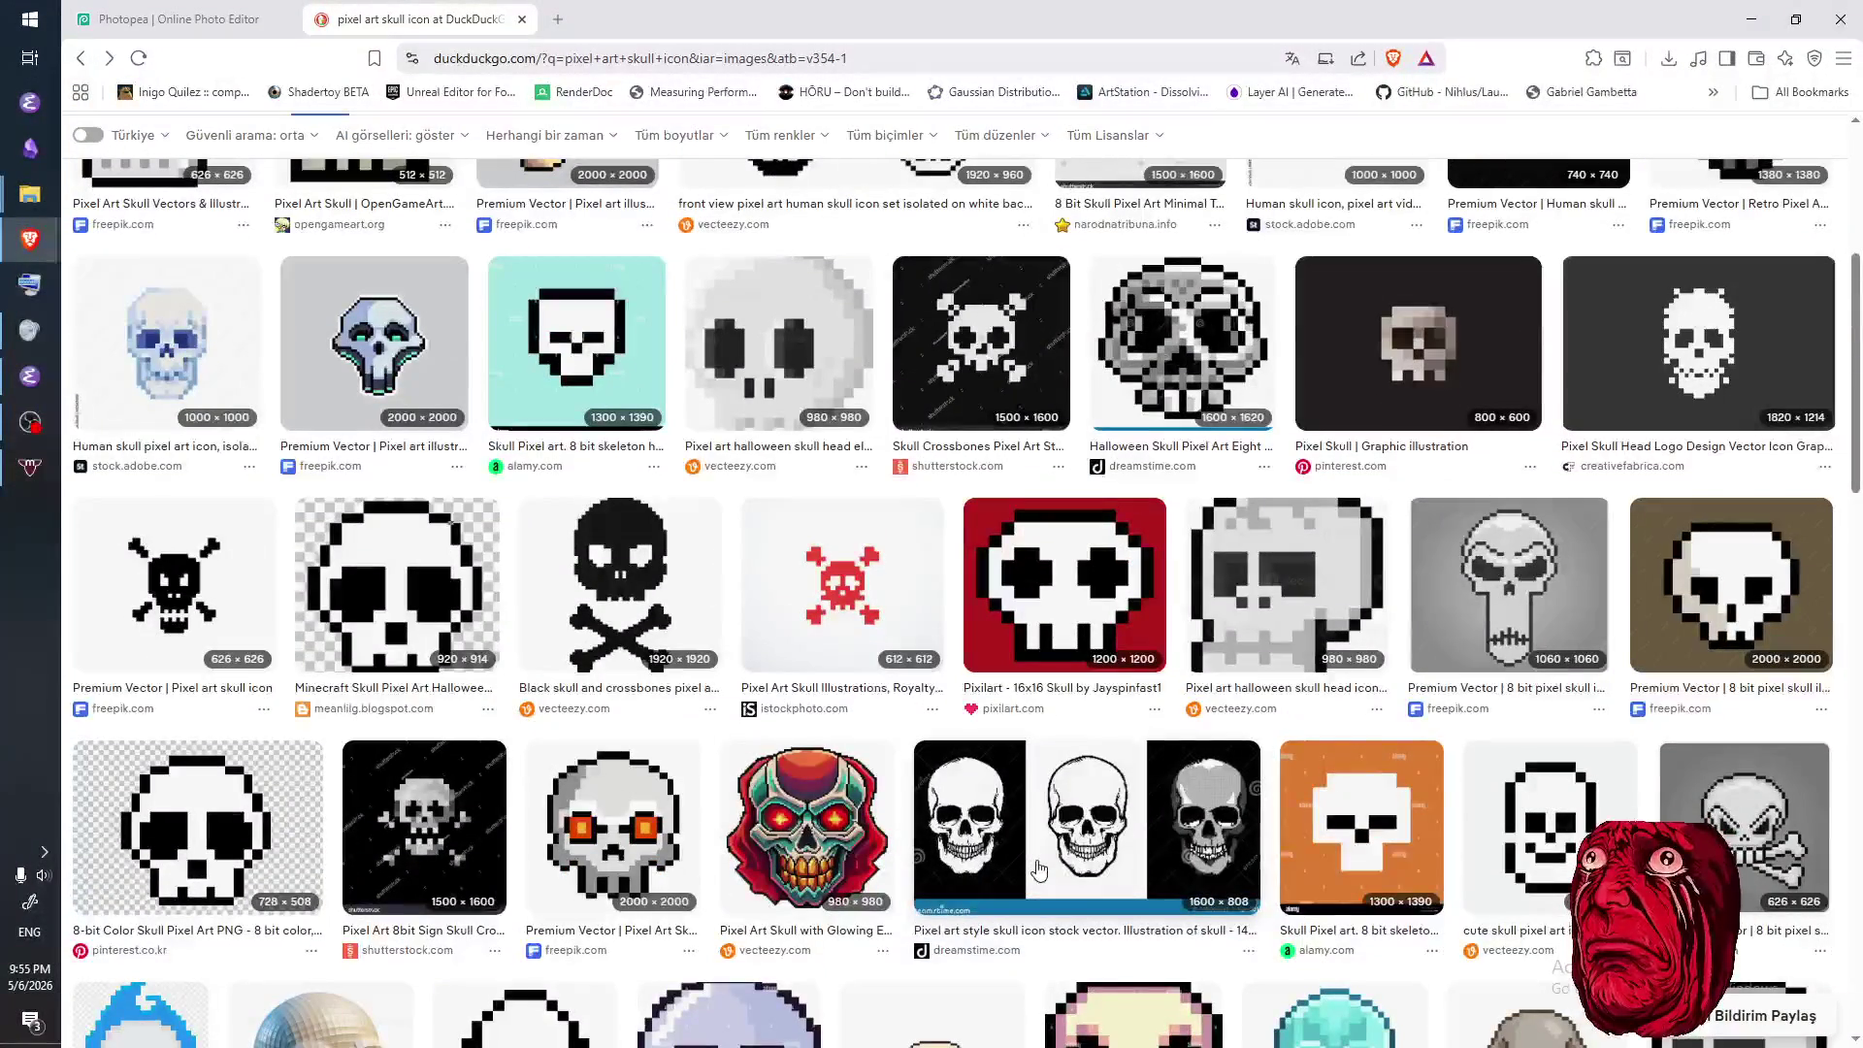
pyautogui.scroll(2, 1464, 541)
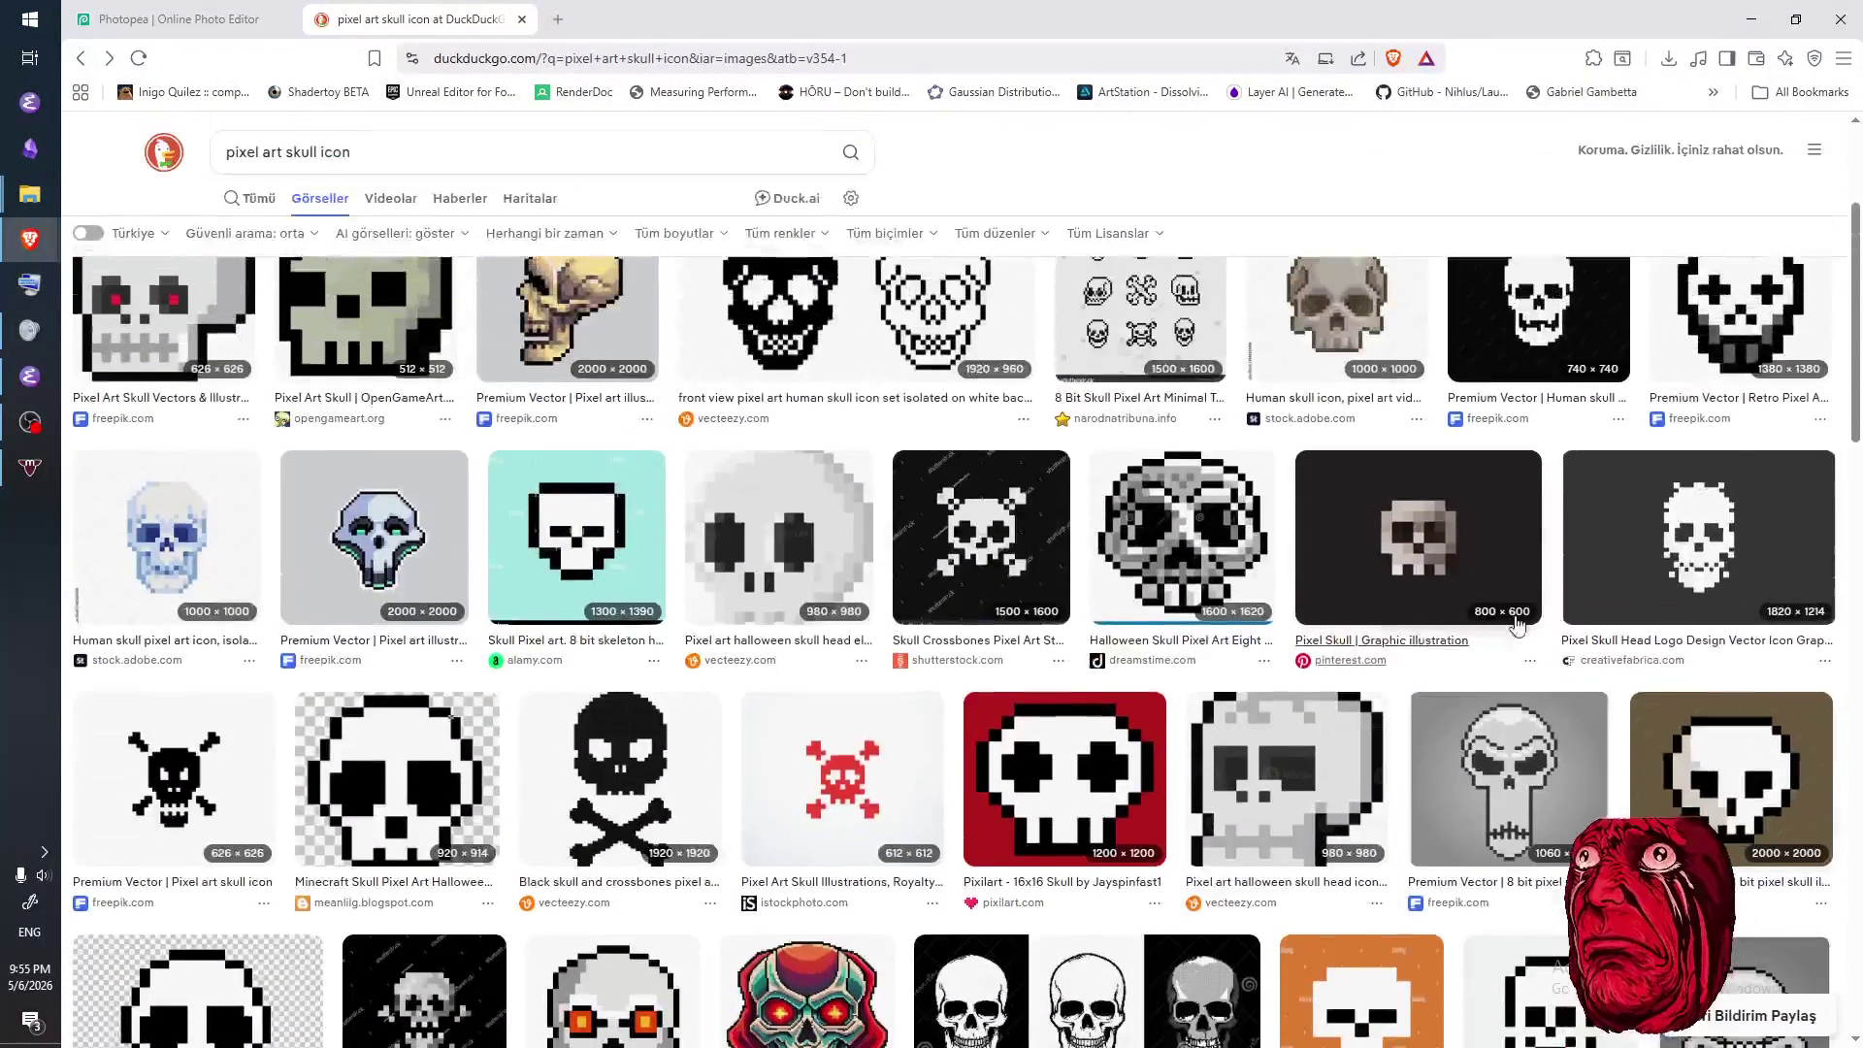
pyautogui.click(1726, 783)
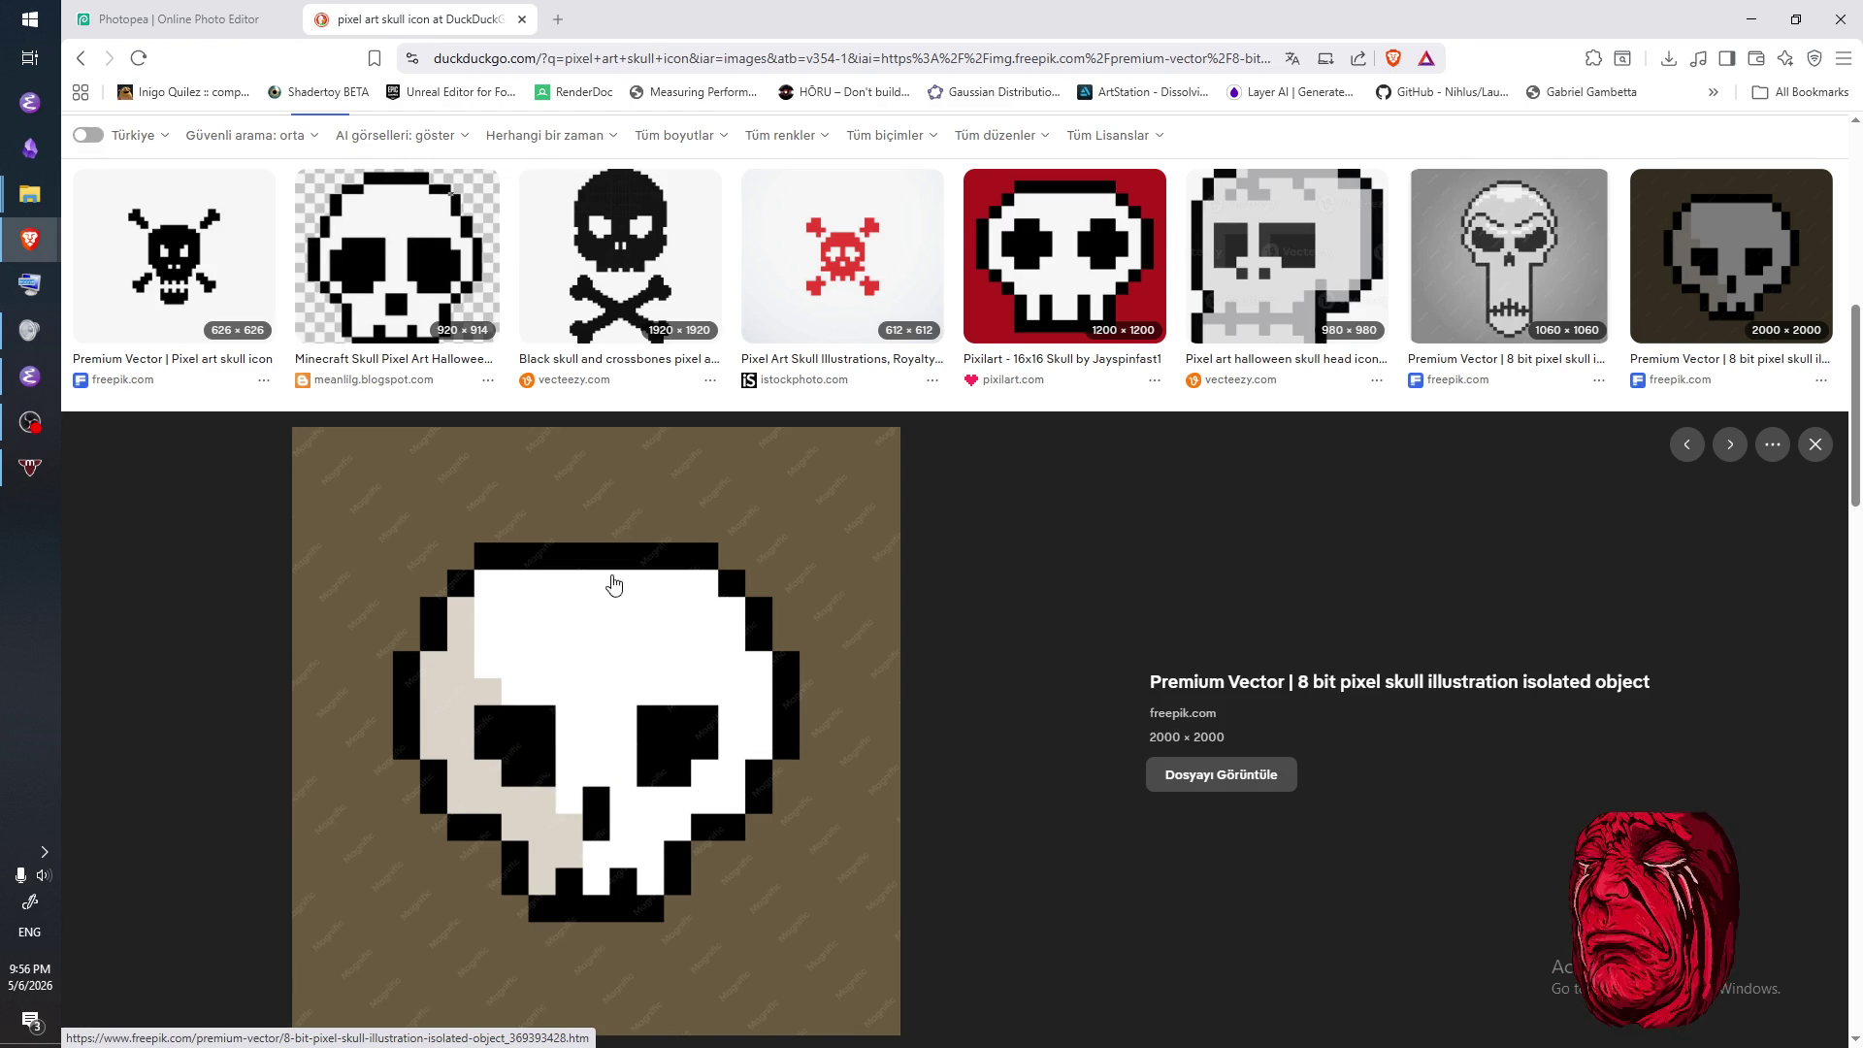
pyautogui.hotkey('ctrl', 'Tab')
# - Erase the bar's stray corner pixels against the OverWorldShop reference, then select OverWorldBoss
pyautogui.click(691, 460)
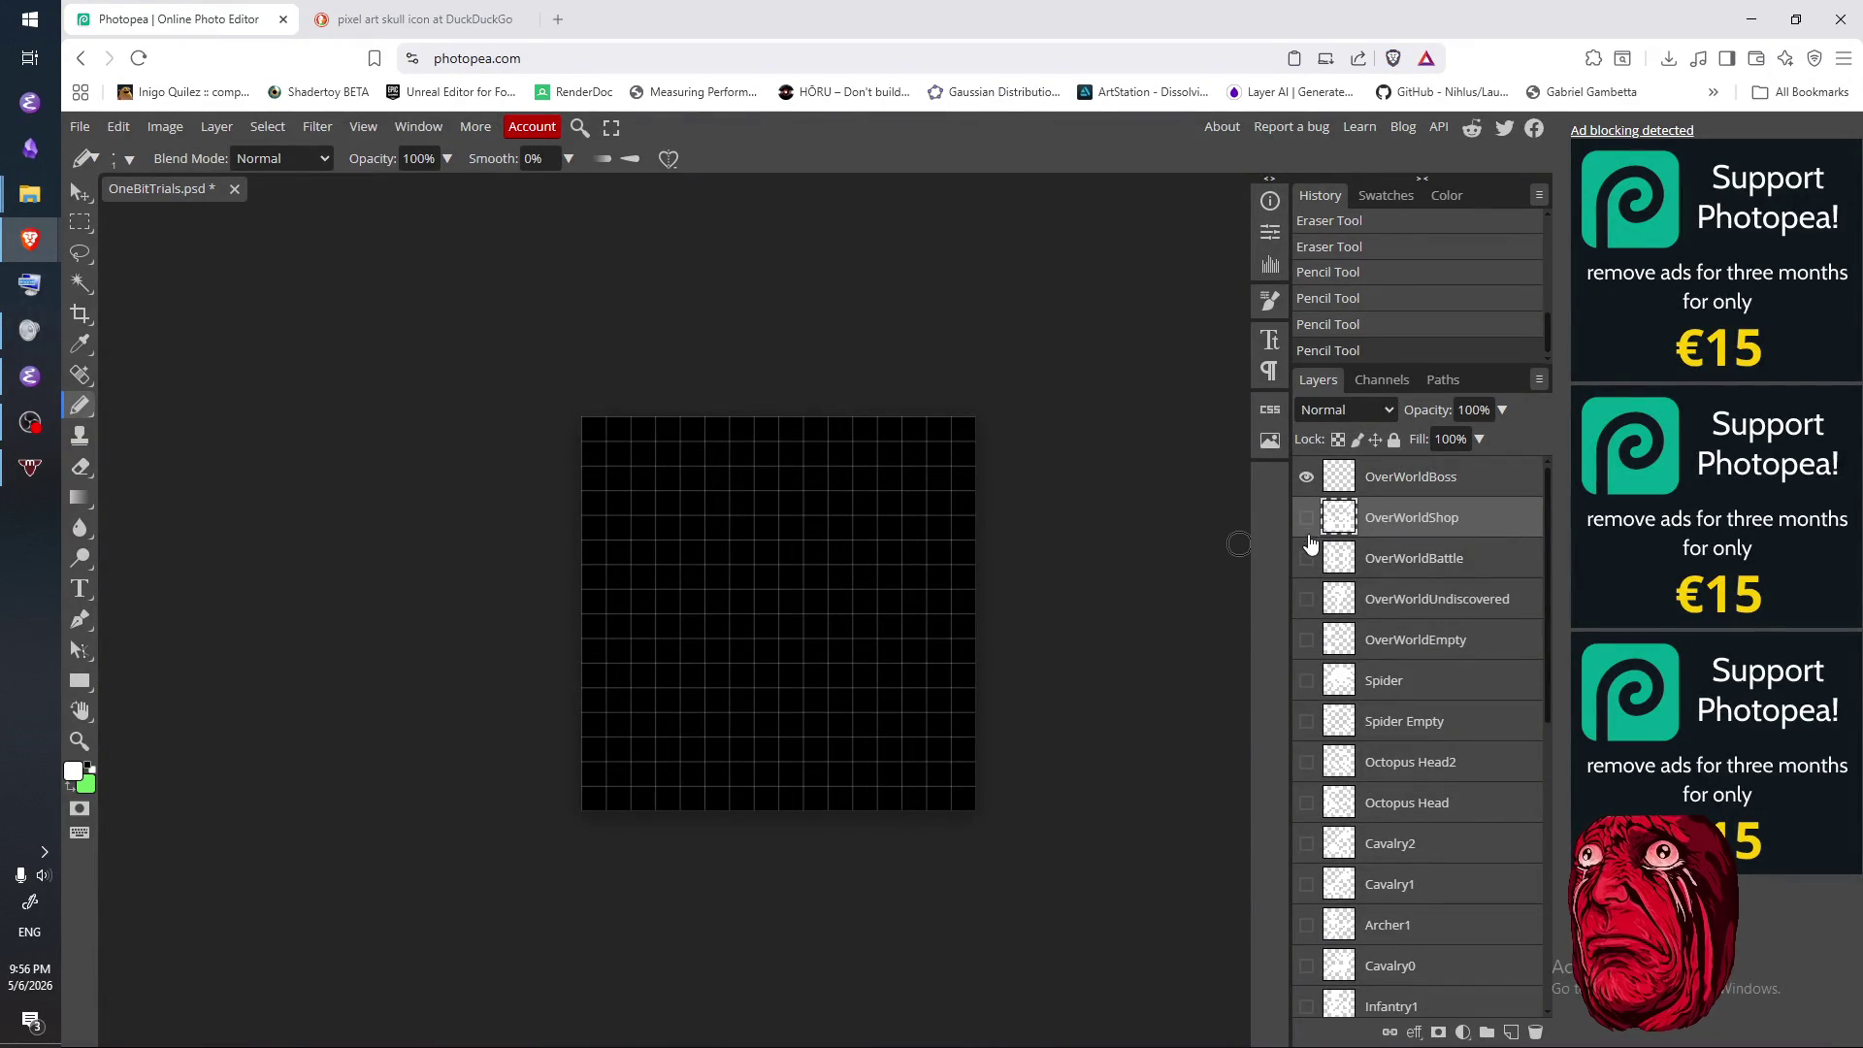
pyautogui.click(1306, 517)
pyautogui.press('e')
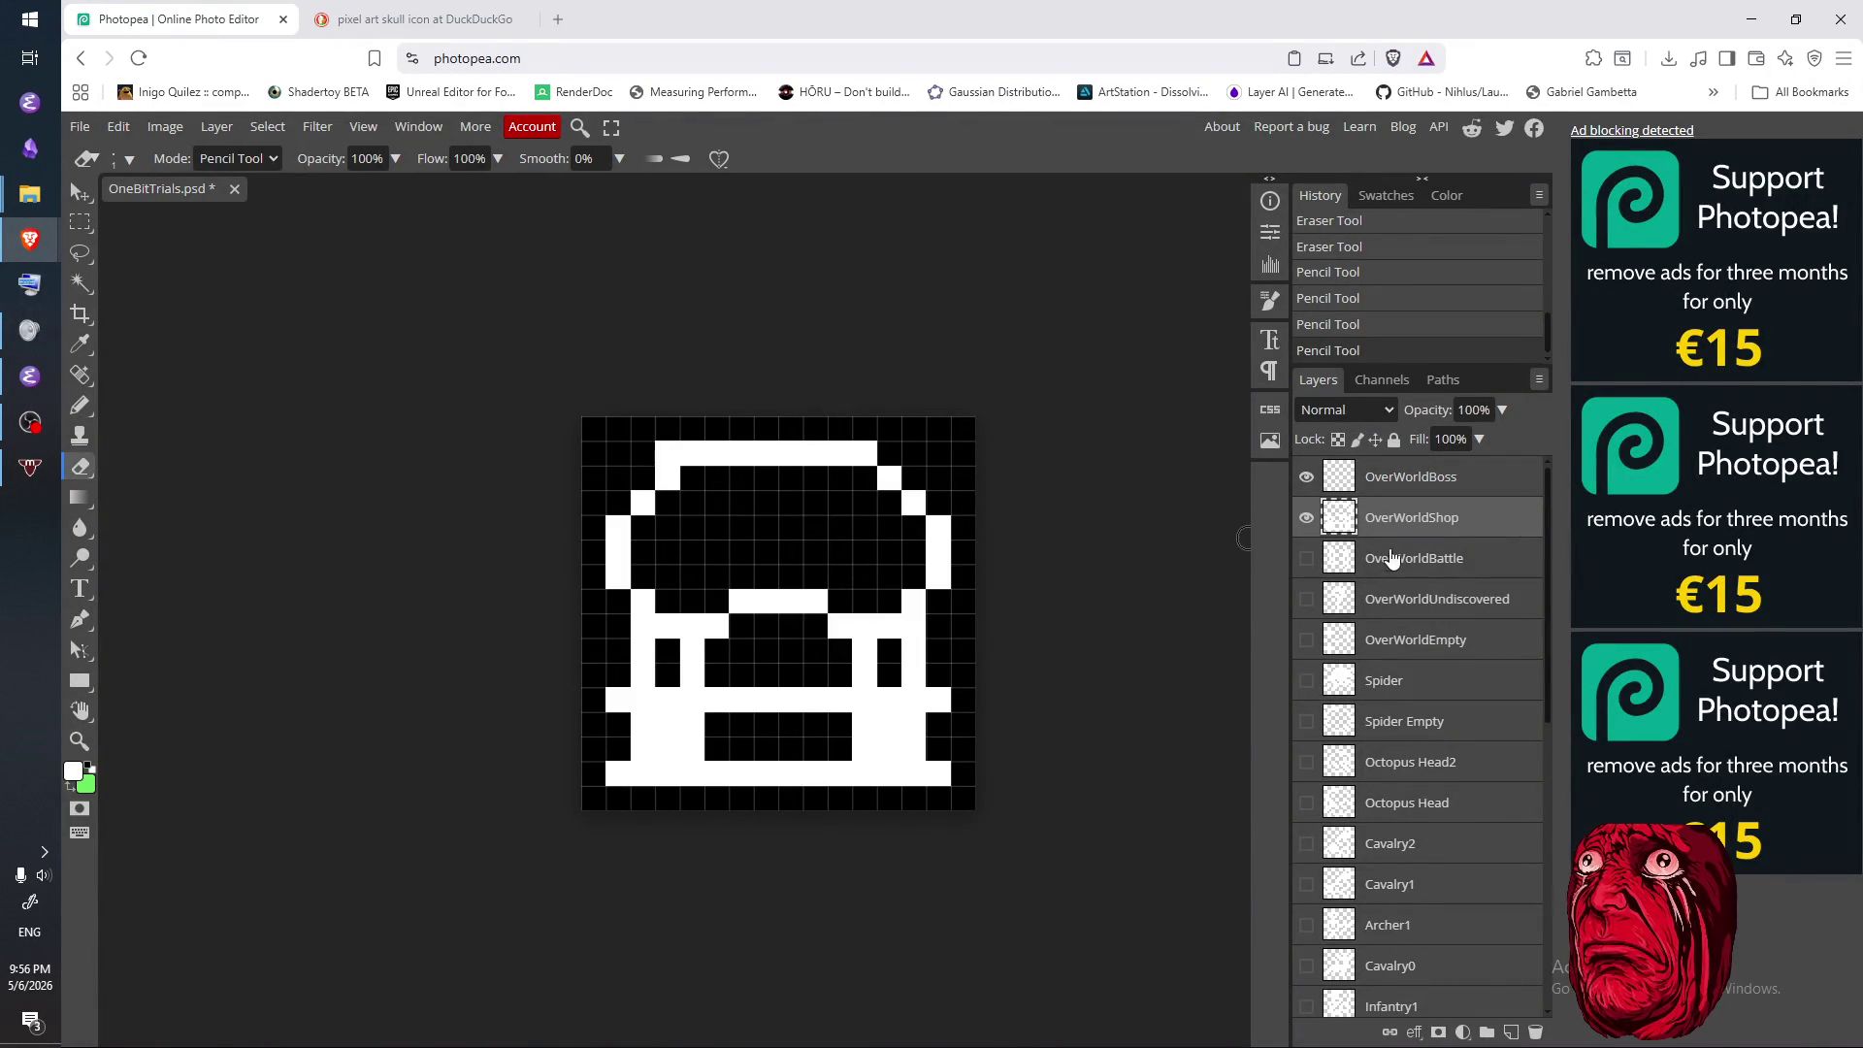
pyautogui.click(692, 453)
pyautogui.click(667, 453)
pyautogui.press('b')
pyautogui.click(692, 453)
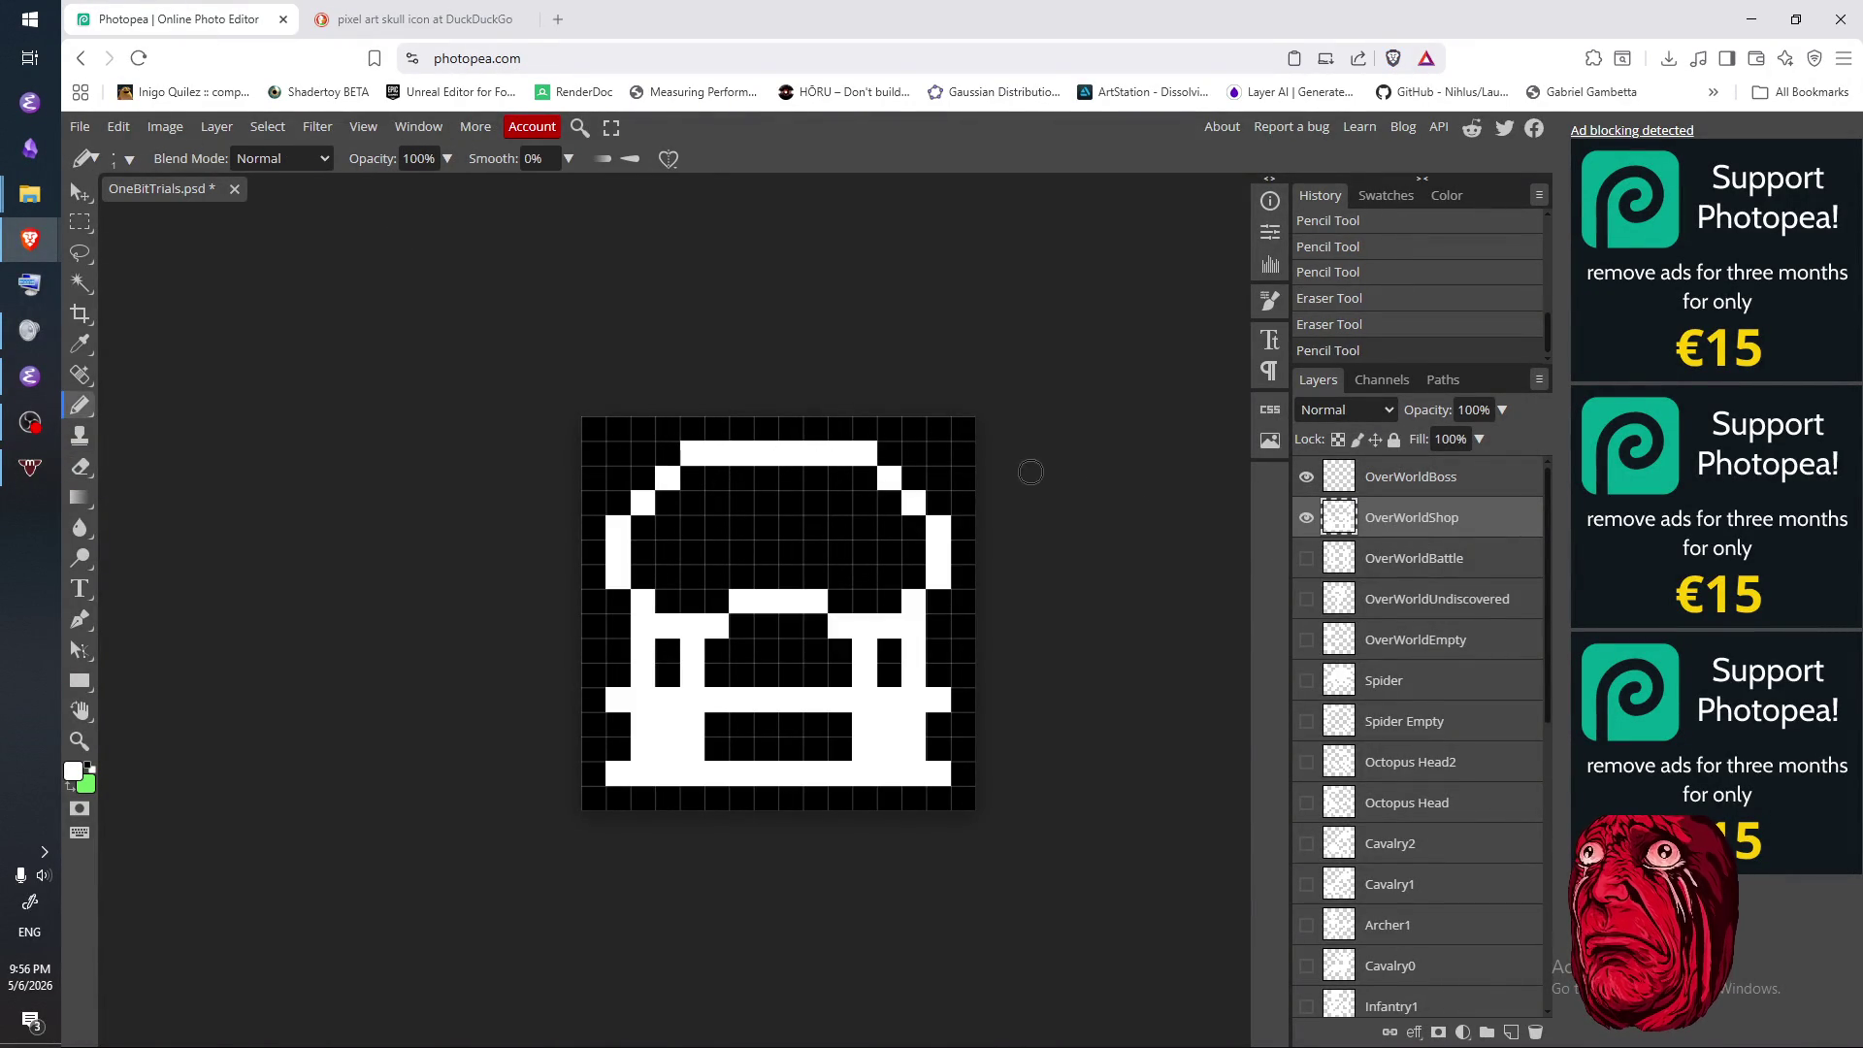
pyautogui.click(1306, 519)
pyautogui.click(1317, 481)
# - Paint the skull's white top bar cell by cell along the top row
pyautogui.click(692, 453)
pyautogui.click(717, 453)
pyautogui.click(742, 453)
pyautogui.click(767, 453)
pyautogui.click(791, 453)
pyautogui.click(816, 453)
pyautogui.click(871, 456)
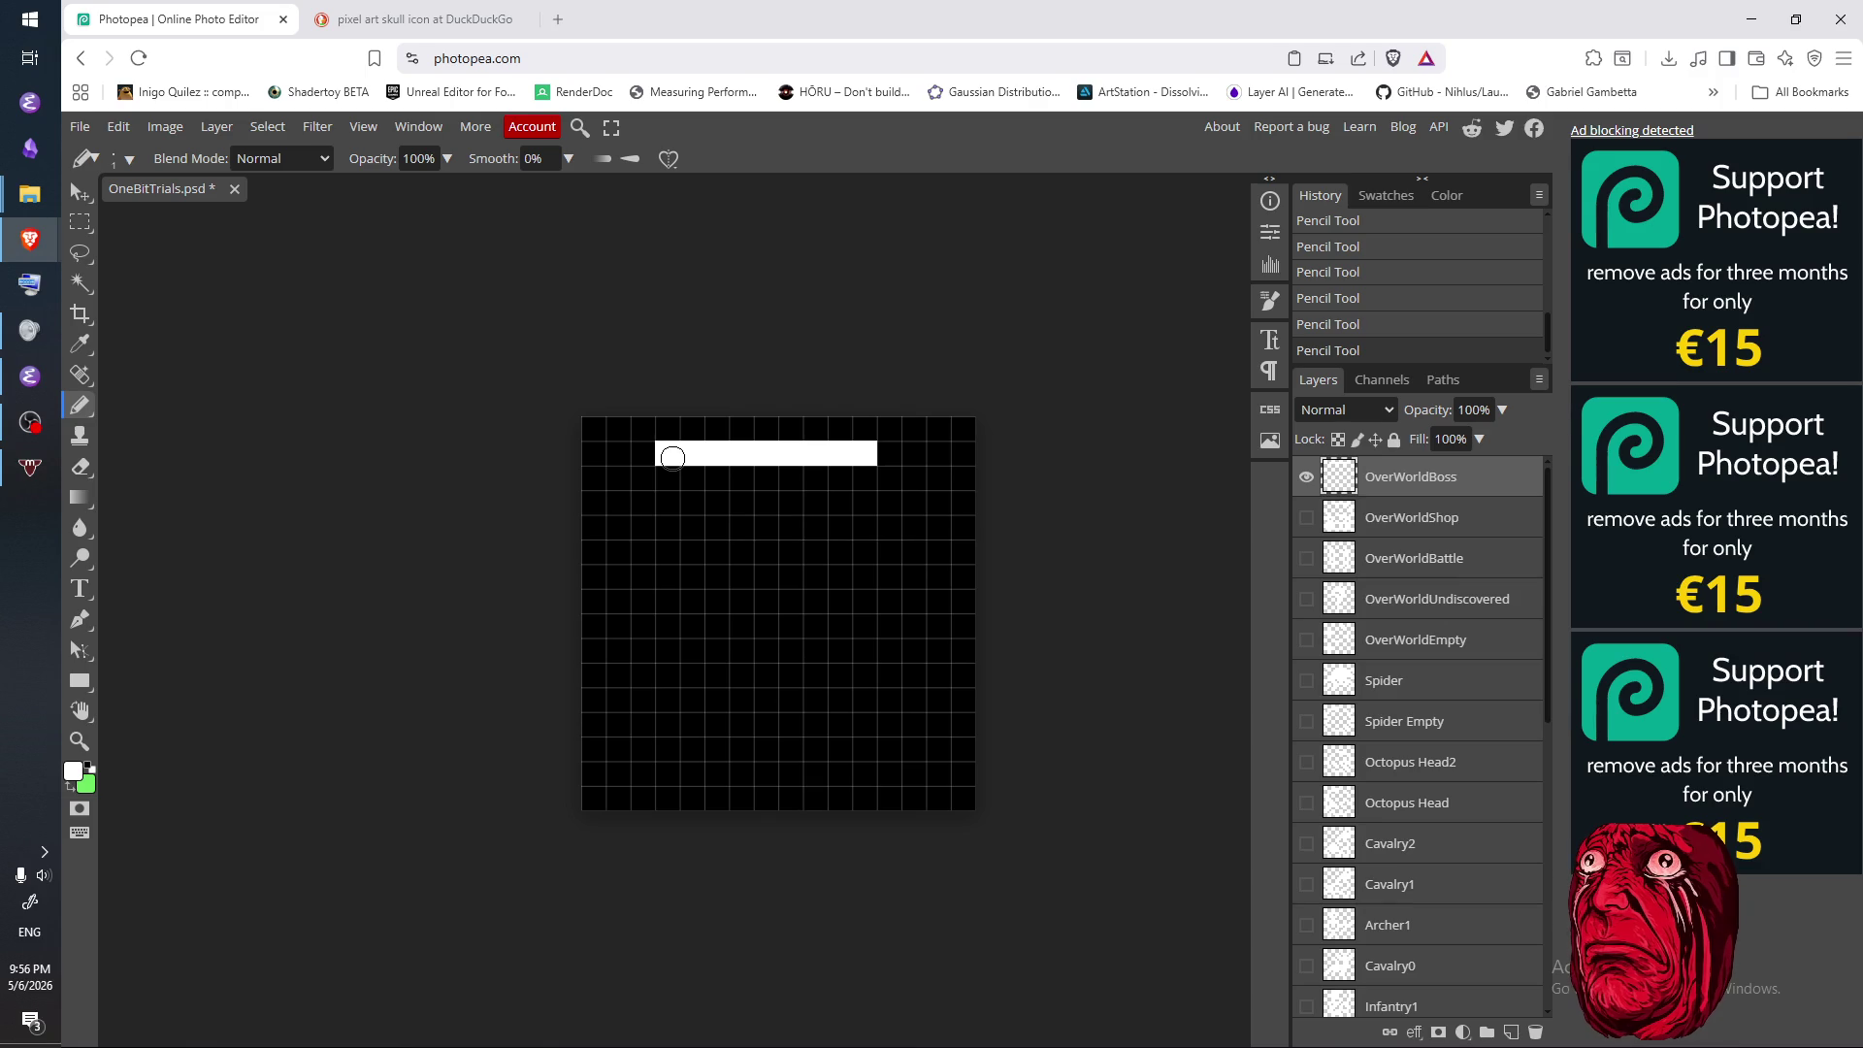
pyautogui.click(347, 21)
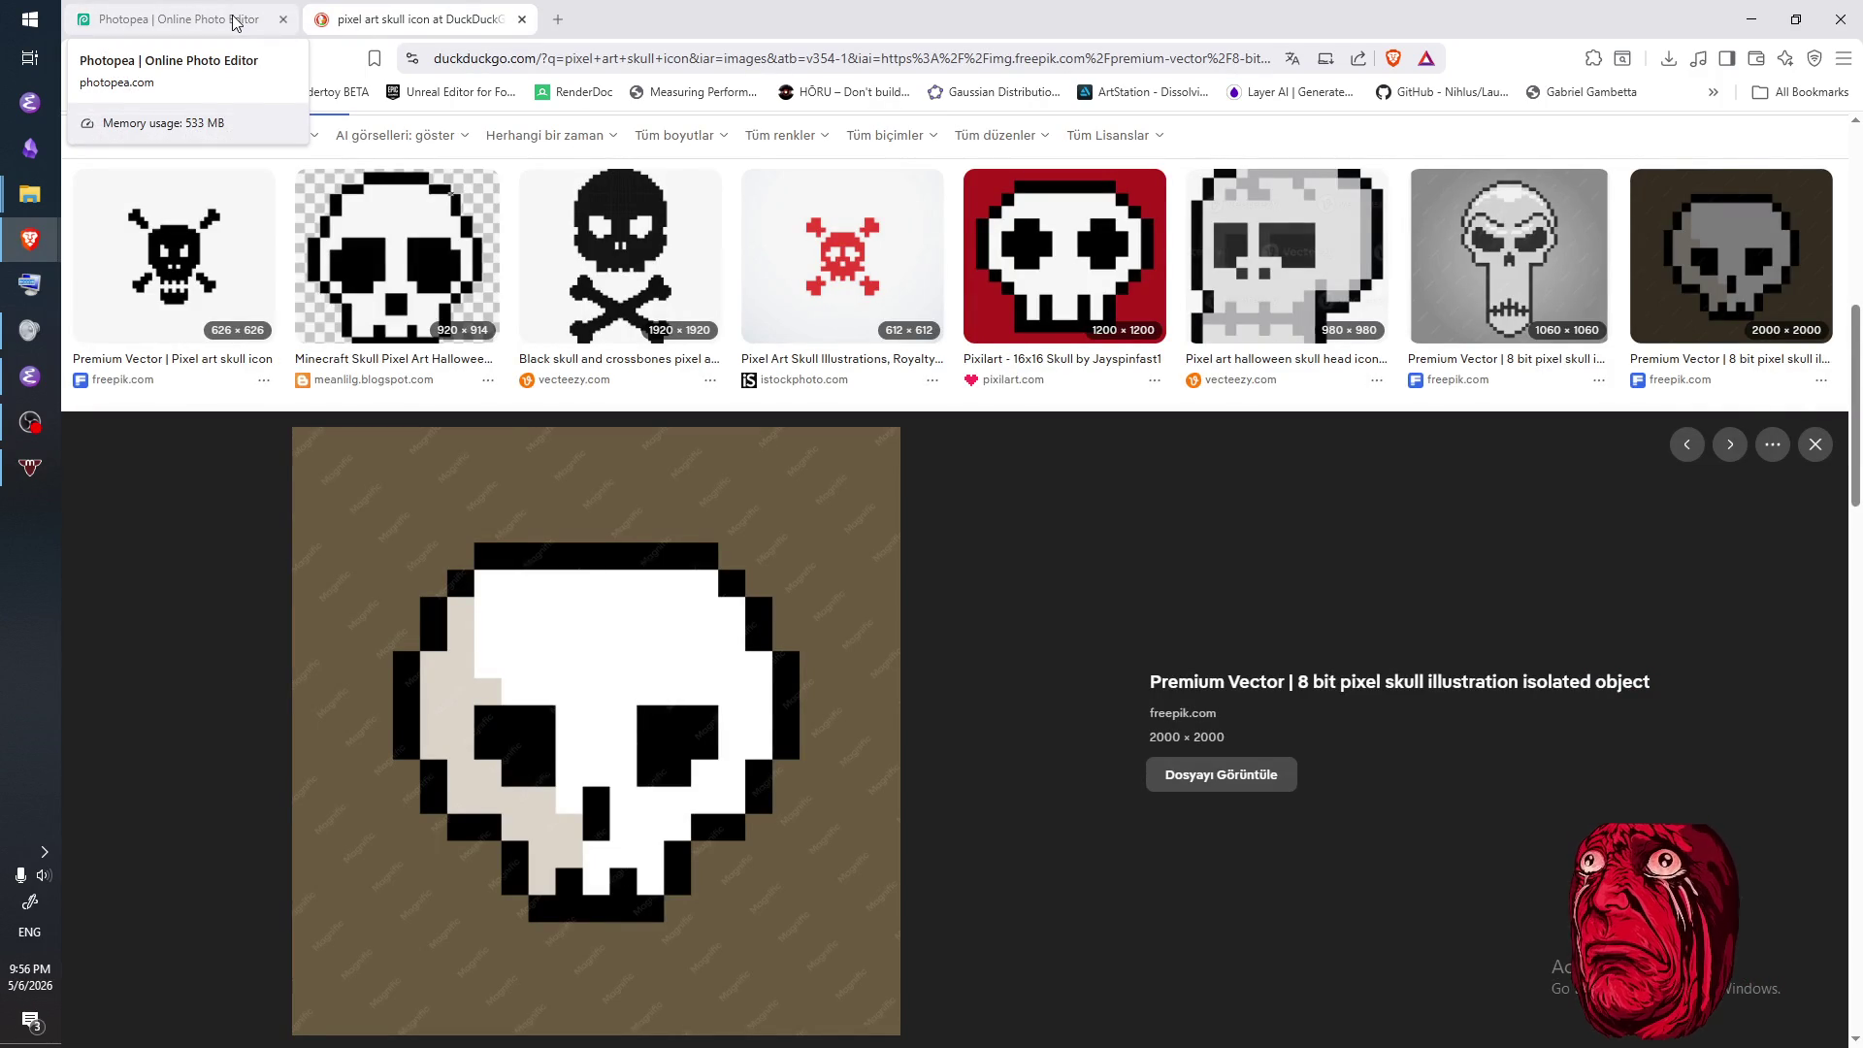
pyautogui.click(235, 22)
# - Erase the bar's leftmost cell and paint stepped corner cells at both bar ends
pyautogui.press('e')
pyautogui.click(668, 453)
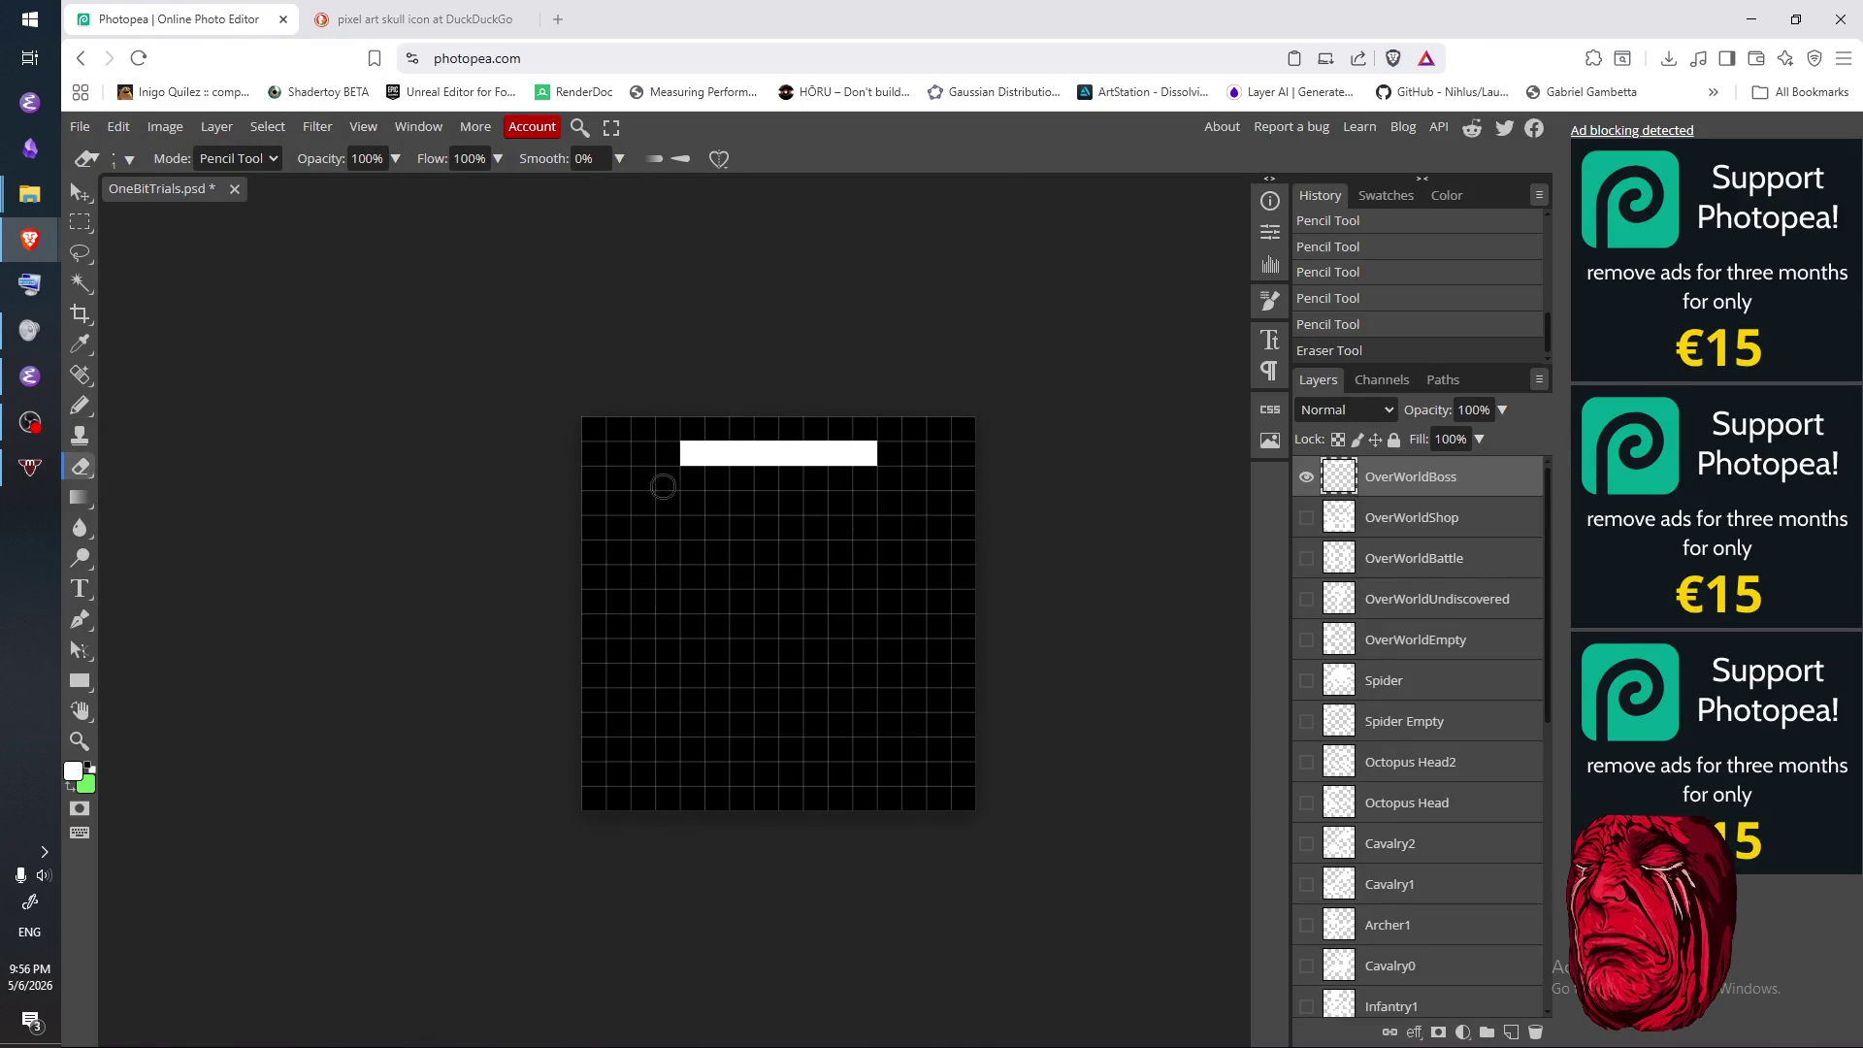
pyautogui.click(351, 29)
pyautogui.click(230, 30)
pyautogui.press('b')
pyautogui.click(668, 479)
pyautogui.click(883, 486)
pyautogui.click(350, 20)
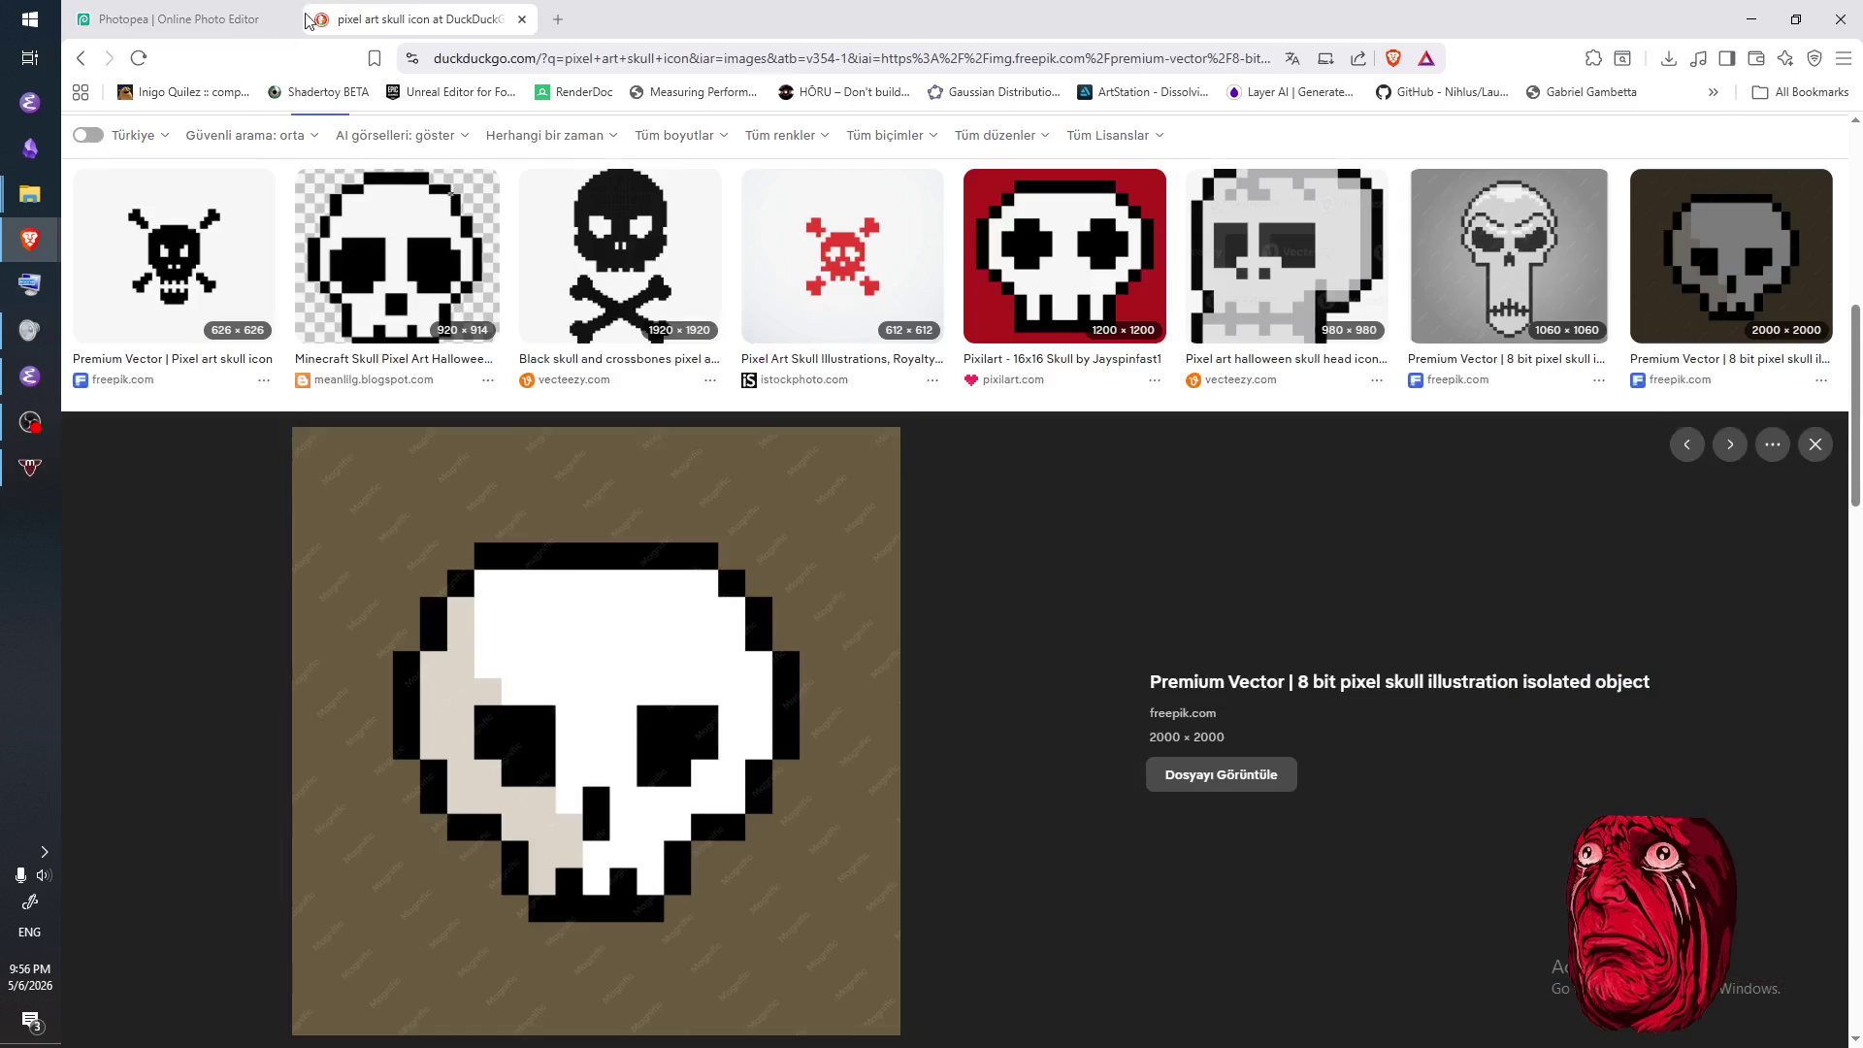
pyautogui.click(237, 20)
# - Paint the white left and right side columns running down from the bar
pyautogui.click(642, 502)
pyautogui.click(642, 526)
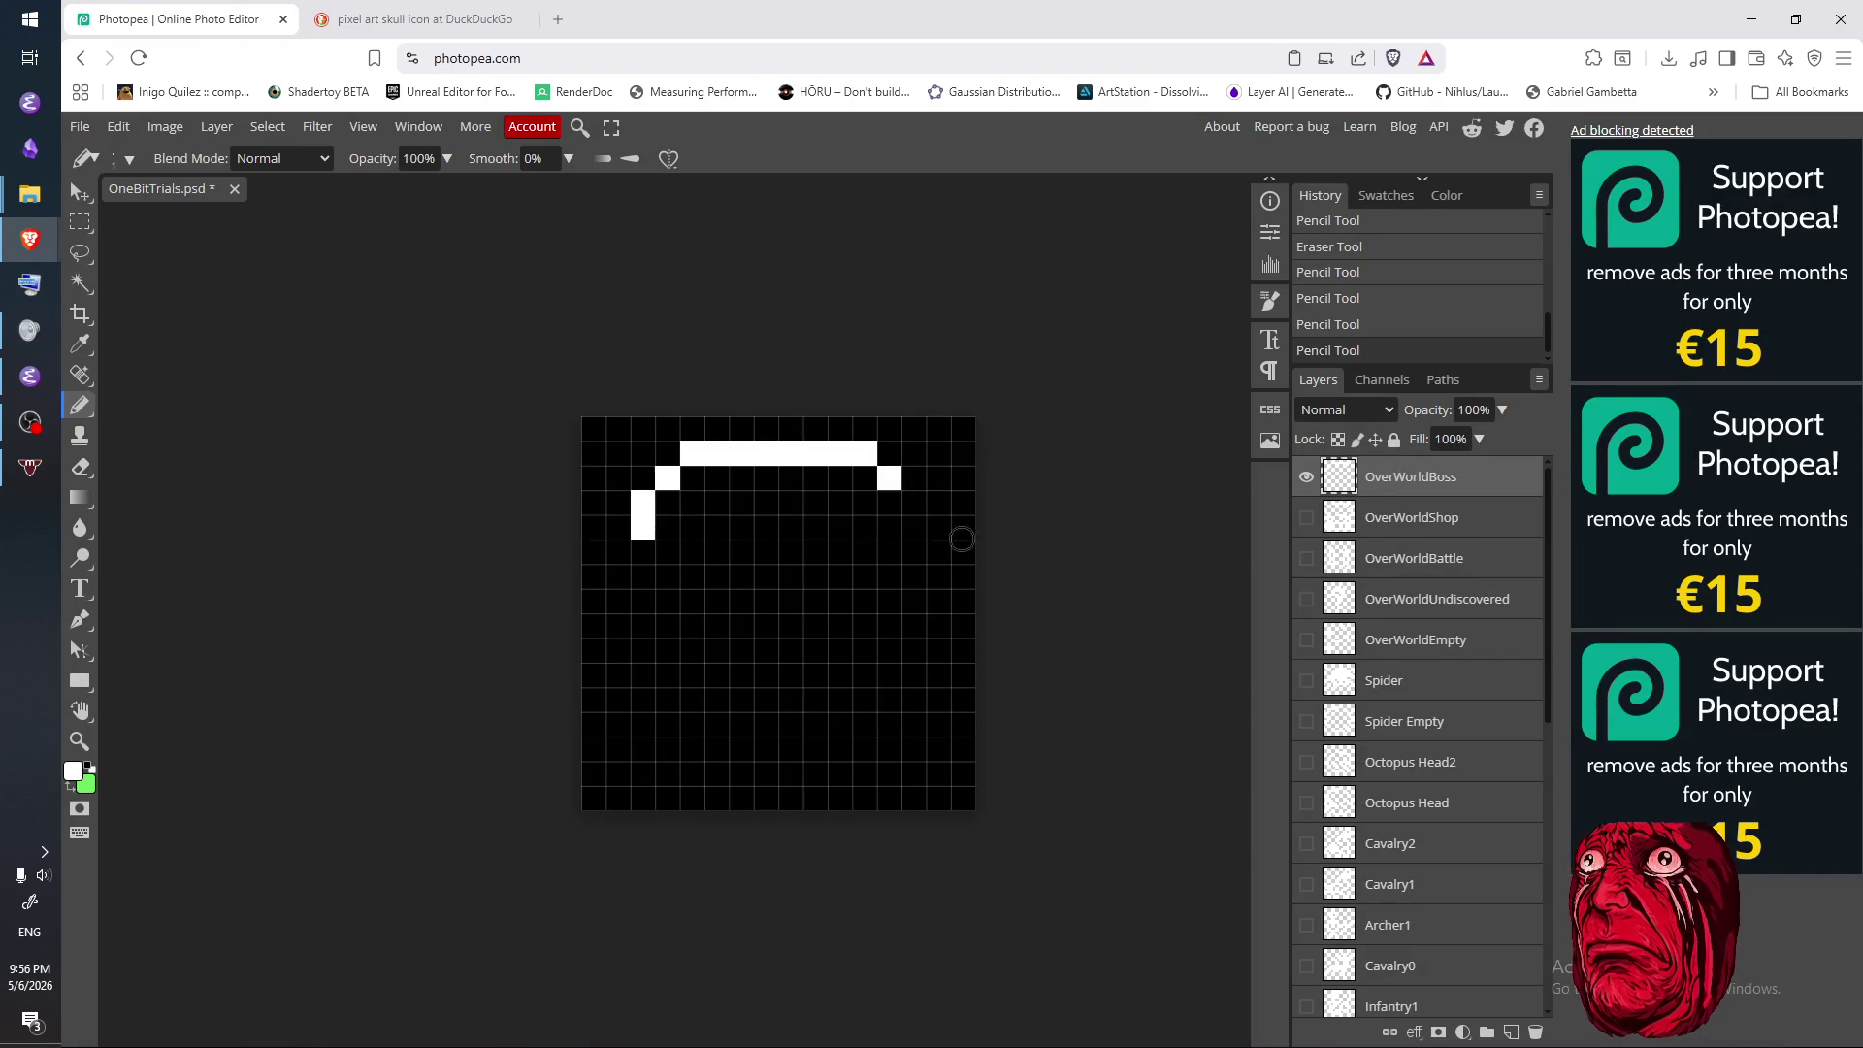
pyautogui.click(913, 502)
pyautogui.click(913, 526)
pyautogui.click(366, 21)
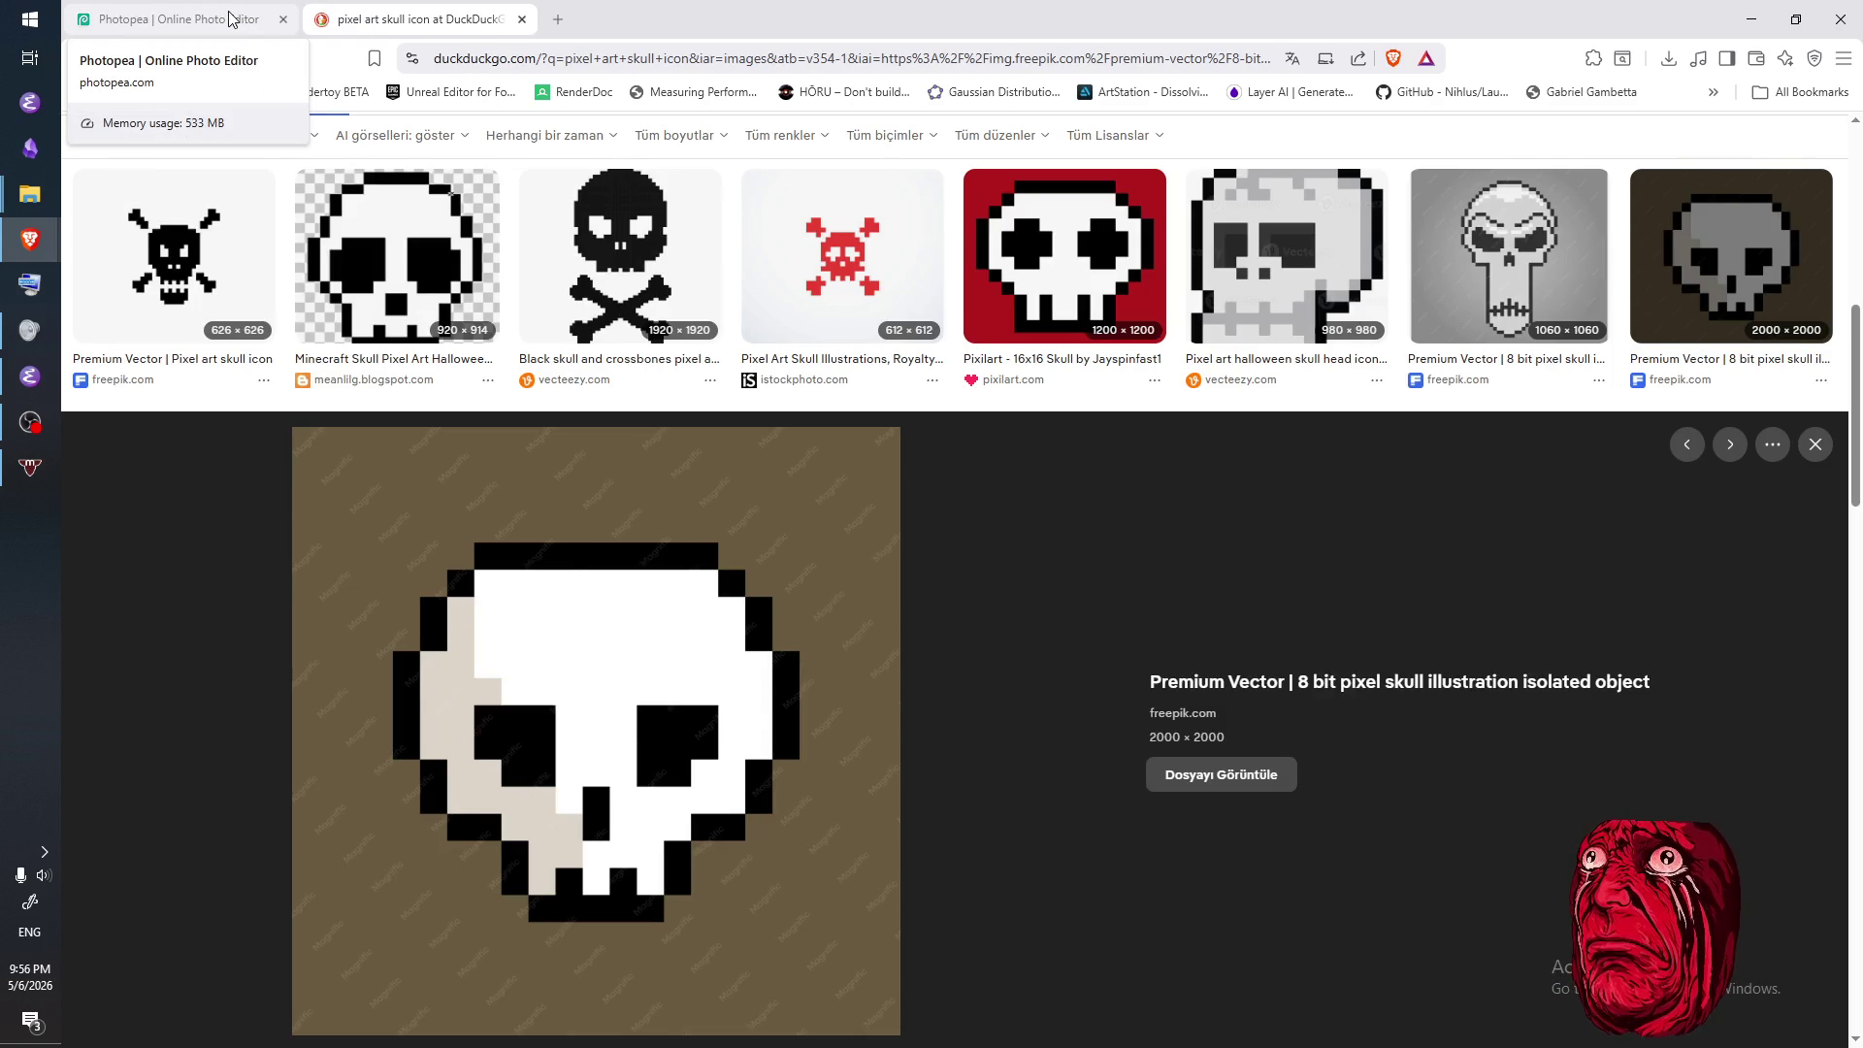
pyautogui.click(231, 19)
pyautogui.moveTo(622, 573); pyautogui.dragTo(618, 629)
pyautogui.click(939, 553)
pyautogui.click(940, 603)
pyautogui.moveTo(940, 577); pyautogui.dragTo(939, 627)
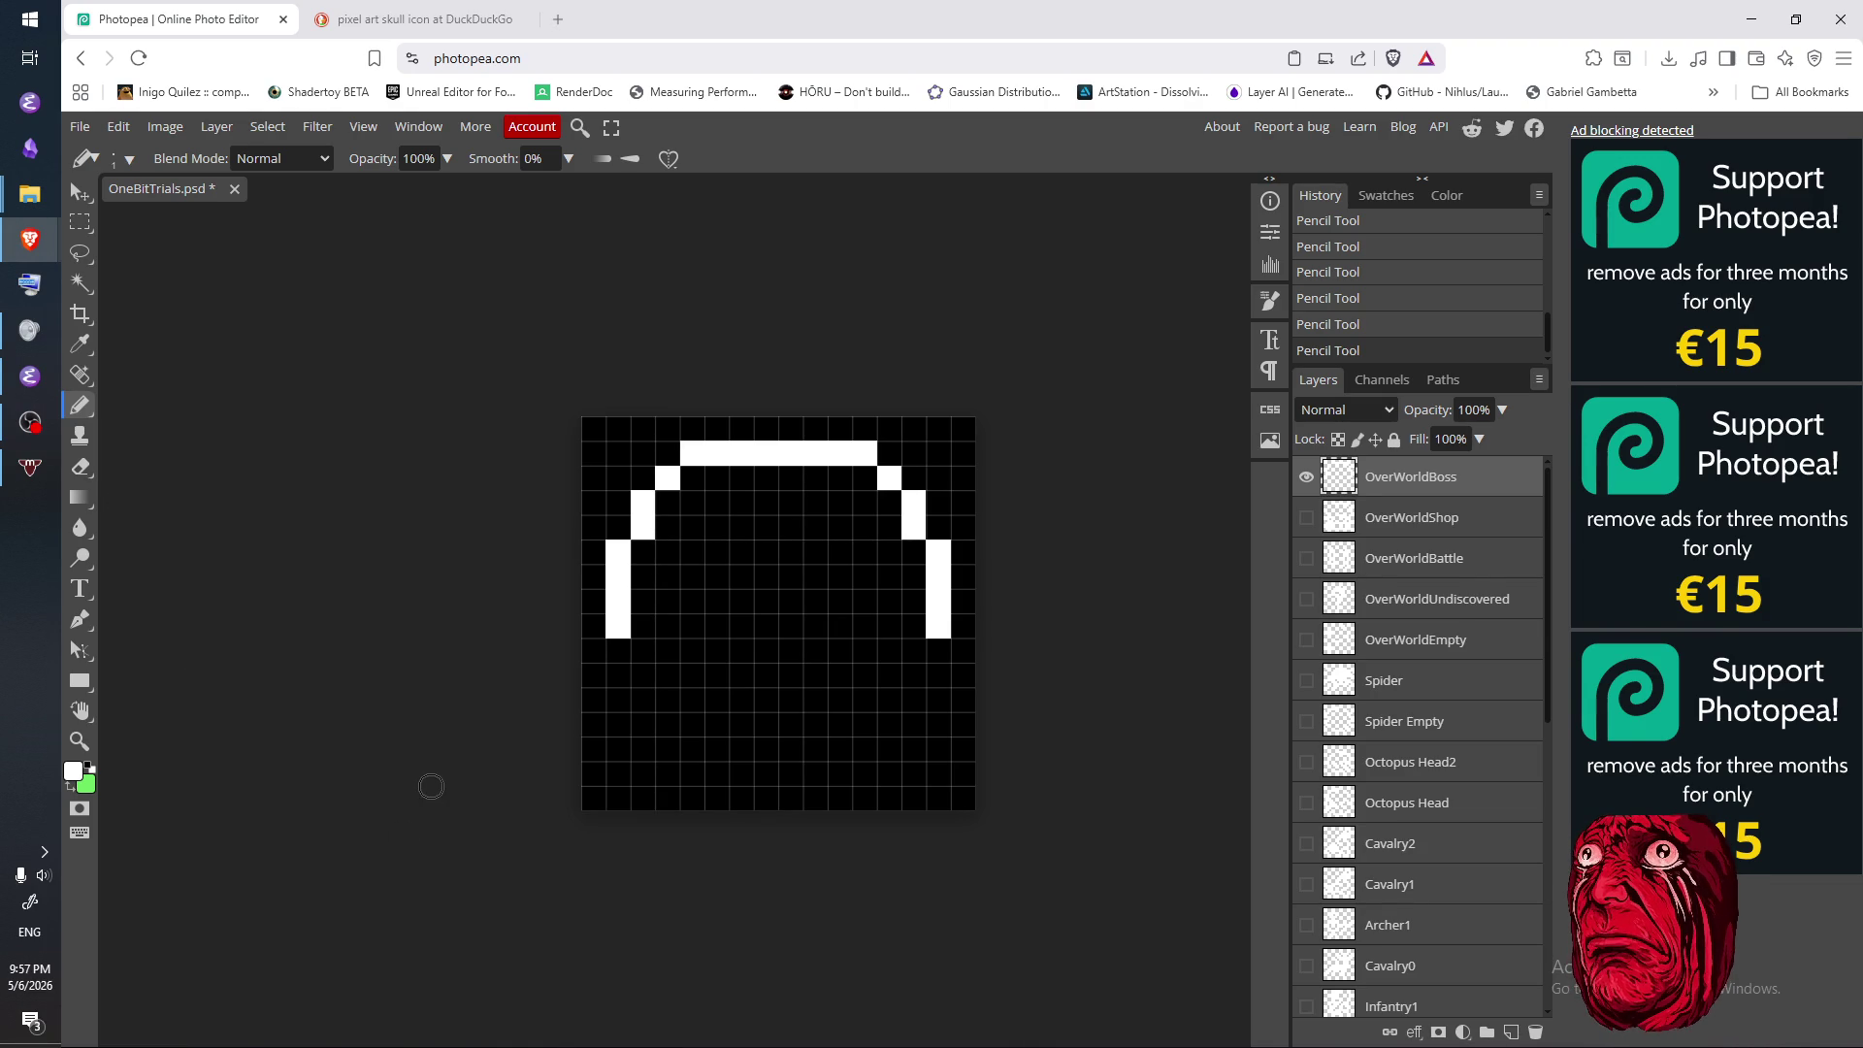
# - Extend both sides two cells down and start the lower inward curves
pyautogui.click(418, 20)
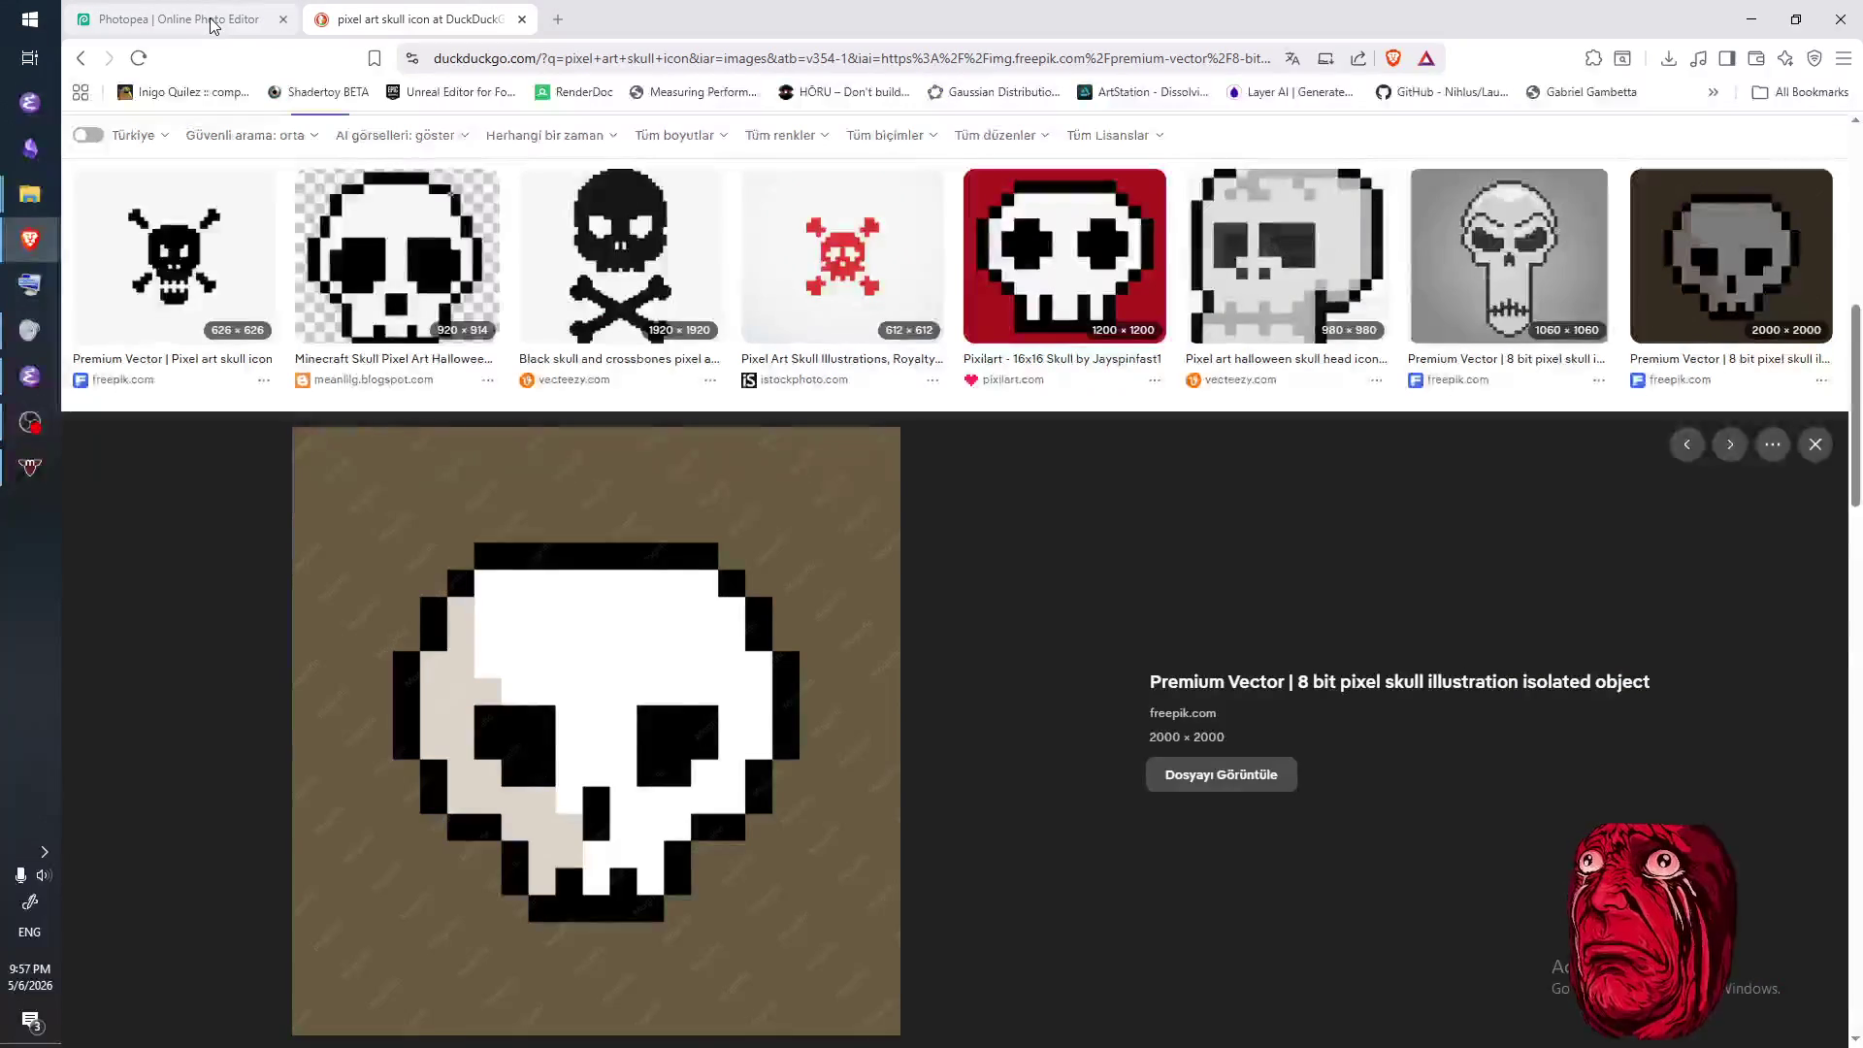
pyautogui.click(214, 24)
pyautogui.click(642, 674)
pyautogui.click(643, 650)
pyautogui.click(913, 650)
pyautogui.click(913, 675)
pyautogui.click(417, 19)
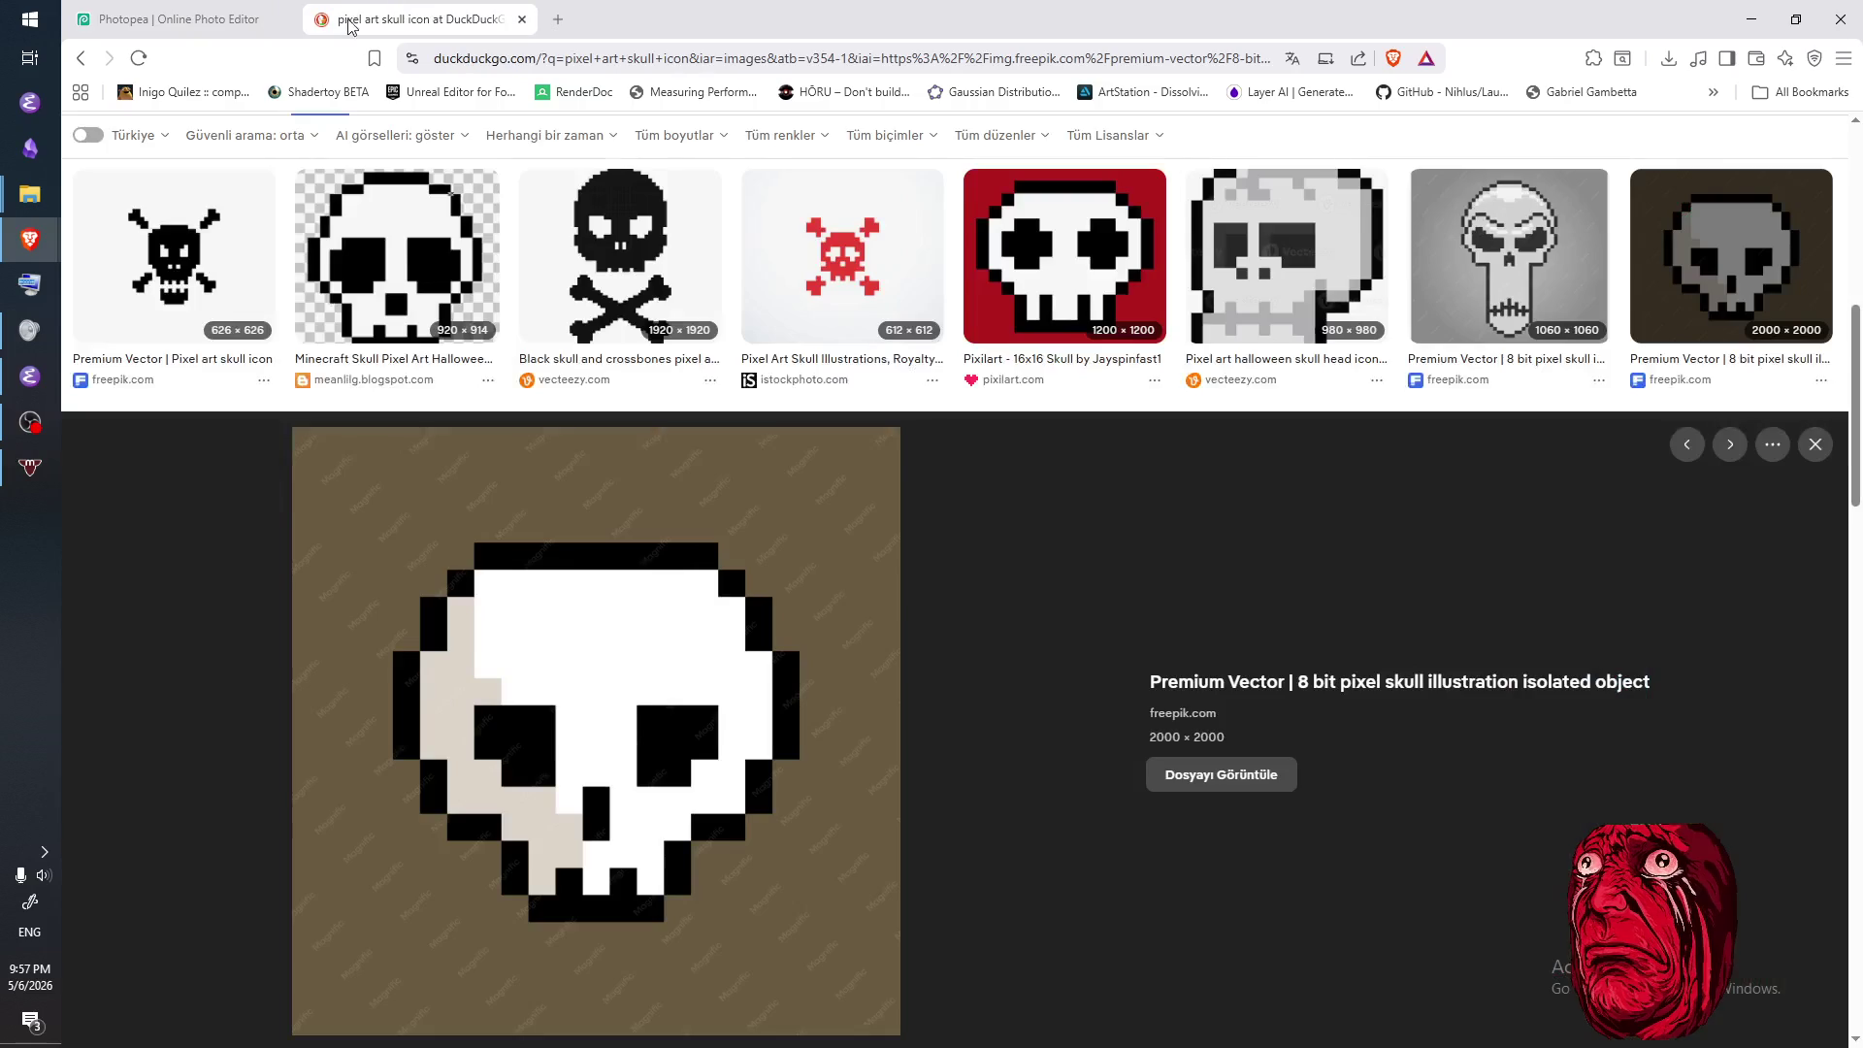
pyautogui.click(237, 25)
pyautogui.click(670, 700)
pyautogui.click(890, 701)
# - Draw the left and right jaw edges two cells down under the curves
pyautogui.click(423, 21)
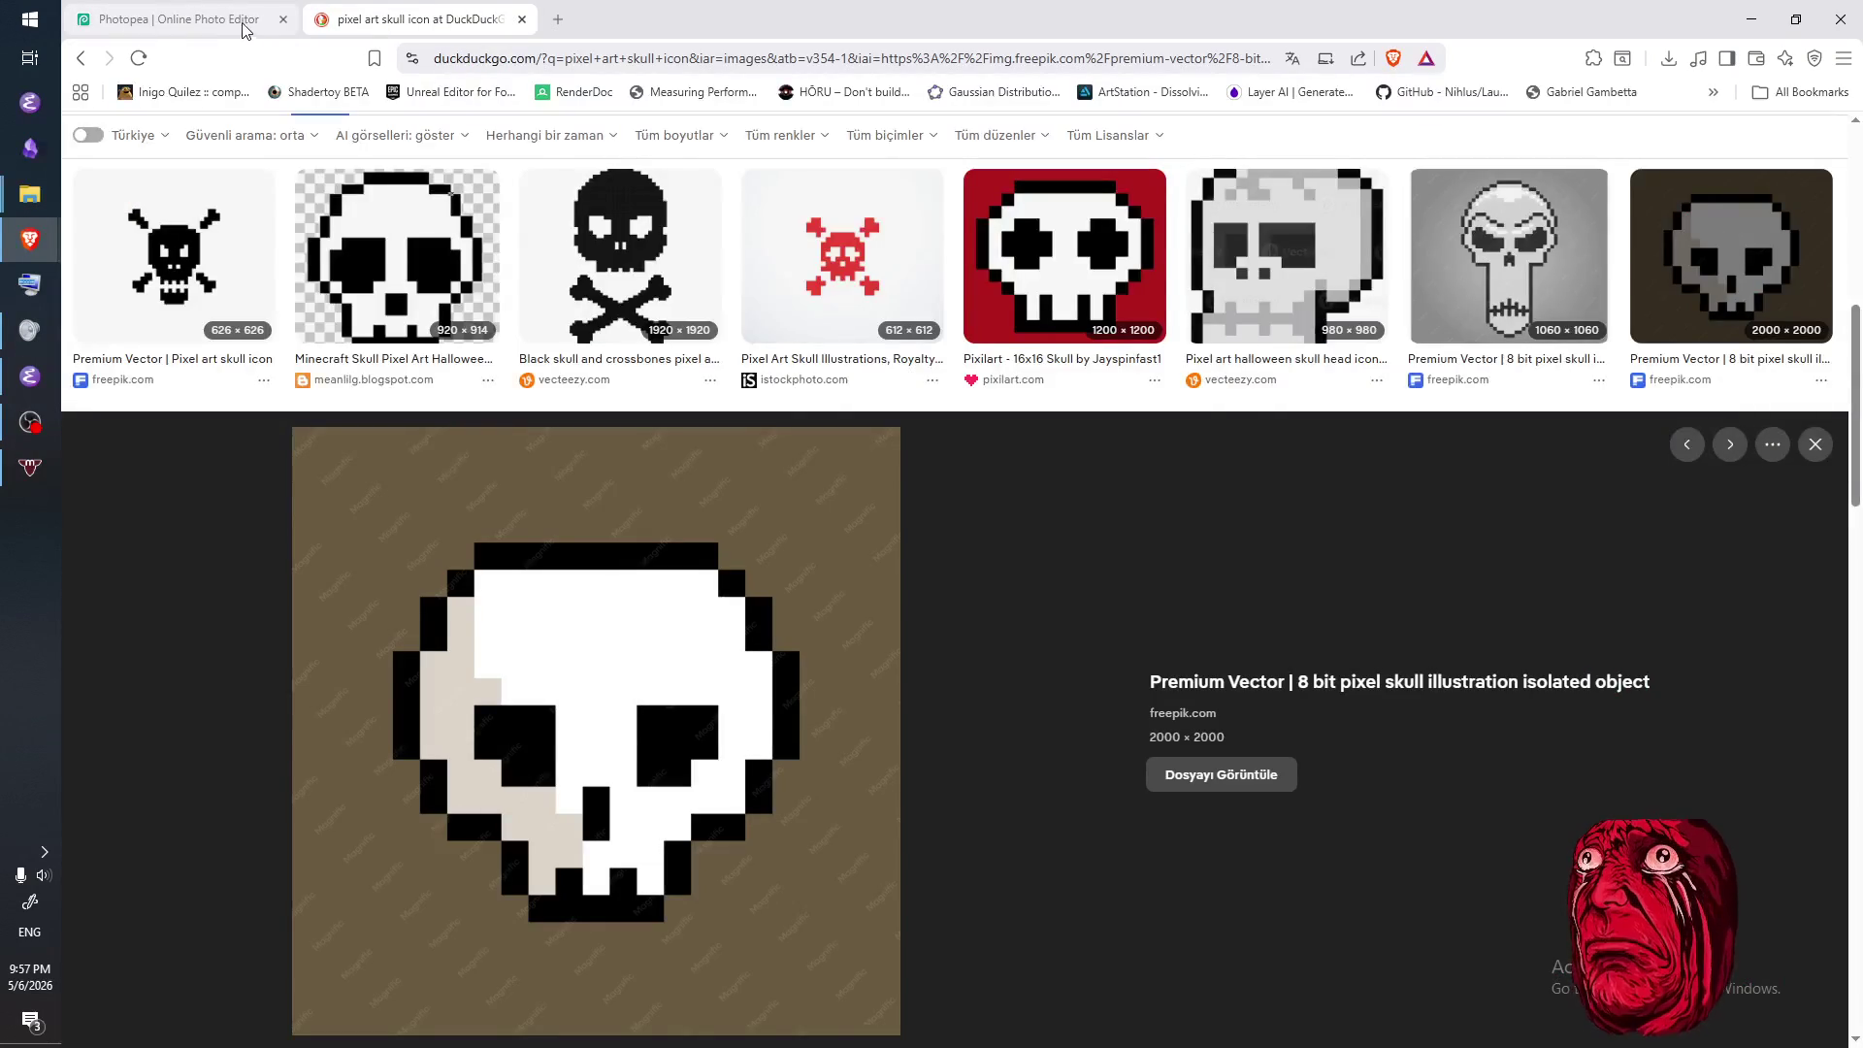
pyautogui.click(237, 24)
pyautogui.click(714, 723)
pyautogui.moveTo(715, 723); pyautogui.dragTo(715, 748)
pyautogui.moveTo(839, 723); pyautogui.dragTo(839, 748)
# - Close the jaw with a bottom row and tooth cells, removing a stray cell
pyautogui.click(432, 30)
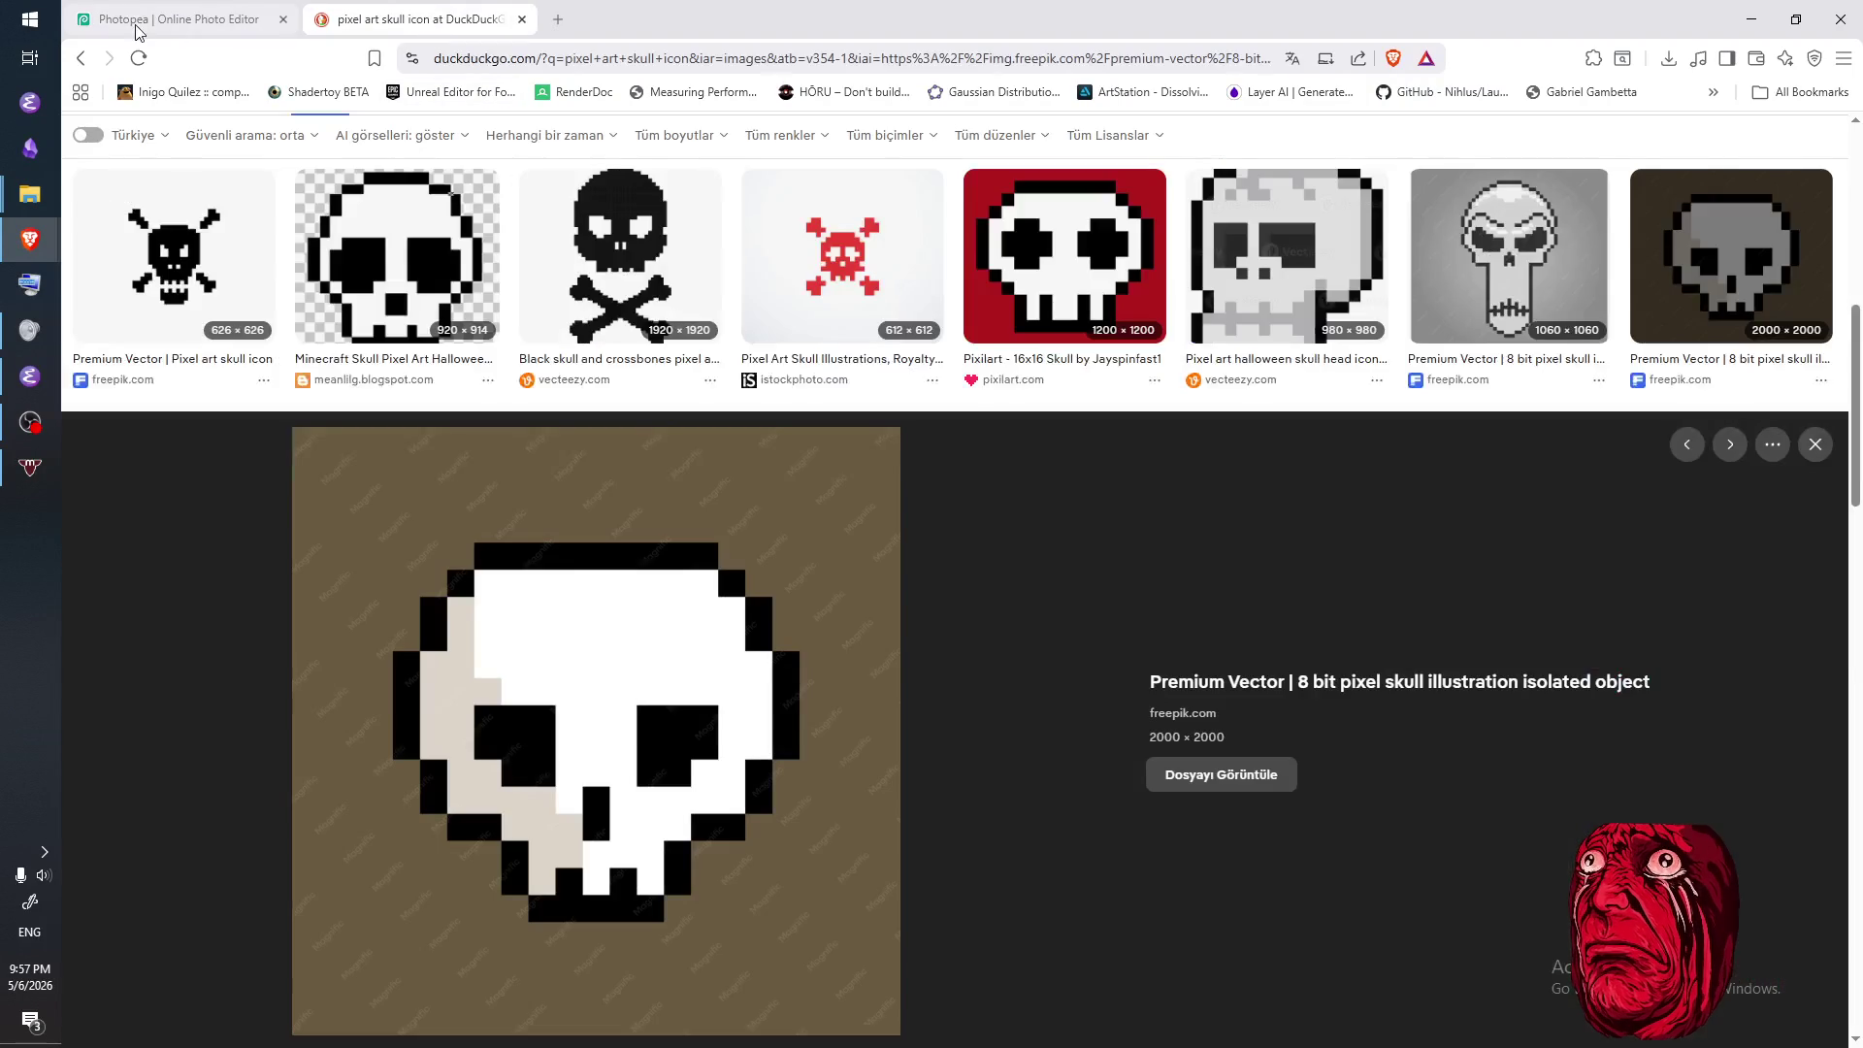
pyautogui.click(167, 27)
pyautogui.moveTo(747, 772); pyautogui.dragTo(841, 772)
pyautogui.press('e')
pyautogui.click(840, 772)
pyautogui.press('b')
pyautogui.click(767, 748)
pyautogui.click(790, 748)
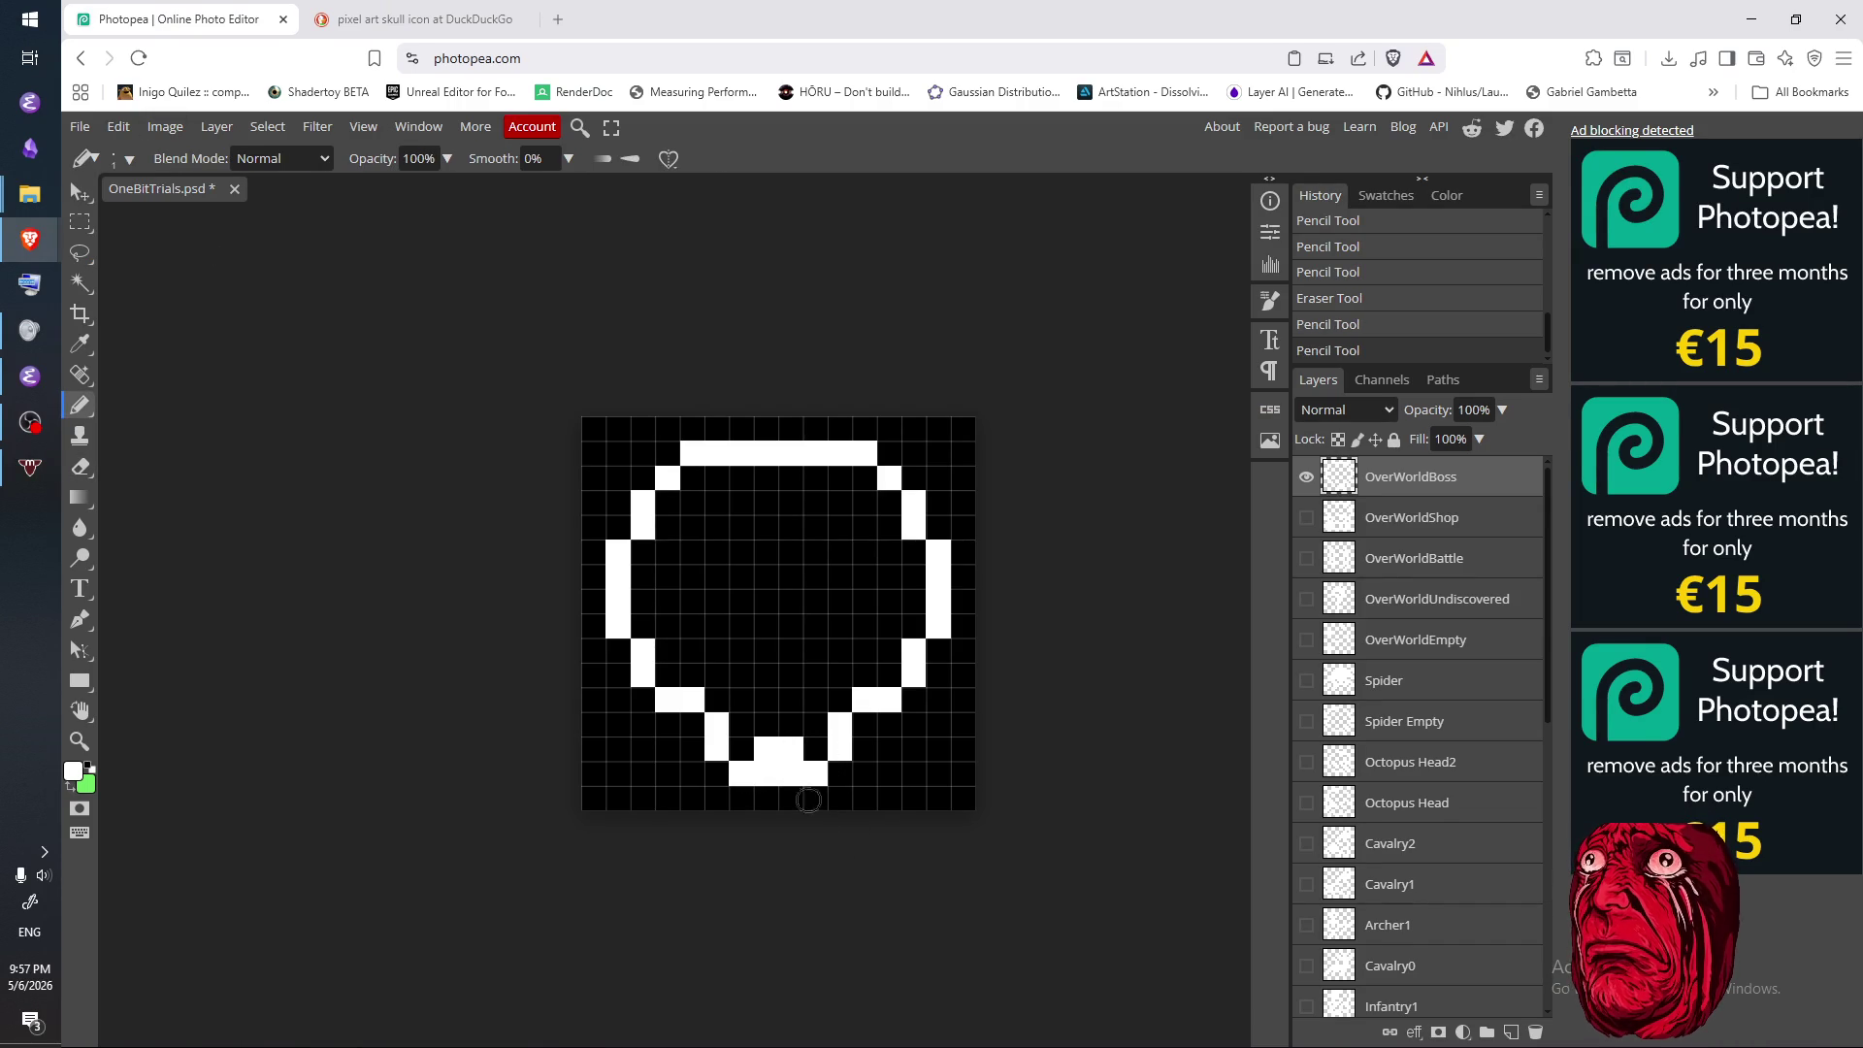
pyautogui.click(388, 27)
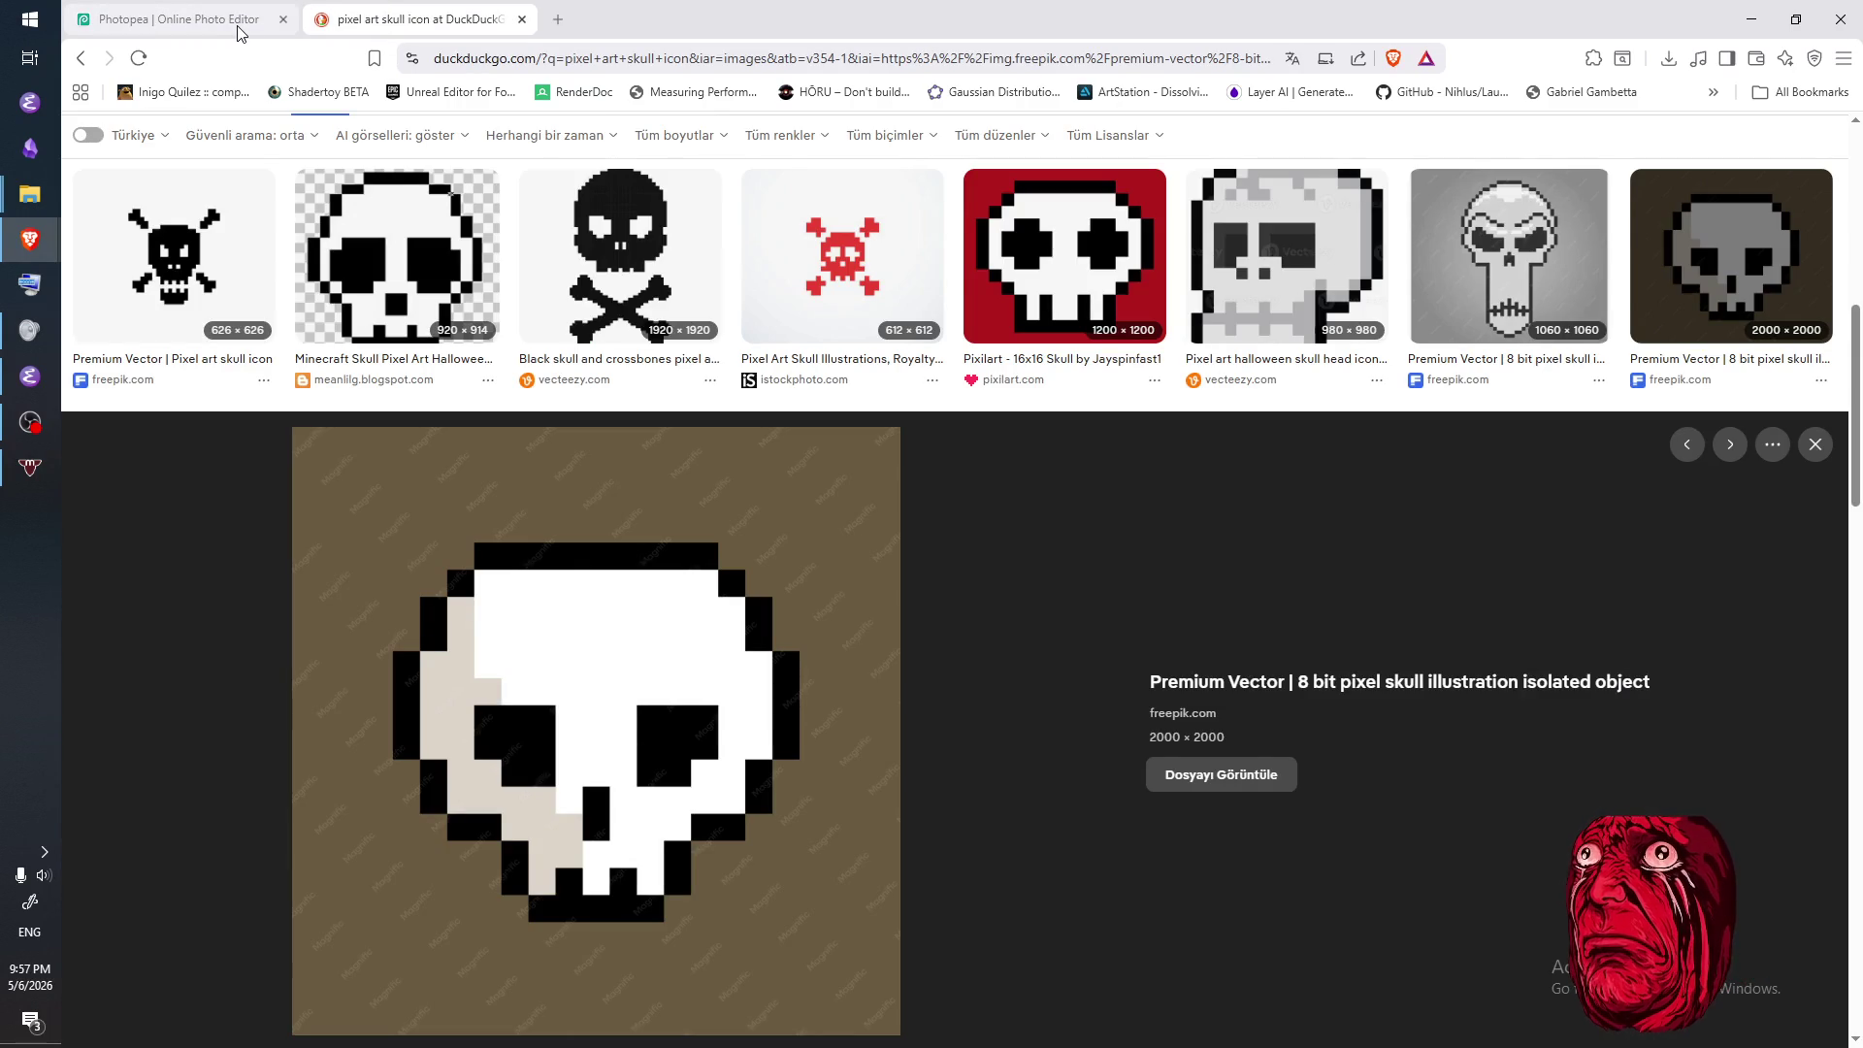
pyautogui.click(238, 27)
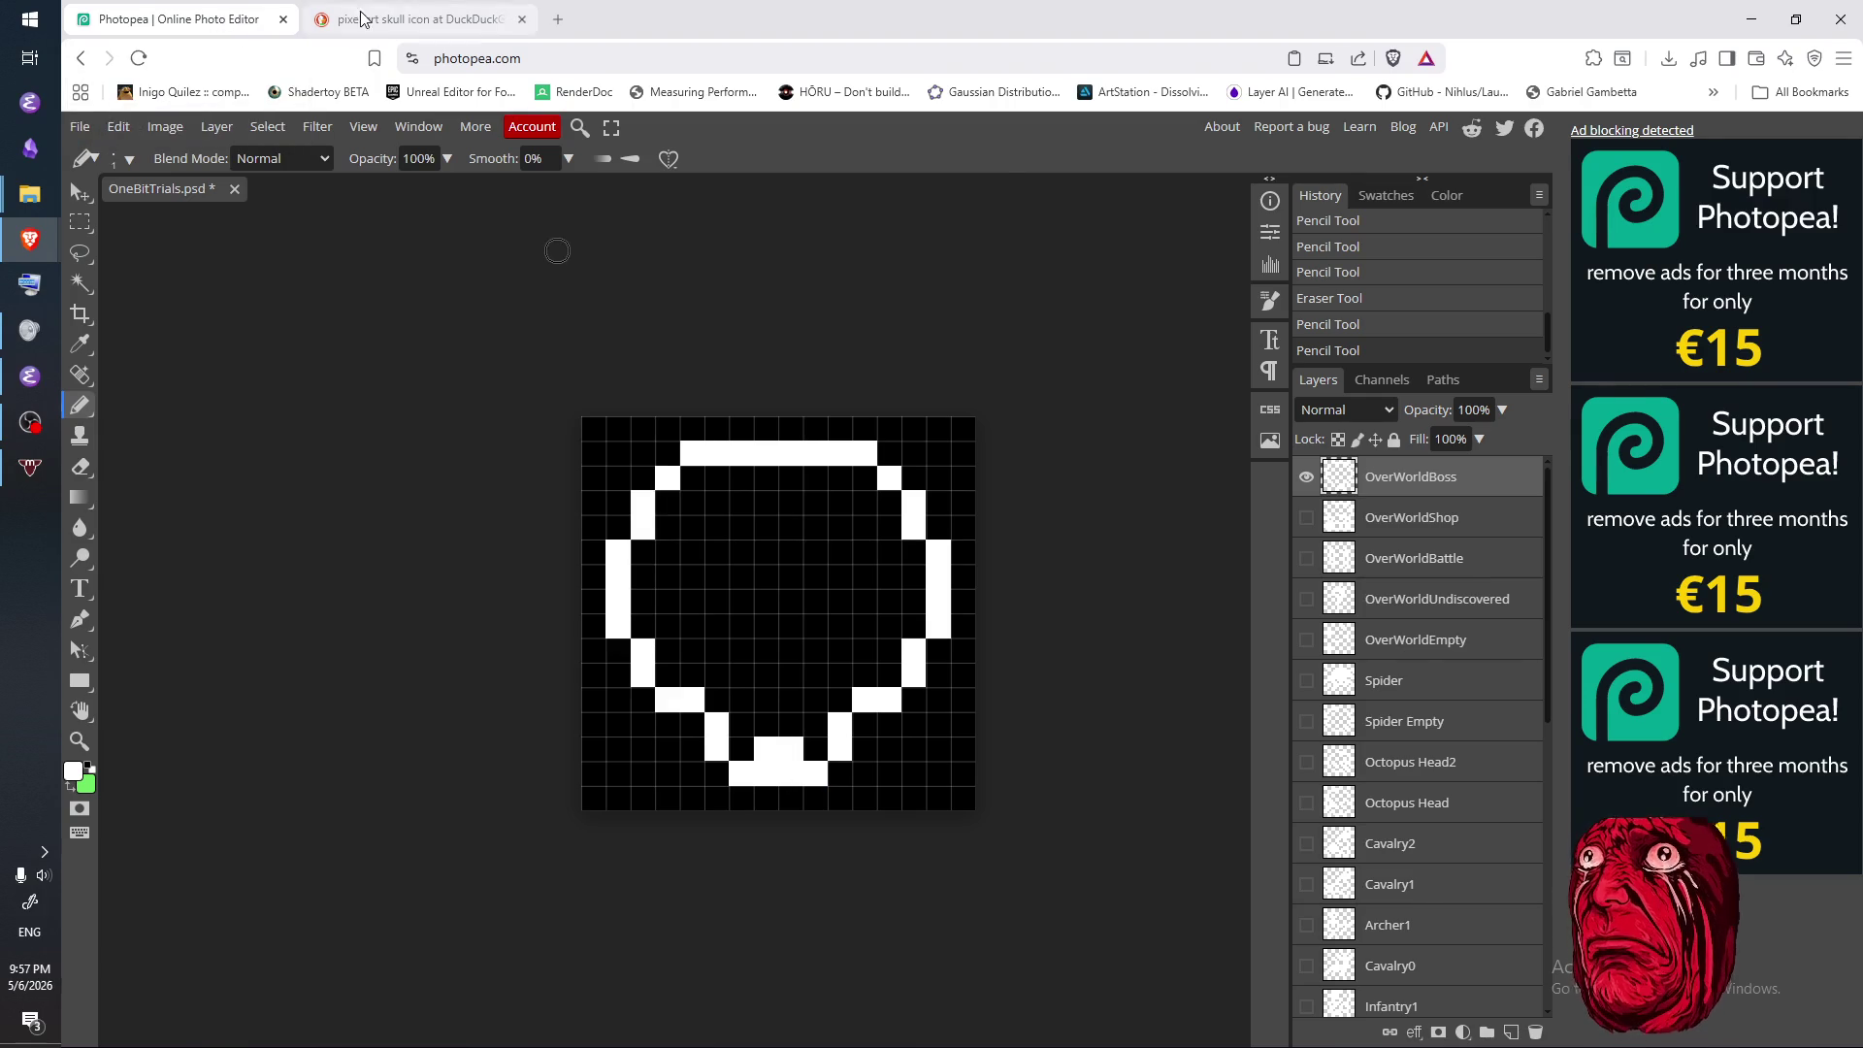
# - Paint a 2×2 white nose block in the skull's centre
pyautogui.click(398, 19)
pyautogui.click(197, 21)
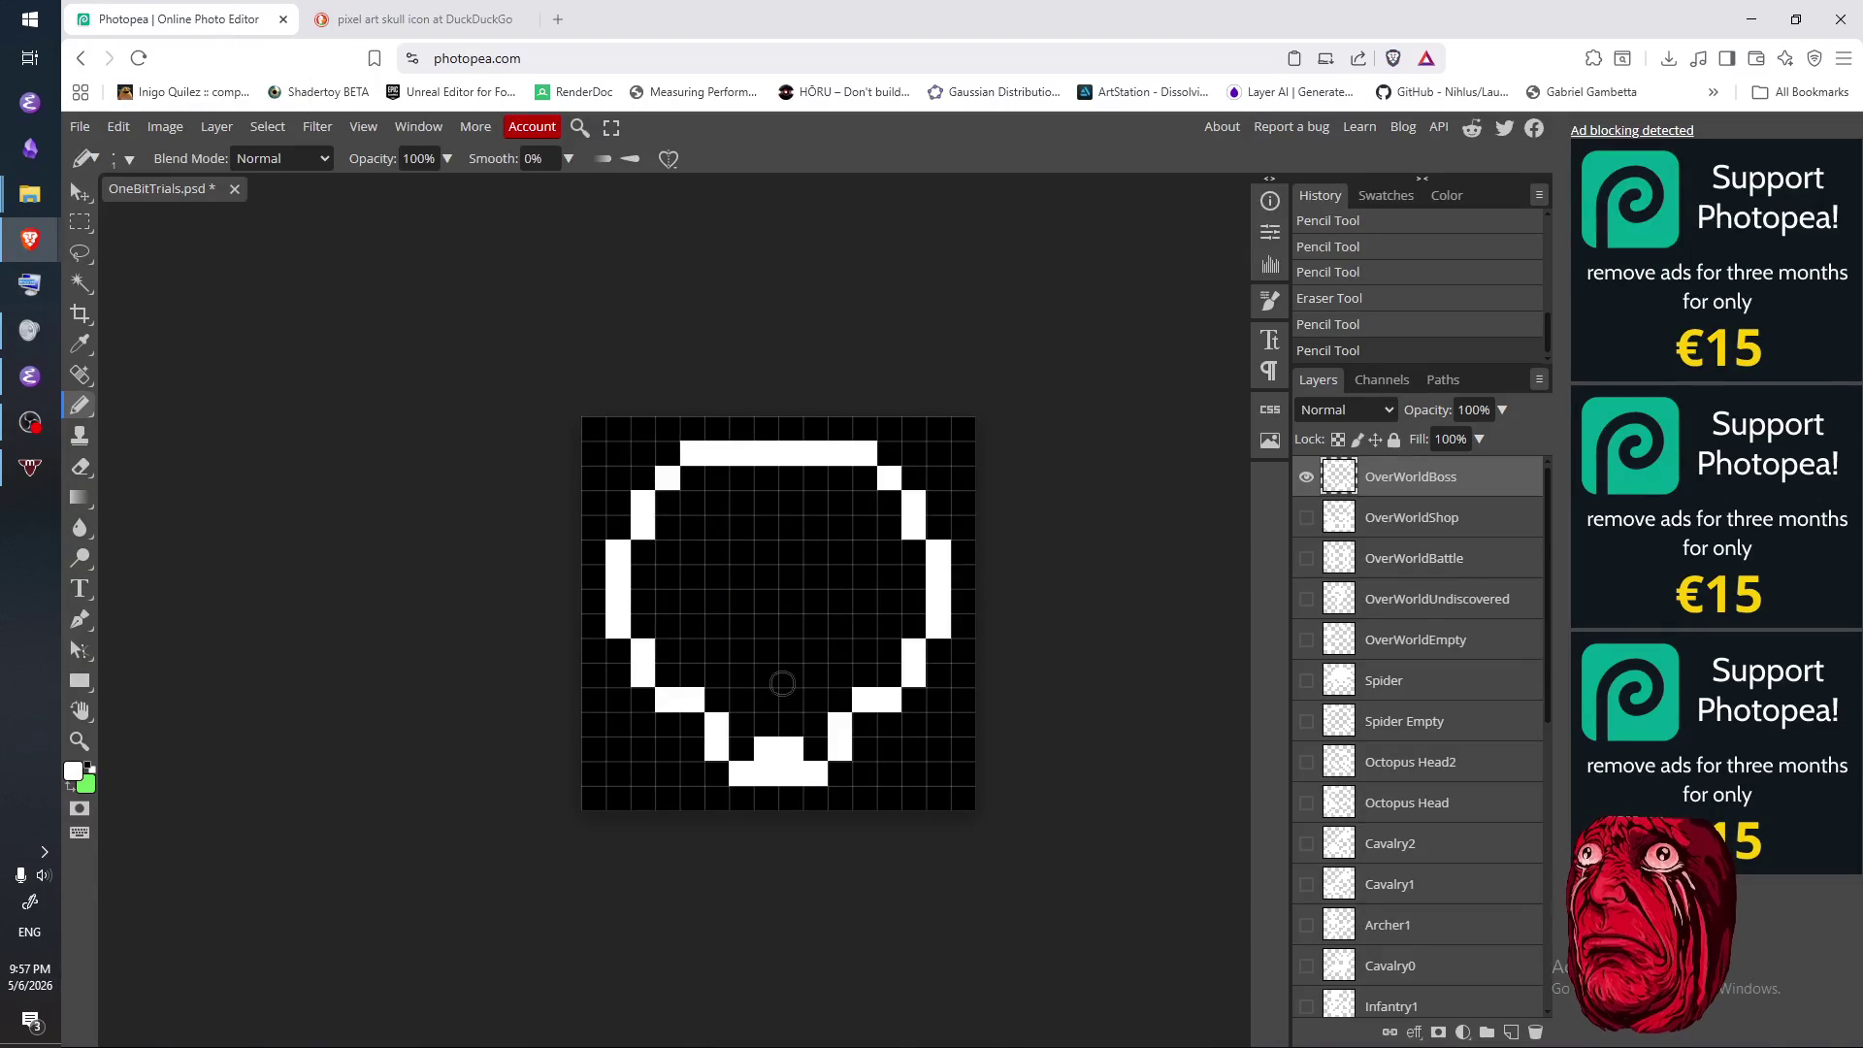
pyautogui.click(766, 650)
pyautogui.click(766, 675)
pyautogui.click(791, 650)
pyautogui.click(790, 674)
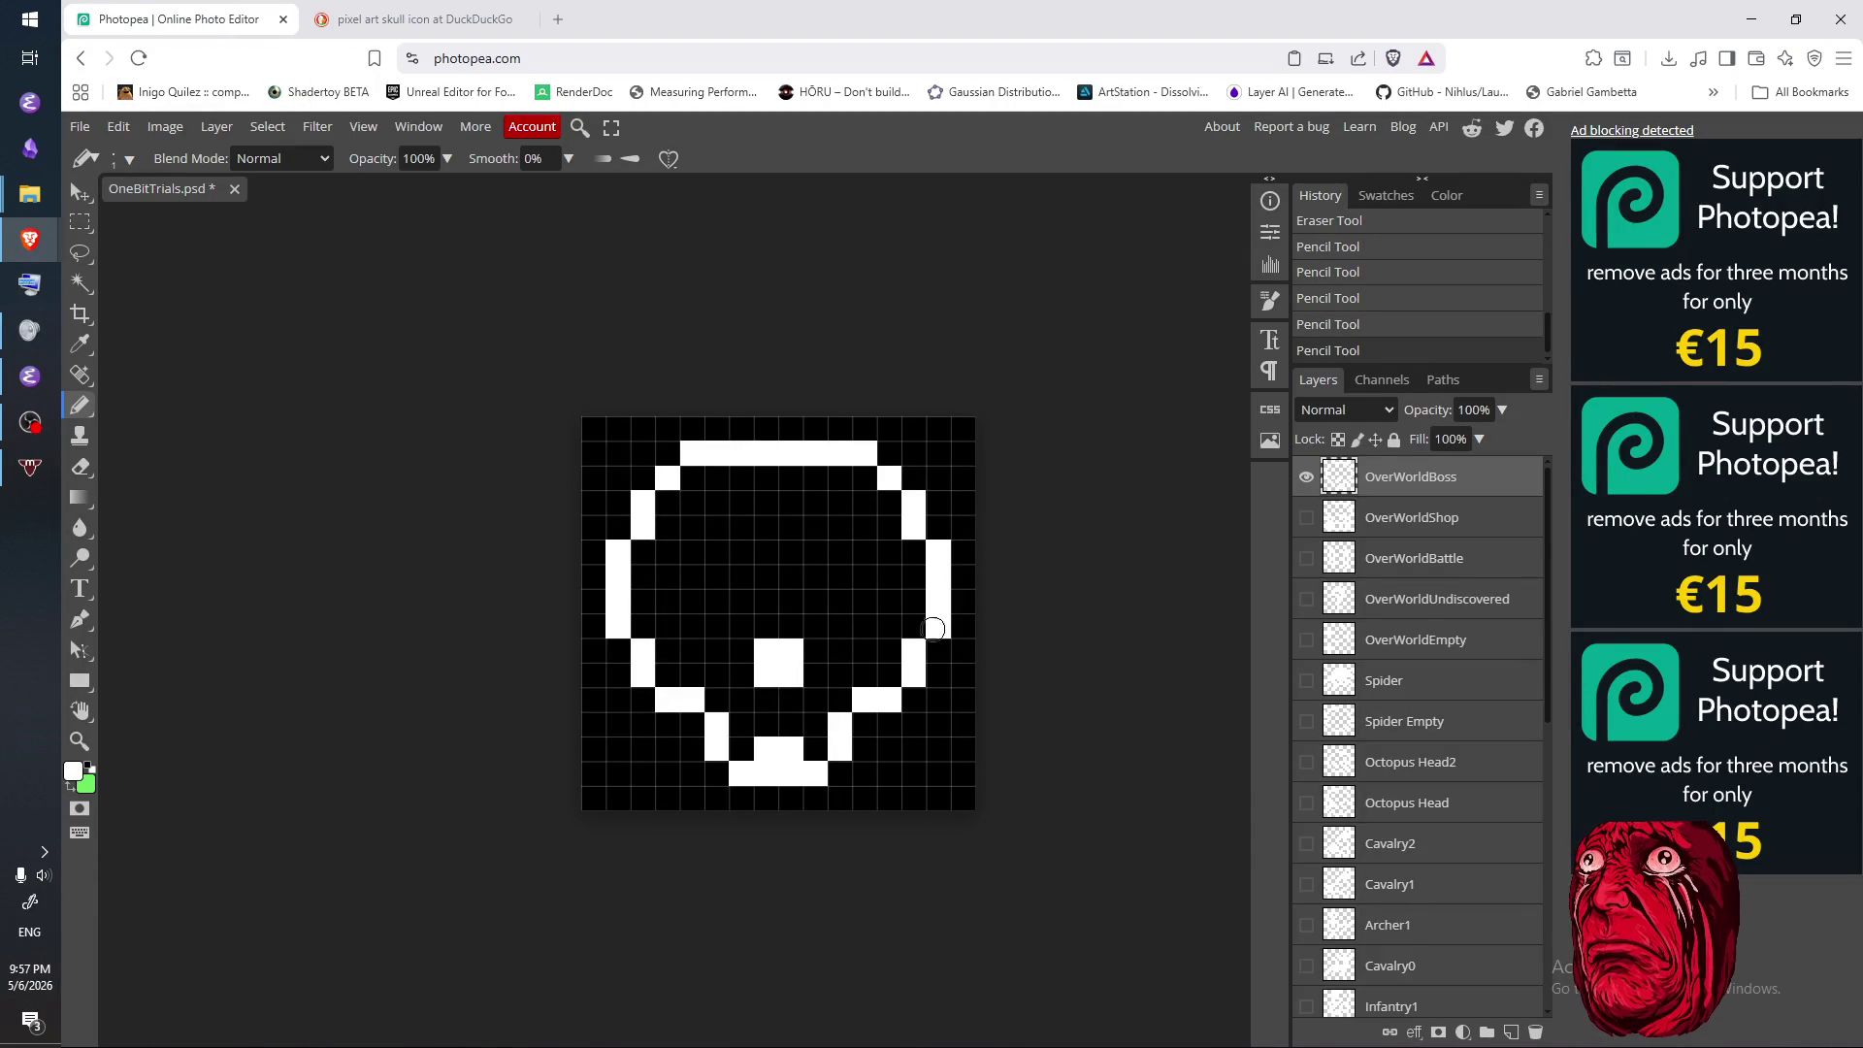
pyautogui.click(458, 24)
pyautogui.click(184, 20)
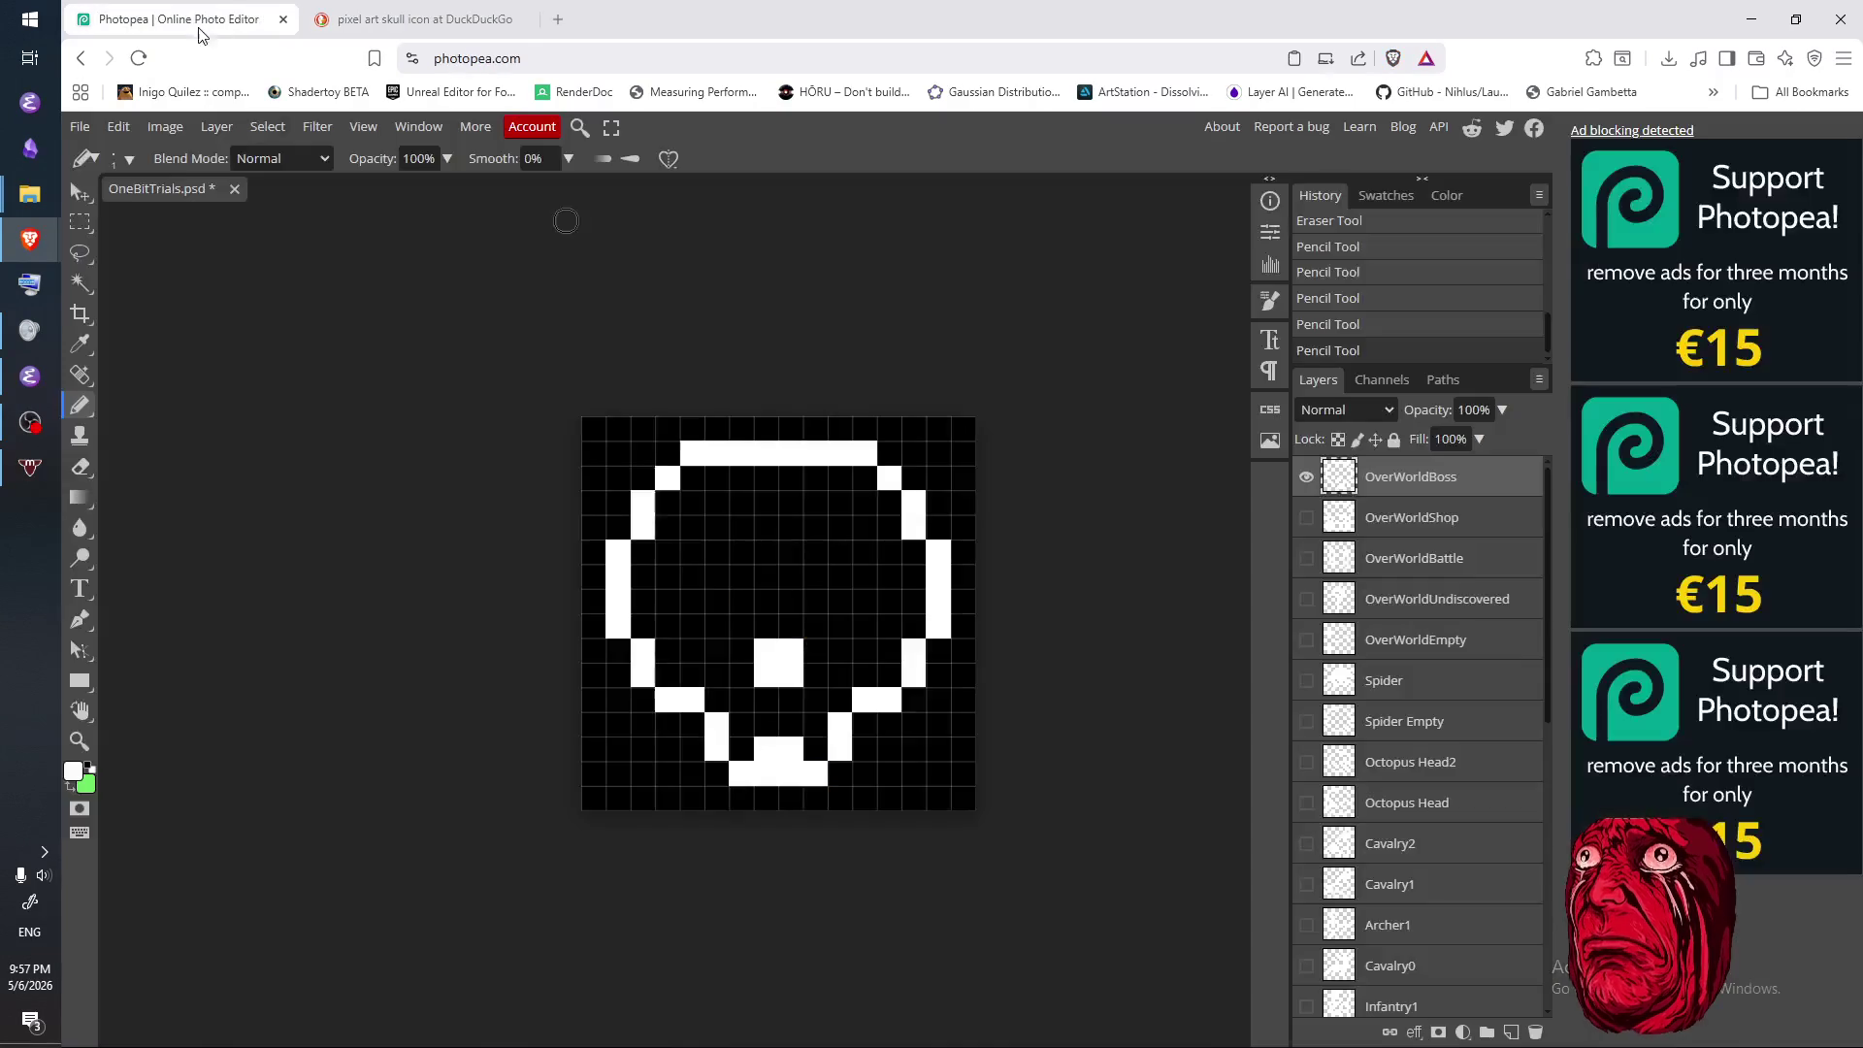
# - Fill in the left eye block, erasing and redrawing it, and extend the fill across the eye row
pyautogui.click(380, 30)
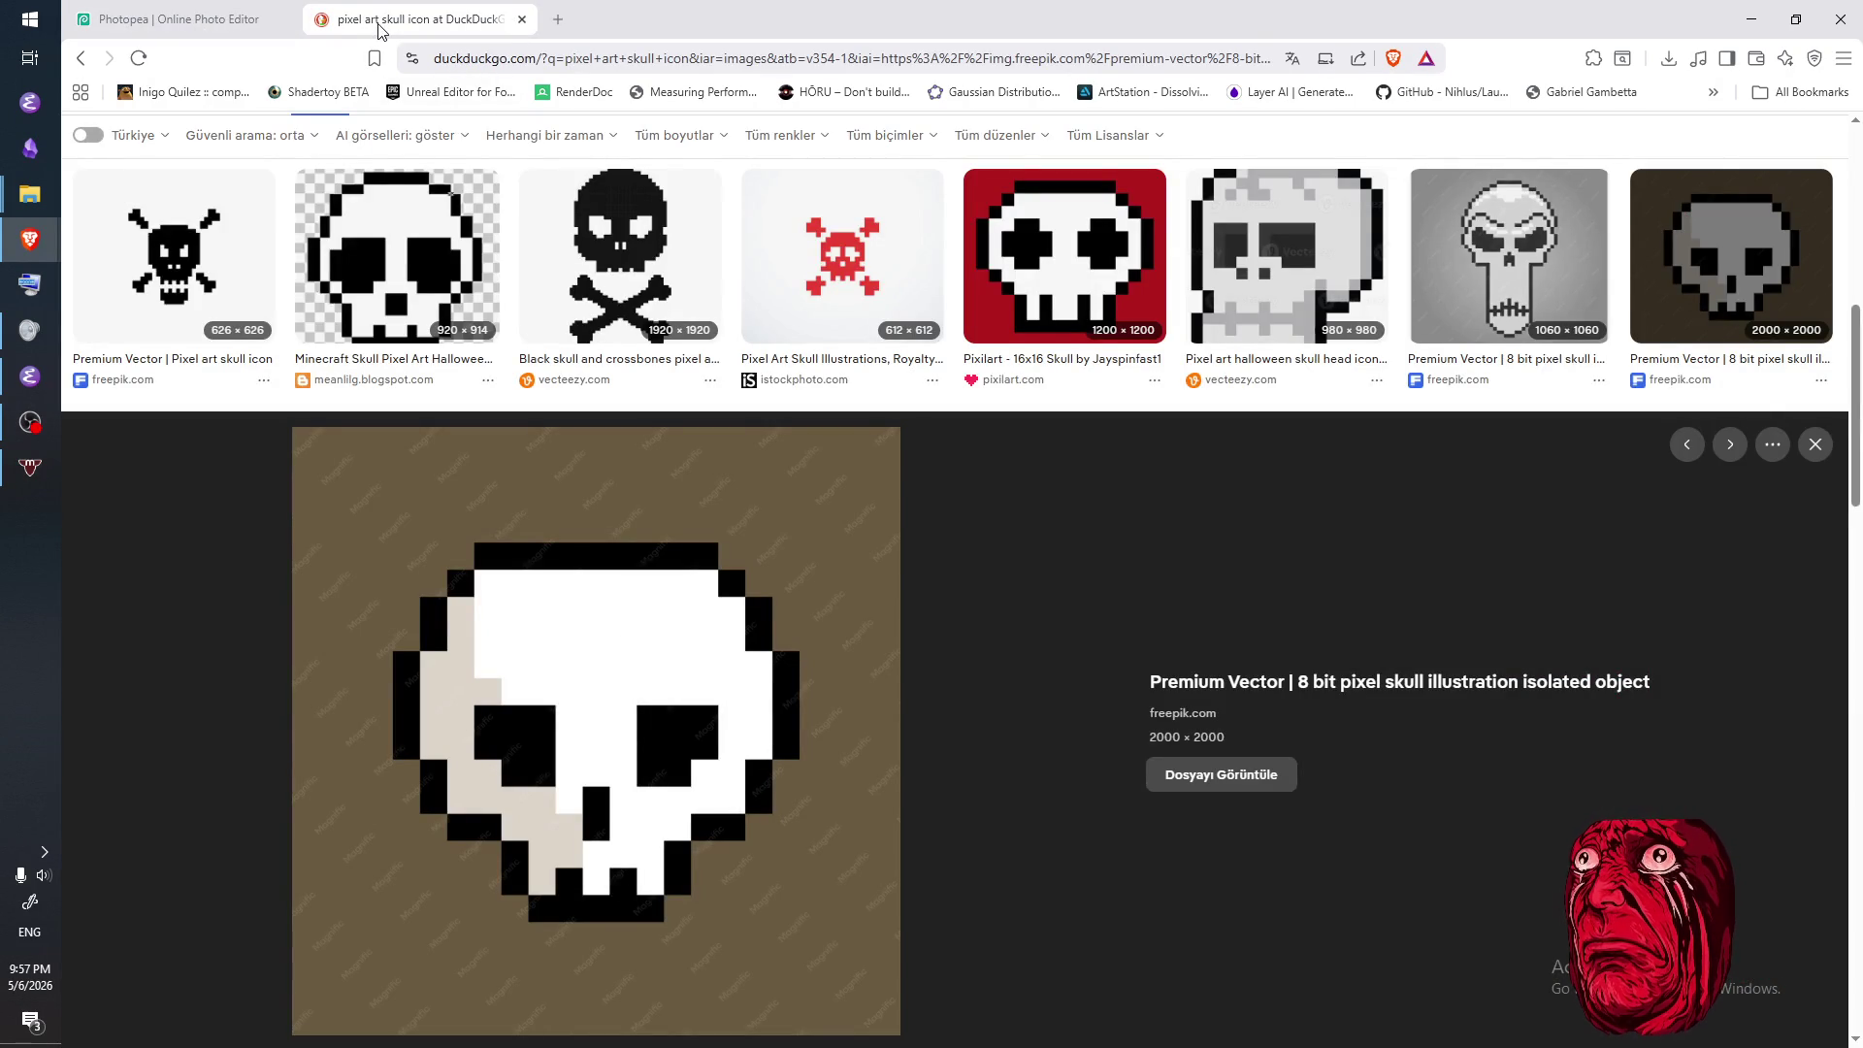
pyautogui.click(233, 25)
pyautogui.moveTo(693, 573)
pyautogui.mouseDown()
pyautogui.moveTo(720, 578)
pyautogui.moveTo(719, 621)
pyautogui.moveTo(740, 604)
pyautogui.mouseUp()
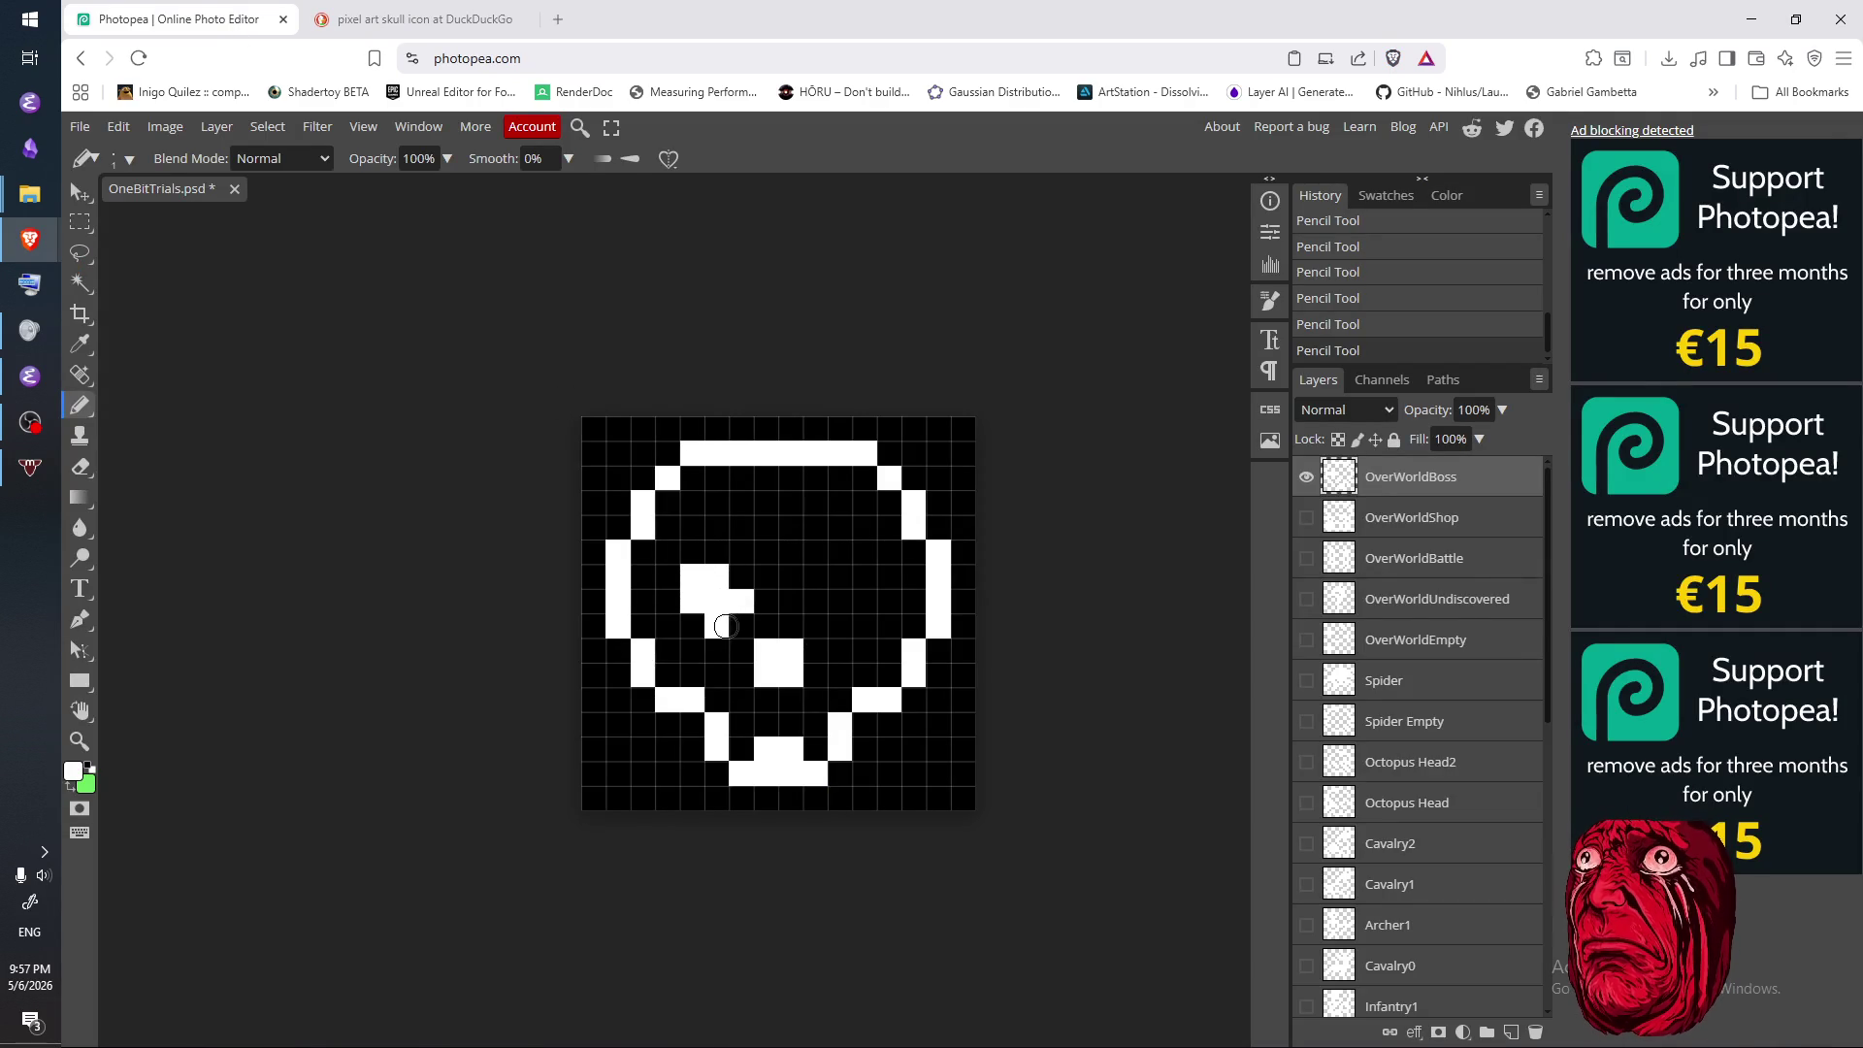
pyautogui.press('e')
pyautogui.click(727, 619)
pyautogui.click(739, 600)
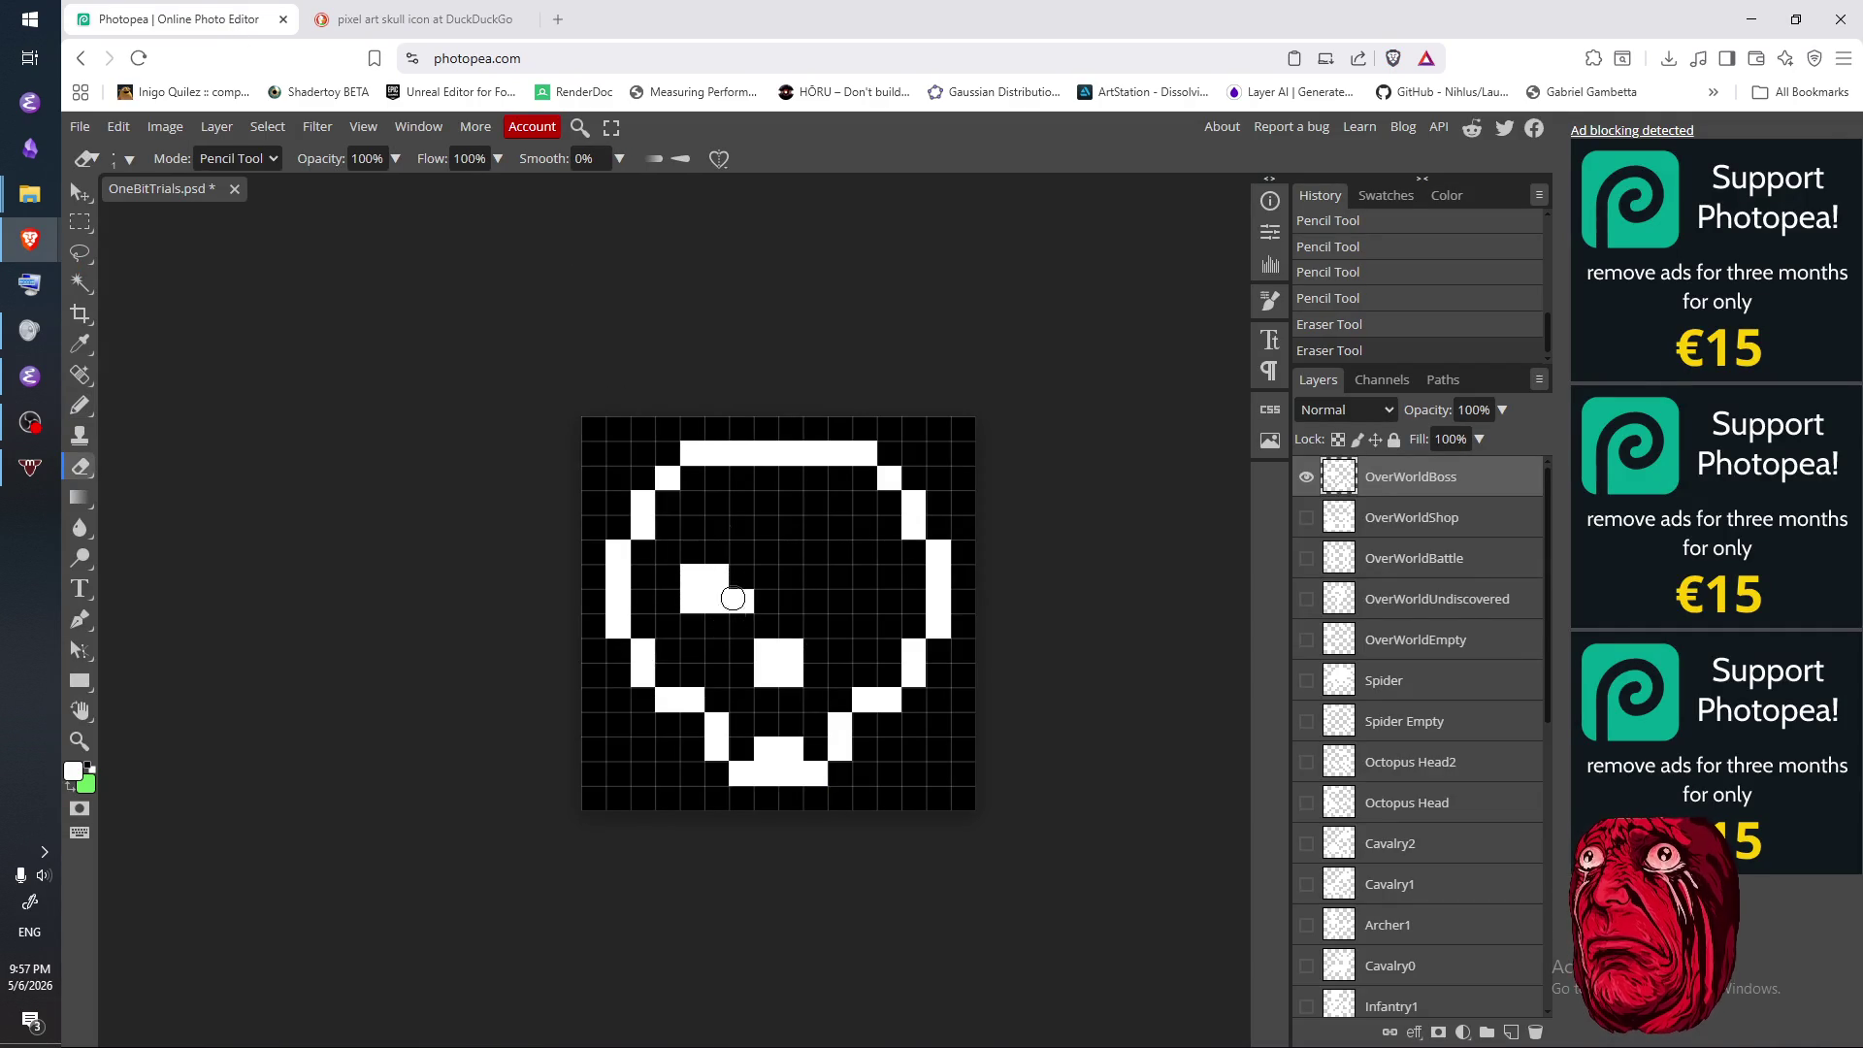
pyautogui.moveTo(695, 574)
pyautogui.mouseDown()
pyautogui.moveTo(723, 582)
pyautogui.moveTo(690, 601)
pyautogui.moveTo(742, 601)
pyautogui.moveTo(718, 552)
pyautogui.mouseUp()
pyautogui.press('b')
pyautogui.moveTo(693, 576); pyautogui.dragTo(729, 582)
pyautogui.click(417, 20)
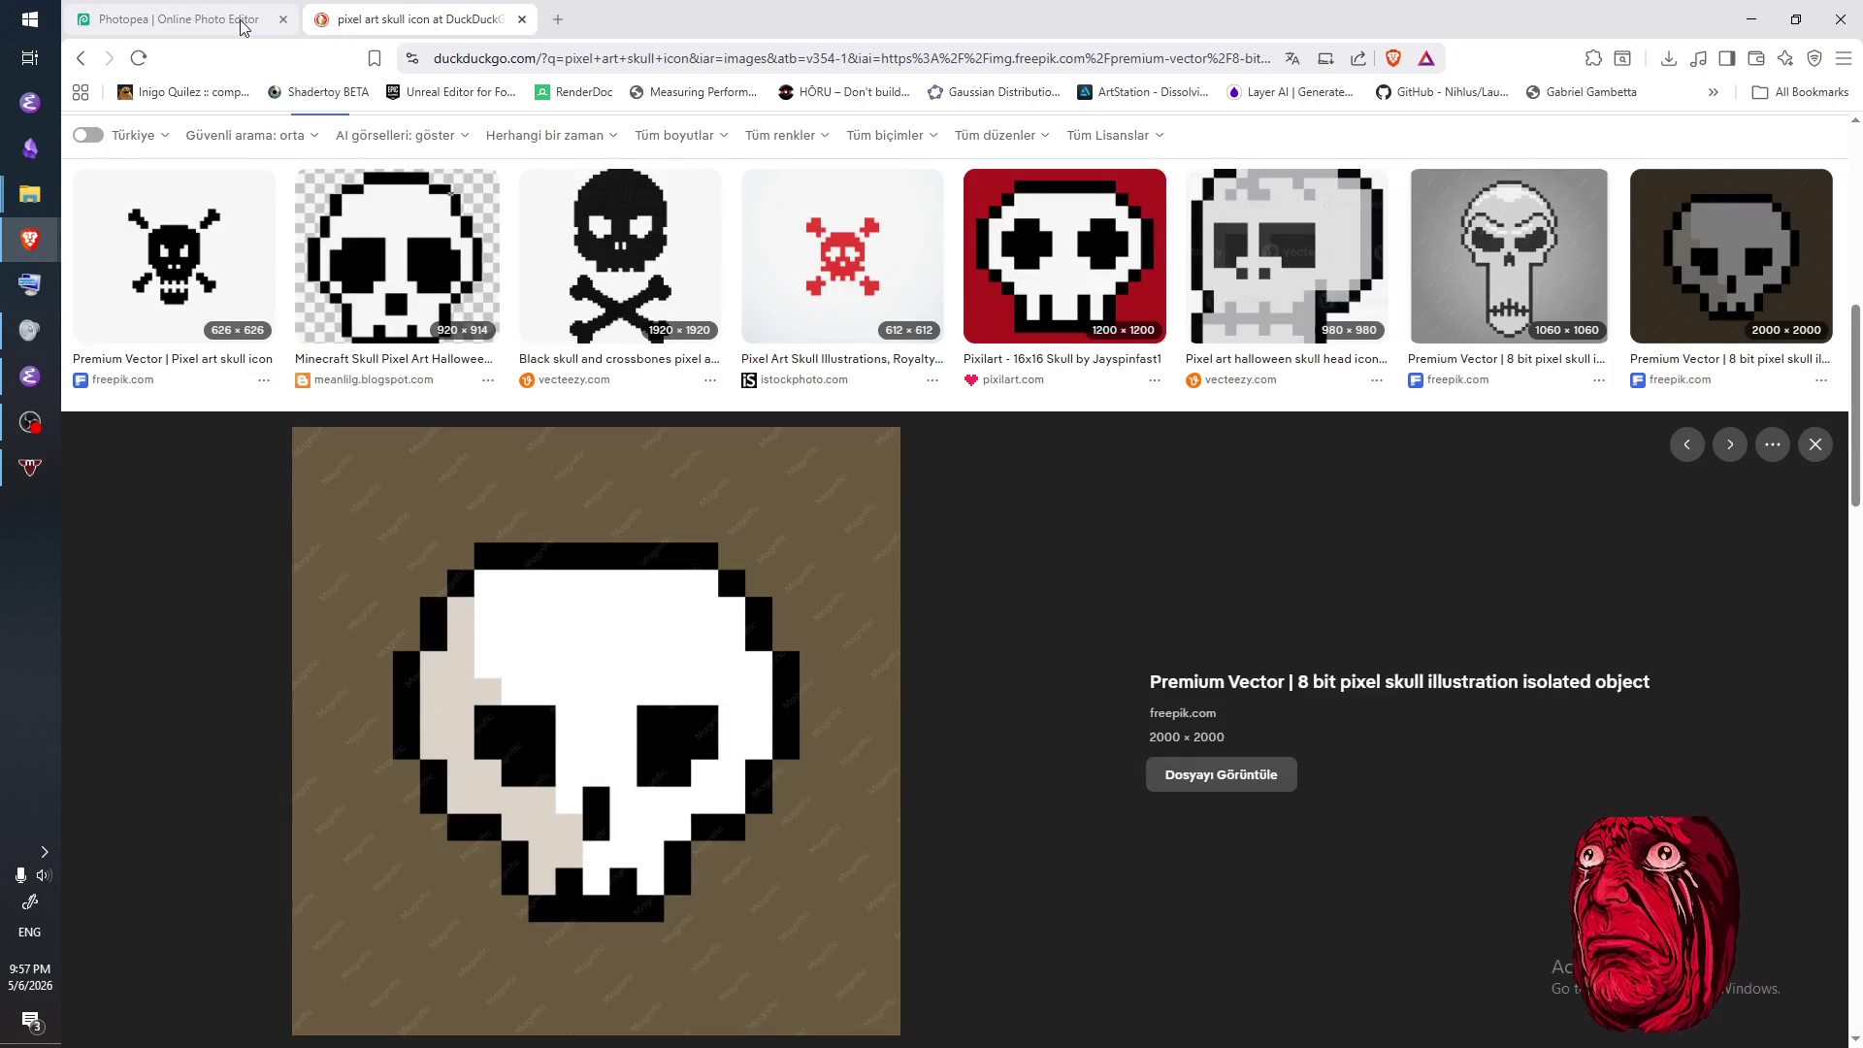
pyautogui.click(242, 21)
pyautogui.click(742, 553)
pyautogui.moveTo(716, 600)
pyautogui.mouseDown()
pyautogui.moveTo(863, 553)
pyautogui.moveTo(870, 581)
pyautogui.moveTo(817, 562)
pyautogui.moveTo(813, 597)
pyautogui.moveTo(837, 602)
pyautogui.mouseUp()
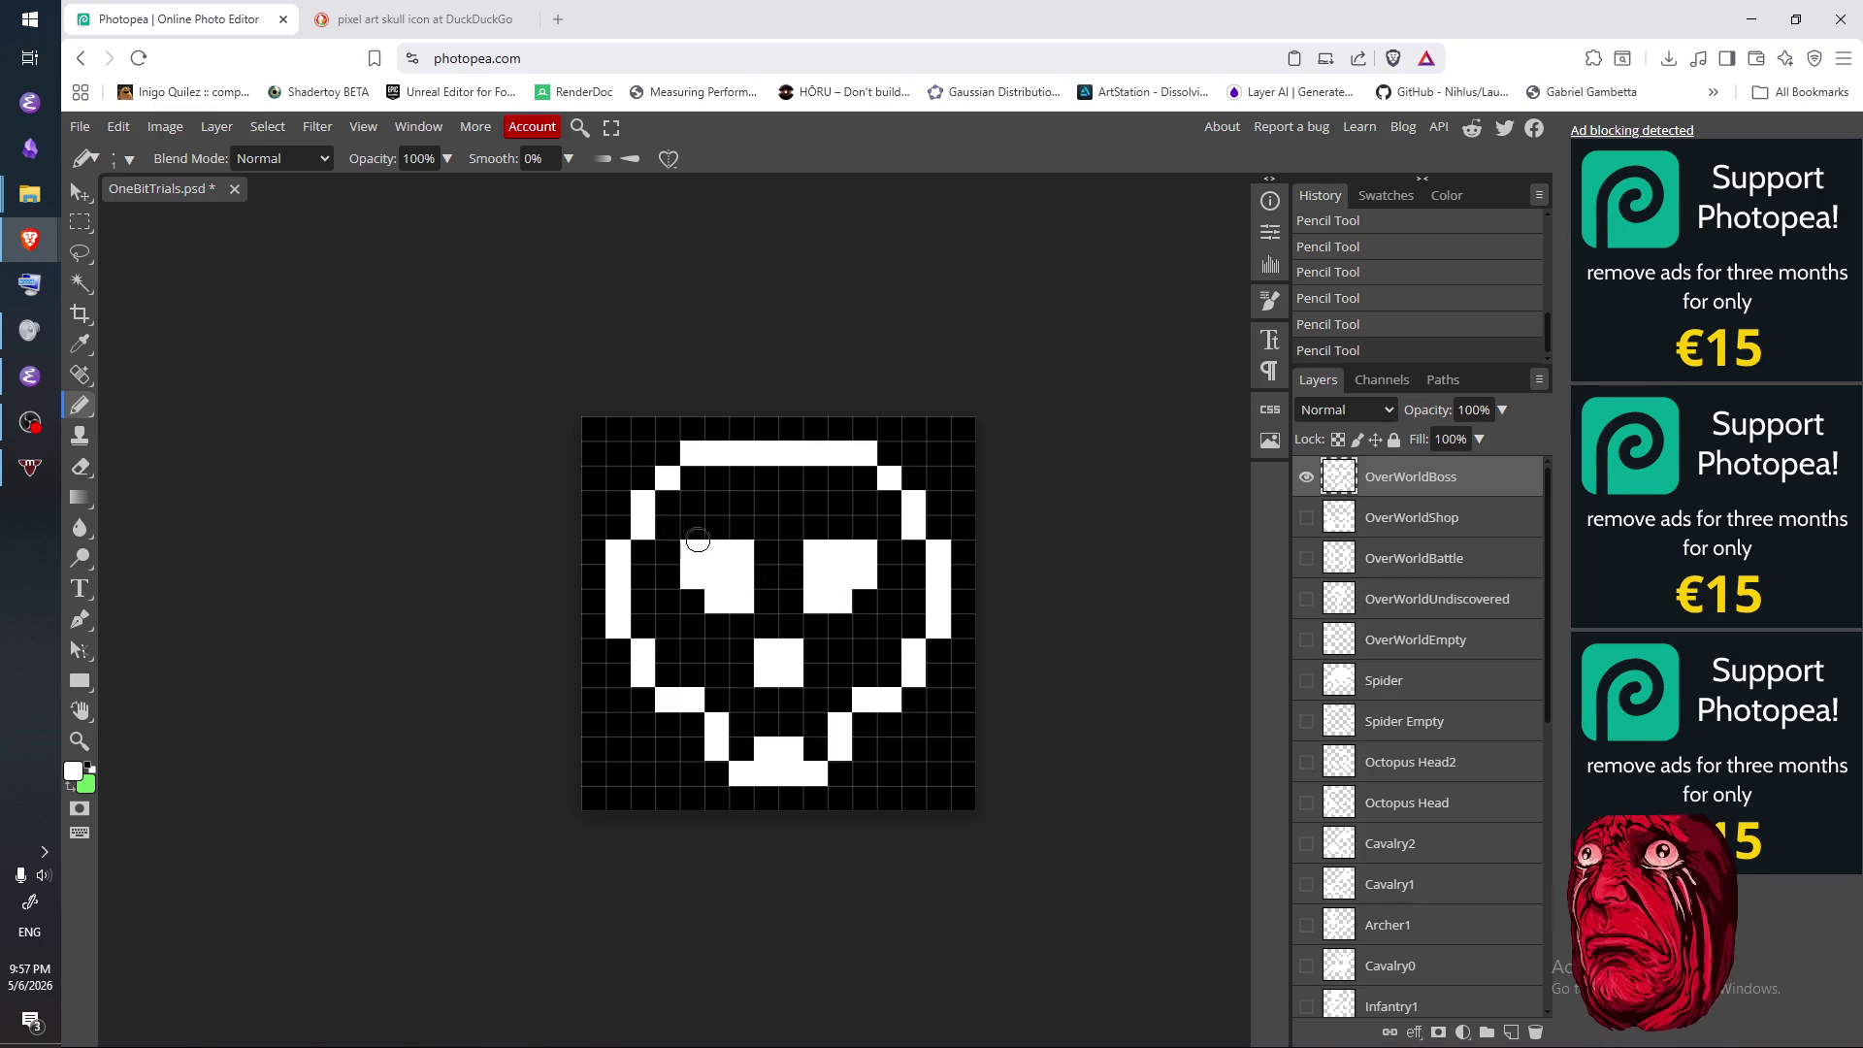
# - Trim both eyes down to 2×2 blocks and restore the affected nose cell
pyautogui.press('e')
pyautogui.moveTo(743, 598)
pyautogui.mouseDown()
pyautogui.moveTo(716, 599)
pyautogui.moveTo(741, 543)
pyautogui.mouseUp()
pyautogui.press('b')
pyautogui.click(740, 599)
pyautogui.press('e')
pyautogui.moveTo(833, 592)
pyautogui.mouseDown()
pyautogui.moveTo(863, 563)
pyautogui.moveTo(866, 605)
pyautogui.mouseUp()
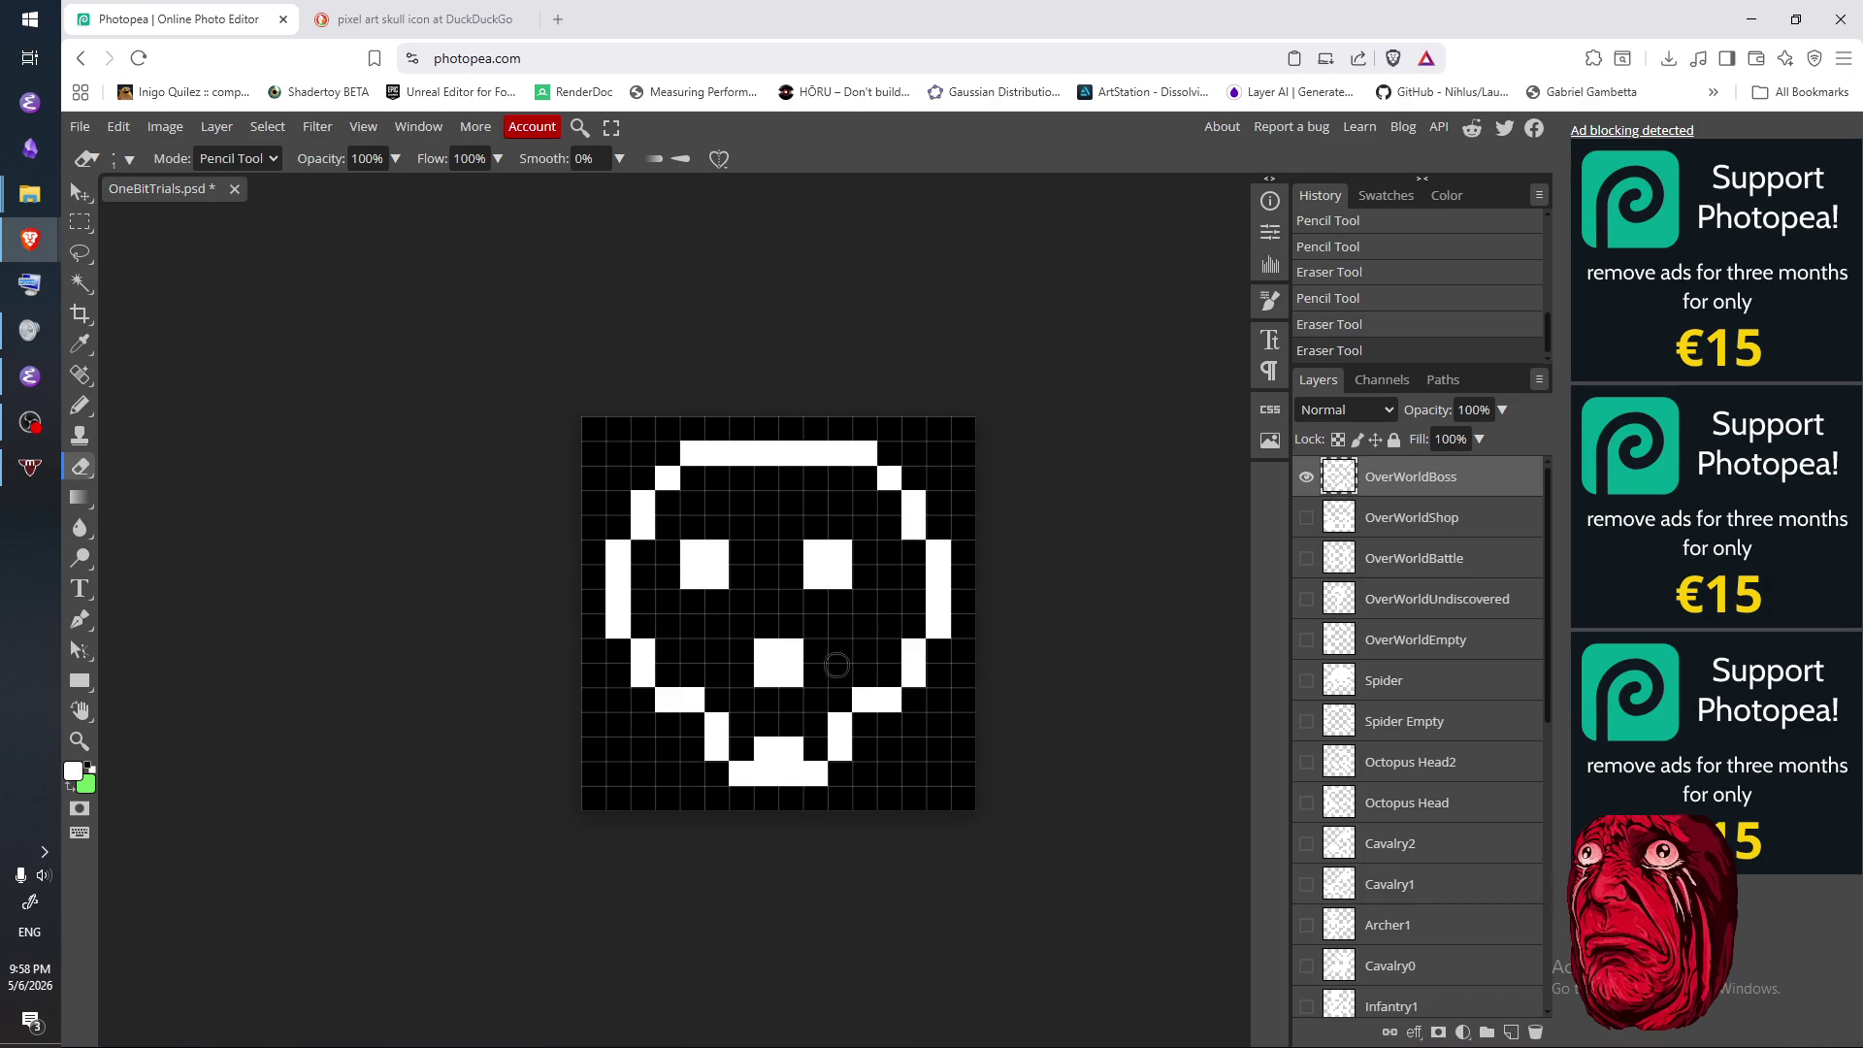
pyautogui.click(787, 679)
pyautogui.press('b')
pyautogui.click(789, 675)
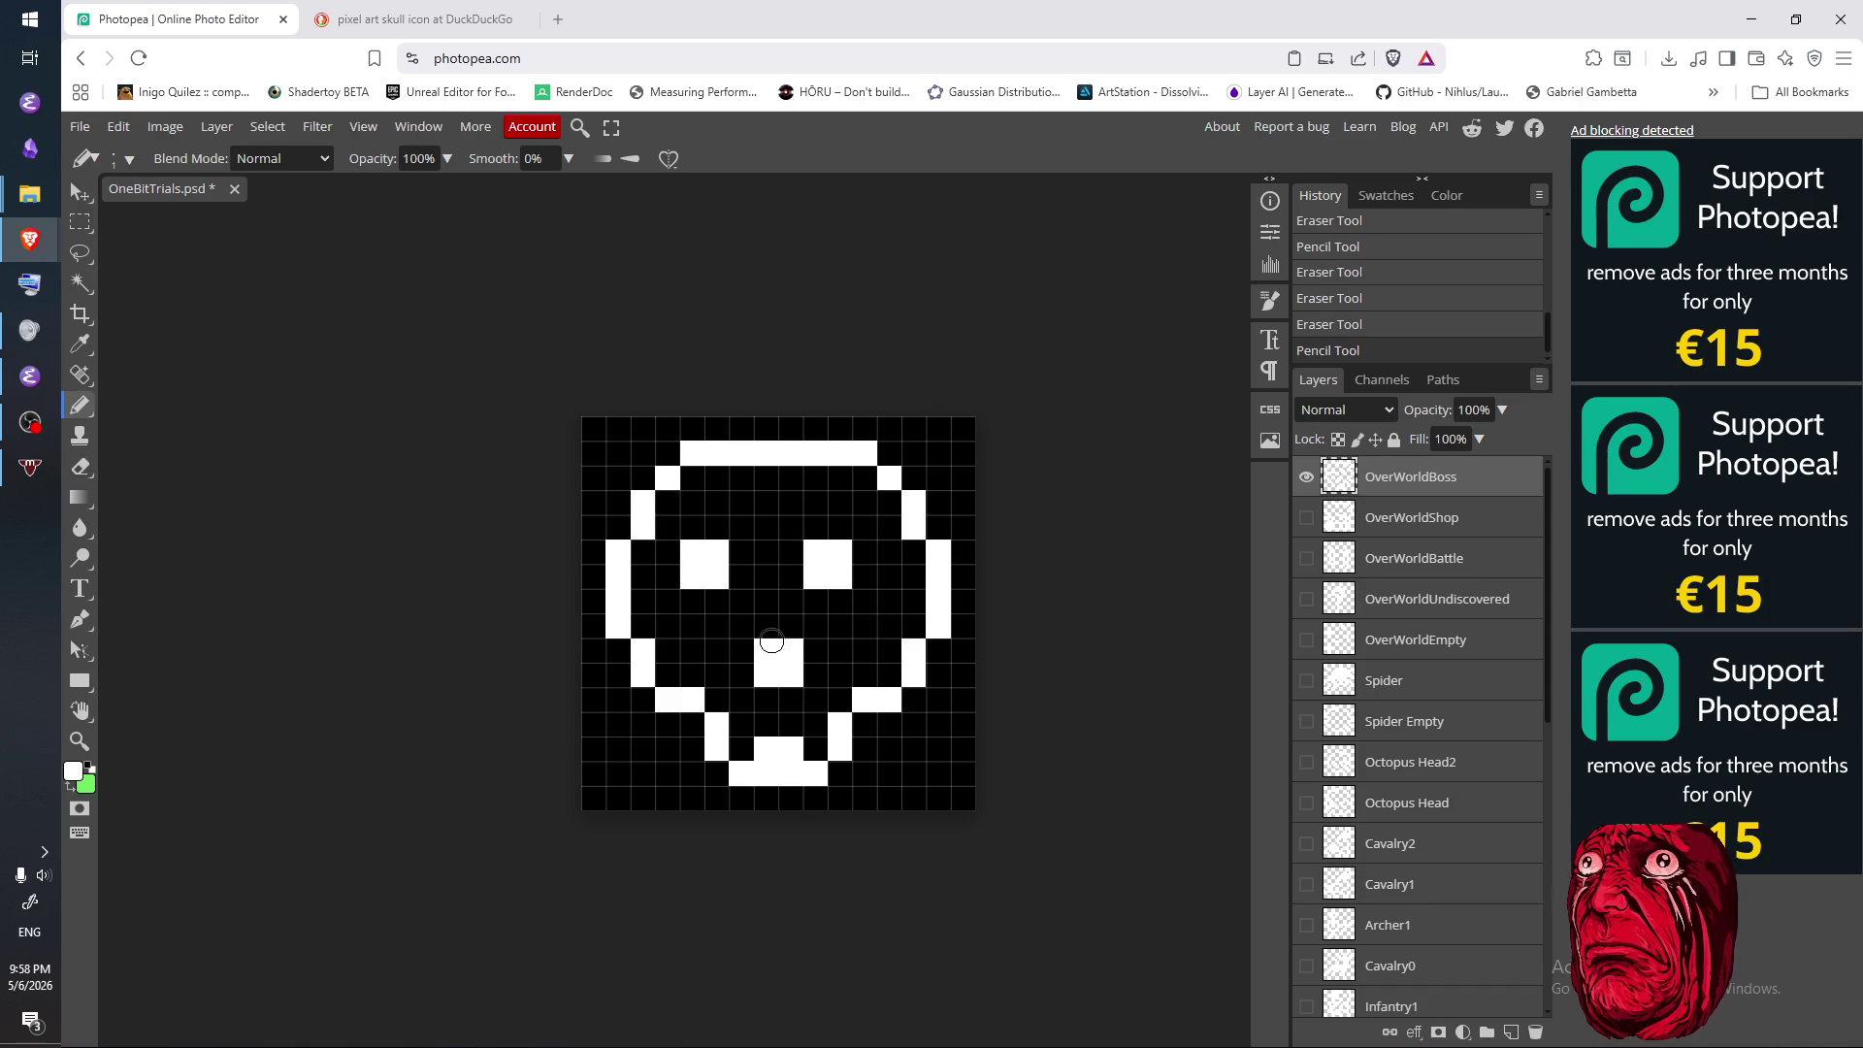
# - Enlarge the left eye and then the right eye so both are equal squares
pyautogui.click(716, 599)
pyautogui.moveTo(740, 601); pyautogui.dragTo(739, 549)
pyautogui.click(740, 600)
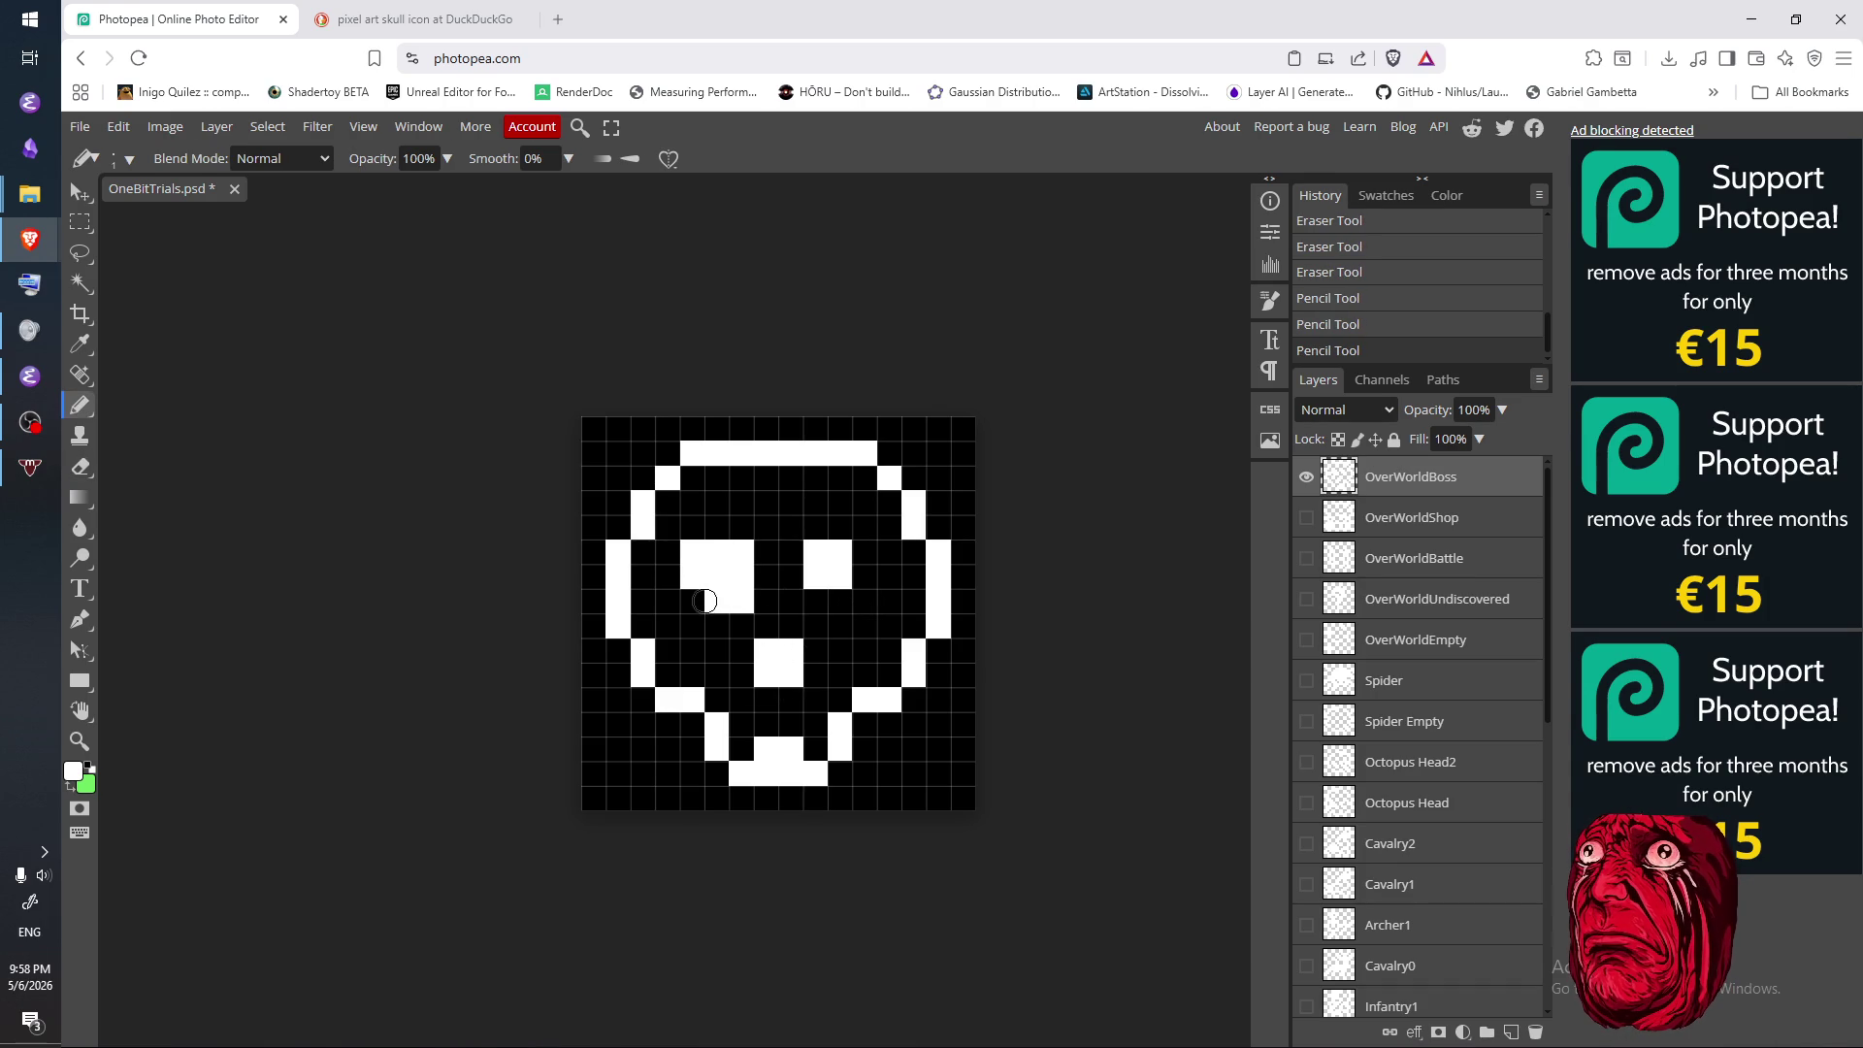
pyautogui.click(692, 601)
pyautogui.moveTo(814, 600); pyautogui.dragTo(864, 609)
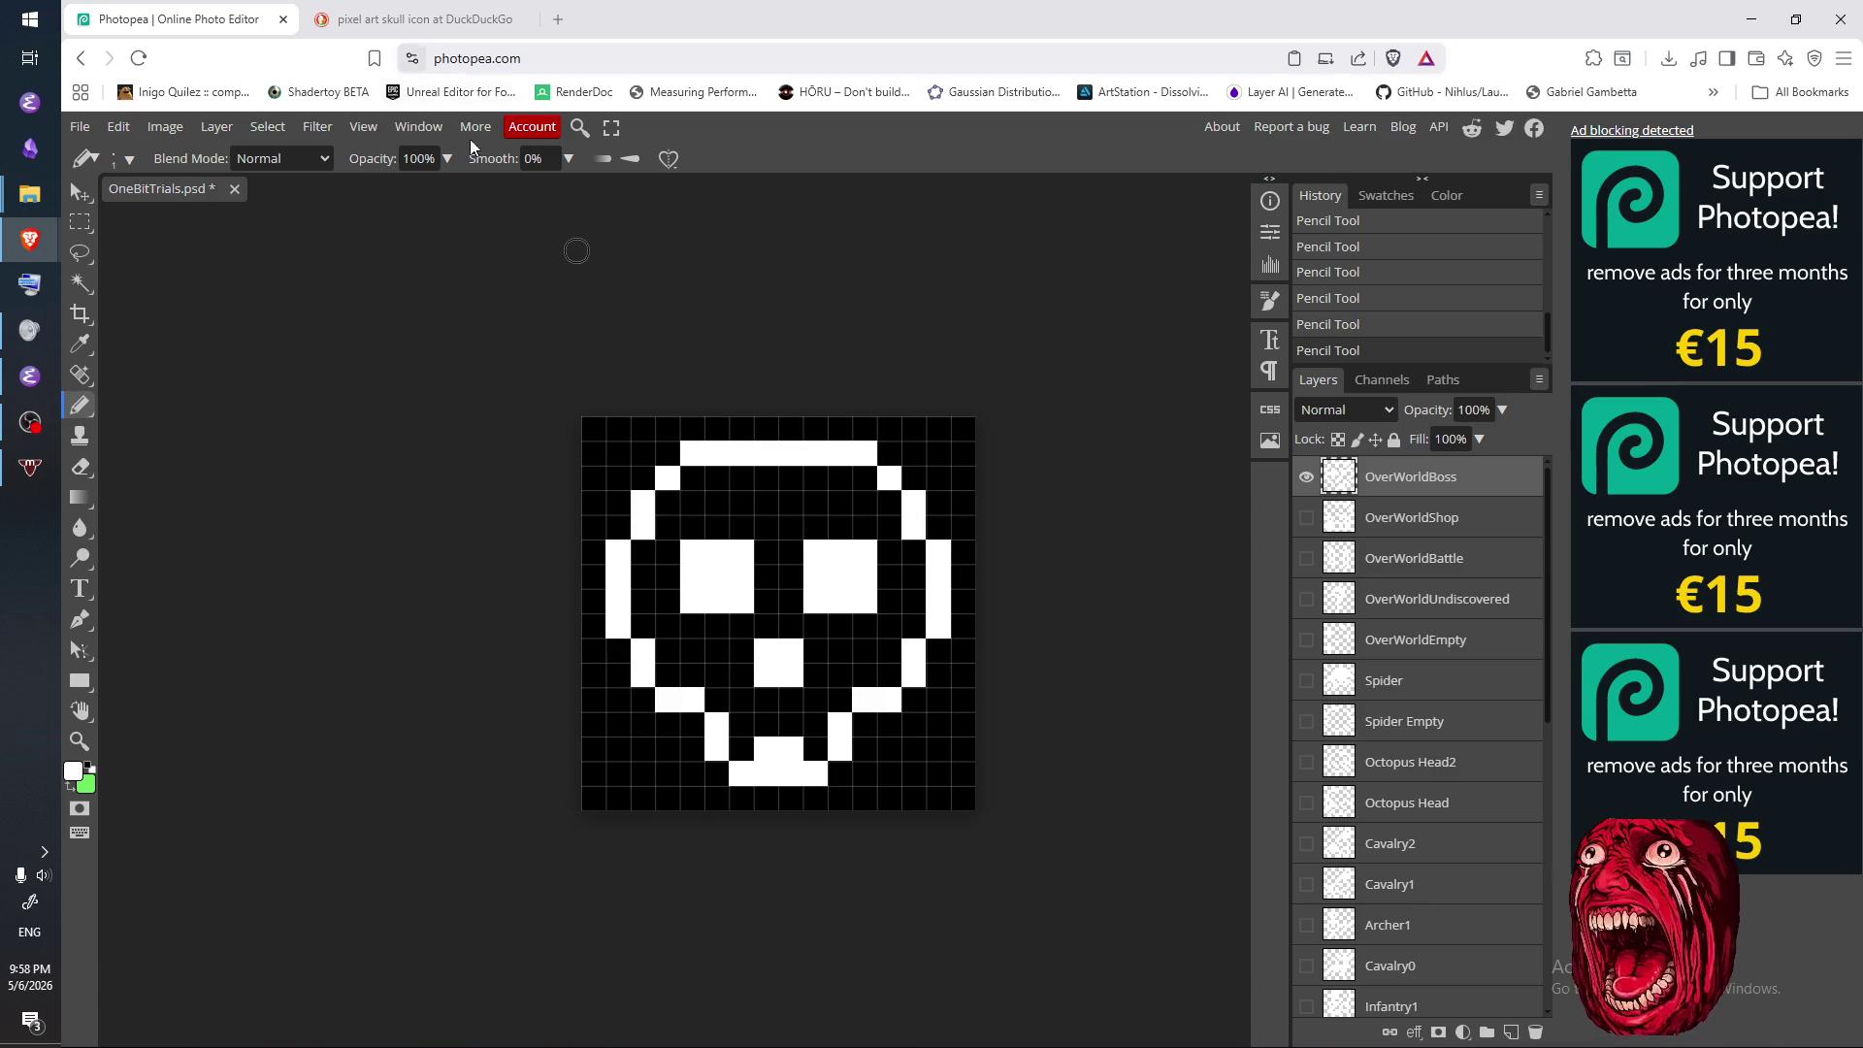
pyautogui.click(369, 13)
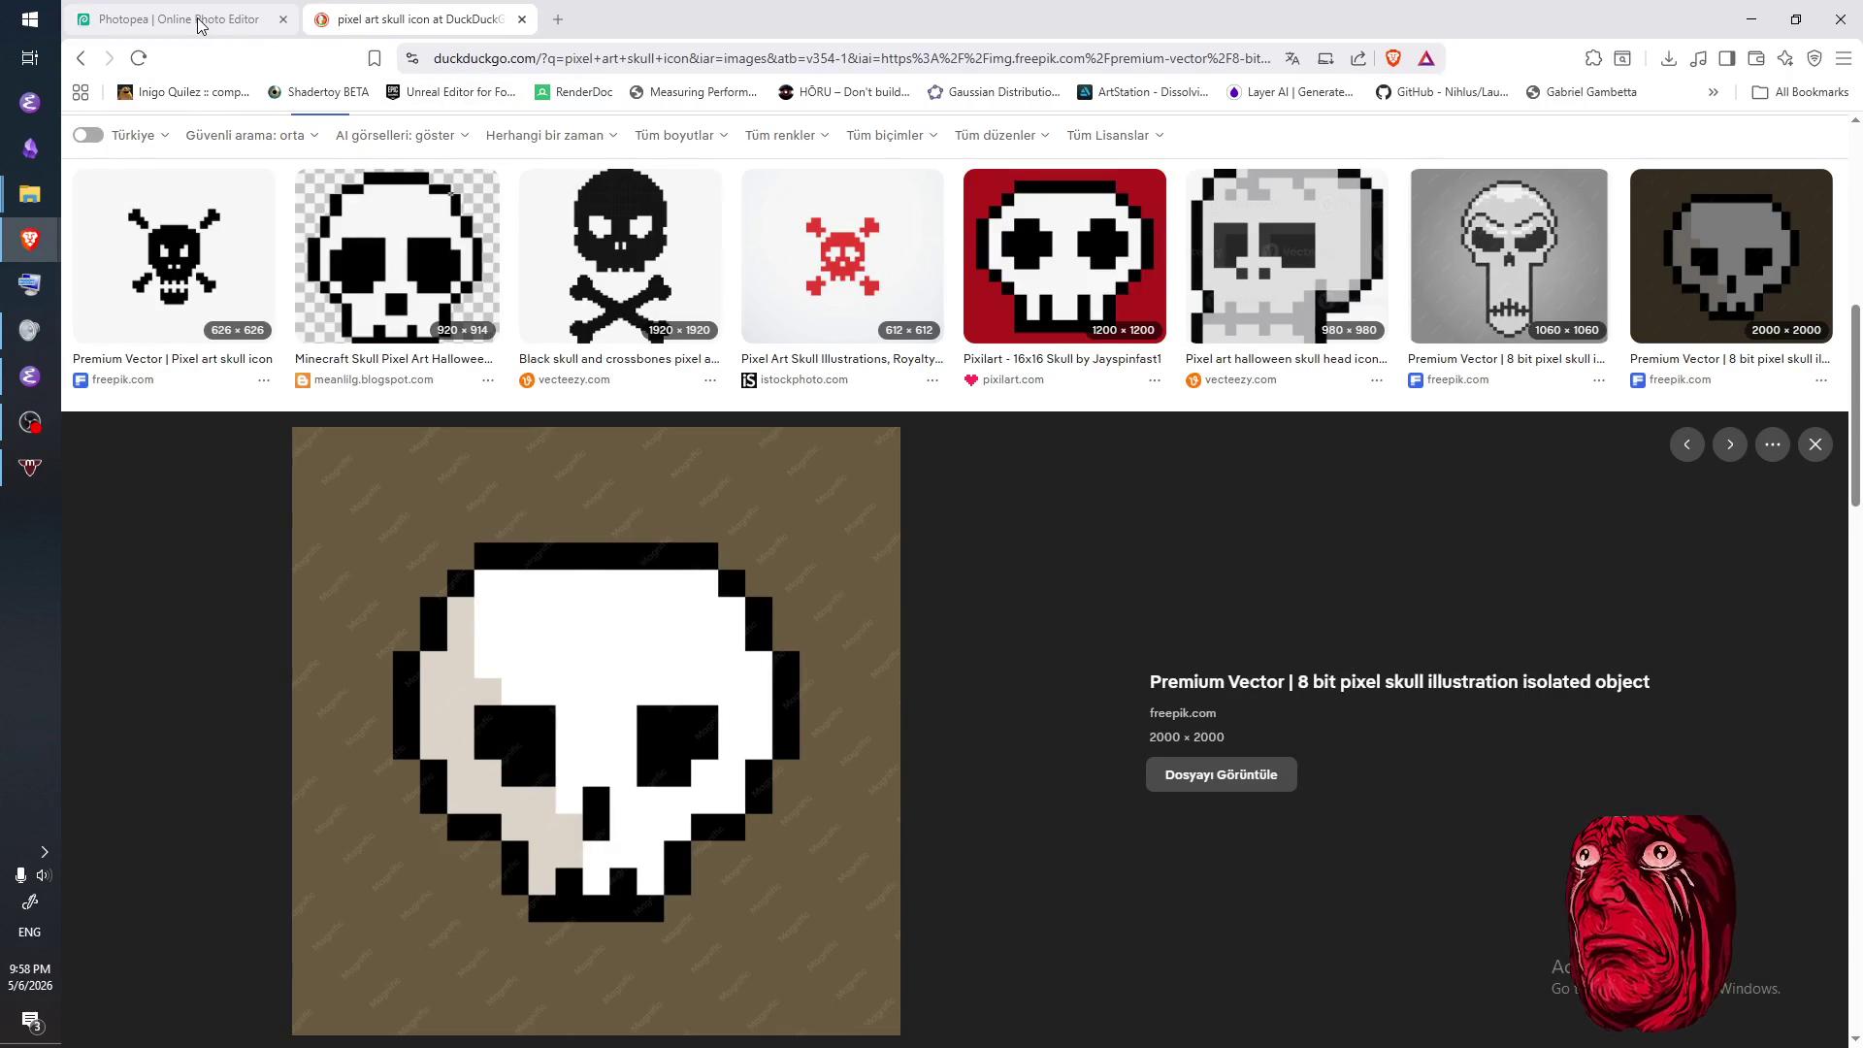
# - Switch the reference preview to the Pixel Skull | Graphic illustration image
pyautogui.click(199, 25)
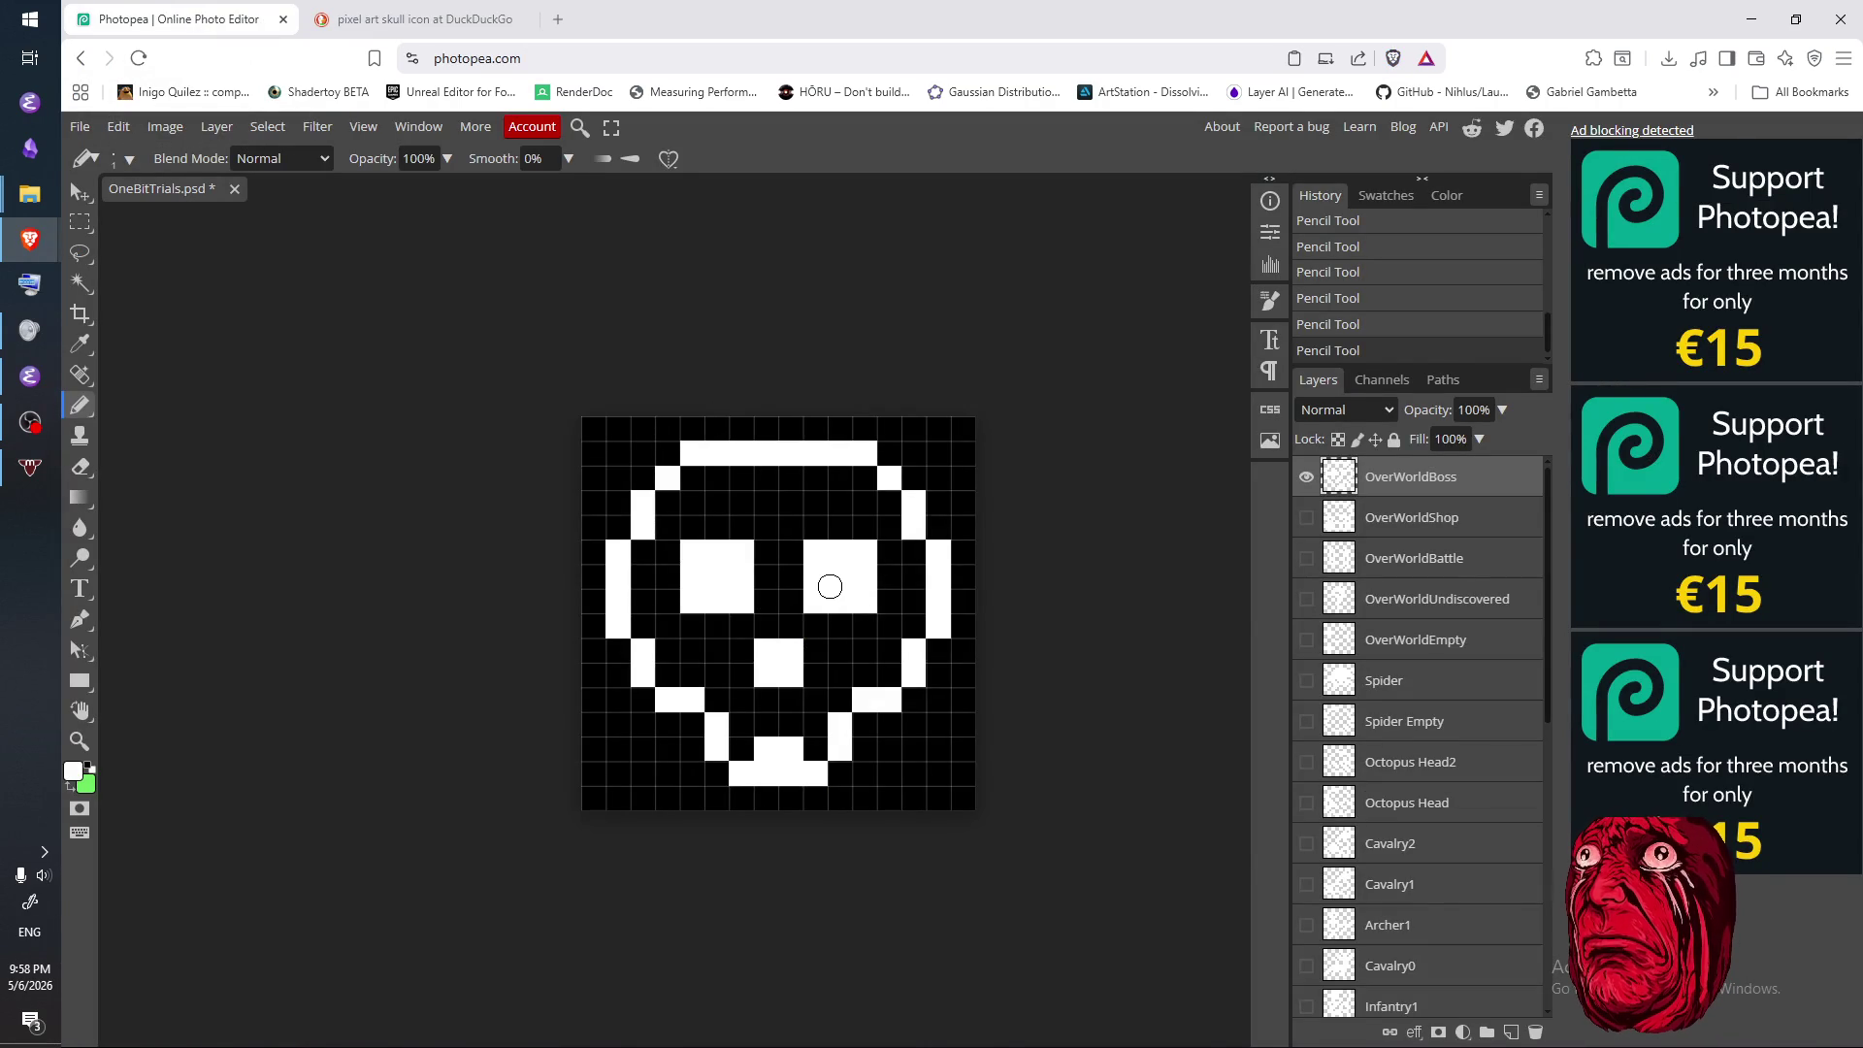
pyautogui.click(442, 19)
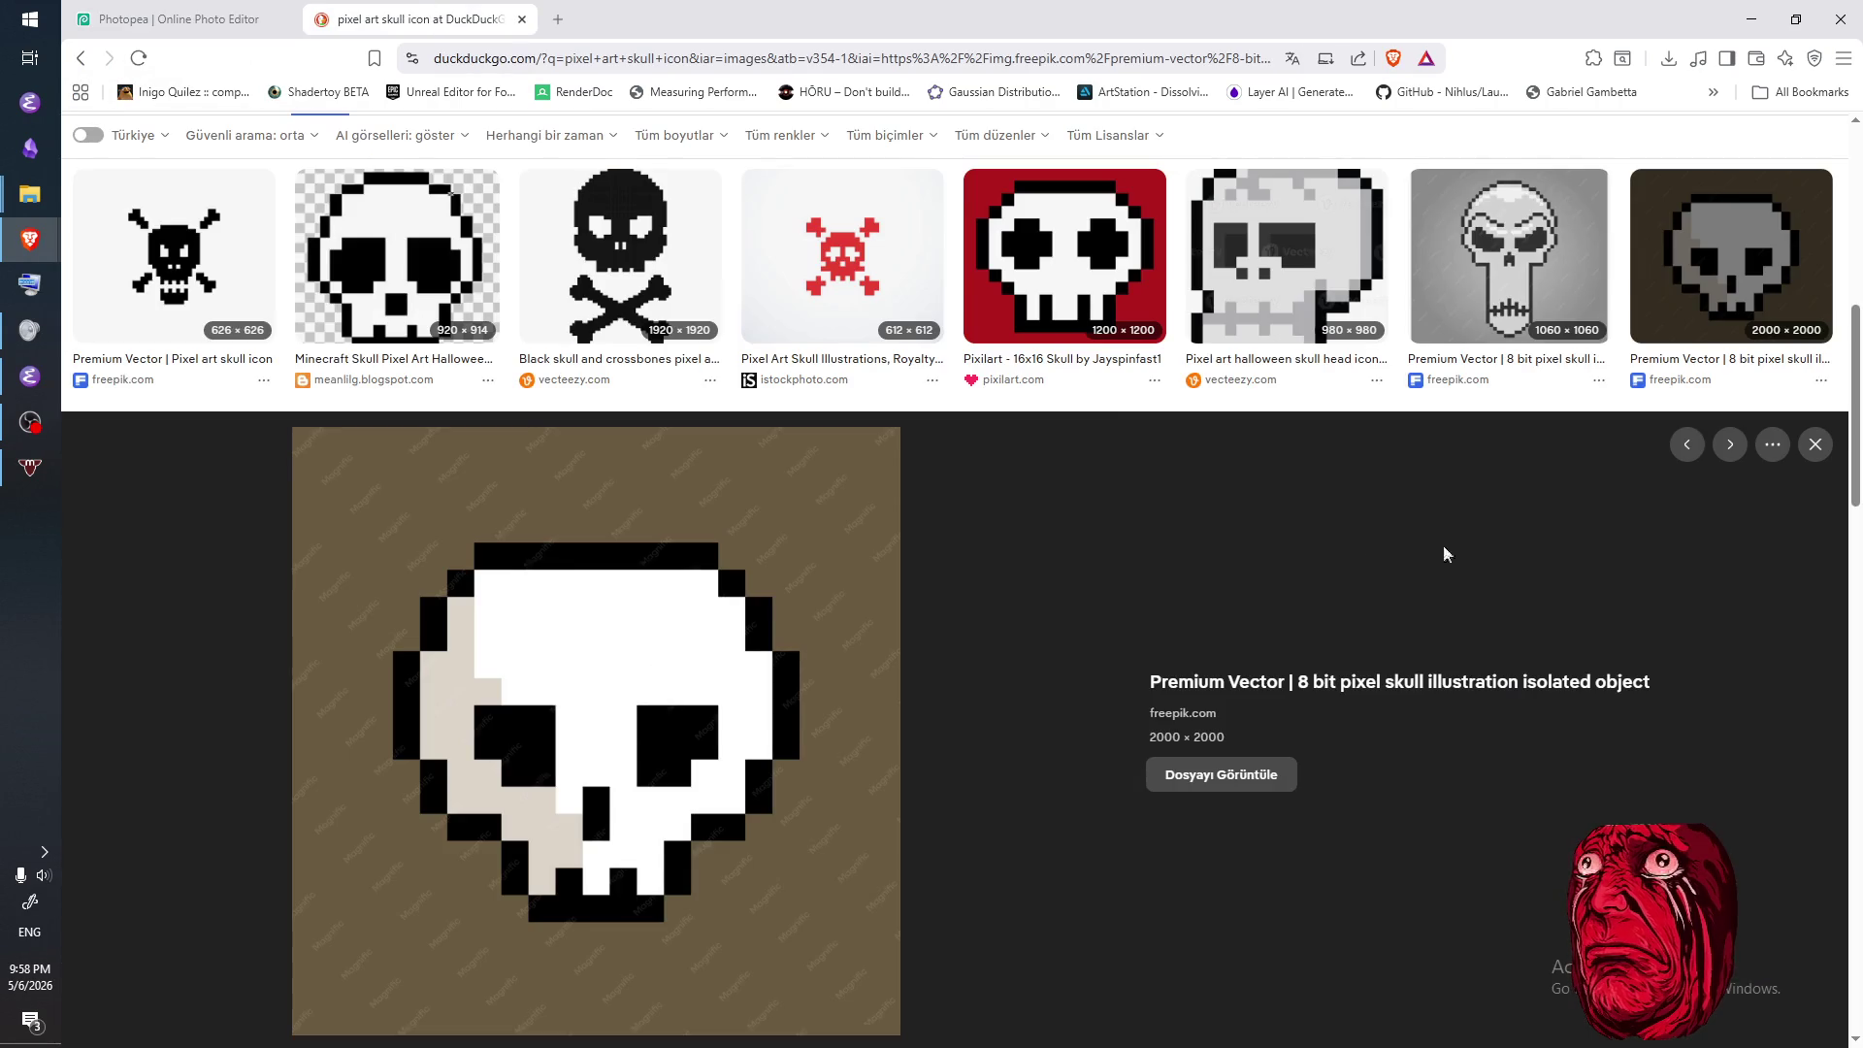
pyautogui.click(1816, 444)
pyautogui.scroll(-5, 1443, 702)
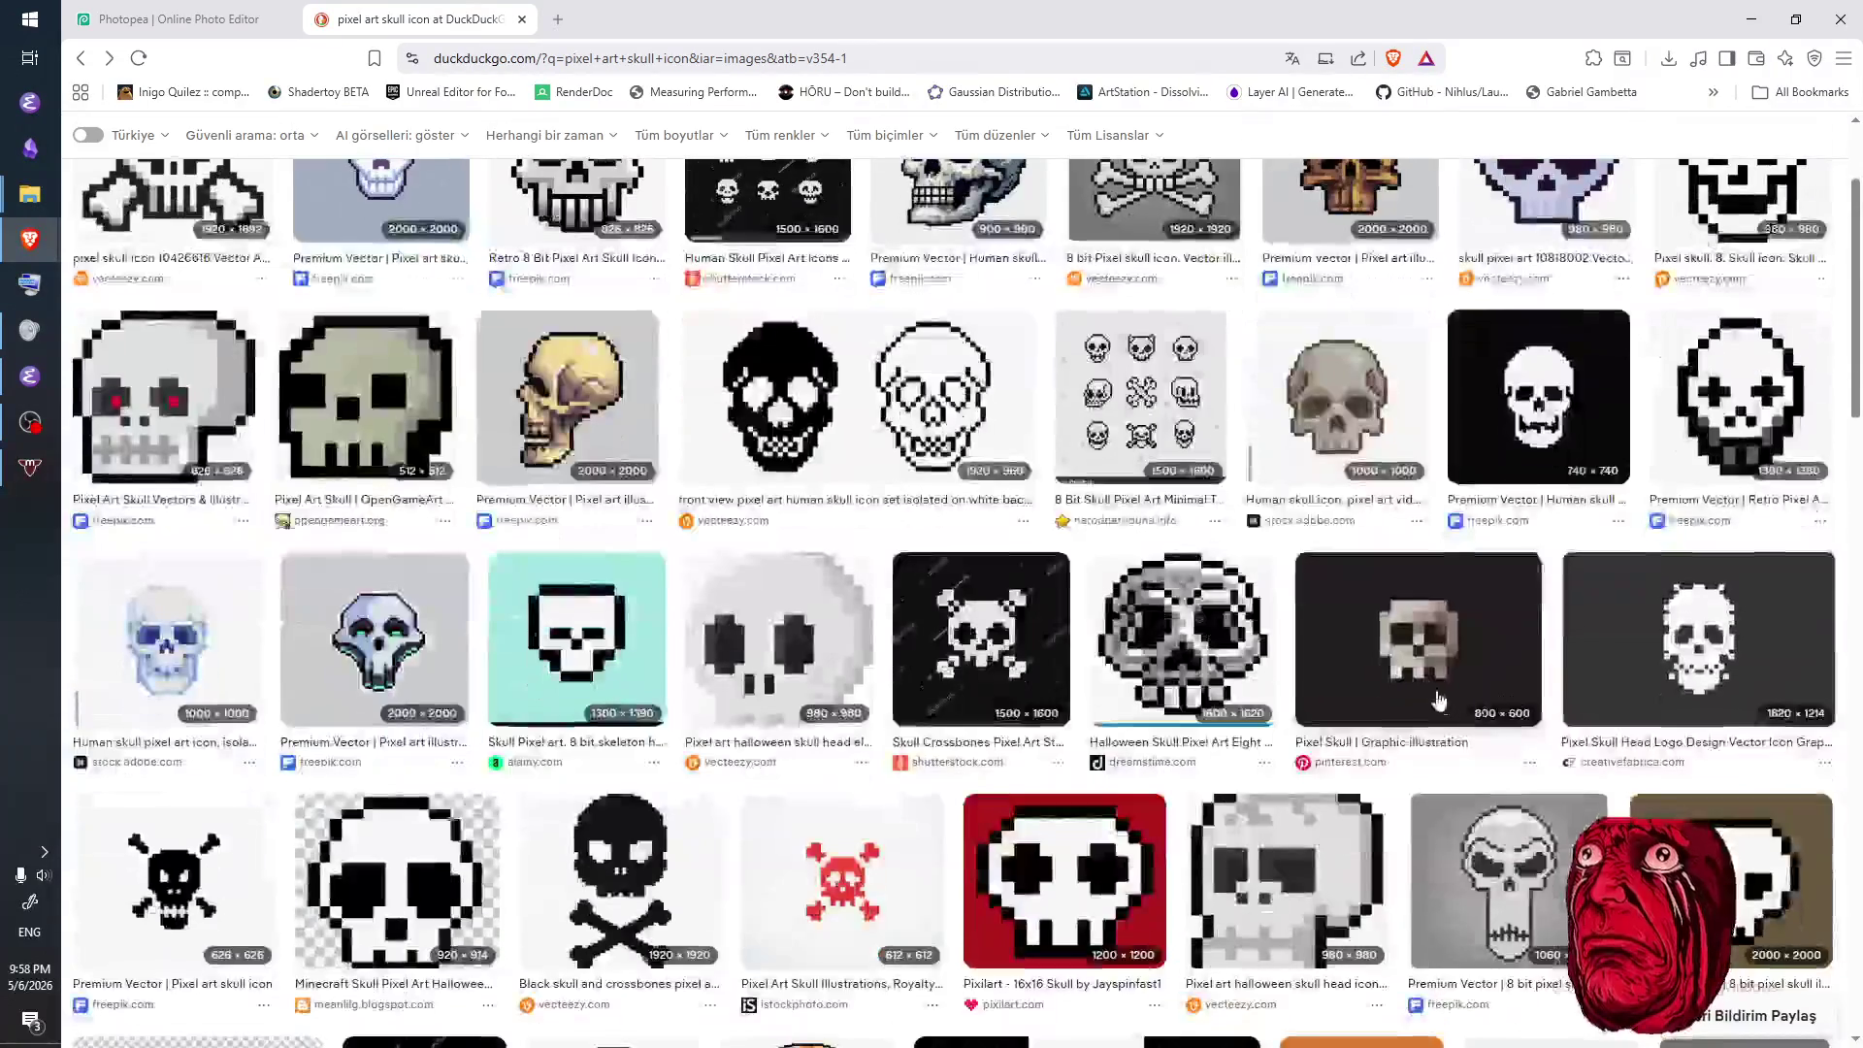
pyautogui.click(1442, 700)
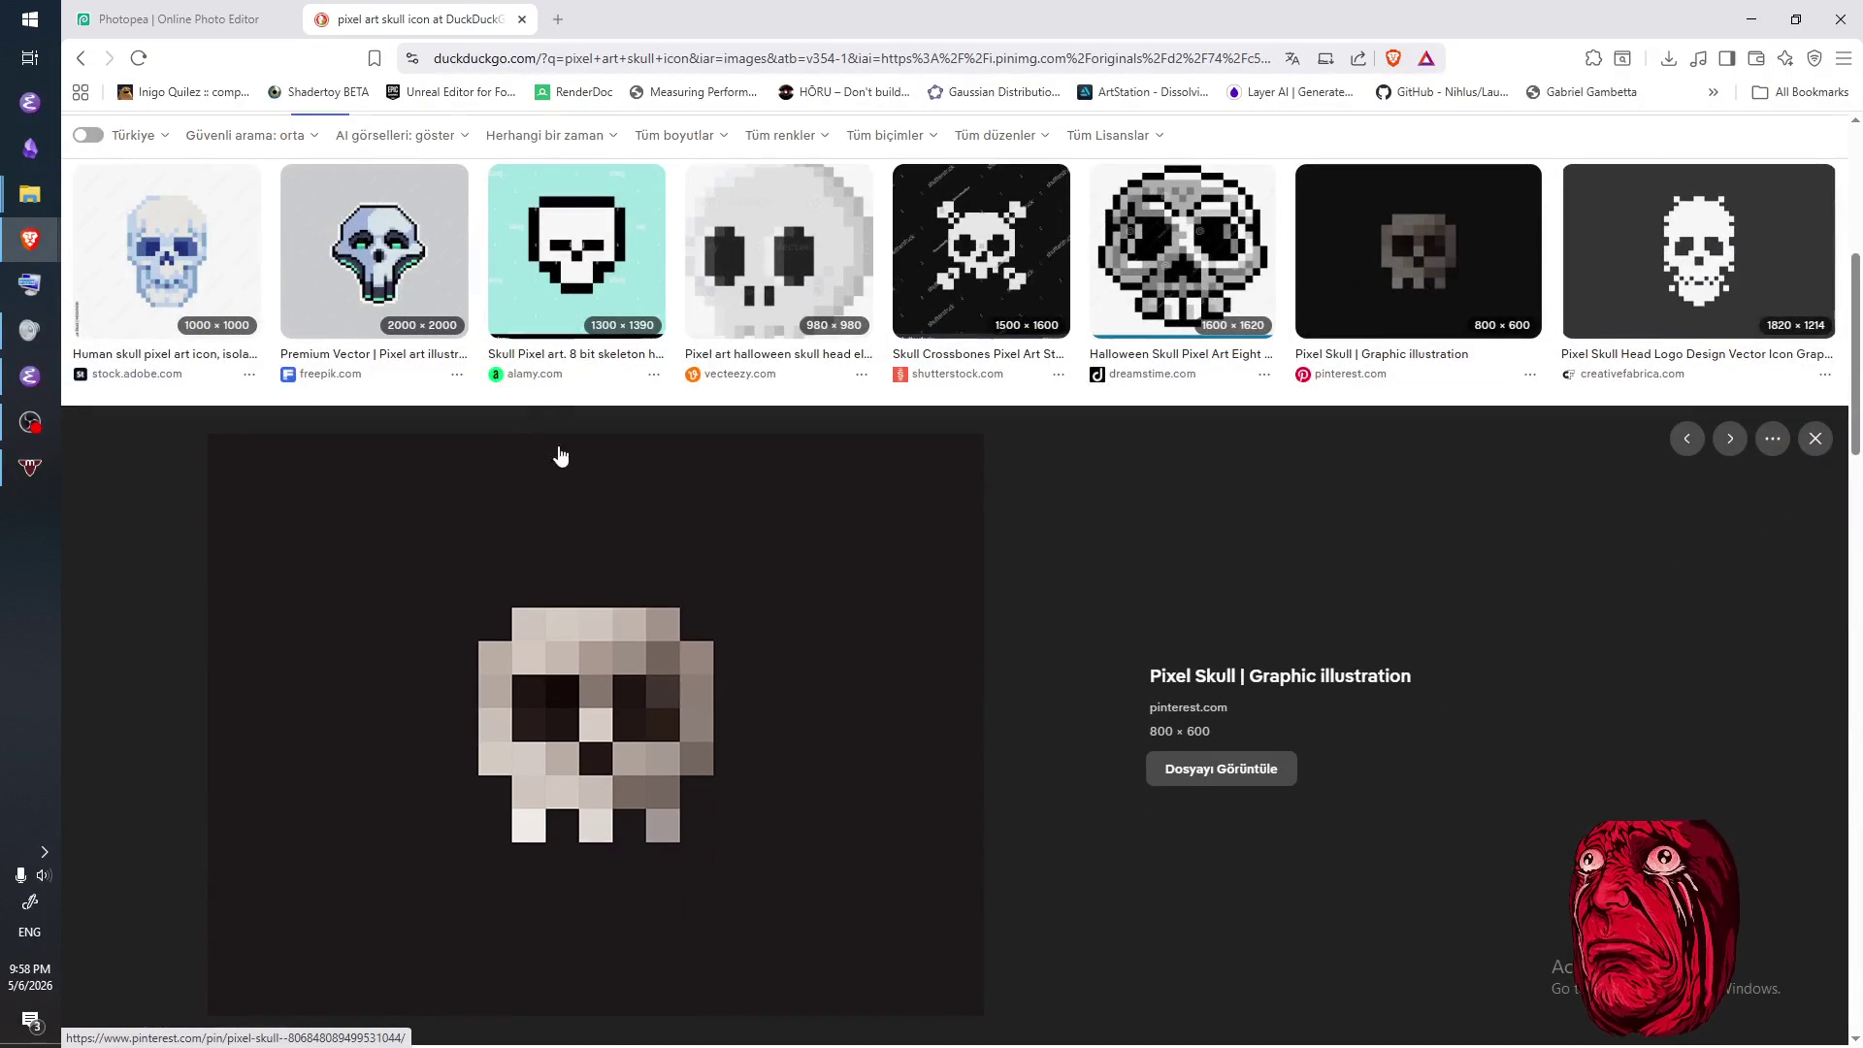
# - Undo an accidental eraser stroke across the skull's upper-left outline
pyautogui.click(177, 30)
pyautogui.moveTo(690, 452)
pyautogui.mouseDown()
pyautogui.moveTo(630, 524)
pyautogui.moveTo(652, 543)
pyautogui.moveTo(825, 433)
pyautogui.moveTo(931, 563)
pyautogui.moveTo(924, 509)
pyautogui.moveTo(873, 694)
pyautogui.moveTo(718, 749)
pyautogui.moveTo(645, 679)
pyautogui.moveTo(643, 649)
pyautogui.mouseUp()
pyautogui.hotkey('ctrl', 'z')
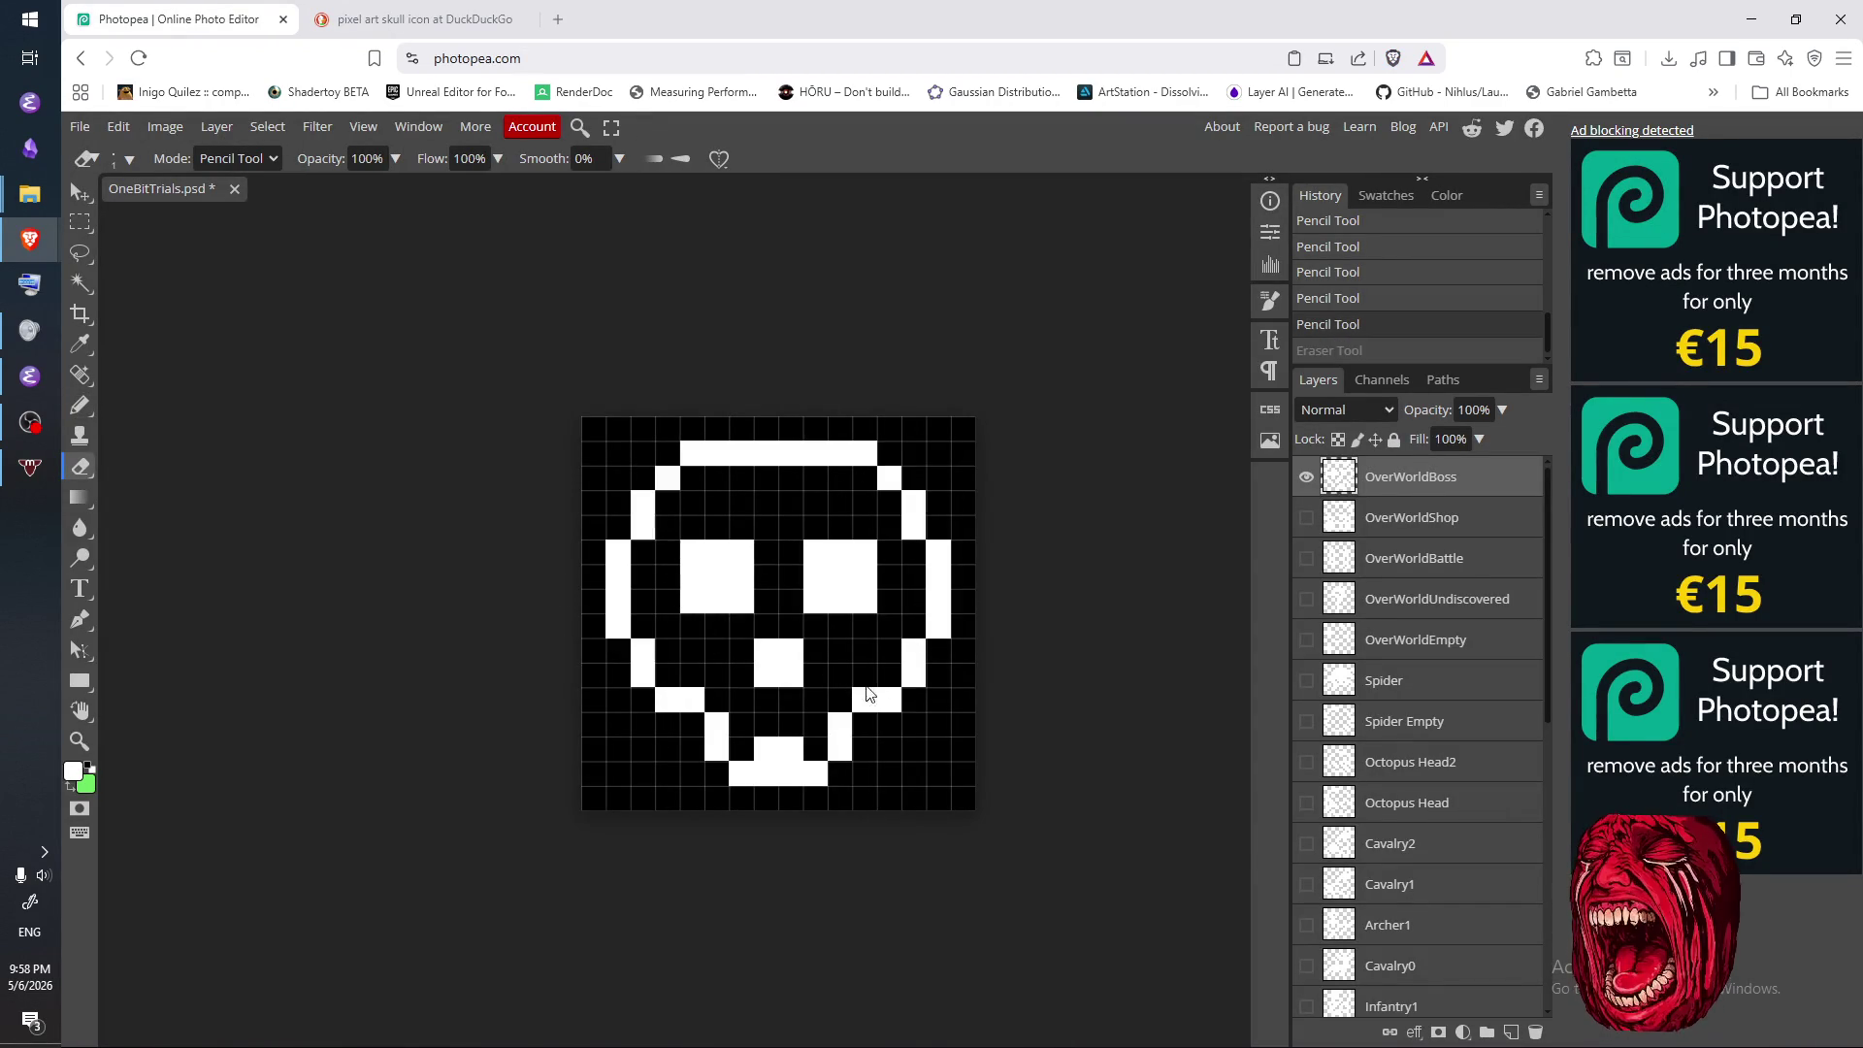
# - Erase the left eye's bottom row and touch up the nose and jaw pixels
pyautogui.moveTo(695, 600)
pyautogui.mouseDown()
pyautogui.moveTo(784, 660)
pyautogui.moveTo(766, 681)
pyautogui.moveTo(798, 682)
pyautogui.mouseUp()
pyautogui.press('b')
pyautogui.click(740, 650)
pyautogui.click(742, 698)
pyautogui.press('e')
pyautogui.click(756, 694)
pyautogui.press('b')
pyautogui.click(767, 692)
pyautogui.press('e')
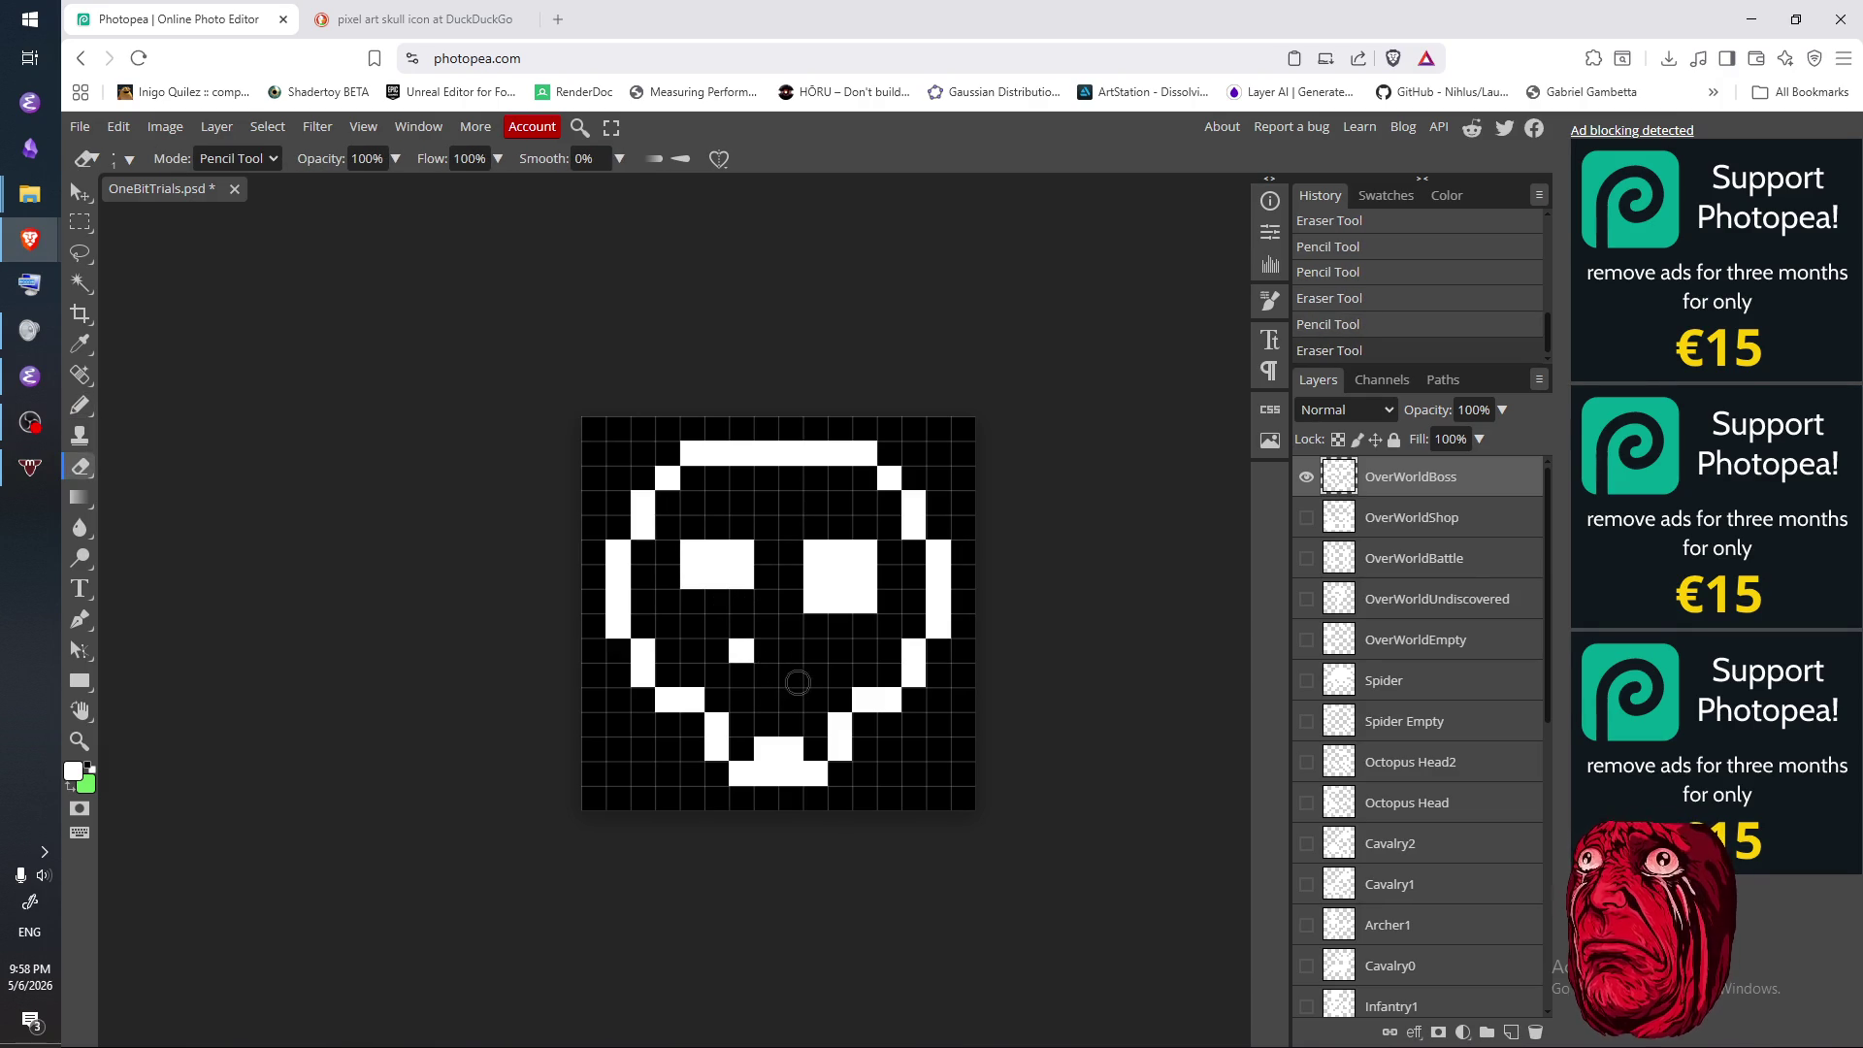
# - Erase both eye sockets and clean up stray pixels around the nose and mouth
pyautogui.moveTo(820, 597)
pyautogui.mouseDown()
pyautogui.moveTo(854, 536)
pyautogui.moveTo(858, 592)
pyautogui.moveTo(868, 563)
pyautogui.mouseUp()
pyautogui.moveTo(740, 578)
pyautogui.mouseDown()
pyautogui.moveTo(703, 558)
pyautogui.moveTo(691, 582)
pyautogui.moveTo(722, 573)
pyautogui.mouseUp()
pyautogui.press('b')
pyautogui.click(725, 652)
pyautogui.press('e')
pyautogui.moveTo(727, 656)
pyautogui.mouseDown()
pyautogui.moveTo(791, 674)
pyautogui.moveTo(790, 625)
pyautogui.mouseUp()
pyautogui.press('b')
pyautogui.click(740, 650)
pyautogui.click(804, 639)
# - Erase the remaining mouth and nose pixels after brief touch-ups
pyautogui.press('e')
pyautogui.click(740, 674)
pyautogui.click(814, 670)
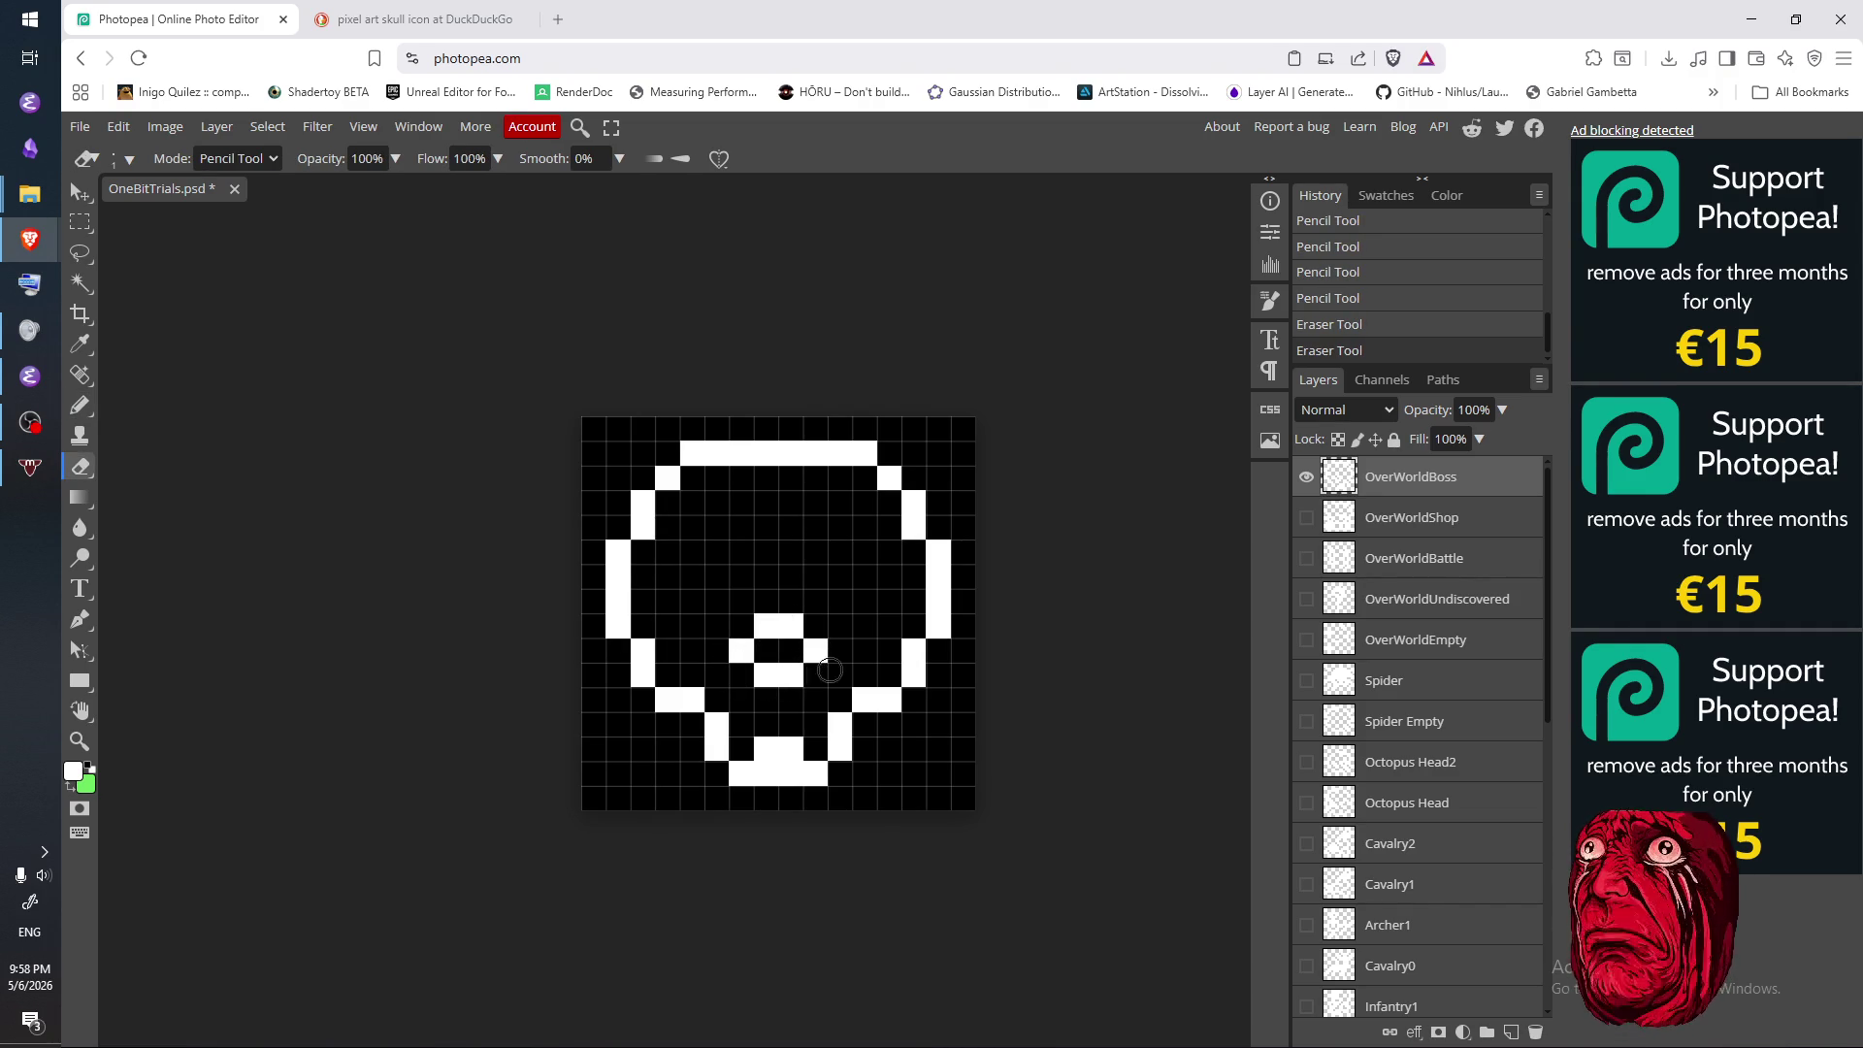
pyautogui.press('b')
pyautogui.click(816, 675)
pyautogui.click(815, 626)
pyautogui.click(718, 625)
pyautogui.press('e')
pyautogui.moveTo(718, 626)
pyautogui.mouseDown()
pyautogui.moveTo(811, 631)
pyautogui.moveTo(790, 675)
pyautogui.mouseUp()
pyautogui.click(776, 678)
pyautogui.click(815, 650)
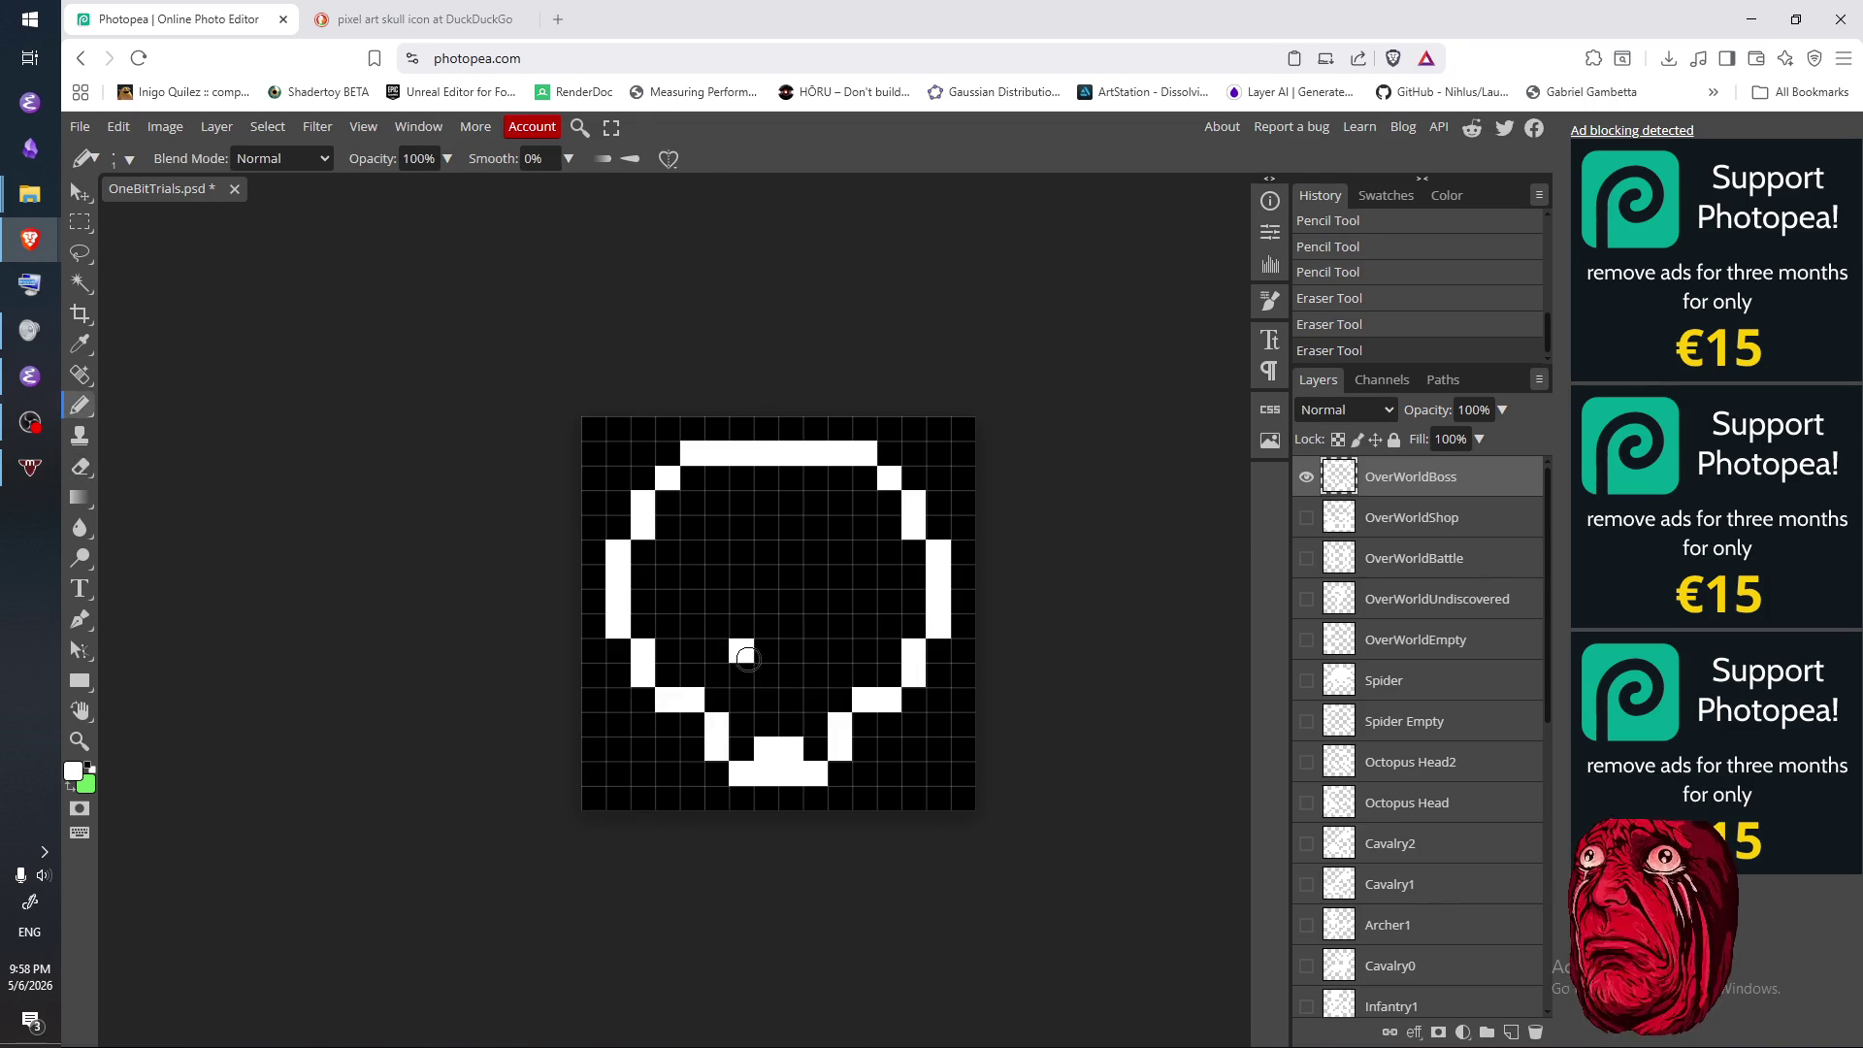
pyautogui.click(747, 660)
# - Draw a 2×2 white nose block at the face centre, erase it, and redraw it
pyautogui.press('b')
pyautogui.click(765, 672)
pyautogui.click(788, 671)
pyautogui.click(789, 647)
pyautogui.click(764, 647)
pyautogui.press('e')
pyautogui.moveTo(766, 674)
pyautogui.mouseDown()
pyautogui.moveTo(789, 675)
pyautogui.moveTo(767, 650)
pyautogui.mouseUp()
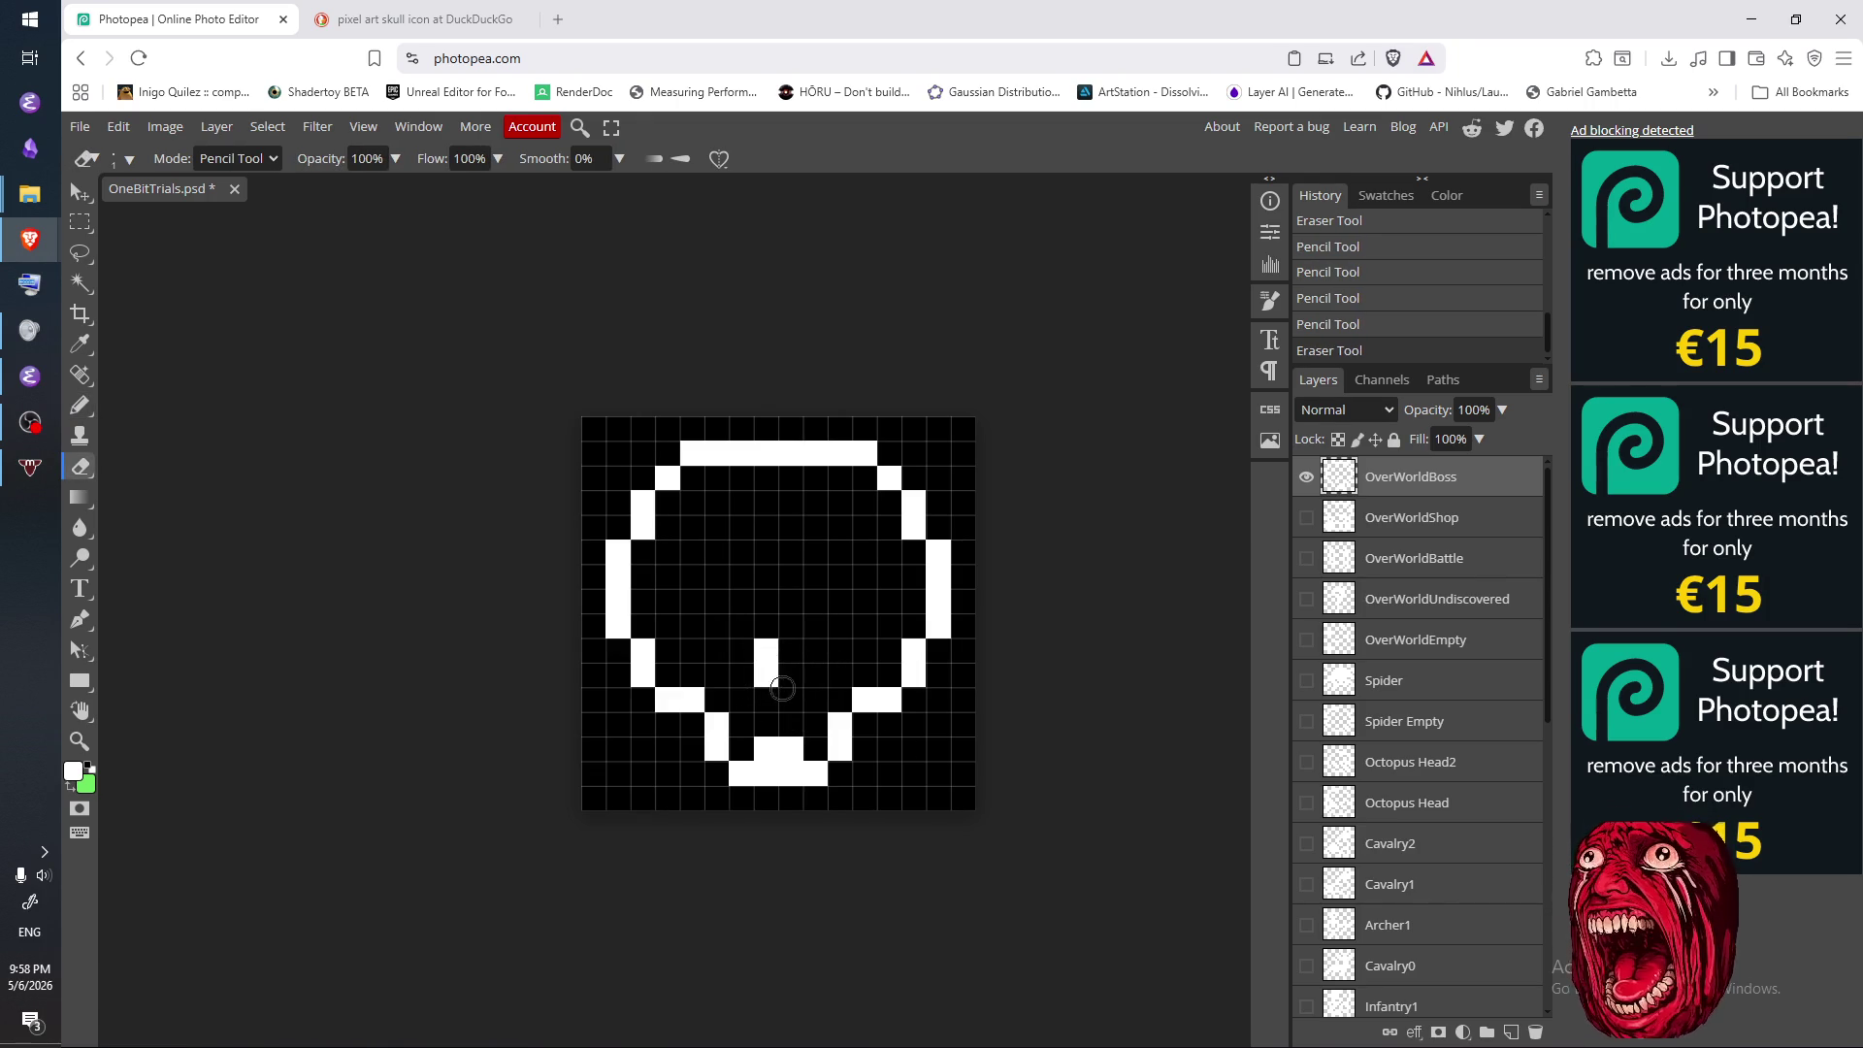
pyautogui.press('b')
pyautogui.click(766, 674)
pyautogui.click(789, 674)
pyautogui.click(788, 650)
pyautogui.click(765, 650)
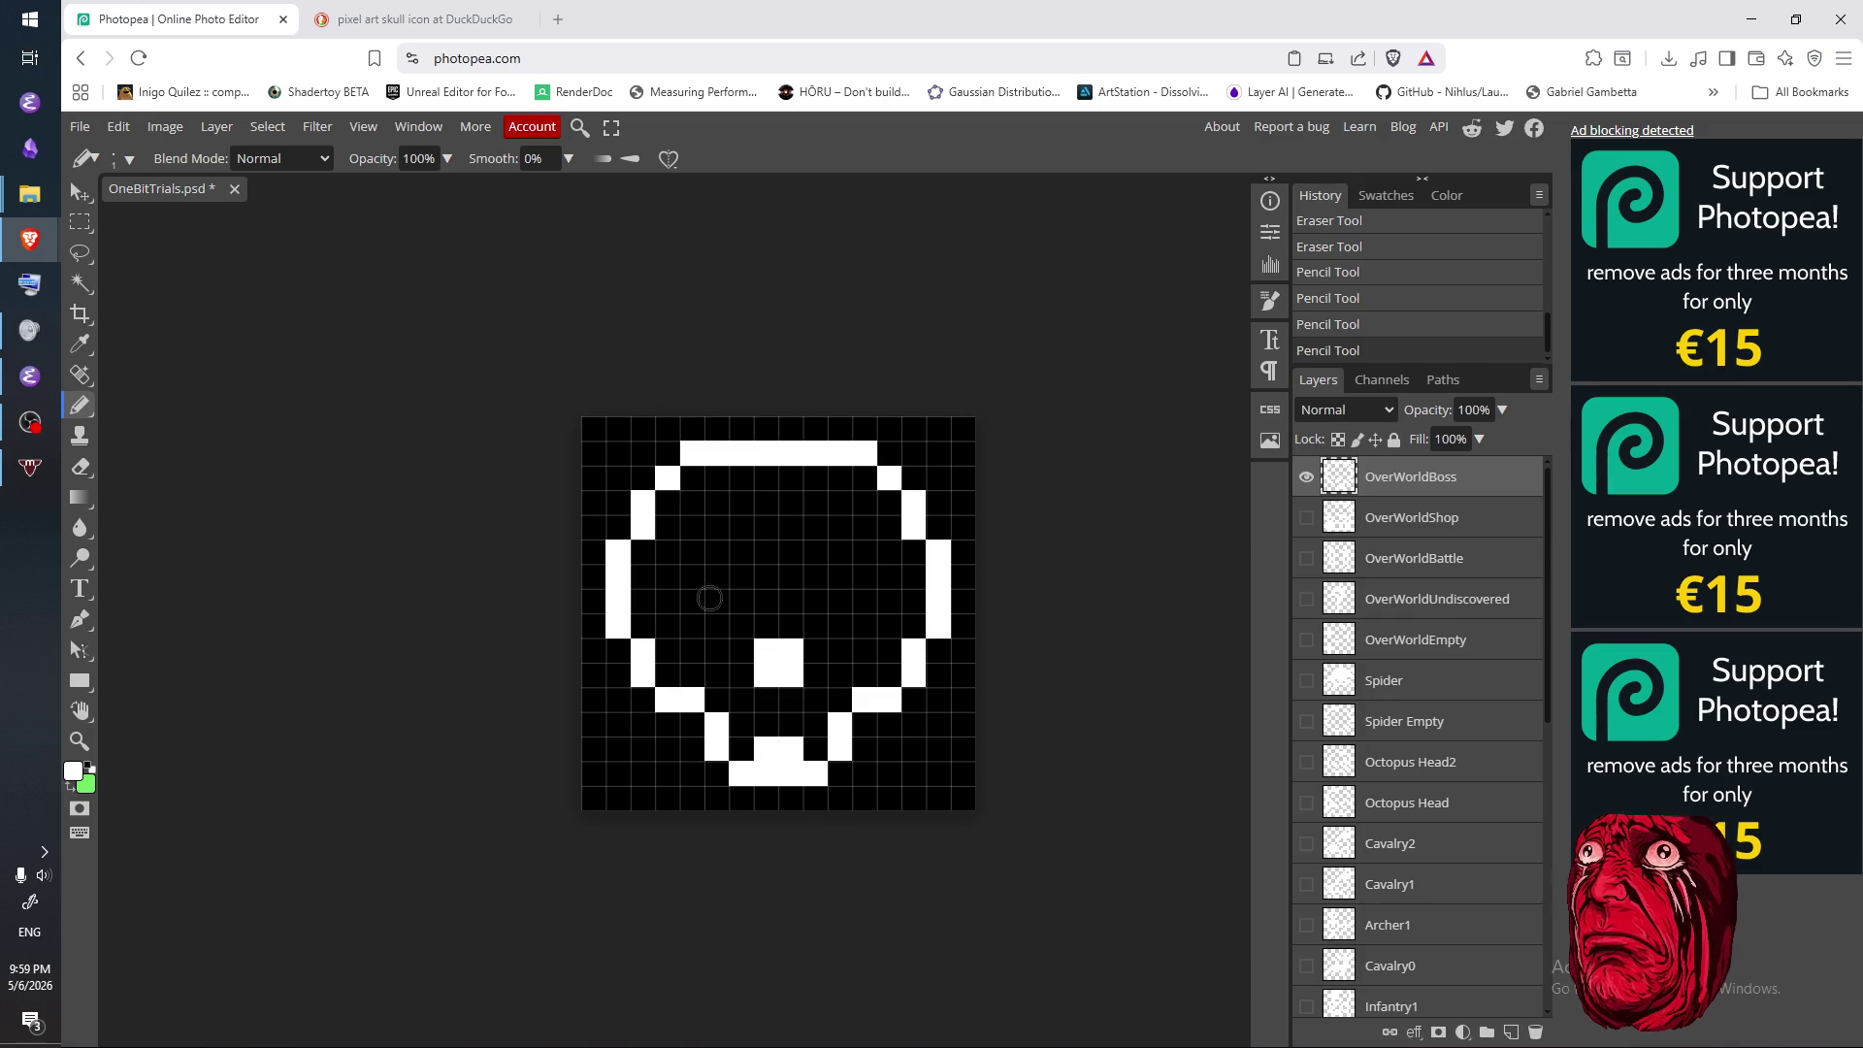
# - Draw the left eye as a square ring of white pixels
pyautogui.click(693, 551)
pyautogui.click(694, 600)
pyautogui.click(717, 600)
pyautogui.click(717, 575)
pyautogui.press('e')
pyautogui.click(716, 575)
pyautogui.press('b')
pyautogui.click(693, 575)
pyautogui.click(717, 551)
pyautogui.click(742, 551)
pyautogui.click(741, 576)
pyautogui.click(741, 599)
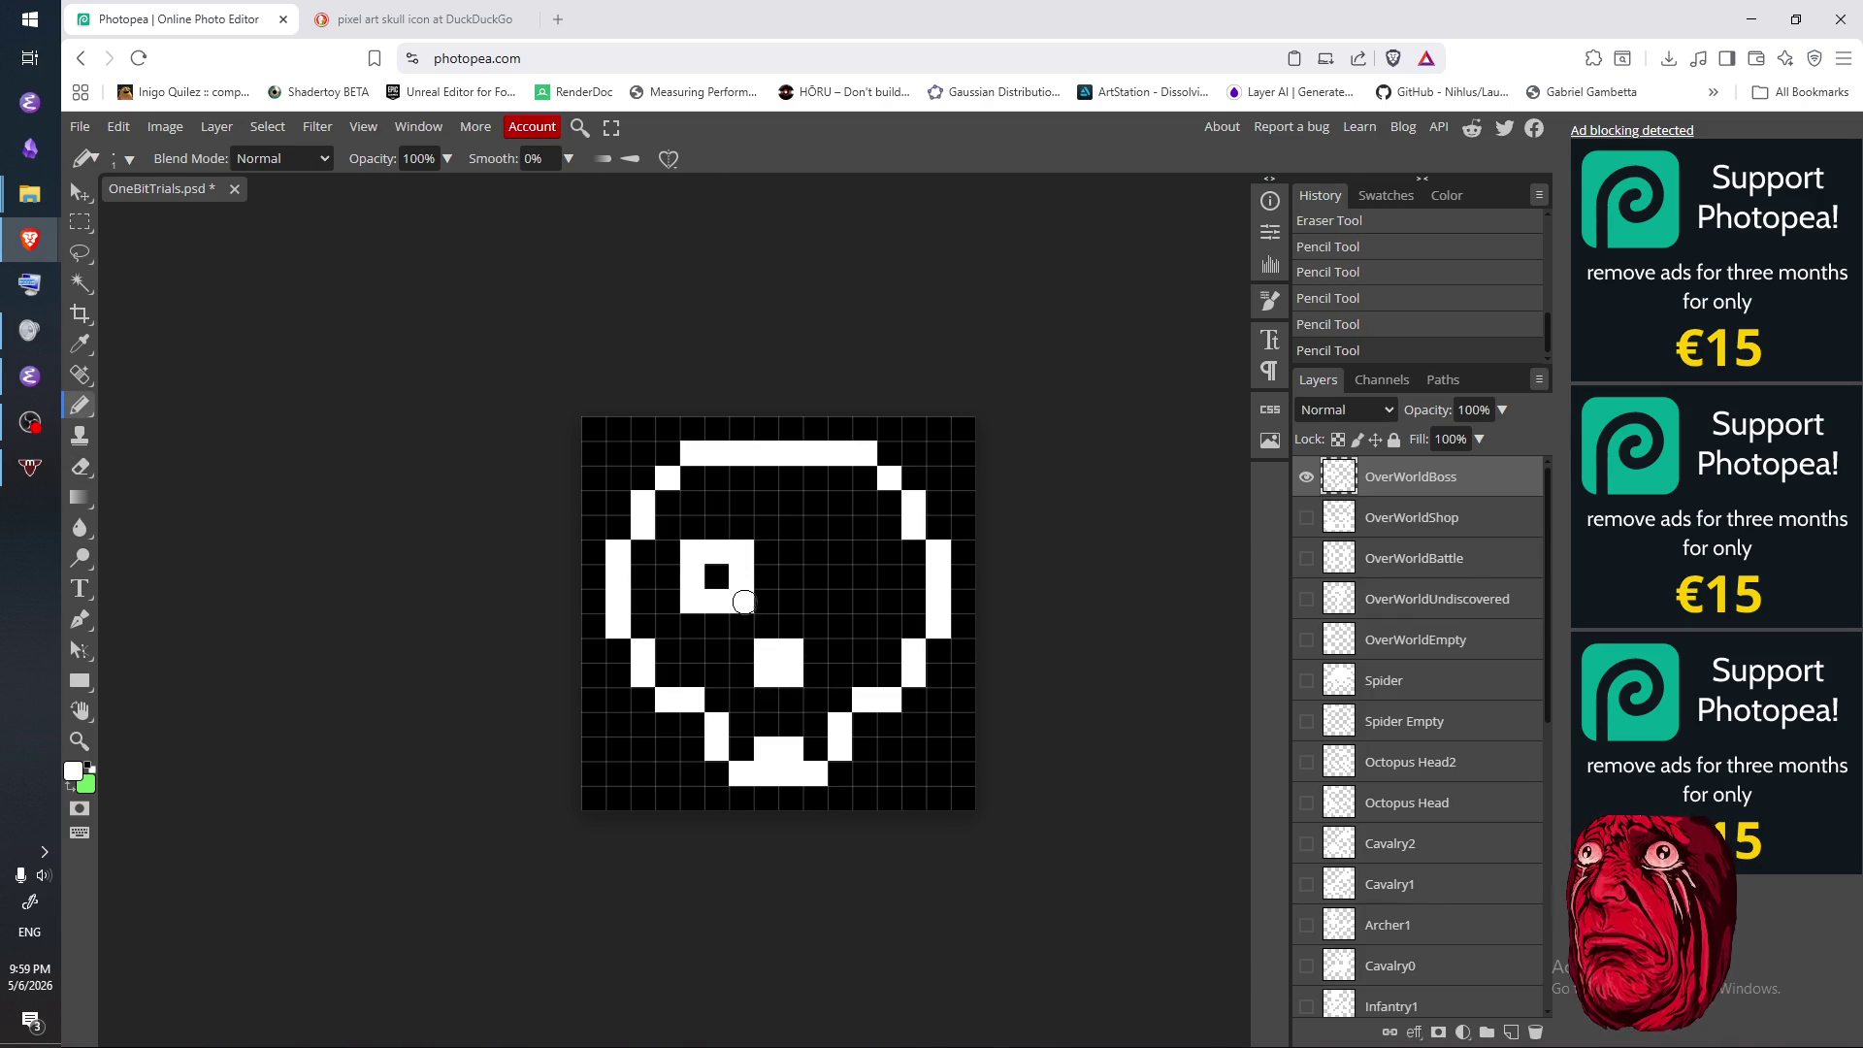
# - Try a U-shaped right eye after removing a stray pixel
pyautogui.click(815, 575)
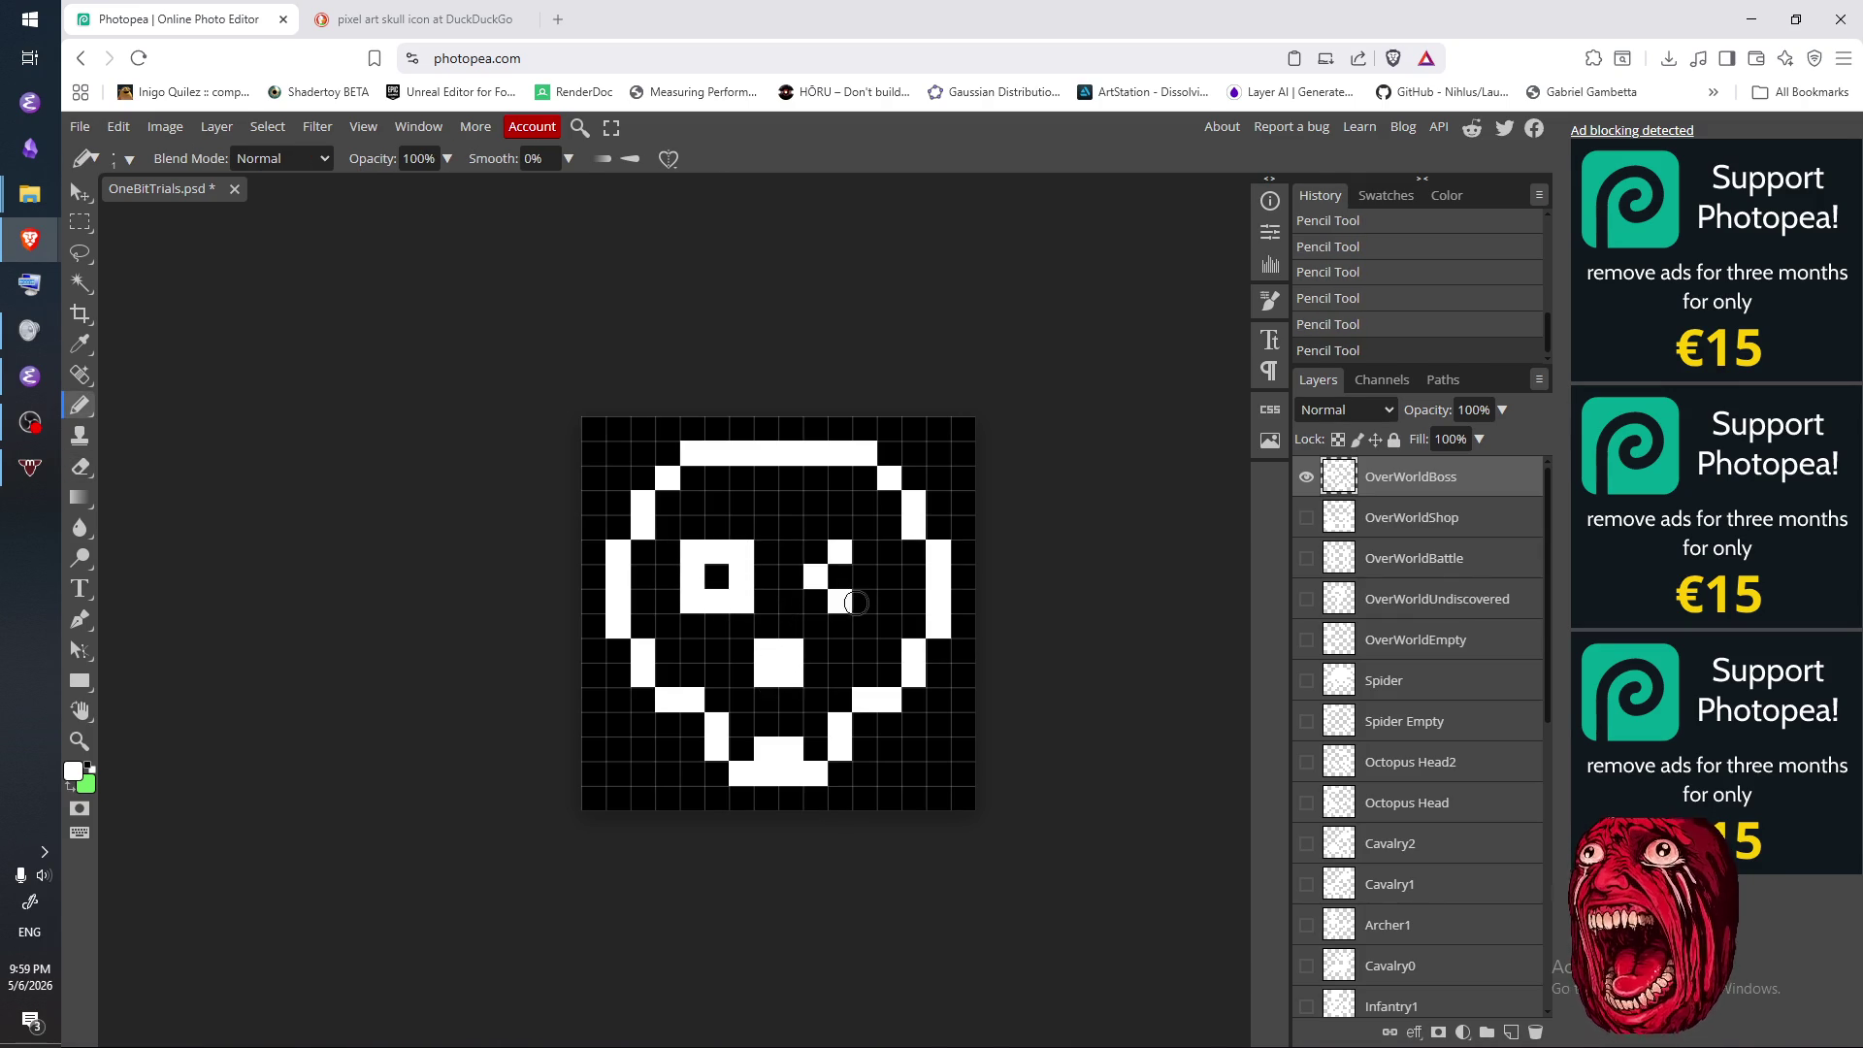
pyautogui.press('e')
pyautogui.click(815, 575)
pyautogui.click(818, 578)
pyautogui.press('b')
pyautogui.moveTo(841, 551)
pyautogui.mouseDown()
pyautogui.moveTo(859, 600)
pyautogui.moveTo(887, 551)
pyautogui.moveTo(888, 575)
pyautogui.moveTo(840, 599)
pyautogui.moveTo(889, 573)
pyautogui.moveTo(858, 602)
pyautogui.mouseUp()
pyautogui.click(885, 601)
# - Erase the trial eye pixels and trim the left eye's edges
pyautogui.press('e')
pyautogui.click(741, 550)
pyautogui.moveTo(741, 600); pyautogui.dragTo(705, 605)
pyautogui.click(688, 605)
pyautogui.click(692, 551)
pyautogui.press('b')
pyautogui.click(716, 601)
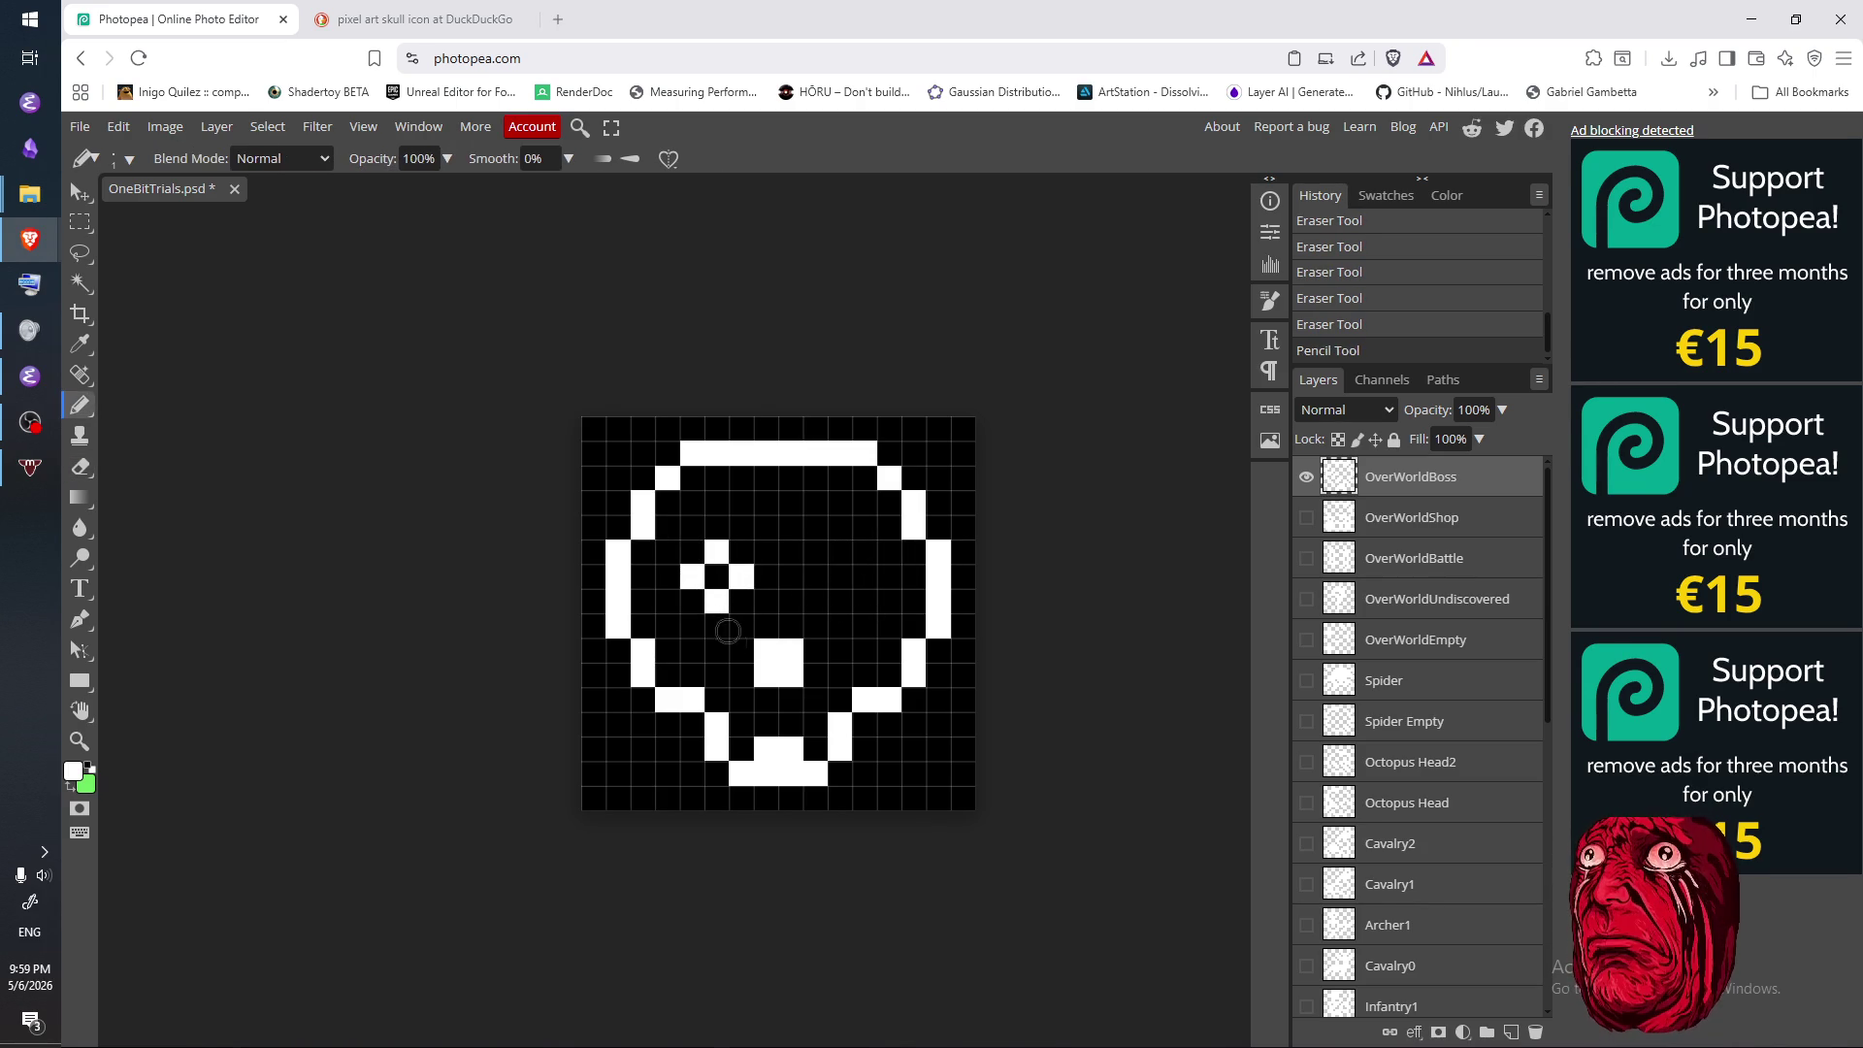
# - Draw a plus-shaped right eye, then erase it
pyautogui.click(863, 551)
pyautogui.click(863, 602)
pyautogui.click(839, 577)
pyautogui.click(888, 576)
pyautogui.press('e')
pyautogui.moveTo(864, 551)
pyautogui.mouseDown()
pyautogui.moveTo(832, 582)
pyautogui.moveTo(891, 574)
pyautogui.moveTo(749, 583)
pyautogui.mouseUp()
# - Complete the left eye ring with a few more cells
pyautogui.click(759, 560)
pyautogui.press('b')
pyautogui.click(741, 551)
pyautogui.click(765, 576)
pyautogui.click(741, 601)
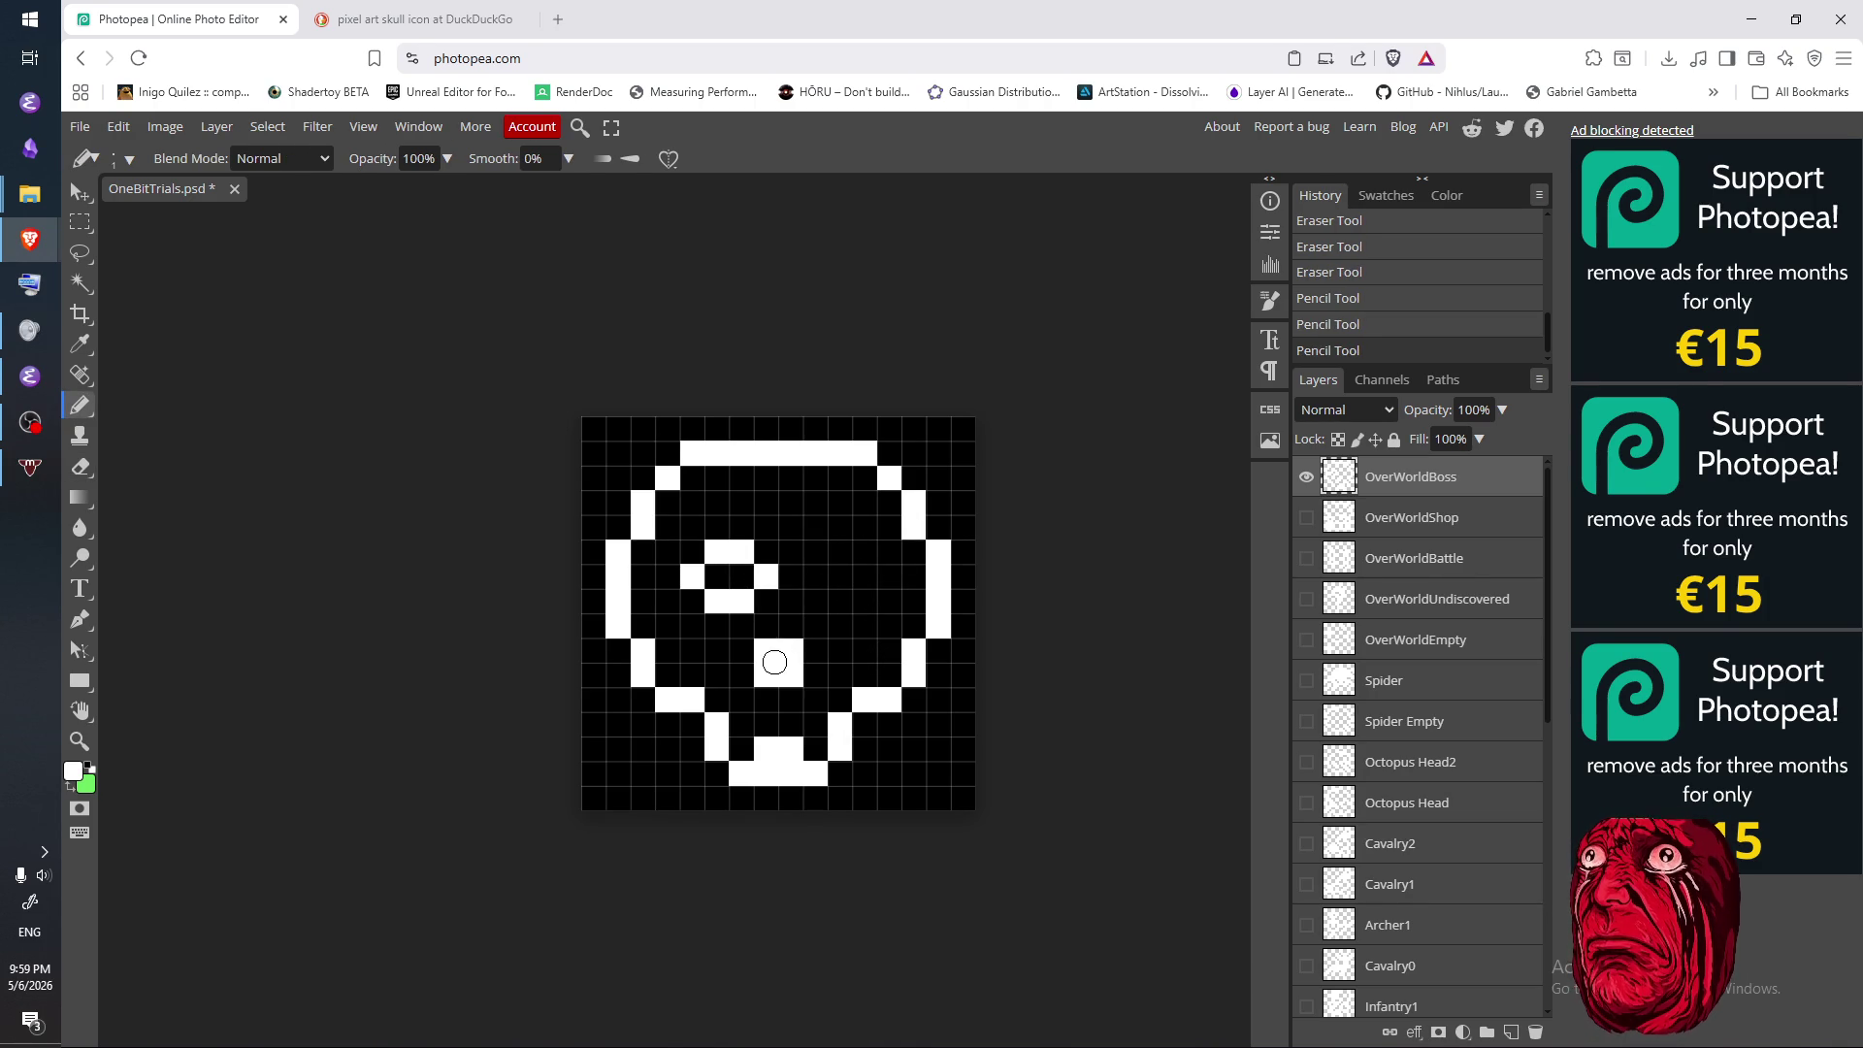
# - Erase the eye ring, nose and skull outline, then view the skull reference
pyautogui.press('e')
pyautogui.moveTo(741, 551)
pyautogui.mouseDown()
pyautogui.moveTo(679, 592)
pyautogui.moveTo(781, 650)
pyautogui.moveTo(633, 576)
pyautogui.moveTo(865, 432)
pyautogui.moveTo(652, 562)
pyautogui.moveTo(693, 471)
pyautogui.moveTo(626, 493)
pyautogui.mouseUp()
pyautogui.click(632, 497)
pyautogui.moveTo(914, 500)
pyautogui.mouseDown()
pyautogui.moveTo(941, 637)
pyautogui.moveTo(776, 771)
pyautogui.moveTo(603, 628)
pyautogui.moveTo(756, 766)
pyautogui.moveTo(723, 742)
pyautogui.moveTo(886, 707)
pyautogui.moveTo(931, 669)
pyautogui.mouseUp()
pyautogui.click(889, 475)
pyautogui.hotkey('ctrl', 'Tab')
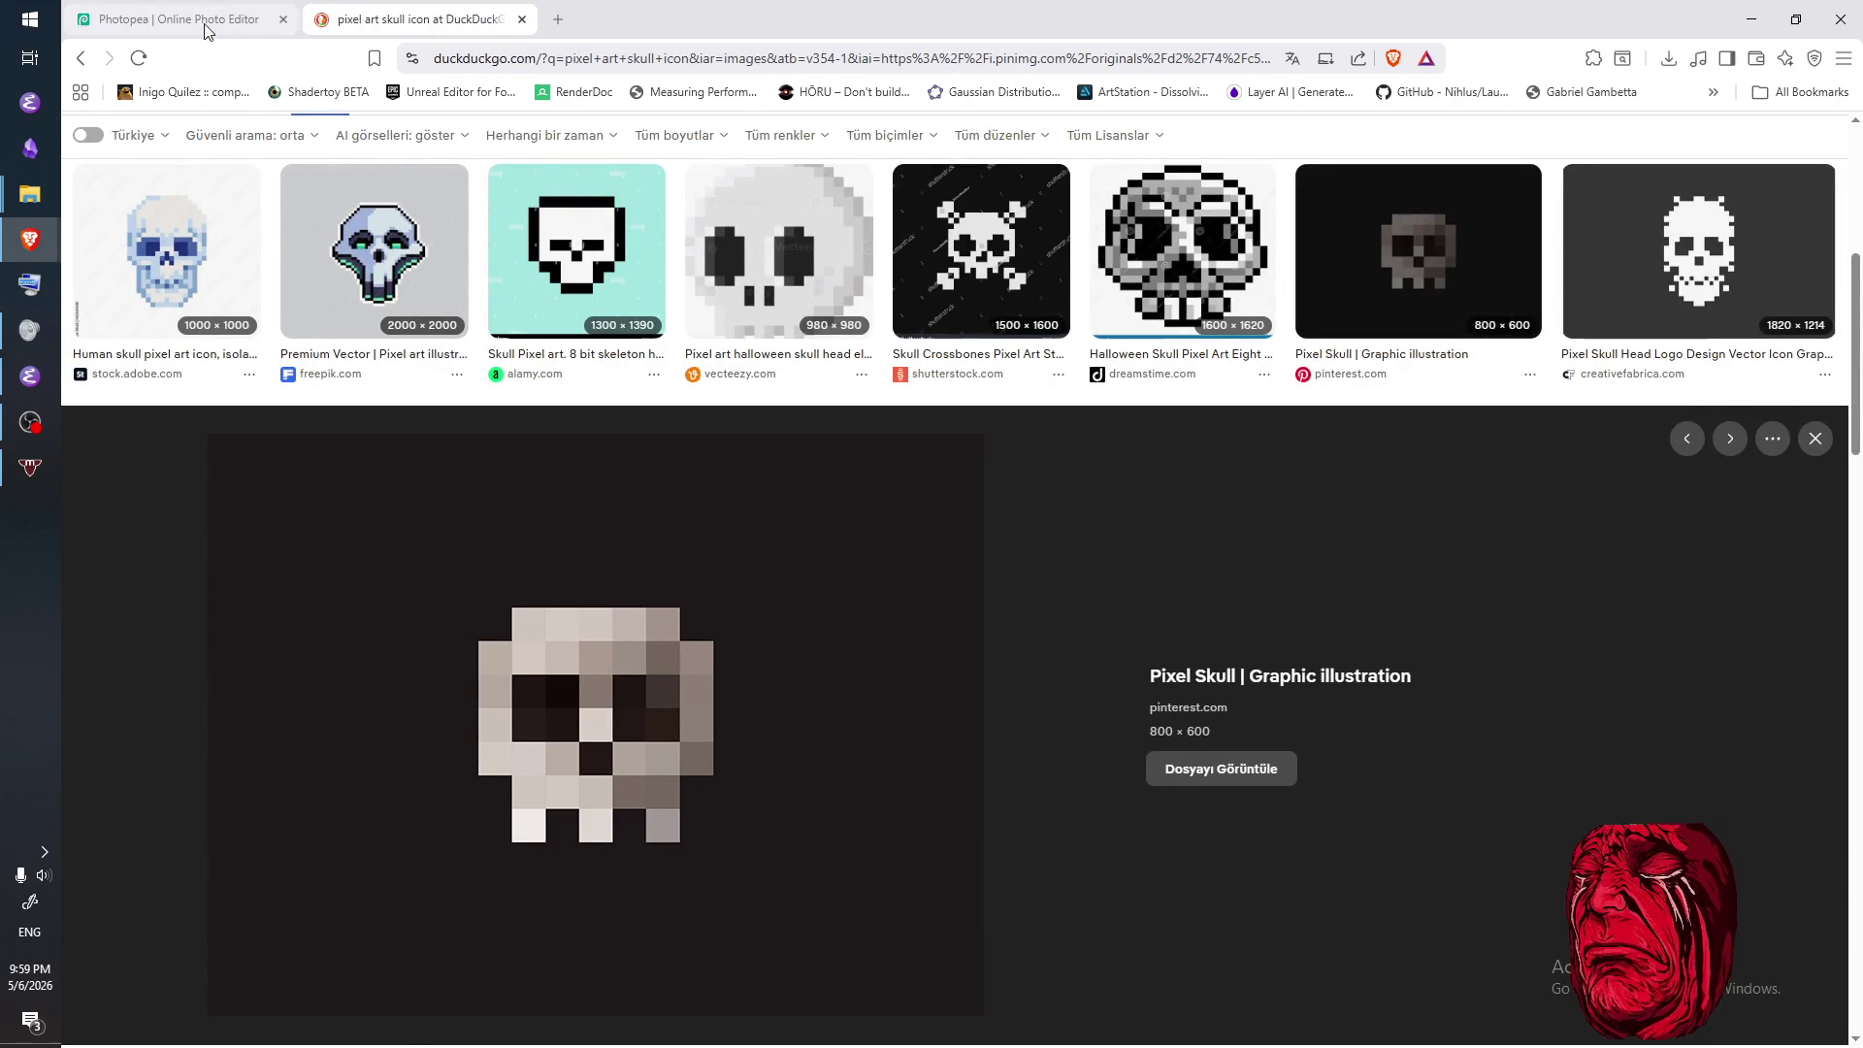
# - Back in Photopea, paint a six-cell white bar across the canvas top and check the reference
pyautogui.click(175, 20)
pyautogui.click(715, 479)
pyautogui.click(741, 479)
pyautogui.click(765, 479)
pyautogui.click(791, 479)
pyautogui.click(815, 479)
pyautogui.click(840, 479)
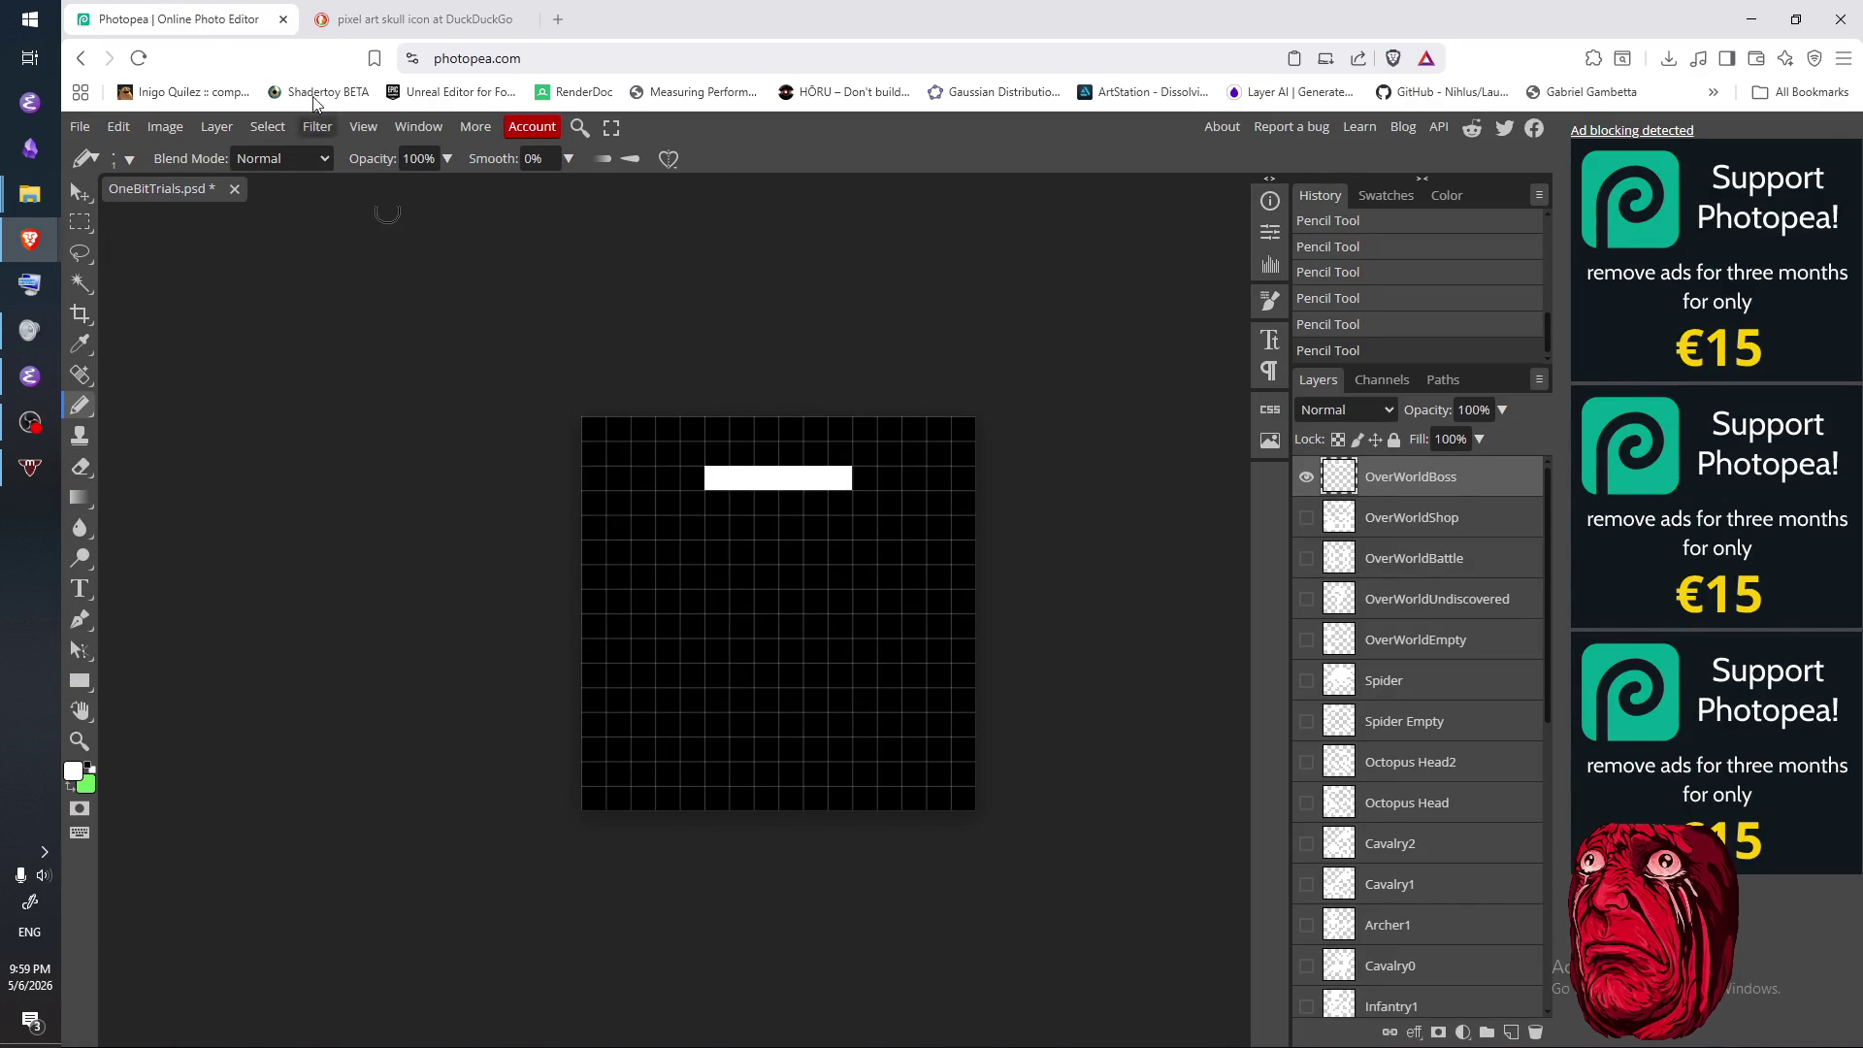
pyautogui.click(349, 19)
# - Widen the top bar by two cells at each end, comparing against the skull reference
pyautogui.click(233, 22)
pyautogui.click(694, 477)
pyautogui.click(872, 475)
pyautogui.click(349, 20)
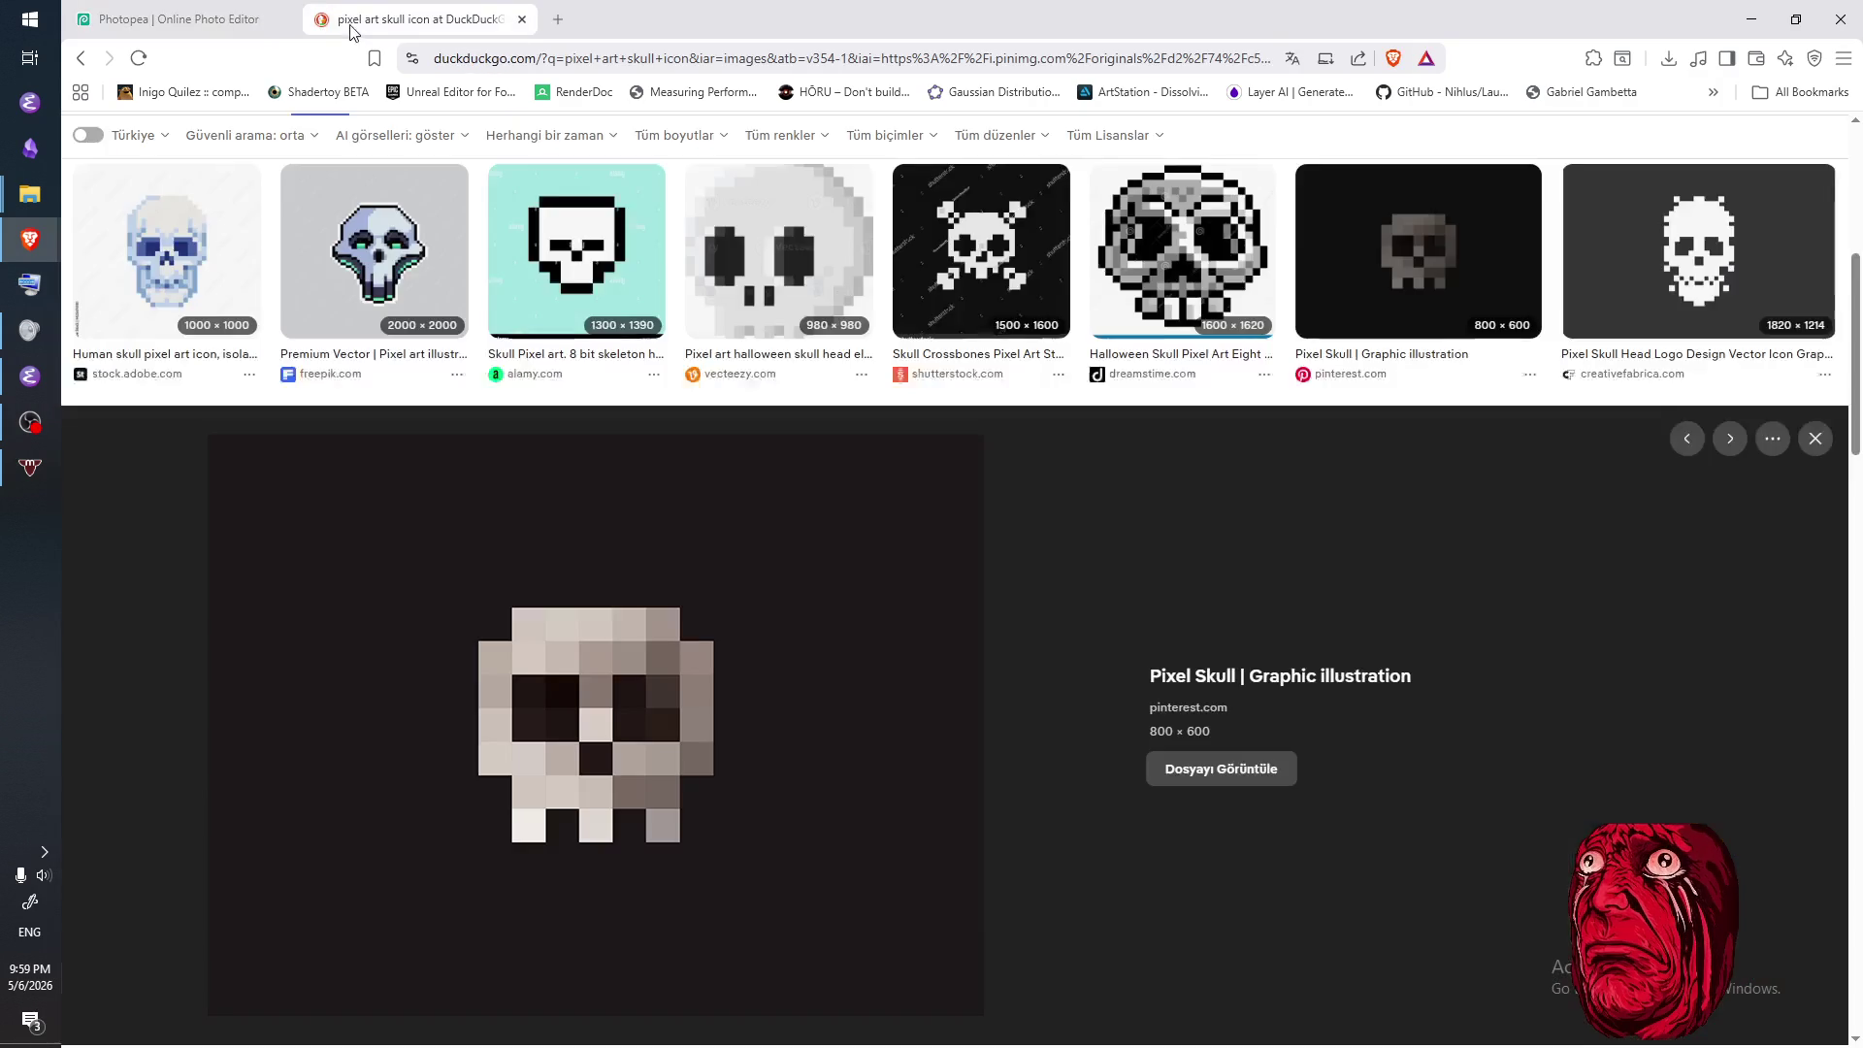
pyautogui.click(224, 22)
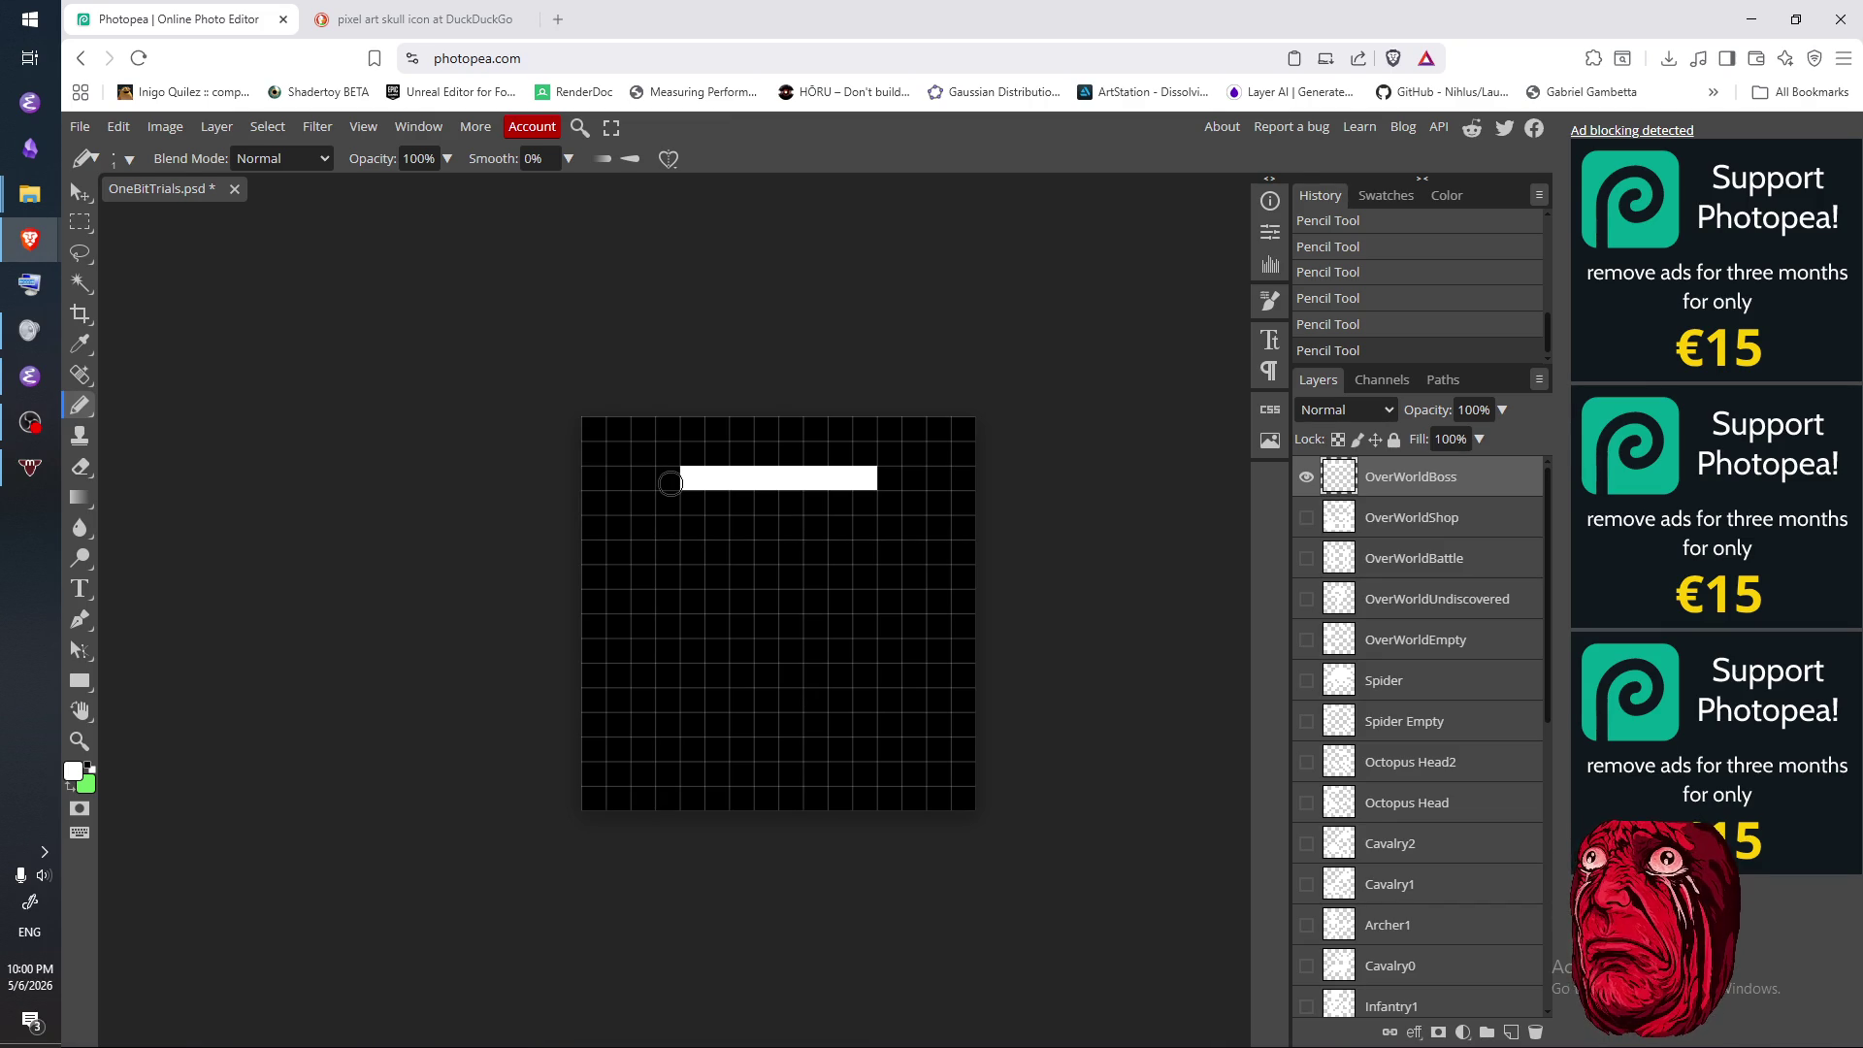
pyautogui.click(670, 480)
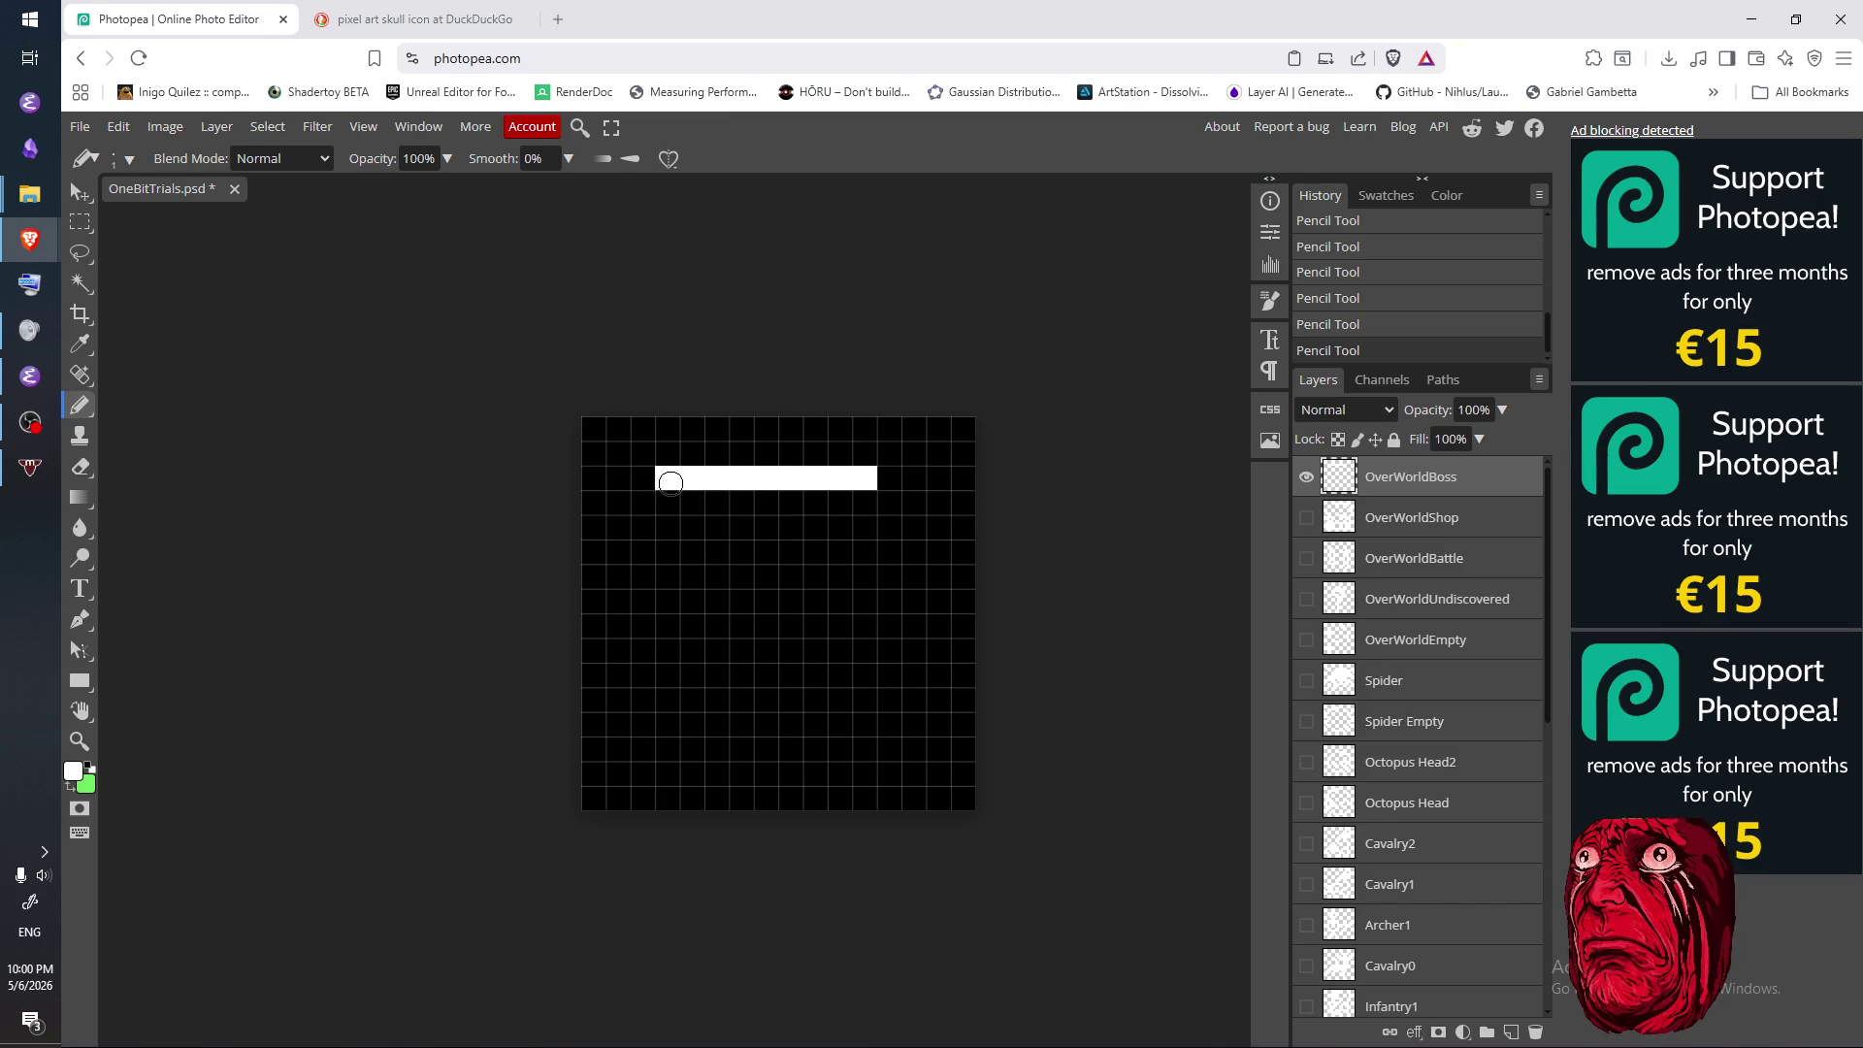
pyautogui.click(891, 479)
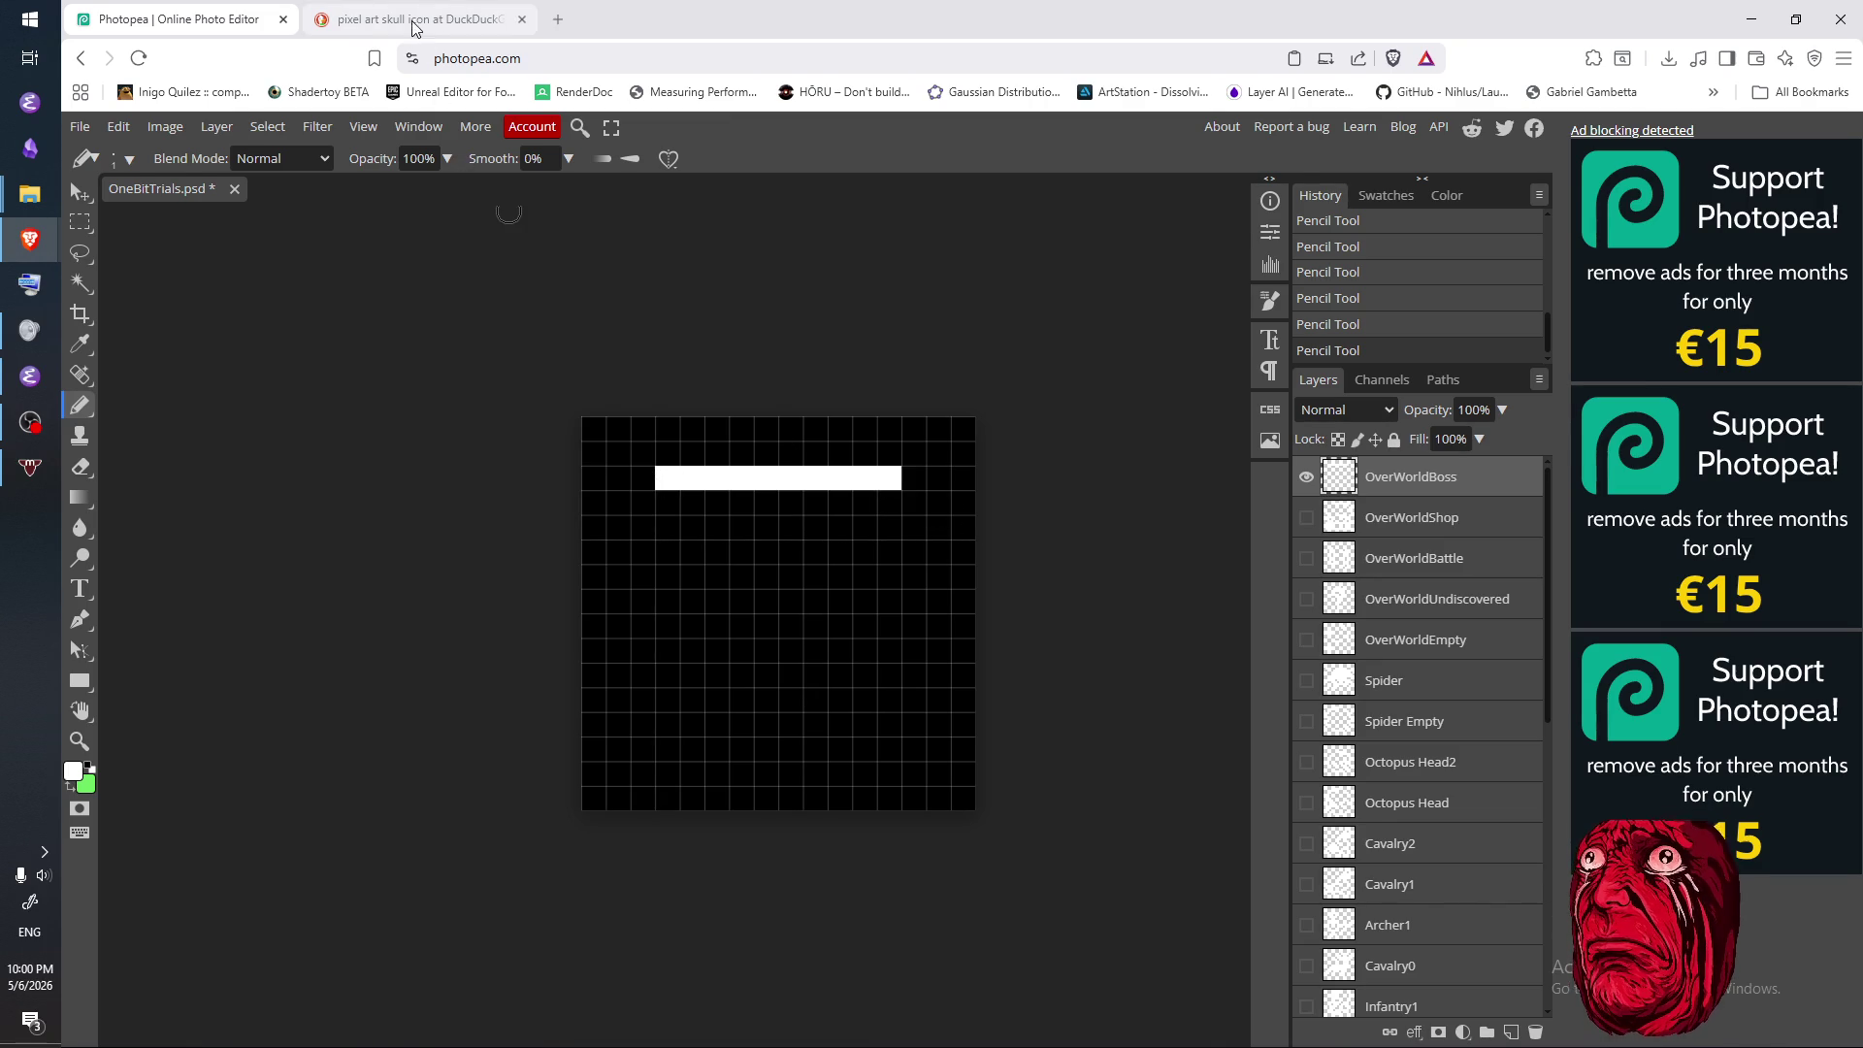
pyautogui.click(425, 22)
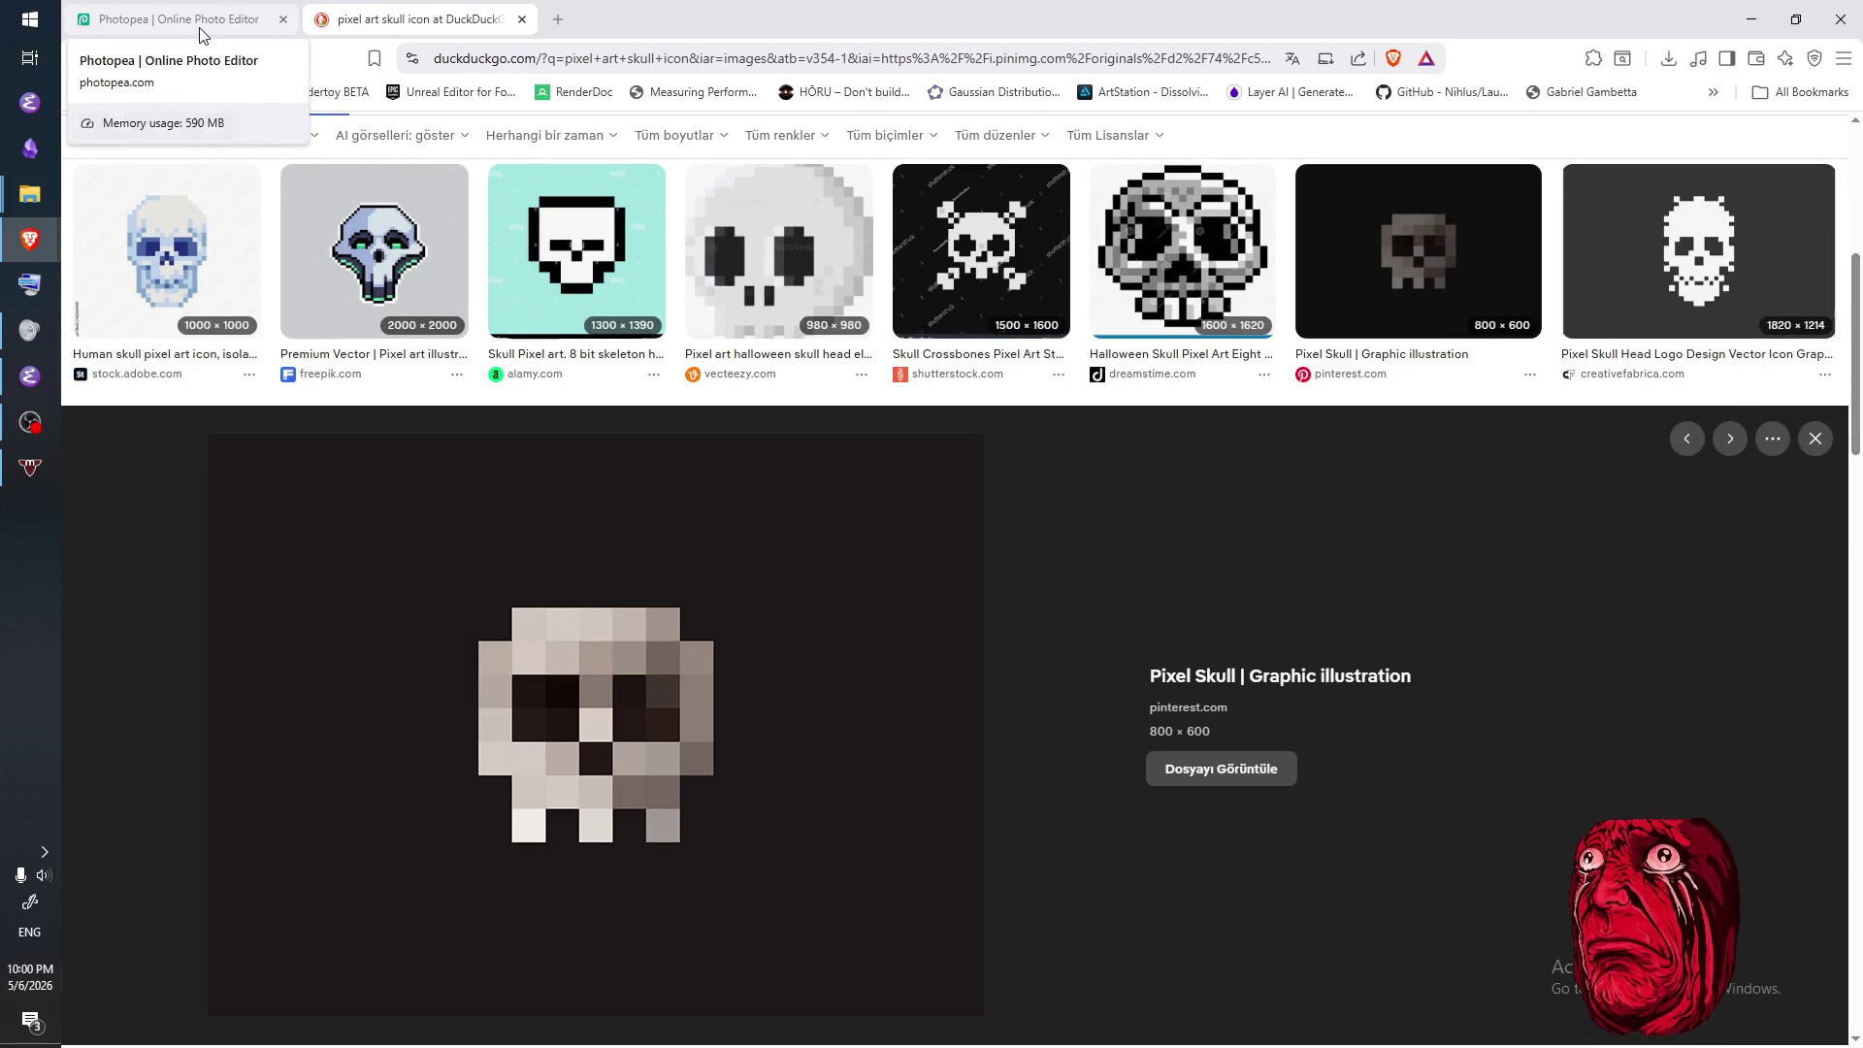
pyautogui.click(200, 24)
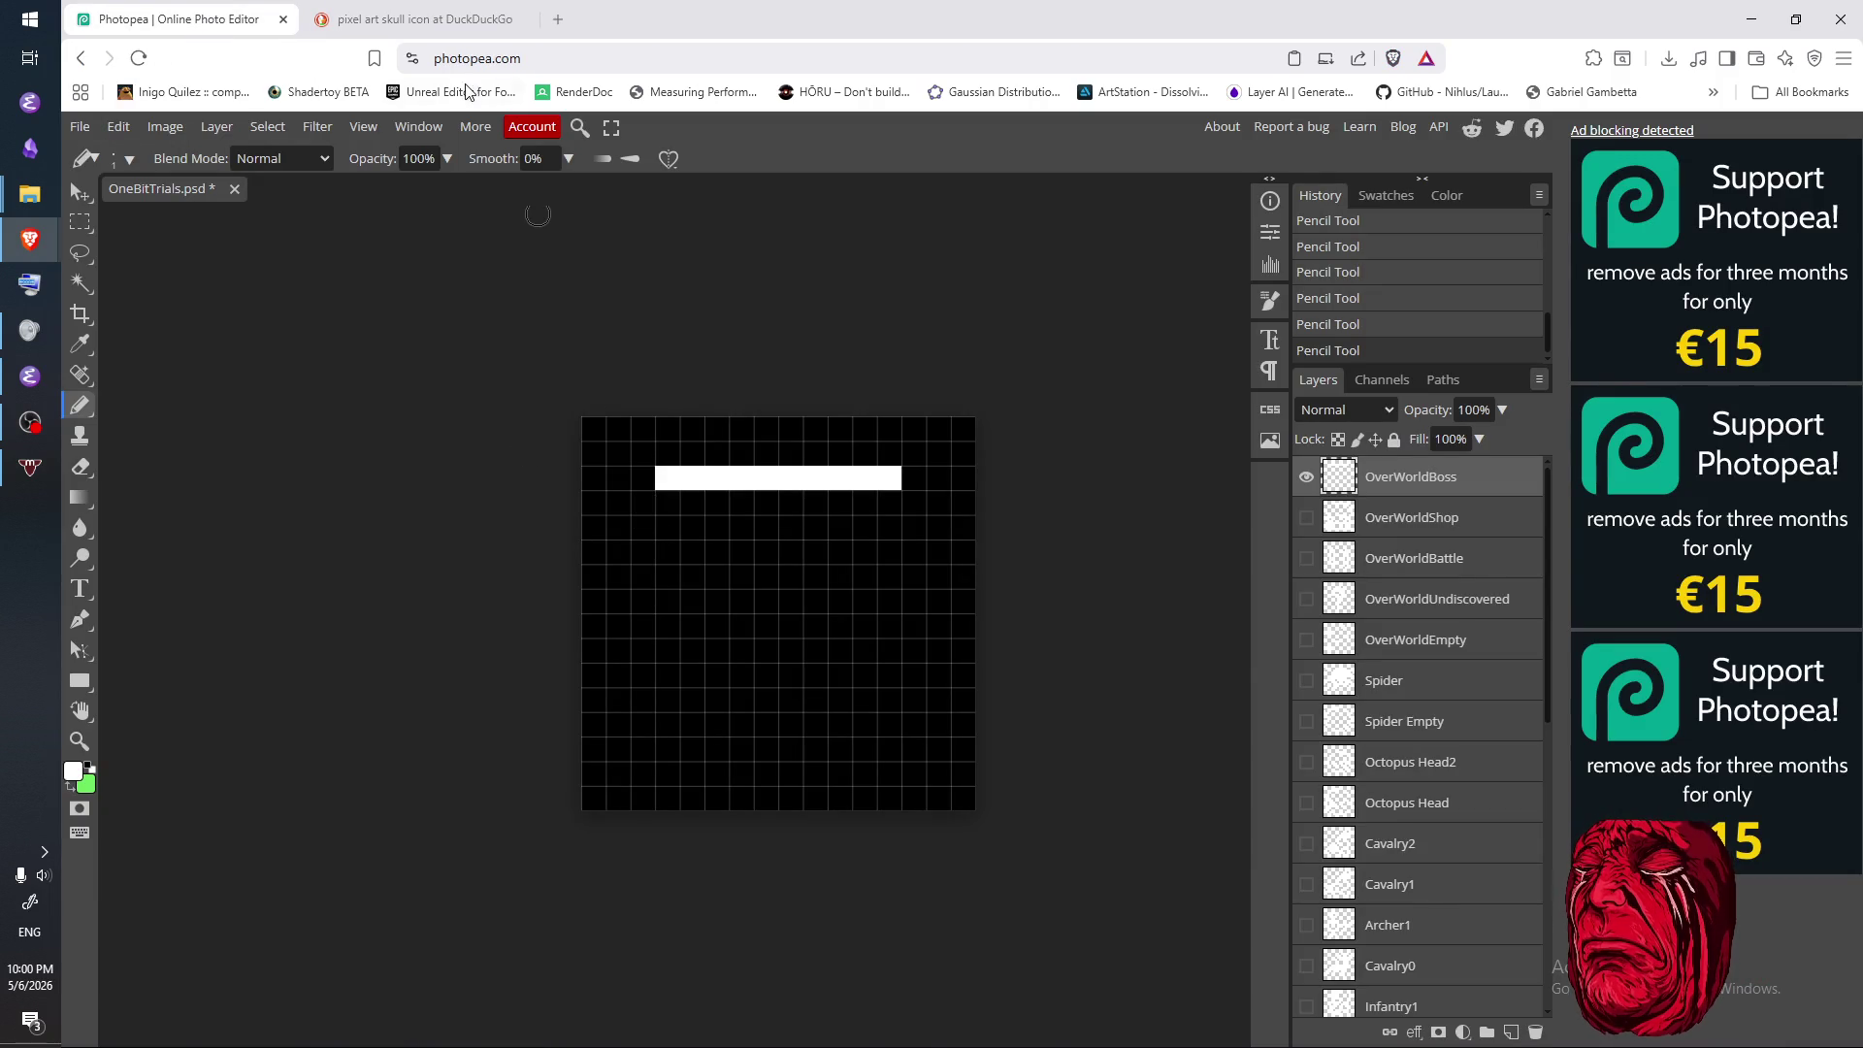
pyautogui.click(427, 23)
pyautogui.click(208, 27)
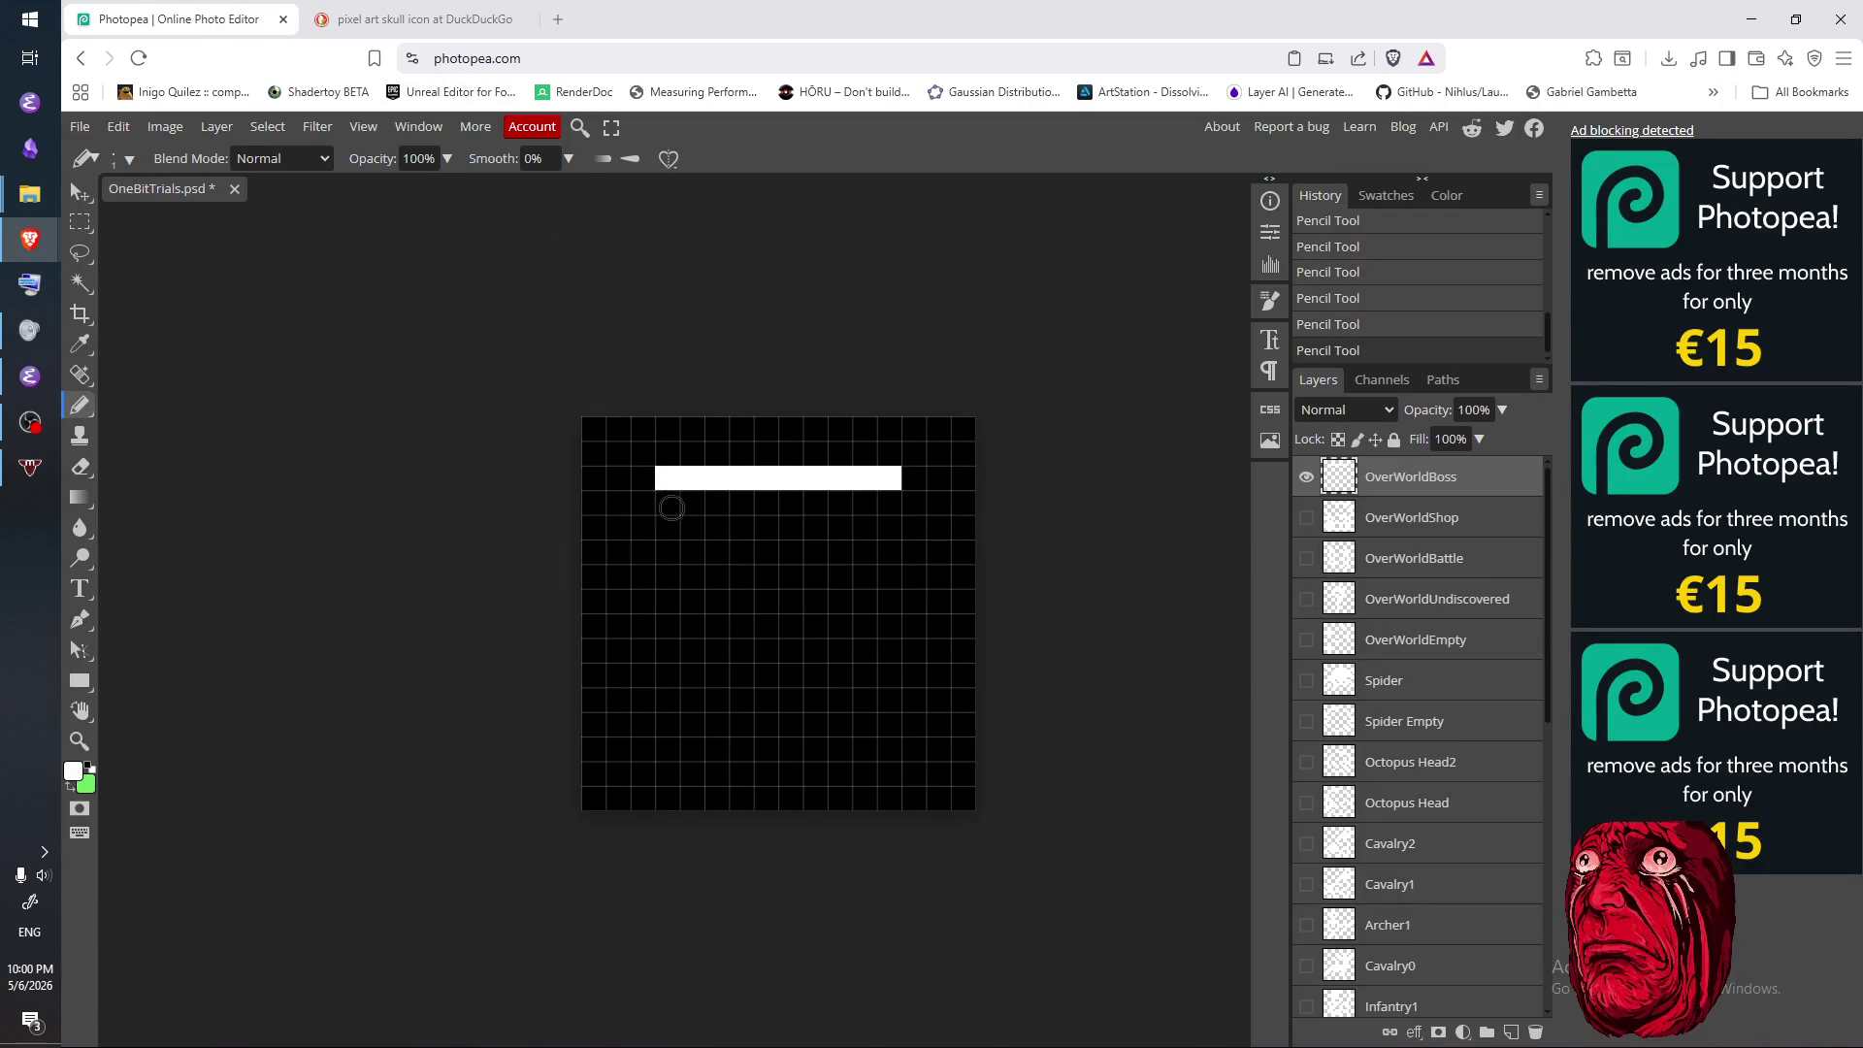
# - Trim the bar ends and try thickening the bar to two rows
pyautogui.press('e')
pyautogui.click(667, 478)
pyautogui.click(889, 477)
pyautogui.press('b')
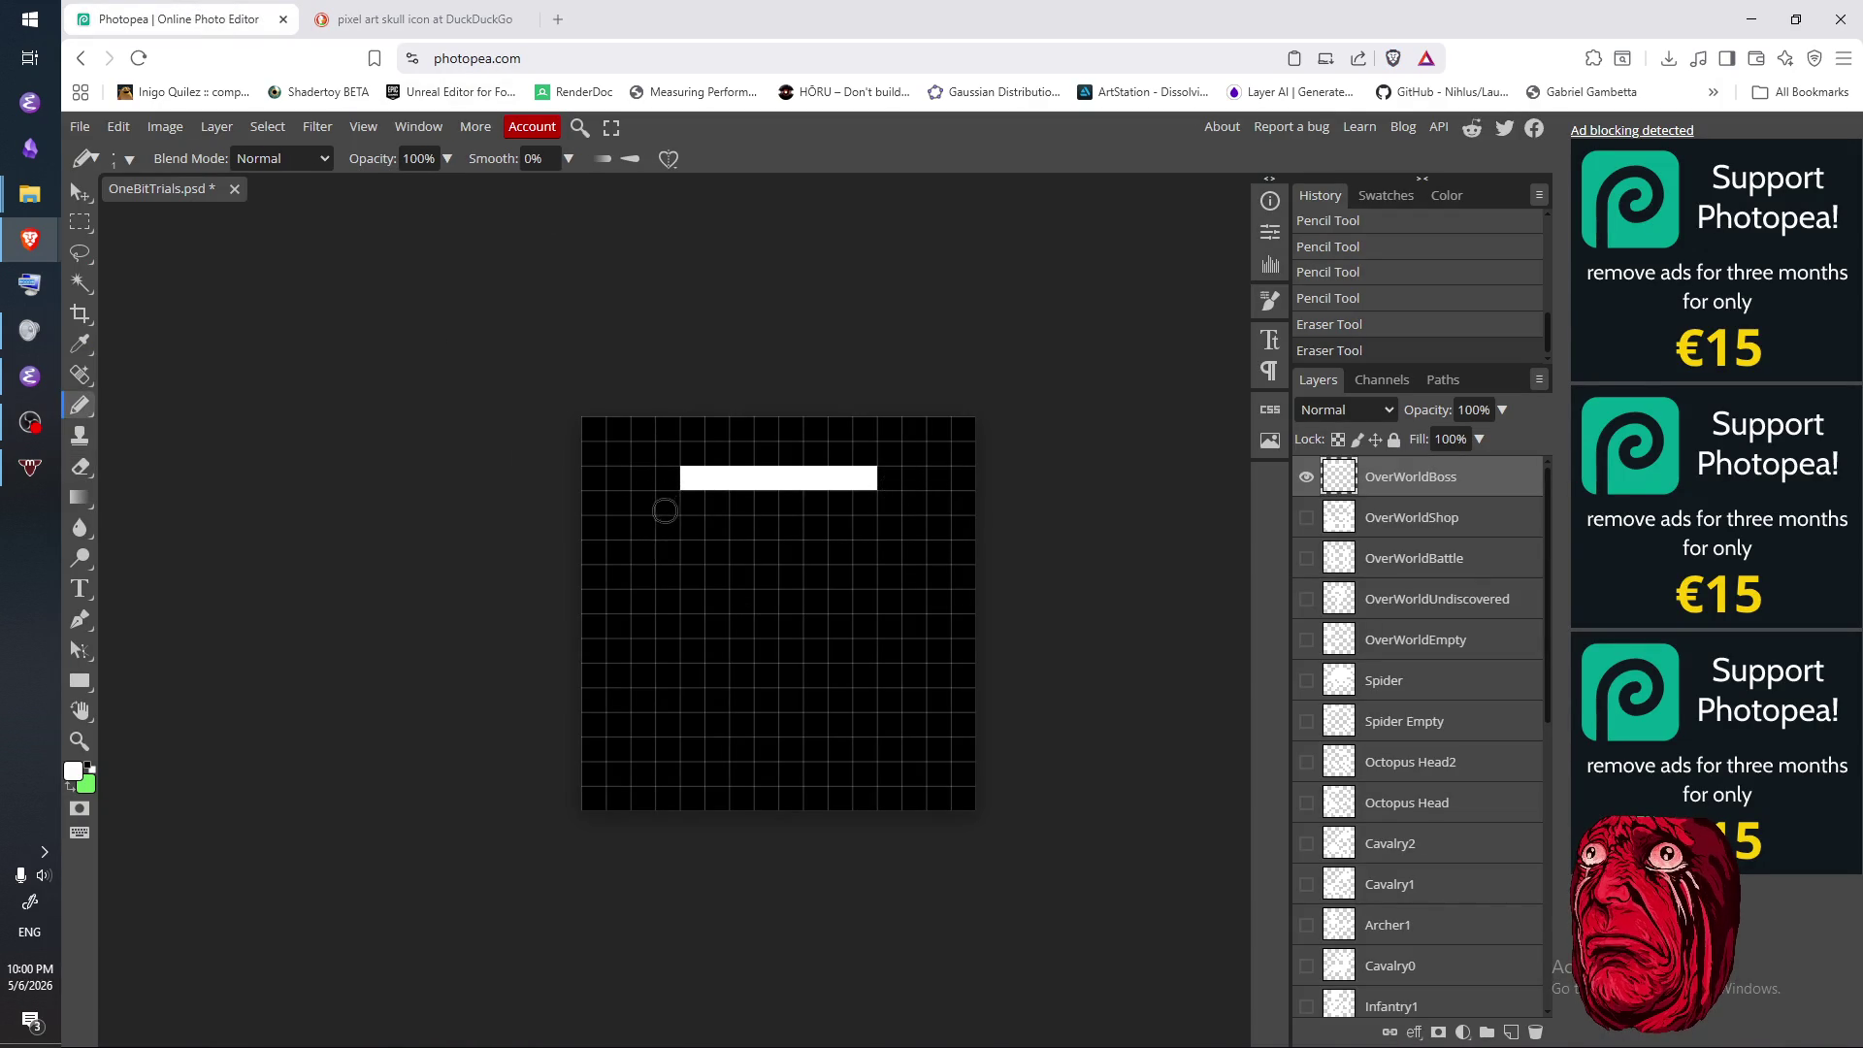
pyautogui.click(667, 478)
pyautogui.moveTo(662, 505); pyautogui.dragTo(890, 503)
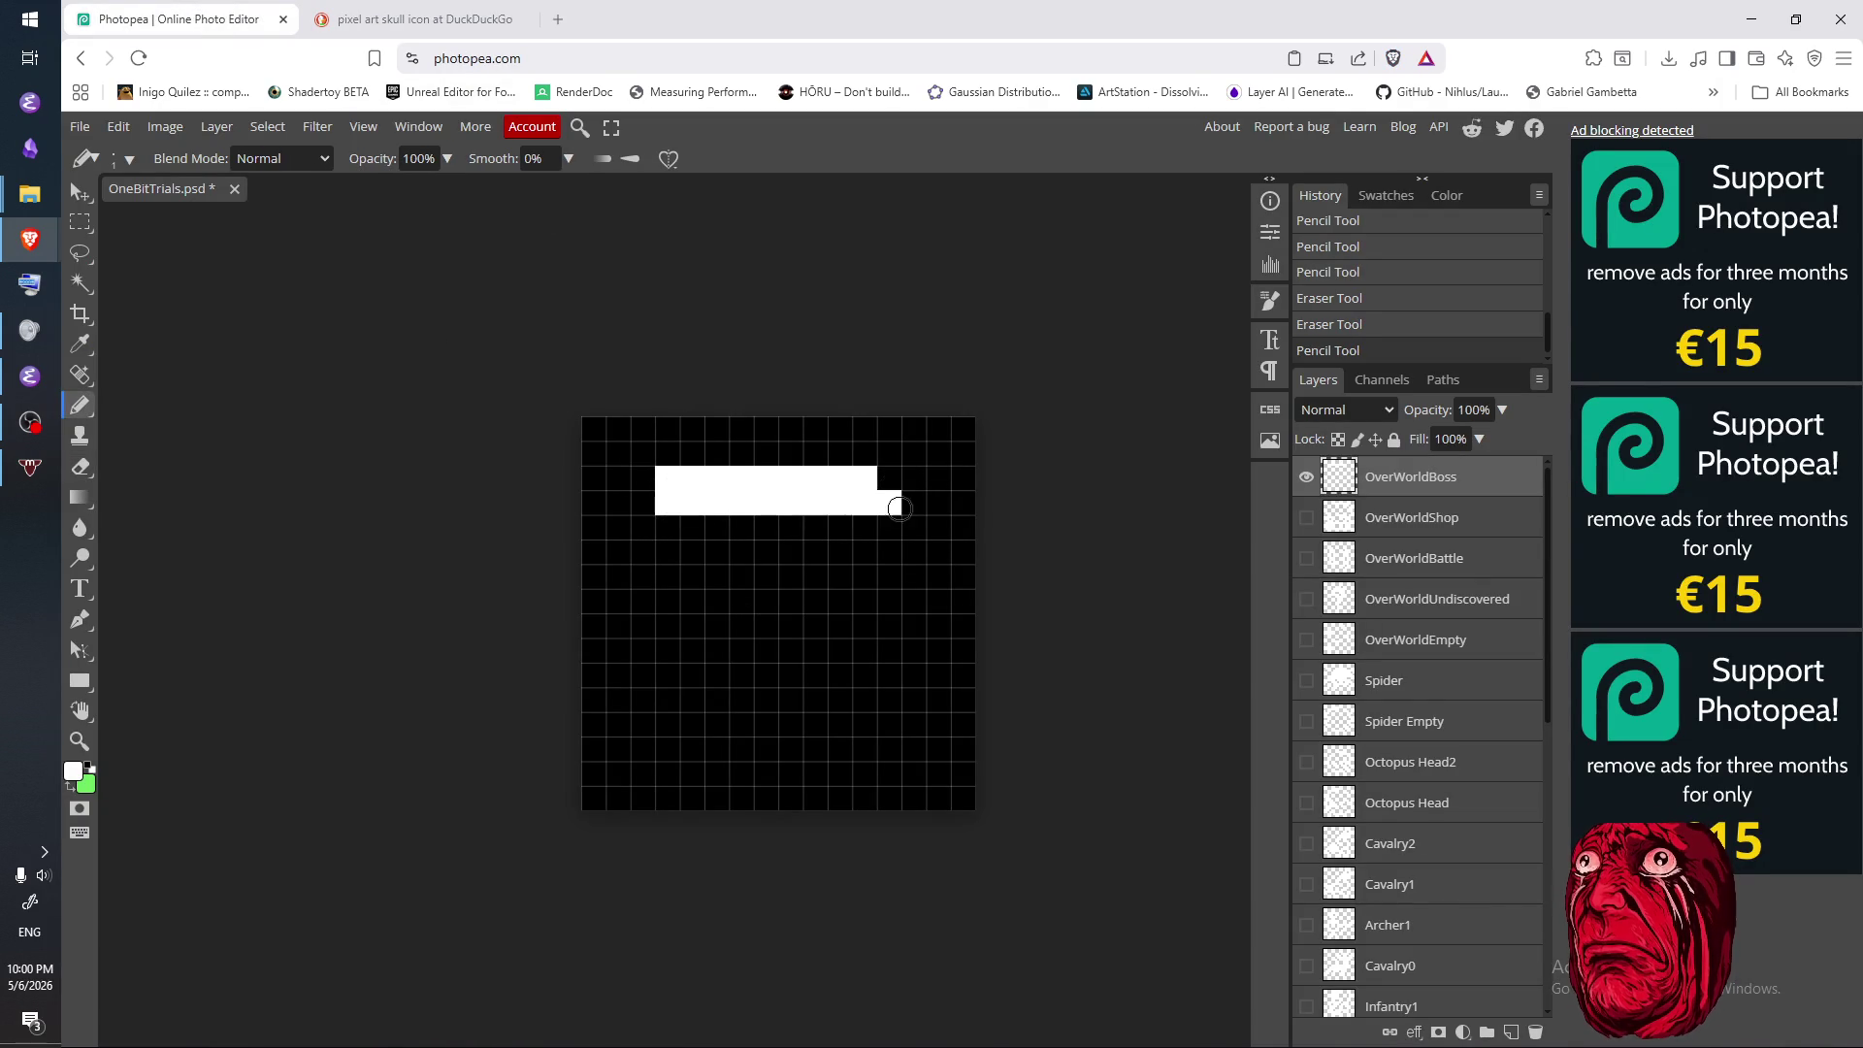
pyautogui.press('e')
pyautogui.click(888, 495)
pyautogui.press('b')
pyautogui.click(887, 480)
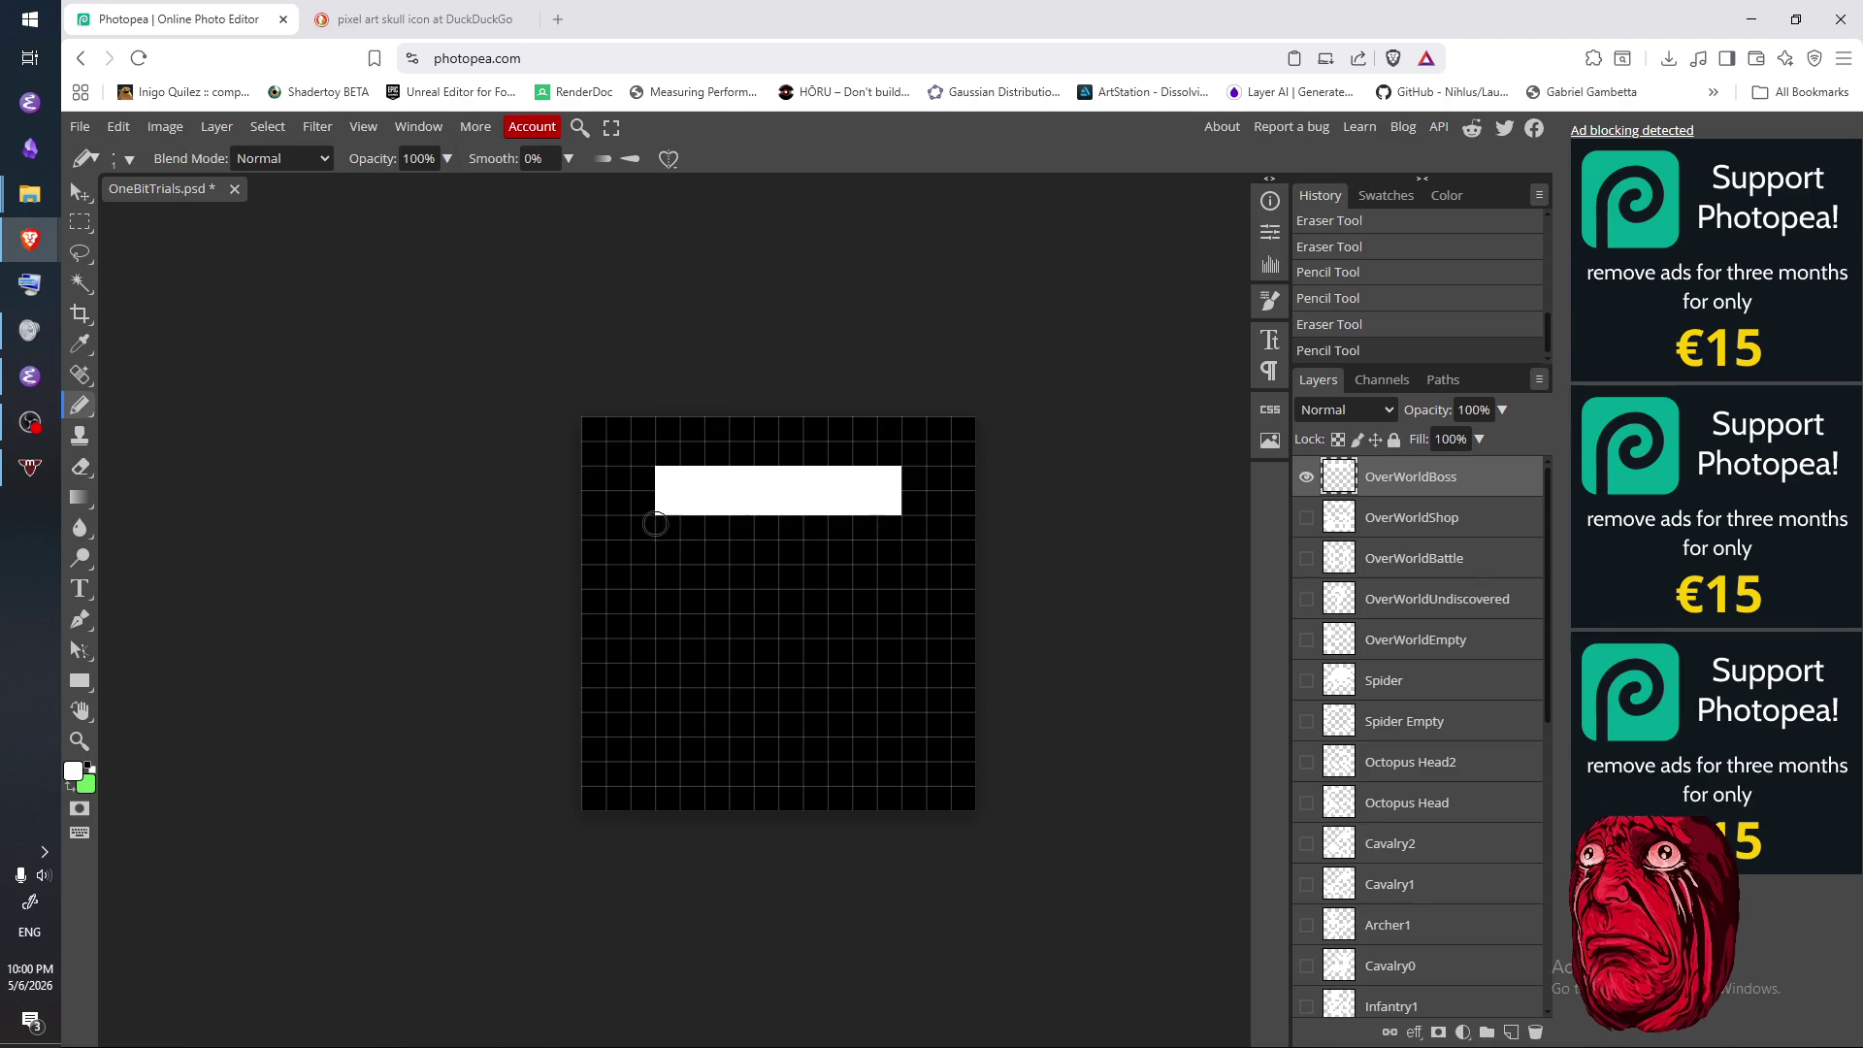
# - Remove the second row and trim the top bar down to eight cells
pyautogui.press('e')
pyautogui.moveTo(668, 502); pyautogui.dragTo(922, 508)
pyautogui.press('b')
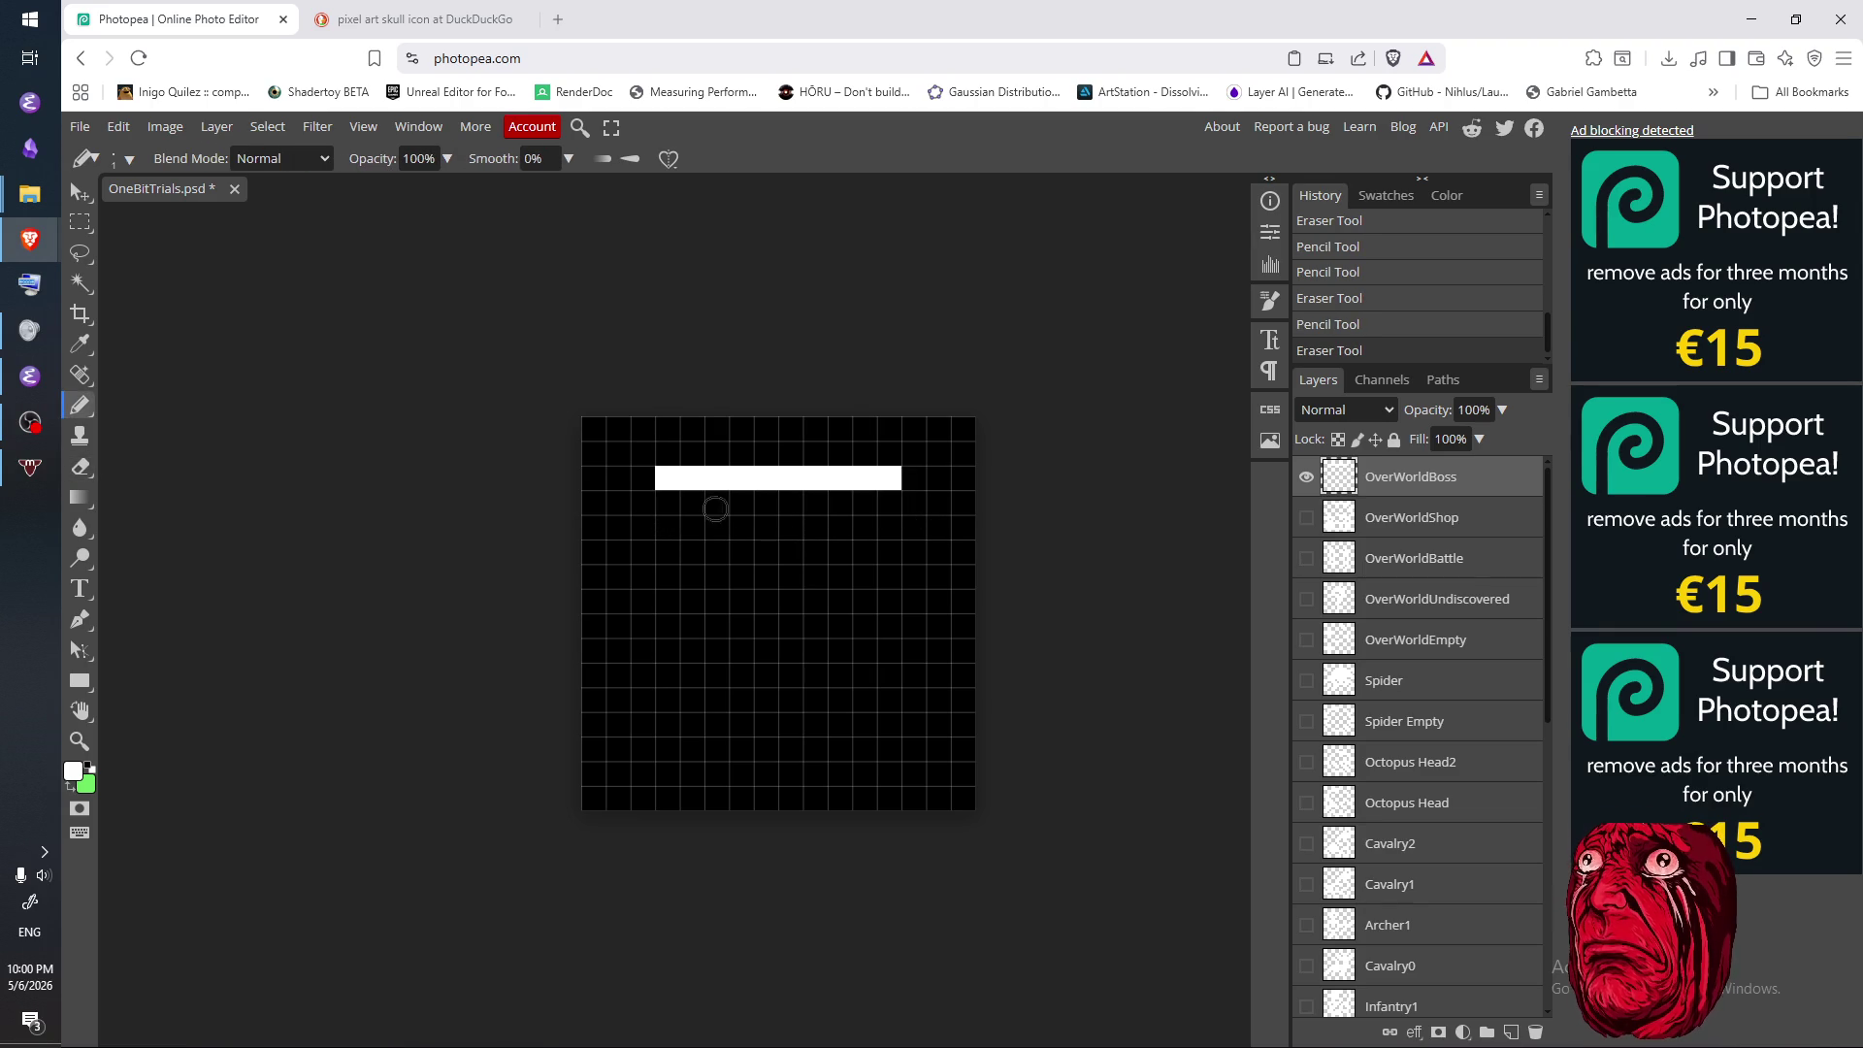
pyautogui.moveTo(676, 503); pyautogui.dragTo(894, 504)
pyautogui.click(887, 504)
pyautogui.click(664, 504)
pyautogui.press('e')
pyautogui.moveTo(659, 504); pyautogui.dragTo(888, 504)
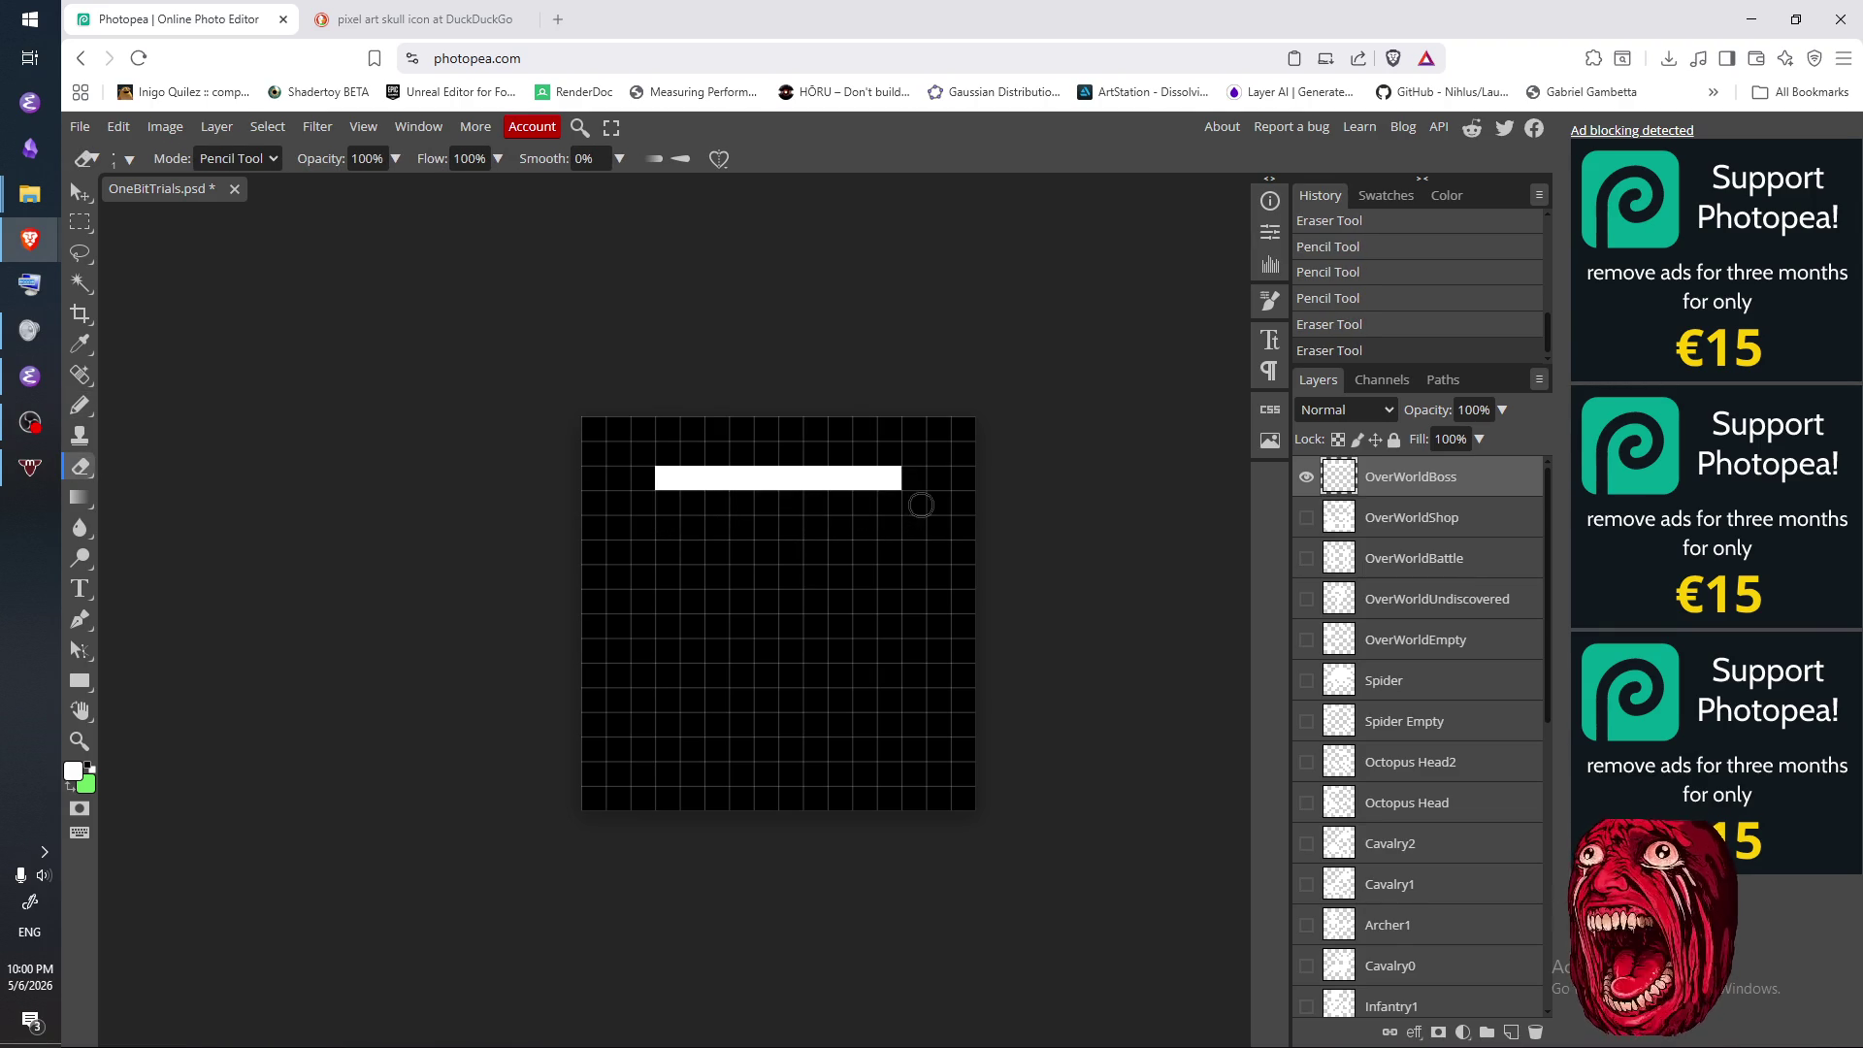
pyautogui.click(667, 478)
pyautogui.click(889, 478)
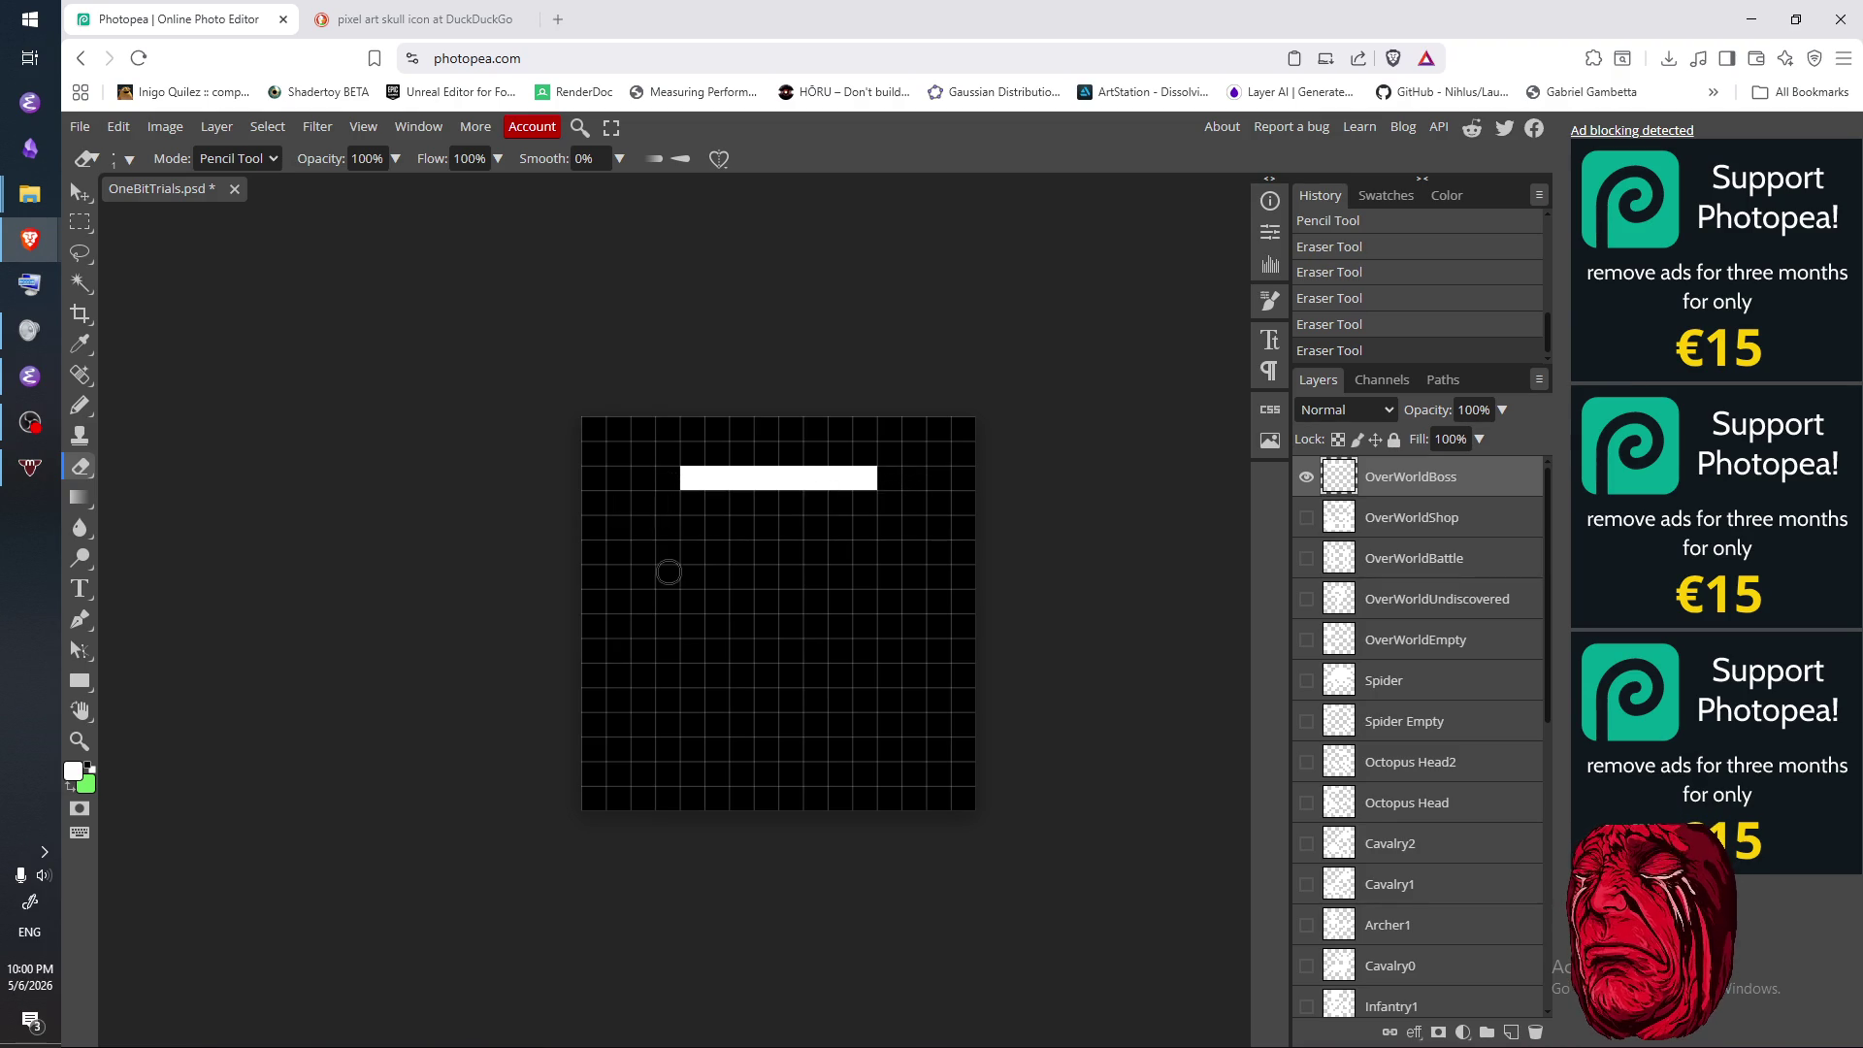
pyautogui.click(672, 521)
# - Draw short vertical strokes down both ends of the bar, then view the reference
pyautogui.press('b')
pyautogui.moveTo(667, 501); pyautogui.dragTo(668, 553)
pyautogui.moveTo(890, 499); pyautogui.dragTo(890, 529)
pyautogui.hotkey('ctrl', 'Tab')
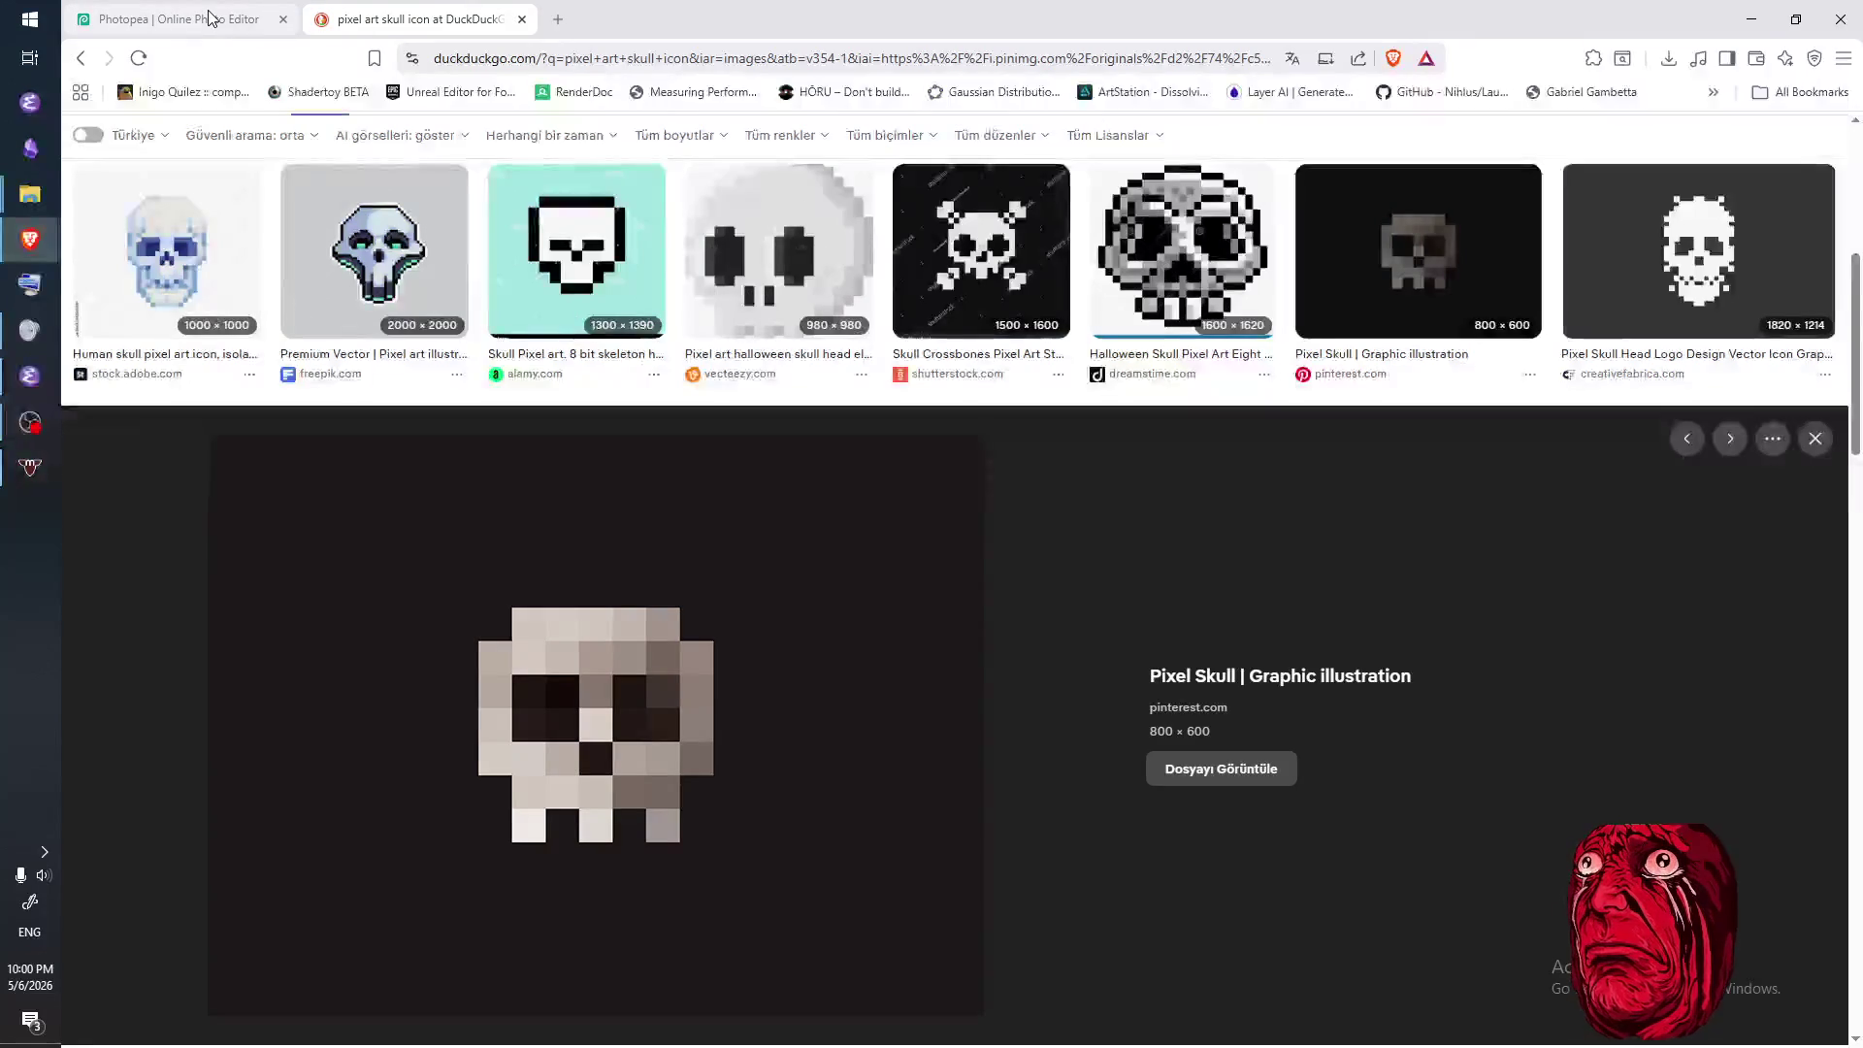
# - Extend the right stroke downward and draw a square eye-socket ring on the skull
pyautogui.click(208, 18)
pyautogui.moveTo(889, 560); pyautogui.dragTo(889, 544)
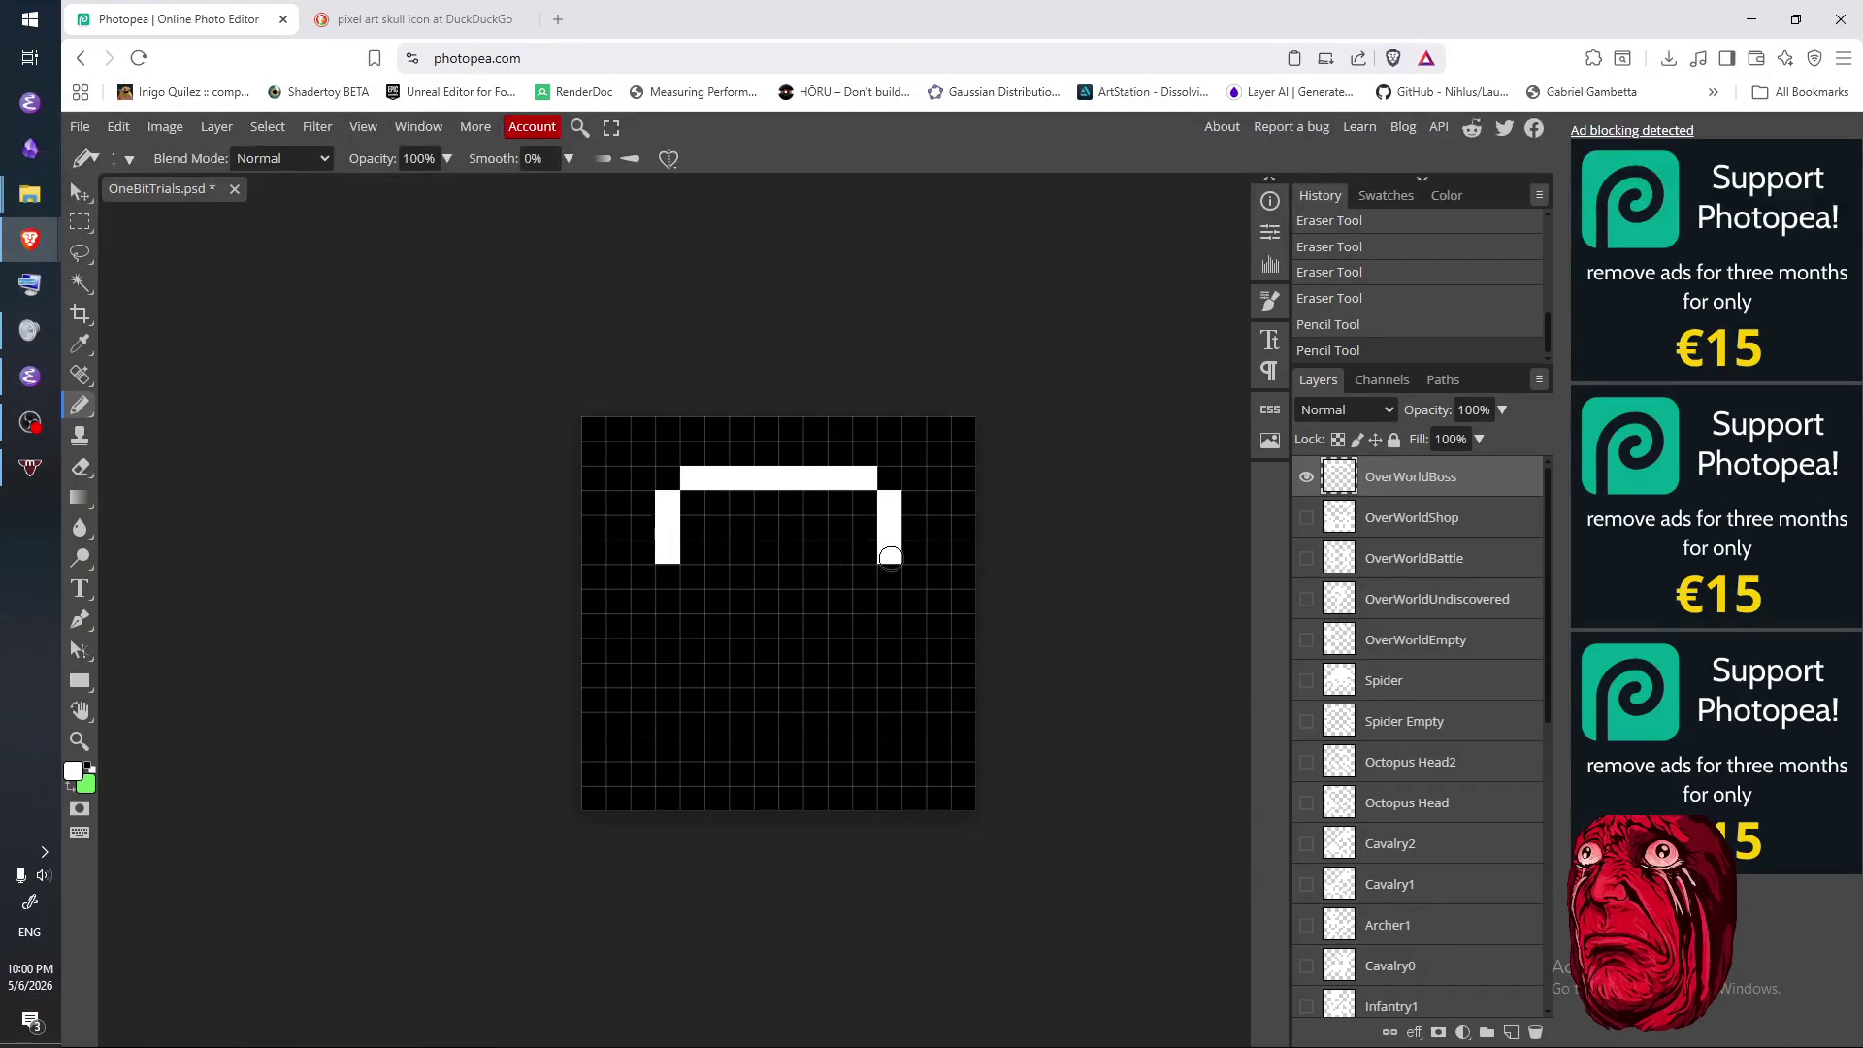
pyautogui.click(426, 22)
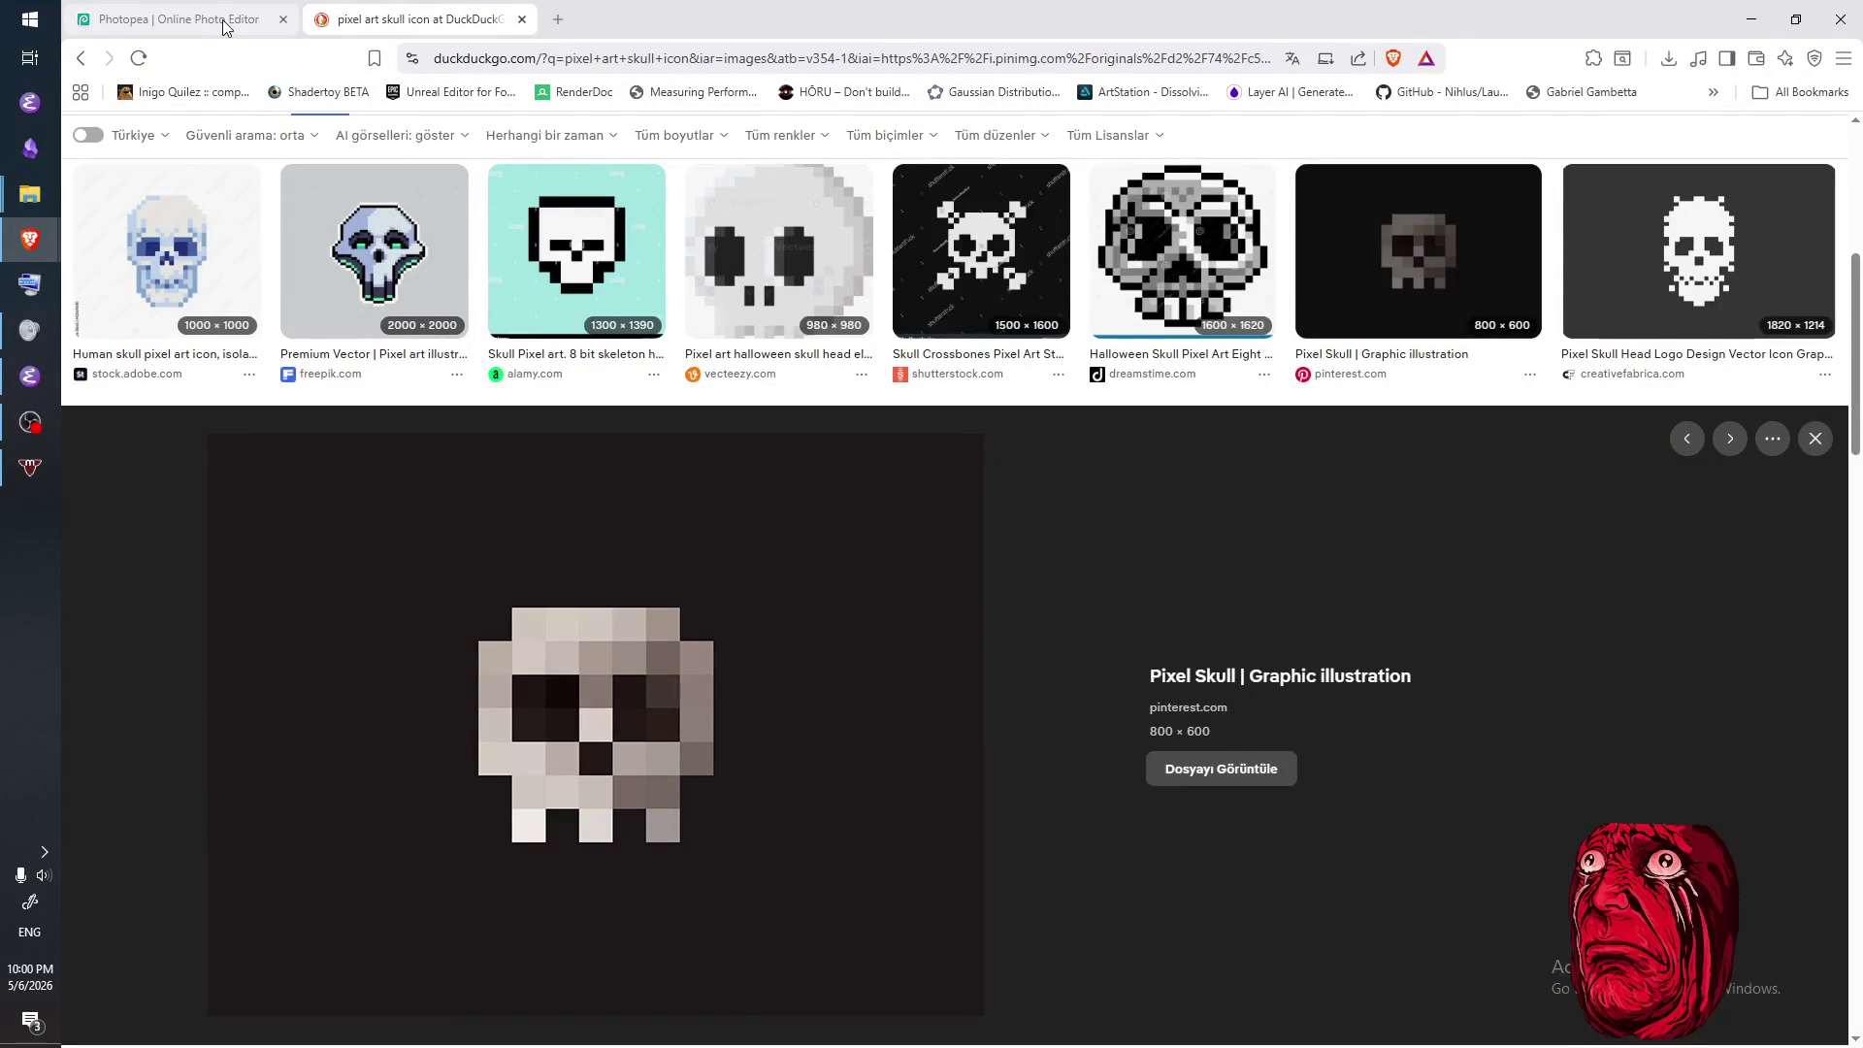
pyautogui.click(215, 22)
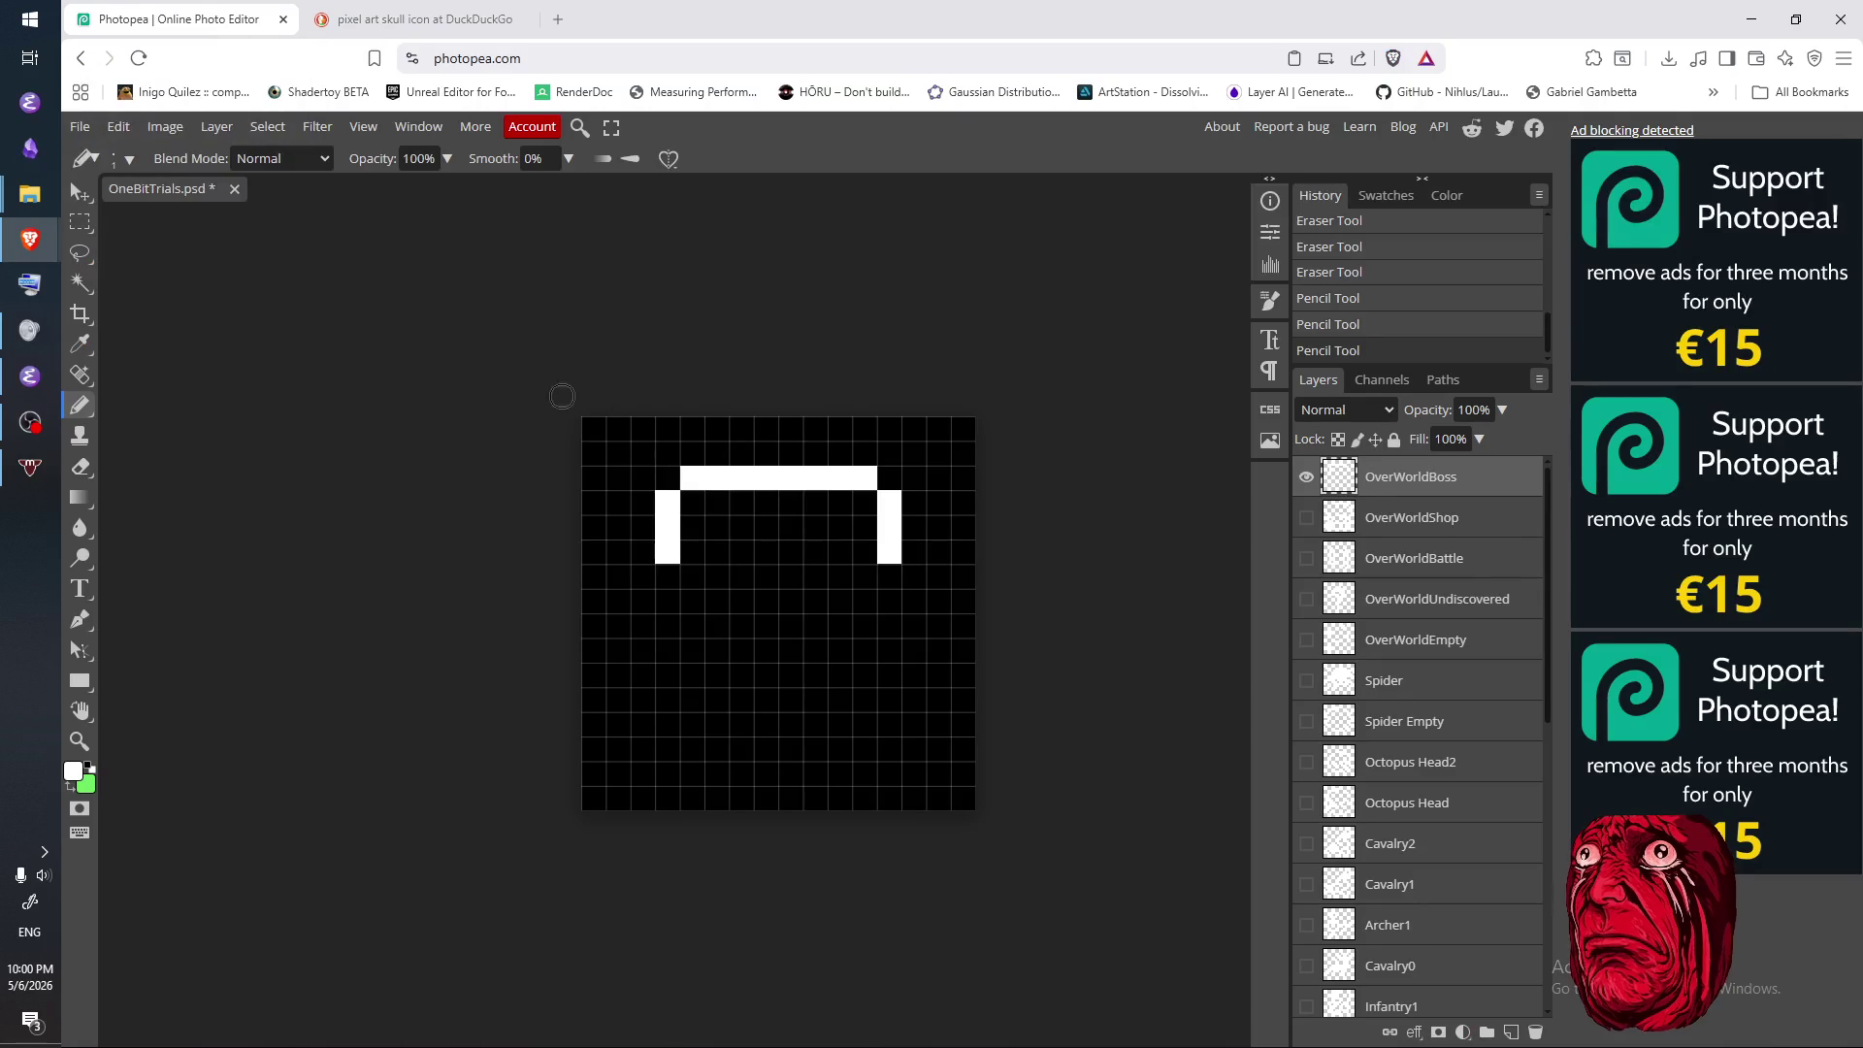
pyautogui.click(716, 551)
pyautogui.click(715, 576)
pyautogui.click(740, 576)
pyautogui.moveTo(719, 531)
pyautogui.mouseDown()
pyautogui.moveTo(772, 539)
pyautogui.moveTo(771, 575)
pyautogui.moveTo(818, 558)
pyautogui.moveTo(818, 578)
pyautogui.moveTo(865, 576)
pyautogui.moveTo(839, 525)
pyautogui.mouseUp()
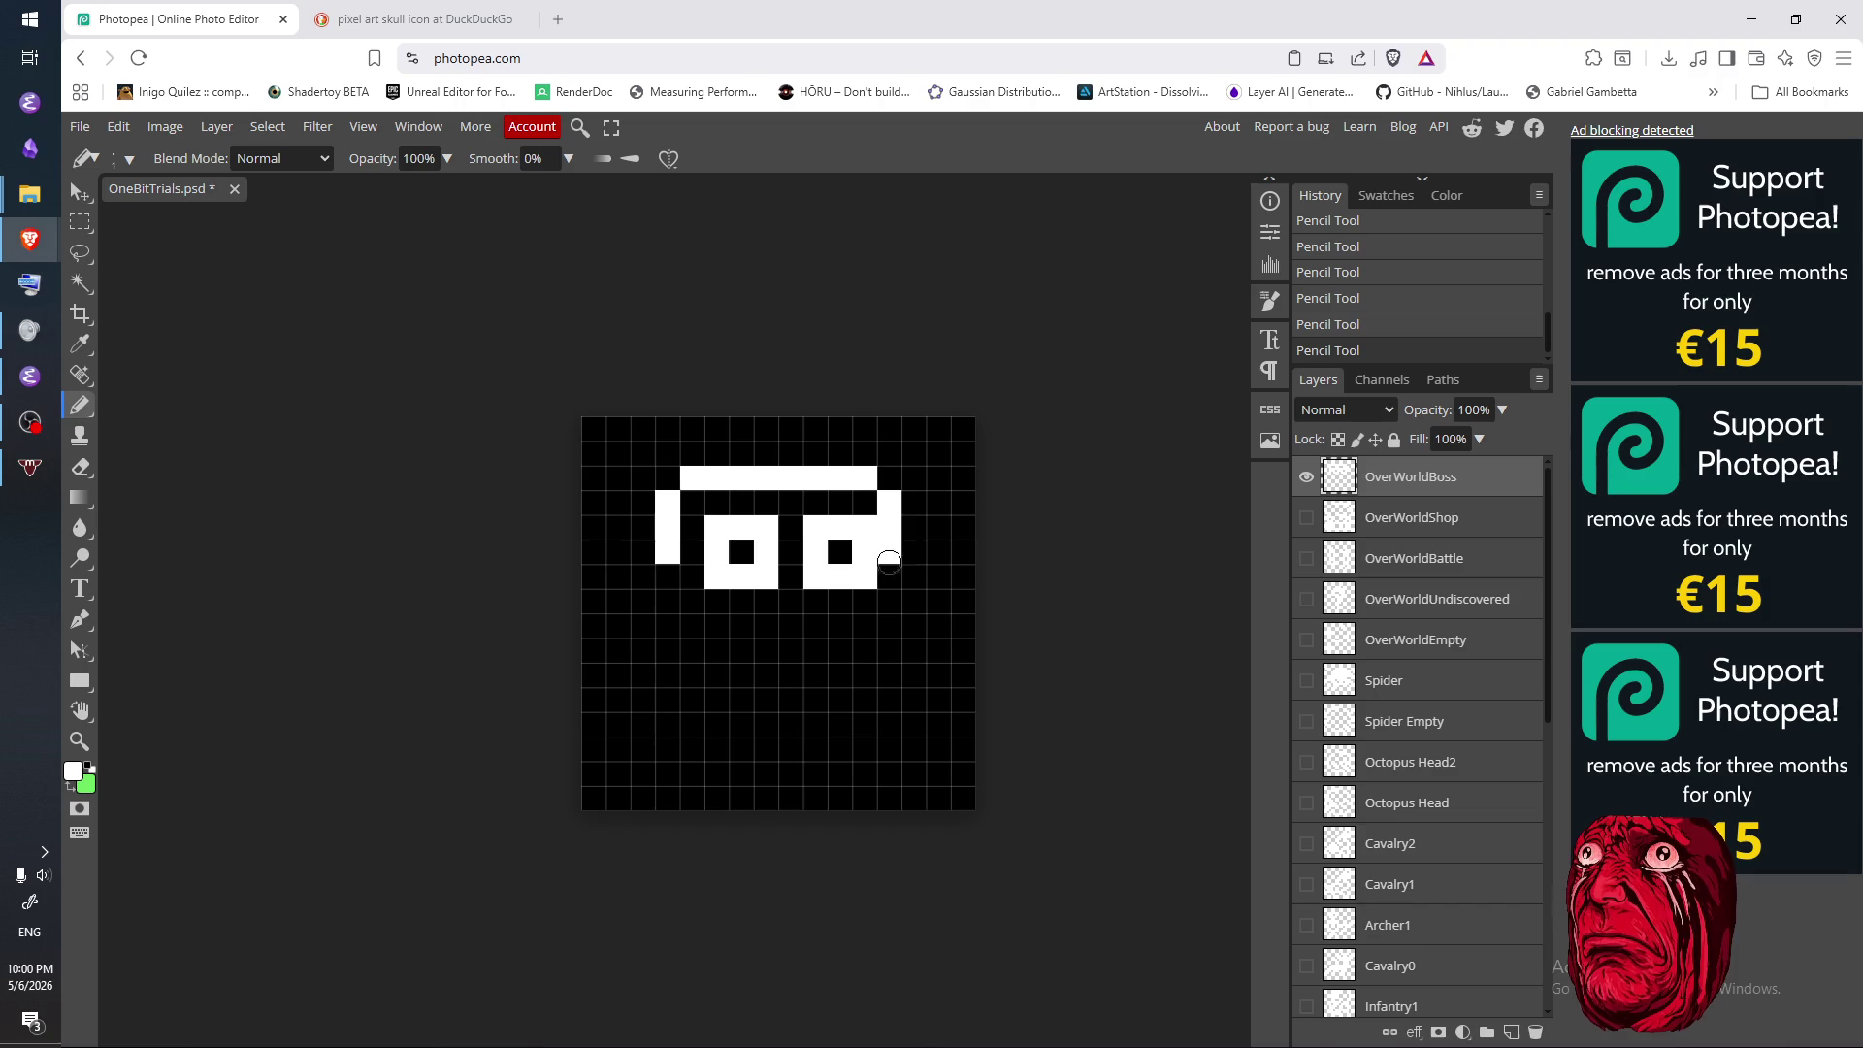
# - Erase the right square eye ring and the left vertical bar
pyautogui.press('e')
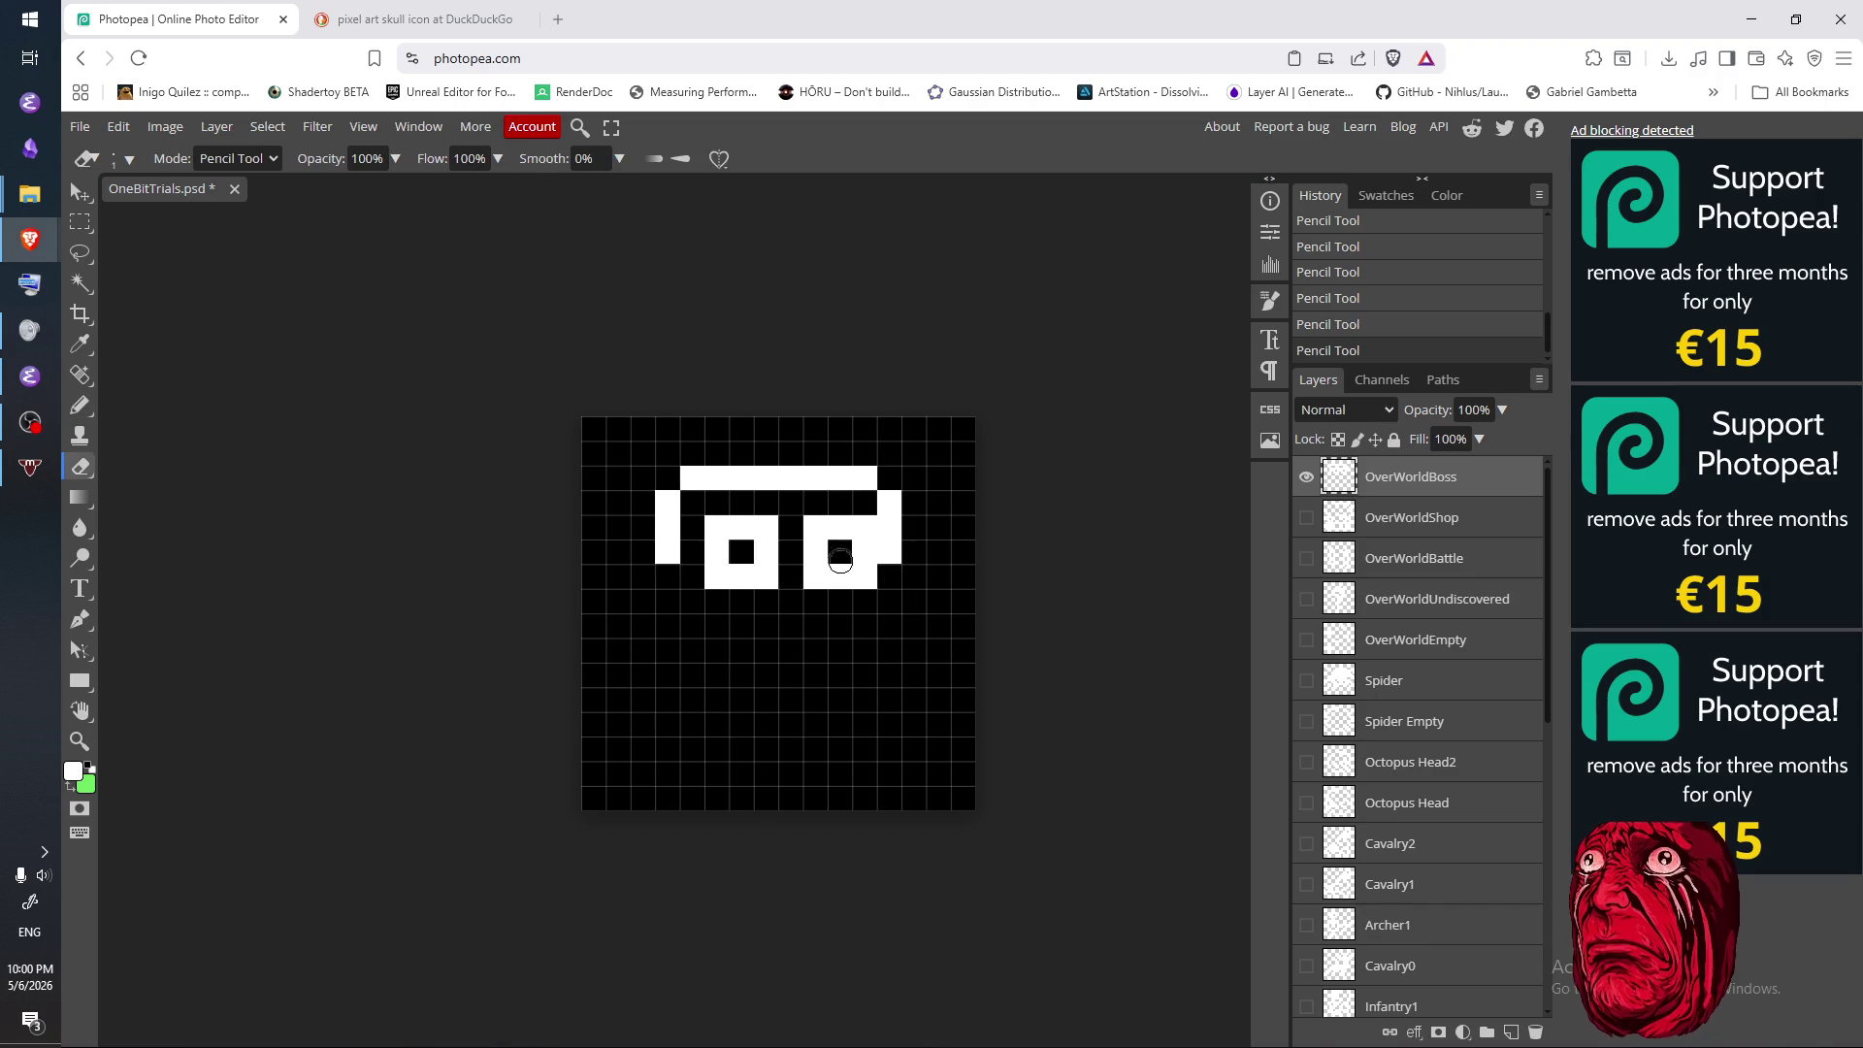
pyautogui.moveTo(811, 536)
pyautogui.mouseDown()
pyautogui.moveTo(854, 553)
pyautogui.moveTo(861, 582)
pyautogui.mouseUp()
pyautogui.moveTo(859, 553)
pyautogui.mouseDown()
pyautogui.moveTo(864, 514)
pyautogui.moveTo(885, 582)
pyautogui.mouseUp()
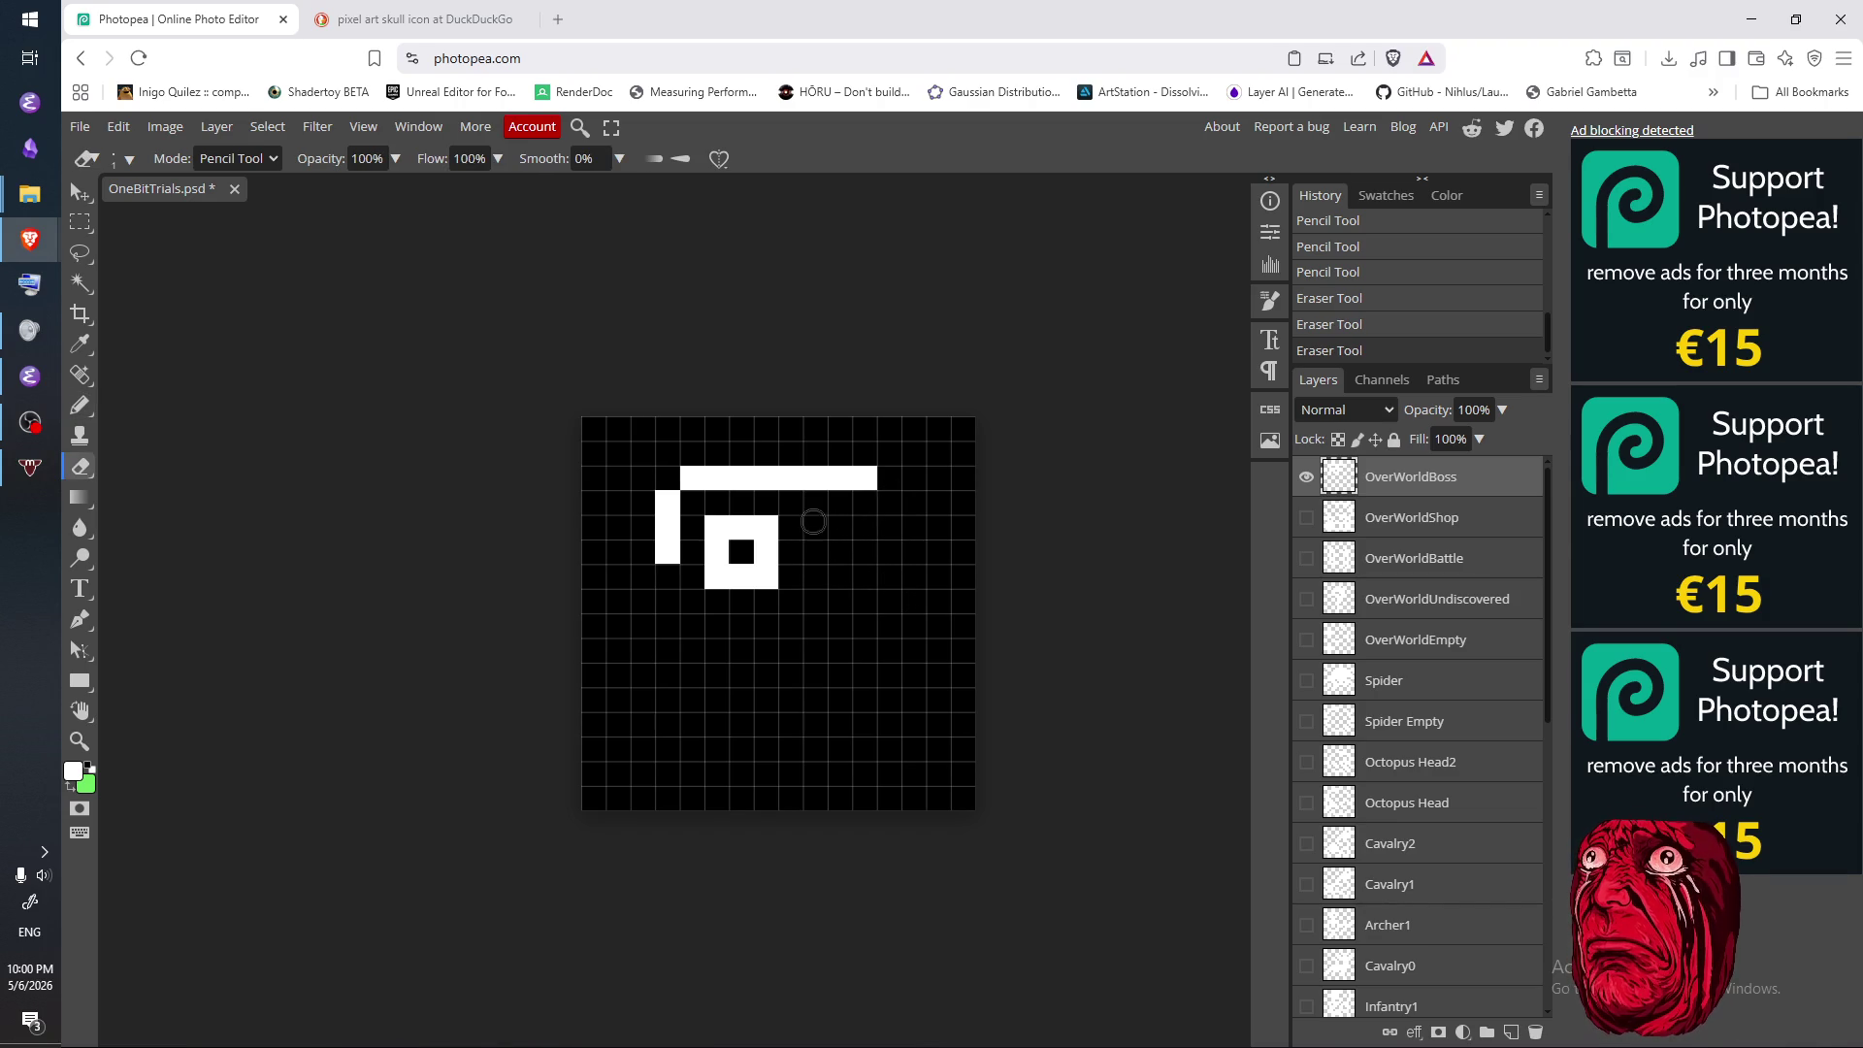
pyautogui.moveTo(667, 498)
pyautogui.mouseDown()
pyautogui.moveTo(679, 577)
pyautogui.moveTo(752, 532)
pyautogui.moveTo(723, 553)
pyautogui.moveTo(753, 586)
pyautogui.mouseUp()
# - Erase the small white square and lengthen the top bar, then compare with the skull reference
pyautogui.press('b')
pyautogui.click(889, 477)
pyautogui.click(668, 477)
pyautogui.press('e')
pyautogui.click(765, 527)
pyautogui.press('b')
pyautogui.click(642, 478)
pyautogui.click(913, 477)
pyautogui.click(417, 19)
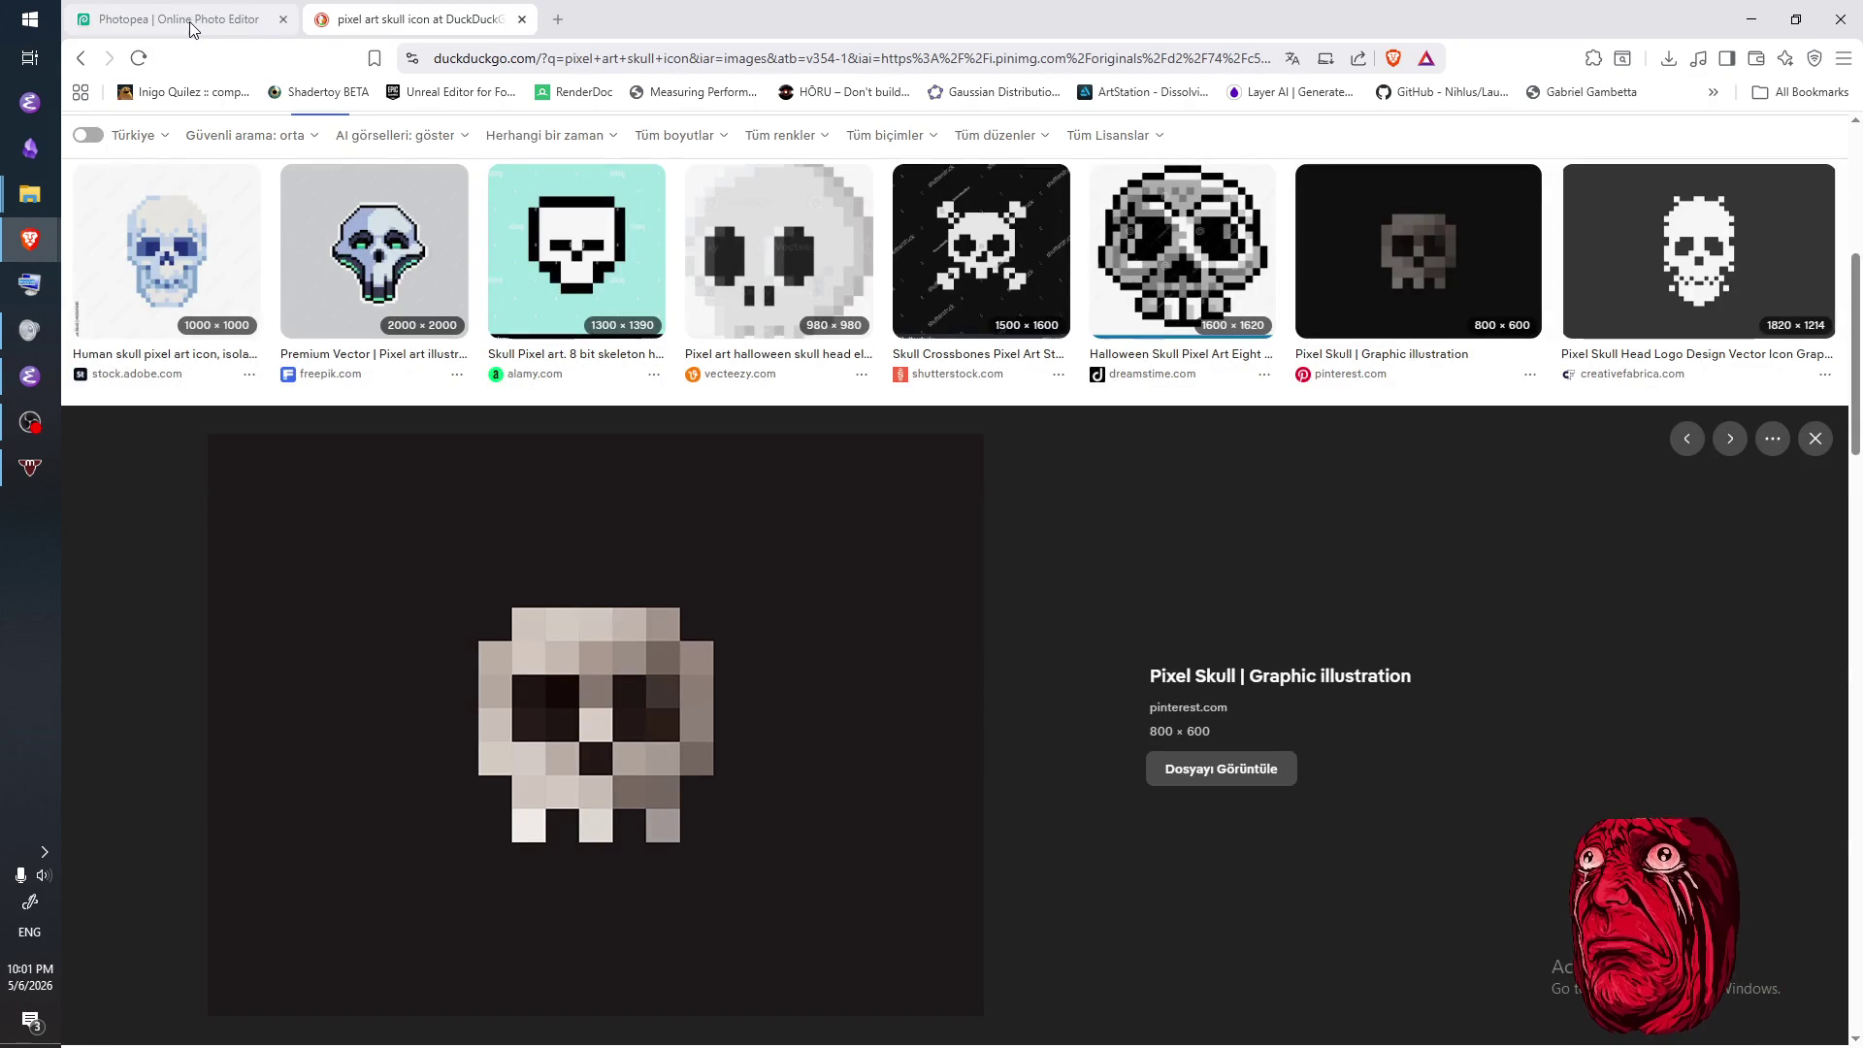
# - Draw white columns down the skull's left side with a stepped edge toward the right
pyautogui.click(190, 30)
pyautogui.moveTo(618, 501); pyautogui.dragTo(618, 603)
pyautogui.press('e')
pyautogui.click(643, 478)
pyautogui.press('b')
pyautogui.moveTo(642, 502)
pyautogui.mouseDown()
pyautogui.moveTo(644, 601)
pyautogui.moveTo(686, 515)
pyautogui.moveTo(885, 524)
pyautogui.moveTo(767, 528)
pyautogui.moveTo(907, 504)
pyautogui.moveTo(915, 483)
pyautogui.moveTo(914, 577)
pyautogui.mouseUp()
# - Rework the right side into a two-cell-wide white column, trimming the top bar's right end
pyautogui.press('e')
pyautogui.press('b')
pyautogui.press('e')
pyautogui.click(915, 482)
pyautogui.press('b')
pyautogui.press('e')
pyautogui.moveTo(923, 506); pyautogui.dragTo(922, 619)
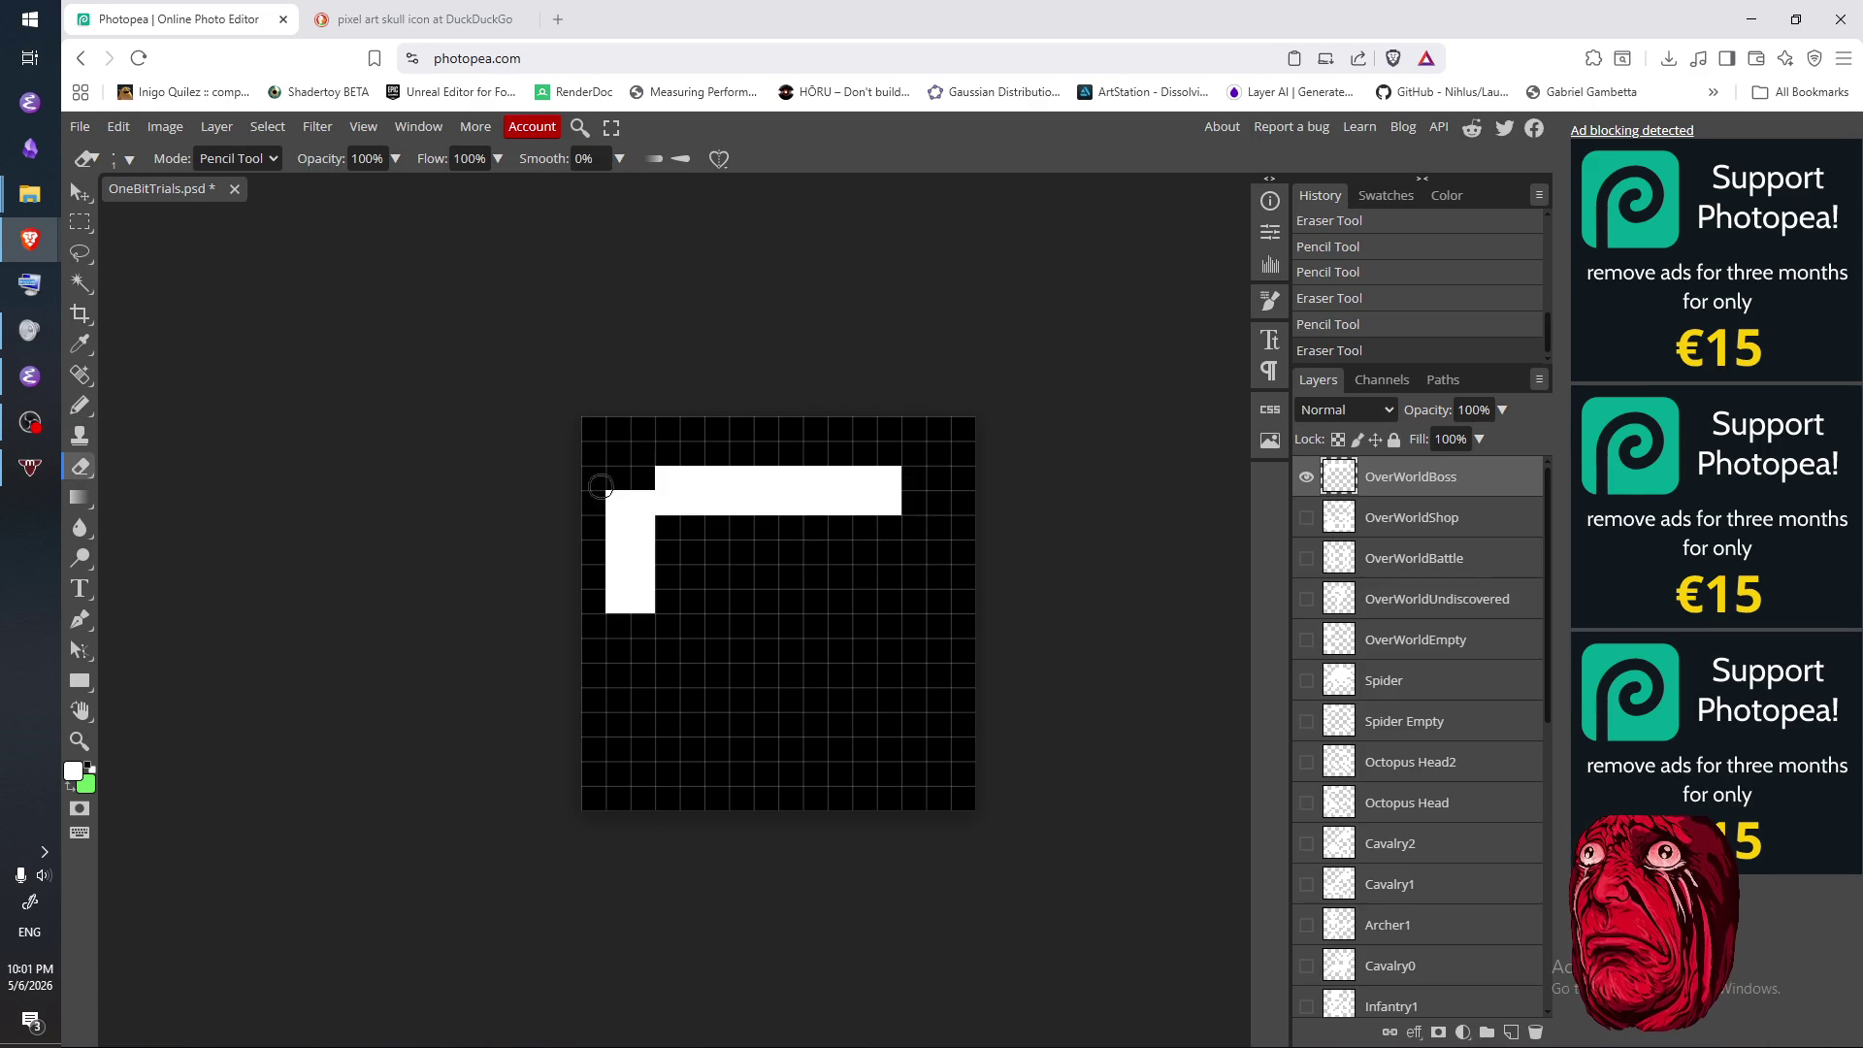
pyautogui.press('b')
pyautogui.moveTo(914, 503)
pyautogui.mouseDown()
pyautogui.moveTo(914, 602)
pyautogui.moveTo(889, 557)
pyautogui.moveTo(897, 623)
pyautogui.mouseUp()
pyautogui.click(901, 580)
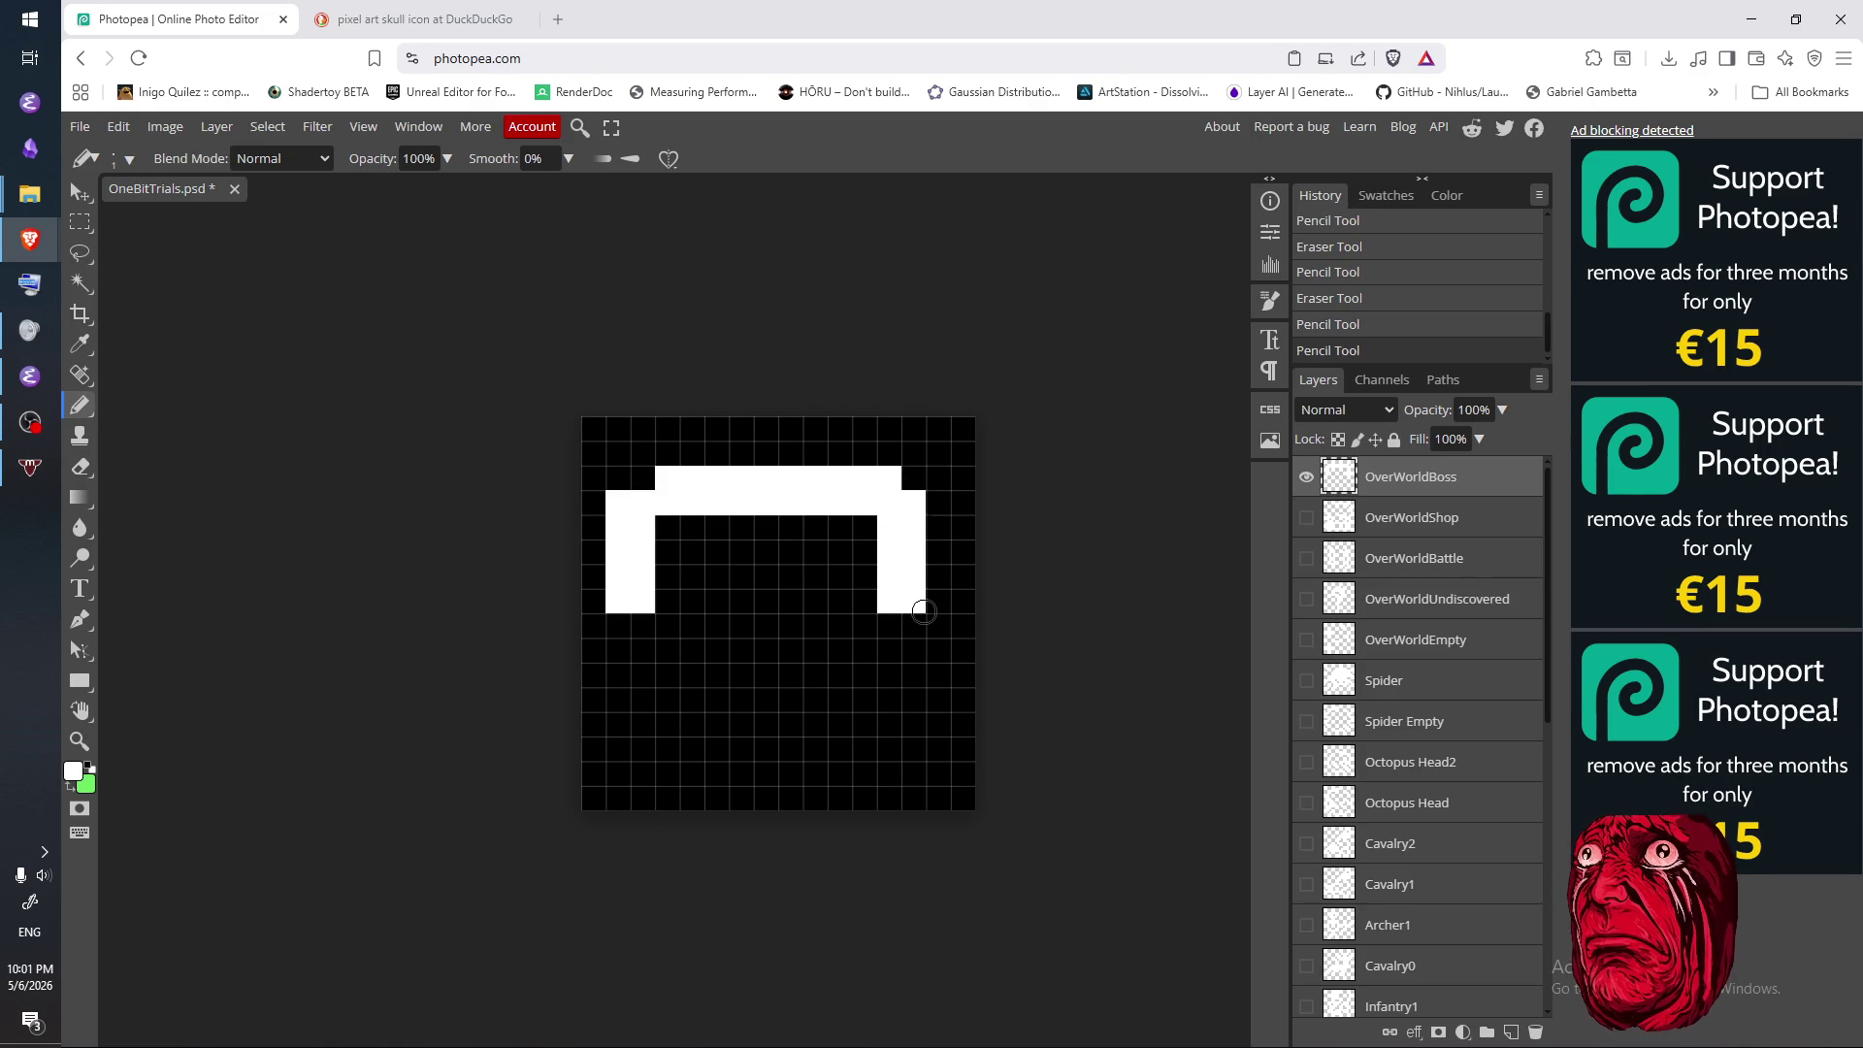
# - Shift the right leg one cell outward, fill the top-right corner, and extend the top bar left
pyautogui.press('e')
pyautogui.moveTo(889, 529)
pyautogui.mouseDown()
pyautogui.moveTo(889, 620)
pyautogui.moveTo(937, 539)
pyautogui.moveTo(937, 606)
pyautogui.mouseUp()
pyautogui.press('b')
pyautogui.click(937, 501)
pyautogui.click(910, 480)
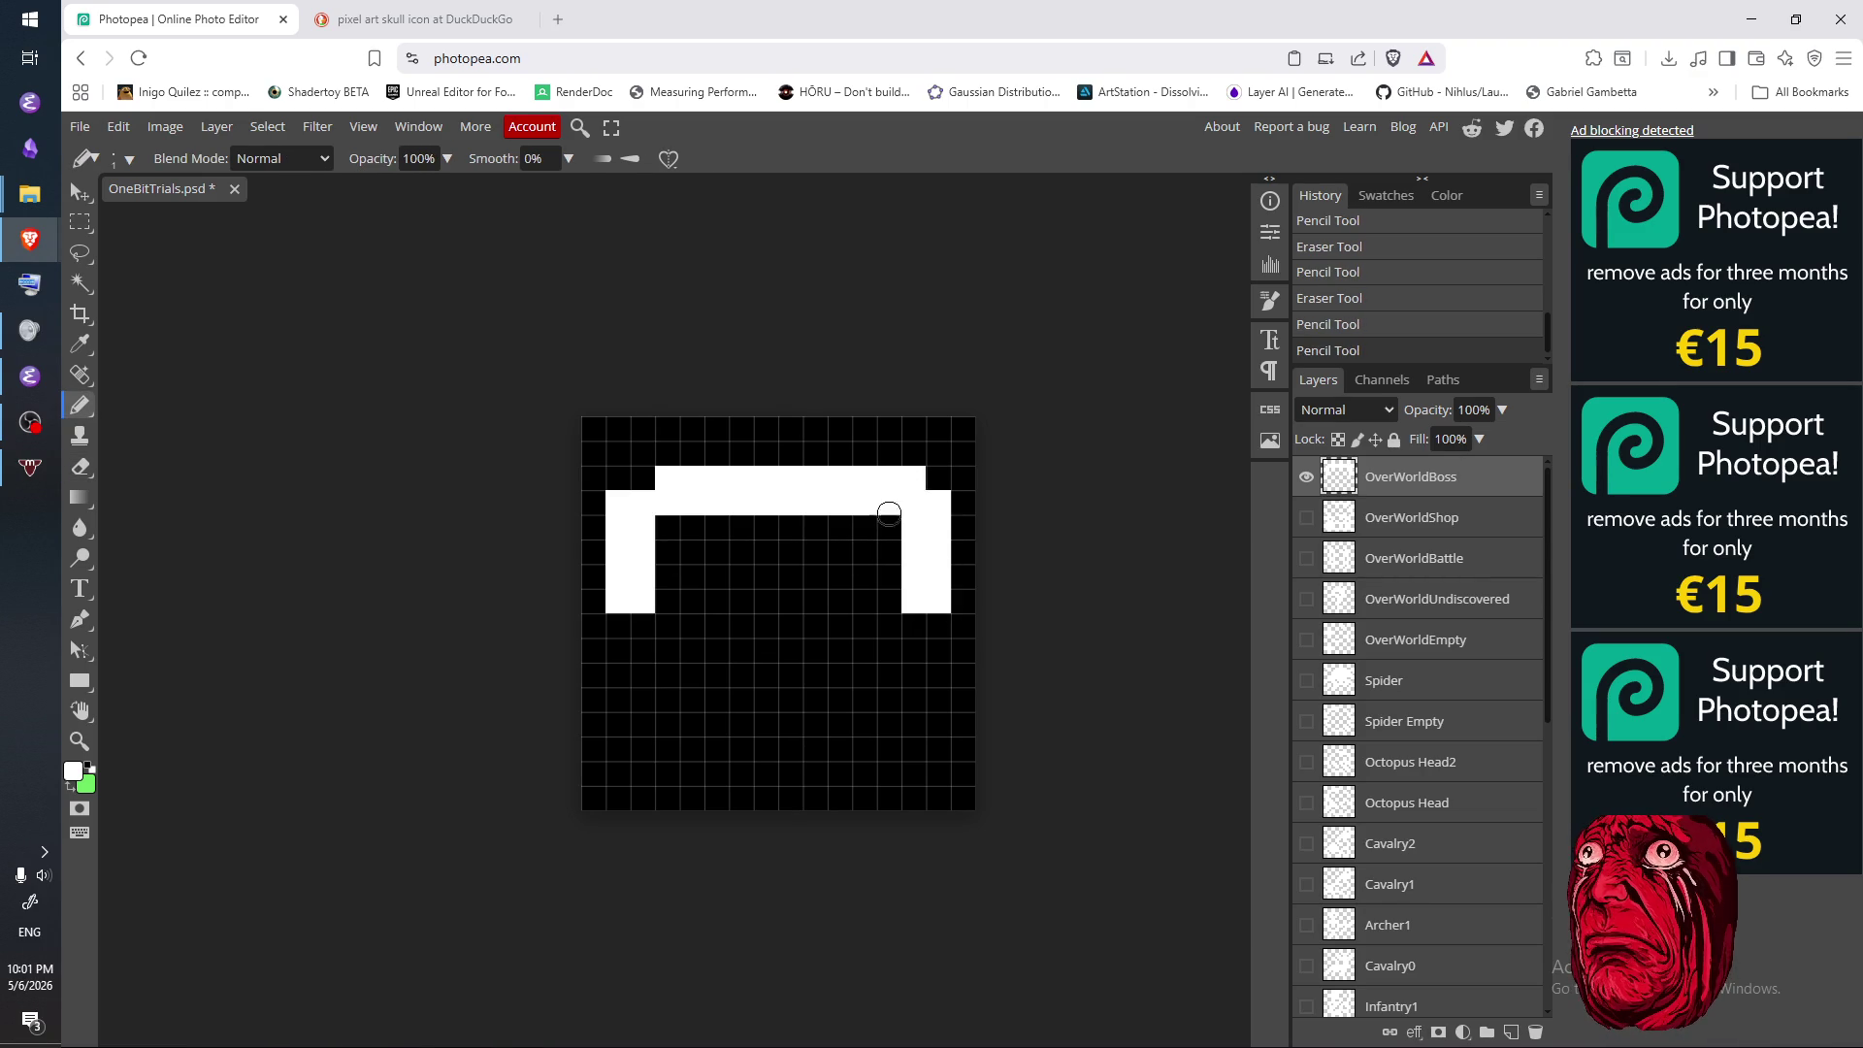
pyautogui.click(618, 478)
pyautogui.click(642, 478)
# - Adjust the top bar's ends by trading cells at its left and right corners
pyautogui.press('e')
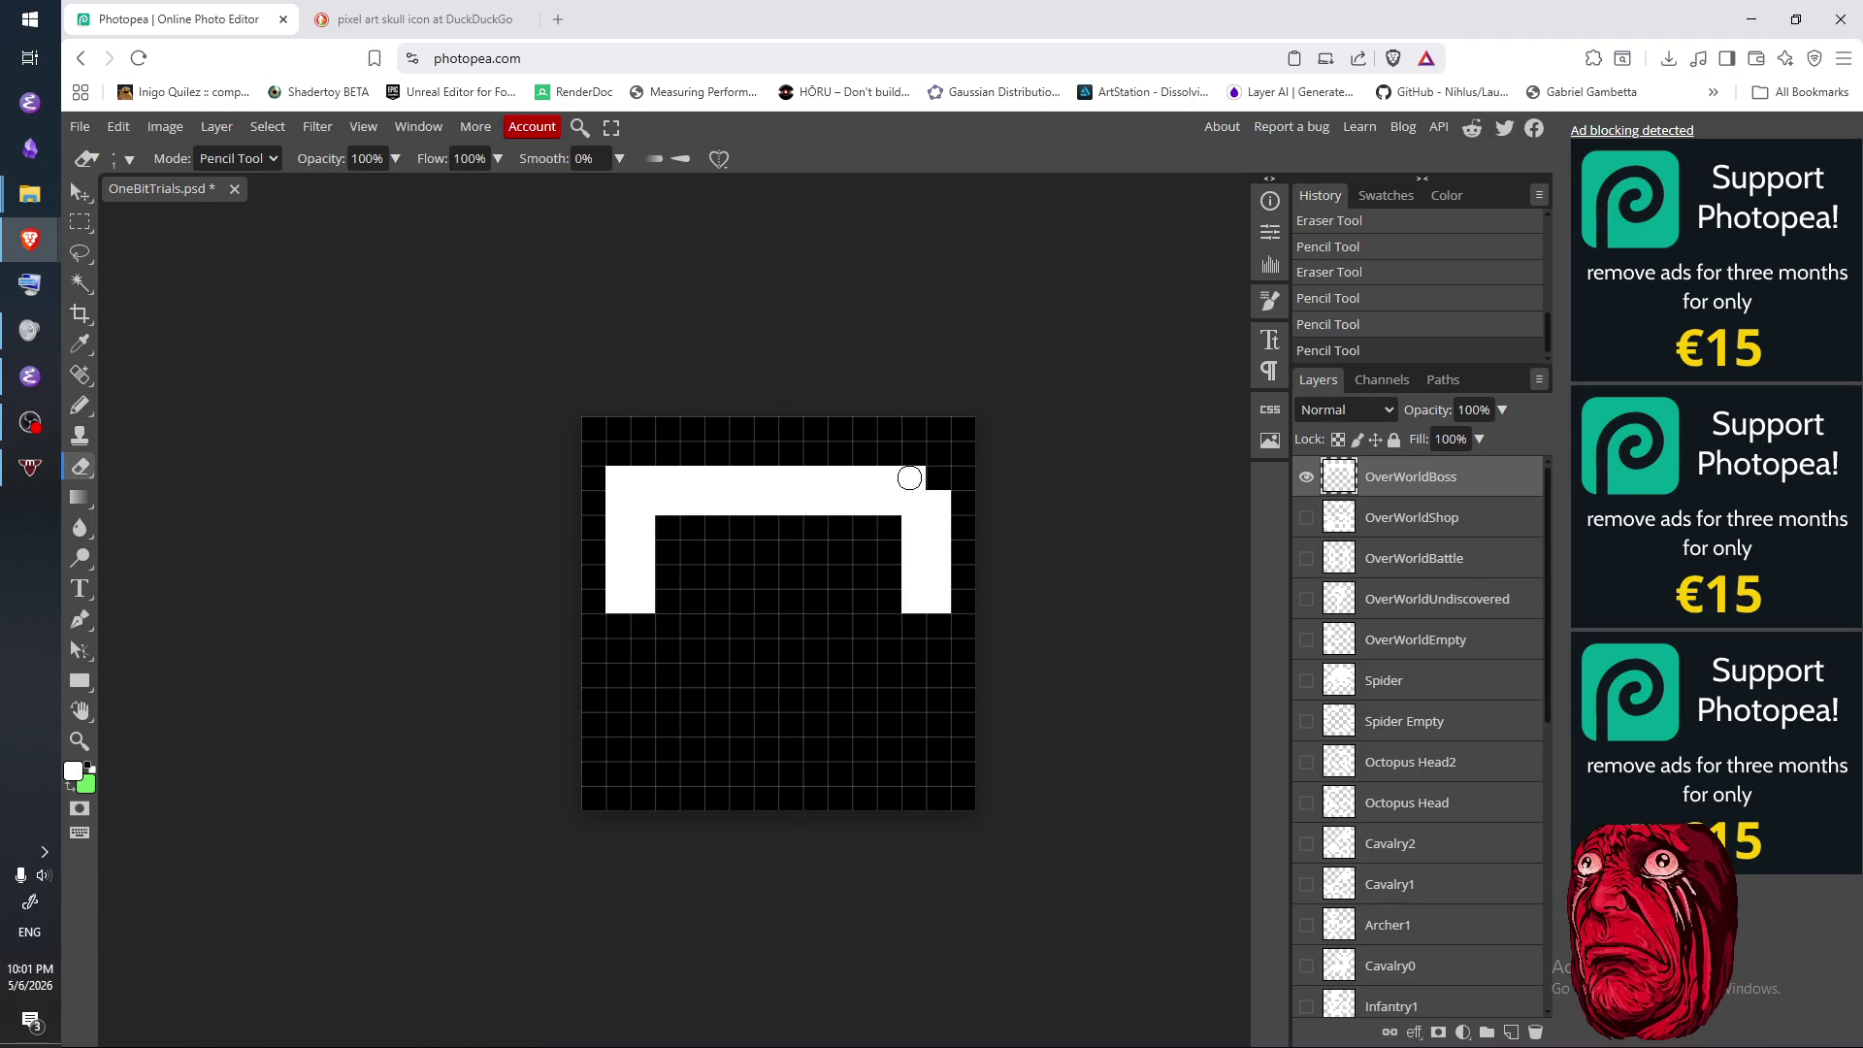
pyautogui.click(640, 477)
pyautogui.click(626, 477)
pyautogui.press('b')
pyautogui.click(640, 477)
pyautogui.click(929, 485)
pyautogui.press('e')
pyautogui.click(928, 487)
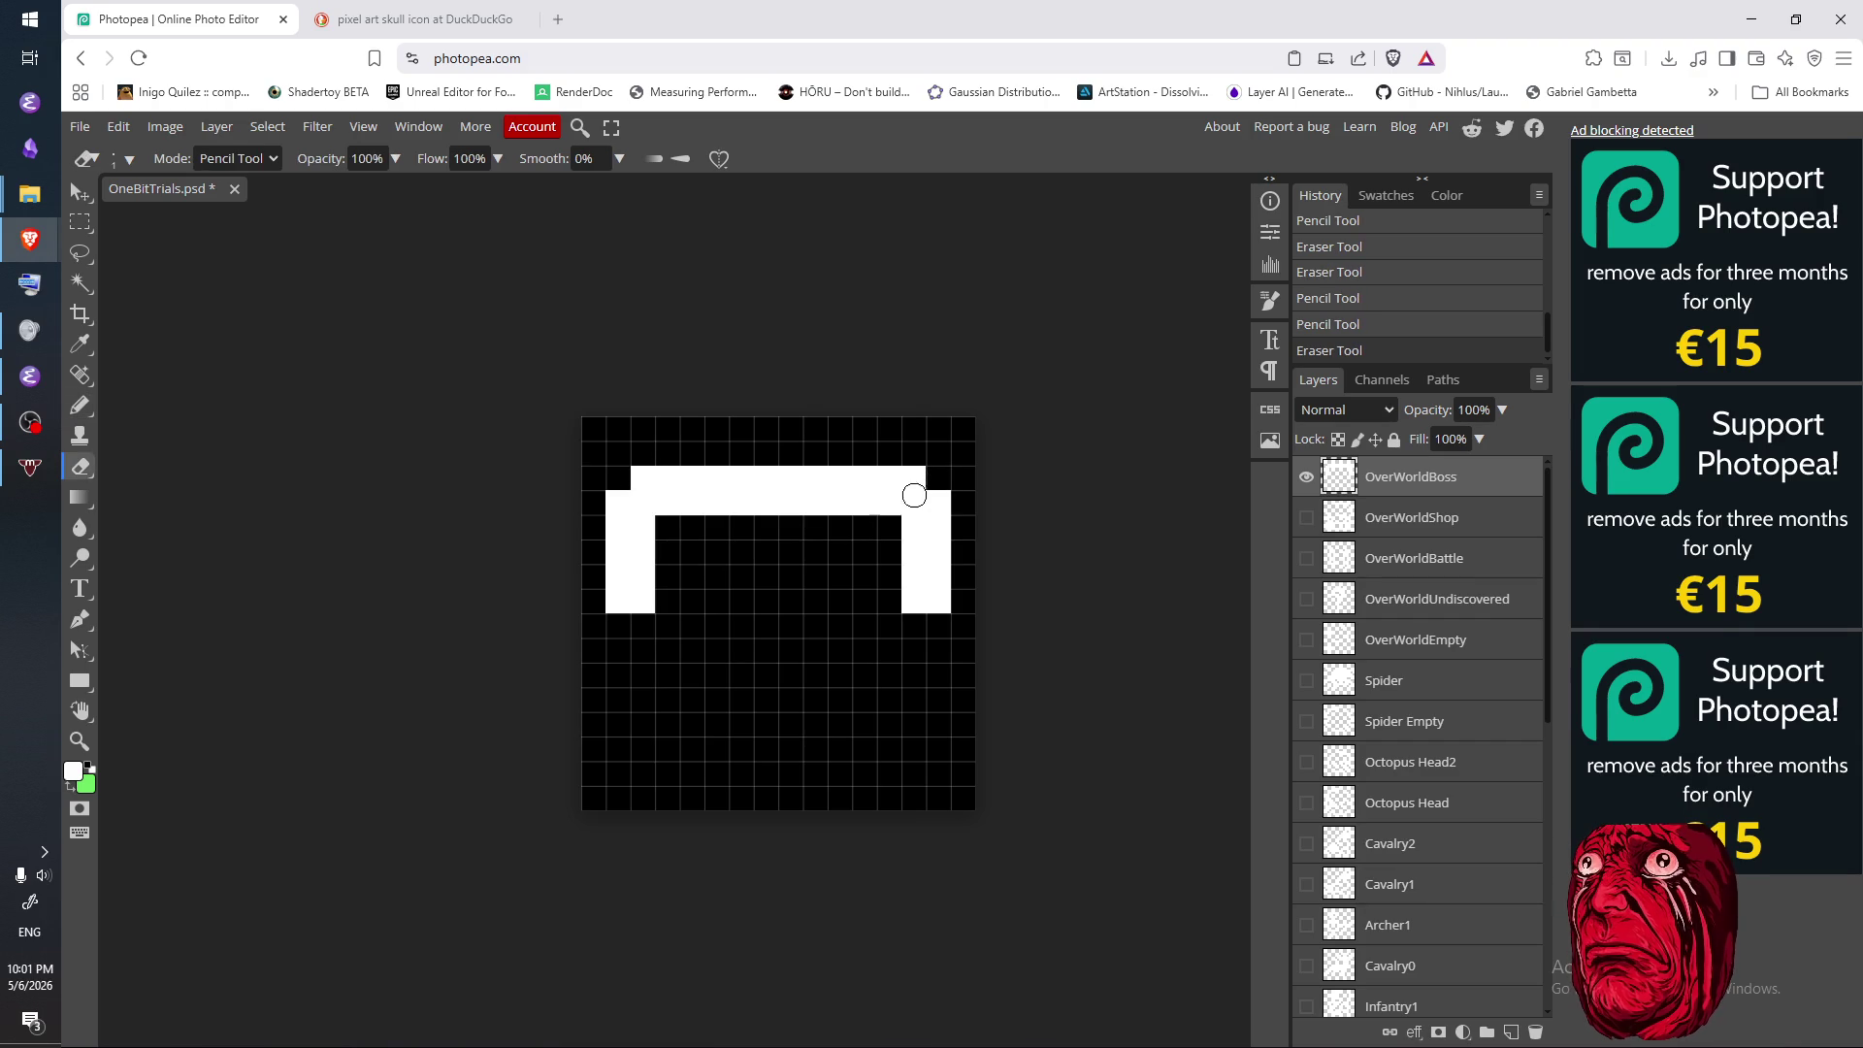
pyautogui.click(913, 478)
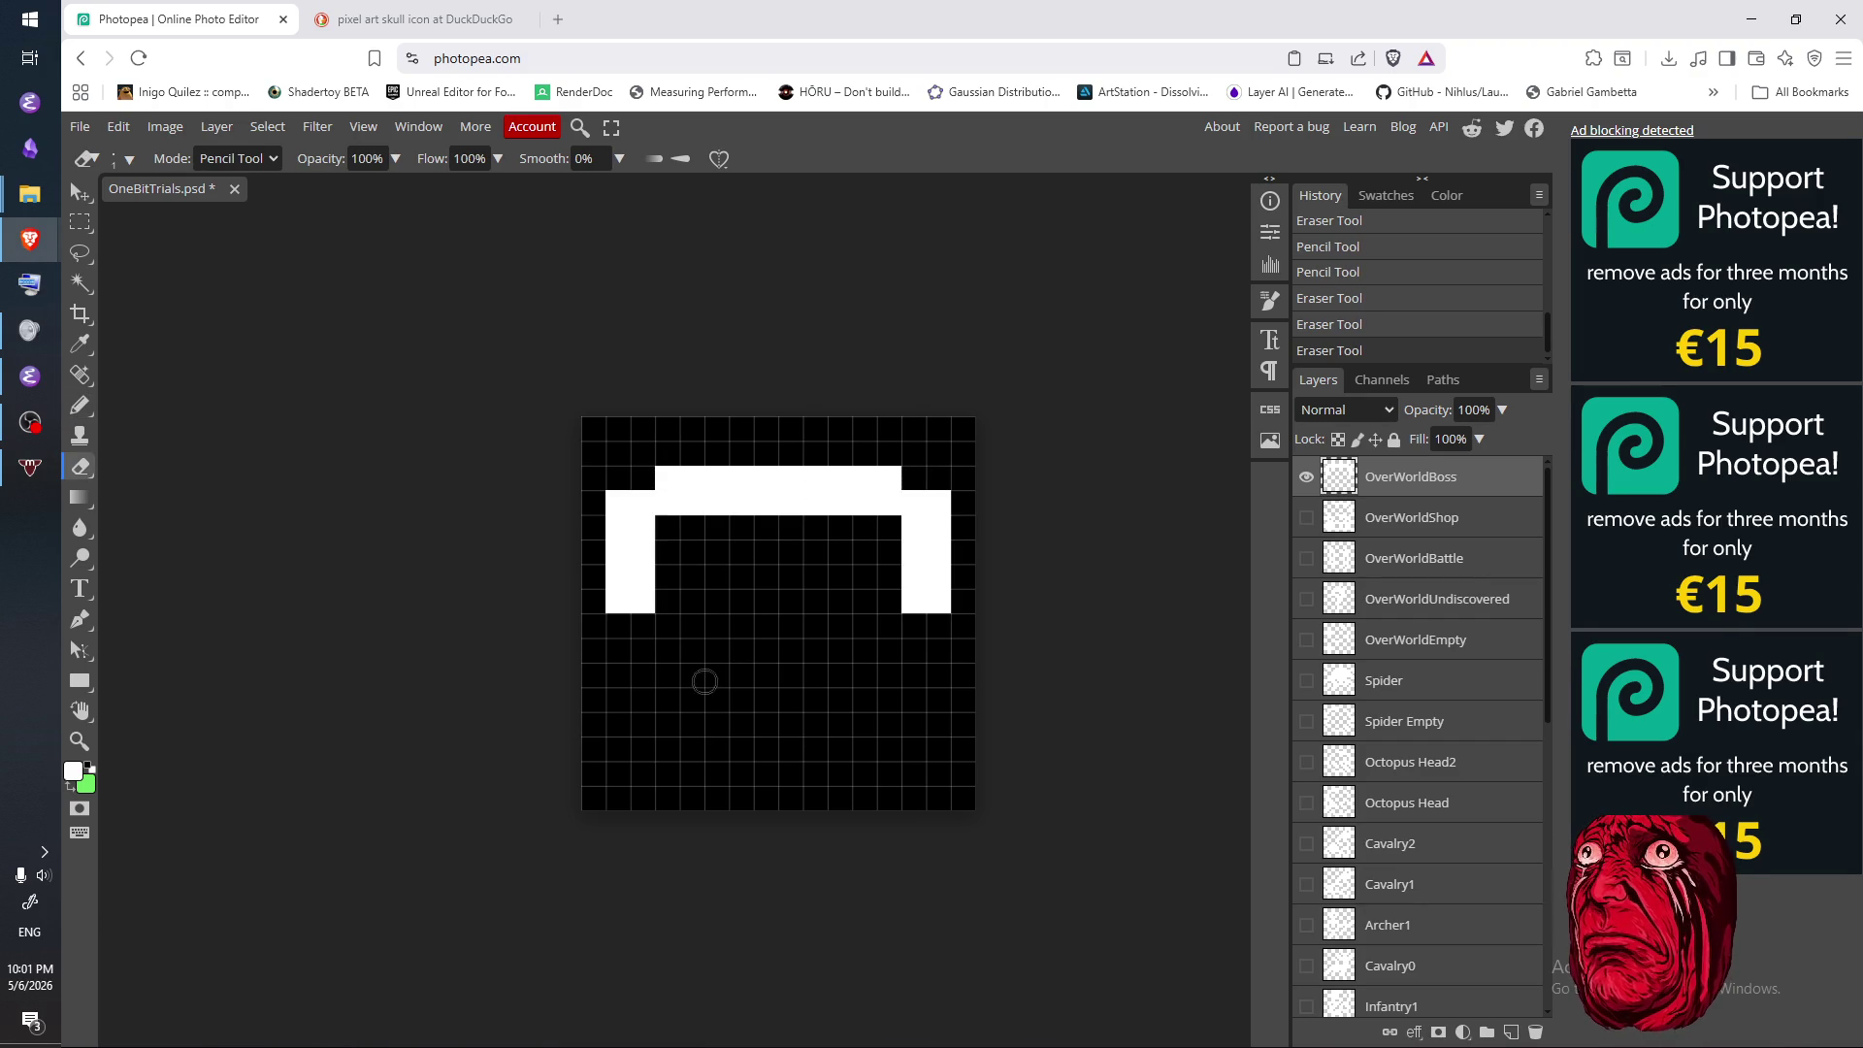
# - After checking the reference, lengthen both side columns downward by two rows
pyautogui.click(417, 19)
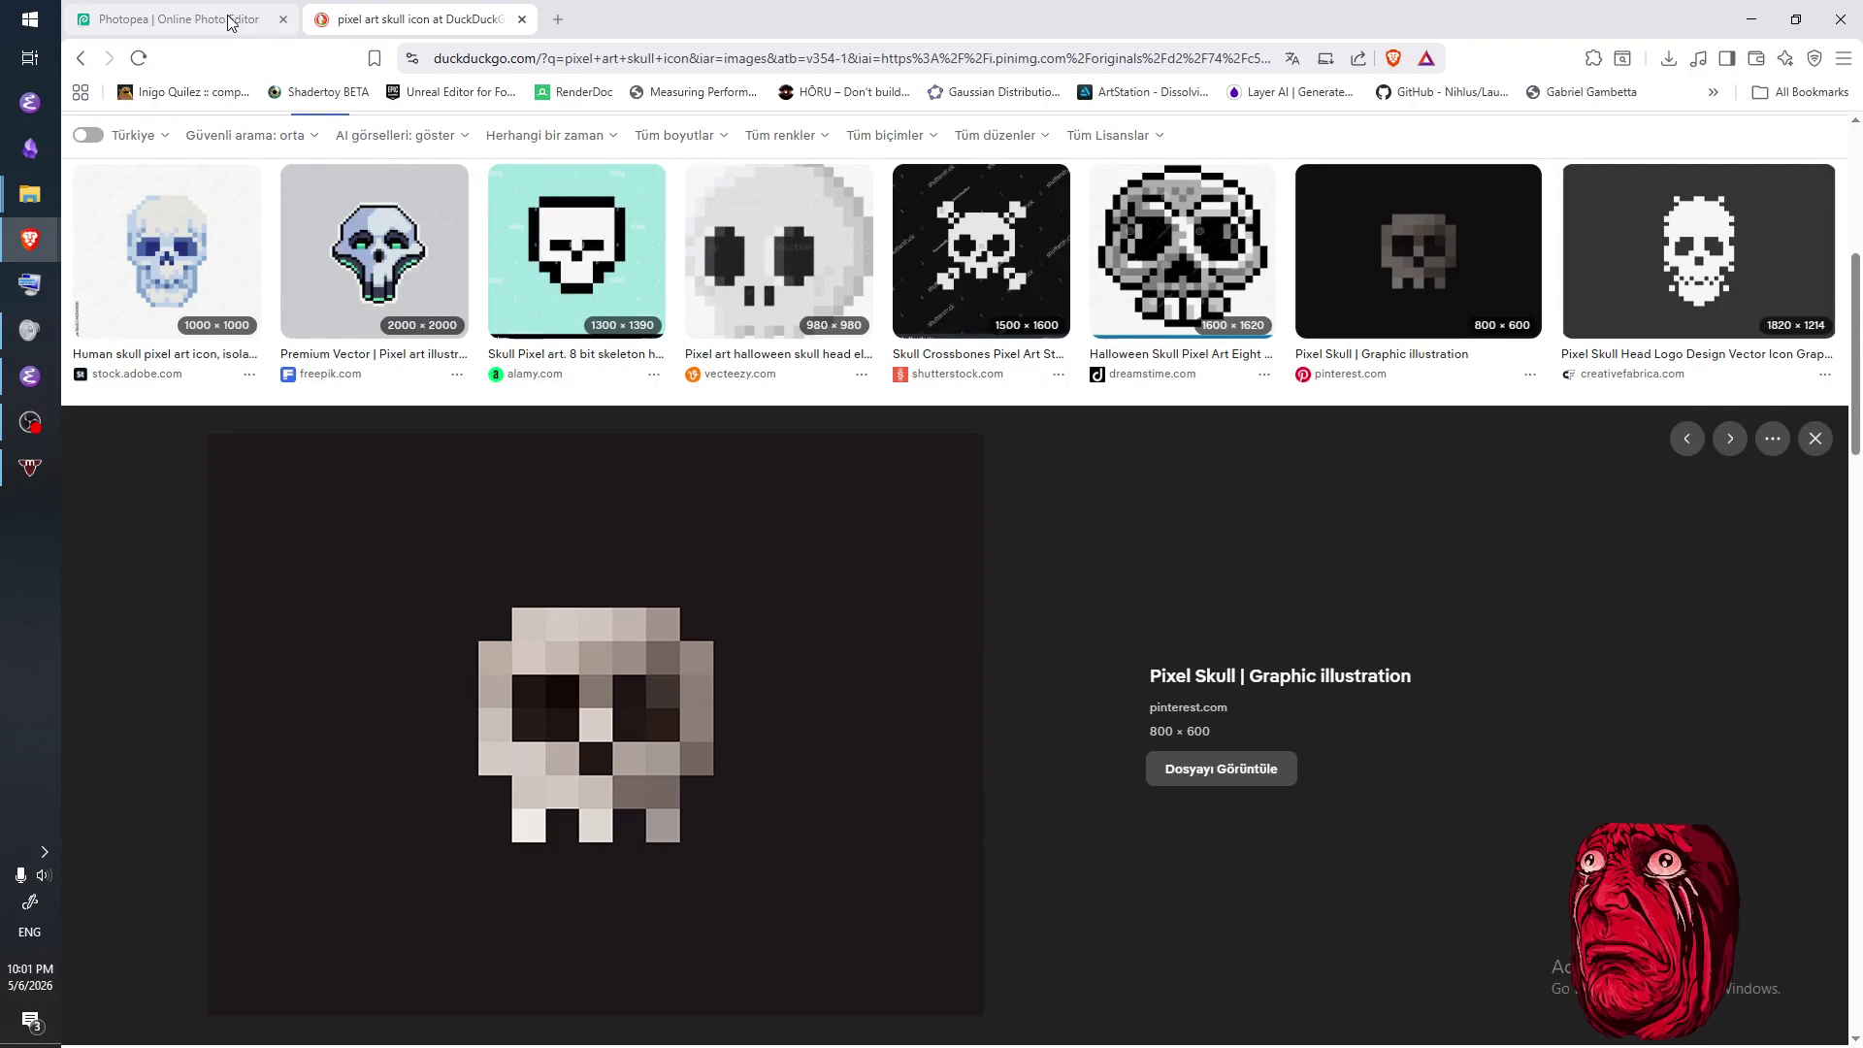
pyautogui.click(230, 21)
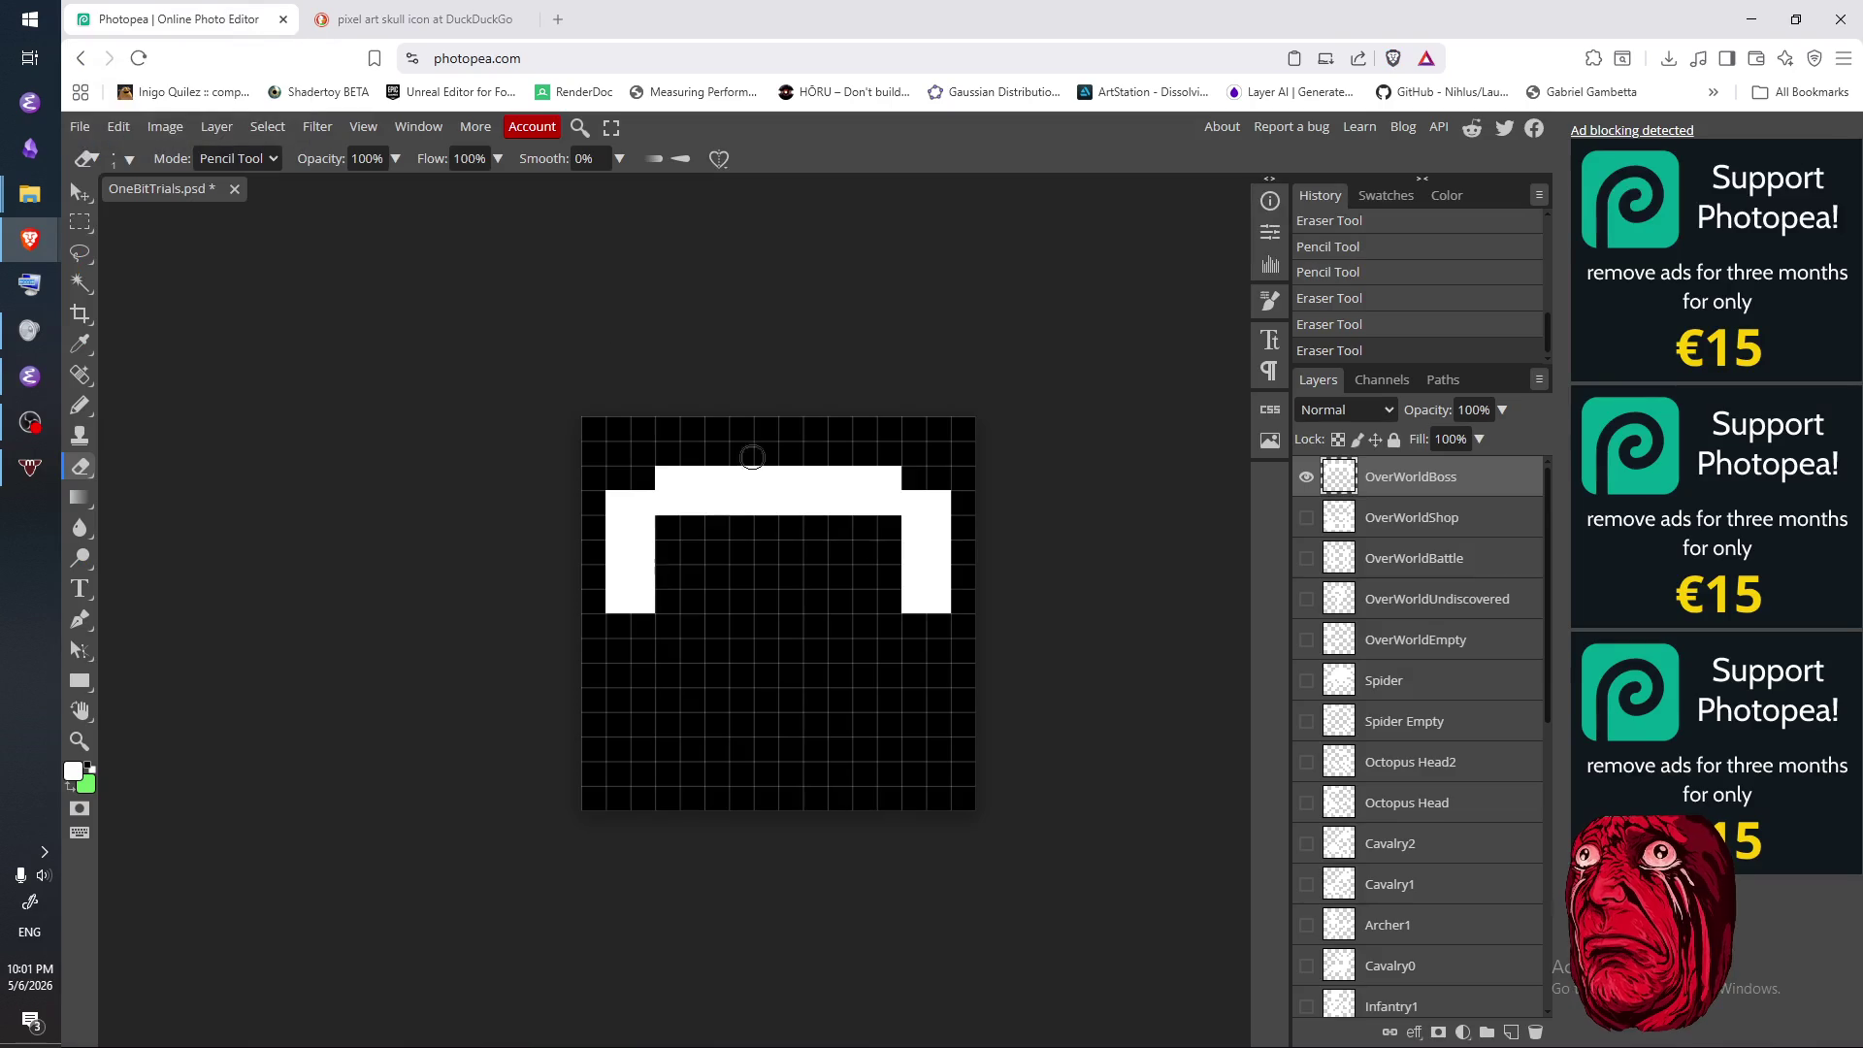
pyautogui.press('b')
pyautogui.click(618, 626)
pyautogui.click(618, 650)
pyautogui.click(642, 626)
pyautogui.click(643, 650)
pyautogui.moveTo(914, 634)
pyautogui.mouseDown()
pyautogui.moveTo(938, 628)
pyautogui.moveTo(939, 653)
pyautogui.mouseUp()
# - Draw a white row along the bottom of the skull frame
pyautogui.click(410, 24)
pyautogui.click(241, 25)
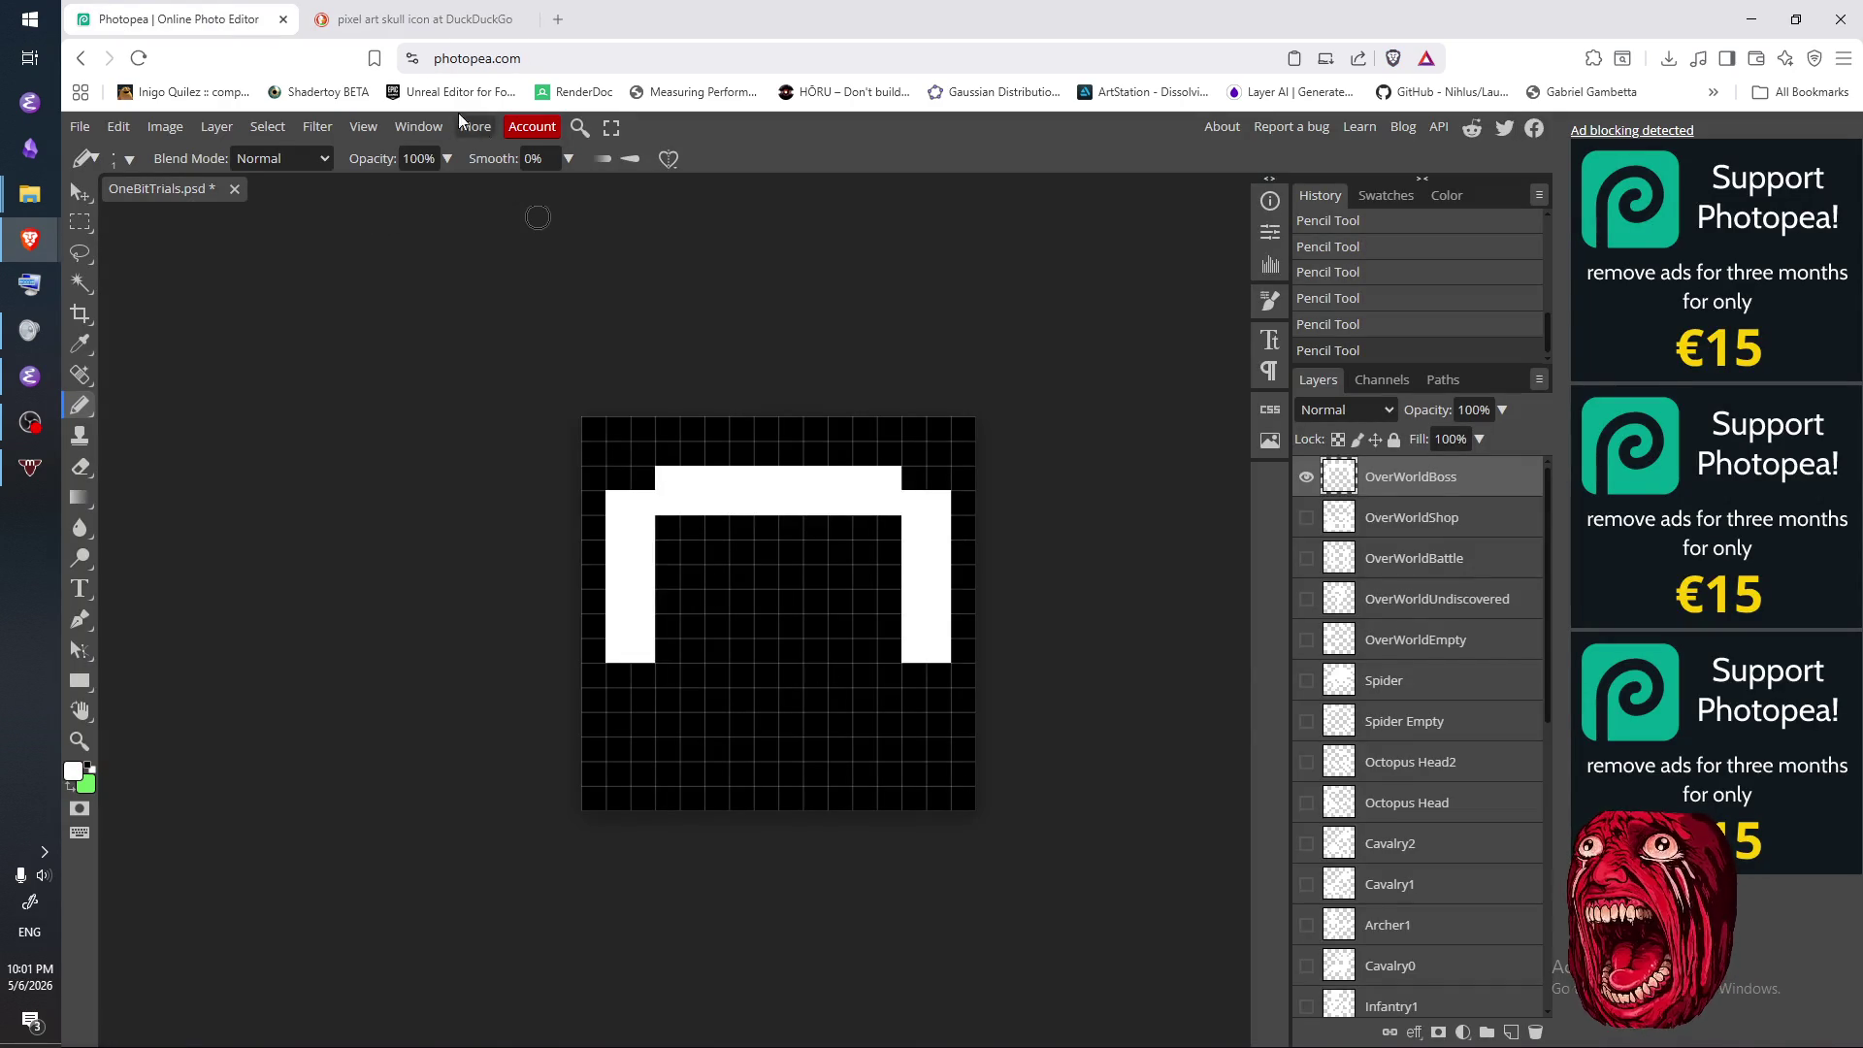
pyautogui.click(409, 24)
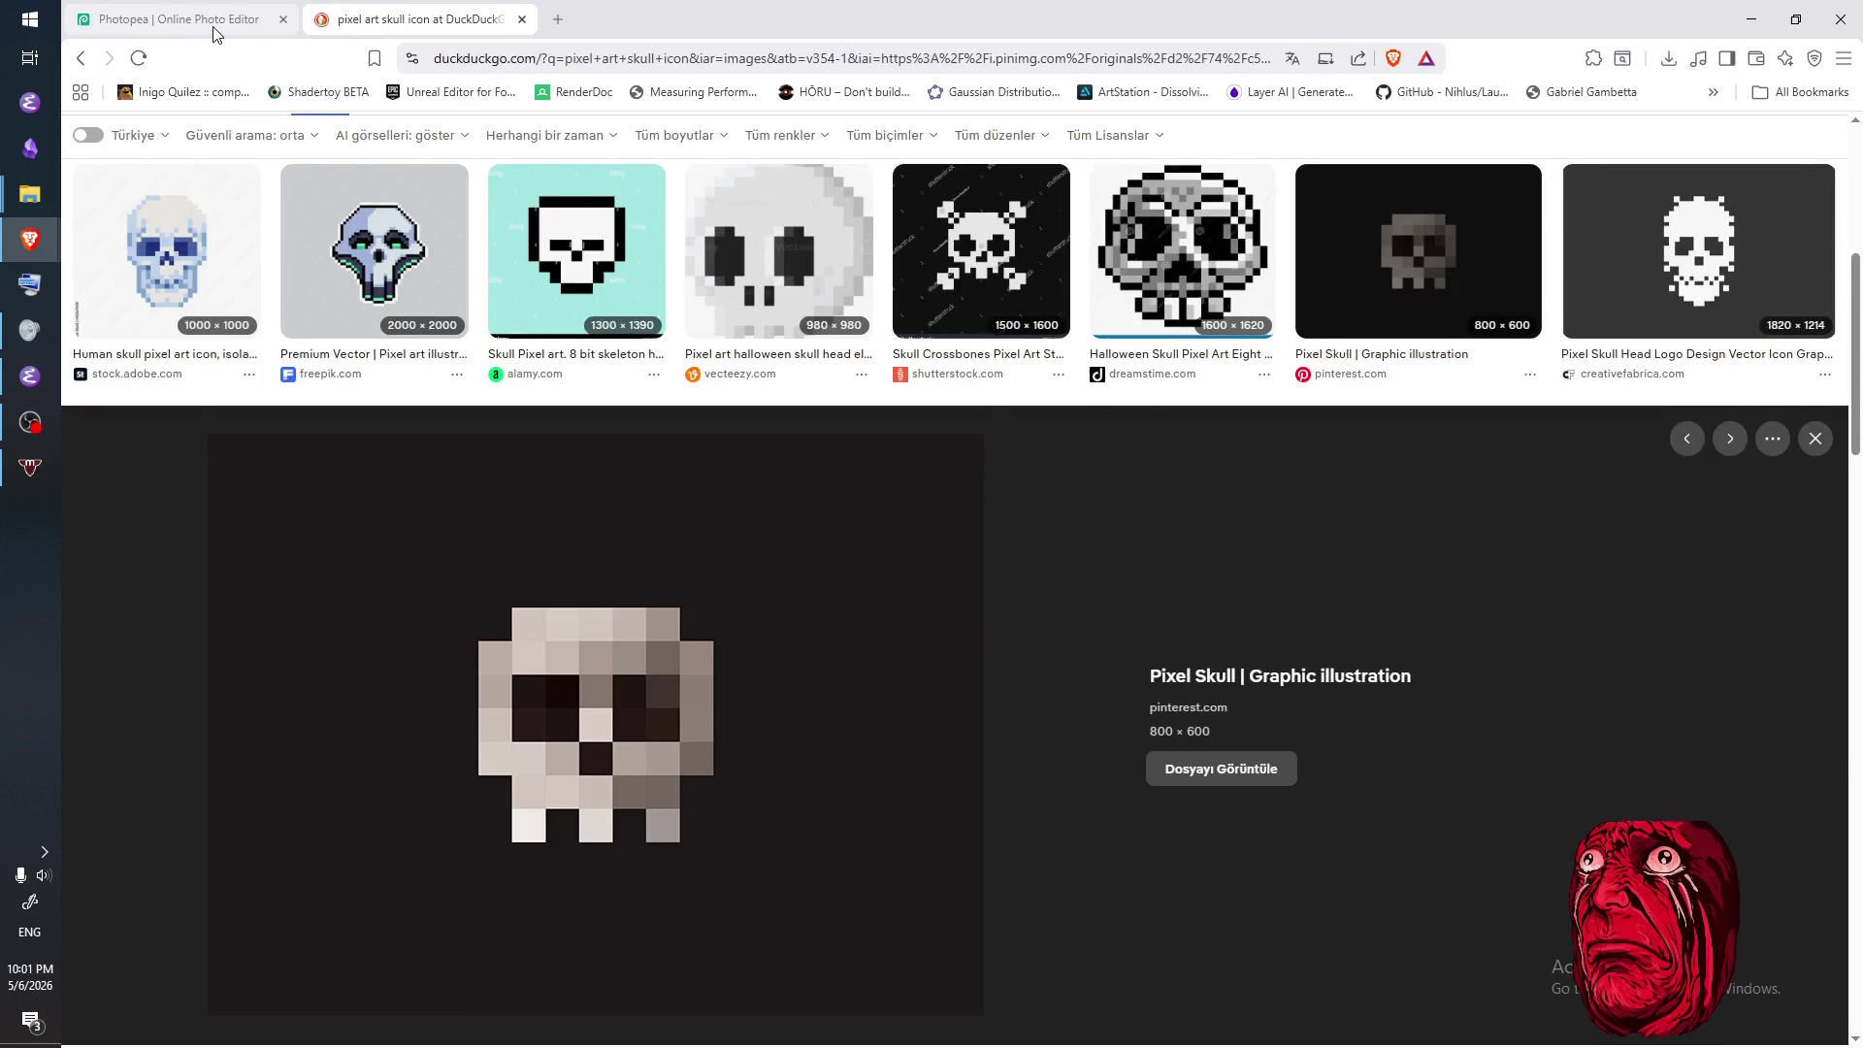
pyautogui.click(211, 29)
pyautogui.moveTo(633, 681)
pyautogui.mouseDown()
pyautogui.moveTo(917, 693)
pyautogui.moveTo(740, 667)
pyautogui.moveTo(607, 476)
pyautogui.moveTo(853, 462)
pyautogui.moveTo(935, 509)
pyautogui.moveTo(940, 687)
pyautogui.moveTo(922, 624)
pyautogui.moveTo(782, 700)
pyautogui.moveTo(830, 701)
pyautogui.mouseUp()
pyautogui.press('e')
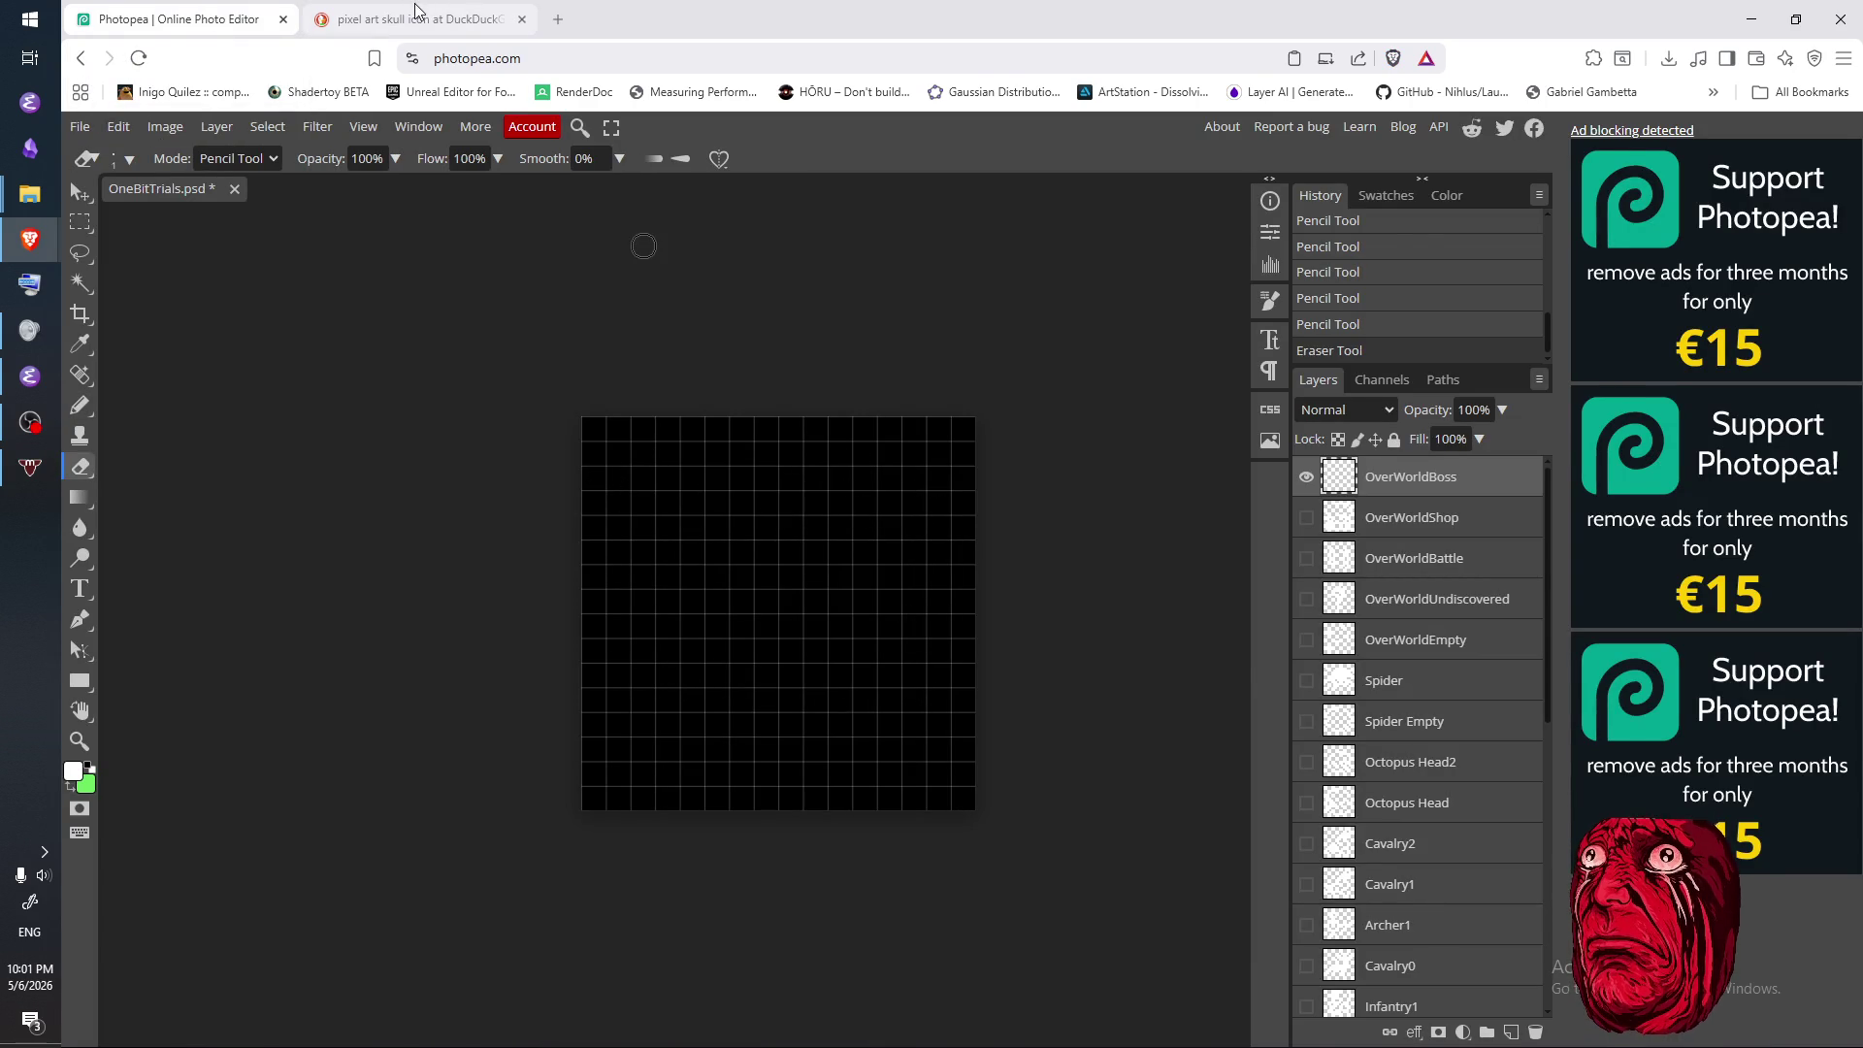
# - Check the reference, then place two white eye pixels on the canvas
pyautogui.click(426, 18)
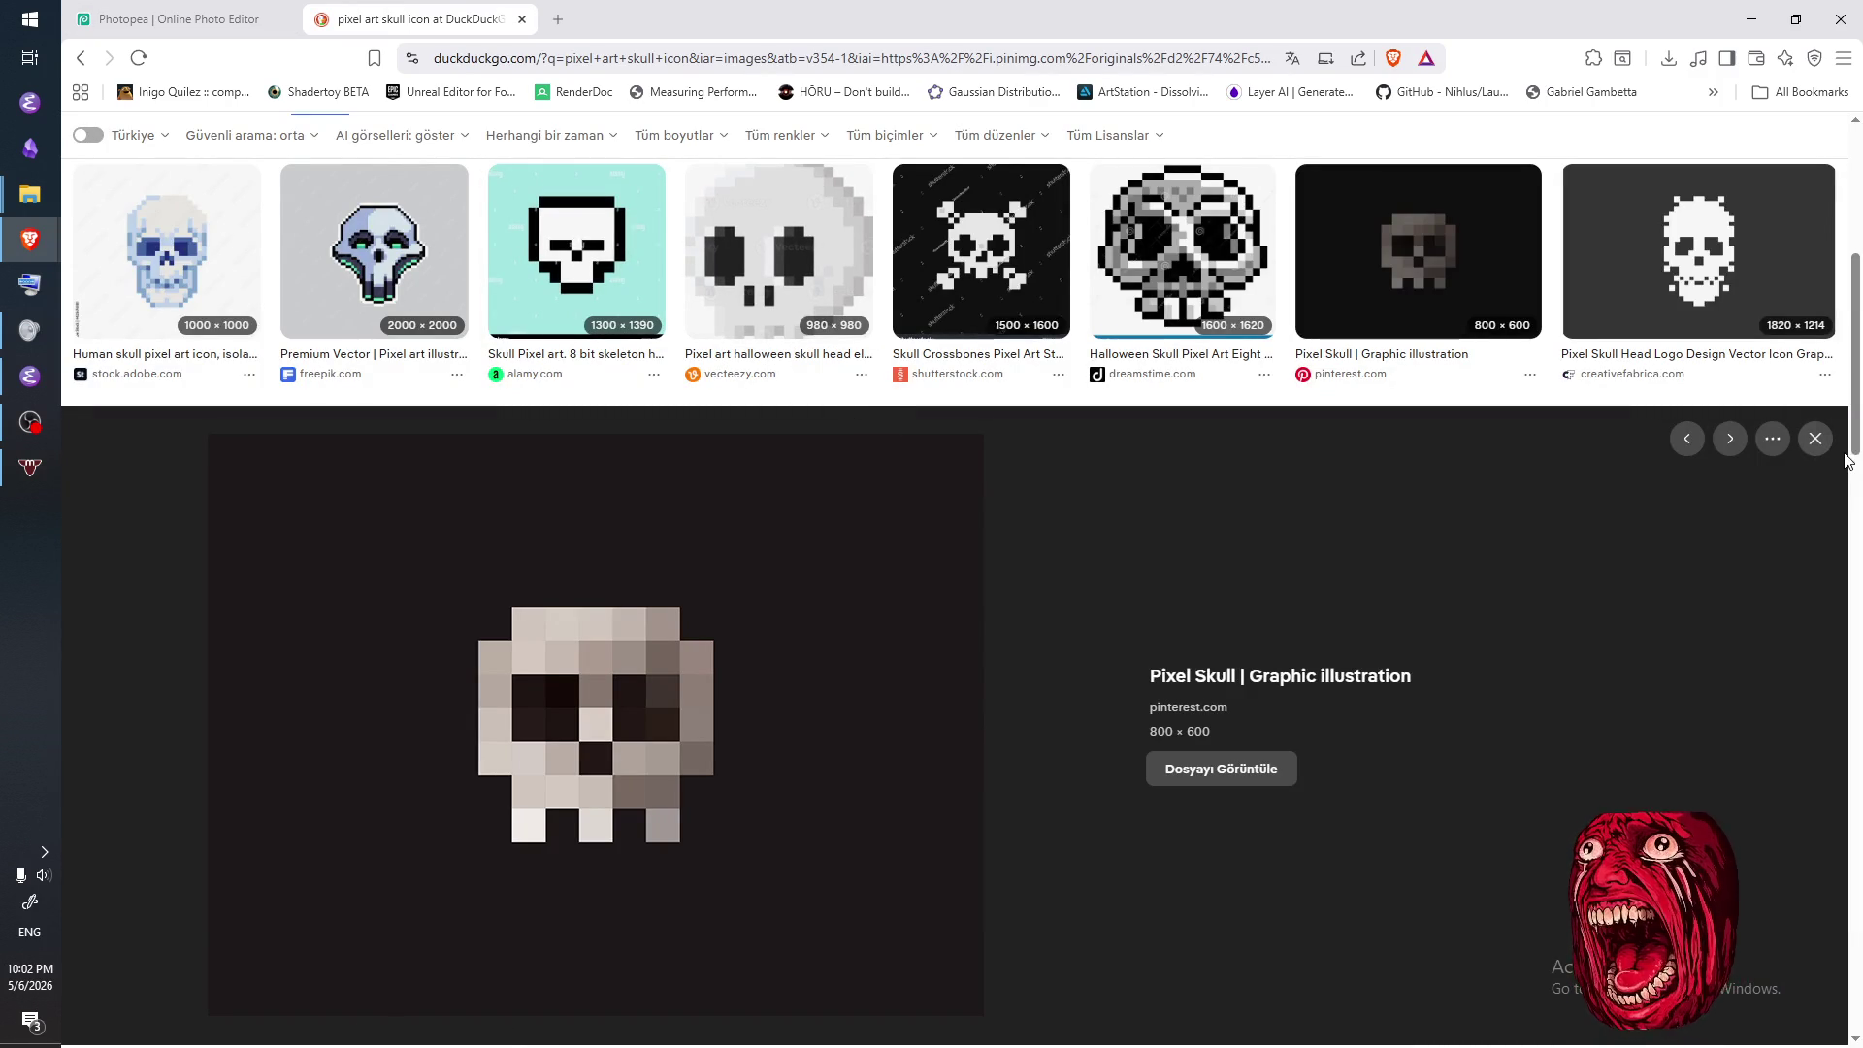
pyautogui.click(167, 19)
pyautogui.press('b')
pyautogui.click(692, 700)
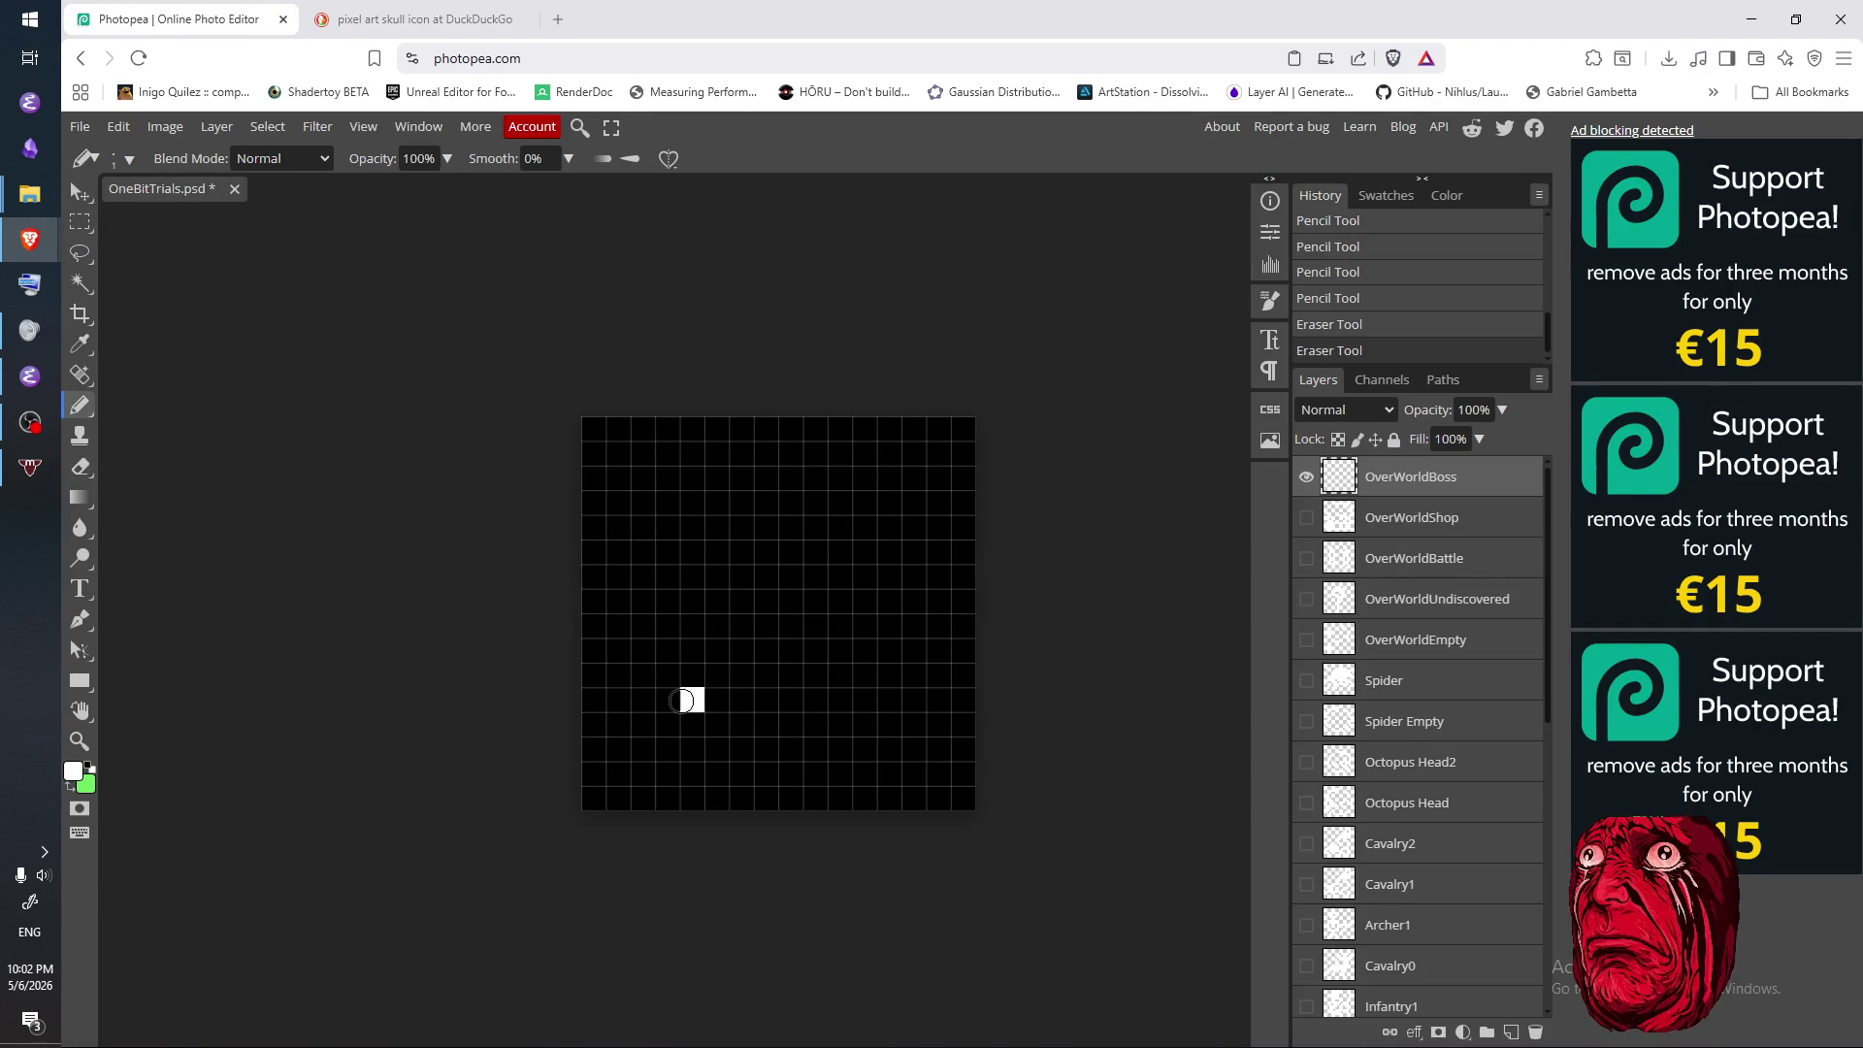
pyautogui.click(913, 699)
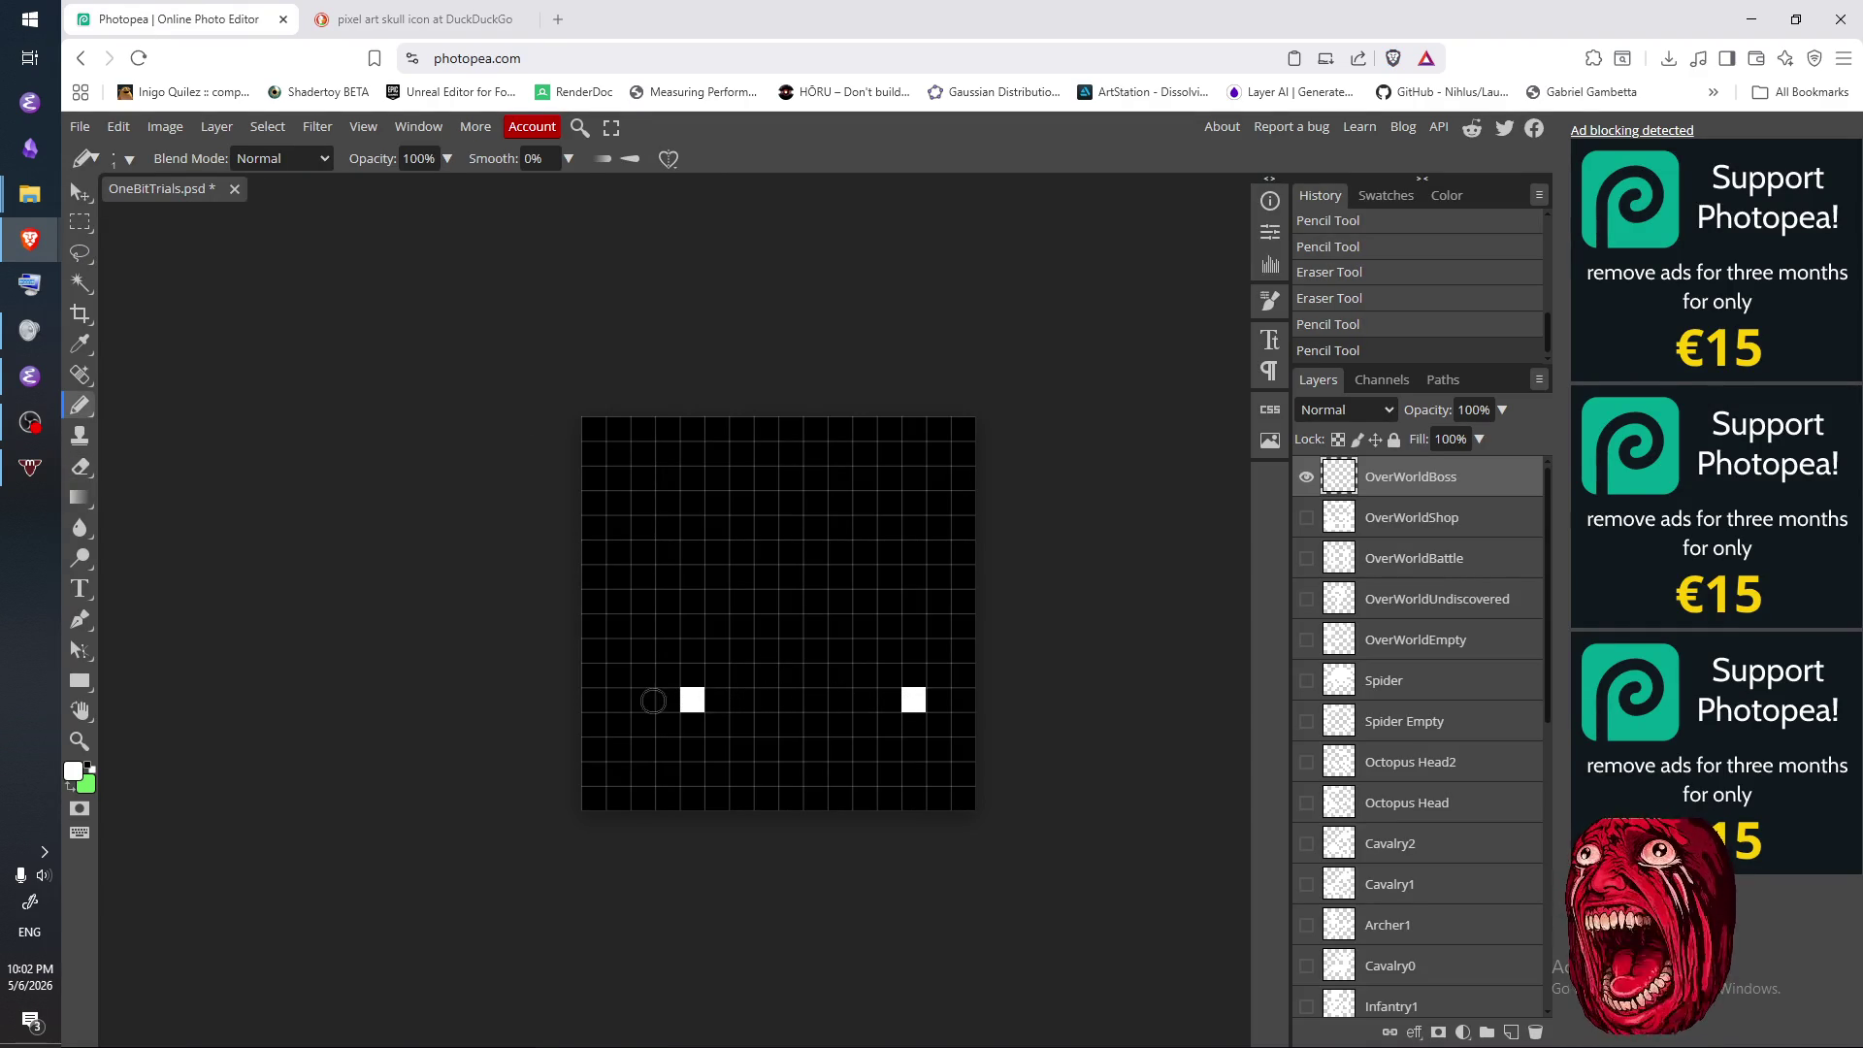
# - Erase the eye pixels, redraw and erase them again, then return to the reference results grid
pyautogui.press('e')
pyautogui.moveTo(679, 700); pyautogui.dragTo(915, 702)
pyautogui.press('b')
pyautogui.click(691, 699)
pyautogui.click(890, 699)
pyautogui.press('e')
pyautogui.moveTo(889, 698); pyautogui.dragTo(679, 699)
pyautogui.hotkey('ctrl', 'Tab')
pyautogui.click(1815, 440)
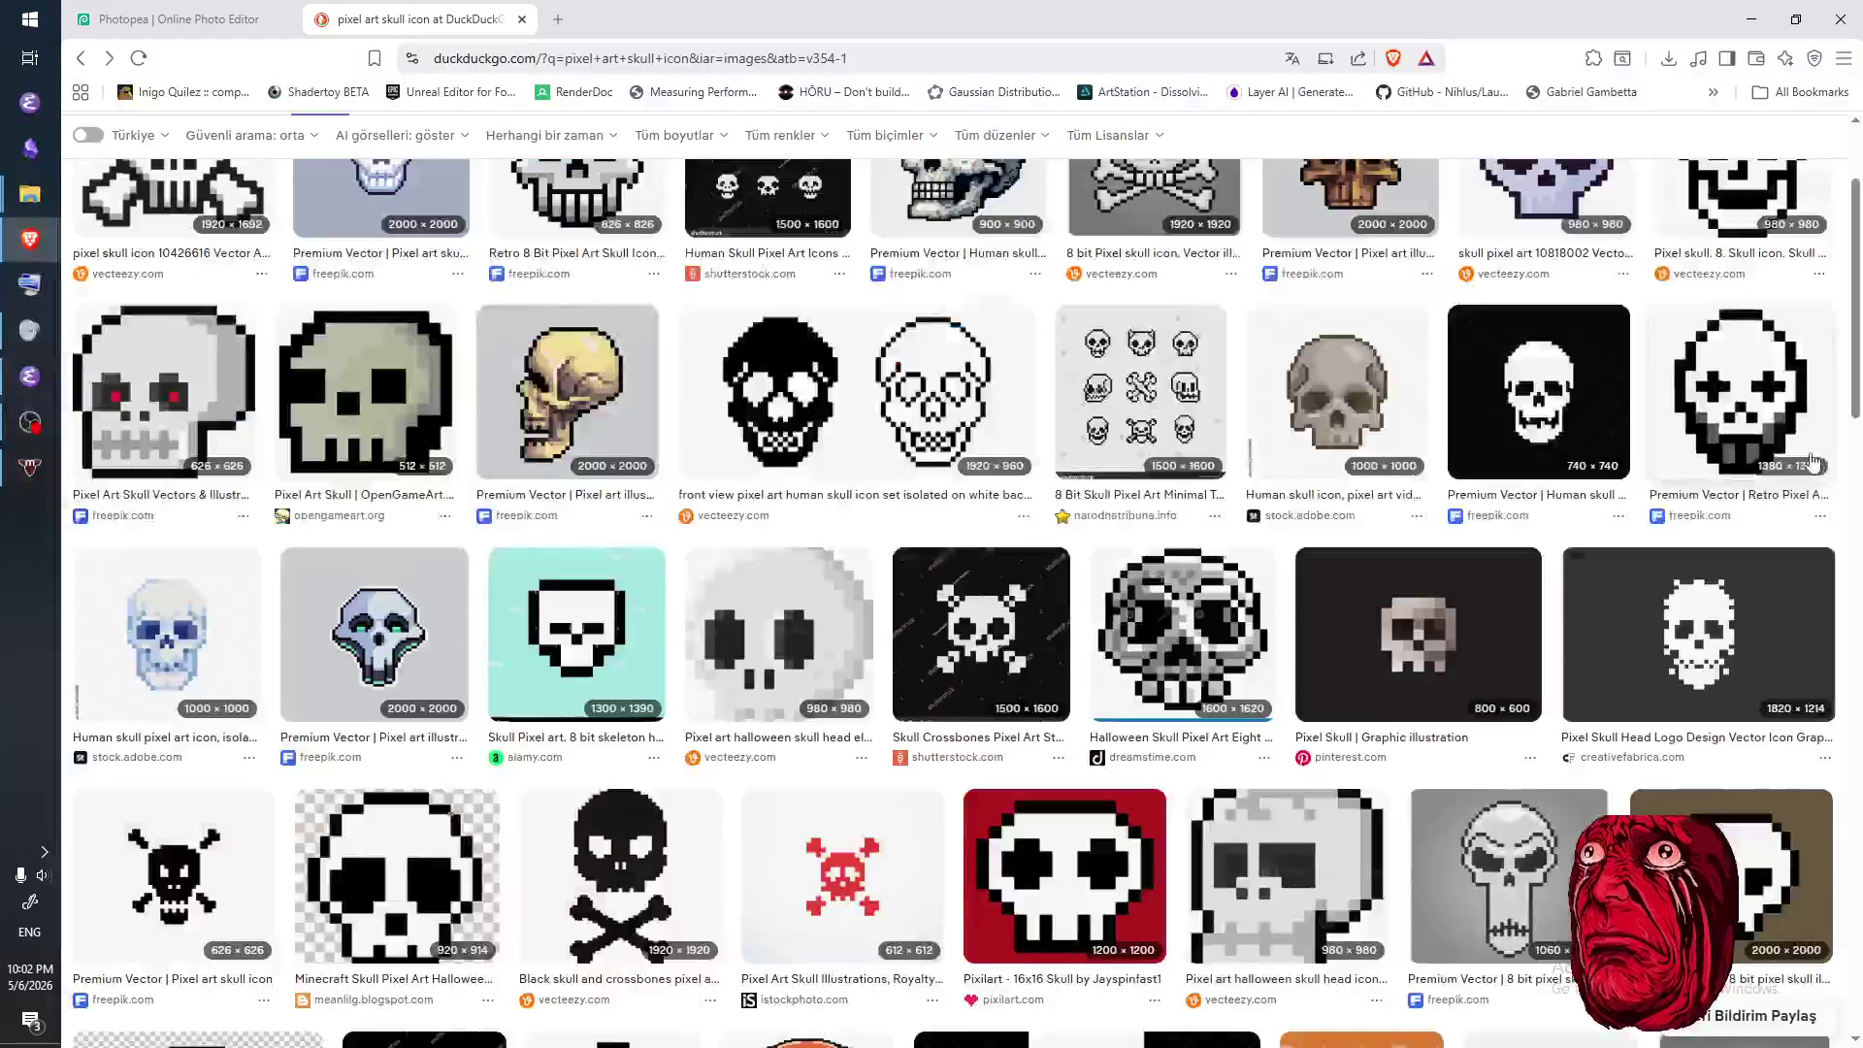
# - Open the red 16×16 skull reference and draw a long white top bar across the canvas
pyautogui.scroll(-3, 1643, 734)
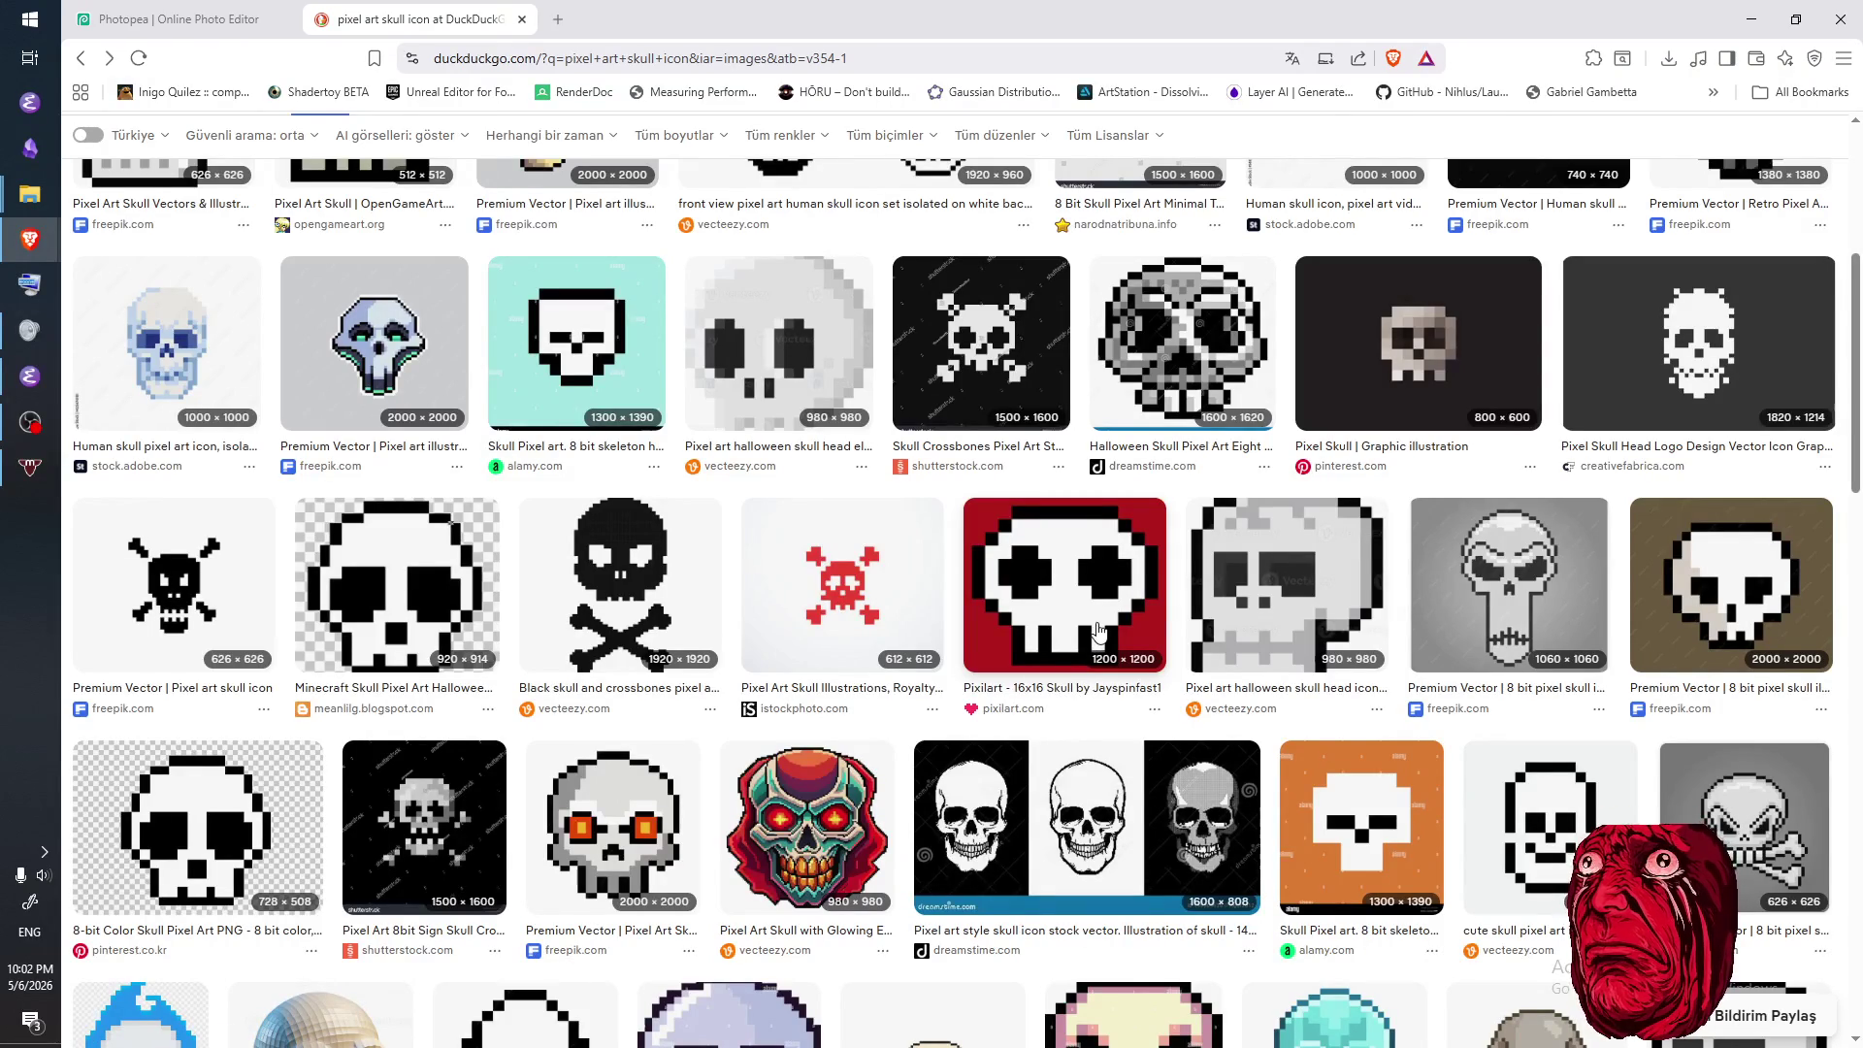
pyautogui.click(1056, 629)
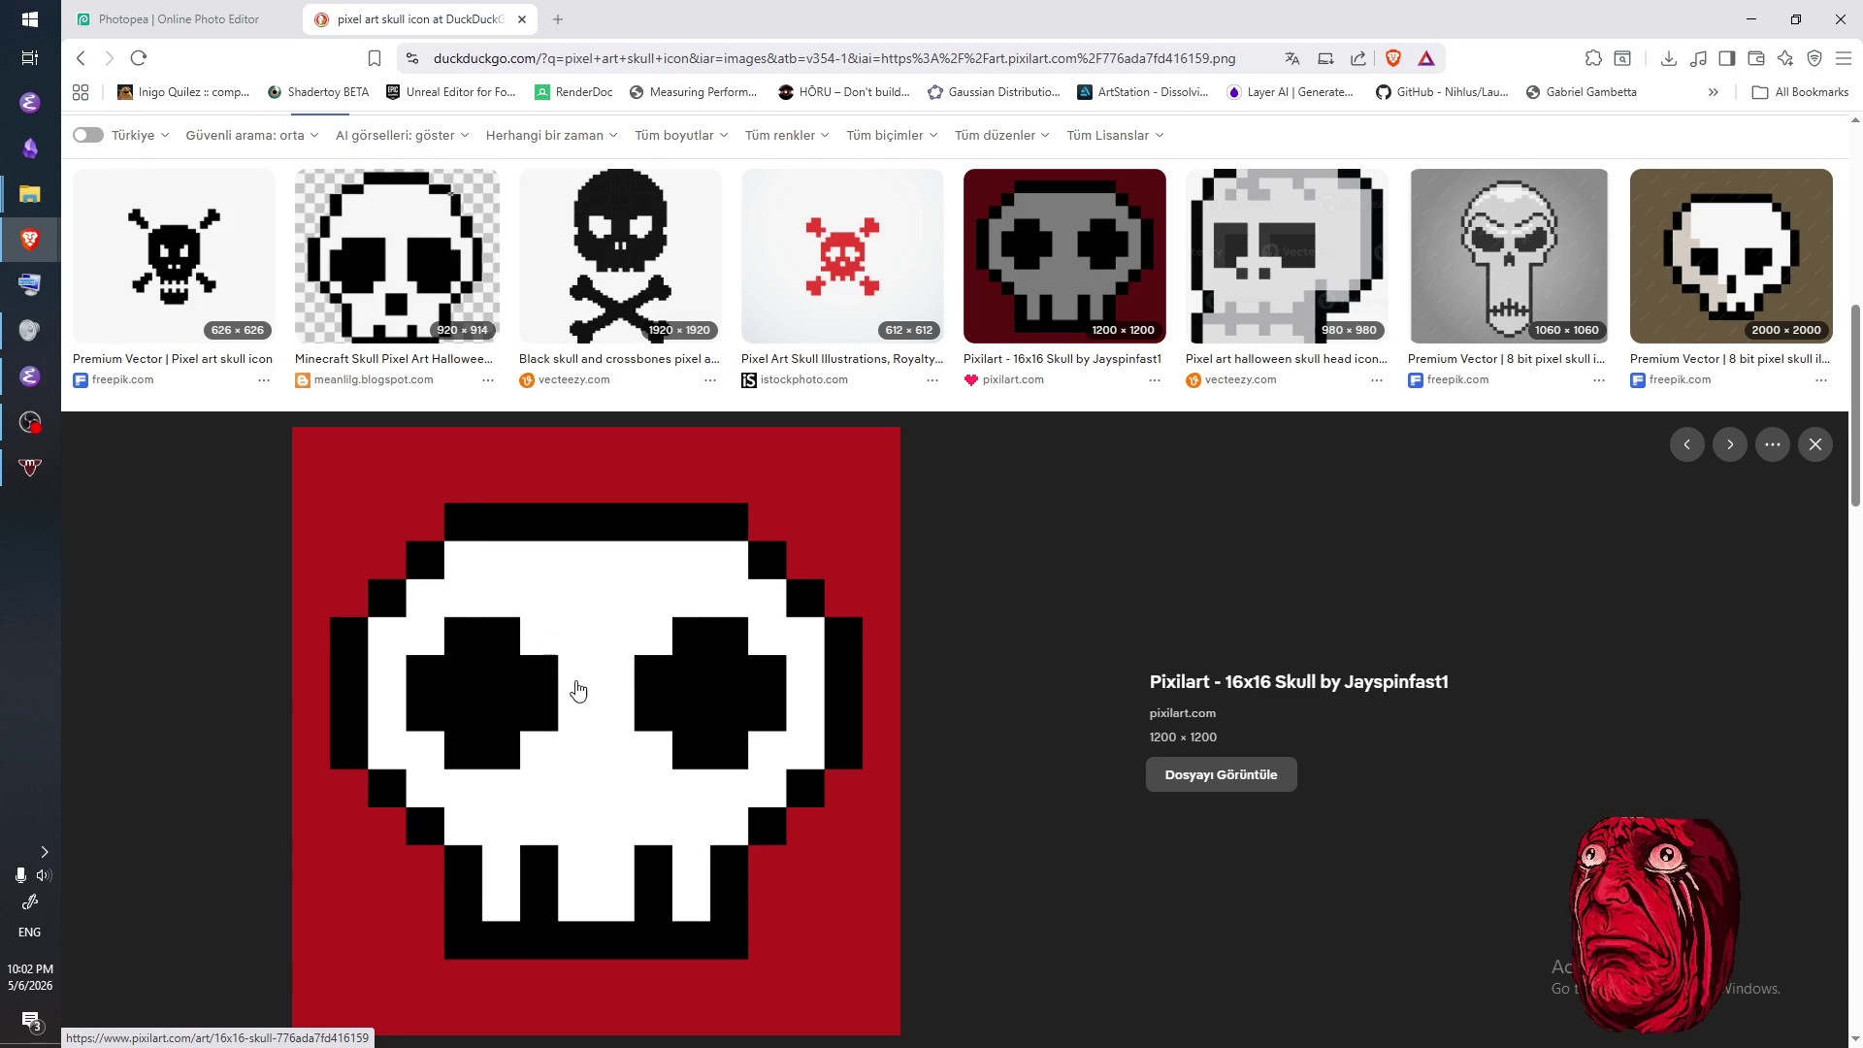
pyautogui.click(166, 19)
pyautogui.moveTo(680, 459)
pyautogui.mouseDown()
pyautogui.moveTo(864, 452)
pyautogui.moveTo(635, 452)
pyautogui.moveTo(885, 456)
pyautogui.mouseUp()
pyautogui.press('e')
pyautogui.press('b')
pyautogui.click(716, 453)
pyautogui.moveTo(728, 462); pyautogui.dragTo(657, 454)
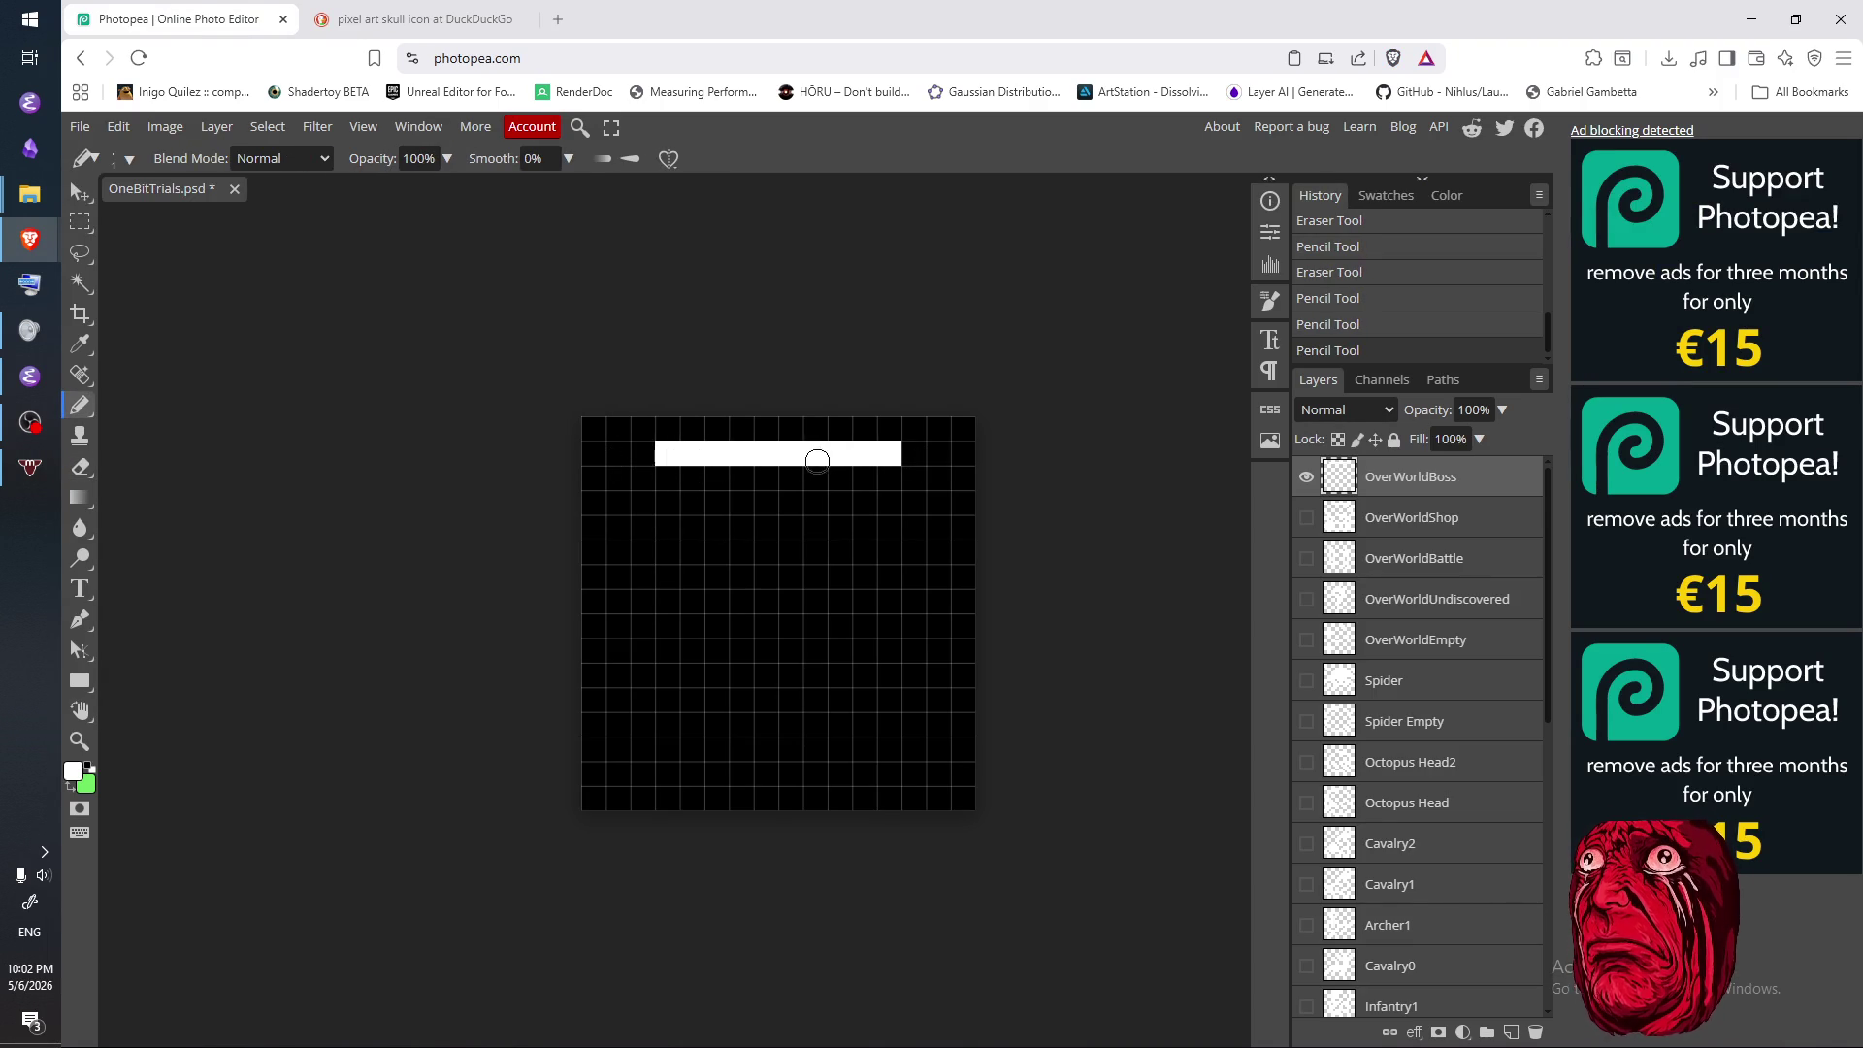
# - Trim one cell from each end of the top bar and add stepped corner cells below it
pyautogui.press('e')
pyautogui.click(898, 458)
pyautogui.click(666, 454)
pyautogui.hotkey('ctrl', 'Tab')
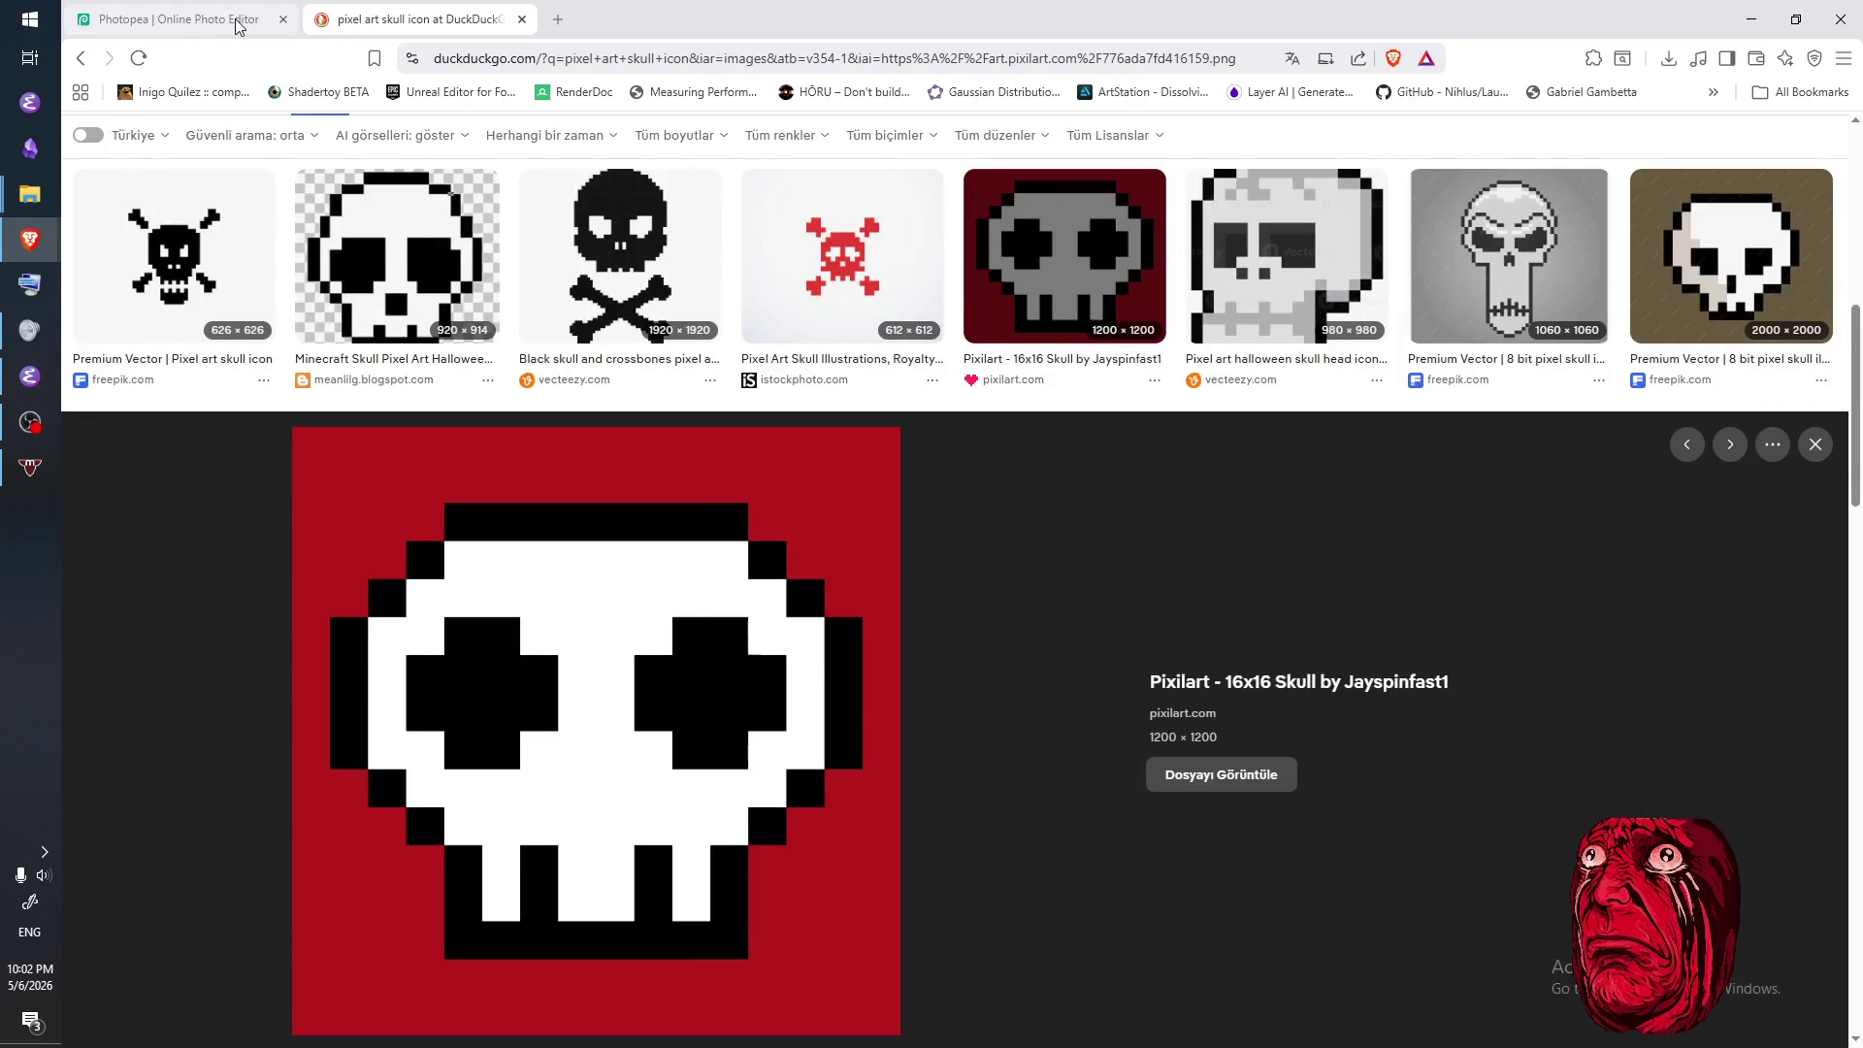
pyautogui.hotkey('ctrl', 'Tab')
pyautogui.press('b')
pyautogui.click(668, 478)
pyautogui.click(642, 502)
pyautogui.click(888, 478)
pyautogui.click(913, 502)
# - Draw the skull's left and right side walls down from the corners
pyautogui.hotkey('ctrl', 'Tab')
pyautogui.click(231, 30)
pyautogui.click(618, 527)
pyautogui.moveTo(619, 558); pyautogui.dragTo(618, 601)
pyautogui.moveTo(936, 529); pyautogui.dragTo(934, 600)
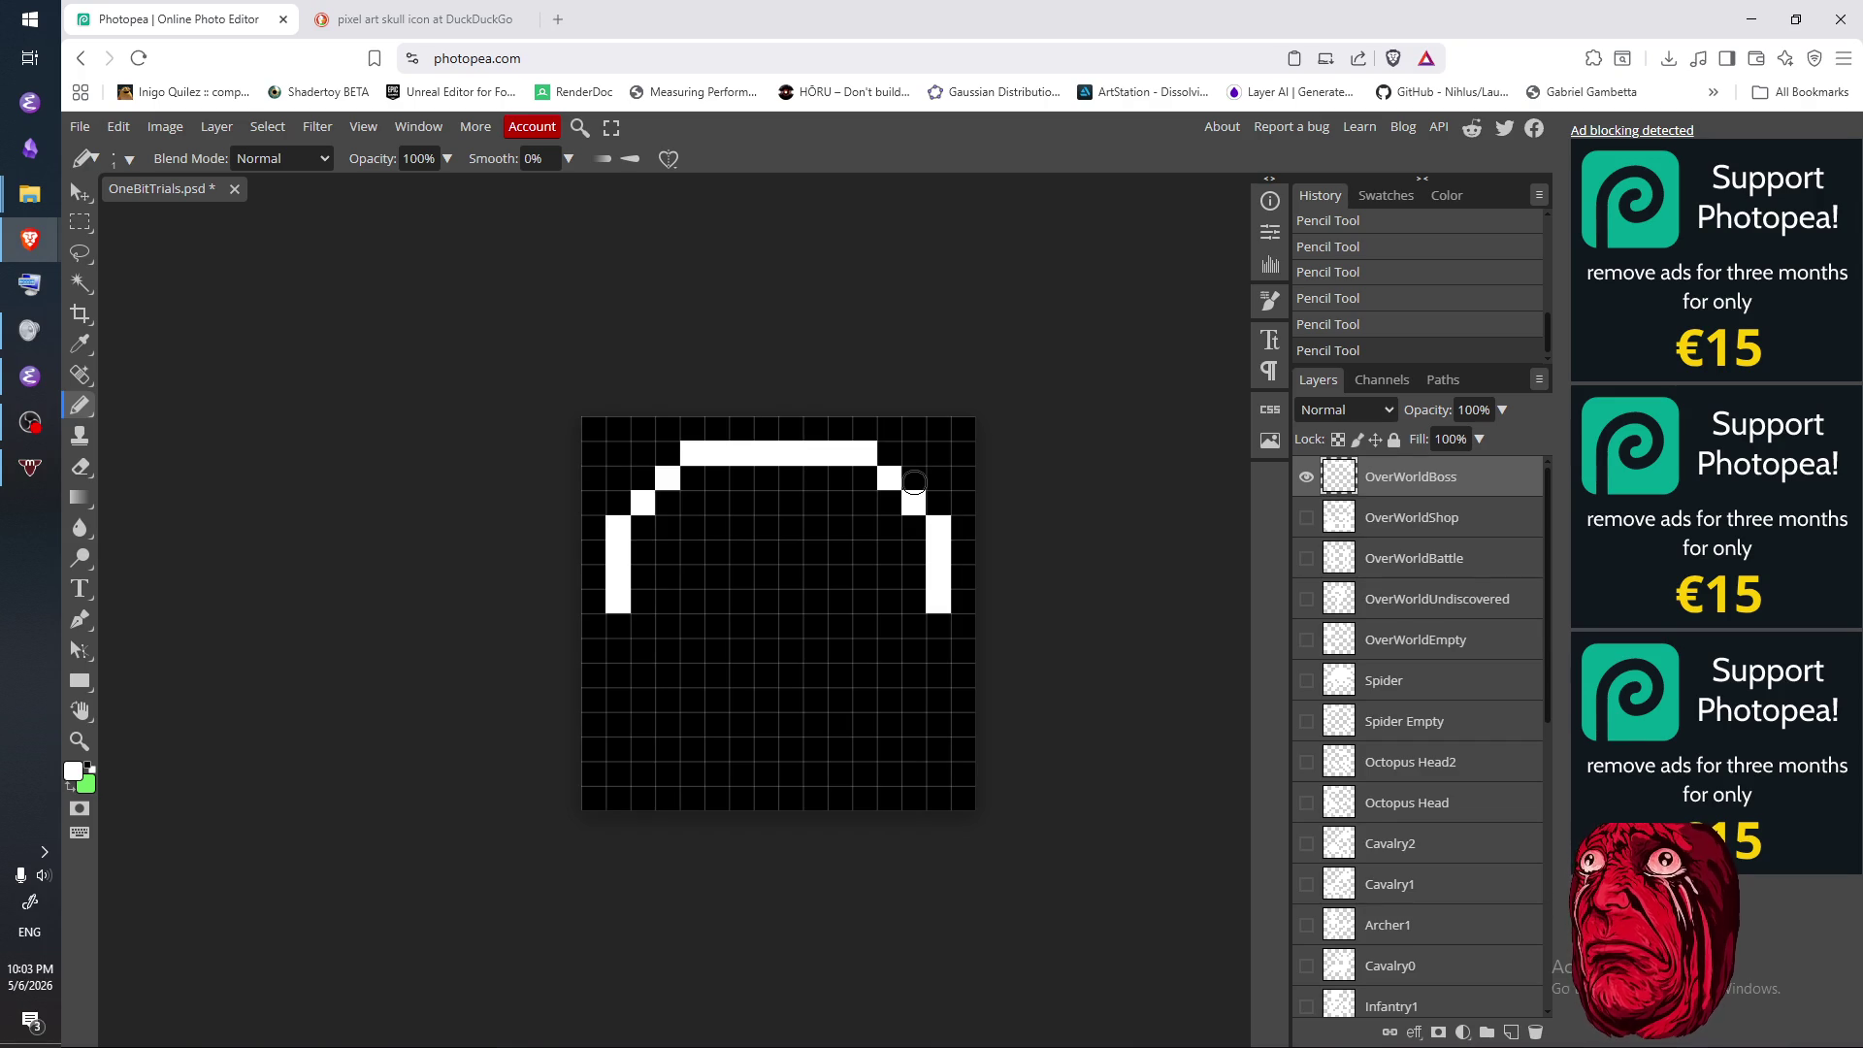
# - Curve the lower outline inward with stepped pixels at both lower corners
pyautogui.click(496, 19)
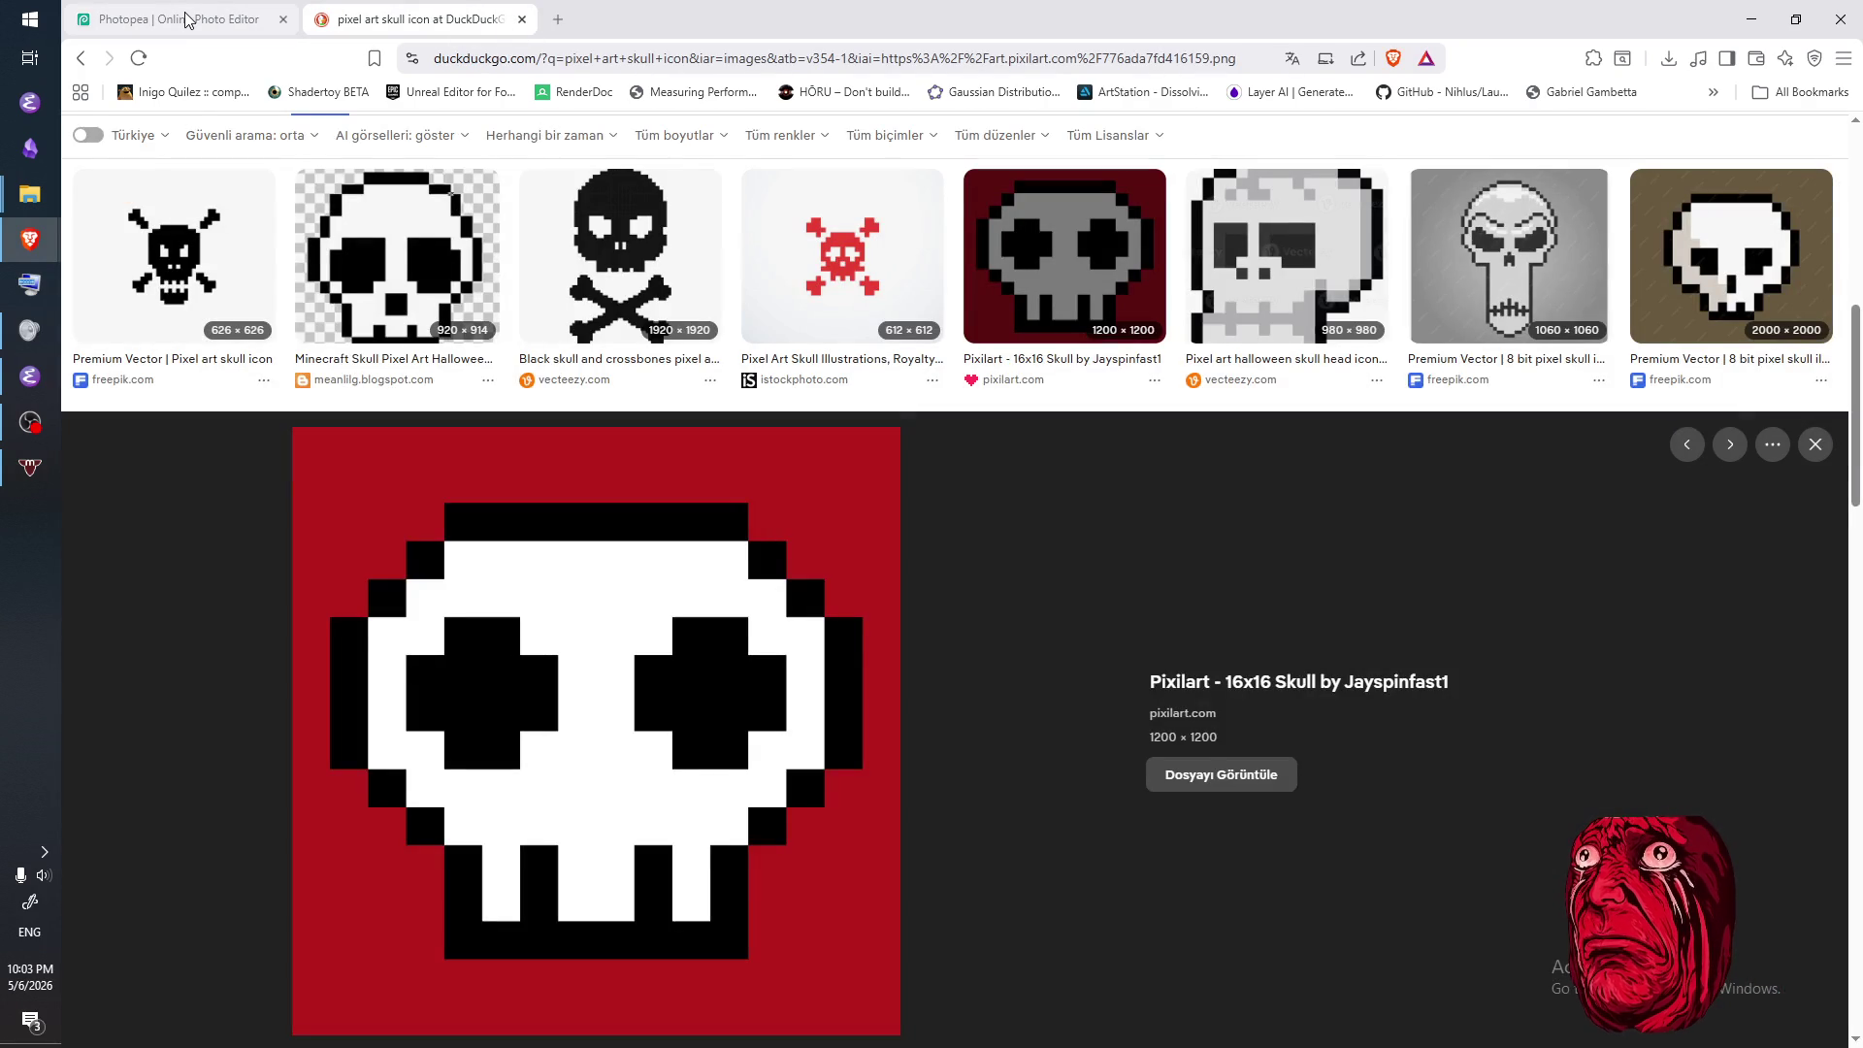
pyautogui.click(186, 18)
pyautogui.click(643, 625)
pyautogui.click(914, 648)
pyautogui.press('e')
pyautogui.click(912, 650)
pyautogui.click(908, 624)
pyautogui.press('b')
pyautogui.click(914, 625)
pyautogui.click(888, 650)
pyautogui.click(669, 650)
# - Draw two-cell jaw stubs at the lower left and lower right, then compare with the reference
pyautogui.click(407, 19)
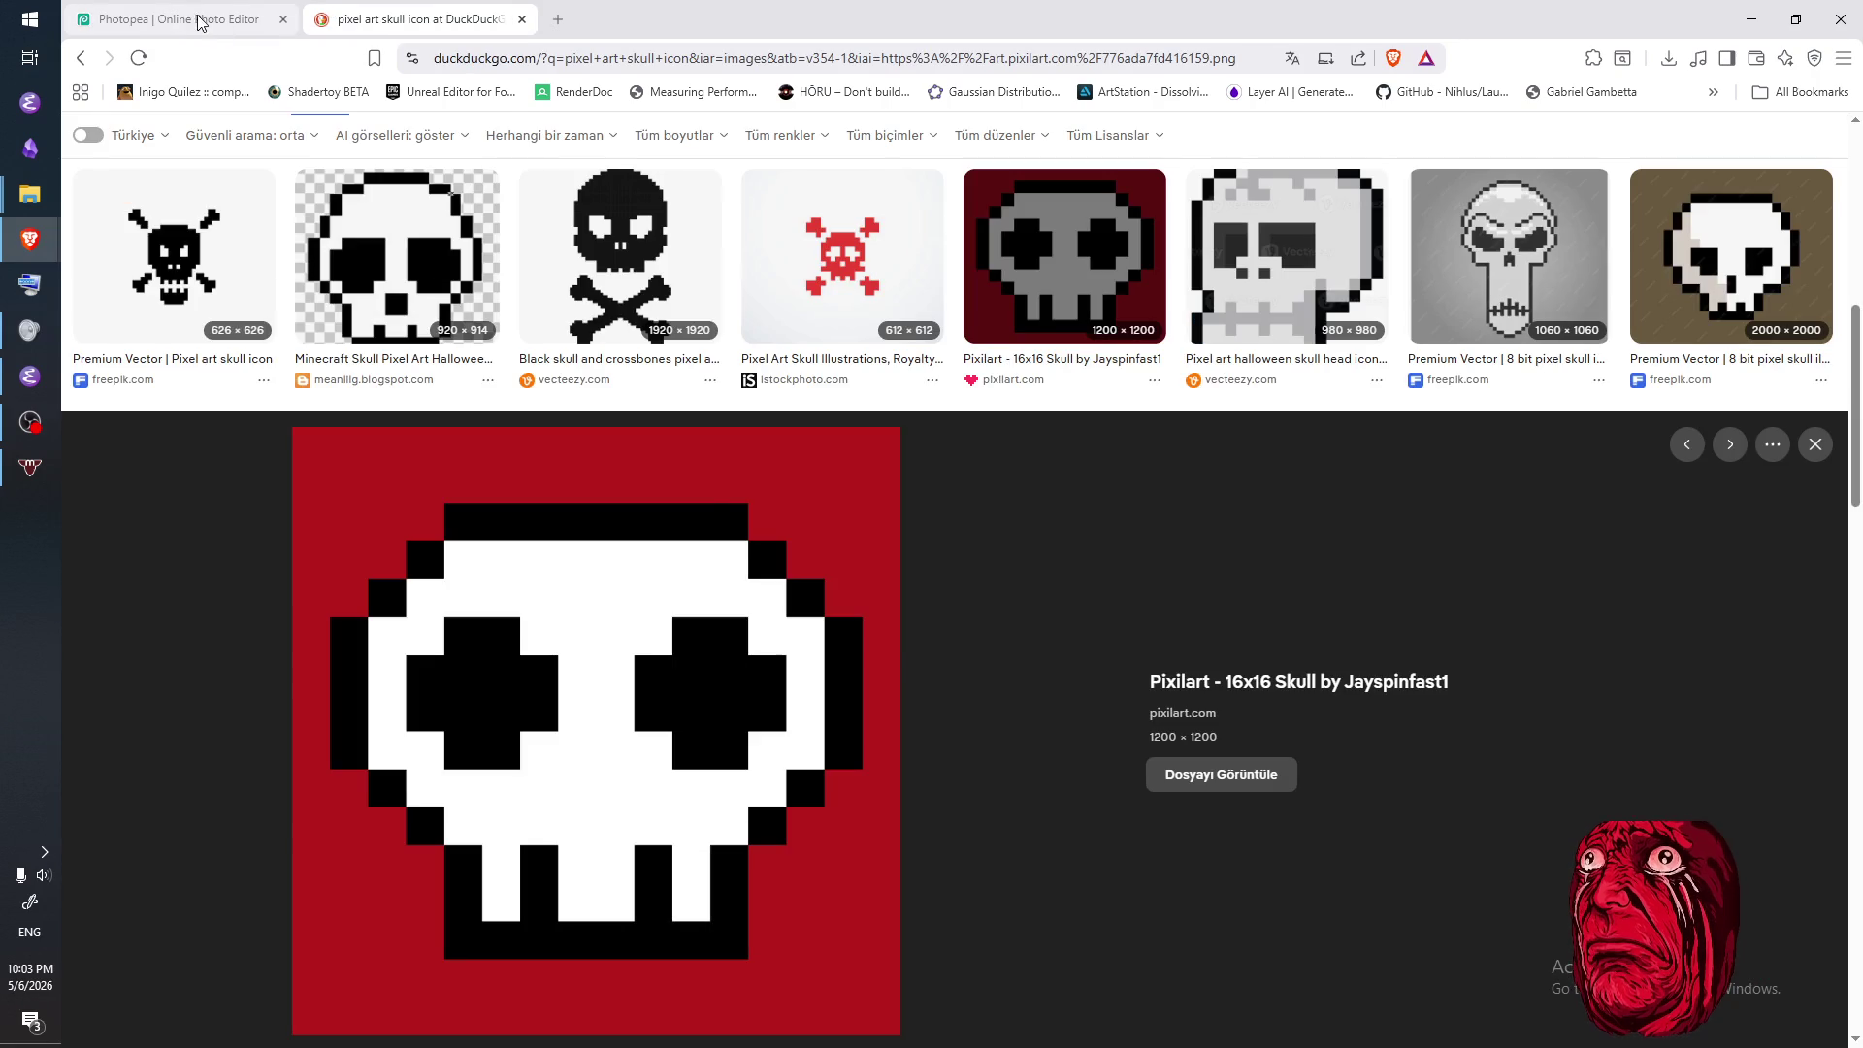
pyautogui.click(204, 19)
pyautogui.click(693, 676)
pyautogui.click(694, 700)
pyautogui.click(864, 676)
pyautogui.click(862, 700)
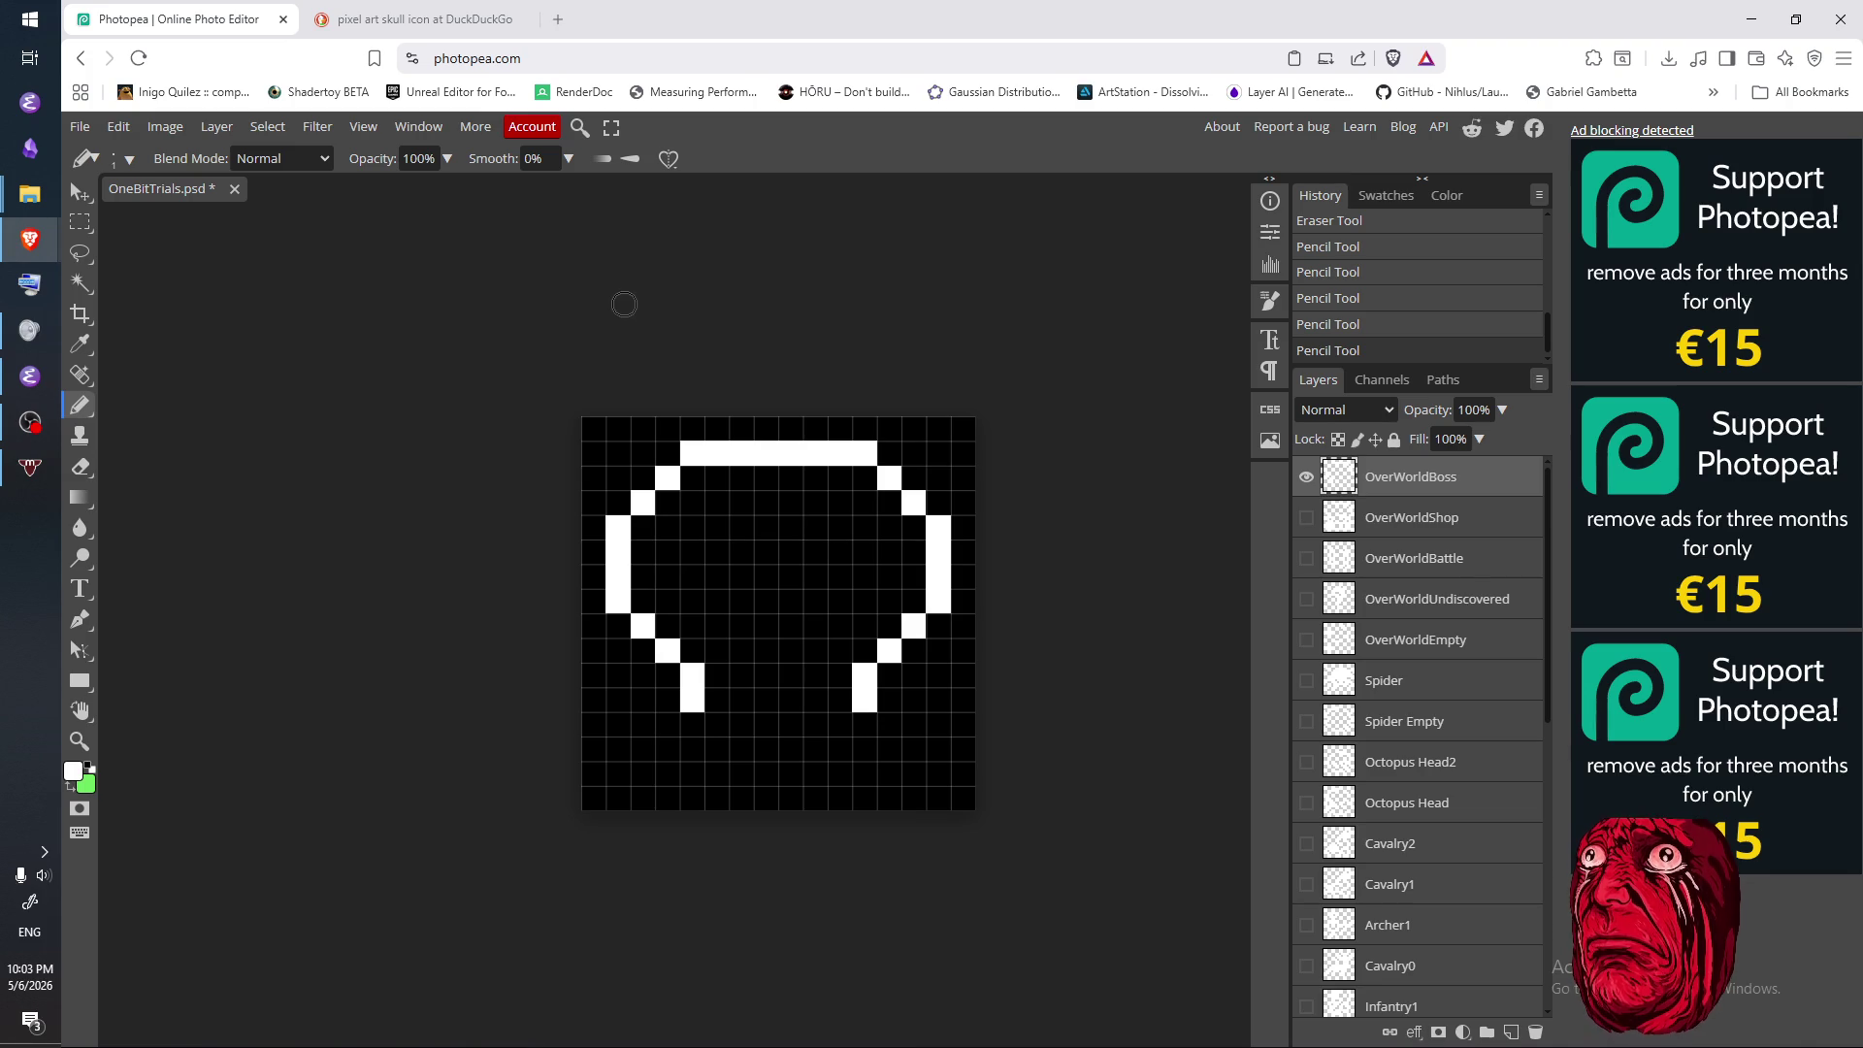
pyautogui.click(417, 21)
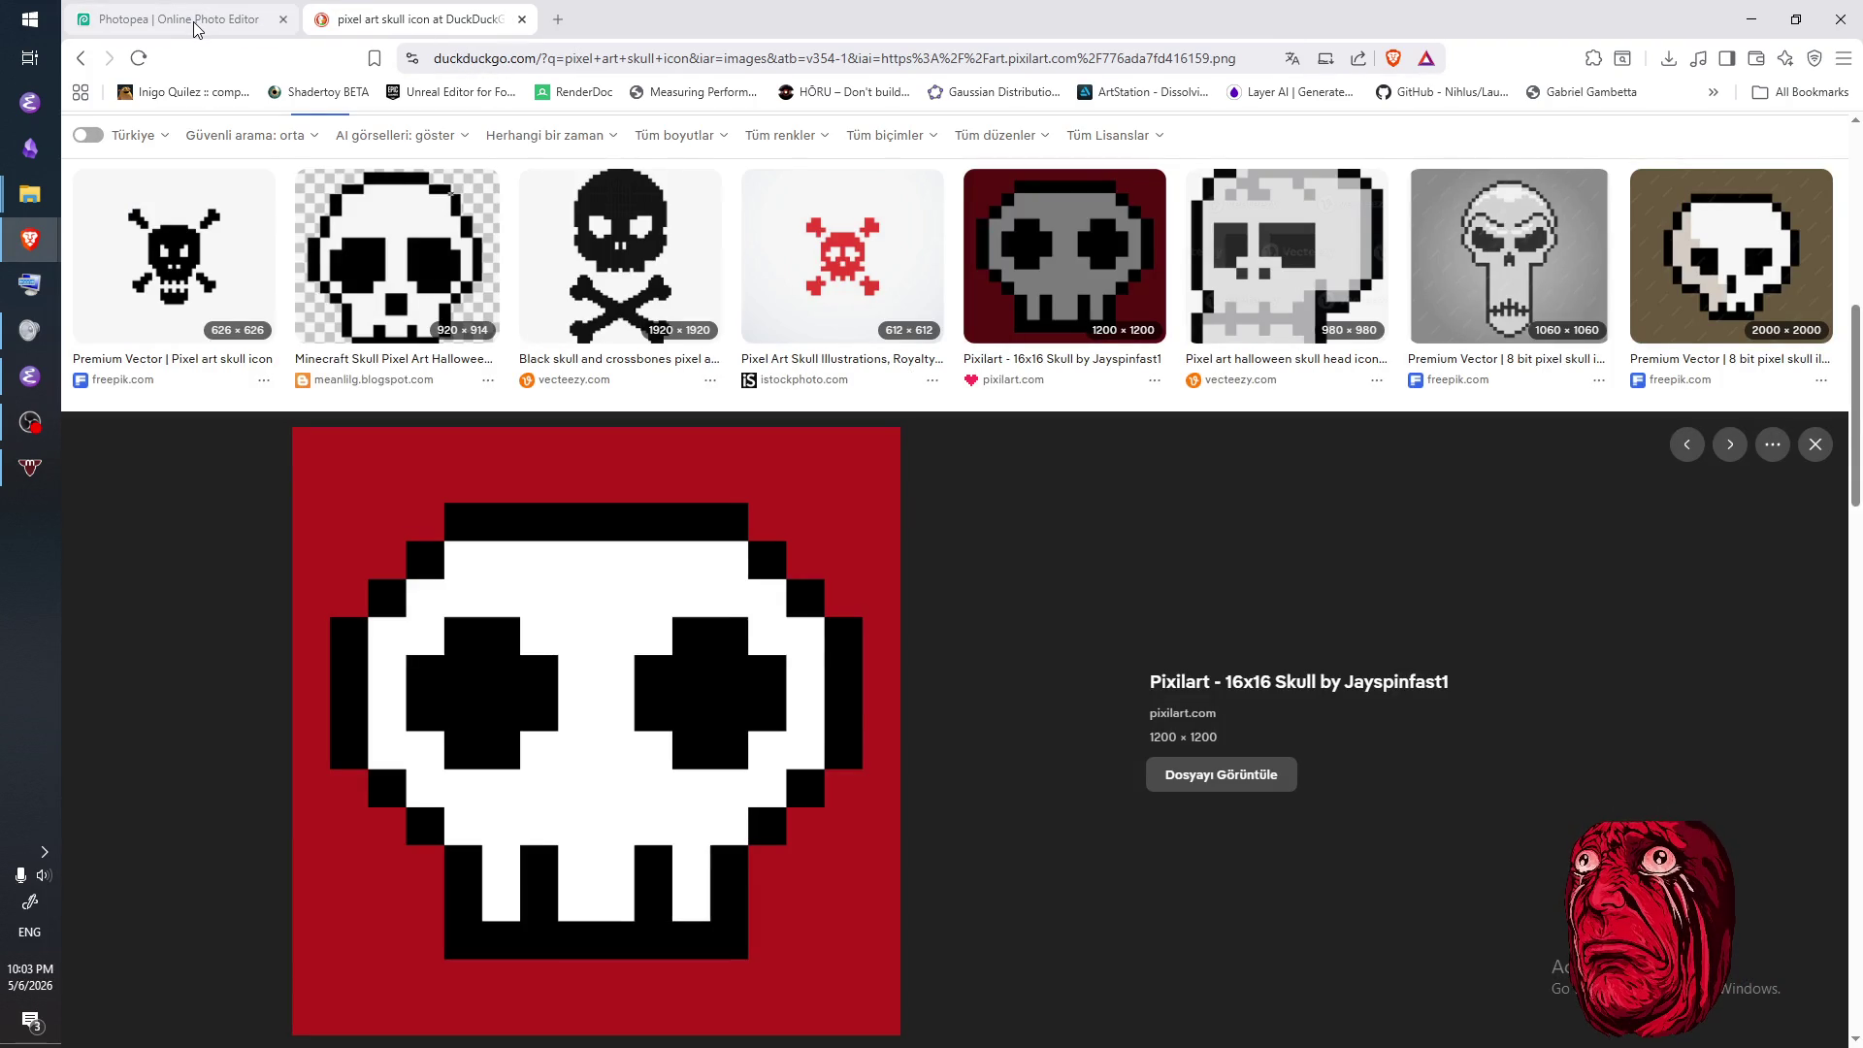
# - Lengthen the jaw bars and draw a white jaw row along the bottom, erasing stray pixels
pyautogui.click(197, 21)
pyautogui.click(693, 724)
pyautogui.click(835, 729)
pyautogui.click(862, 728)
pyautogui.press('e')
pyautogui.click(862, 728)
pyautogui.press('b')
pyautogui.press('e')
pyautogui.click(840, 727)
pyautogui.press('b')
pyautogui.moveTo(715, 727); pyautogui.dragTo(854, 727)
# - Compare with the skull reference and draw a white middle tooth bar in the jaw
pyautogui.click(363, 21)
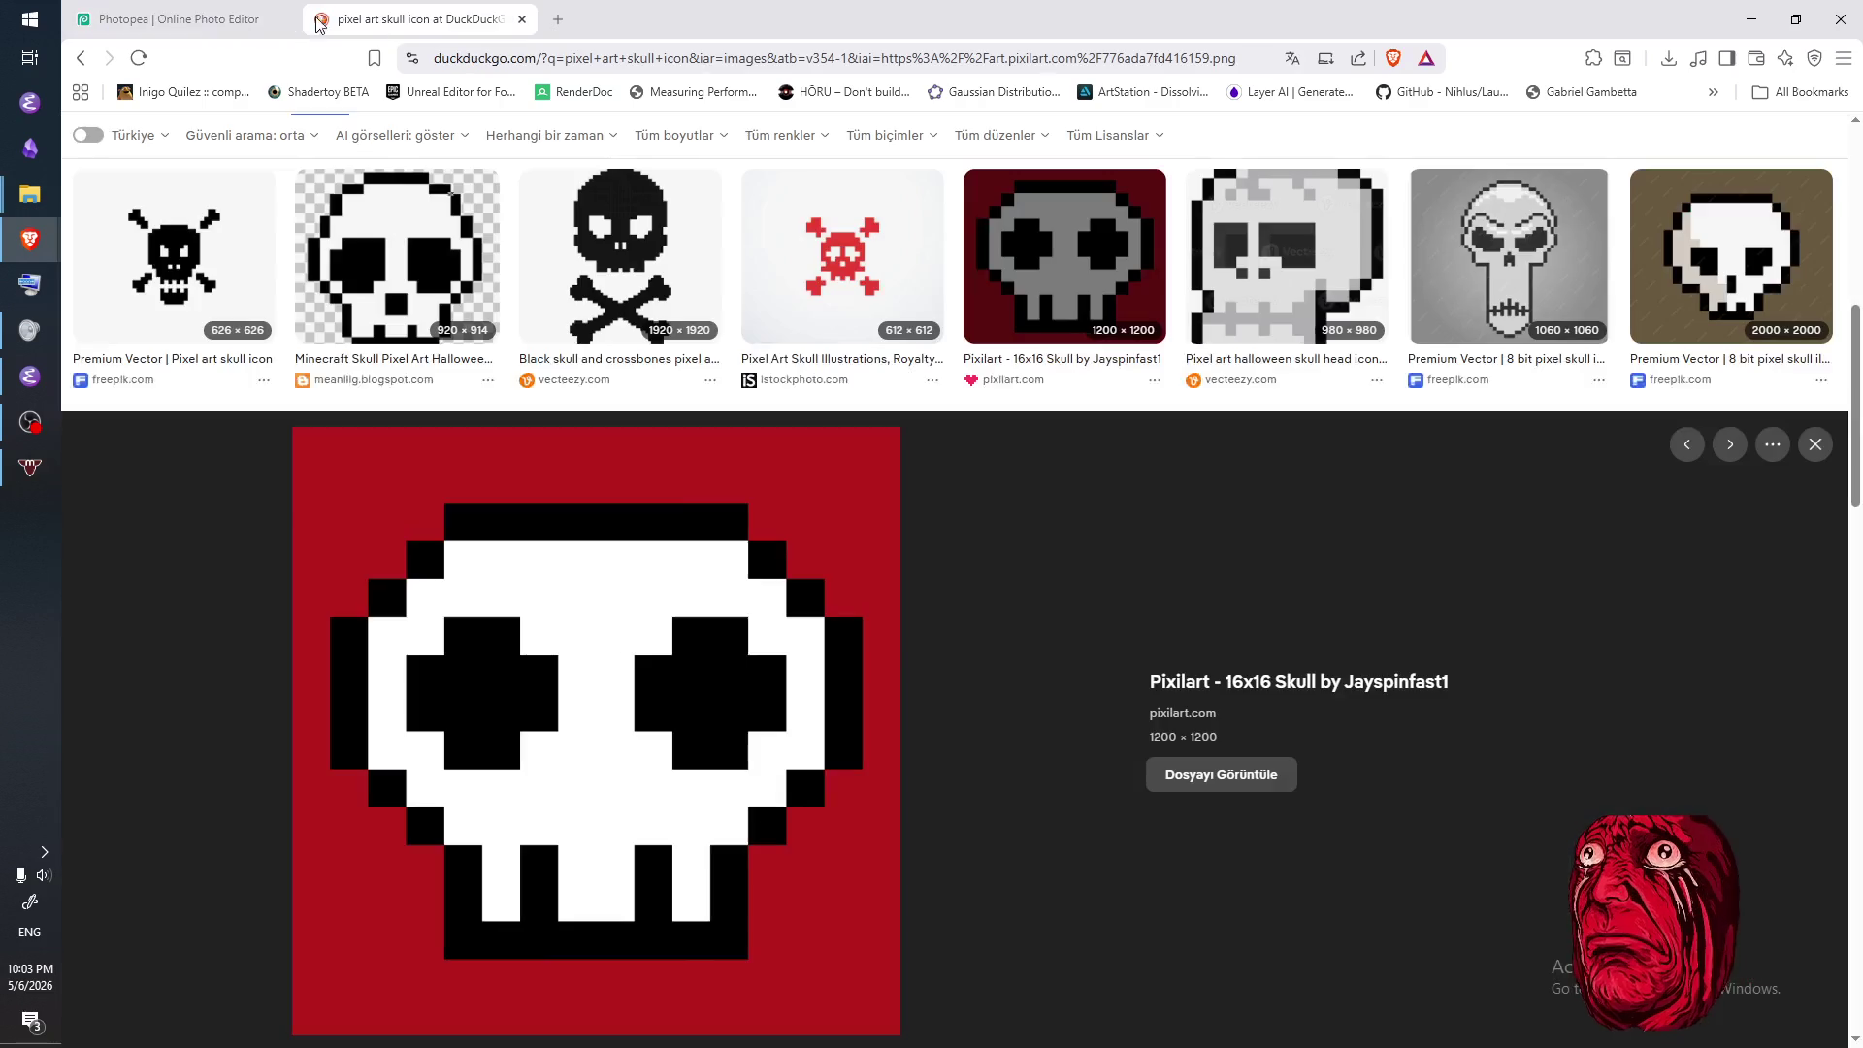
pyautogui.click(219, 21)
pyautogui.moveTo(745, 679)
pyautogui.mouseDown()
pyautogui.moveTo(754, 715)
pyautogui.moveTo(815, 722)
pyautogui.mouseUp()
pyautogui.click(377, 22)
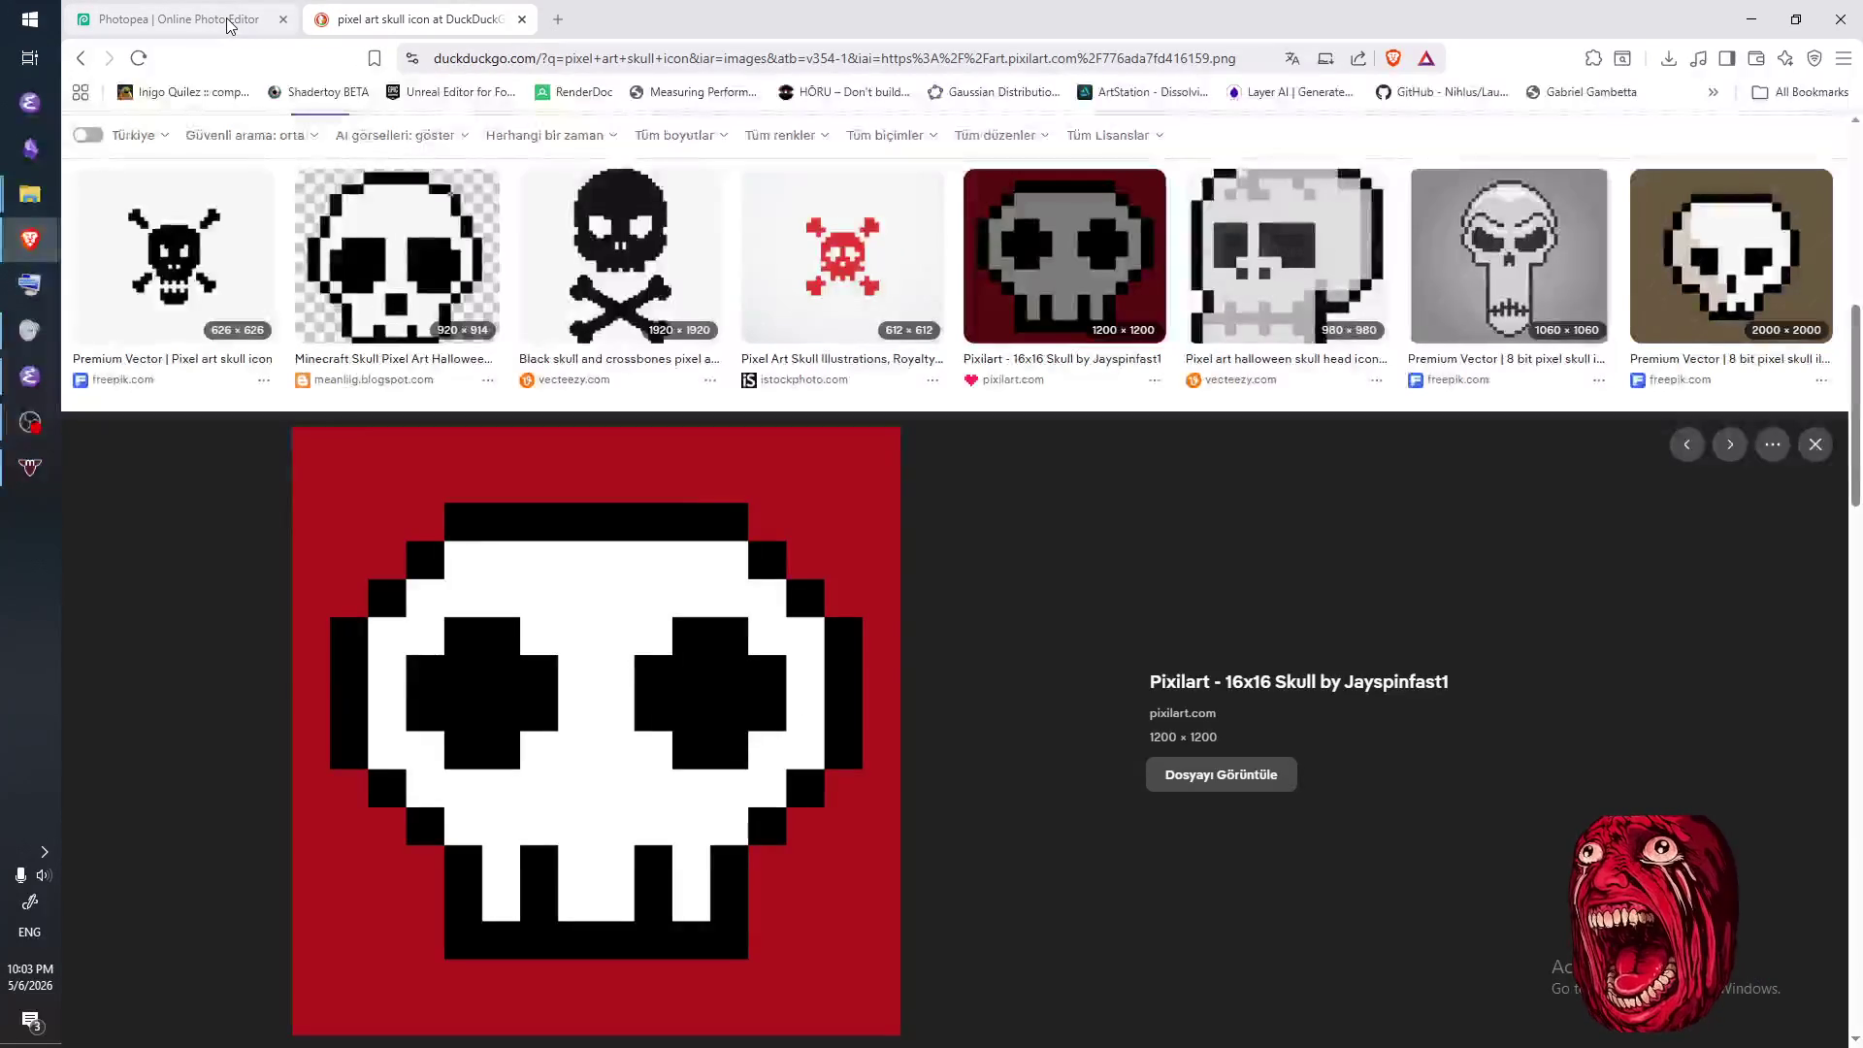
pyautogui.click(228, 21)
# - Fill the left eye socket with a white pixel patch
pyautogui.click(695, 528)
pyautogui.click(715, 529)
pyautogui.moveTo(668, 549)
pyautogui.mouseDown()
pyautogui.moveTo(668, 582)
pyautogui.moveTo(709, 596)
pyautogui.moveTo(740, 556)
pyautogui.moveTo(740, 577)
pyautogui.moveTo(699, 556)
pyautogui.moveTo(696, 579)
pyautogui.mouseUp()
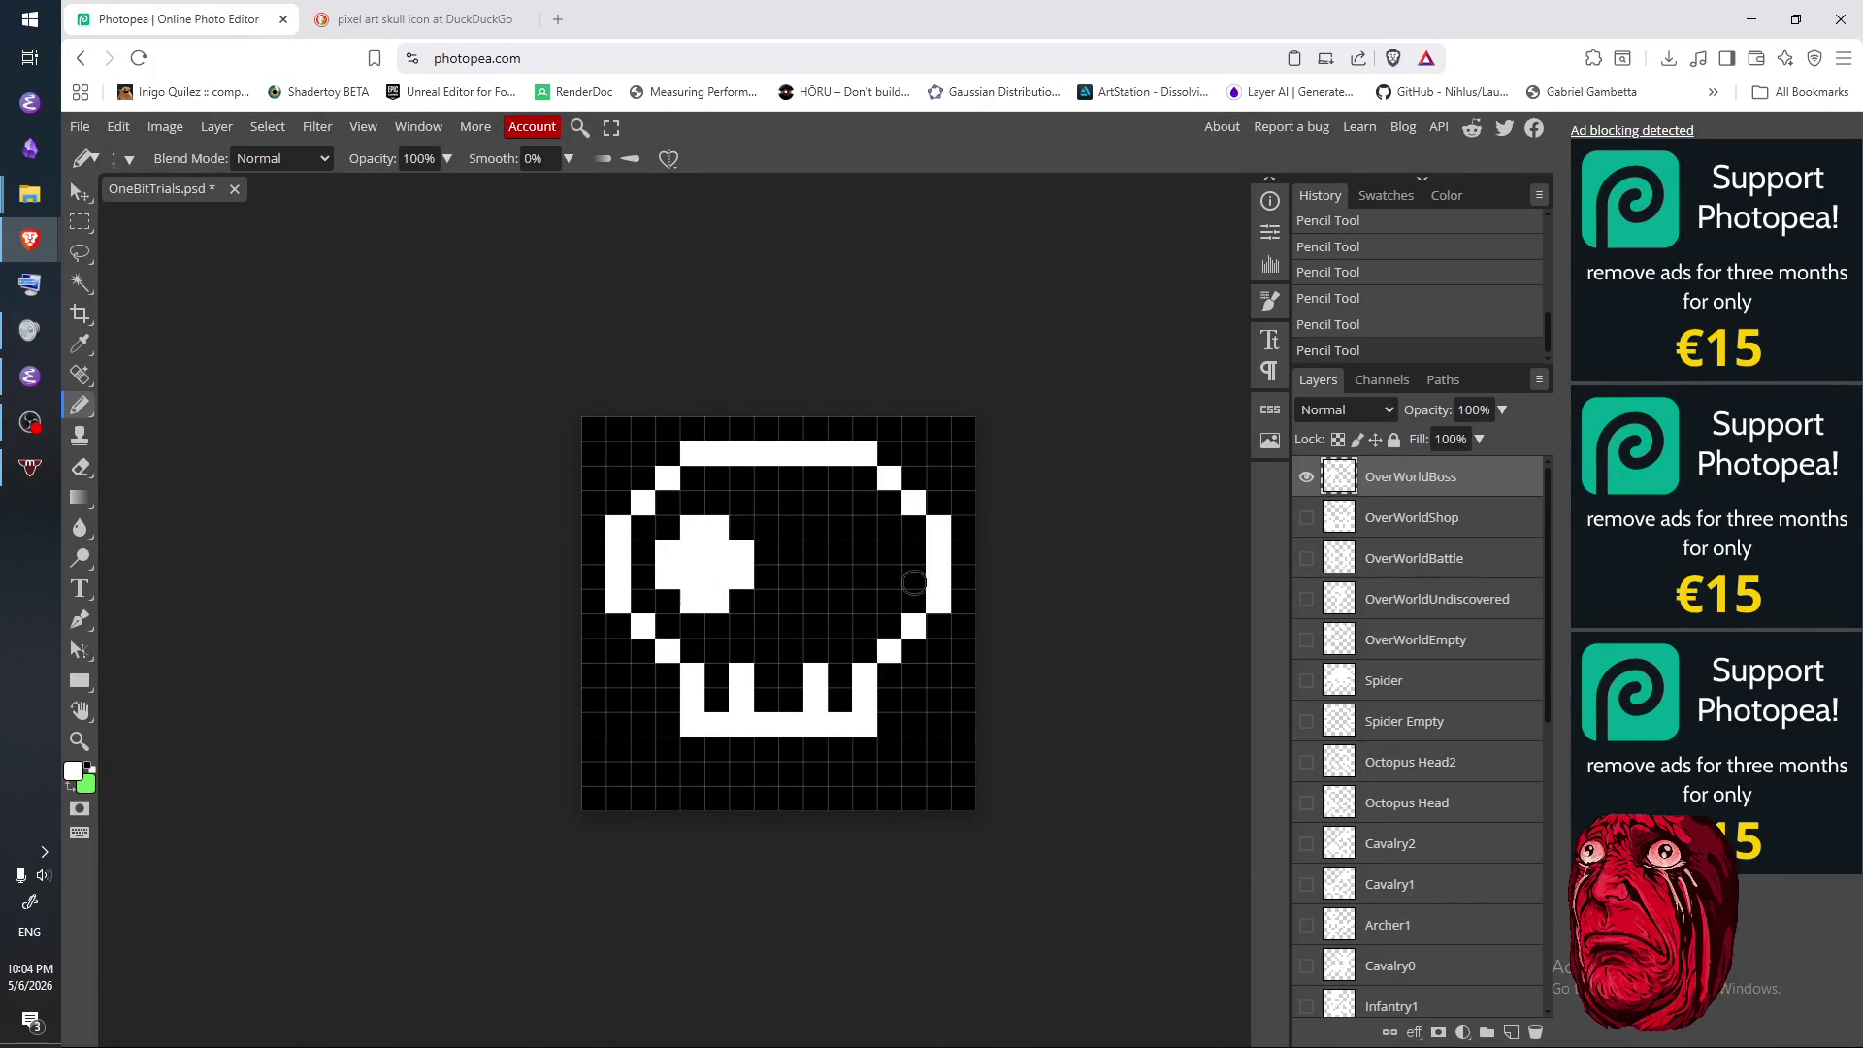
# - Paint the top row of the white right eye block, erasing a stray pixel beside it
pyautogui.click(408, 27)
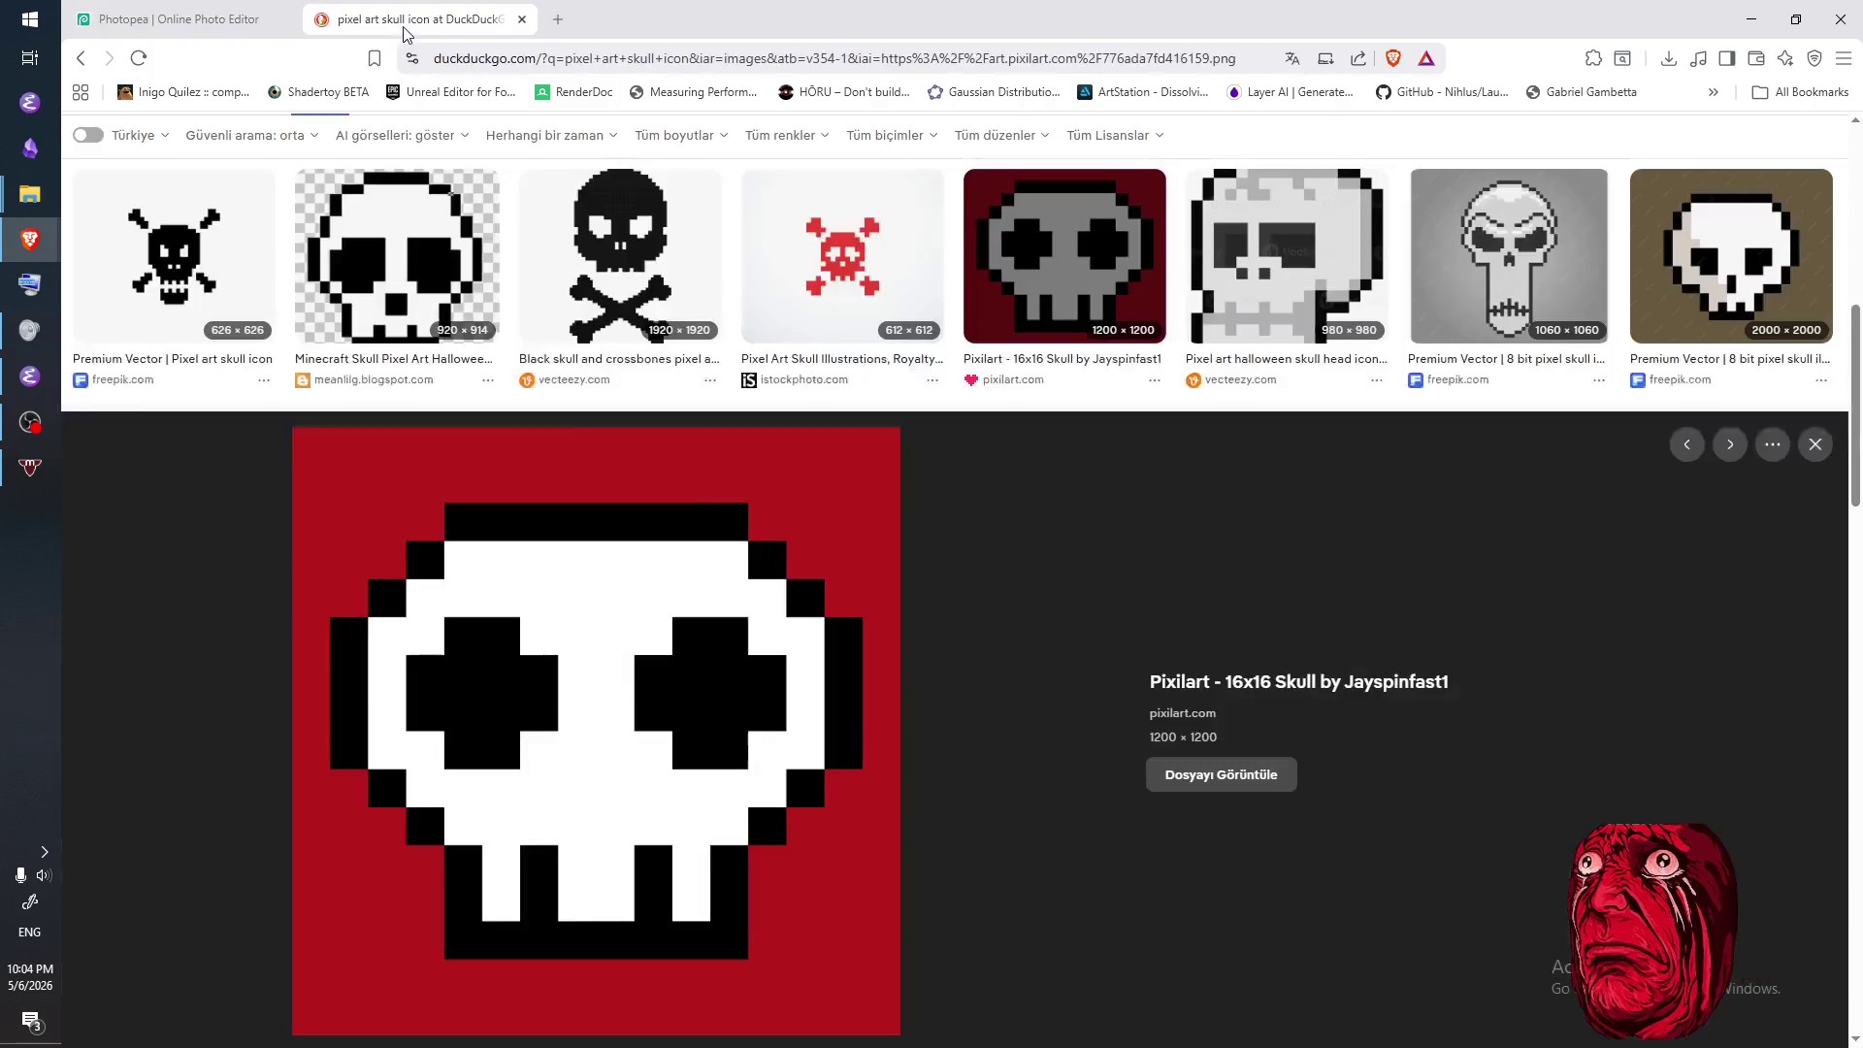
pyautogui.click(228, 29)
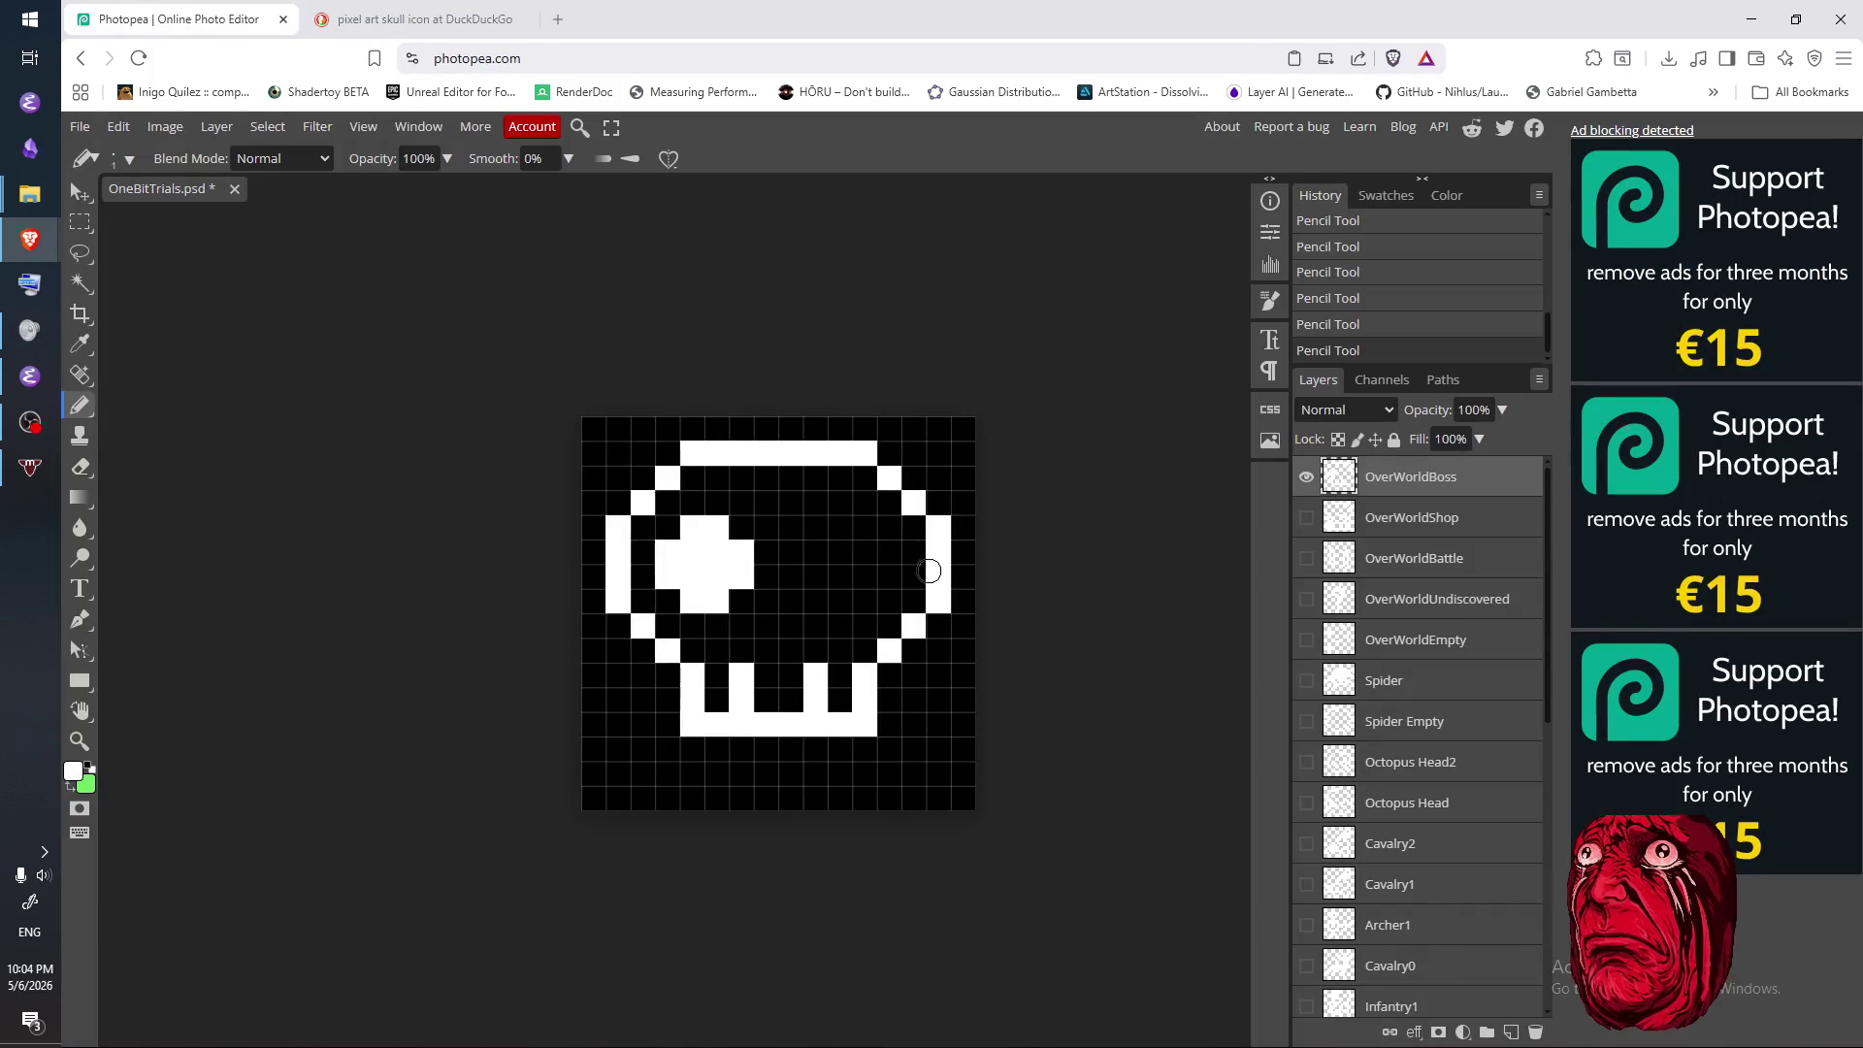
pyautogui.click(839, 527)
pyautogui.click(888, 527)
pyautogui.click(864, 527)
pyautogui.press('e')
pyautogui.click(888, 527)
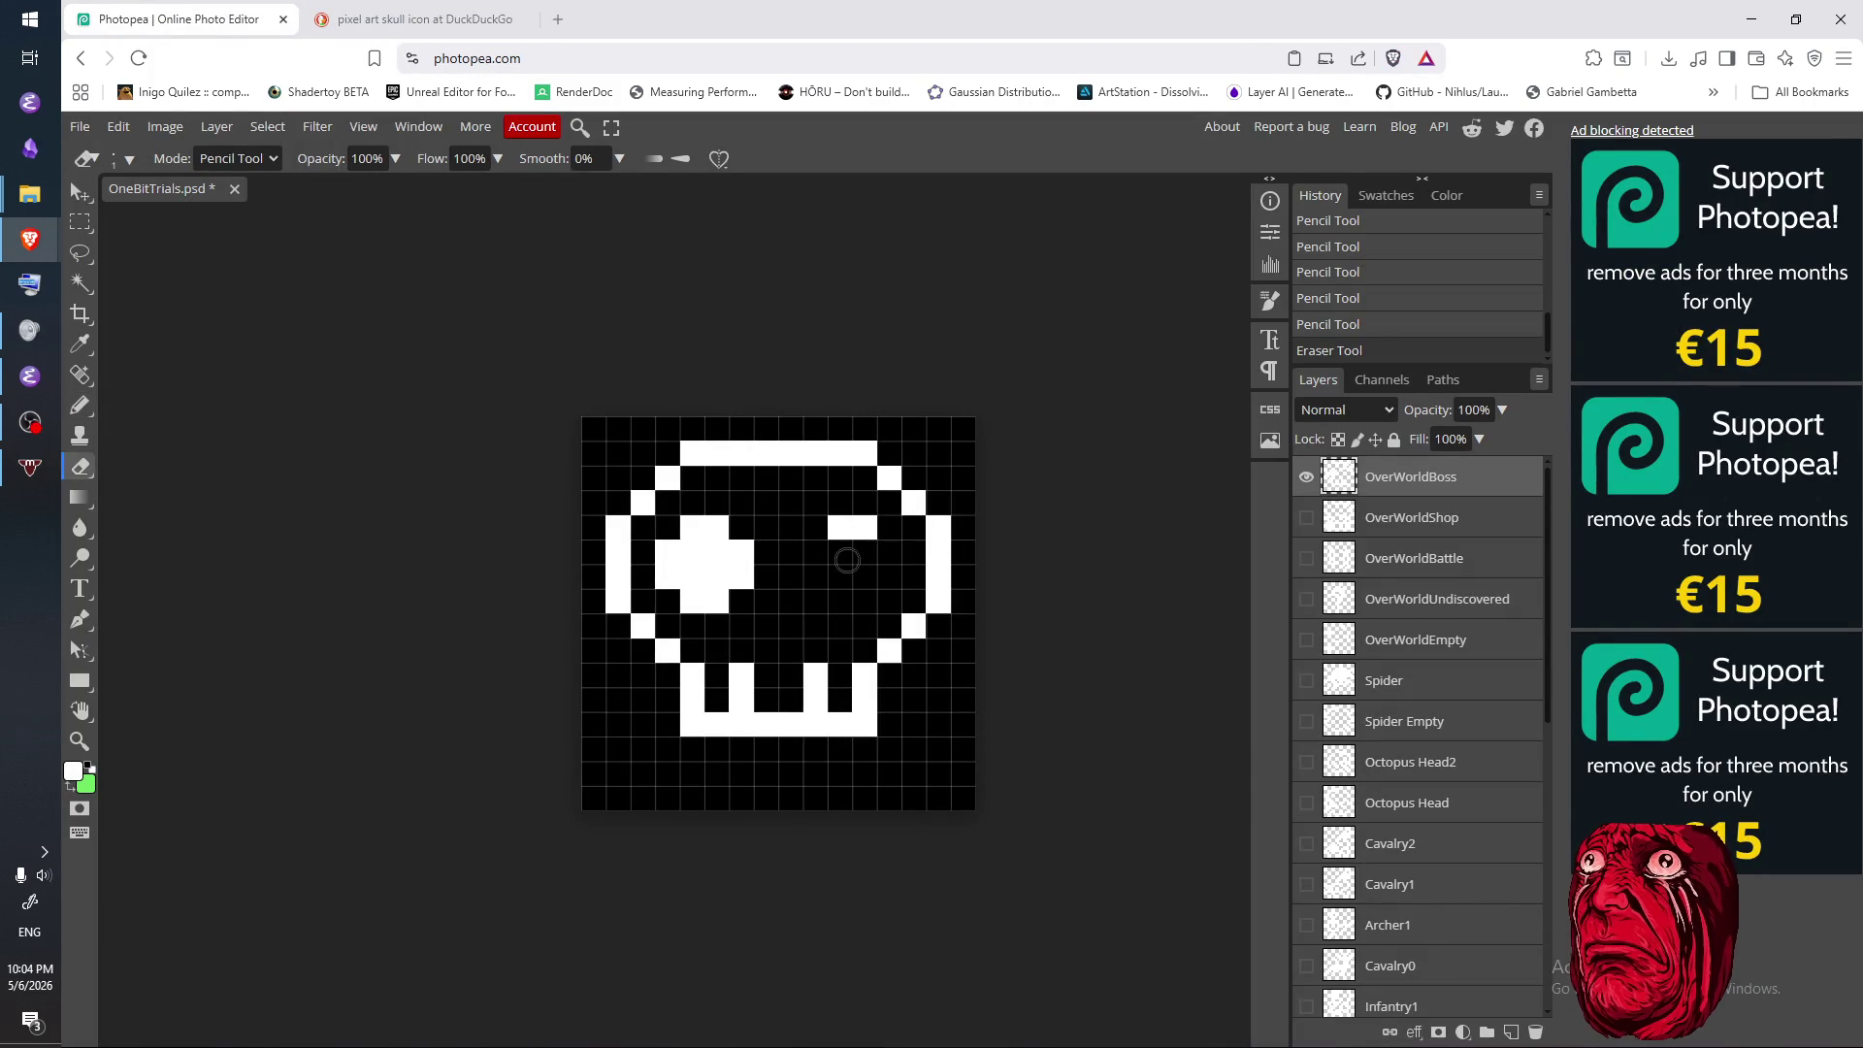
pyautogui.press('b')
# - Grow the right eye block sideways and downward pixel by pixel
pyautogui.click(839, 551)
pyautogui.click(865, 551)
pyautogui.click(888, 551)
pyautogui.click(815, 551)
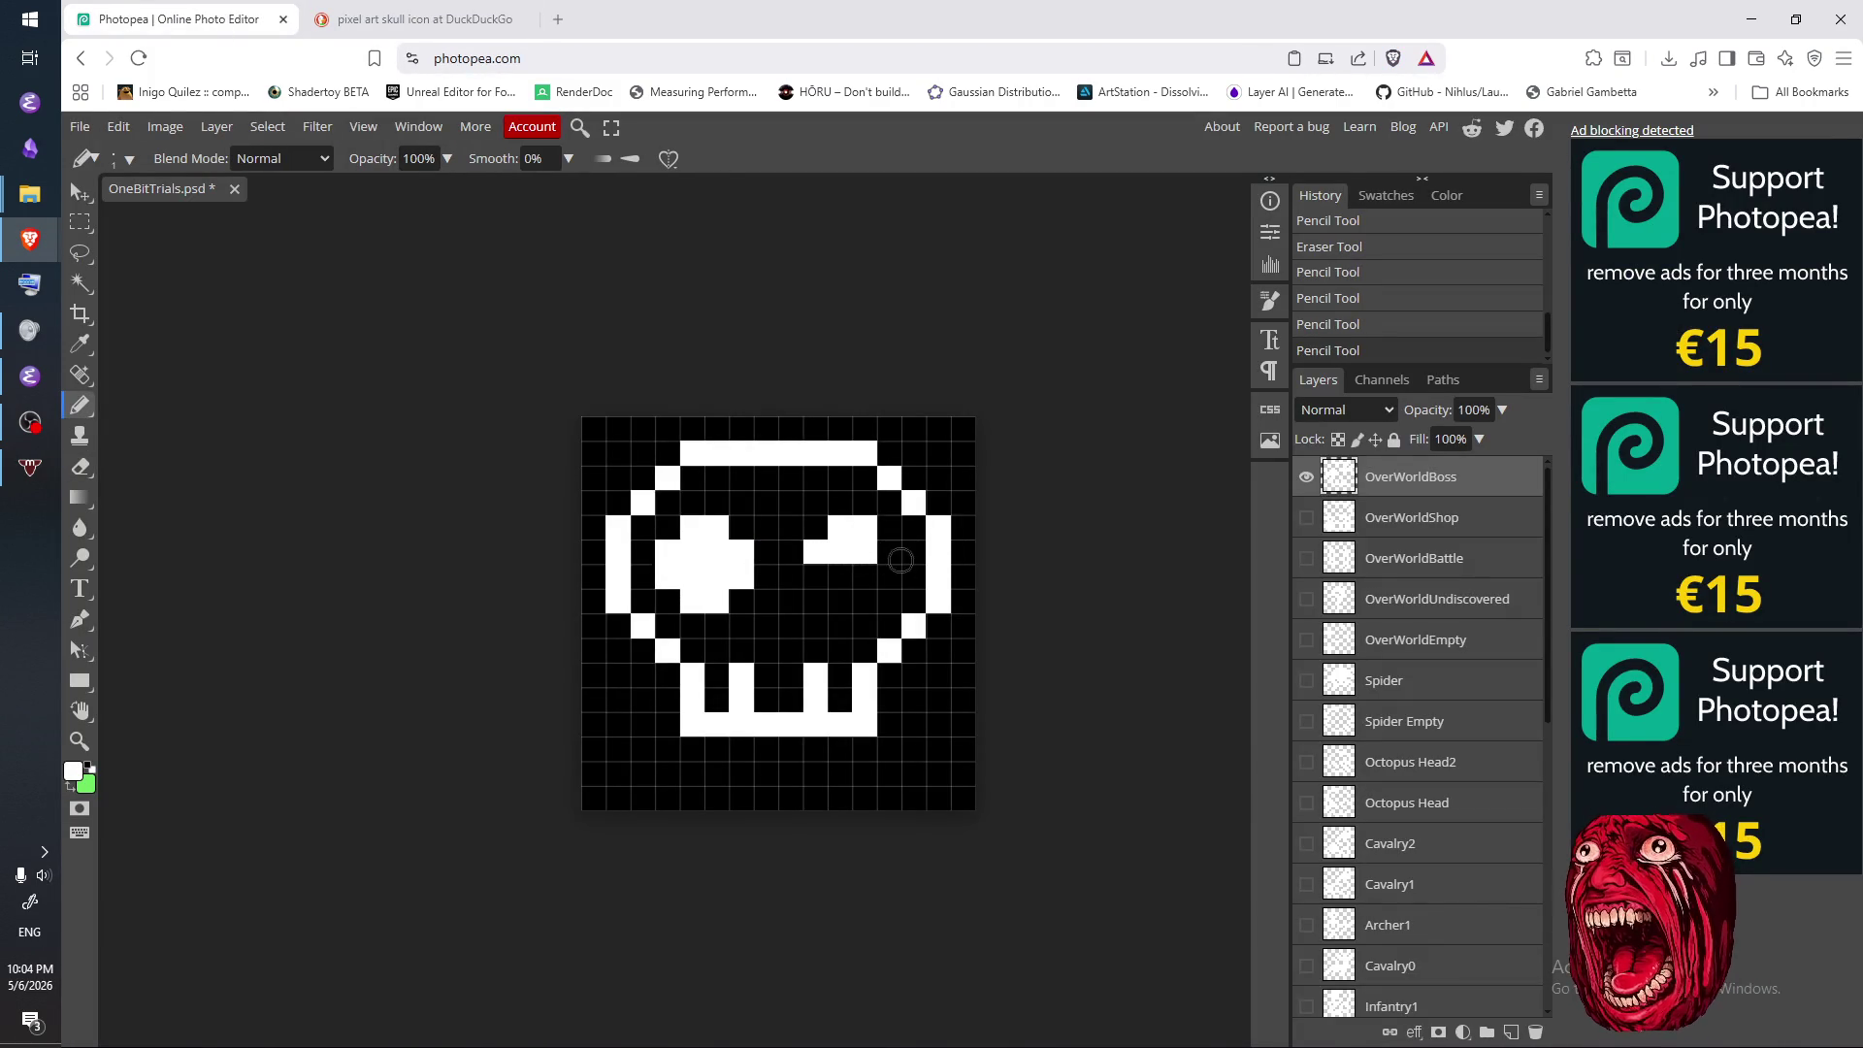
pyautogui.click(840, 576)
pyautogui.click(868, 574)
pyautogui.click(846, 601)
pyautogui.click(865, 599)
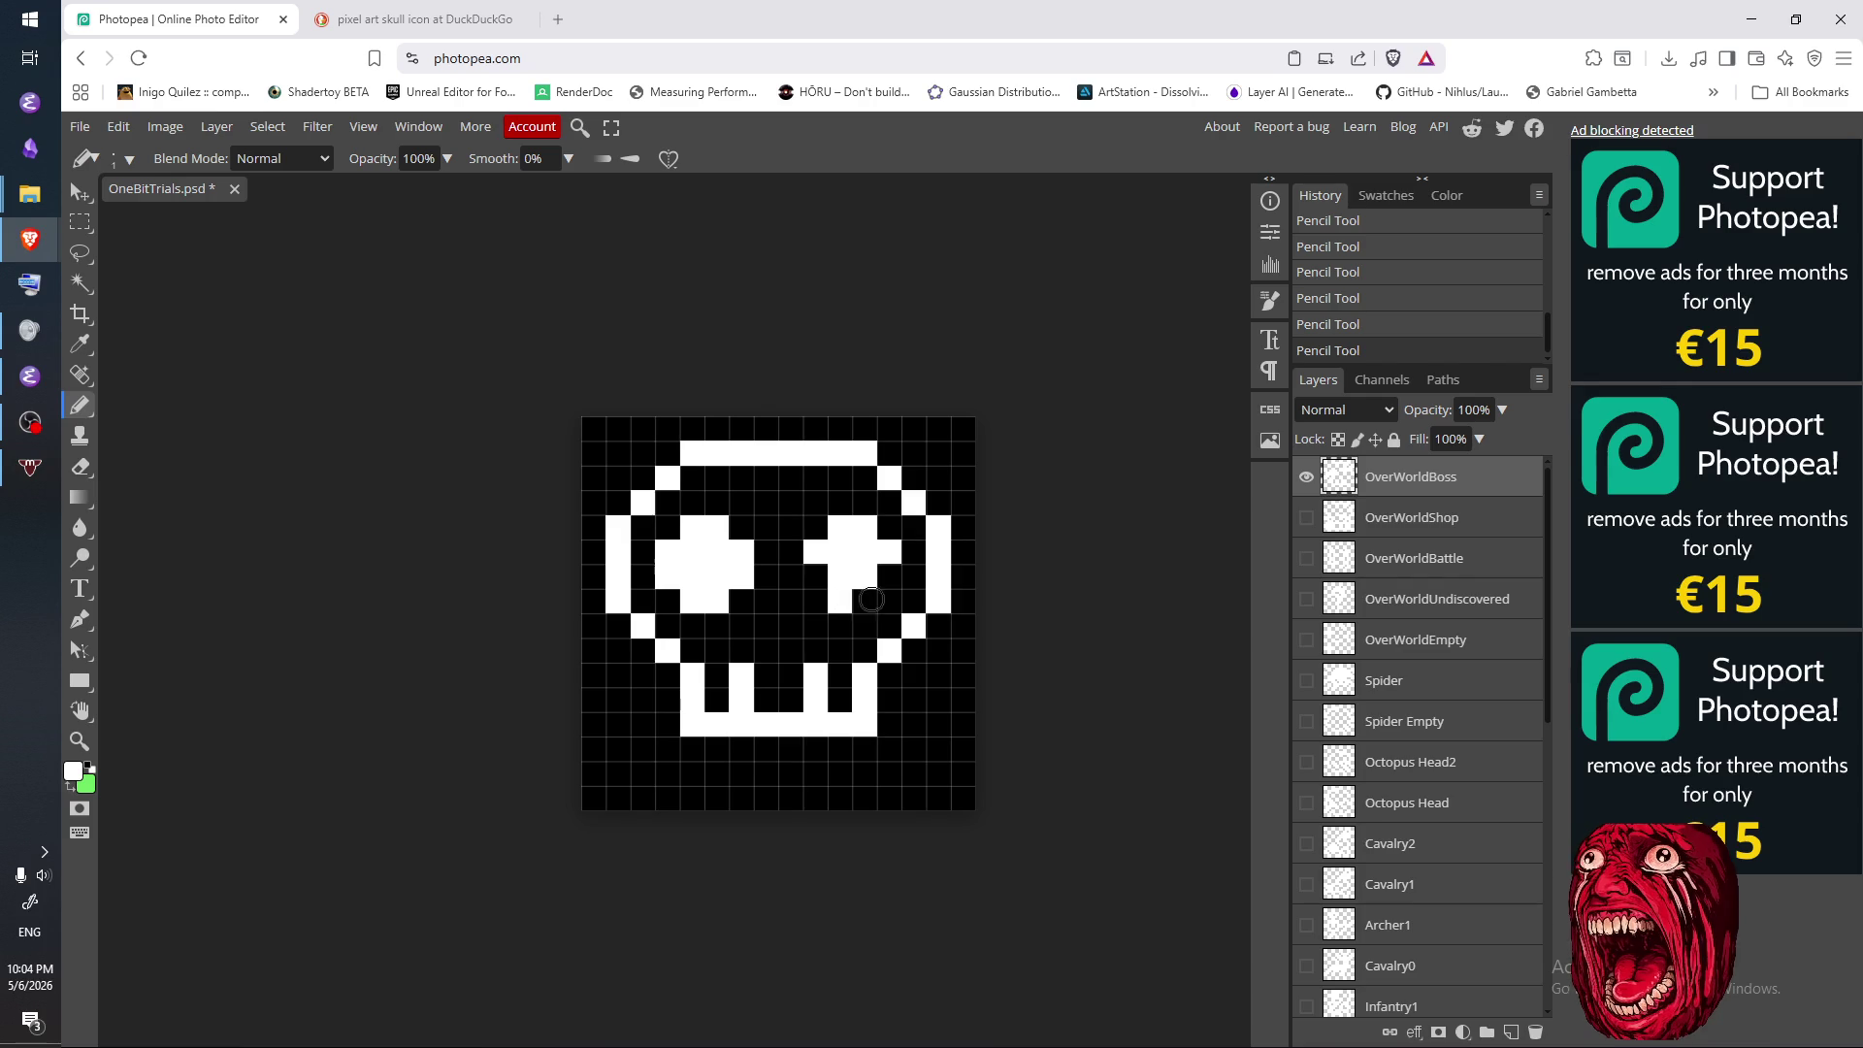
pyautogui.click(820, 573)
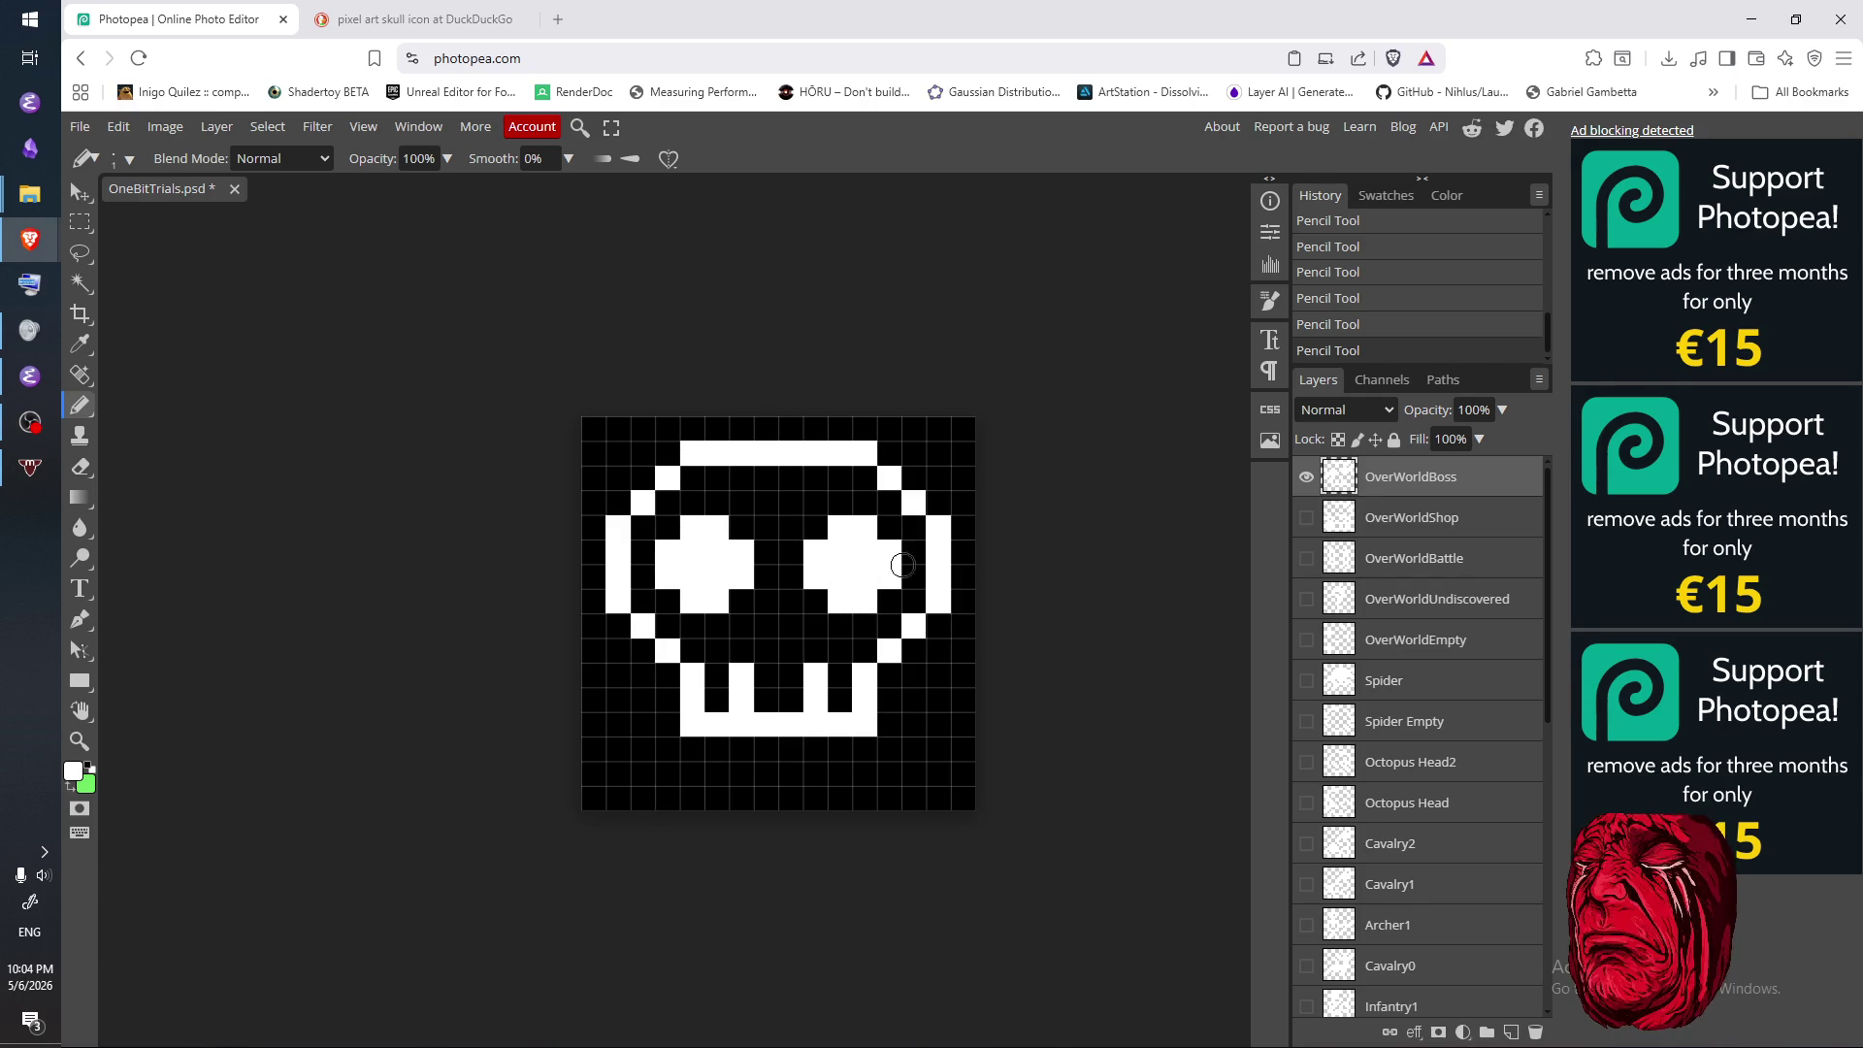
# - After checking the reference, erase stray pixels at the skull's upper left and above the left eye
pyautogui.click(419, 20)
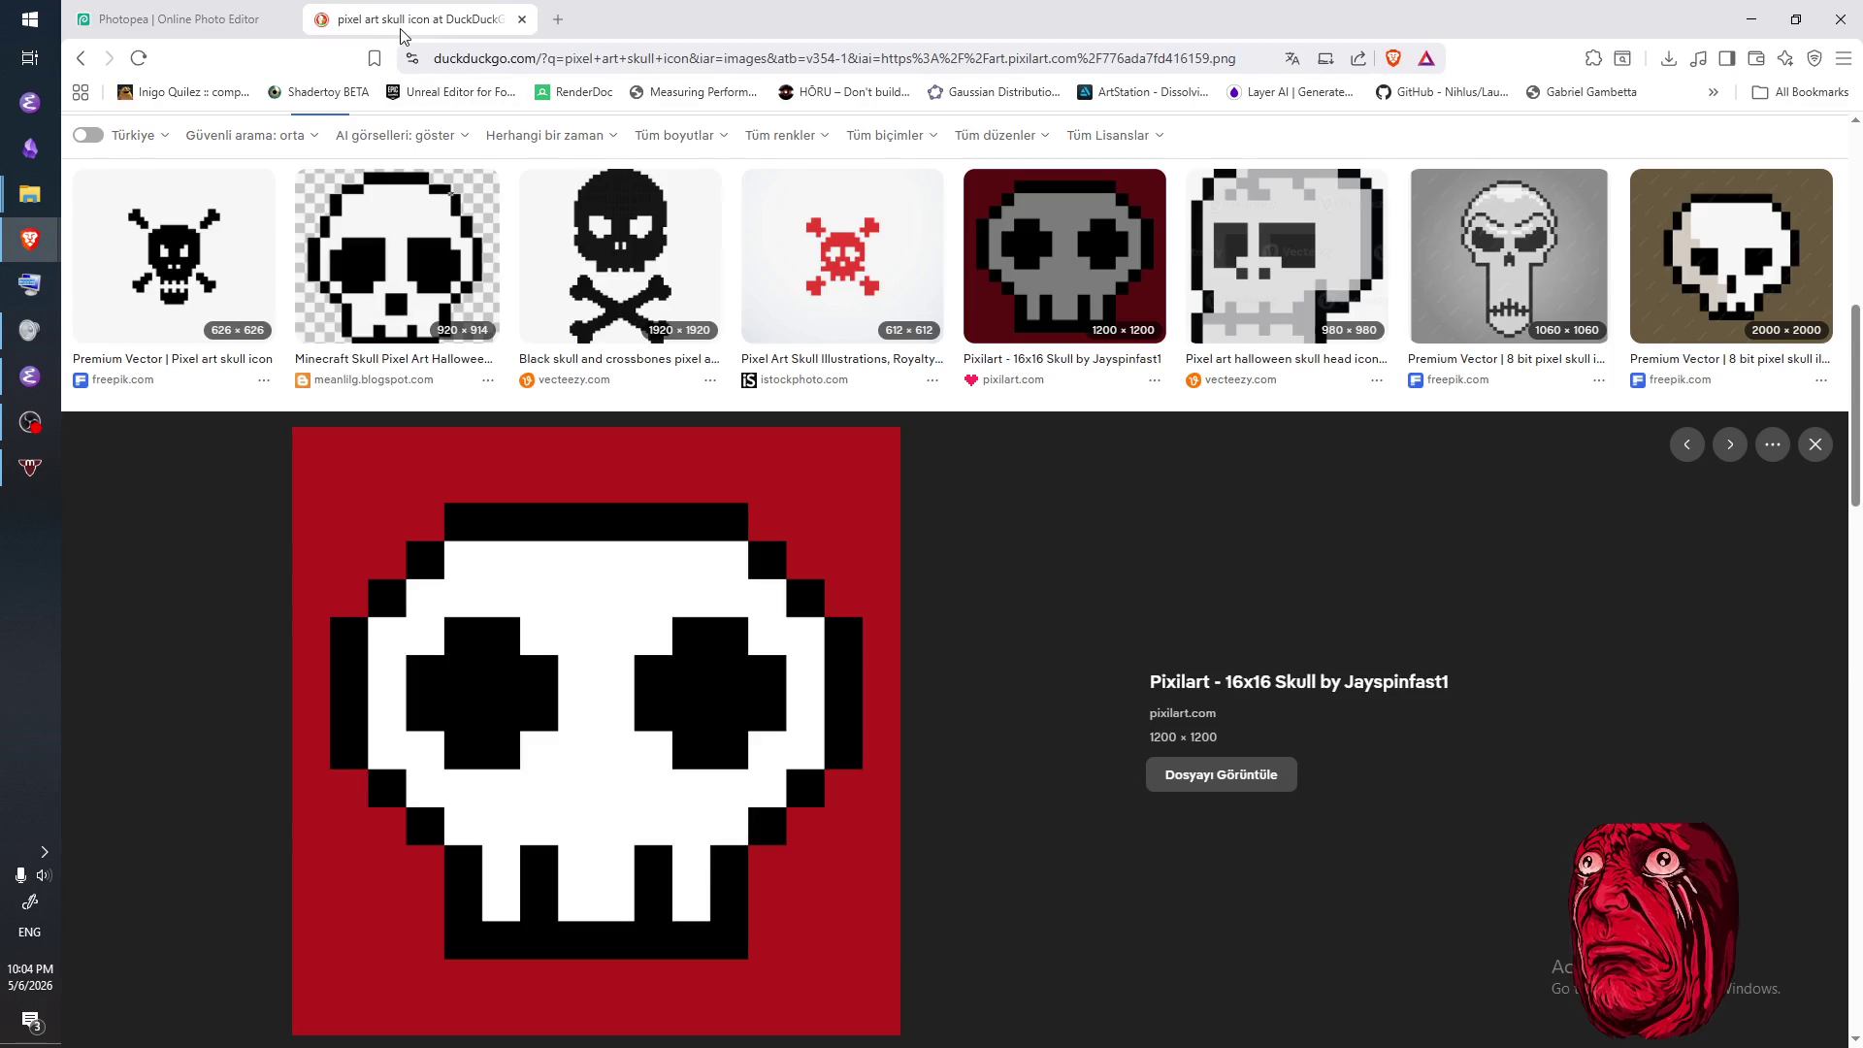
pyautogui.click(179, 21)
pyautogui.moveTo(643, 502); pyautogui.dragTo(667, 477)
pyautogui.click(668, 504)
pyautogui.click(679, 531)
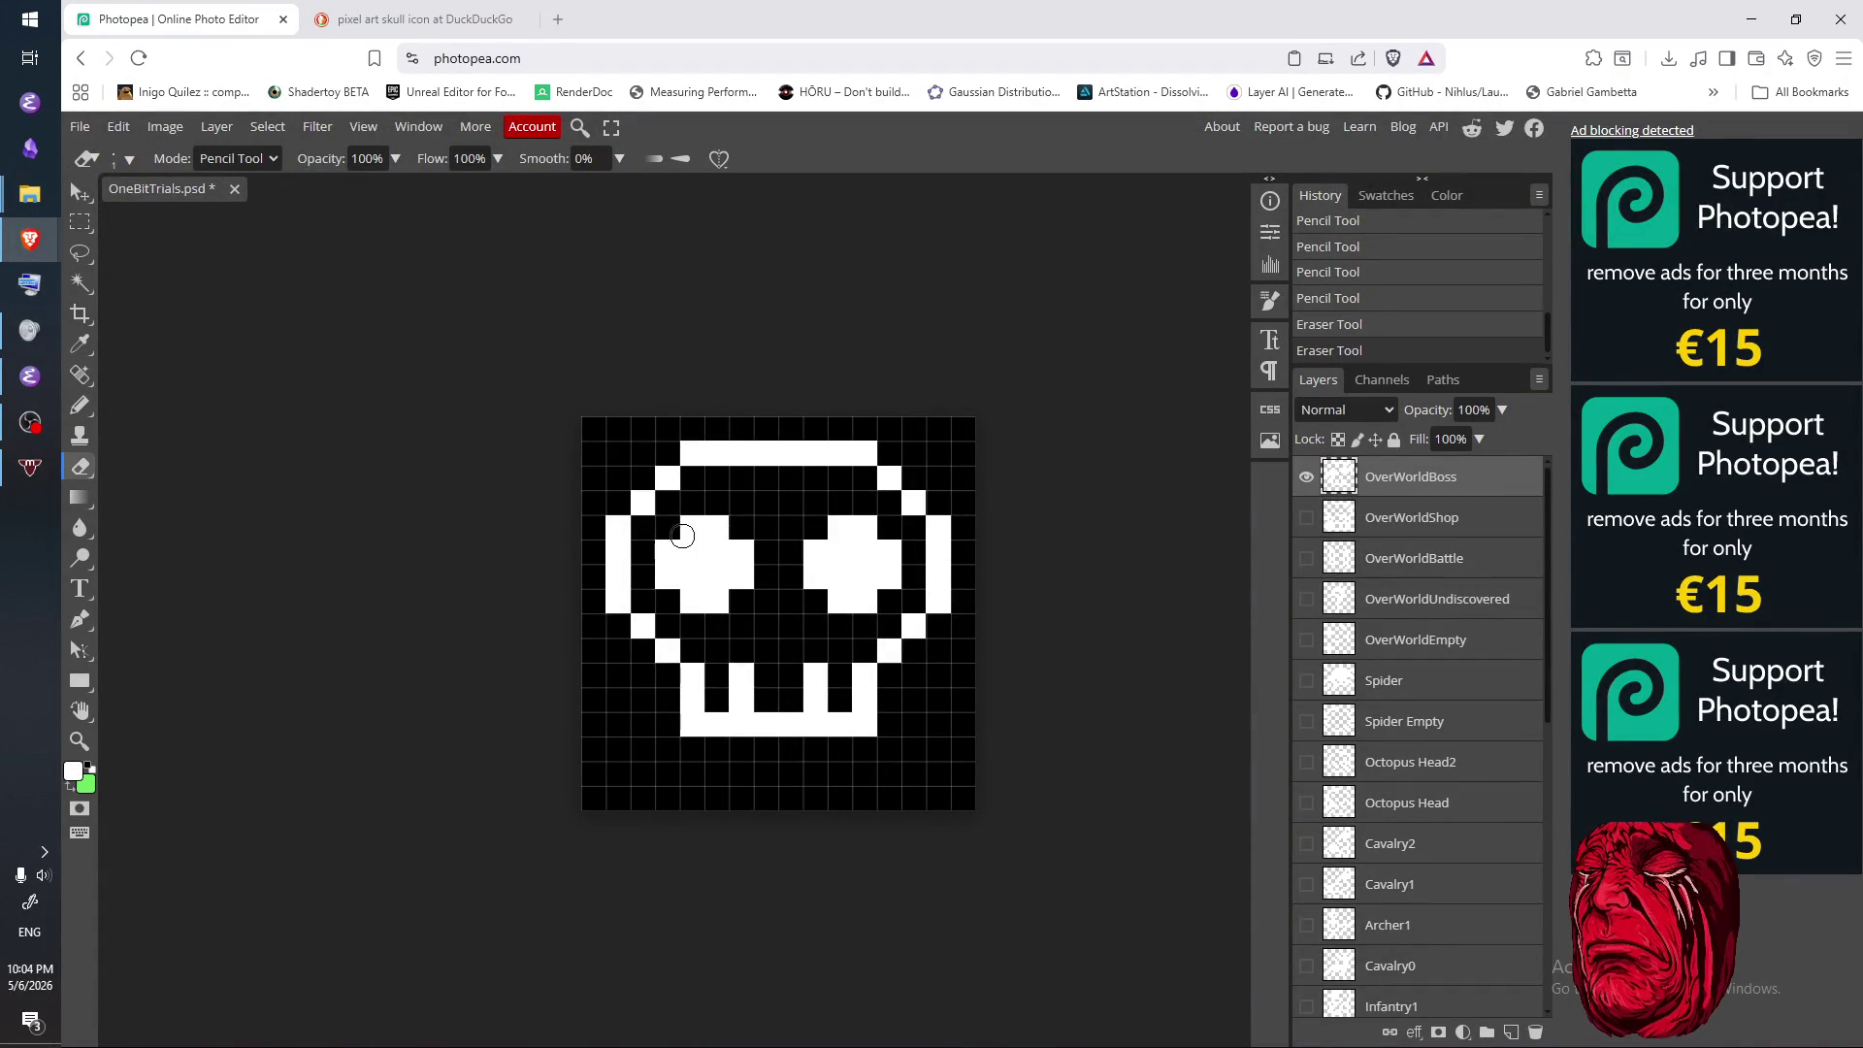
# - Erase the left eye entirely back to black
pyautogui.moveTo(683, 529)
pyautogui.mouseDown()
pyautogui.moveTo(667, 557)
pyautogui.moveTo(687, 582)
pyautogui.mouseUp()
pyautogui.moveTo(717, 534)
pyautogui.mouseDown()
pyautogui.moveTo(679, 561)
pyautogui.moveTo(689, 612)
pyautogui.moveTo(745, 555)
pyautogui.moveTo(682, 573)
pyautogui.mouseUp()
pyautogui.click(648, 578)
pyautogui.click(665, 576)
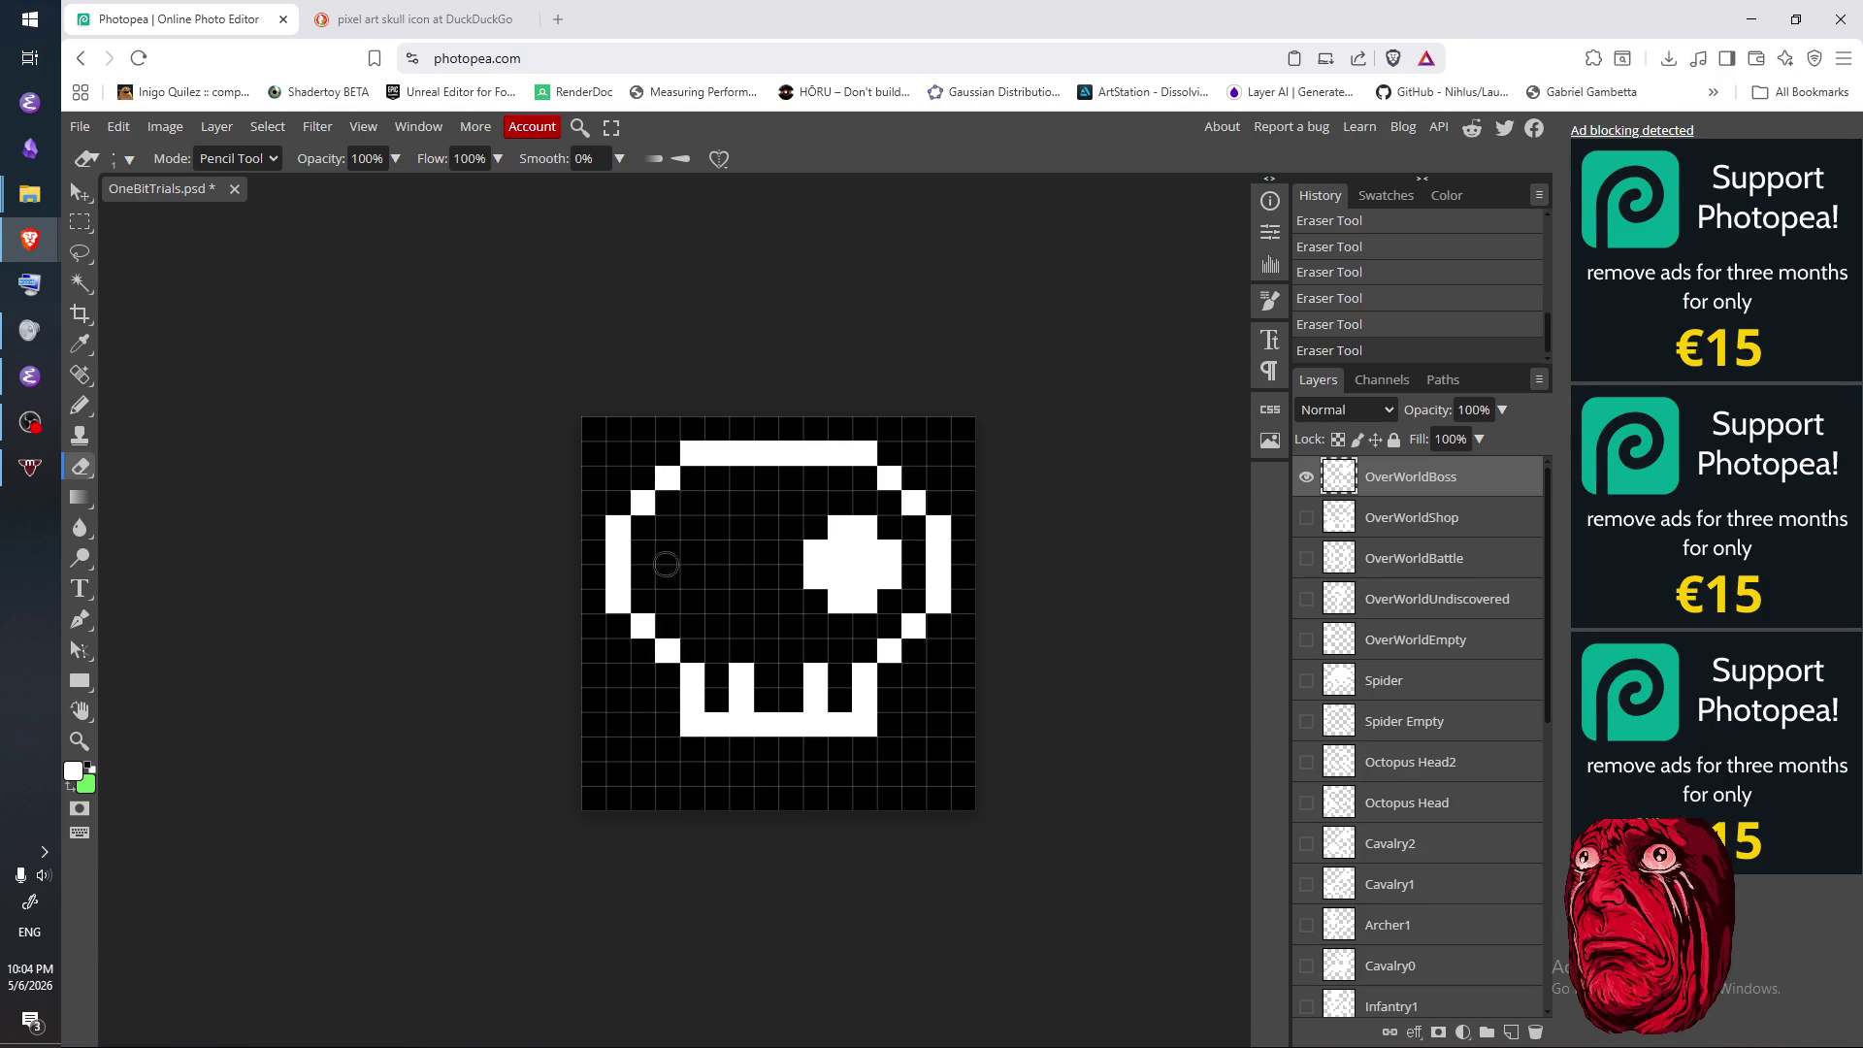
# - Fill the whole skull interior with white pixels using the Pencil, covering the right eye
pyautogui.click(427, 20)
pyautogui.click(169, 20)
pyautogui.moveTo(741, 685)
pyautogui.mouseDown()
pyautogui.moveTo(757, 745)
pyautogui.moveTo(819, 652)
pyautogui.mouseUp()
pyautogui.press('b')
pyautogui.moveTo(718, 713)
pyautogui.mouseDown()
pyautogui.moveTo(715, 644)
pyautogui.moveTo(684, 652)
pyautogui.moveTo(645, 592)
pyautogui.moveTo(684, 480)
pyautogui.moveTo(679, 505)
pyautogui.moveTo(865, 495)
pyautogui.moveTo(834, 543)
pyautogui.moveTo(858, 511)
pyautogui.moveTo(909, 545)
pyautogui.moveTo(877, 615)
pyautogui.moveTo(904, 545)
pyautogui.mouseUp()
pyautogui.click(909, 528)
pyautogui.click(909, 529)
pyautogui.moveTo(667, 502)
pyautogui.mouseDown()
pyautogui.moveTo(767, 504)
pyautogui.moveTo(669, 562)
pyautogui.moveTo(681, 538)
pyautogui.moveTo(790, 555)
pyautogui.moveTo(769, 553)
pyautogui.moveTo(786, 586)
pyautogui.moveTo(753, 639)
pyautogui.moveTo(825, 636)
pyautogui.moveTo(698, 652)
pyautogui.moveTo(839, 703)
pyautogui.moveTo(795, 724)
pyautogui.moveTo(767, 679)
pyautogui.moveTo(835, 695)
pyautogui.moveTo(816, 691)
pyautogui.mouseUp()
# - Erase black gaps between the teeth, then bring the DuckDuckGo skull reference to the front
pyautogui.press('e')
pyautogui.moveTo(726, 744); pyautogui.dragTo(729, 696)
pyautogui.click(426, 20)
pyautogui.click(247, 24)
pyautogui.click(422, 20)
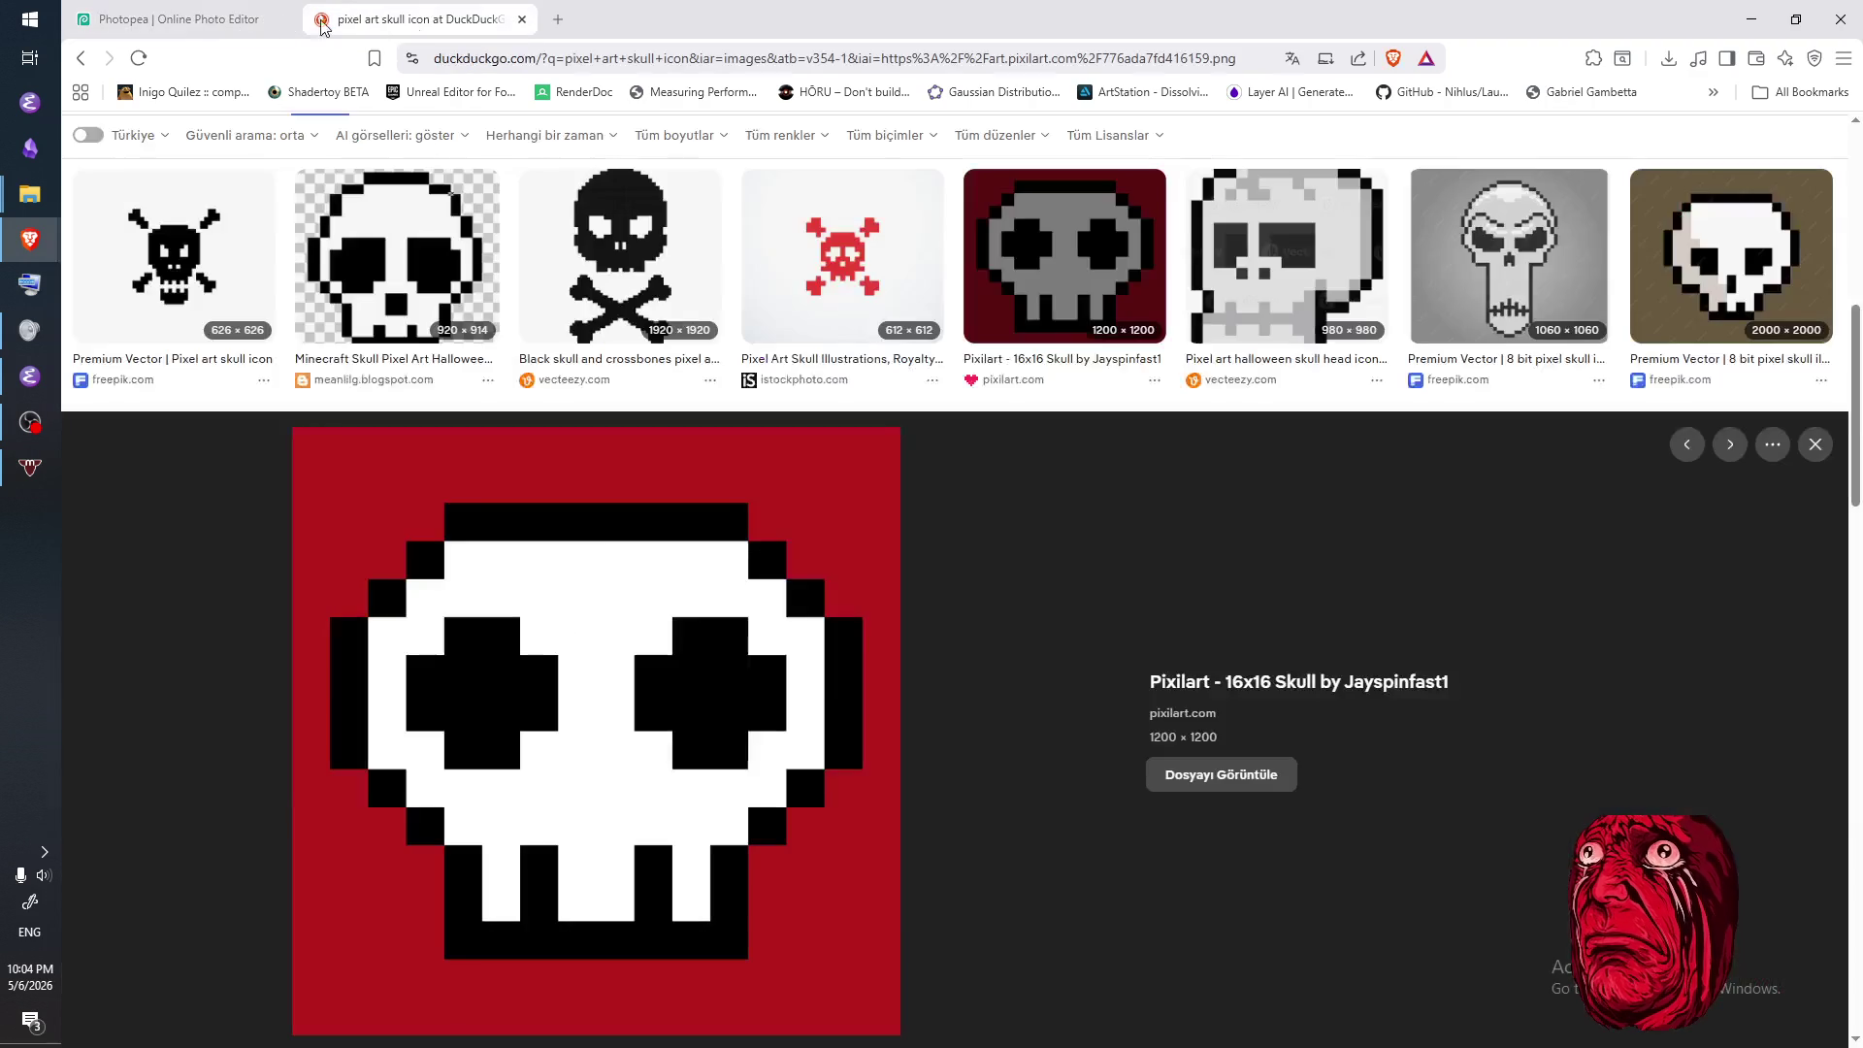
pyautogui.click(225, 29)
# - After glancing at the reference, begin erasing black pixels for the left eye socket
pyautogui.click(427, 19)
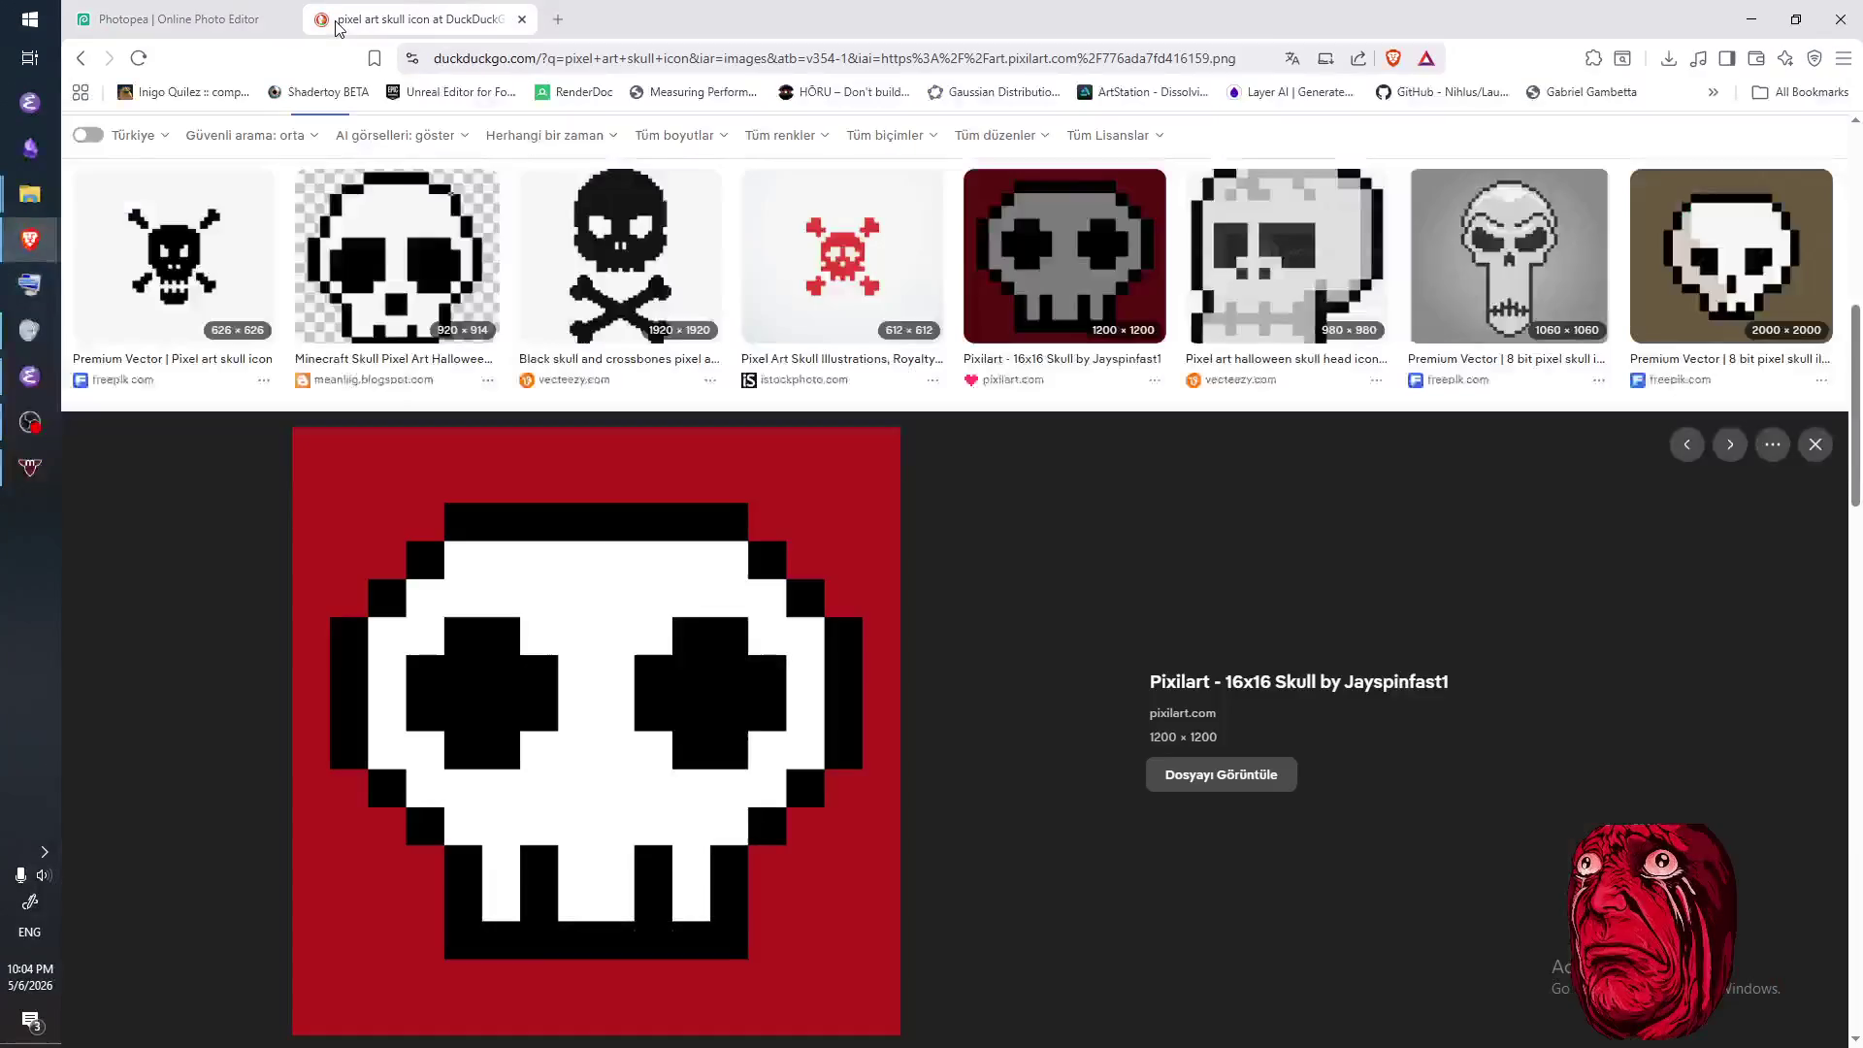
pyautogui.click(197, 30)
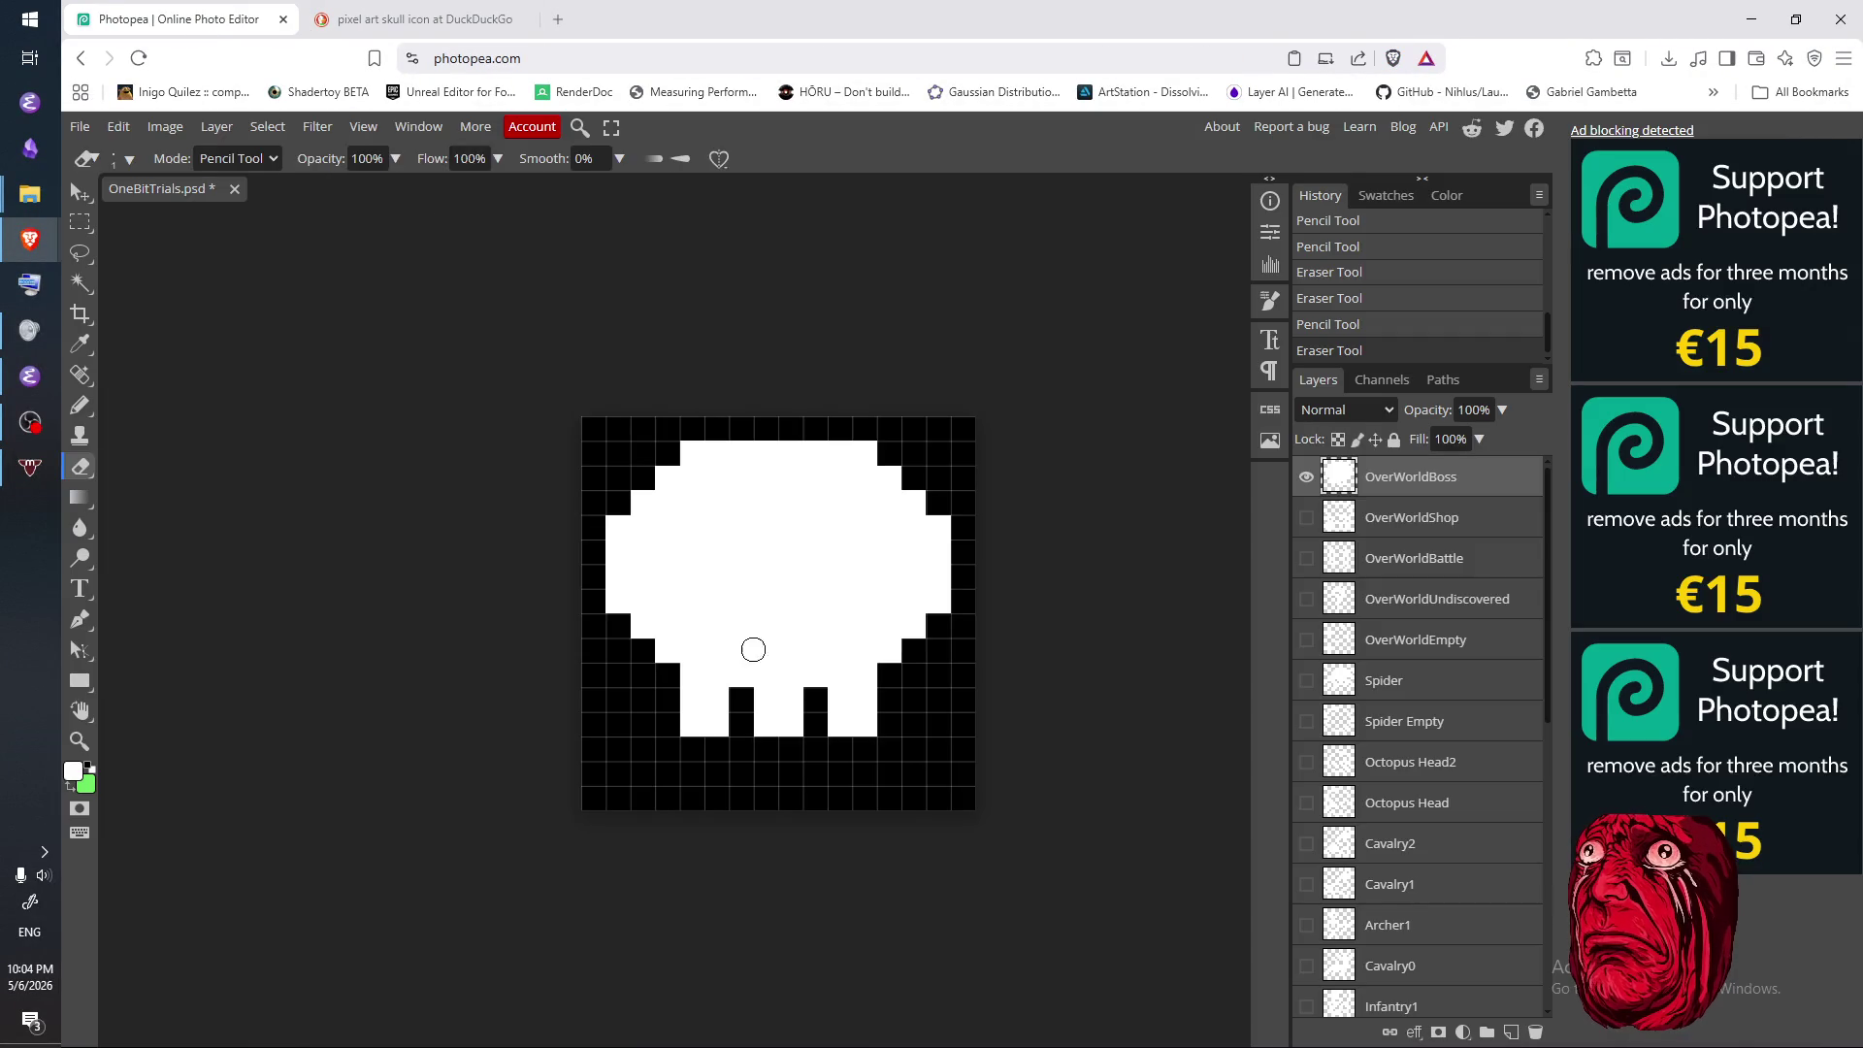
pyautogui.click(689, 601)
pyautogui.click(667, 576)
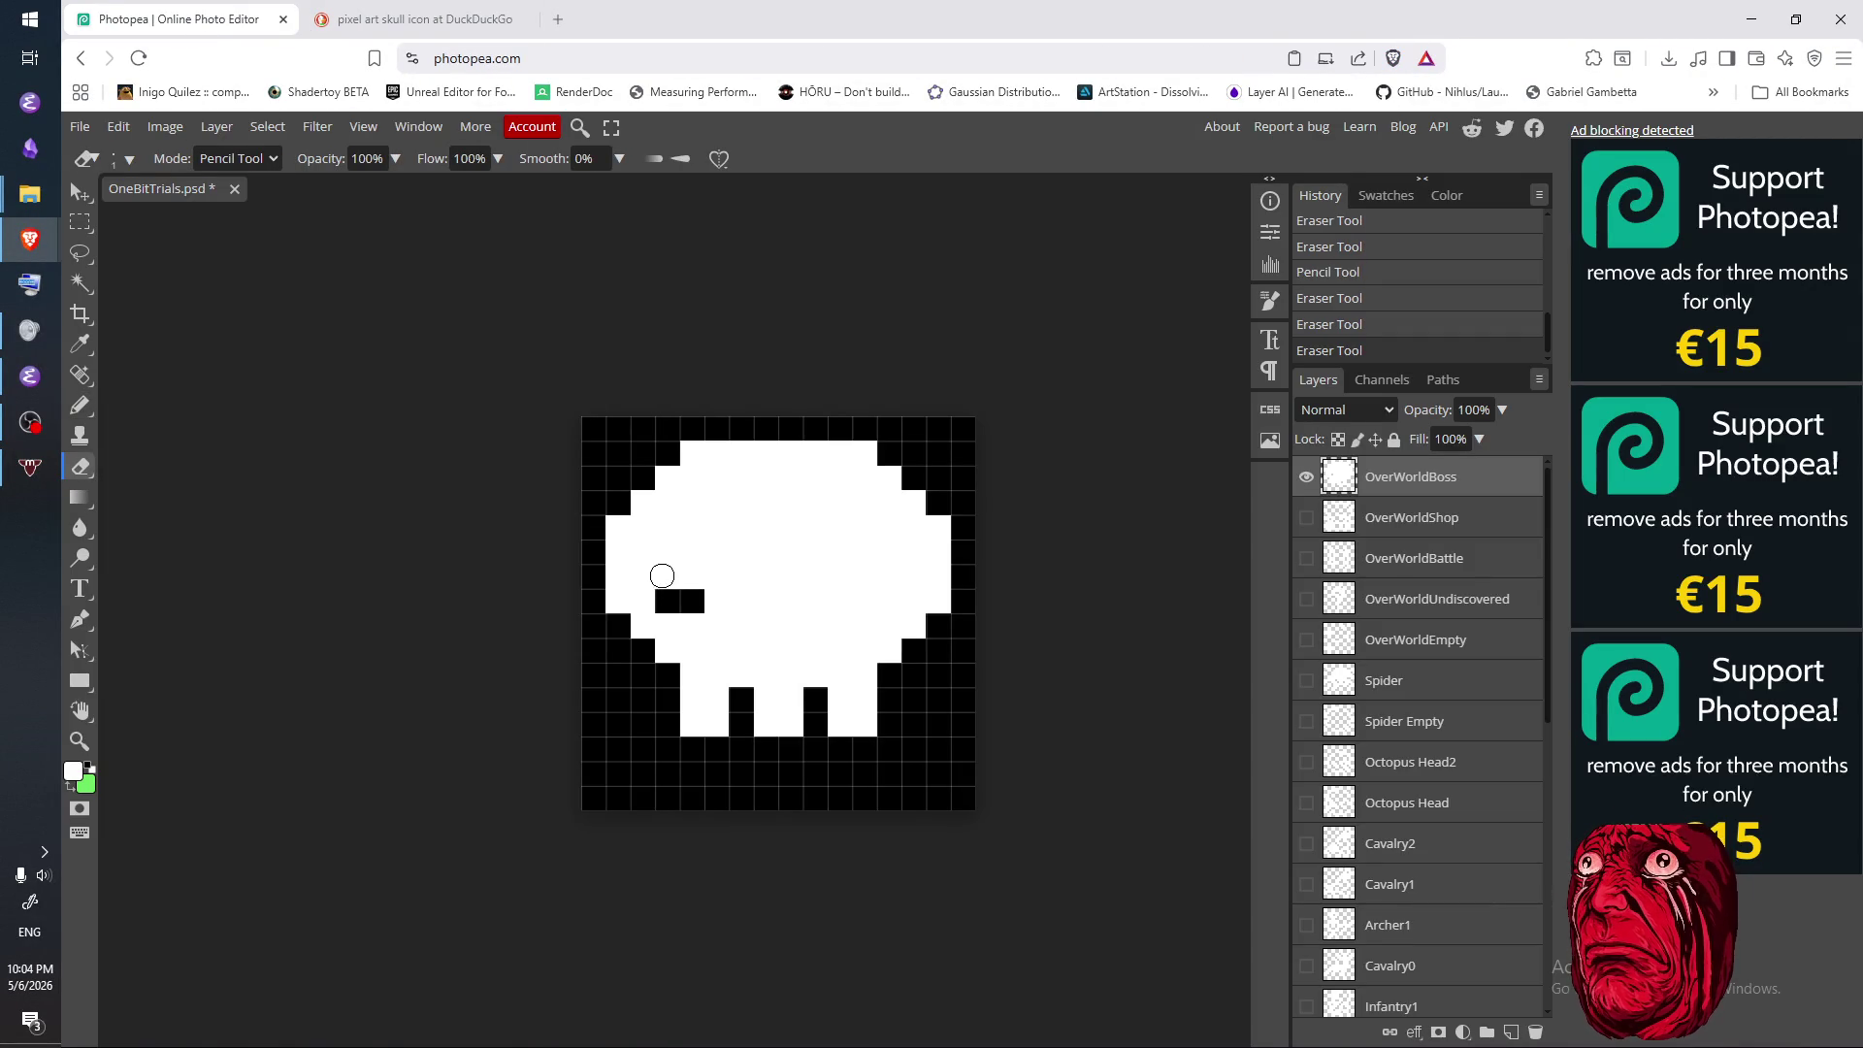
pyautogui.click(668, 551)
pyautogui.press('n')
pyautogui.click(662, 598)
pyautogui.press('e')
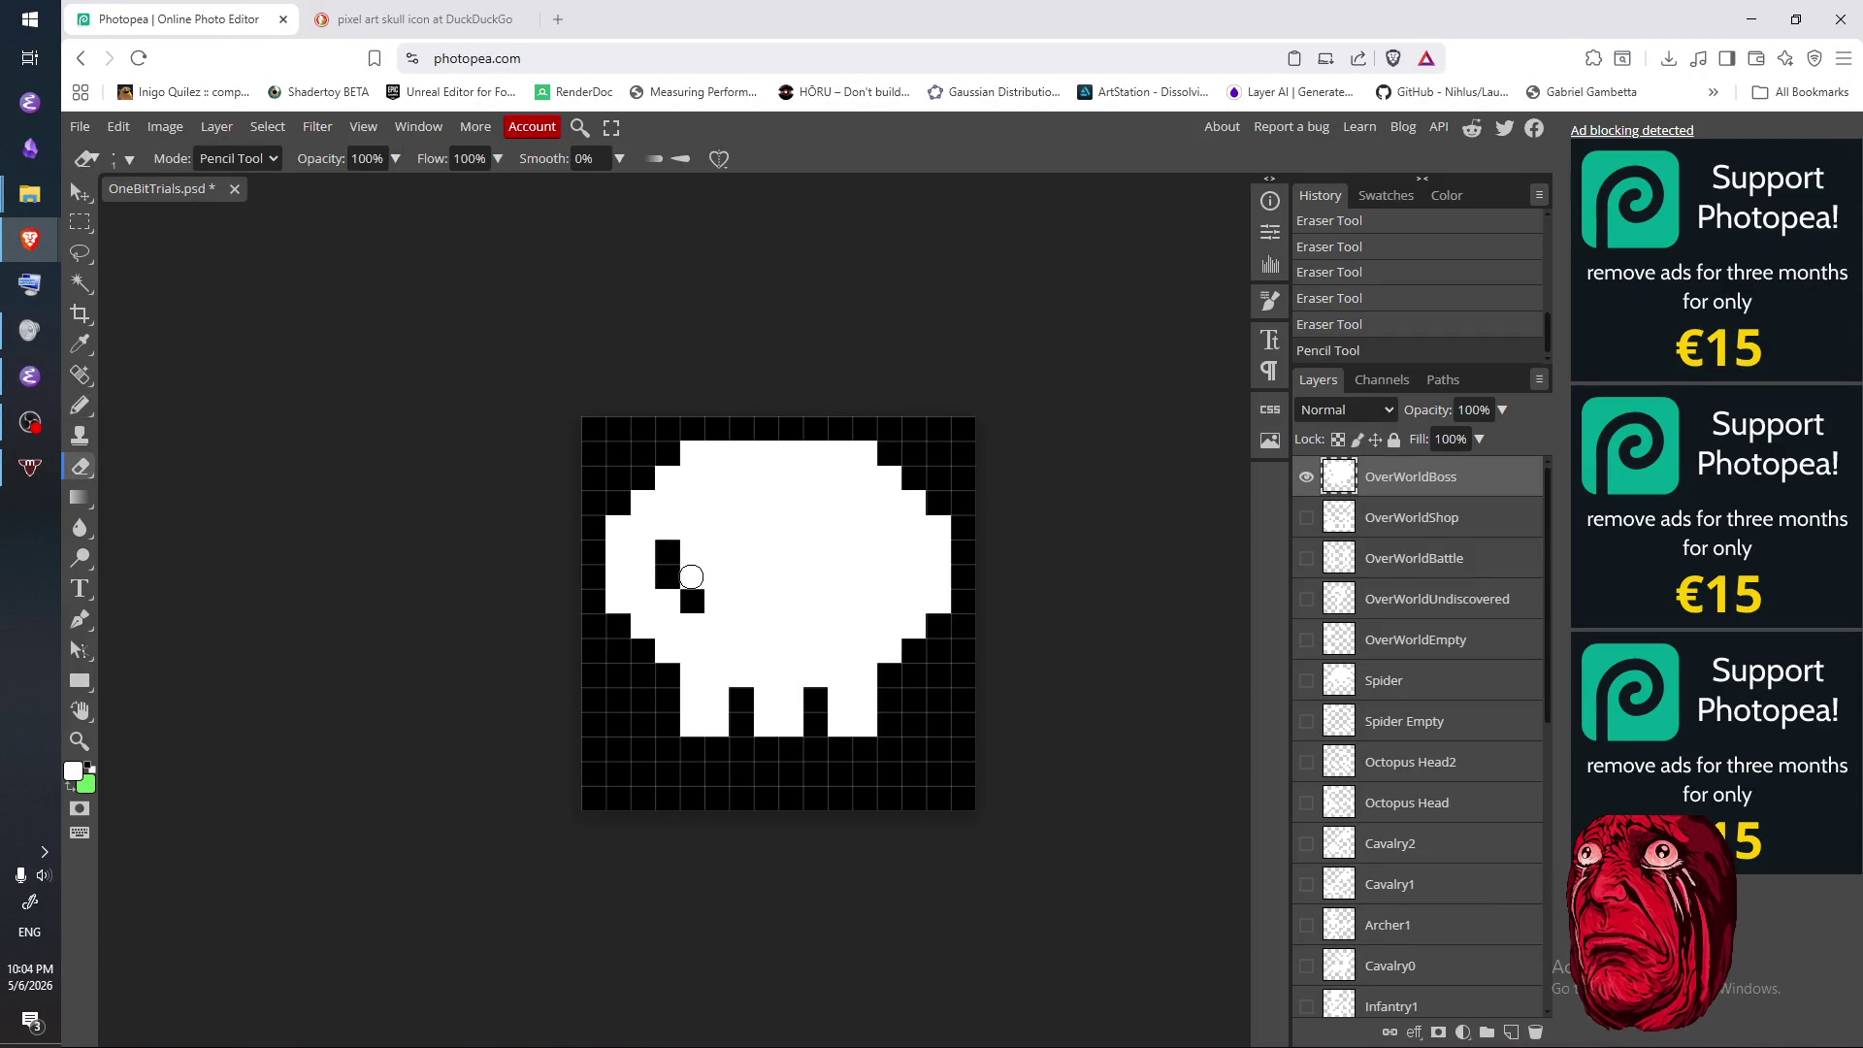
pyautogui.click(691, 575)
pyautogui.click(692, 551)
pyautogui.click(716, 551)
pyautogui.click(716, 576)
pyautogui.click(696, 528)
# - Widen the left eye socket rightward, repainting stray cells white with the Pencil
pyautogui.press('n')
pyautogui.click(713, 601)
pyautogui.press('e')
pyautogui.click(716, 599)
pyautogui.click(715, 528)
pyautogui.click(741, 551)
pyautogui.press('n')
pyautogui.click(741, 530)
pyautogui.press('e')
pyautogui.click(740, 558)
pyautogui.click(740, 578)
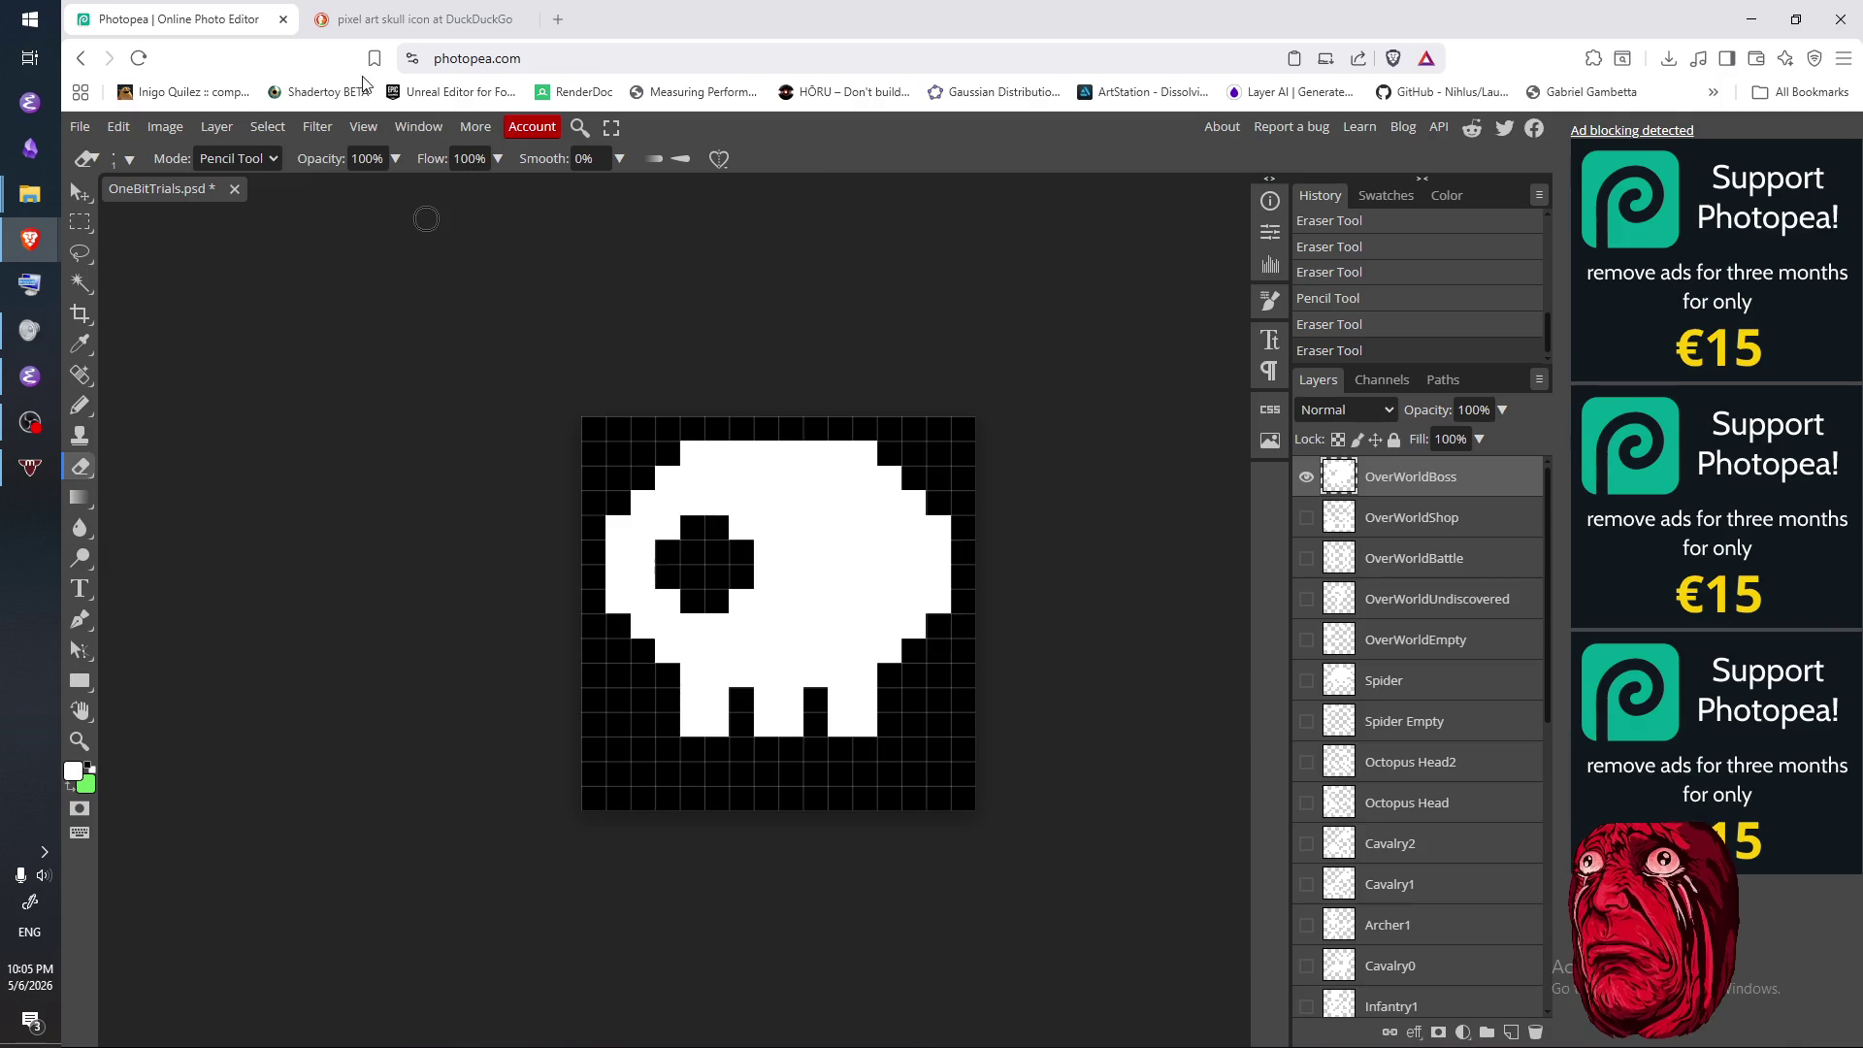
# - After comparing with the reference, repaint the left eye white and erase a vertical slot
pyautogui.click(388, 20)
pyautogui.click(184, 19)
pyautogui.press('n')
pyautogui.press('e')
pyautogui.press('n')
pyautogui.press('e')
pyautogui.press('n')
pyautogui.moveTo(667, 551)
pyautogui.mouseDown()
pyautogui.moveTo(692, 527)
pyautogui.moveTo(716, 551)
pyautogui.moveTo(685, 582)
pyautogui.moveTo(761, 544)
pyautogui.mouseUp()
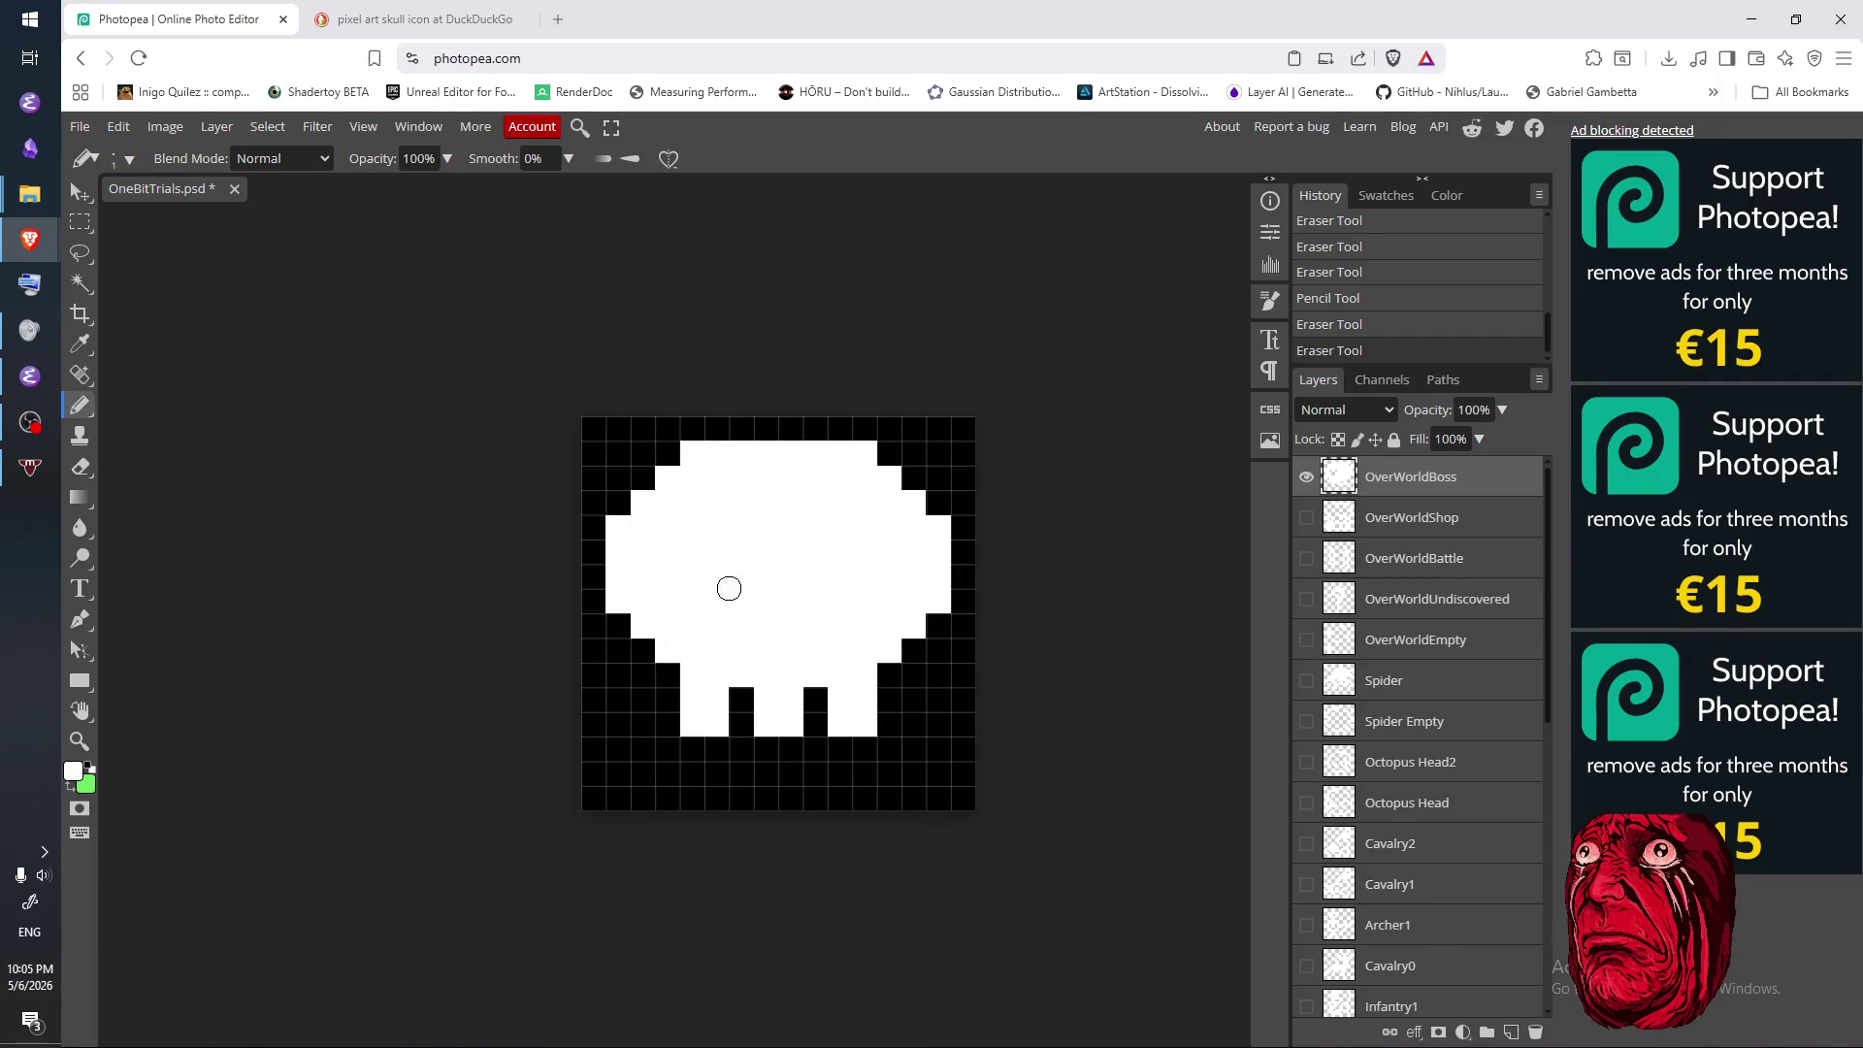
pyautogui.press('e')
pyautogui.click(665, 600)
pyautogui.click(665, 577)
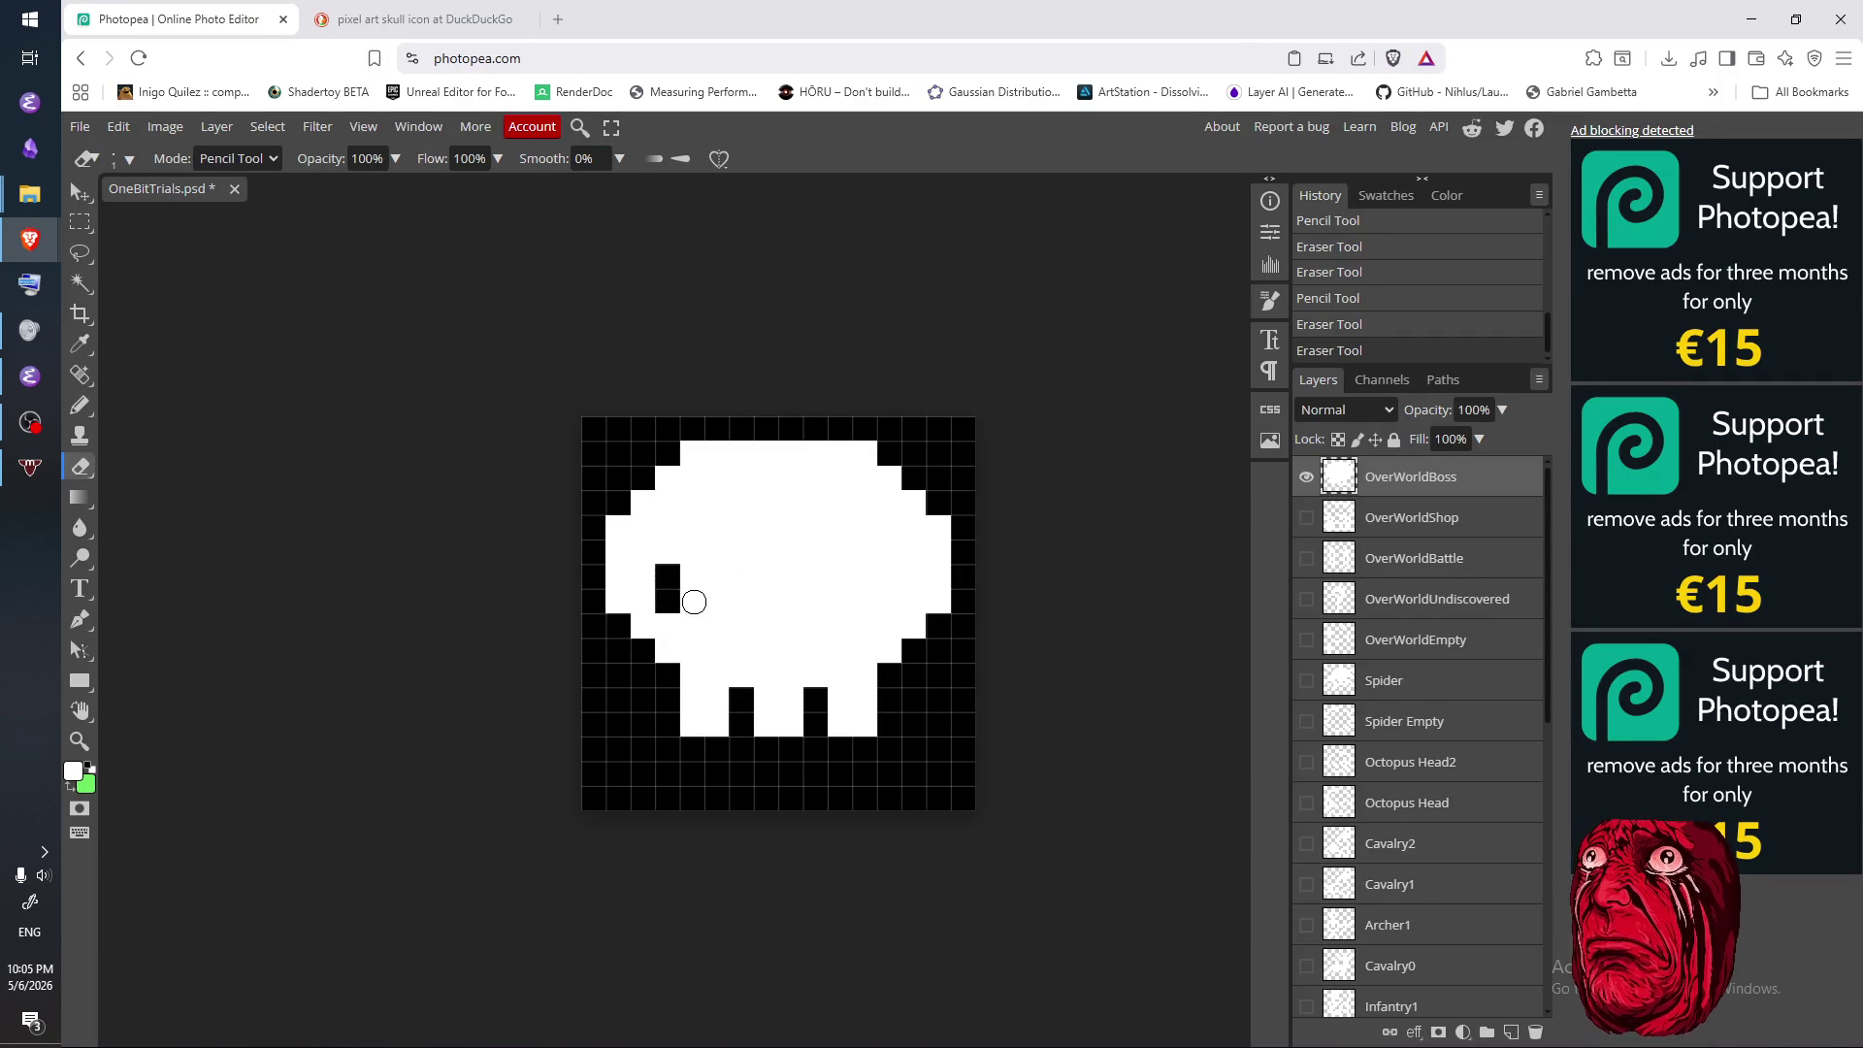
pyautogui.click(691, 594)
# - Recheck the reference, then adjust the cells just left of the left eye
pyautogui.click(427, 19)
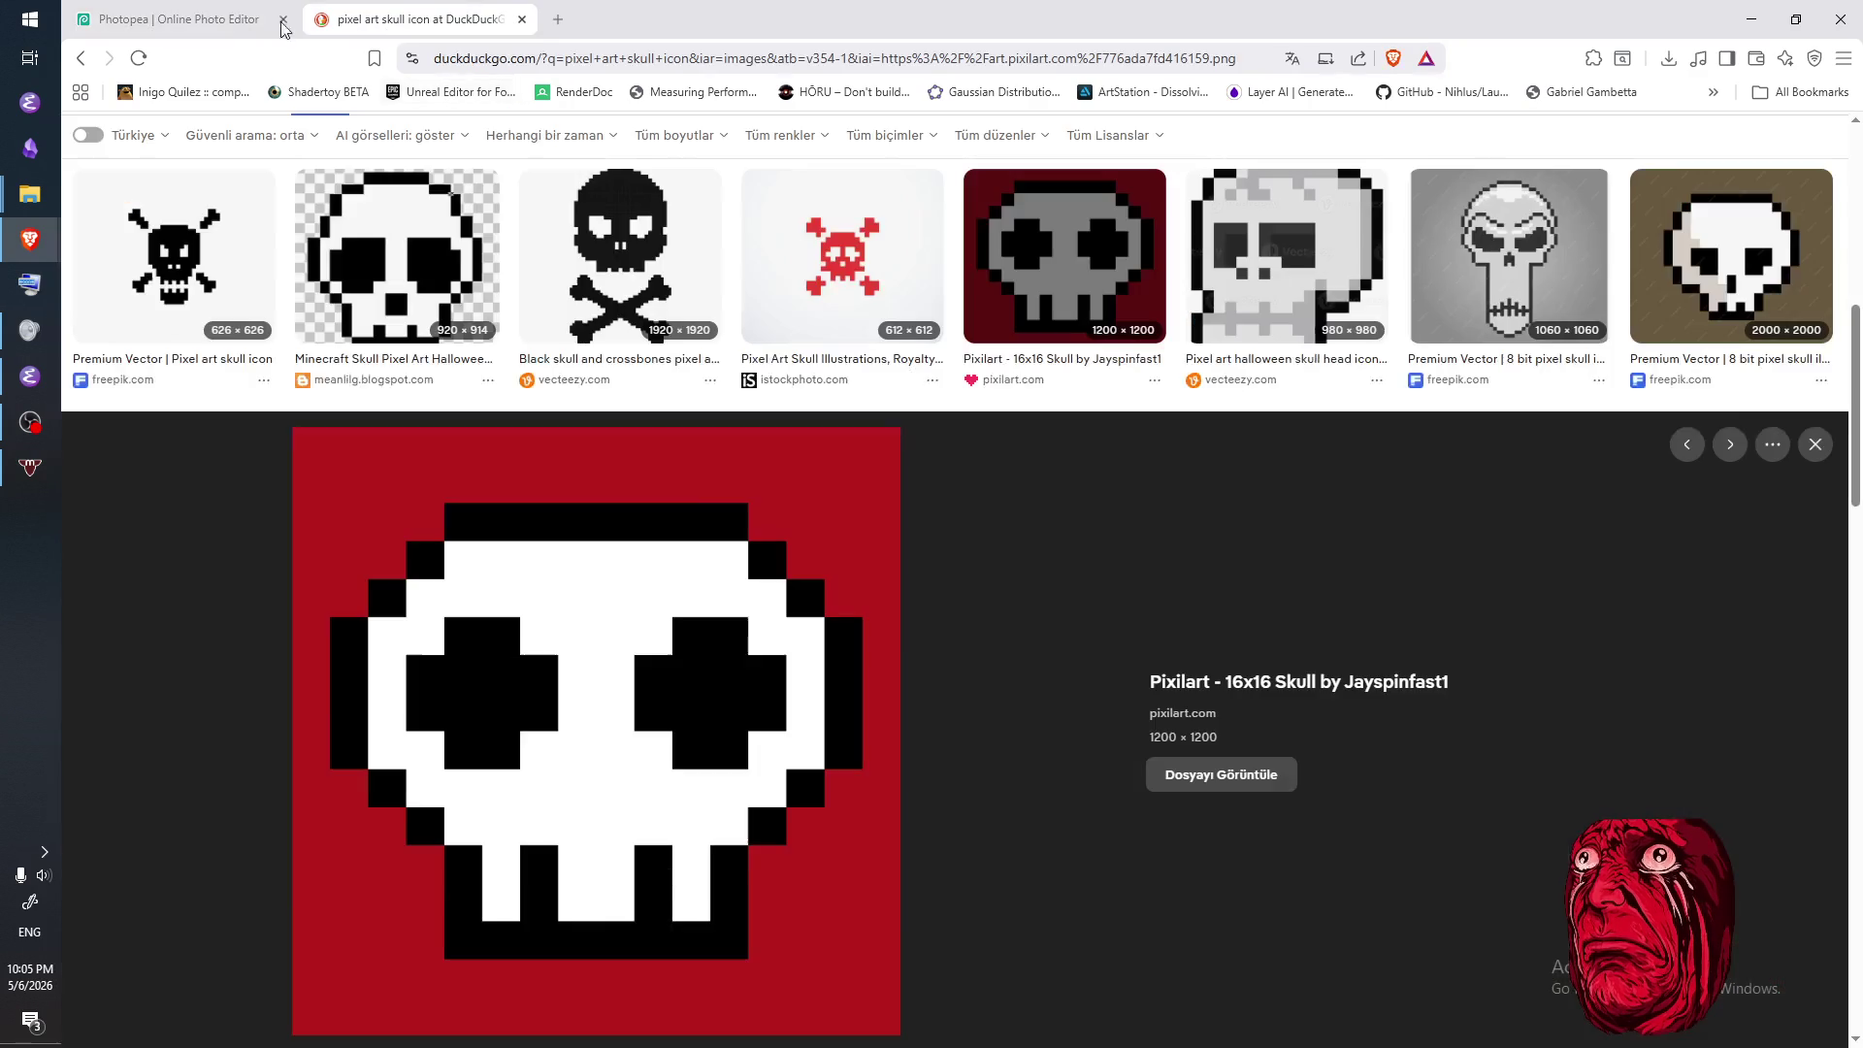
pyautogui.click(218, 22)
pyautogui.click(642, 575)
pyautogui.click(642, 551)
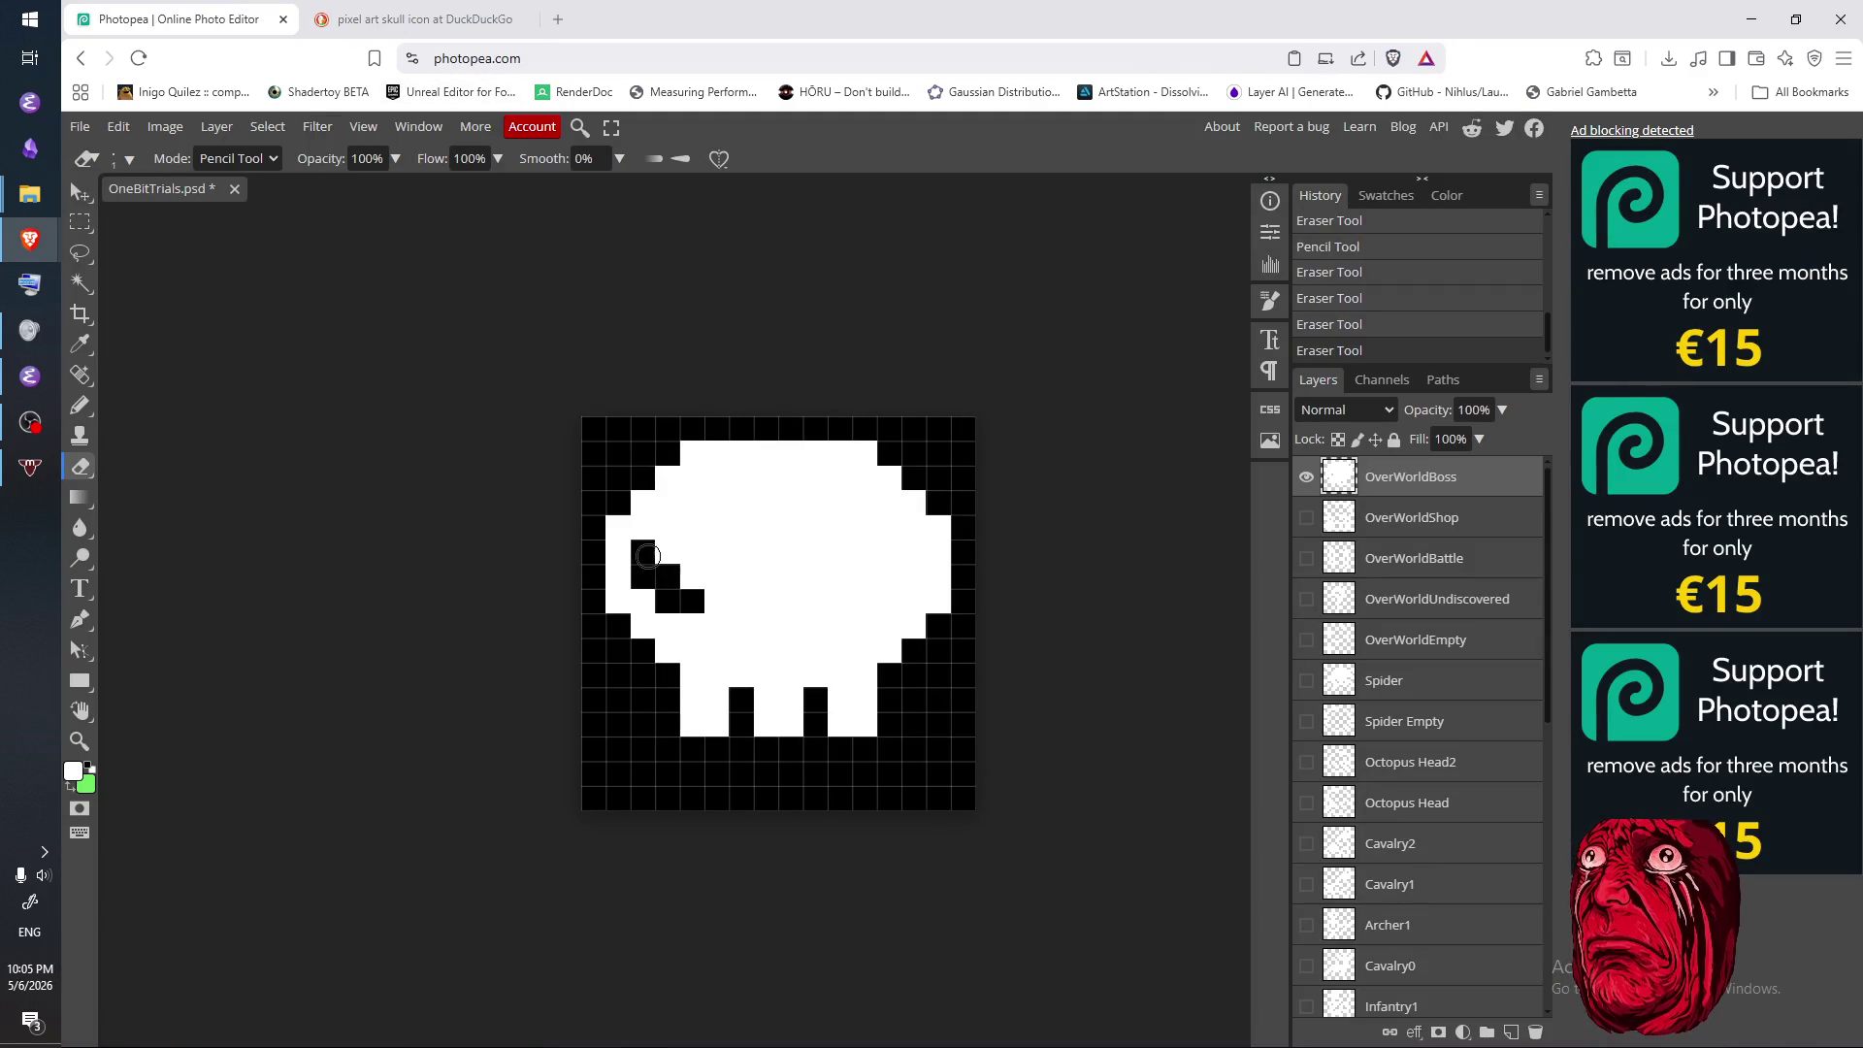
pyautogui.click(407, 19)
pyautogui.click(238, 20)
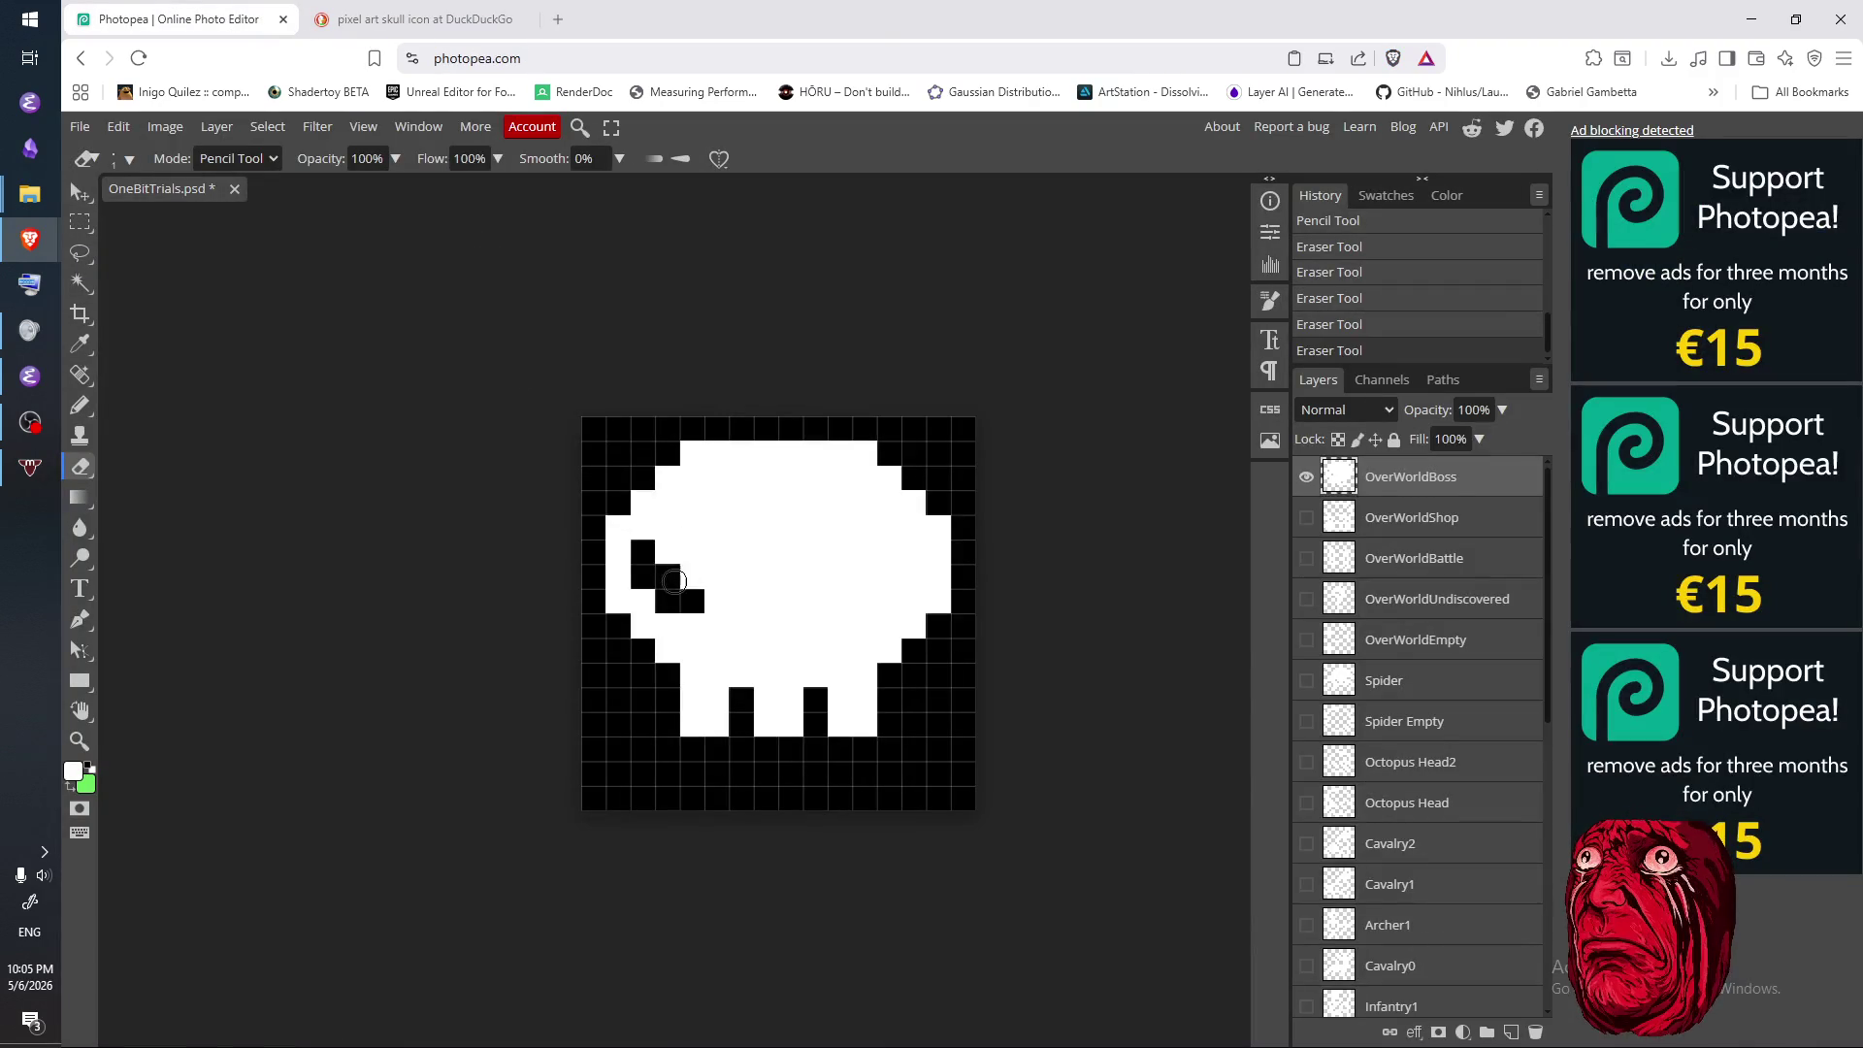
pyautogui.click(650, 559)
pyautogui.press('b')
pyautogui.click(642, 577)
pyautogui.press('e')
# - Reshape the left eye socket cell by cell, erasing its upper and middle cells
pyautogui.click(667, 602)
pyautogui.press('b')
pyautogui.click(667, 602)
pyautogui.press('e')
pyautogui.click(686, 568)
pyautogui.click(667, 550)
pyautogui.click(692, 551)
pyautogui.click(692, 527)
pyautogui.click(716, 527)
pyautogui.click(715, 551)
pyautogui.click(716, 575)
pyautogui.click(740, 551)
pyautogui.click(740, 575)
# - Fix the remaining right-edge cells to complete the left eye's cross shape
pyautogui.press('b')
pyautogui.click(740, 575)
pyautogui.click(740, 551)
pyautogui.press('e')
pyautogui.click(716, 599)
pyautogui.click(740, 551)
pyautogui.click(737, 572)
# - Start the mirrored right eye socket, erasing its central cells
pyautogui.click(912, 553)
pyautogui.click(887, 551)
pyautogui.press('b')
pyautogui.click(911, 552)
pyautogui.press('e')
pyautogui.click(888, 576)
pyautogui.click(865, 551)
pyautogui.click(865, 575)
pyautogui.click(840, 575)
pyautogui.click(841, 551)
# - Finish the right eye socket's cross shape with its top, side and bottom cells
pyautogui.click(855, 532)
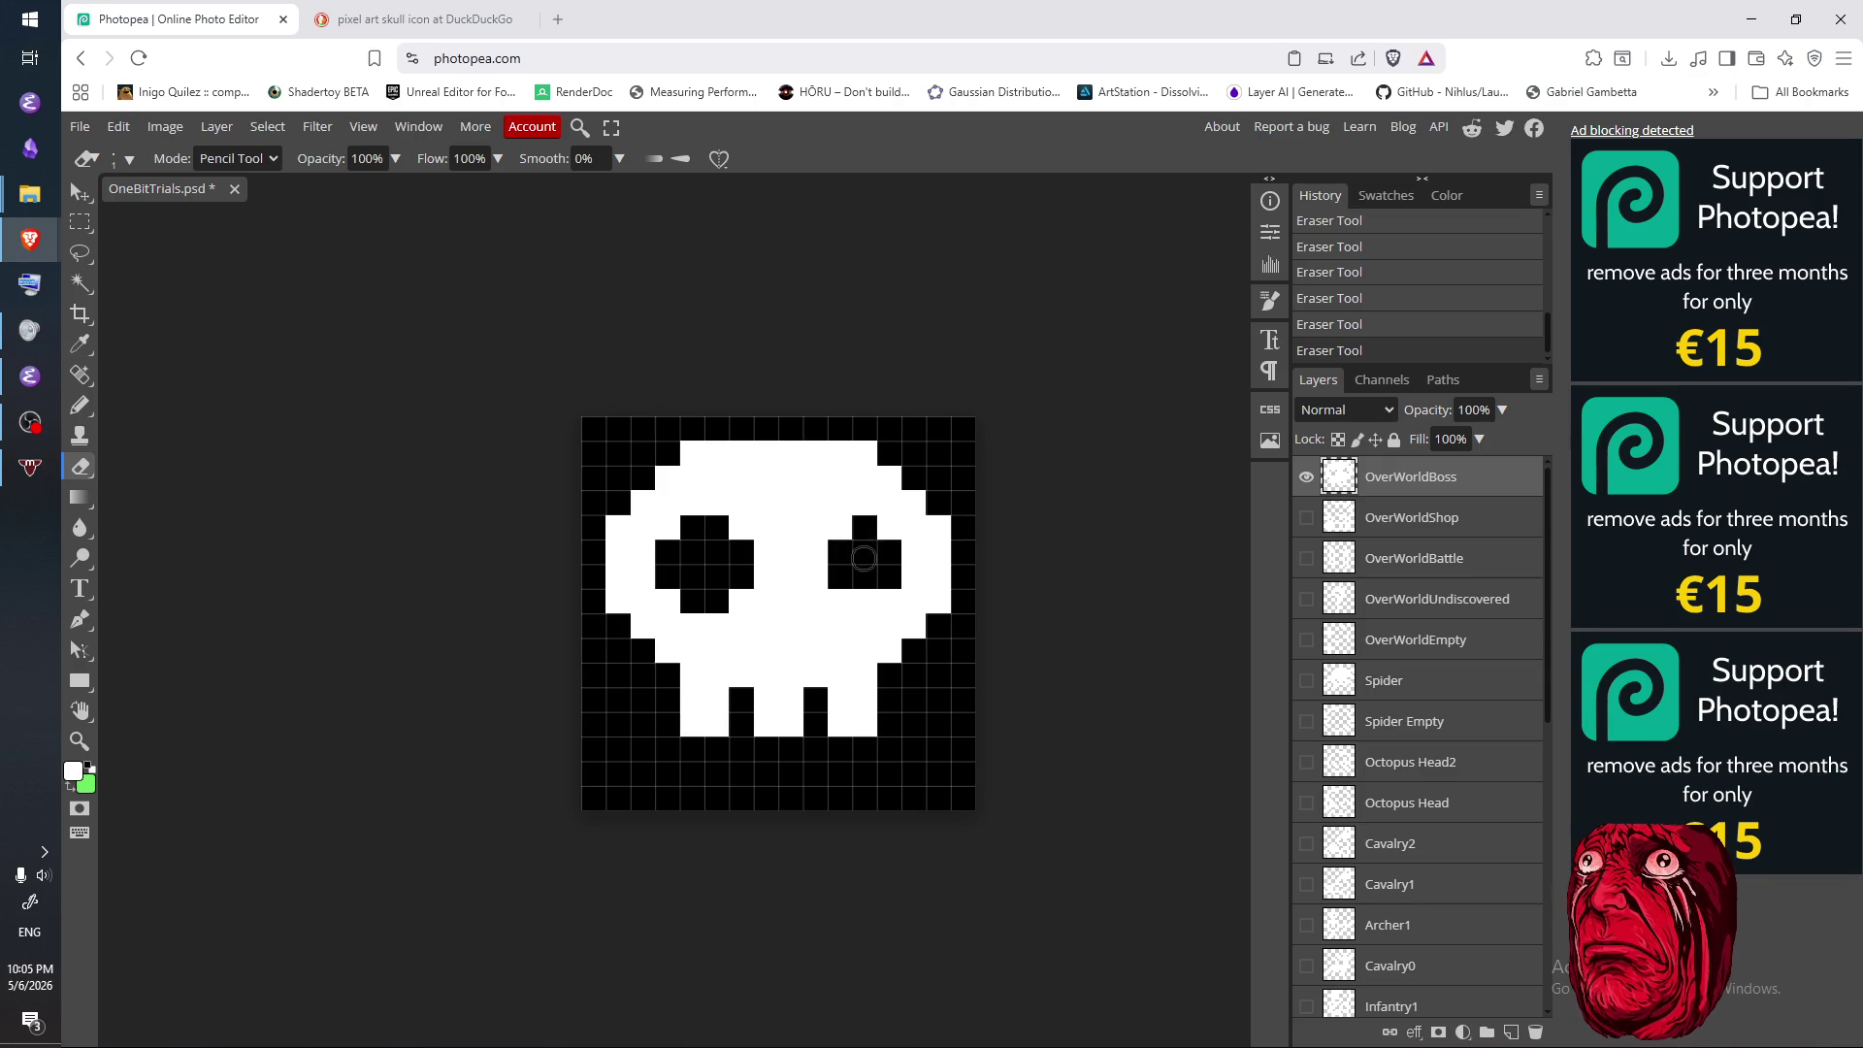
pyautogui.click(840, 527)
pyautogui.click(816, 551)
pyautogui.click(816, 576)
pyautogui.click(865, 599)
pyautogui.click(840, 600)
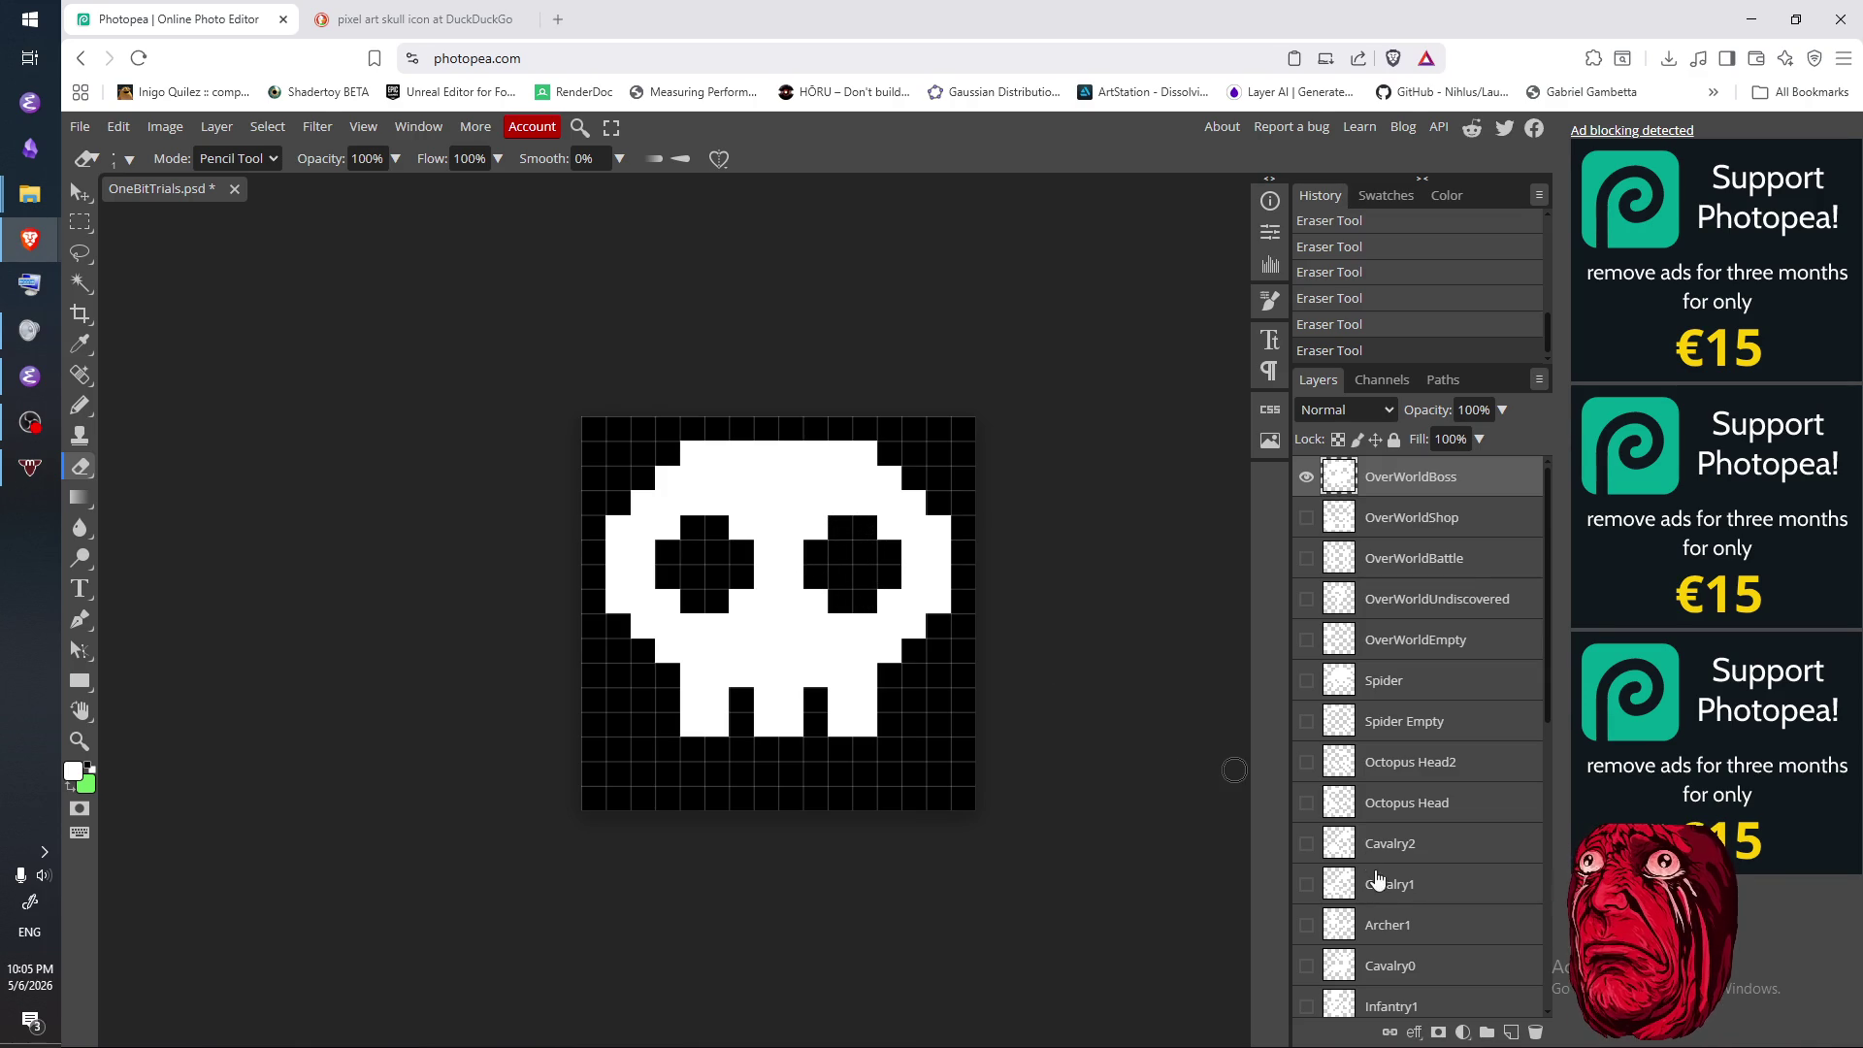
# - Compare with the reference again, then repaint the bottom row of teeth white
pyautogui.click(417, 20)
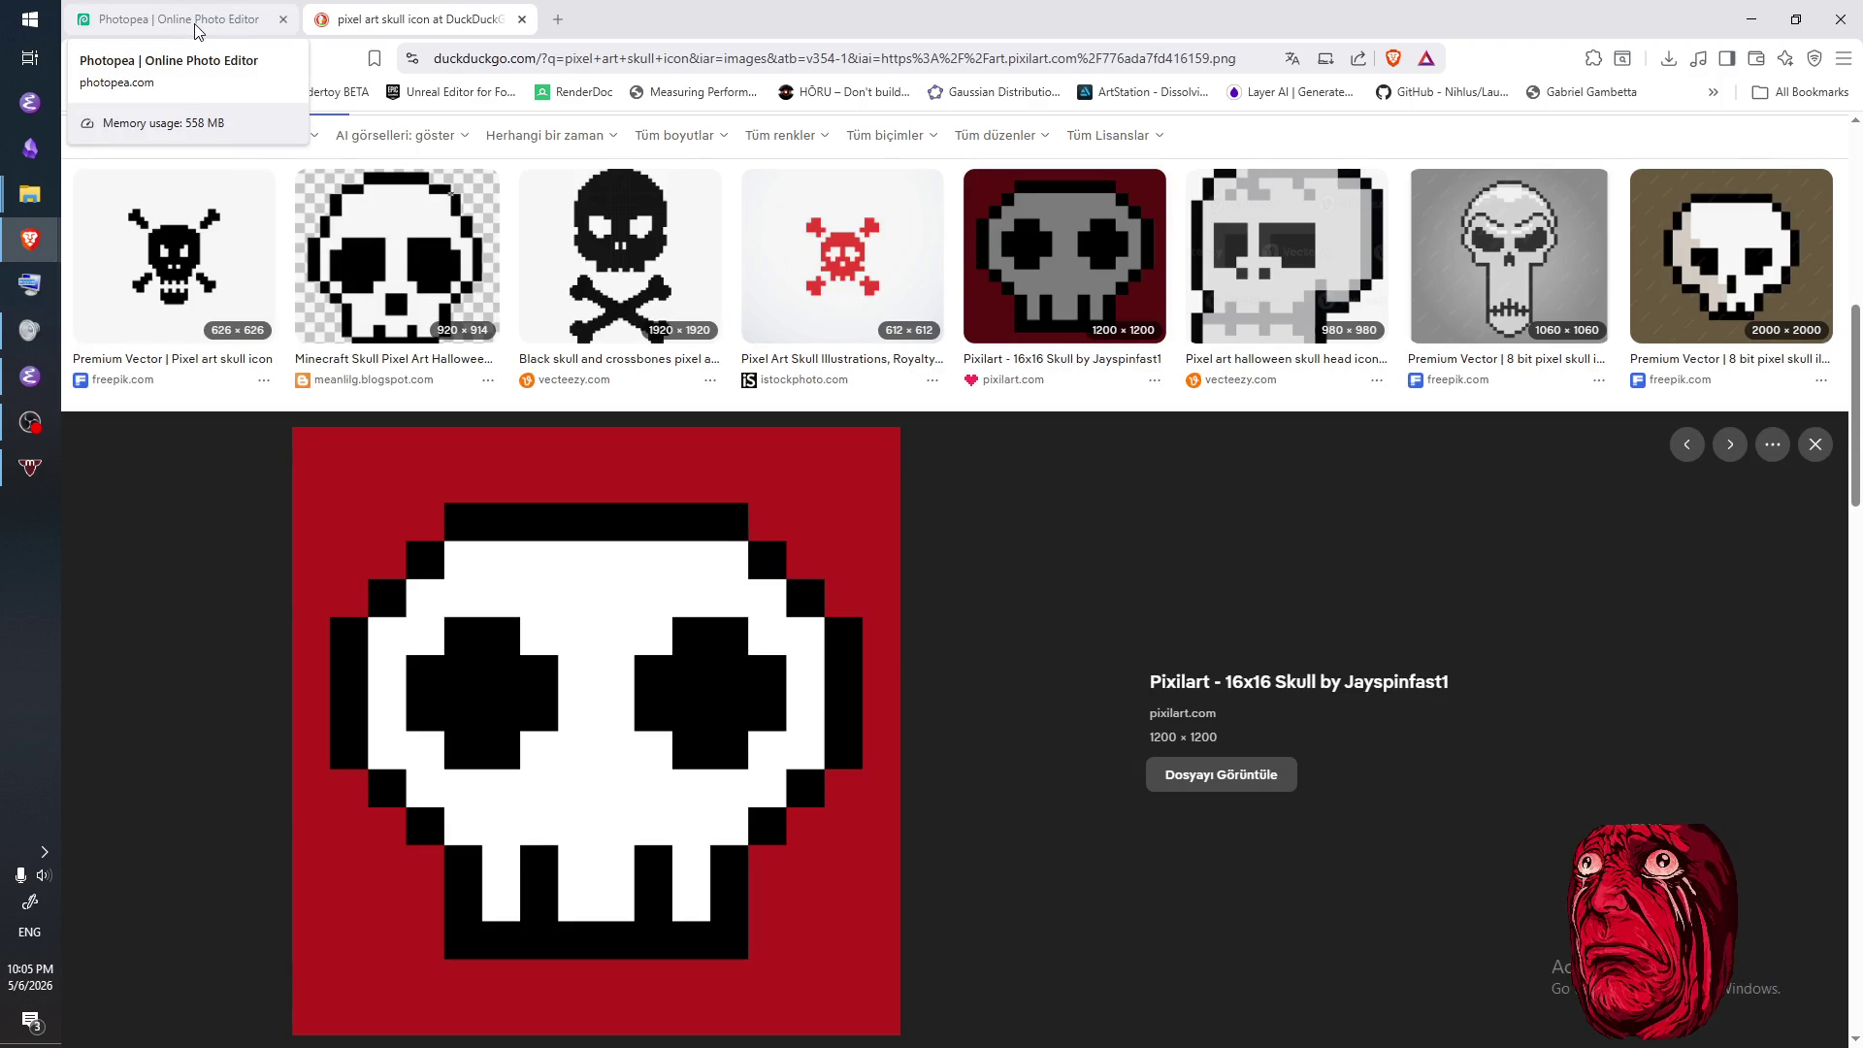
pyautogui.click(198, 31)
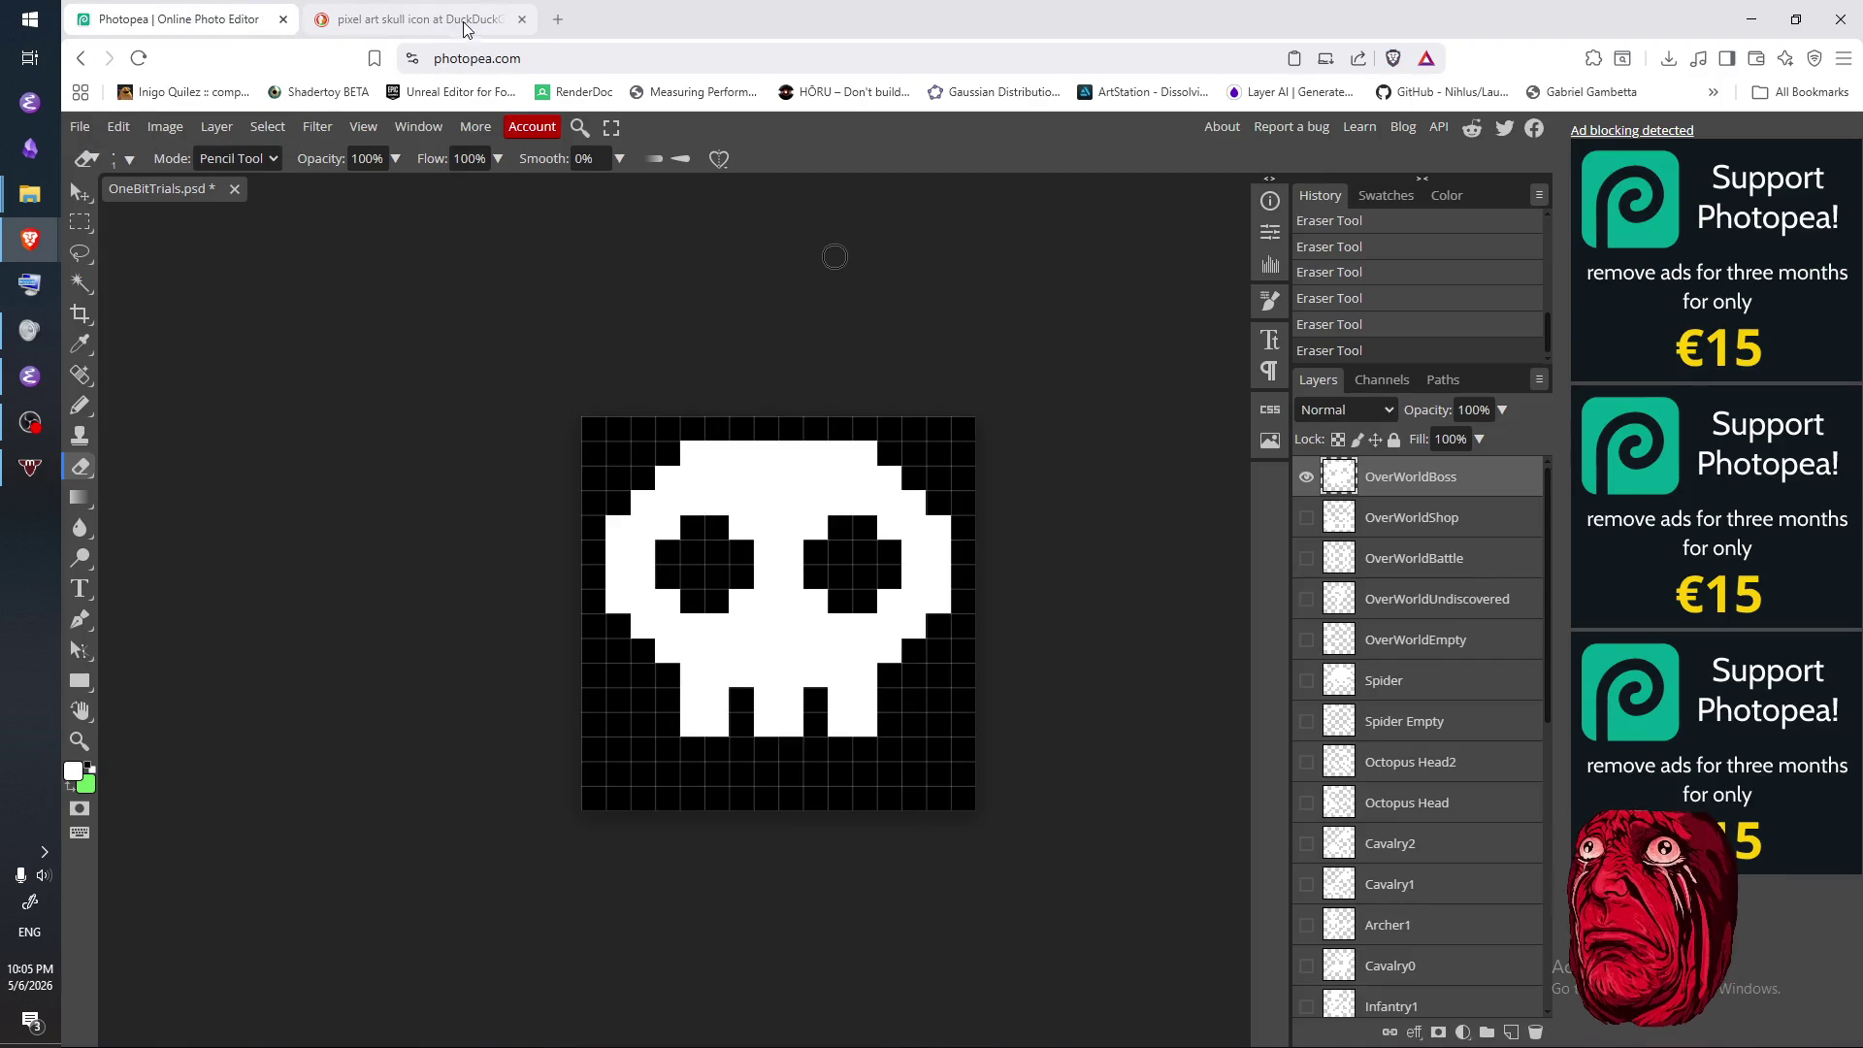
pyautogui.click(462, 26)
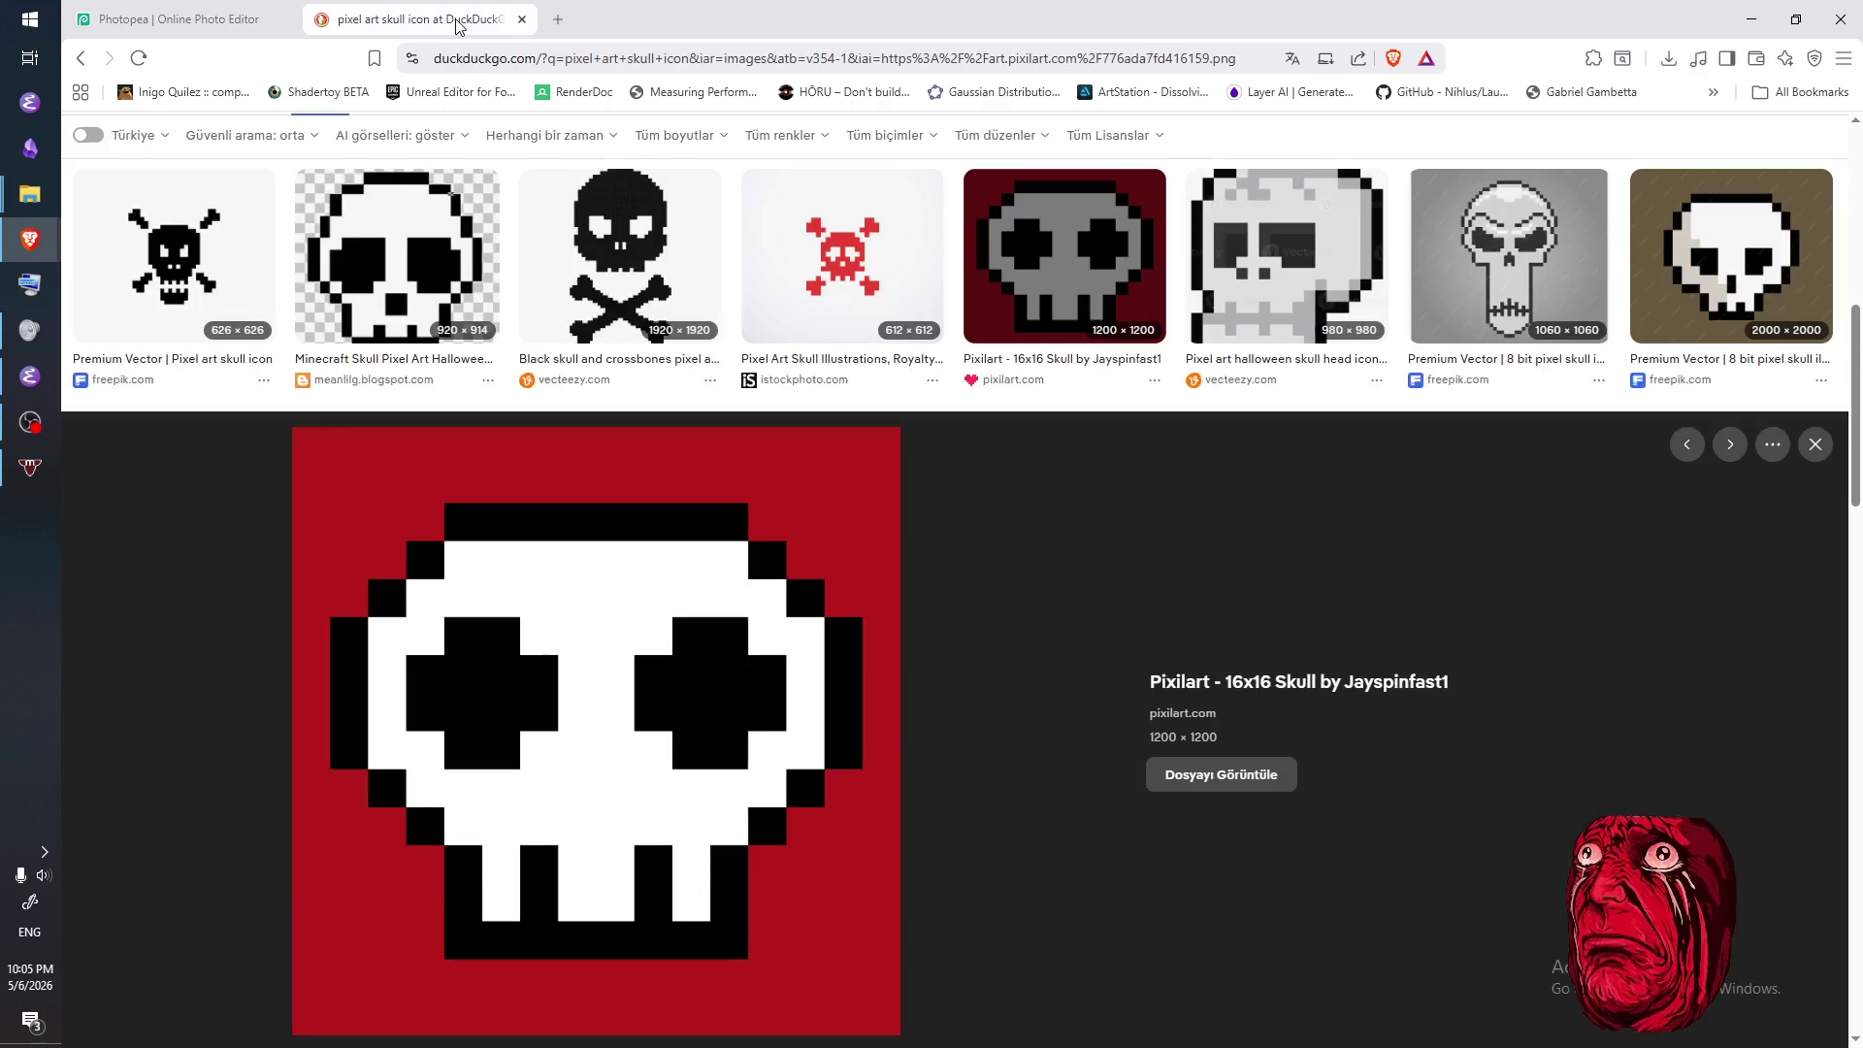
pyautogui.click(188, 26)
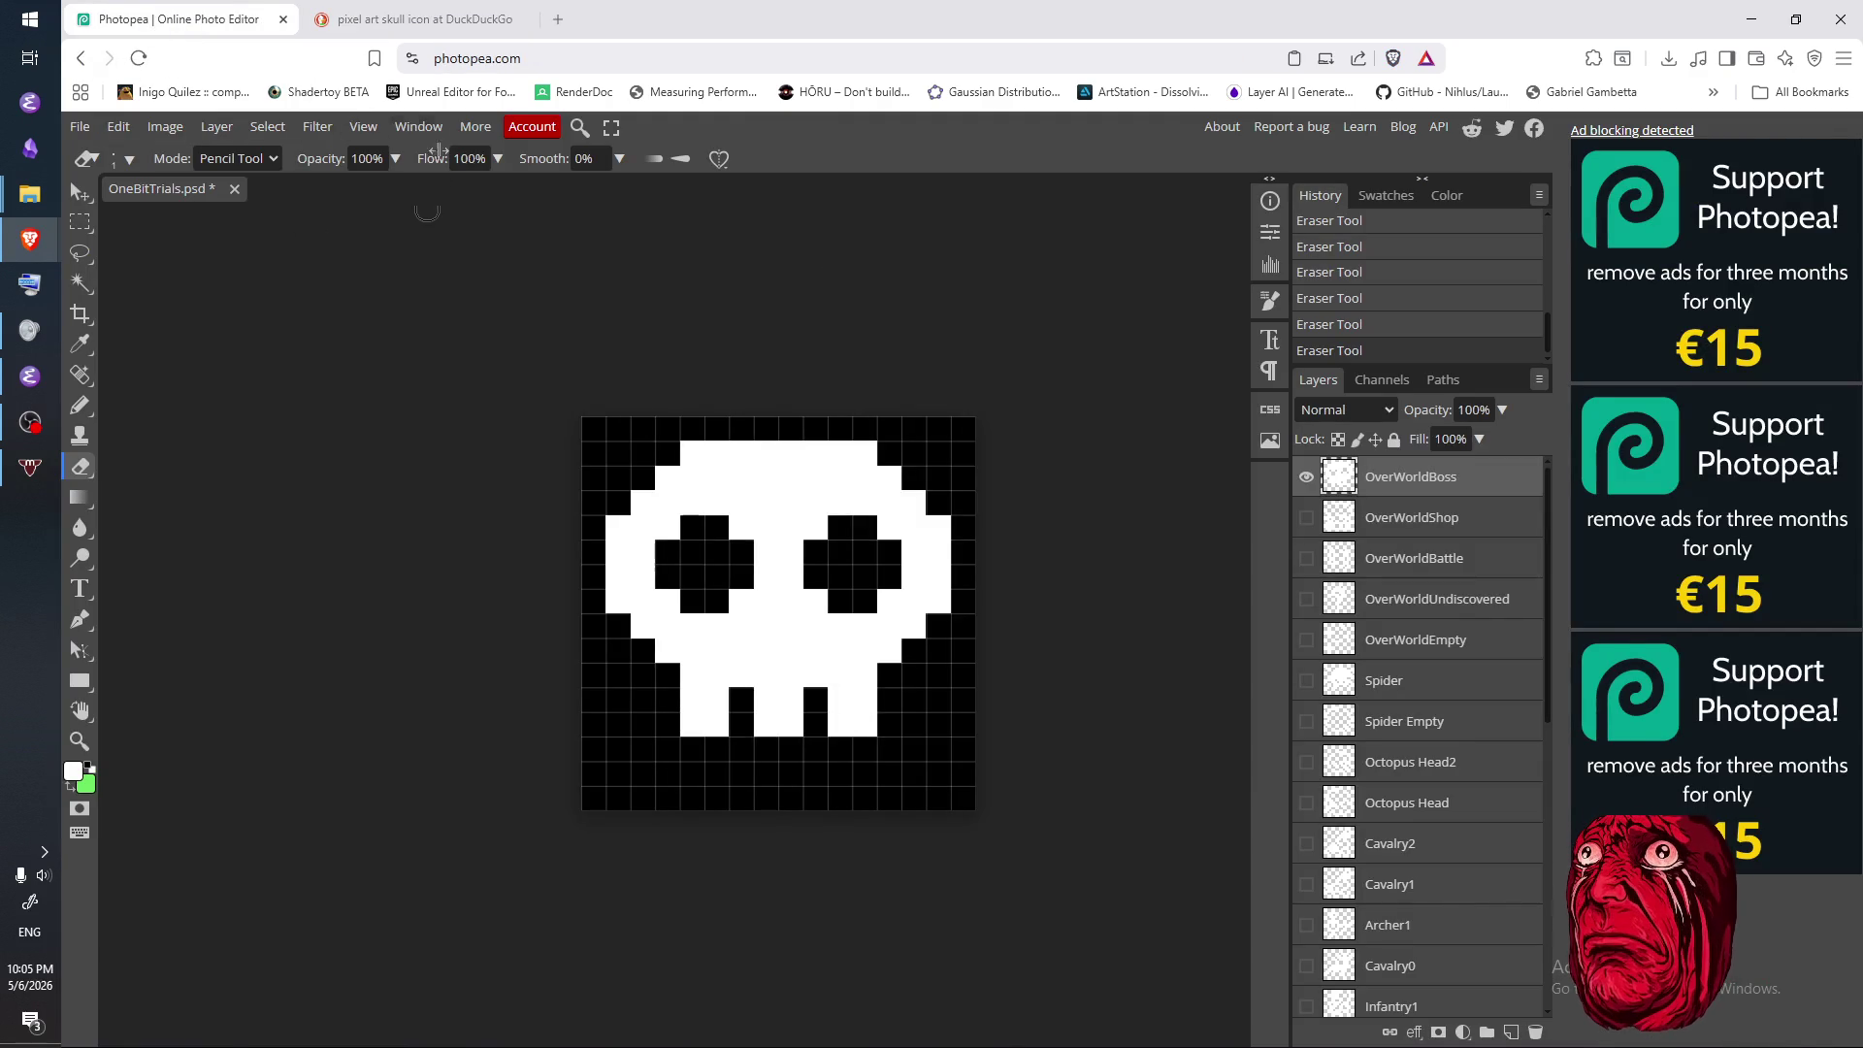
pyautogui.press('n')
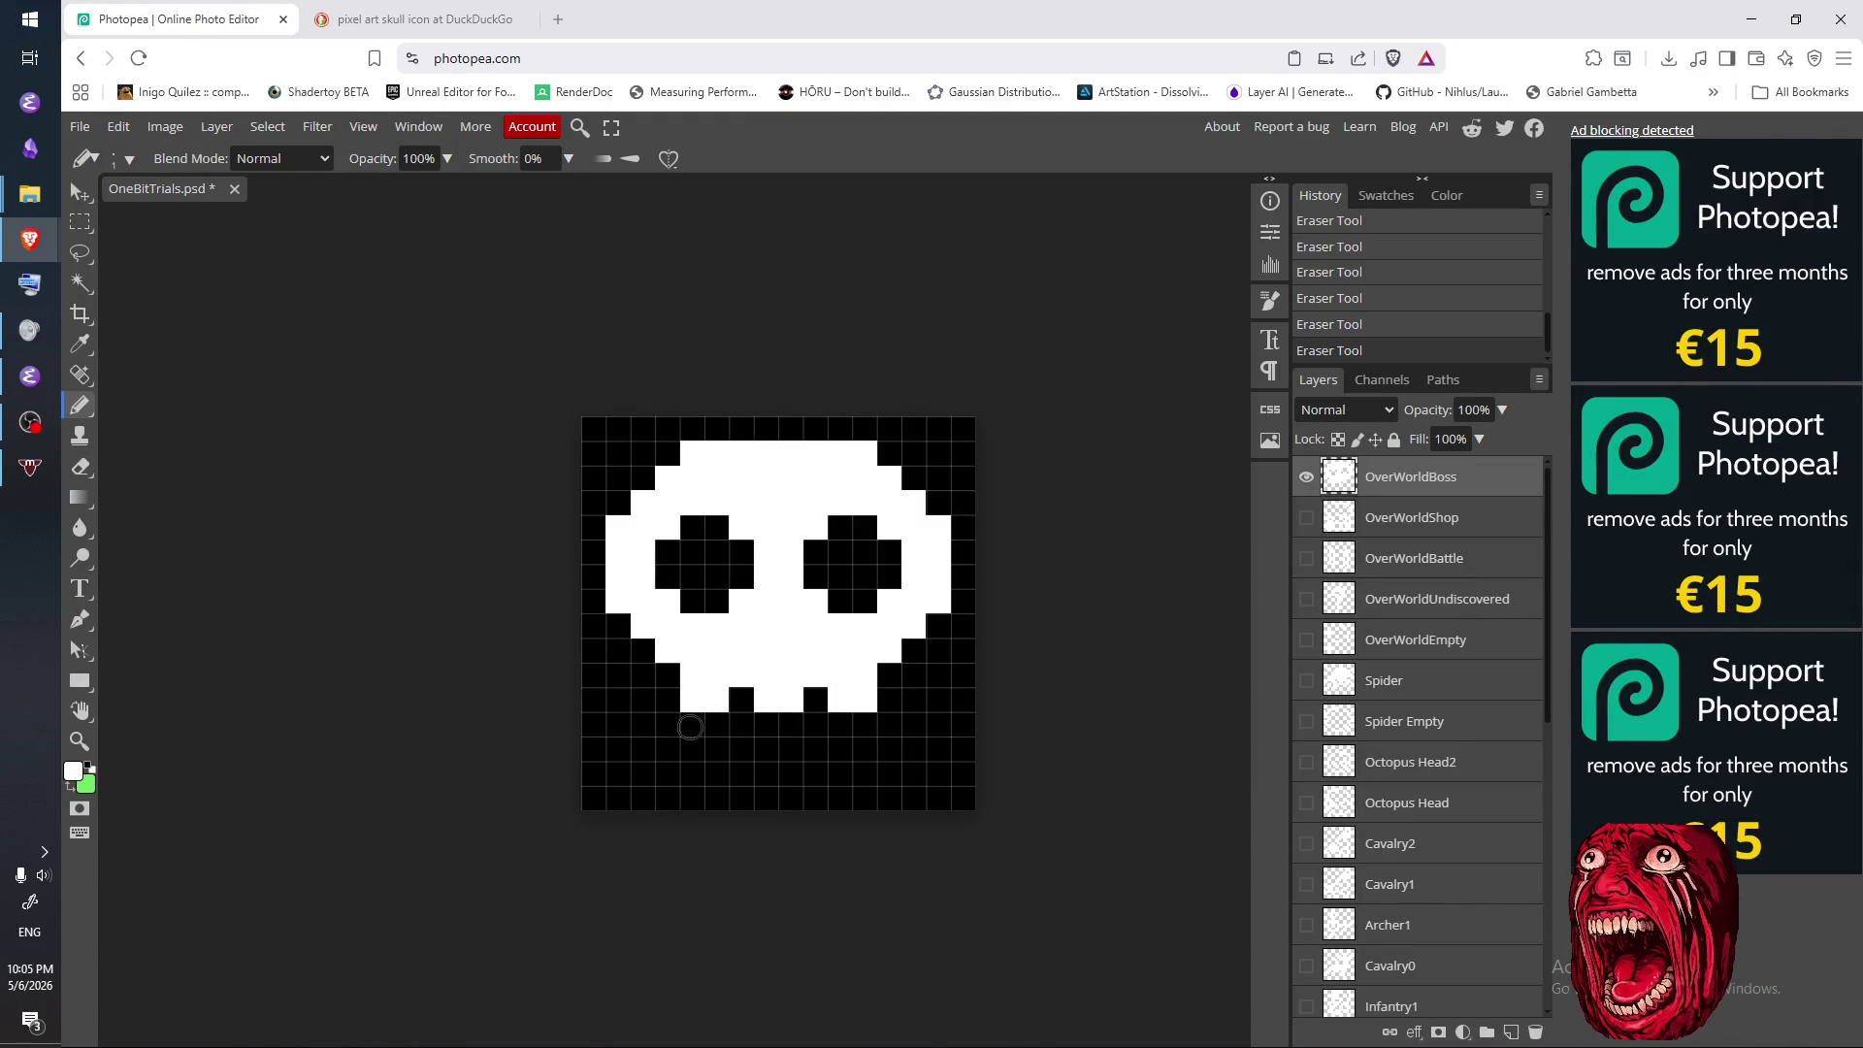
pyautogui.click(719, 725)
pyautogui.moveTo(765, 725); pyautogui.dragTo(791, 725)
pyautogui.click(840, 724)
pyautogui.click(864, 724)
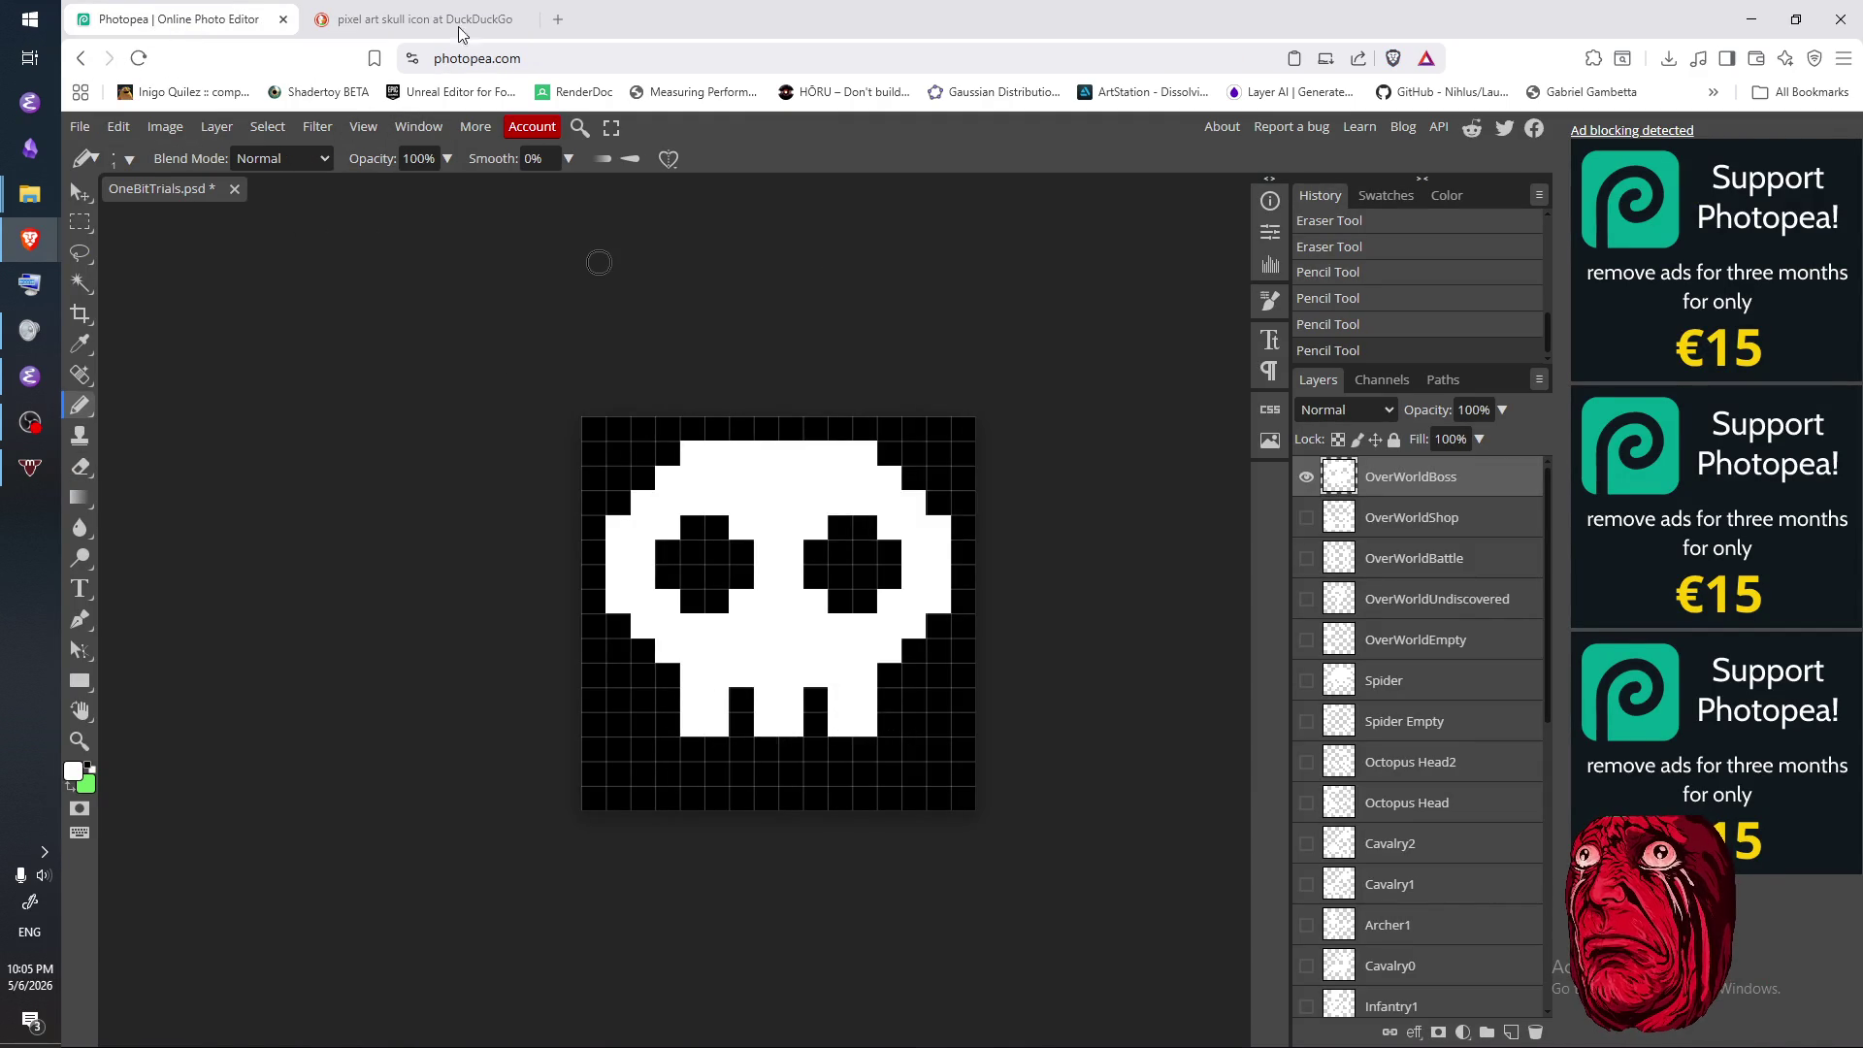
pyautogui.click(401, 8)
# - Close the Pixilart skull preview, browse further skull results, then go back to Photopea
pyautogui.scroll(-5, 1268, 715)
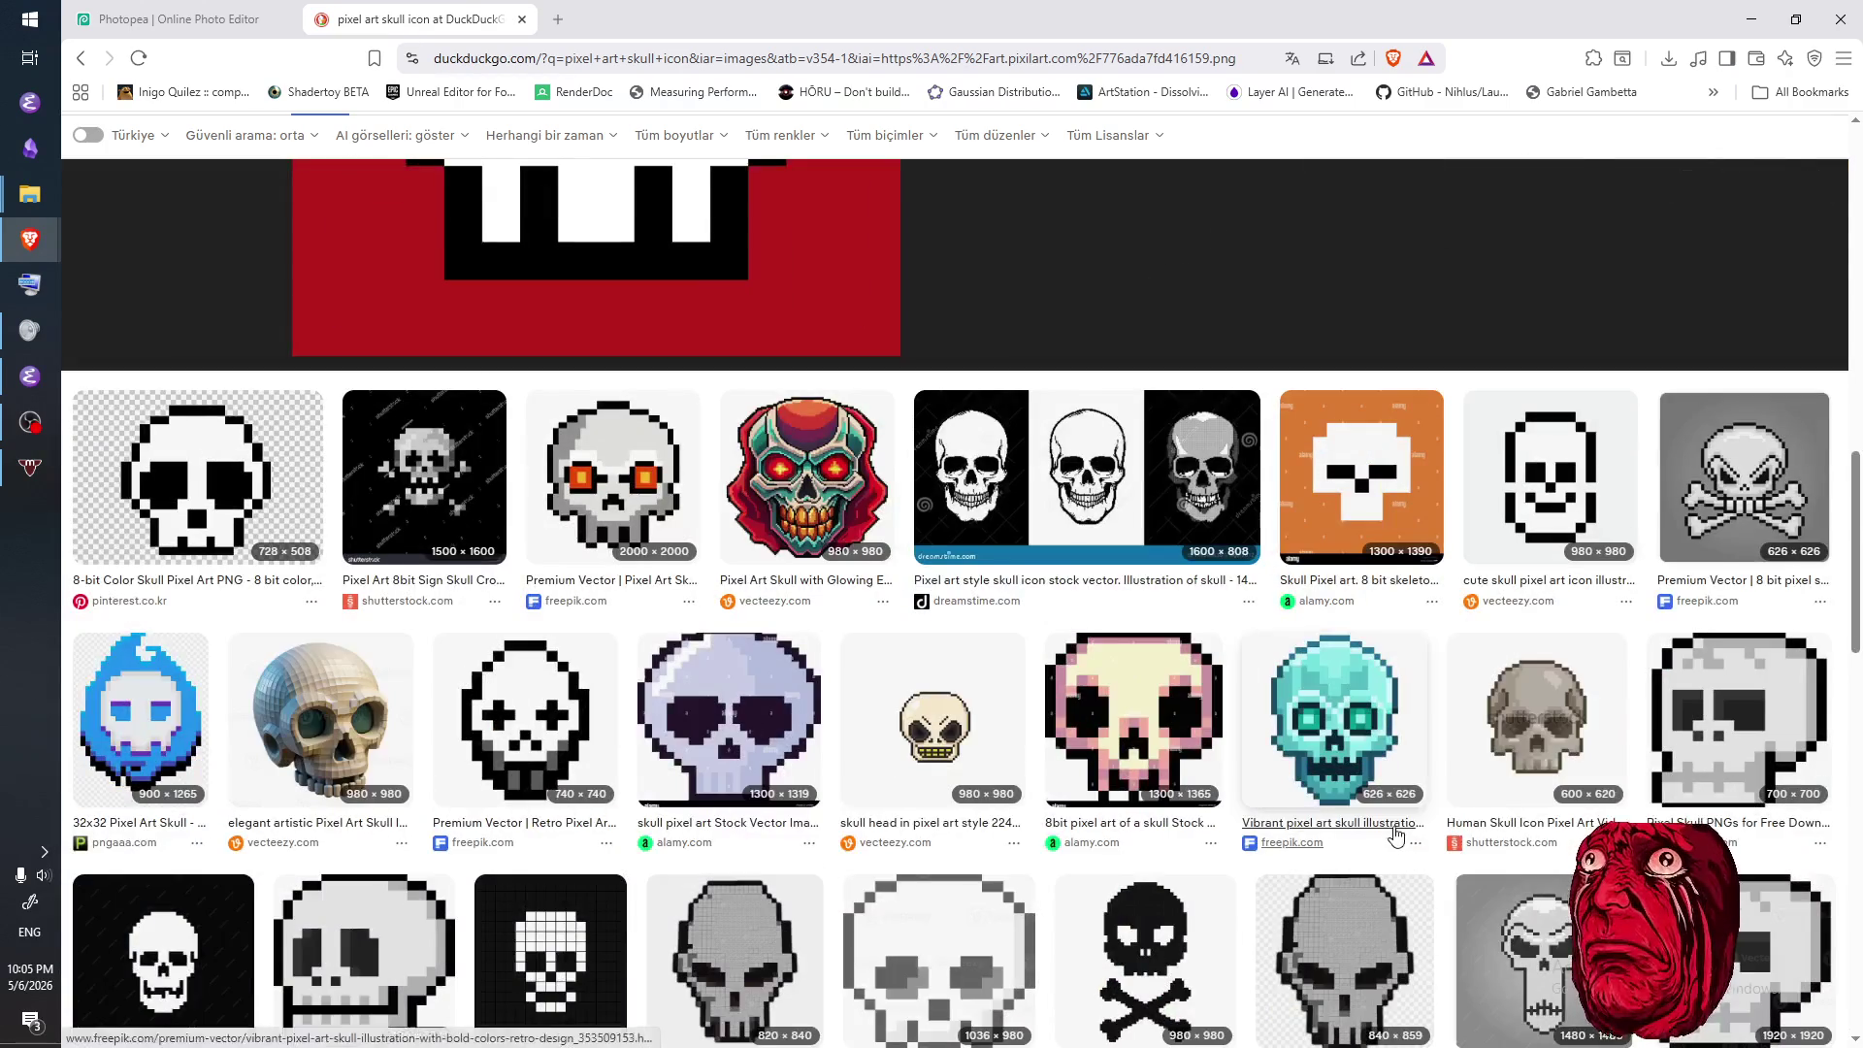
pyautogui.scroll(-3, 1397, 834)
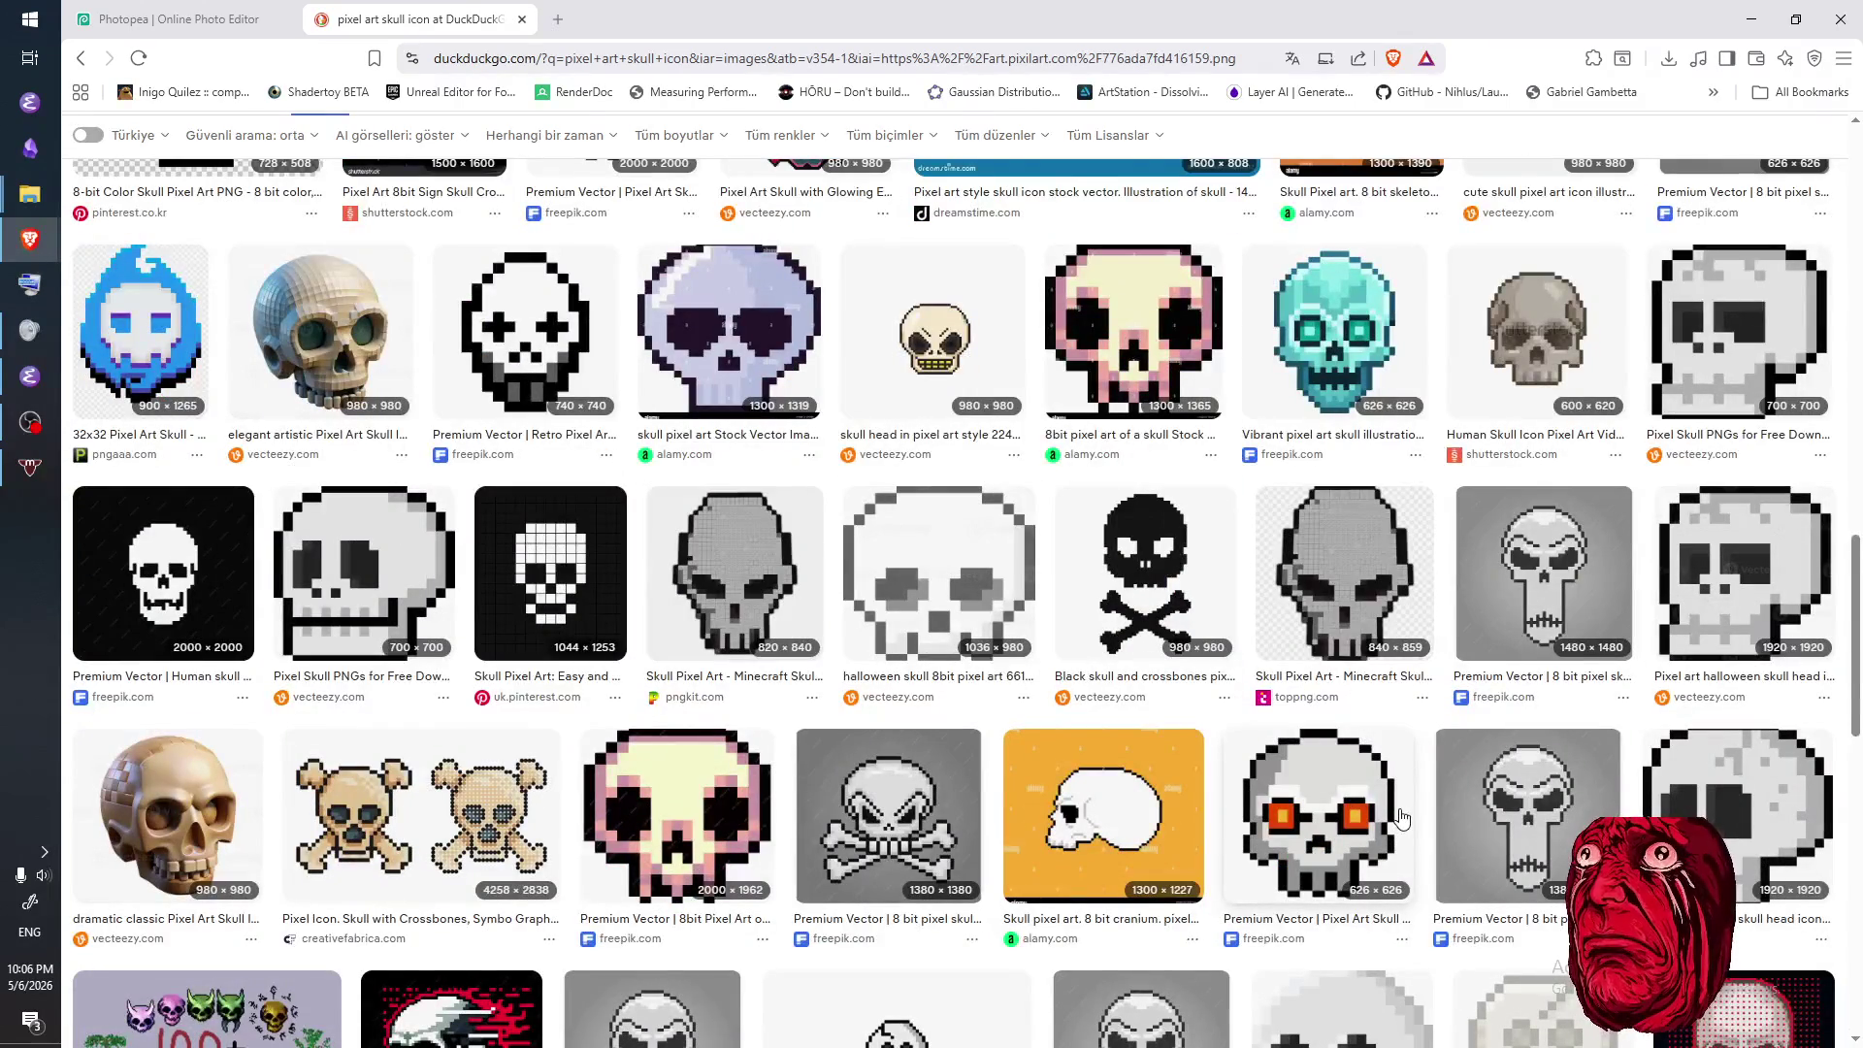
pyautogui.scroll(10, 1397, 815)
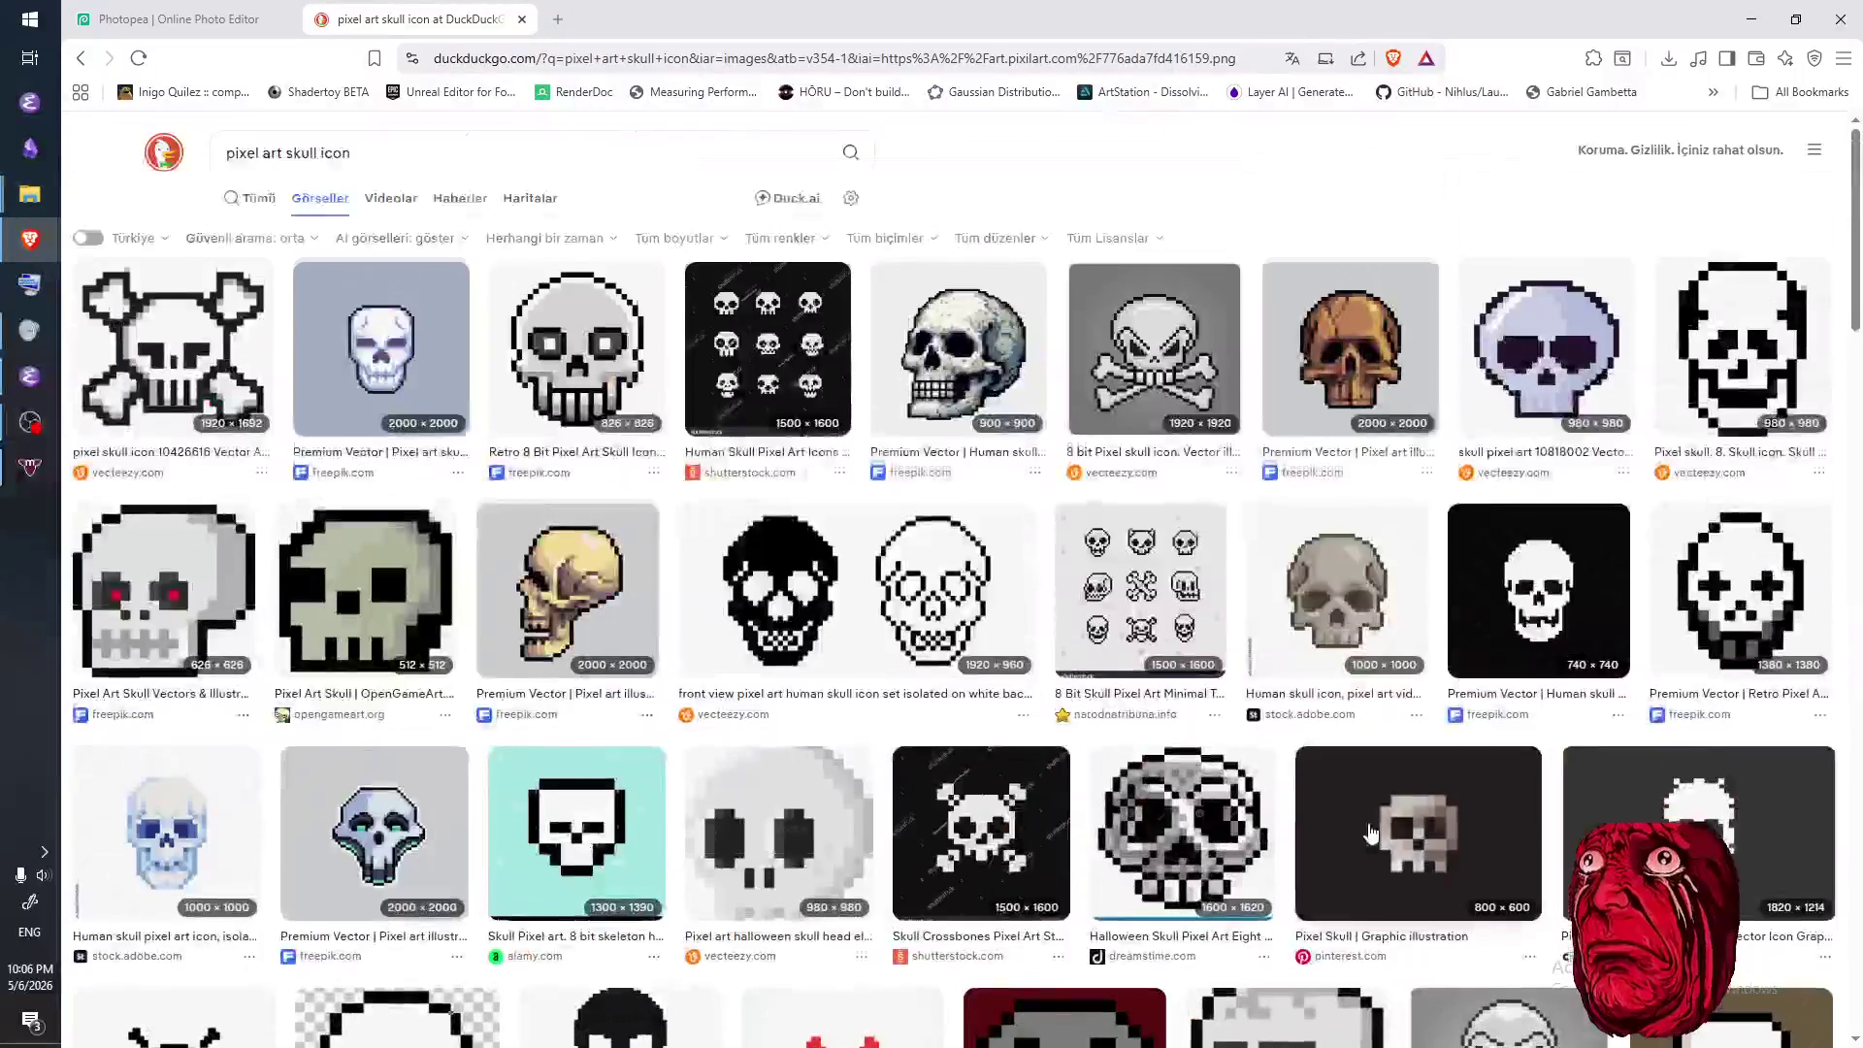
pyautogui.scroll(-4, 1377, 827)
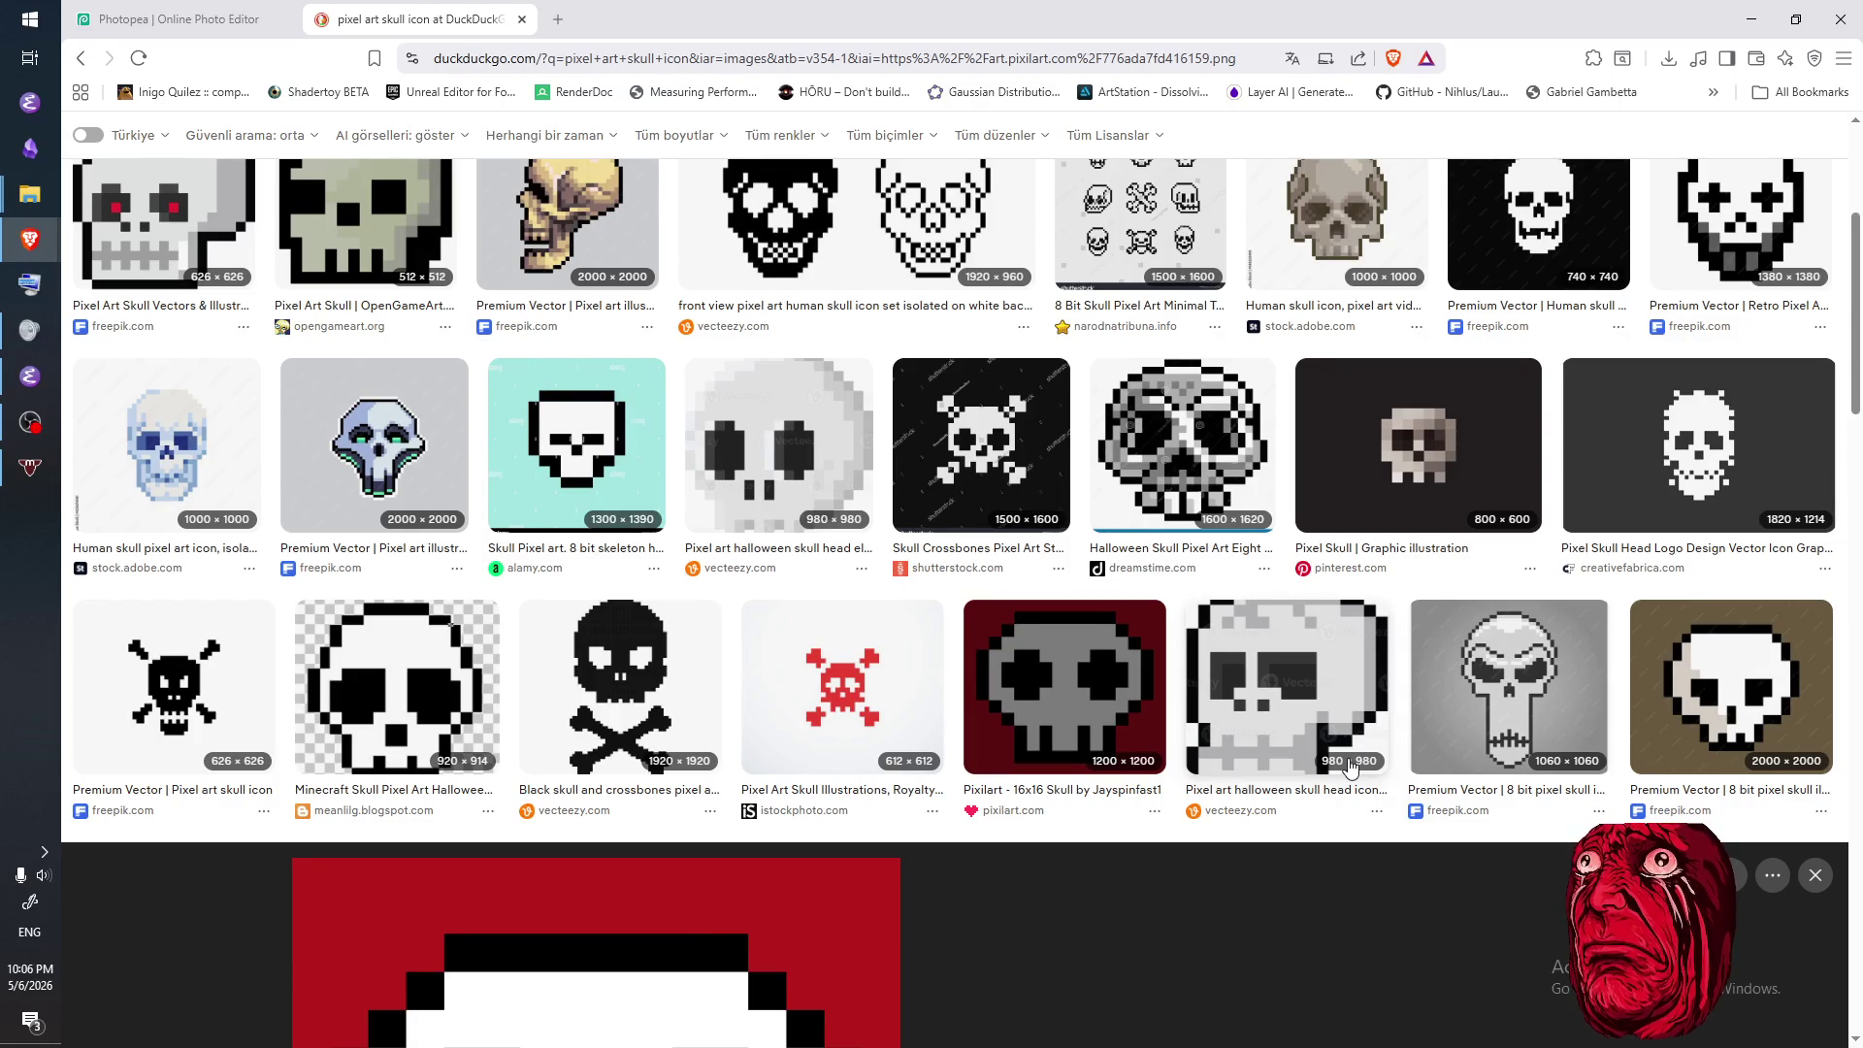
pyautogui.scroll(-4, 1359, 805)
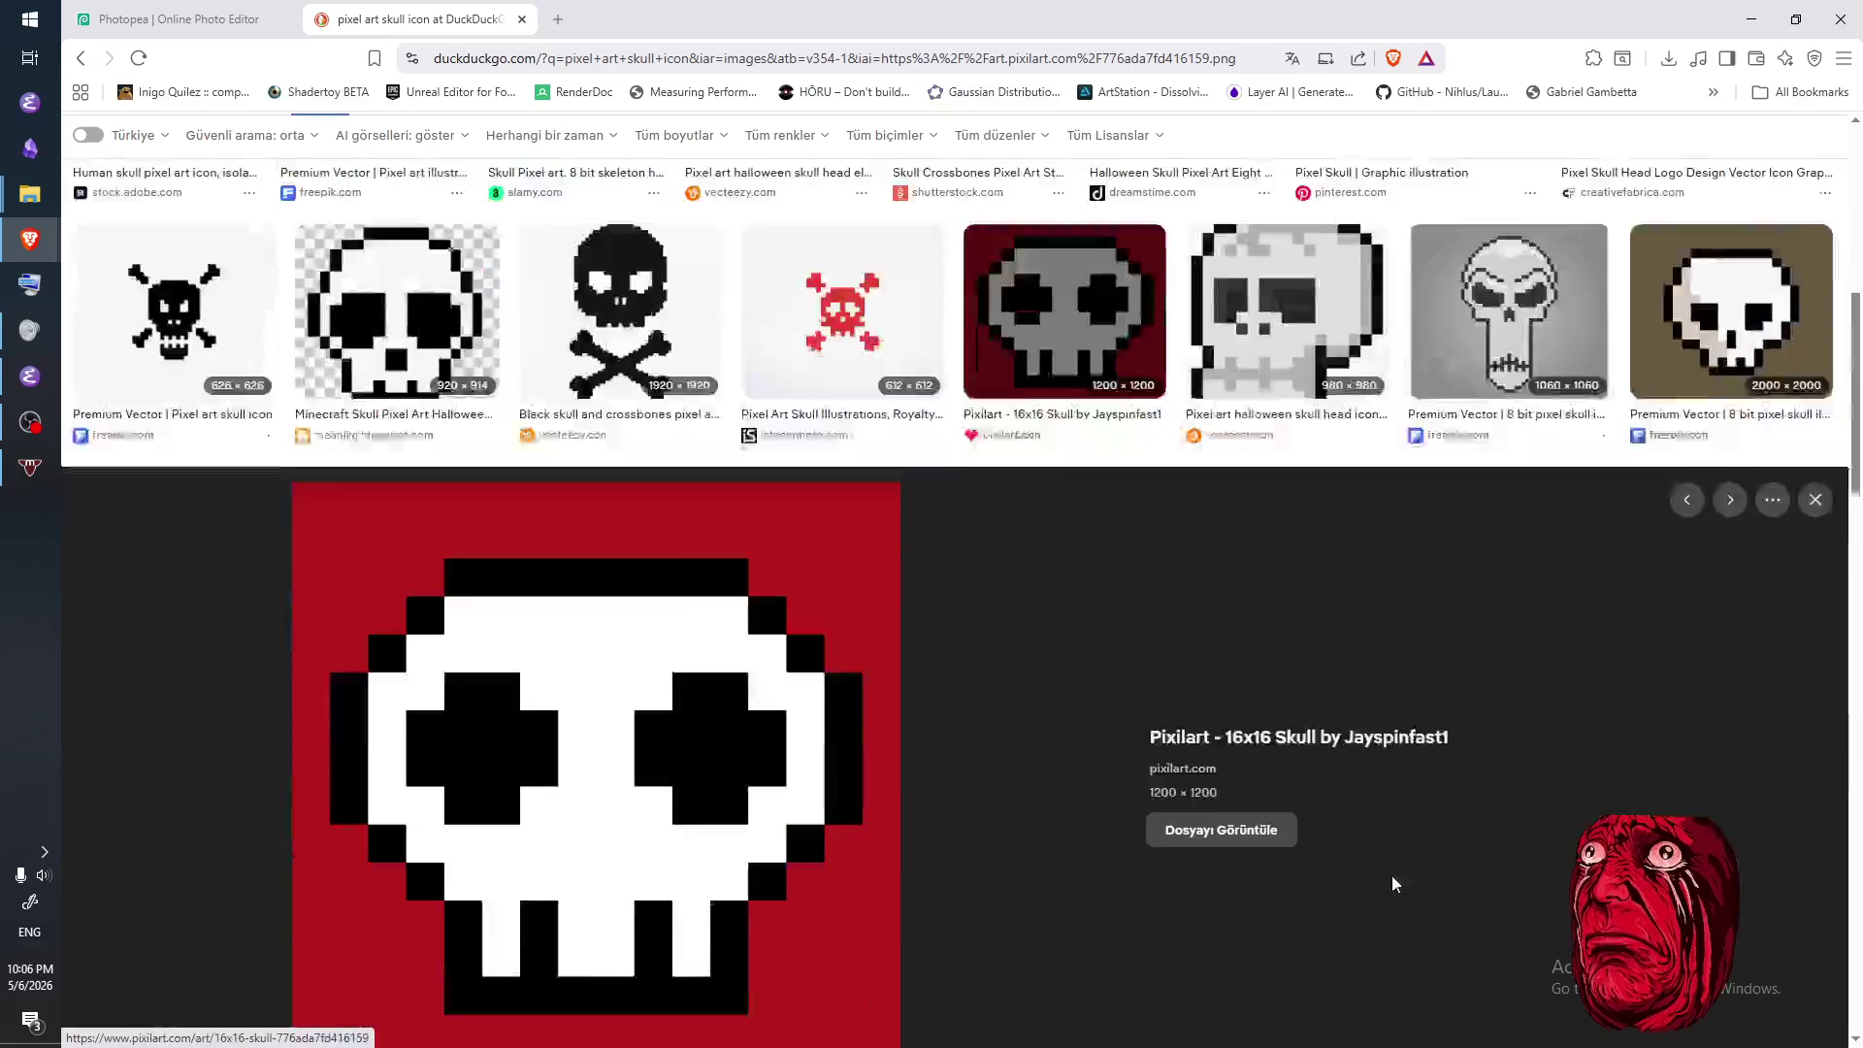
pyautogui.click(1815, 483)
pyautogui.scroll(-5, 1741, 582)
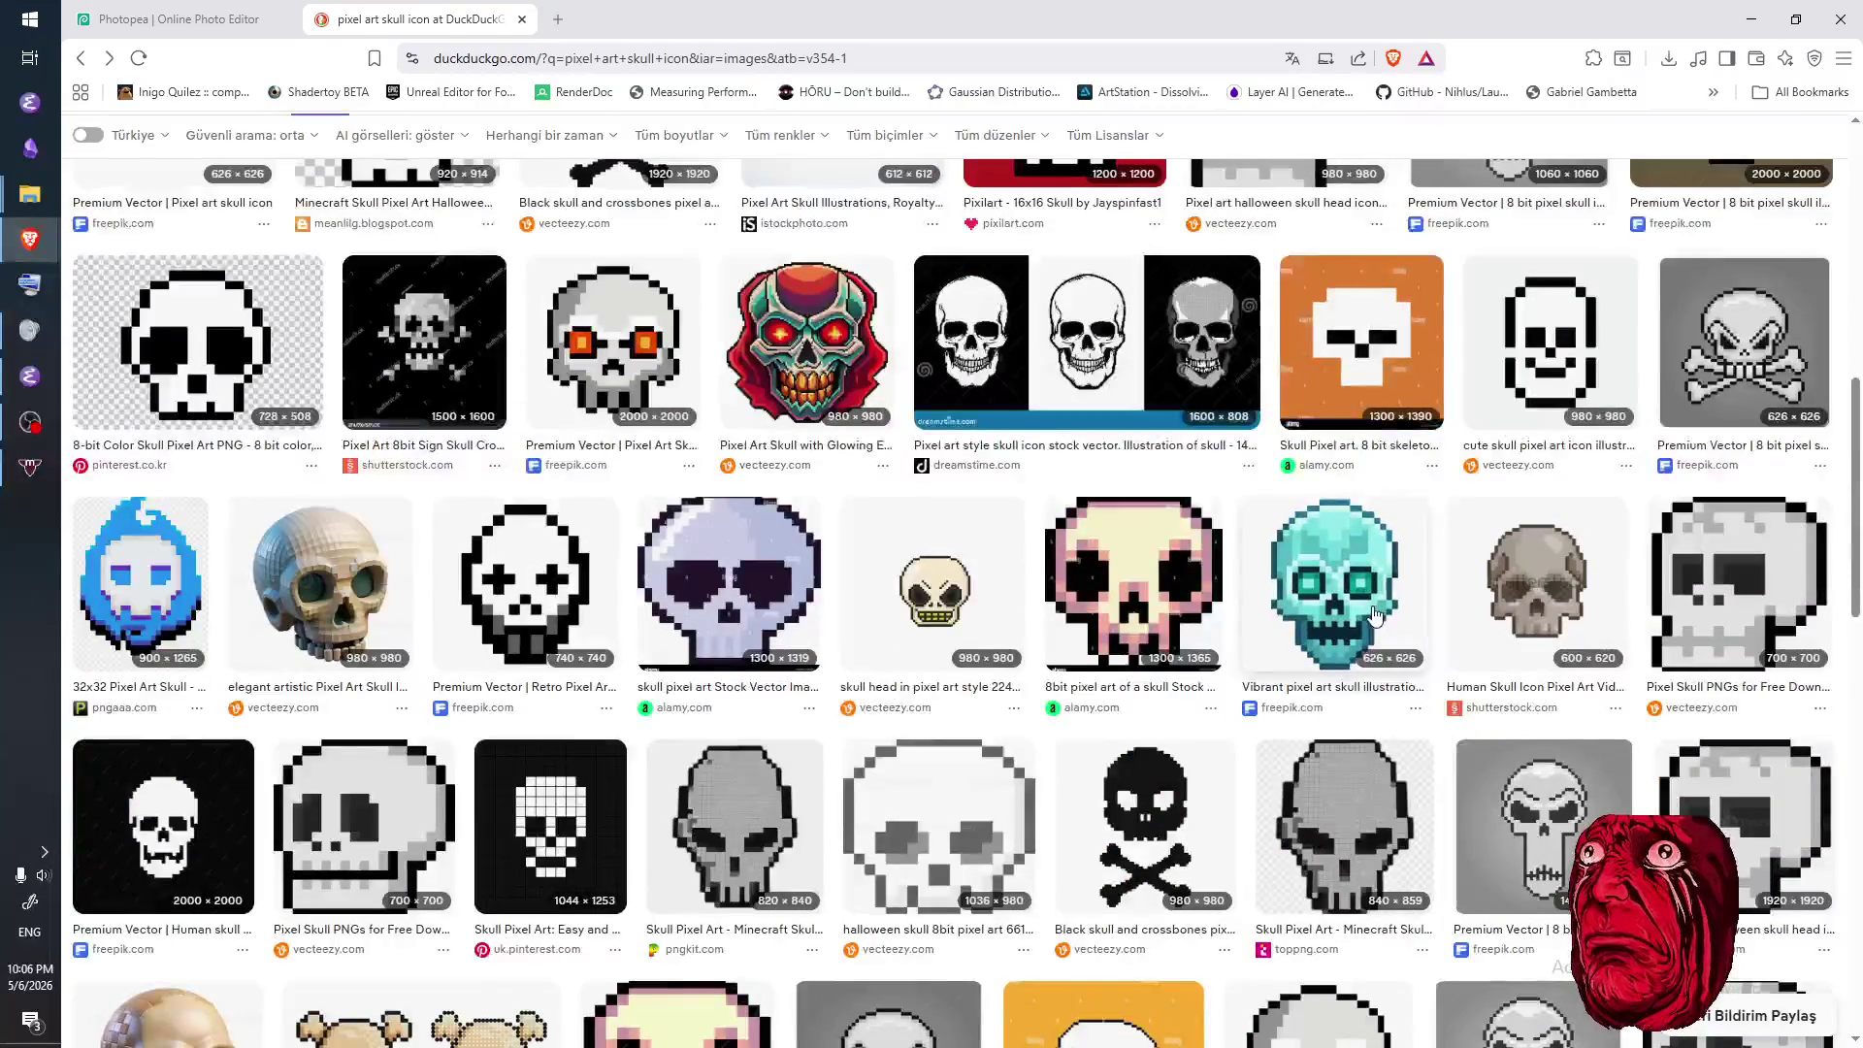
pyautogui.scroll(-5, 1817, 709)
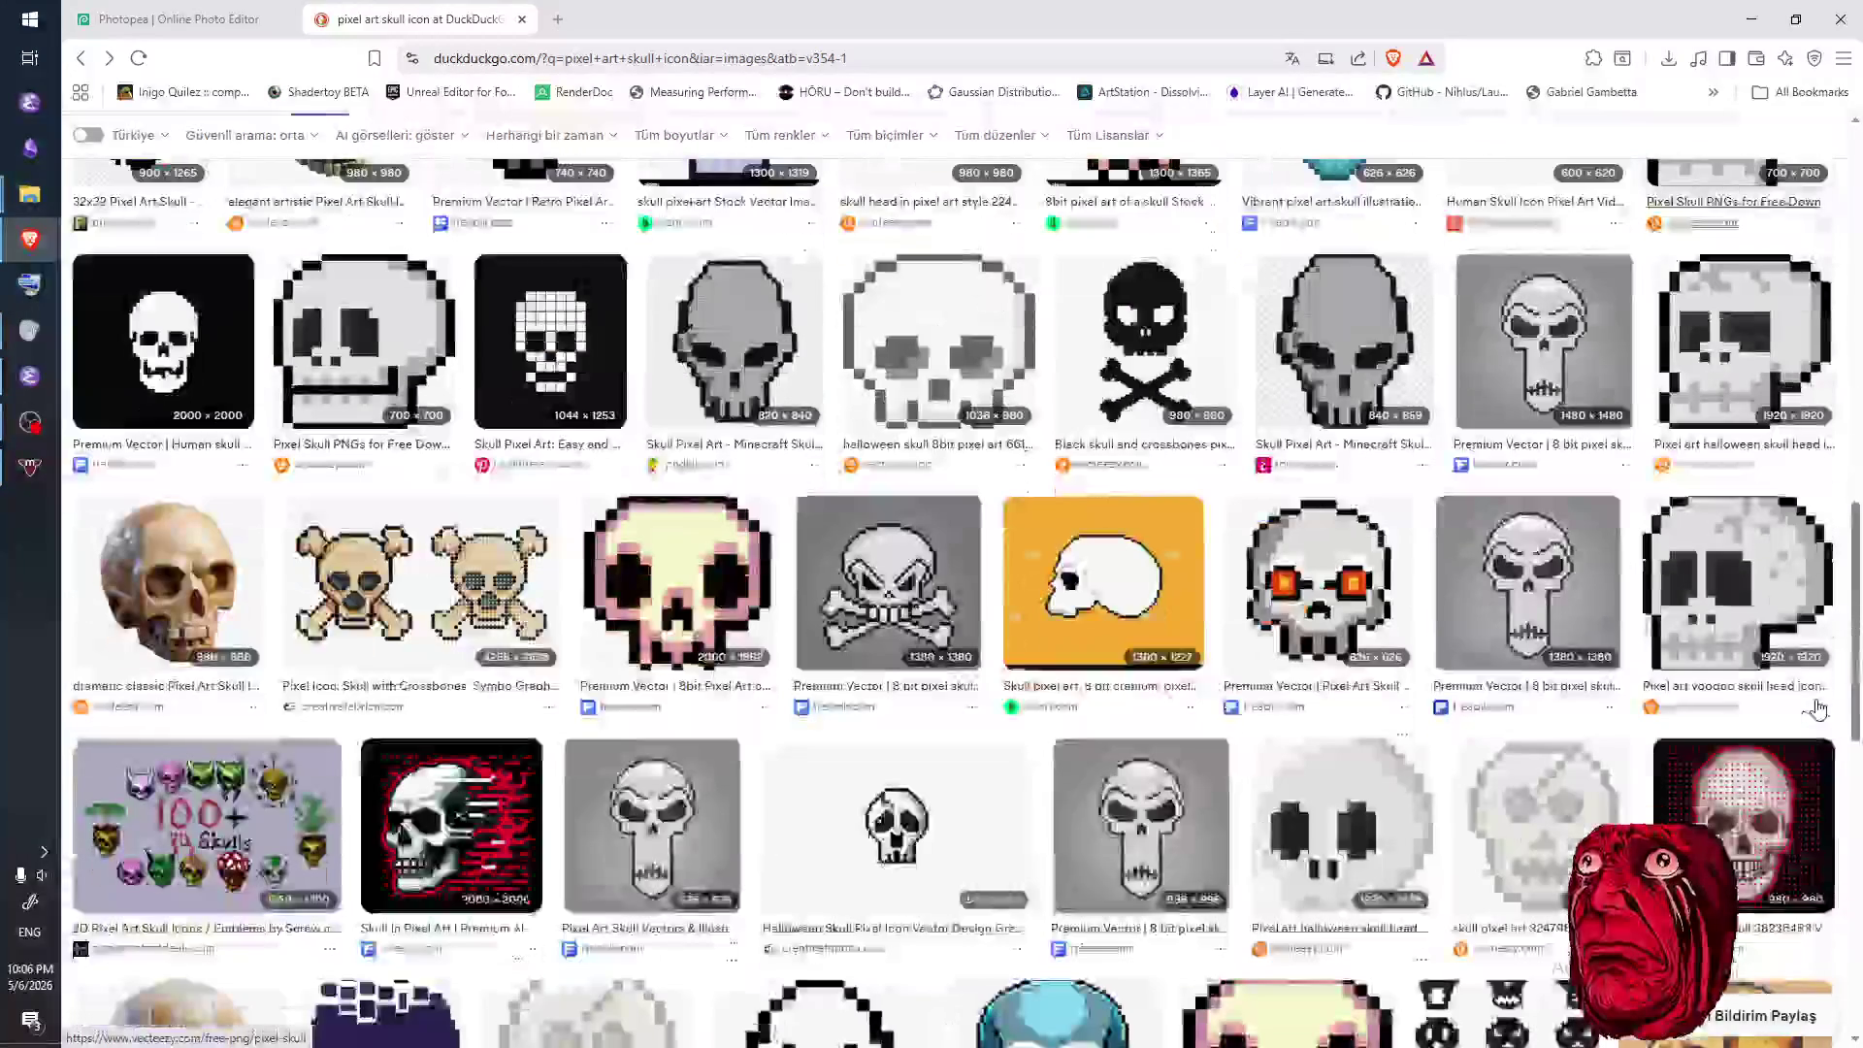
pyautogui.scroll(-4, 1817, 709)
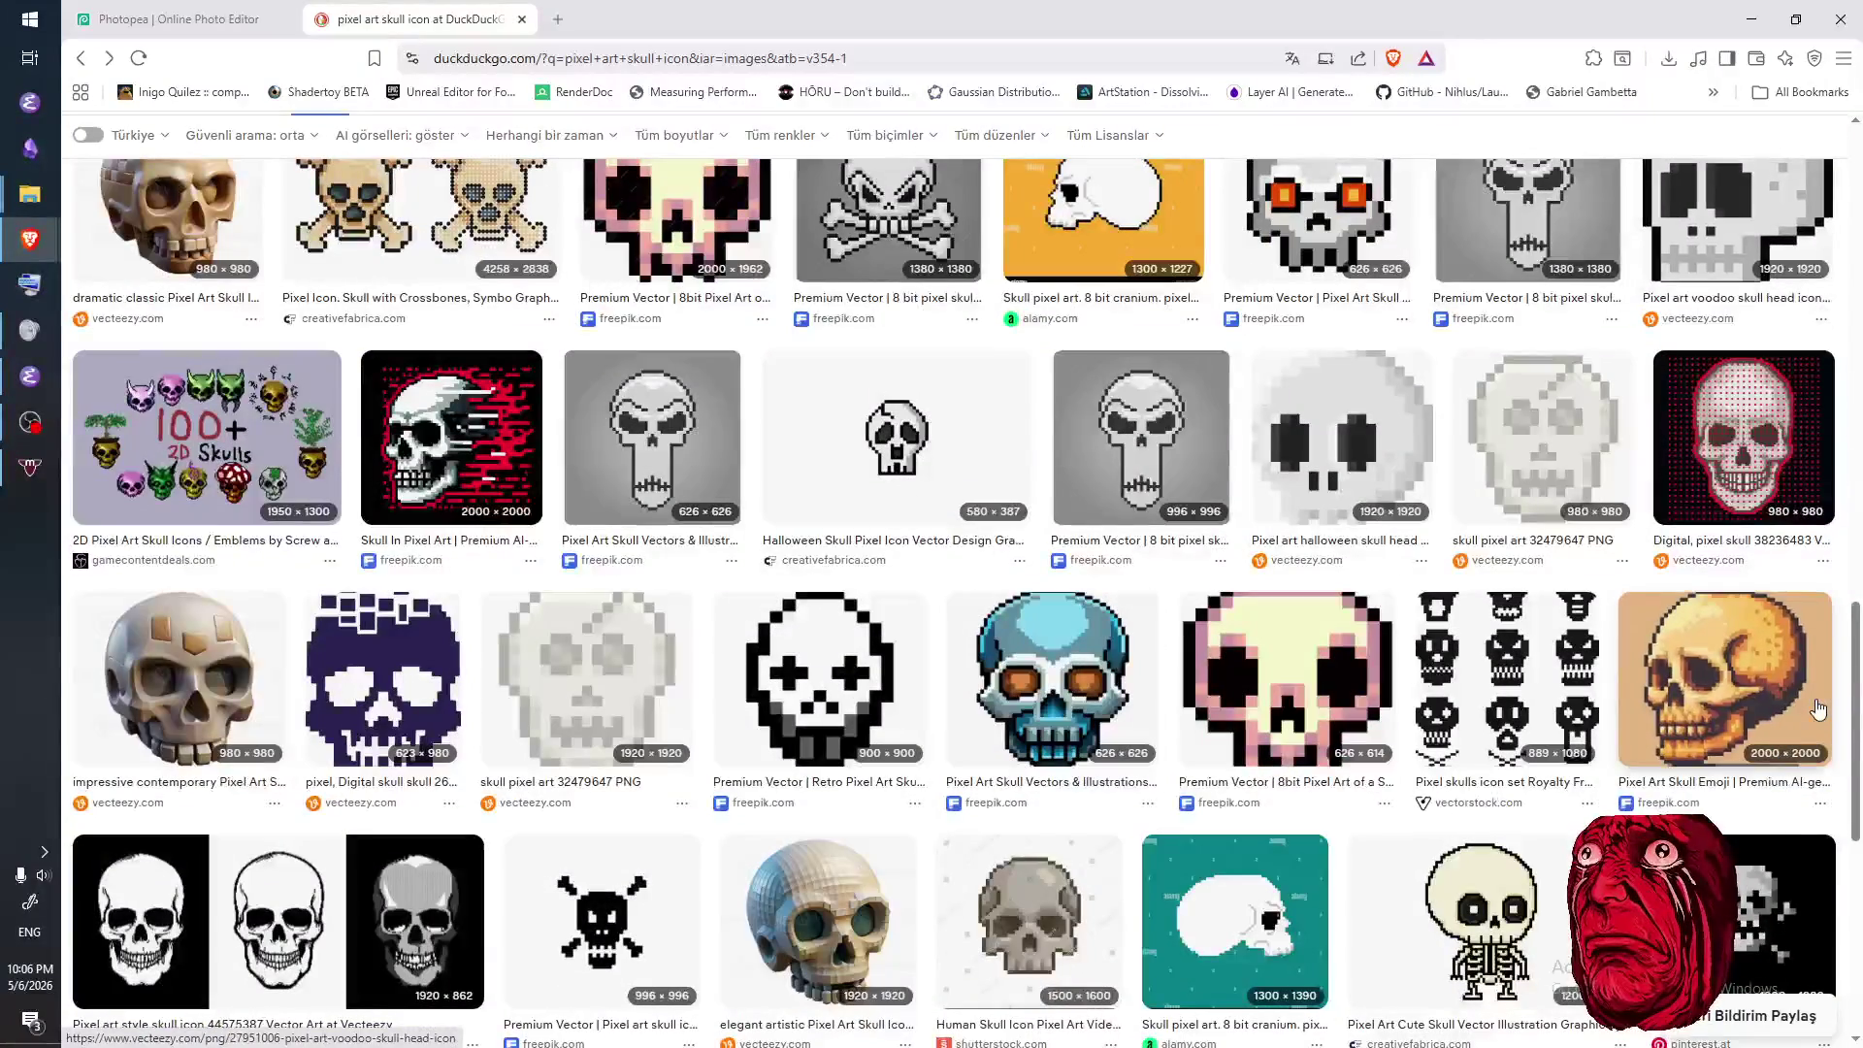
pyautogui.scroll(-3, 1817, 710)
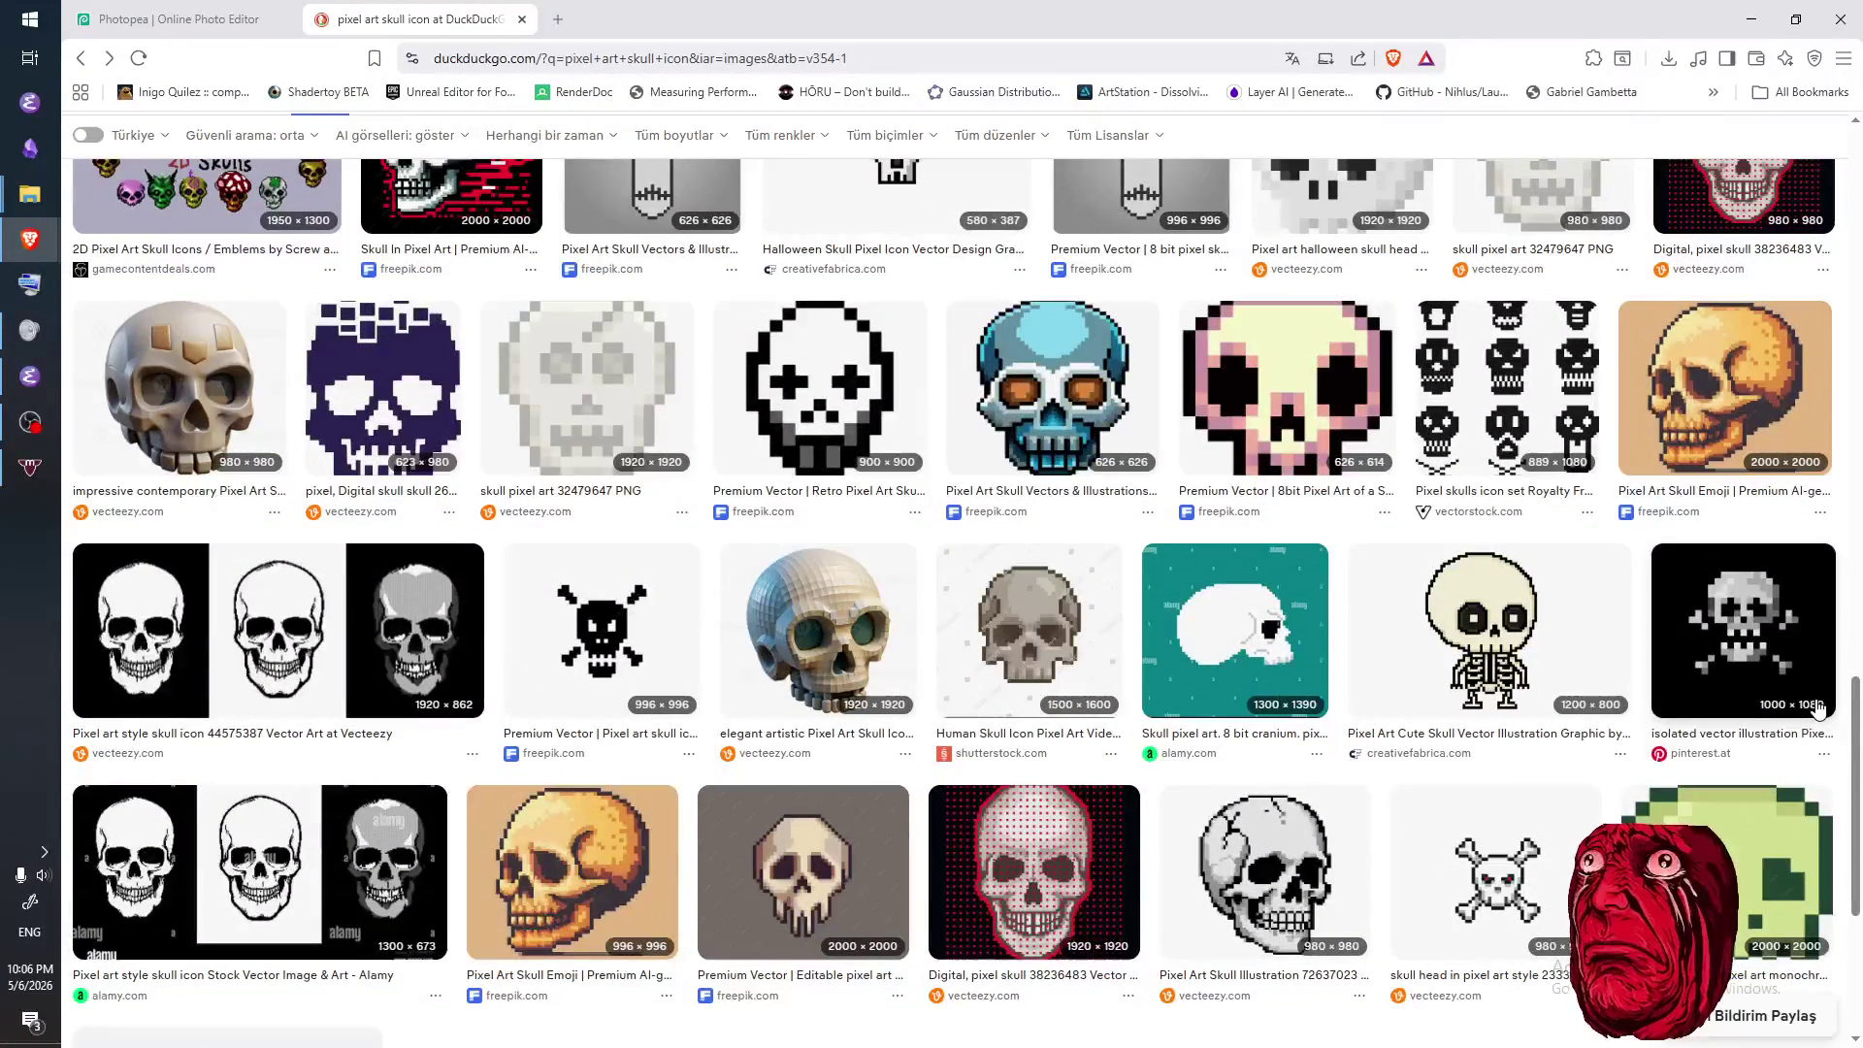
pyautogui.scroll(-3, 1734, 734)
pyautogui.scroll(15, 1733, 734)
pyautogui.click(215, 21)
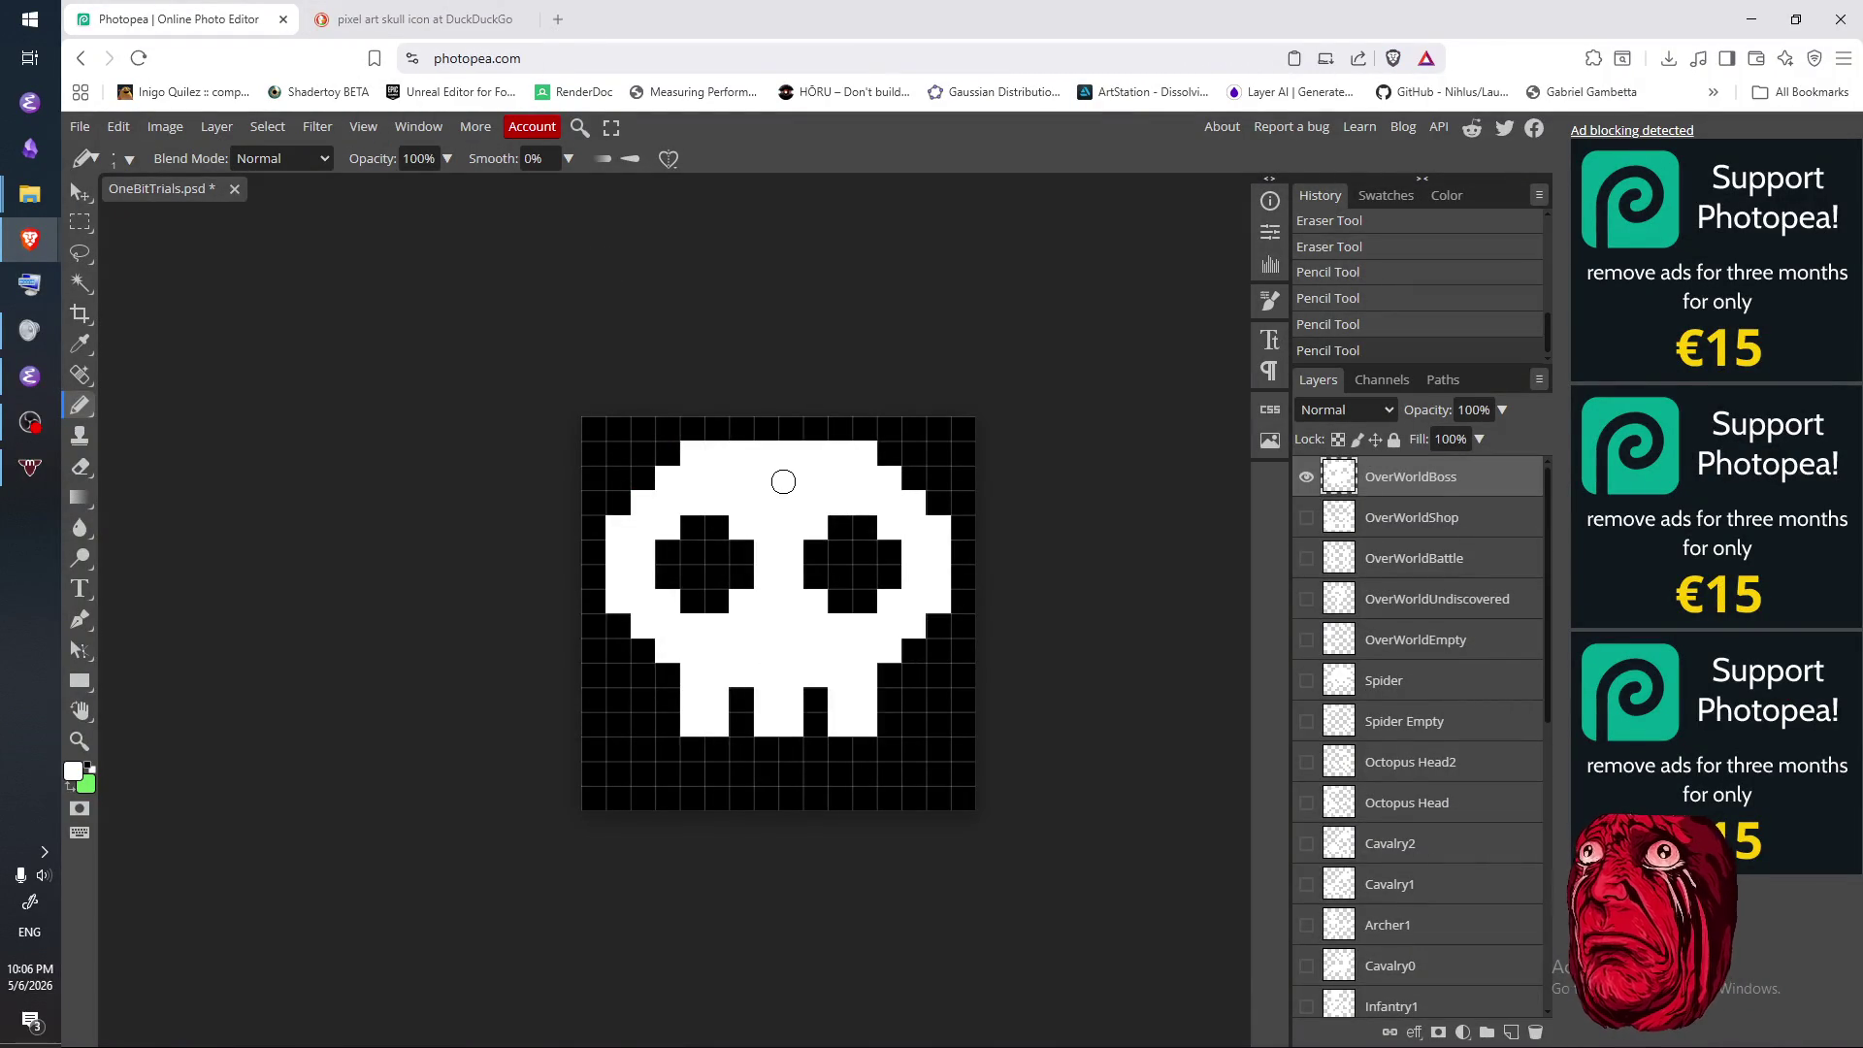
# - Select the whole canvas and Free Transform the skull down one pixel, then deselect
pyautogui.press('m')
pyautogui.moveTo(537, 374); pyautogui.dragTo(1114, 1010)
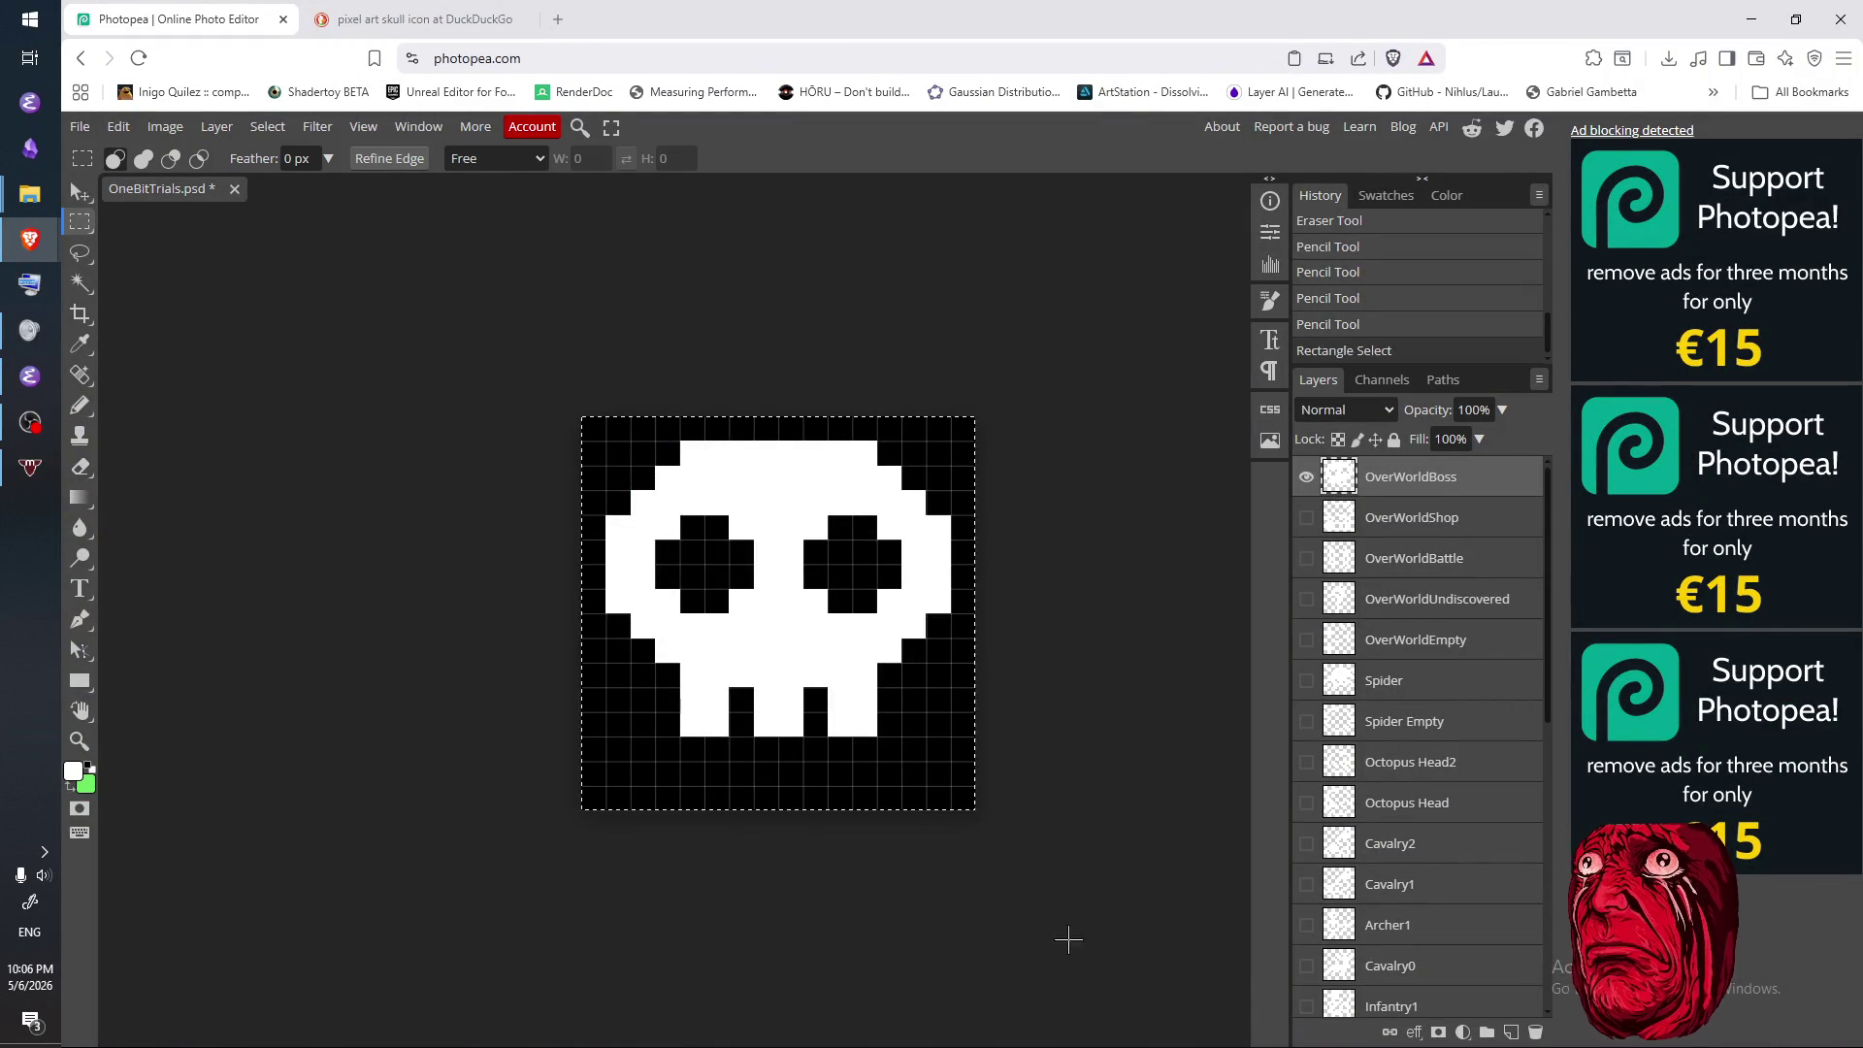
pyautogui.rightClick(925, 681)
pyautogui.click(1030, 935)
pyautogui.press('Down')
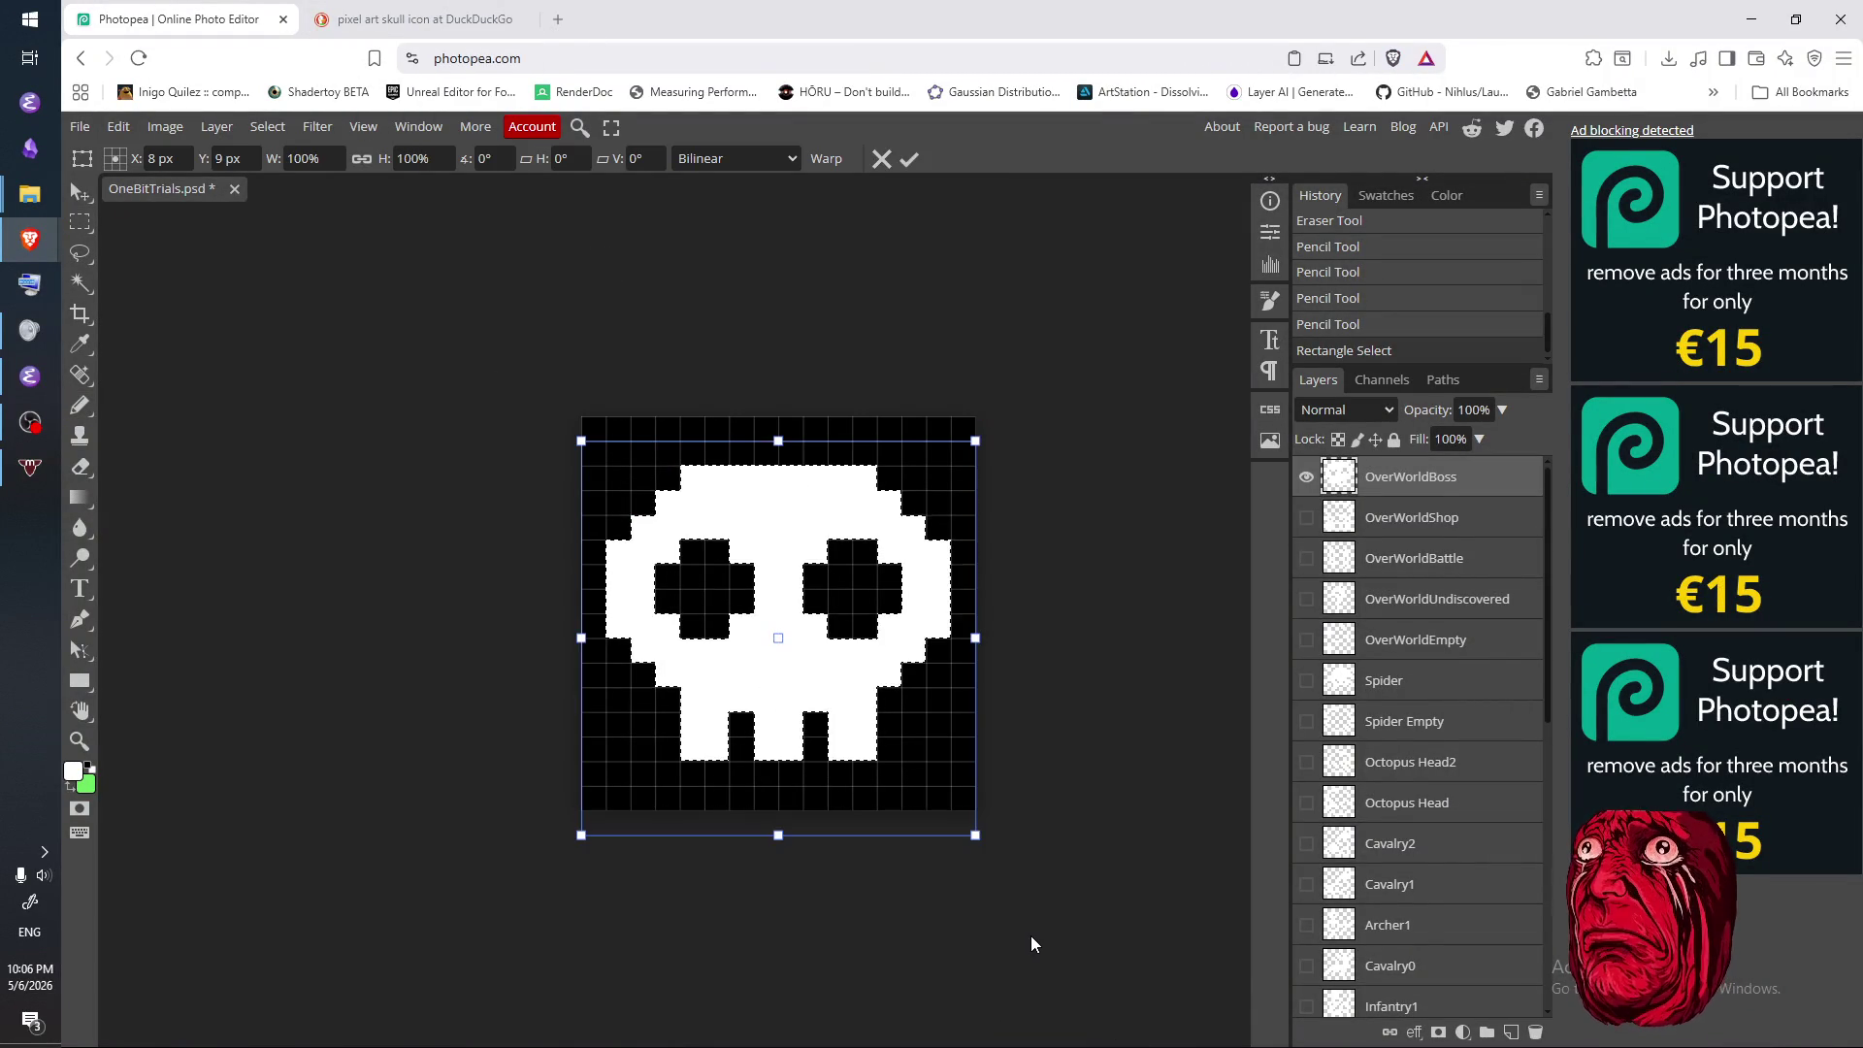
pyautogui.press('Return')
pyautogui.press('w')
pyautogui.click(988, 846)
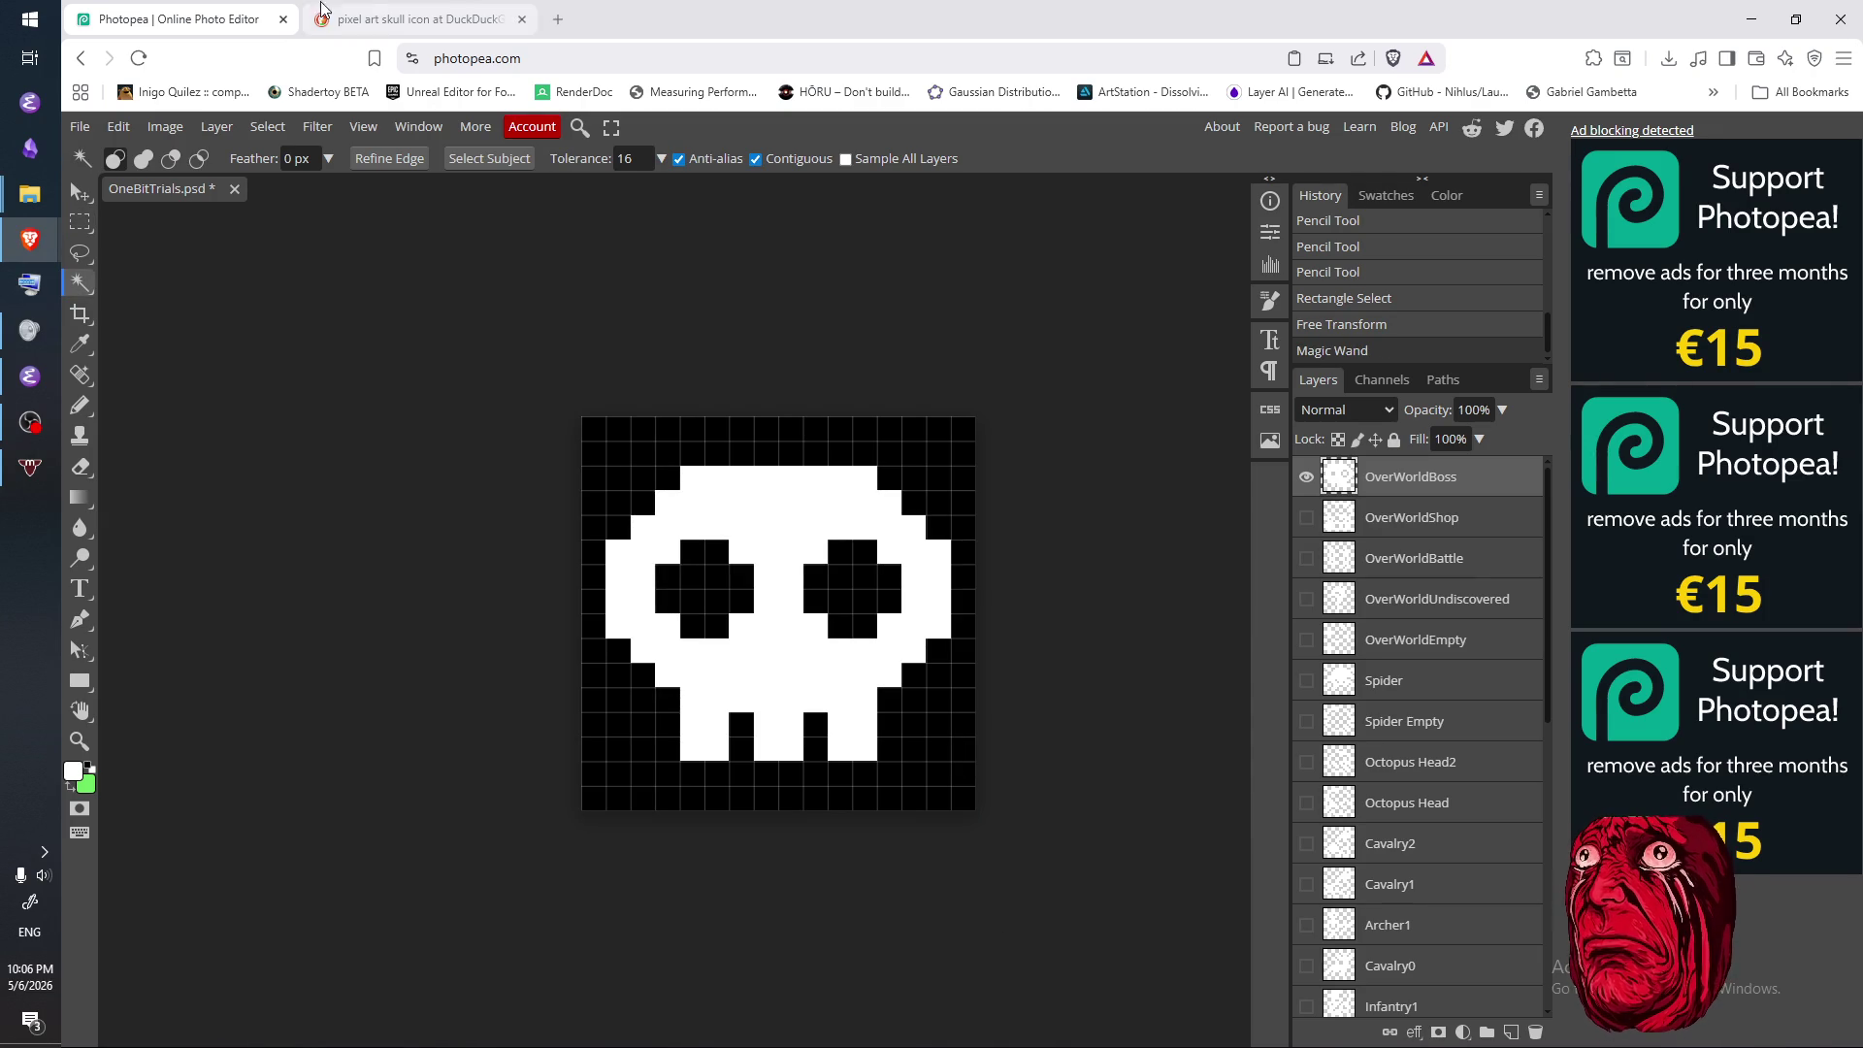
# - Scroll through more skull reference images, then return to the skull document
pyautogui.click(366, 30)
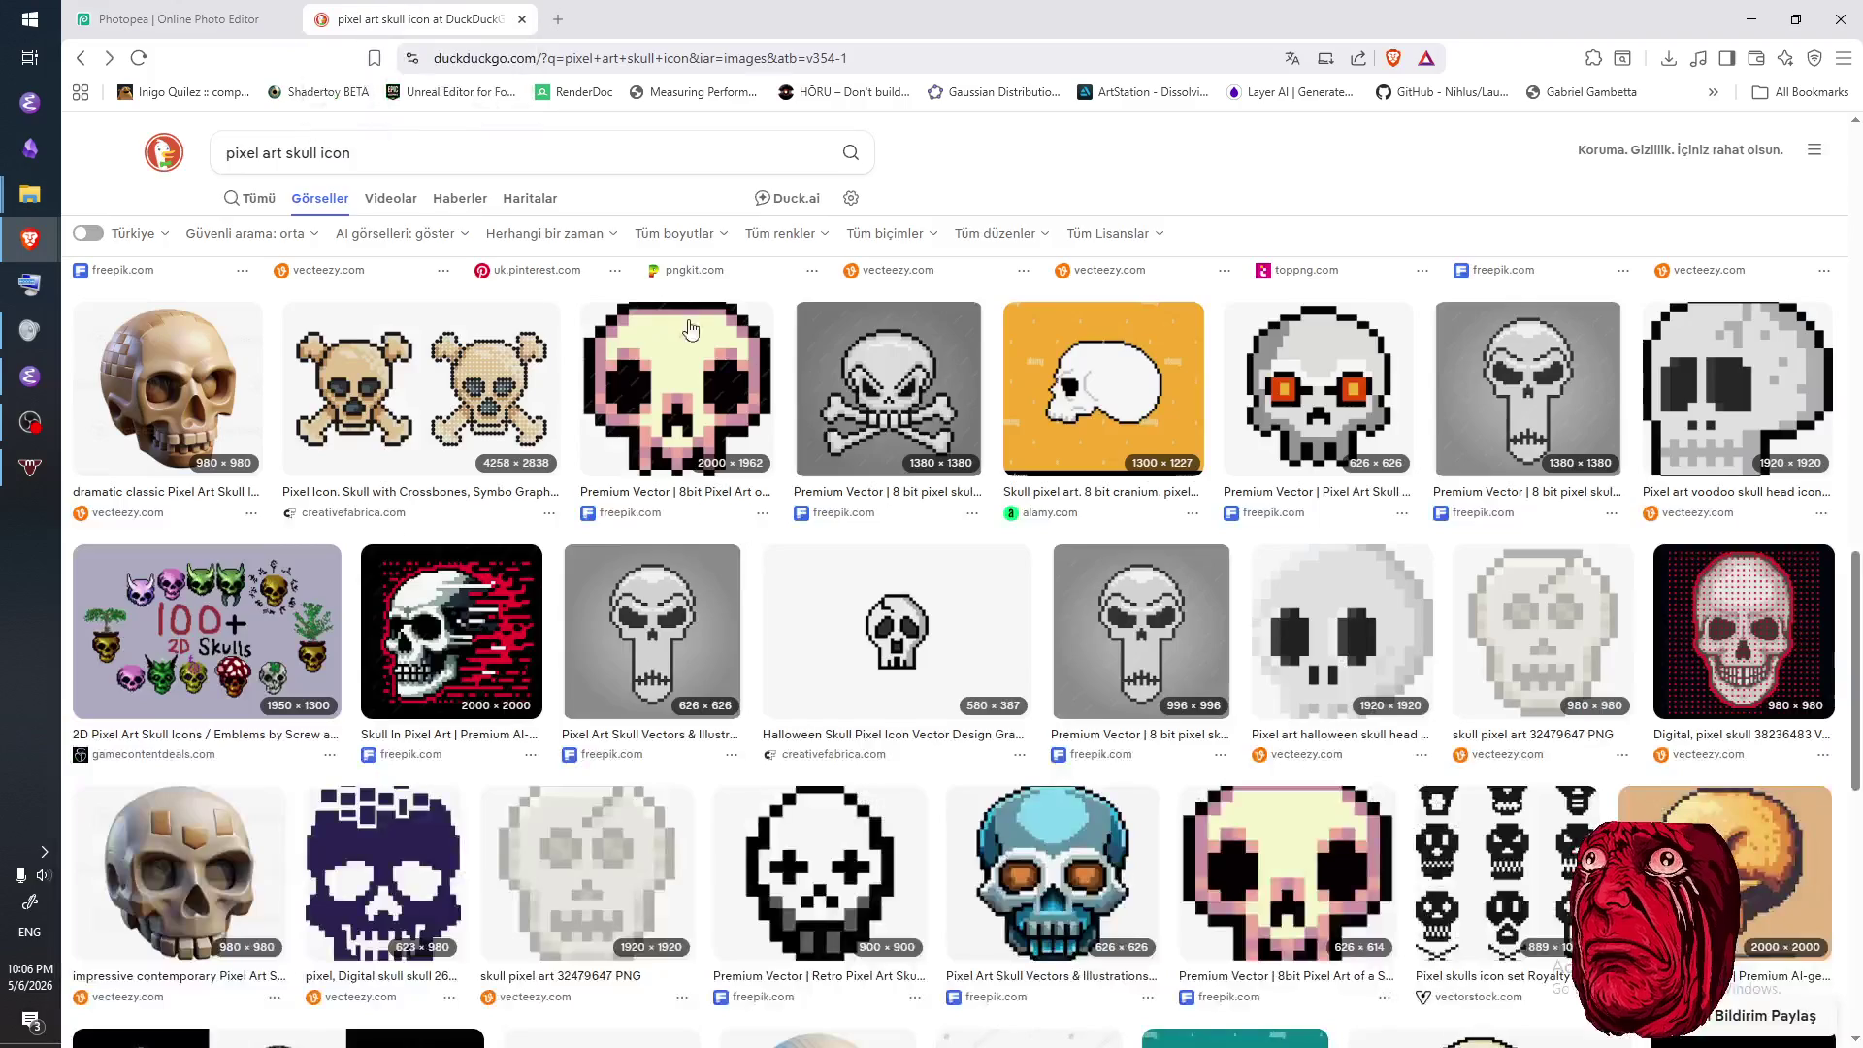
pyautogui.scroll(-3, 977, 742)
pyautogui.scroll(-3, 977, 742)
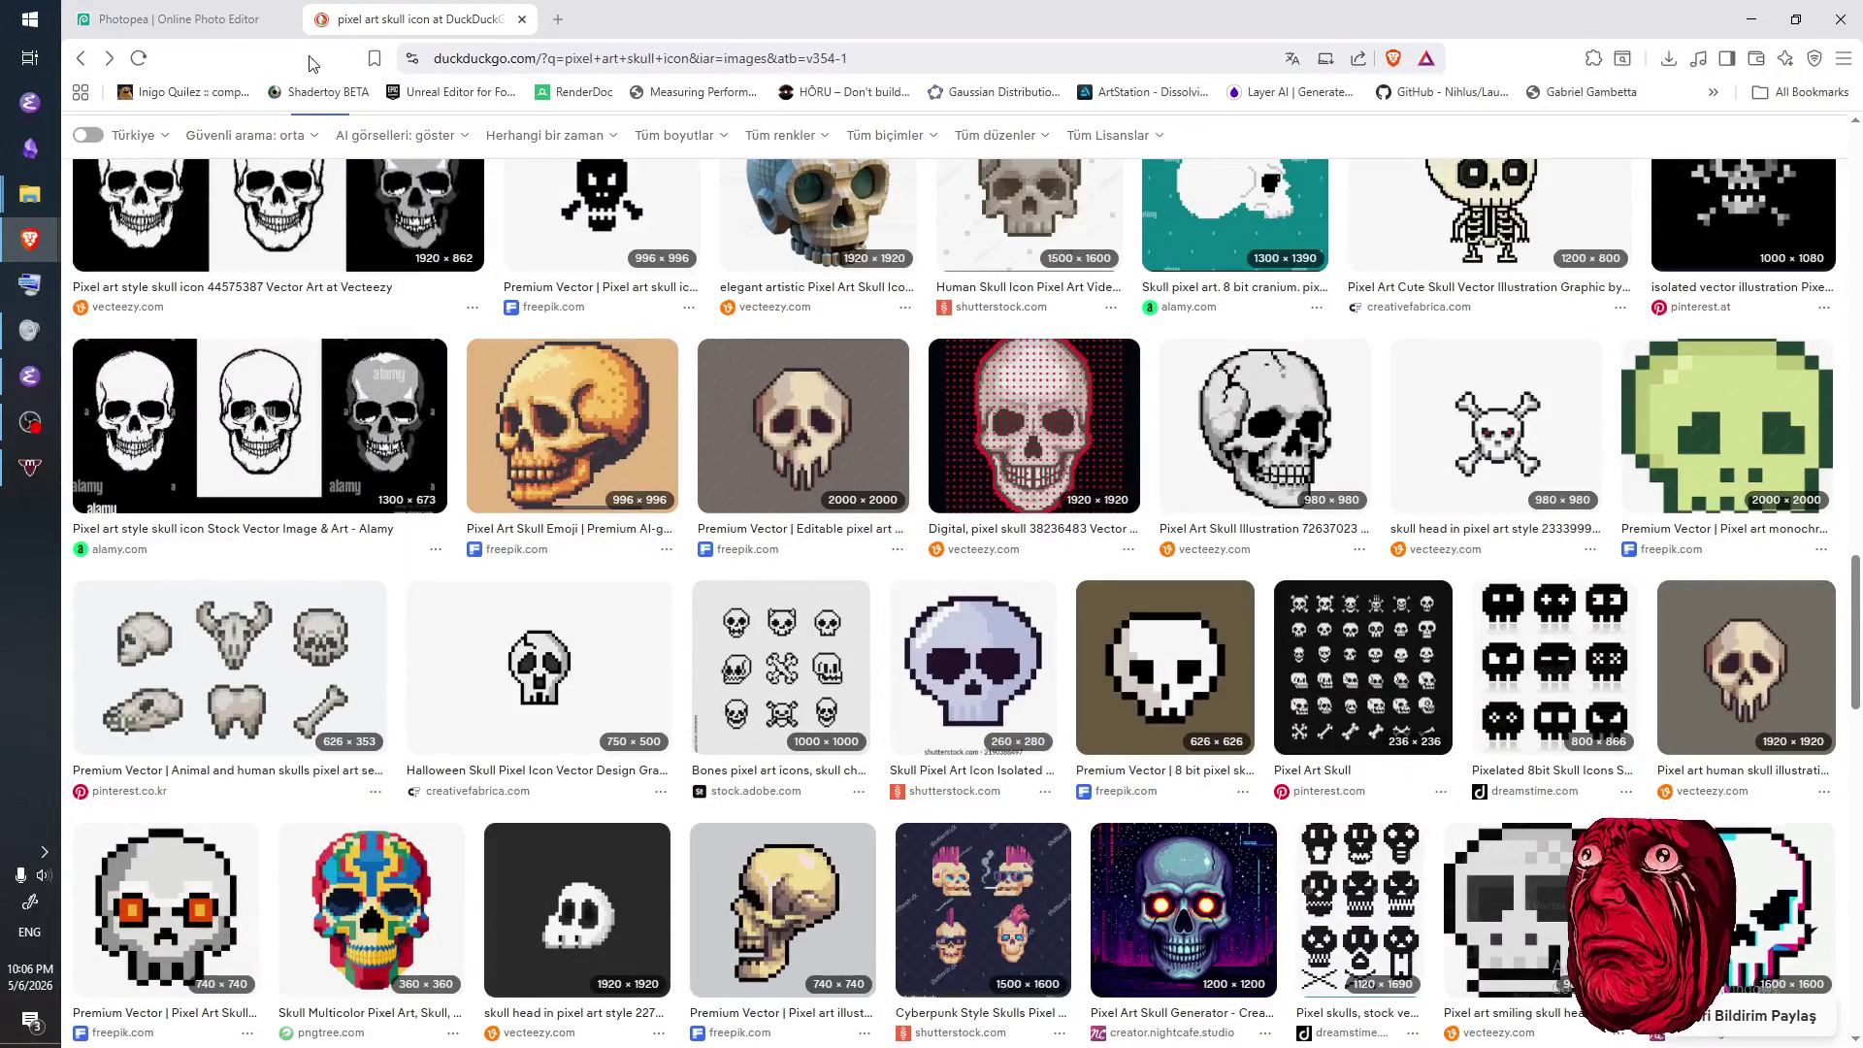
pyautogui.click(233, 22)
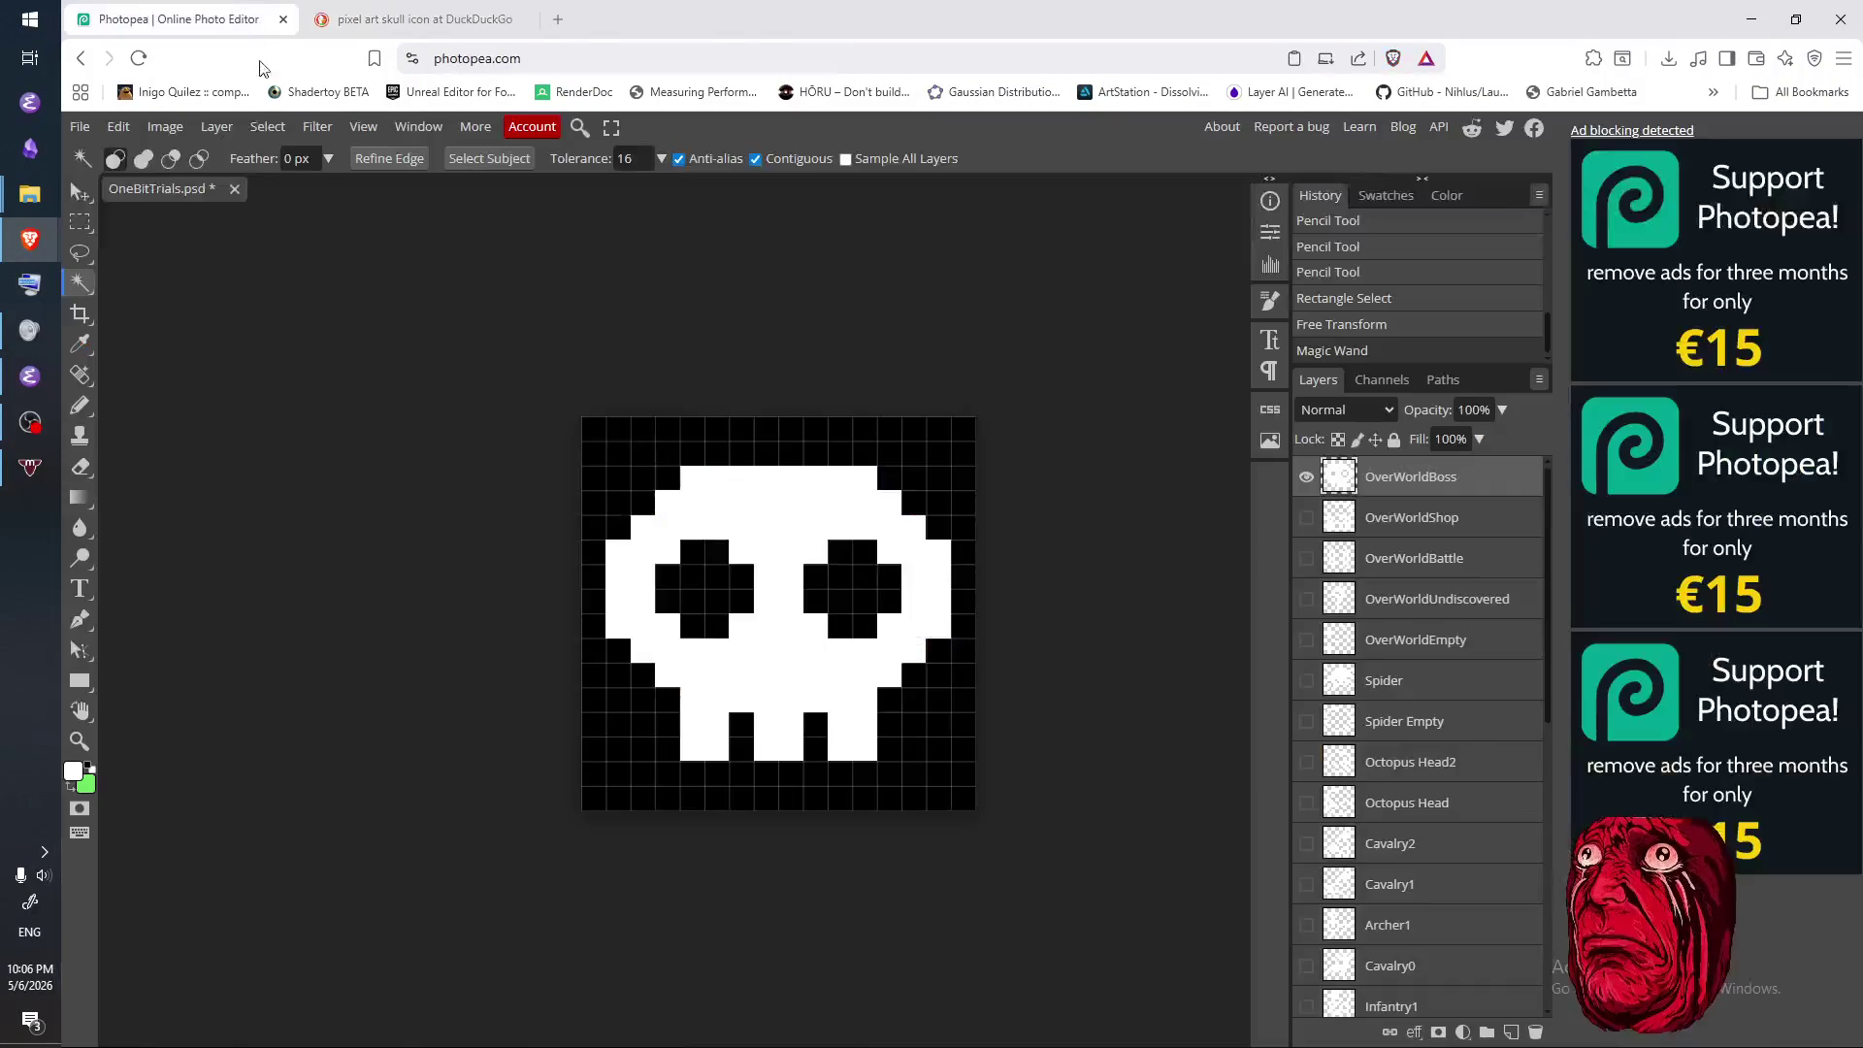
# - Erase the first nose pixels below the eyes, then repaint the top pair white
pyautogui.press('e')
pyautogui.click(766, 674)
pyautogui.click(782, 674)
pyautogui.click(766, 650)
pyautogui.click(791, 650)
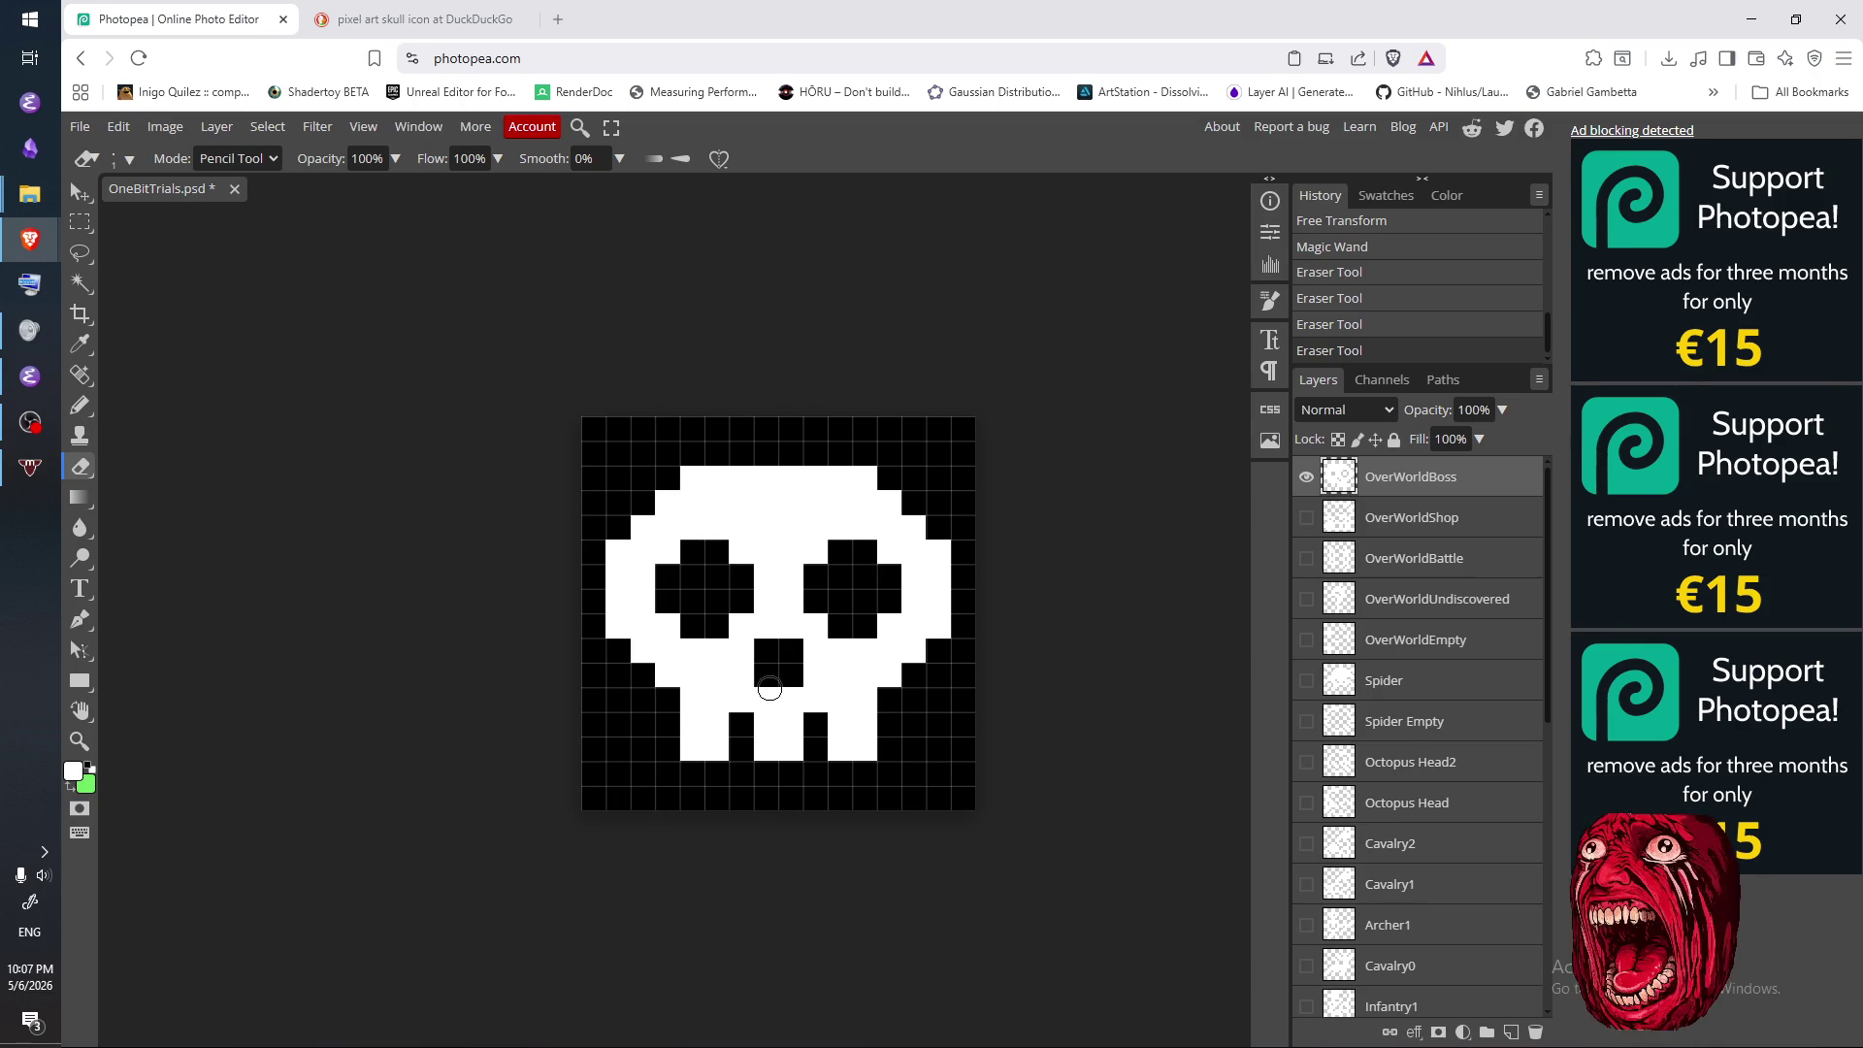
pyautogui.press('b')
pyautogui.click(767, 650)
pyautogui.click(789, 652)
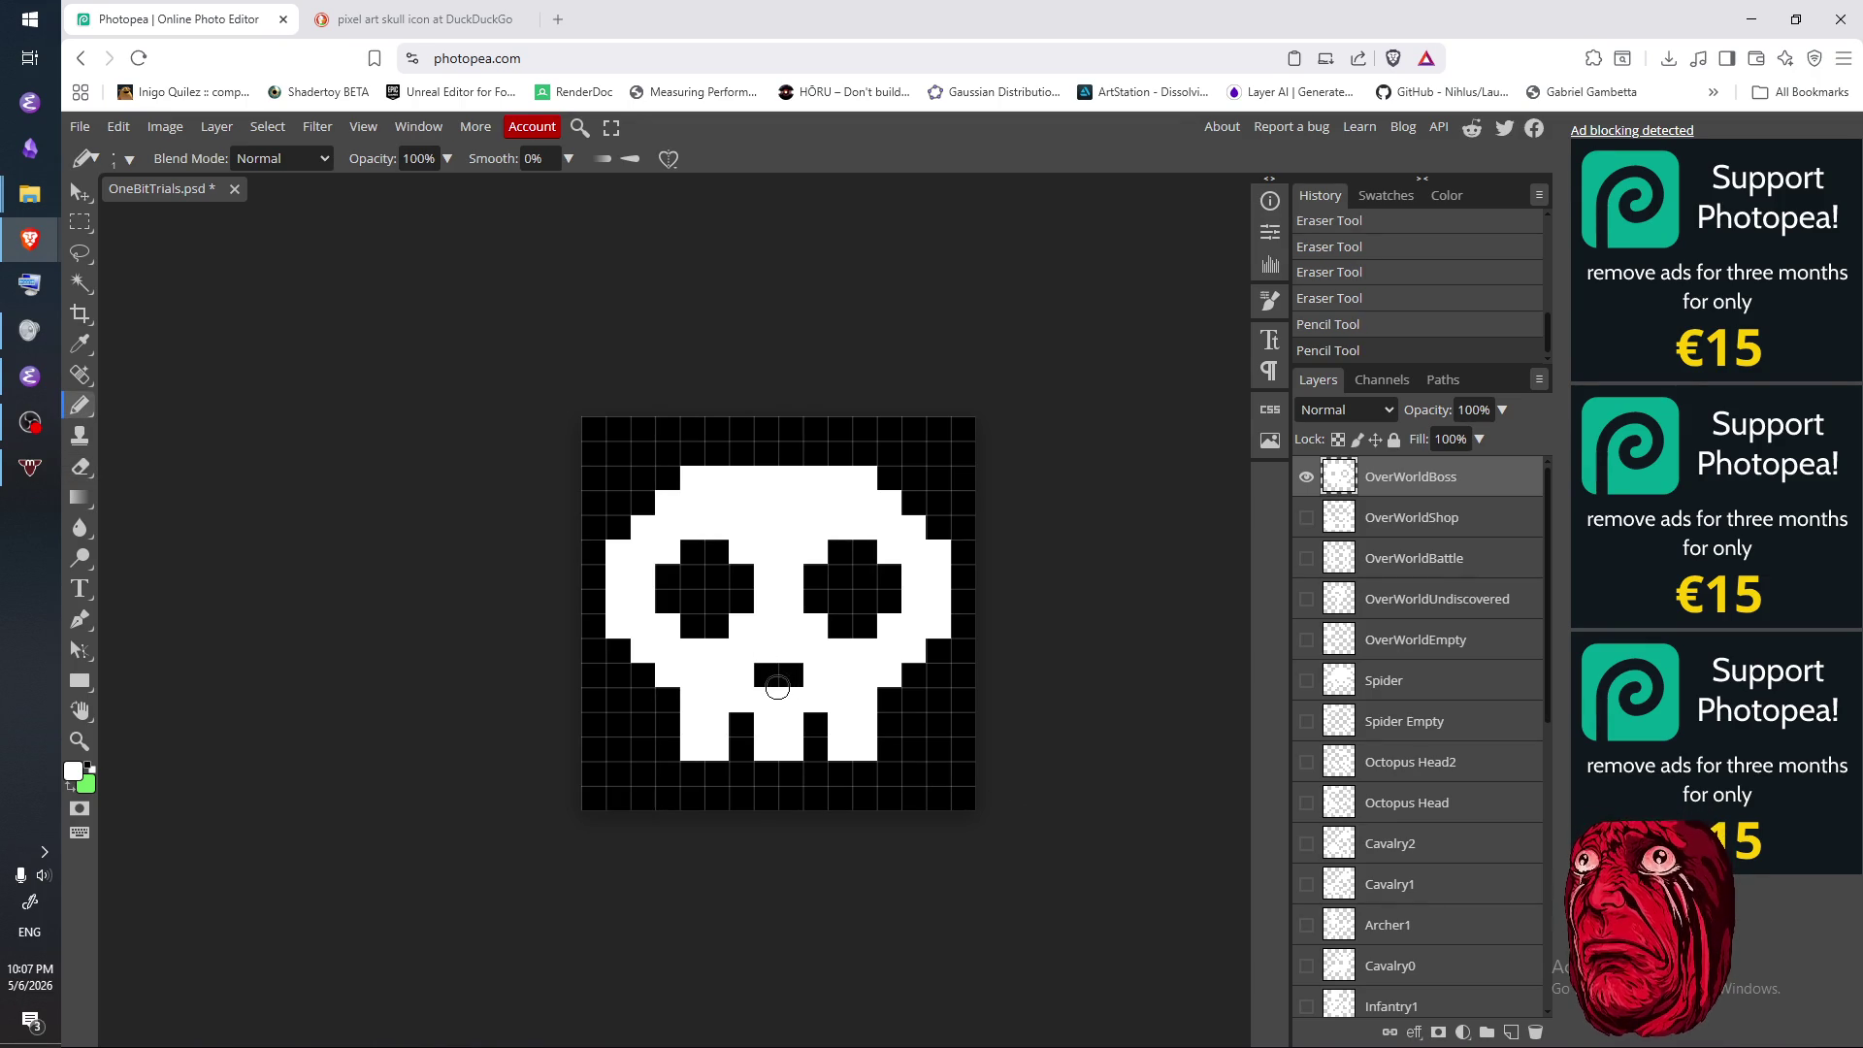
# - Erase the pixels beneath the nose, then repaint its bottom row white
pyautogui.press('e')
pyautogui.click(769, 689)
pyautogui.click(765, 699)
pyautogui.click(790, 699)
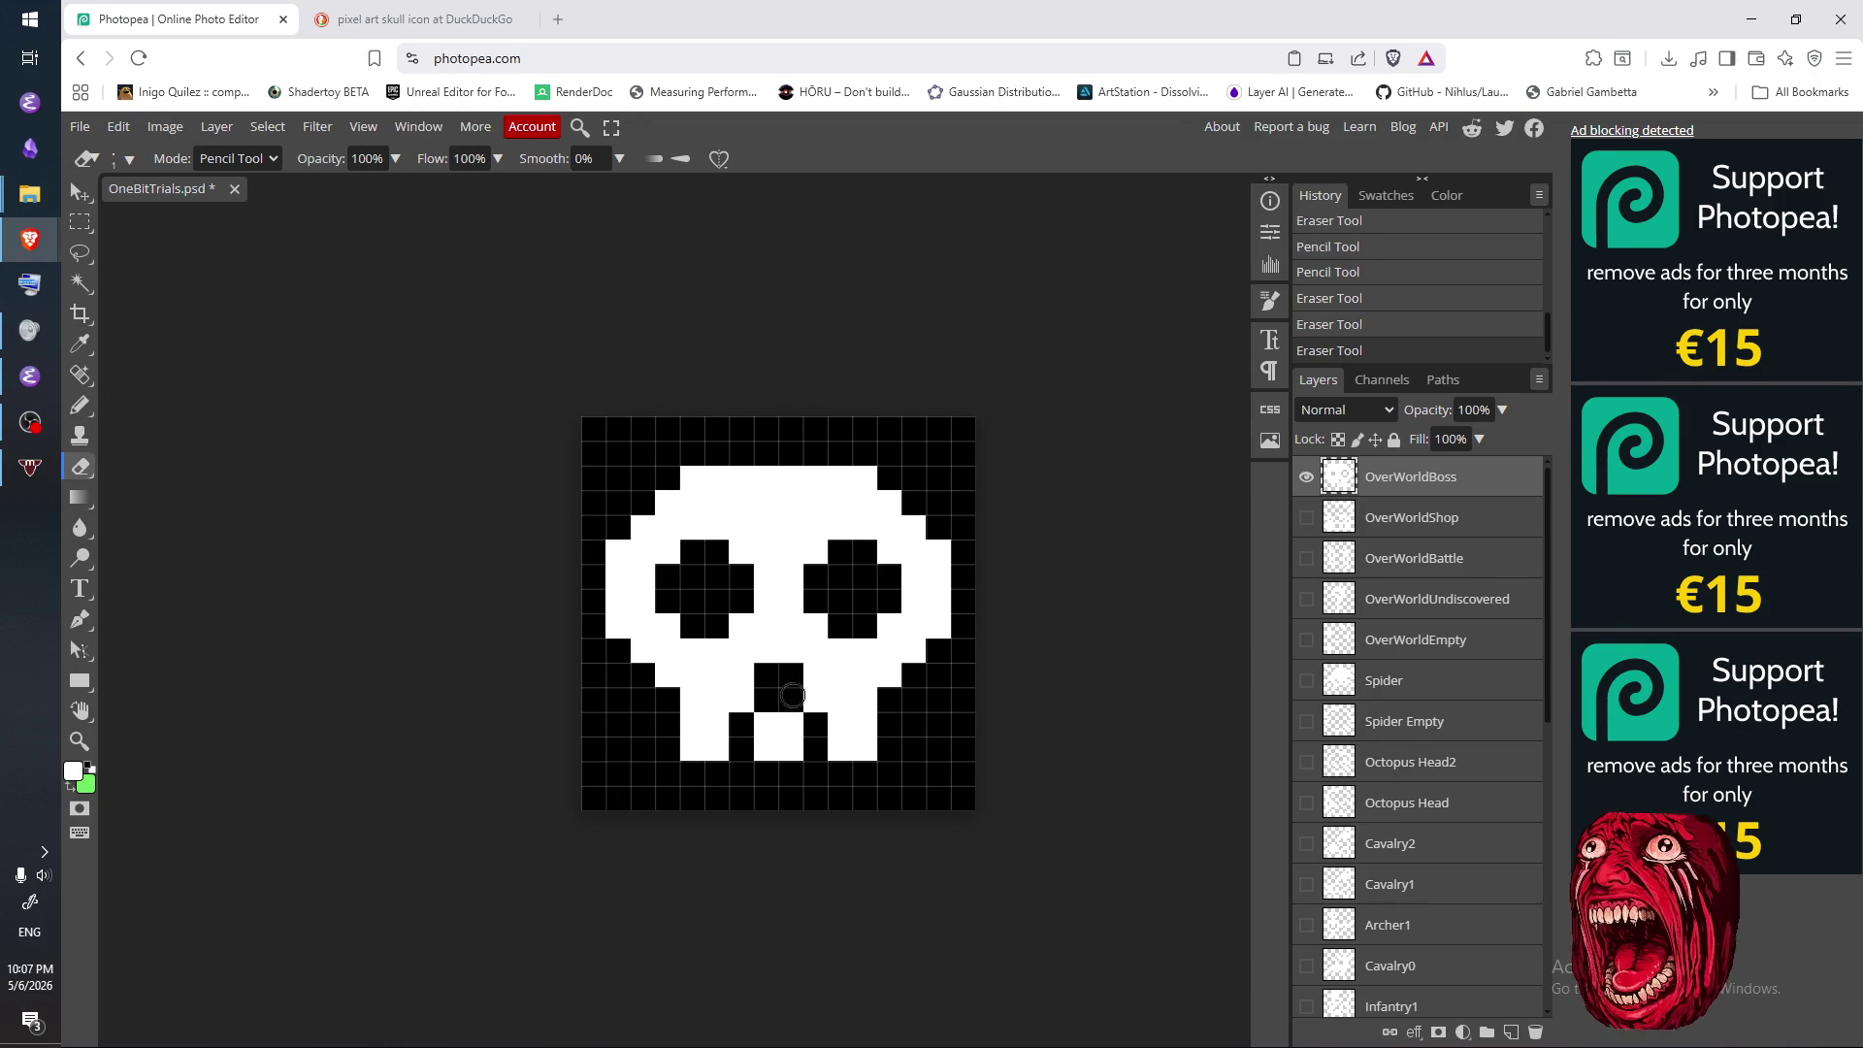
pyautogui.press('b')
pyautogui.click(766, 699)
pyautogui.click(791, 699)
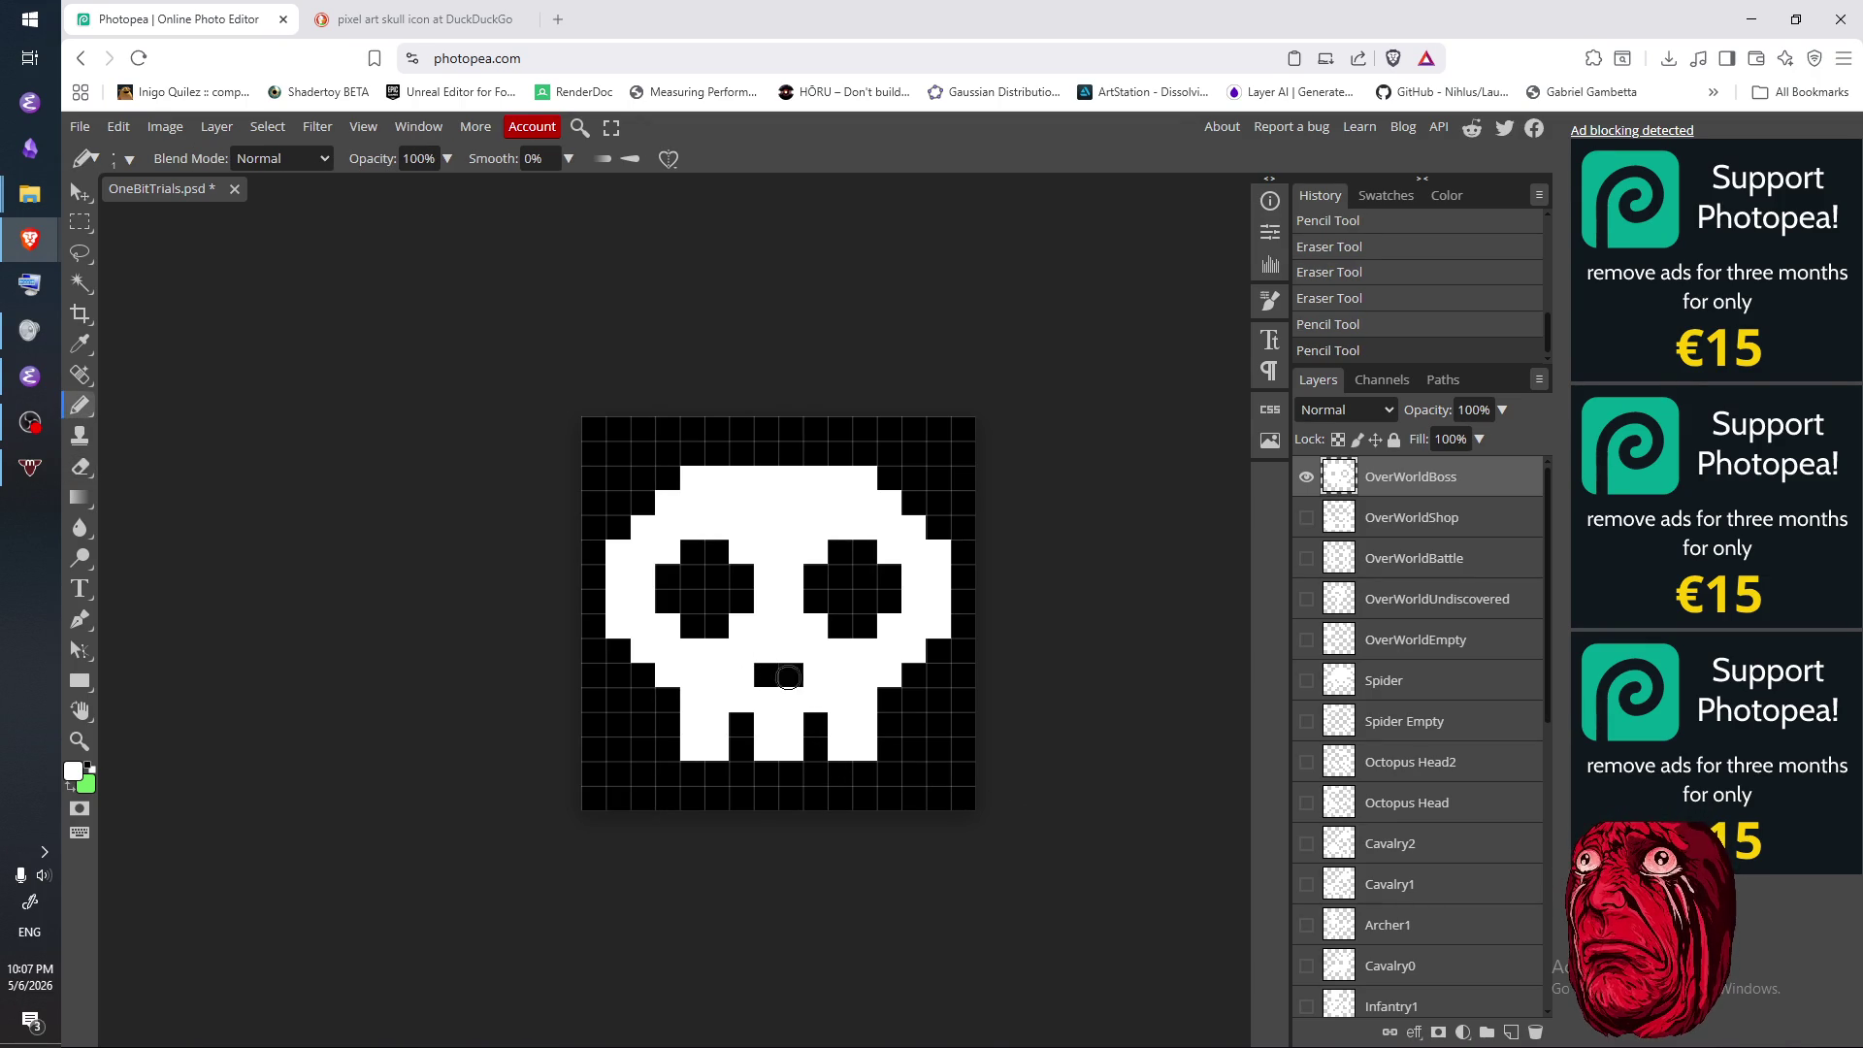
# - Shift the 2×2 nose hole up by swapping its top and bottom pixel rows
pyautogui.press('e')
pyautogui.click(767, 650)
pyautogui.click(790, 652)
pyautogui.press('b')
pyautogui.click(793, 655)
pyautogui.click(767, 652)
pyautogui.press('e')
pyautogui.click(766, 650)
pyautogui.click(791, 650)
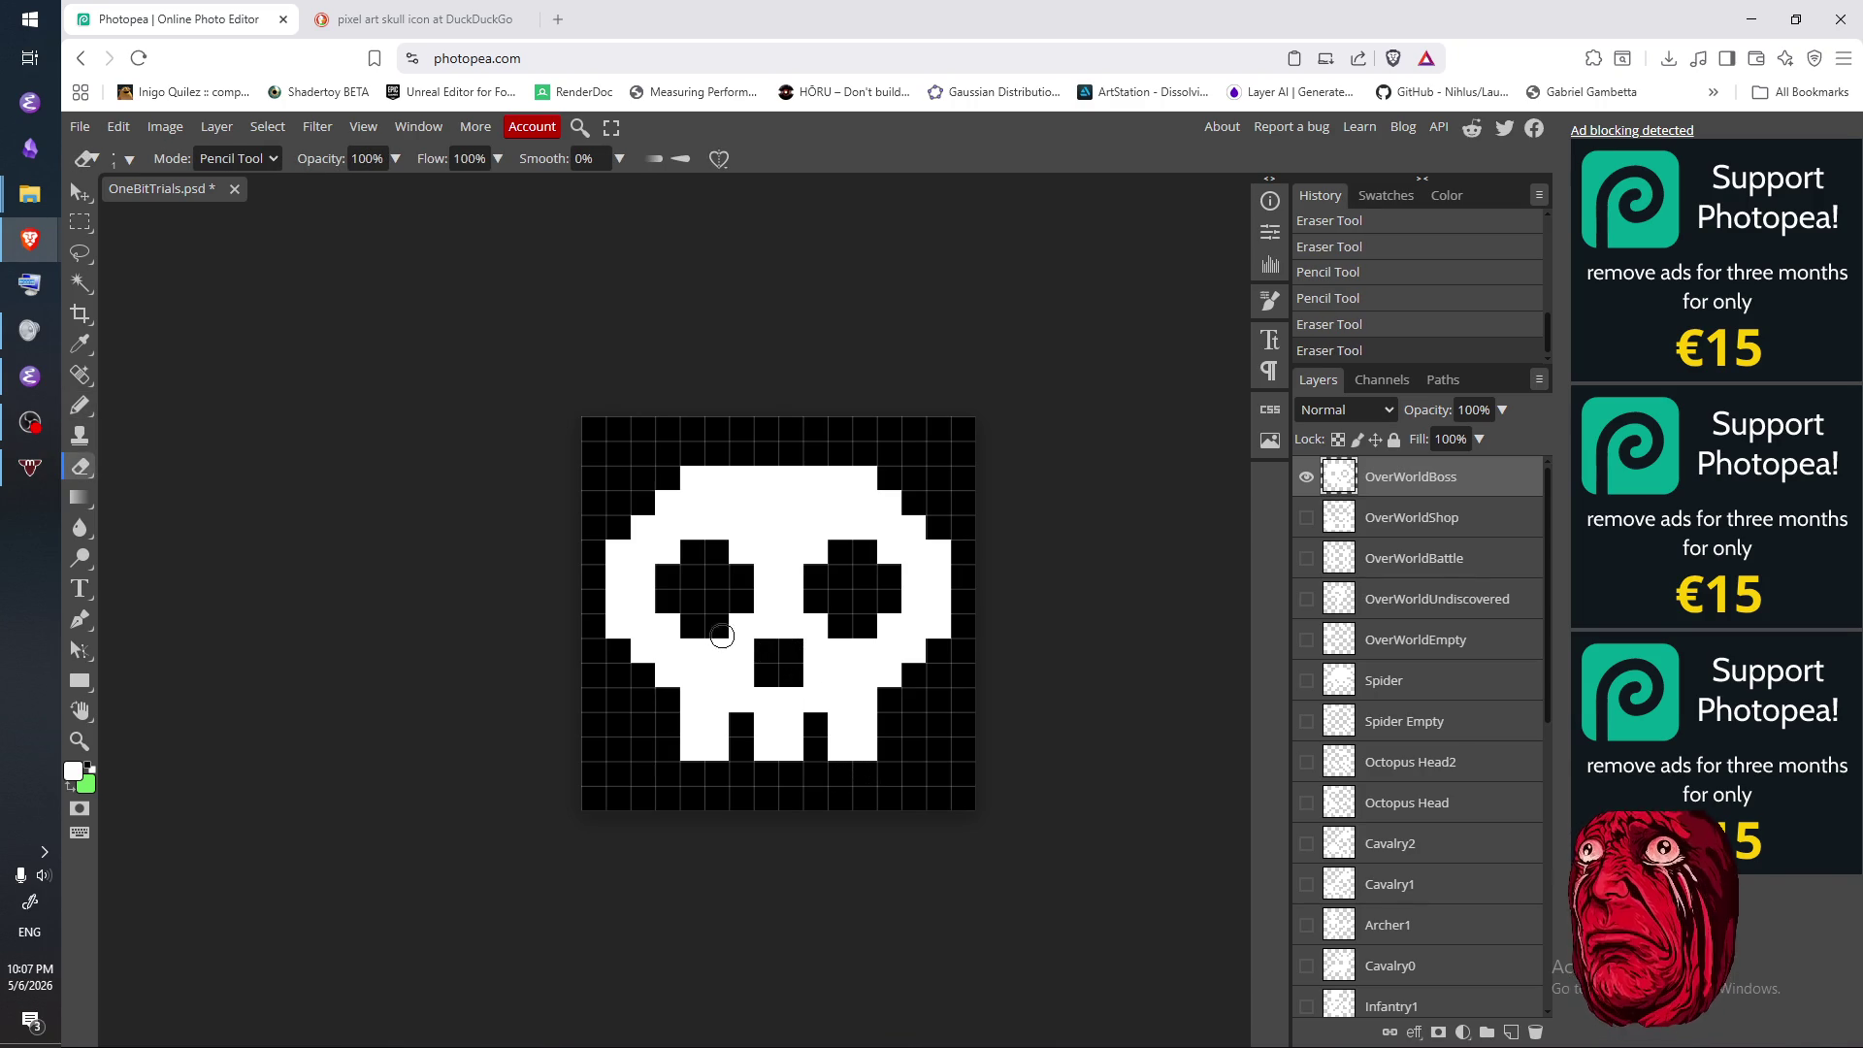
# - Fill the left eye's top and bottom pixels white and erase pixels above it
pyautogui.press('b')
pyautogui.click(695, 626)
pyautogui.click(718, 626)
pyautogui.click(693, 556)
pyautogui.click(718, 552)
pyautogui.press('e')
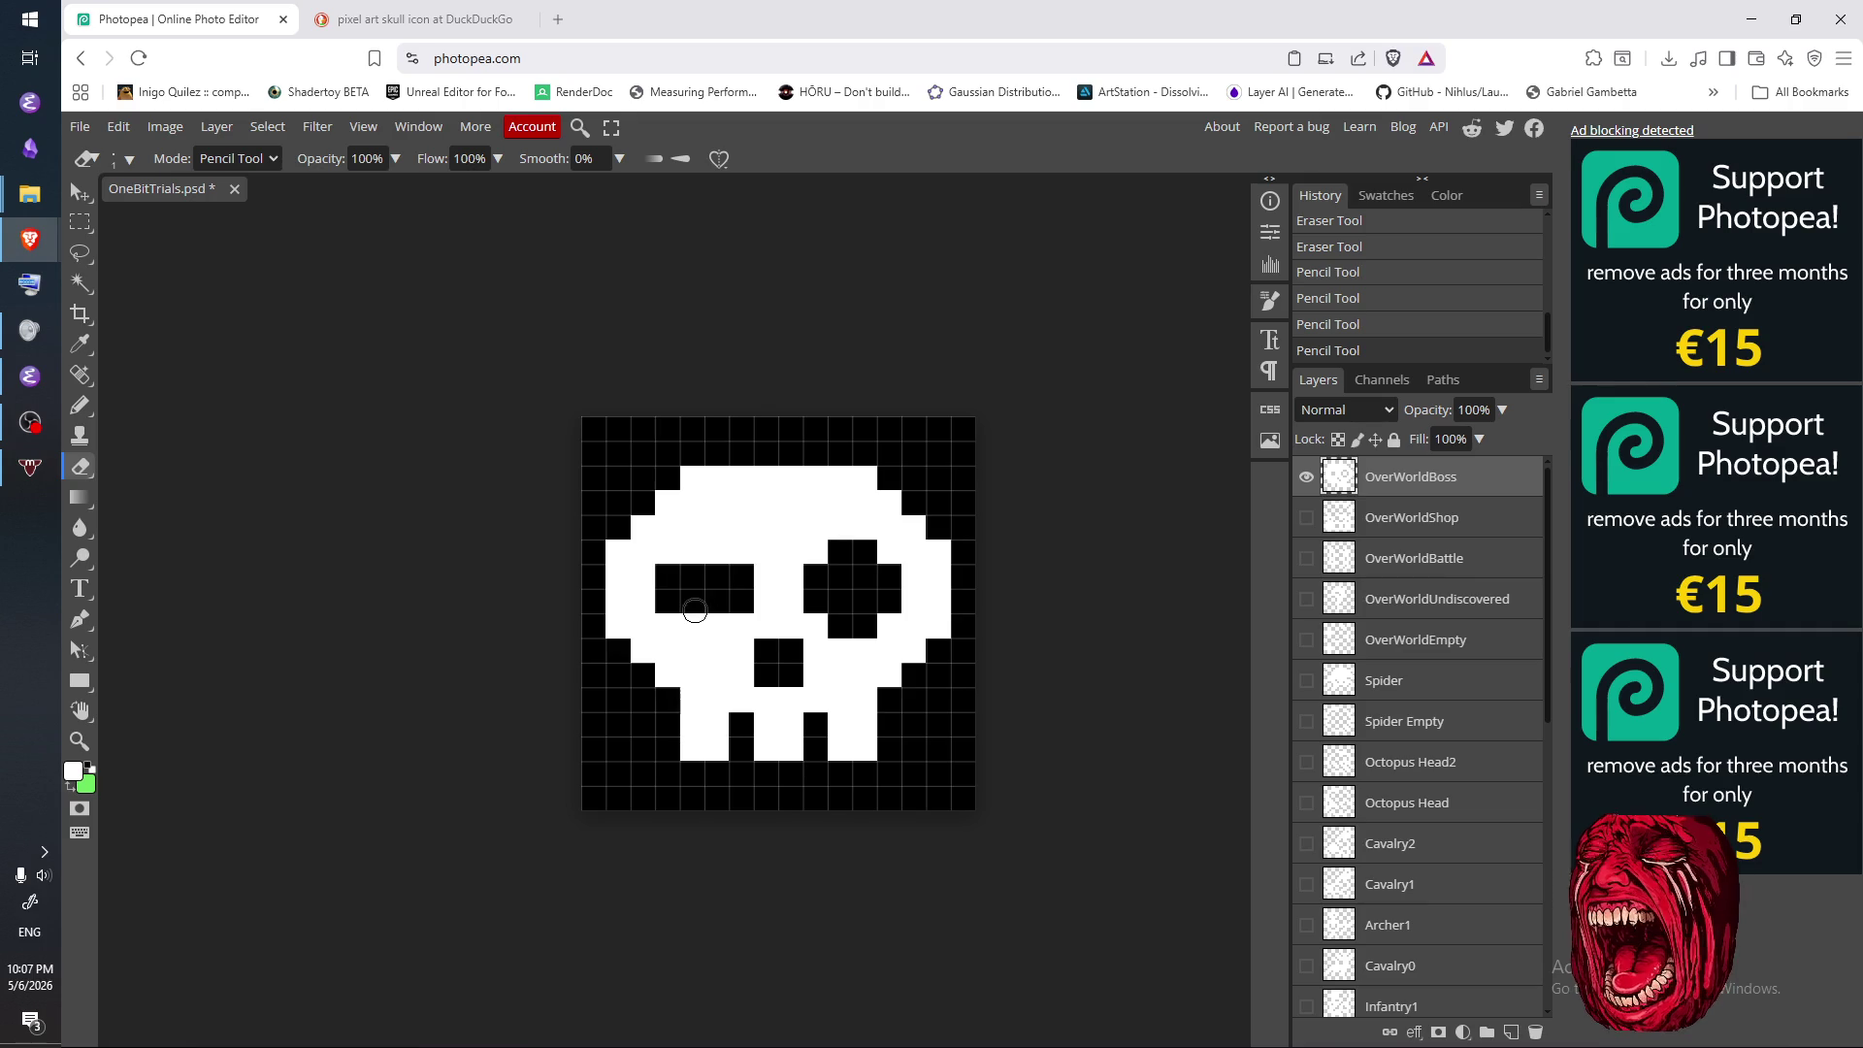
pyautogui.click(693, 547)
pyautogui.click(693, 526)
pyautogui.click(716, 527)
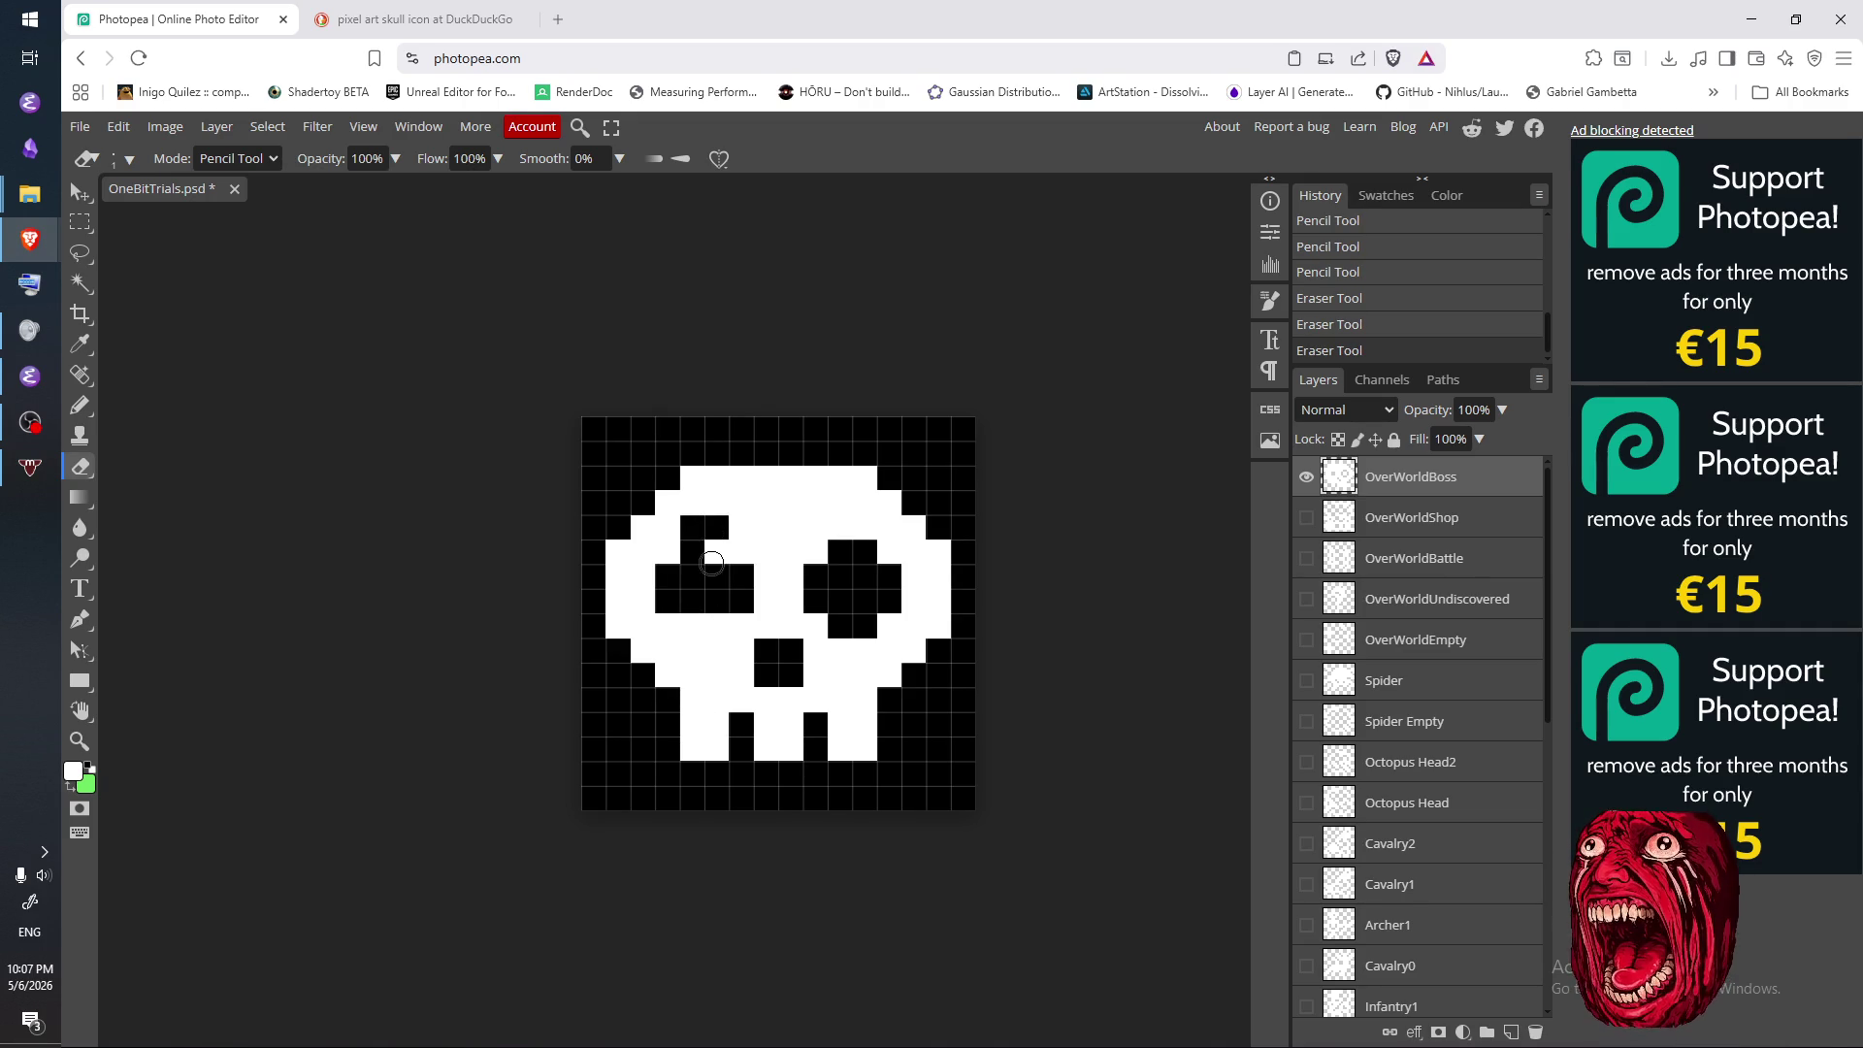
pyautogui.click(715, 556)
# - Reshape the left eye socket, repainting its lower pixels and erasing its right edge
pyautogui.press('b')
pyautogui.press('e')
pyautogui.click(671, 552)
pyautogui.press('b')
pyautogui.click(691, 602)
pyautogui.click(731, 603)
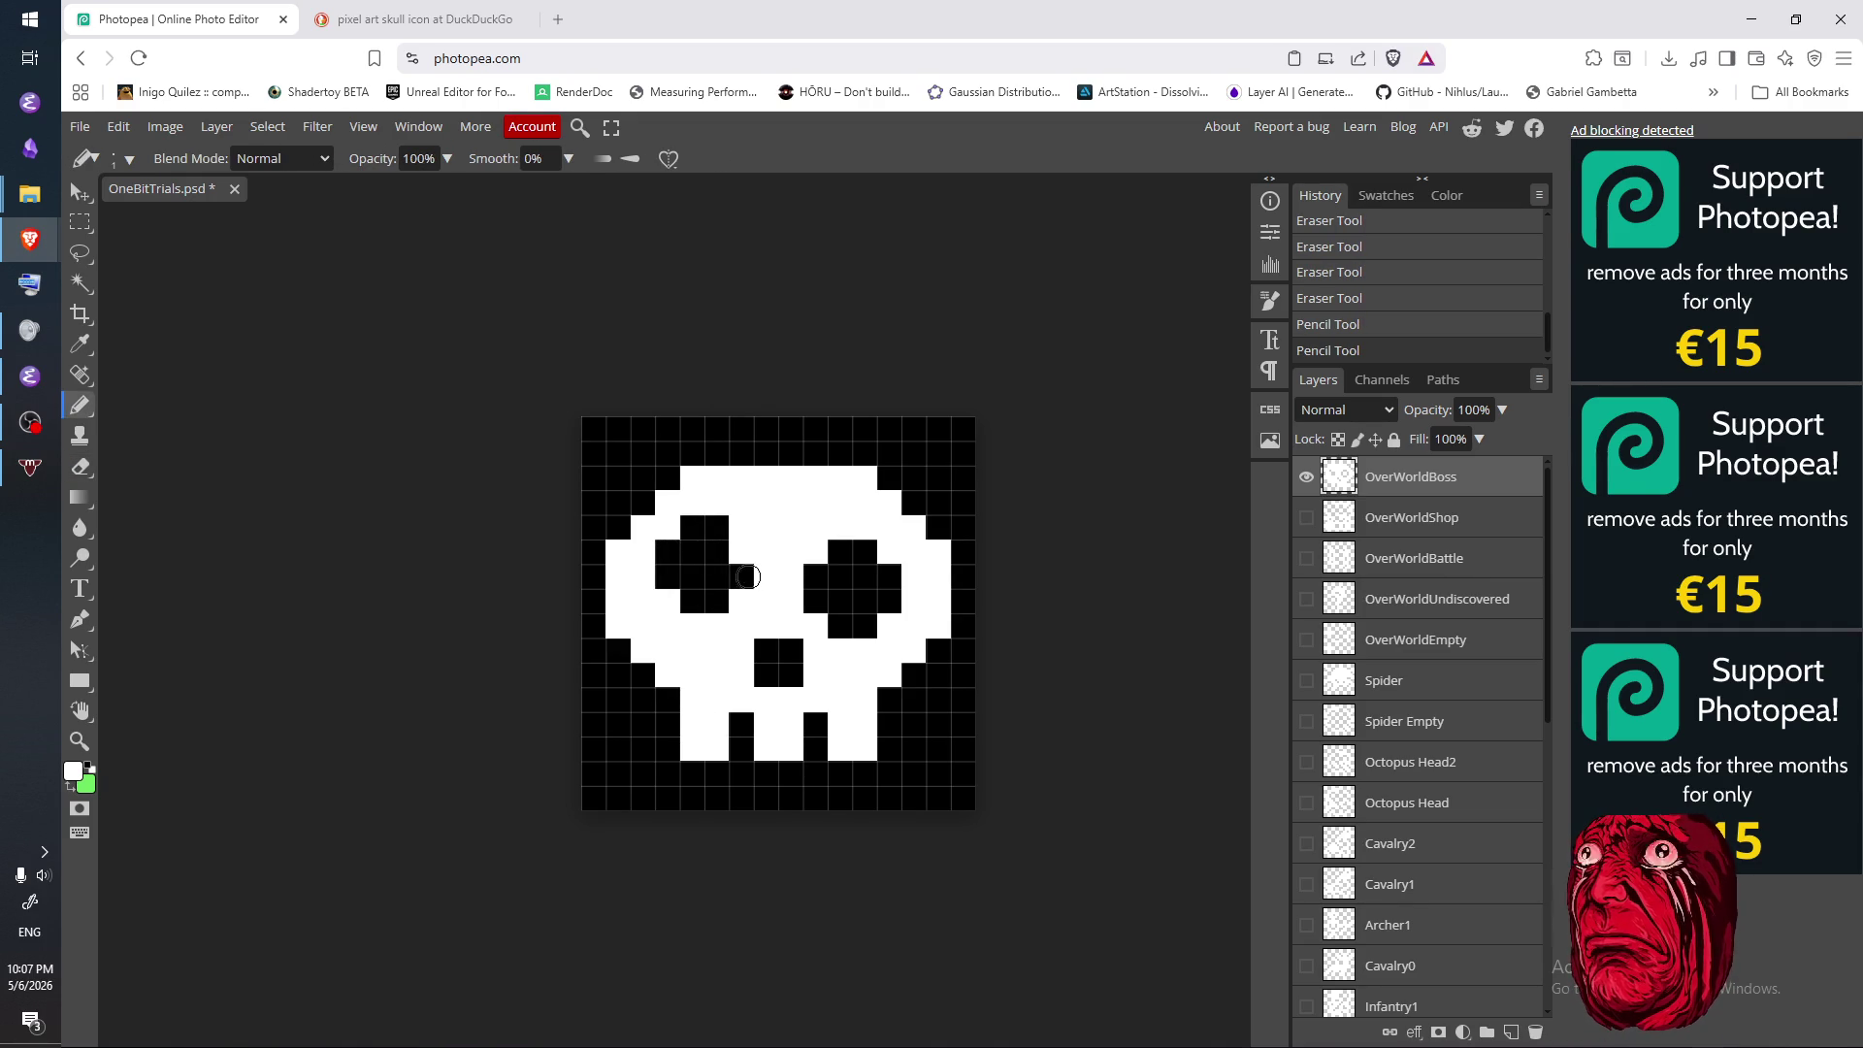
pyautogui.press('e')
pyautogui.click(742, 556)
# - Reshape the right eye socket by erasing its top and middle rows and repainting lower pixels
pyautogui.click(860, 528)
pyautogui.click(838, 528)
pyautogui.press('b')
pyautogui.moveTo(859, 551)
pyautogui.mouseDown()
pyautogui.moveTo(835, 559)
pyautogui.moveTo(888, 551)
pyautogui.moveTo(888, 600)
pyautogui.moveTo(856, 624)
pyautogui.moveTo(869, 602)
pyautogui.mouseUp()
pyautogui.press('e')
pyautogui.click(840, 551)
pyautogui.click(815, 551)
pyautogui.press('b')
pyautogui.press('e')
pyautogui.click(870, 603)
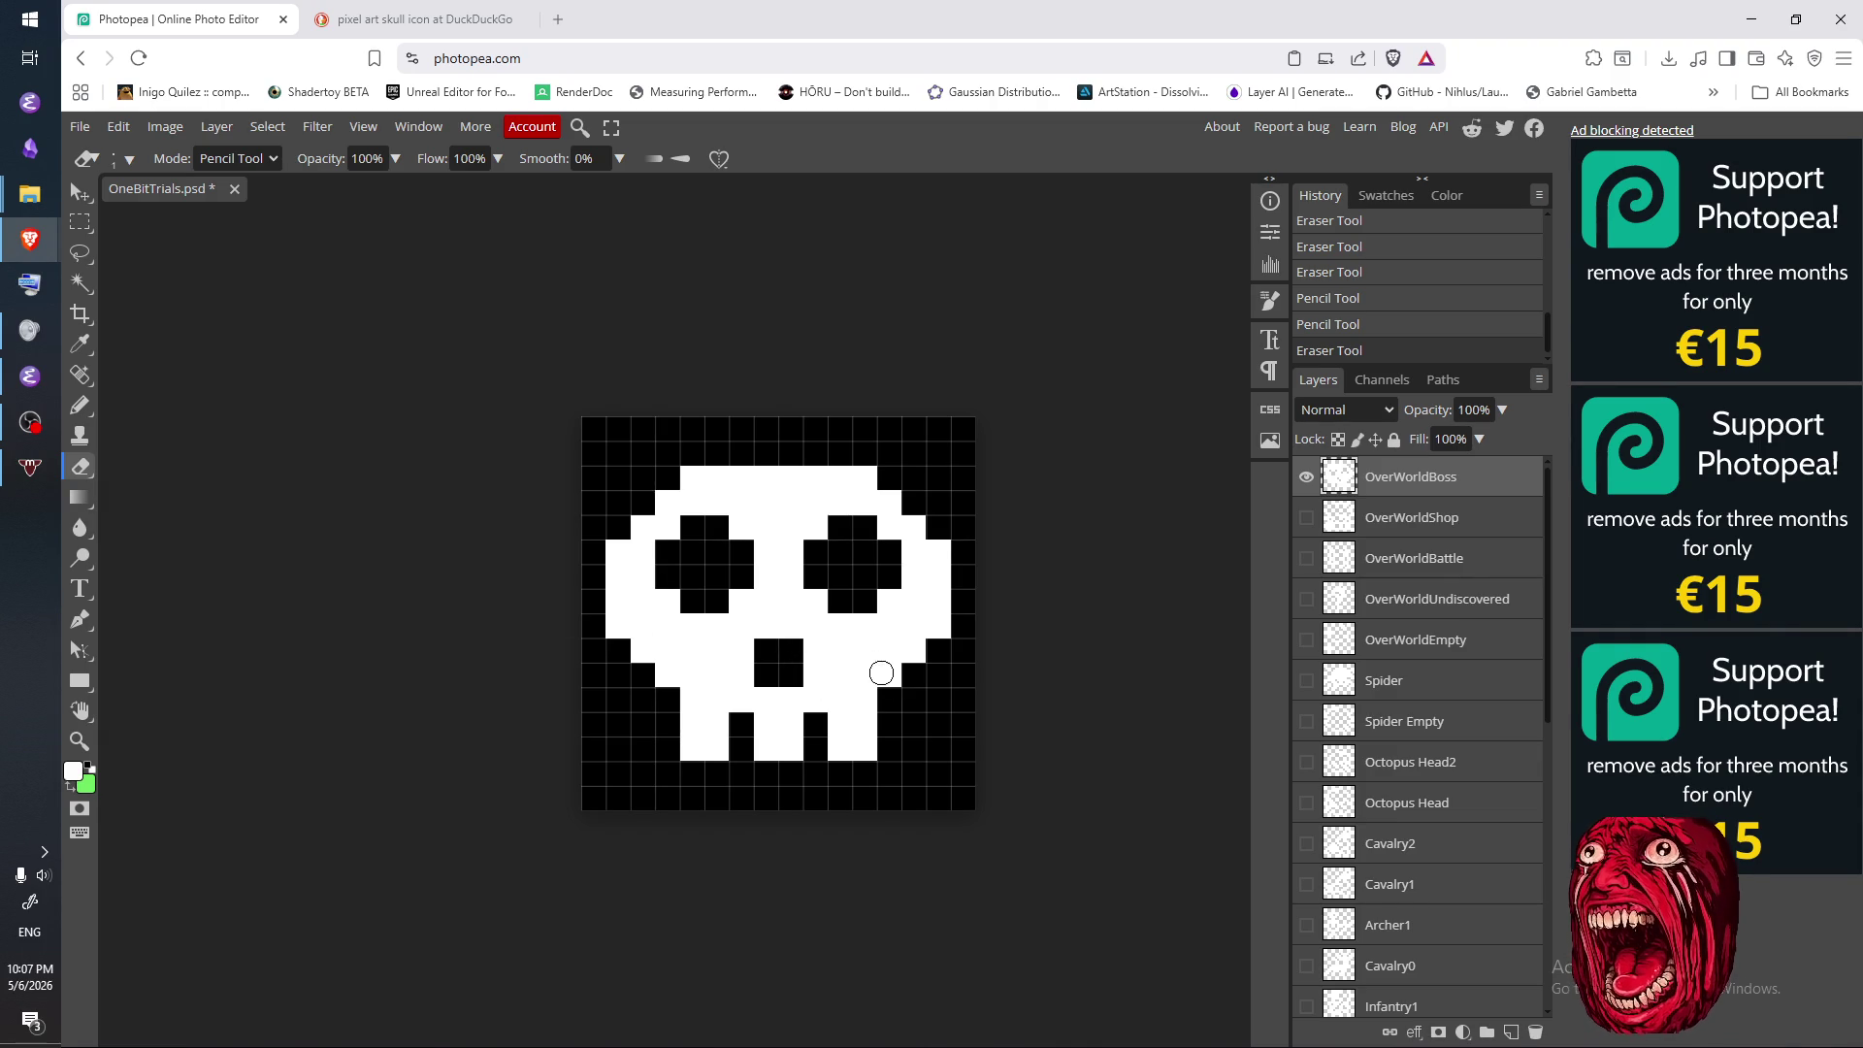
# - Check the skull reference, undo the last three eye edits, and erase the left eye's lower pixel
pyautogui.click(335, 23)
pyautogui.click(177, 27)
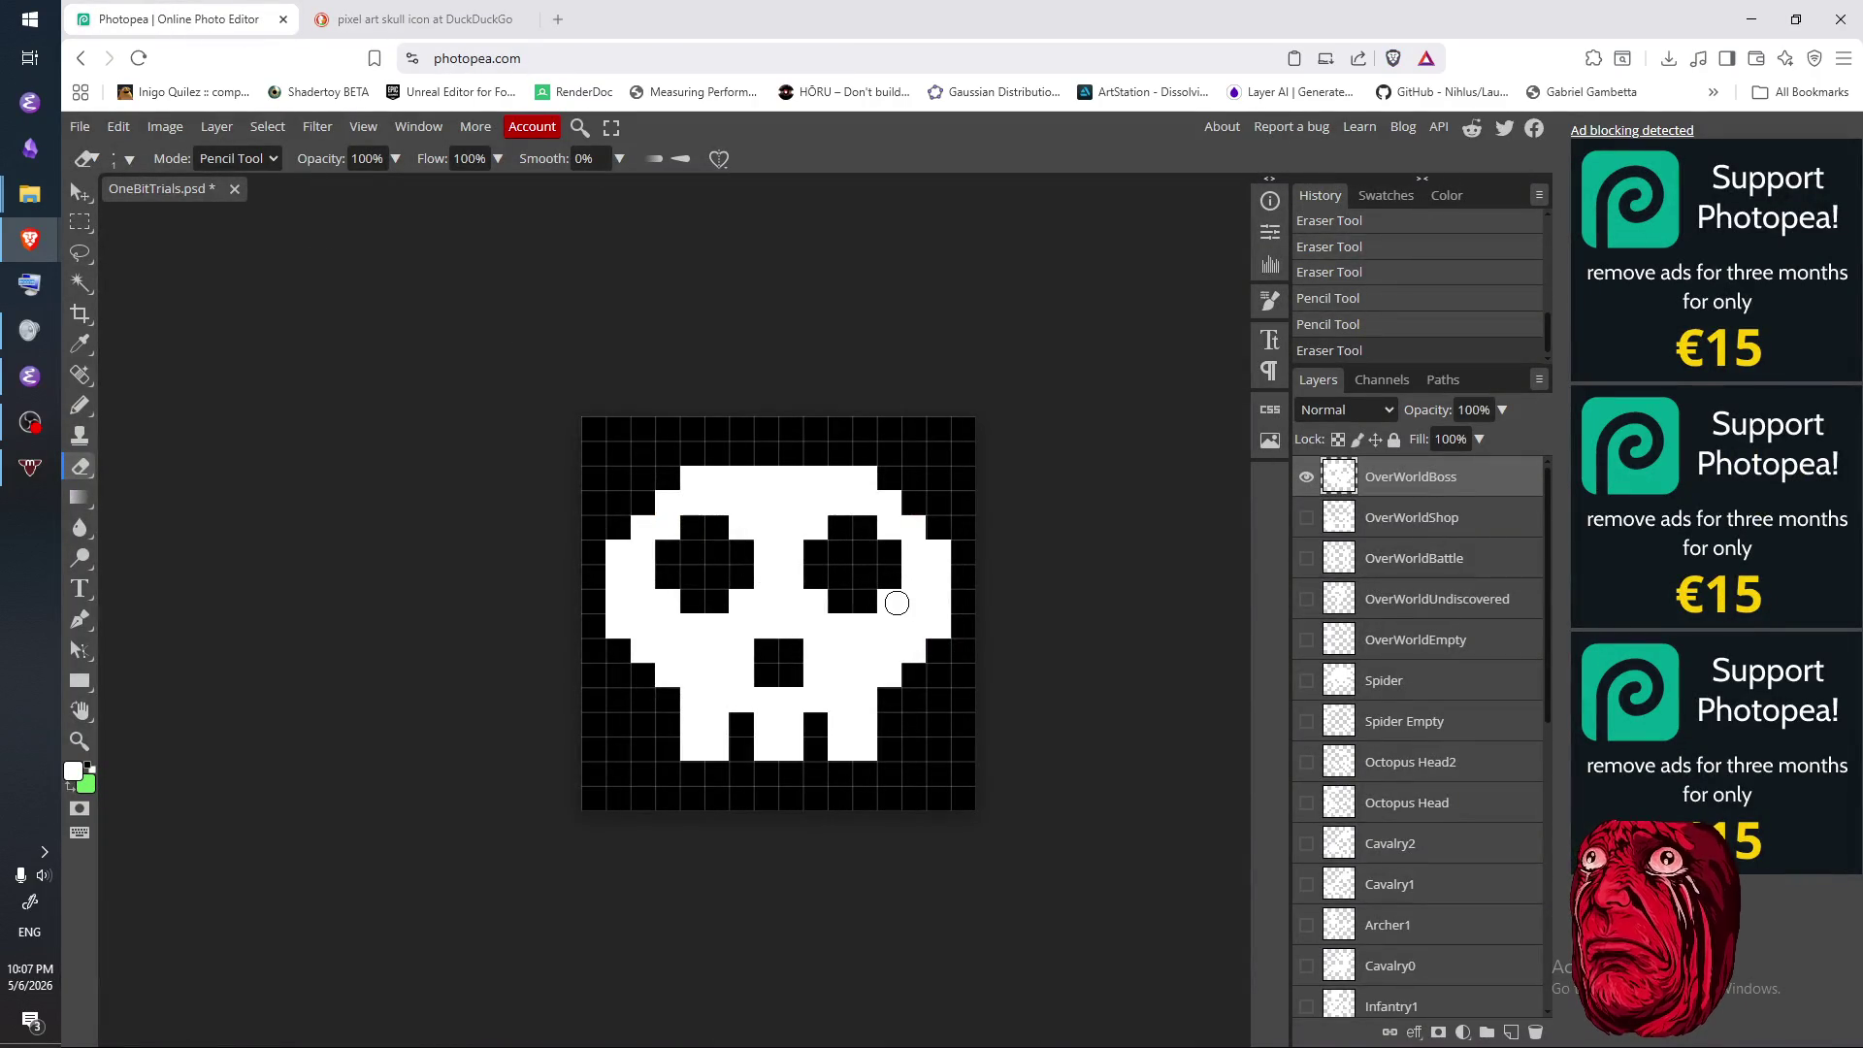
pyautogui.hotkey('ctrl', 'z')
pyautogui.hotkey('ctrl', 'z')
pyautogui.hotkey('ctrl', 'z')
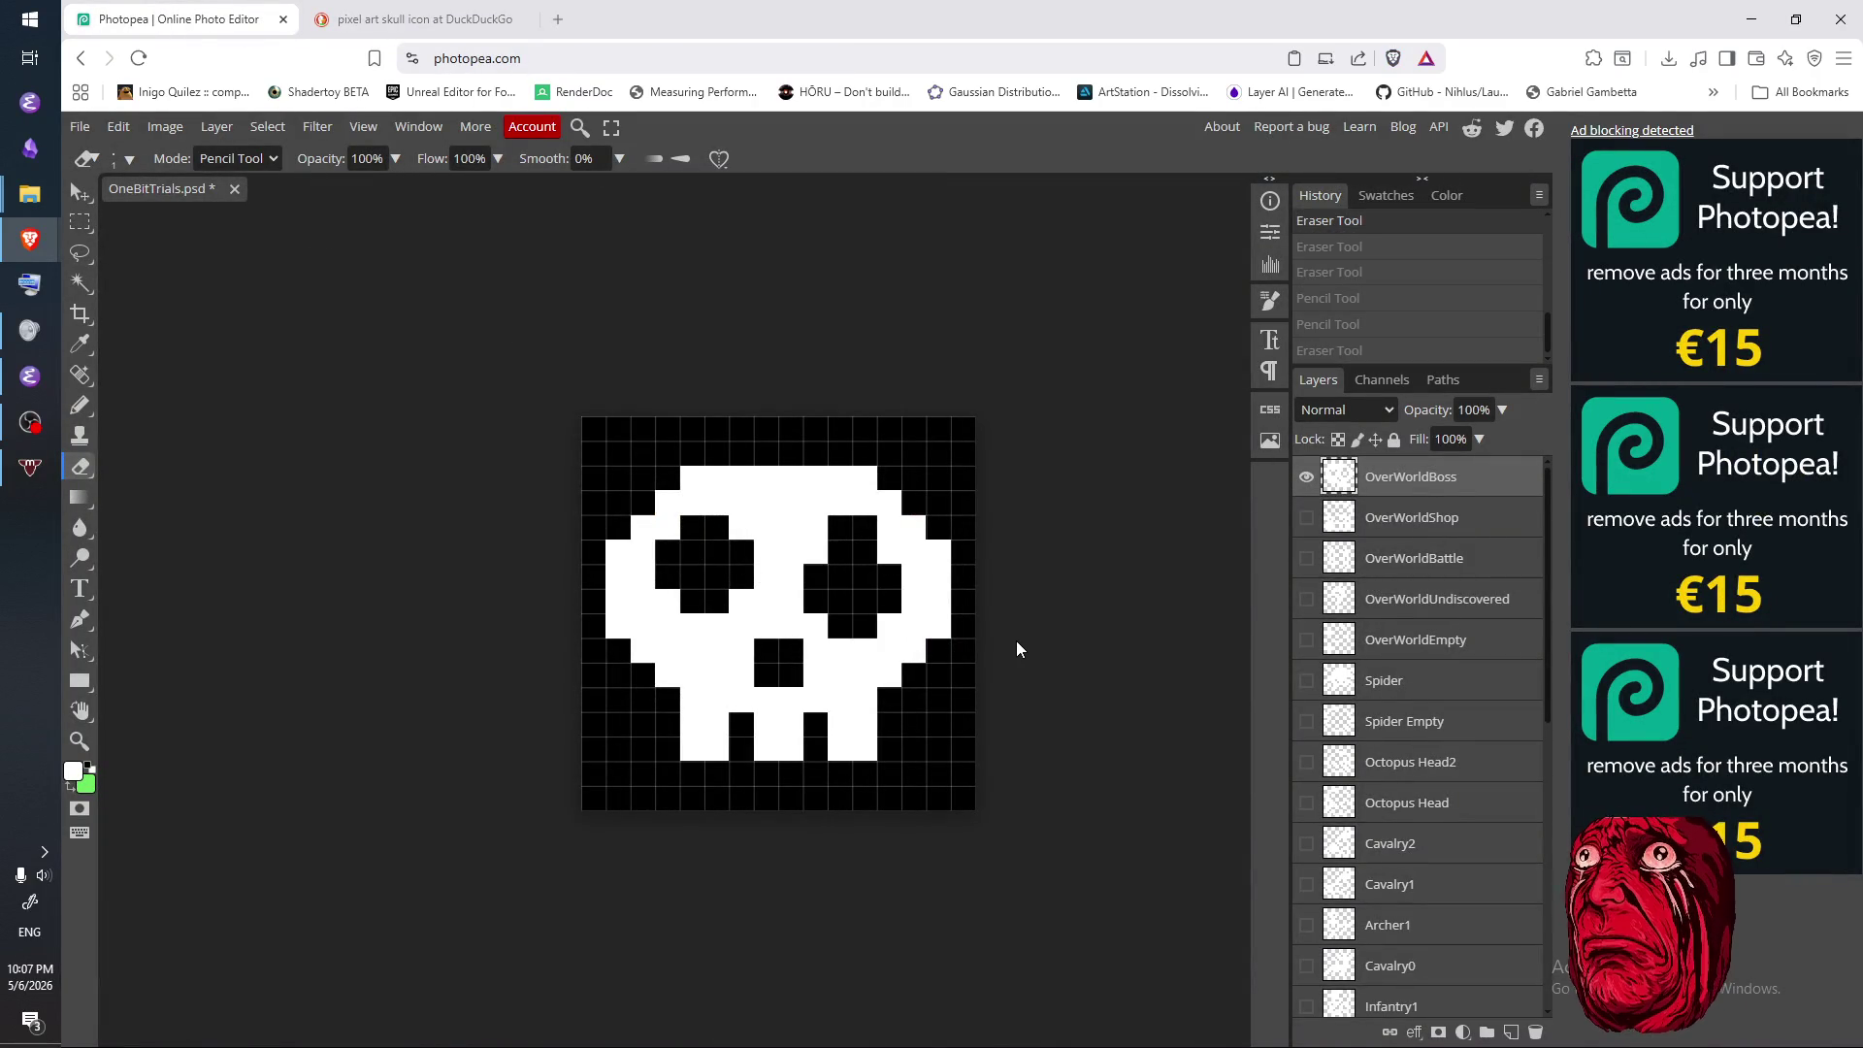
pyautogui.hotkey('ctrl', 'z')
pyautogui.hotkey('ctrl', 'z')
pyautogui.hotkey('ctrl', 'z')
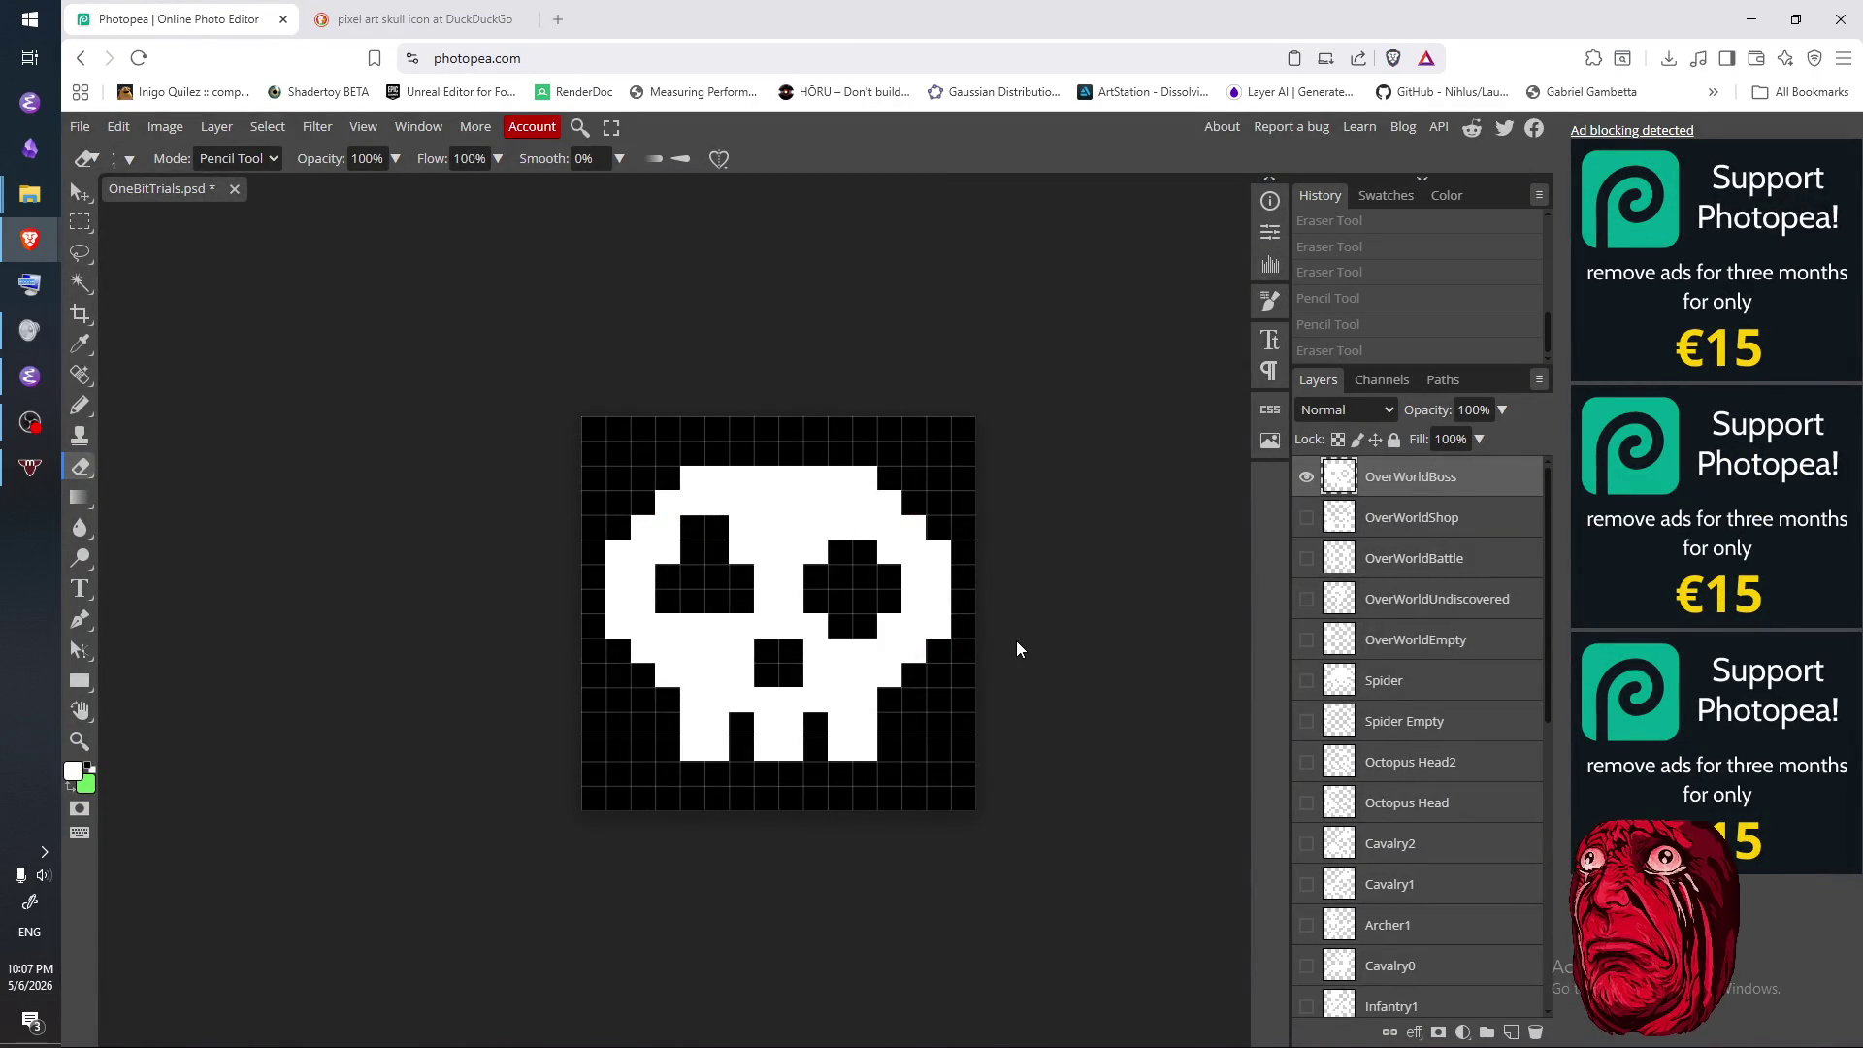
pyautogui.hotkey('ctrl', 'z')
pyautogui.hotkey('ctrl', 'z')
pyautogui.hotkey('ctrl', 'z')
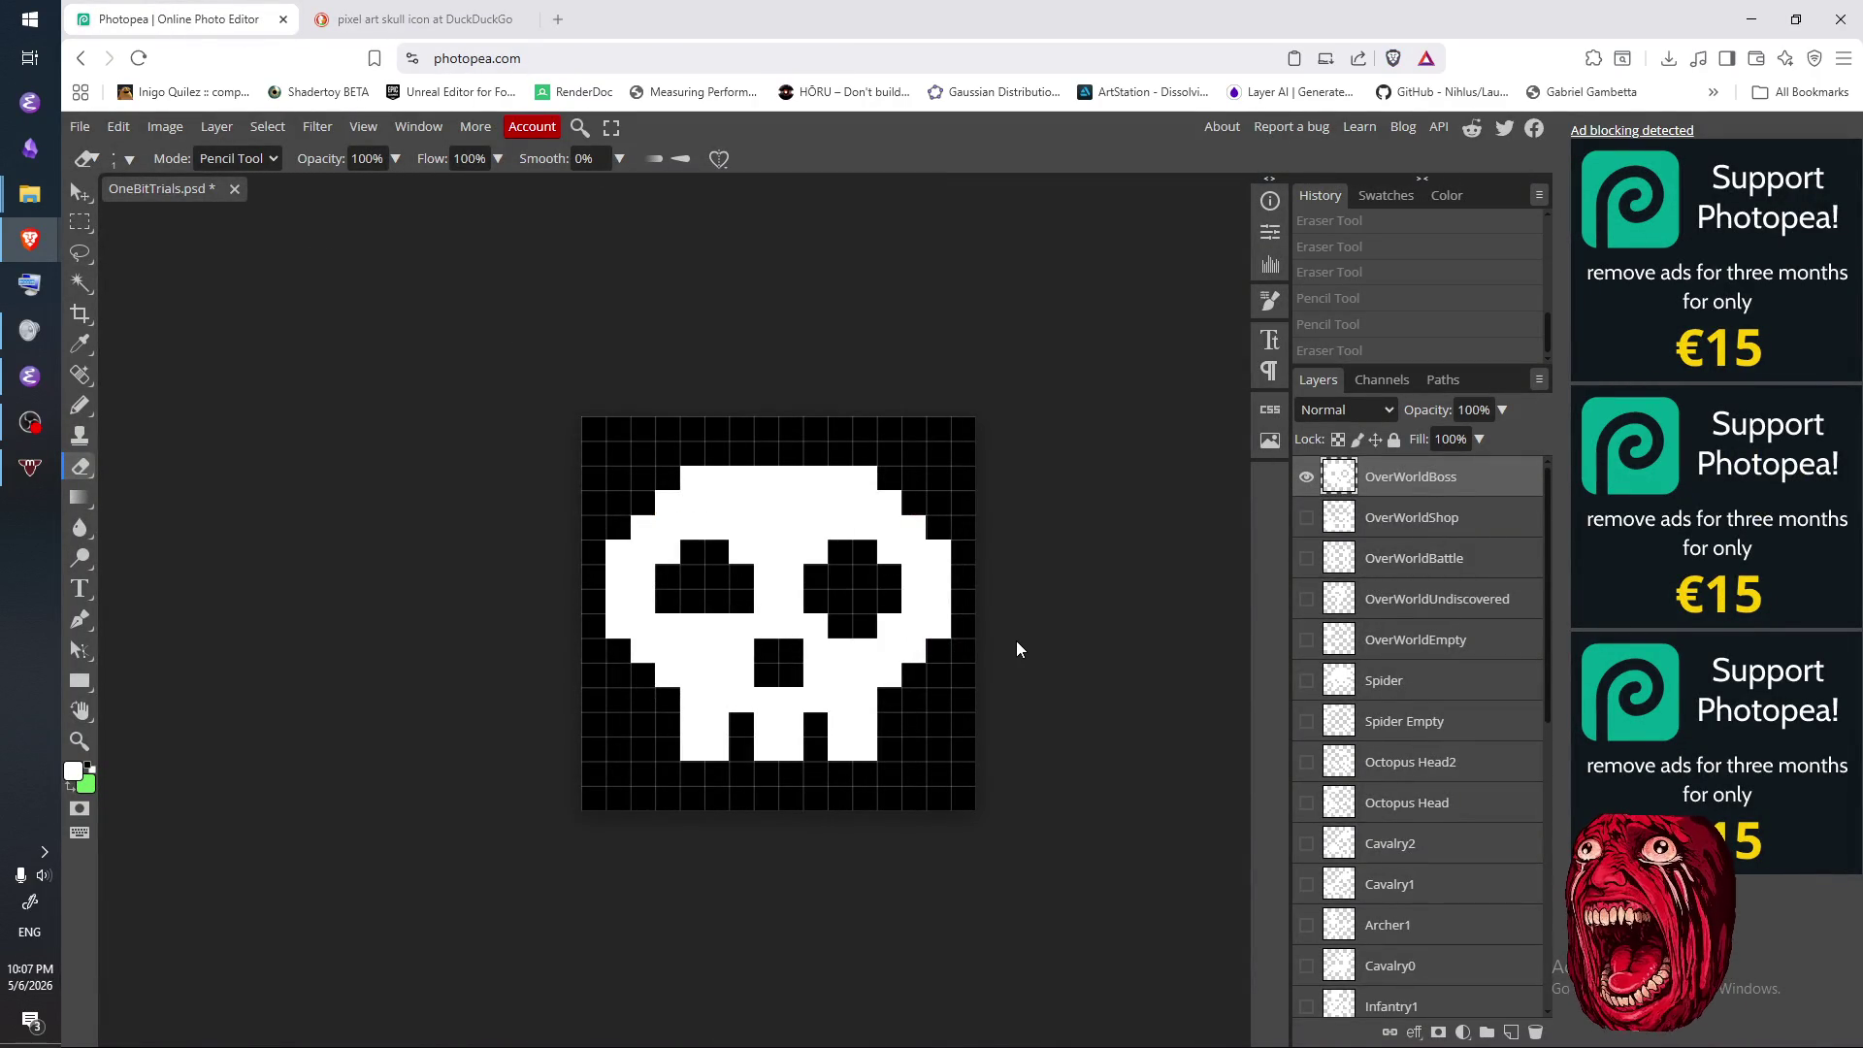
pyautogui.click(702, 629)
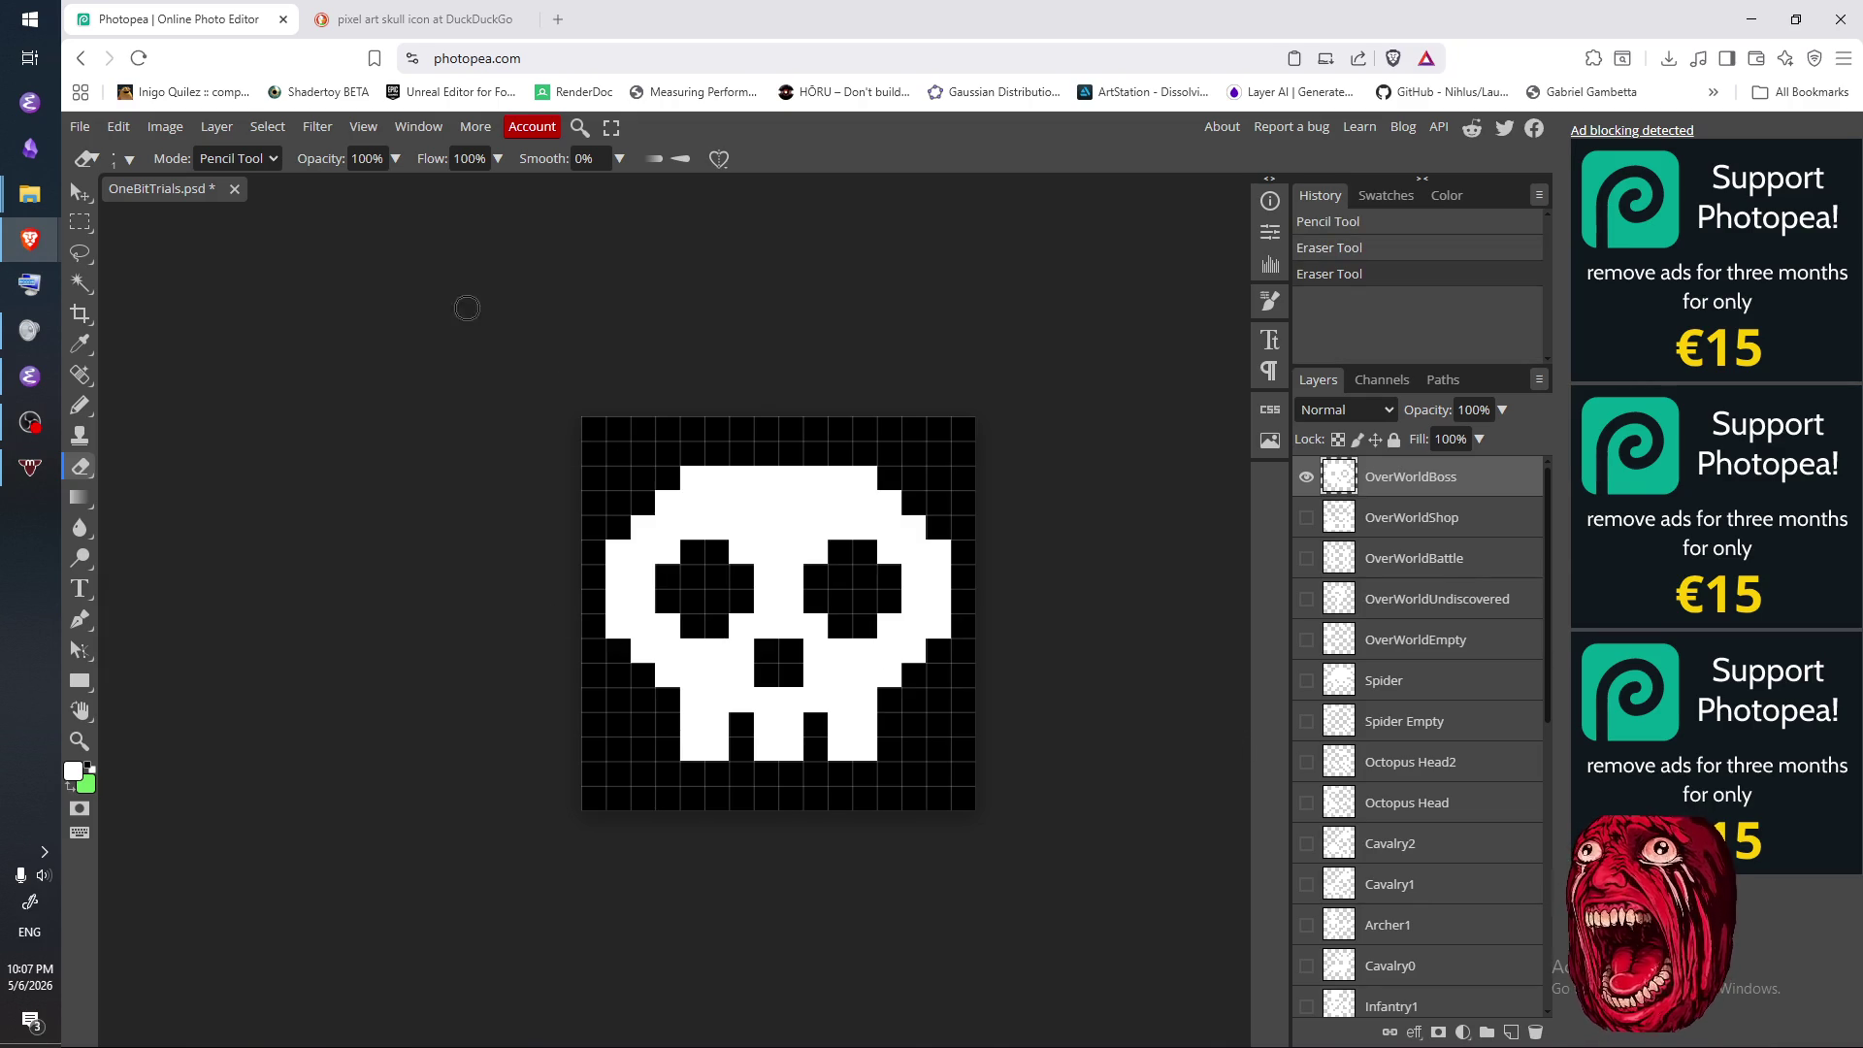
# - Retouch the nose pixels into a square 2×2 black hole below the eyes
pyautogui.click(779, 658)
pyautogui.press('b')
pyautogui.click(785, 652)
pyautogui.click(762, 652)
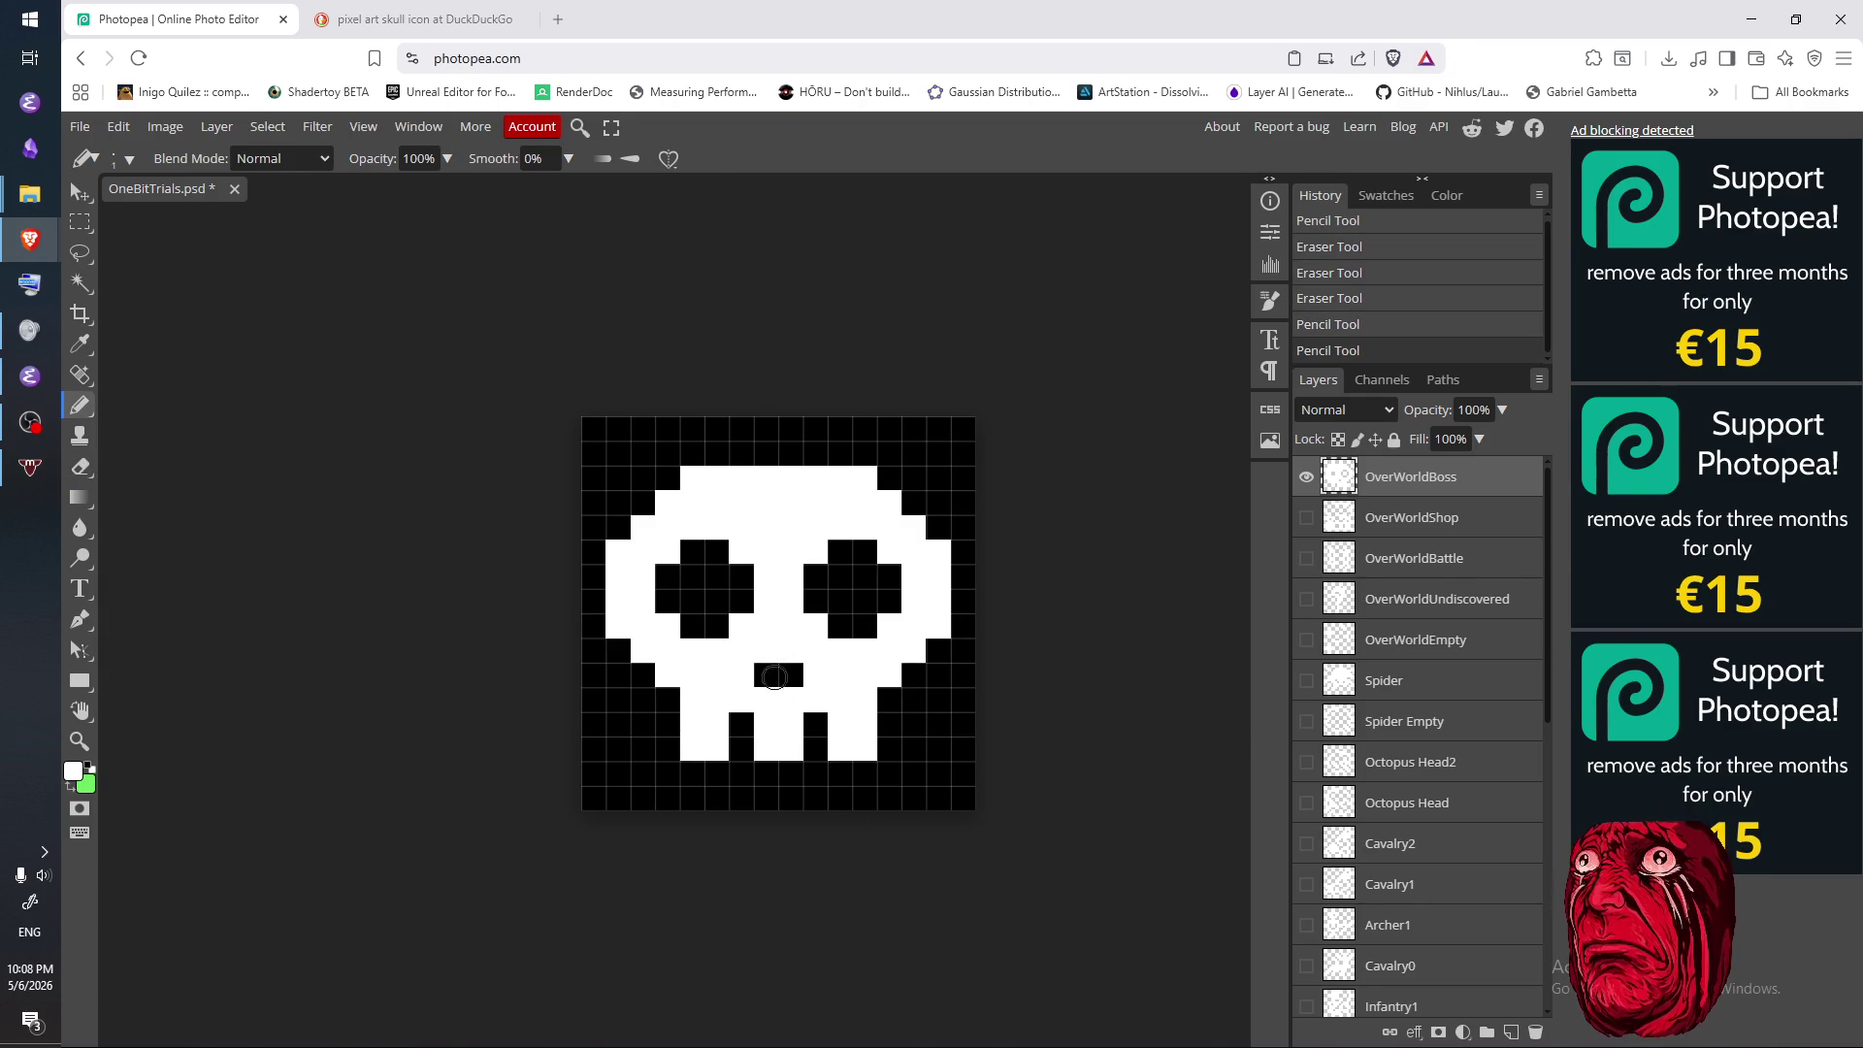
pyautogui.press('e')
pyautogui.moveTo(759, 652); pyautogui.dragTo(786, 652)
pyautogui.press('b')
pyautogui.click(766, 674)
pyautogui.click(791, 674)
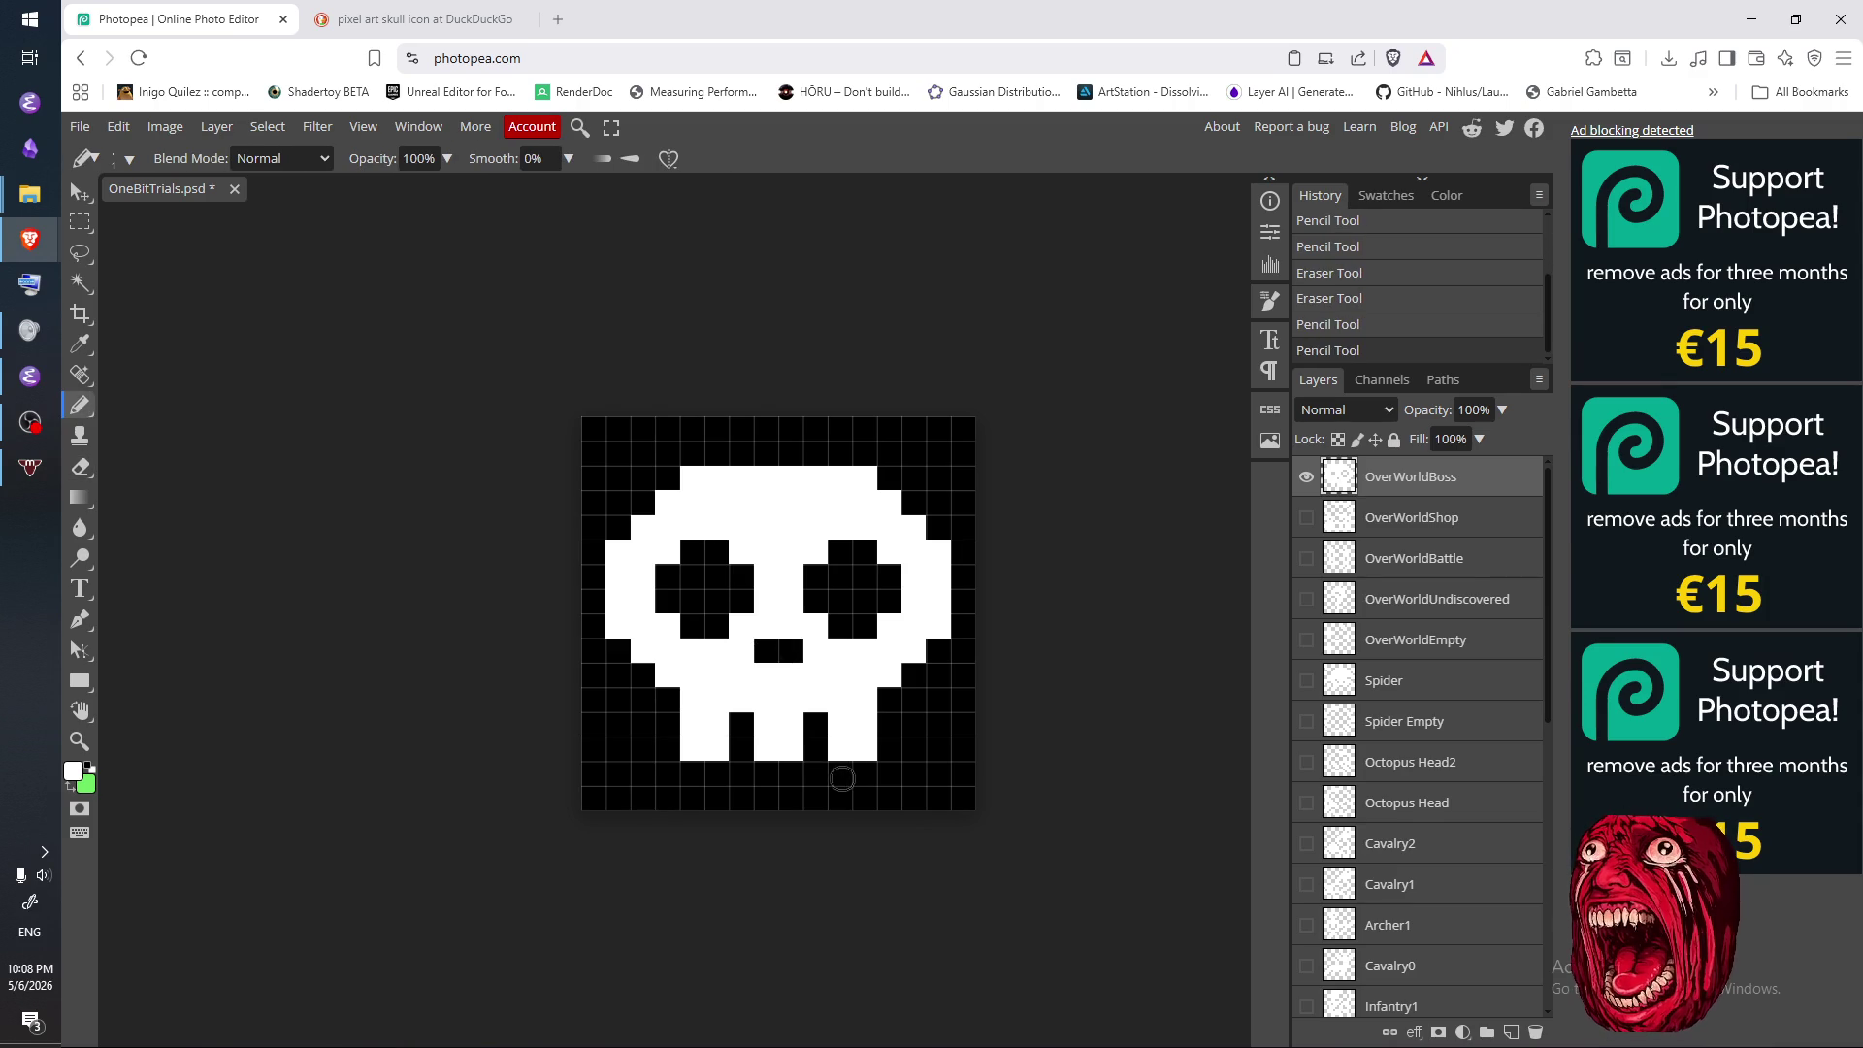
pyautogui.press('e')
pyautogui.click(767, 675)
pyautogui.click(791, 674)
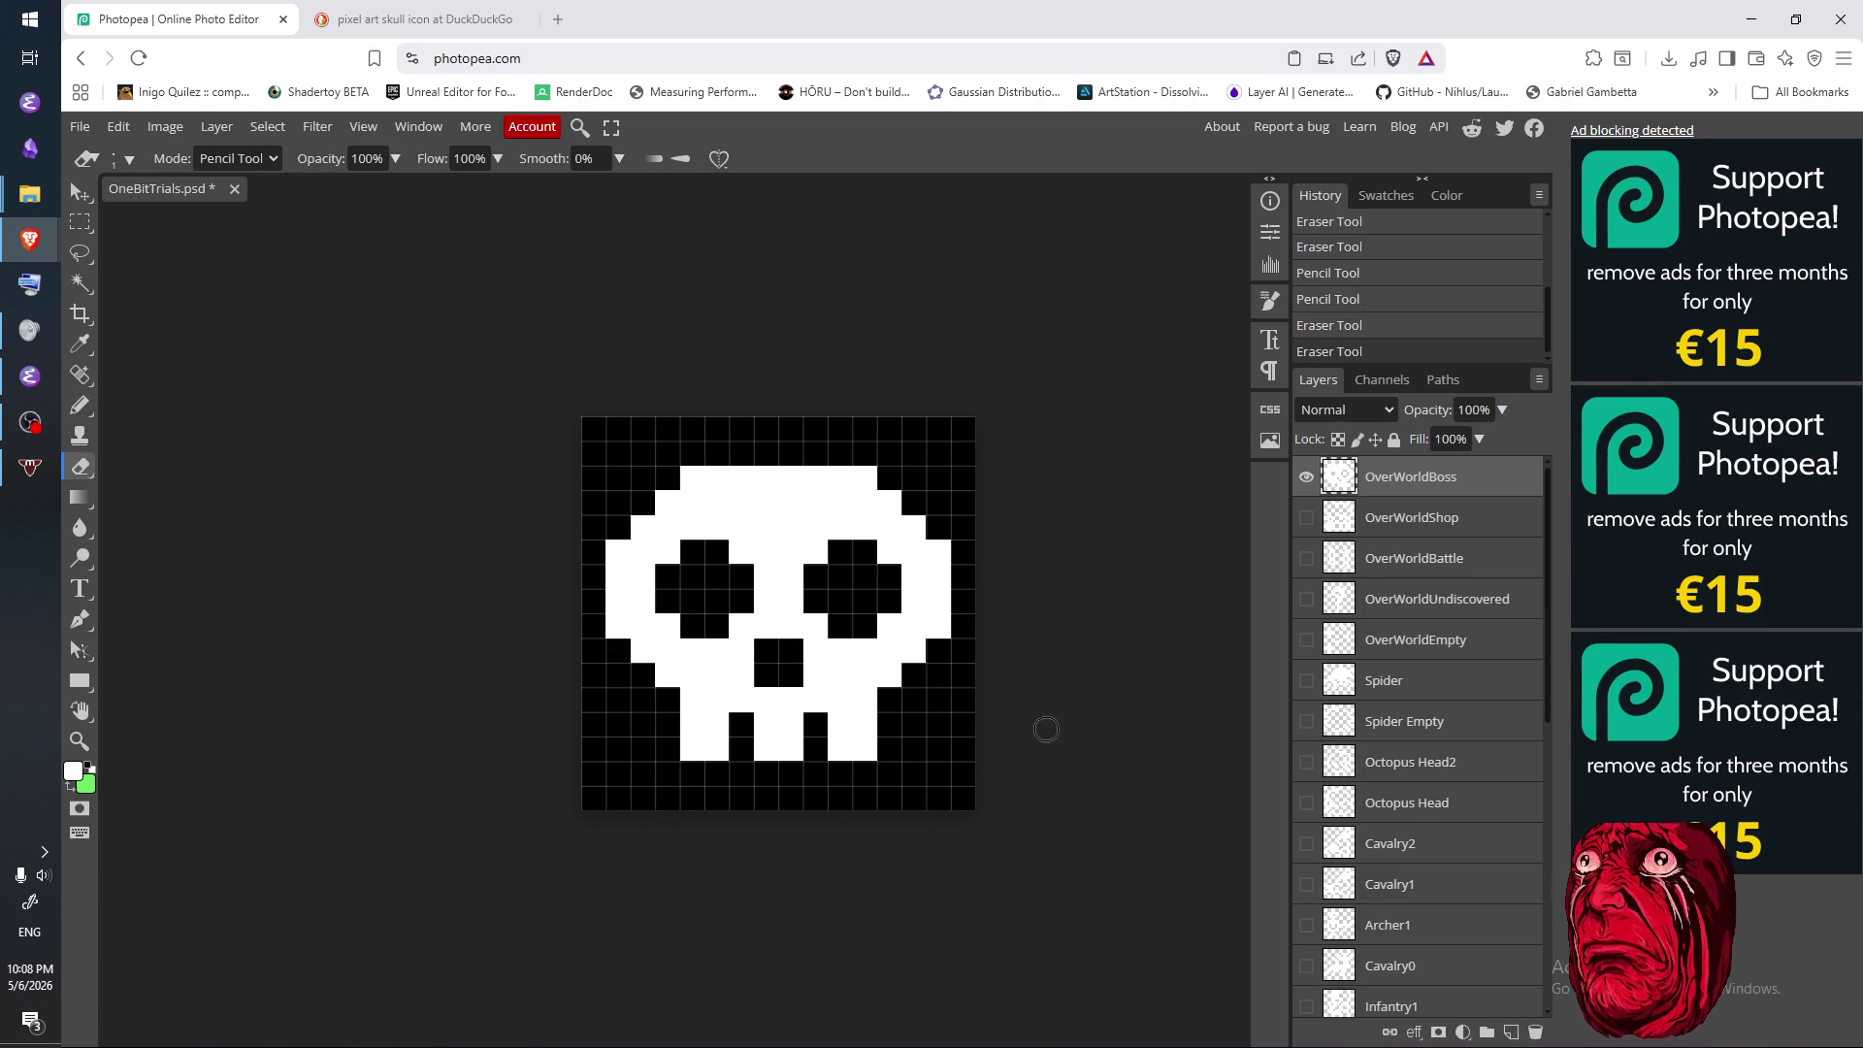